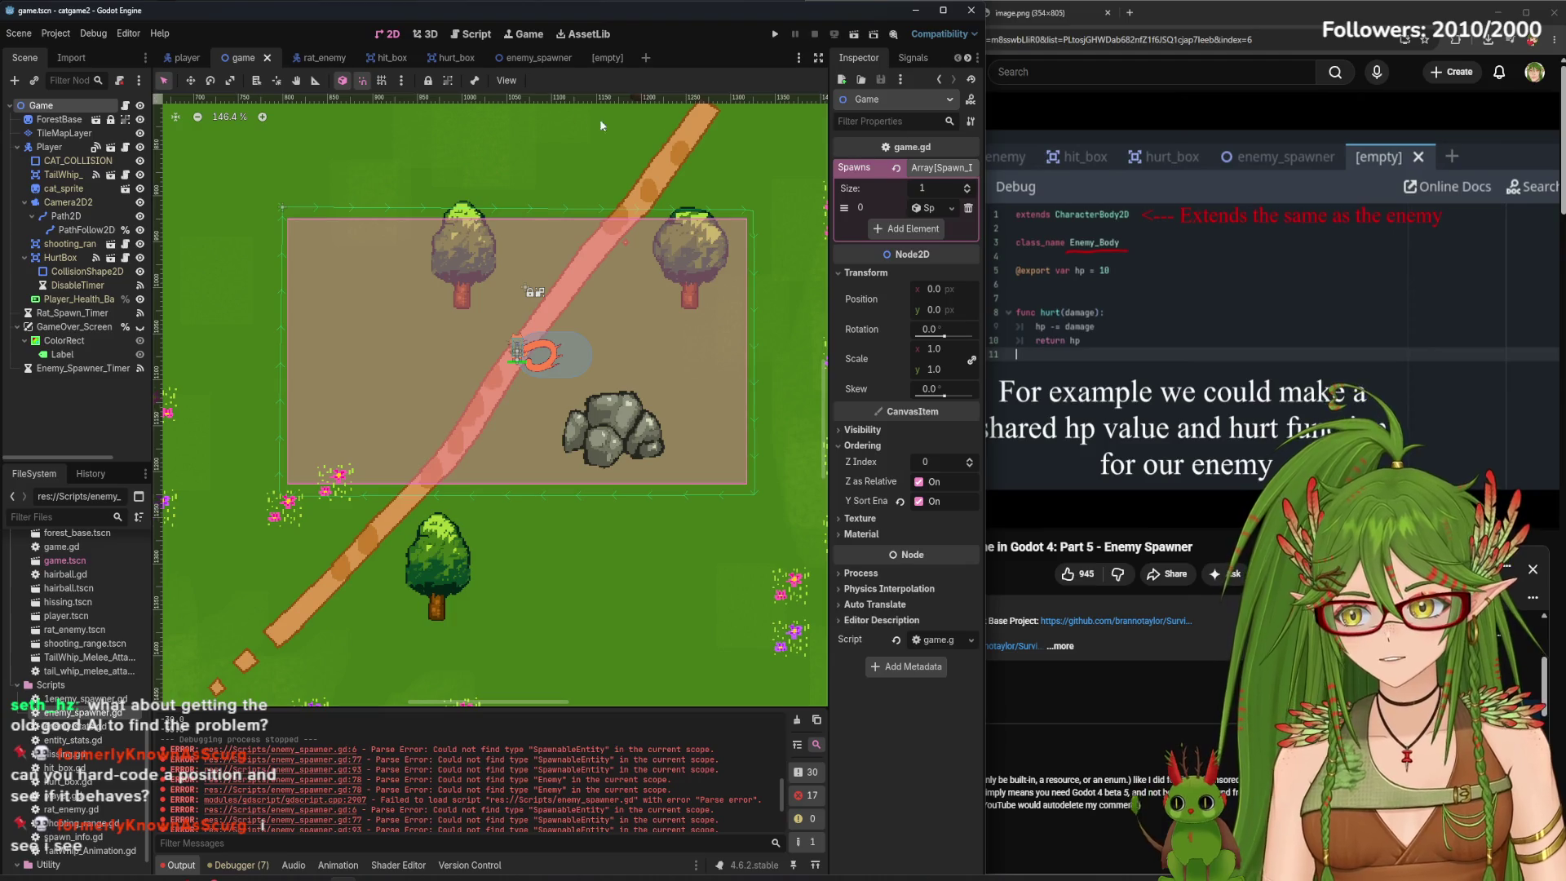
Open the enemy_spawner scene with its rectangular Path2D in view, and bring the tutorial browser forward.
left_click(523, 58)
left_click_drag(613, 324, 523, 313)
scroll(647, 342, "up", 2)
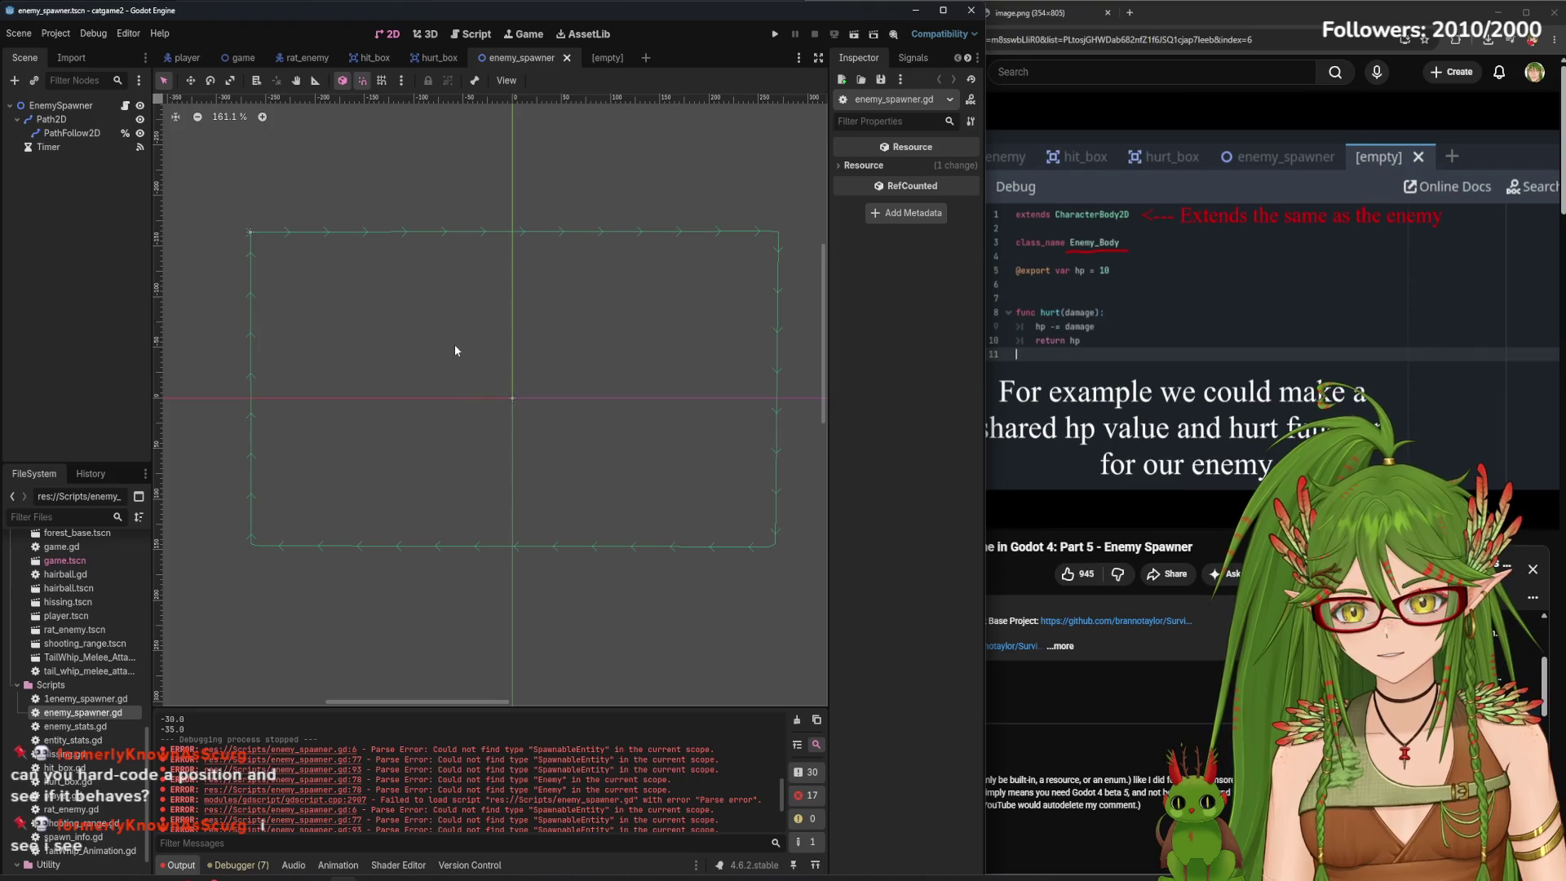
left_click(1231, 36)
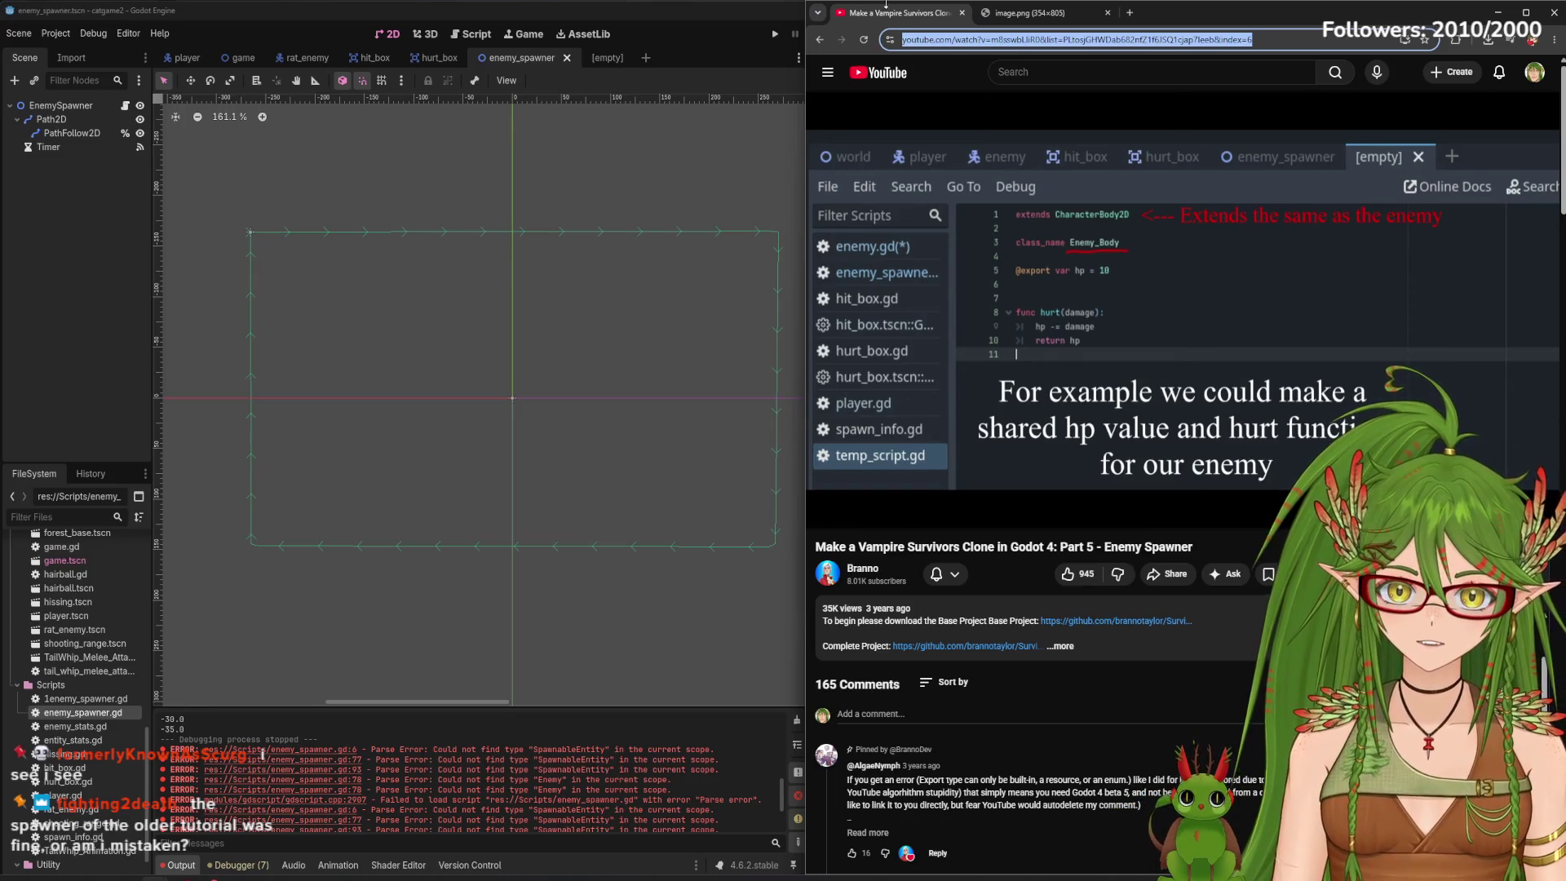
left_click(1213, 710)
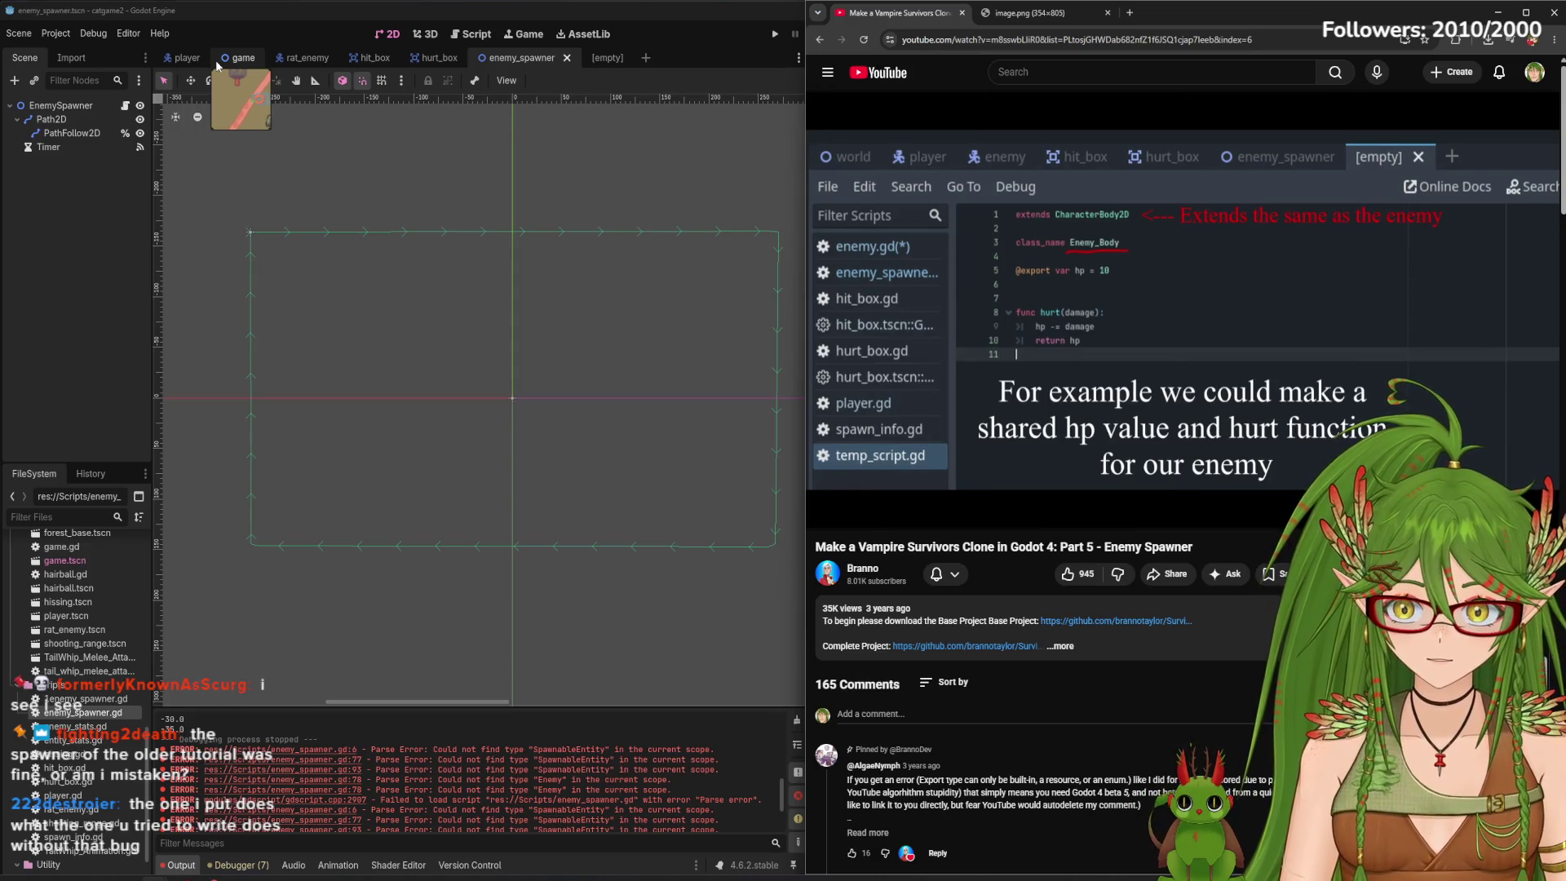
left_click(217, 63)
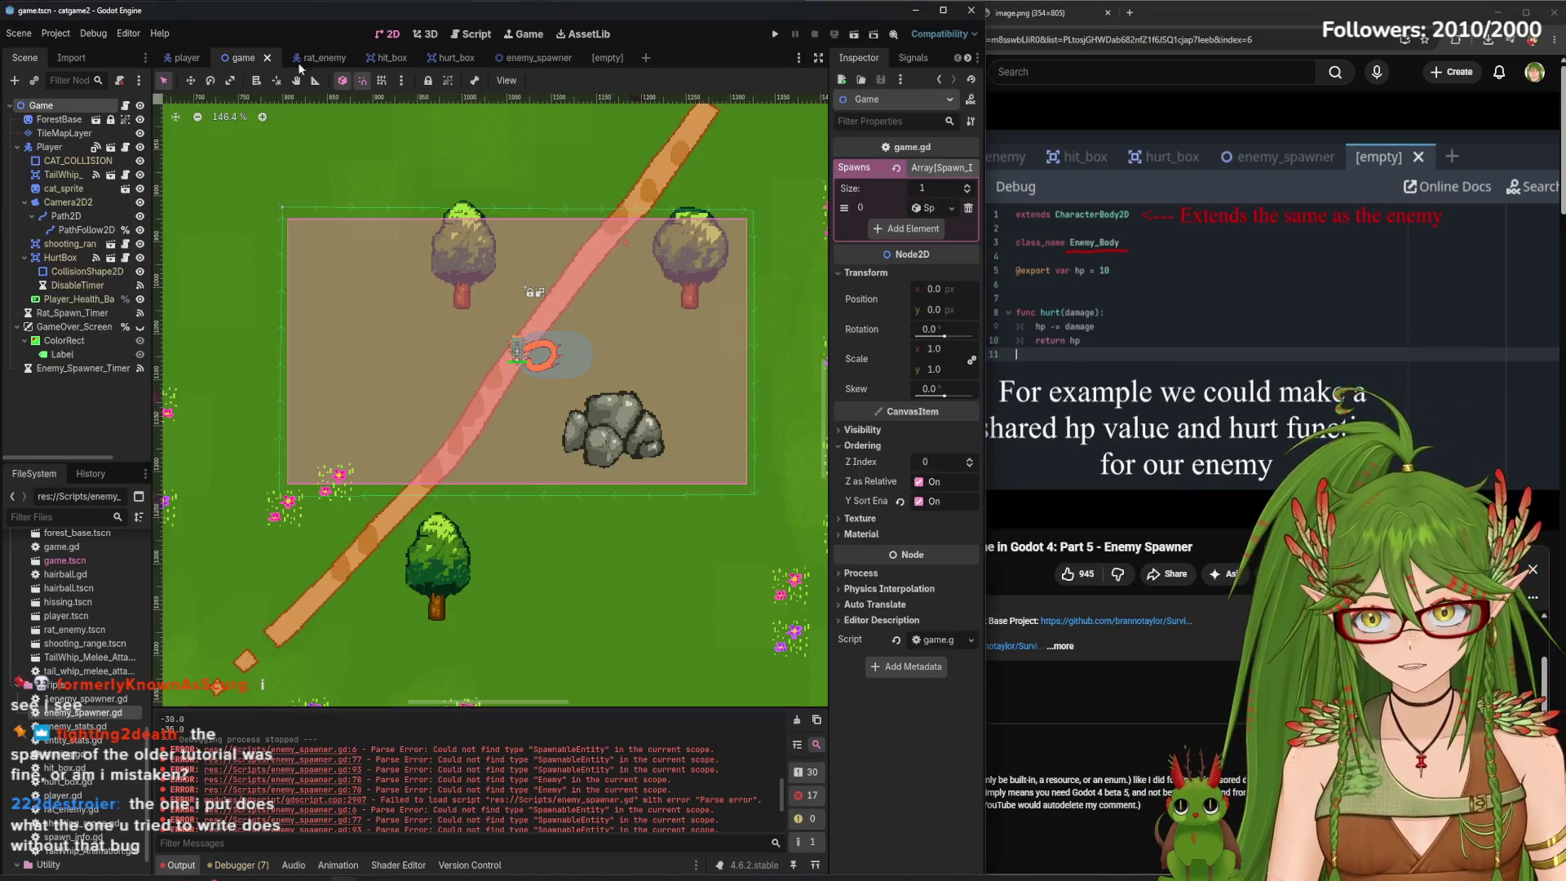
Expand the first Spawns entry, glance at game.gd, then open the EnemySpawner scene's spawner script.
left_click(929, 209)
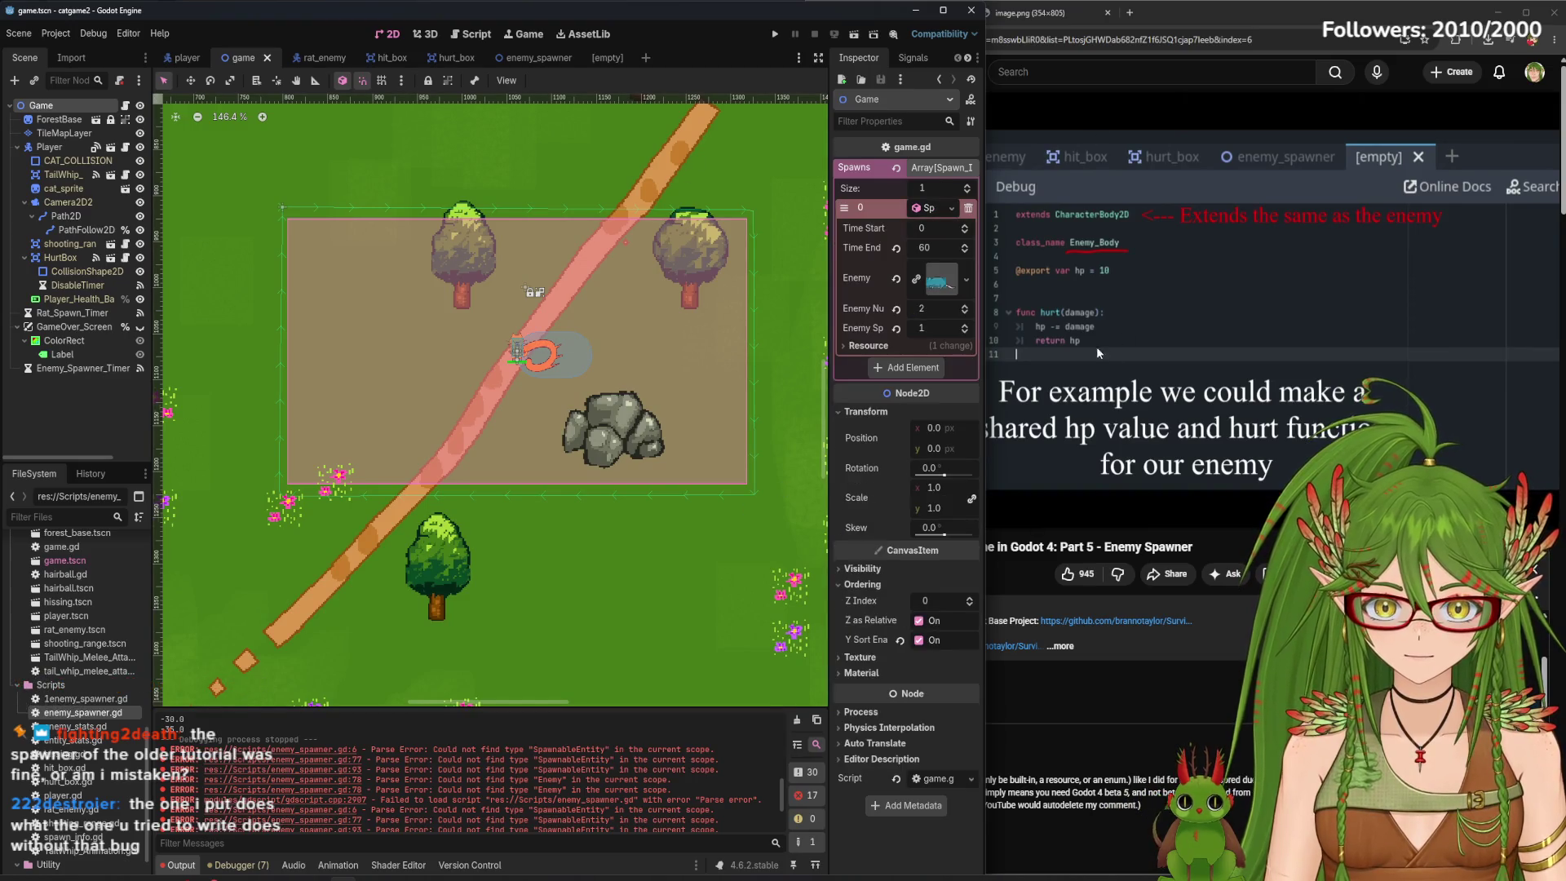
left_click(521, 64)
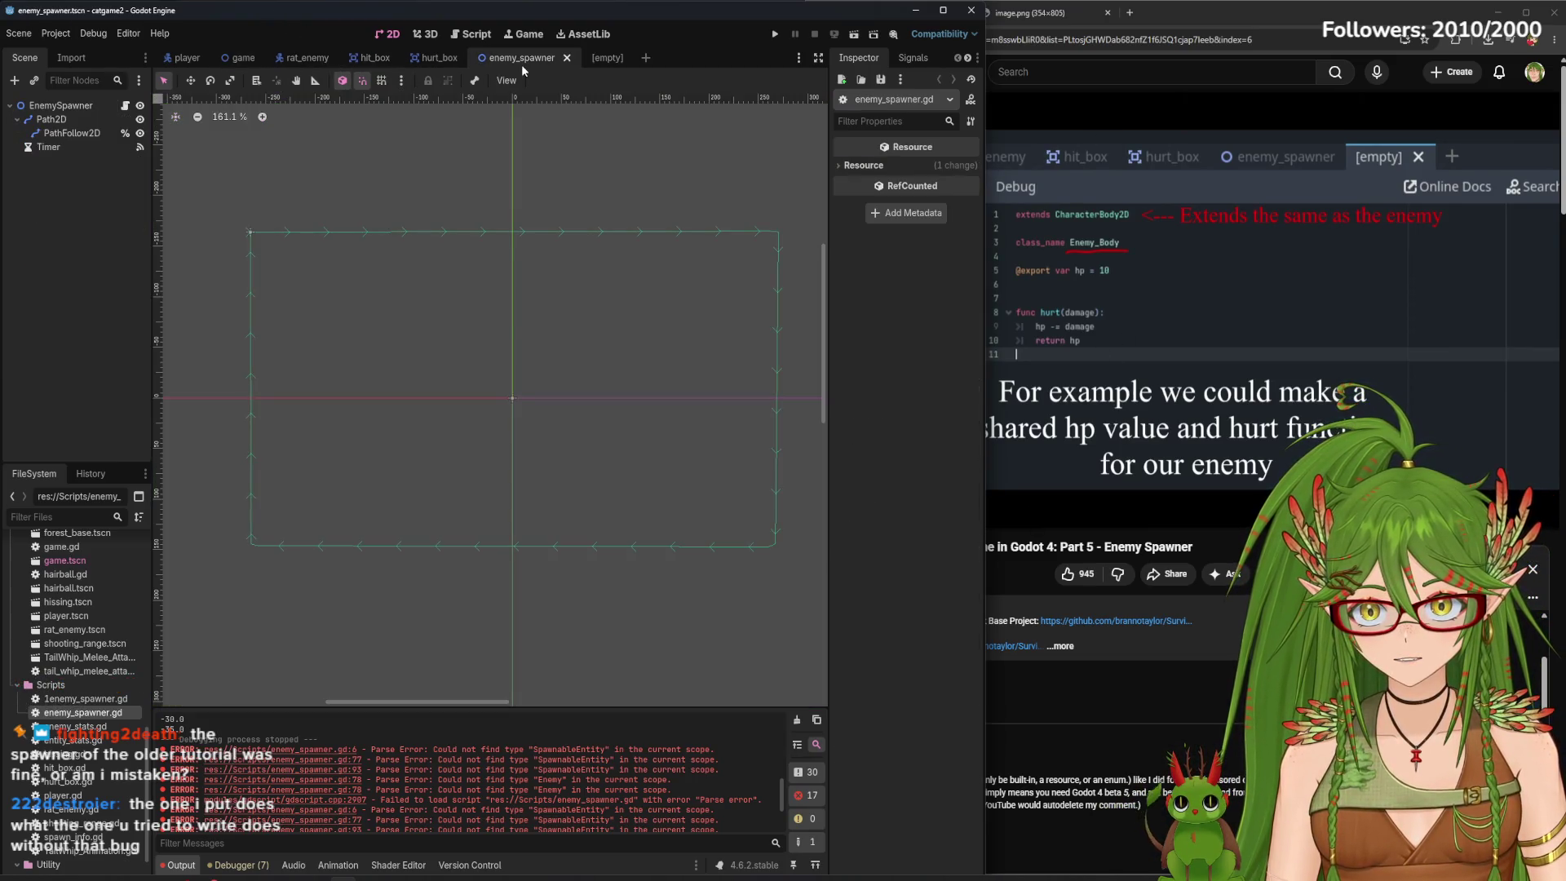
left_click(243, 58)
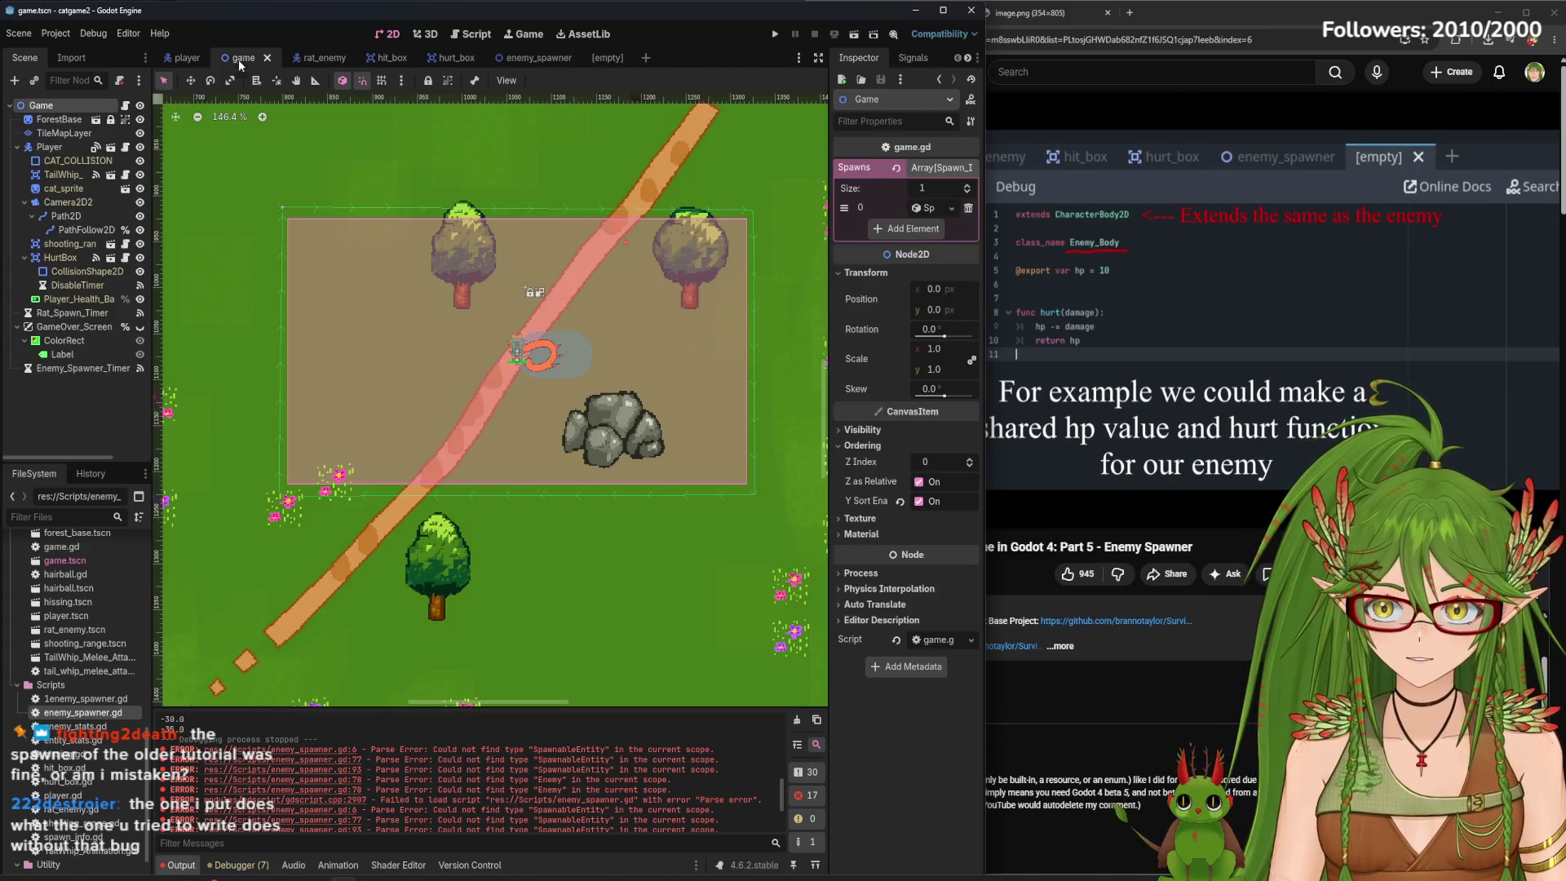
left_click(476, 34)
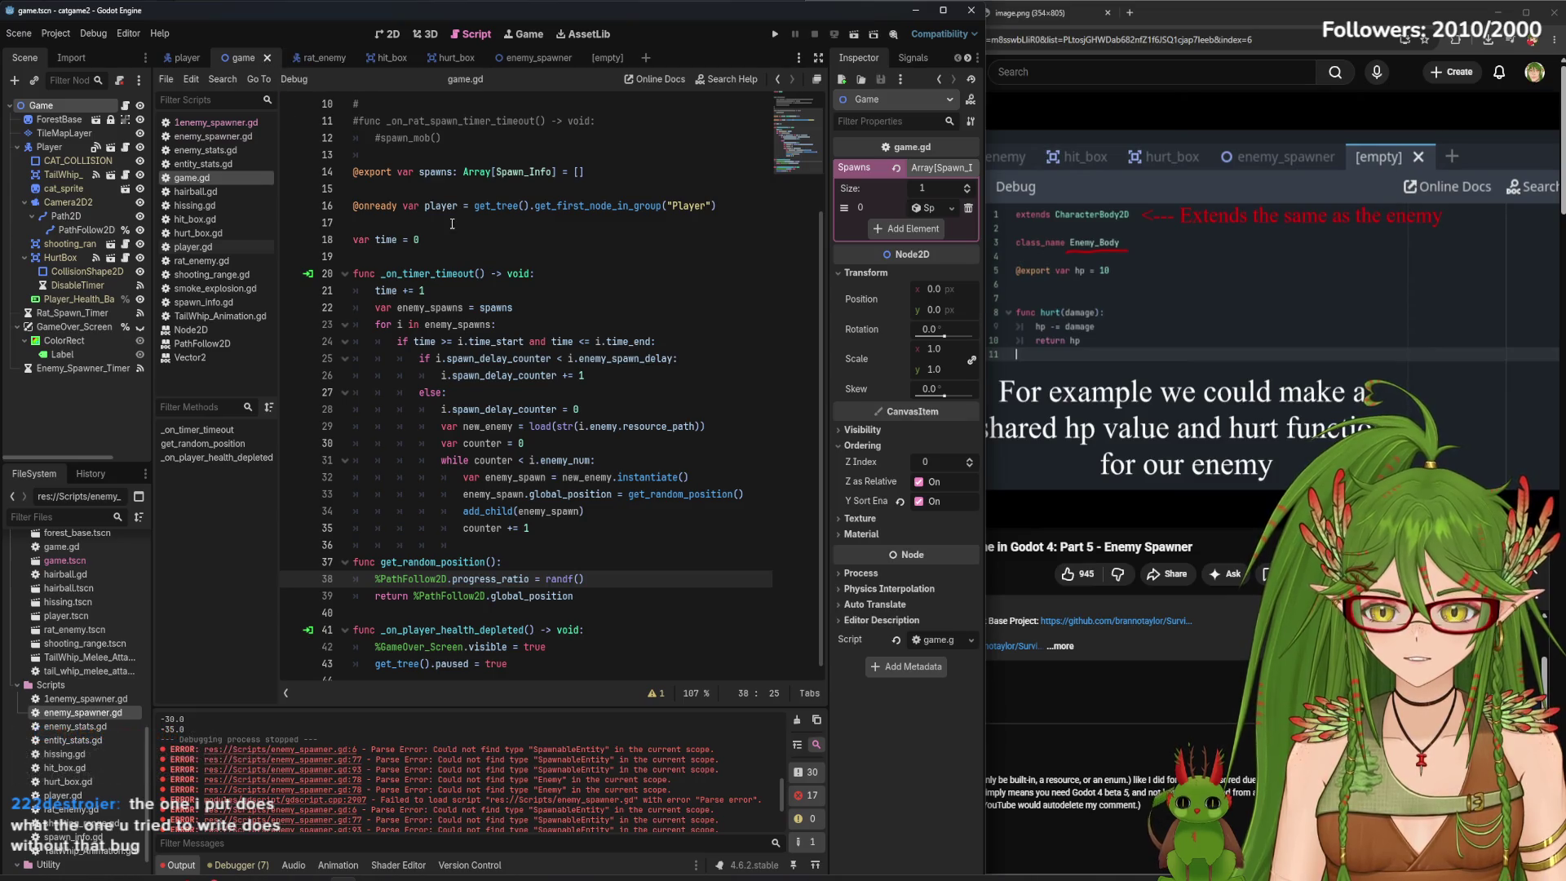
left_click(534, 58)
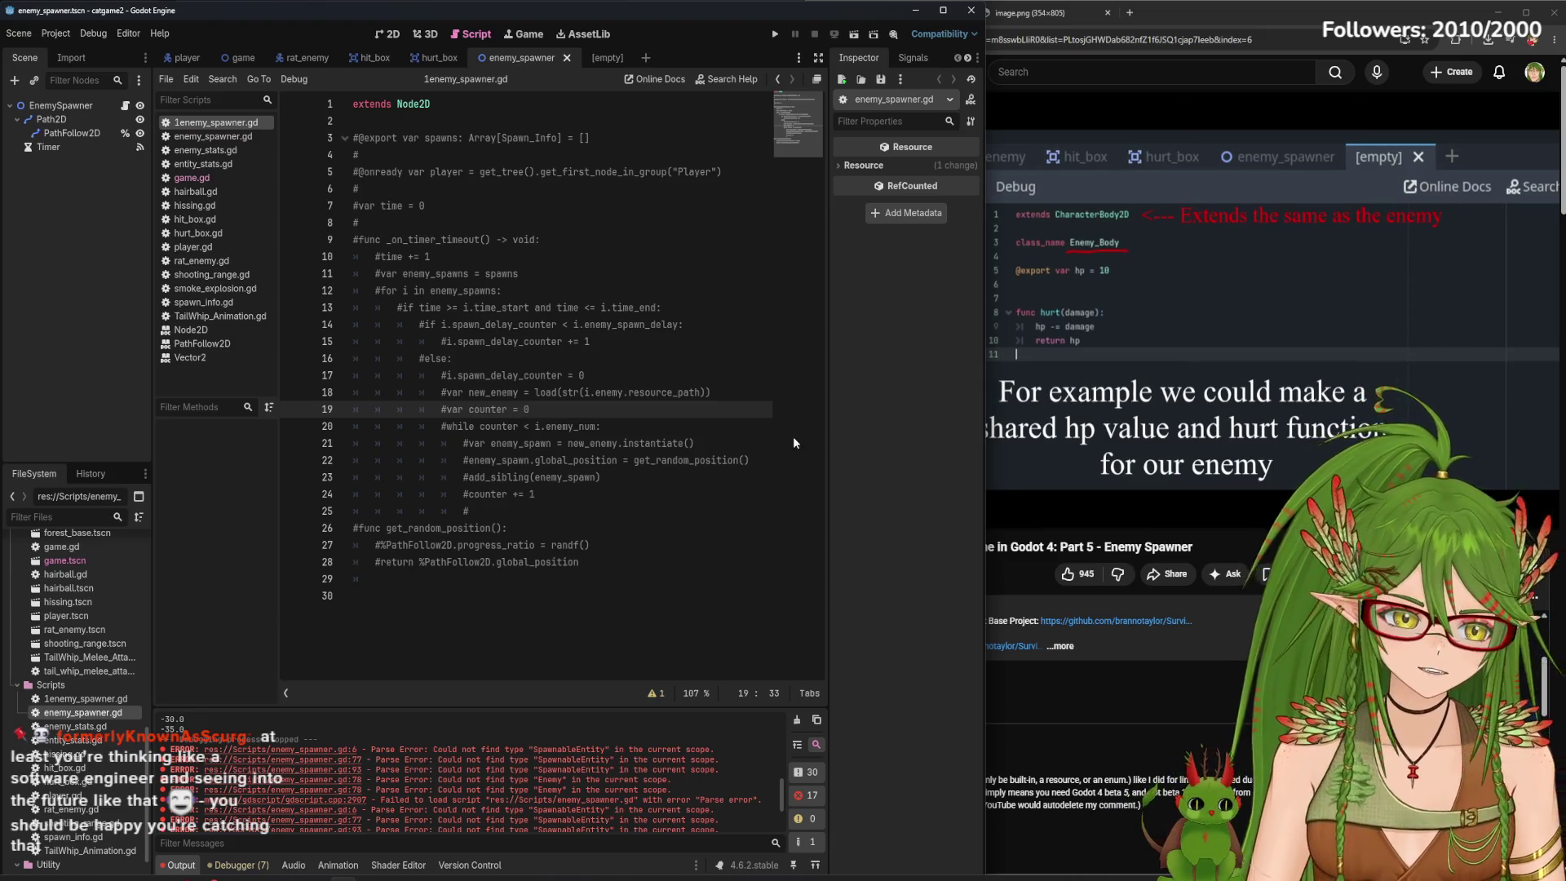
left_click(212, 136)
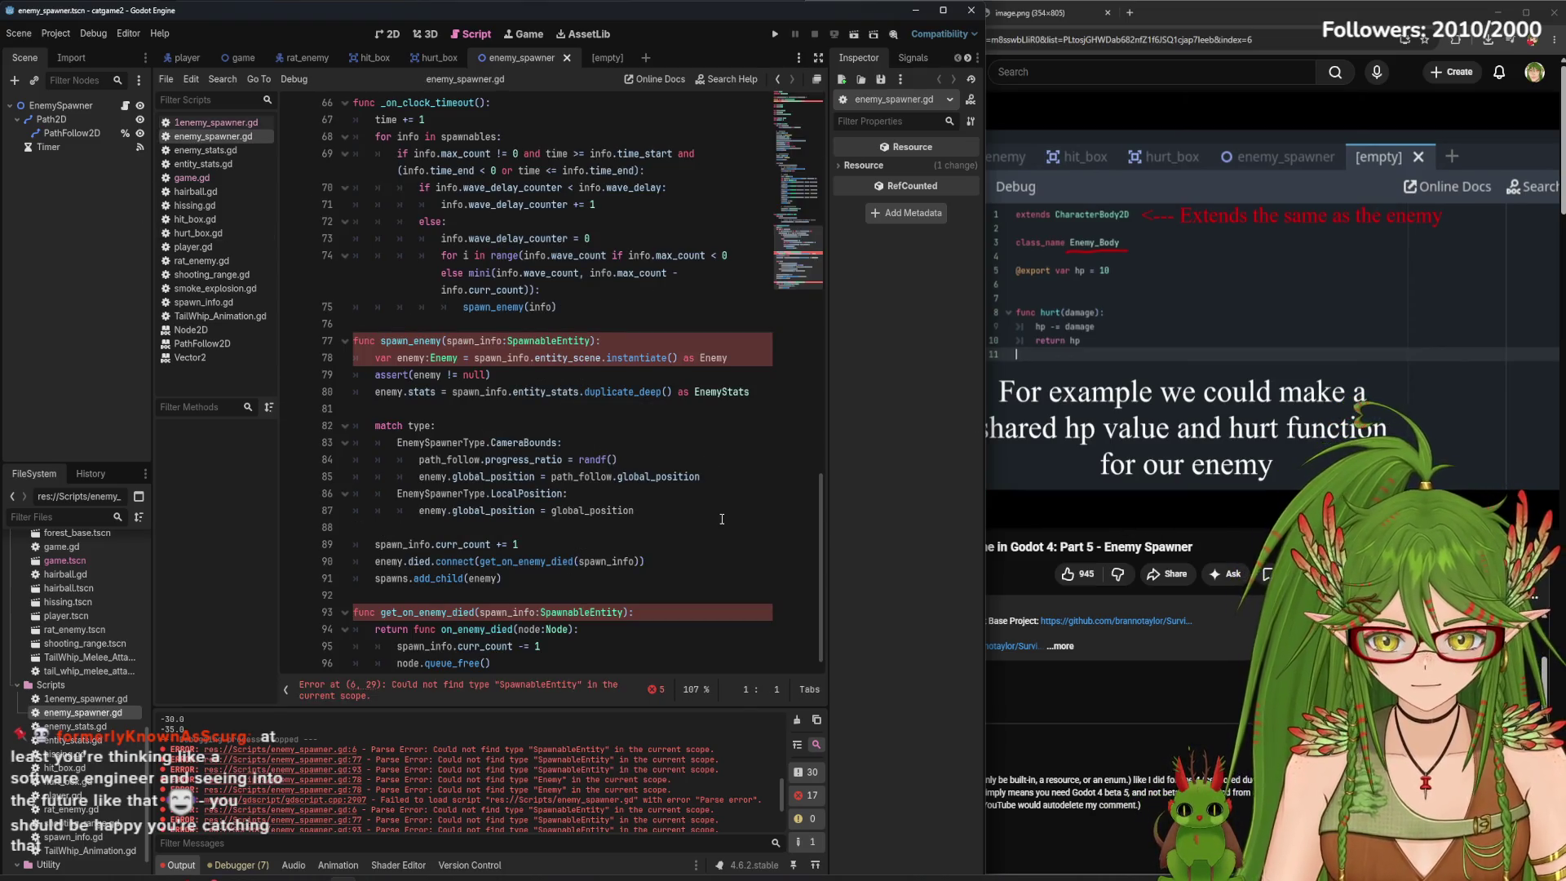
Scroll through enemy_spawner.gd's _ready and spawn functions, then open the commented-out 1enemy_spawner.gd.
scroll(722, 489, "down", 1)
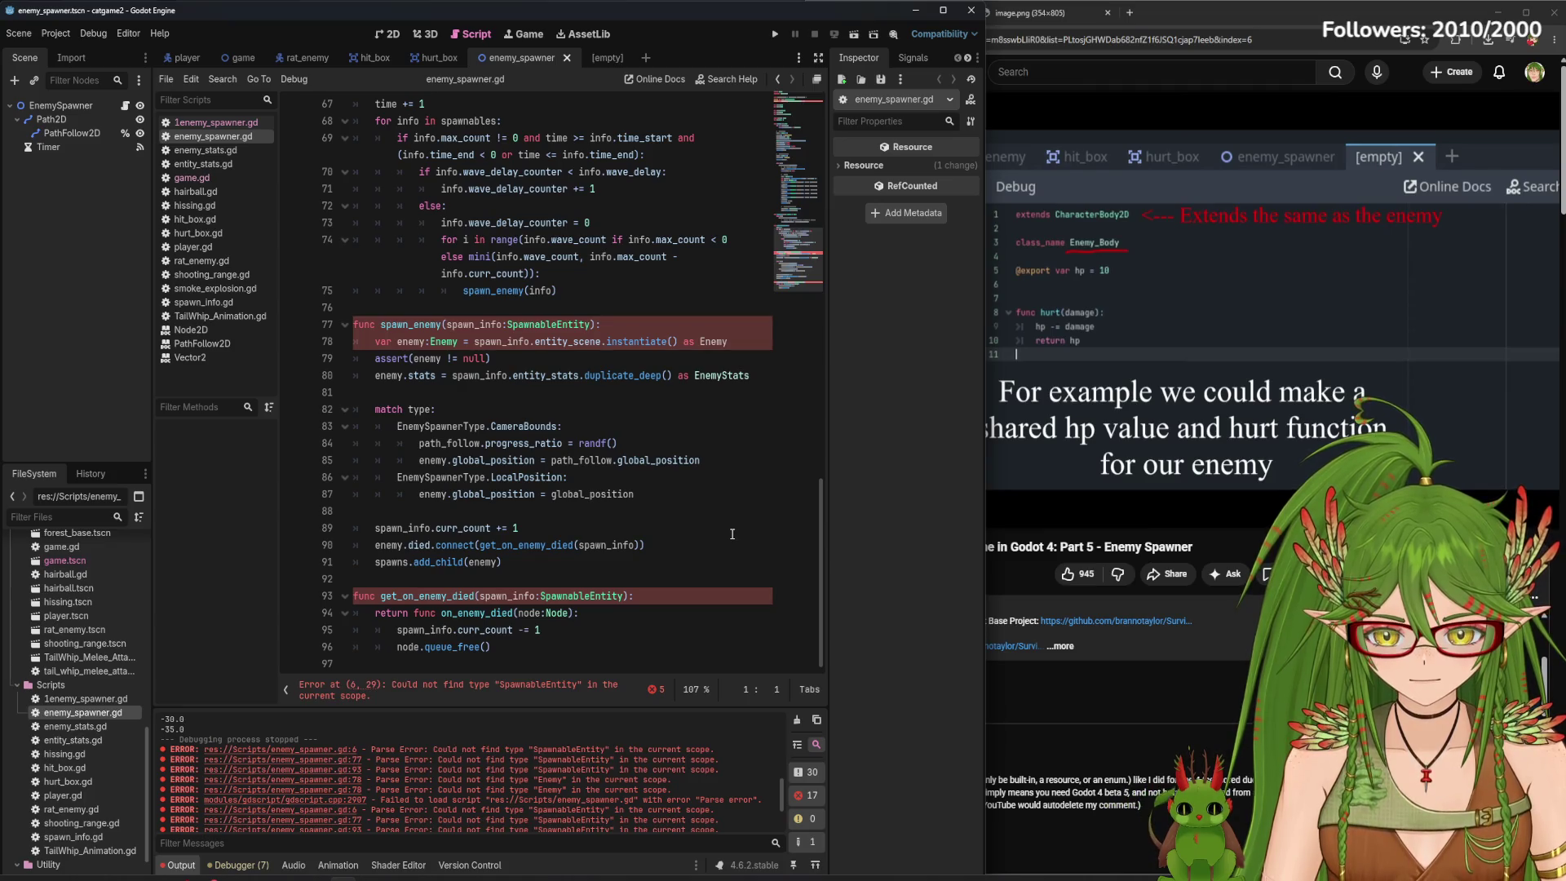
scroll(732, 534, "up", 7)
scroll(731, 533, "up", 6)
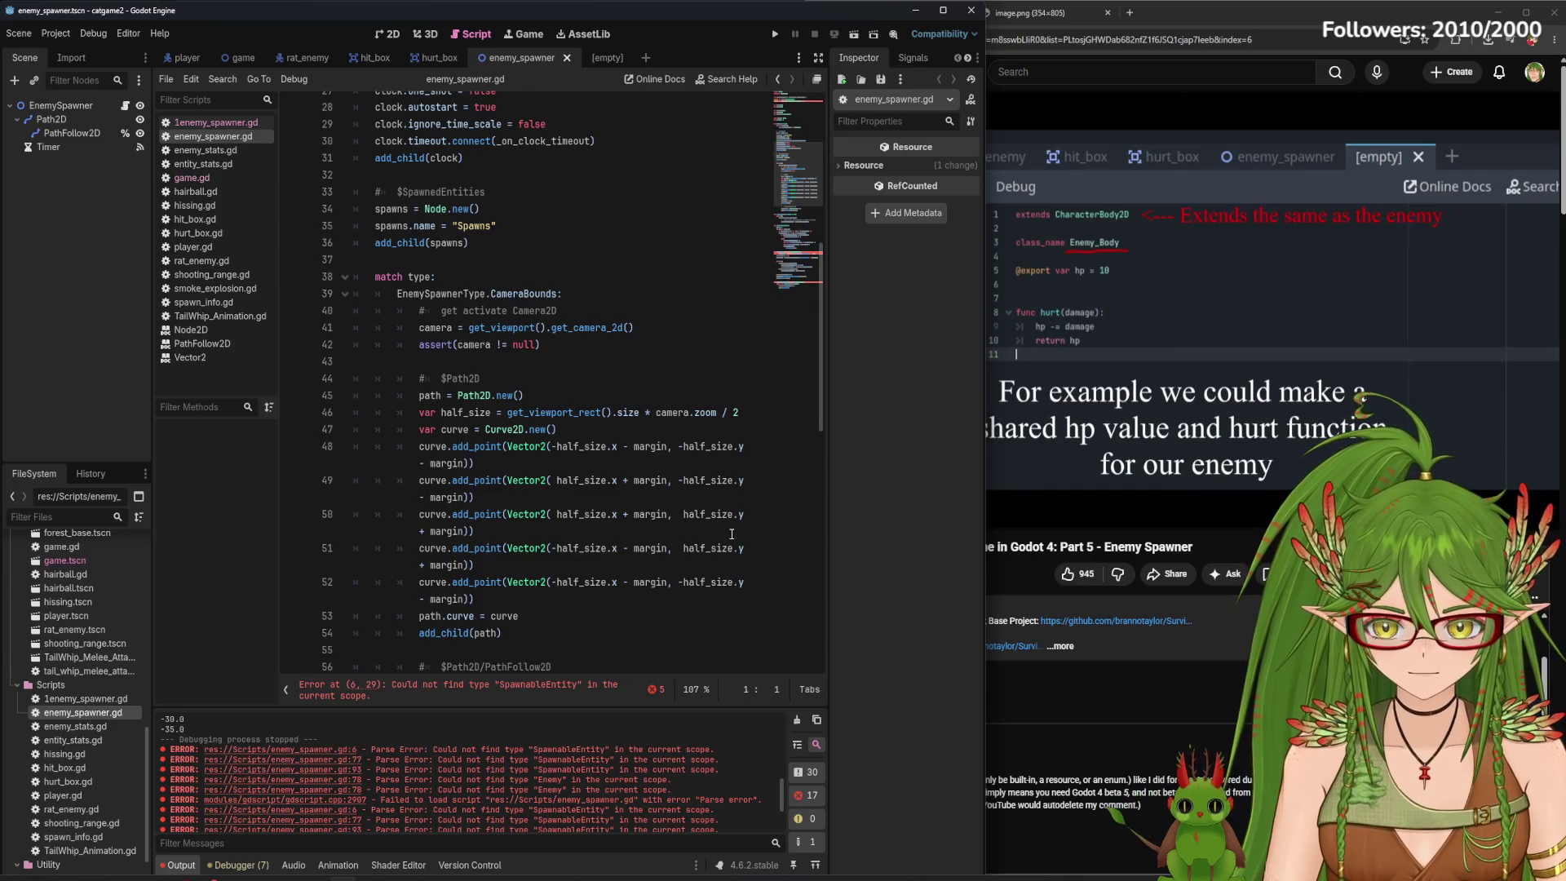
scroll(731, 533, "up", 4)
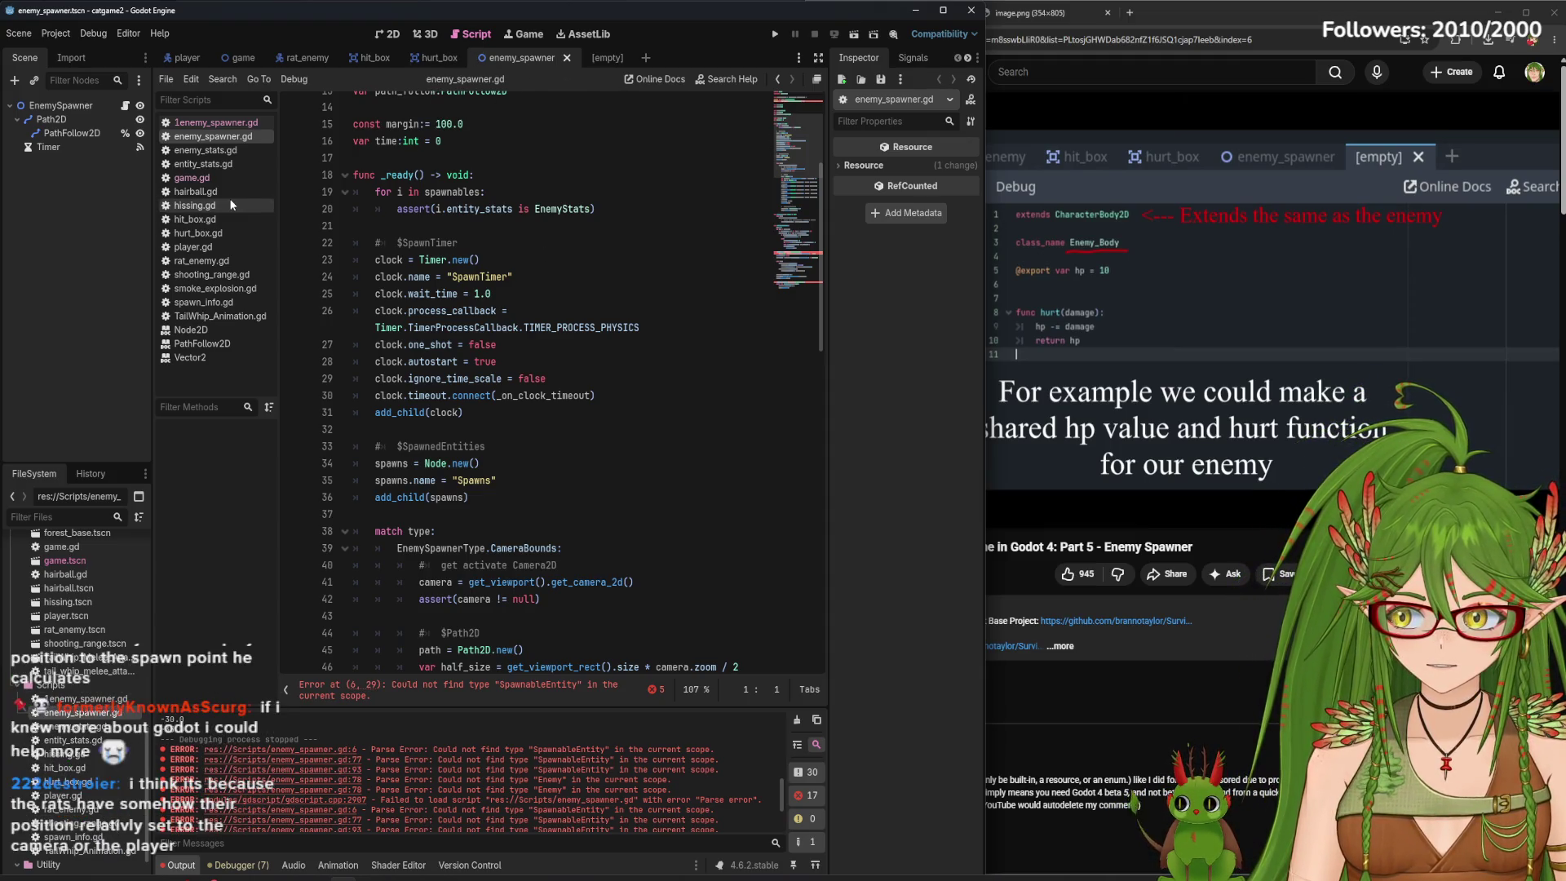
left_click(213, 122)
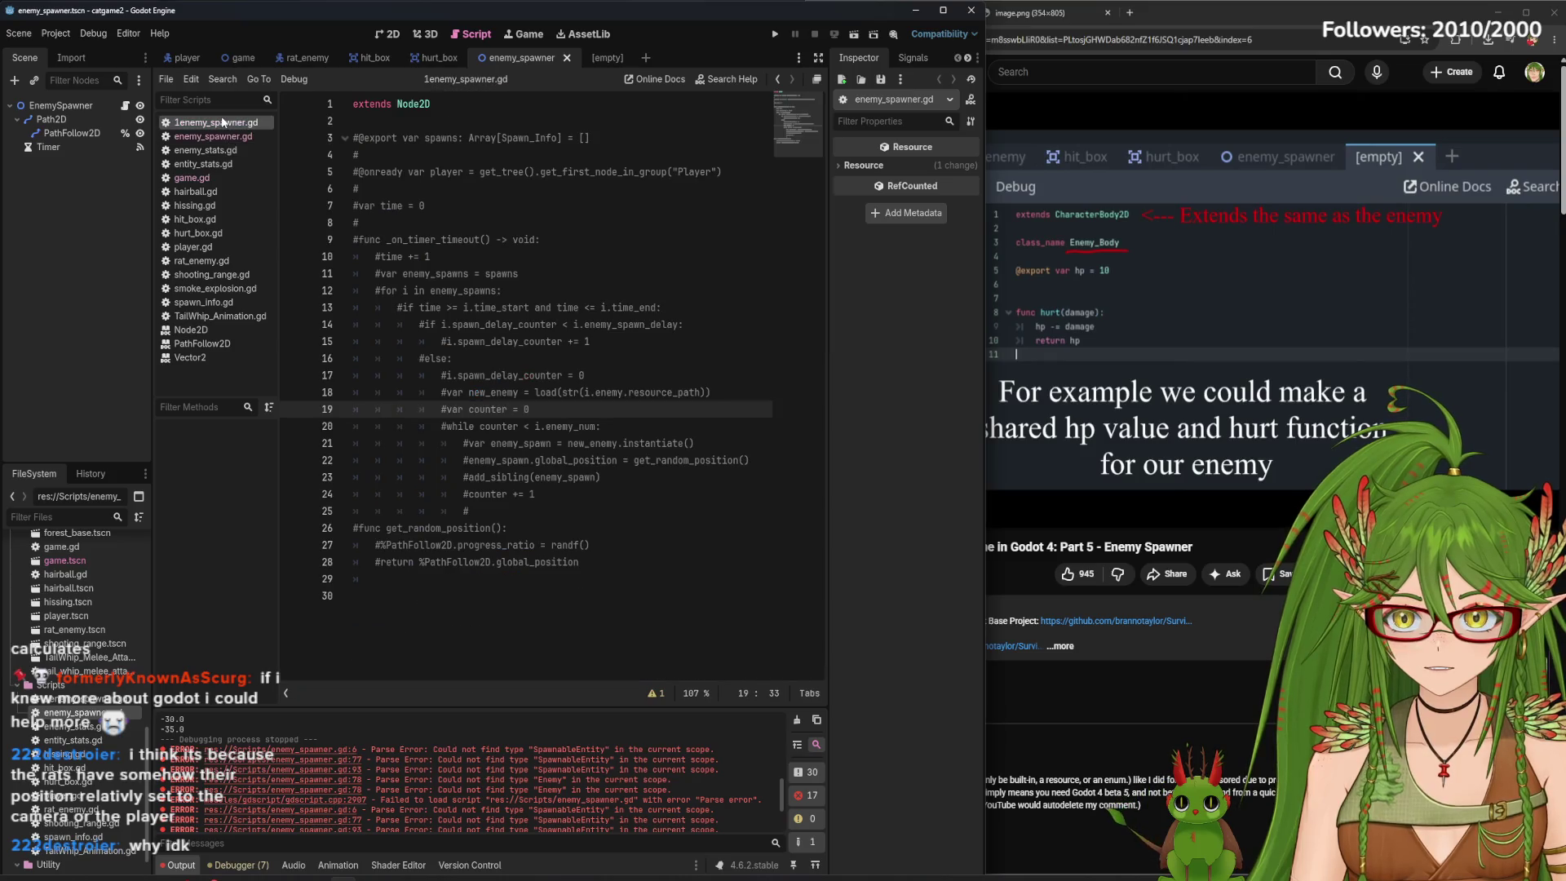
Review the commented timer code in 1enemy_spawner.gd and the spawn timing lines in game.gd.
left_click_drag(326, 253, 522, 290)
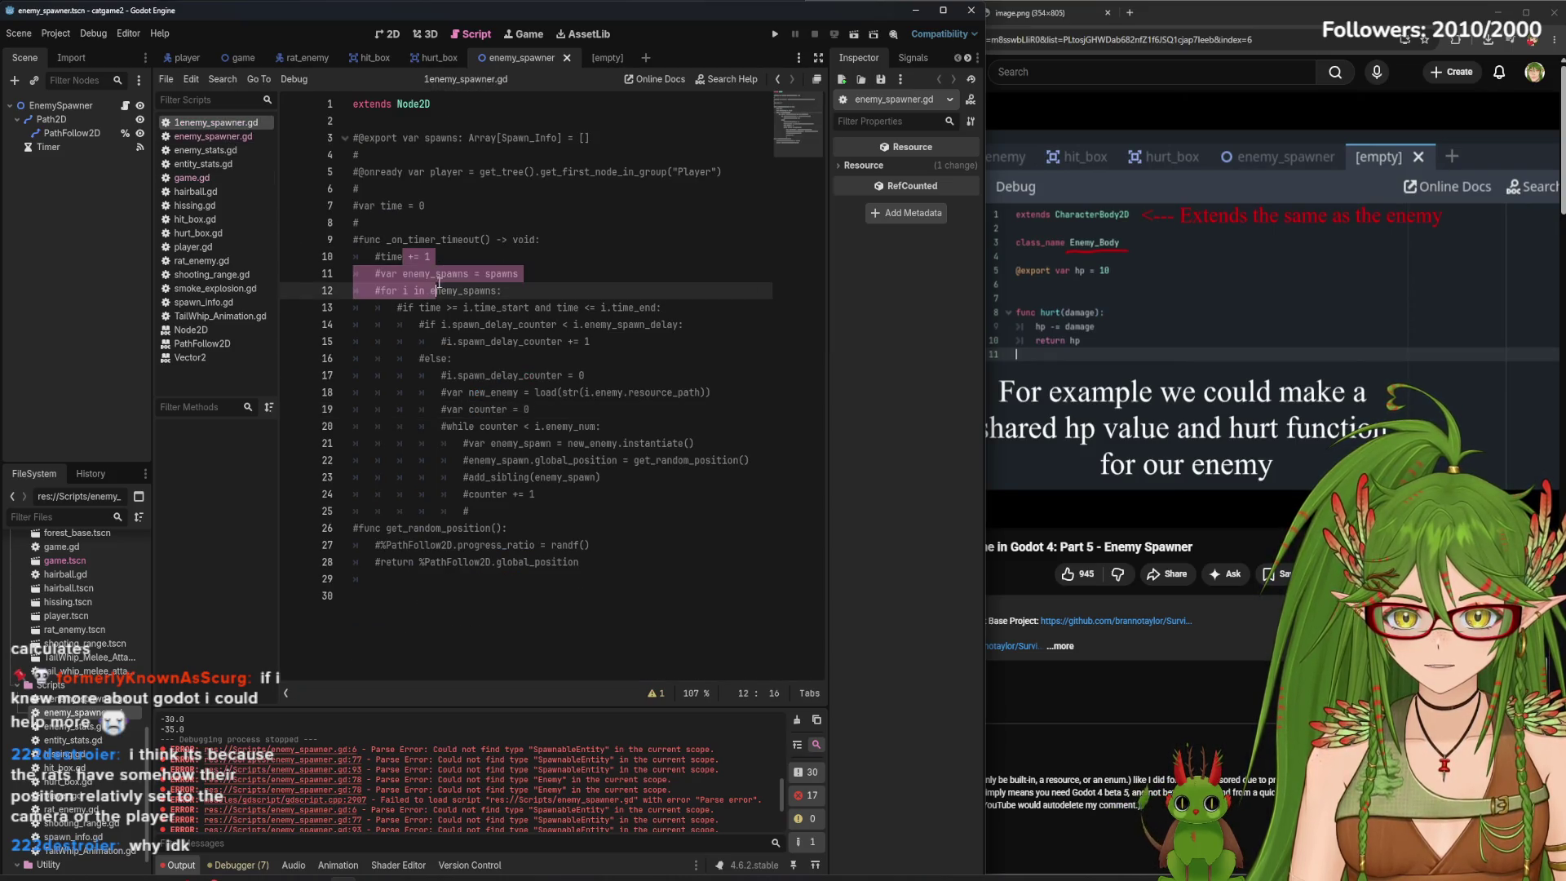
mouse_move(326, 253)
left_mouse_down()
mouse_move(530, 415)
mouse_move(570, 481)
left_mouse_up()
left_click(659, 498)
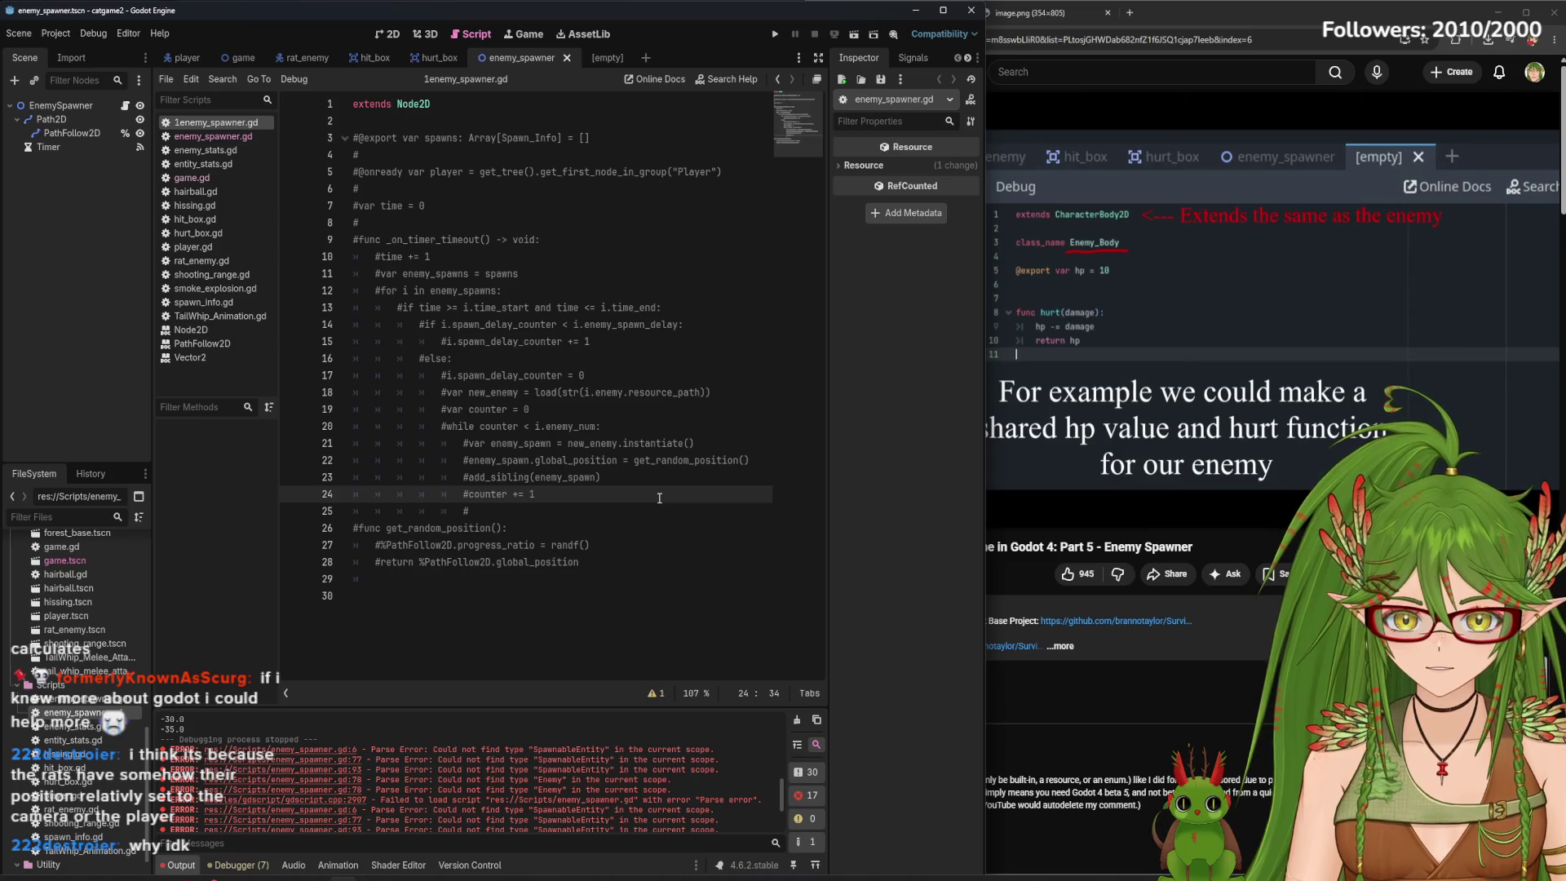
left_click(243, 57)
mouse_move(394, 308)
left_mouse_down()
mouse_move(383, 324)
mouse_move(595, 419)
left_mouse_up()
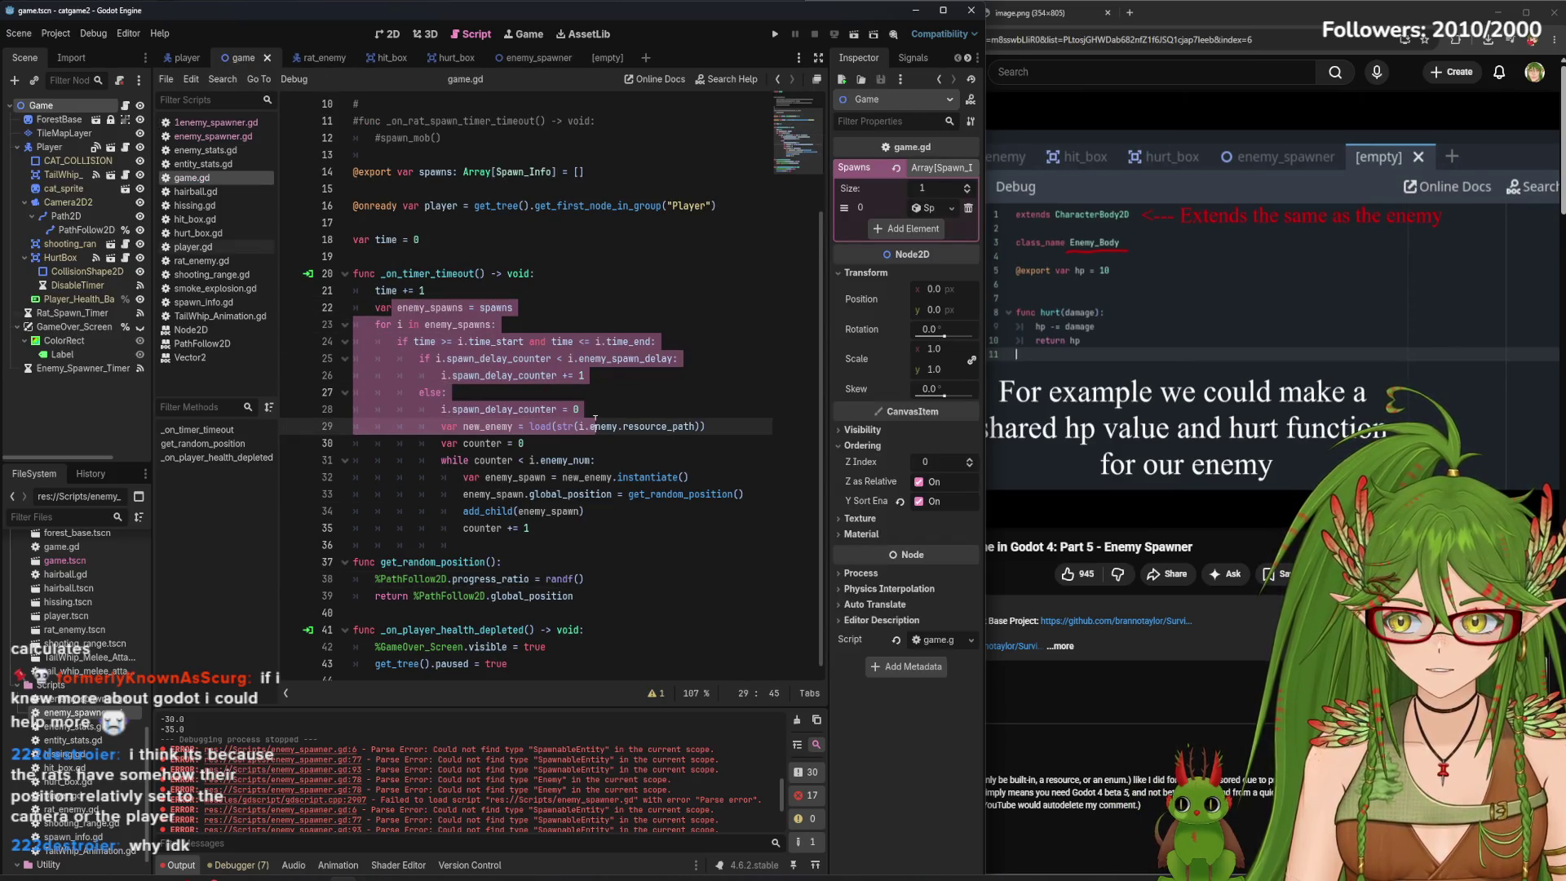
left_click(642, 396)
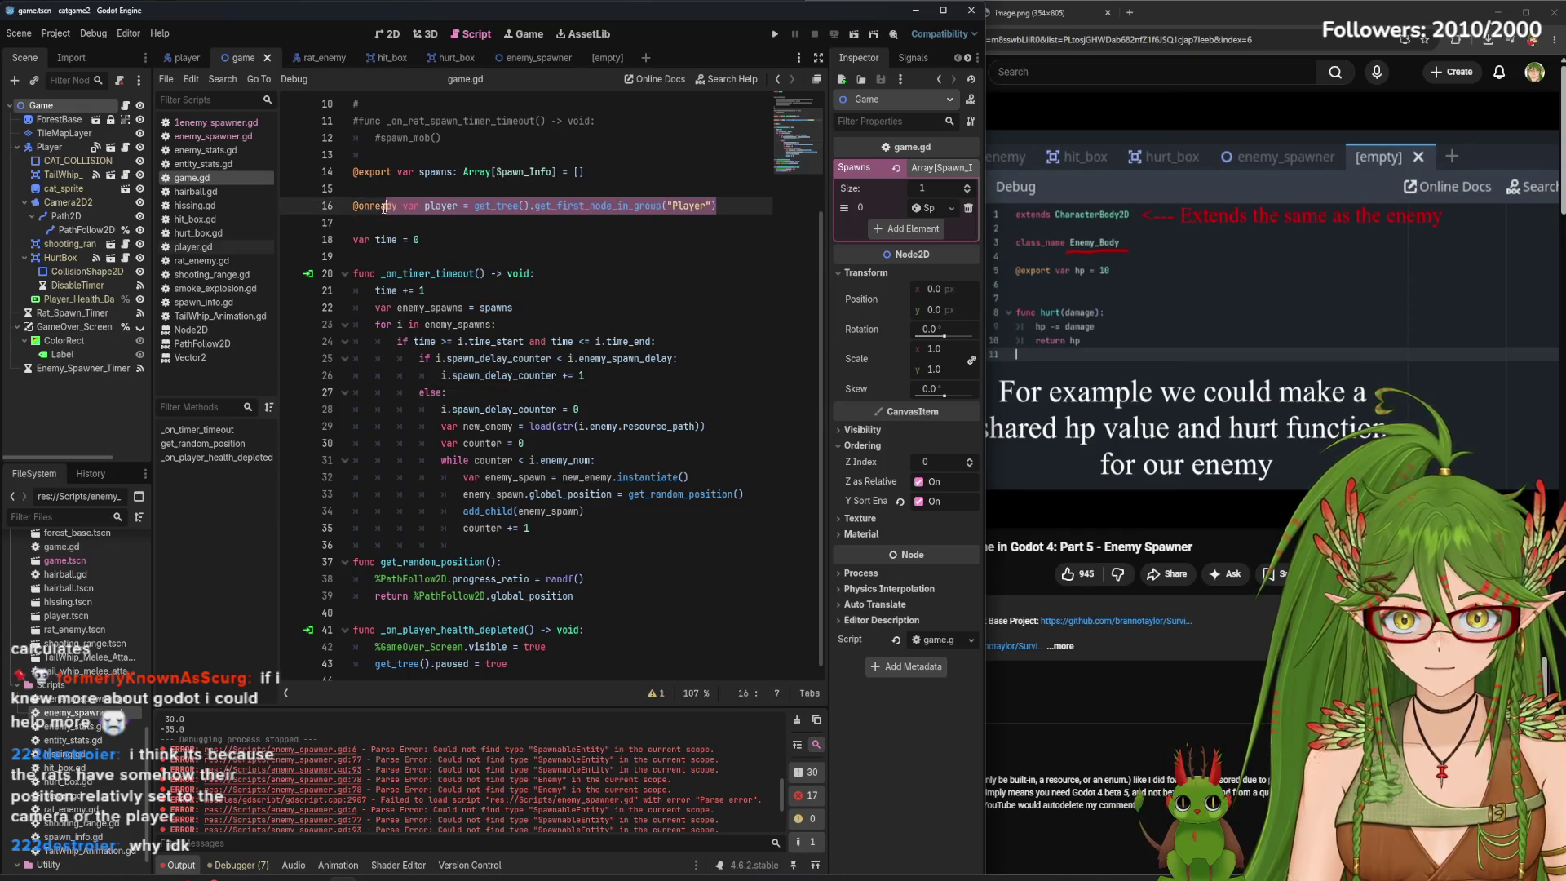
left_click(596, 229)
Check enemy_spawner.gd, the EnemyStats class in enemy_stats.gd and the Spawn_Info fields in spawn_info.gd.
left_click(218, 137)
left_click(214, 164)
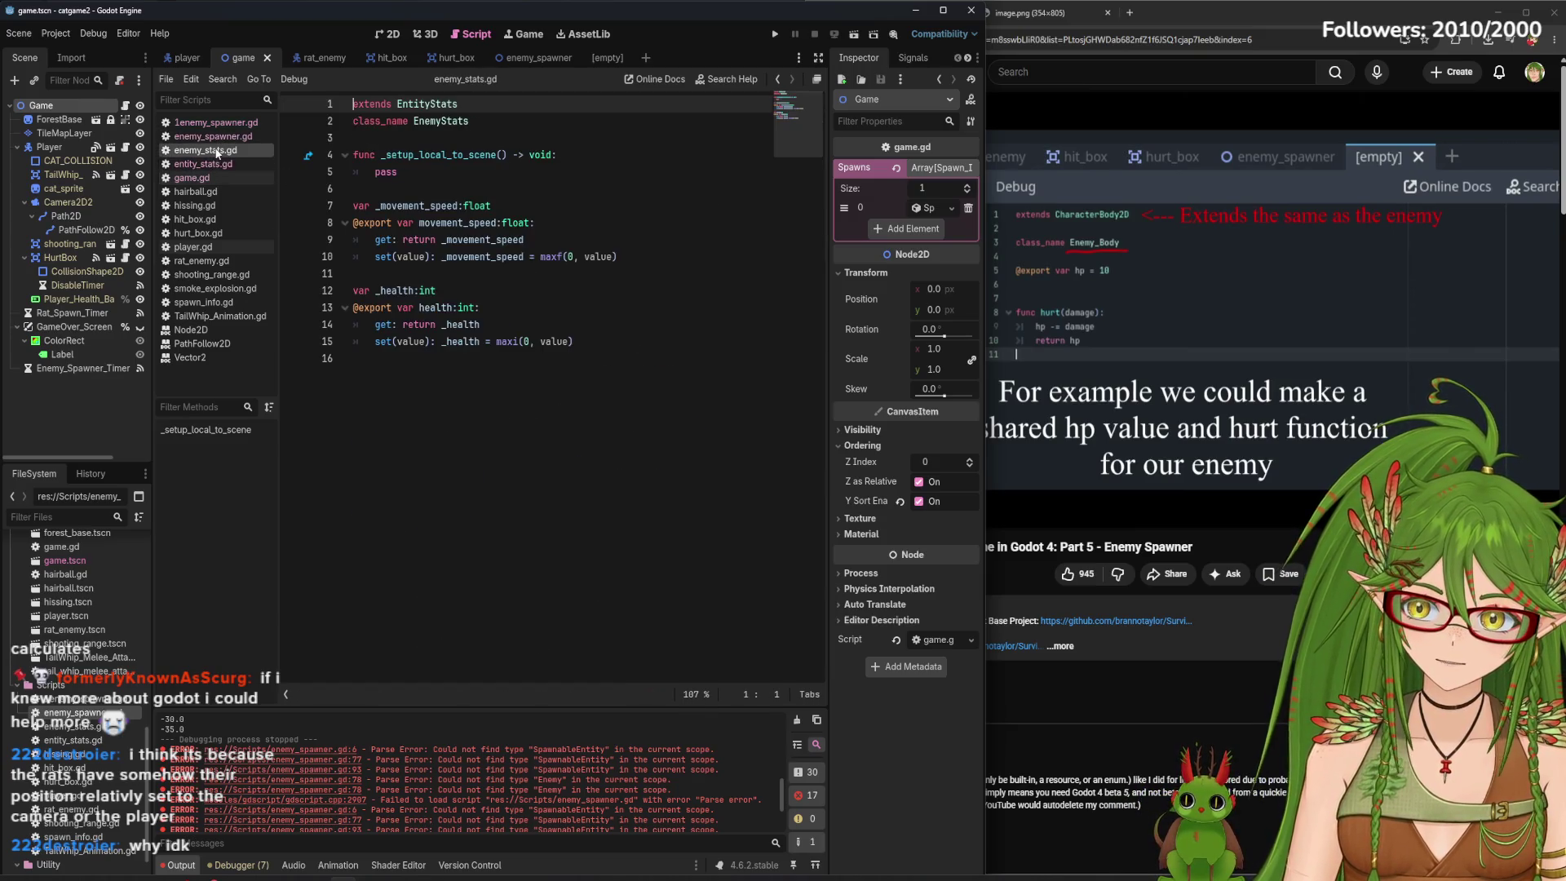
left_click(209, 178)
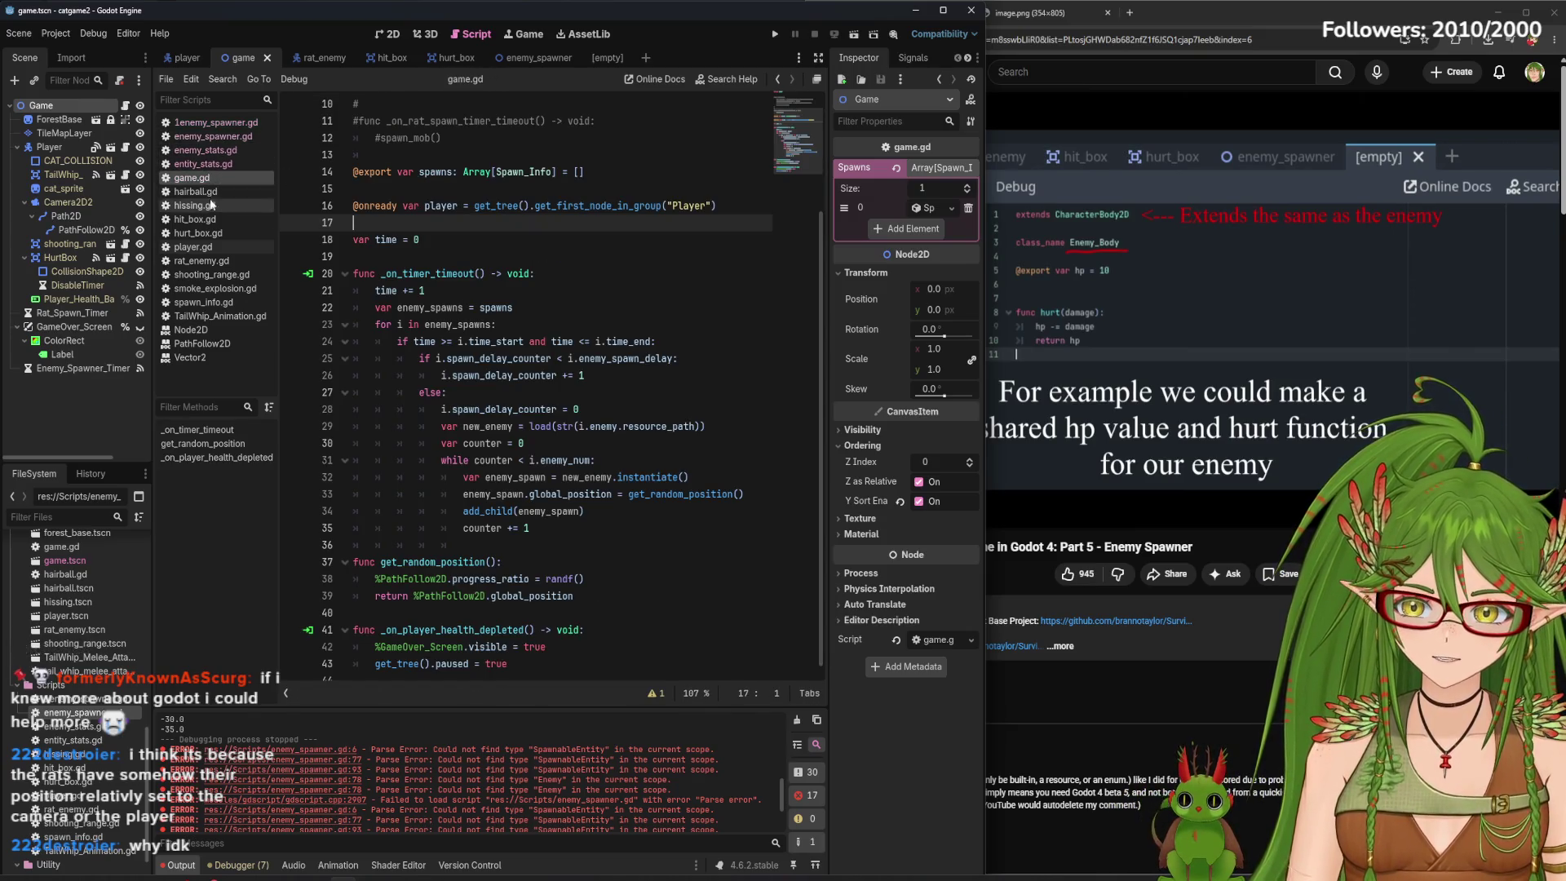
left_click(203, 302)
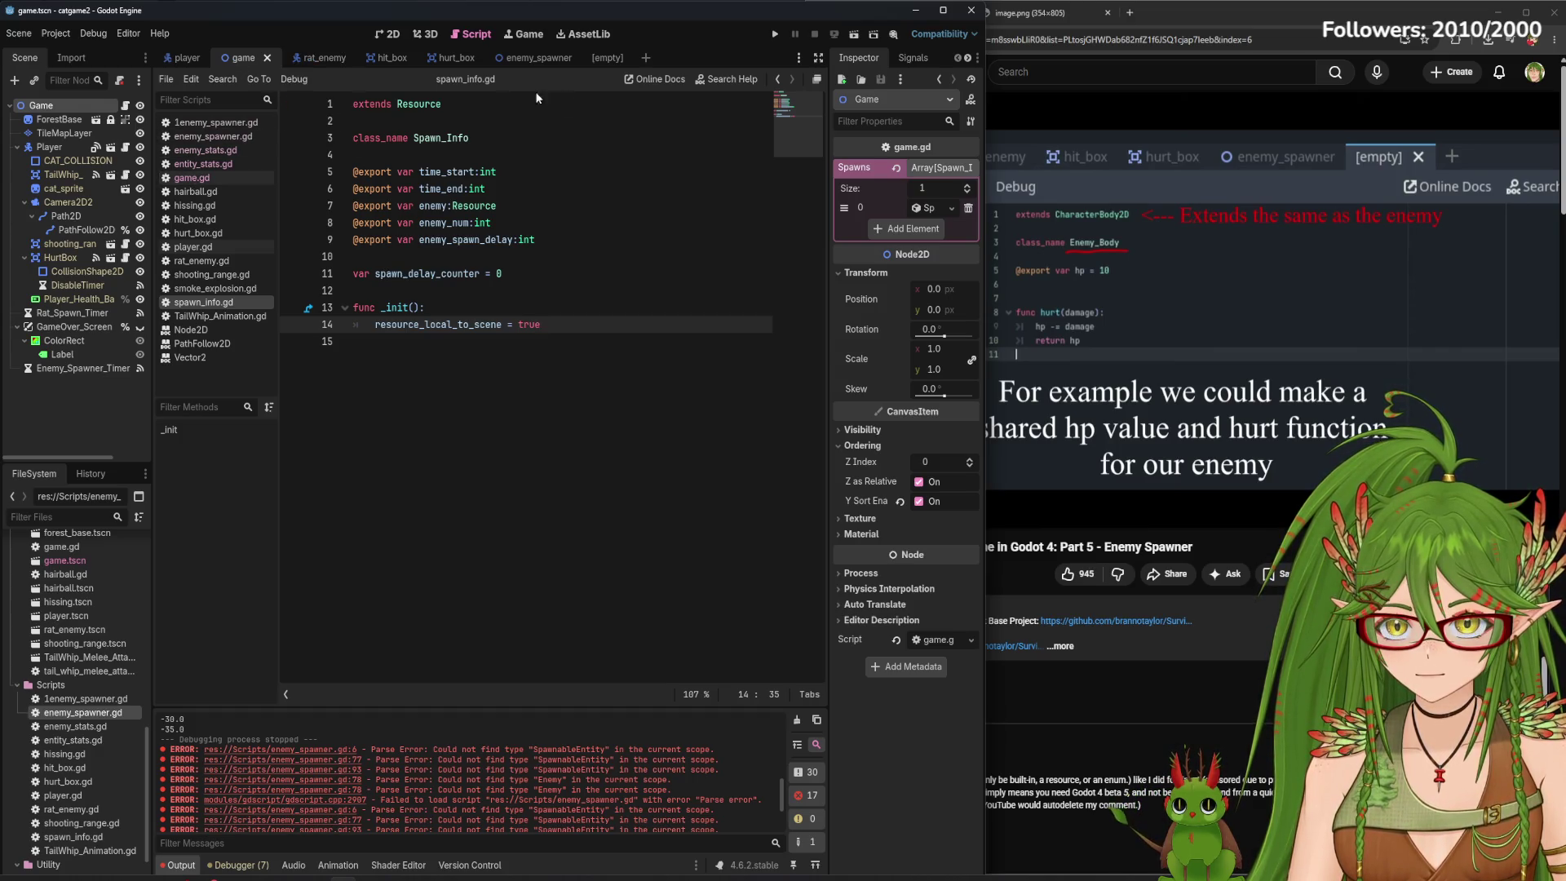
left_click(188, 122)
Compare enemy_spawner.gd with game.gd's rat spawn loop, reading the enemy_spawn_delay tooltip.
left_click(188, 136)
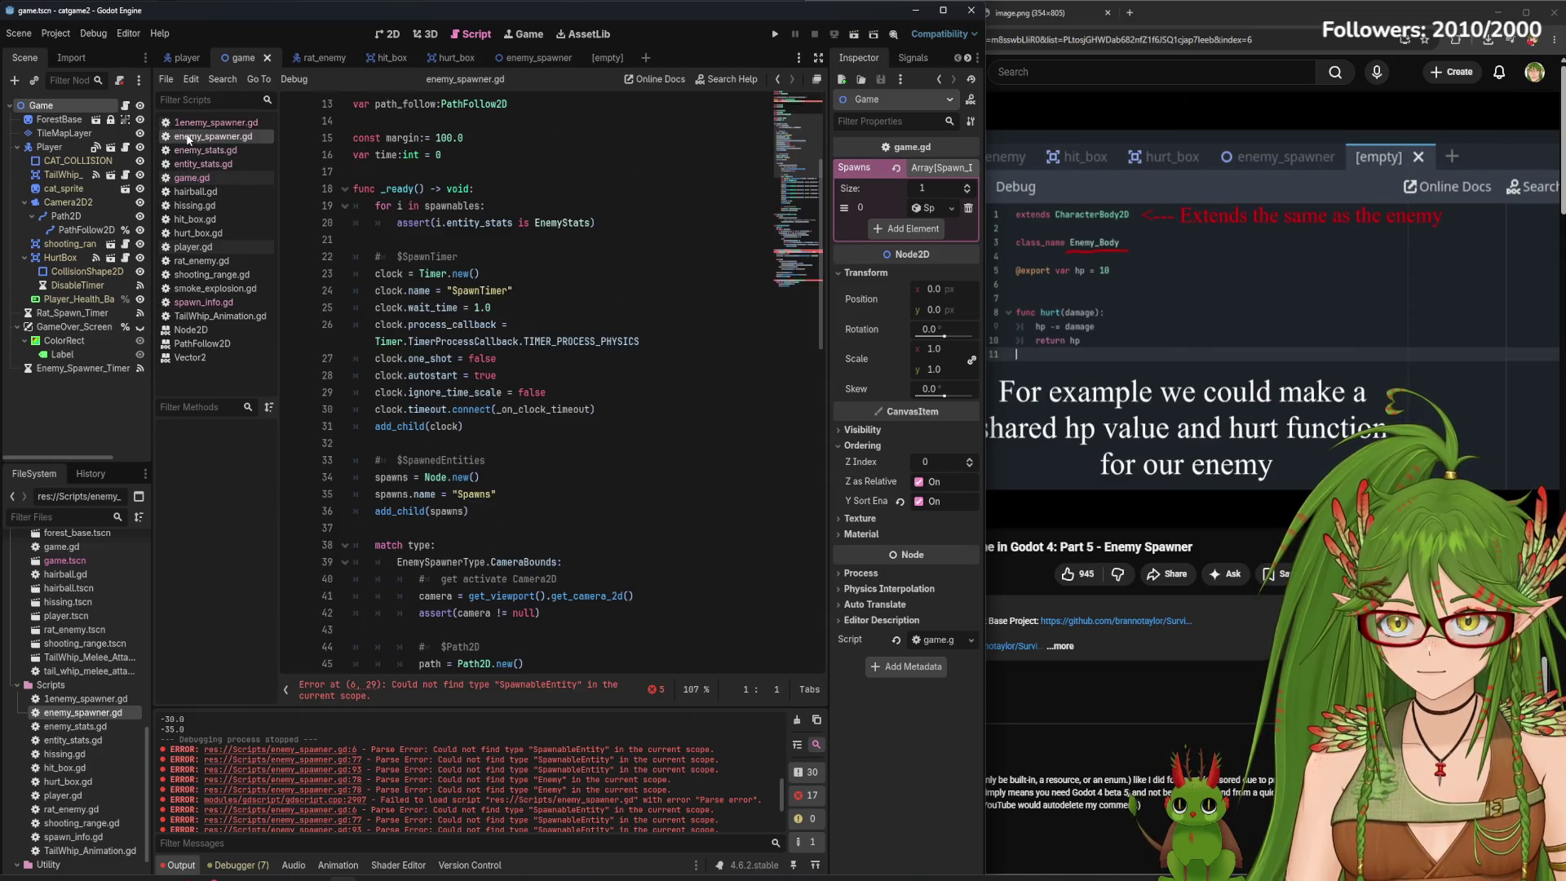
left_click(192, 178)
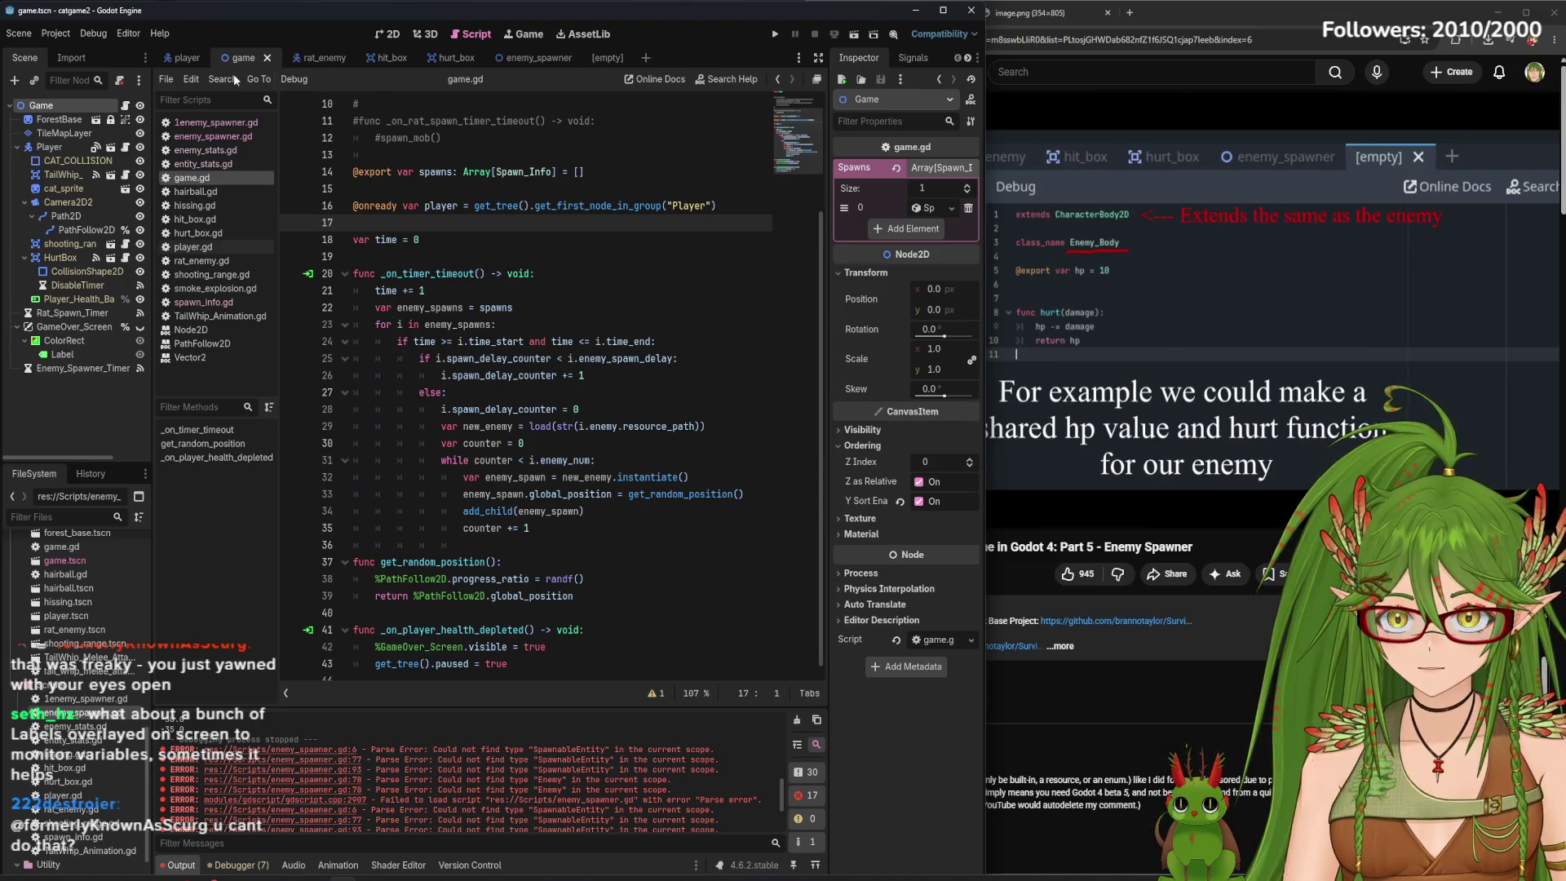
scroll(412, 525, "down", 1)
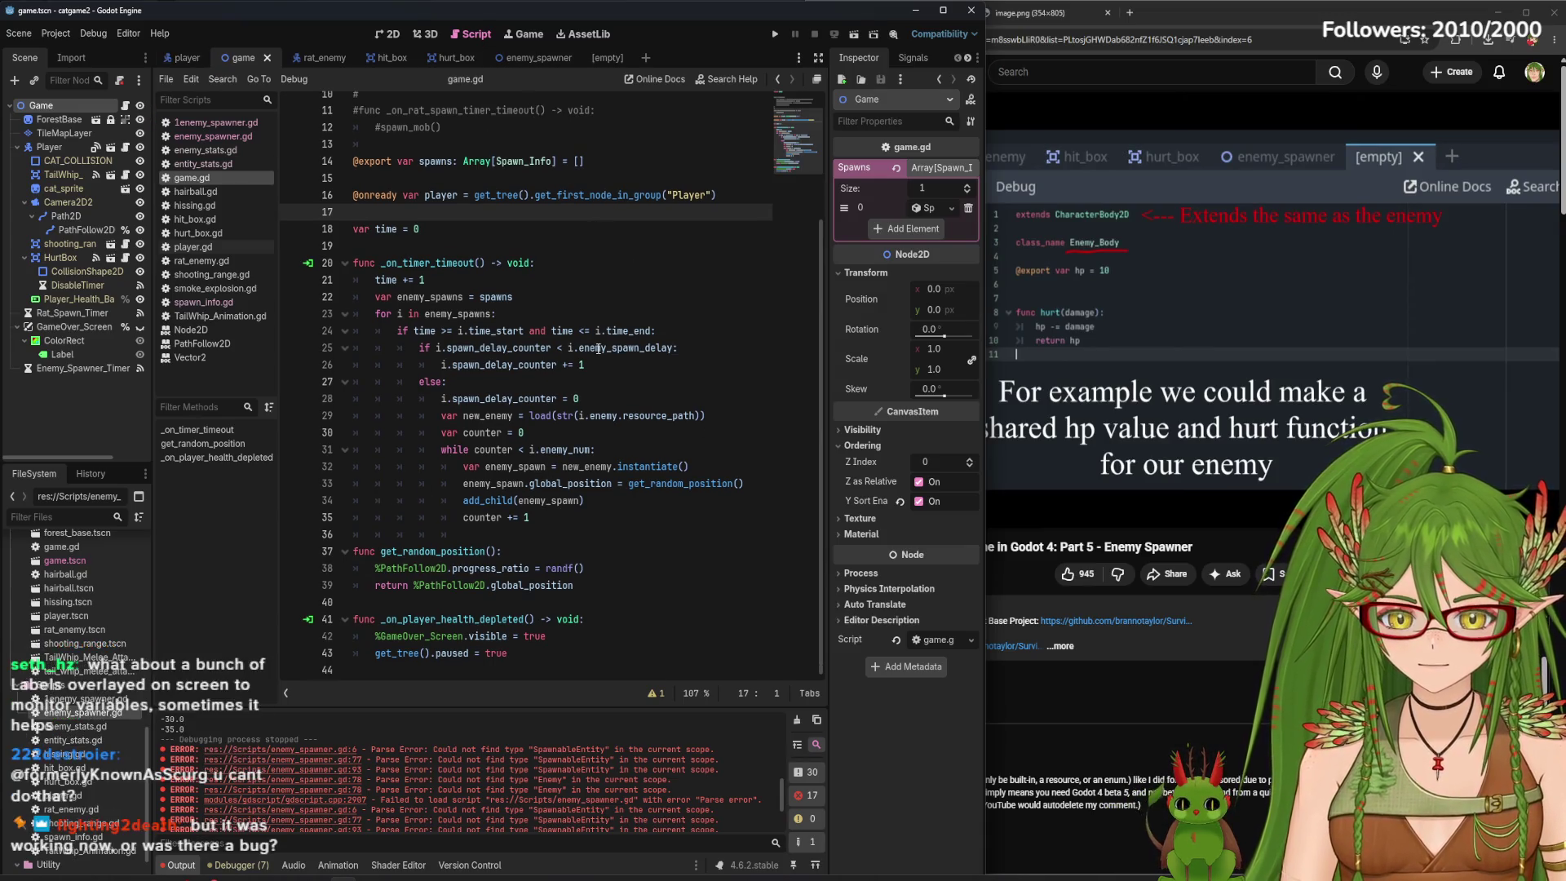
mouse_move(600, 349)
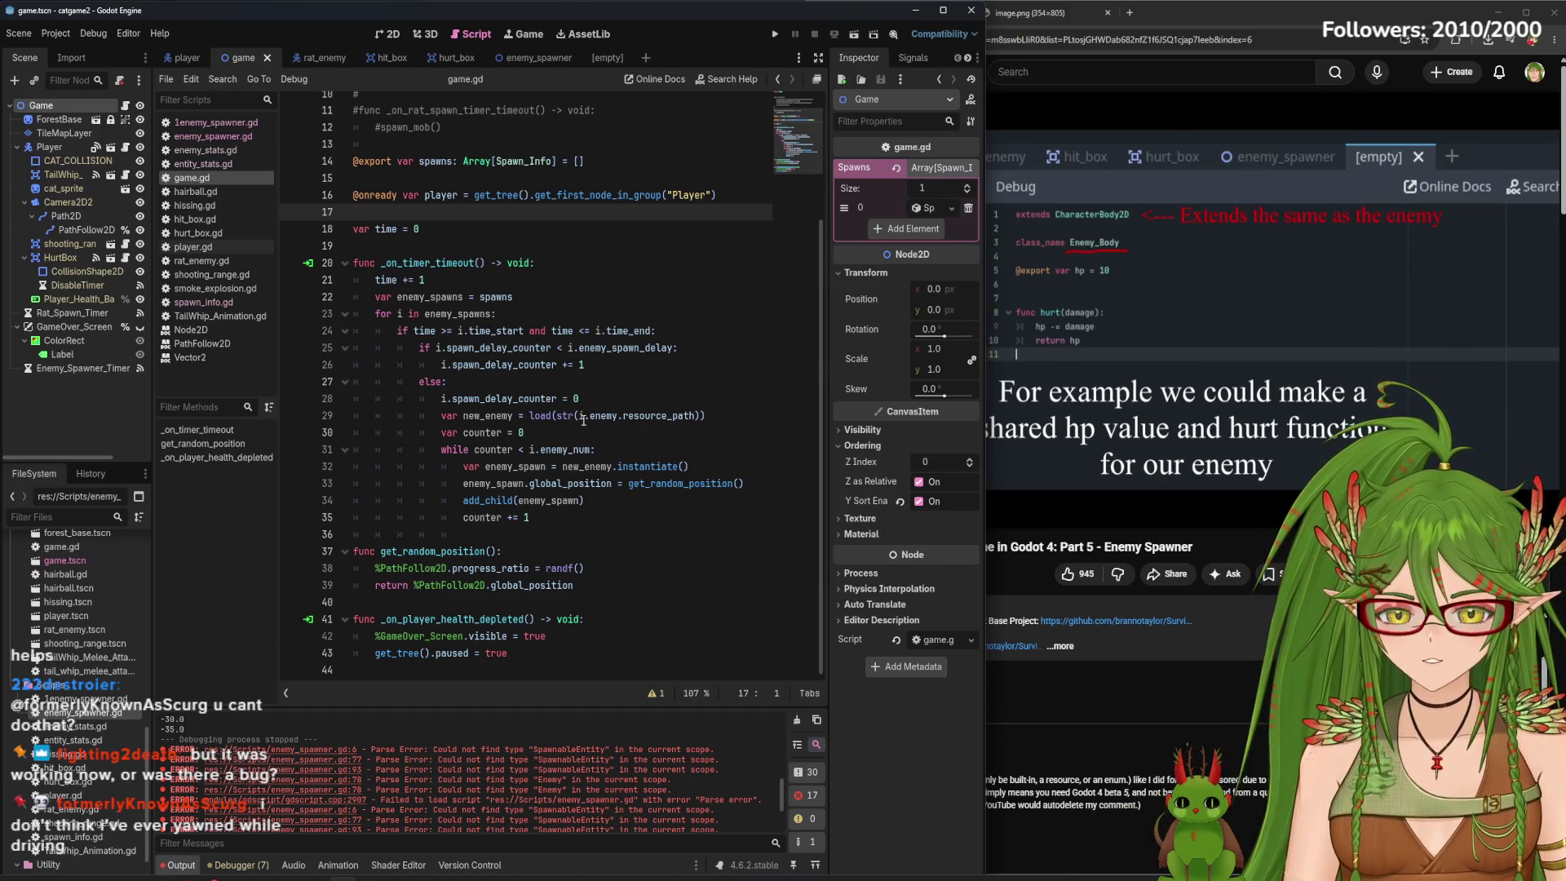
left_click(526, 58)
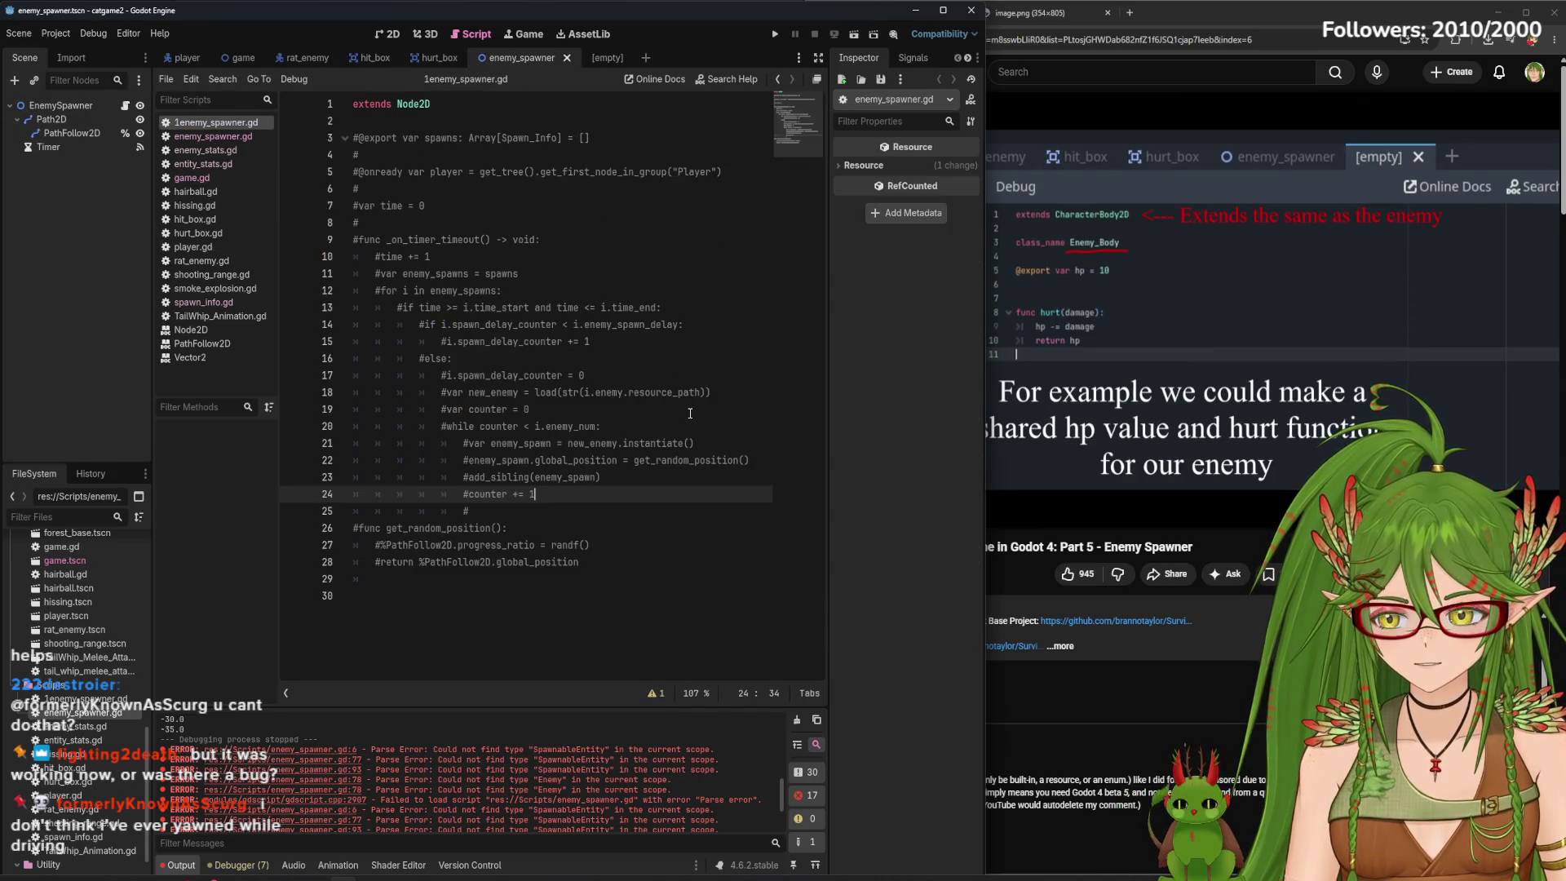
Recheck the Game scene's first Spawns entry and counter code, then open enemy_spawner.gd.
left_click(243, 58)
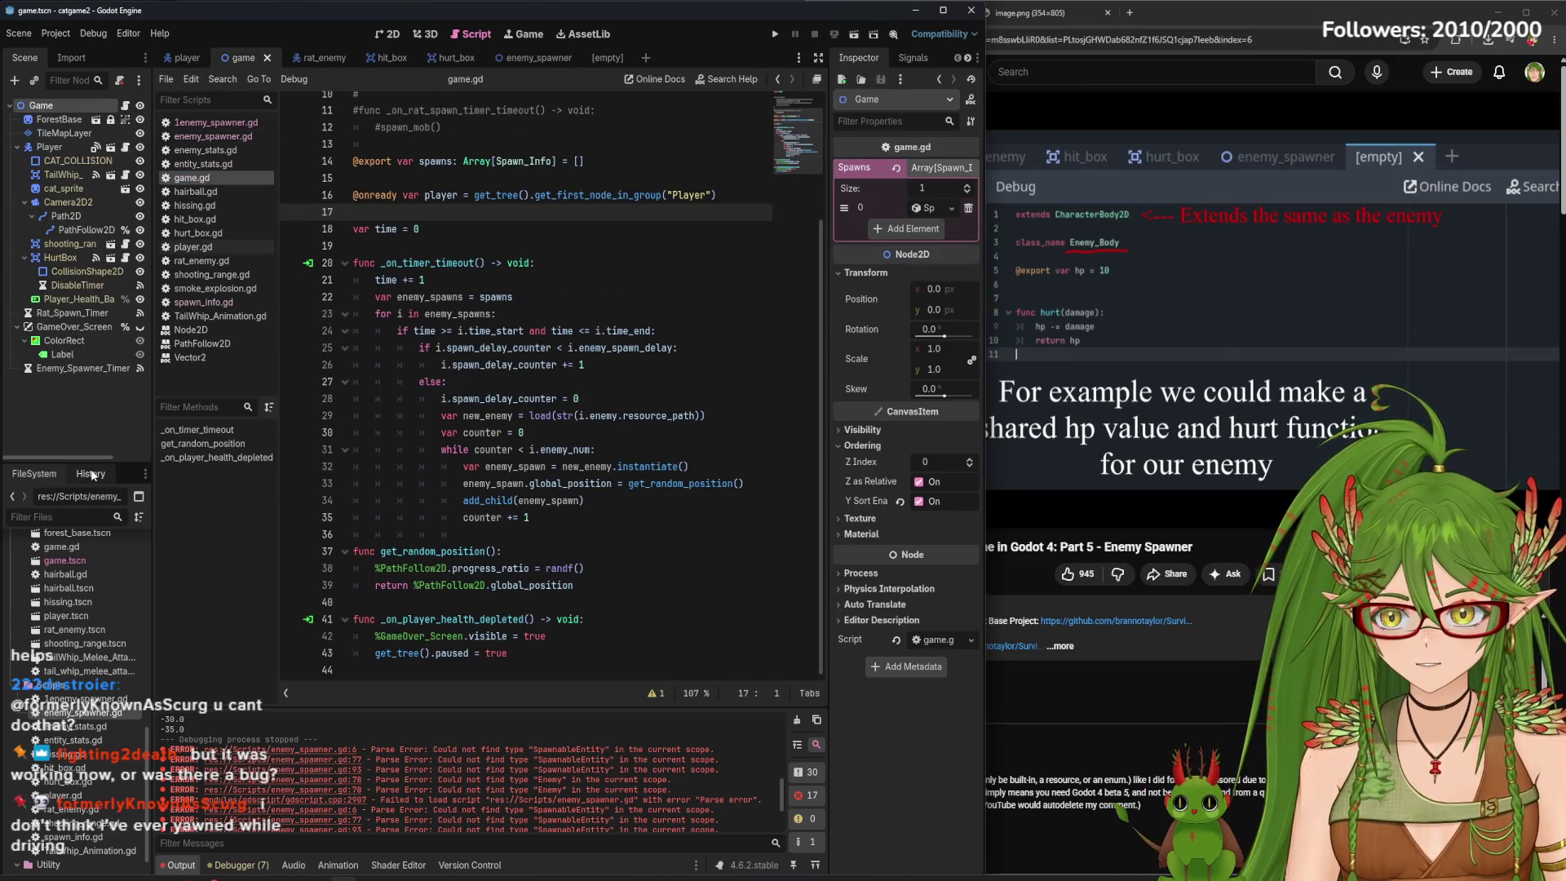
left_click(929, 209)
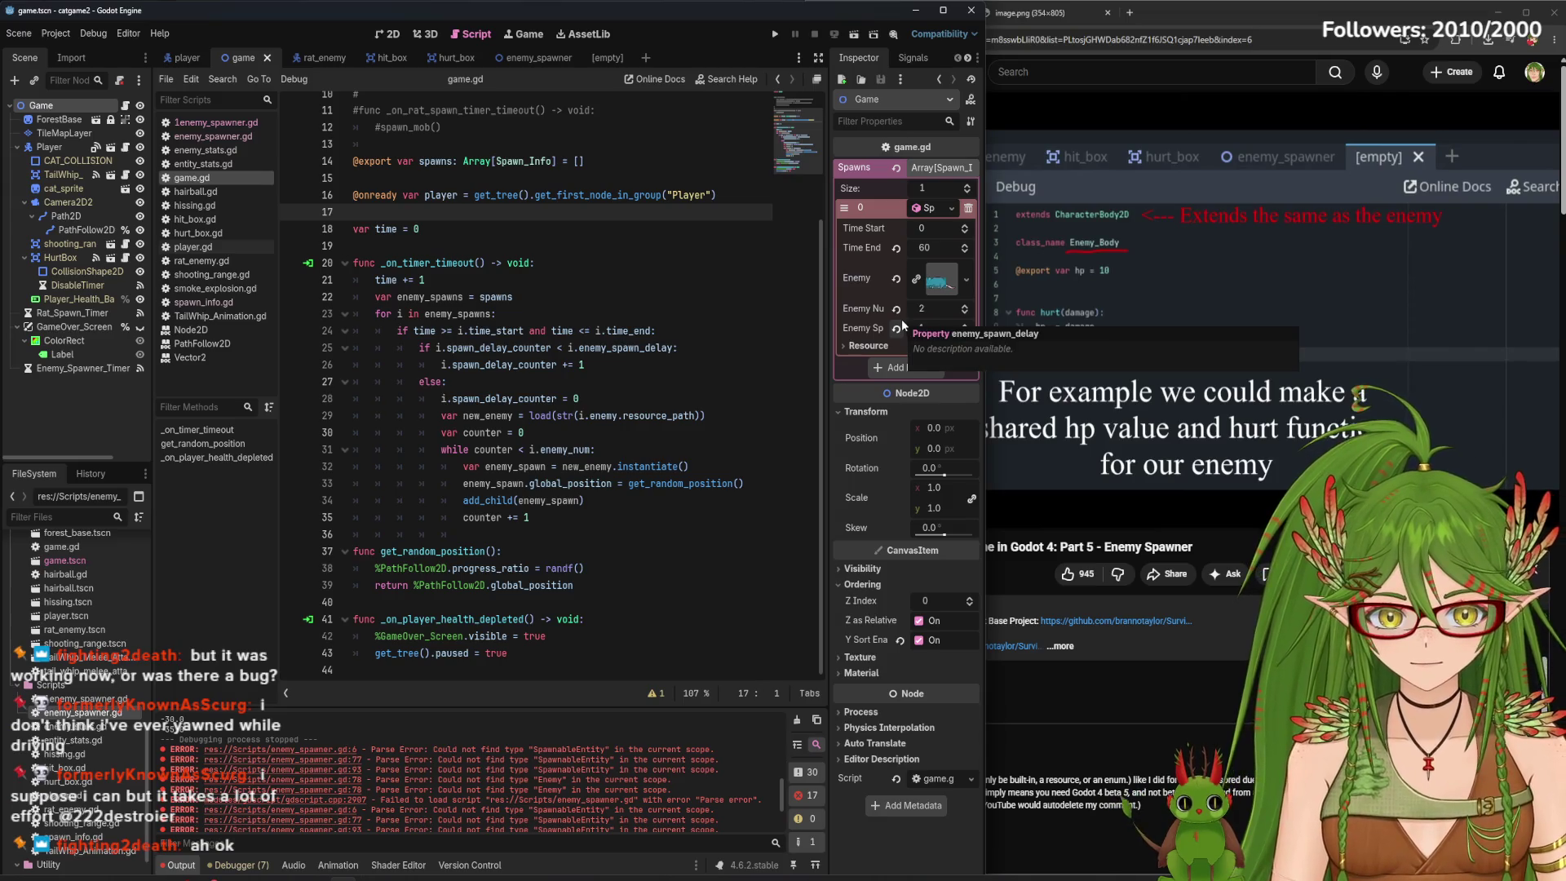
left_click(584, 518)
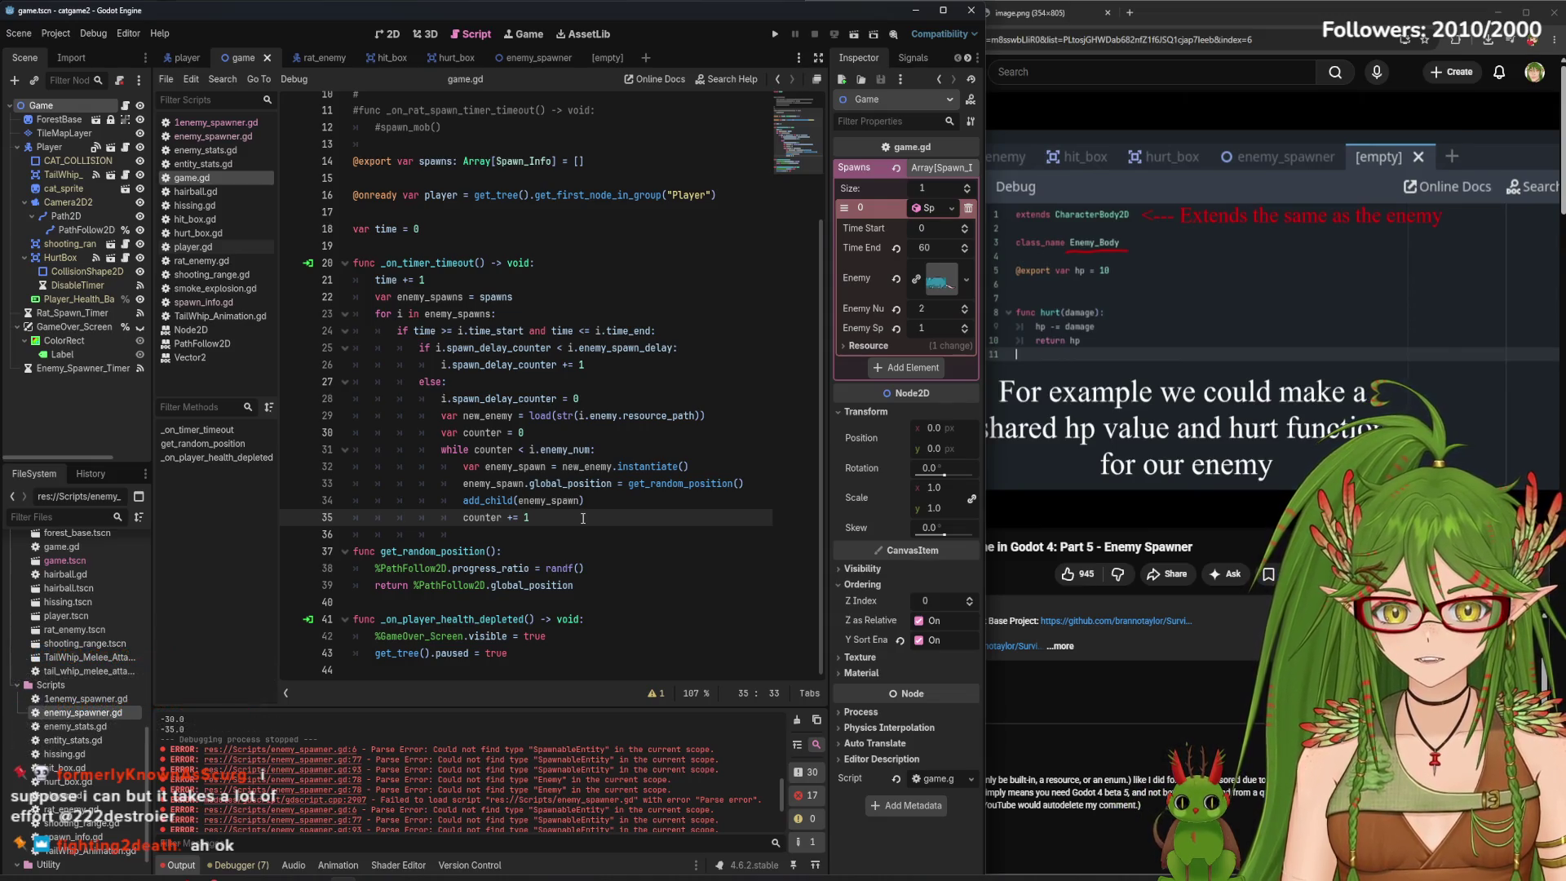
scroll(583, 518, "up", 3)
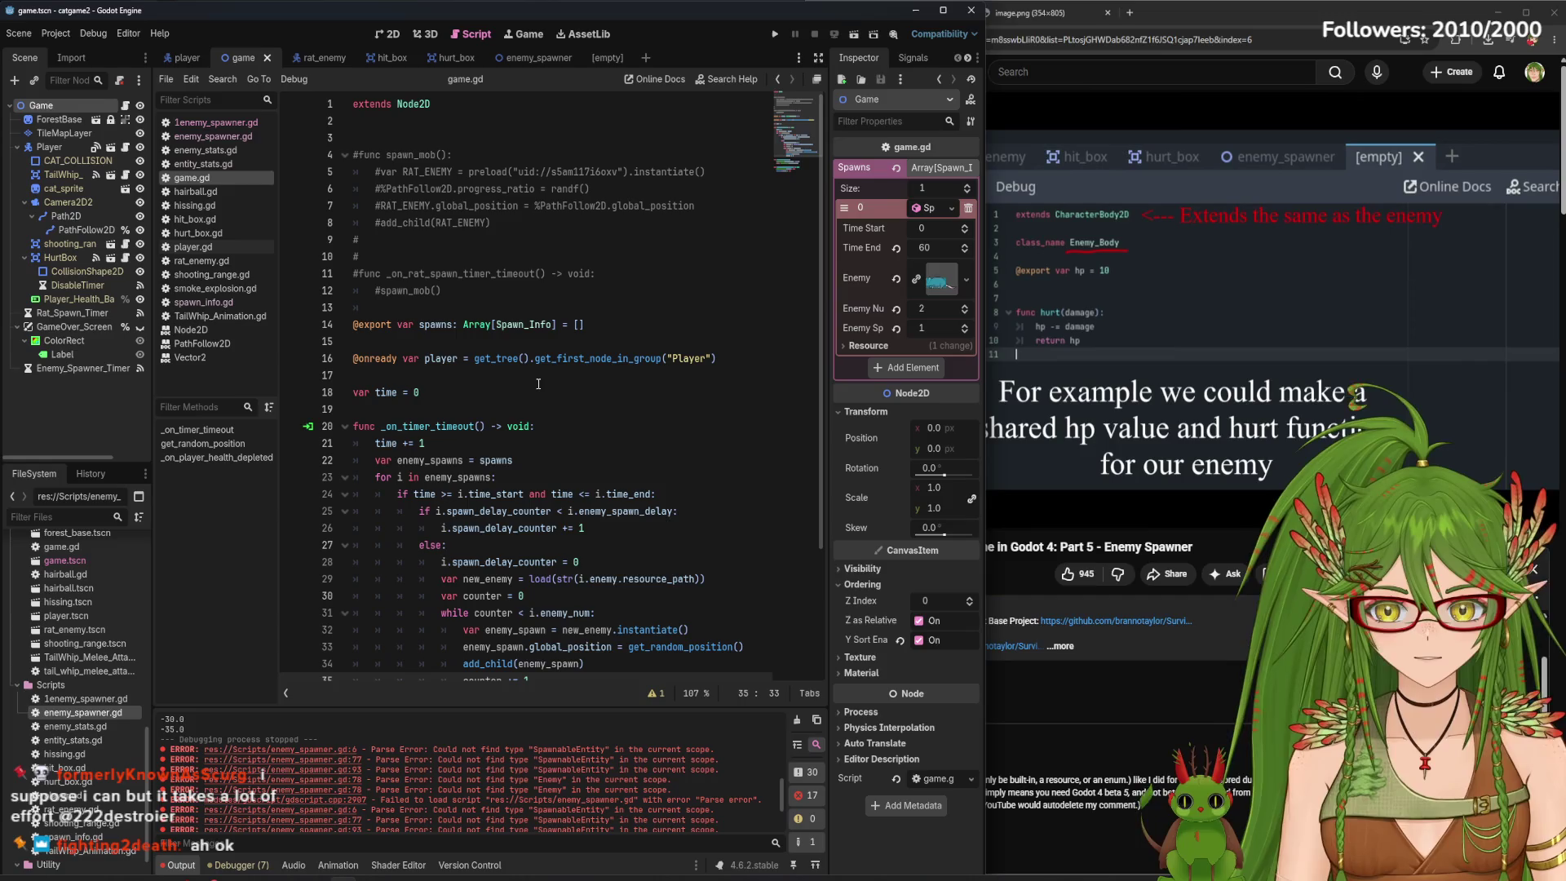
scroll(538, 383, "down", 3)
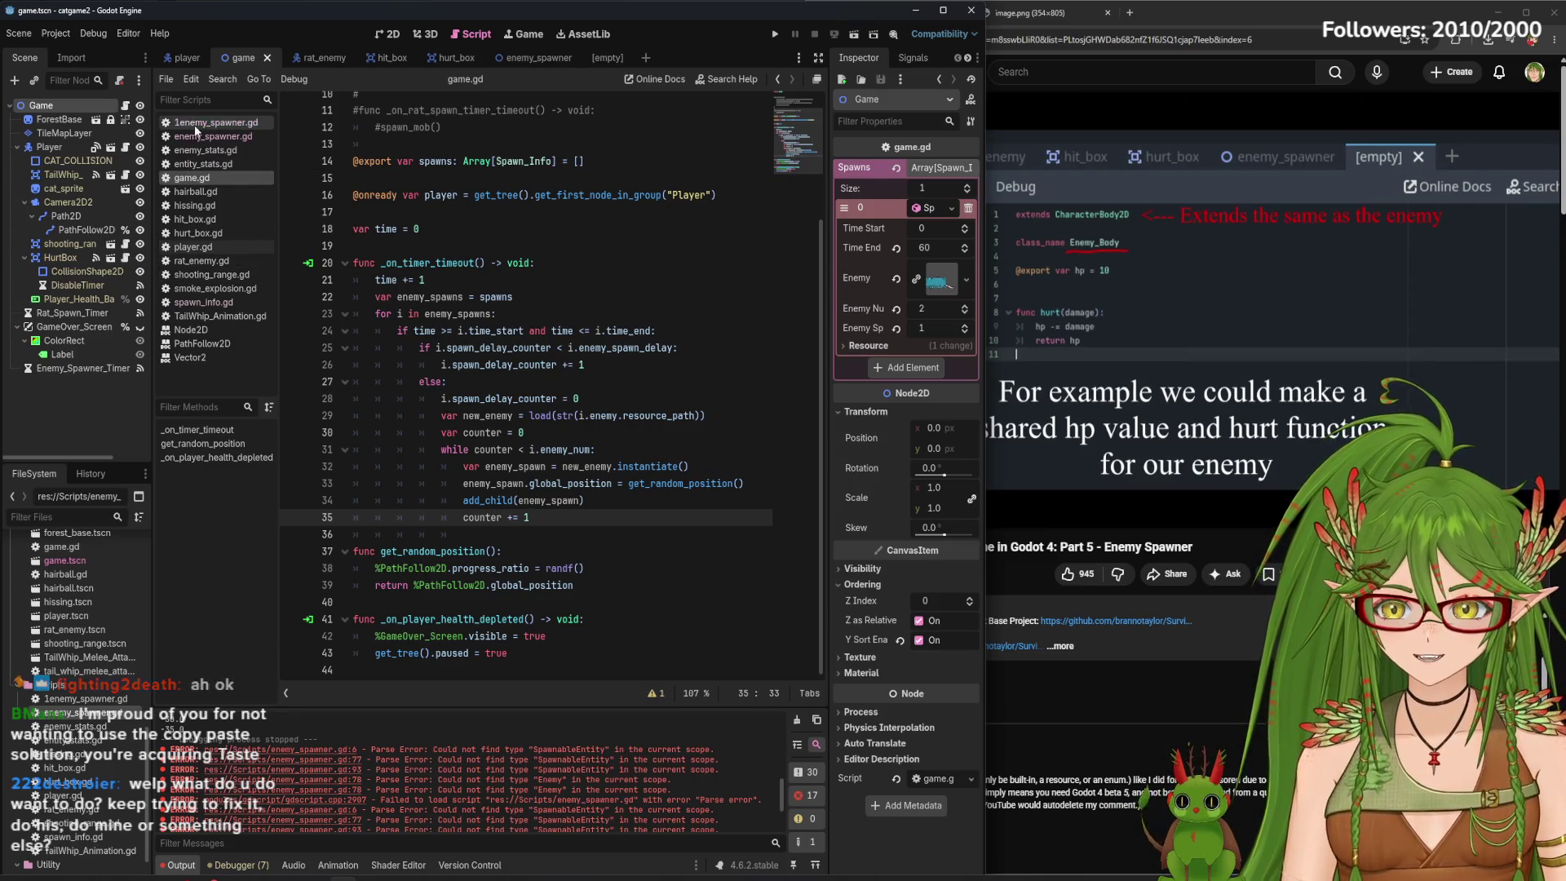
left_click(212, 136)
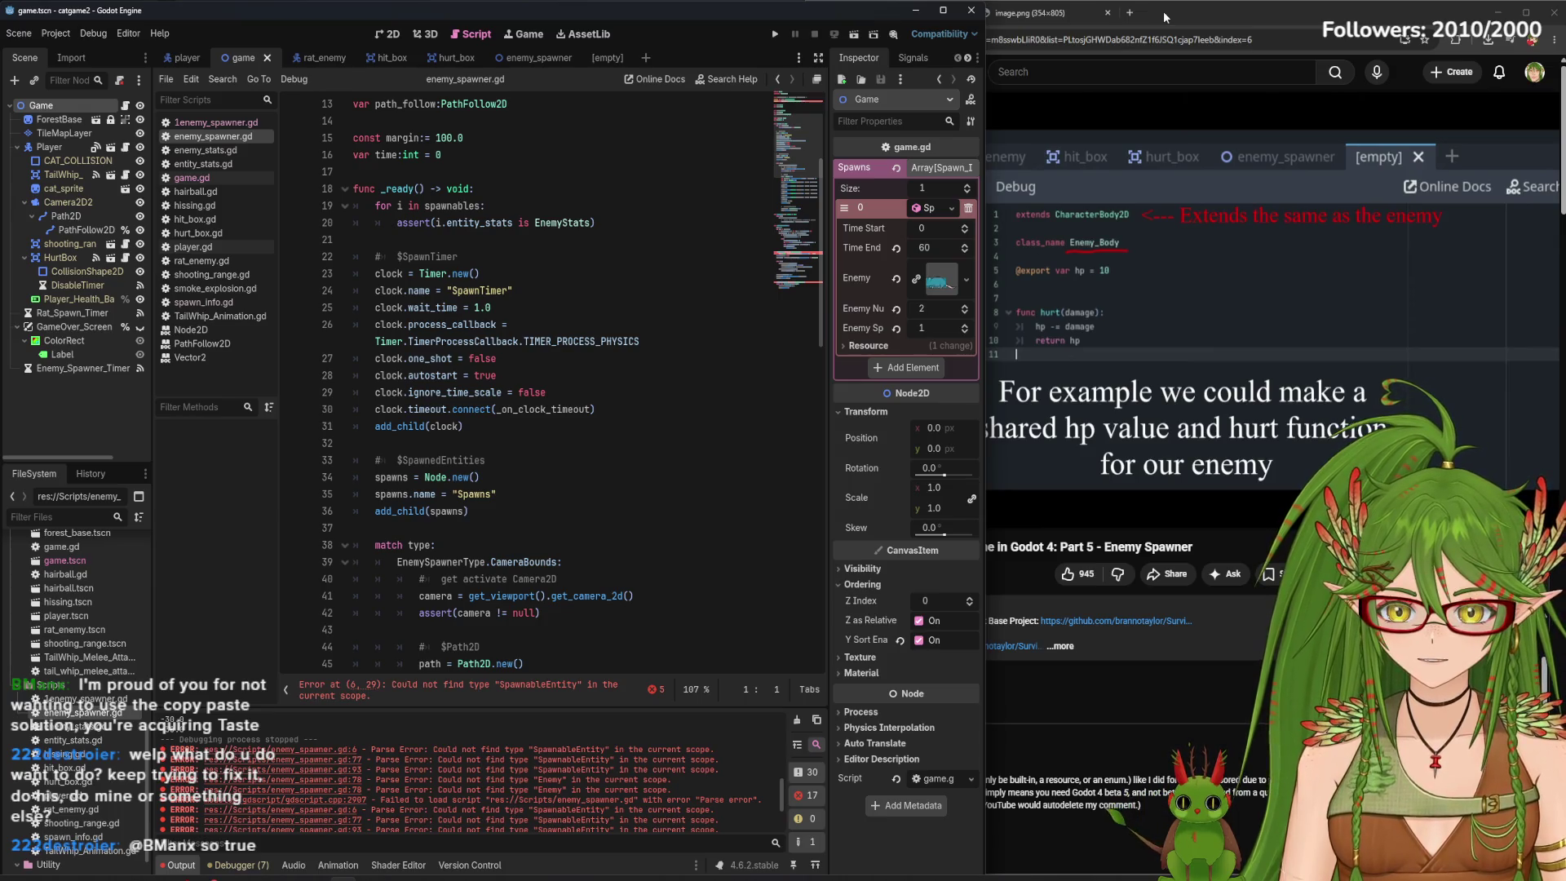
Compare the enemy_stats.gd and entity_stats.gd scripts alongside the spawner script.
scroll(492, 392, "down", 15)
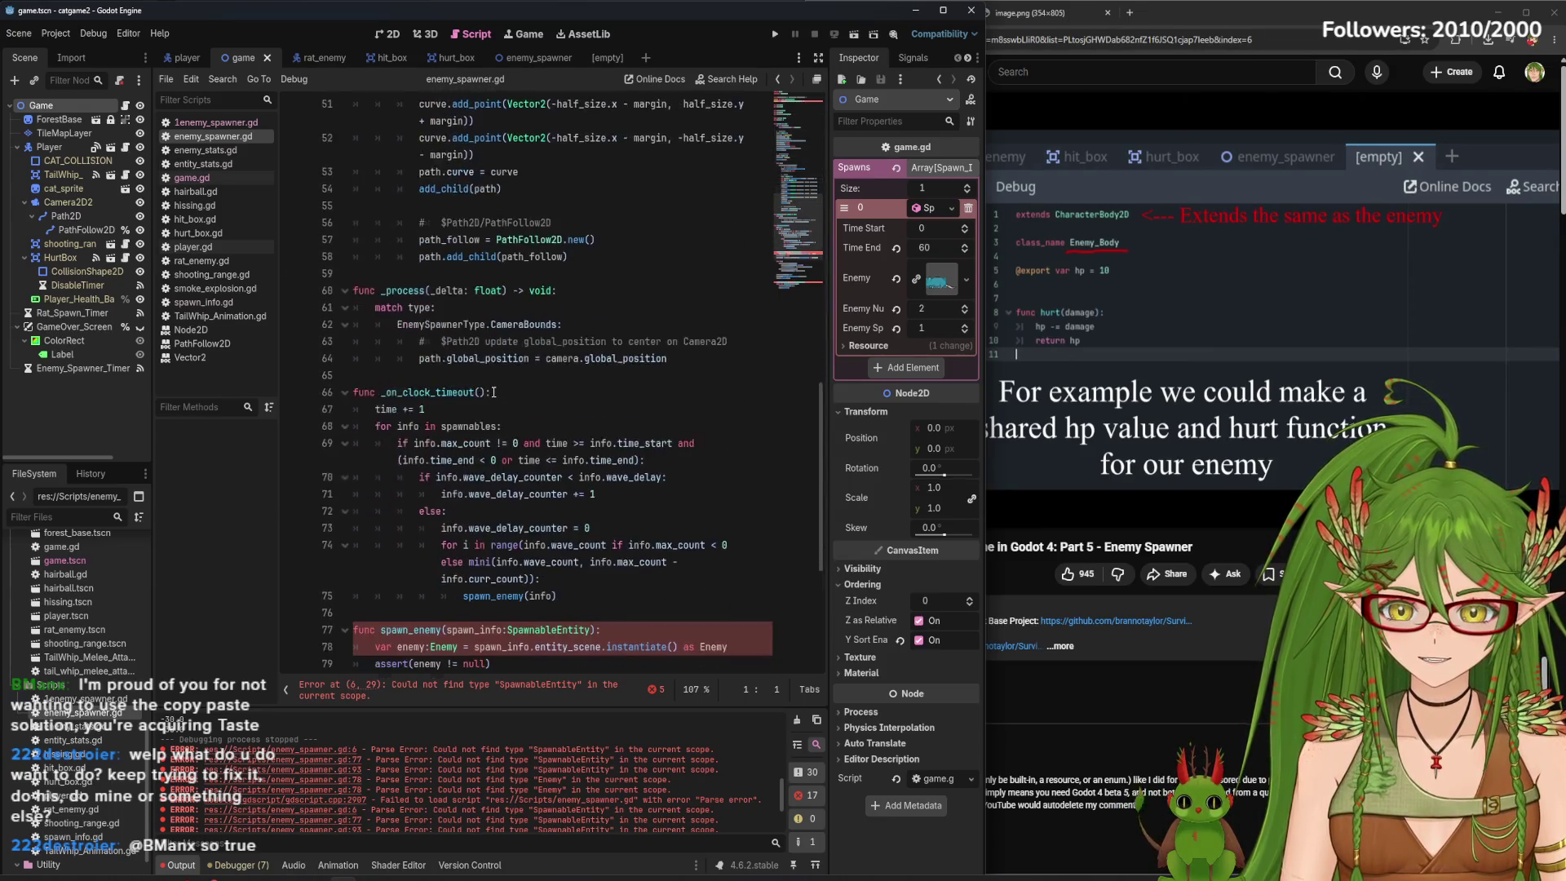
scroll(492, 392, "down", 3)
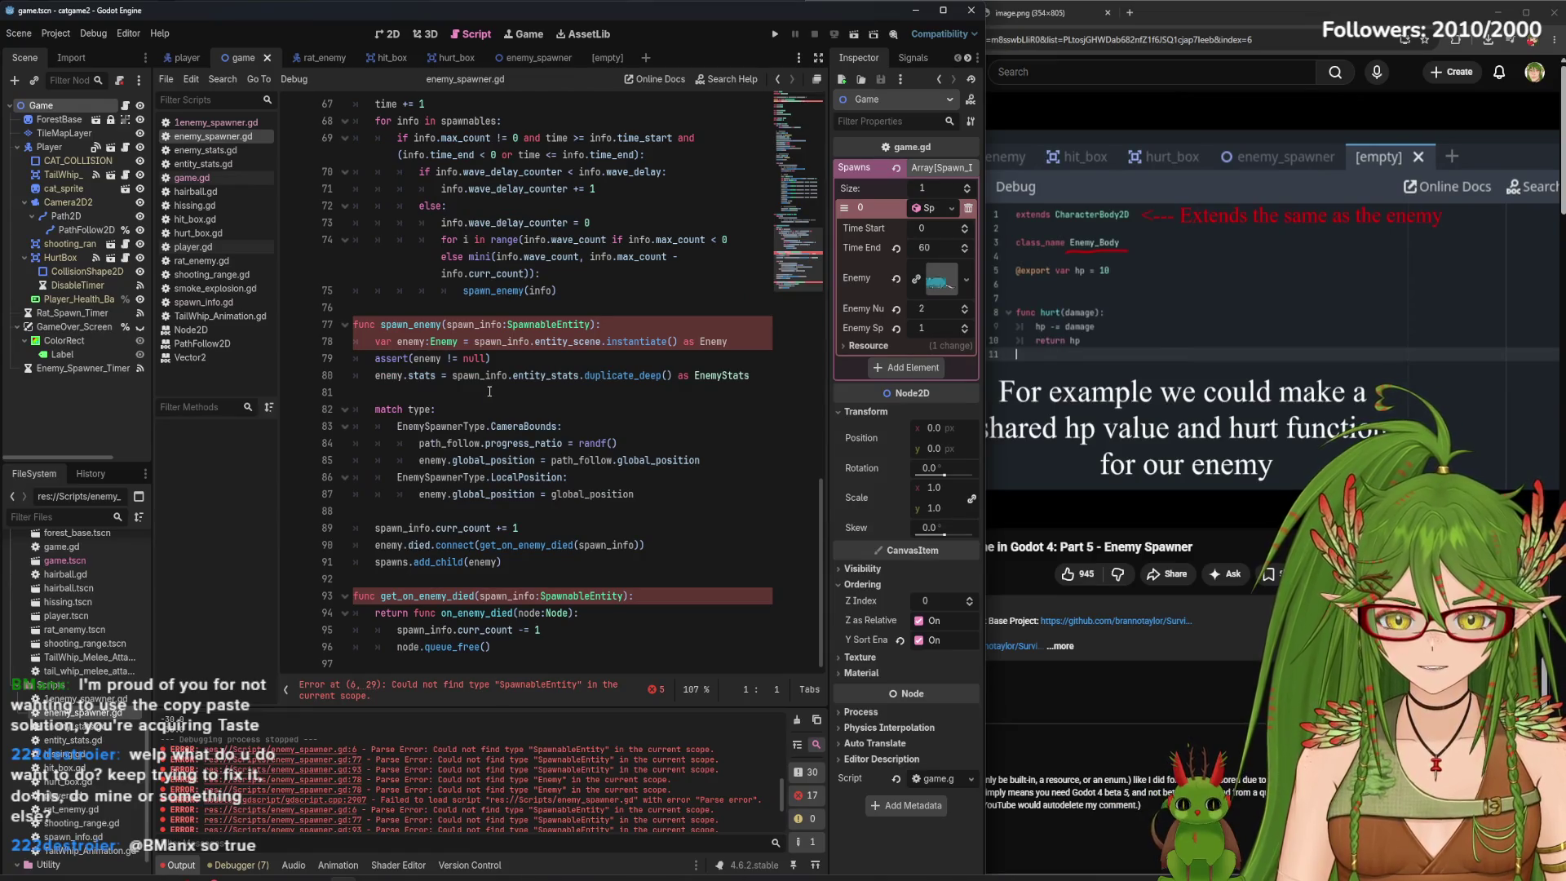
scroll(496, 396, "up", 20)
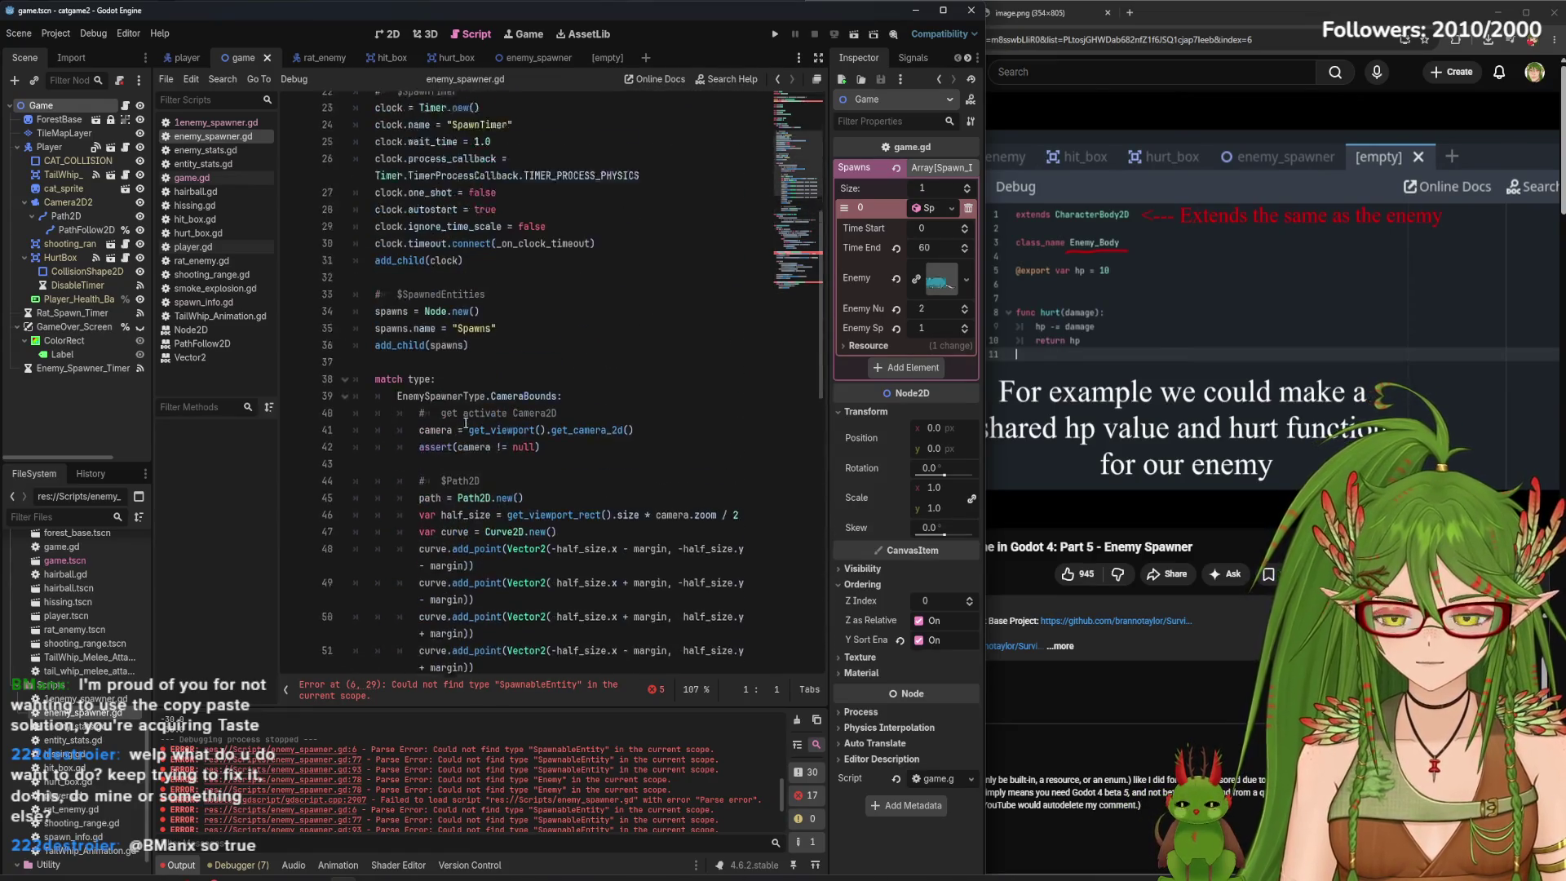
scroll(466, 423, "down", 10)
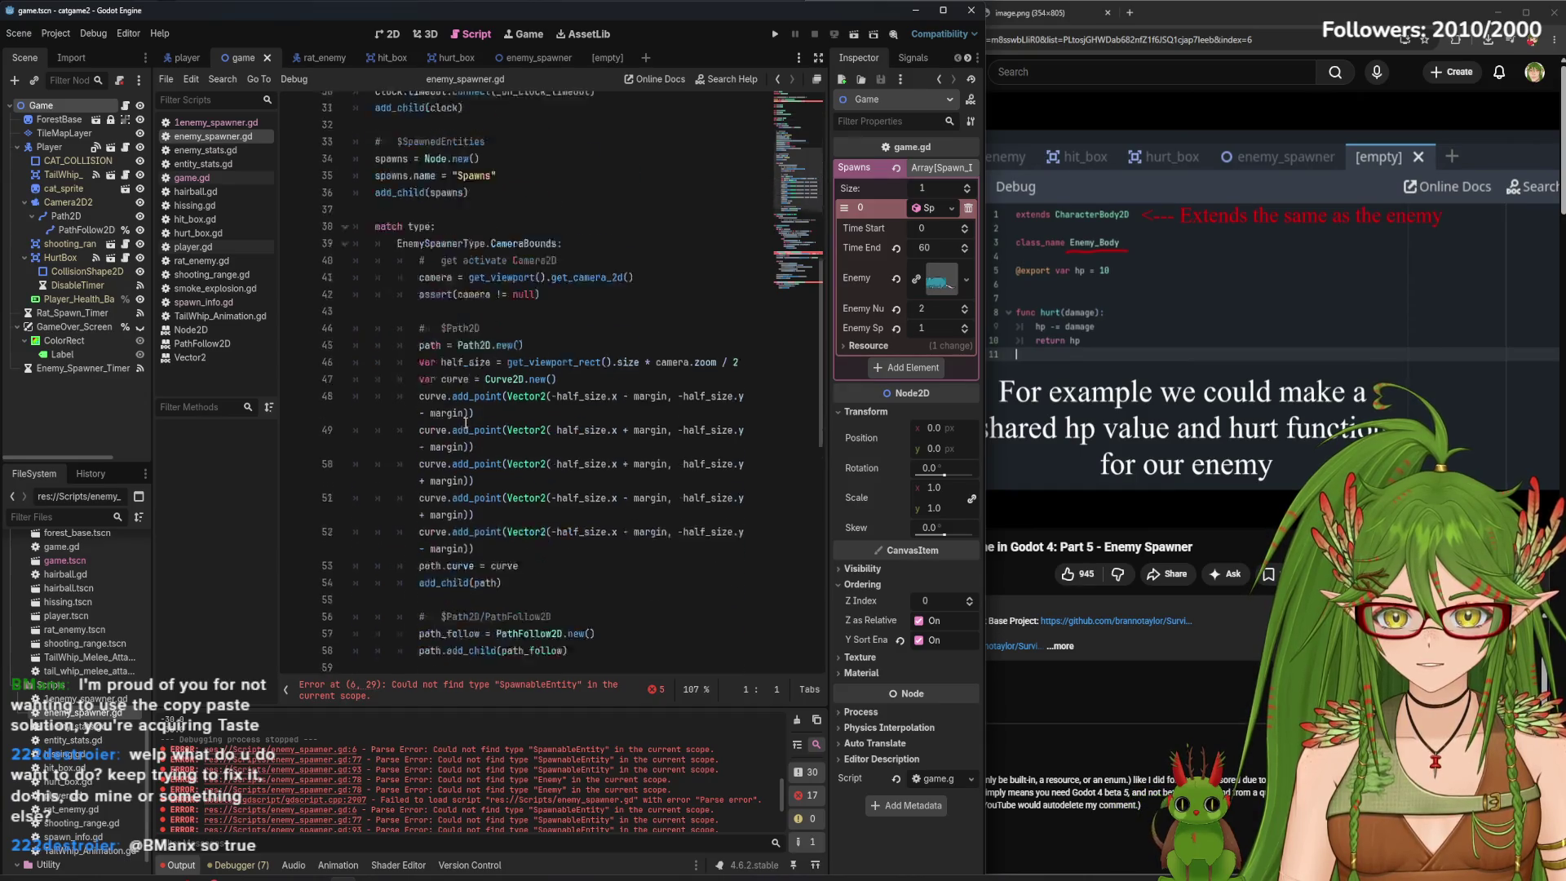
scroll(472, 506, "down", 11)
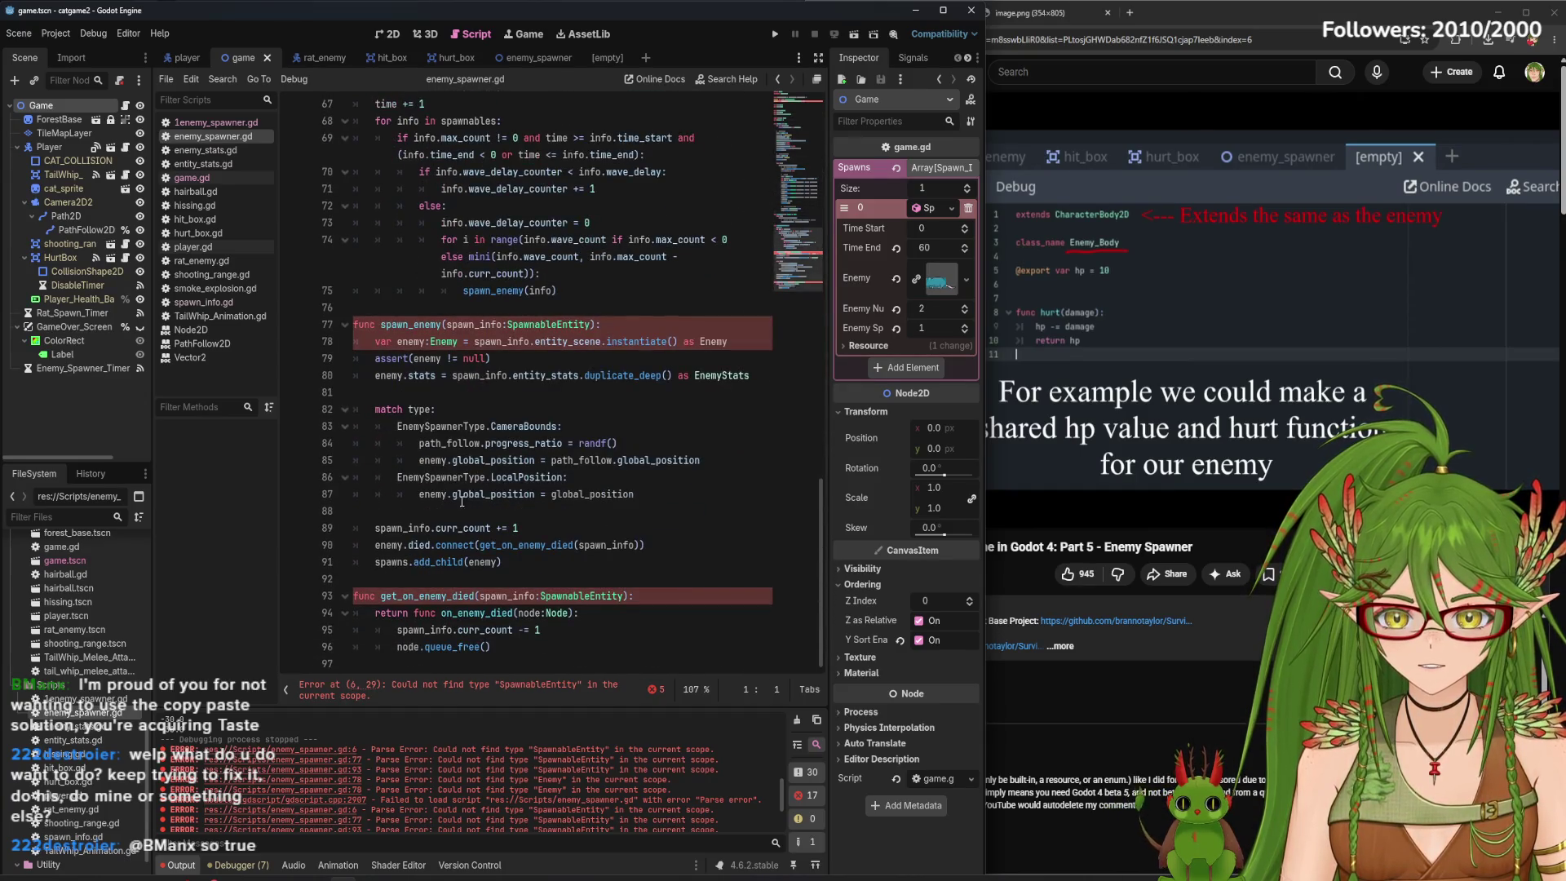
scroll(461, 501, "up", 10)
left_click(204, 150)
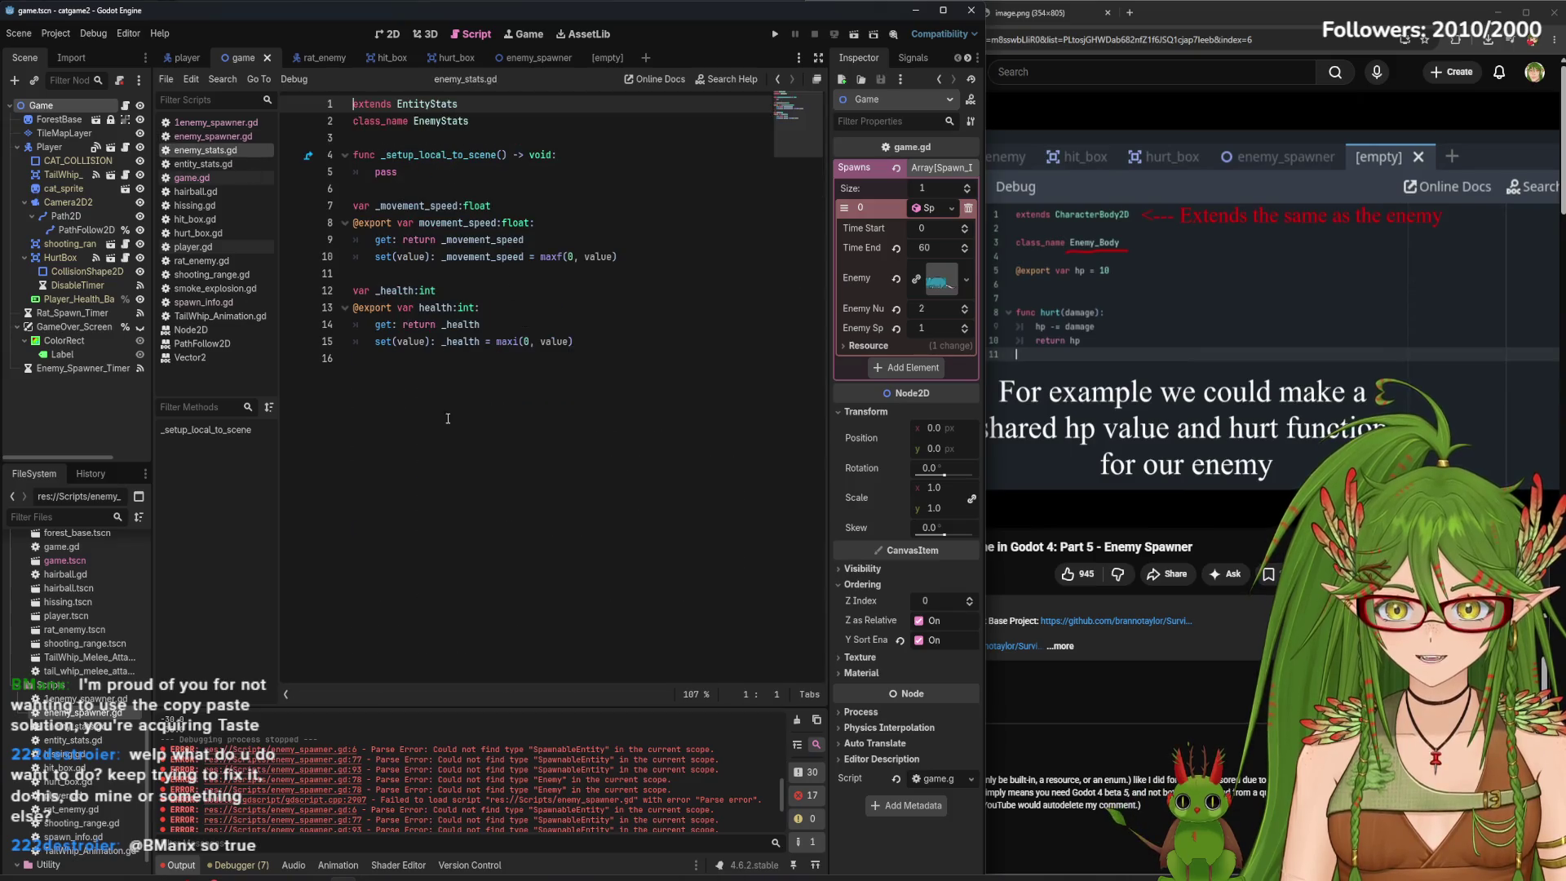
left_click(208, 164)
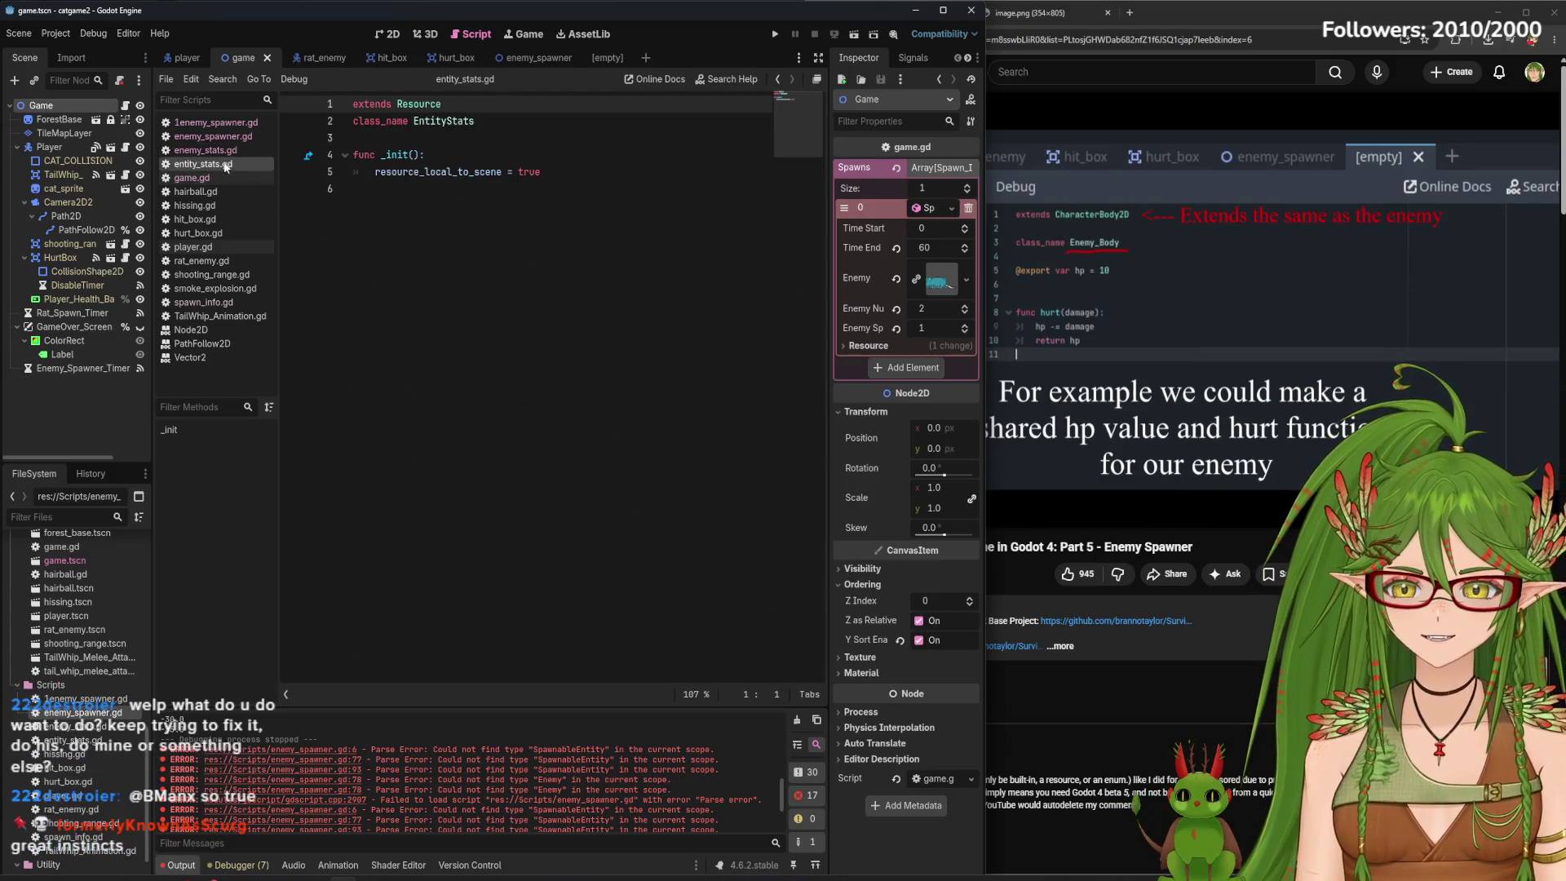
left_click(214, 150)
left_click(200, 164)
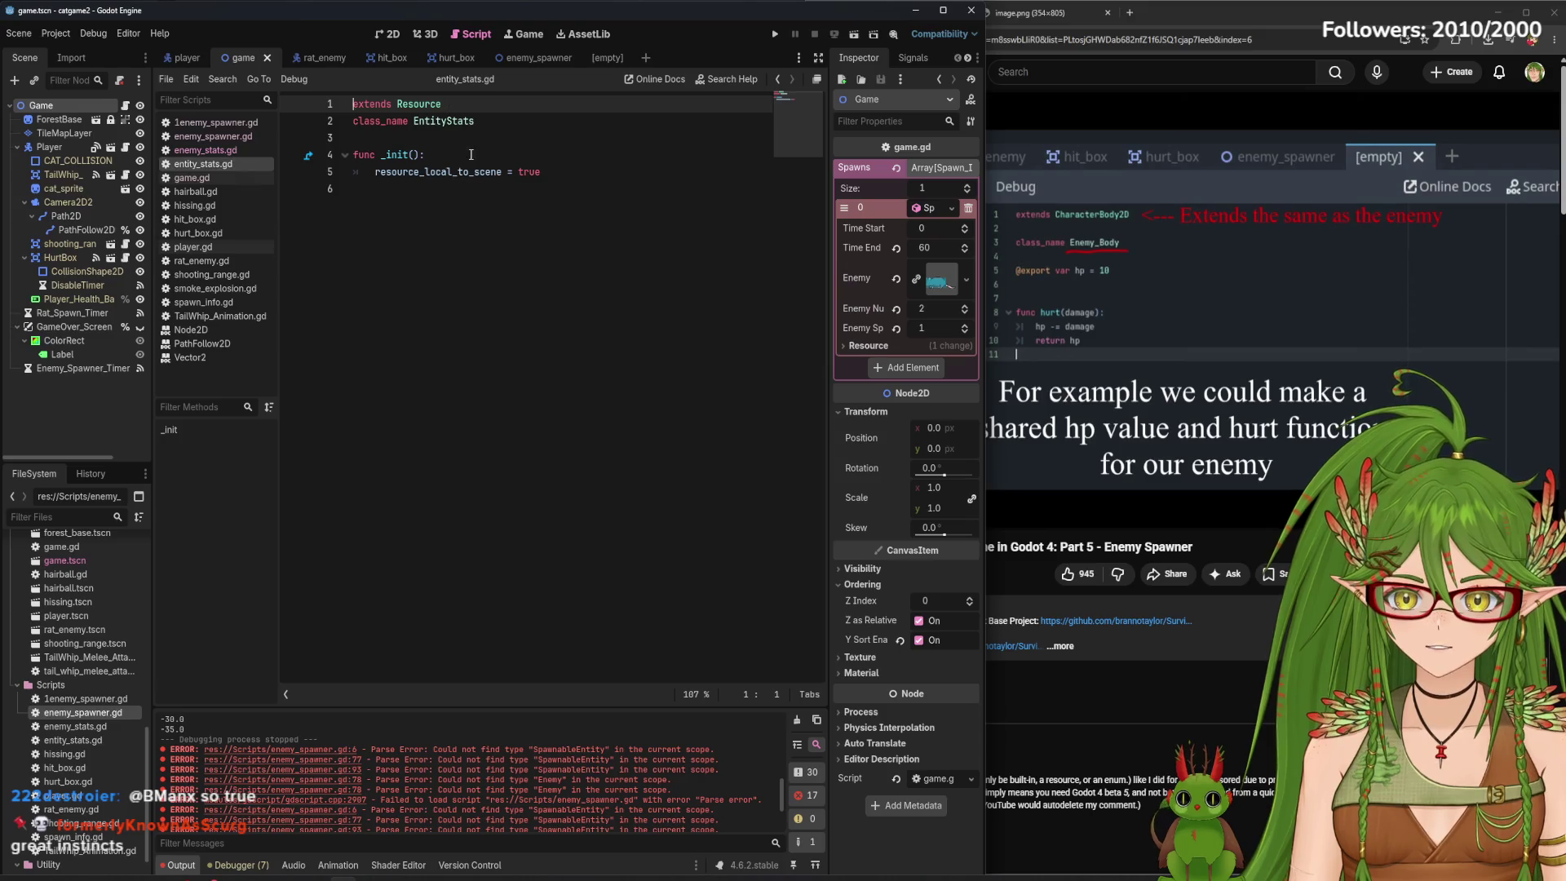
left_click(204, 150)
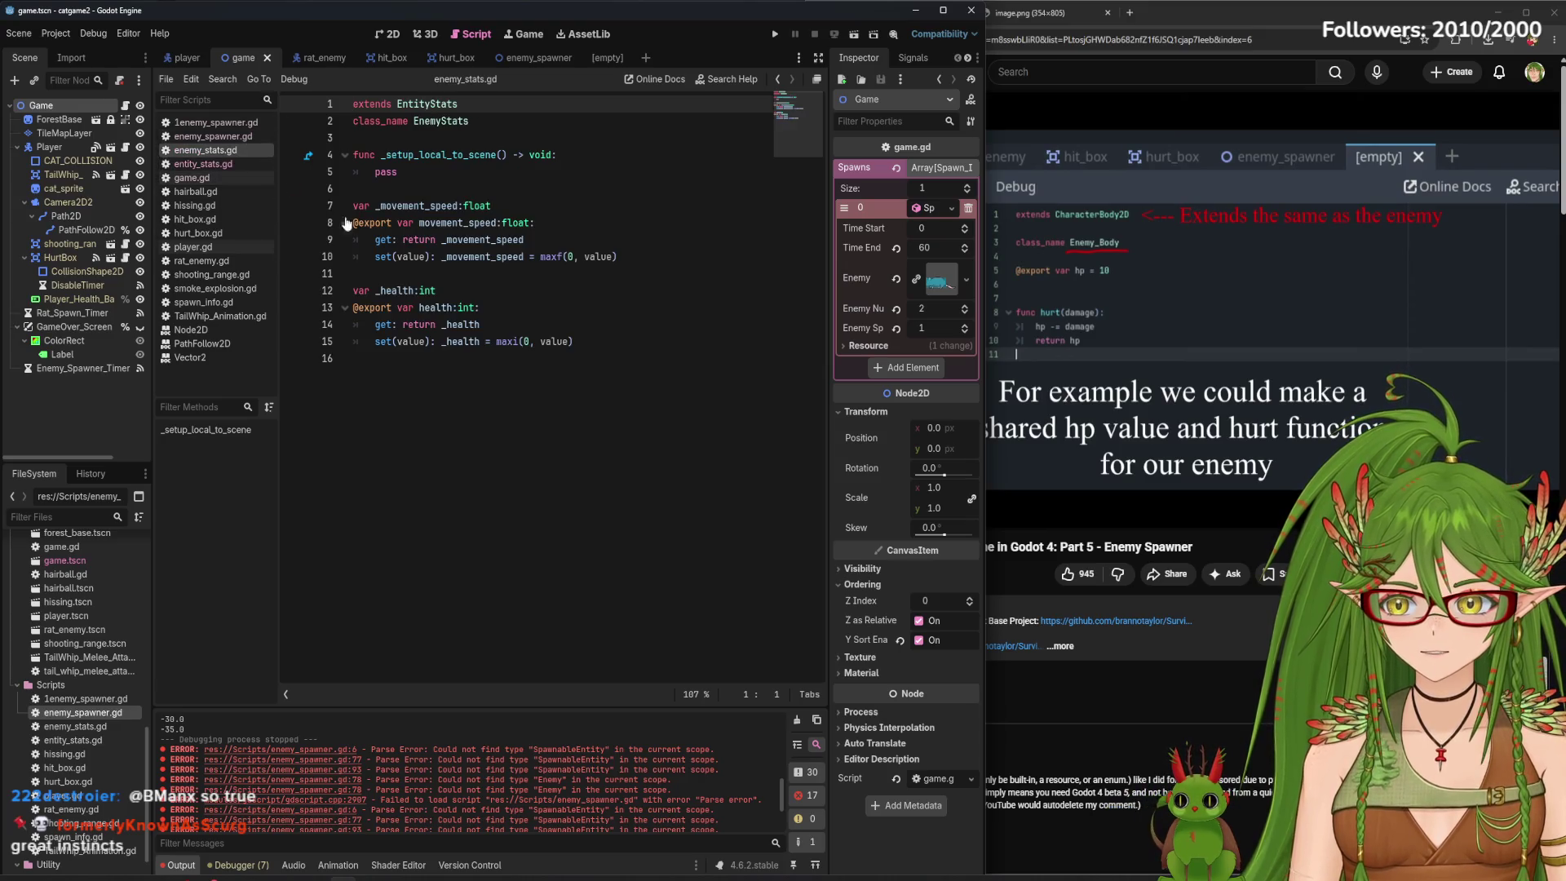
left_click(232, 138)
right_click(232, 142)
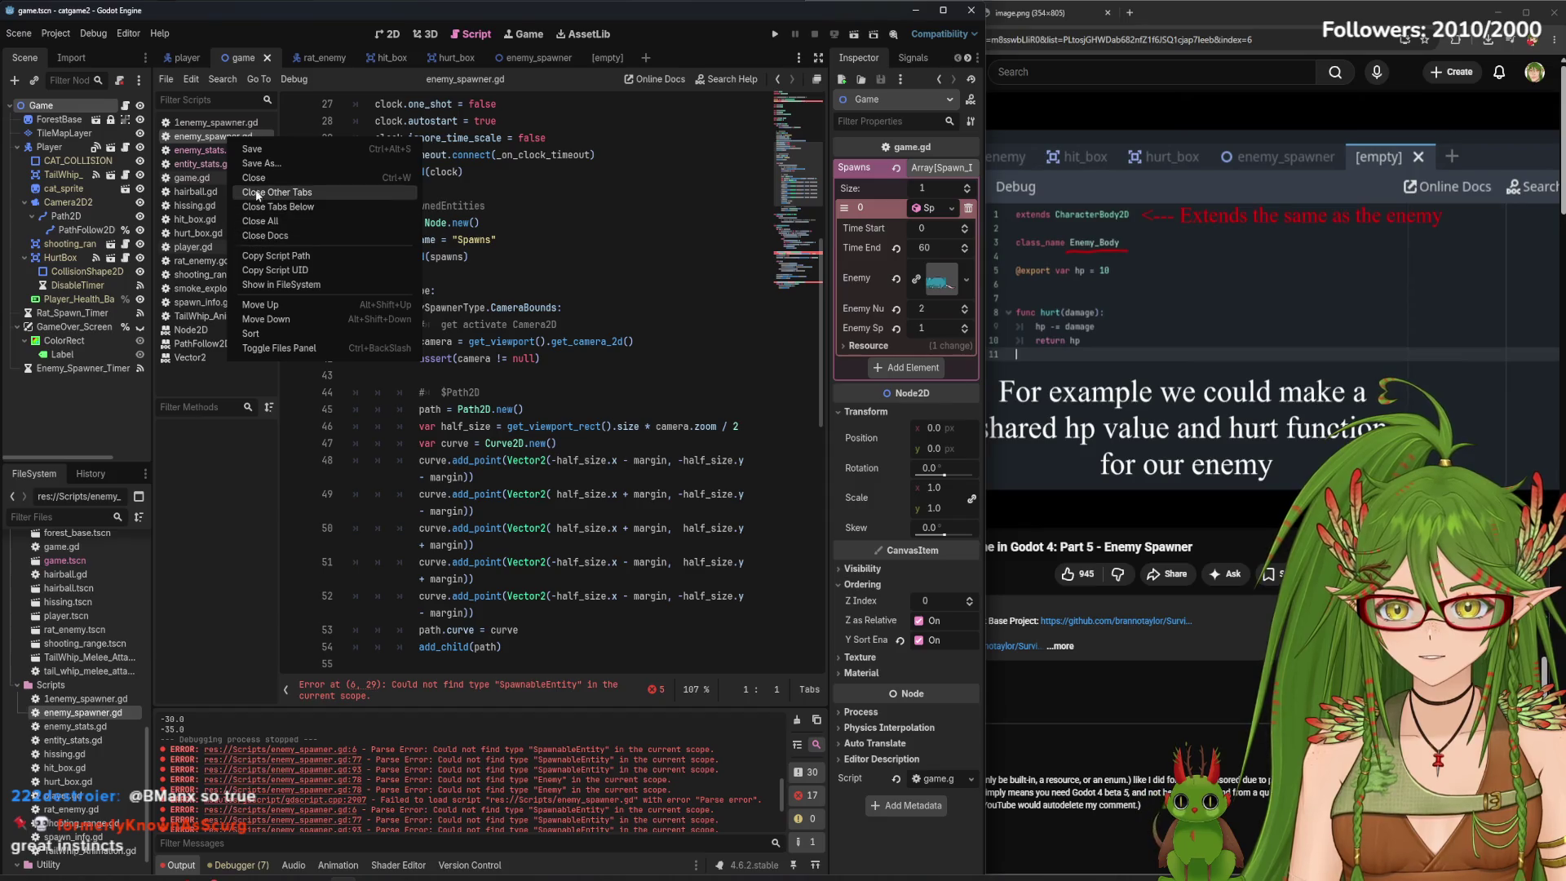
left_click(236, 579)
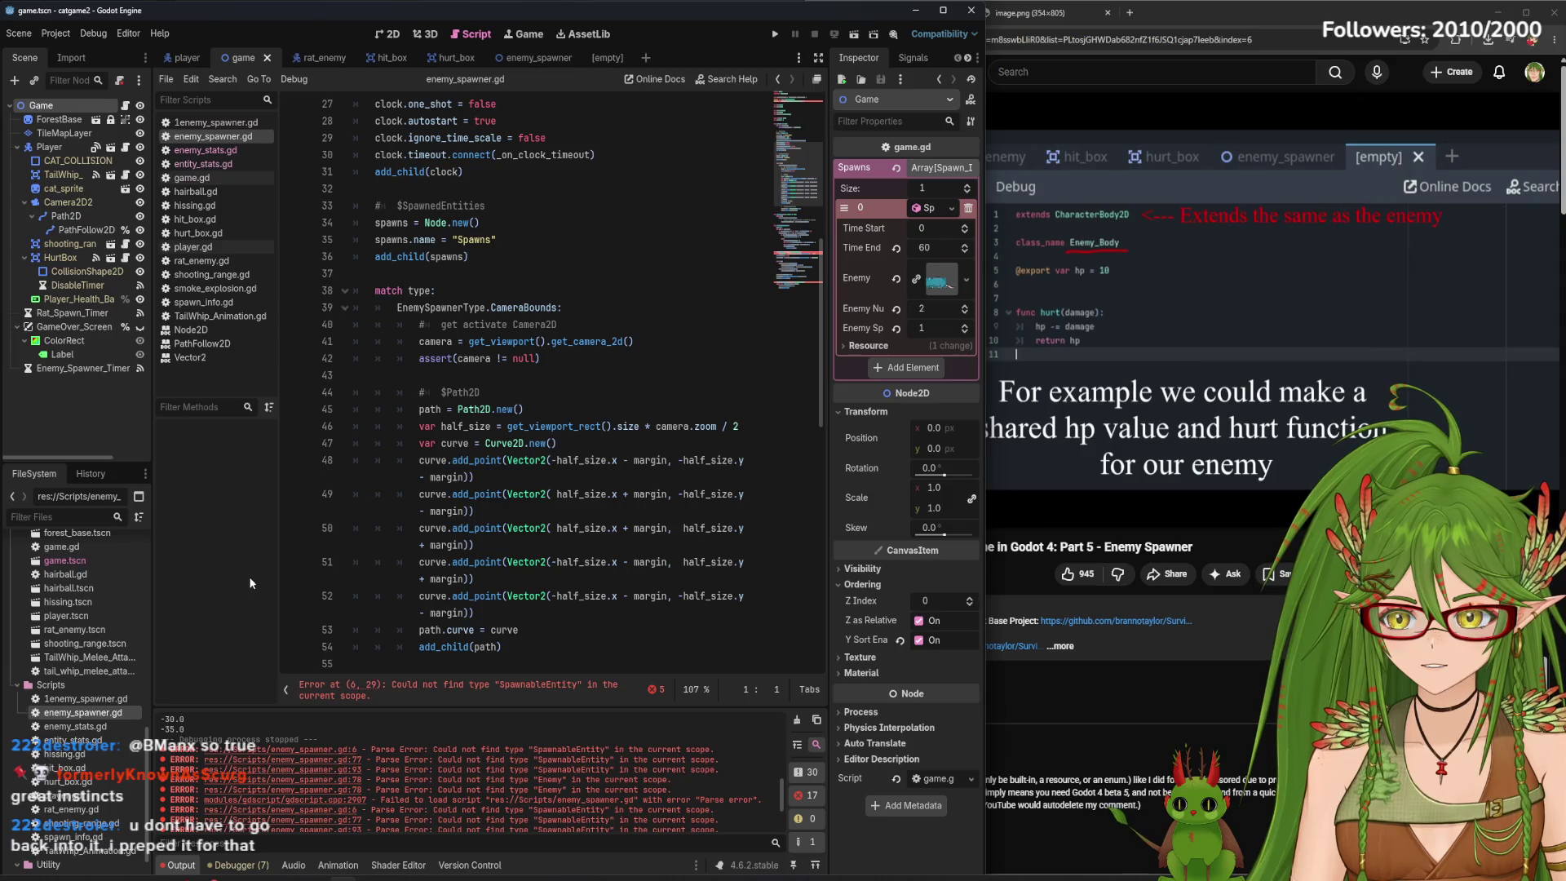
Delete the old enemy_spawner.gd from the FileSystem.
right_click(85, 712)
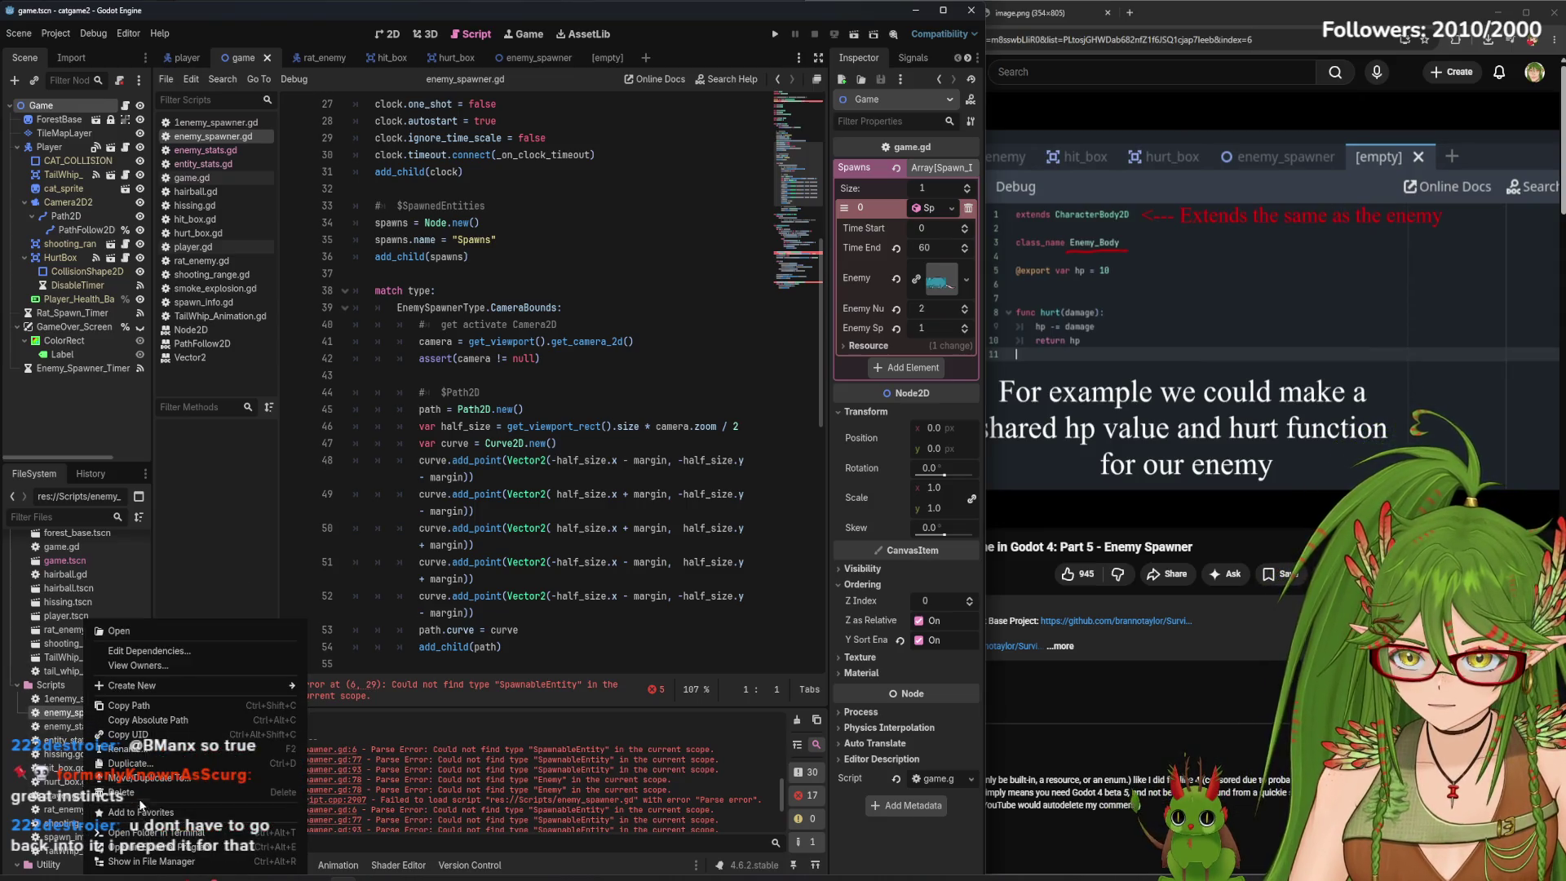
left_click(163, 781)
left_click(689, 512)
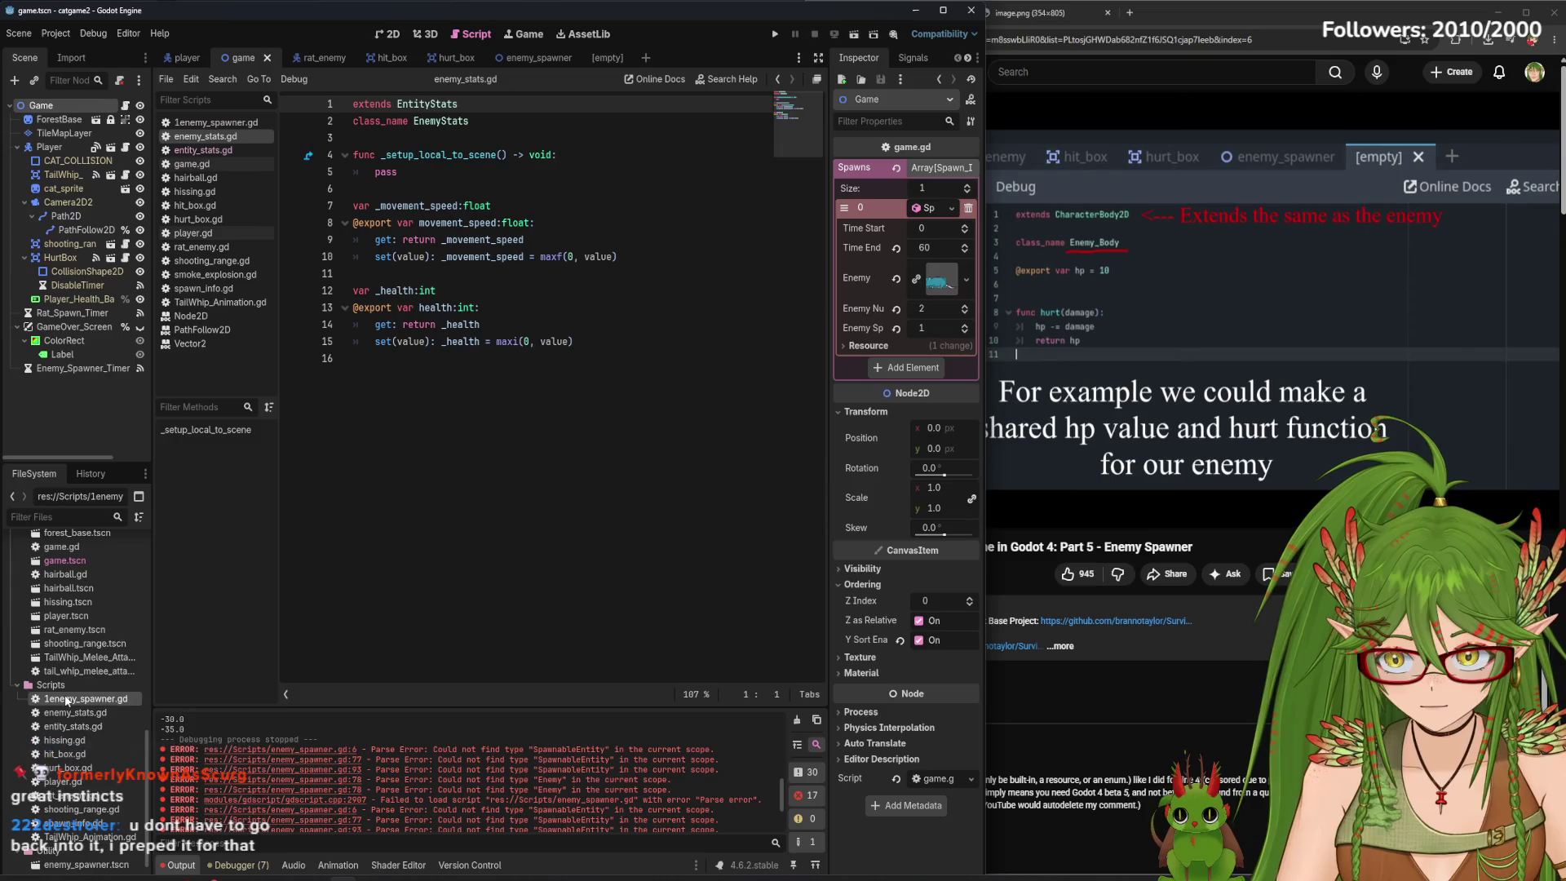
Rename 1enemy_spawner.gd to enemy_spawner.gd.
right_click(81, 699)
left_click(109, 749)
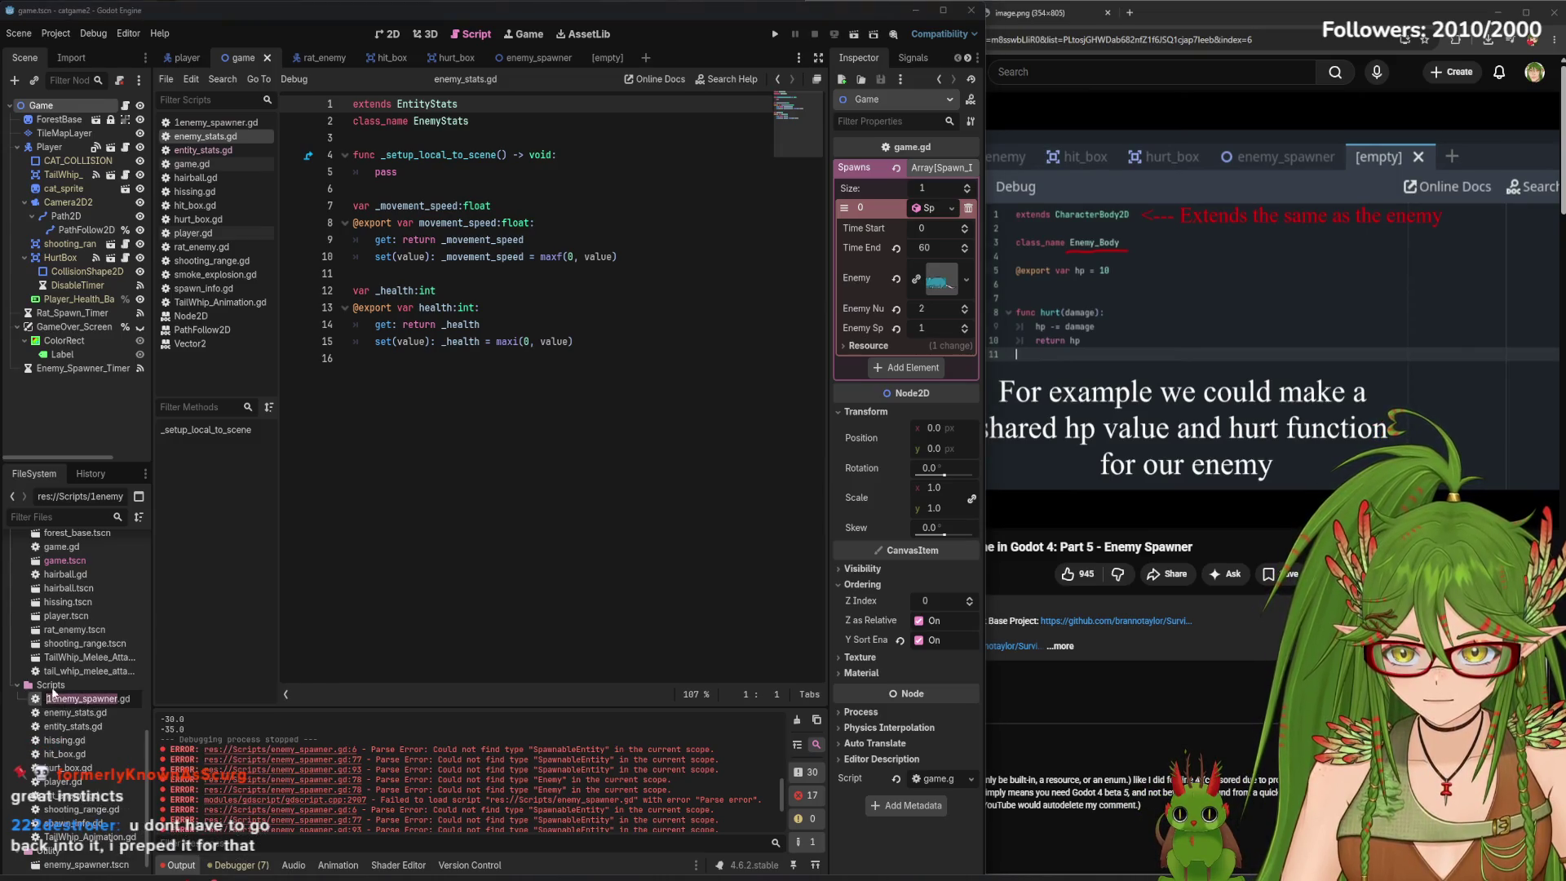
left_click(50, 699)
key("BackSpace")
key("Return")
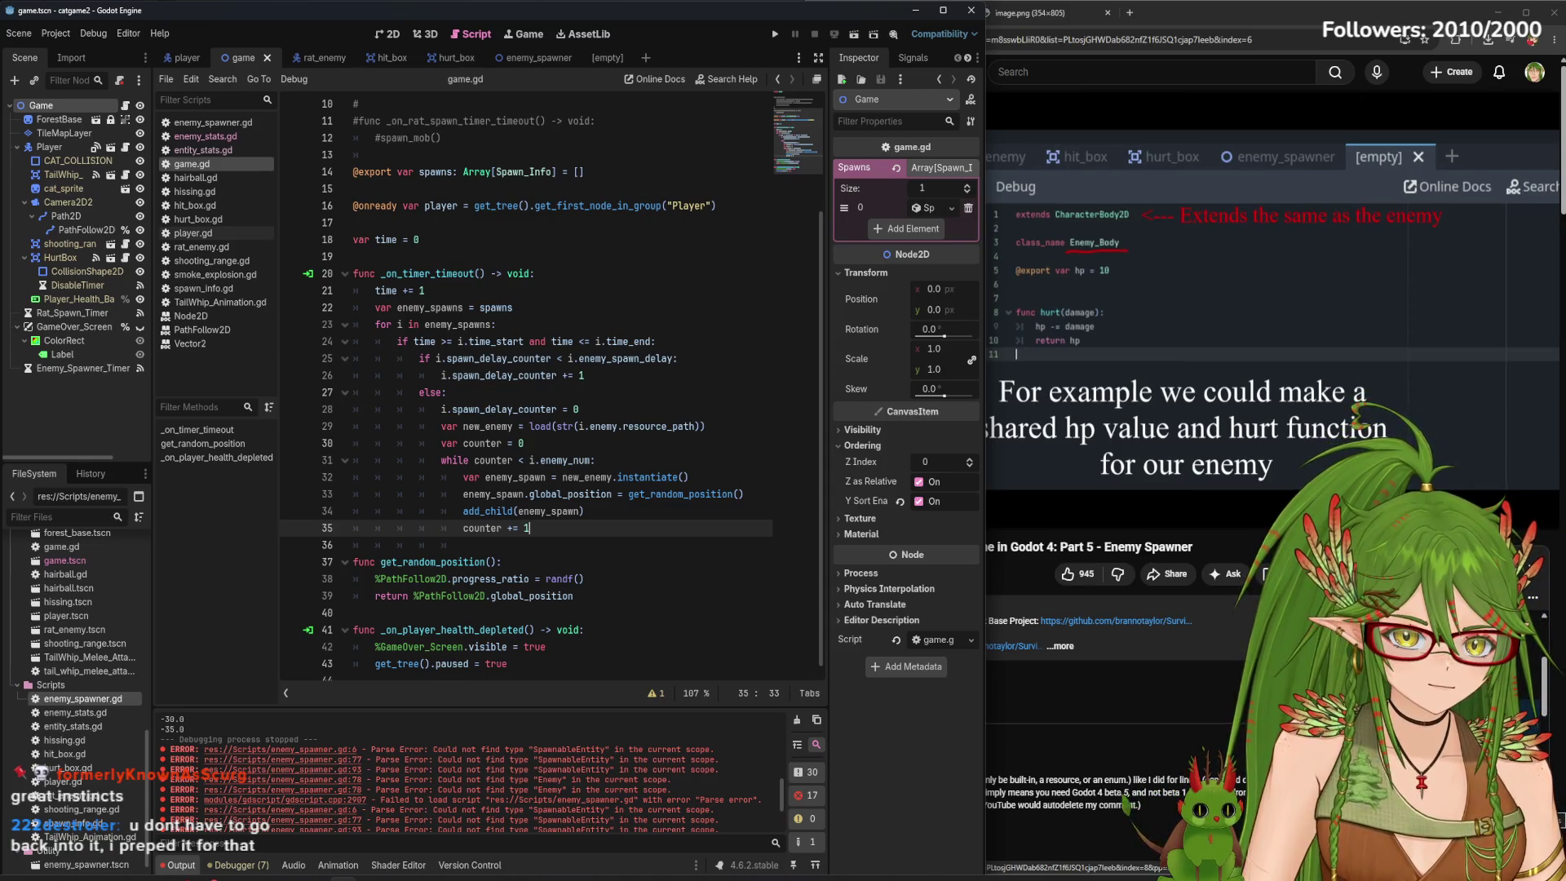
Open entity_stats.gd, the EntityStats Resource script, in the script editor.
left_click(73, 725)
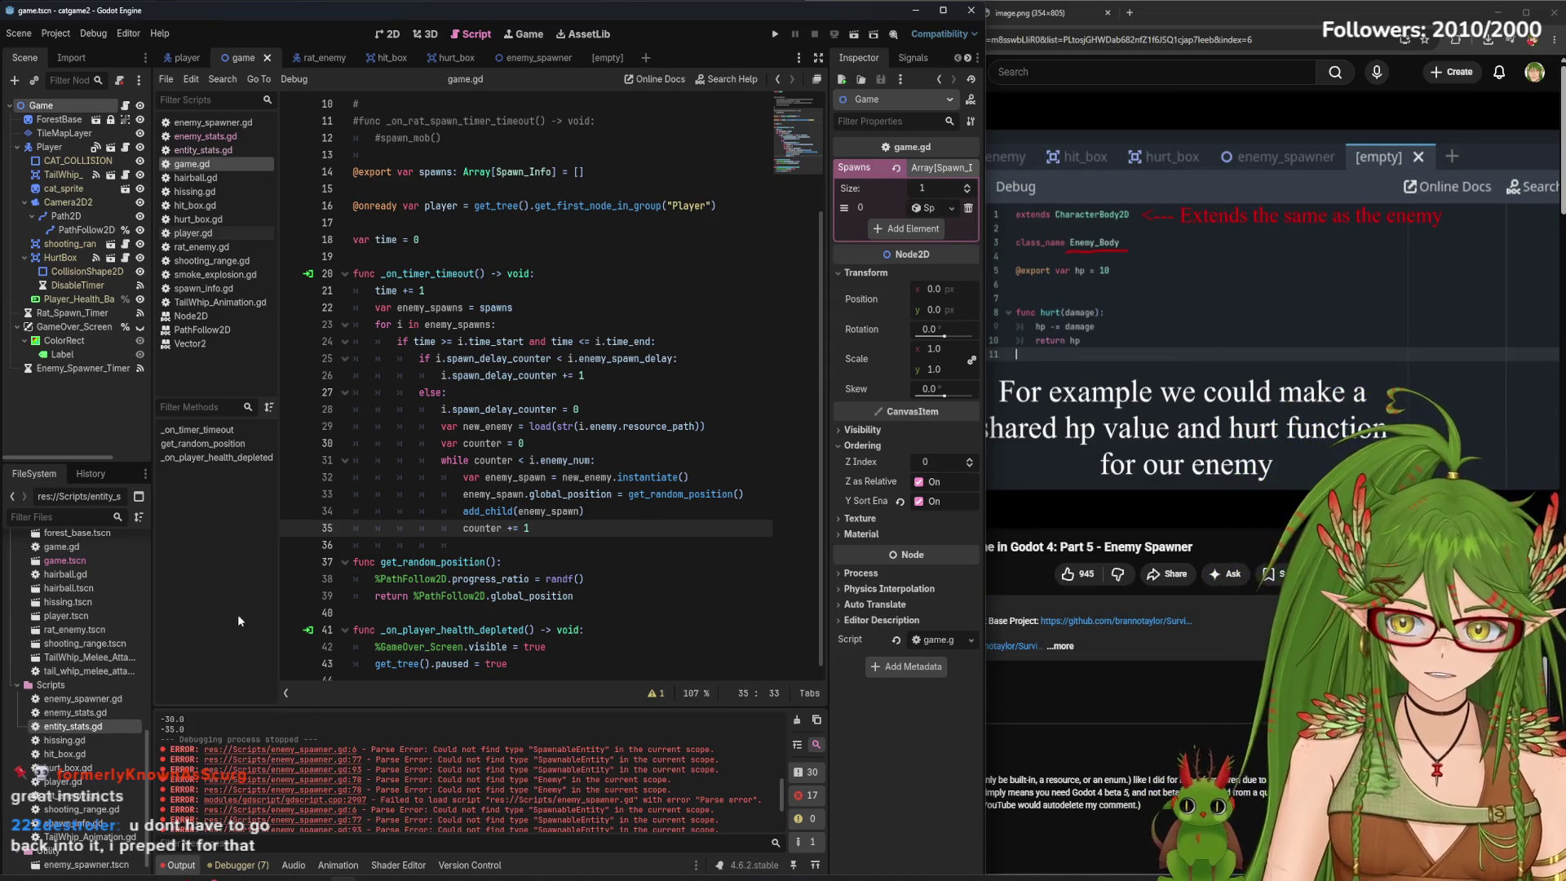
left_click(89, 714)
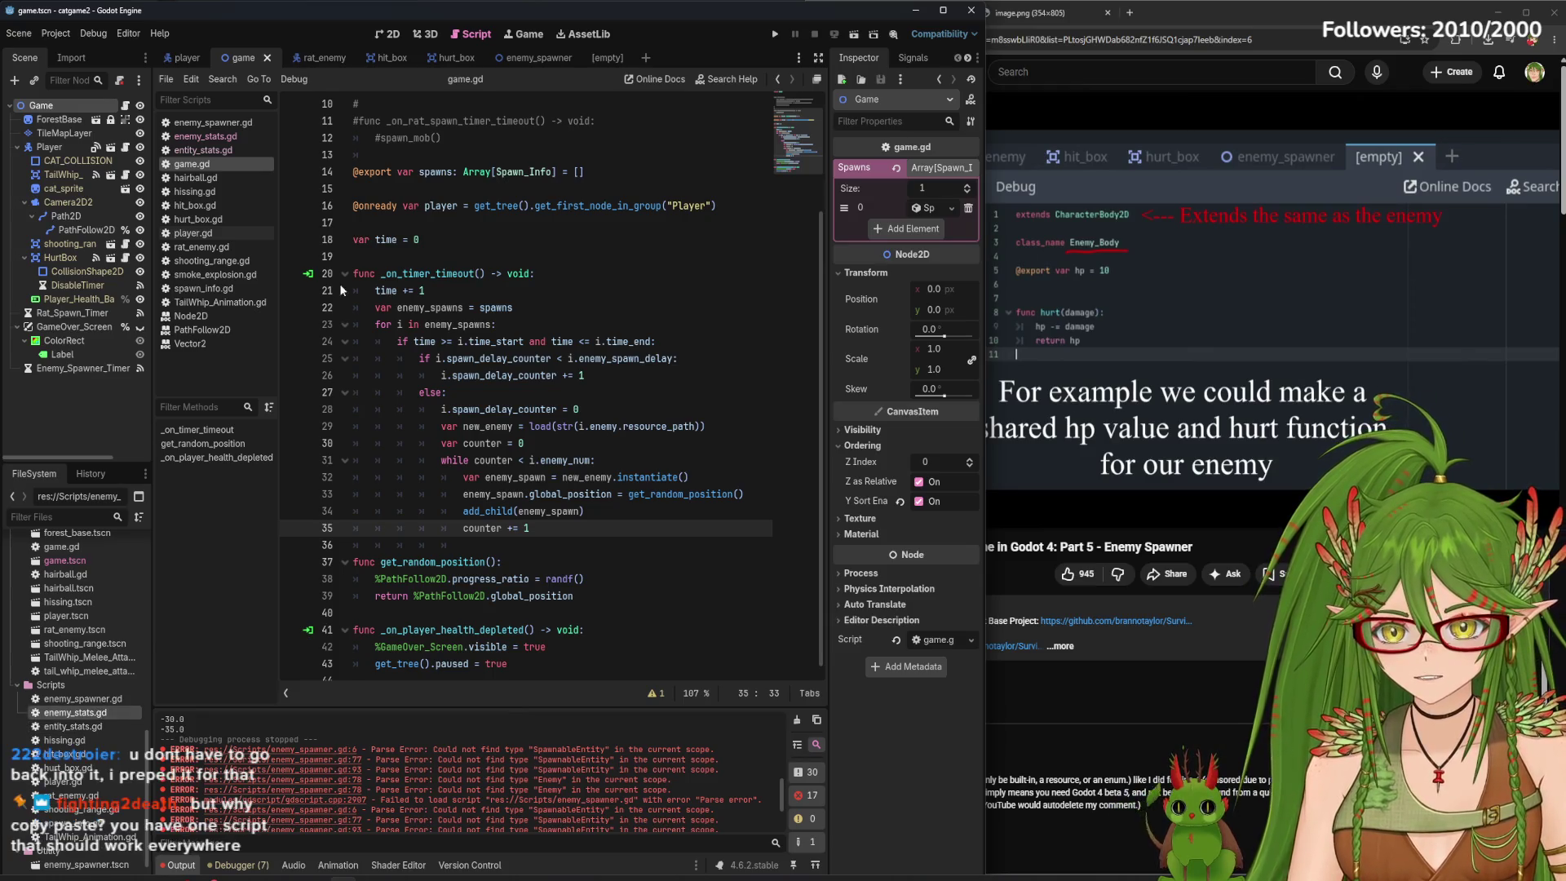
left_click(203, 150)
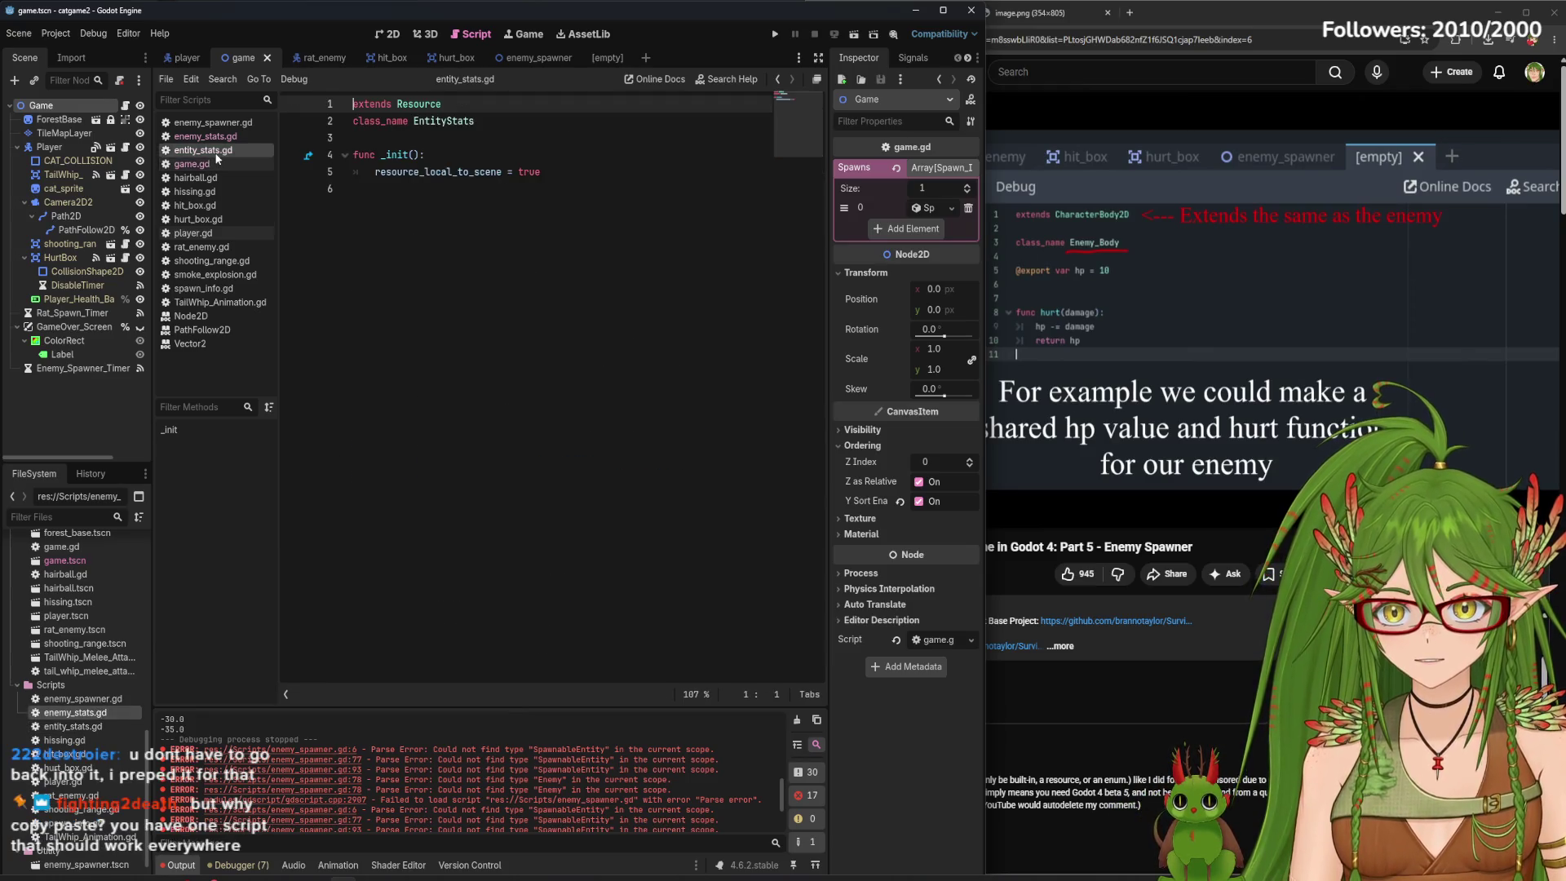
right_click(92, 728)
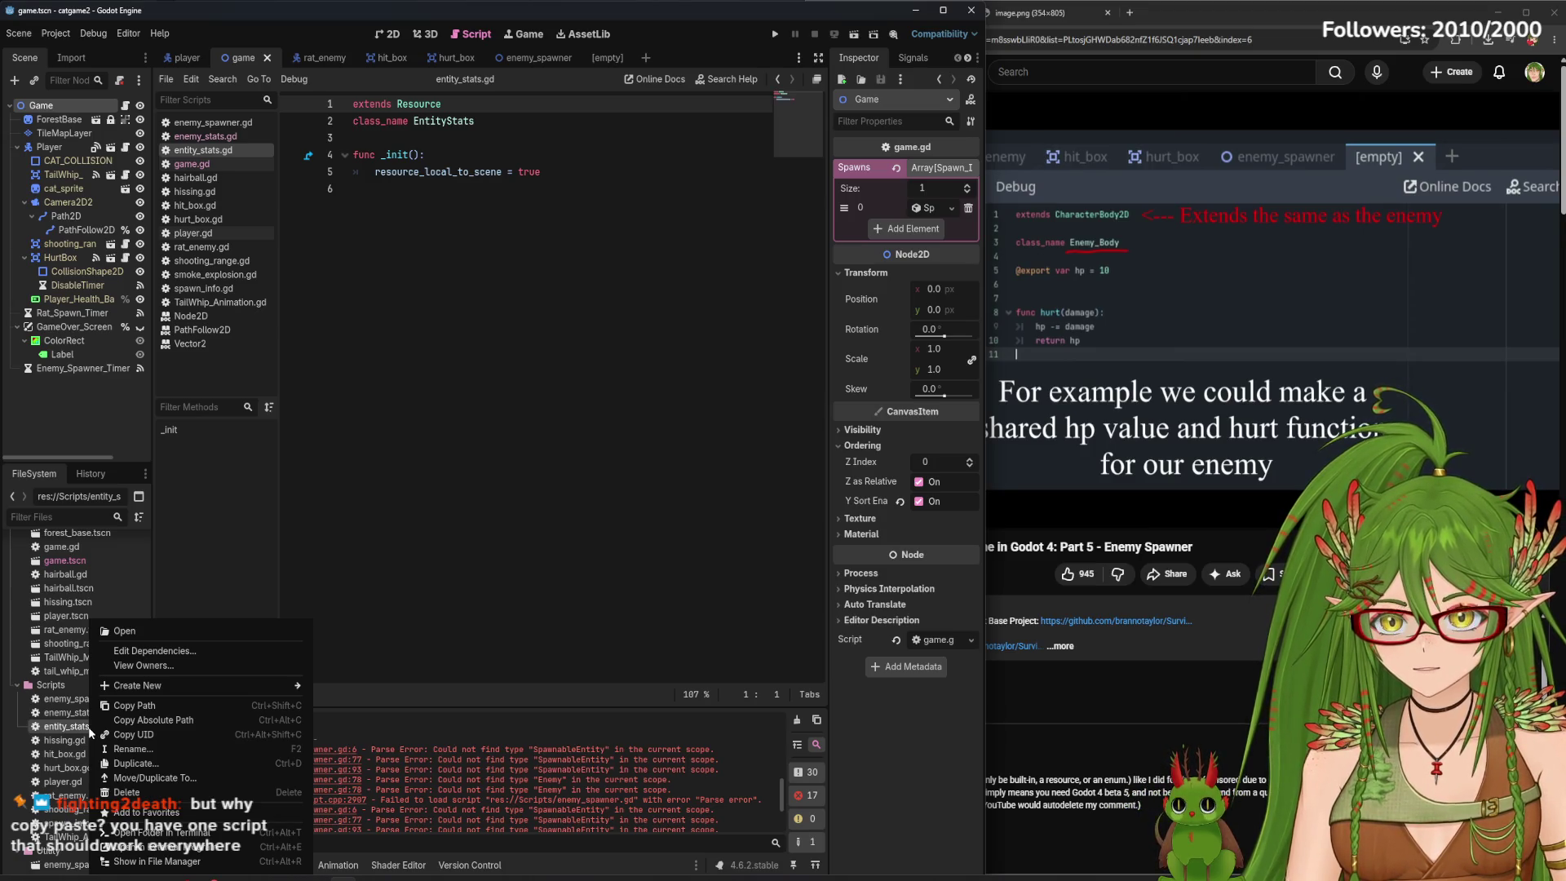
Delete entity_stats.gd, then open and delete enemy_stats.gd, confirming each removal.
left_click(123, 793)
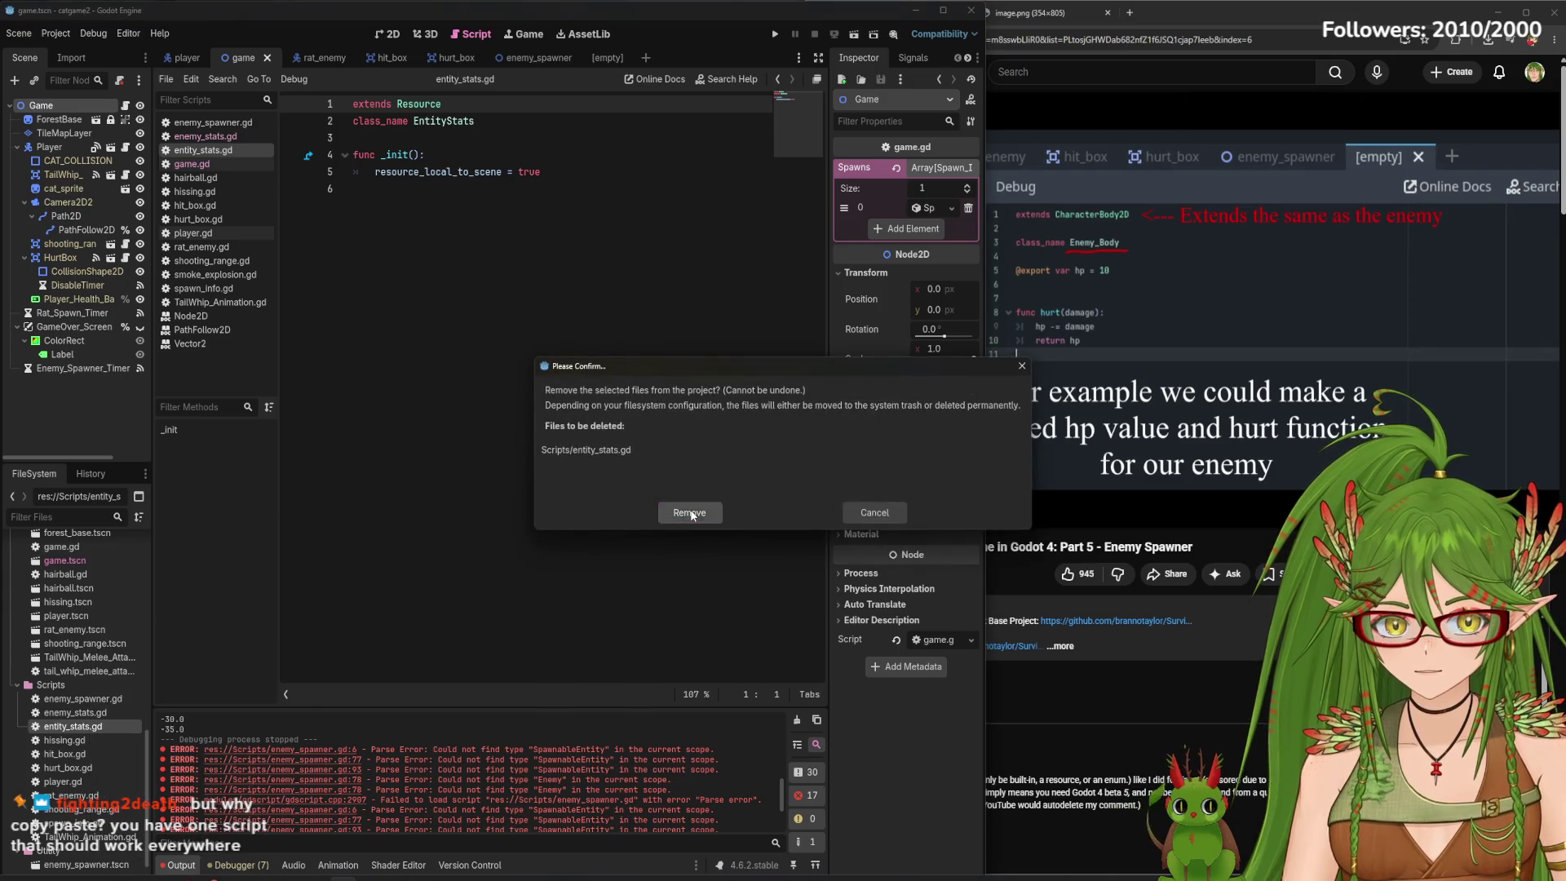
left_click(689, 510)
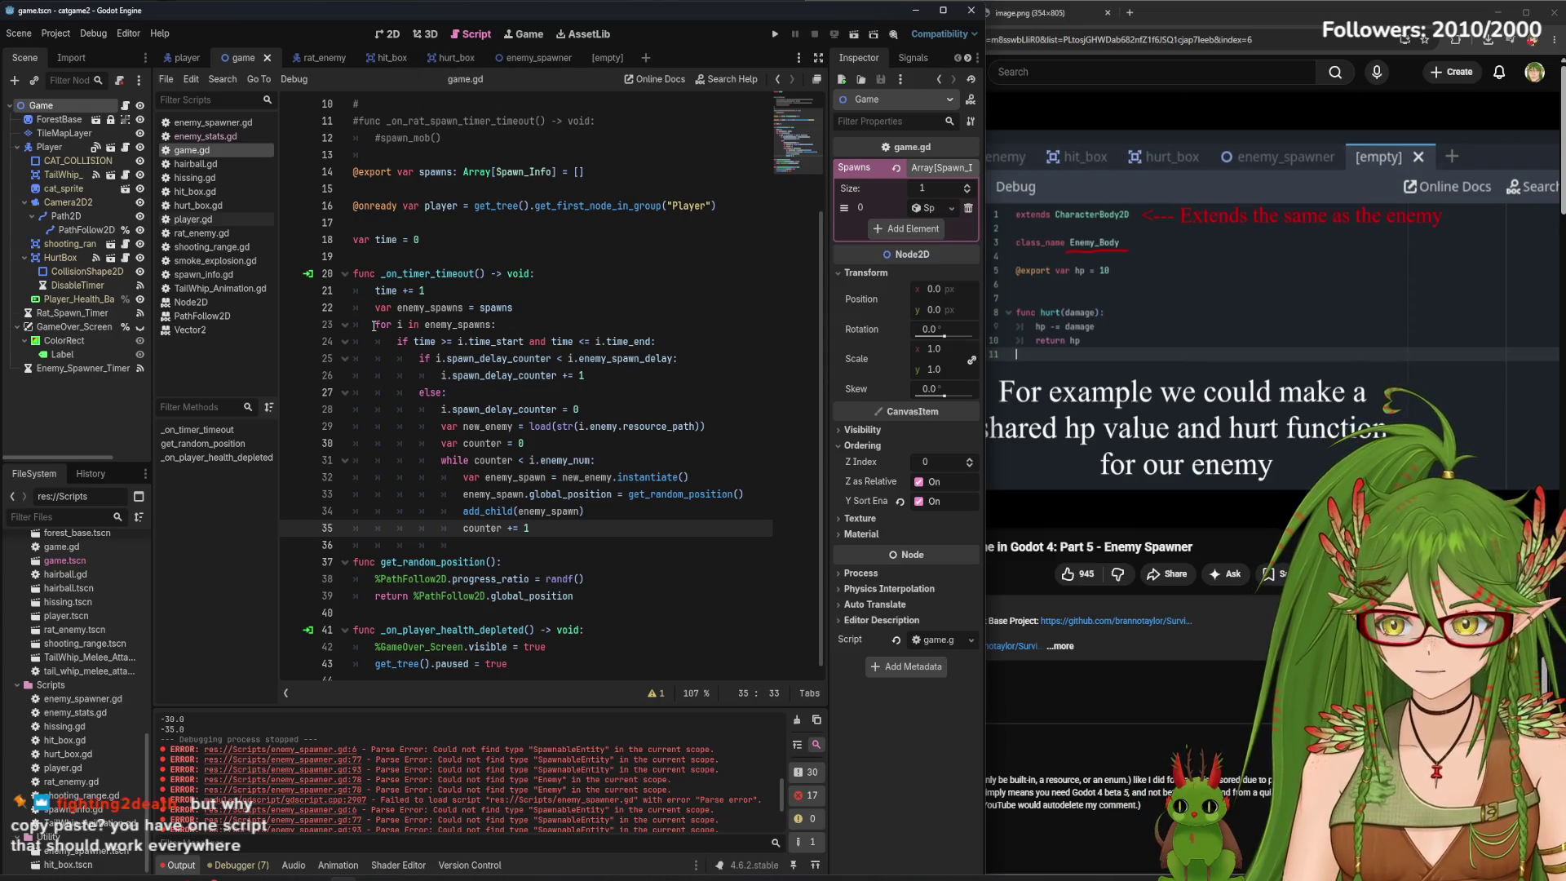
left_click(89, 712)
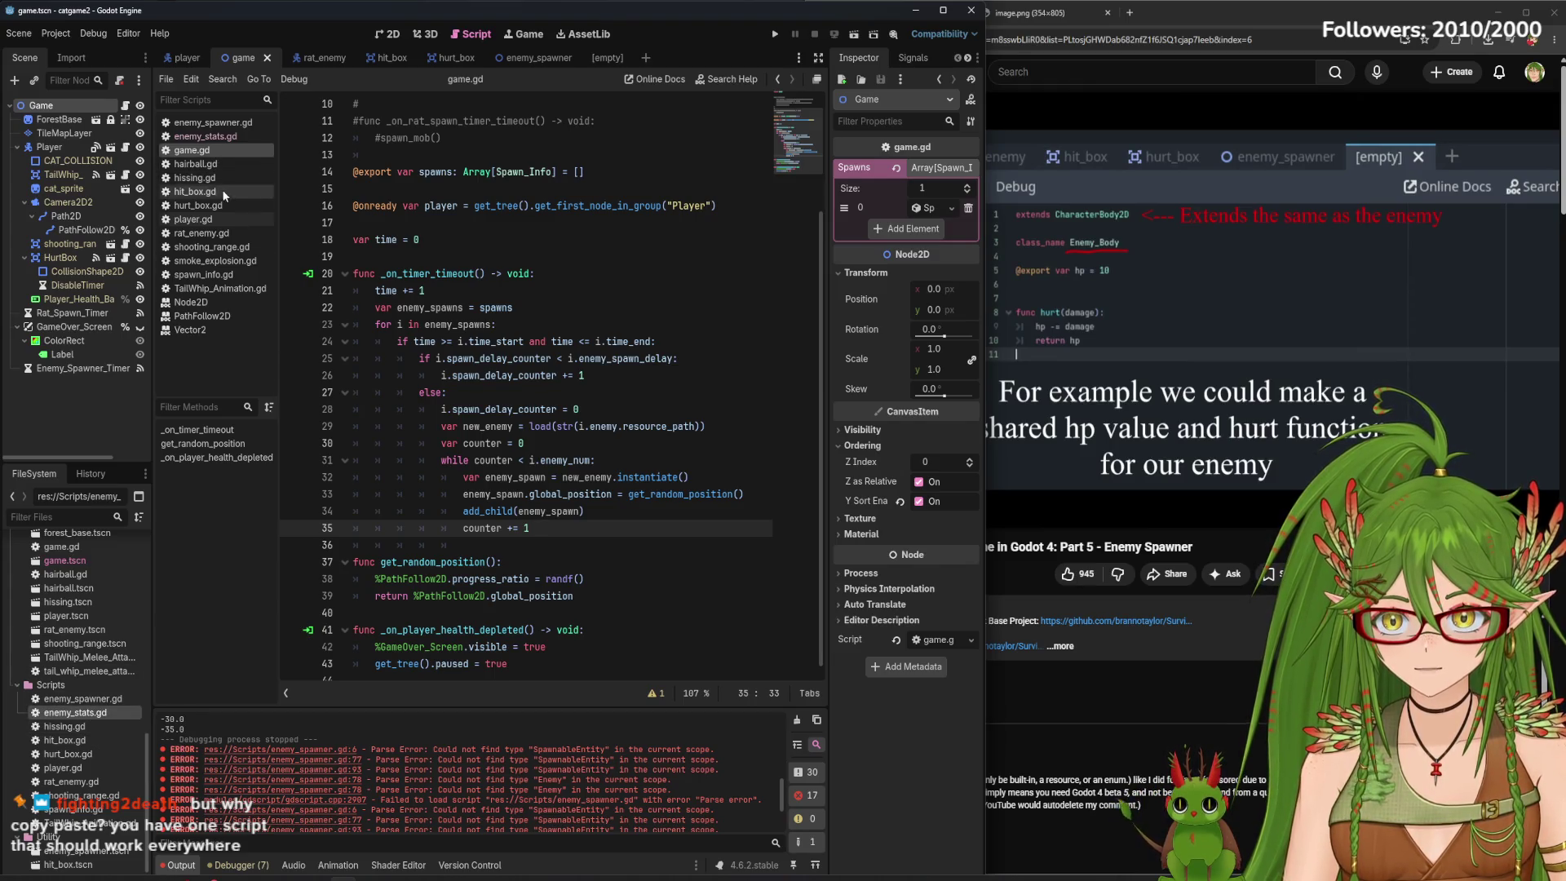
left_click(212, 136)
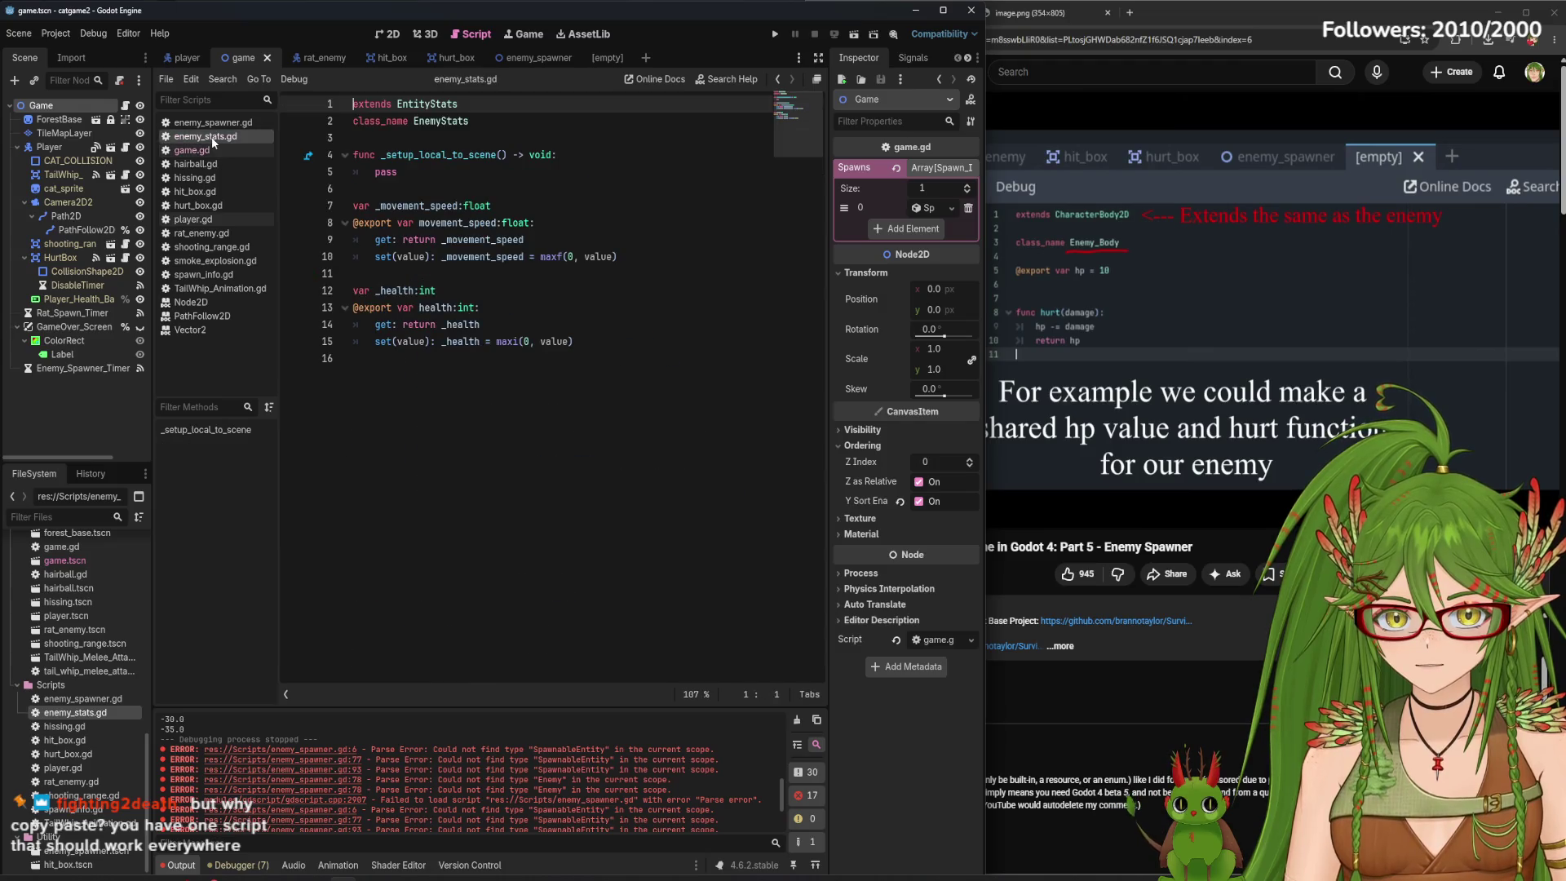
right_click(86, 713)
left_click(140, 792)
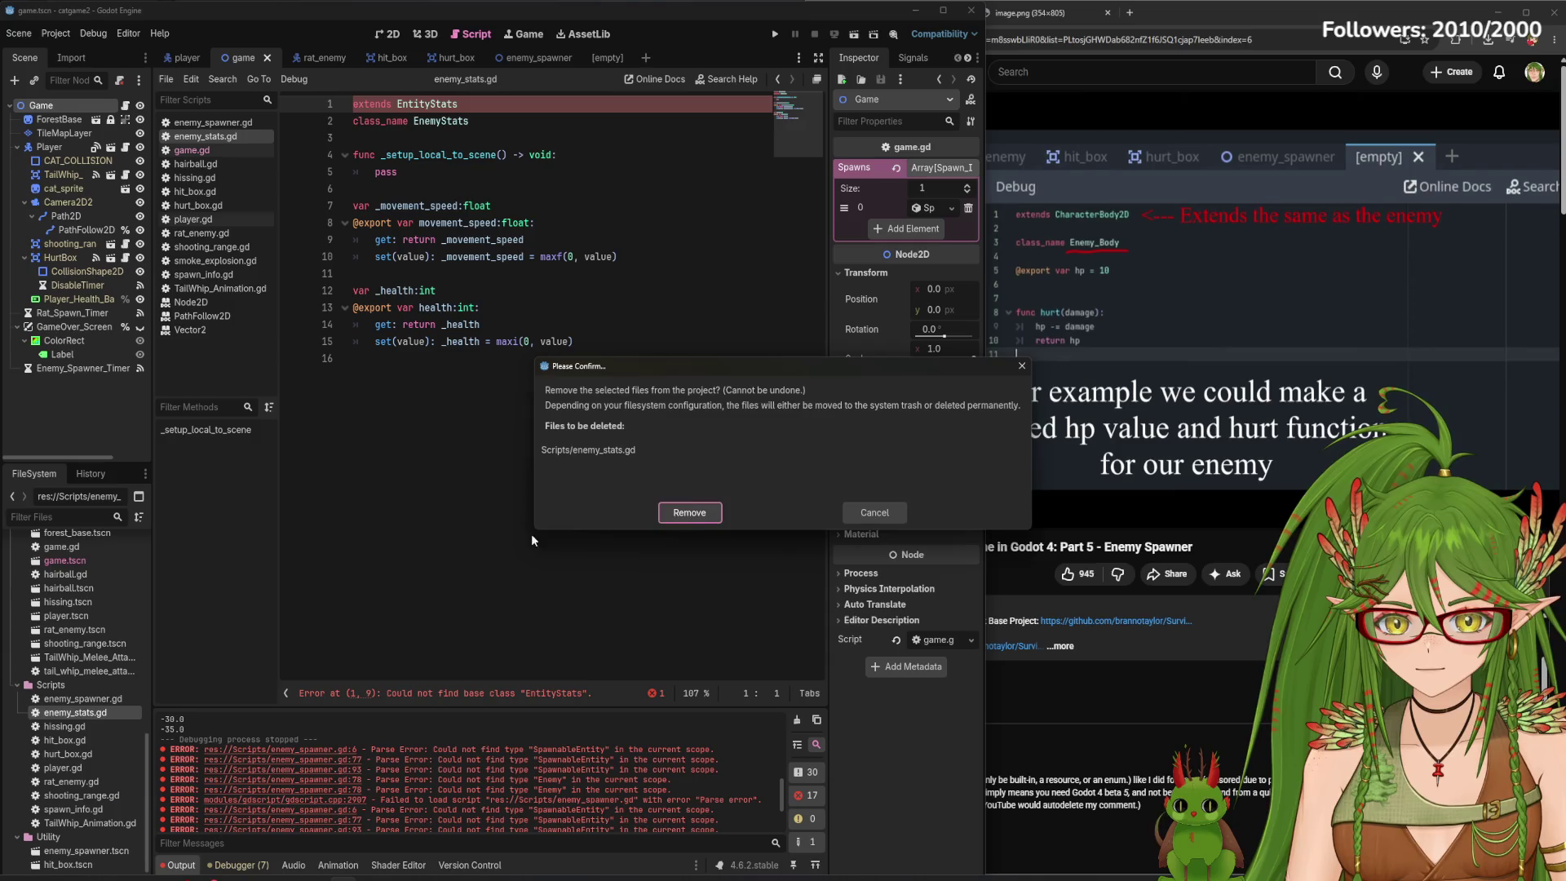
left_click(689, 512)
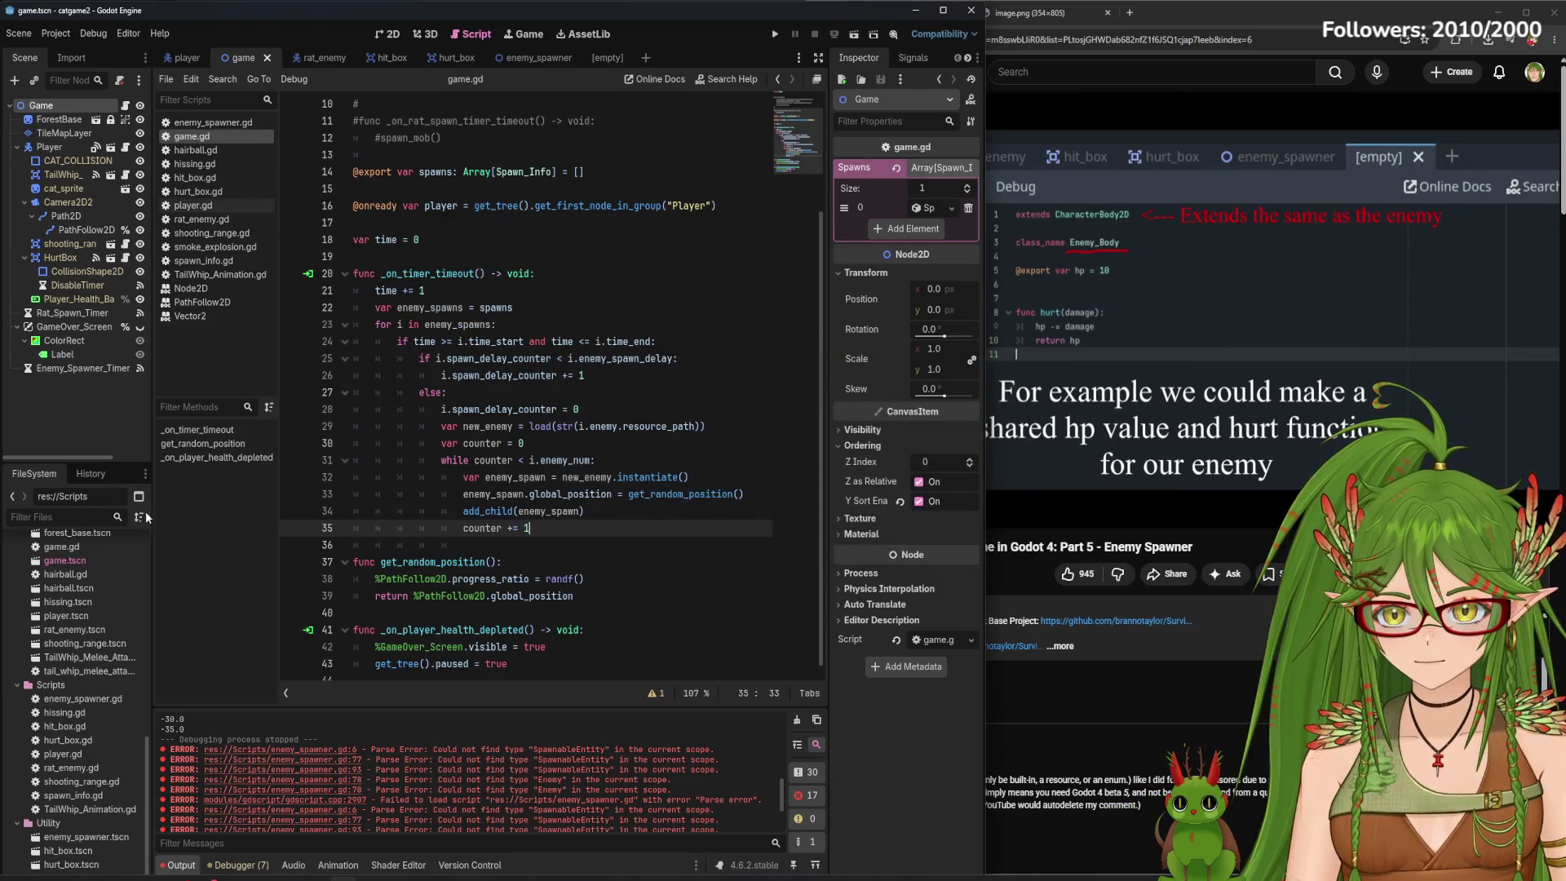
left_click(82, 699)
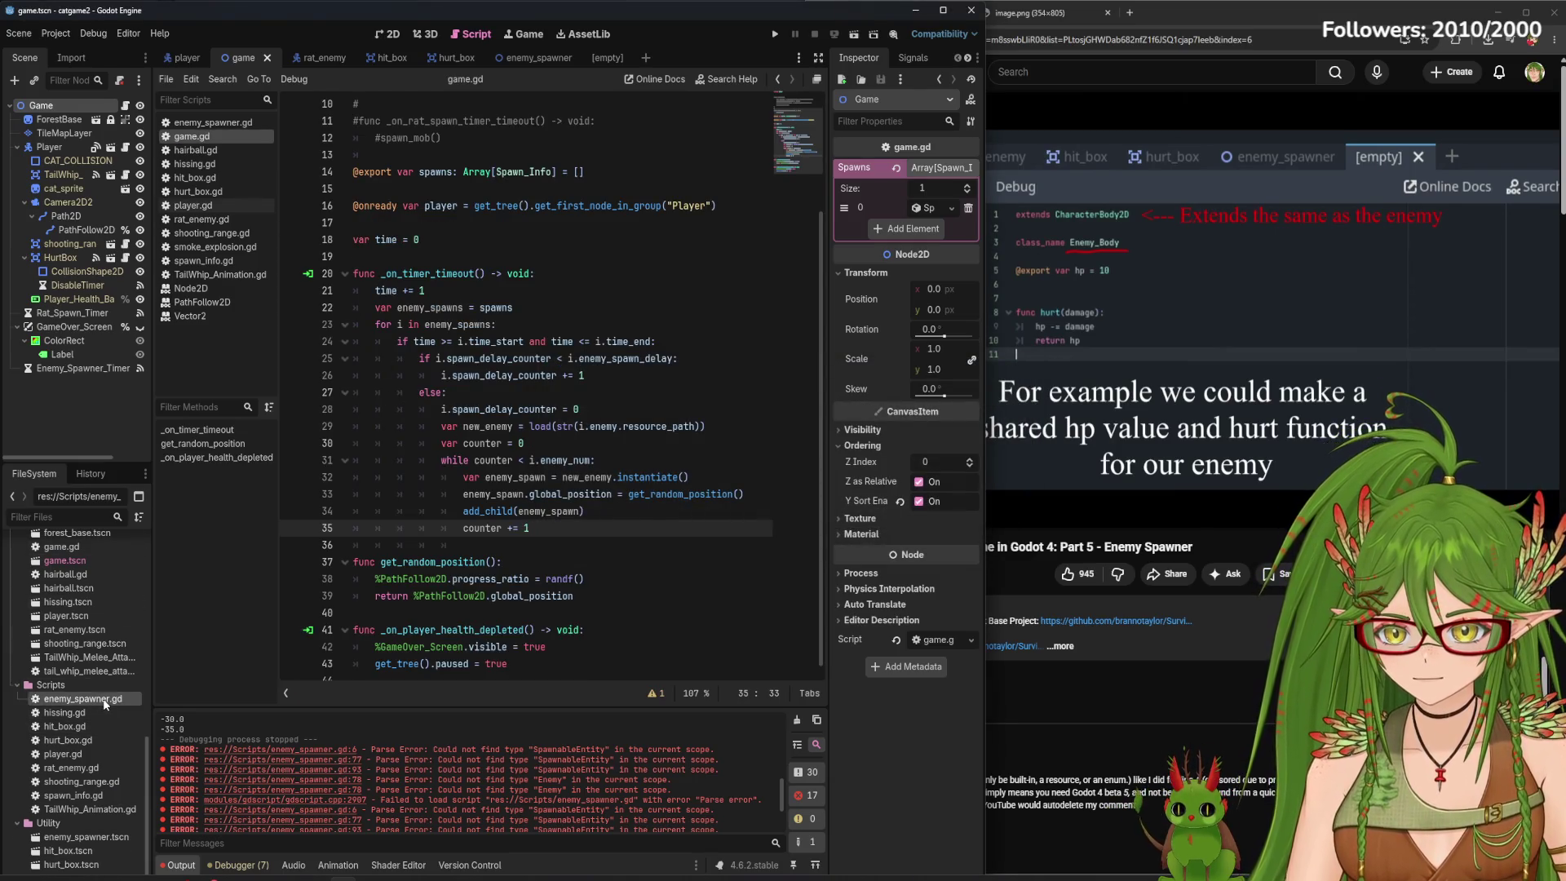
double_click(104, 792)
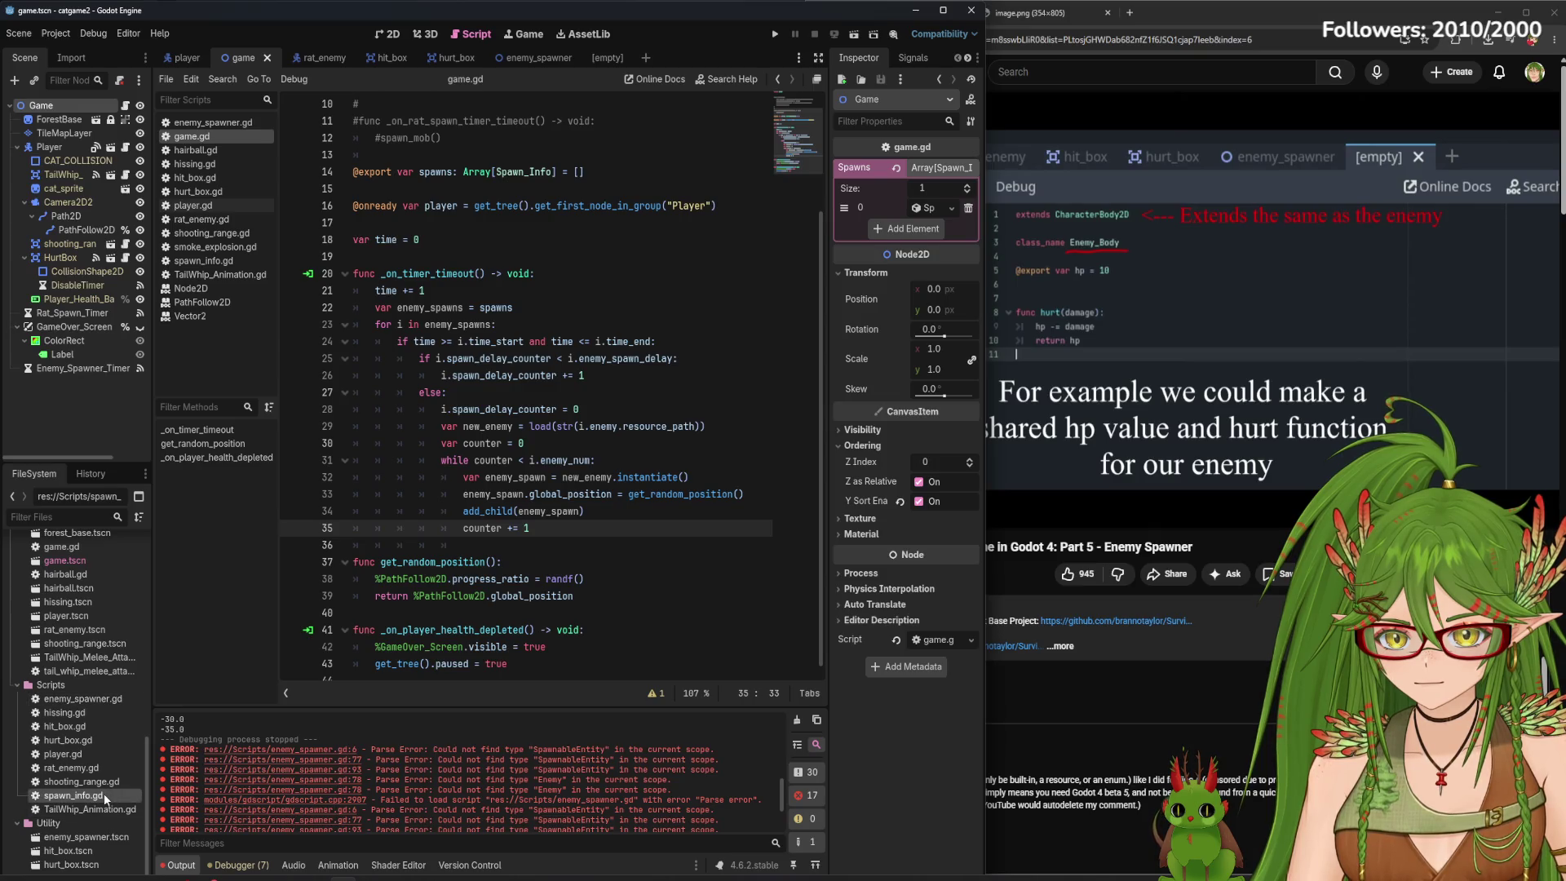
left_click(210, 123)
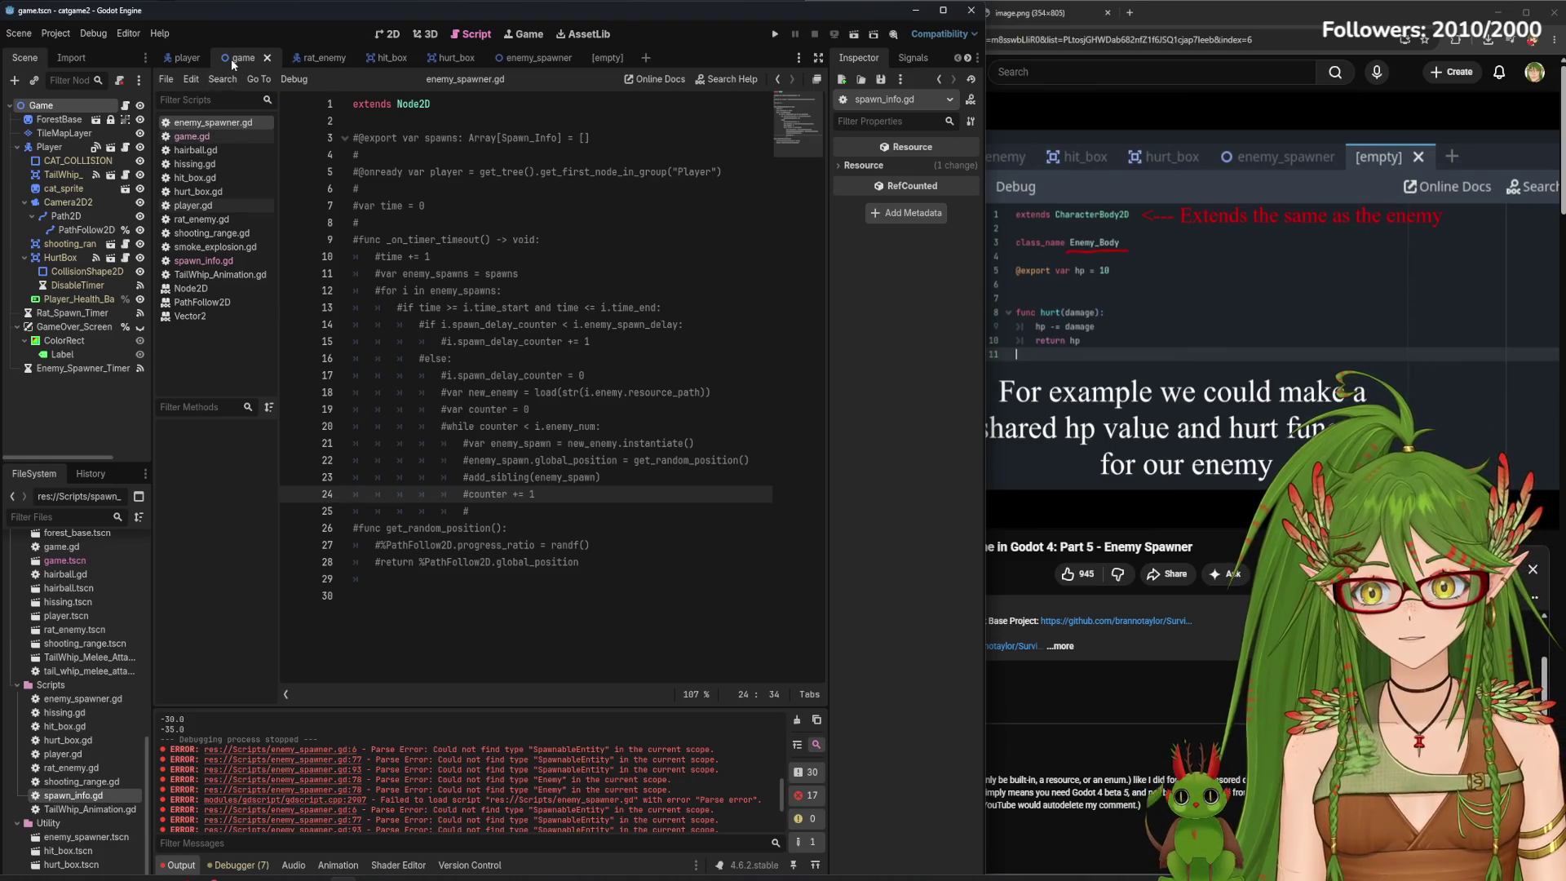
left_click(522, 57)
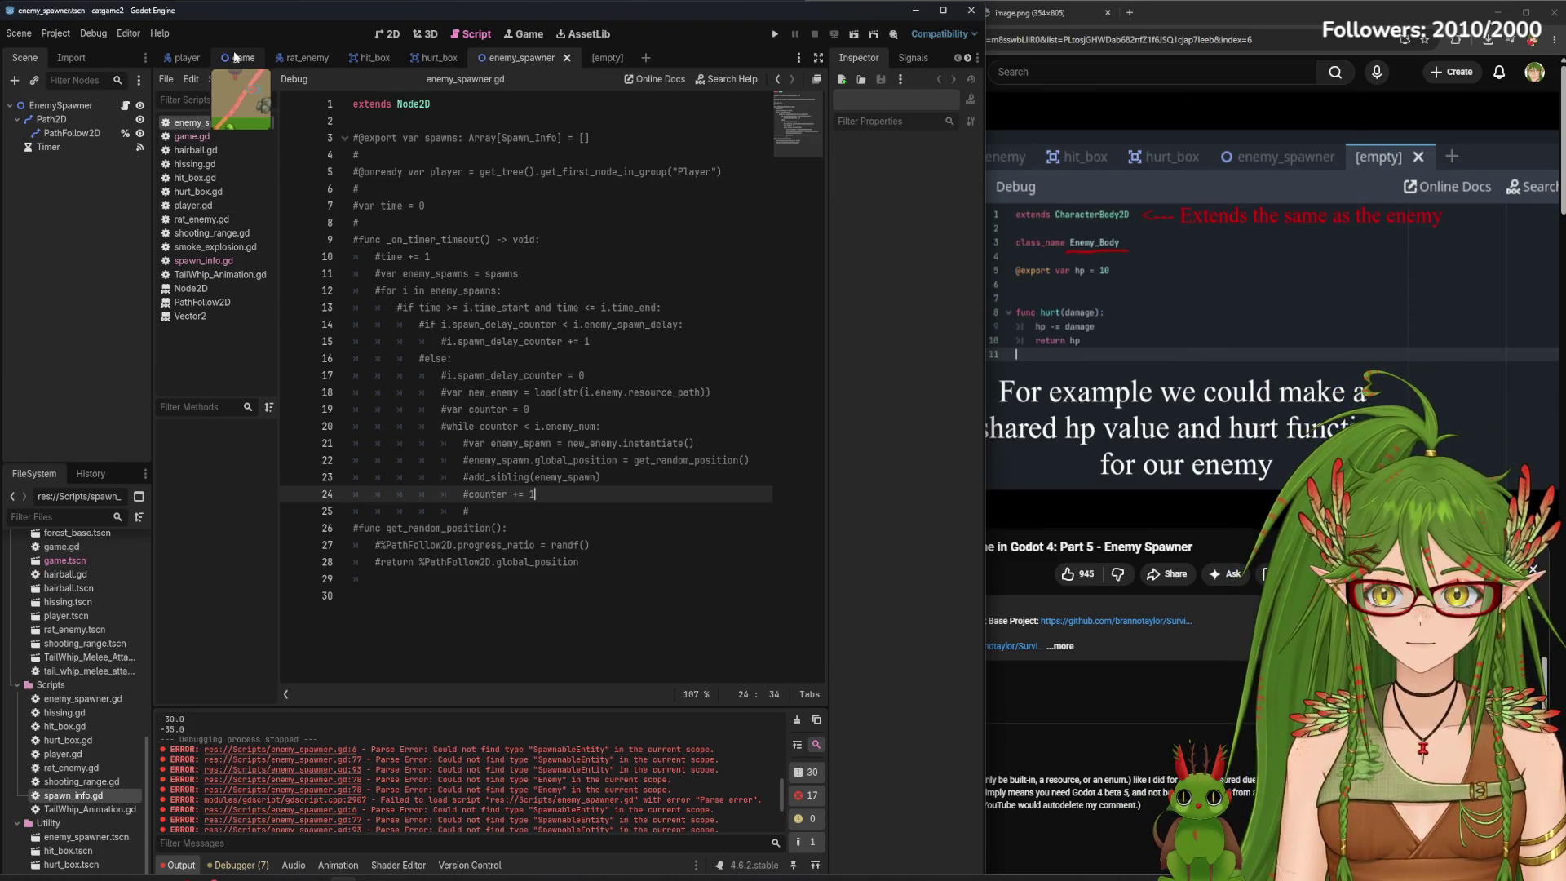
left_click(235, 57)
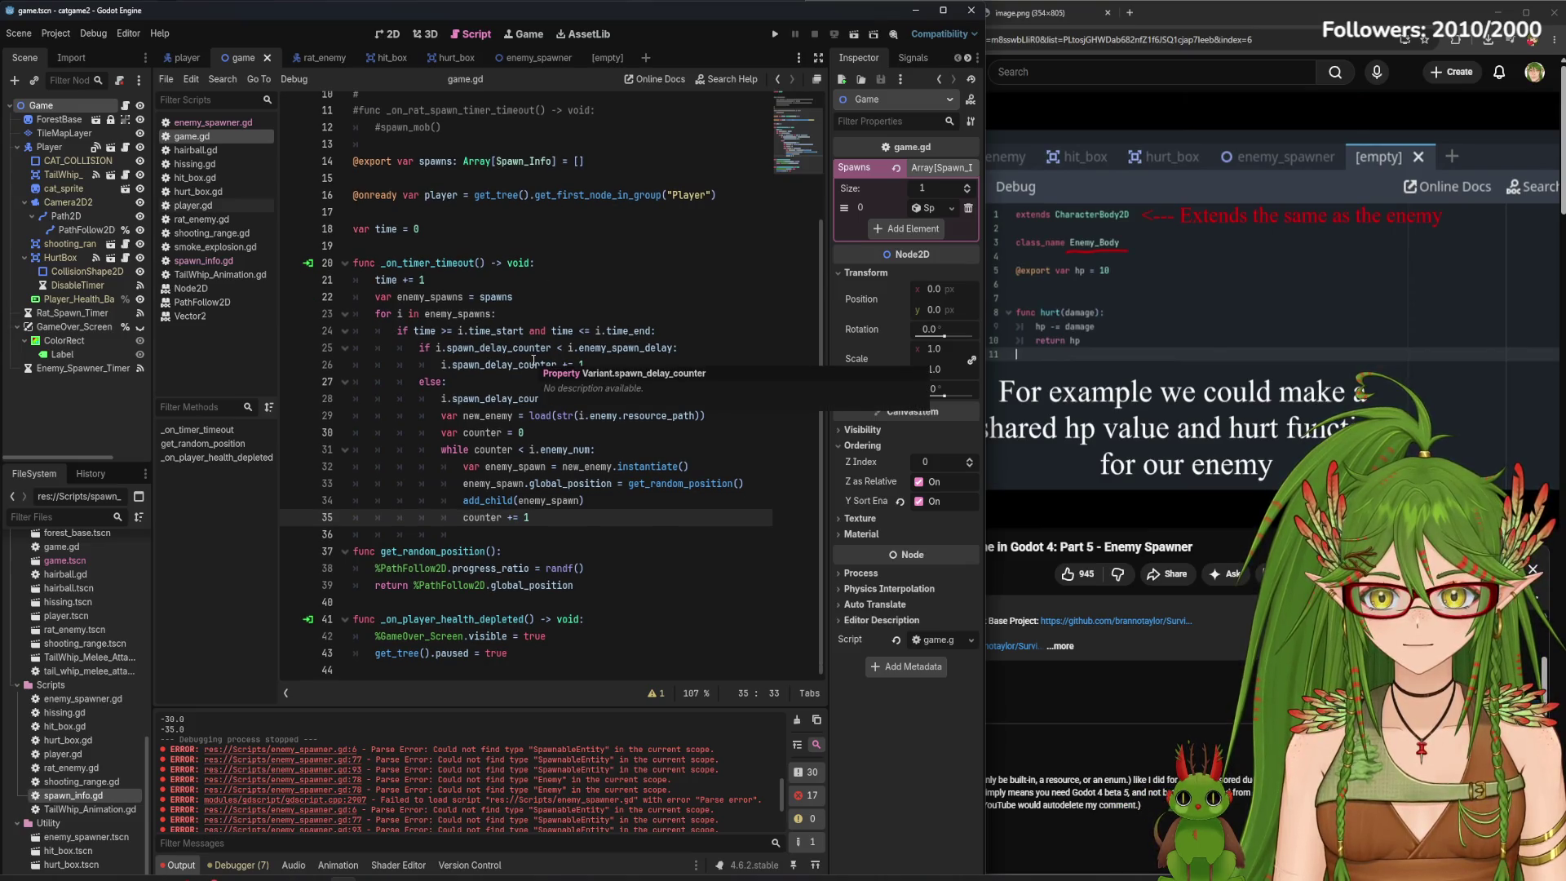
mouse_move(530, 519)
left_mouse_down()
mouse_move(359, 244)
mouse_move(355, 162)
left_mouse_up()
right_click(364, 161)
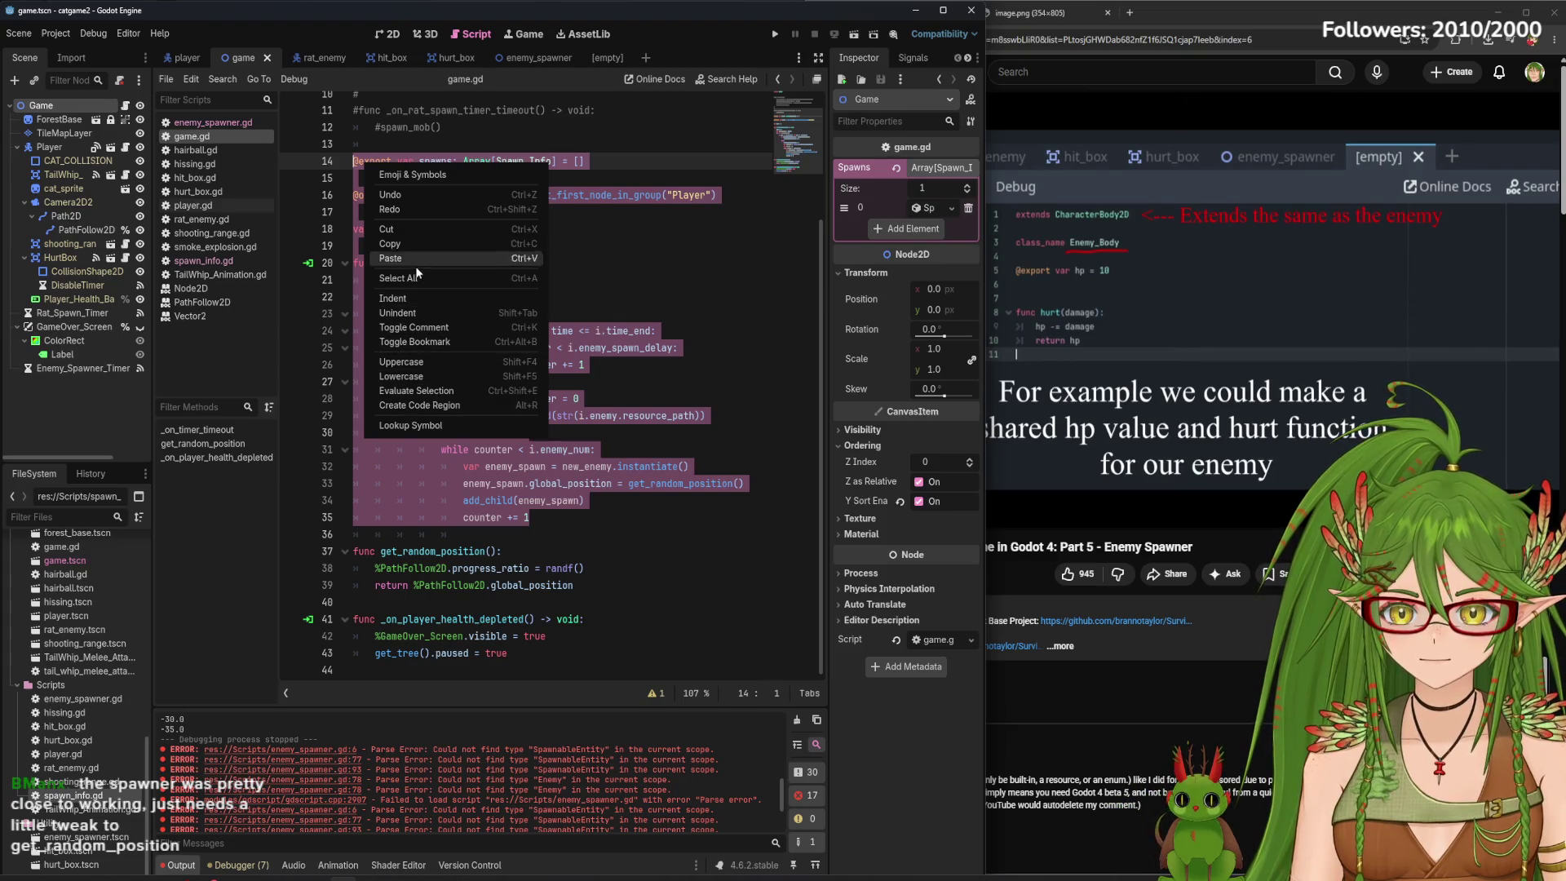
Comment out game.gd's spawner code and delete the Game scene's Path2D and PathFollow2D nodes.
left_click(416, 327)
left_click(571, 263)
left_click(75, 218)
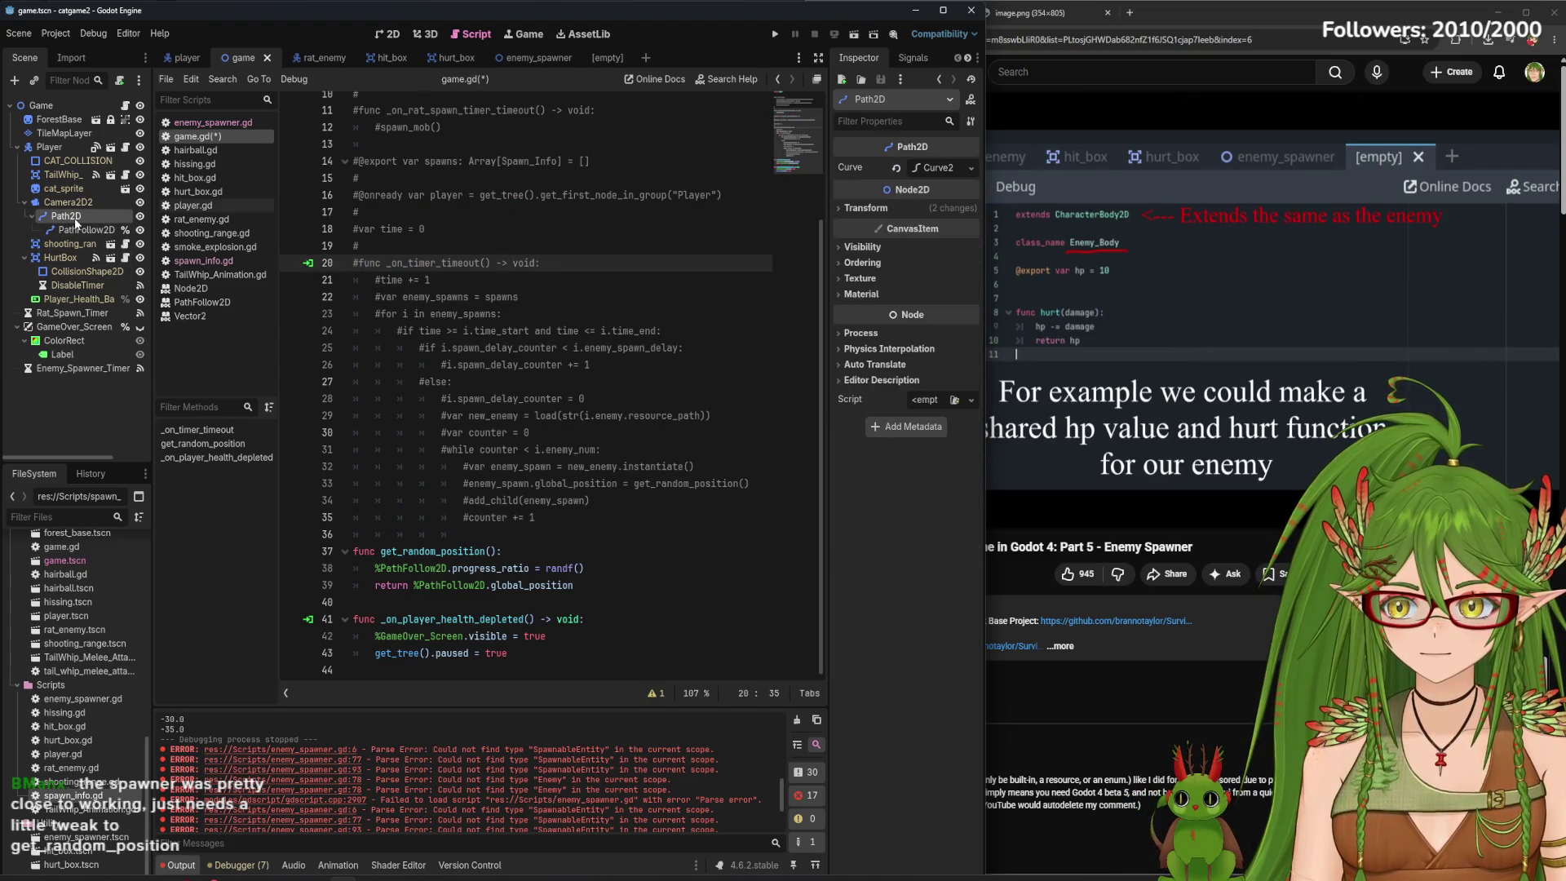
left_click(69, 230, "ctrl")
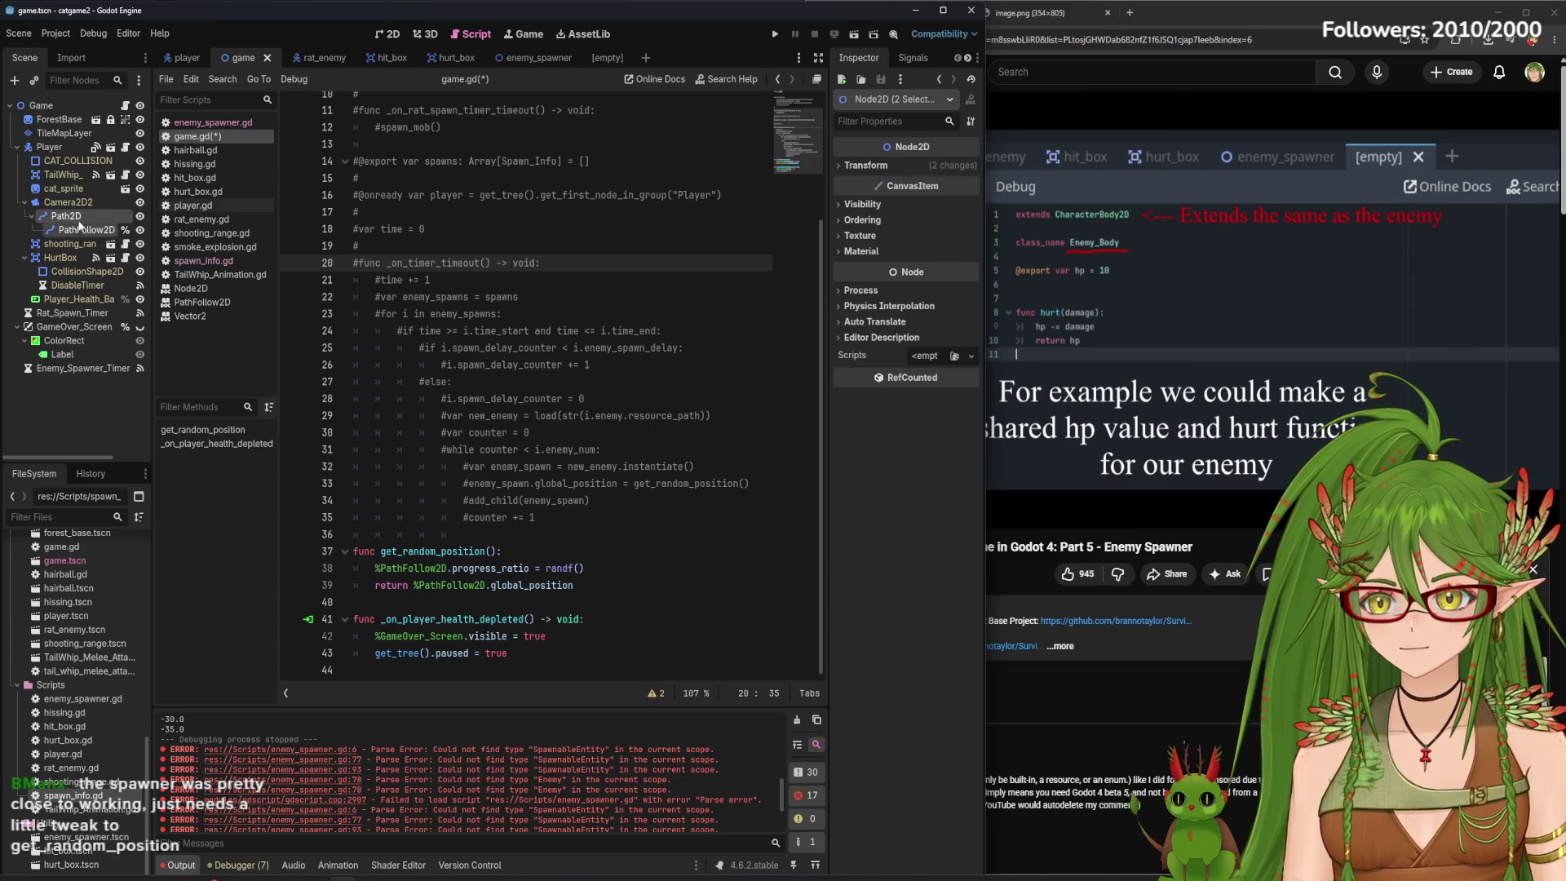
right_click(81, 219)
left_click(148, 546)
left_click(726, 462)
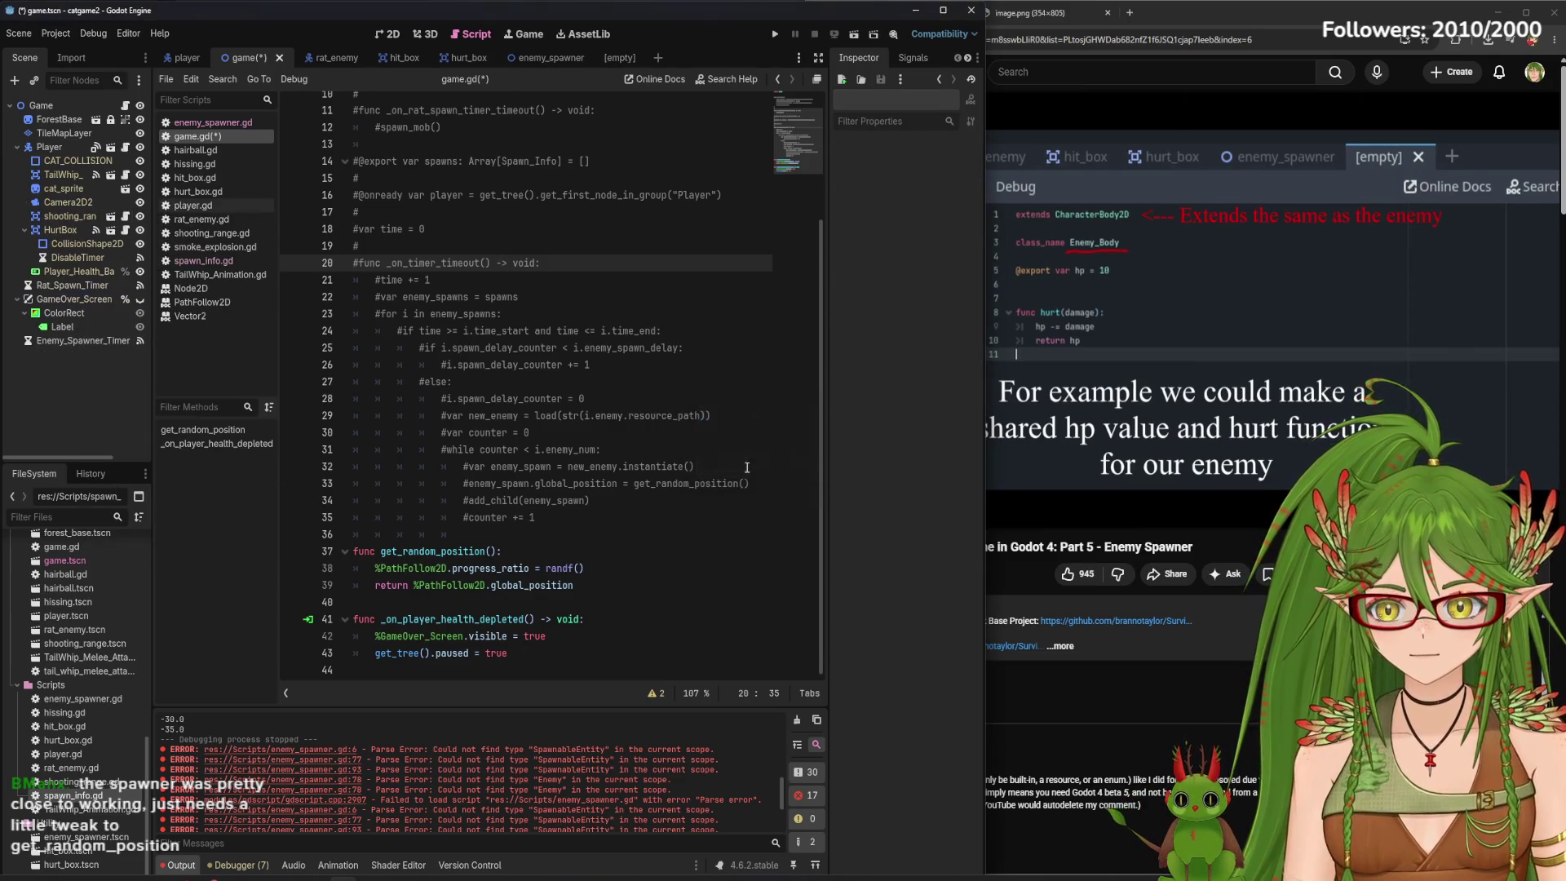
Switch between the Game and enemy_spawner scenes, ending on enemy_spawner.
left_click(559, 59)
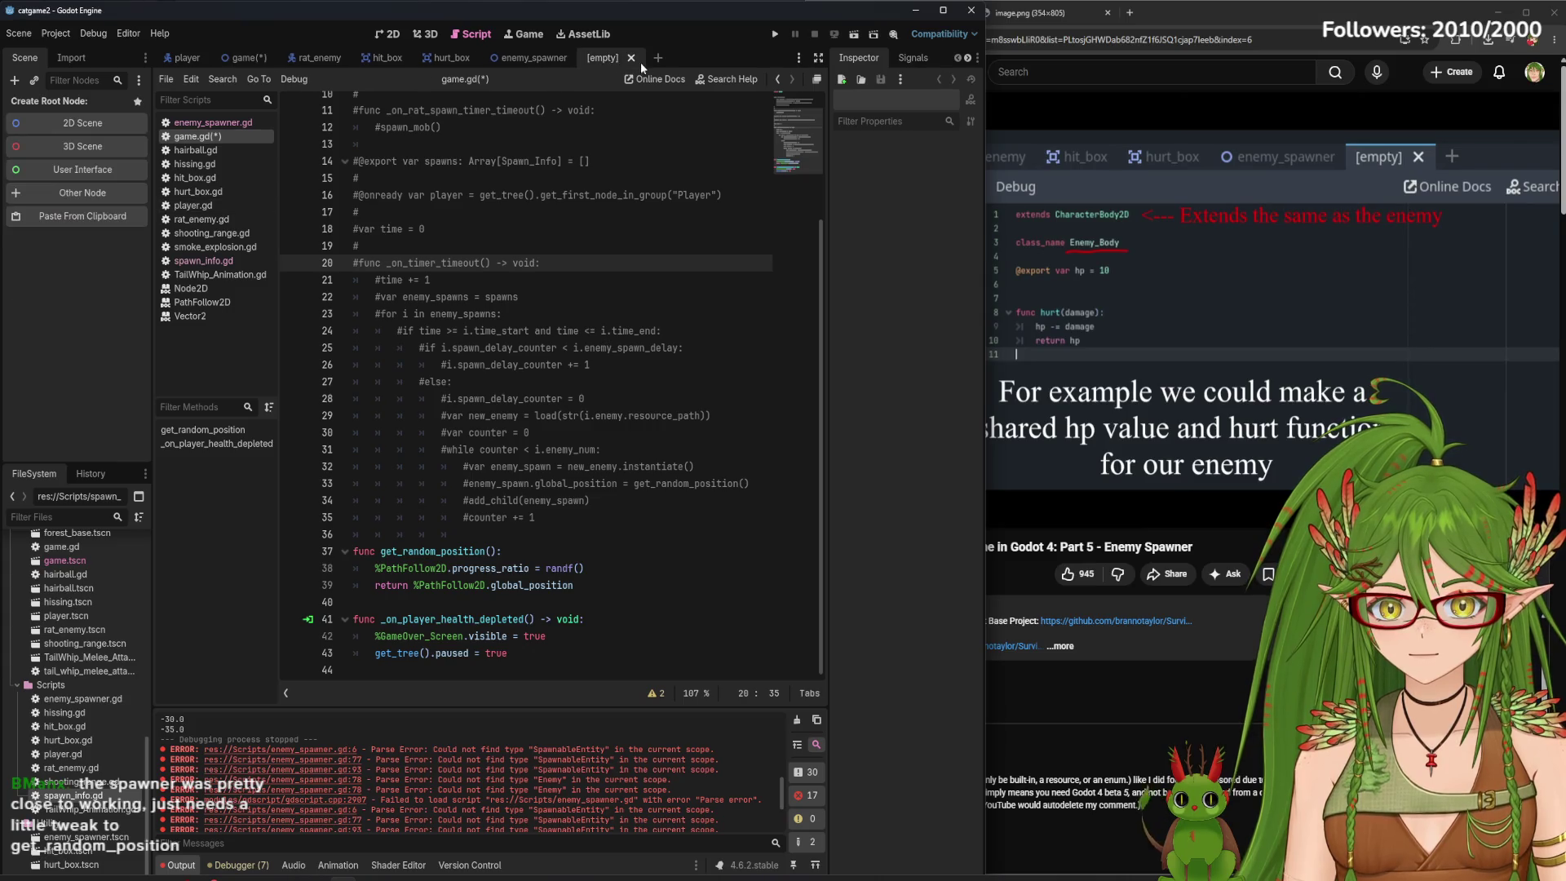
left_click(241, 58)
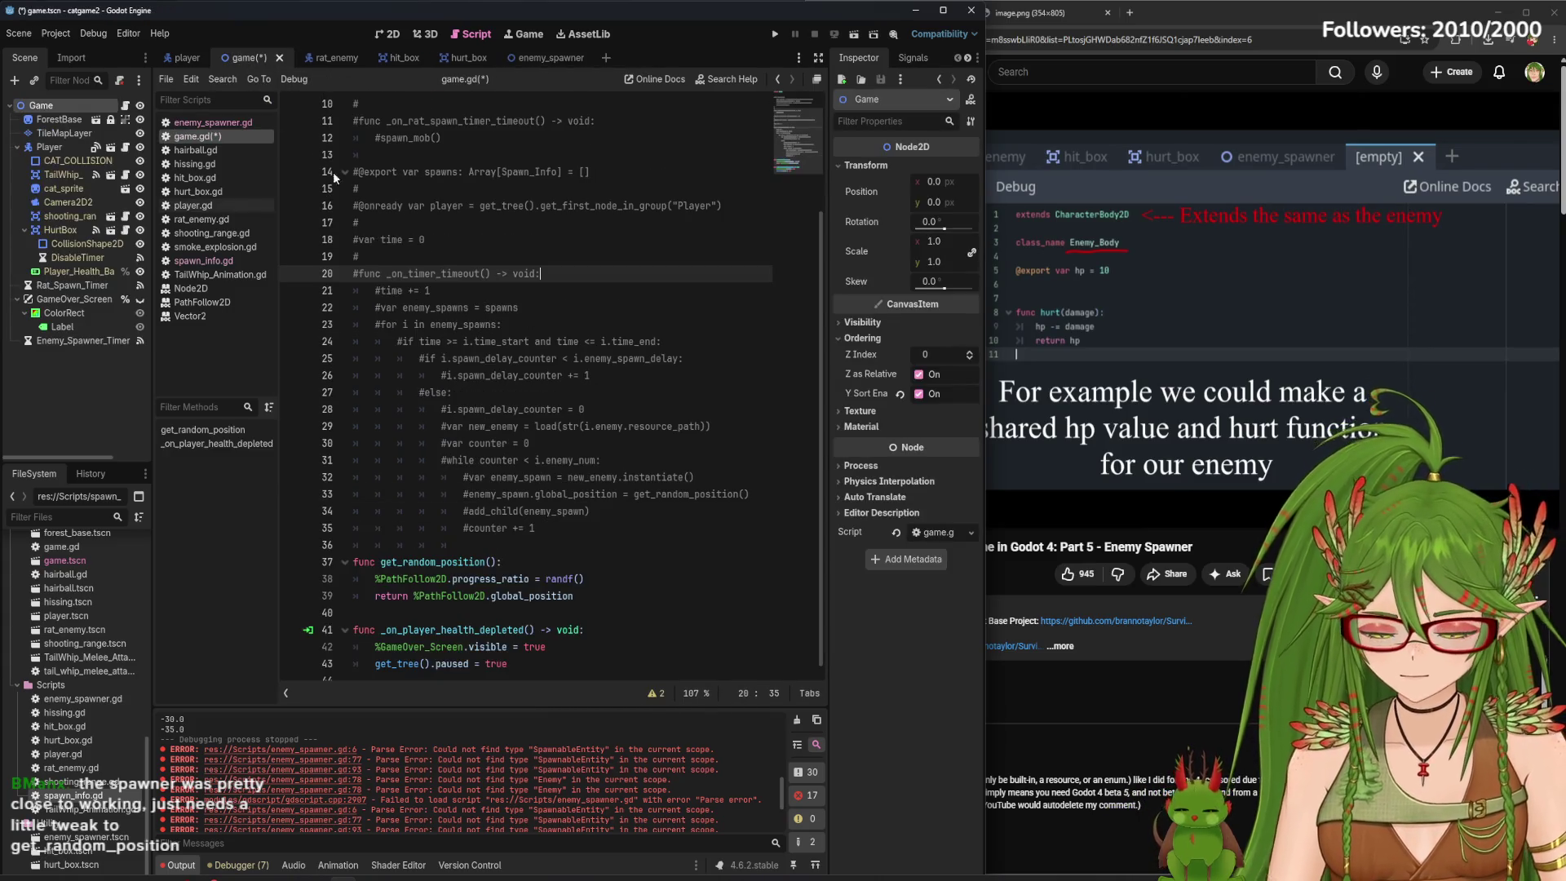
left_click(574, 428)
left_click(522, 57)
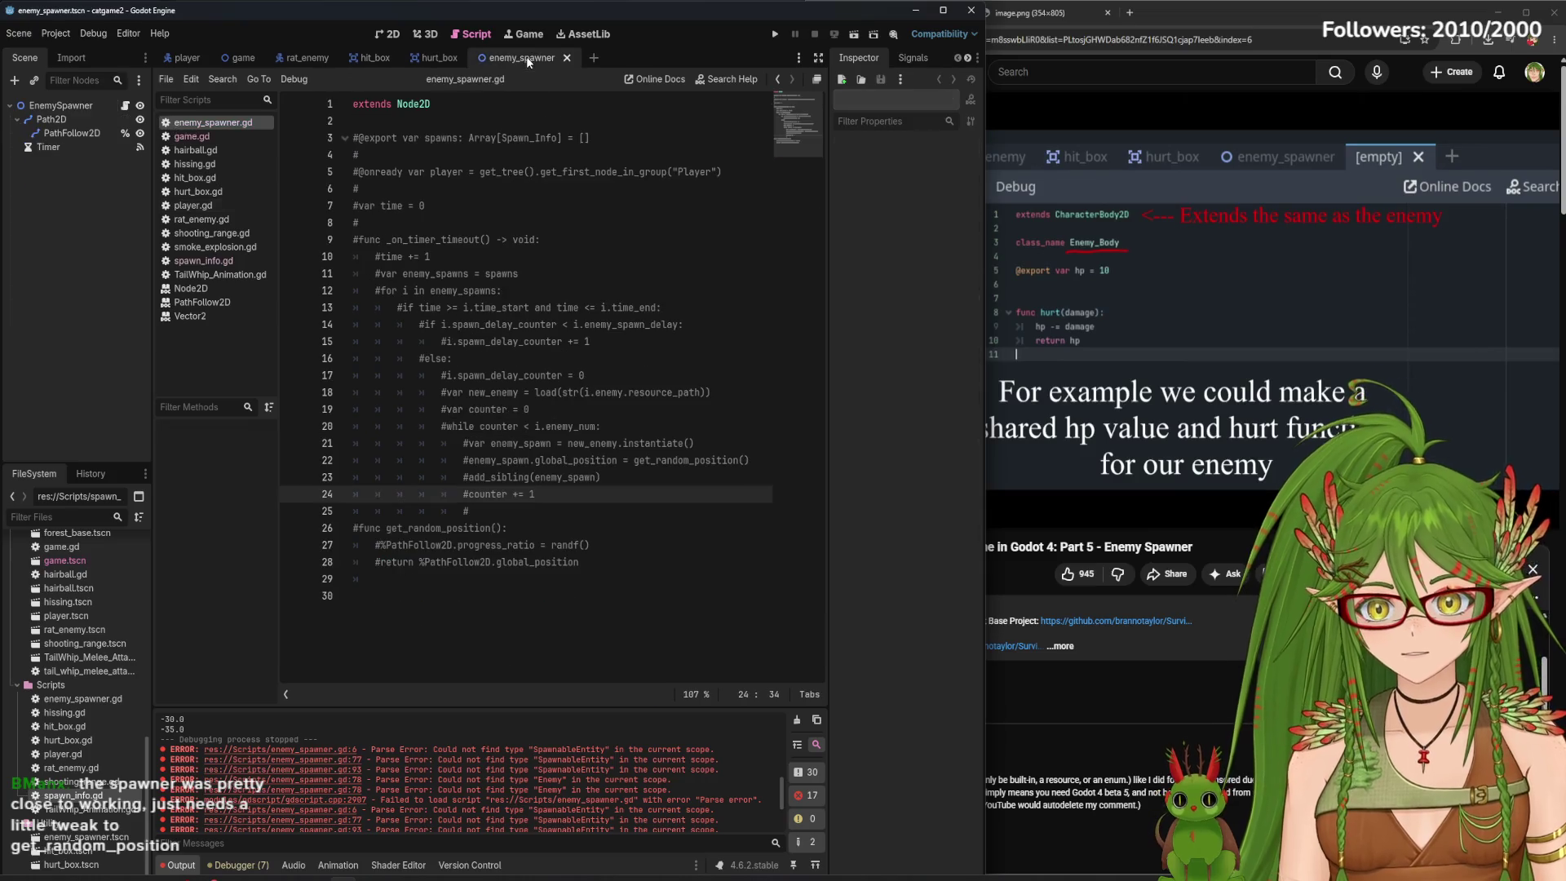
Uncomment lines 3–29 of enemy_spawner.gd and select the Path2D, PathFollow2D and Timer nodes.
left_click_drag(363, 579, 356, 138)
right_click(356, 139)
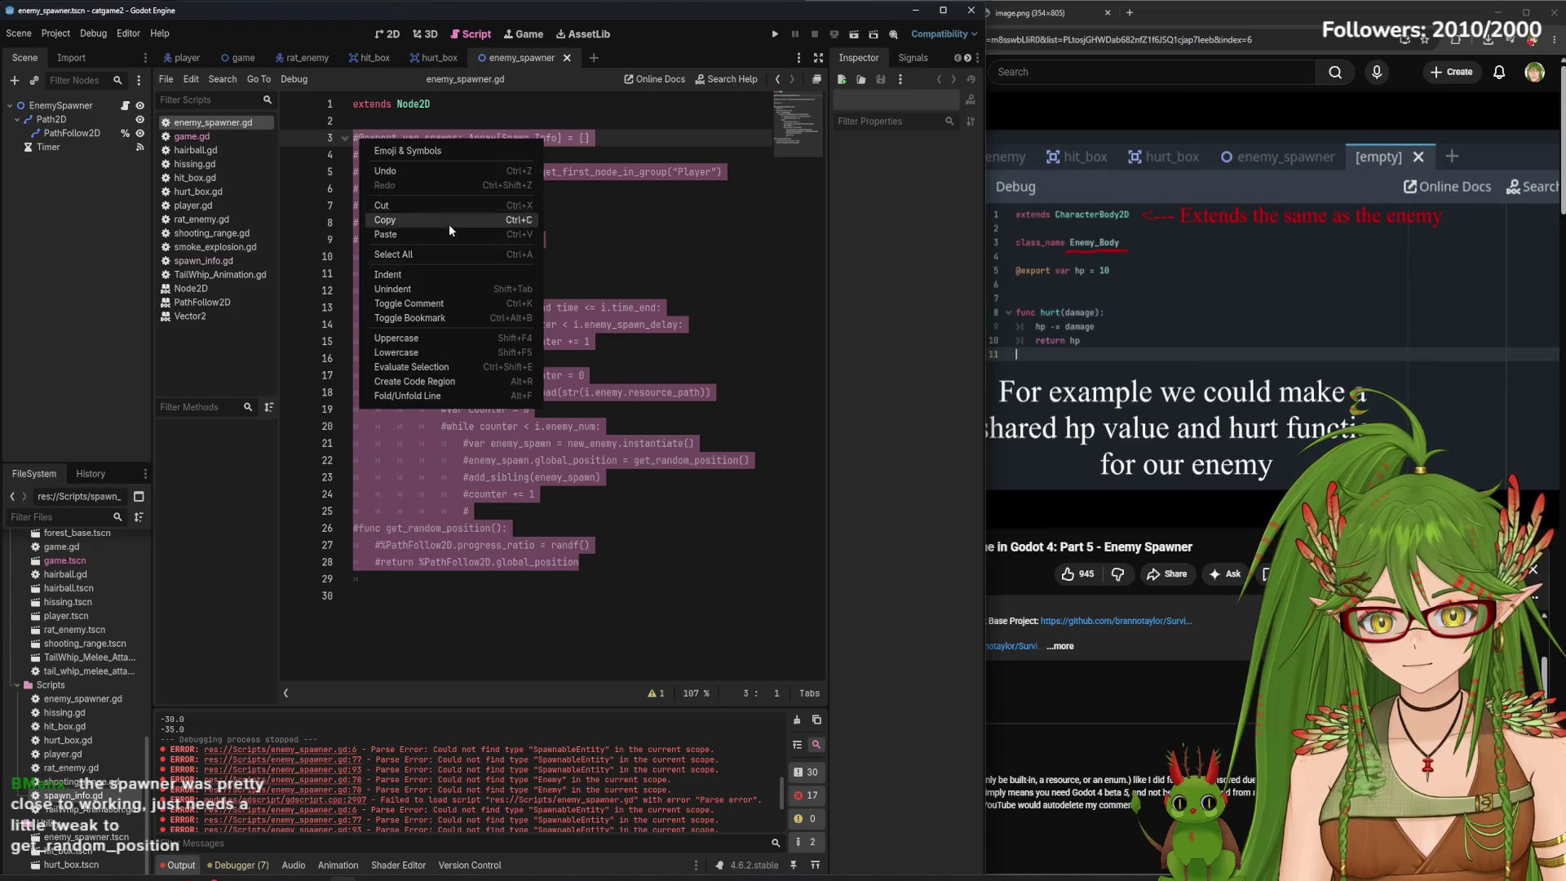
left_click(424, 304)
left_click(561, 392)
left_click(578, 506)
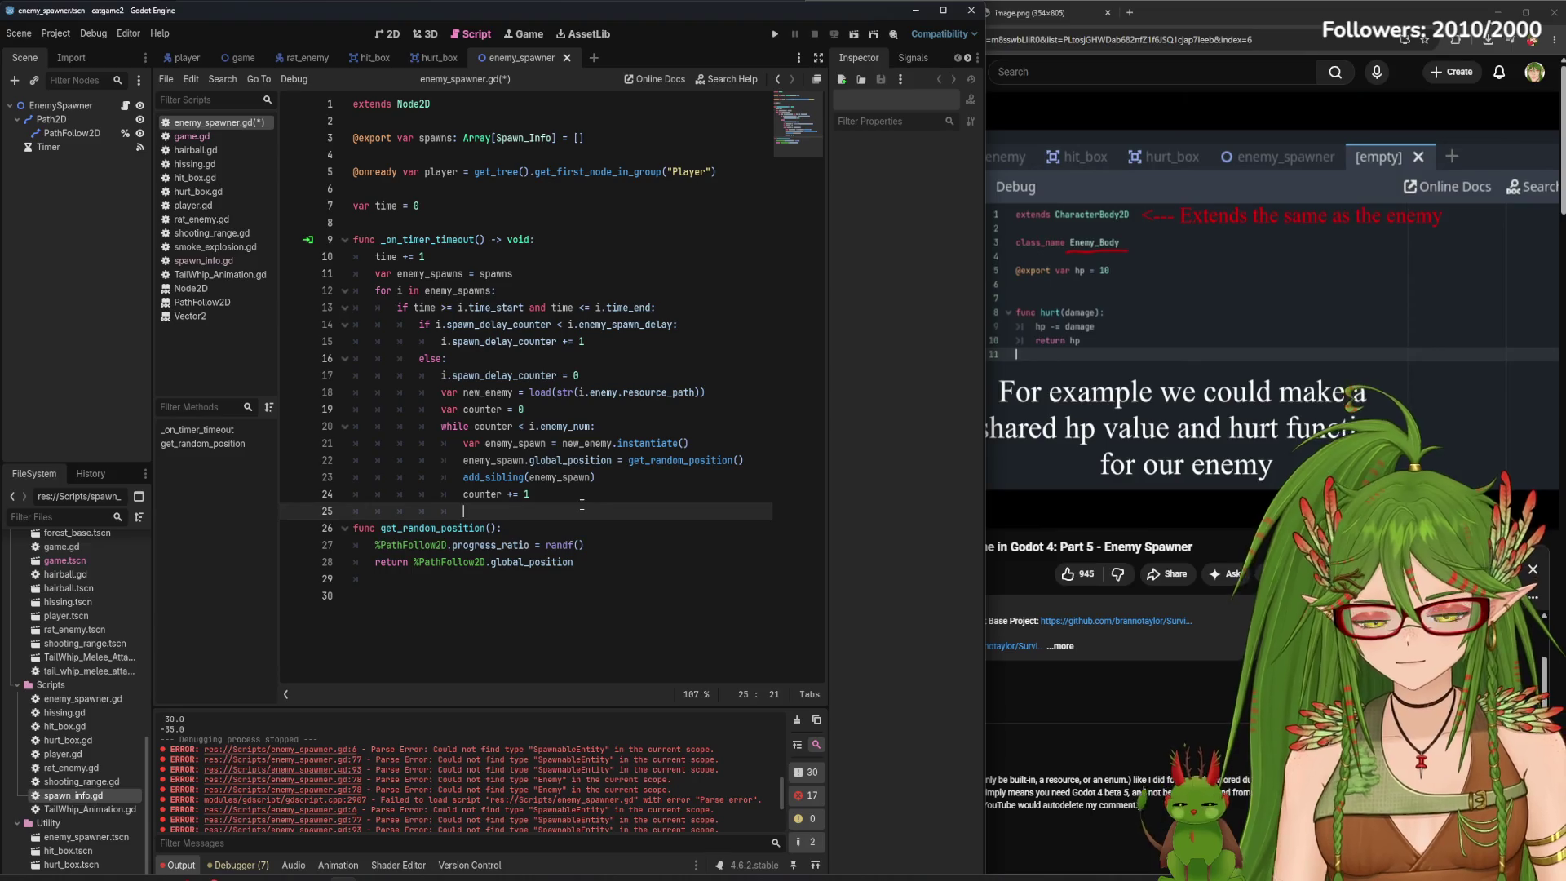
left_click(50, 119)
left_click(57, 149, "shift")
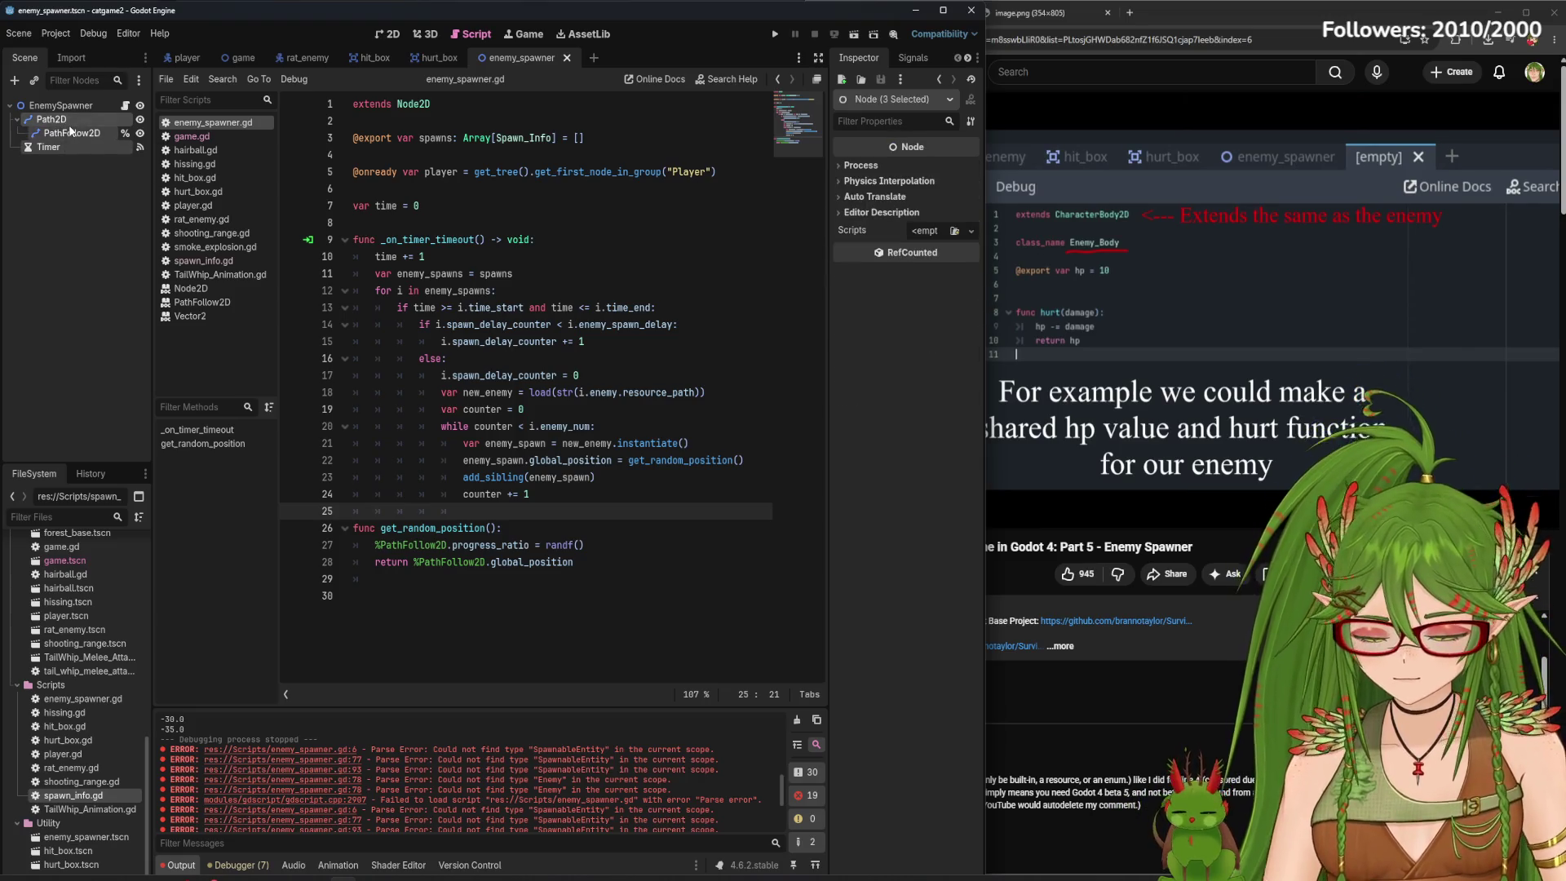
right_click(70, 130)
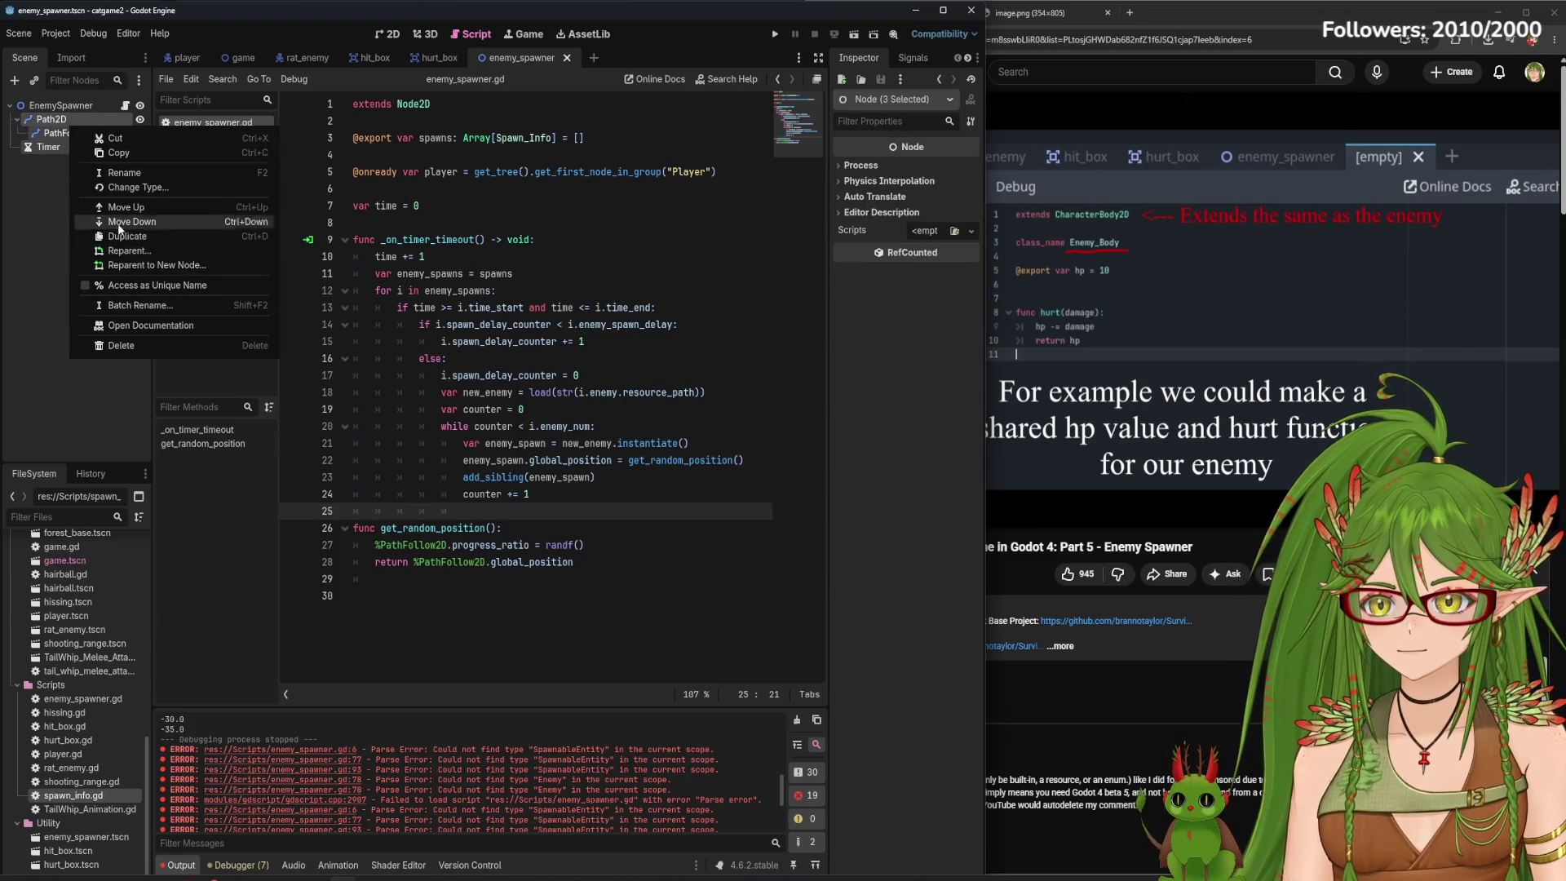
left_click(130, 139)
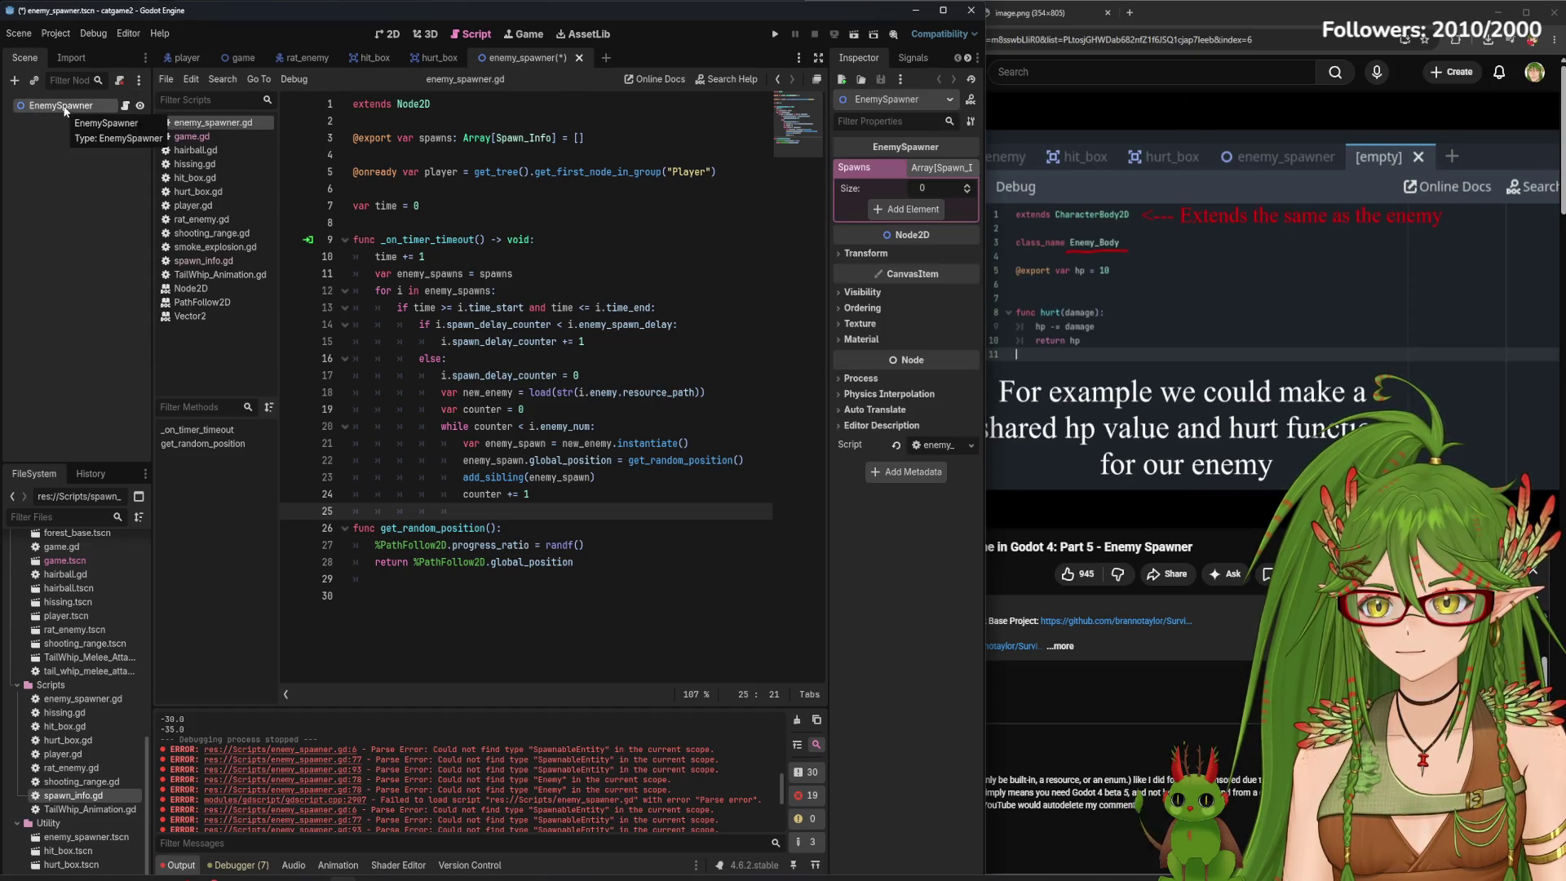
right_click(65, 110)
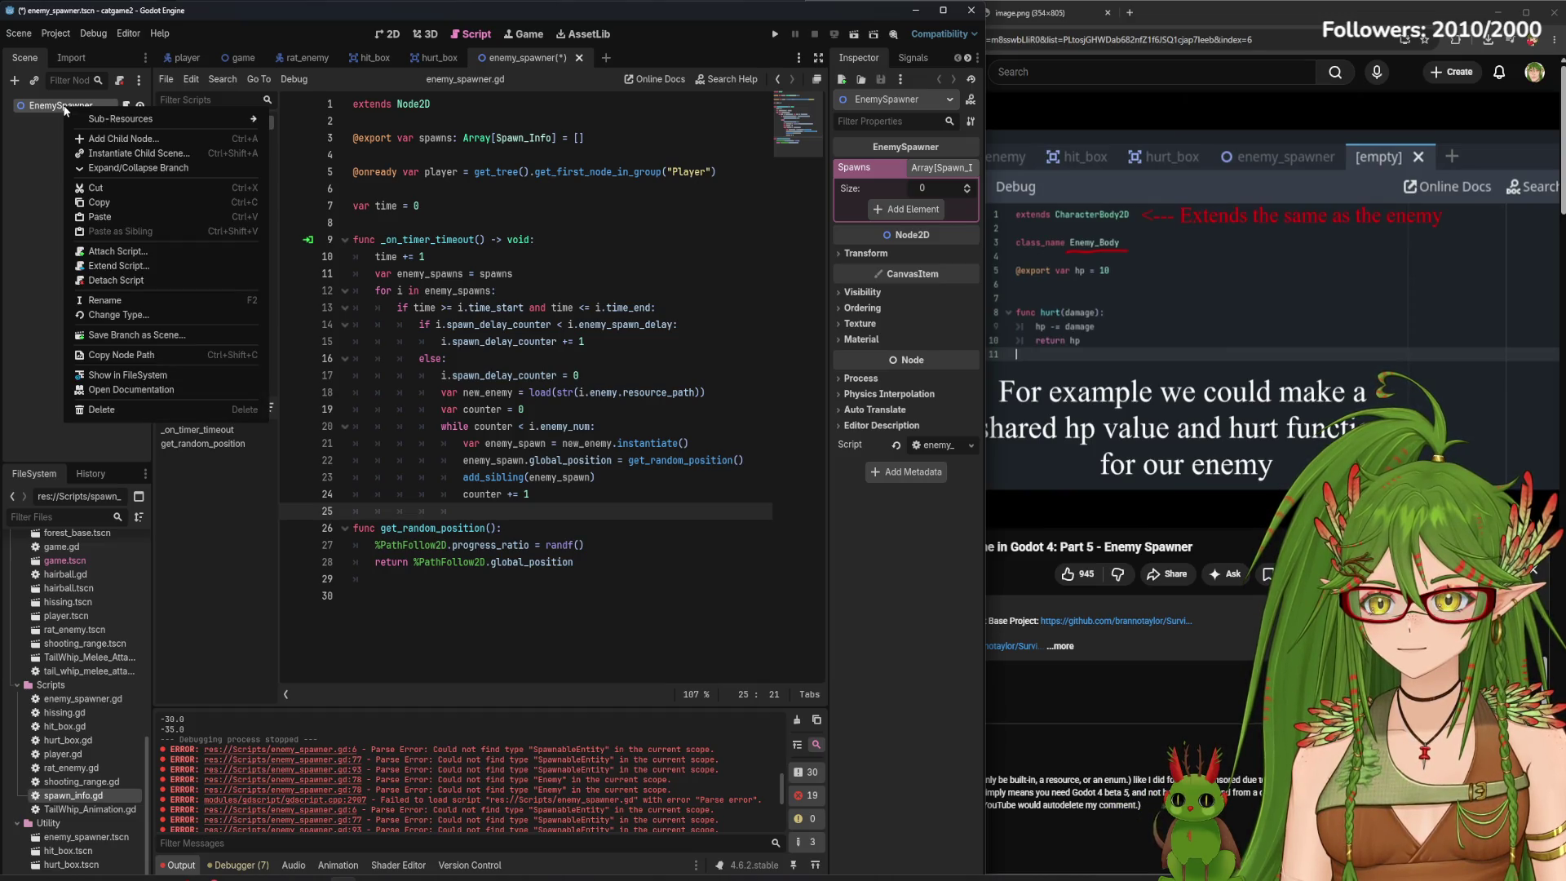
left_click(76, 110)
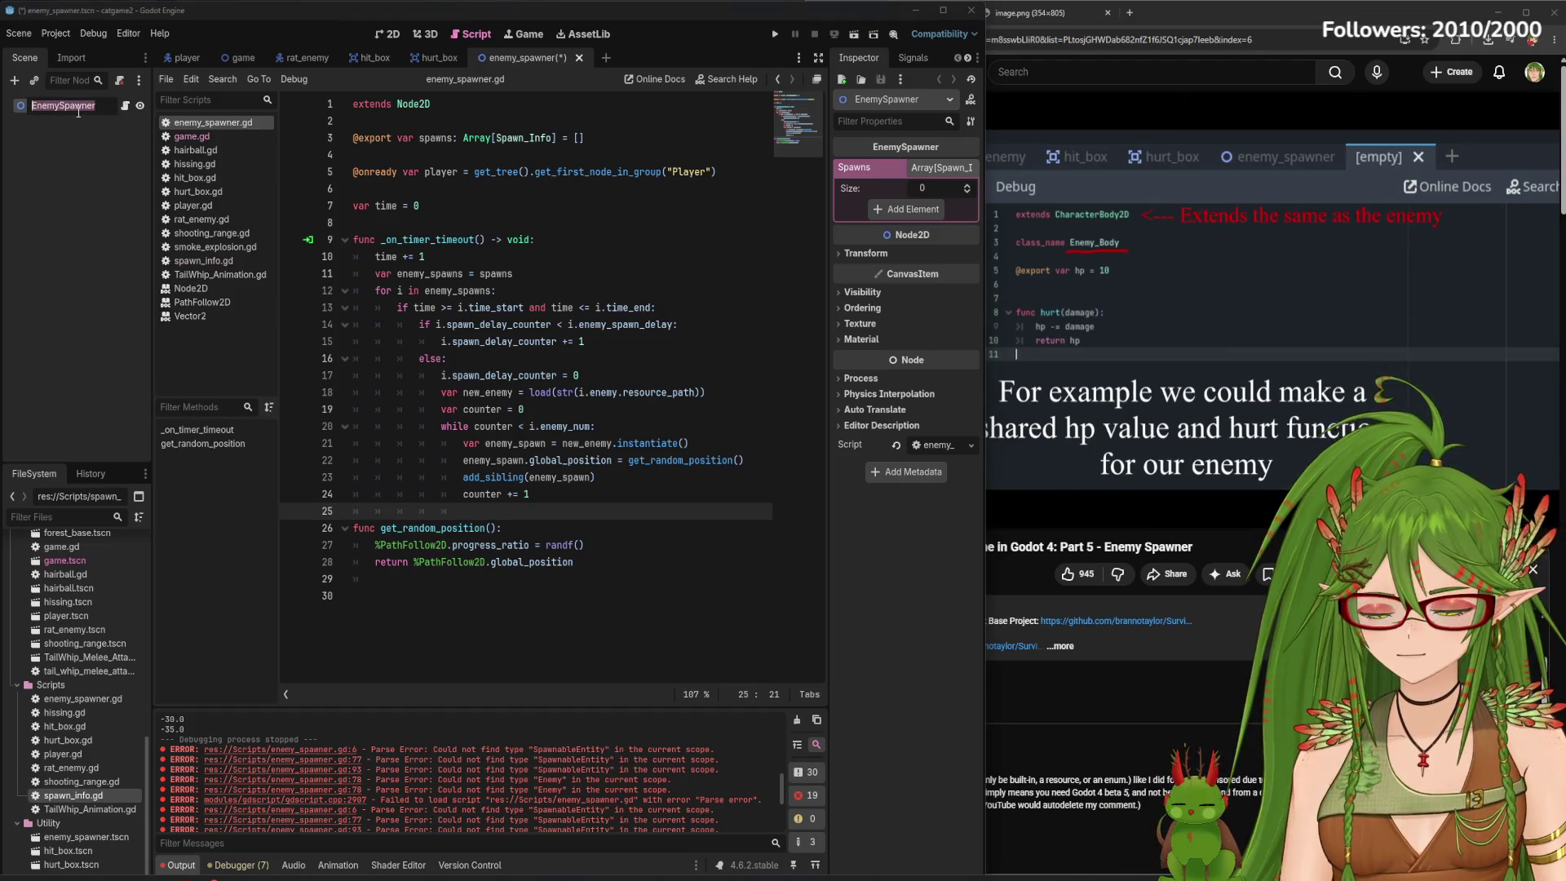
key("ctrl+z")
double_click(90, 119)
right_click(91, 119)
left_click(64, 203)
right_click(85, 119)
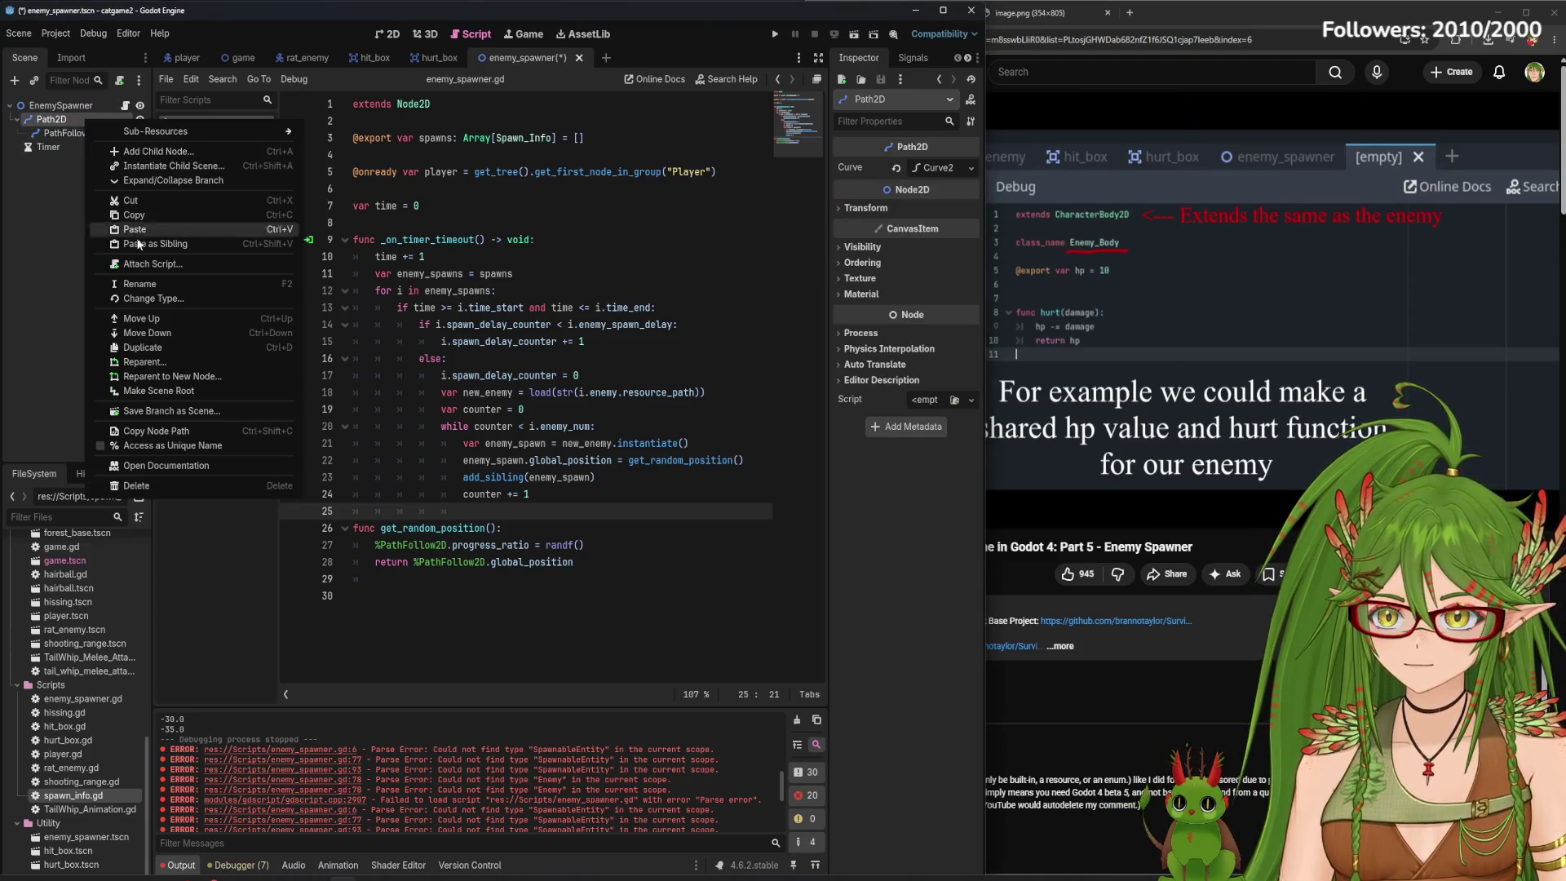
Attach the existing Scripts/enemy_spawner.gd script to the Path2D node.
left_click(130, 267)
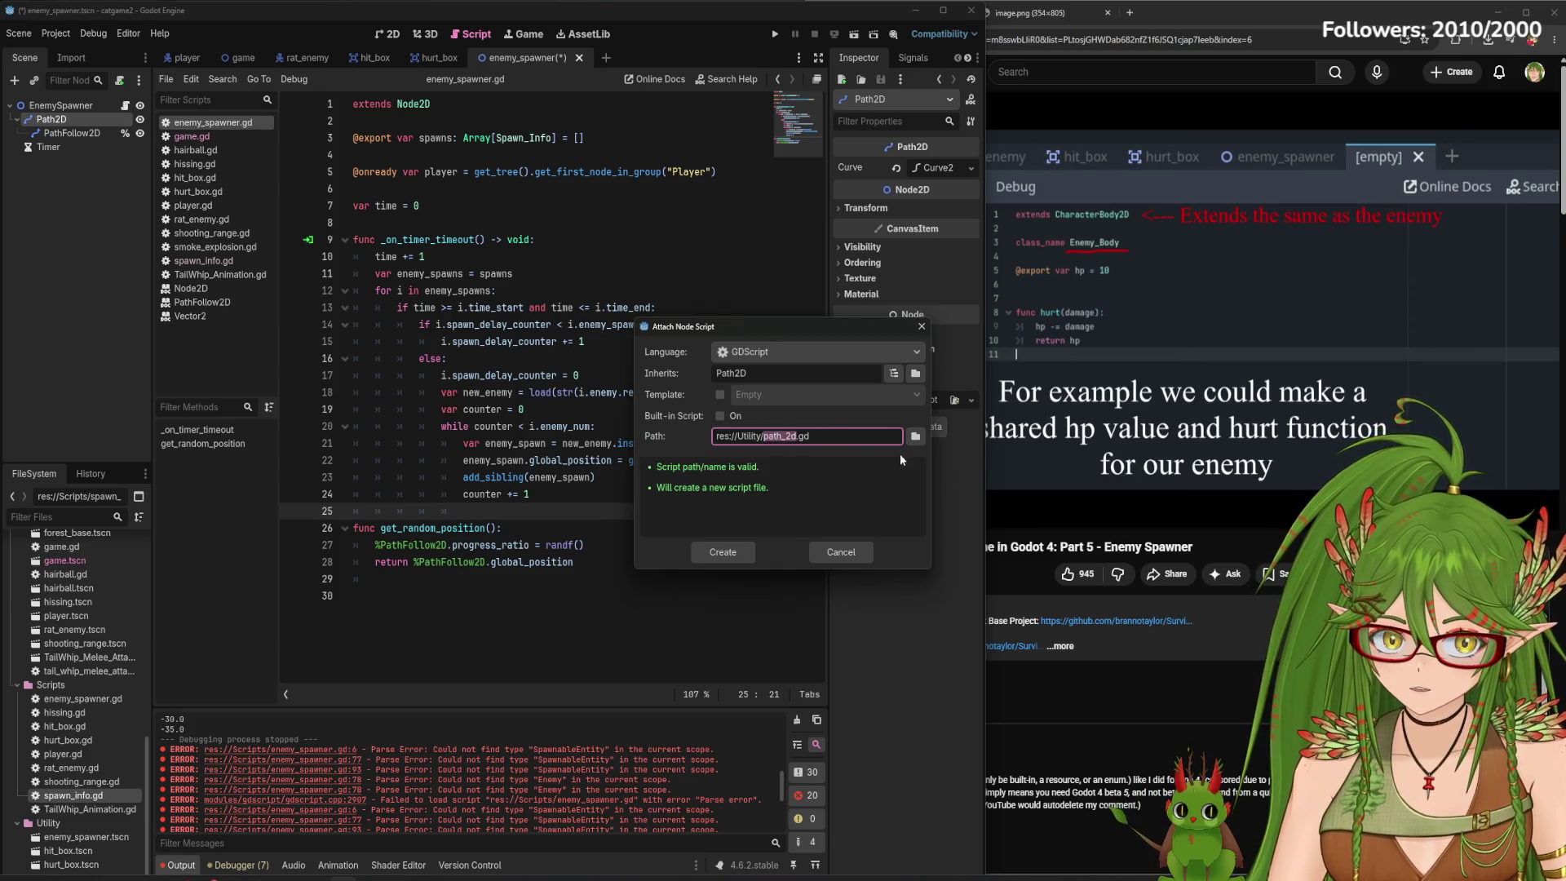
left_click(915, 436)
left_click(512, 494)
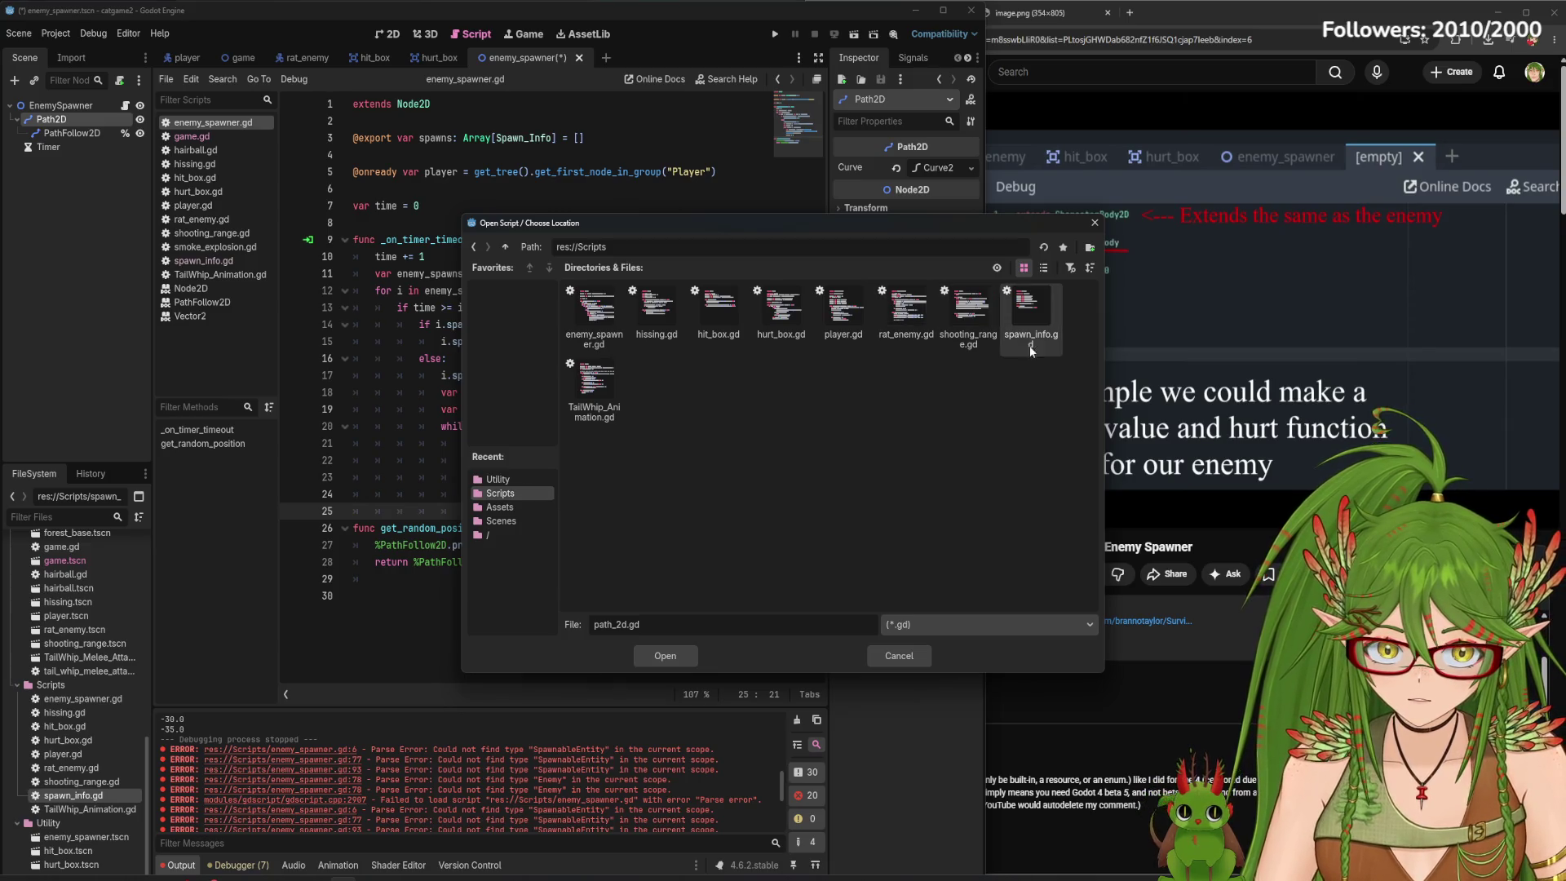
double_click(585, 319)
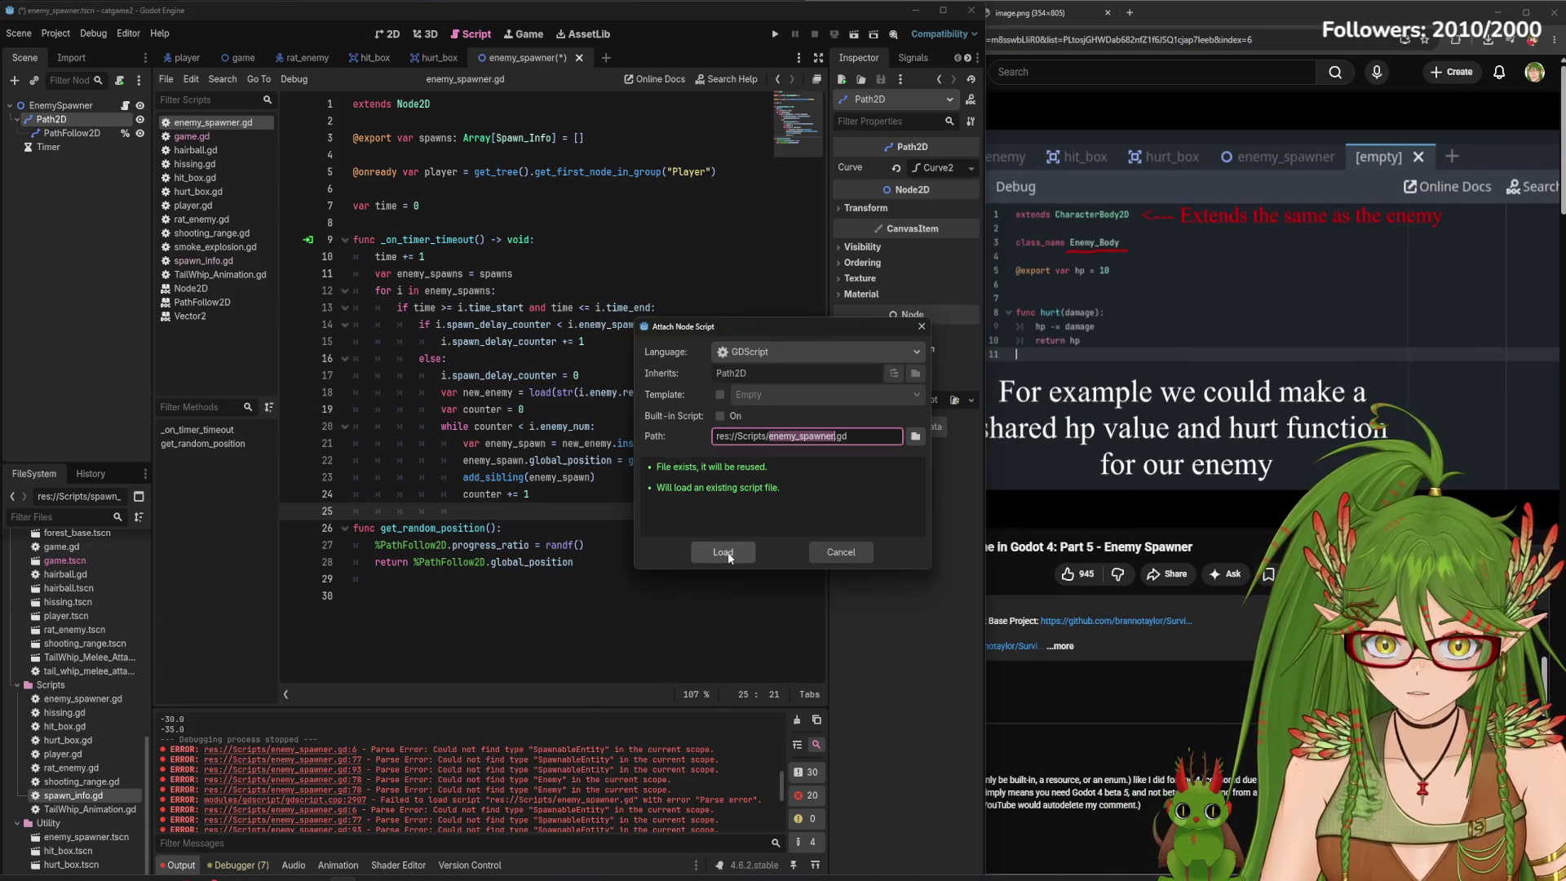
left_click(720, 551)
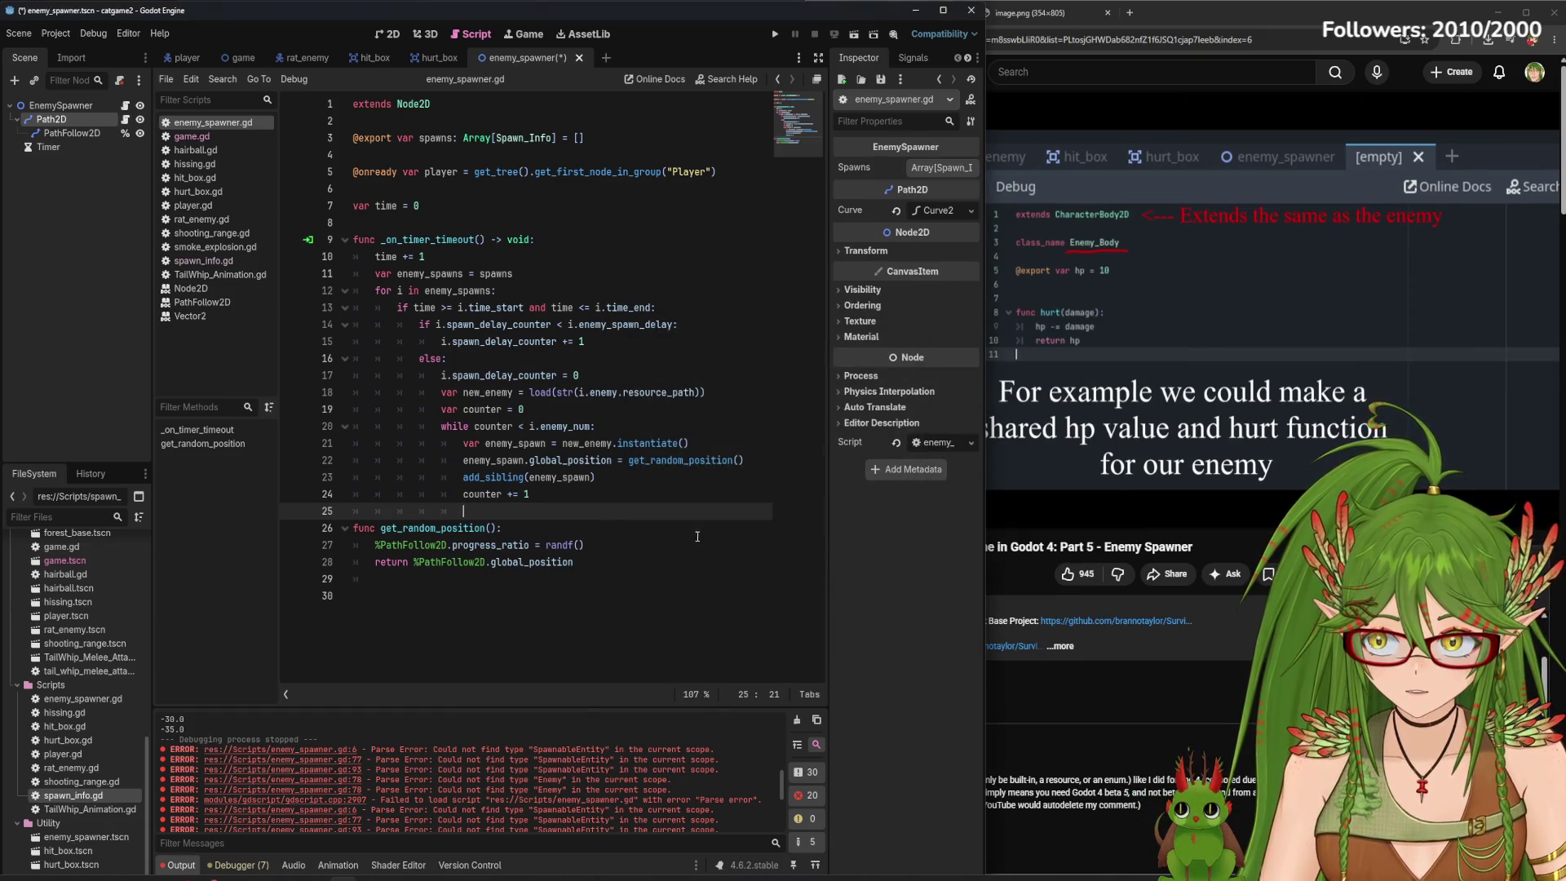
Cut Path2D, PathFollow2D and Timer, then request deleting the EnemySpawner root.
left_click(66, 147, "shift")
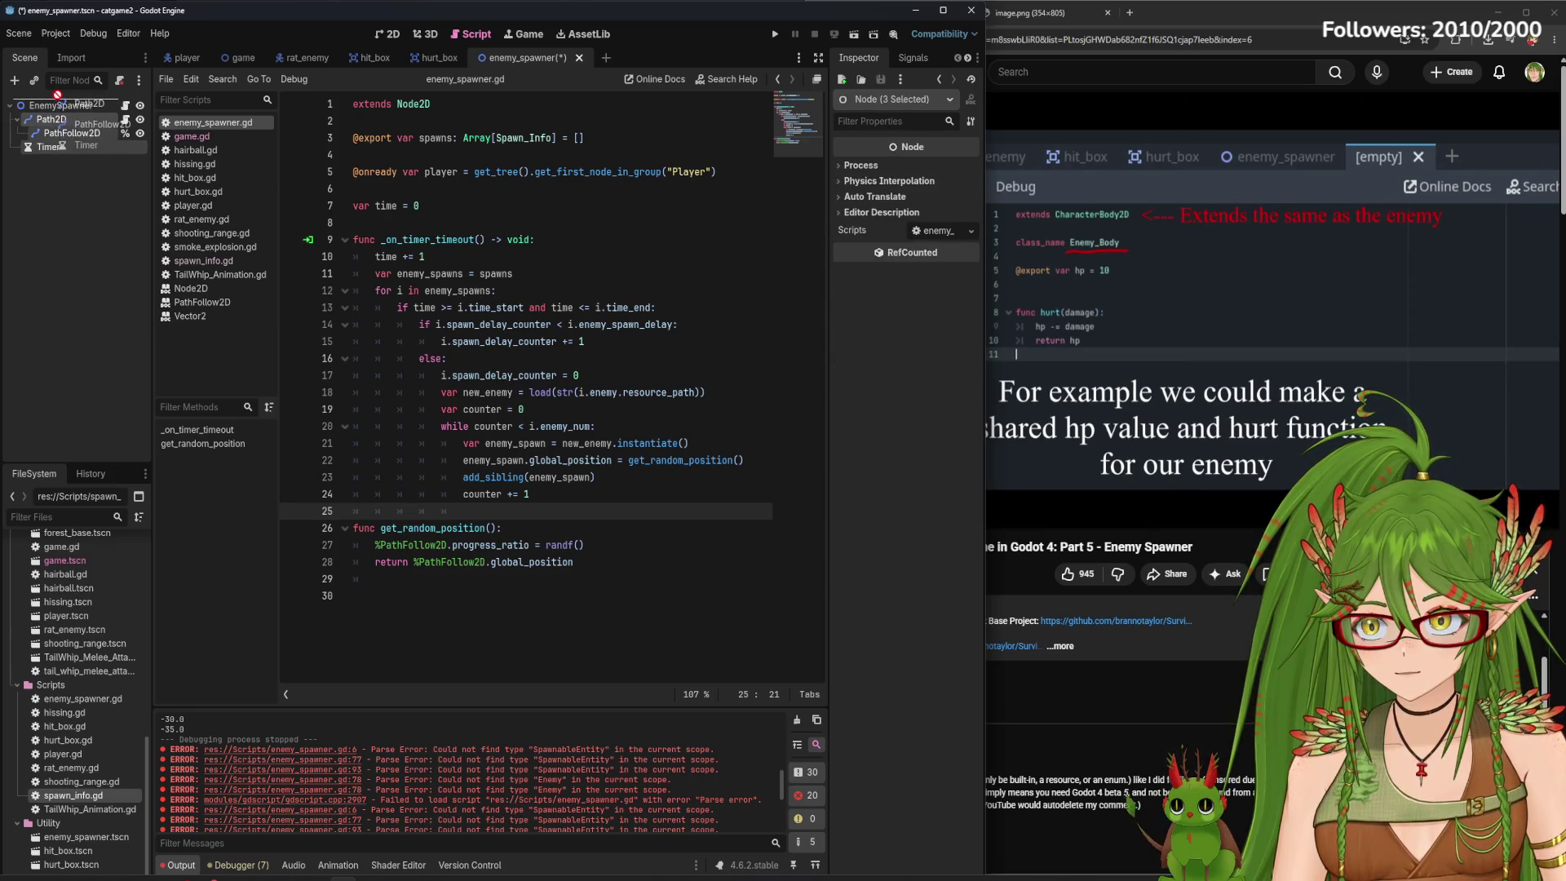
right_click(63, 122)
left_click(115, 136)
right_click(88, 112)
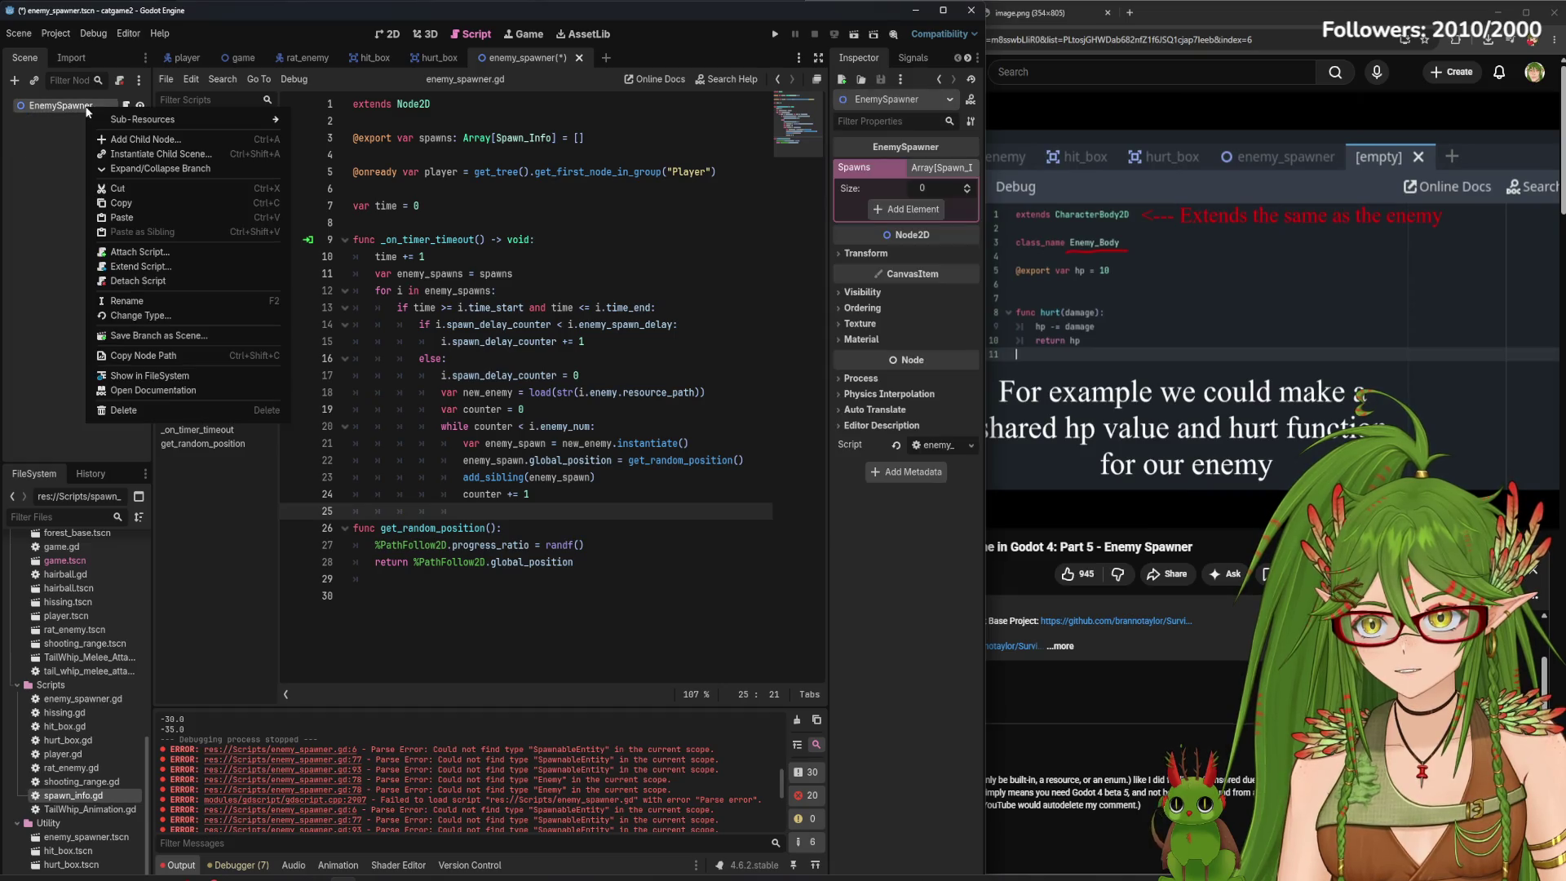
left_click(137, 409)
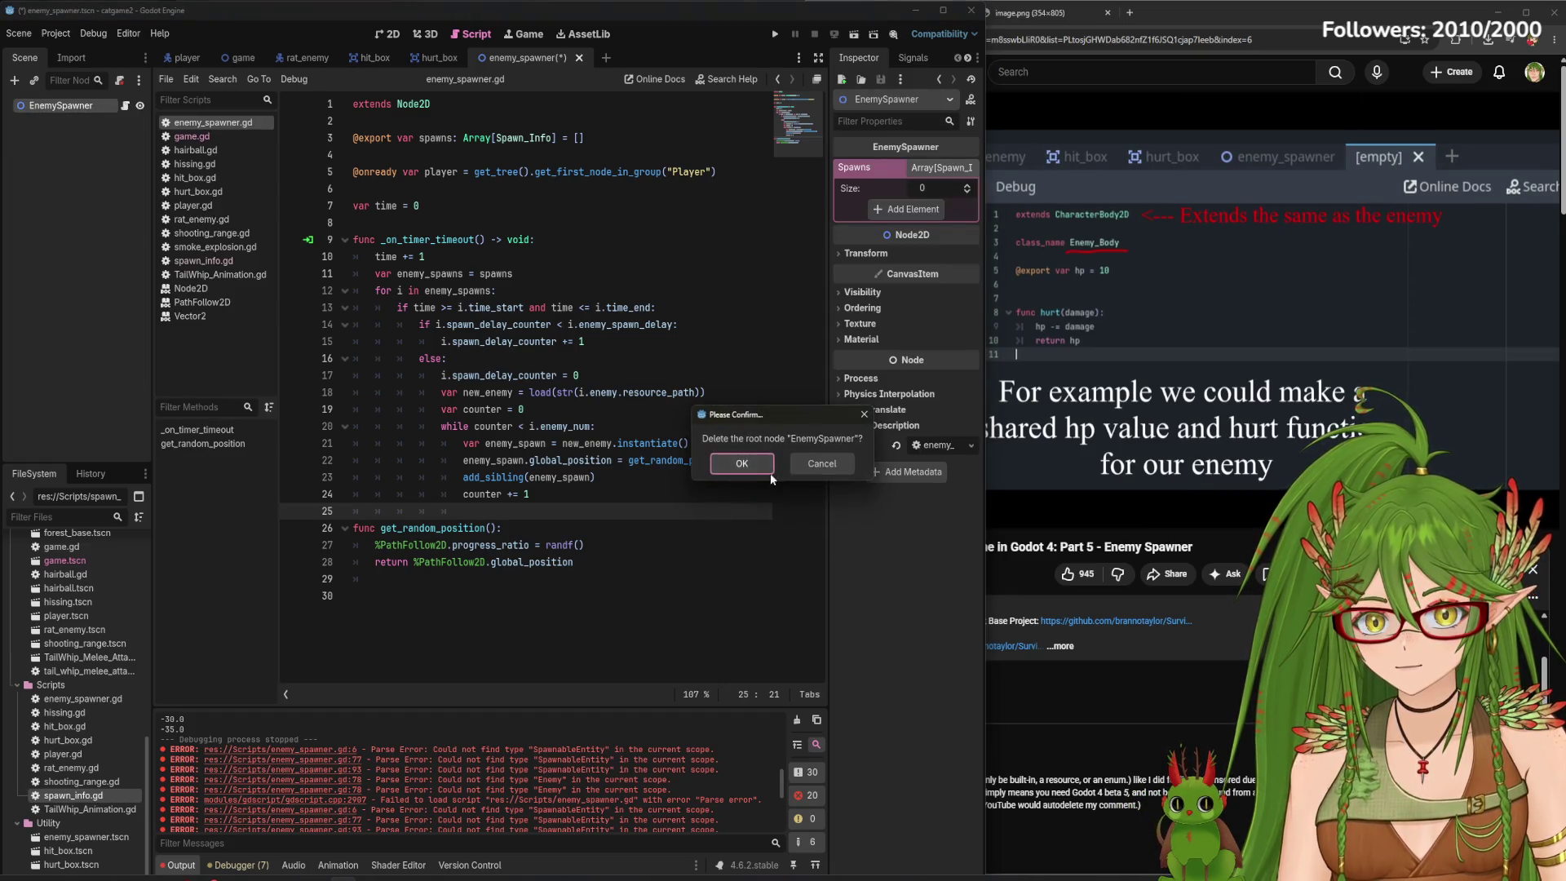
Delete the EnemySpawner root and paste the cut nodes, then undo back to the original tree.
left_click(765, 476)
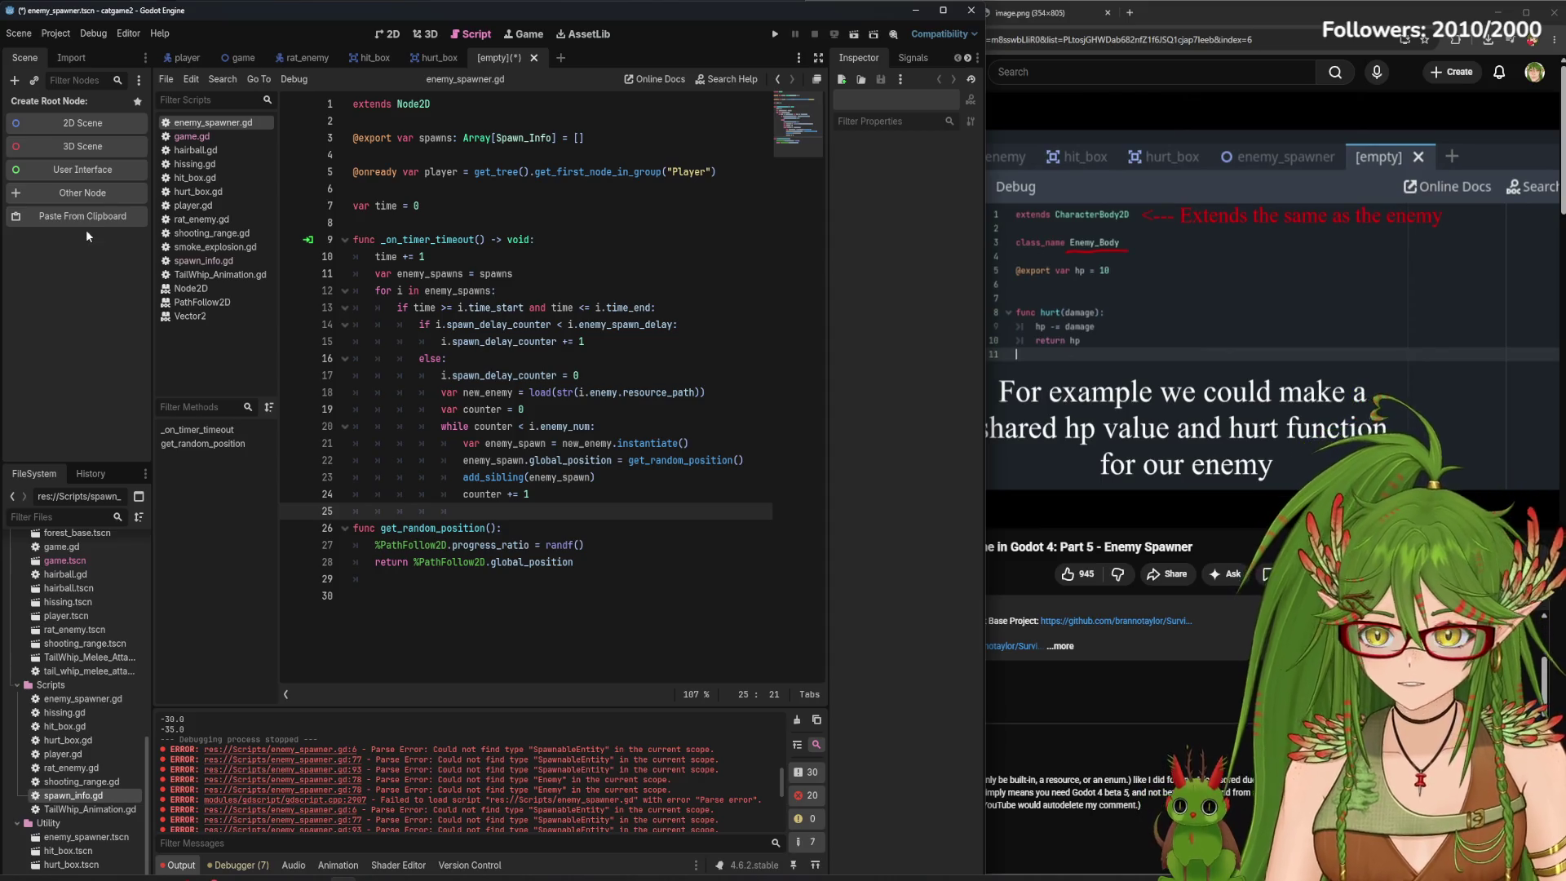
left_click(87, 222)
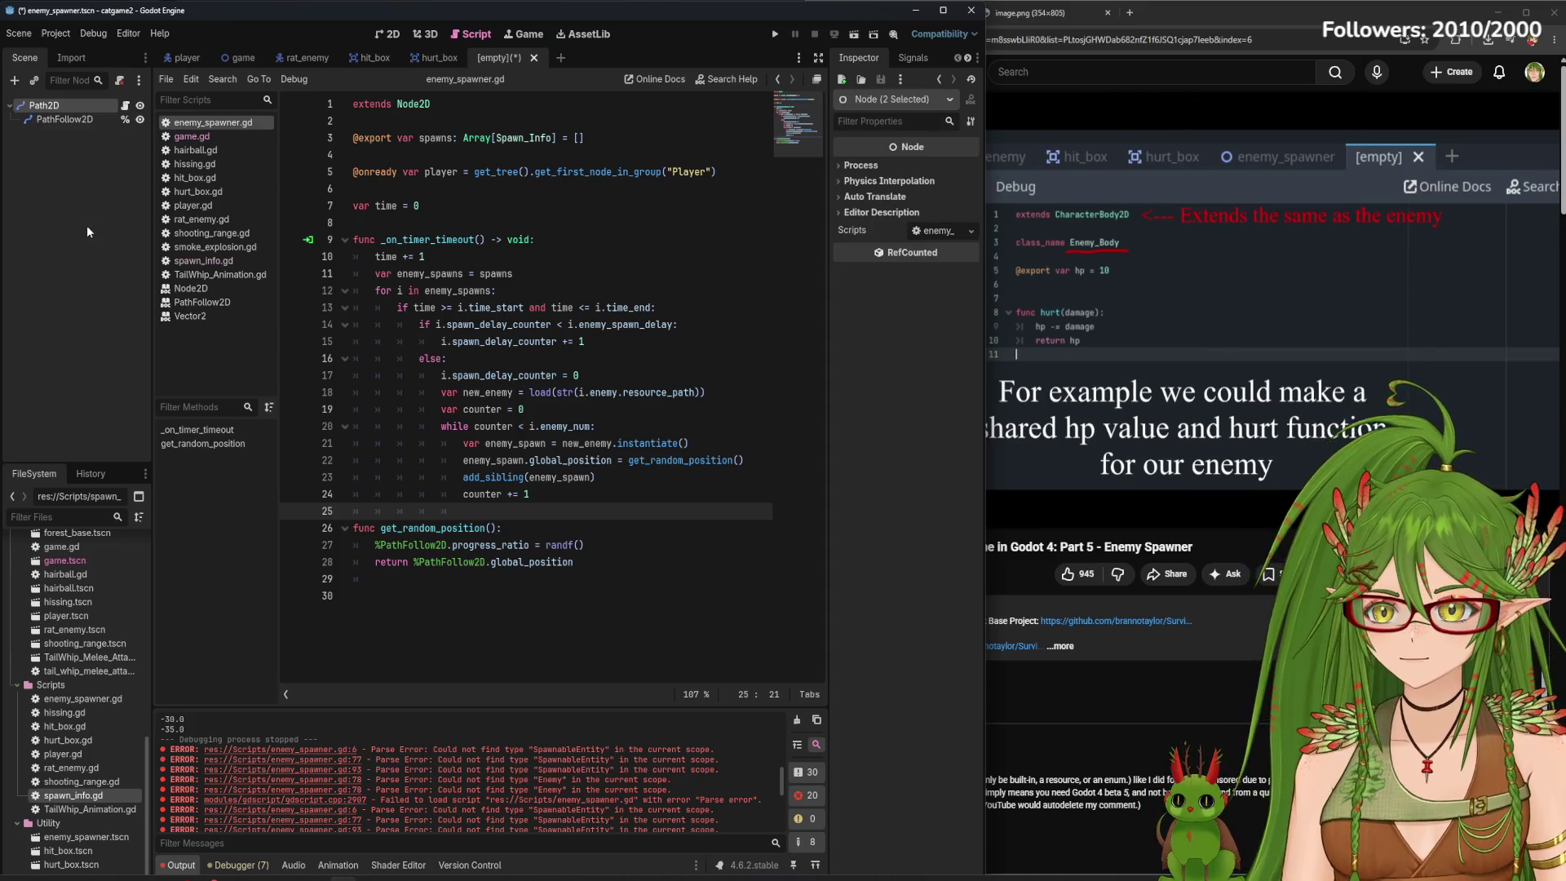
key("ctrl+z")
Redo the cut, root deletion and paste so Path2D becomes the scene root.
left_click(78, 147)
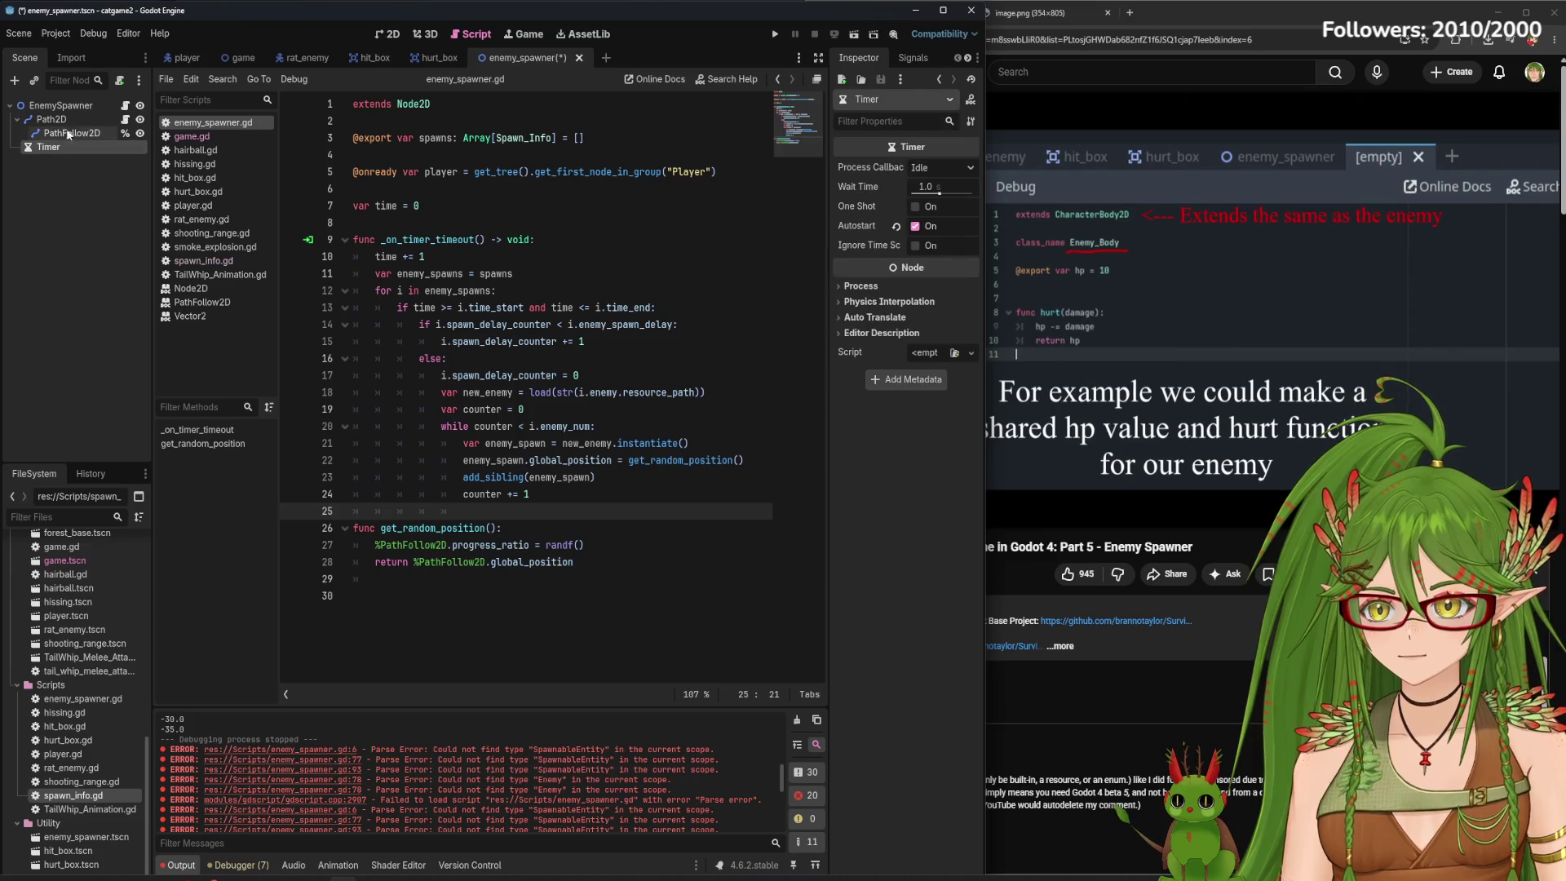
right_click(66, 119)
left_click(90, 136)
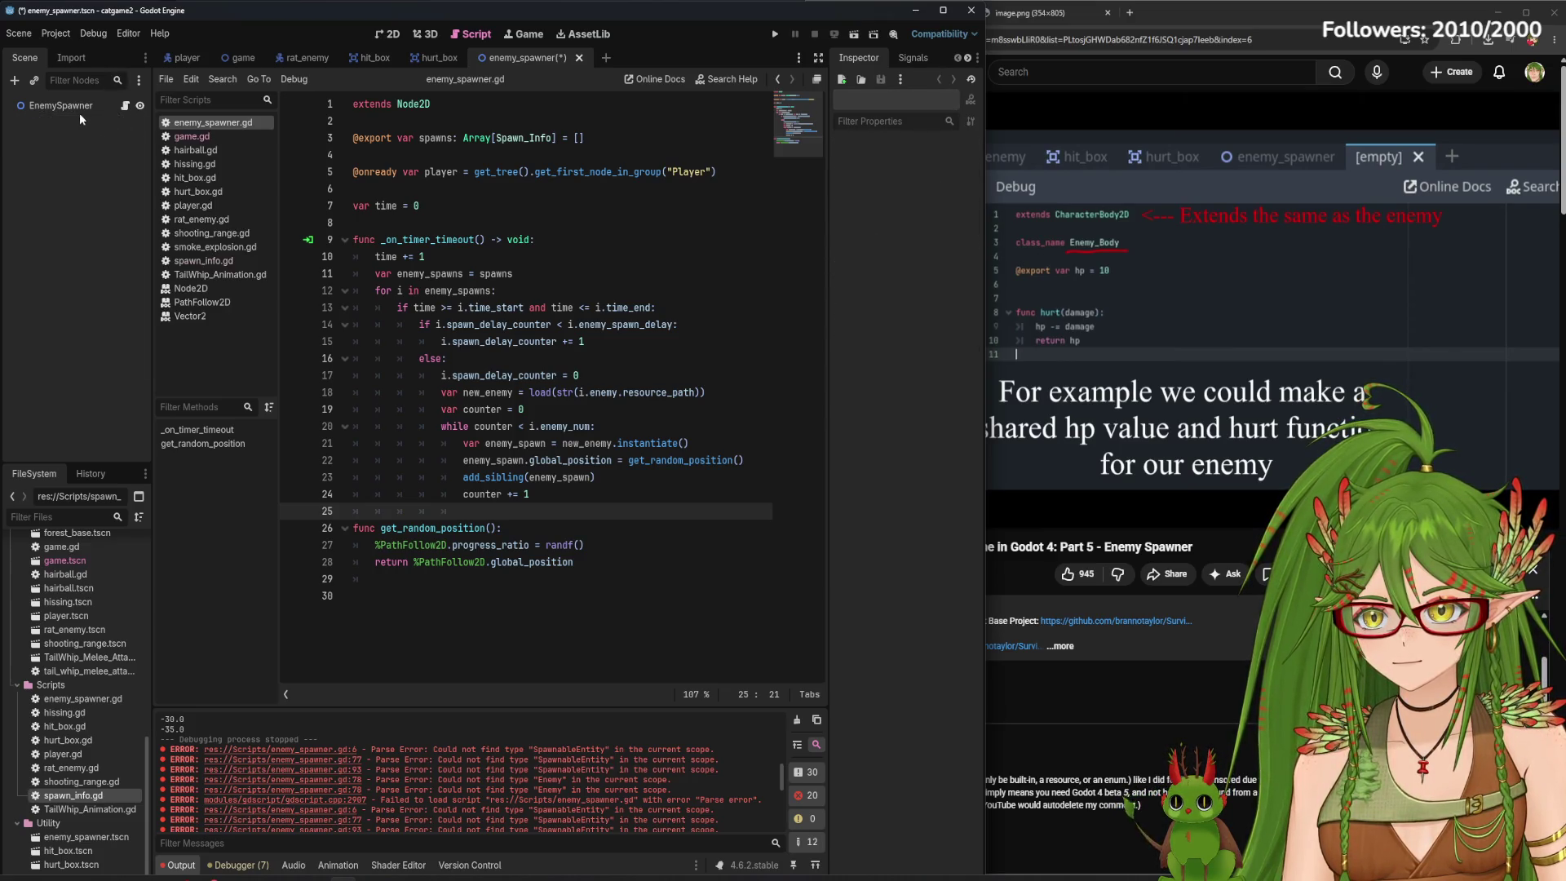
right_click(75, 107)
left_click(113, 412)
key("Return")
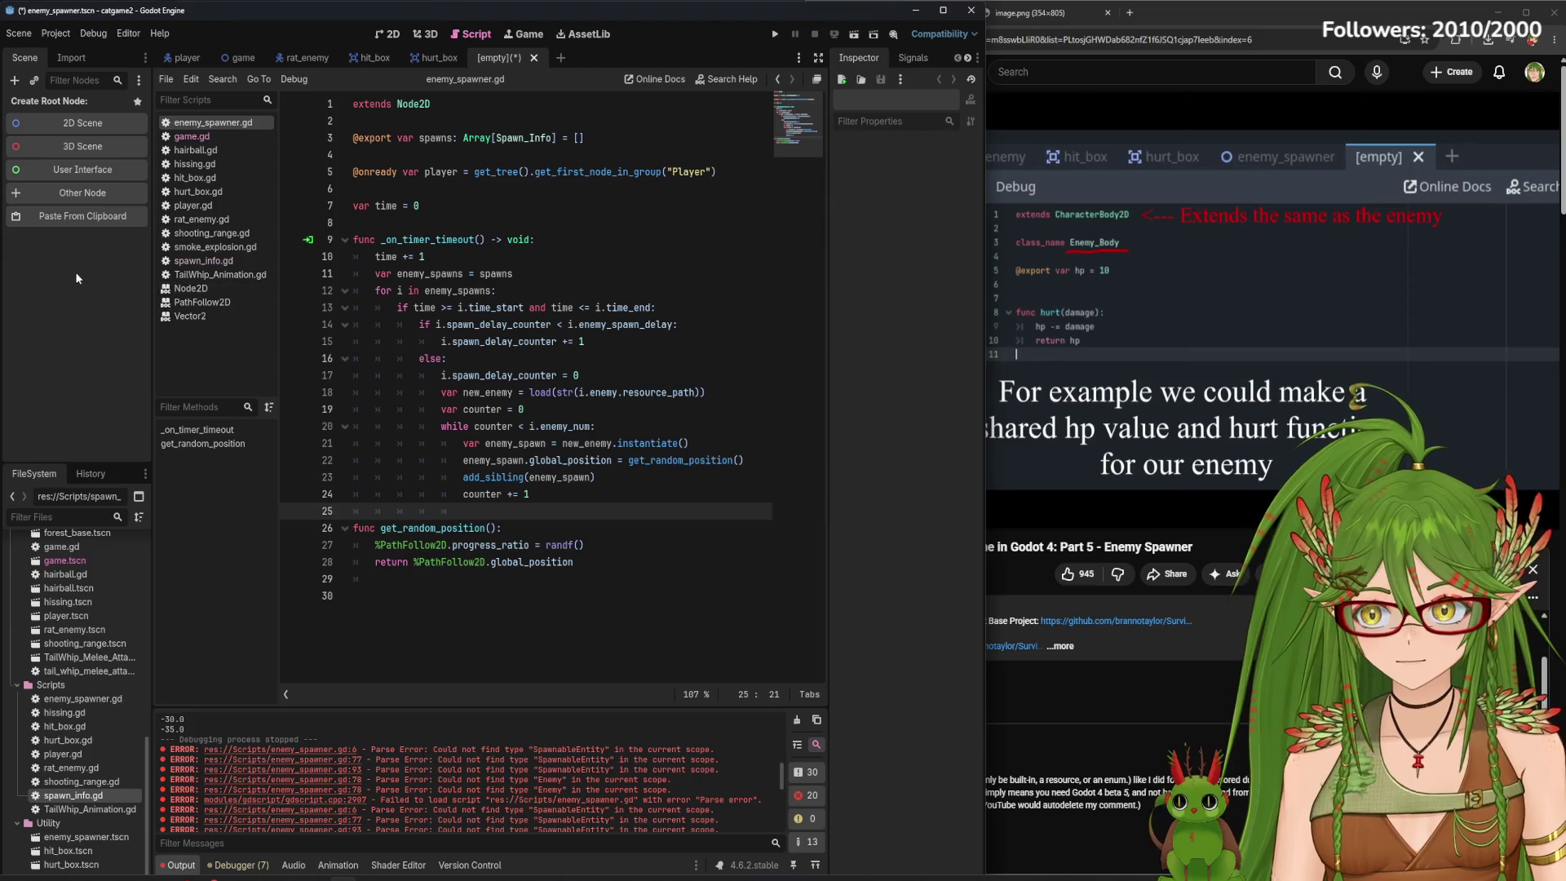
left_click(82, 216)
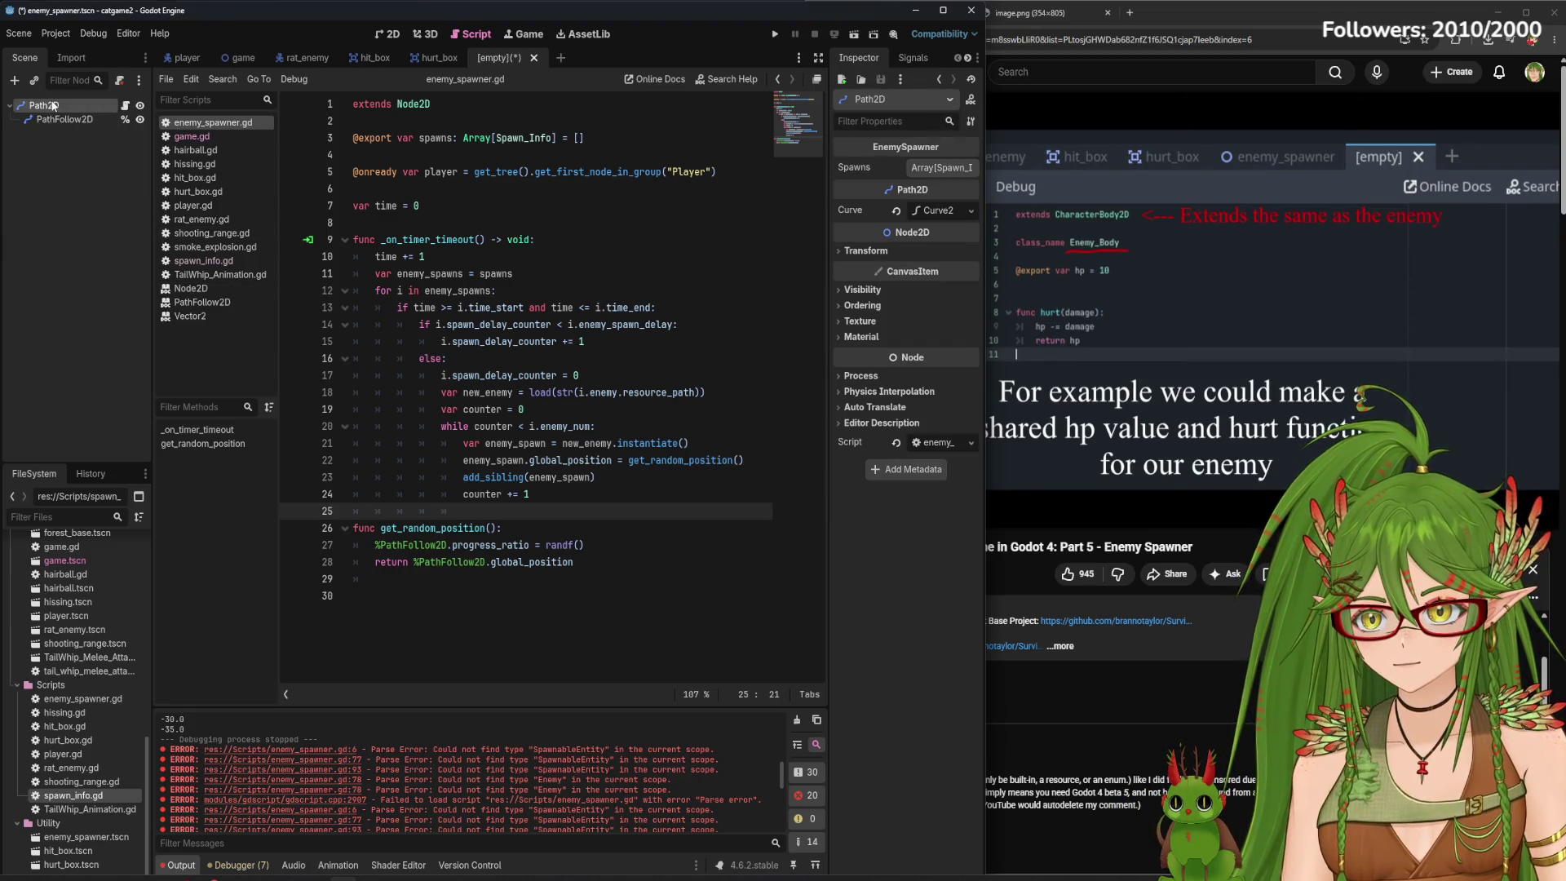
right_click(90, 230)
left_click(33, 151)
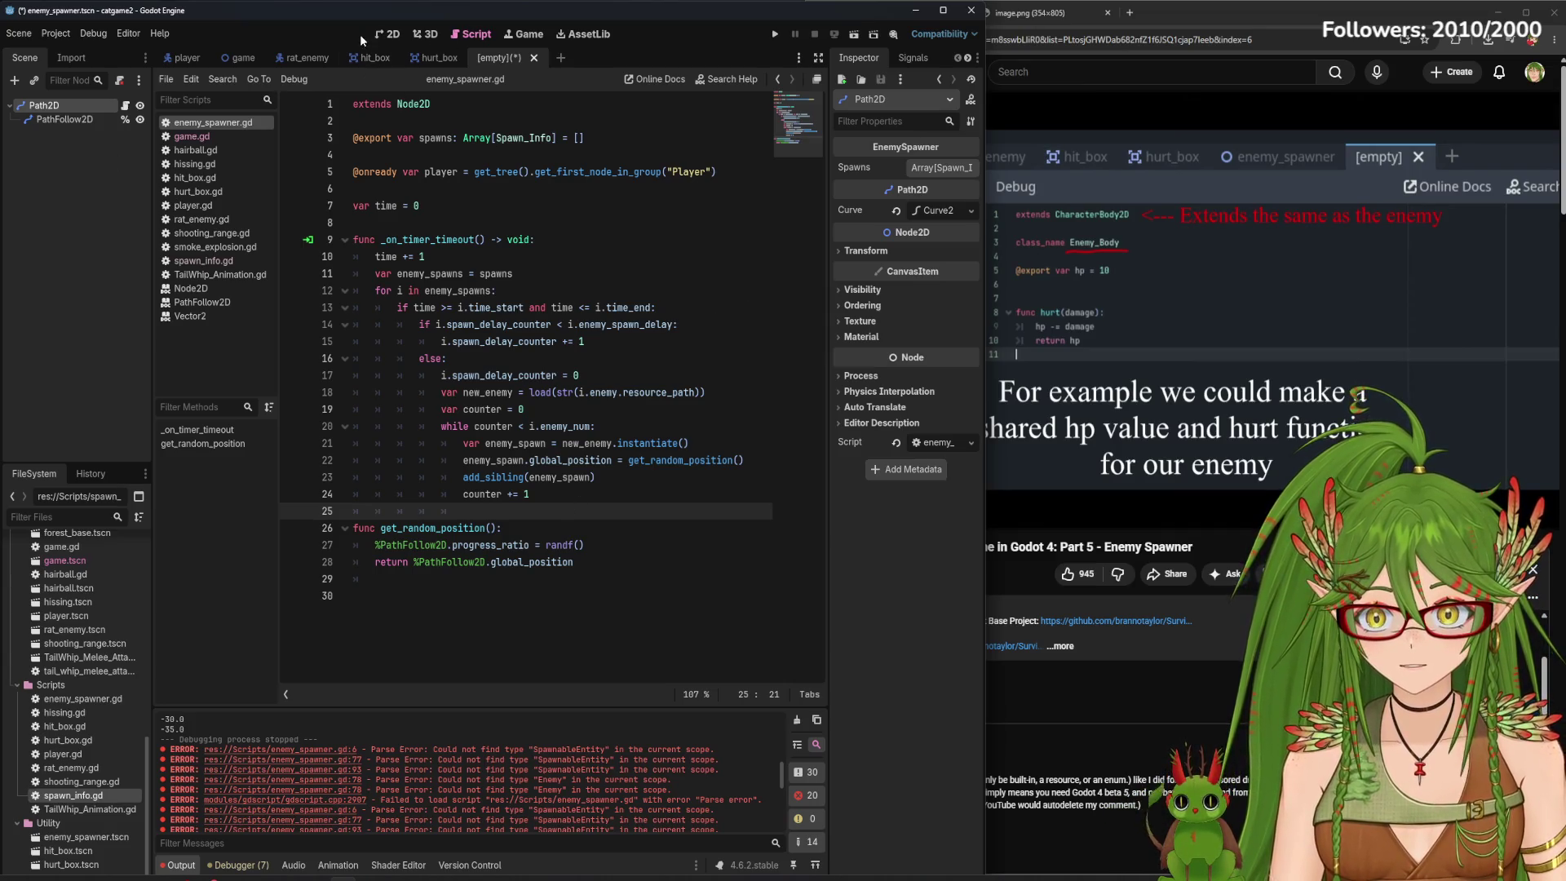
Add a Timer node, Timer2, as a child of Path2D.
left_click(387, 33)
left_click(83, 181)
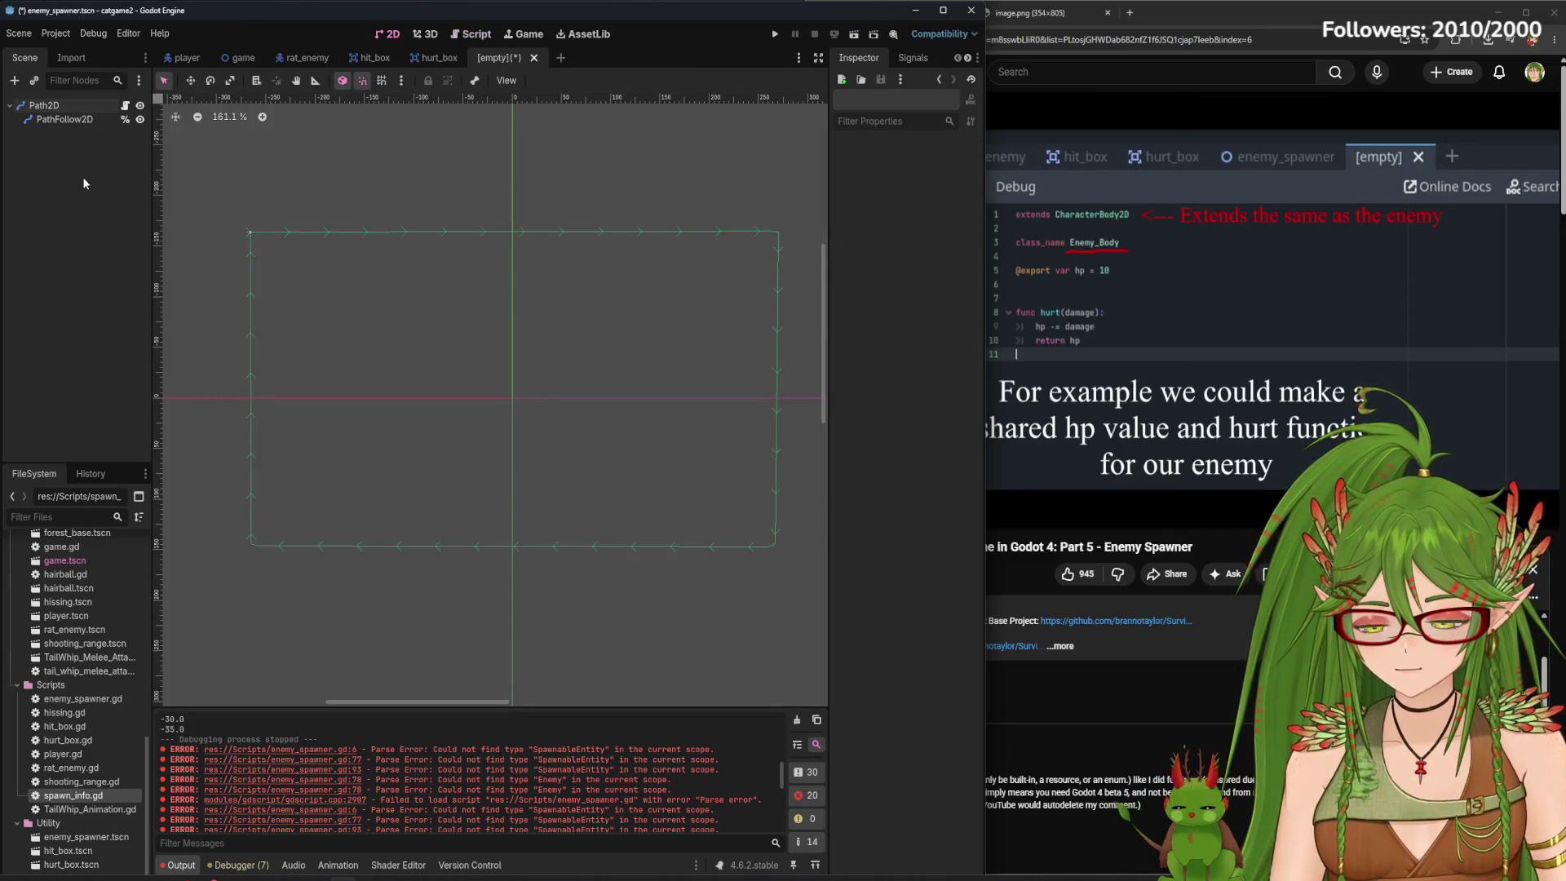
key("ctrl+a")
type("timer")
left_click(390, 346)
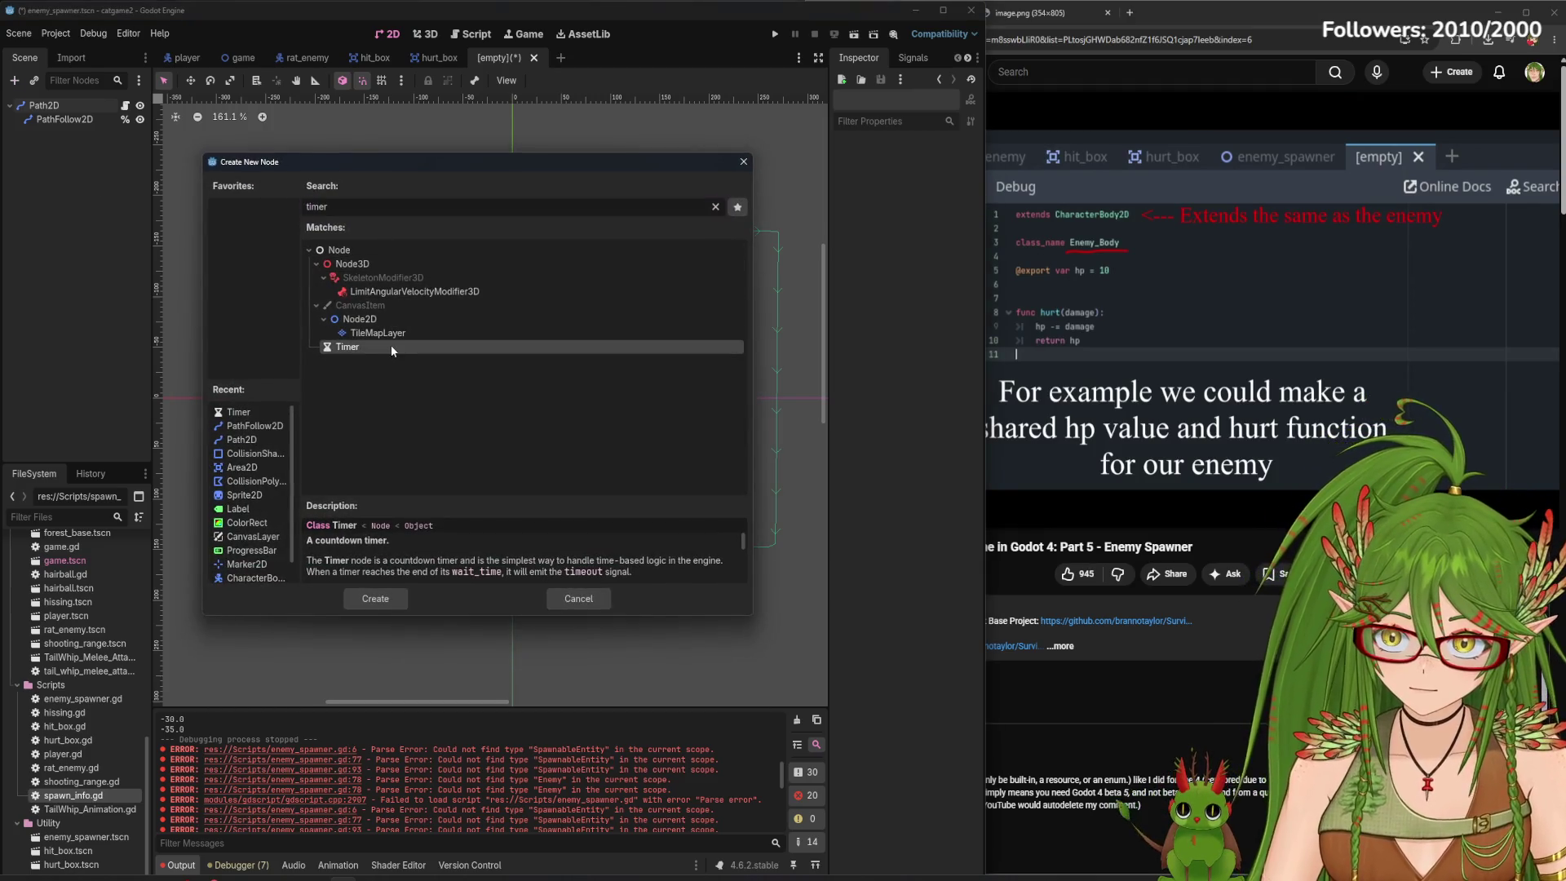
double_click(389, 346)
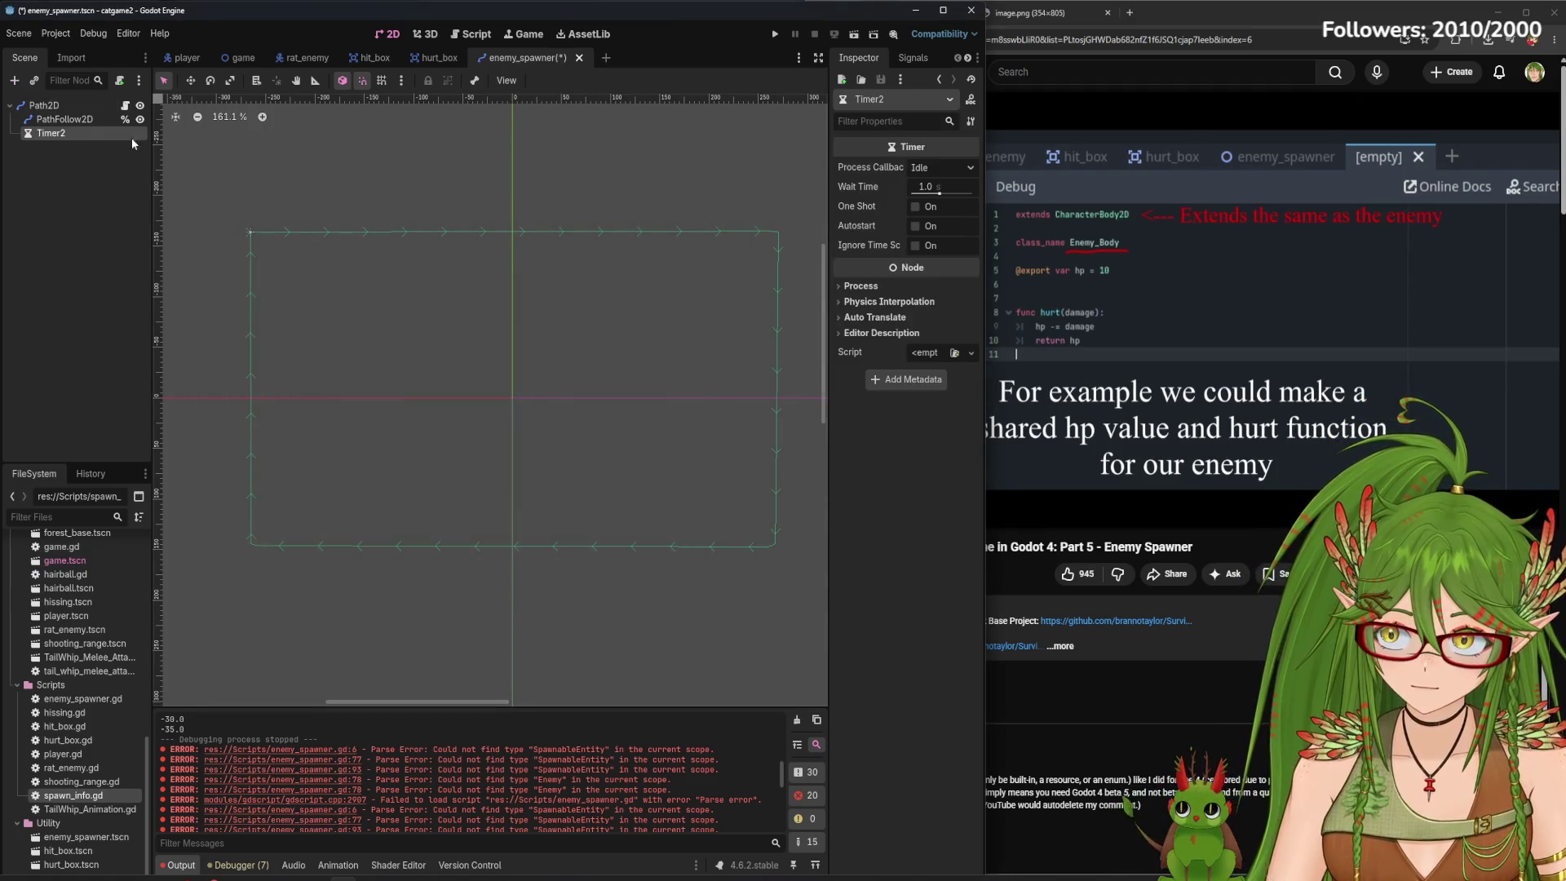
Turn on Autostart for Timer2 and save the scene.
left_click(20, 111)
left_click(50, 133)
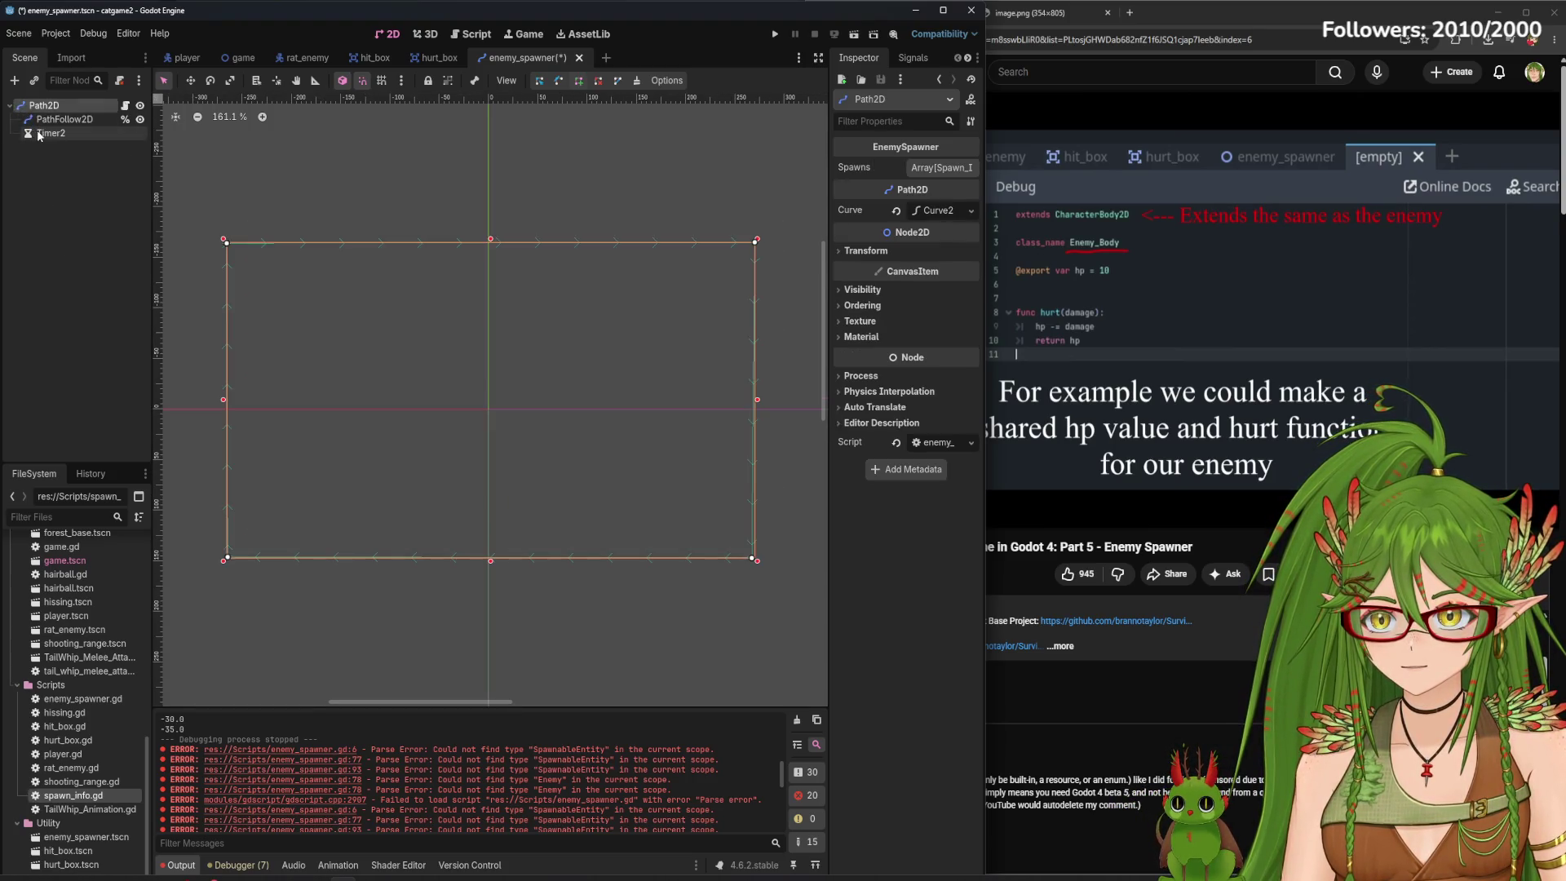
left_click(926, 228)
key("ctrl+s")
left_click(471, 34)
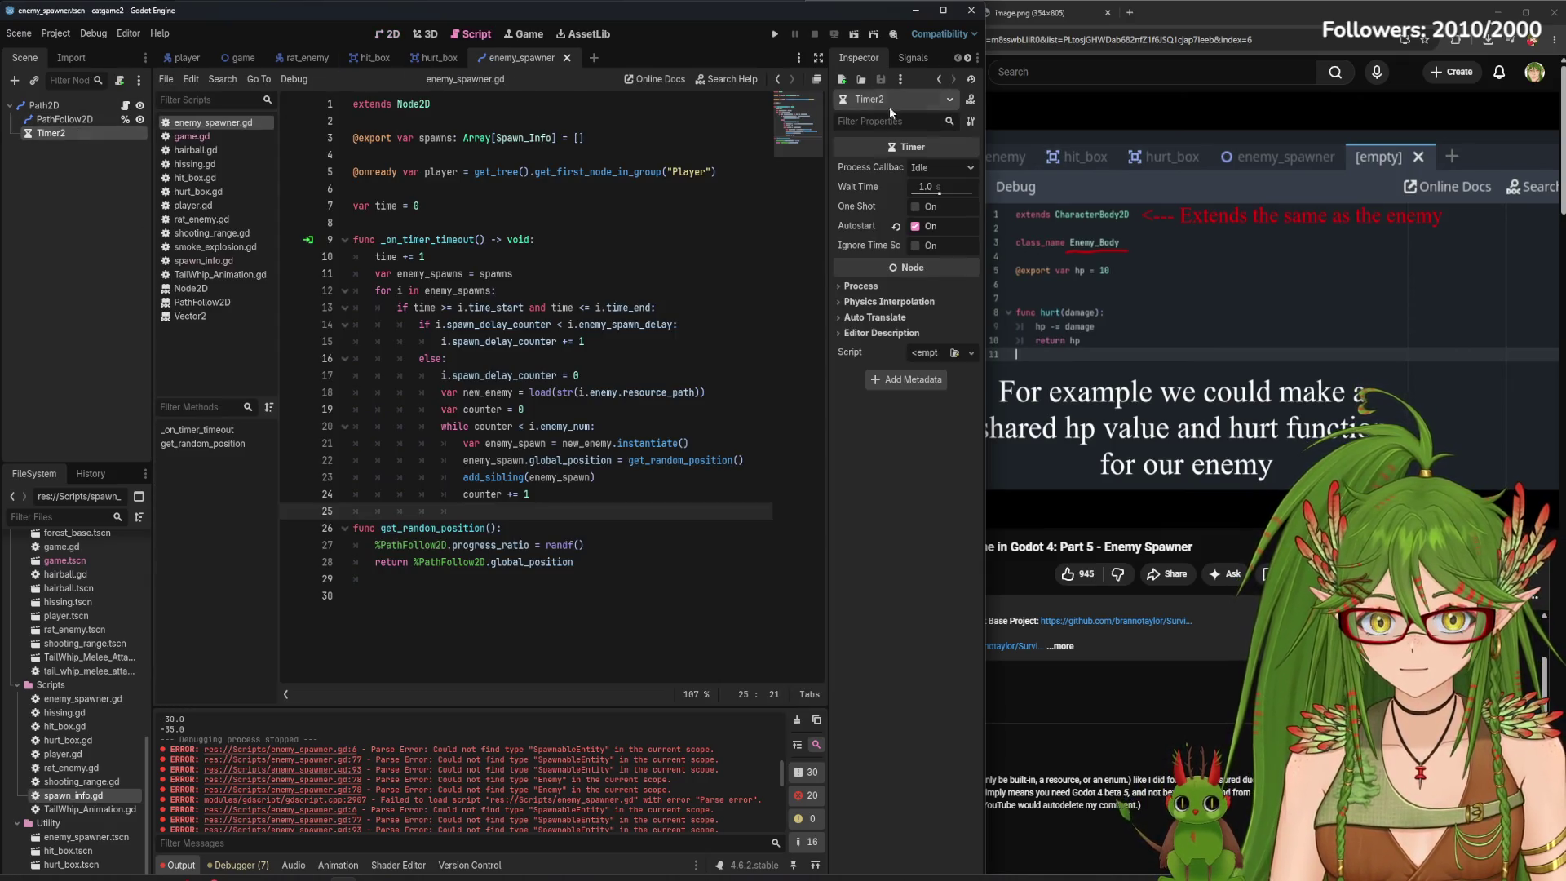
Connect Timer2's timeout signal to the existing _on_timer_timeout method in enemy_spawner.gd.
left_click(907, 58)
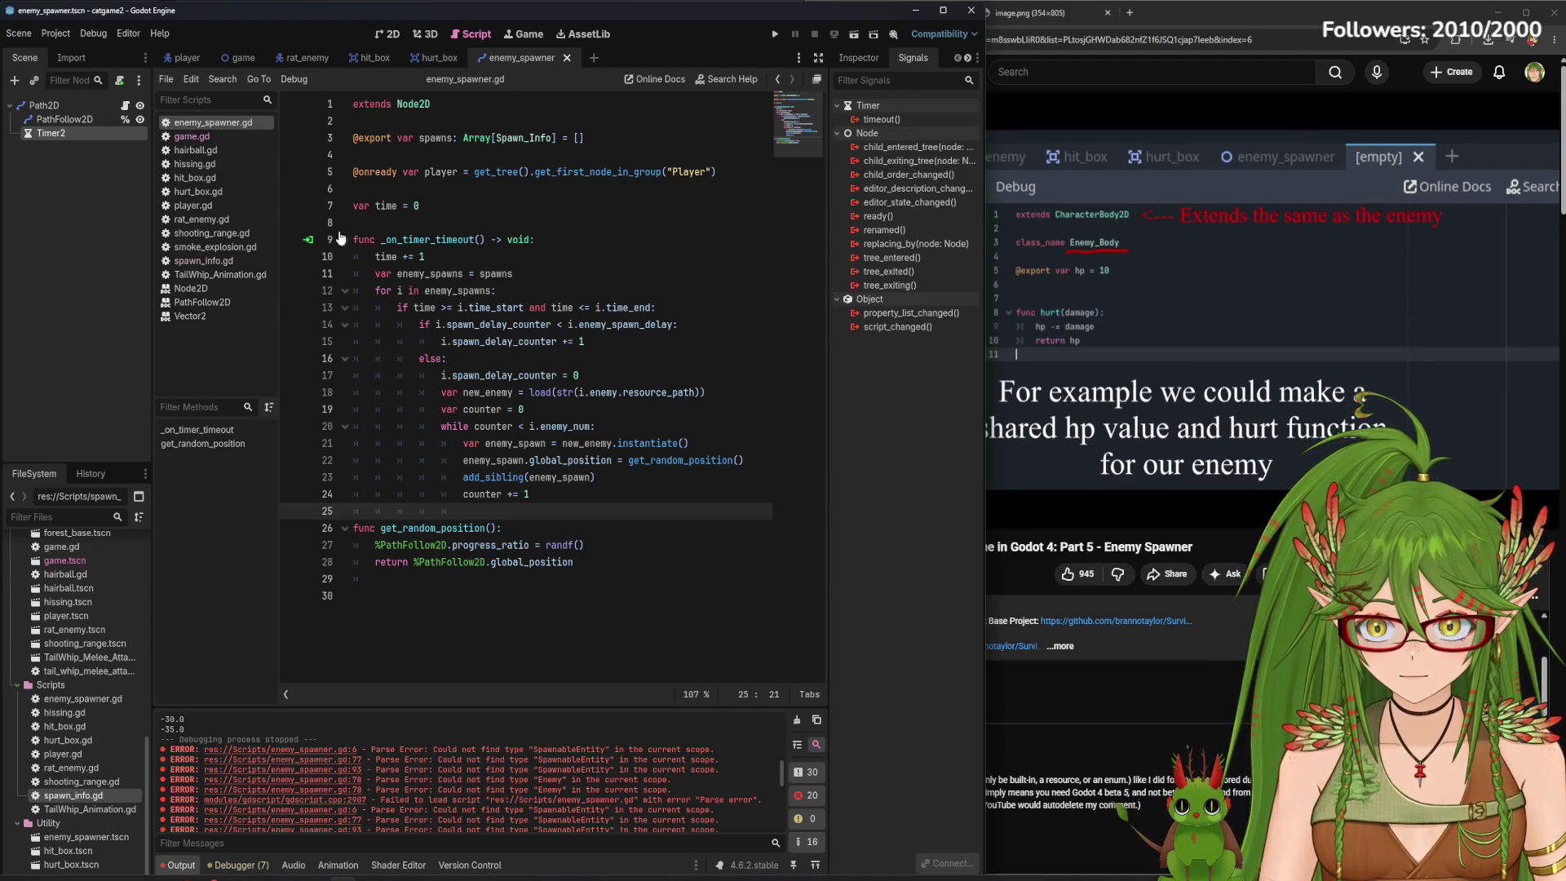
left_click(307, 239)
left_click(782, 529)
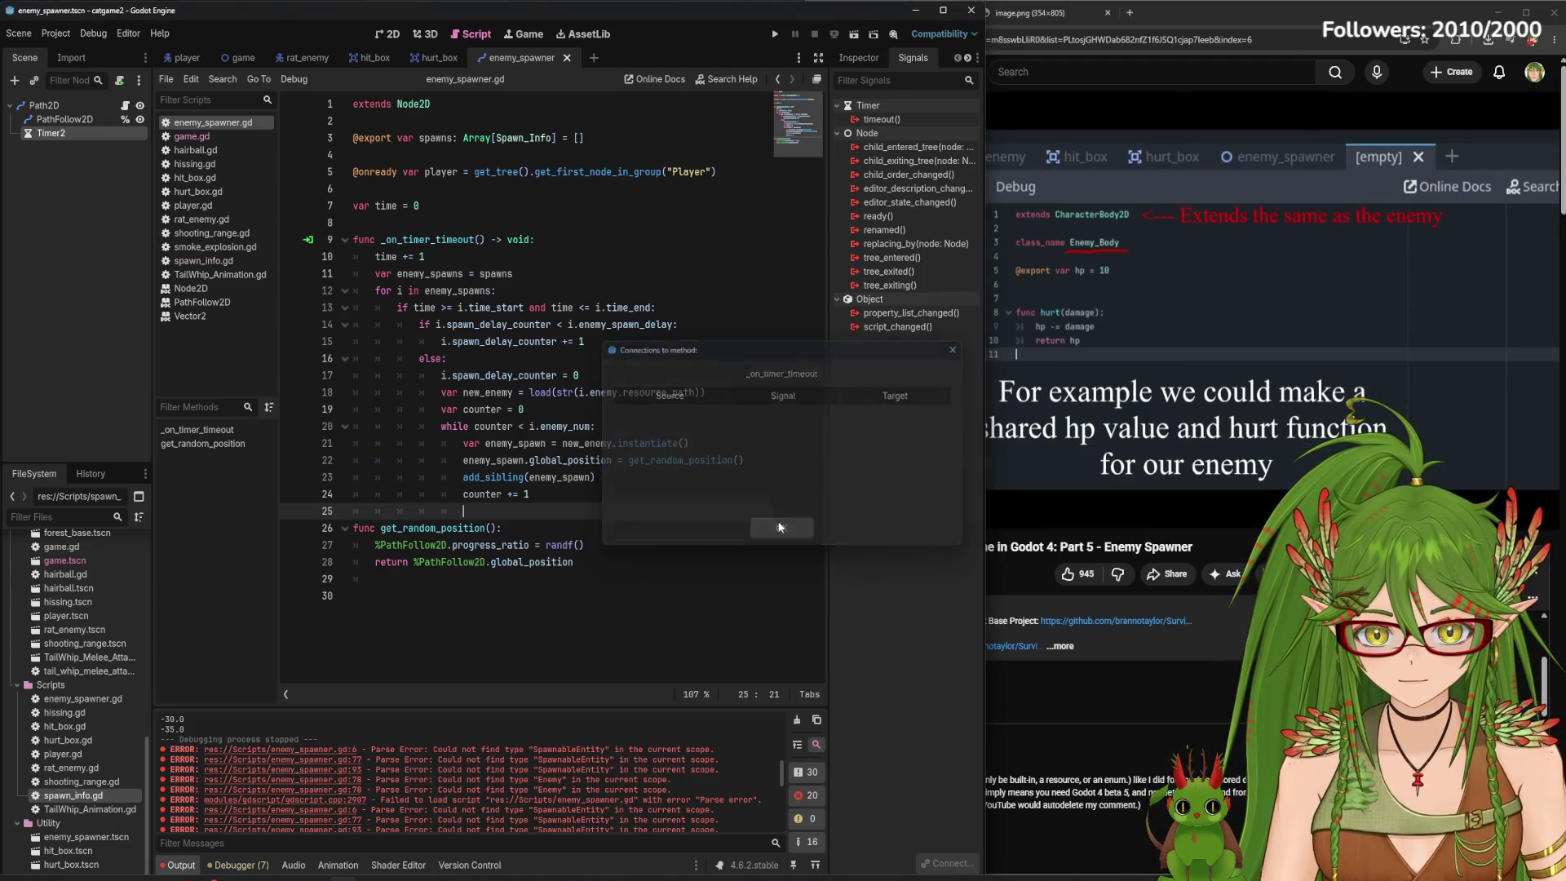
double_click(887, 121)
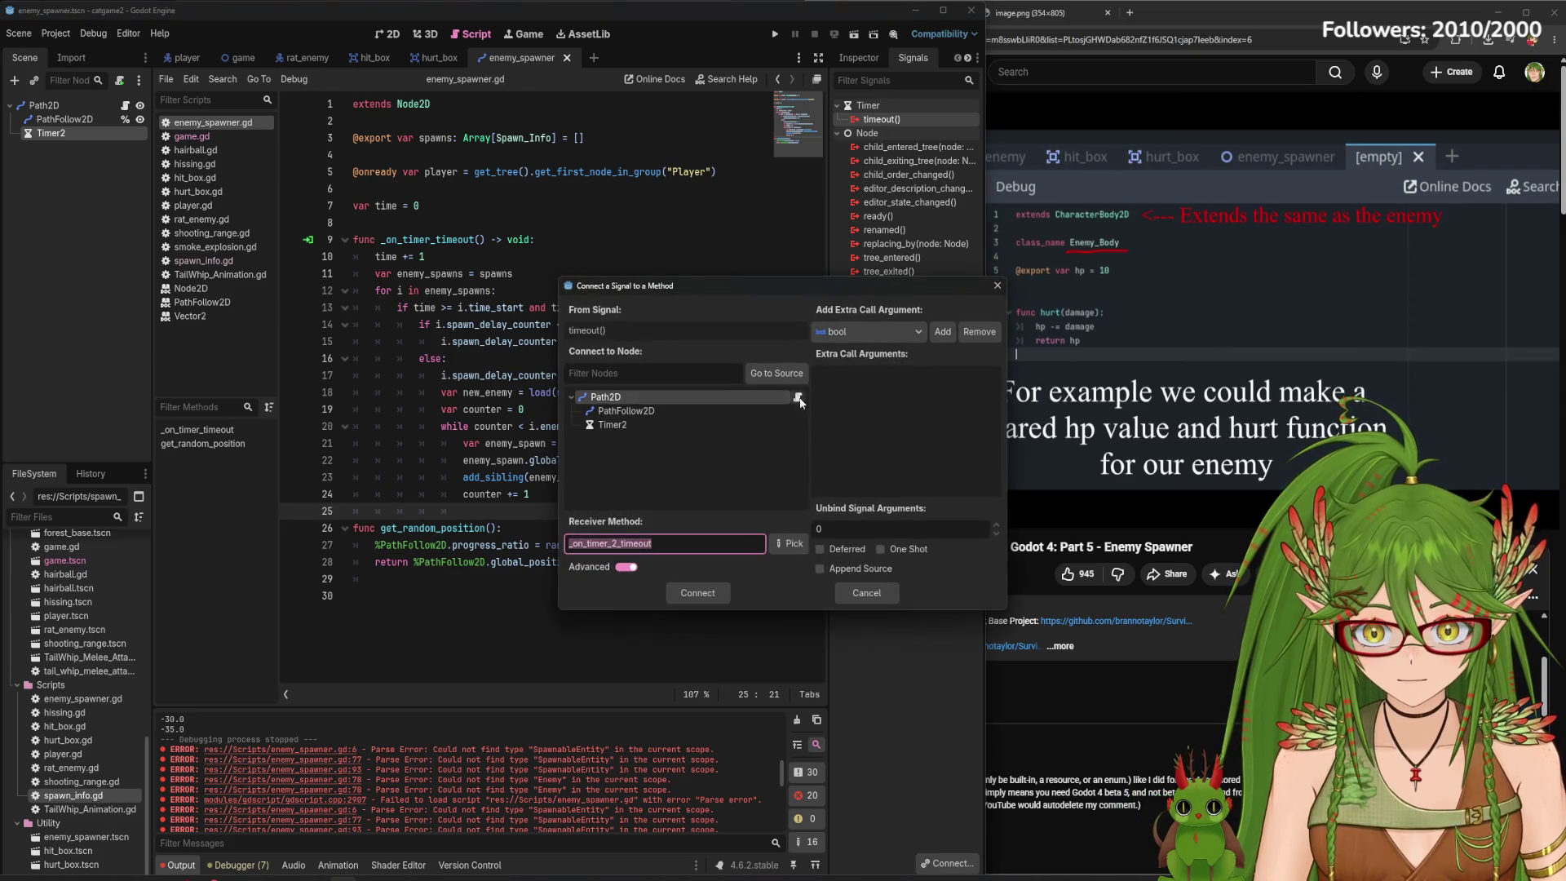
left_click(789, 542)
left_click(722, 317)
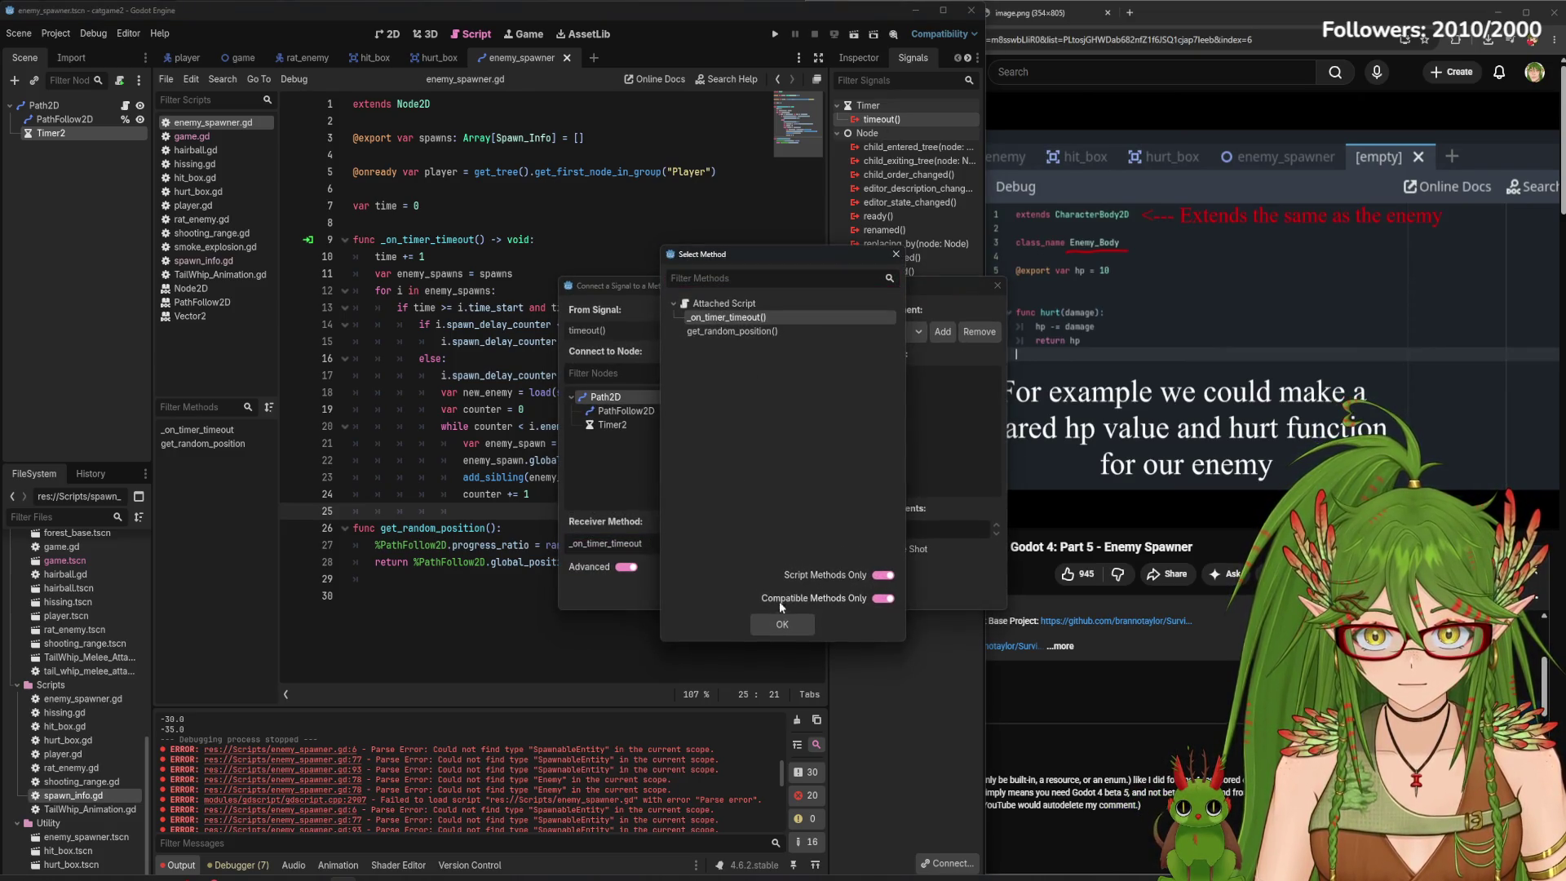
left_click(781, 622)
left_click(695, 593)
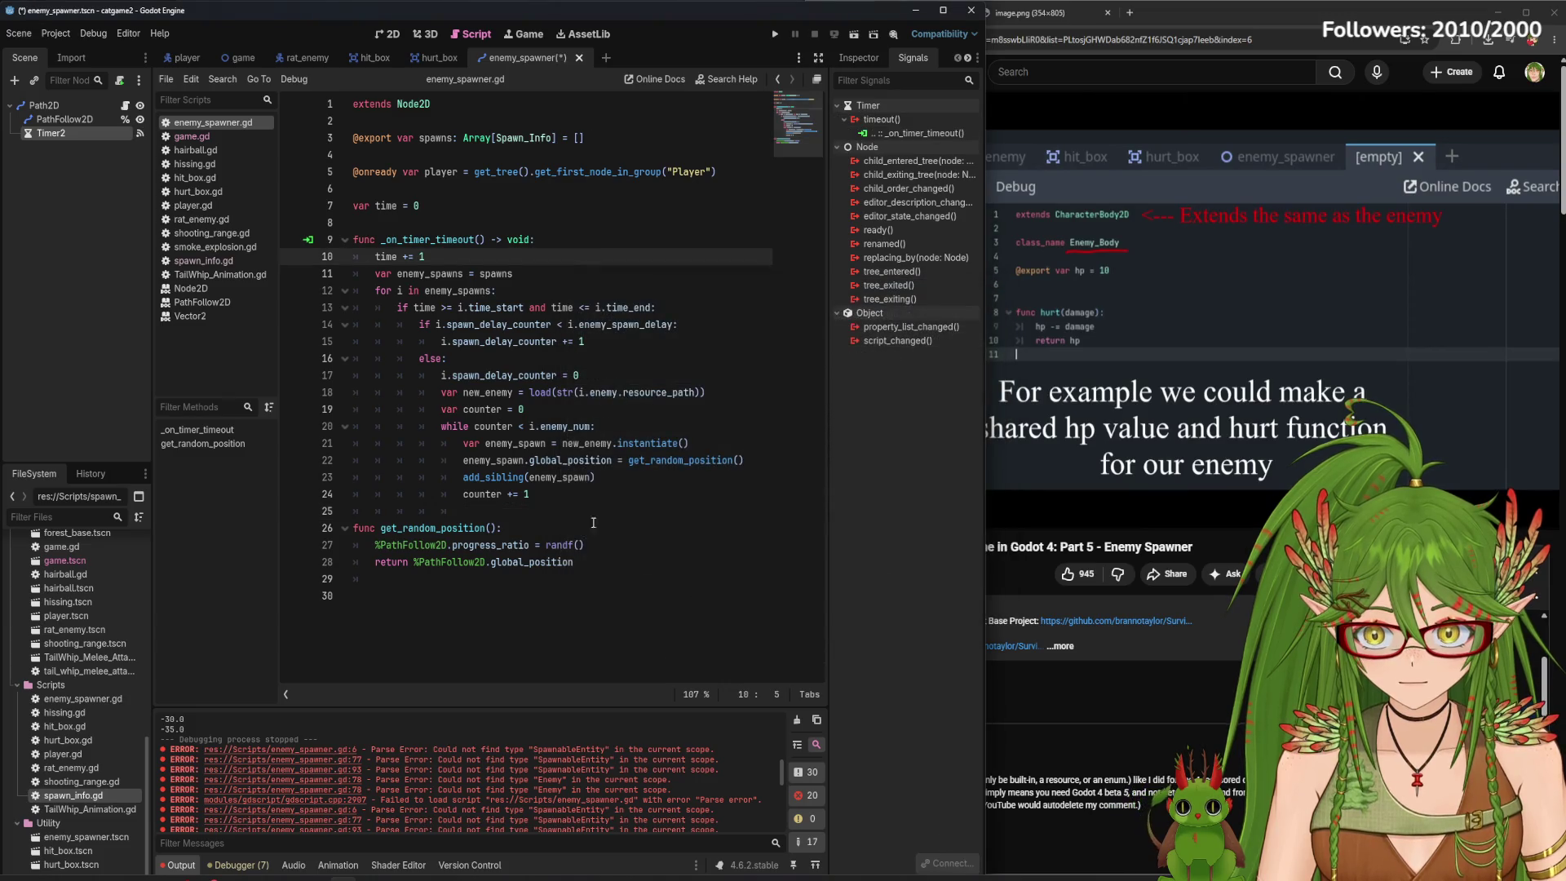
Save the scene and script, then check Timer2's connection in the scene tree.
left_click(91, 261)
key("ctrl+s")
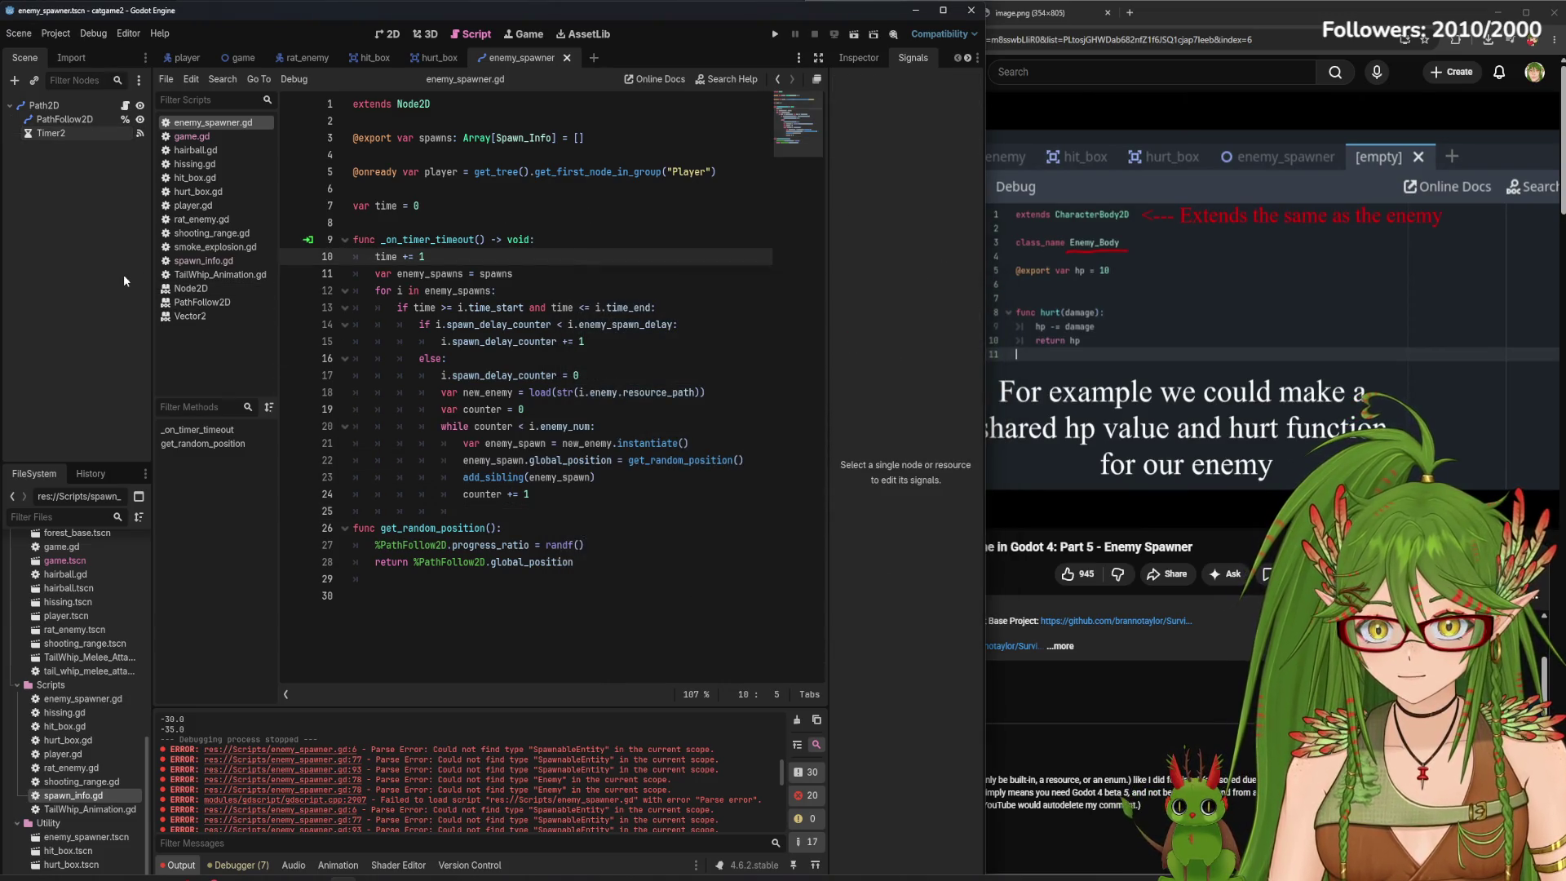
left_click(75, 120)
left_click(73, 145)
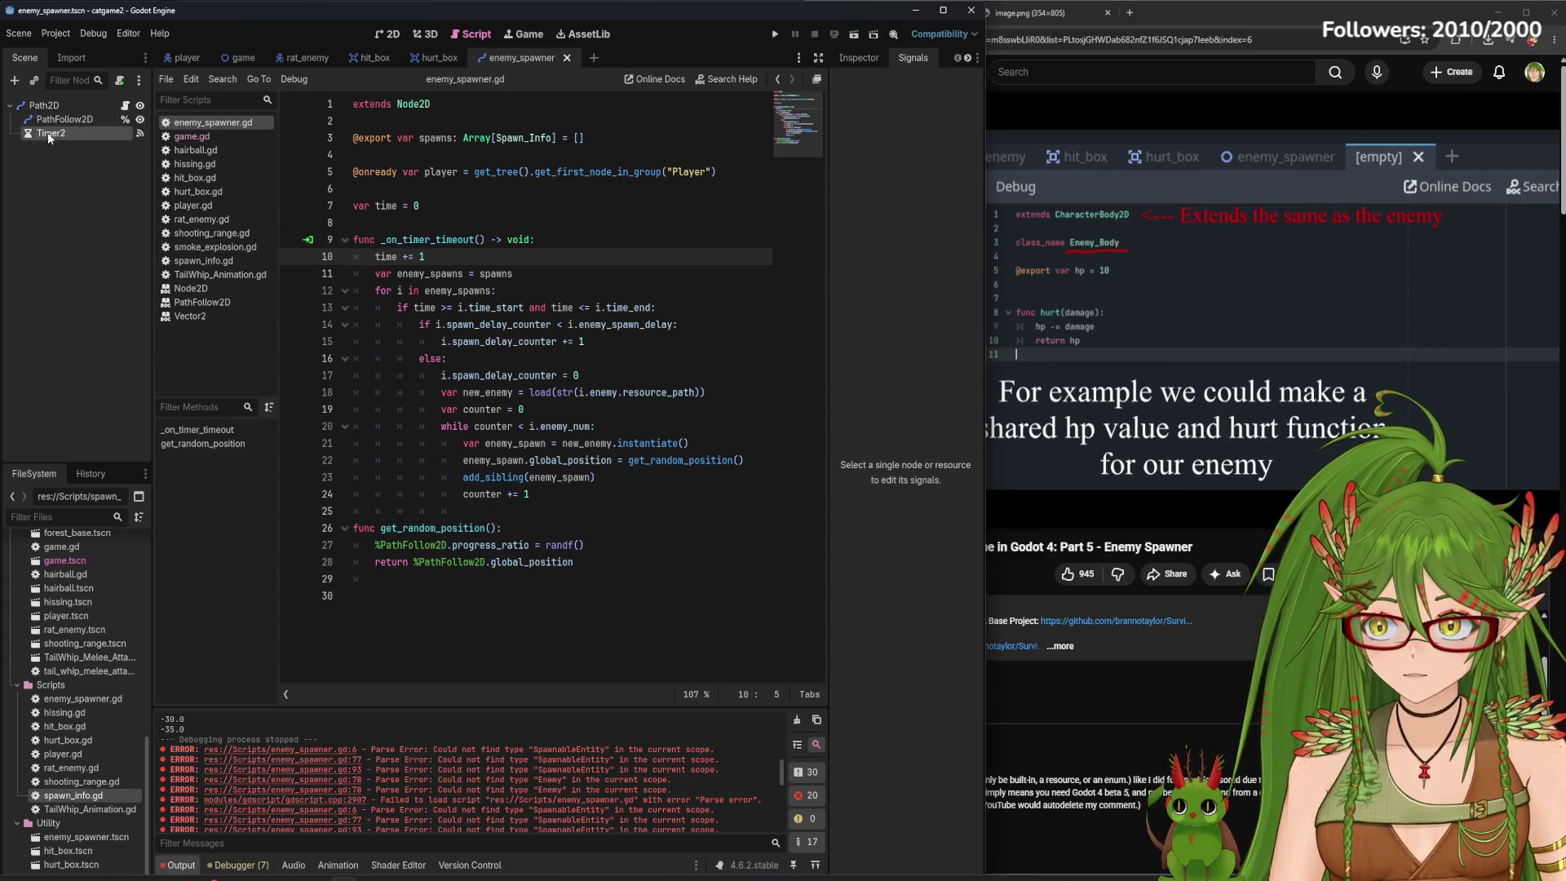
left_click(50, 133)
left_click(70, 111)
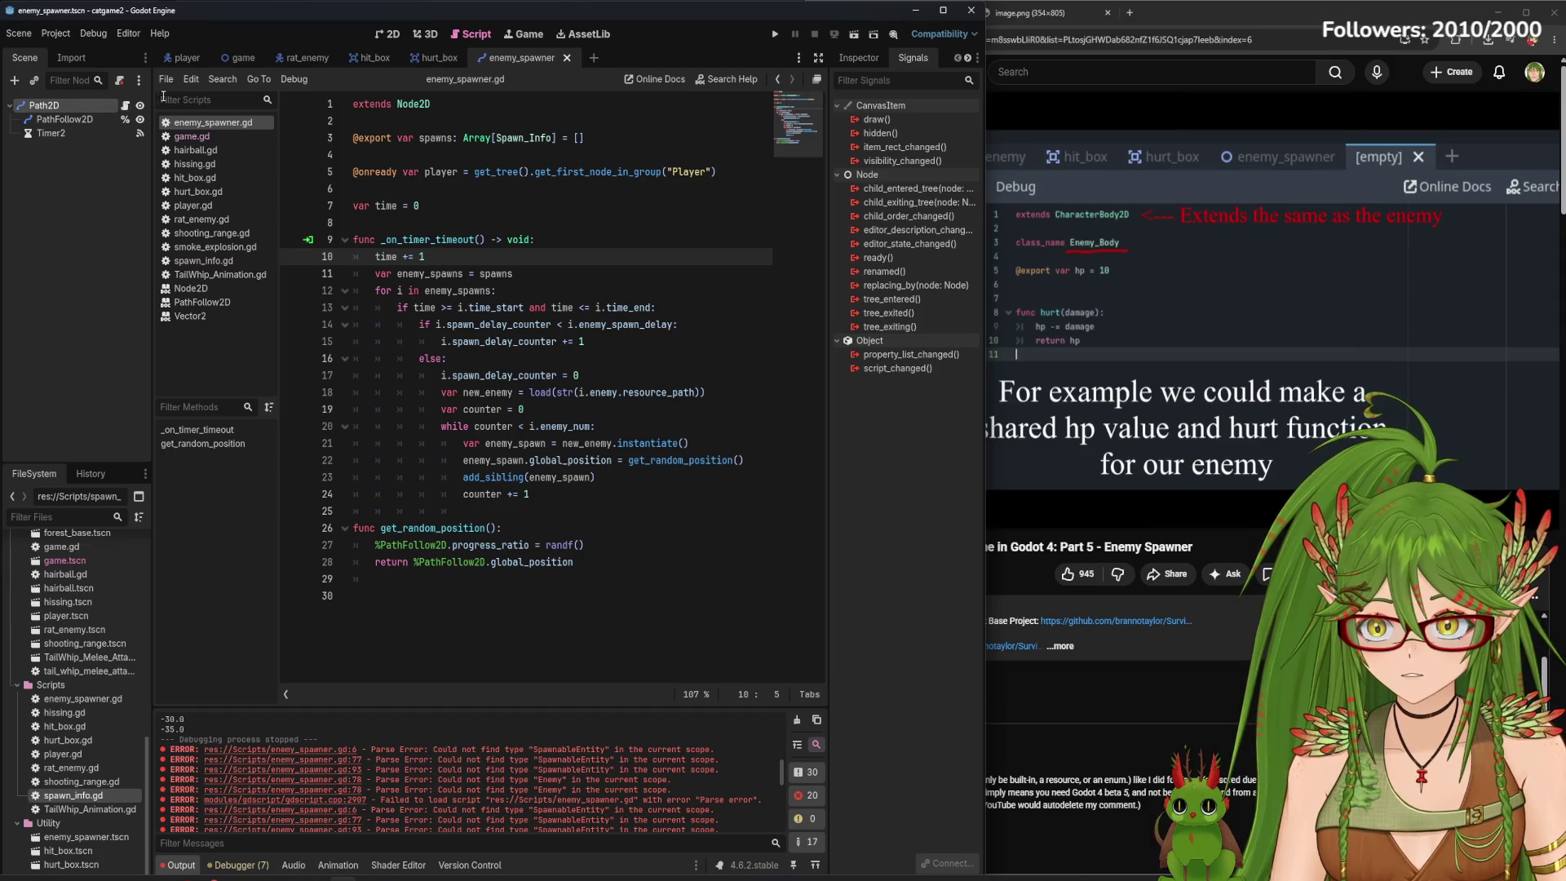
Delete the Enemy_Spawner_Timer node from the Game scene, then return to enemy_spawner.
left_click(243, 57)
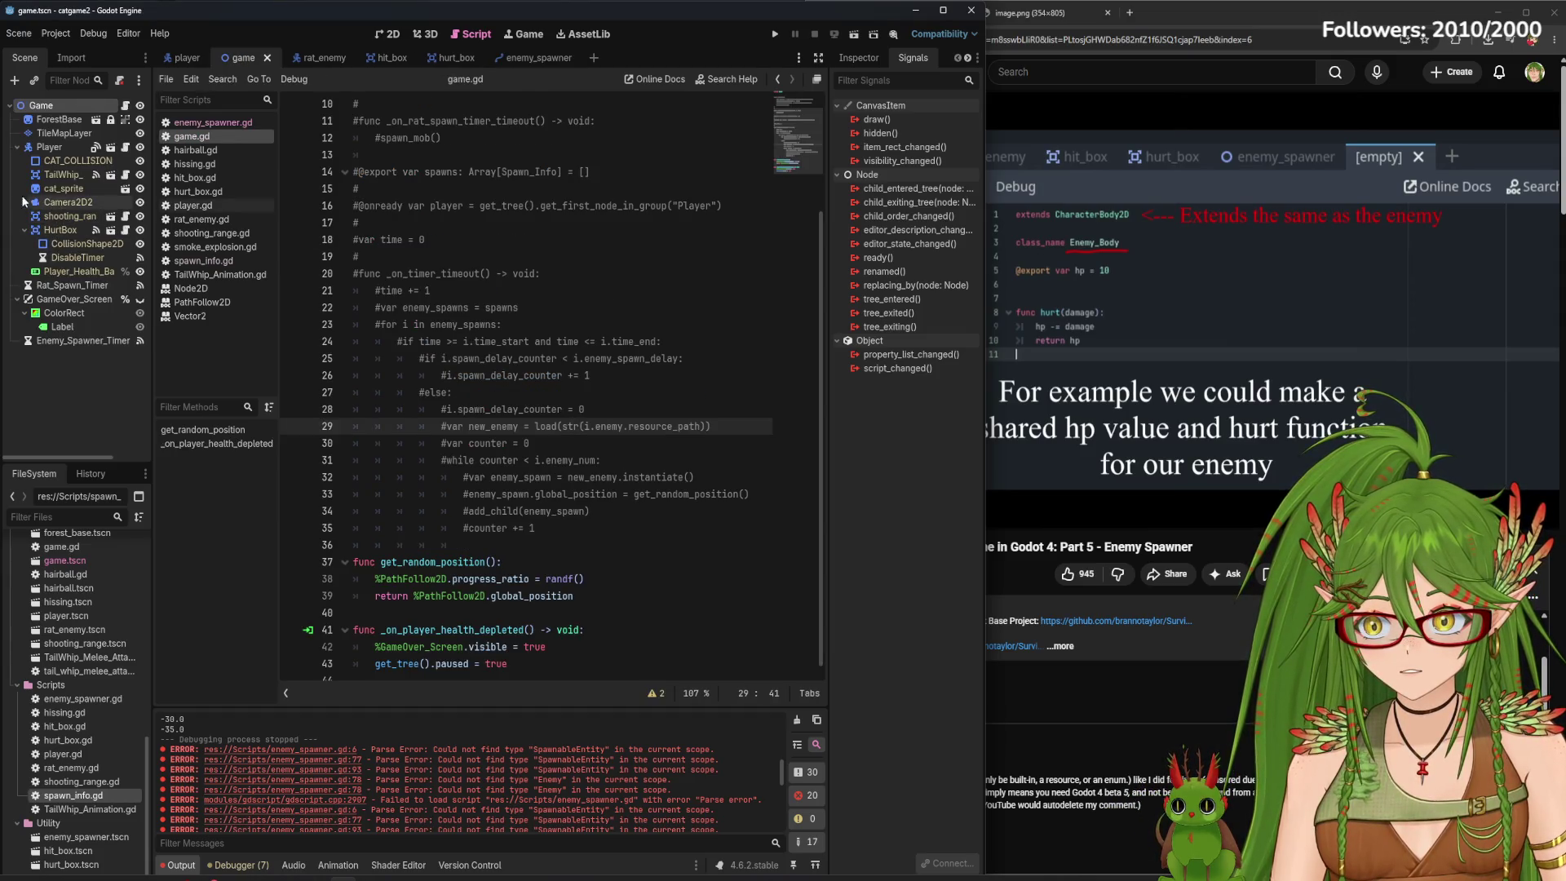
left_click(92, 341)
right_click(90, 340)
left_click(186, 690)
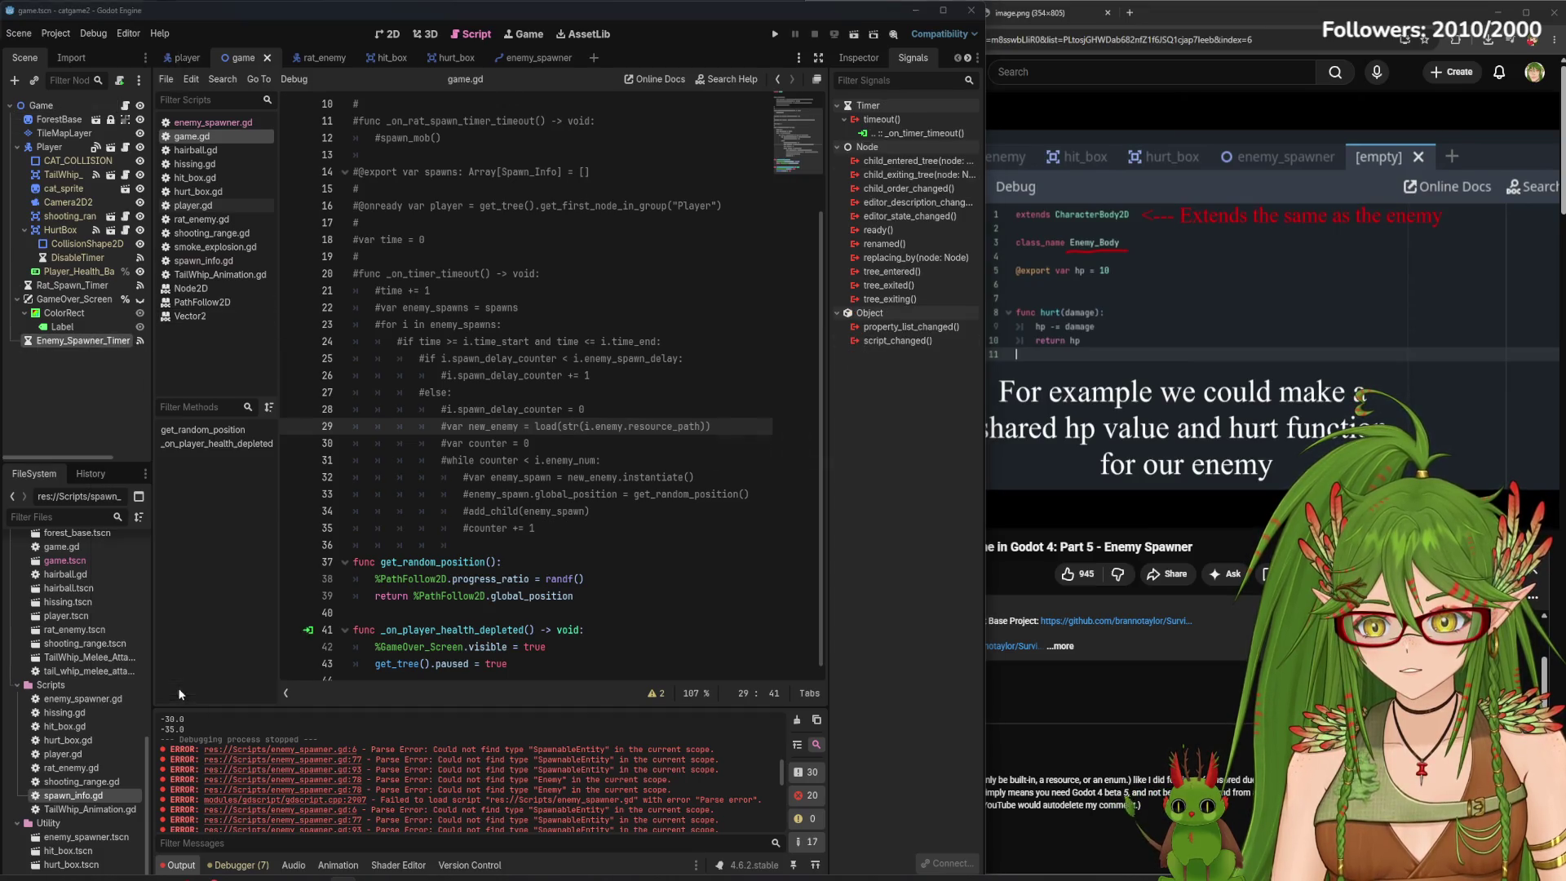
left_click(740, 465)
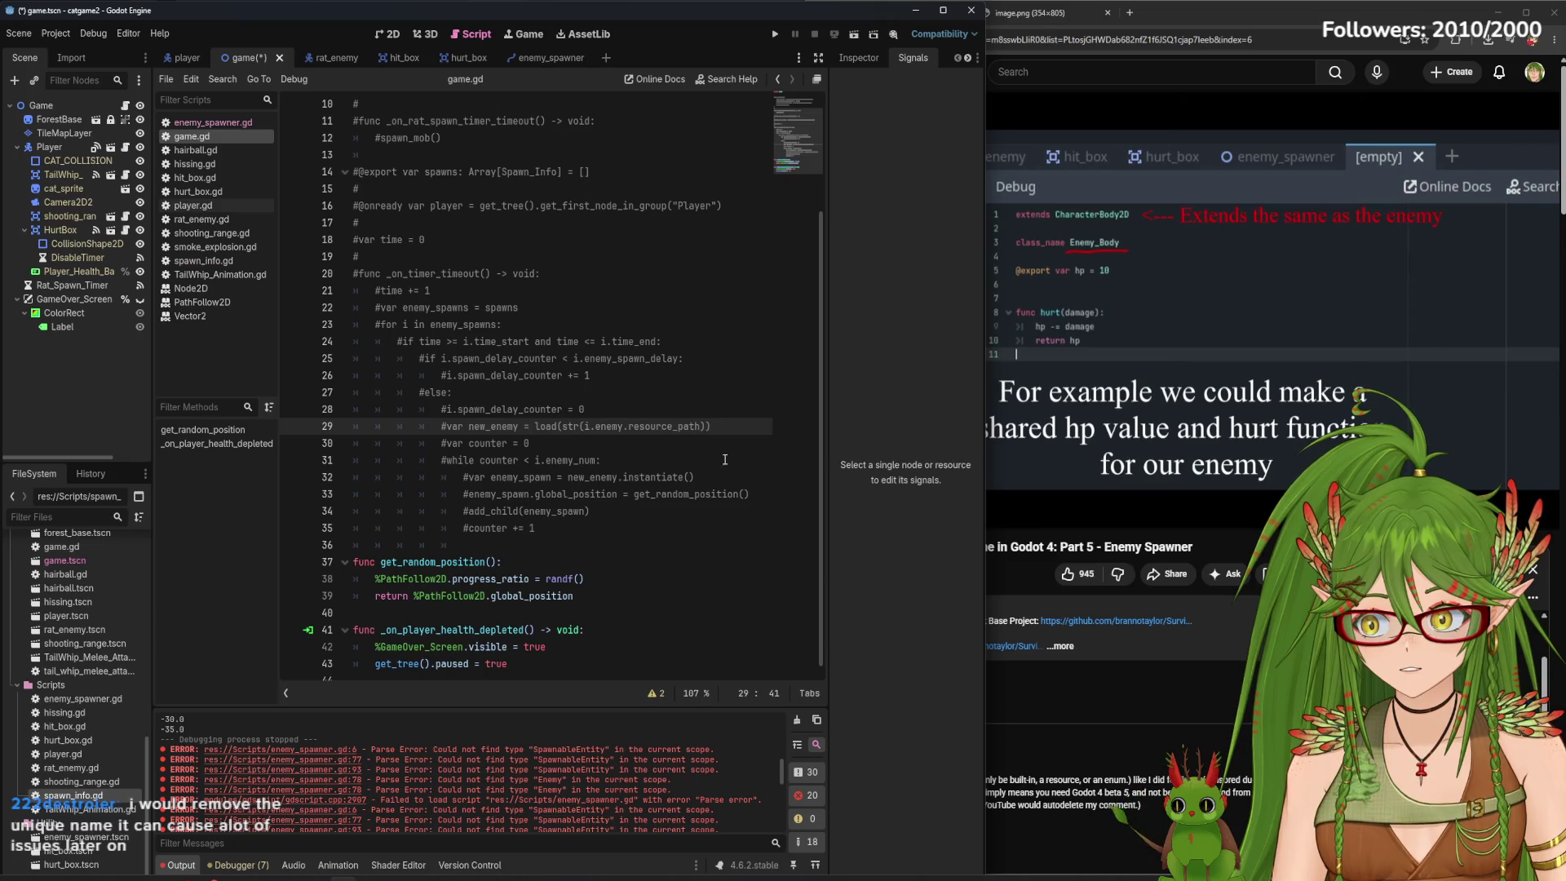
left_click(549, 60)
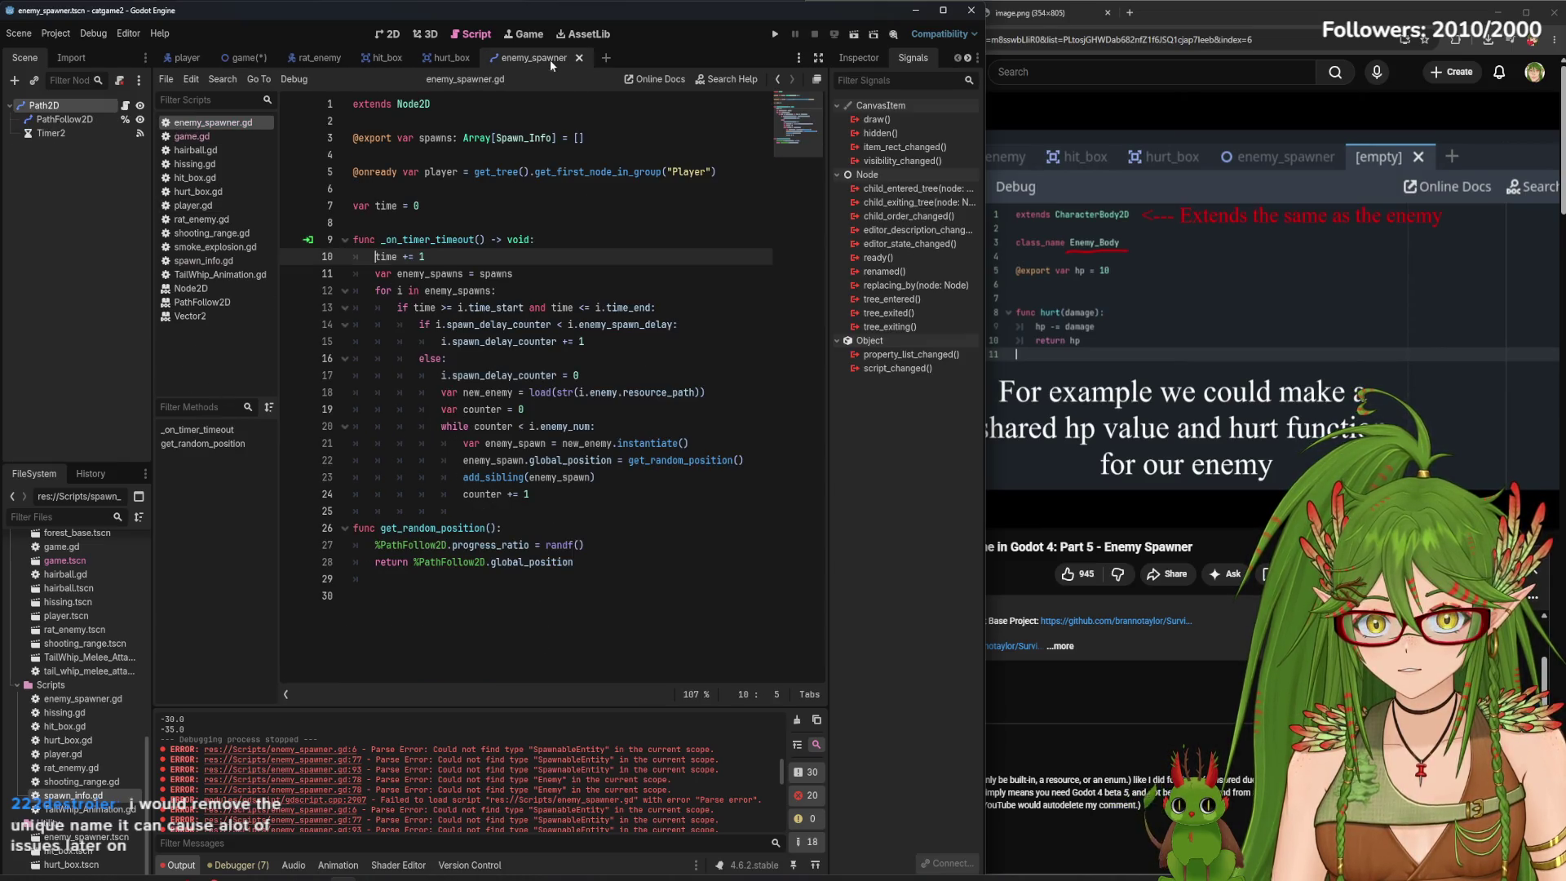
Retype the %PathFollow2D references on lines 27 and 28 using autocomplete.
left_click(64, 119)
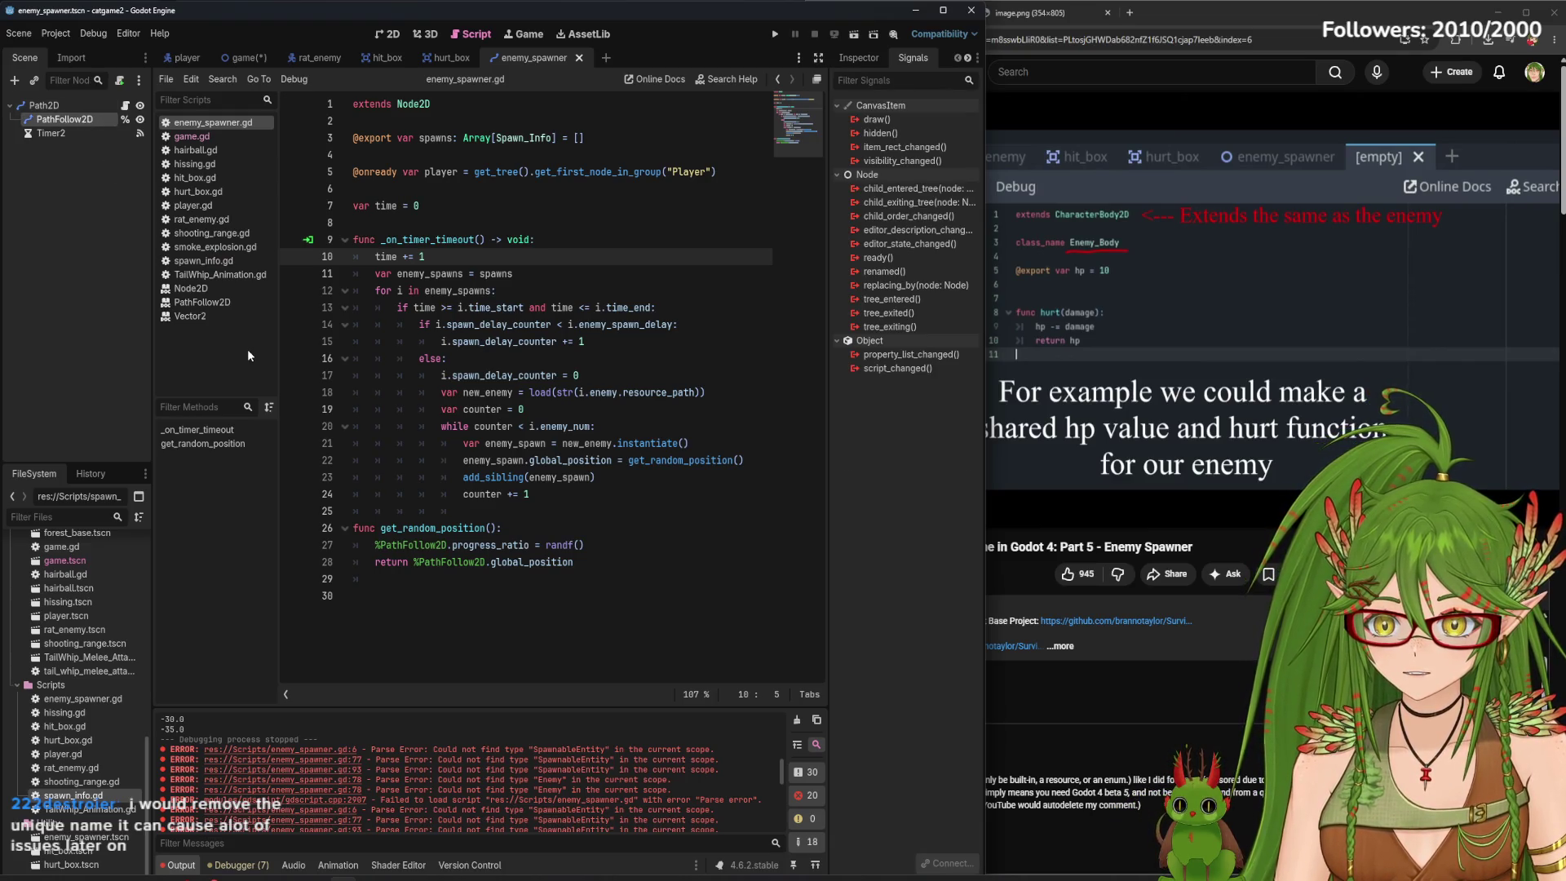
left_click(72, 227)
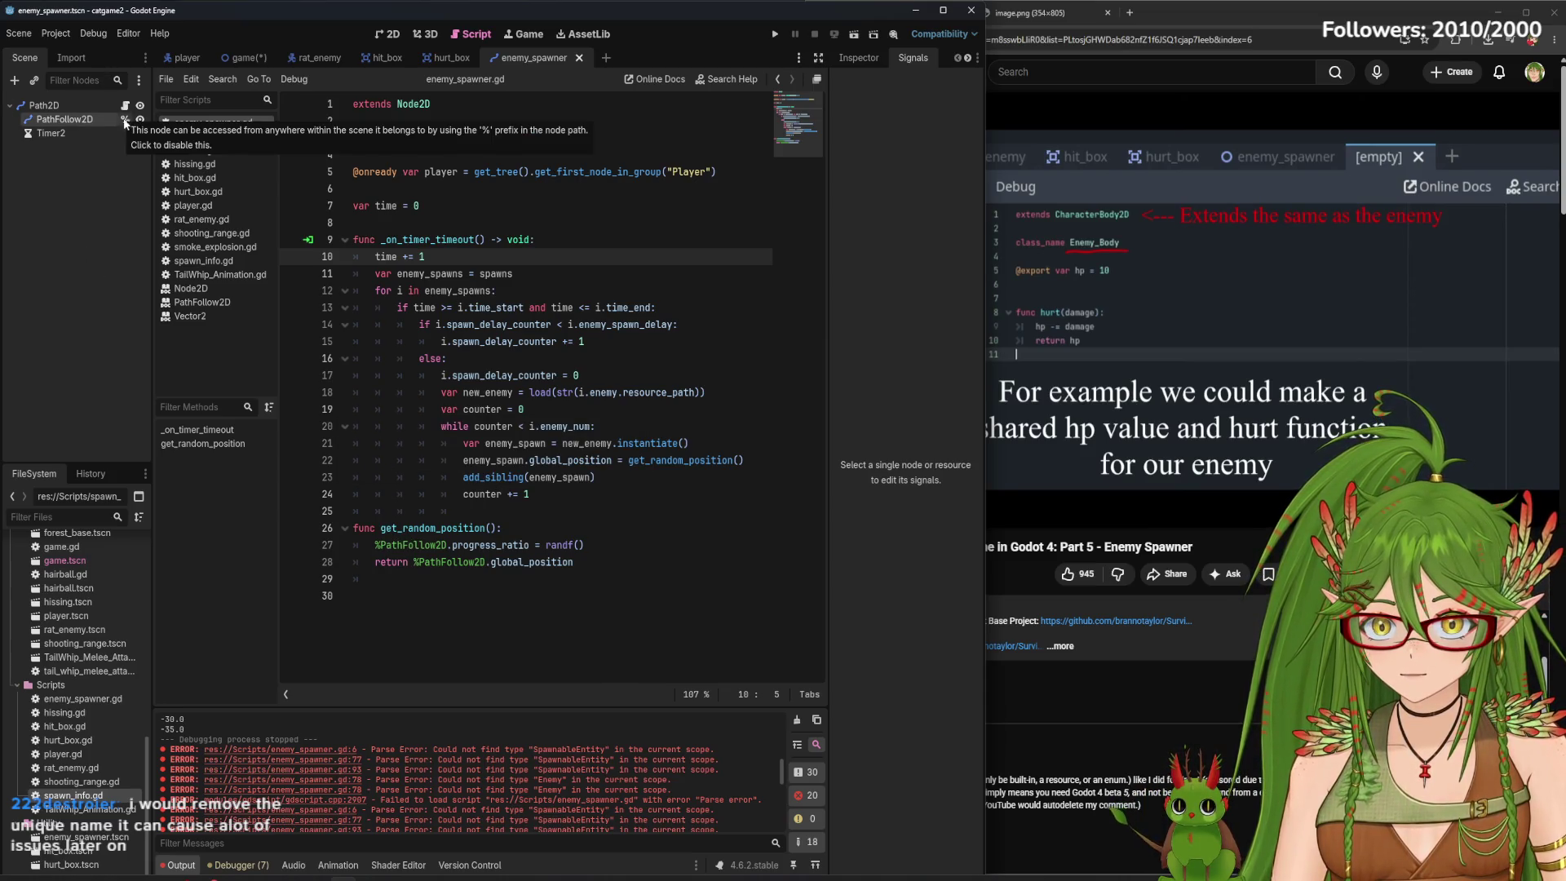
left_click(448, 544)
key("BackSpace")
key("BackSpace")
key("BackSpace")
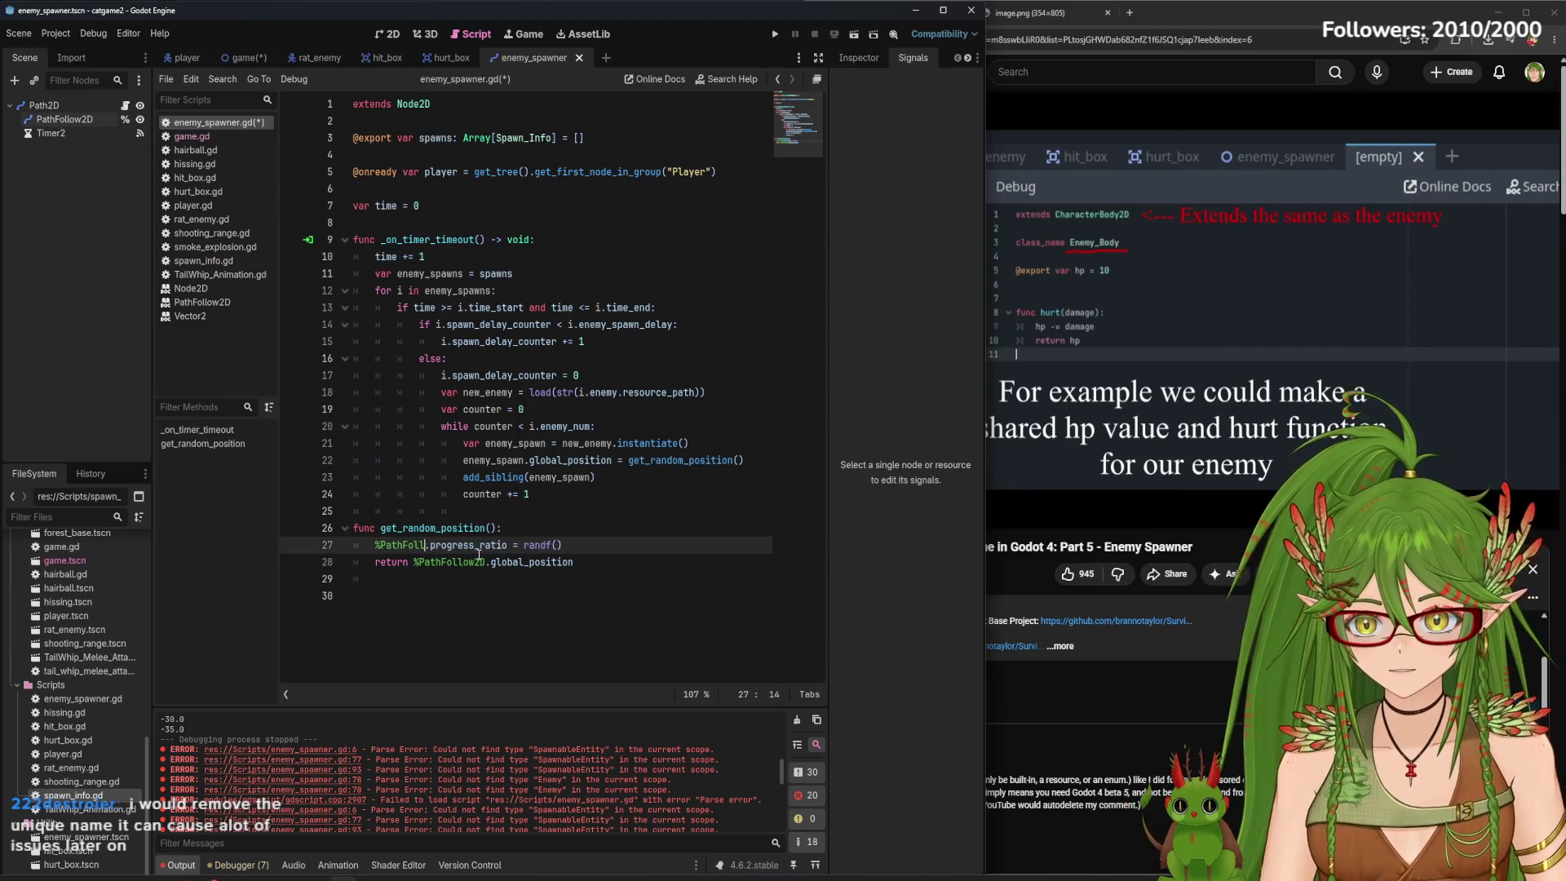
type("%PathFollow2D")
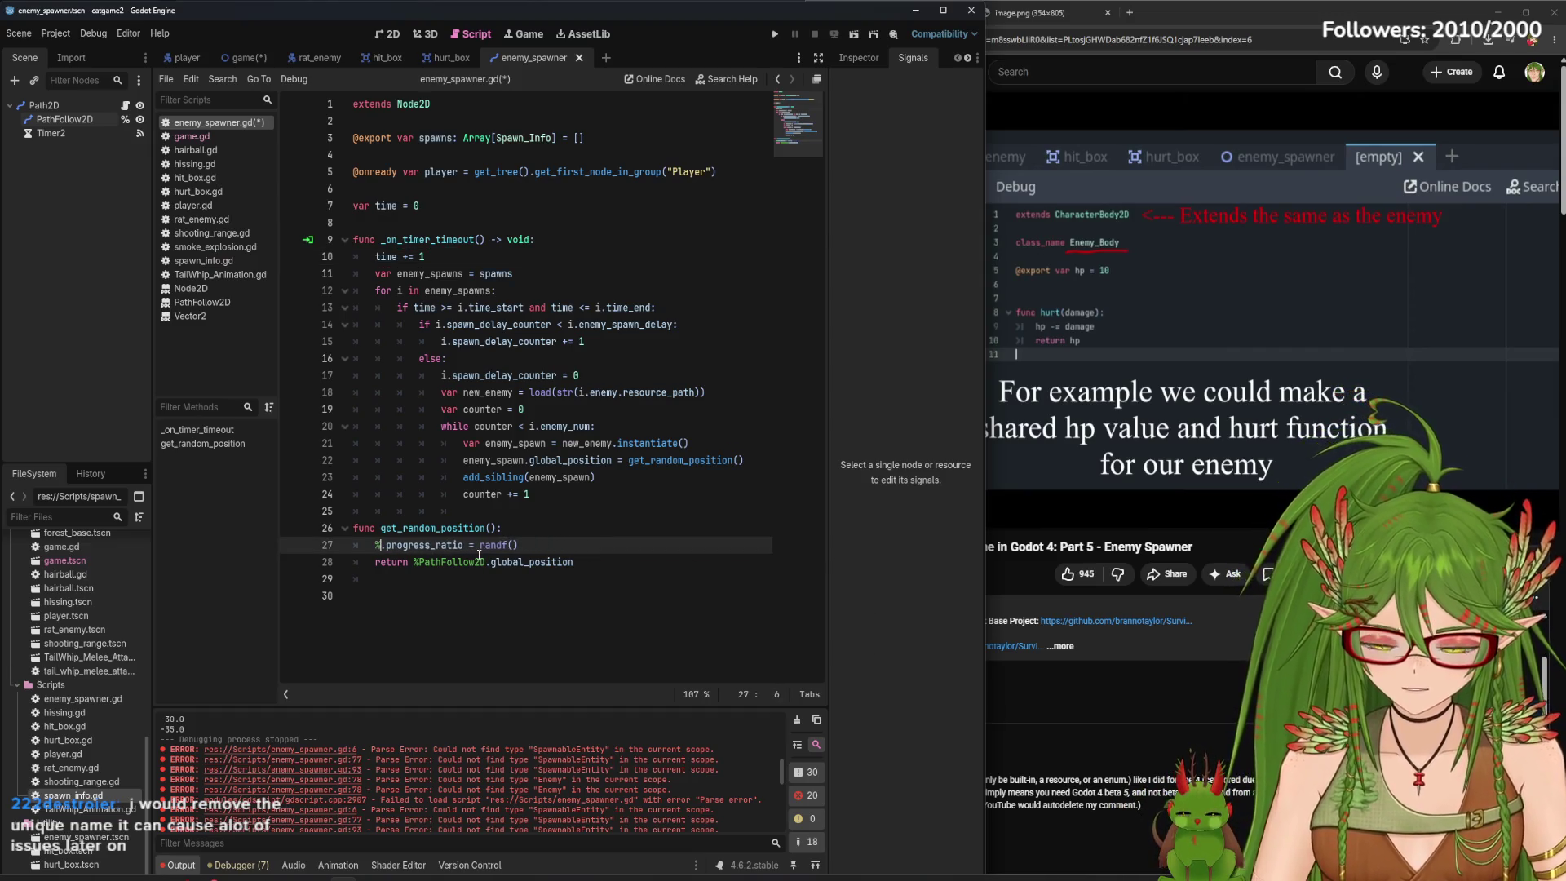
left_click_drag(484, 562, 413, 564)
type("%PathFollow2D")
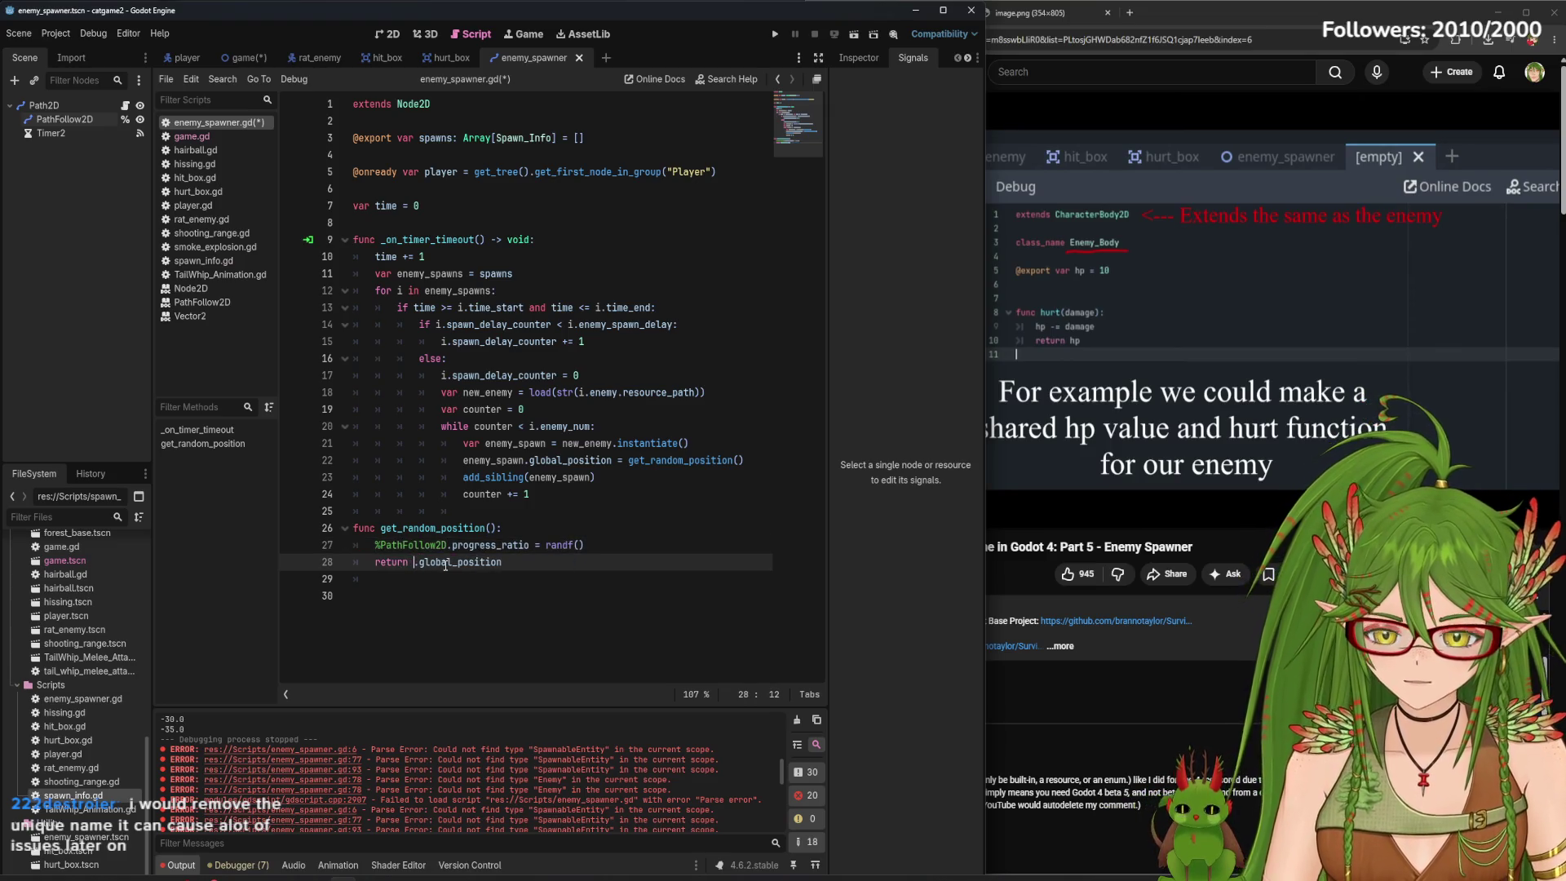
key("Return")
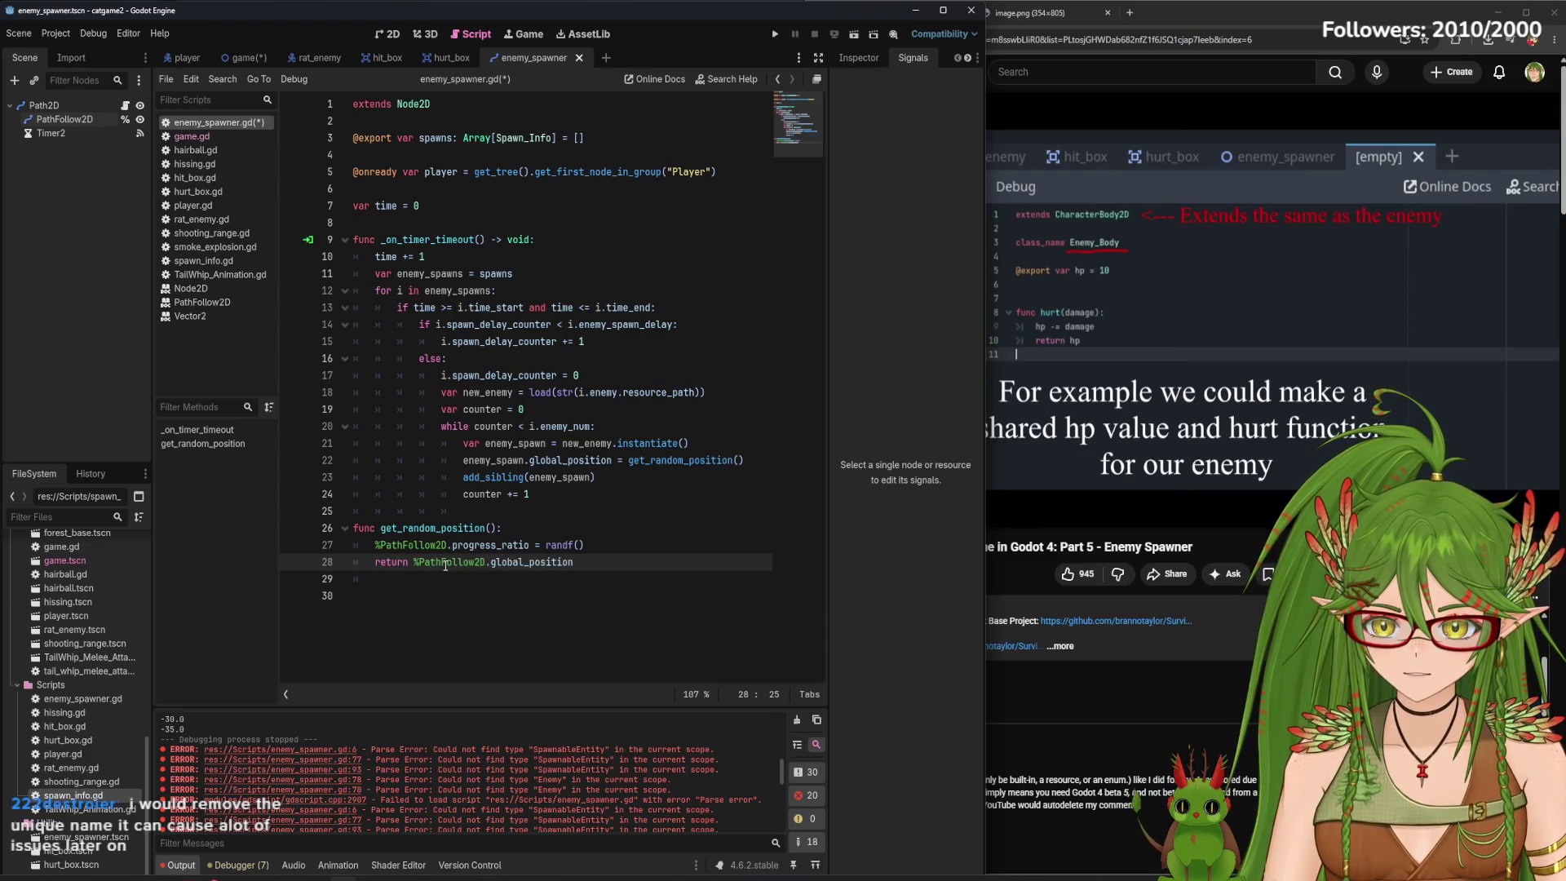
Save enemy_spawner.gd and show the spawner path in 2D with Path2D selected.
key("Down")
key("Down")
key("ctrl+s")
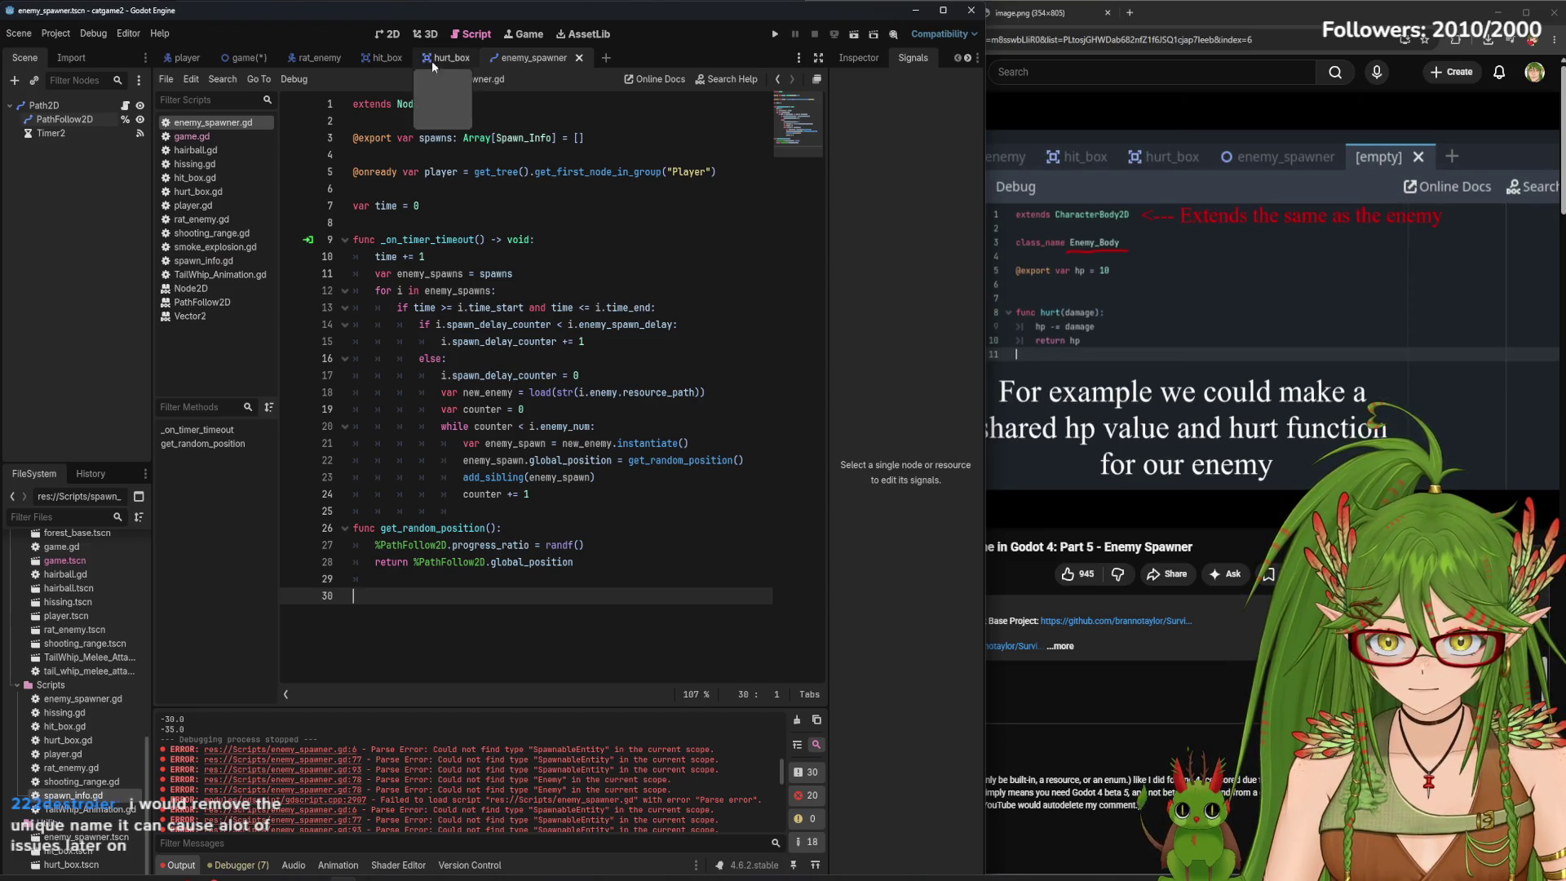
left_click(392, 34)
left_click(91, 106)
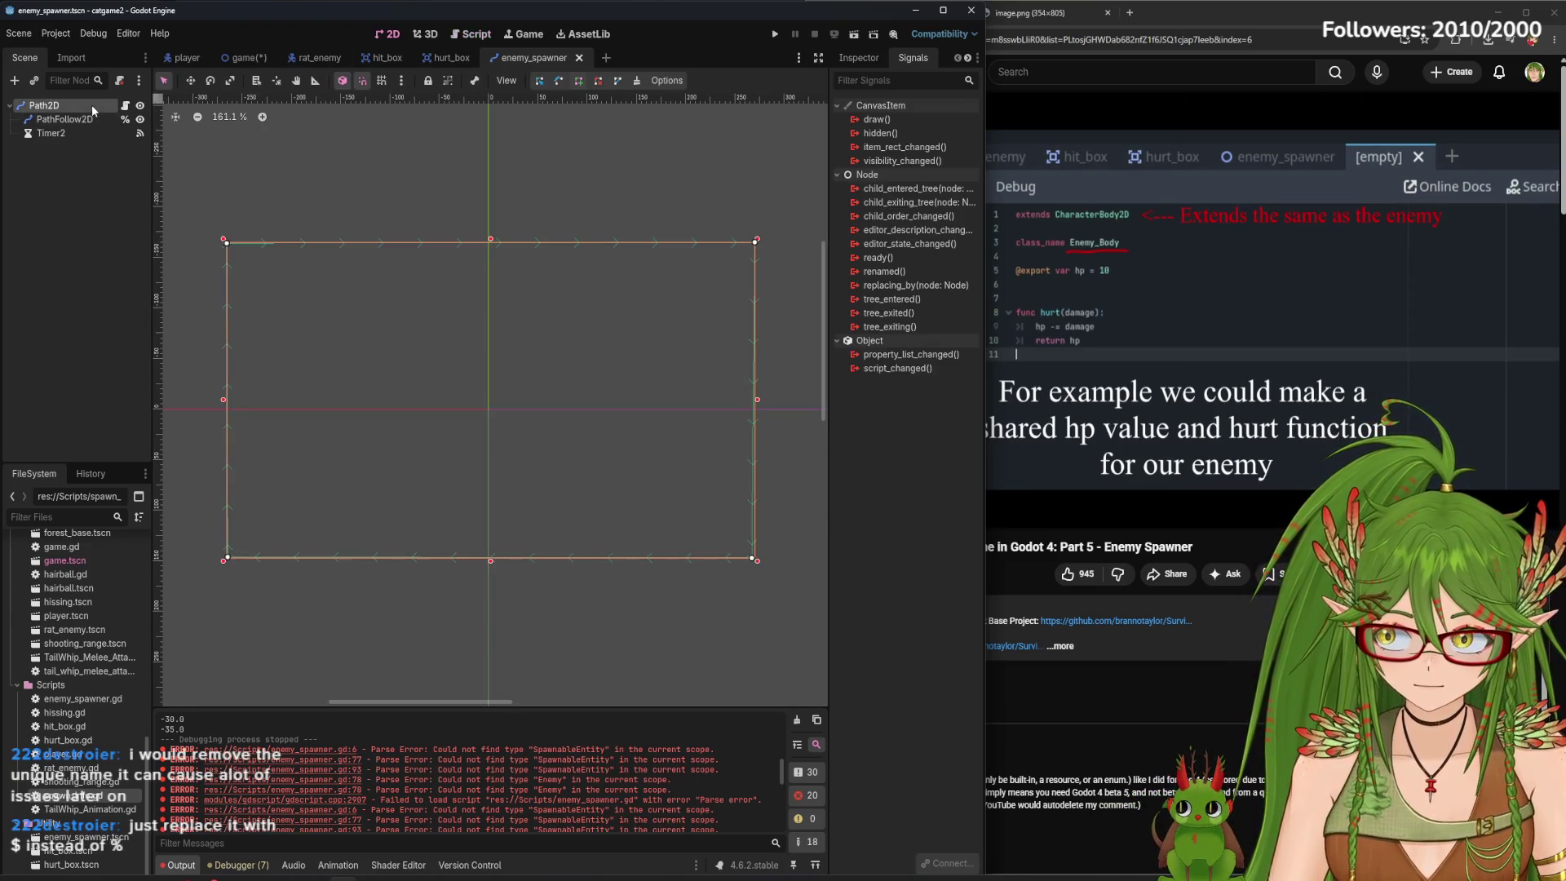
Add one empty element to Path2D's Spawns array in the Inspector.
left_click(75, 134)
left_click(81, 106)
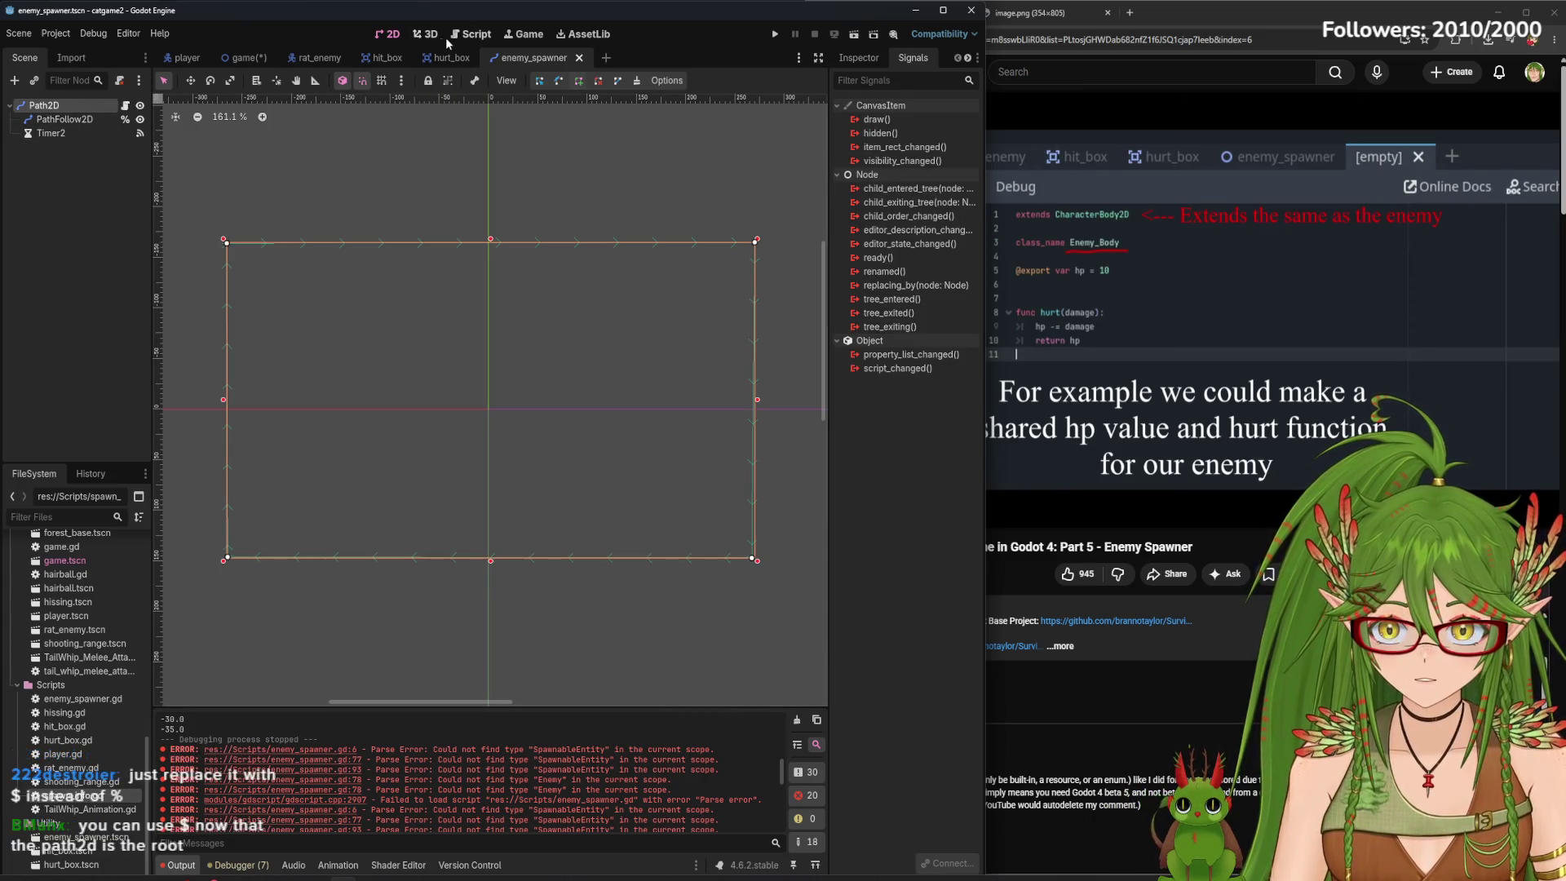
left_click(866, 57)
left_click(942, 167)
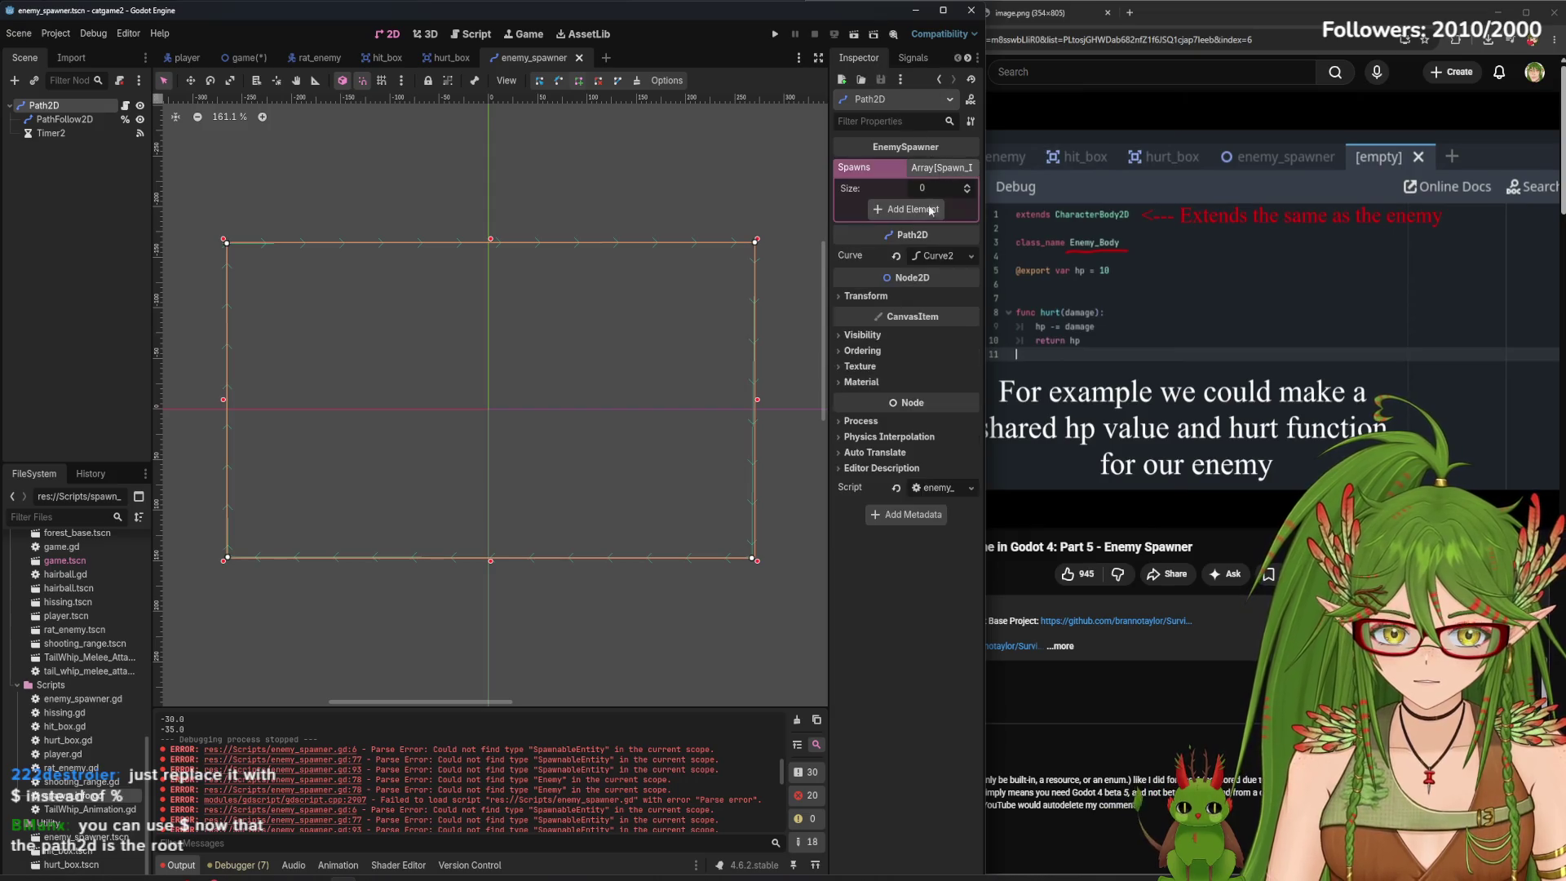
left_click(893, 209)
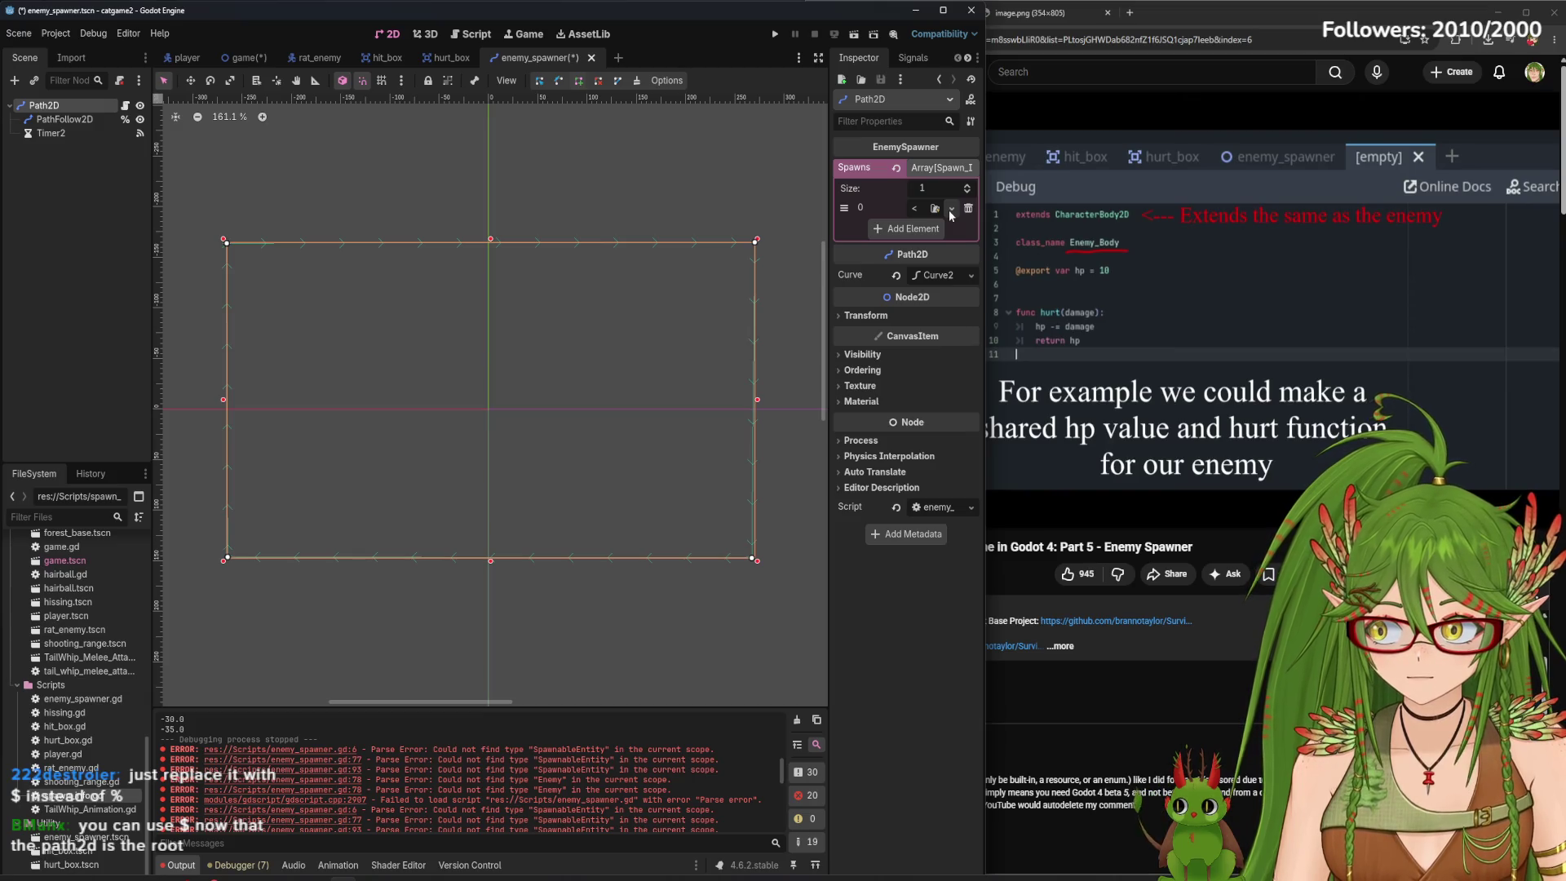
right_click(114, 120)
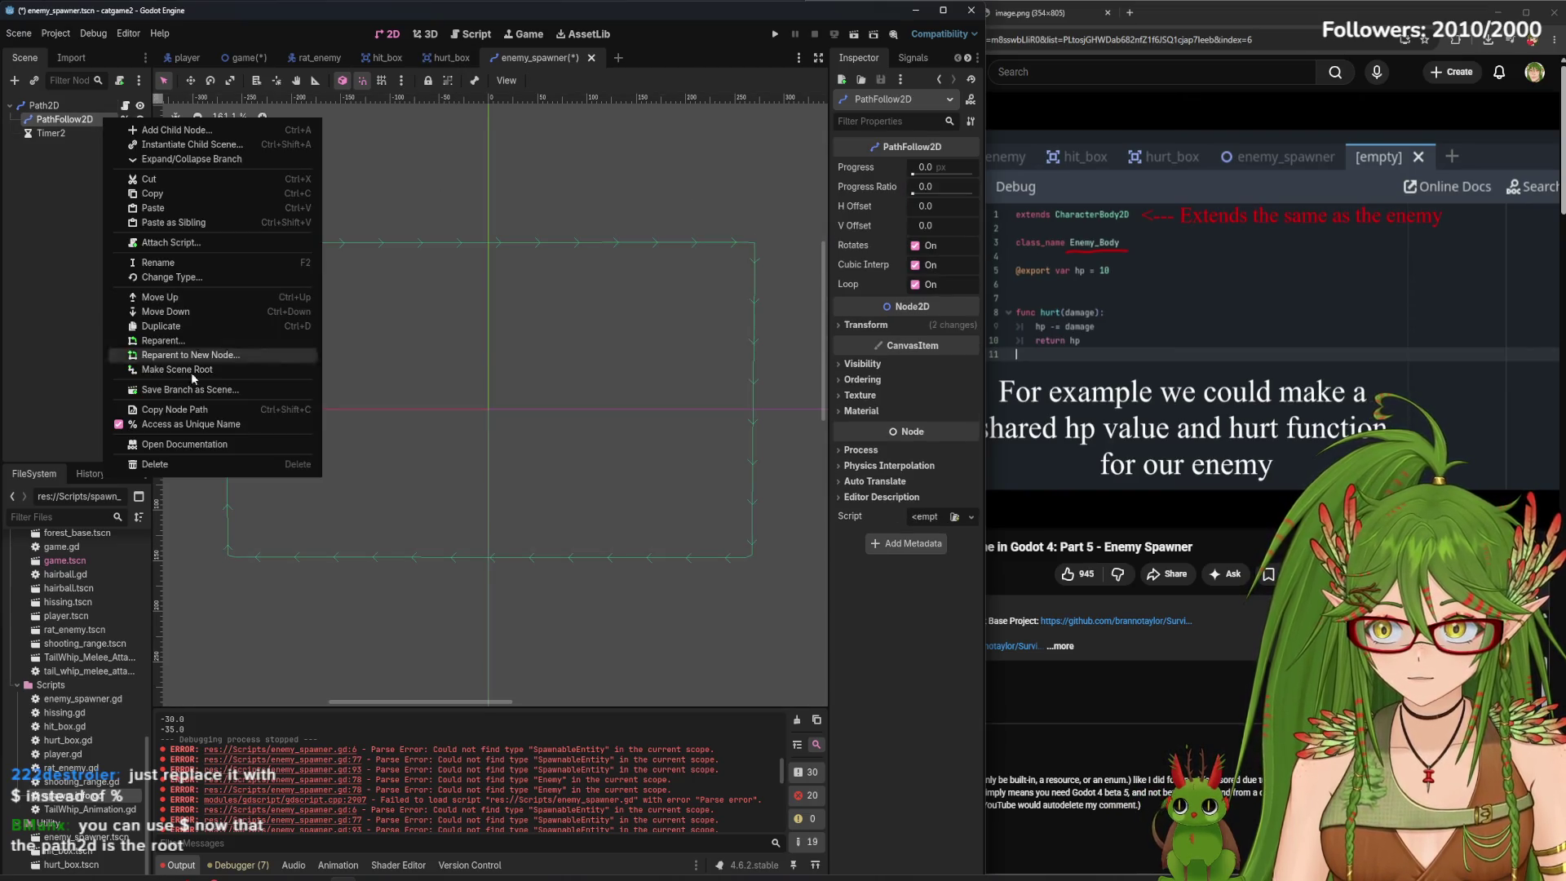
Replace %PathFollow2D with $PathFollow2D on lines 27 and 28 and save the script.
left_click(168, 424)
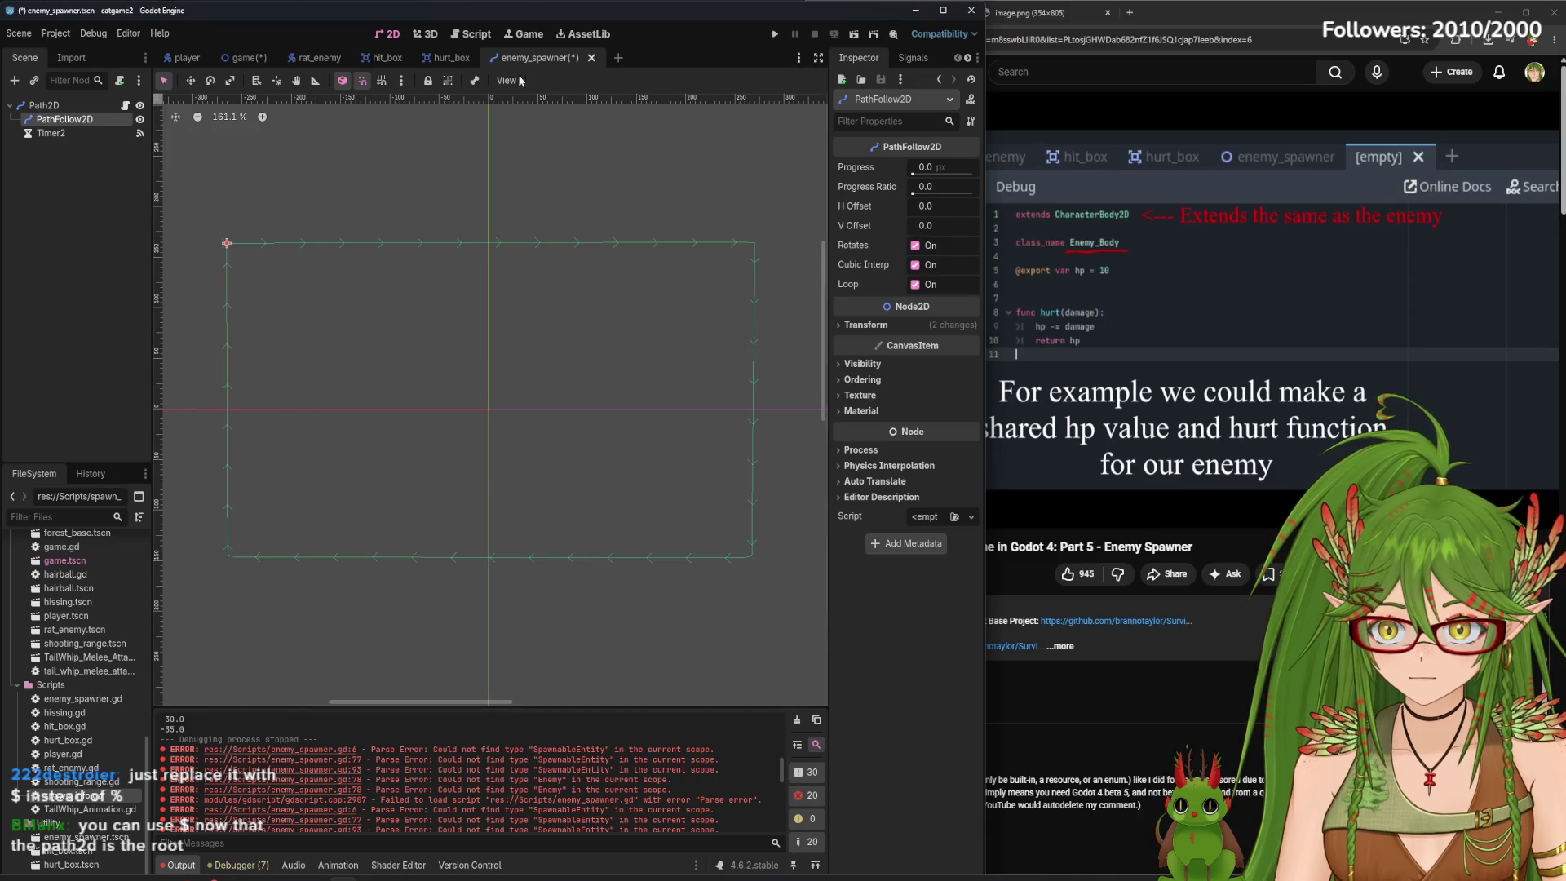
left_click(473, 35)
left_click(381, 544)
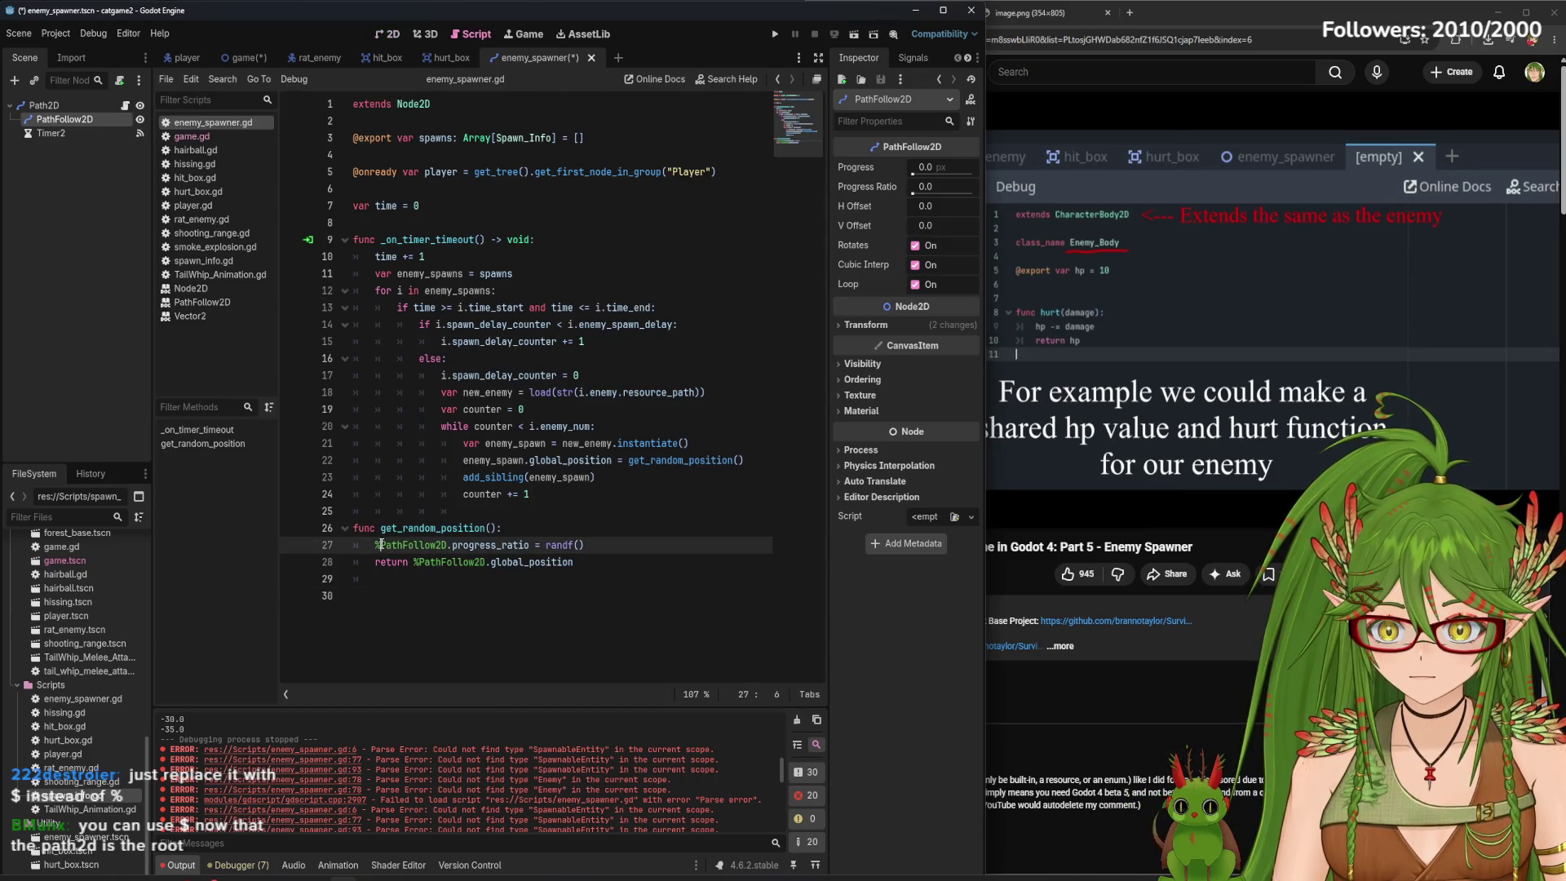
key("BackSpace")
type("$")
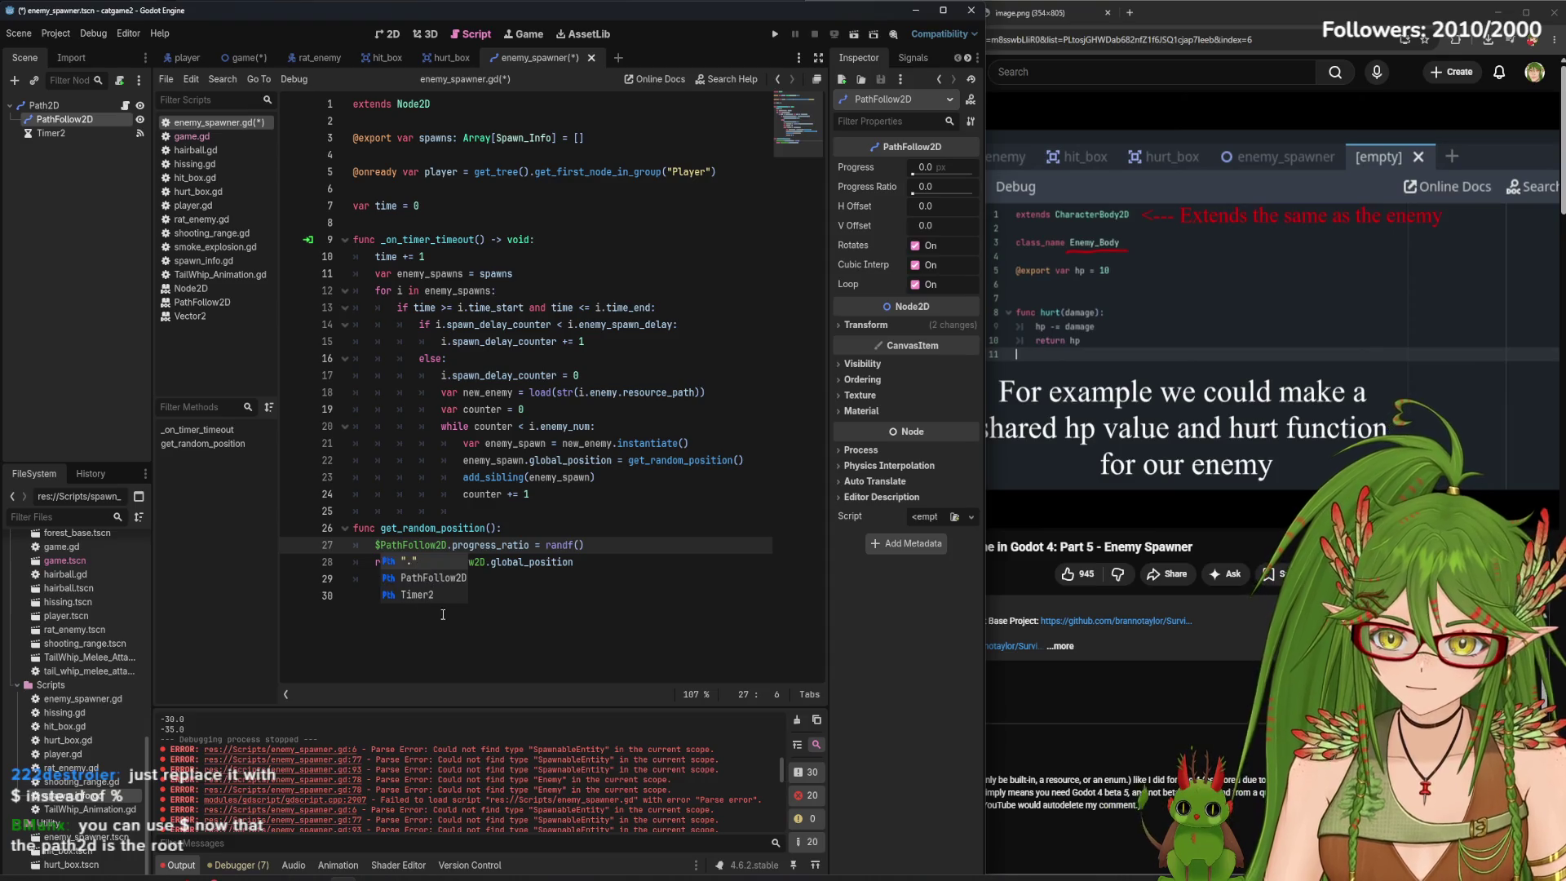
left_click(434, 610)
left_click(421, 562)
key("BackSpace")
type("$")
left_click(456, 595)
key("ctrl+s")
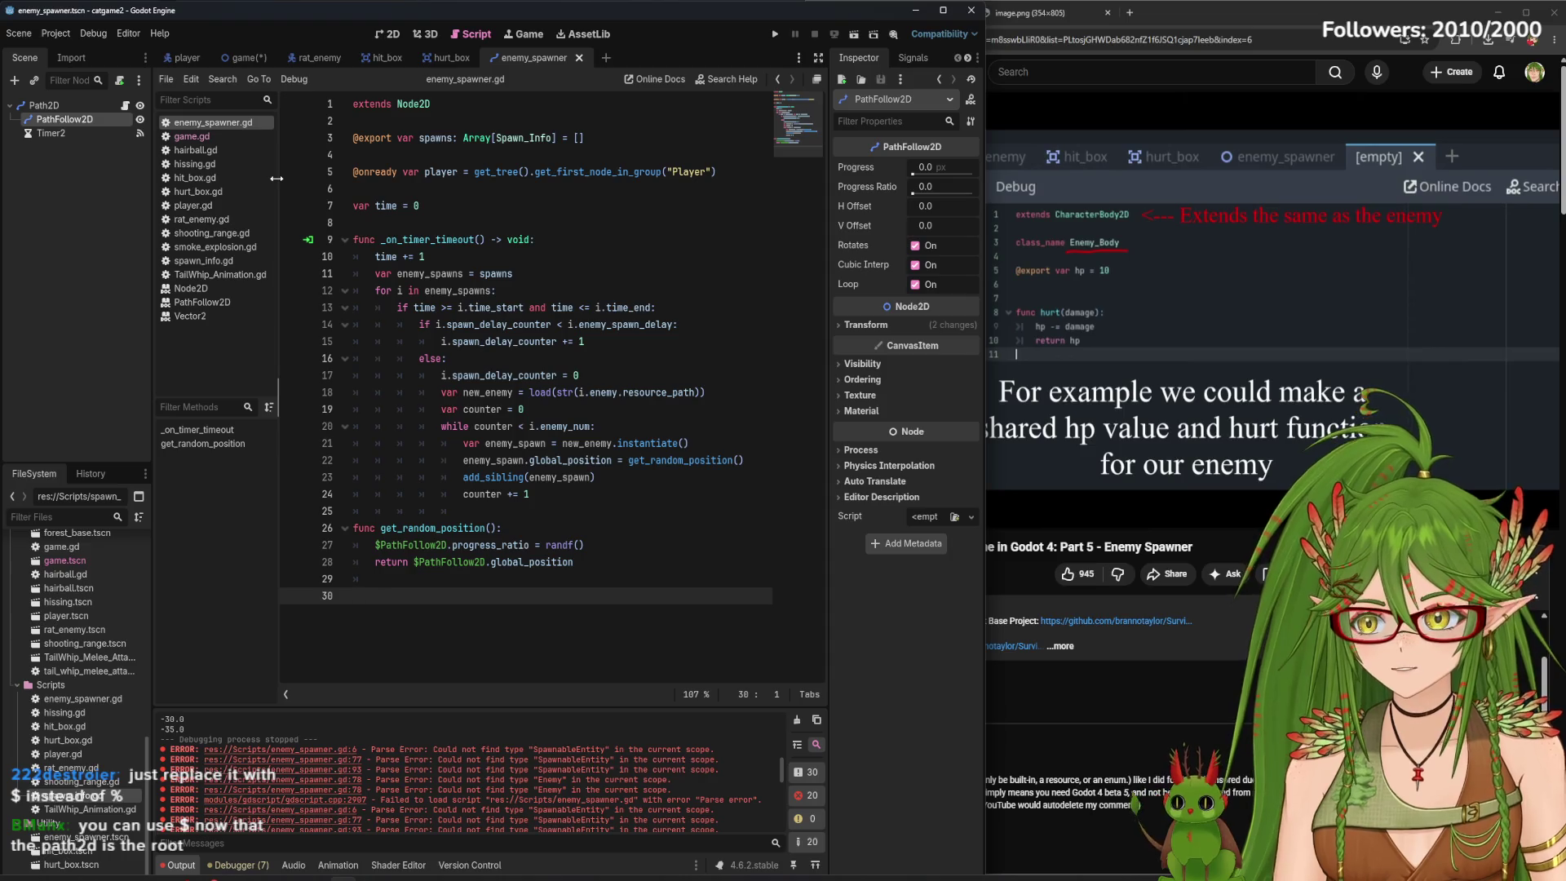
Select the Path2D spawner in 2D view and open its first Spawns entry's options.
left_click(389, 34)
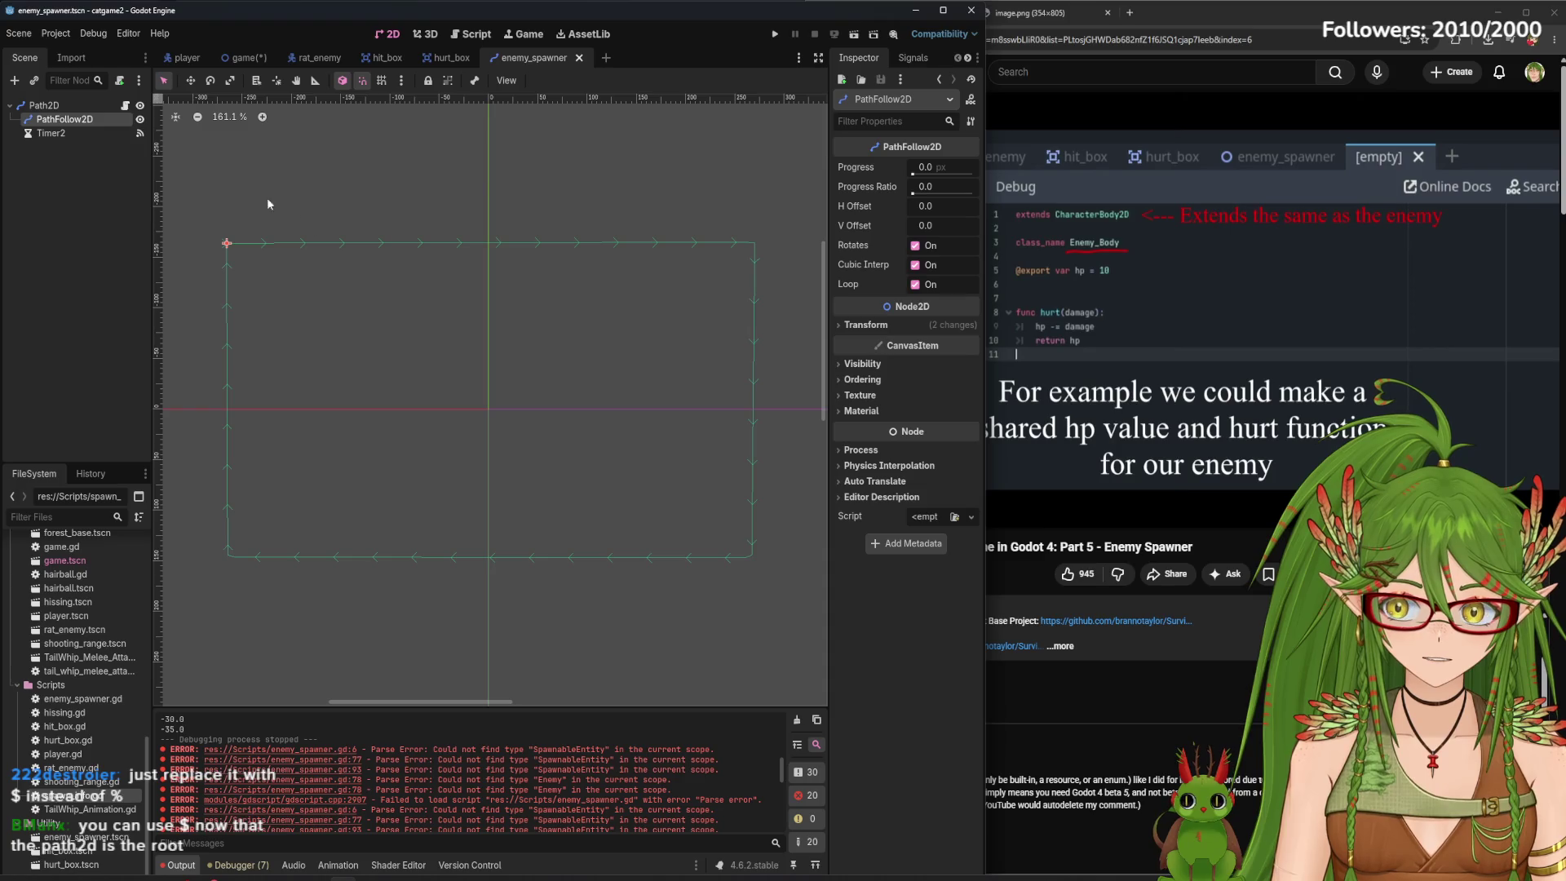
left_click(44, 105)
left_click(951, 208)
Create a new Spawn_Info resource for the first Spawns entry and expand its fields.
left_click(897, 235)
key("Escape")
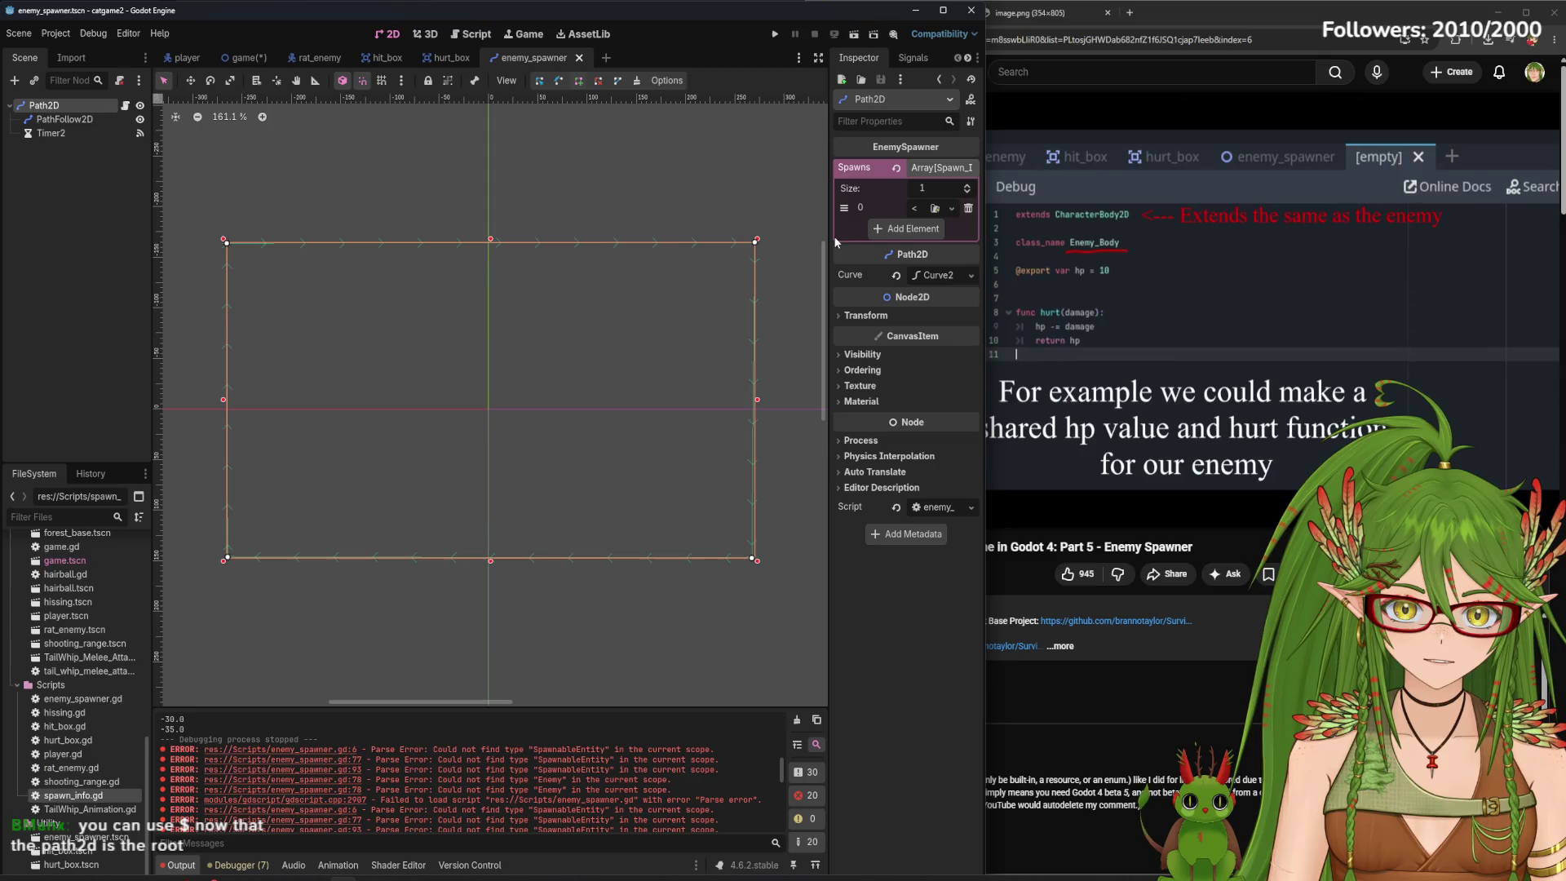
left_click_drag(986, 258, 1330, 259)
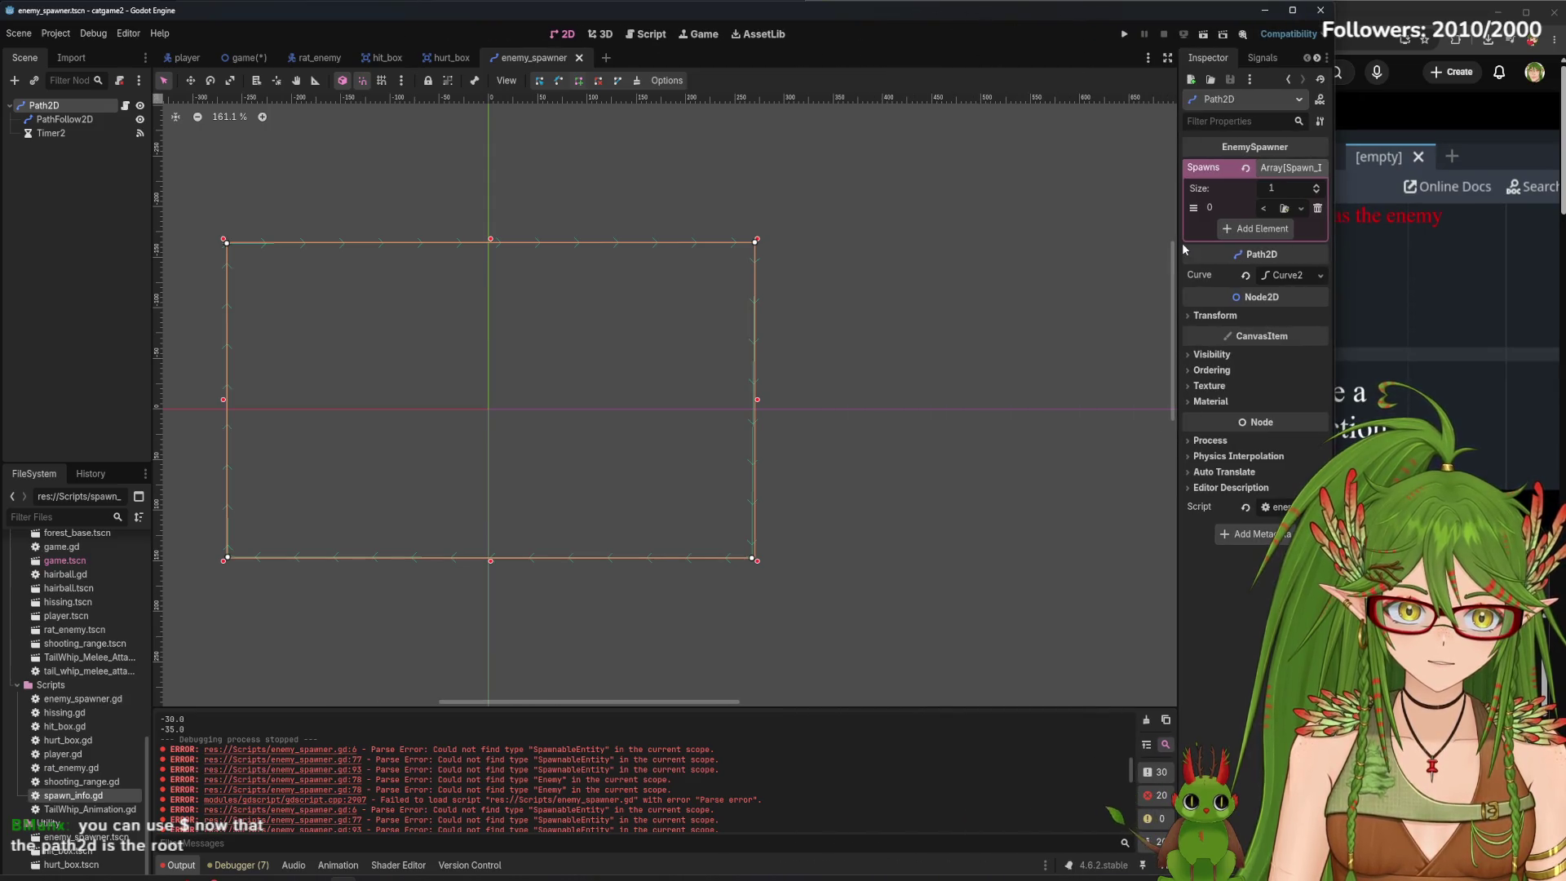
left_click(1299, 208)
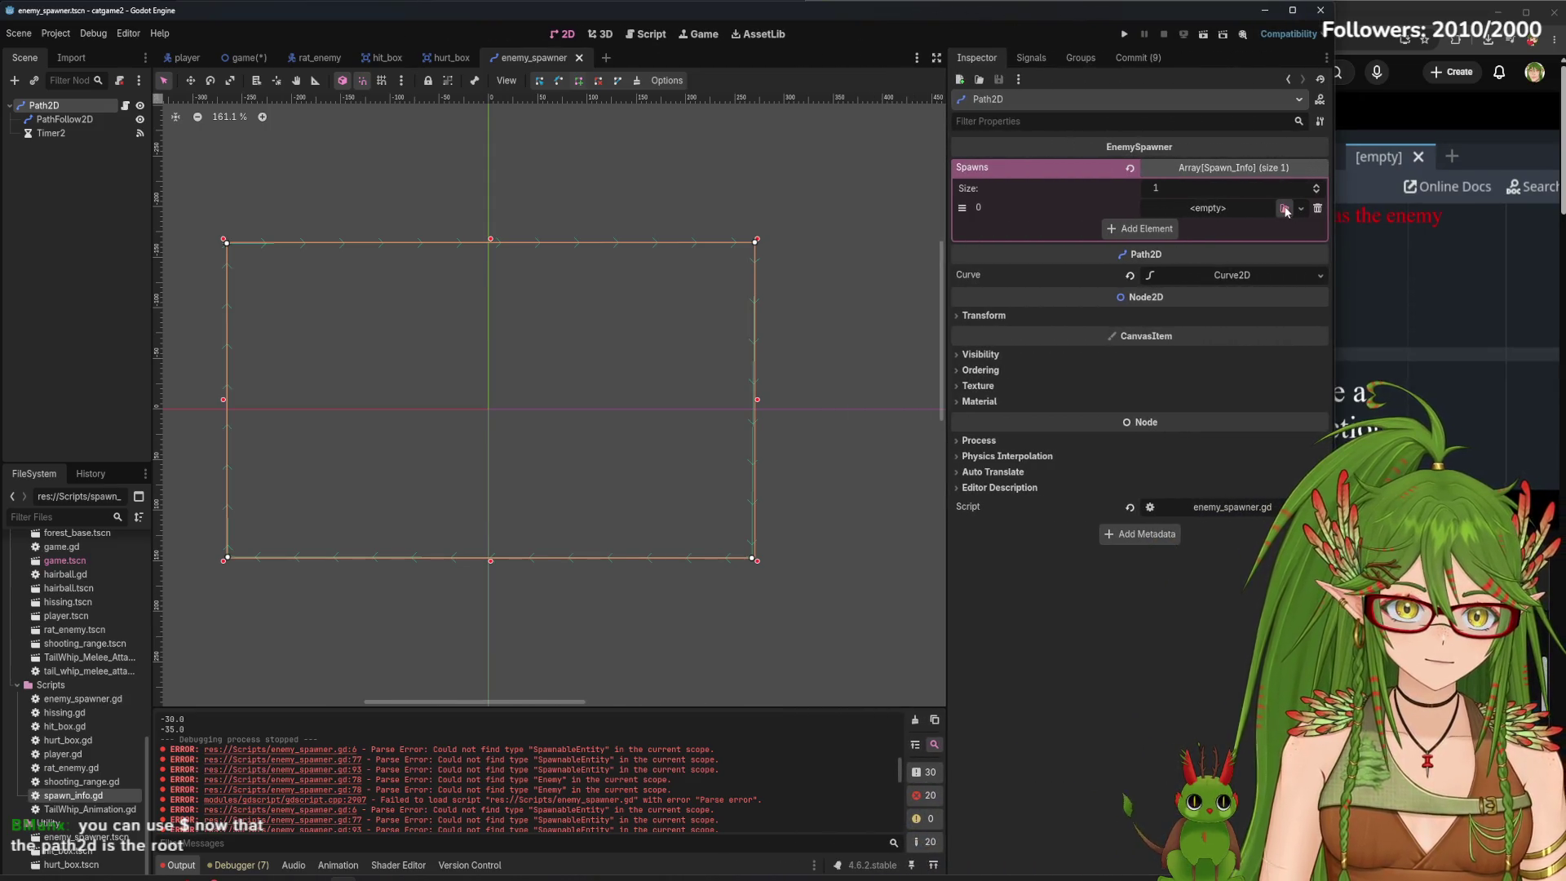
left_click(1248, 235)
key("Escape")
left_click(1299, 210)
left_click(1255, 230)
left_click(1211, 209)
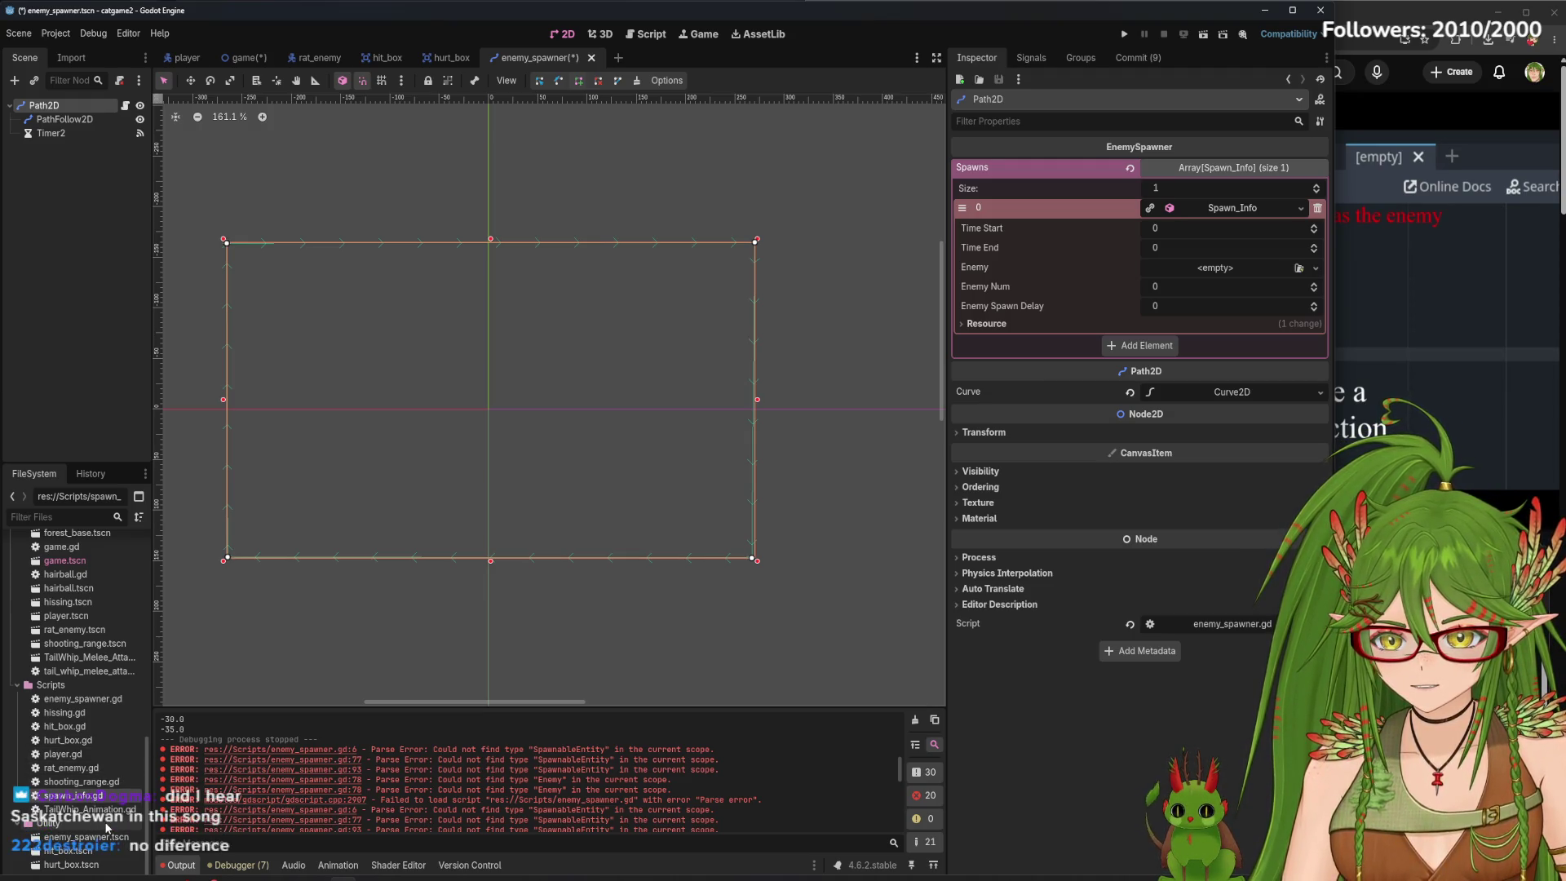
Set the Spawn_Info to rat_enemy.gd, Time End 60, 2 enemies, spawn delay 1, and save.
scroll(82, 652, "up", 3)
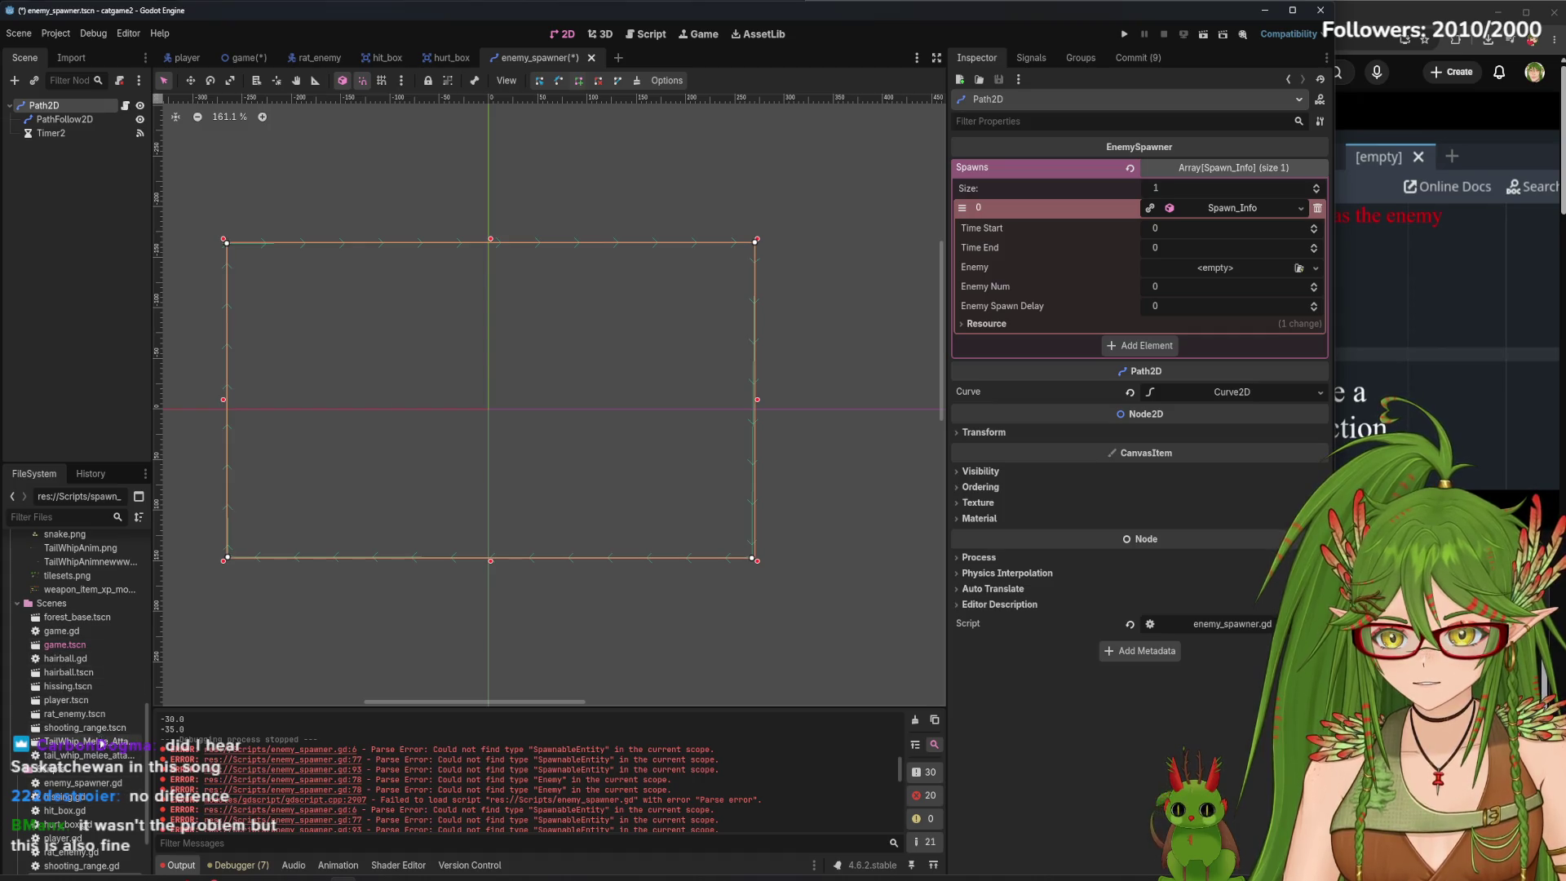
scroll(130, 775, "down", 3)
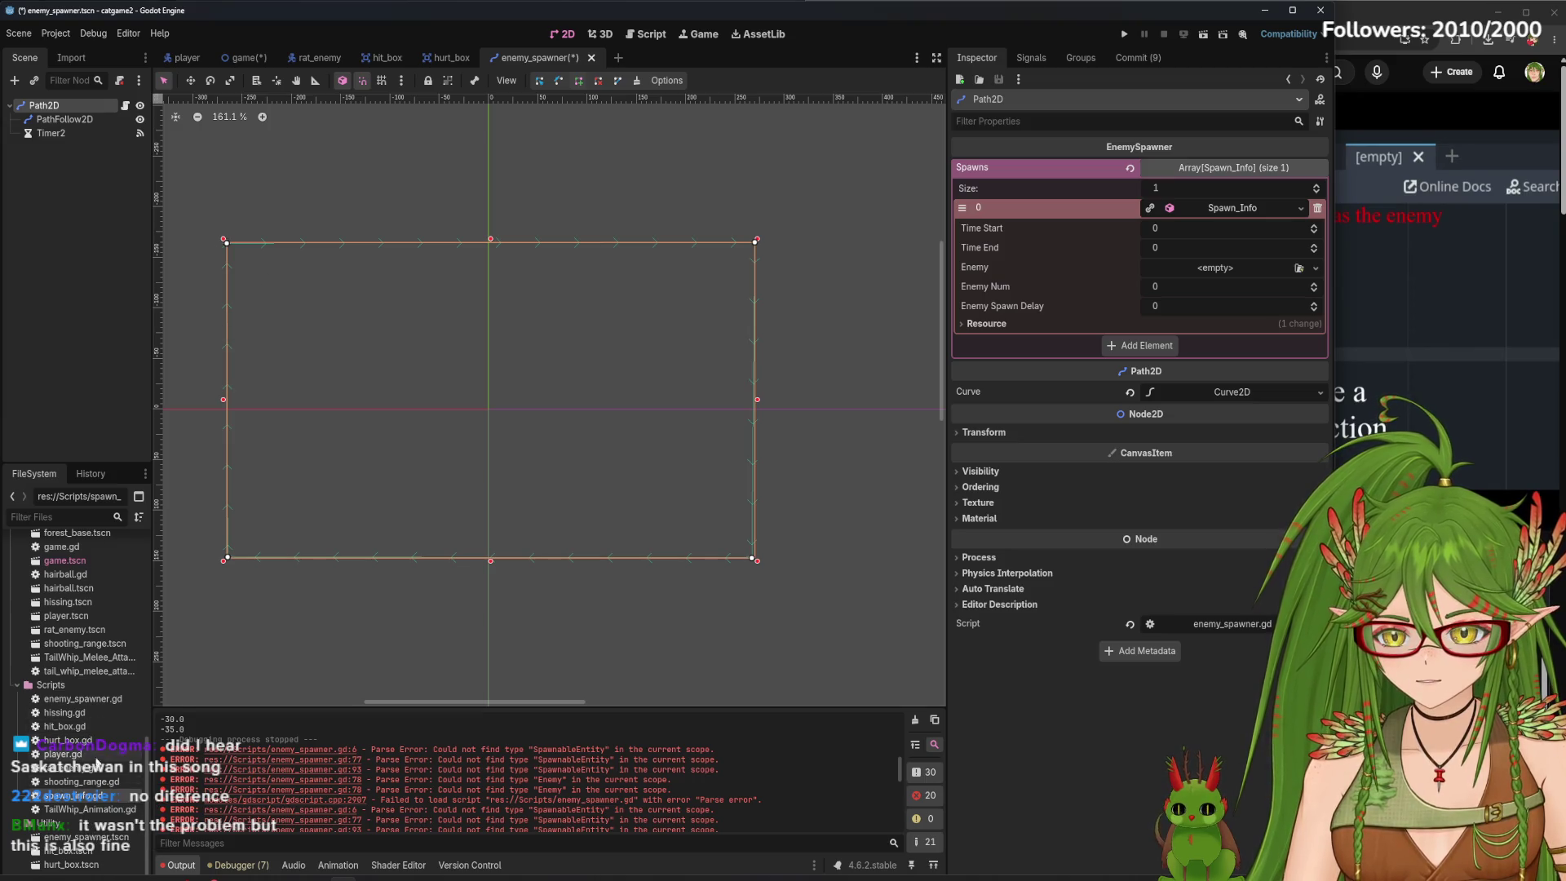
left_click_drag(100, 768, 1193, 273)
left_click(1179, 228)
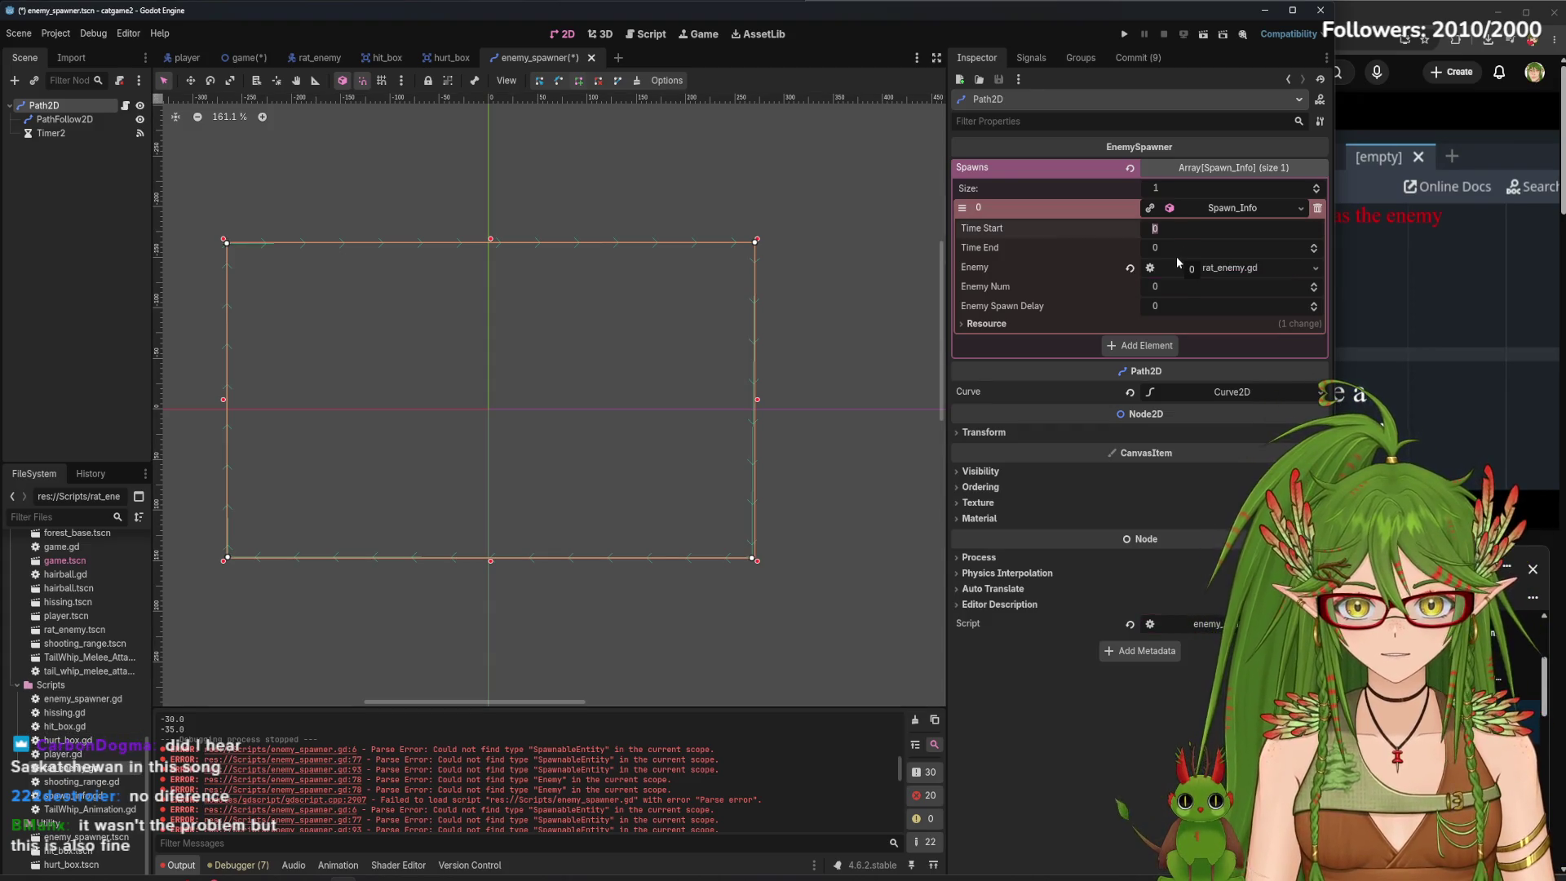
left_click(1178, 250)
type("60")
key("Return")
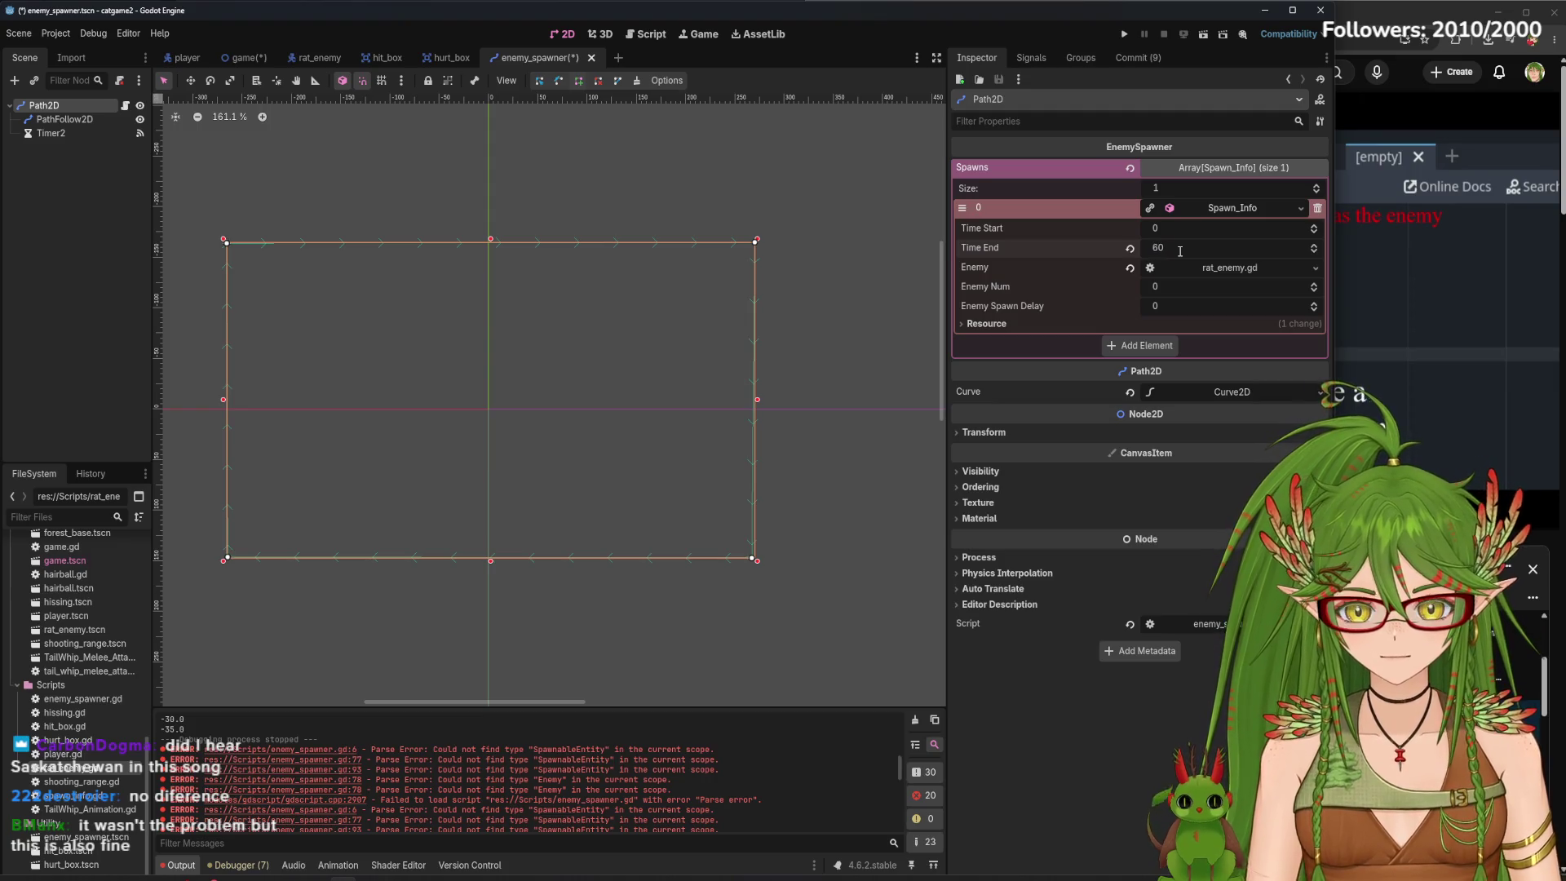
left_click(1184, 286)
left_click(1178, 305)
type("1")
key("Return")
key("ctrl+s")
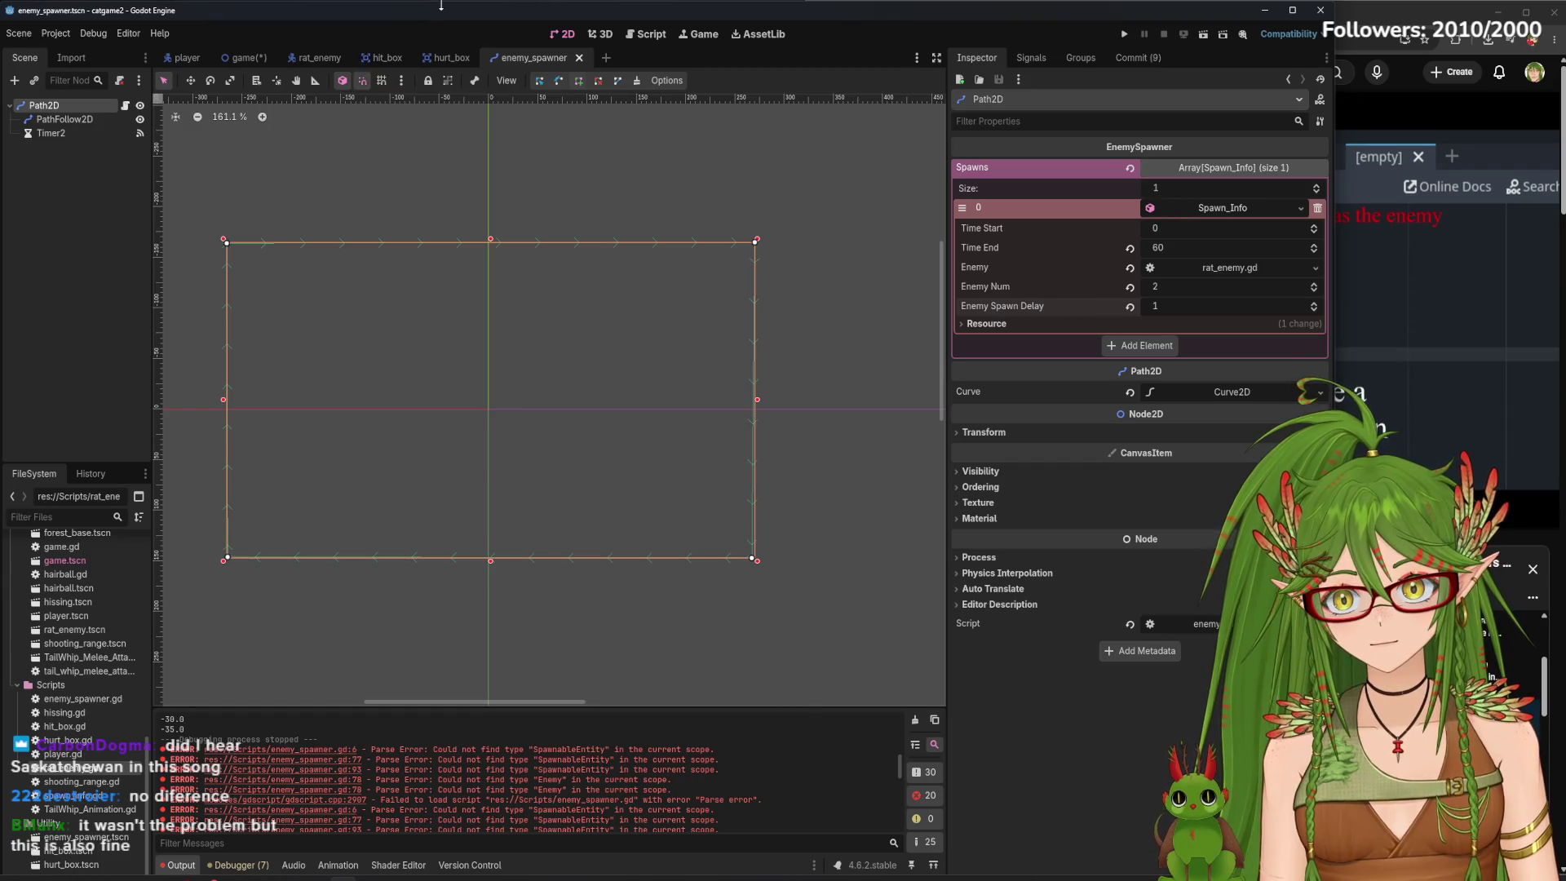
left_click(249, 58)
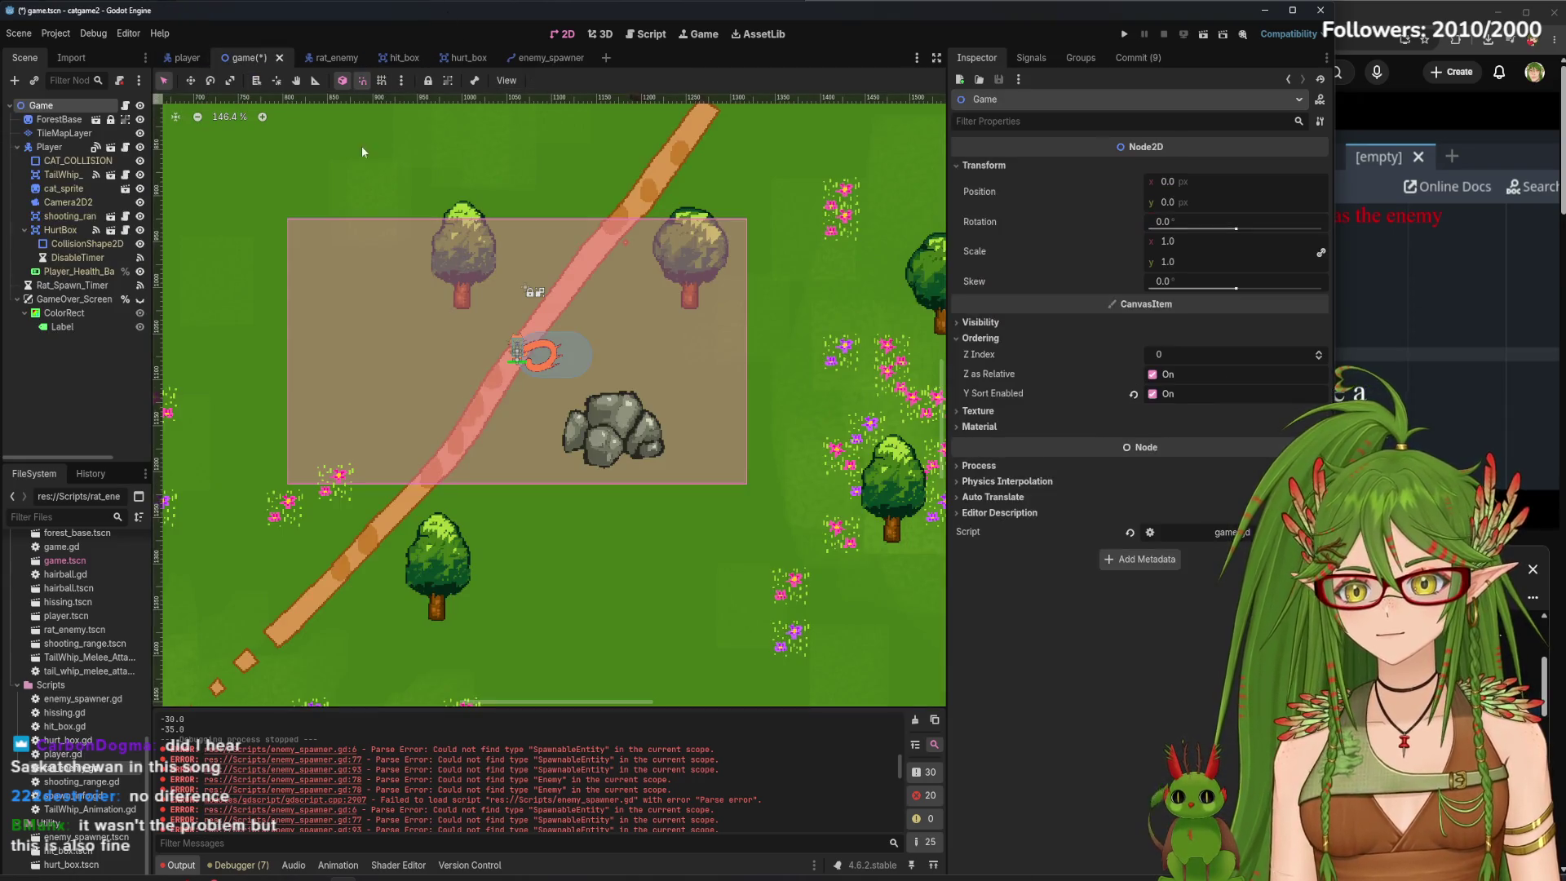
Add an enemy_spawner.tscn instance to the game scene and run the game with F5.
left_click(90, 409)
key("ctrl+s")
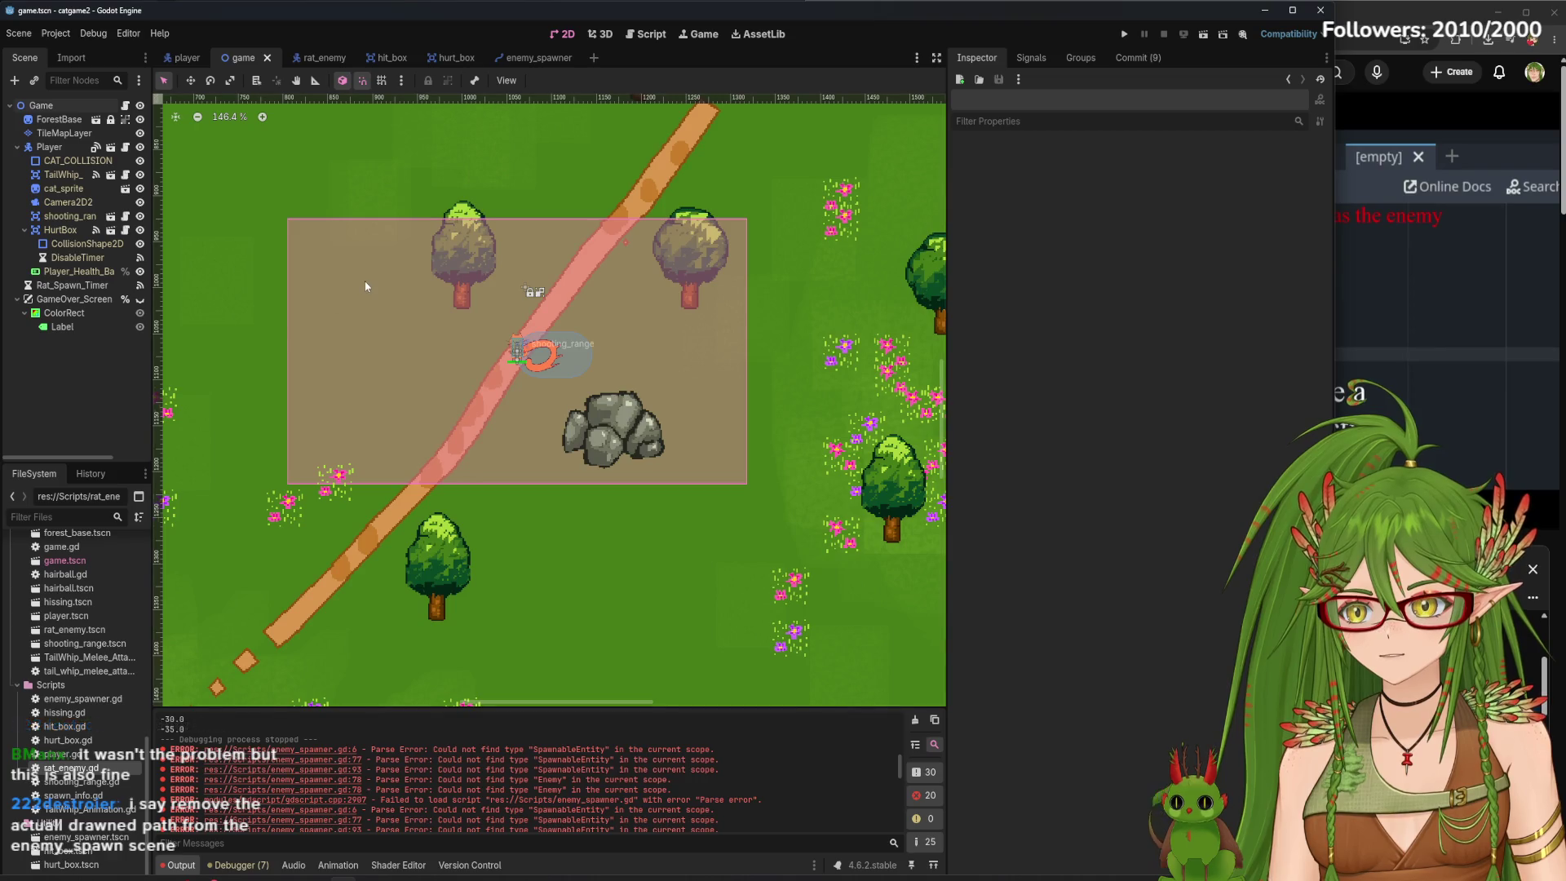
left_click(556, 58)
left_click(244, 59)
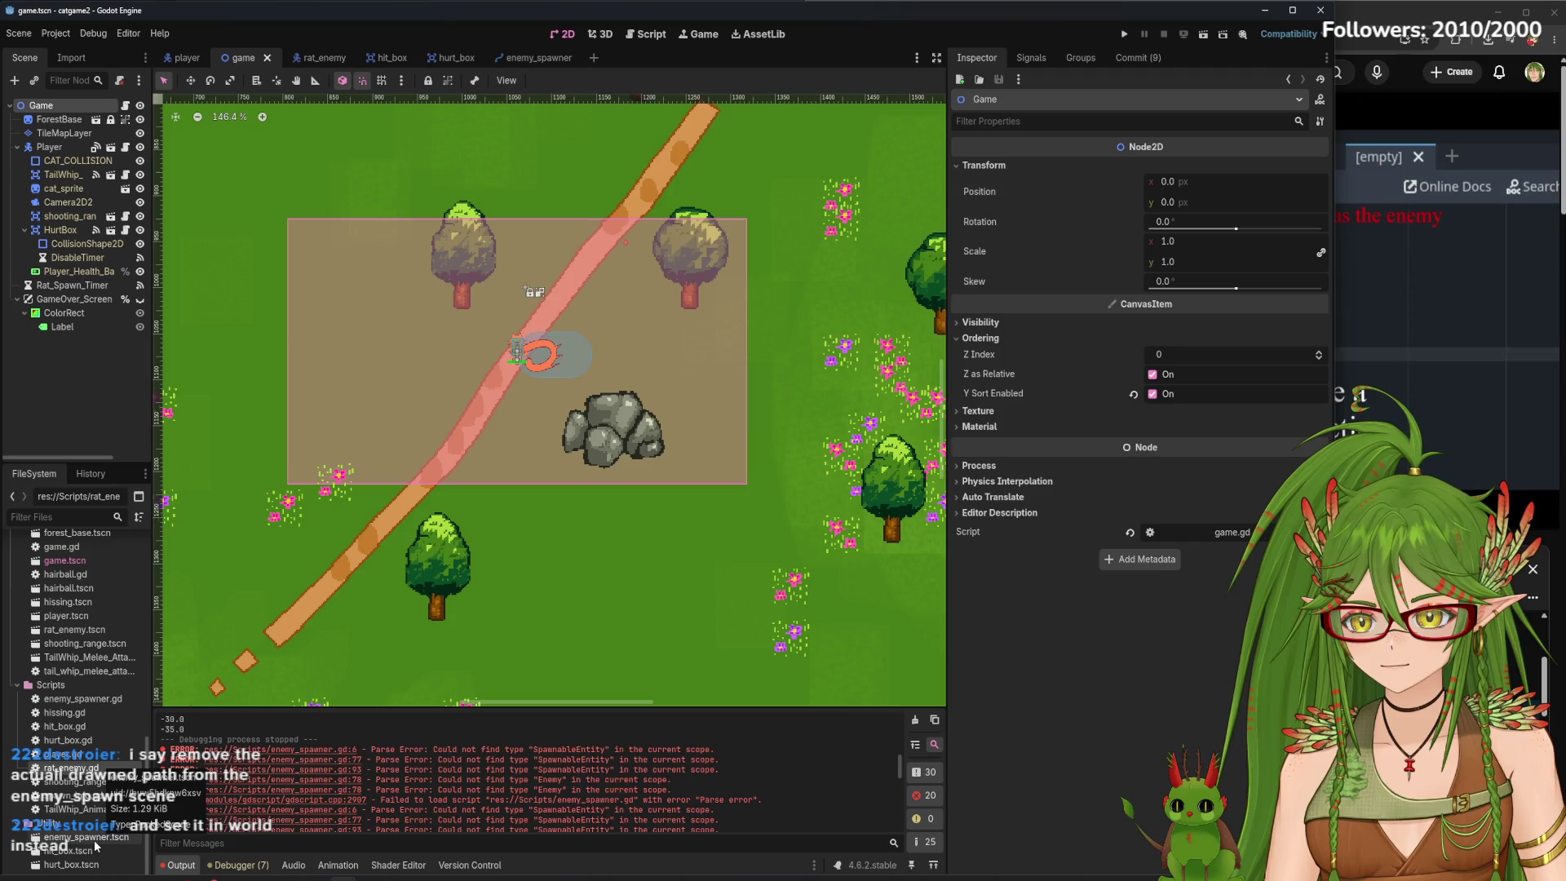
mouse_move(95, 841)
left_mouse_down()
mouse_move(73, 256)
mouse_move(45, 111)
left_mouse_up()
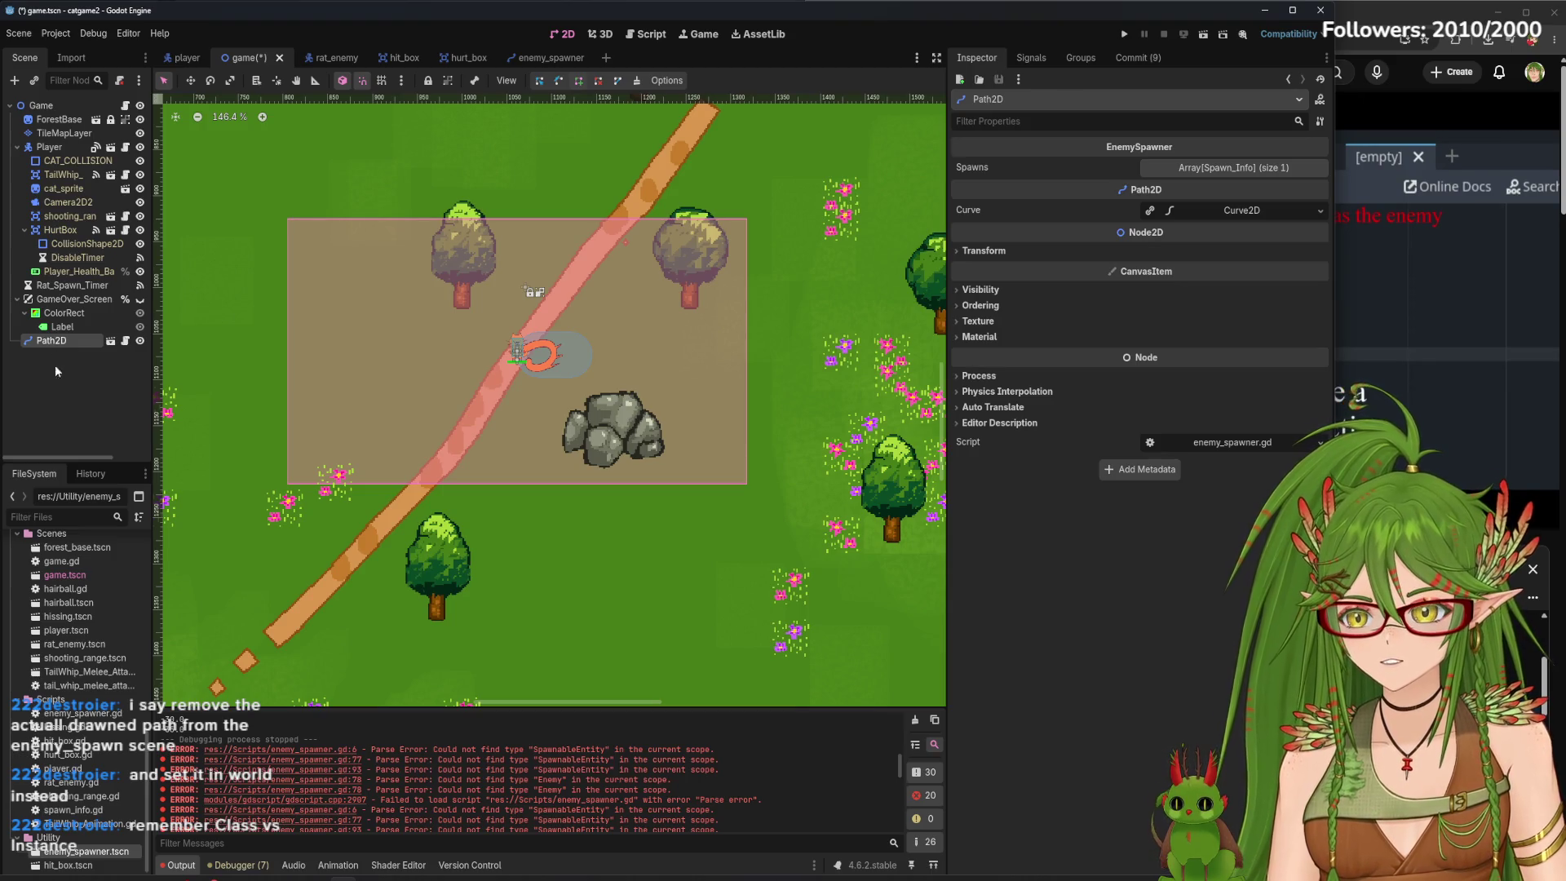
left_click(53, 430)
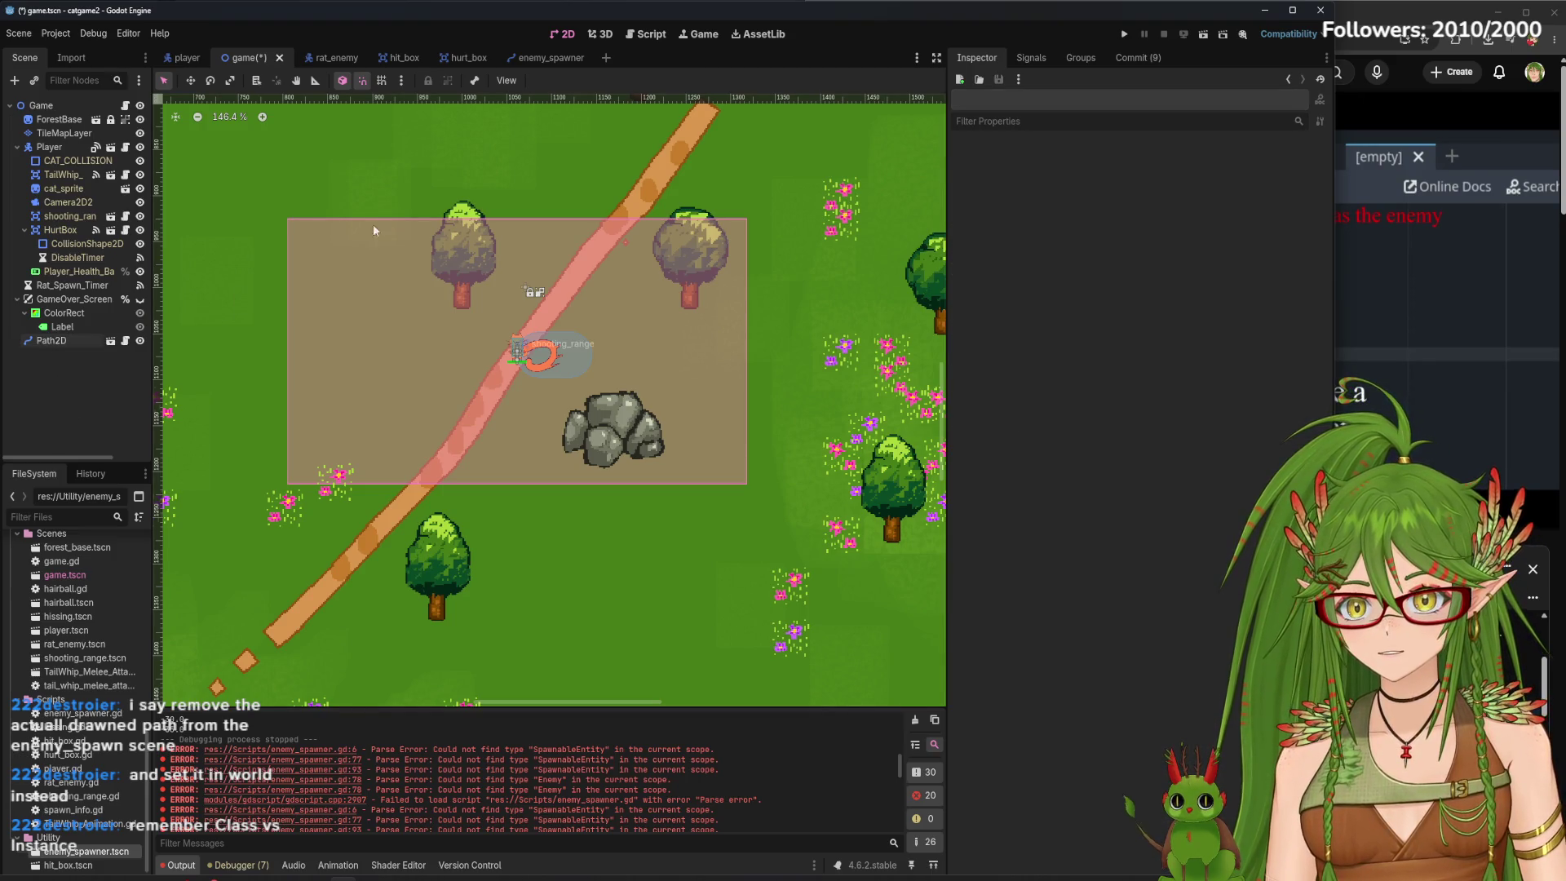
key("F5")
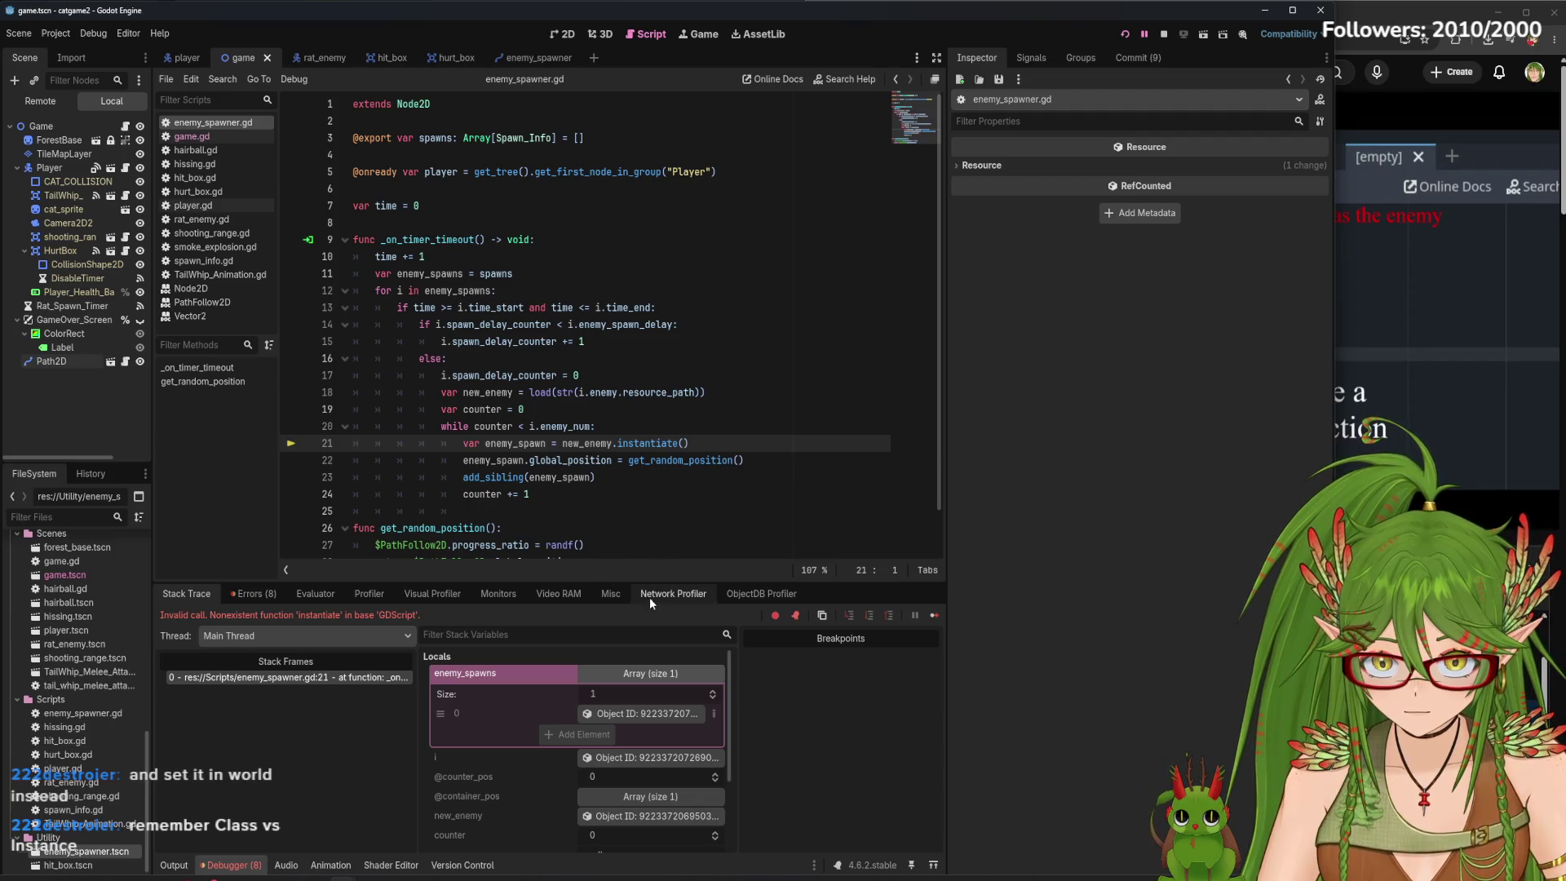
Enlarge the script editor above the debugger and switch the main view to the 3D workspace.
left_click_drag(653, 581, 657, 645)
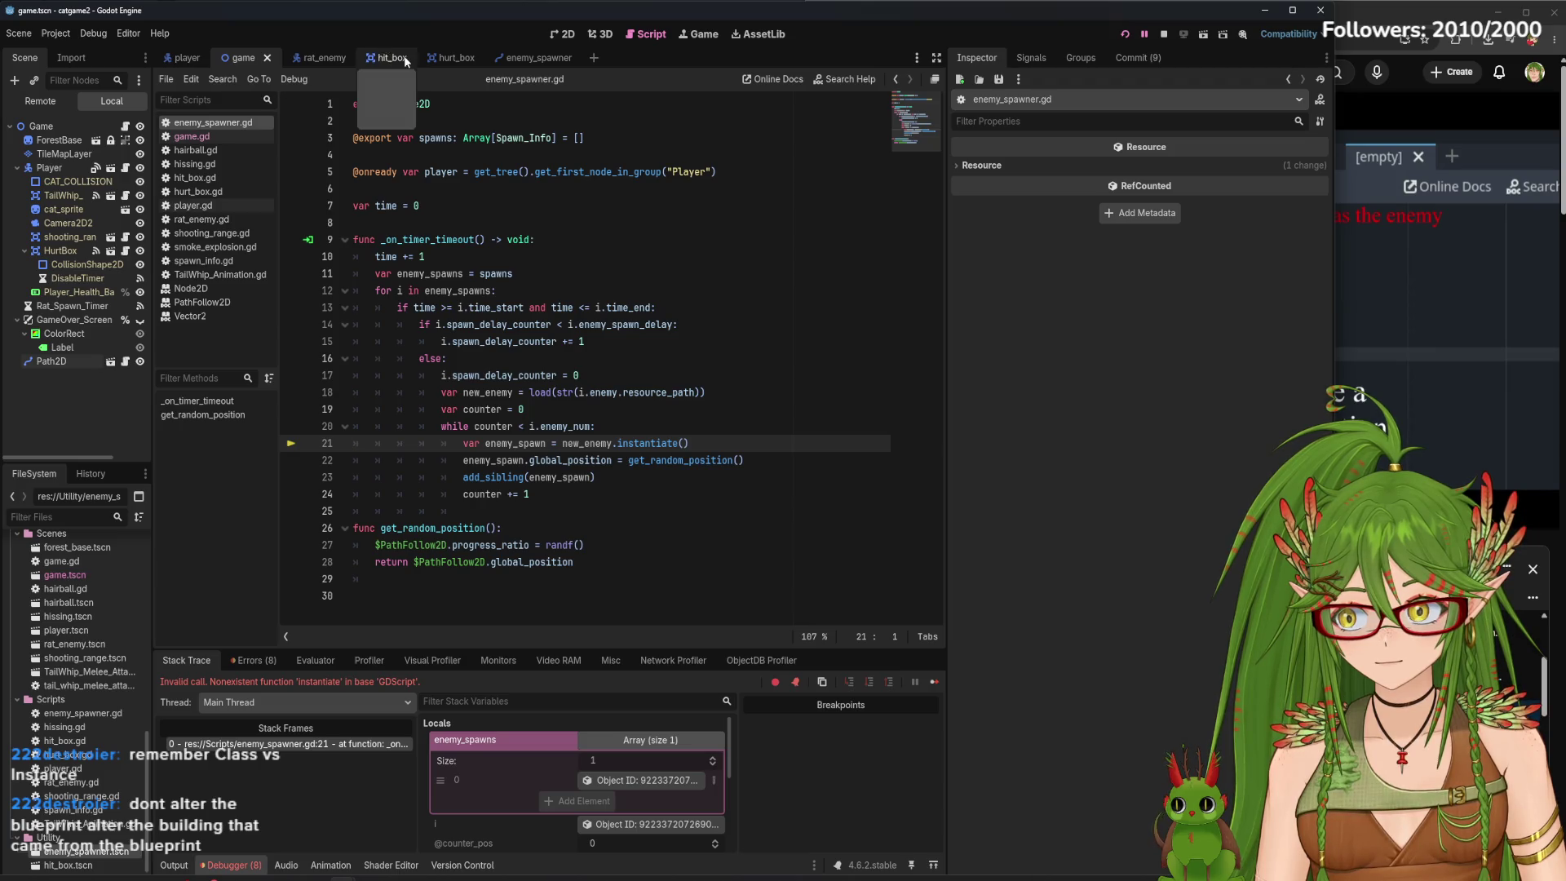
left_click(564, 38)
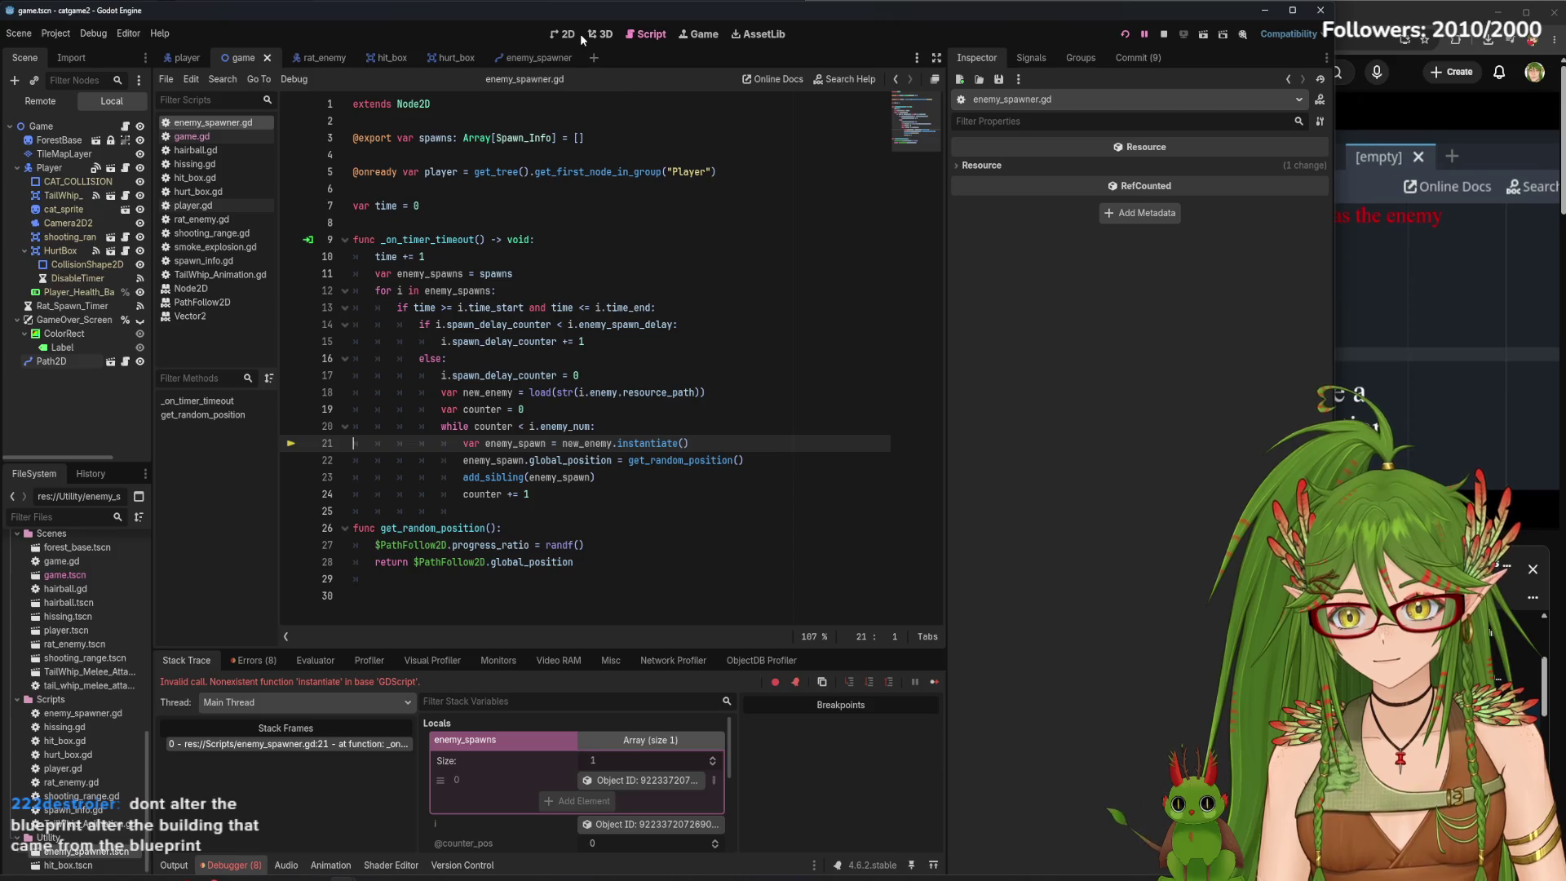
left_click(607, 37)
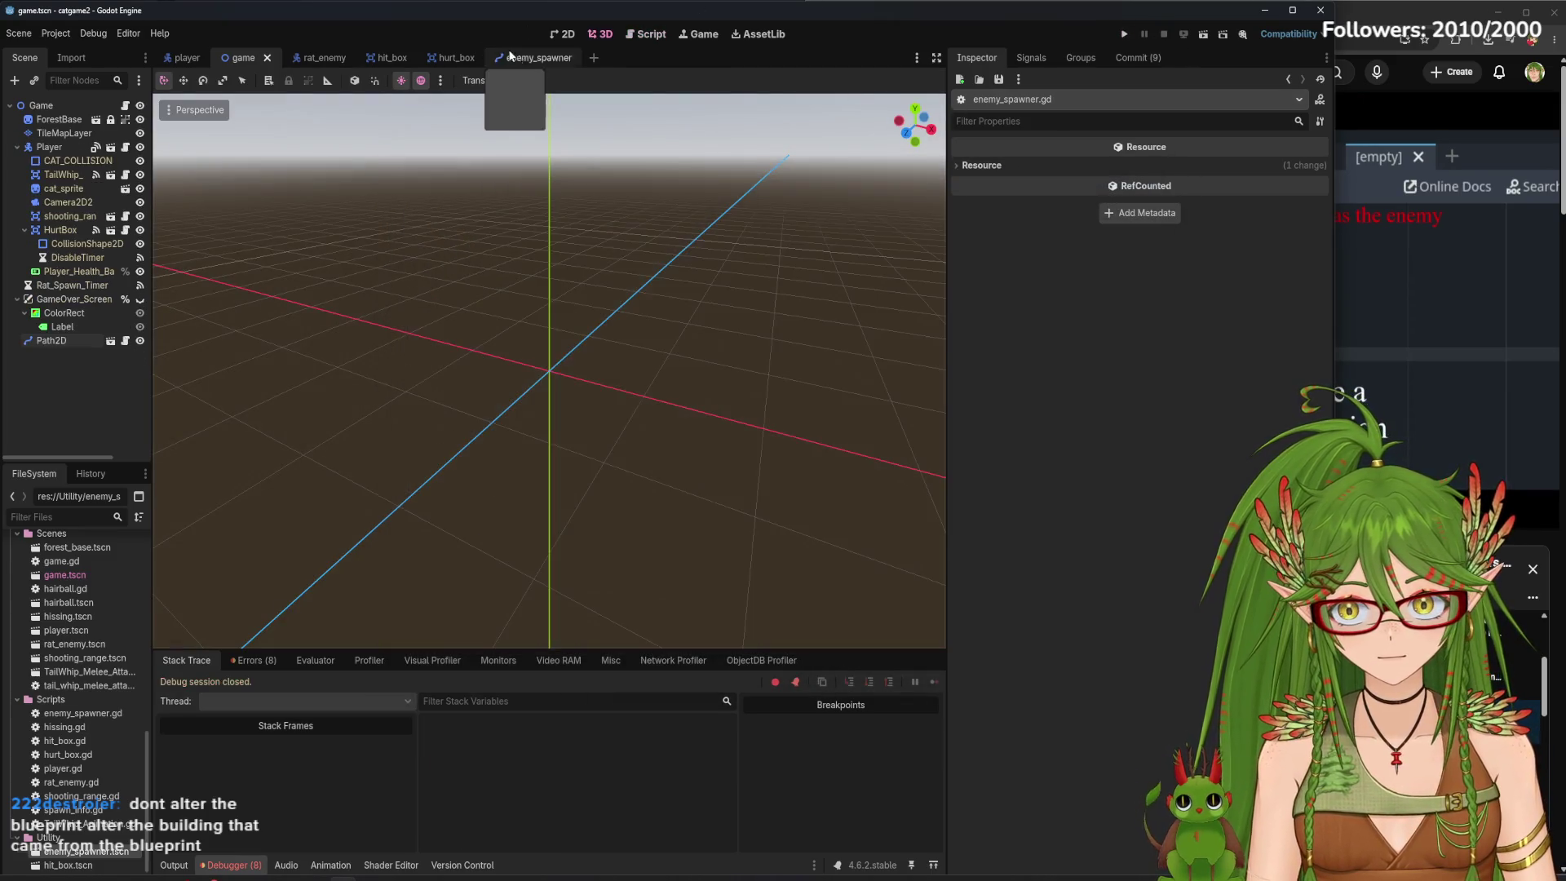
In the 2D game scene, enable Editable Children on the spawner Path2D instance, then view enemy_spawner.
left_click(562, 34)
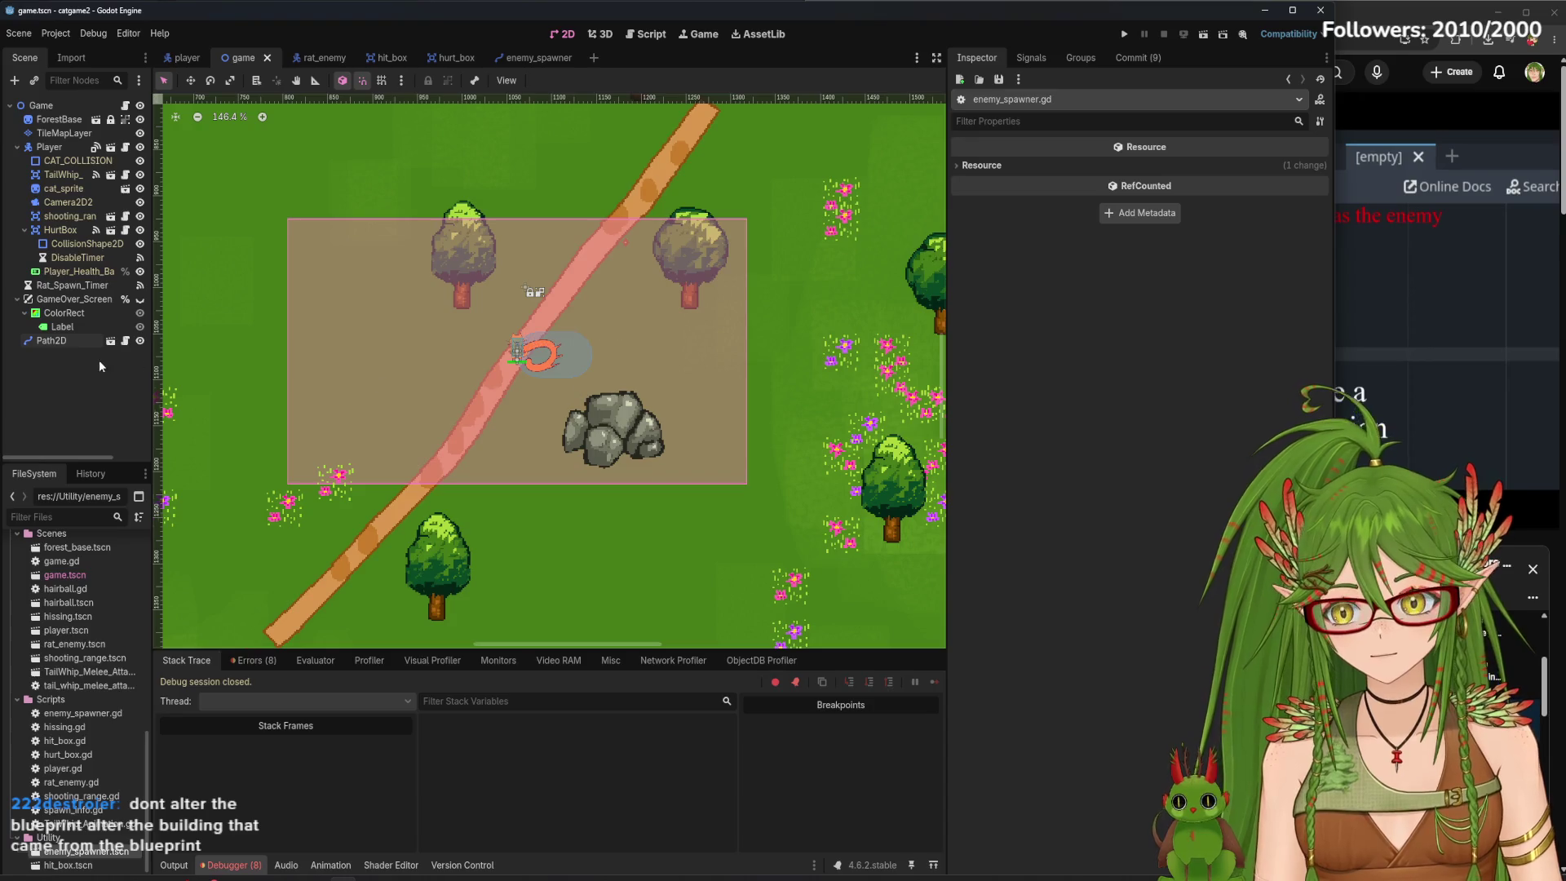
left_click(49, 341)
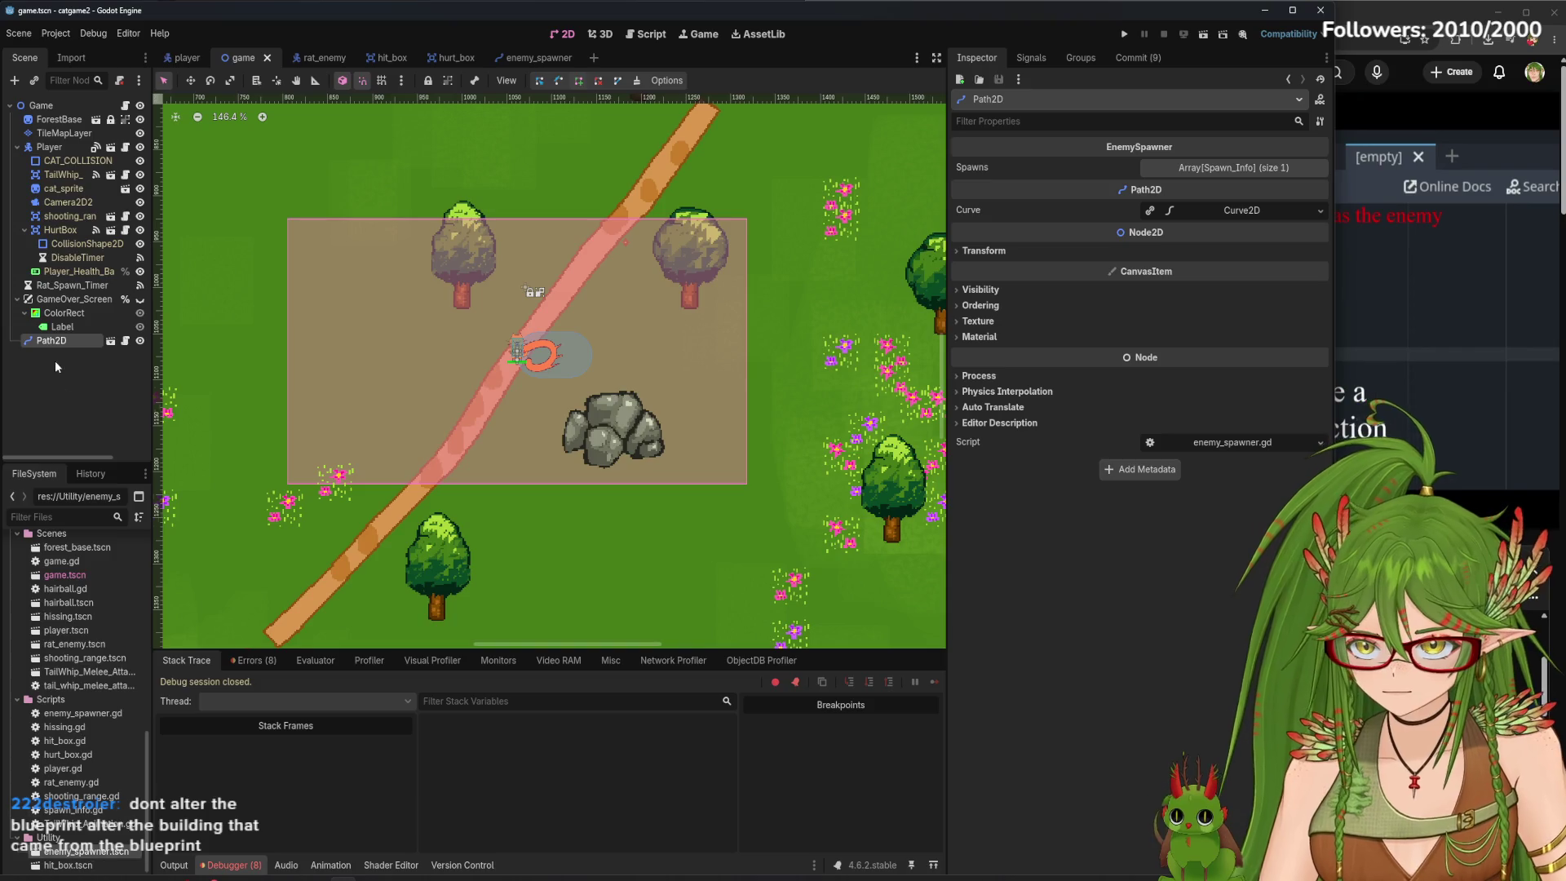
right_click(59, 349)
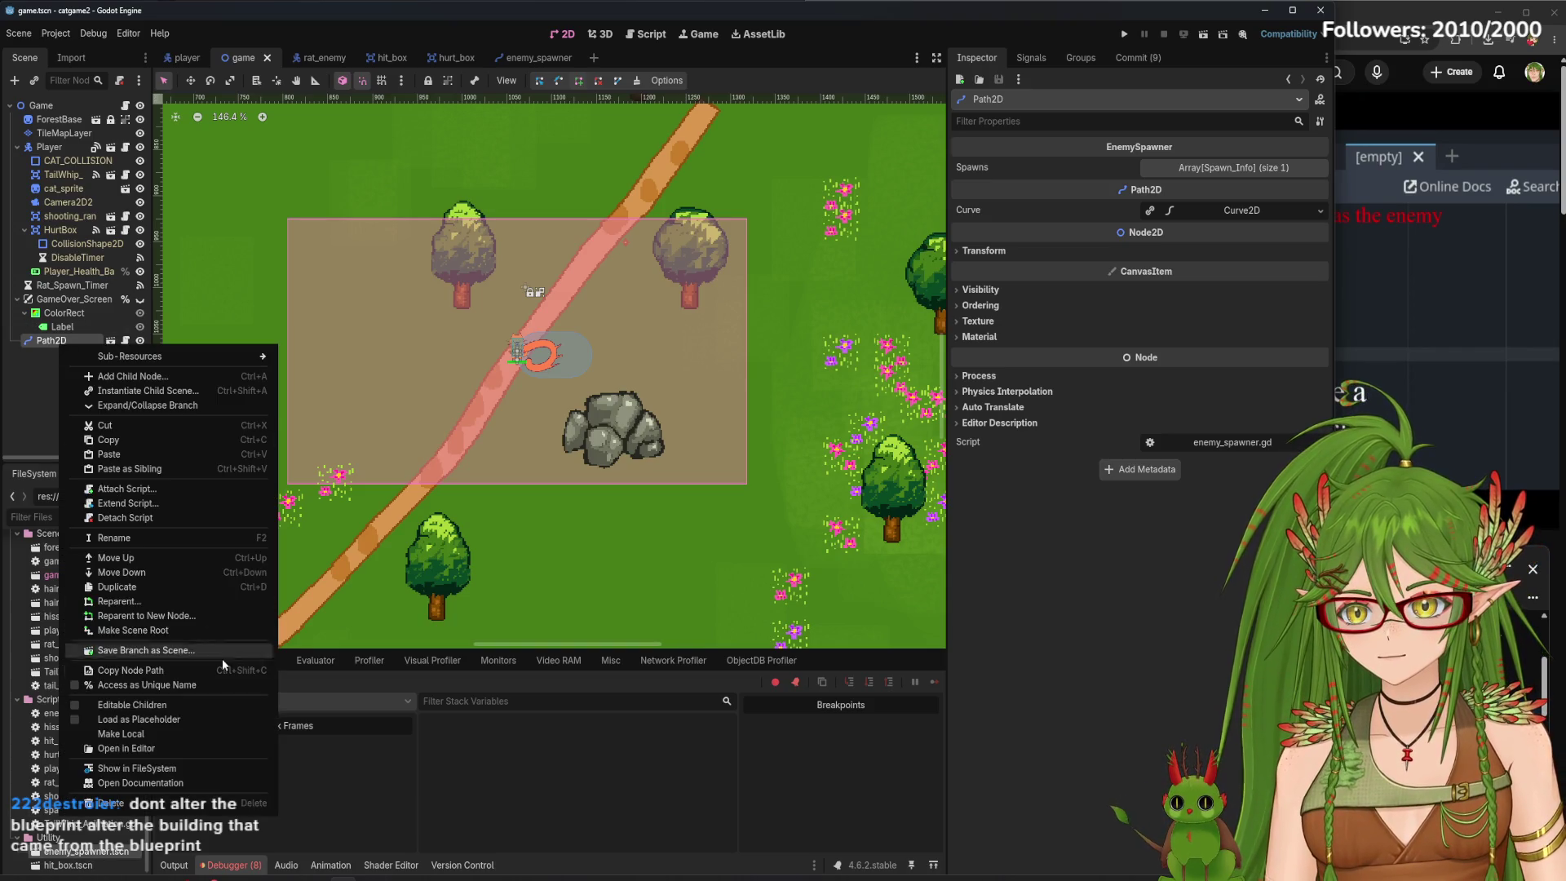
left_click(160, 706)
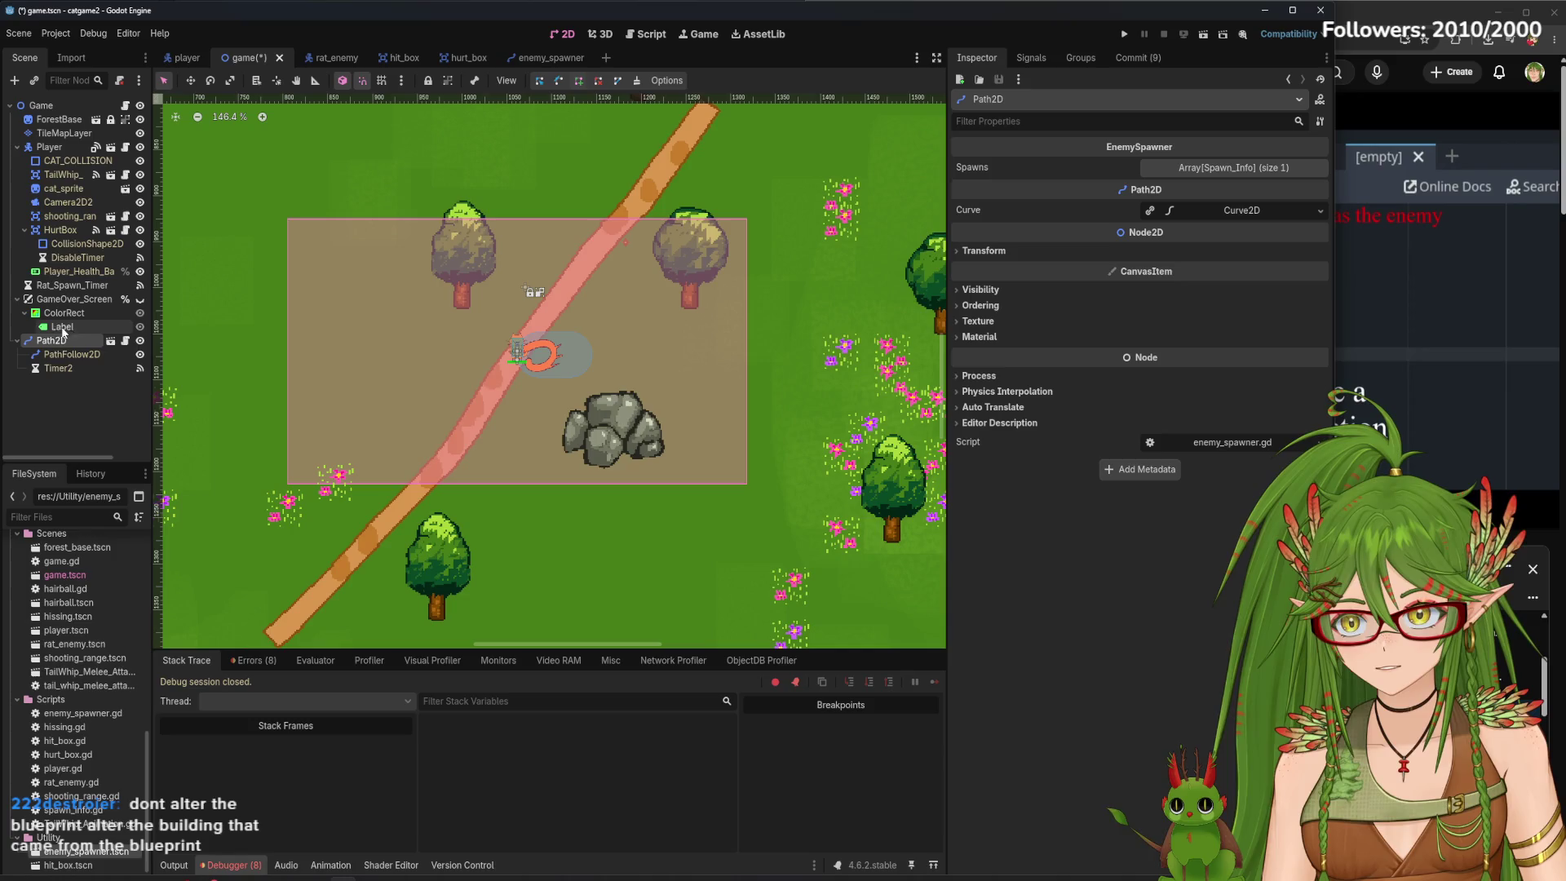
left_click(463, 143)
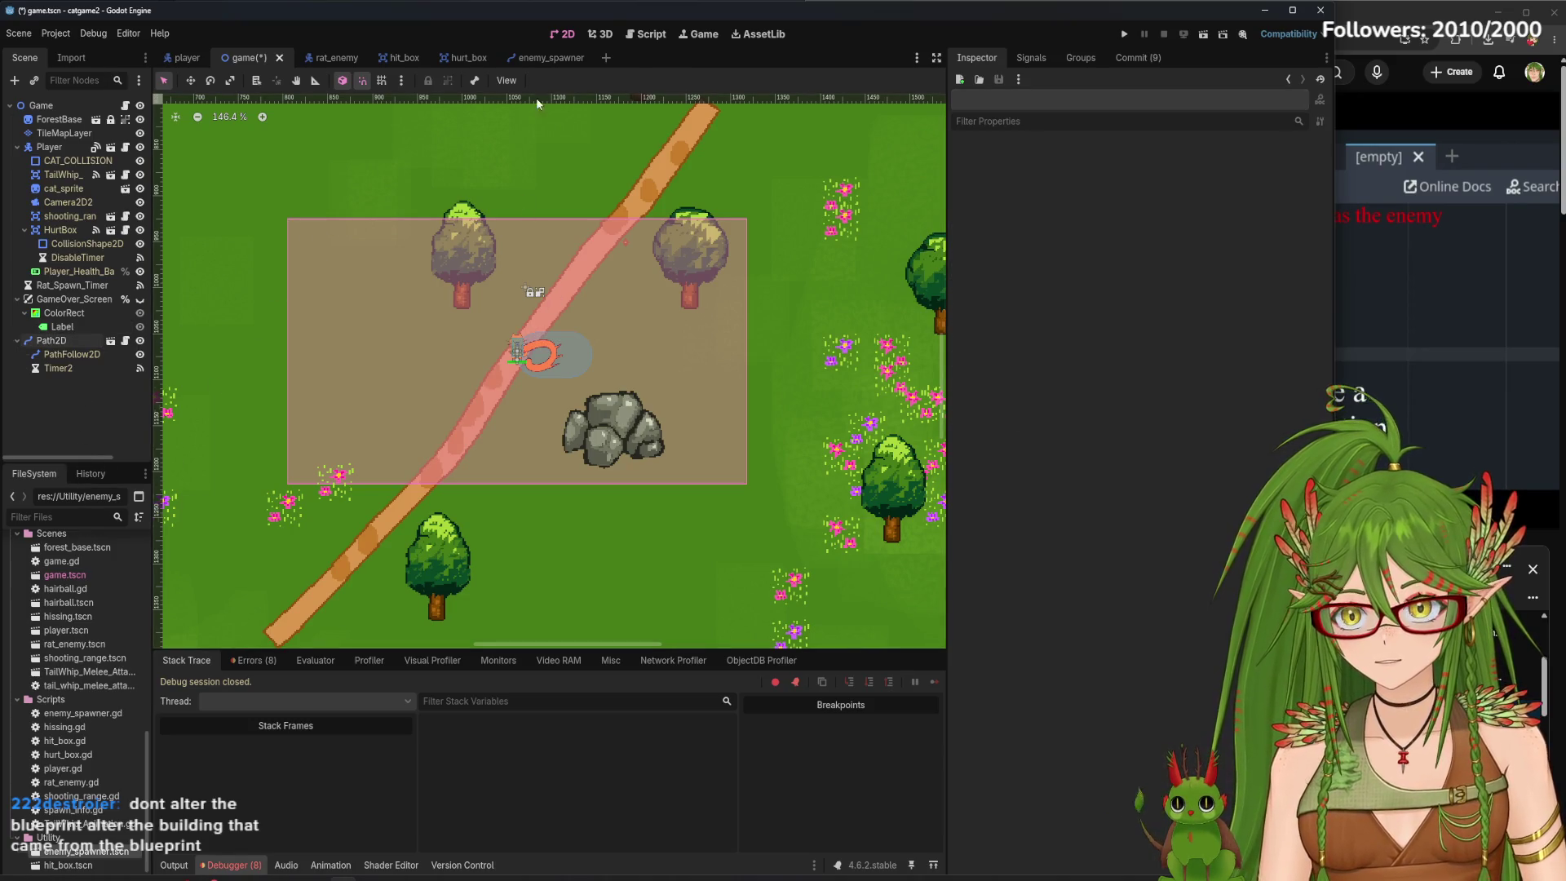
left_click(535, 60)
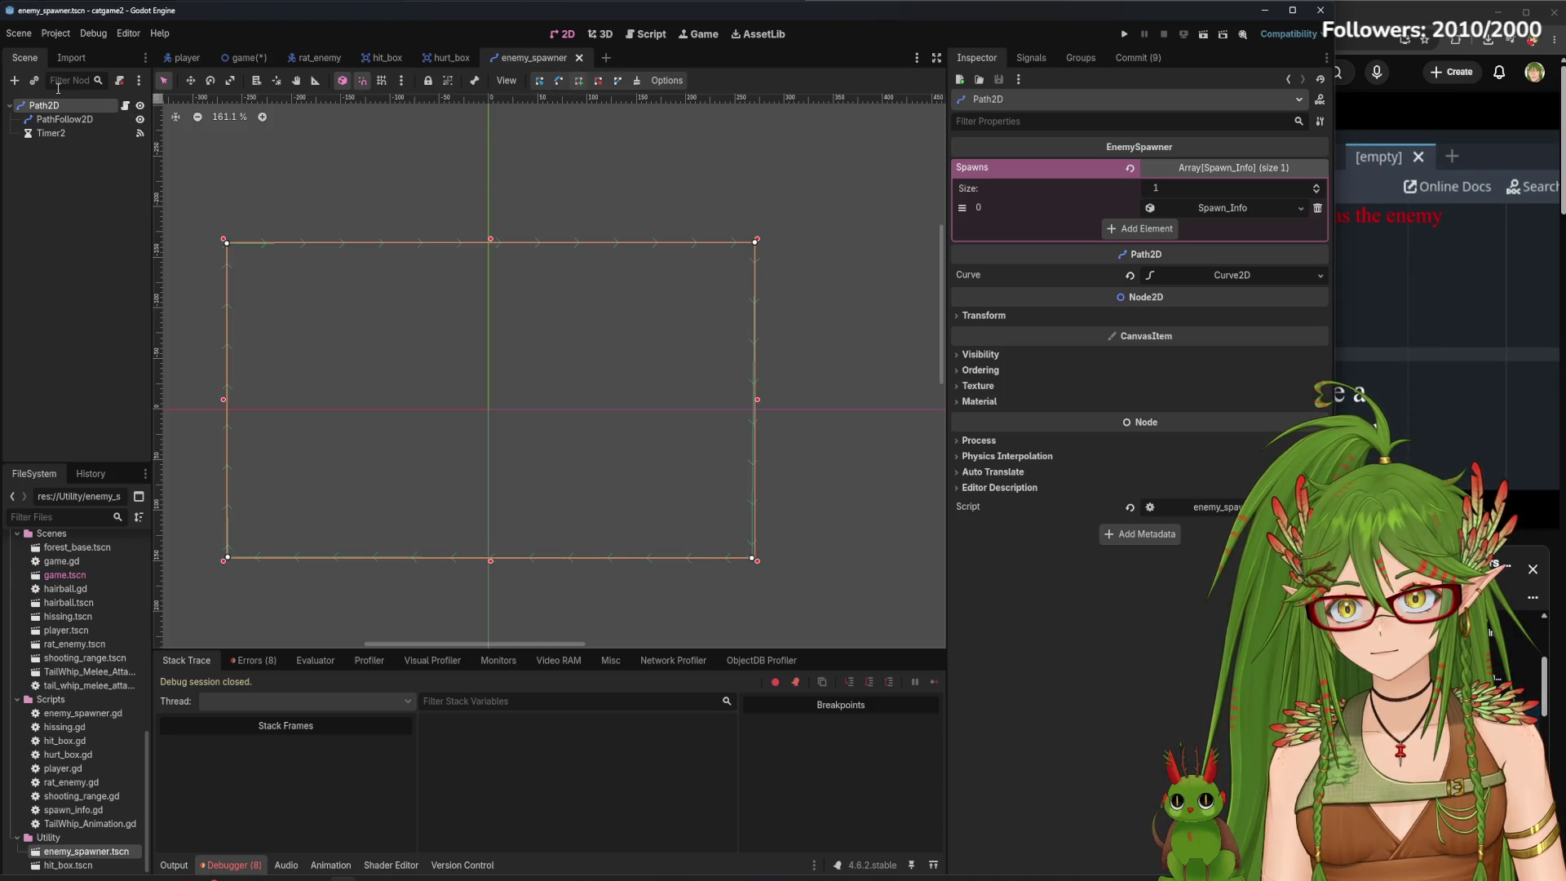
Return to the game scene, deselect the spawner, and save it.
left_click(243, 57)
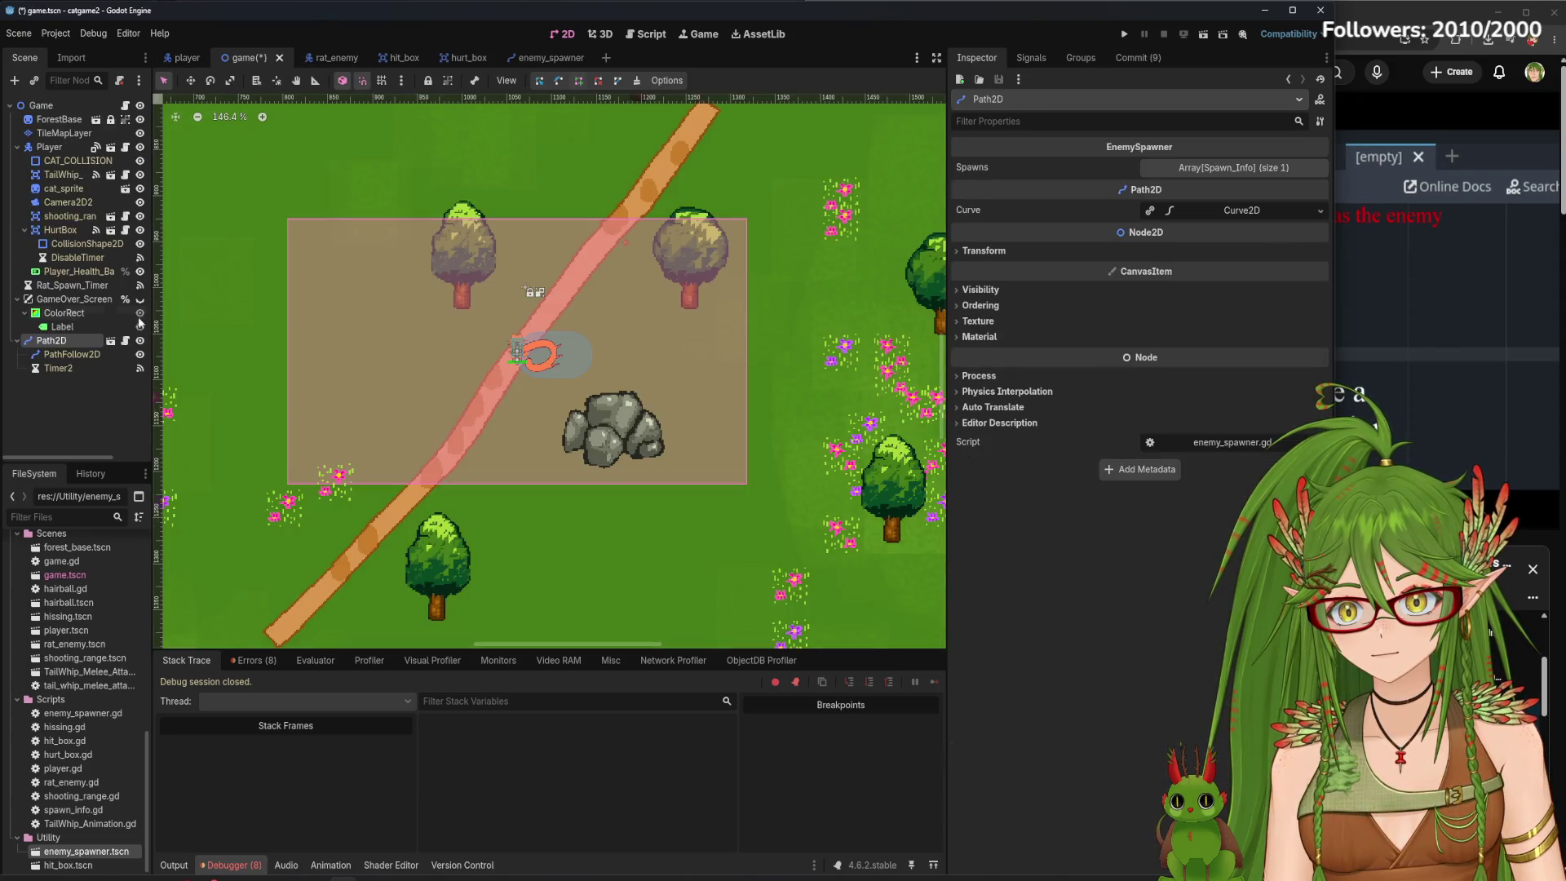
left_click(95, 427)
key("ctrl+s")
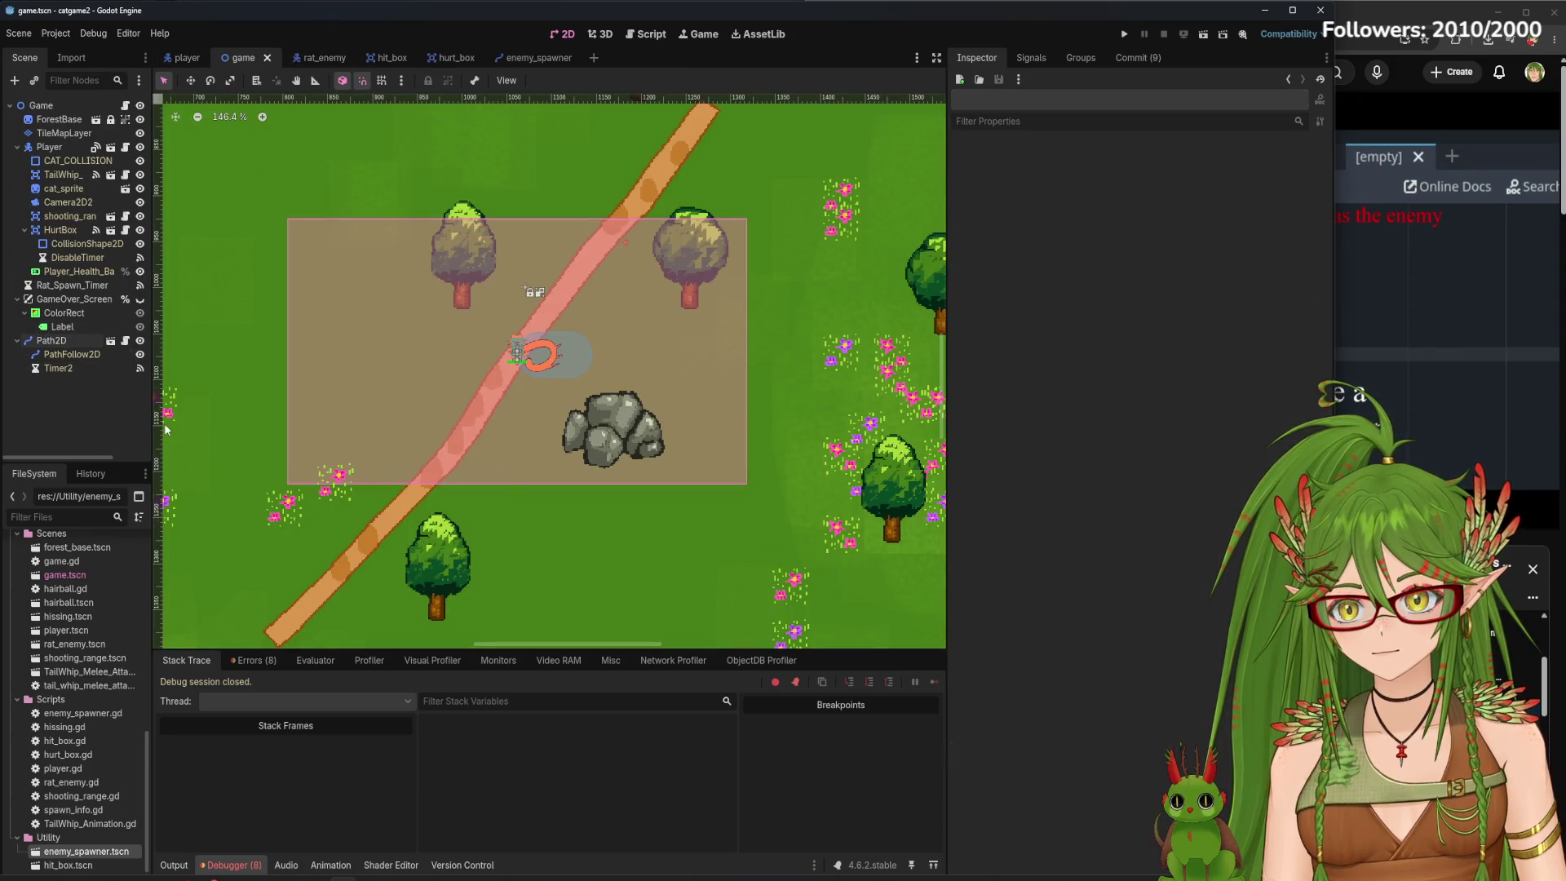
Delete the existing spawn path points in the enemy_spawner scene and save it.
left_click(51, 340)
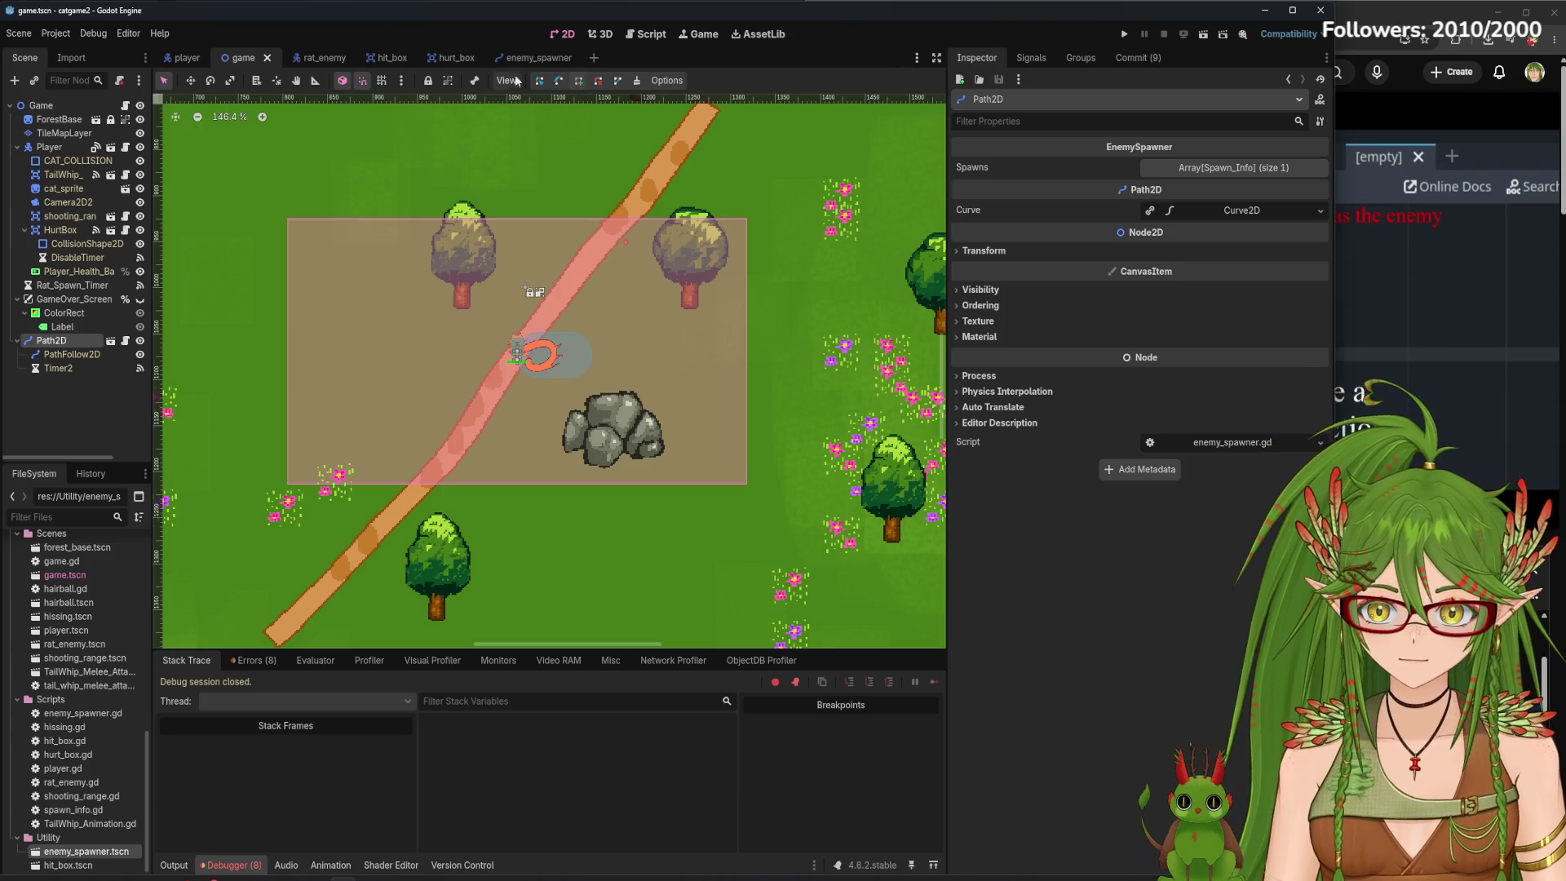
left_click(527, 57)
left_click(598, 80)
left_click(226, 243)
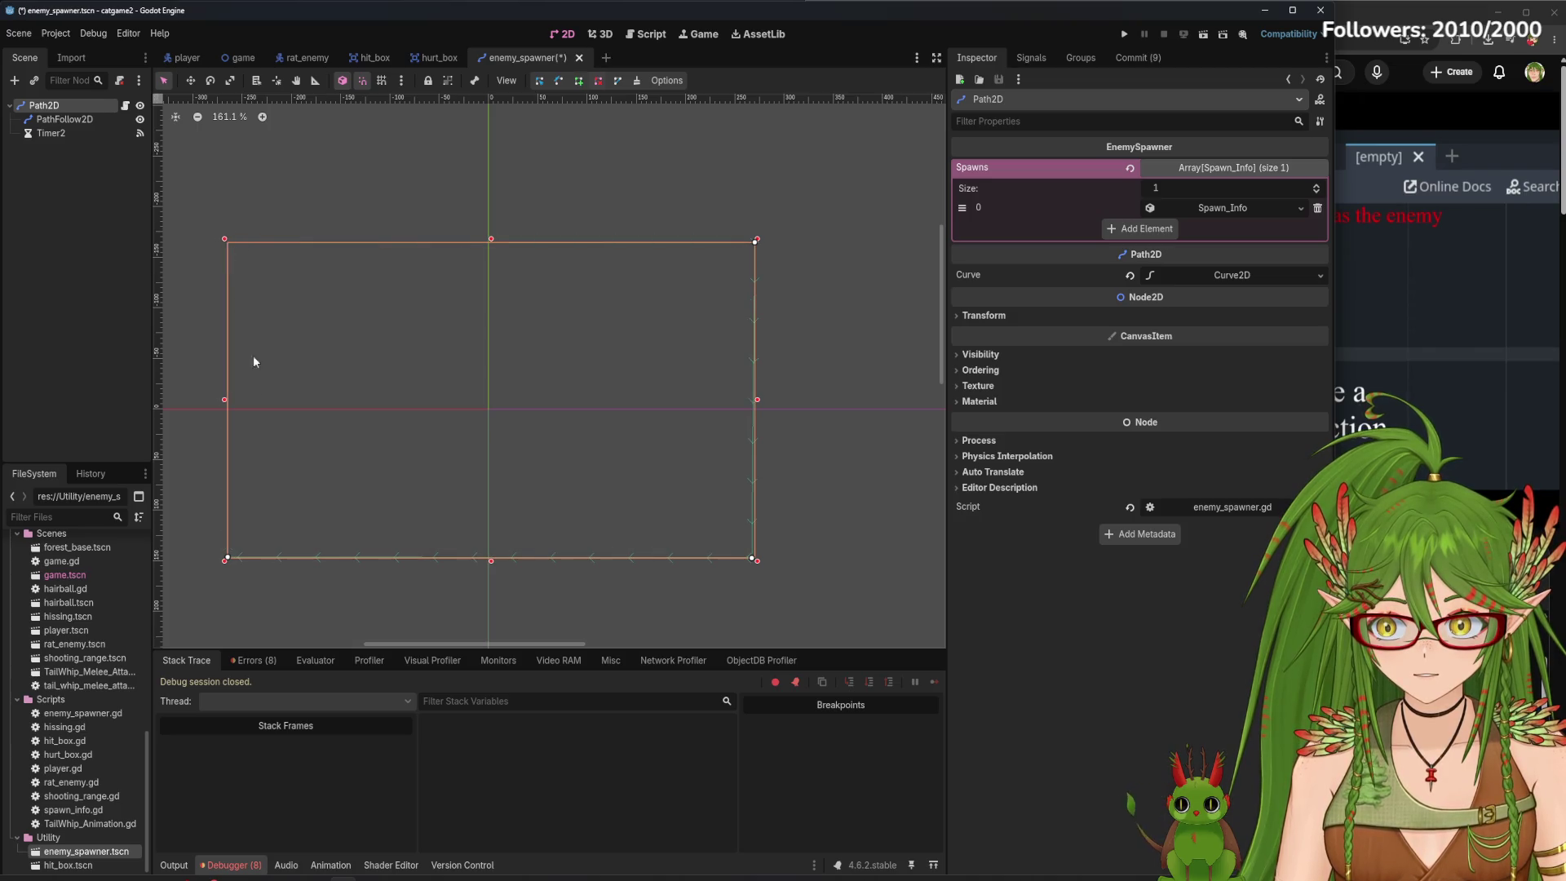
left_click(227, 559)
left_click(752, 561)
left_click(119, 286)
key("ctrl+s")
In the game scene, add top-right, bottom-right and bottom-left path points, close the curve, and run.
left_click(243, 58)
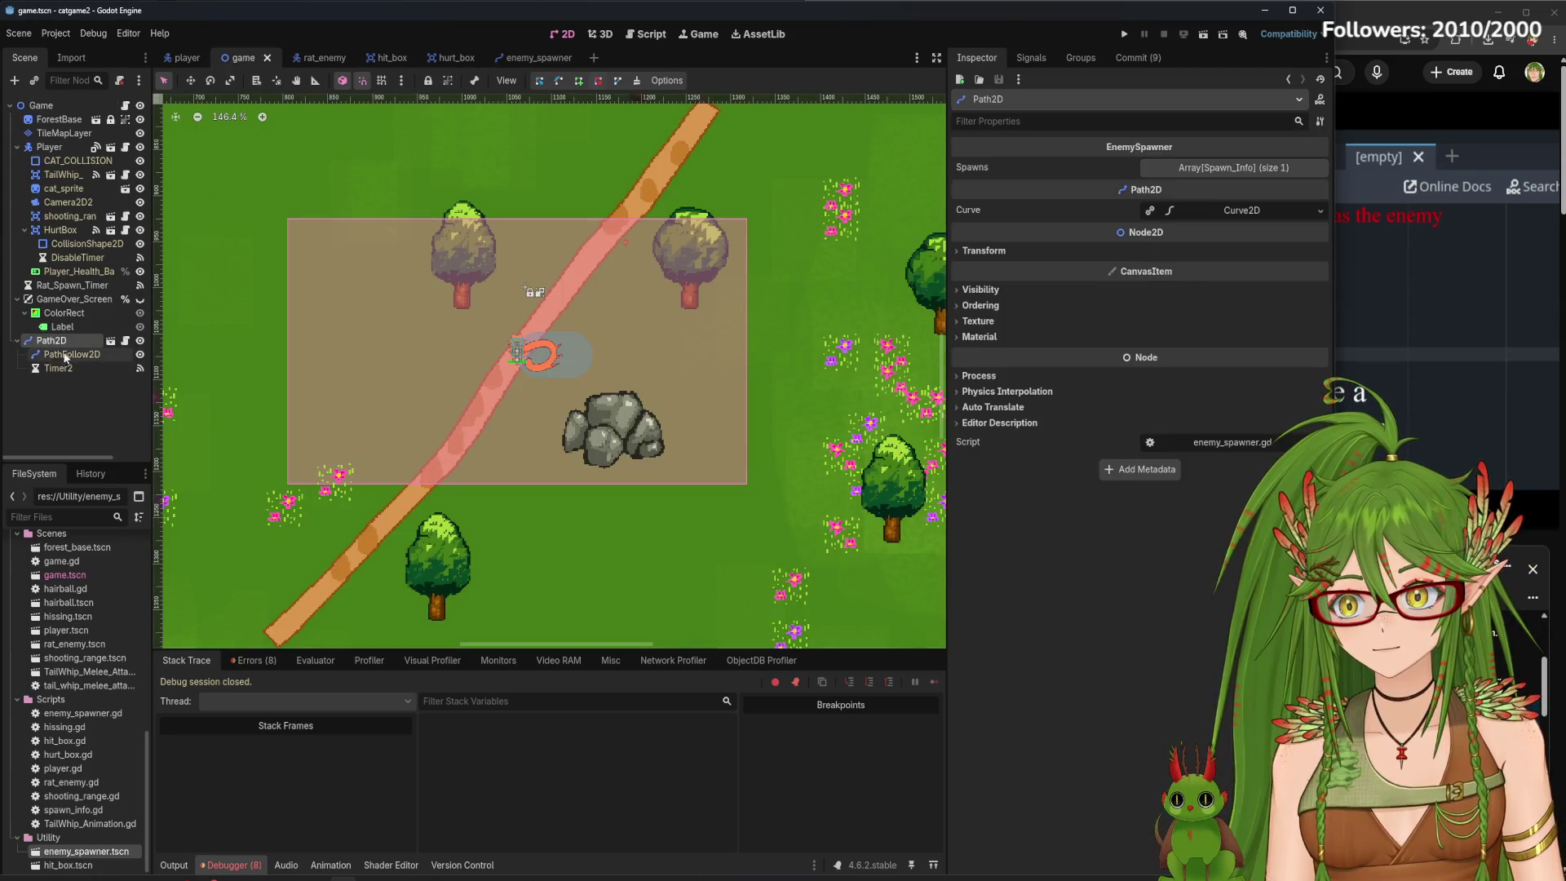
left_click(576, 81)
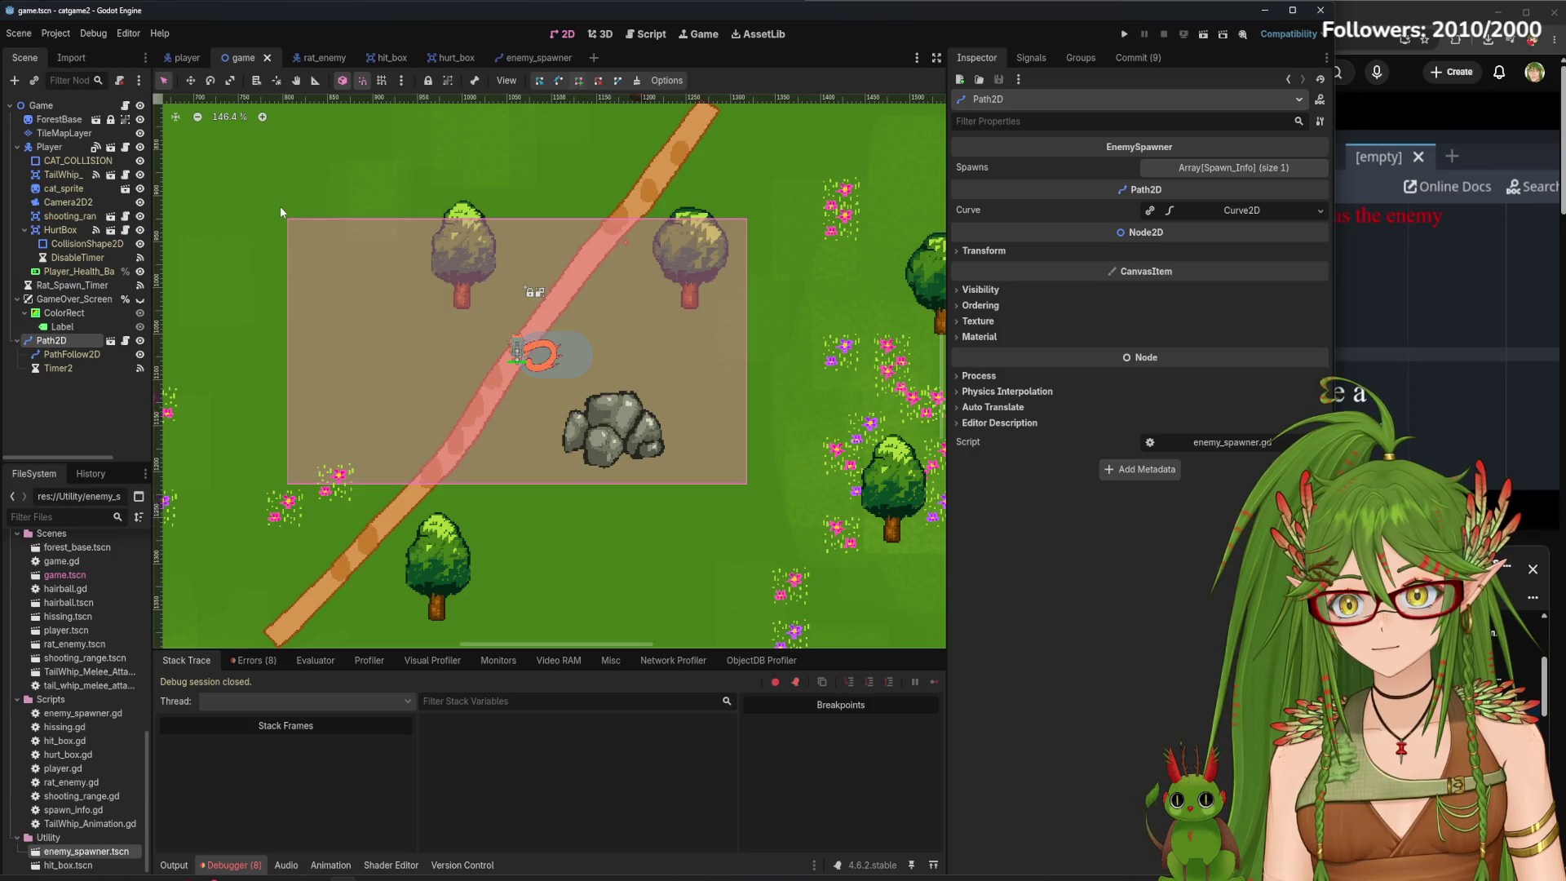
left_click(759, 204)
left_click(759, 498)
left_click(277, 493)
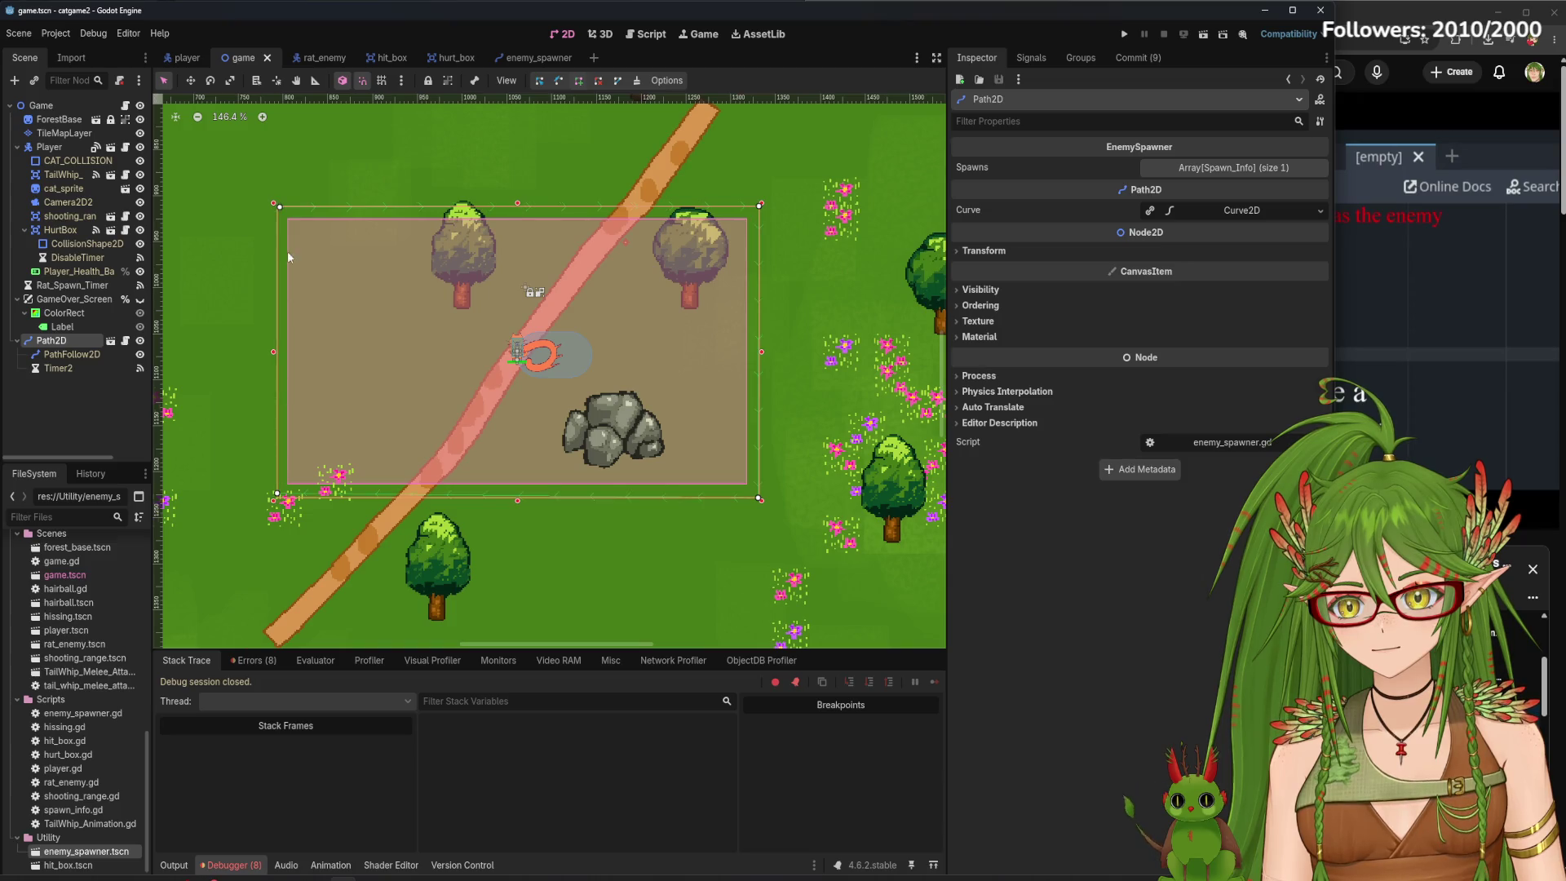
left_click(620, 84)
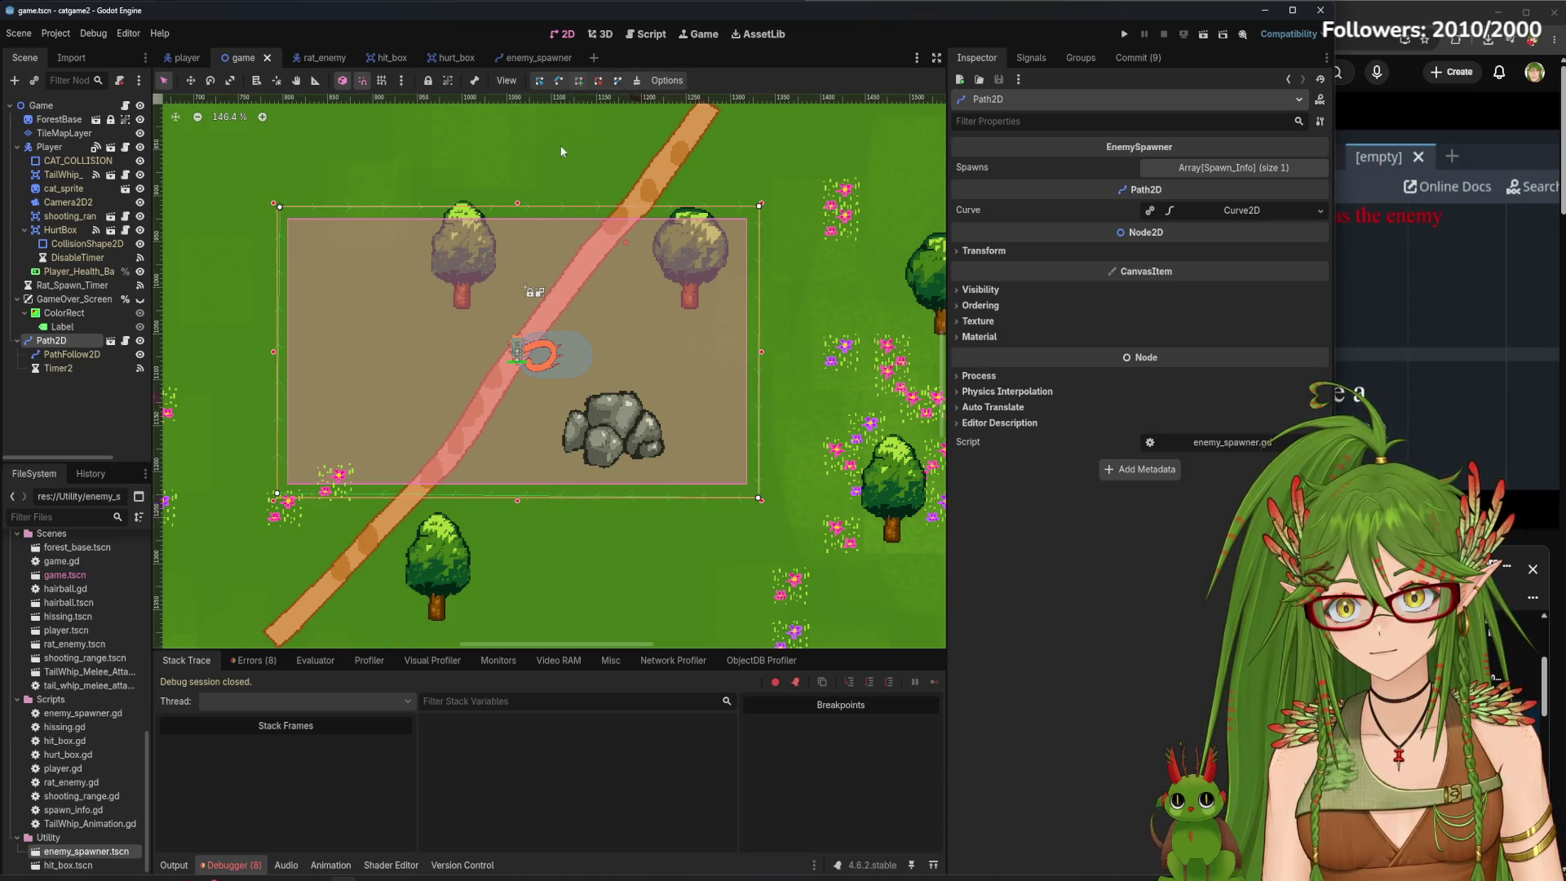
key("F5")
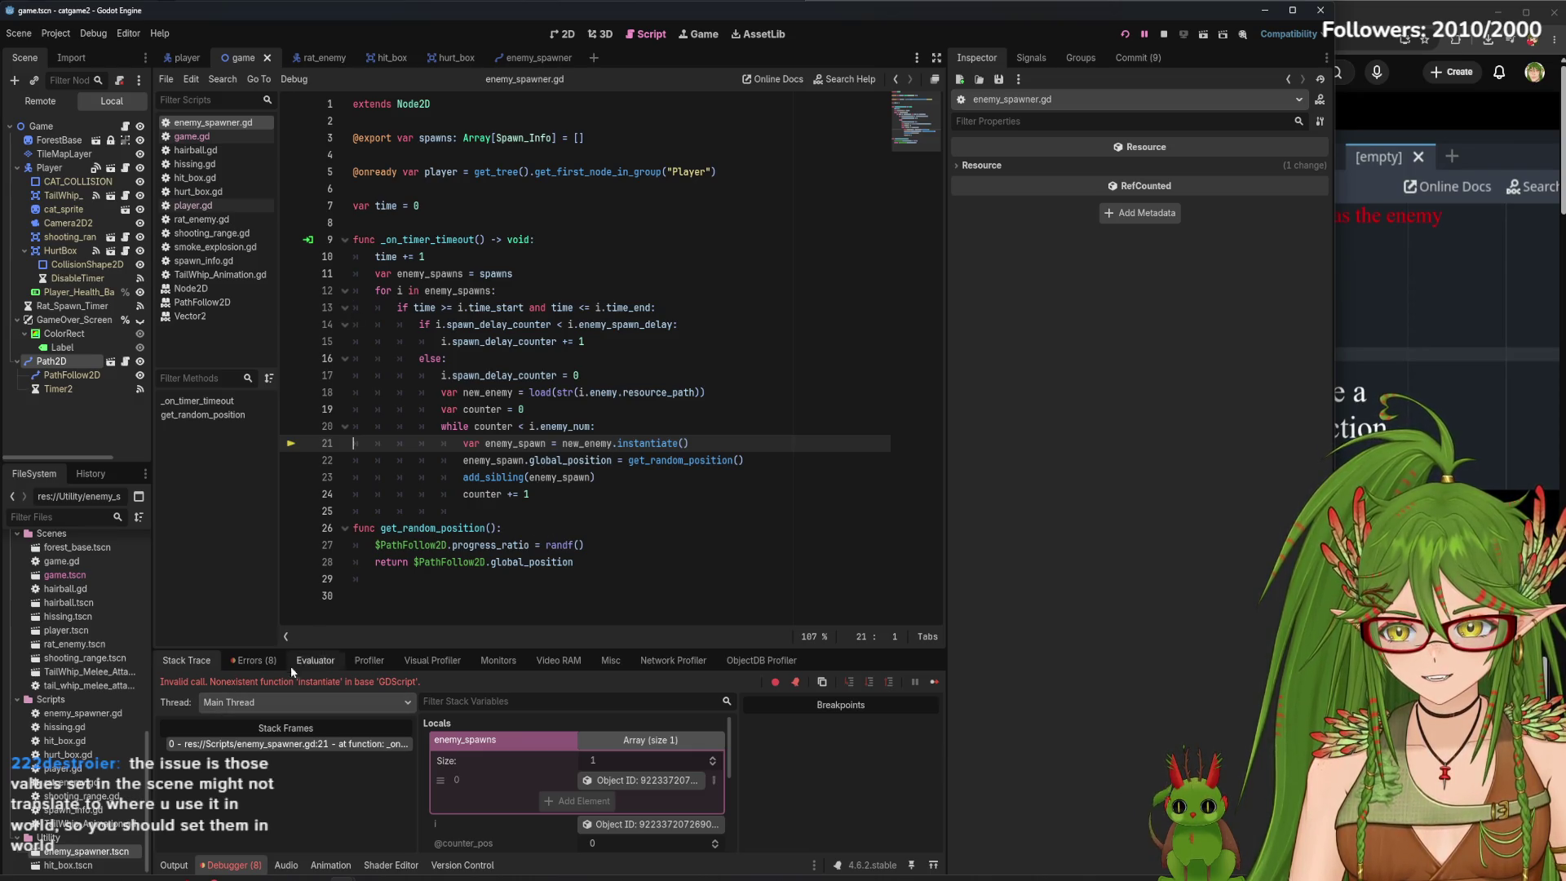
Open the debugger's error list and inspect the new_enemy.instantiate() call on line 21.
left_click(253, 660)
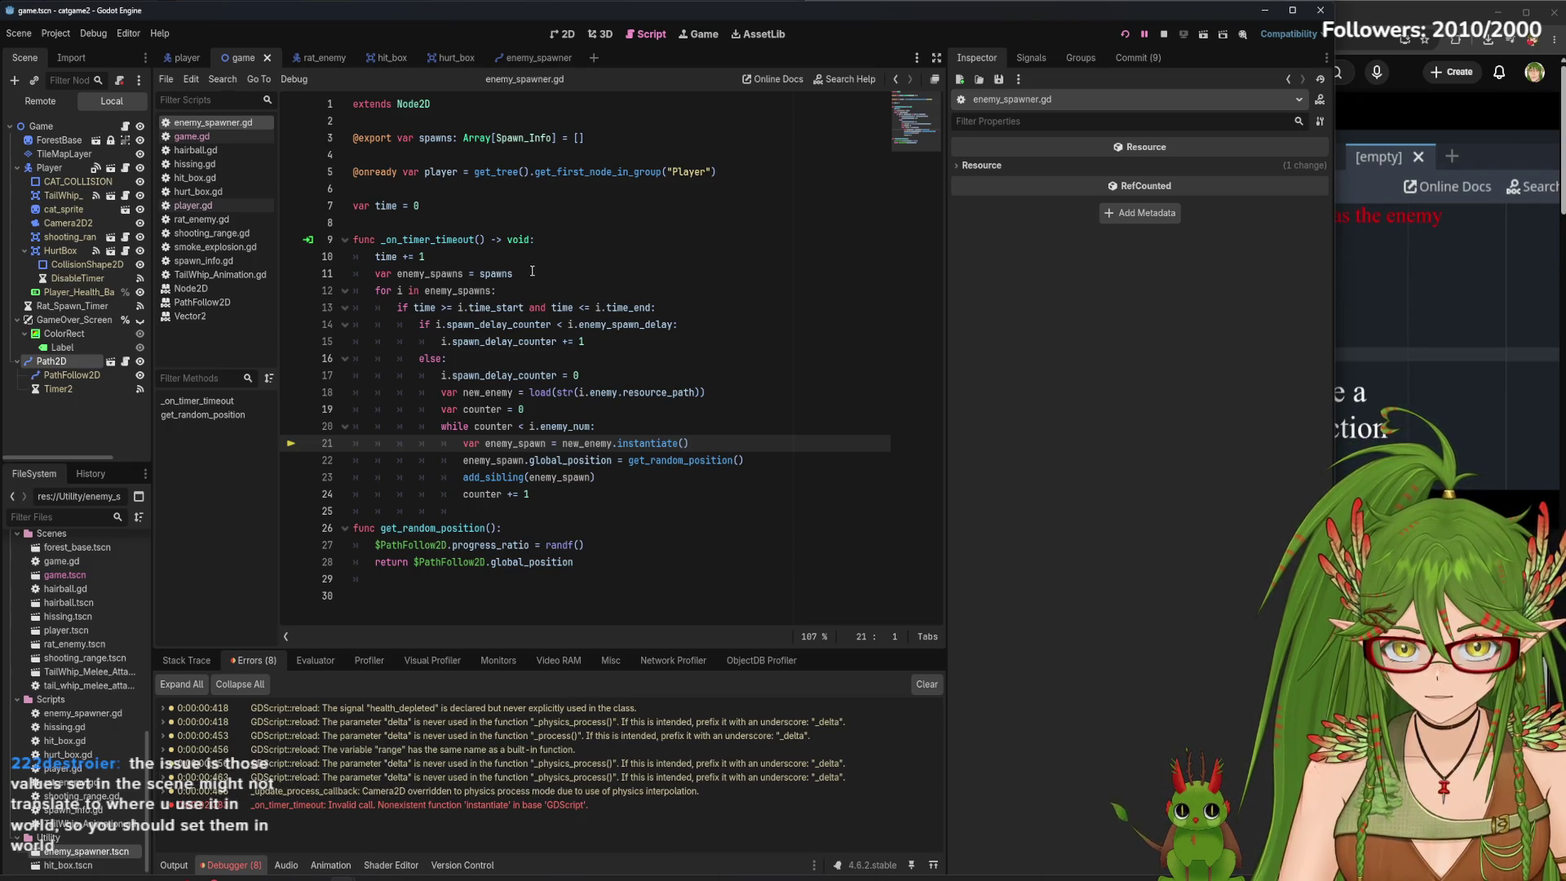
left_click(672, 442)
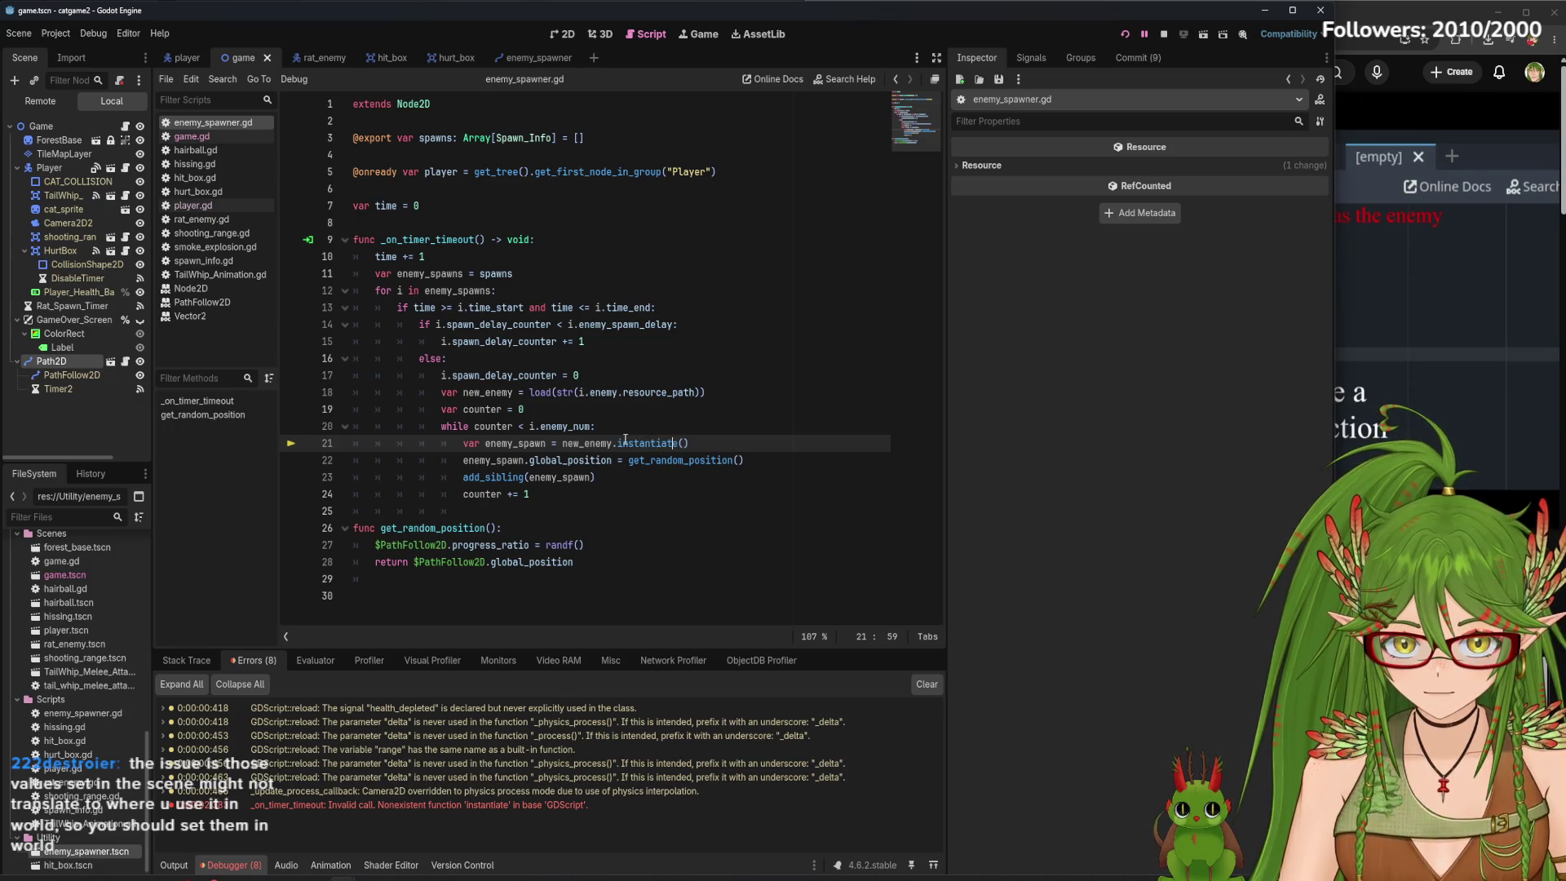
left_click_drag(690, 443, 459, 443)
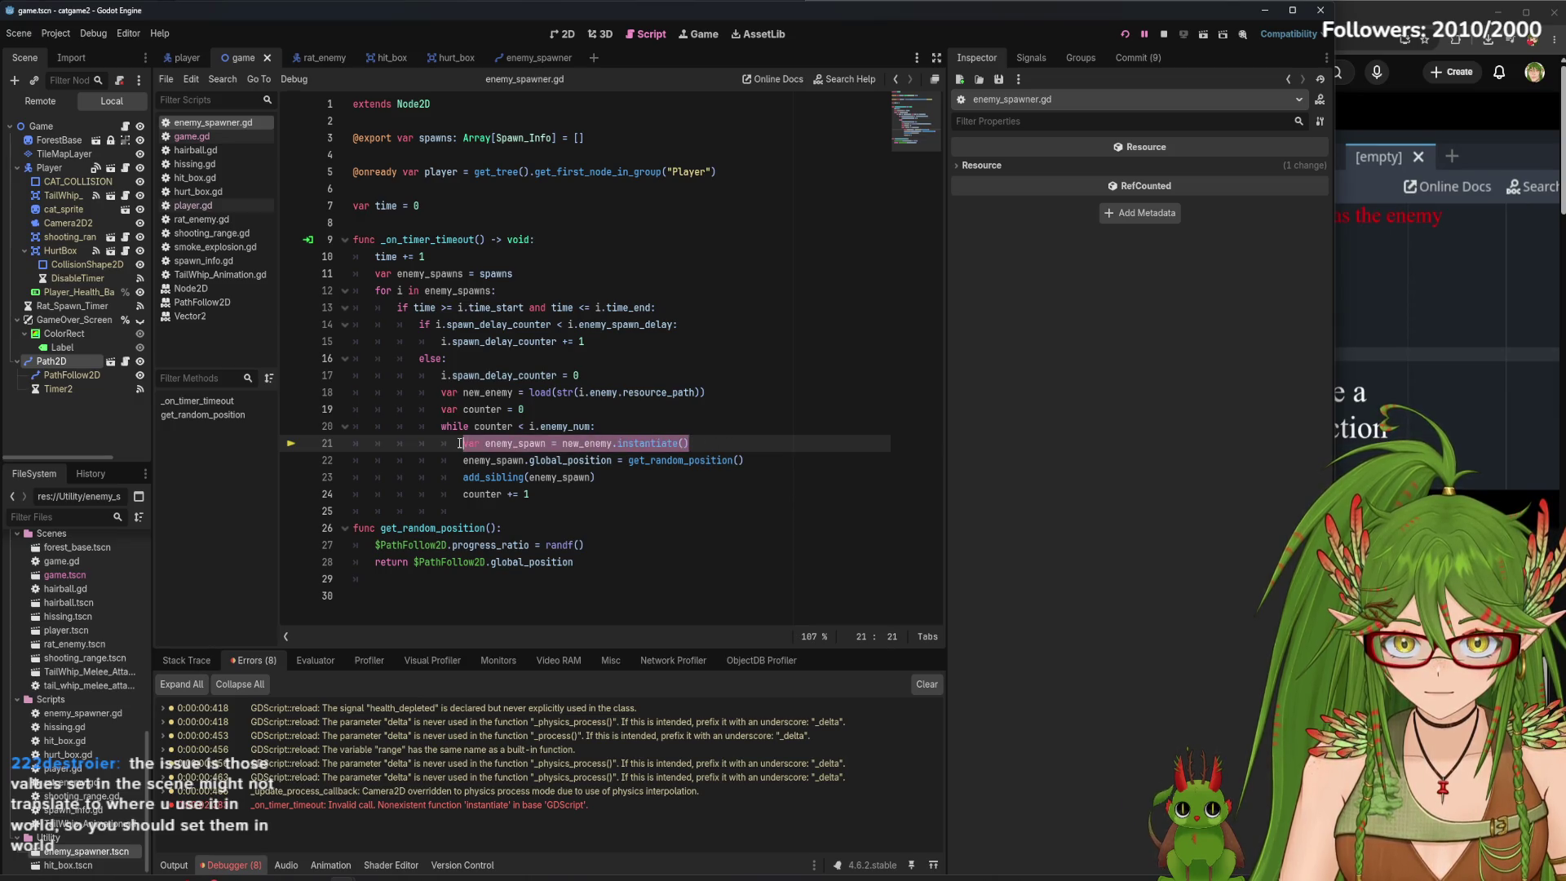
left_click(562, 443)
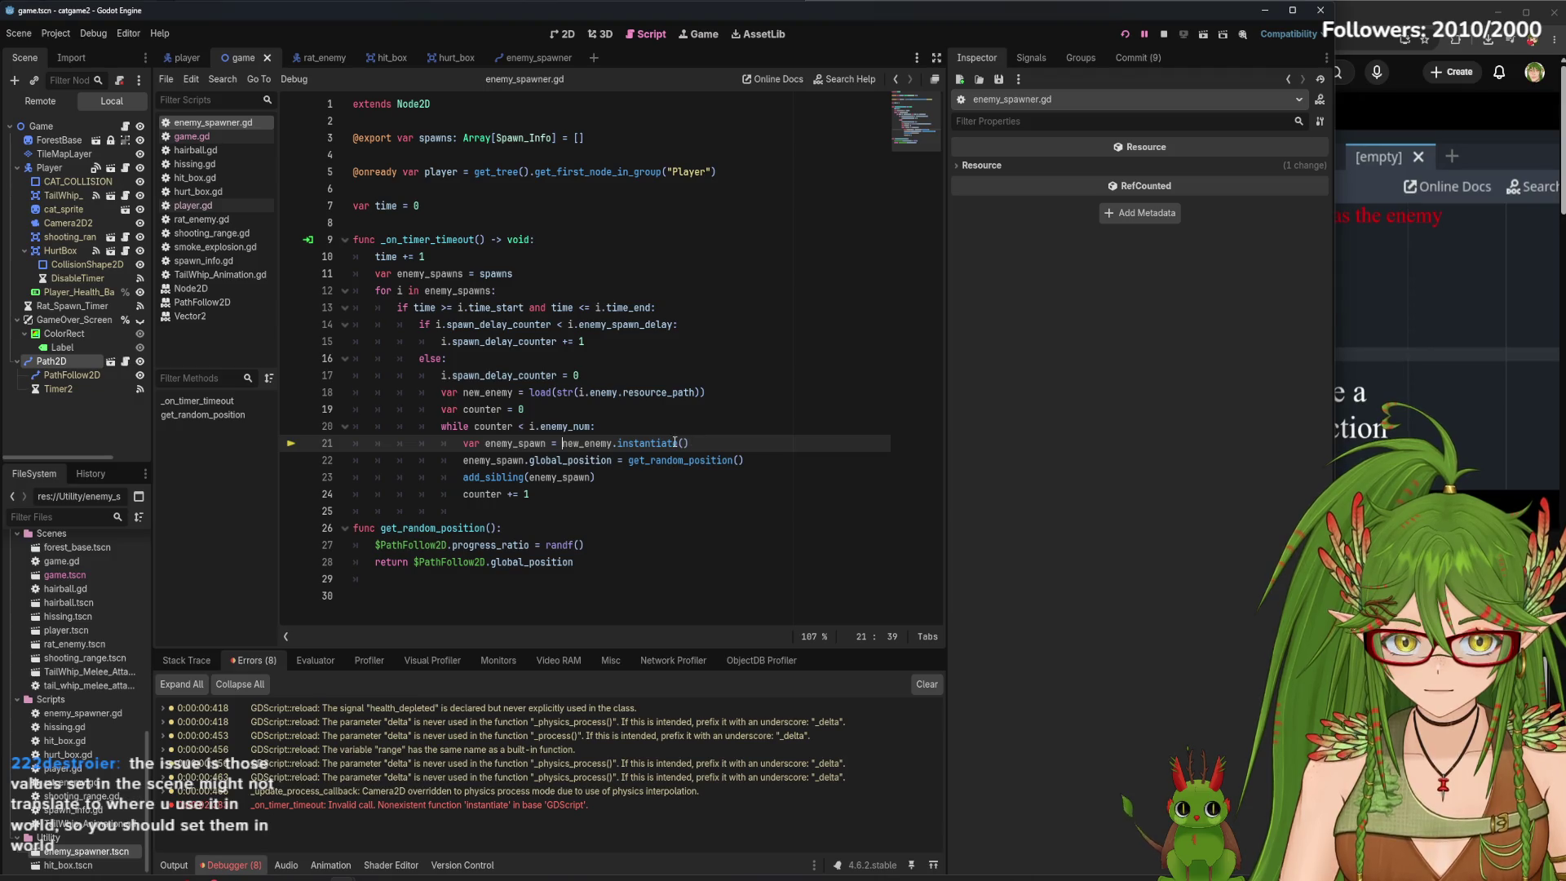
left_click(684, 443)
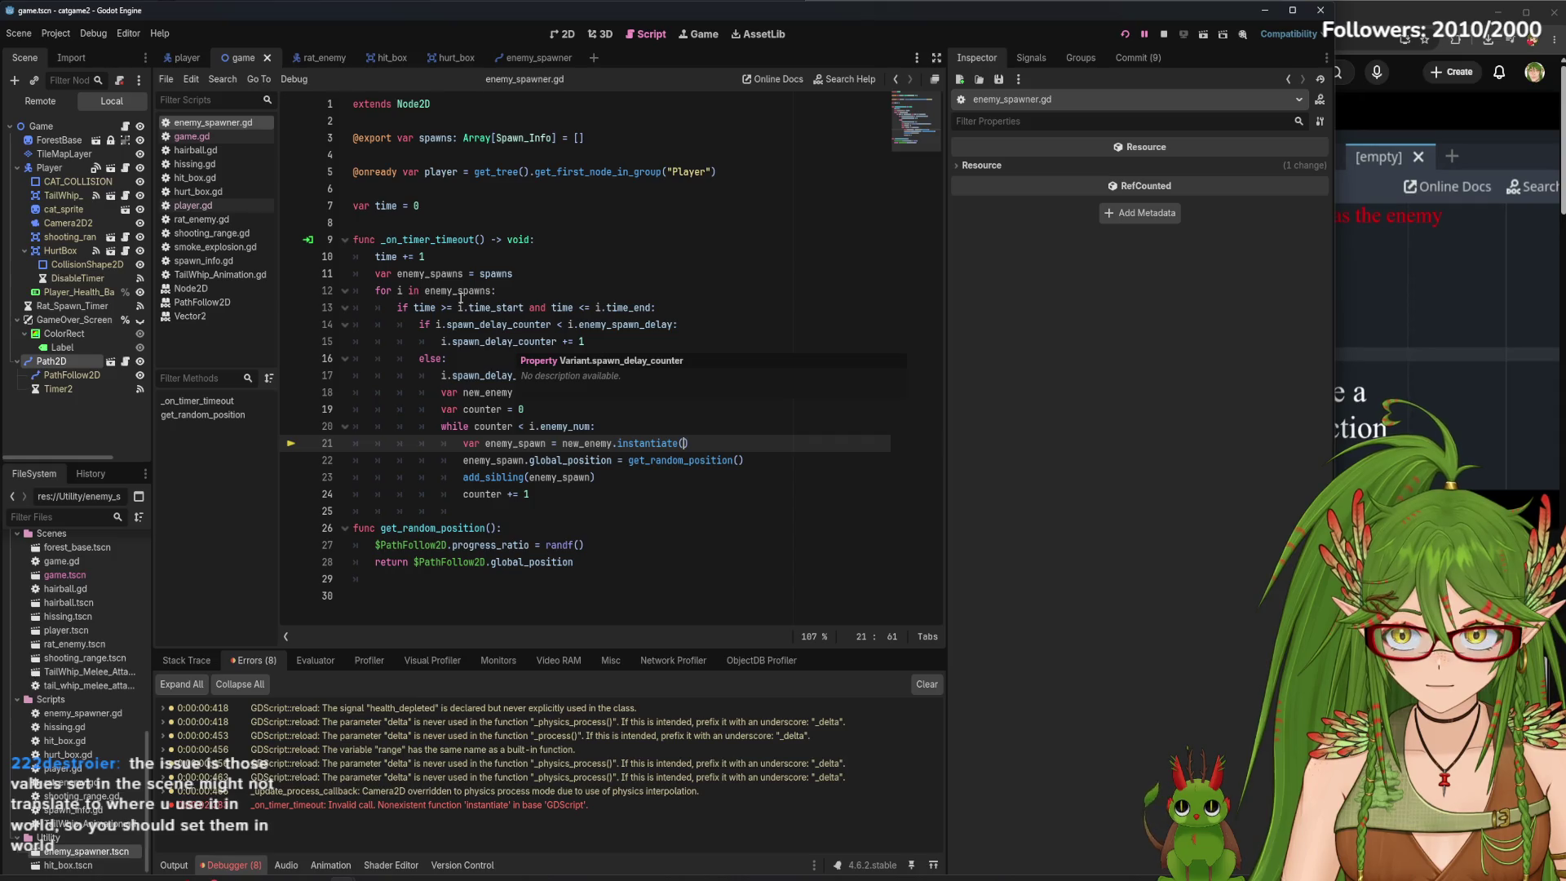
Review the enemy_spawner scene's Spawn_Info entry in the Inspector.
left_click(522, 60)
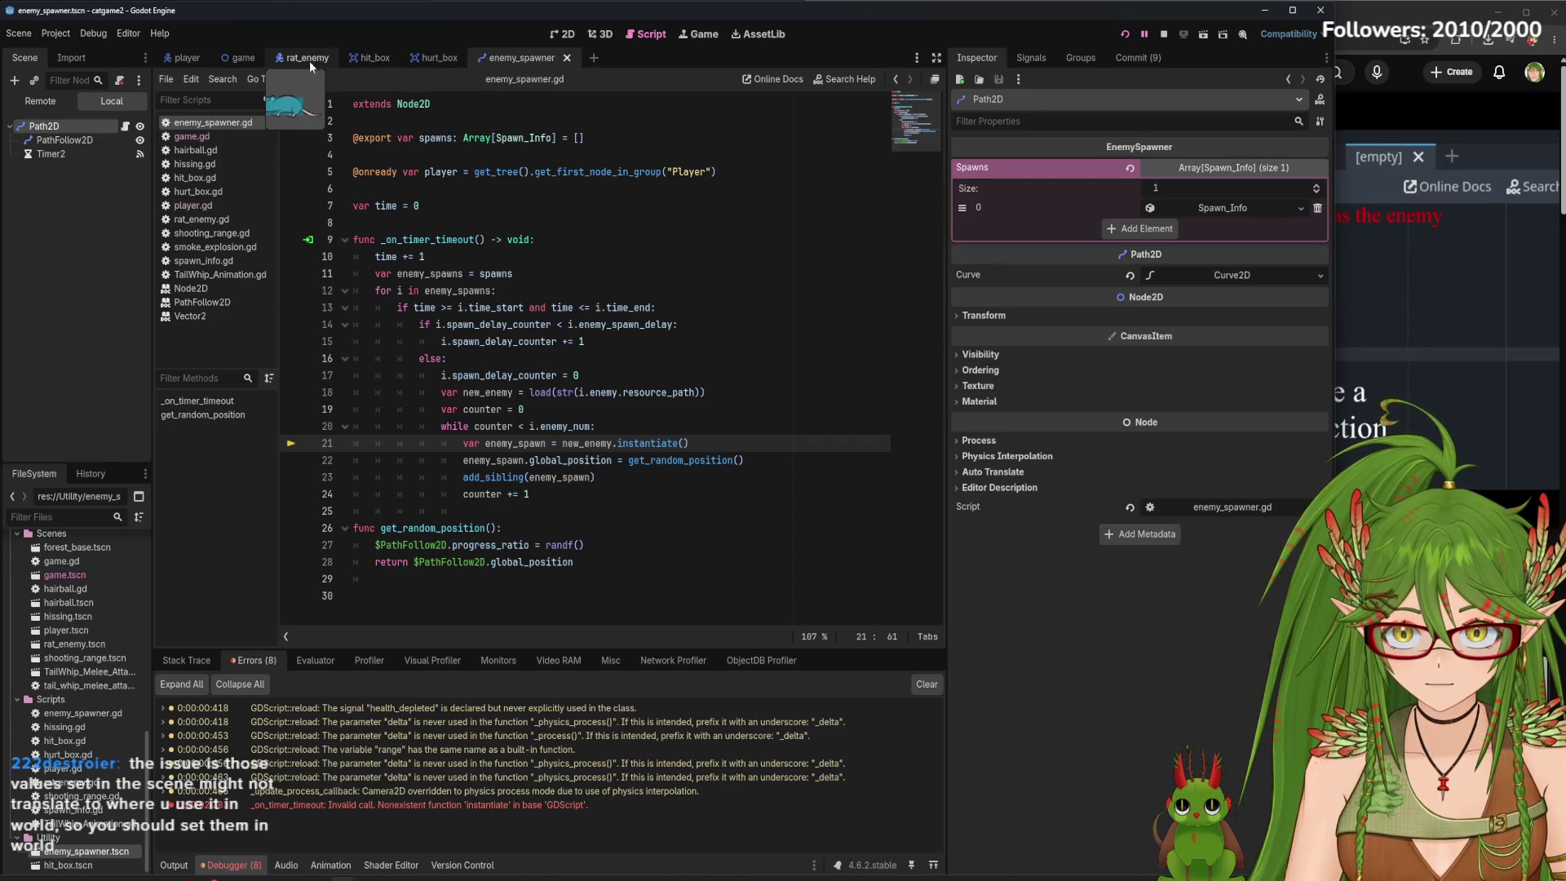
left_click(236, 59)
scroll(430, 356, "up", 3)
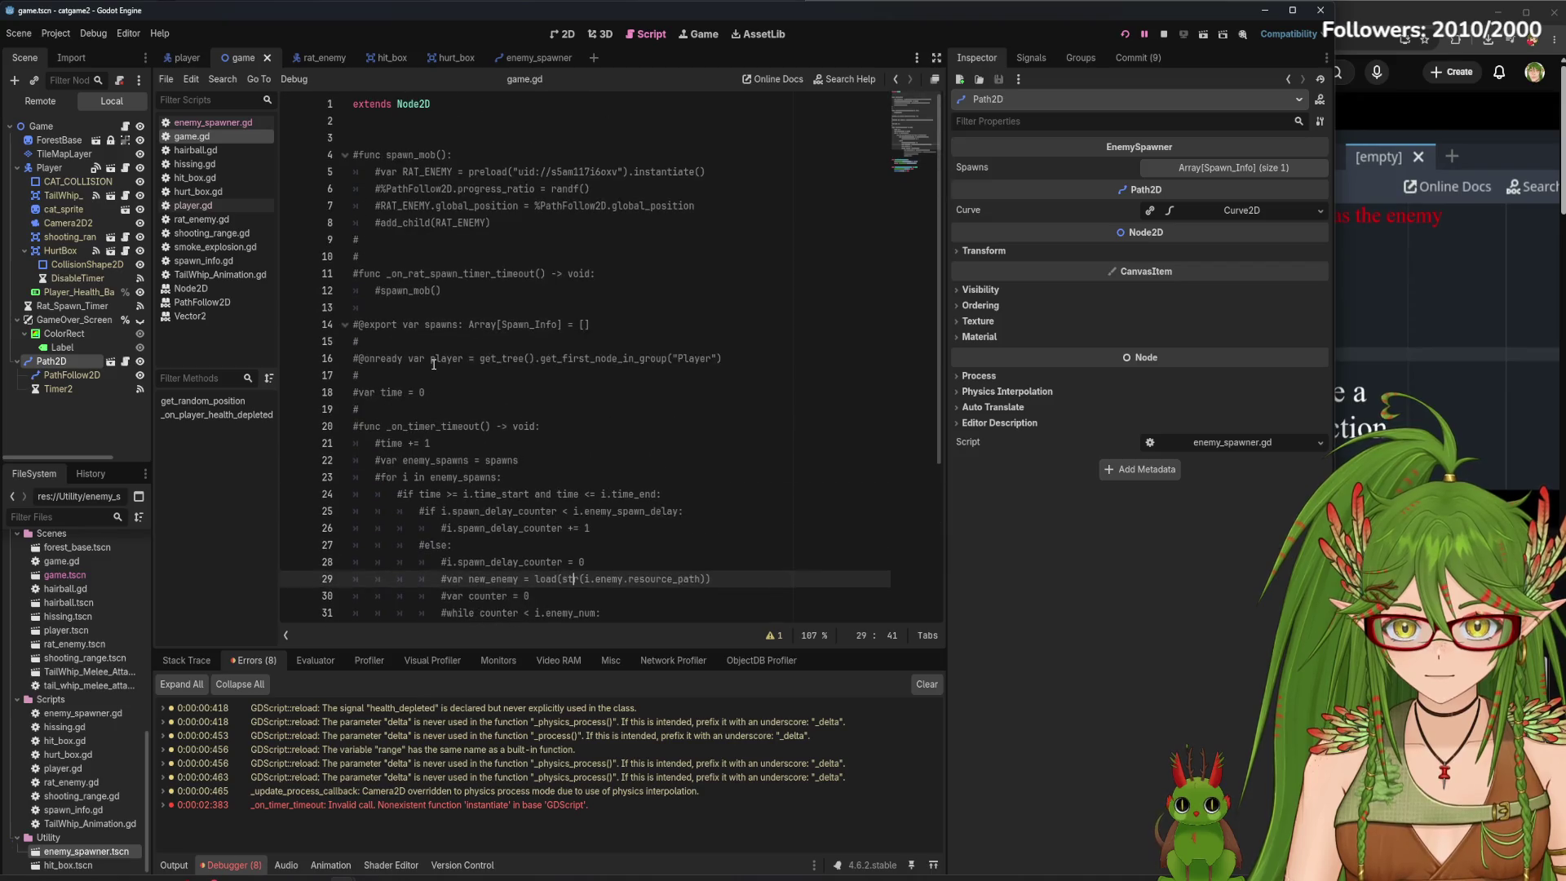
left_click(534, 57)
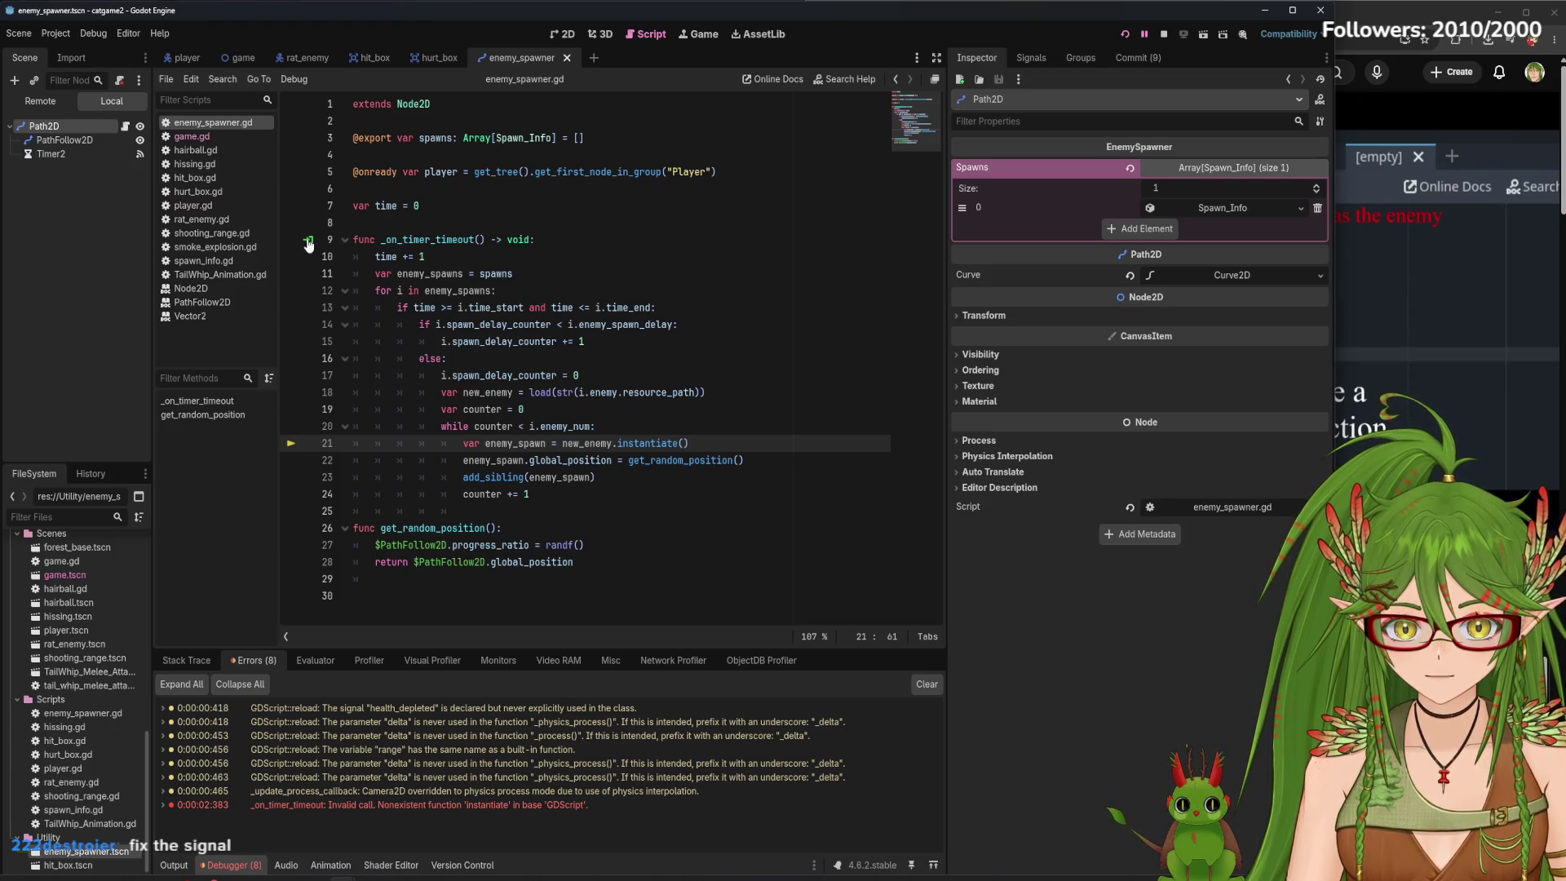
left_click(1249, 214)
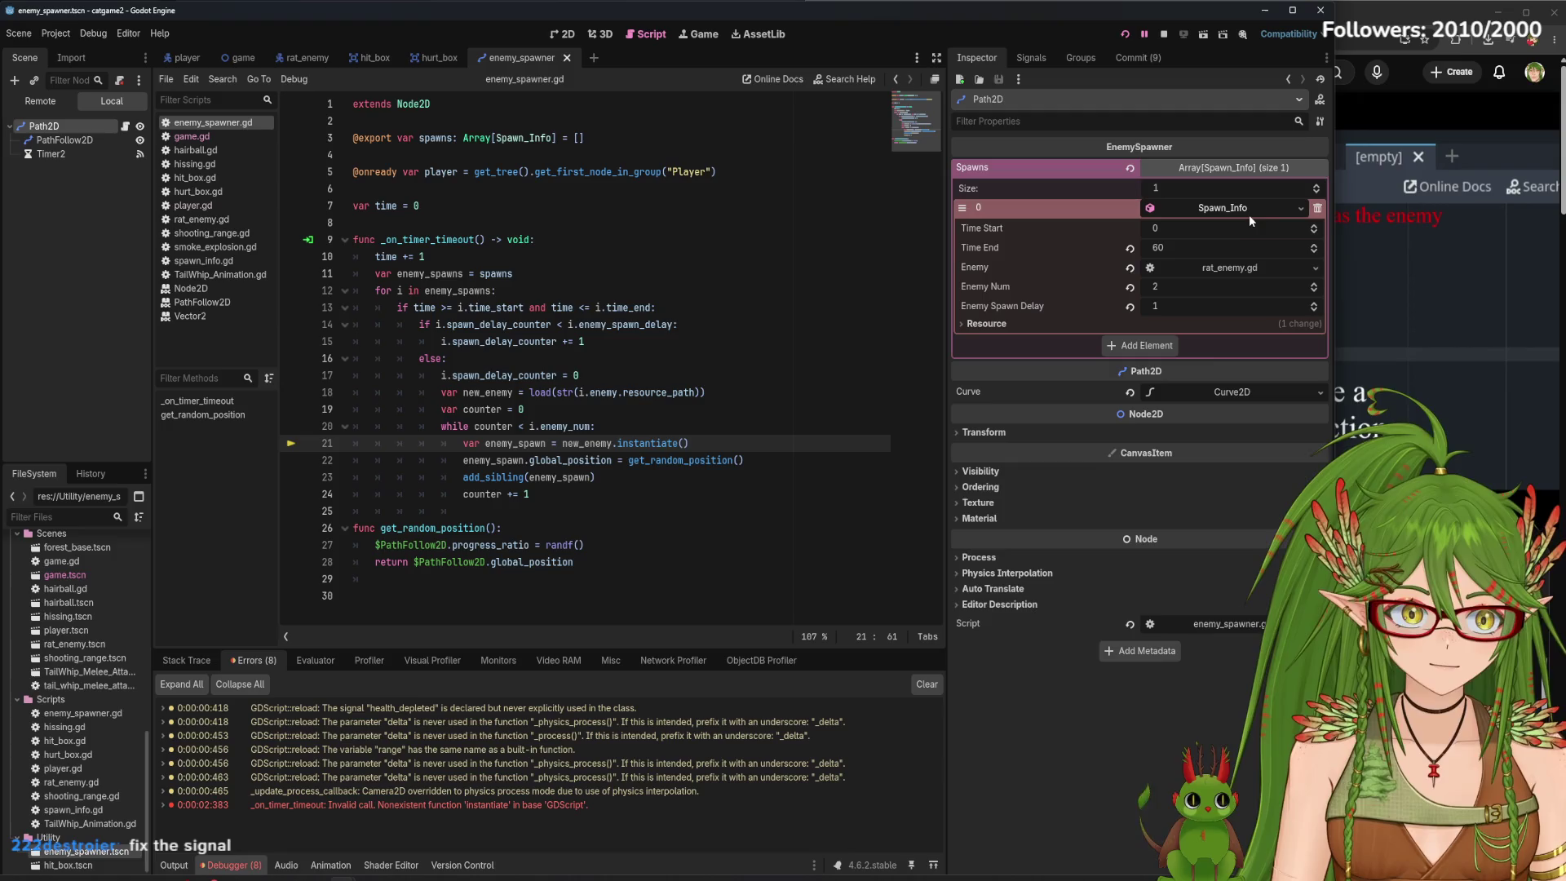
left_click(1246, 214)
Select Timer2 and view its signal connections in the Node panel.
left_click(54, 155)
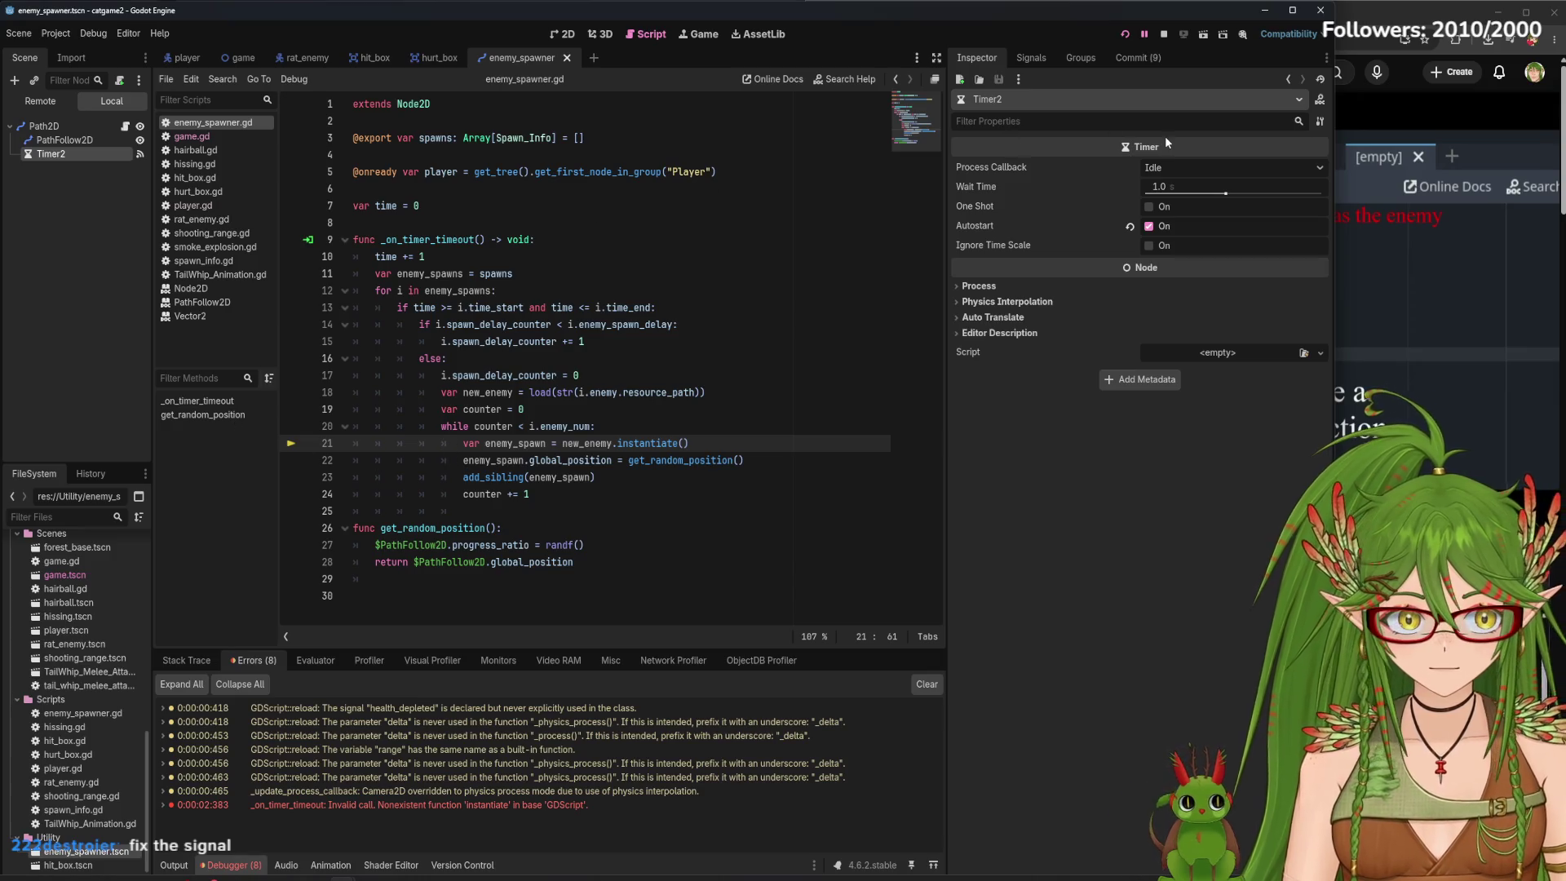
left_click(1030, 58)
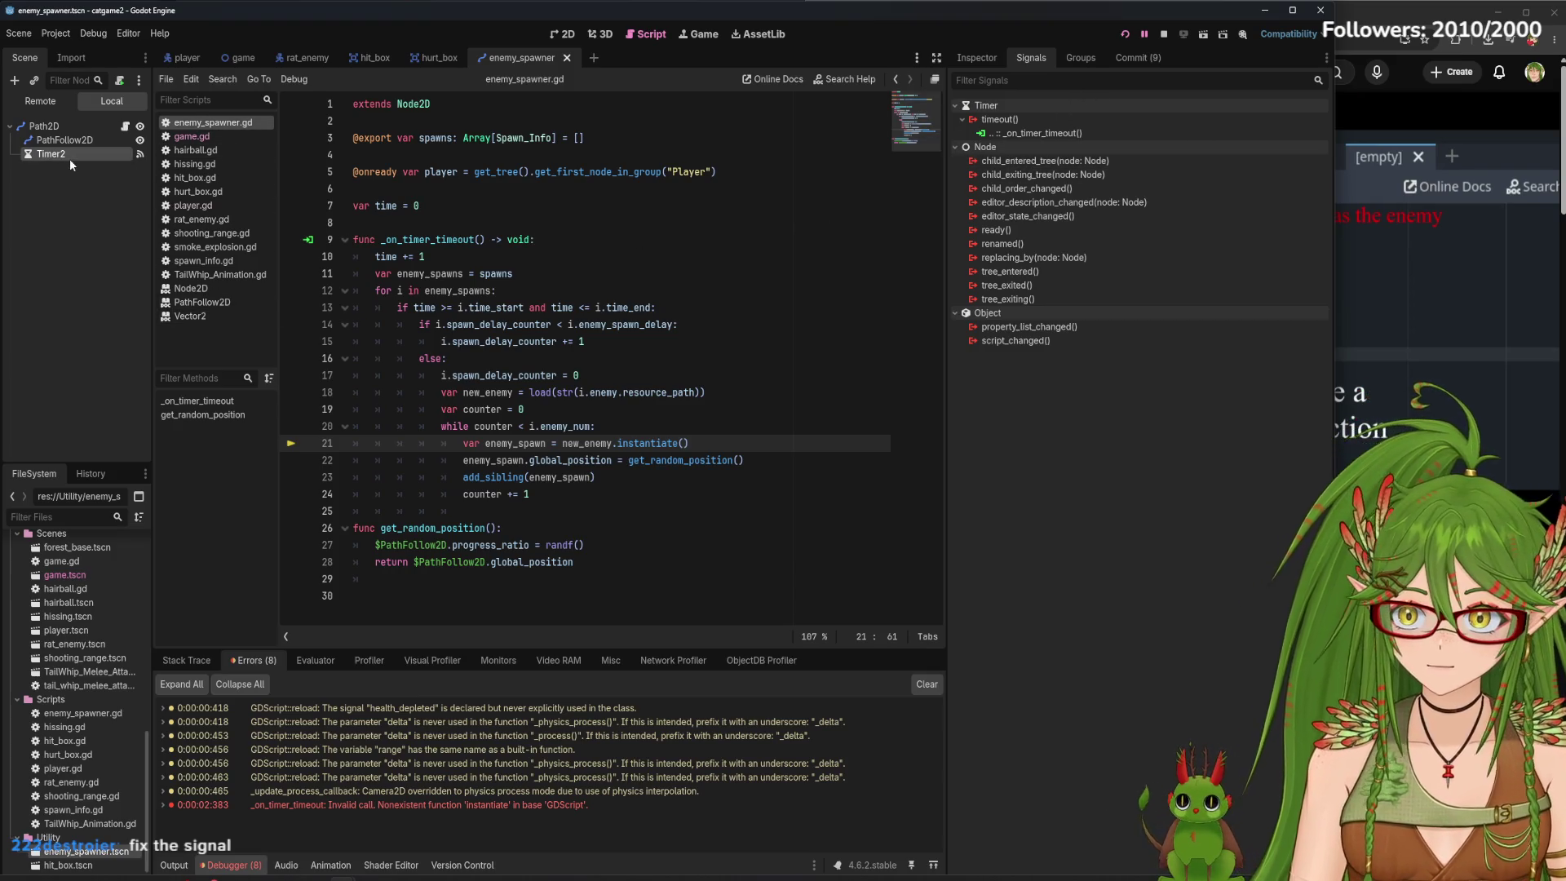
left_click(973, 56)
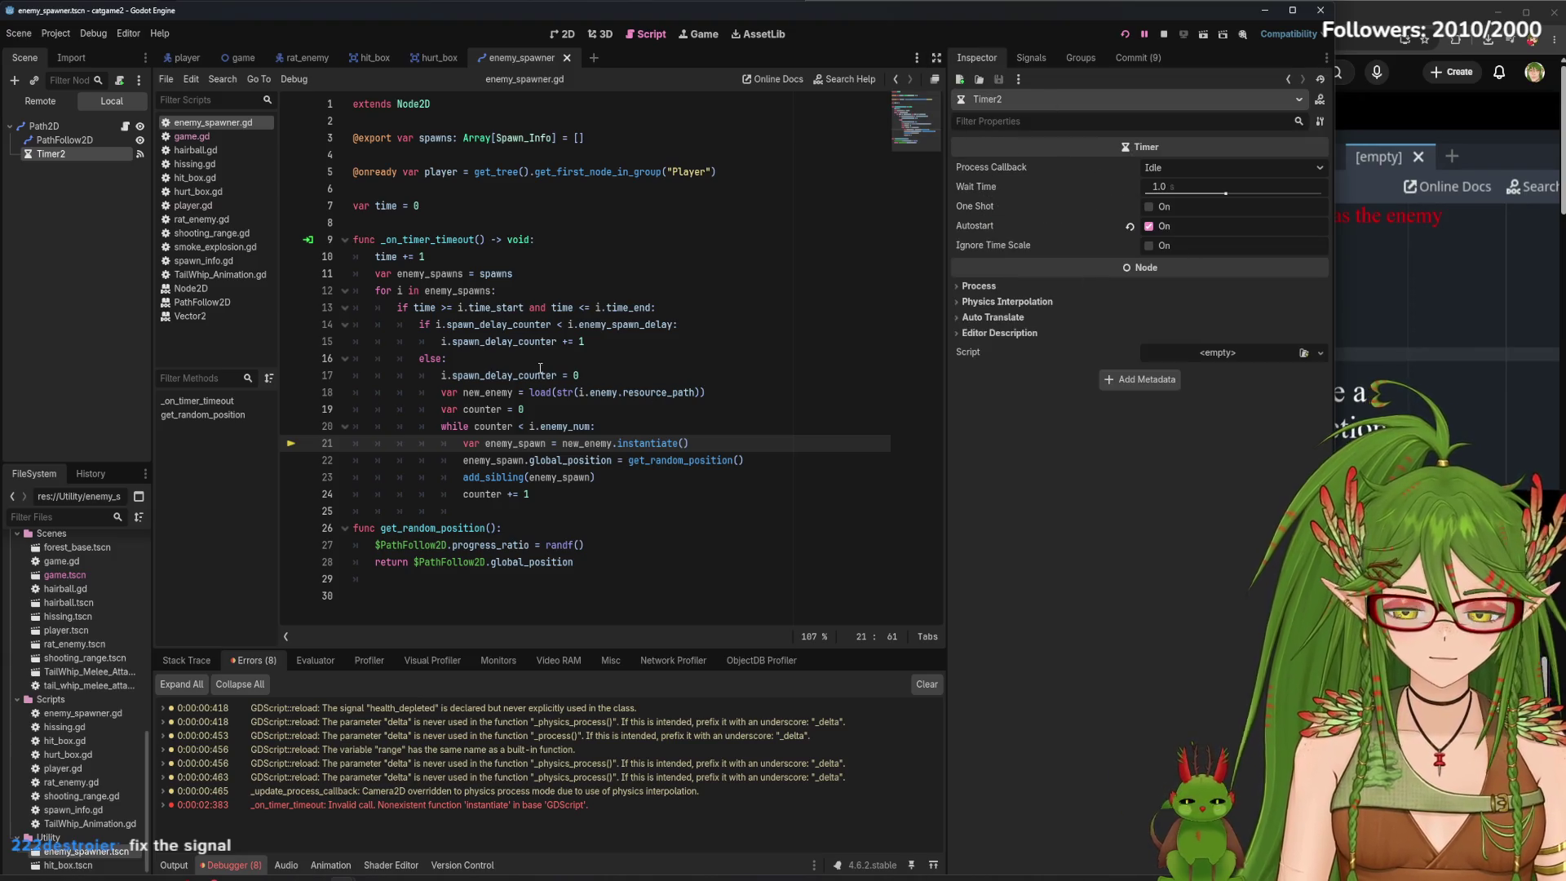
left_click(1032, 58)
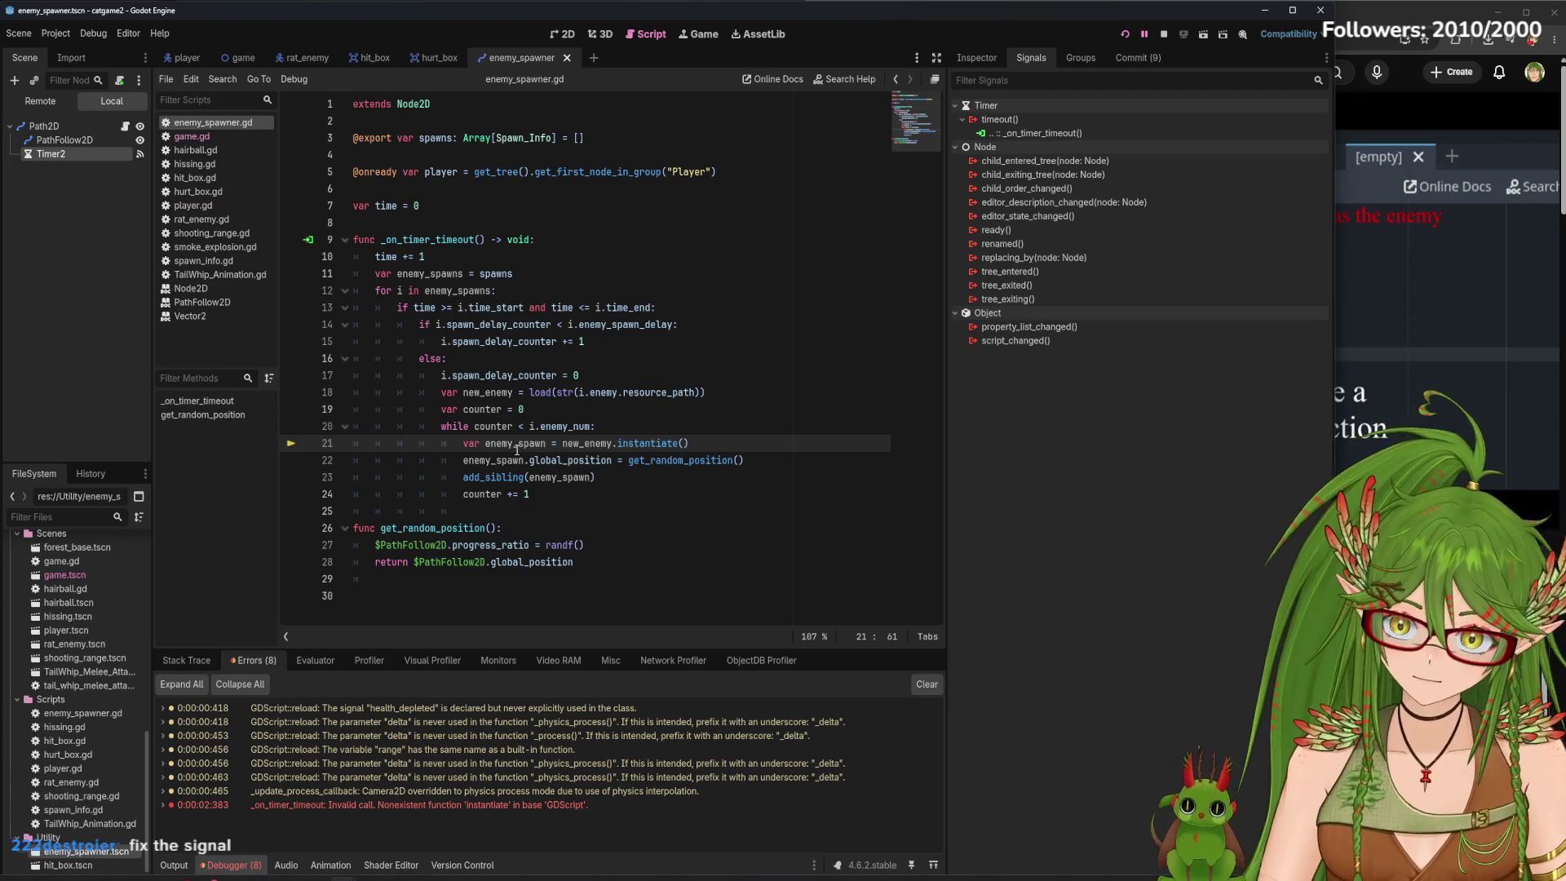
mouse_move(520, 448)
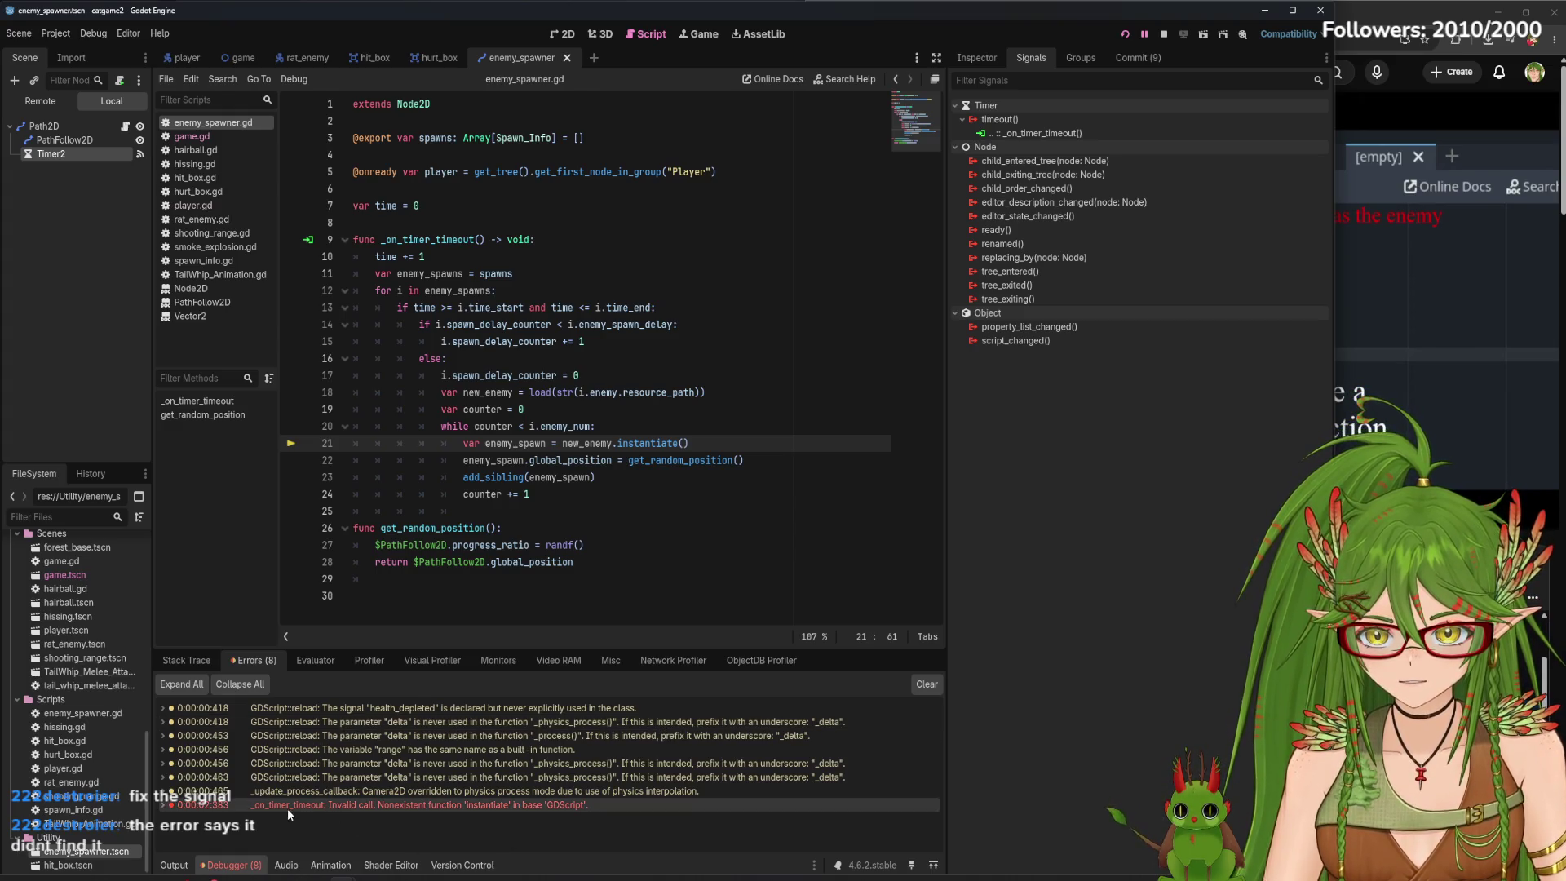
Disconnect Timer2's timeout signal from _on_timer_timeout and dismiss the connections dialog.
right_click(1056, 134)
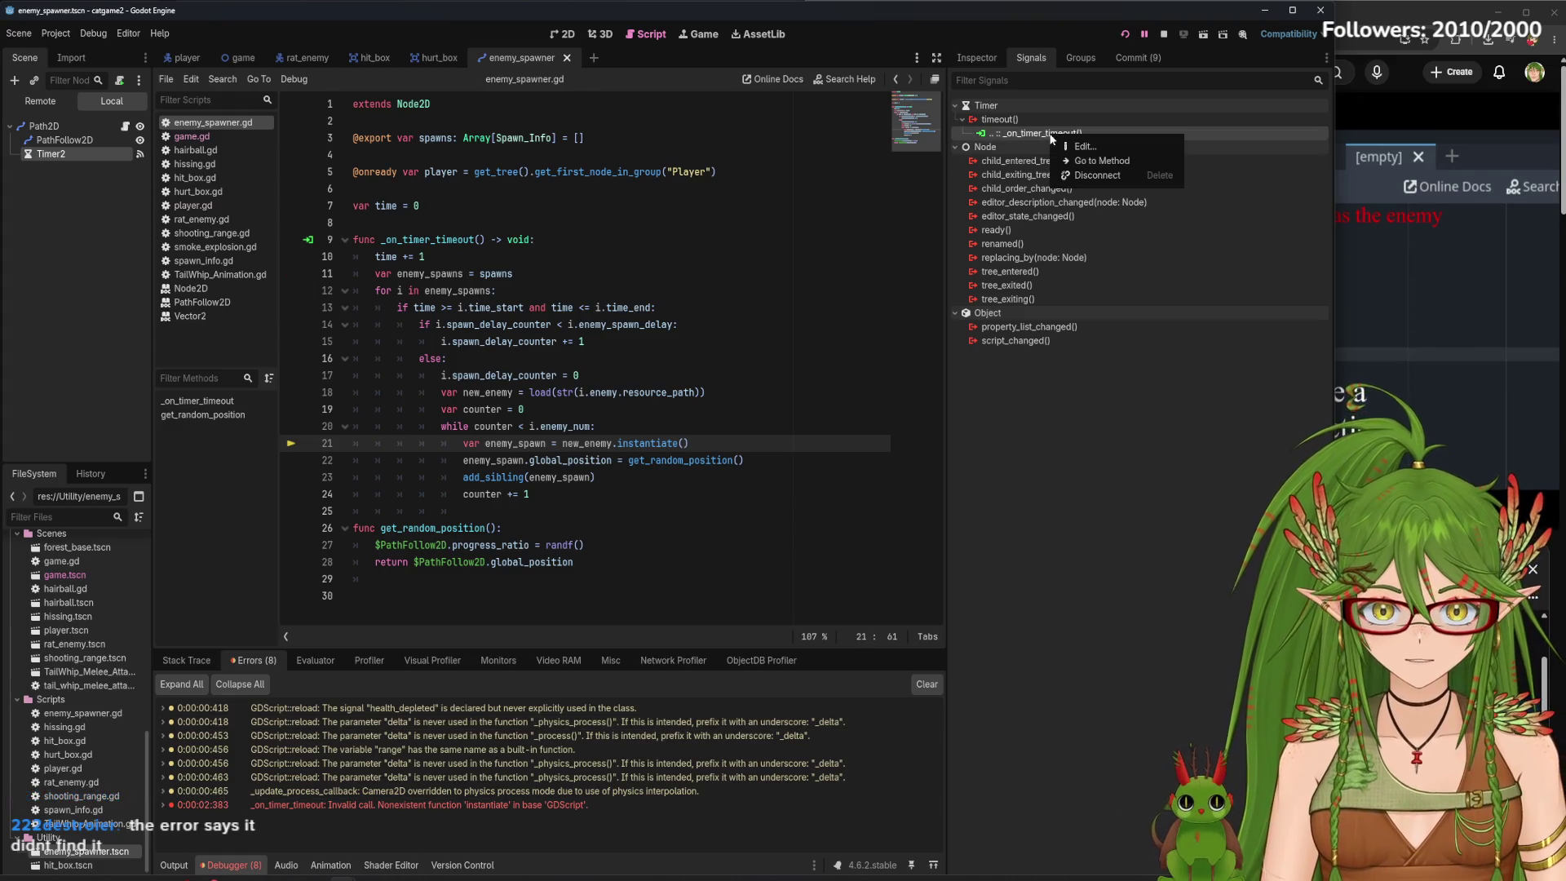
left_click(1107, 176)
left_click(309, 240)
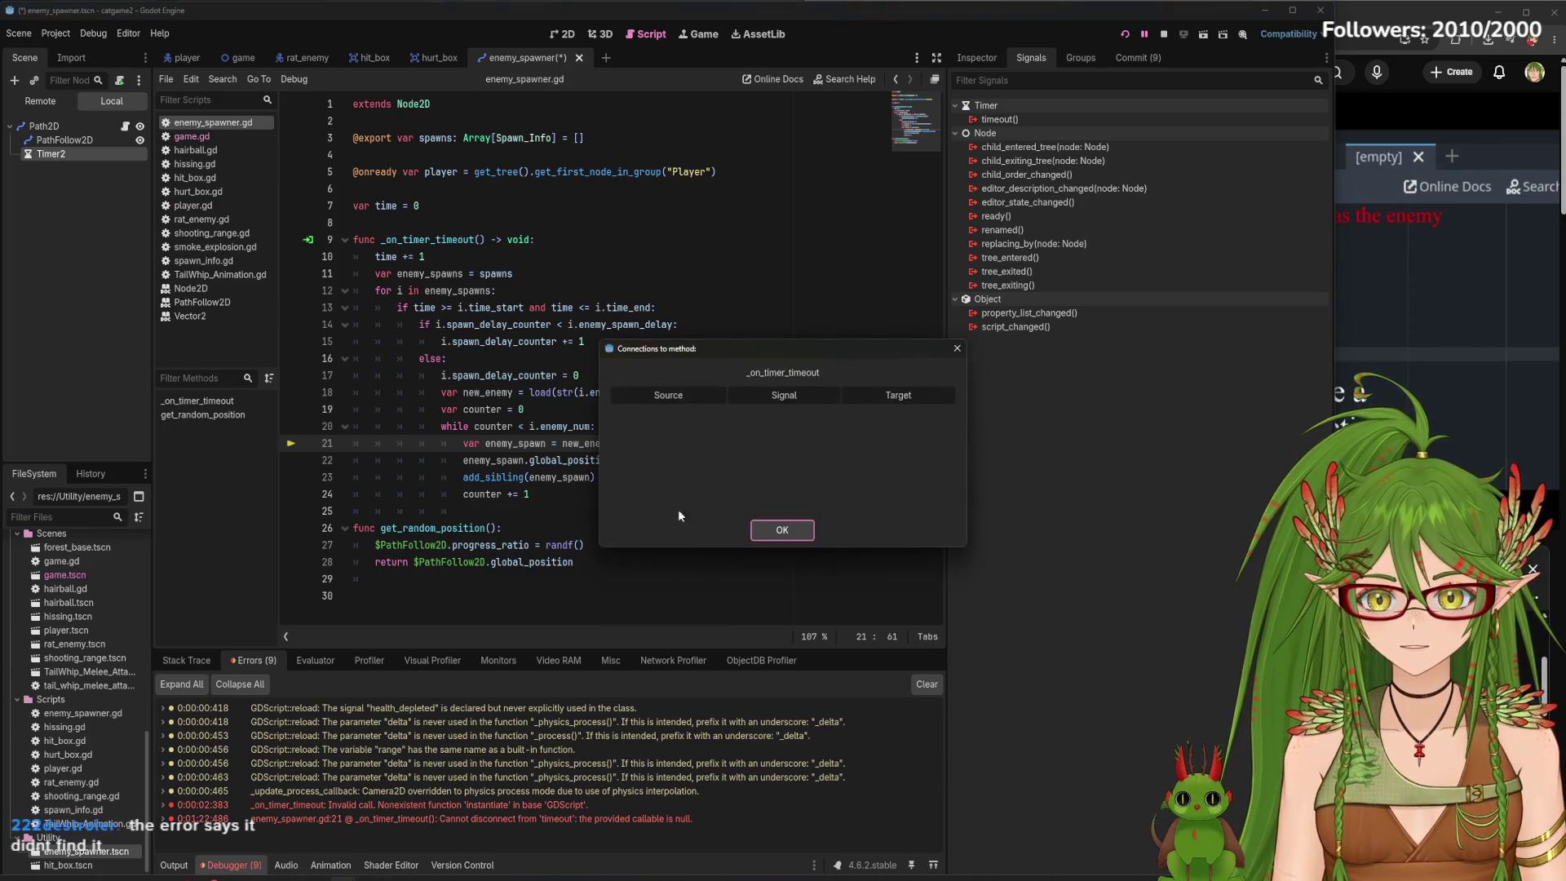
left_click(782, 530)
left_click(308, 239)
left_click(770, 526)
Check Rat_Spawn_Timer's timeout connection in the game scene, then save the enemy_spawner scene.
left_click(243, 57)
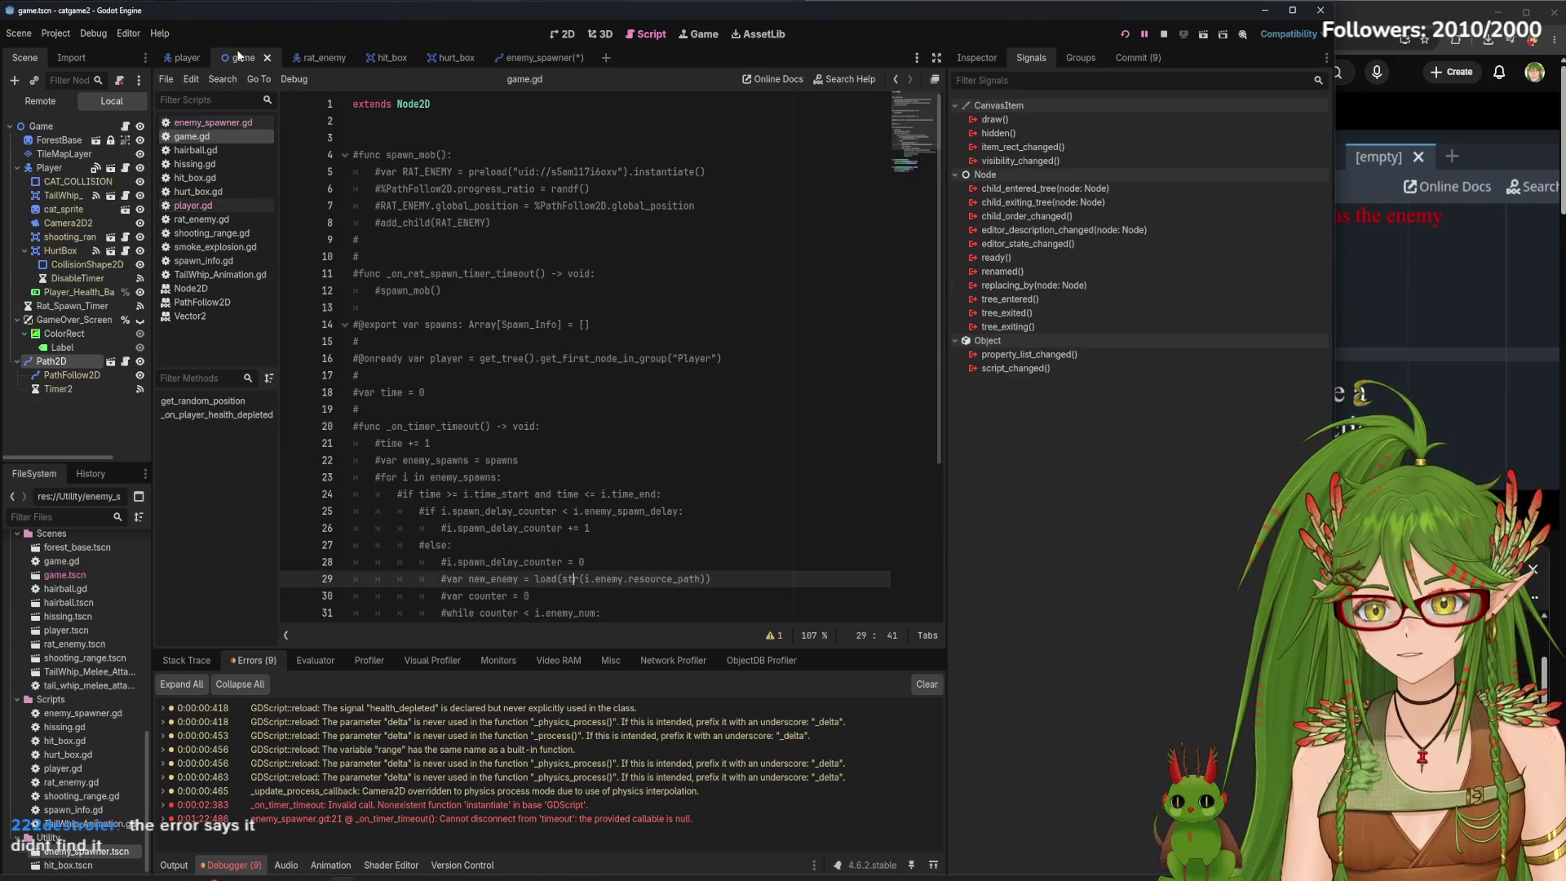
left_click(85, 306)
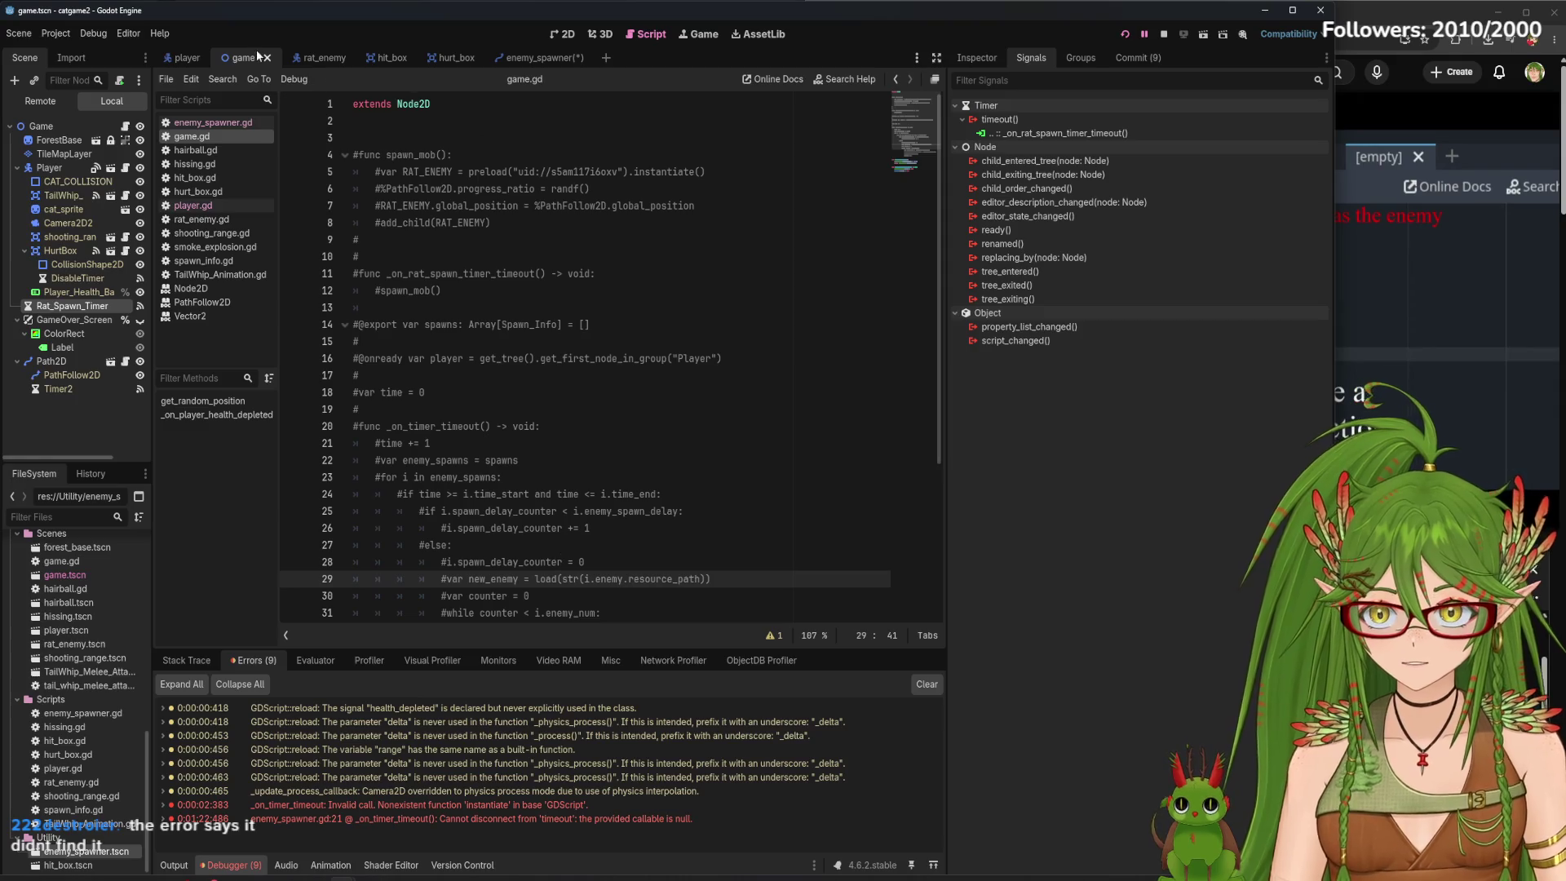
scroll(584, 527, "down", 1)
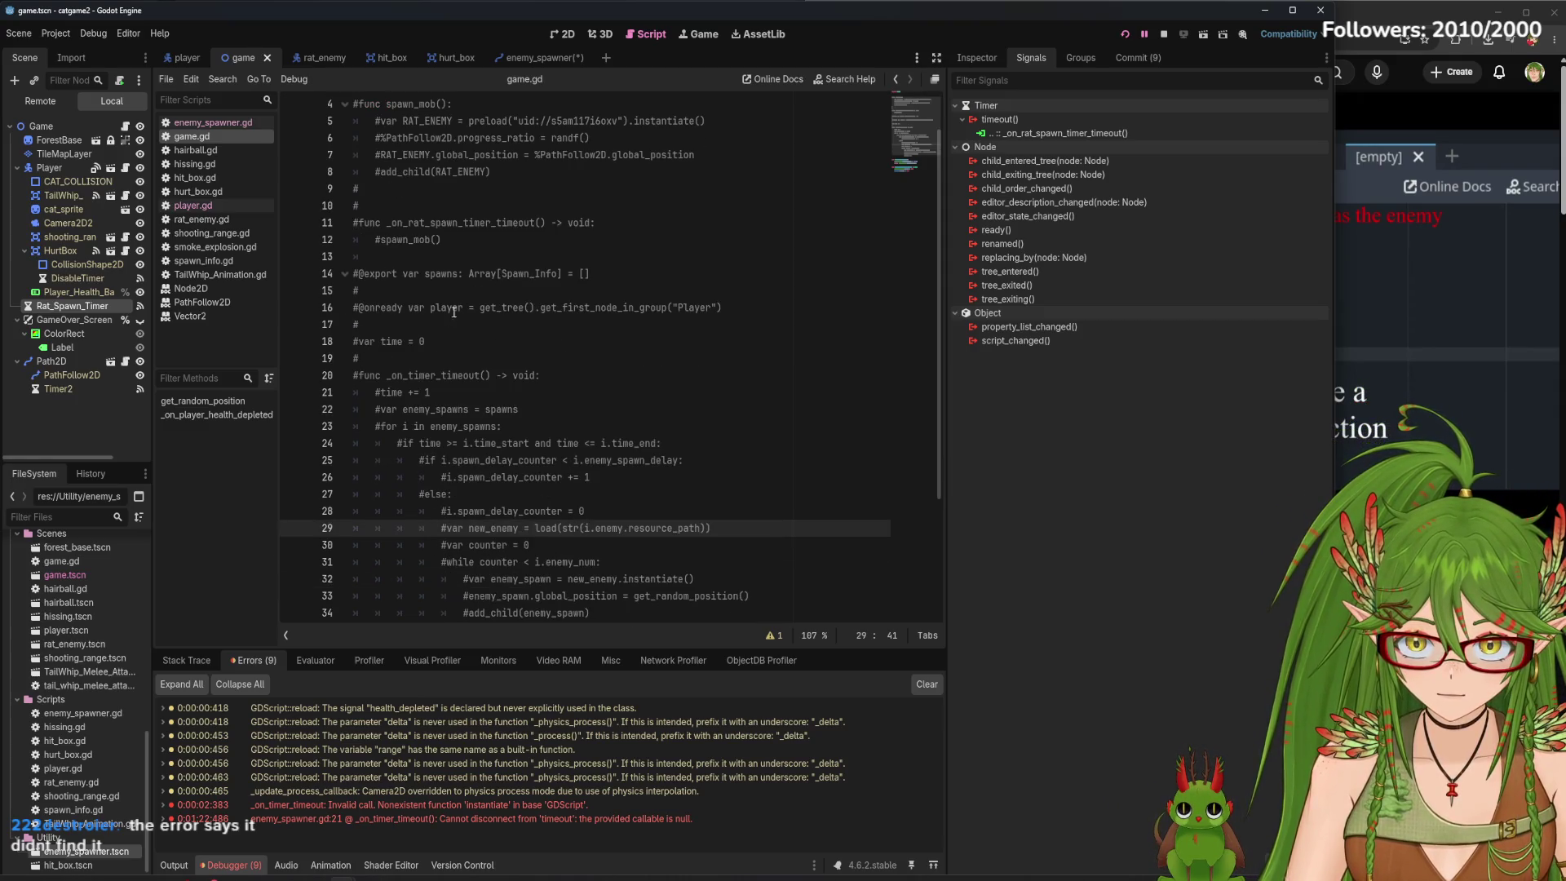
scroll(435, 207, "up", 1)
scroll(435, 208, "down", 1)
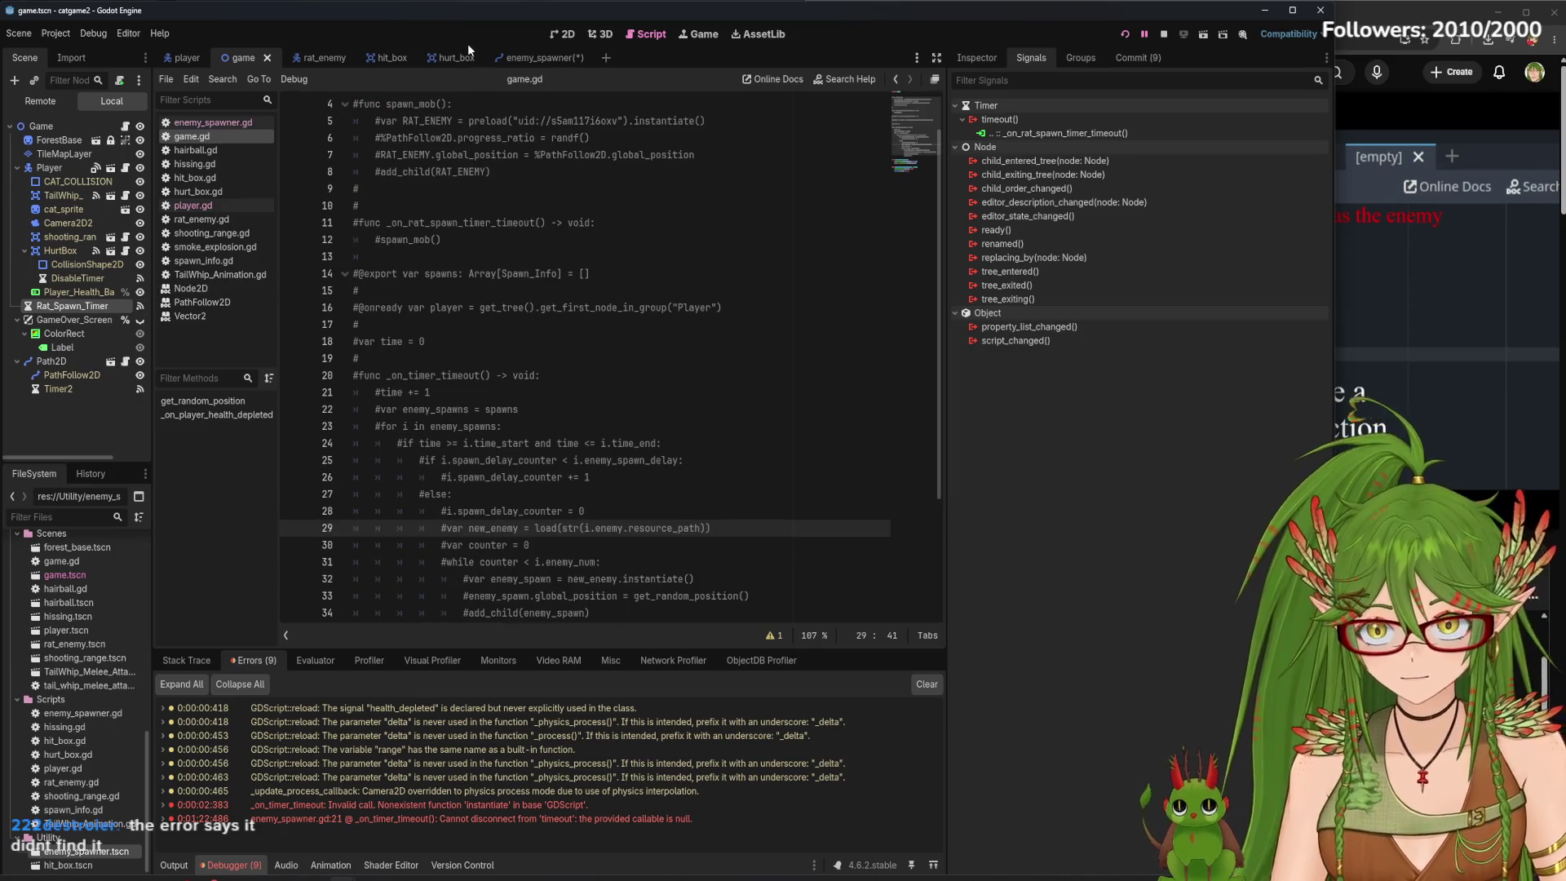
left_click(535, 54)
left_click(88, 335)
key("ctrl+s")
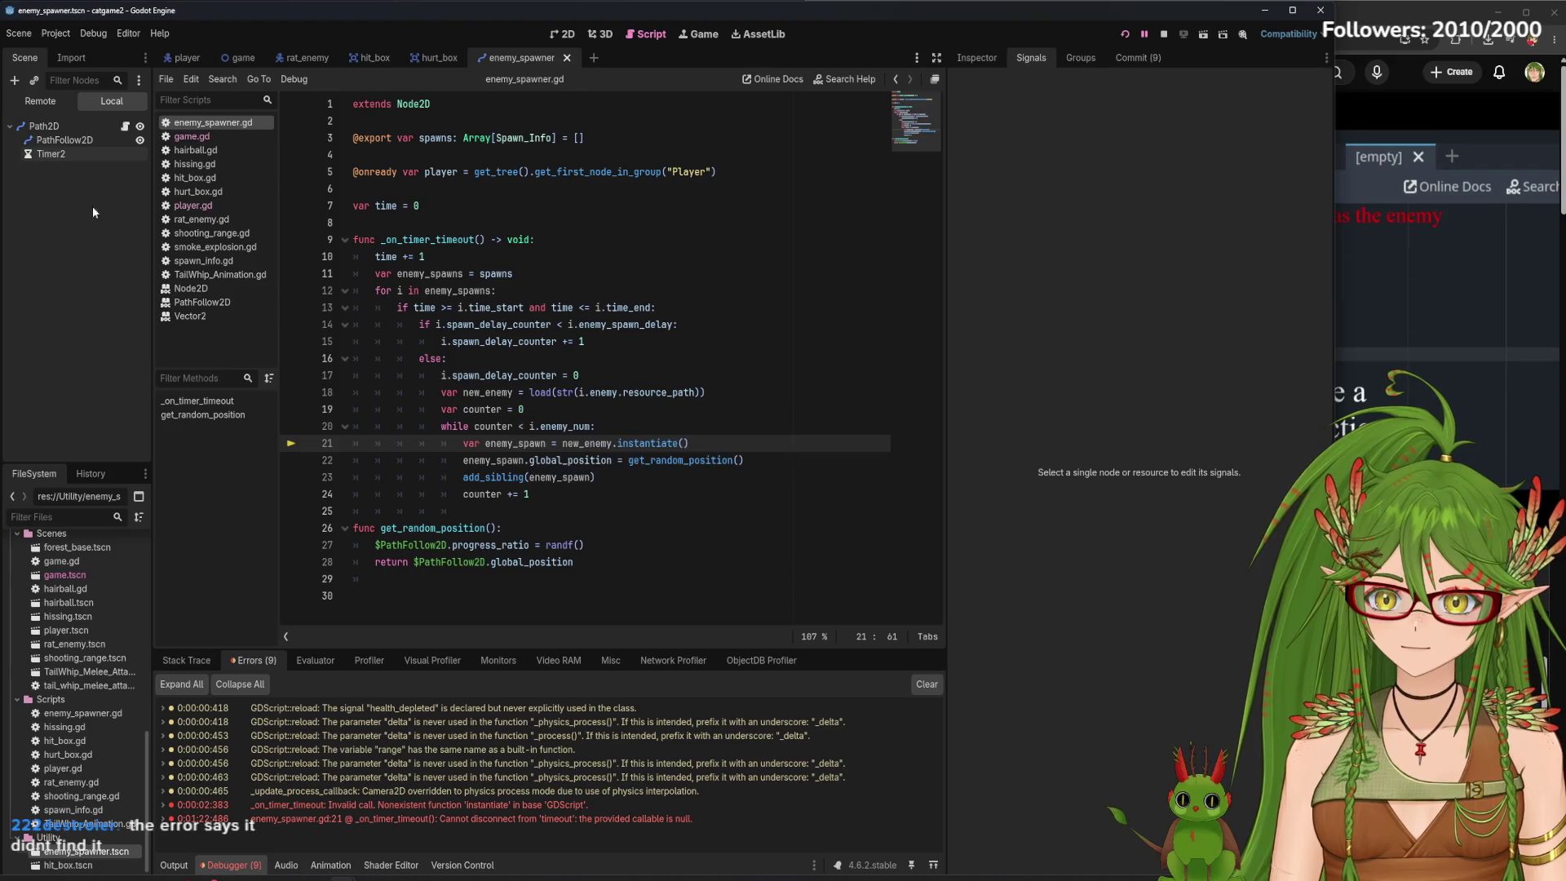
Open and dismiss Timer2's context menu, leaving its name unchanged.
right_click(70, 151)
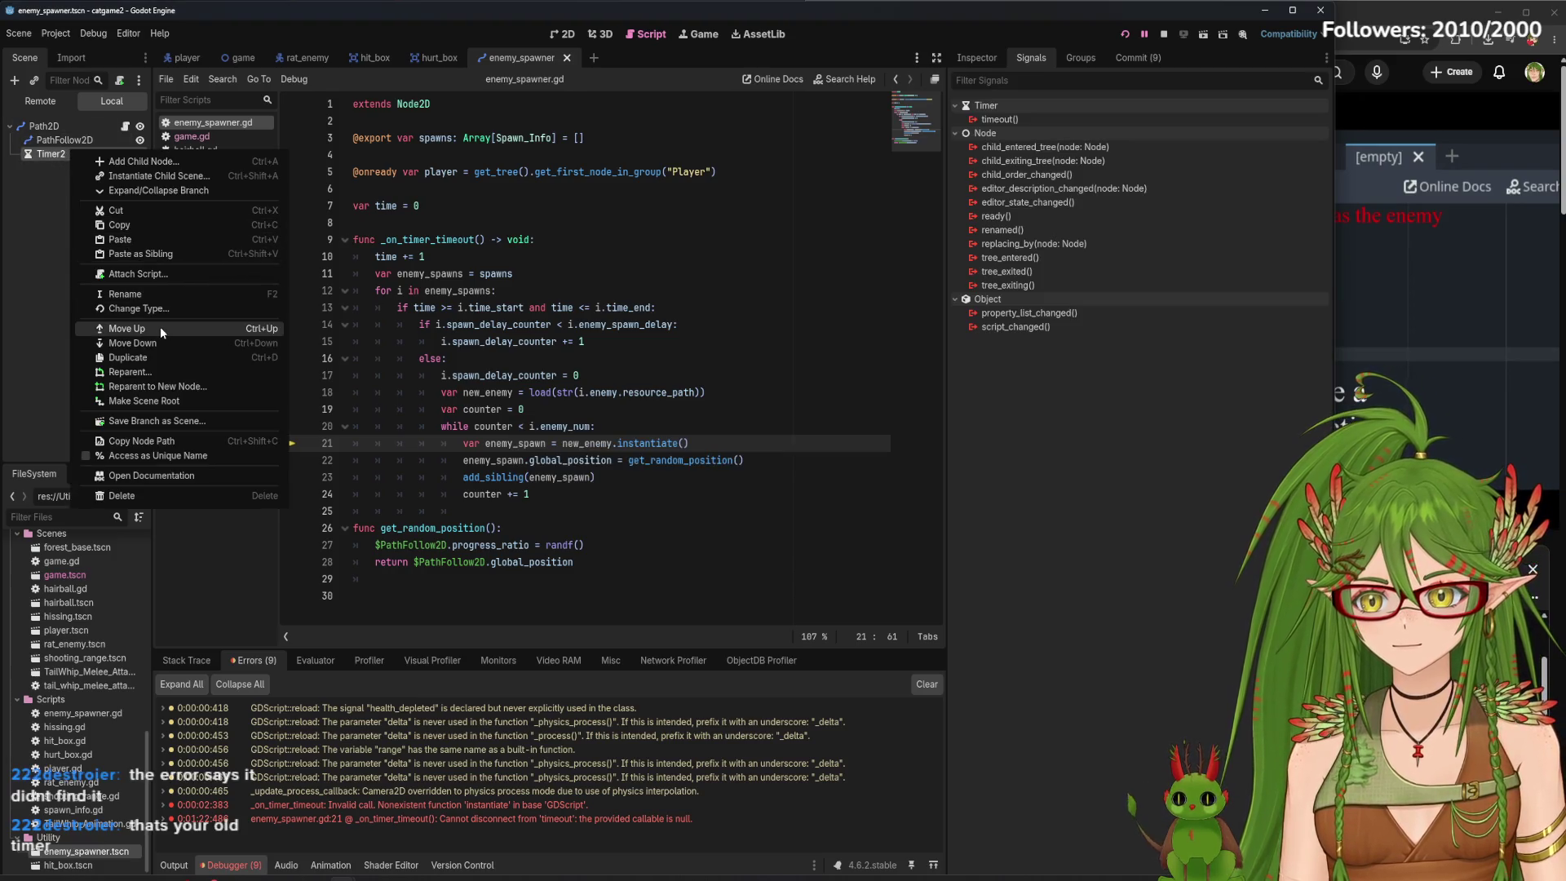
left_click(55, 264)
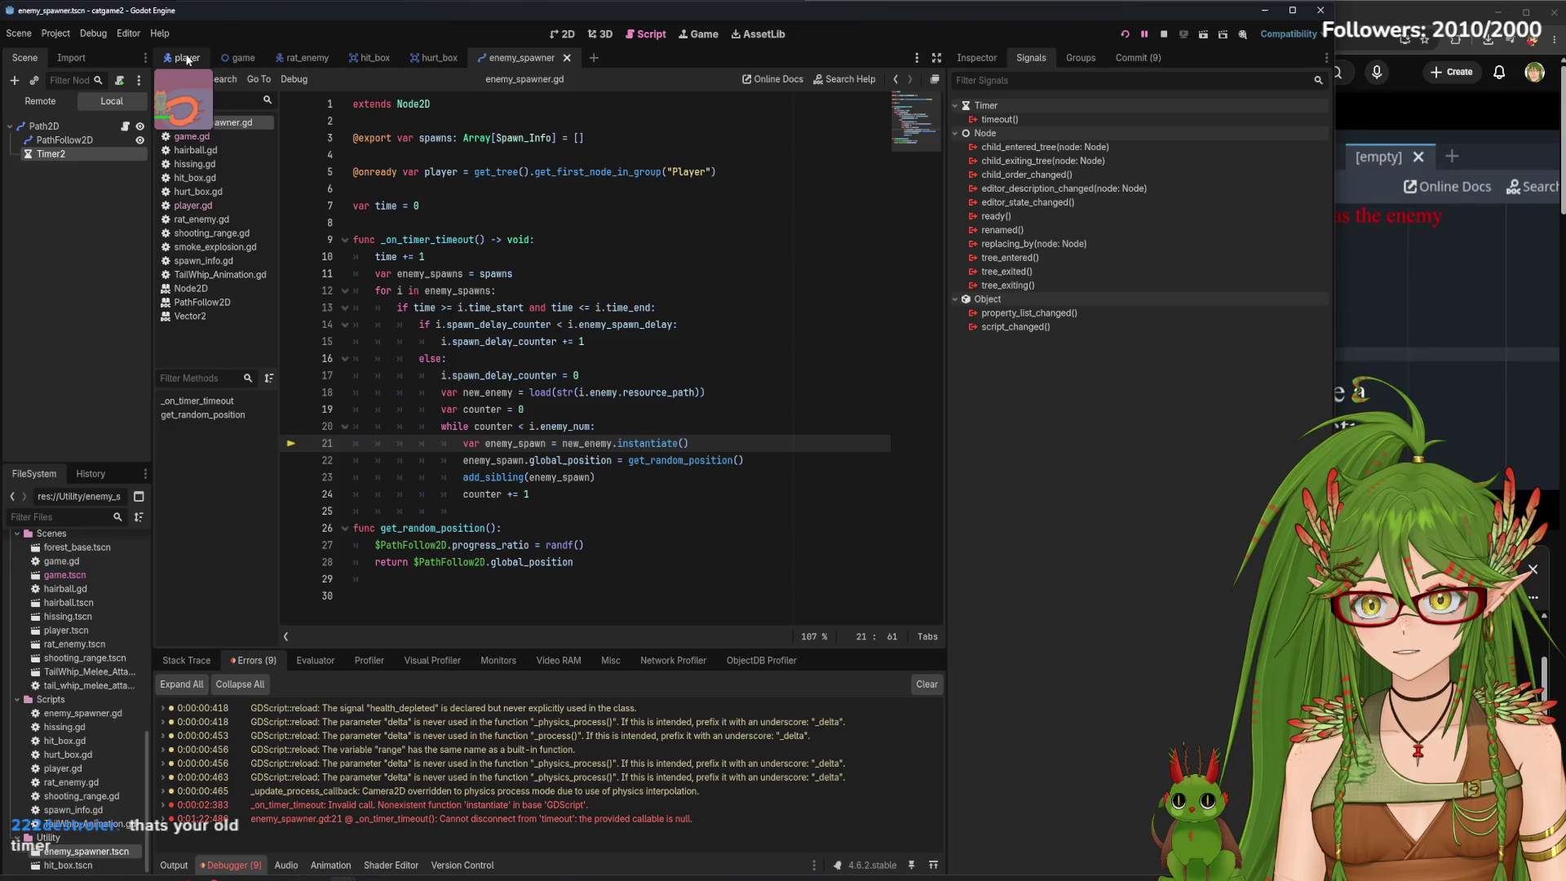
right_click(72, 155)
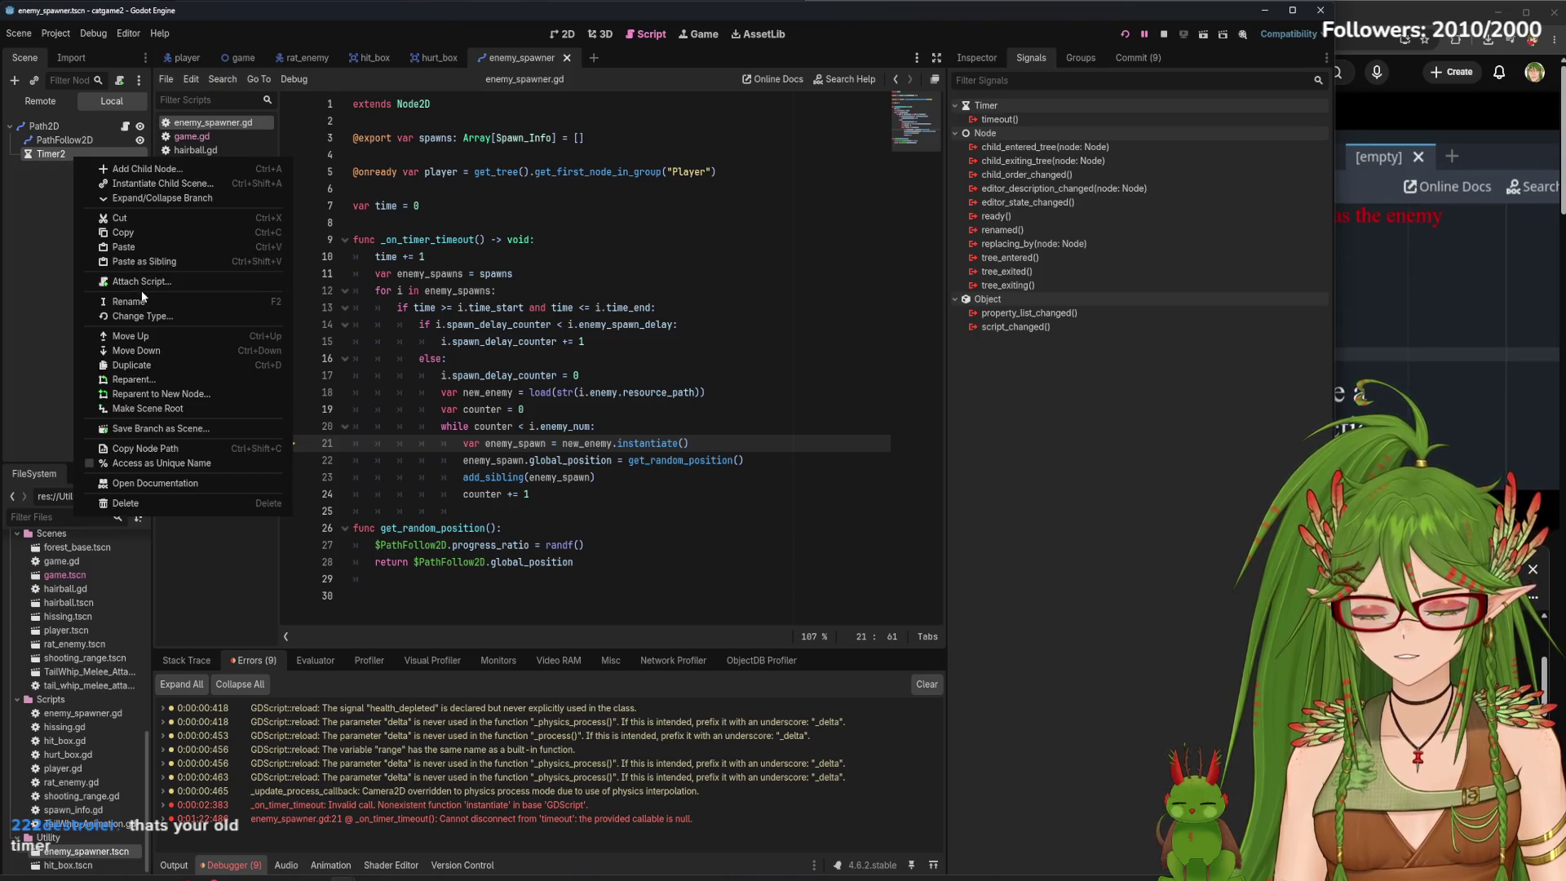
left_click(68, 161)
double_click(67, 161)
key("Return")
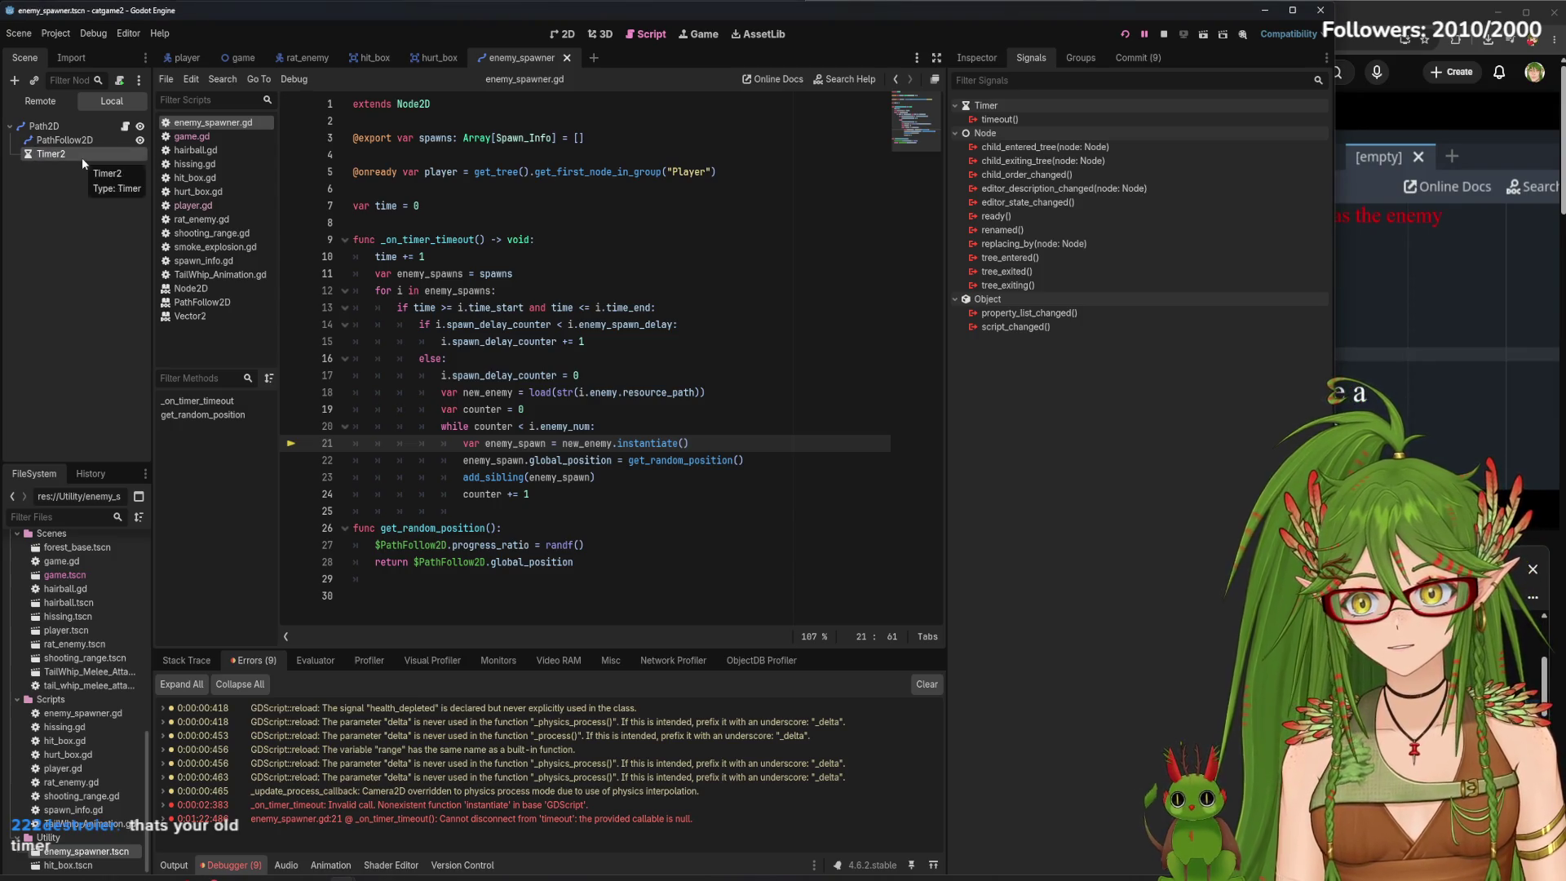
View the running game's remote node tree, then stop the game.
left_click(40, 101)
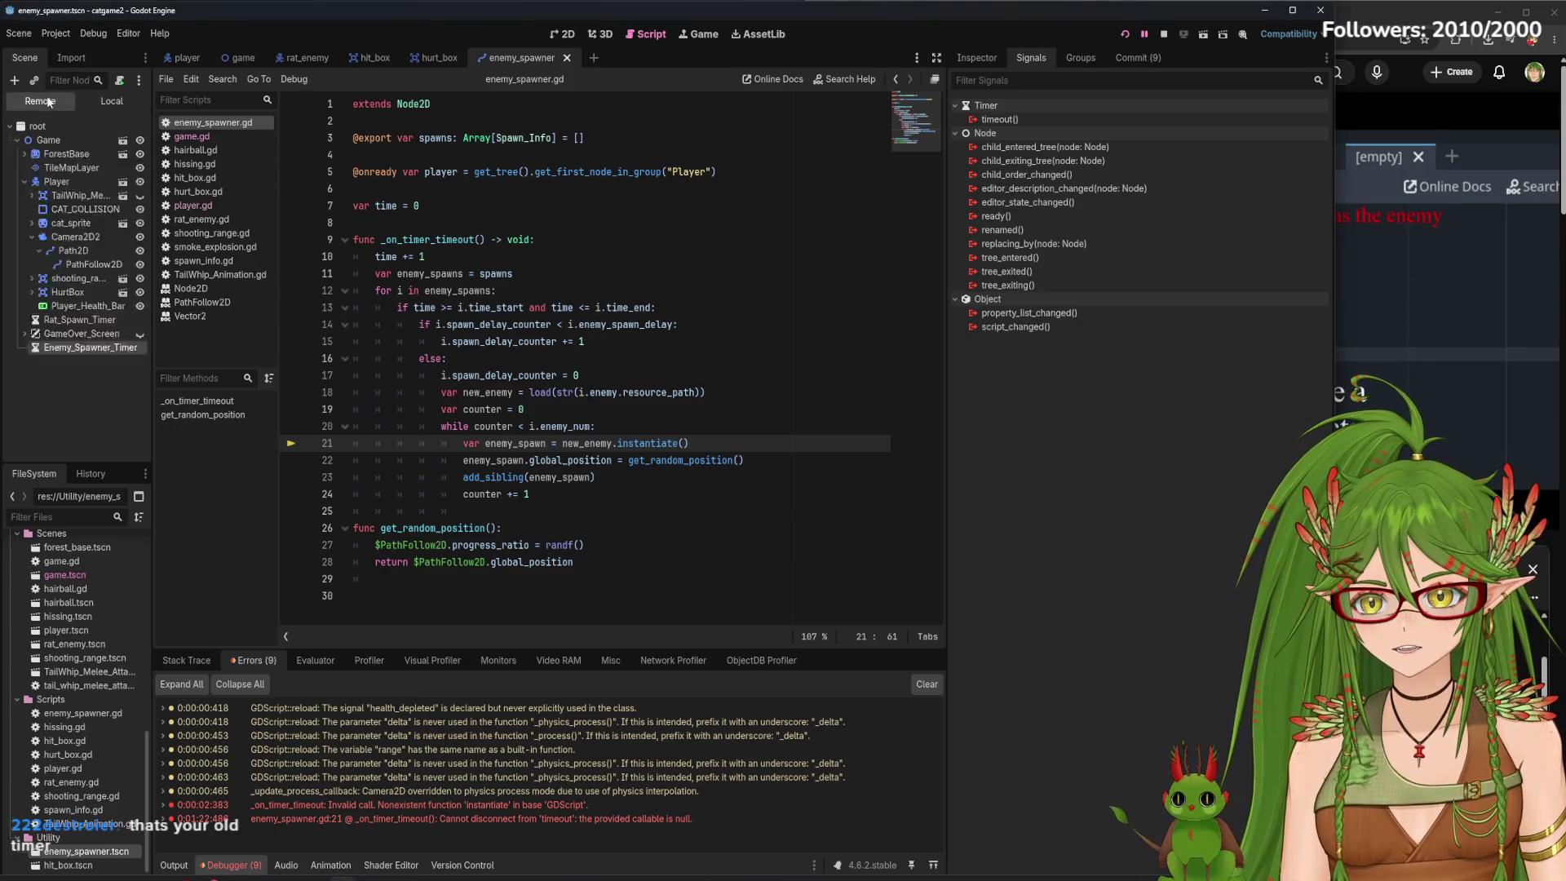
left_click(1163, 34)
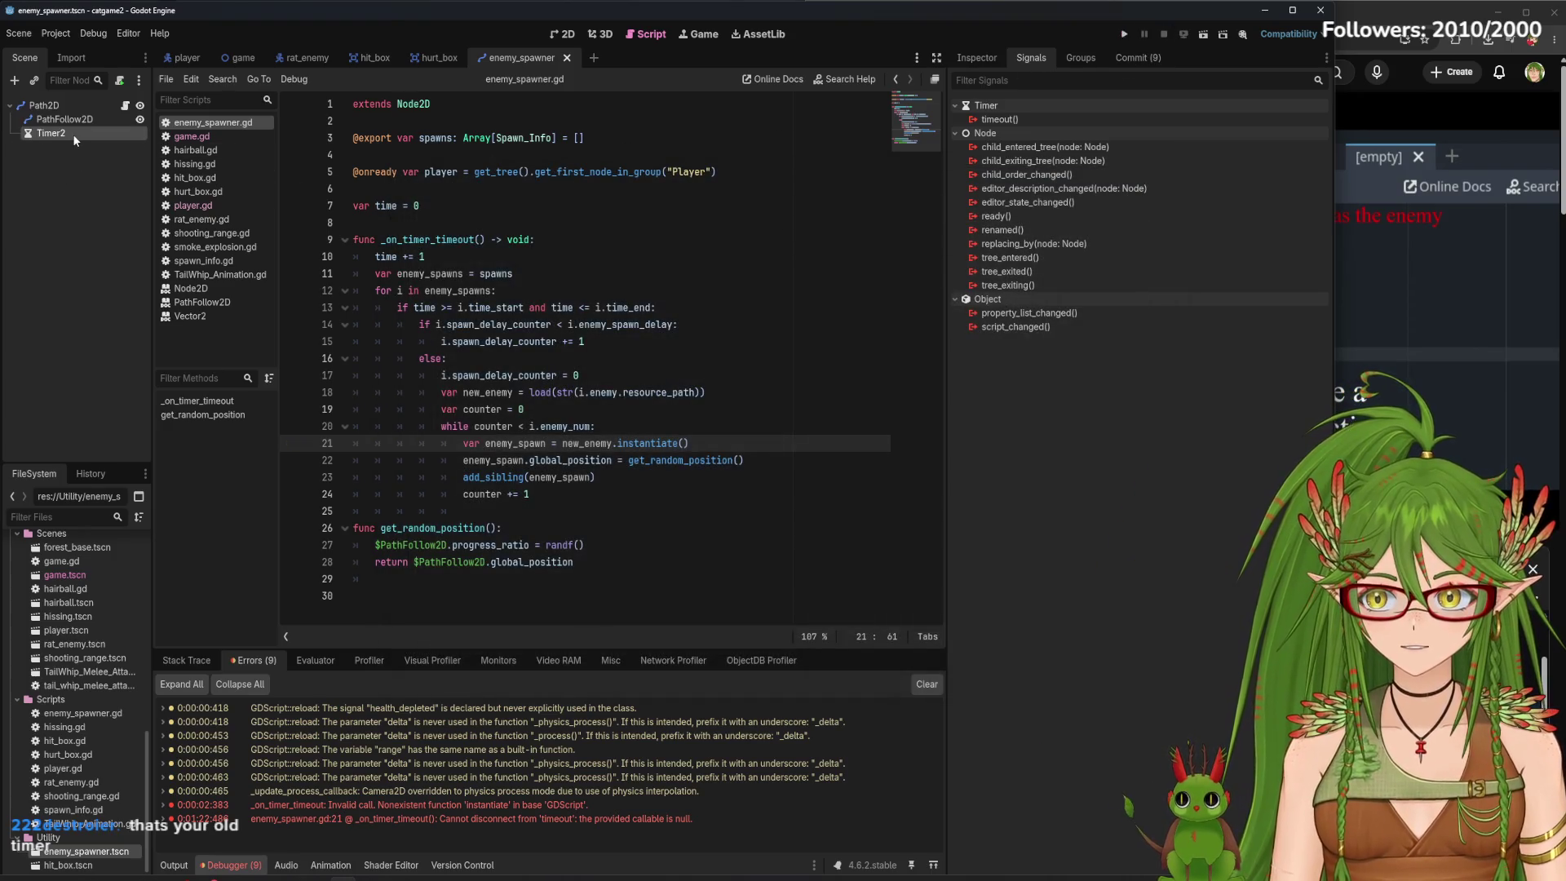
left_click(113, 194)
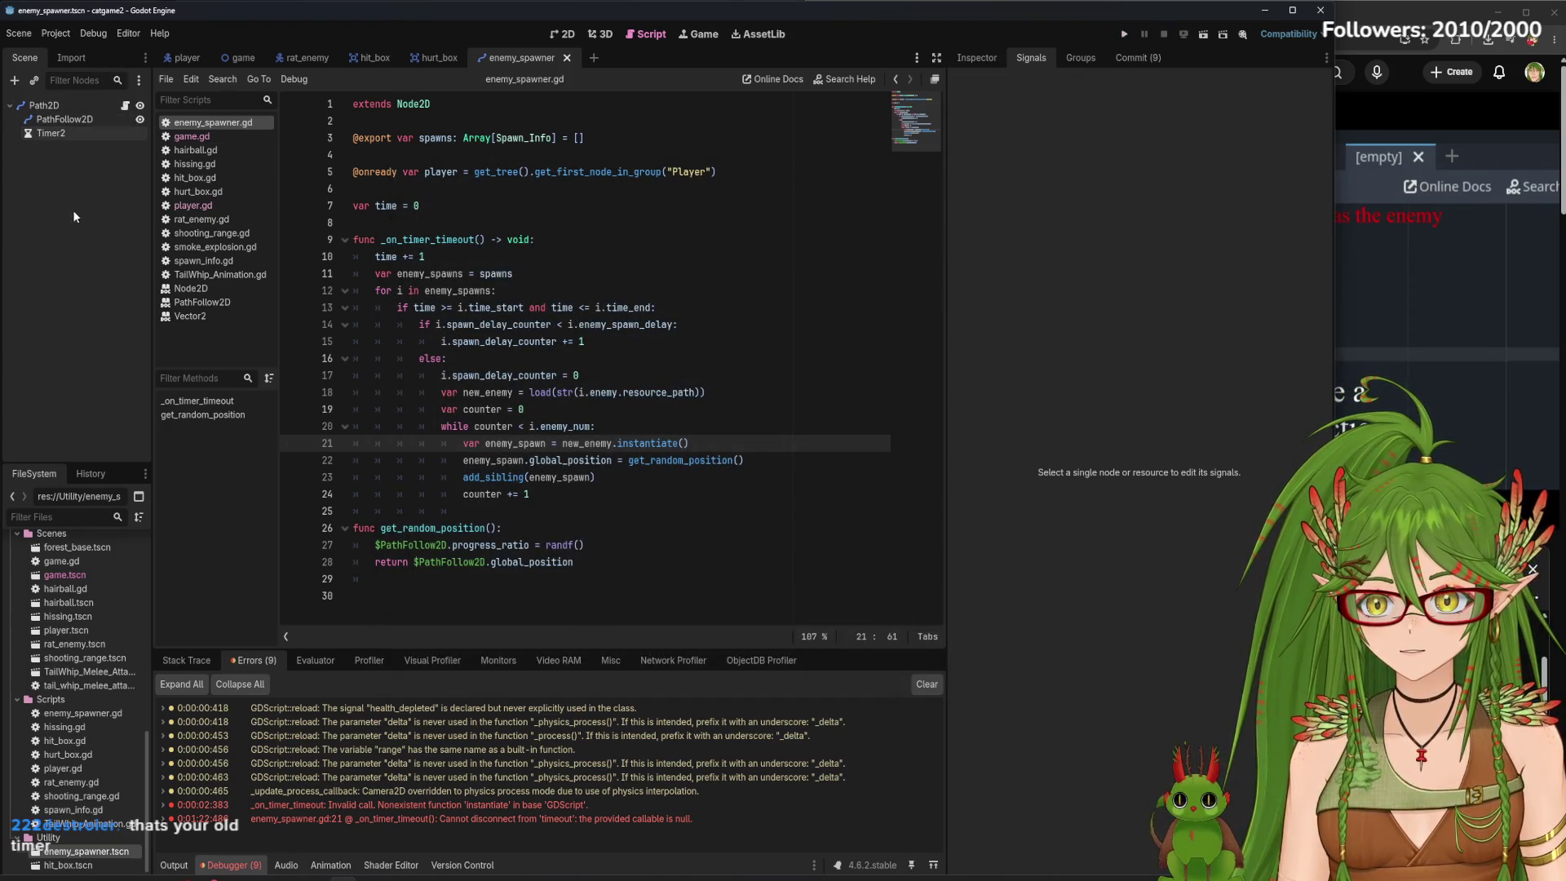
Select Timer2, show its signals, and collapse the Node signal group.
left_click(50, 134)
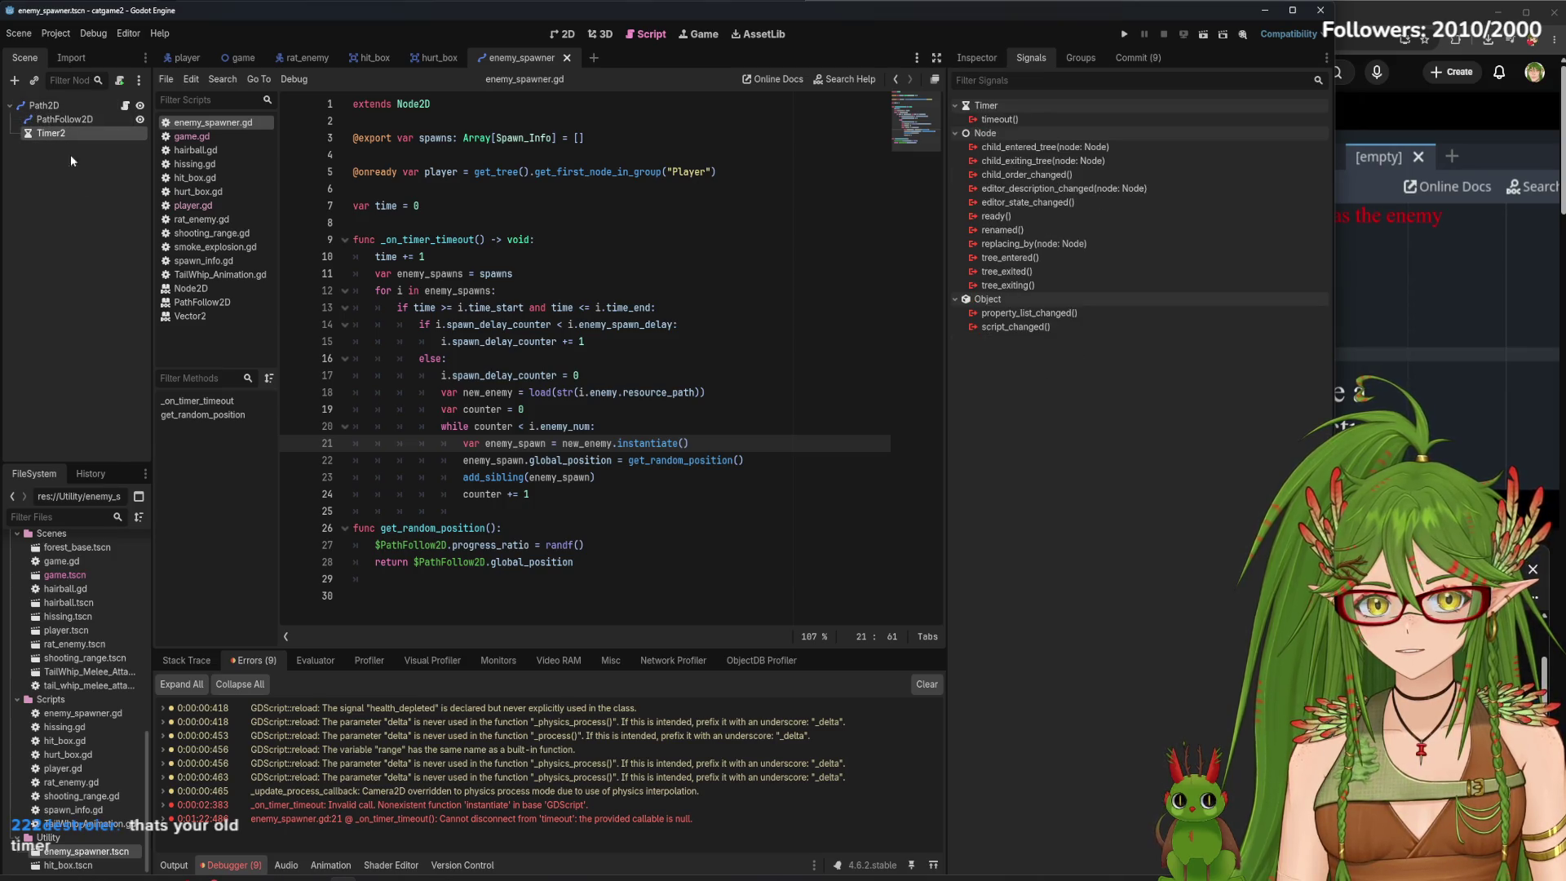
right_click(98, 203)
right_click(57, 204)
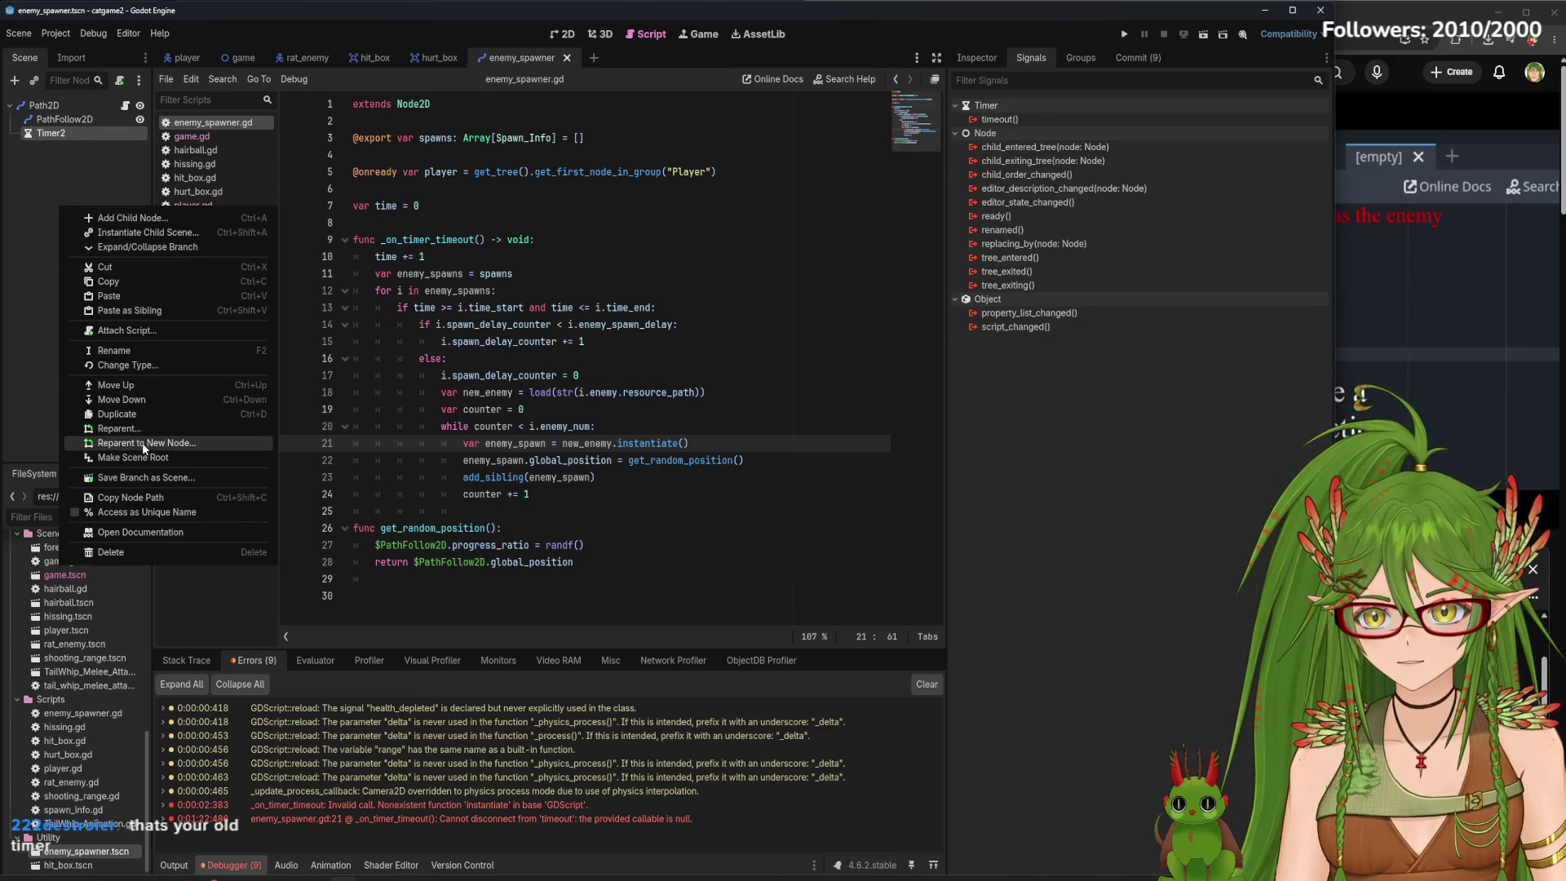
right_click(67, 105)
right_click(67, 104)
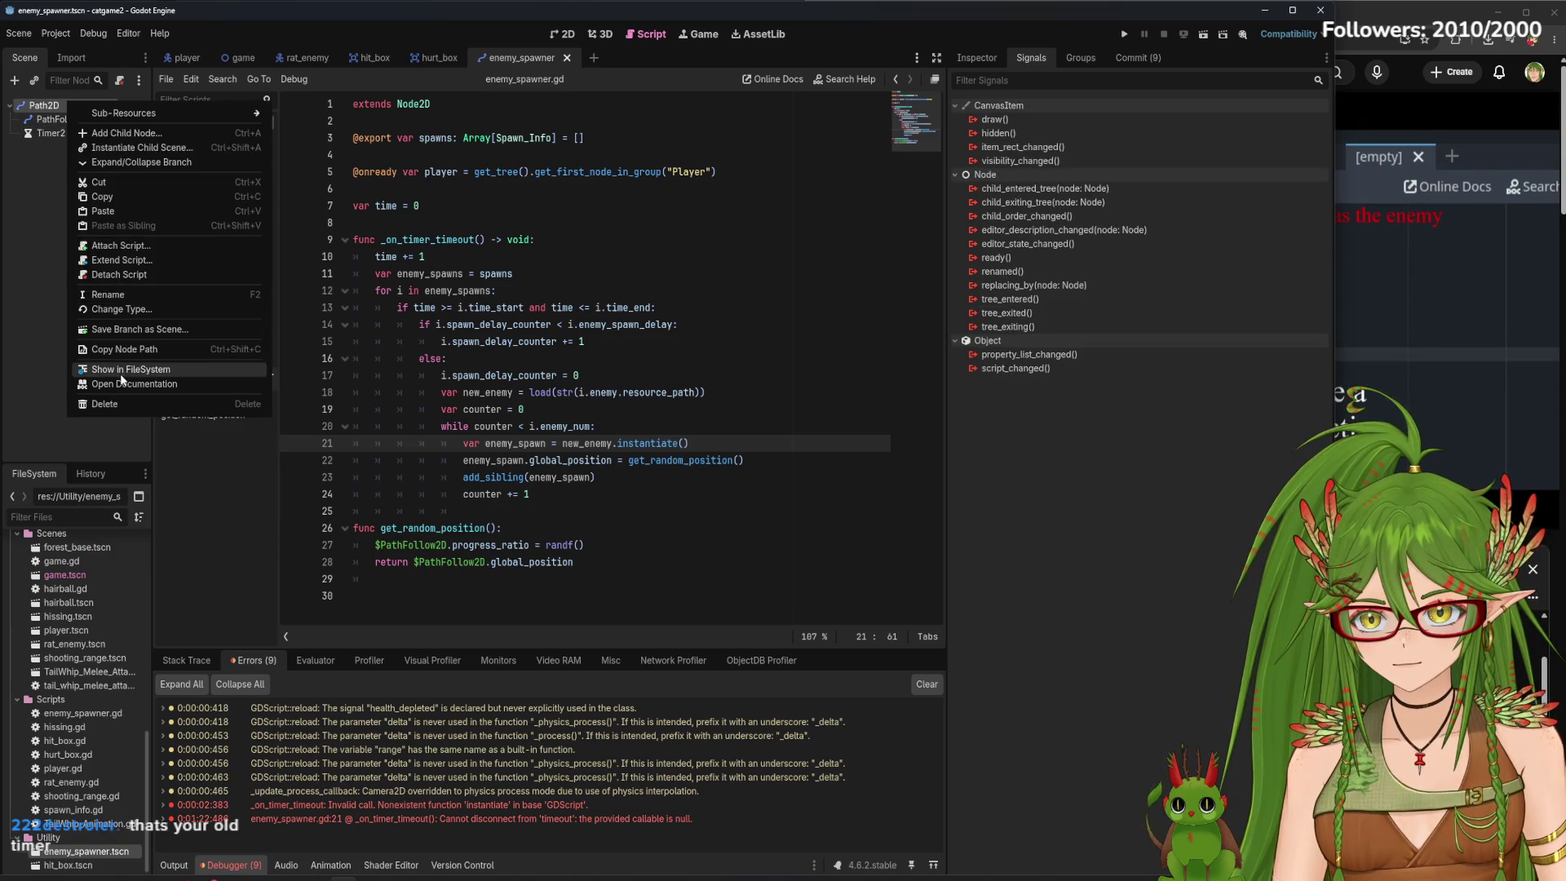
left_click(66, 133)
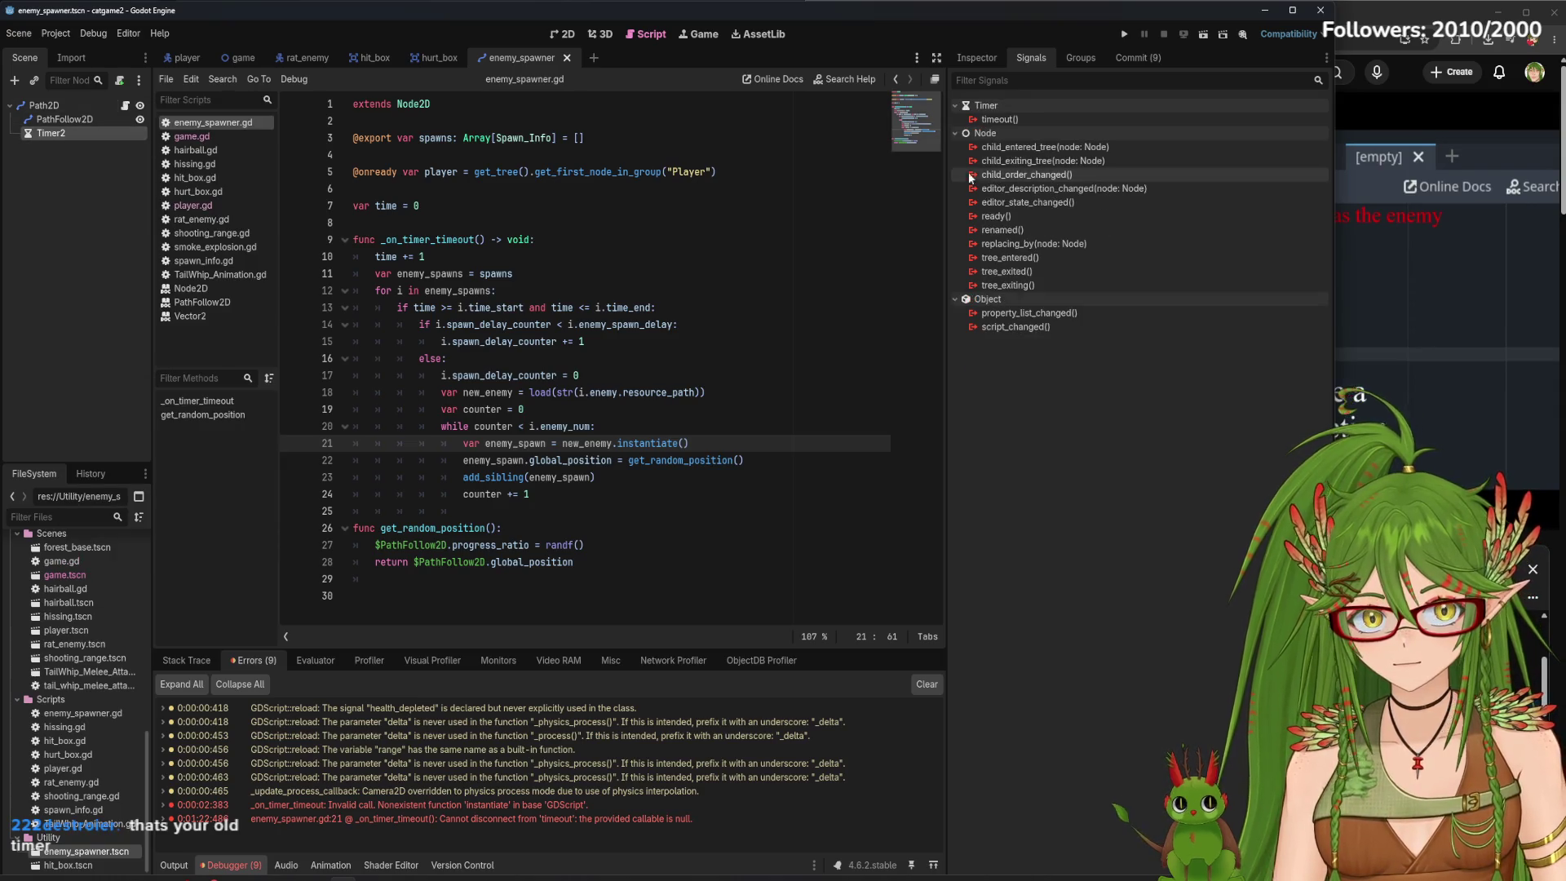
left_click(1037, 132)
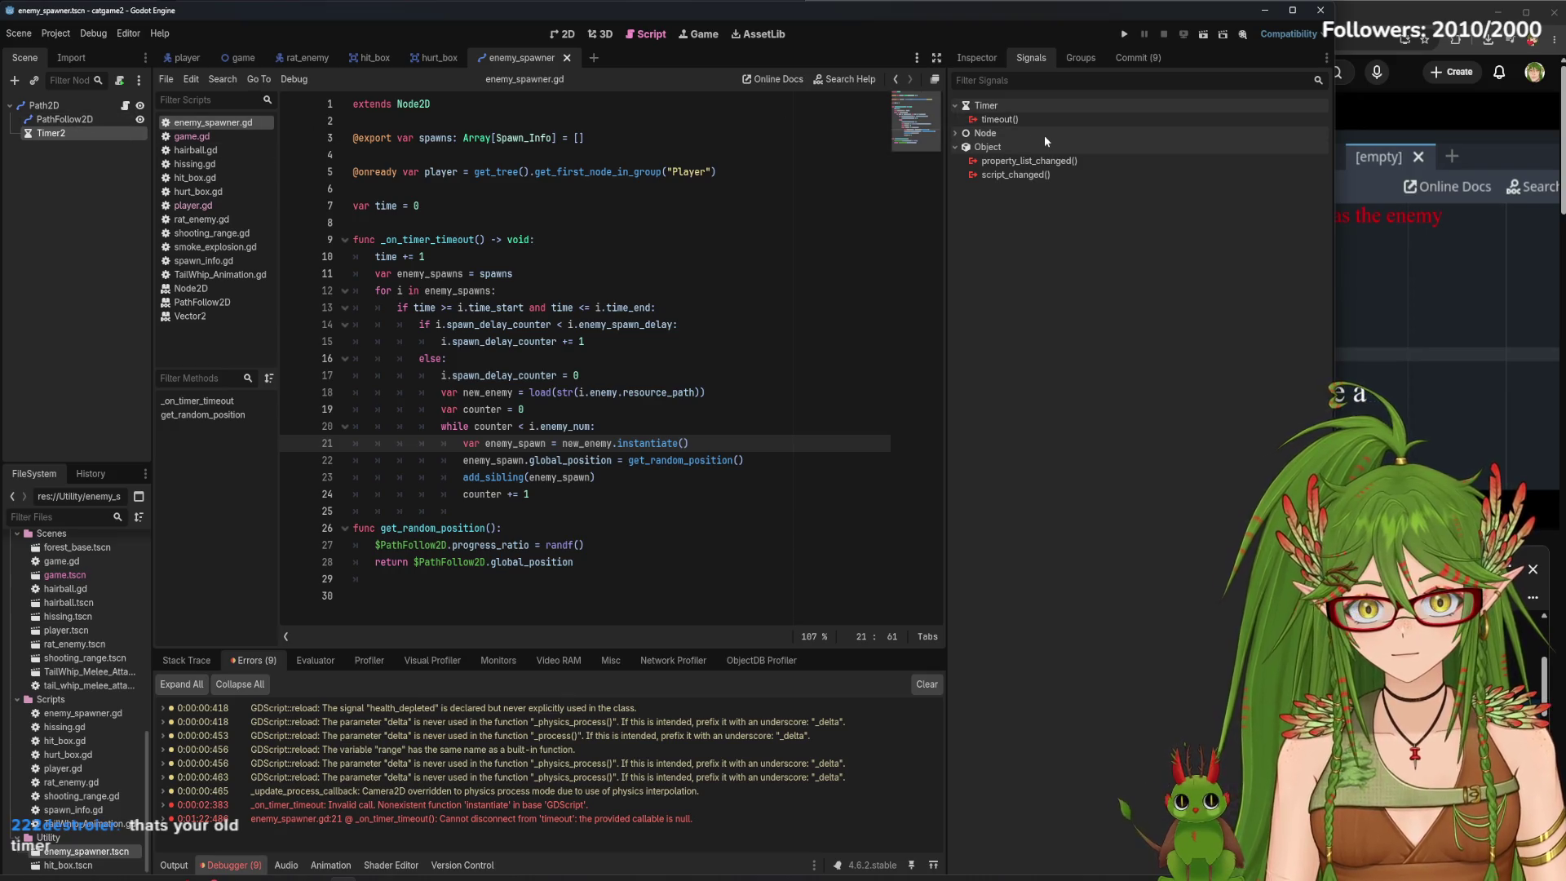
right_click(1019, 119)
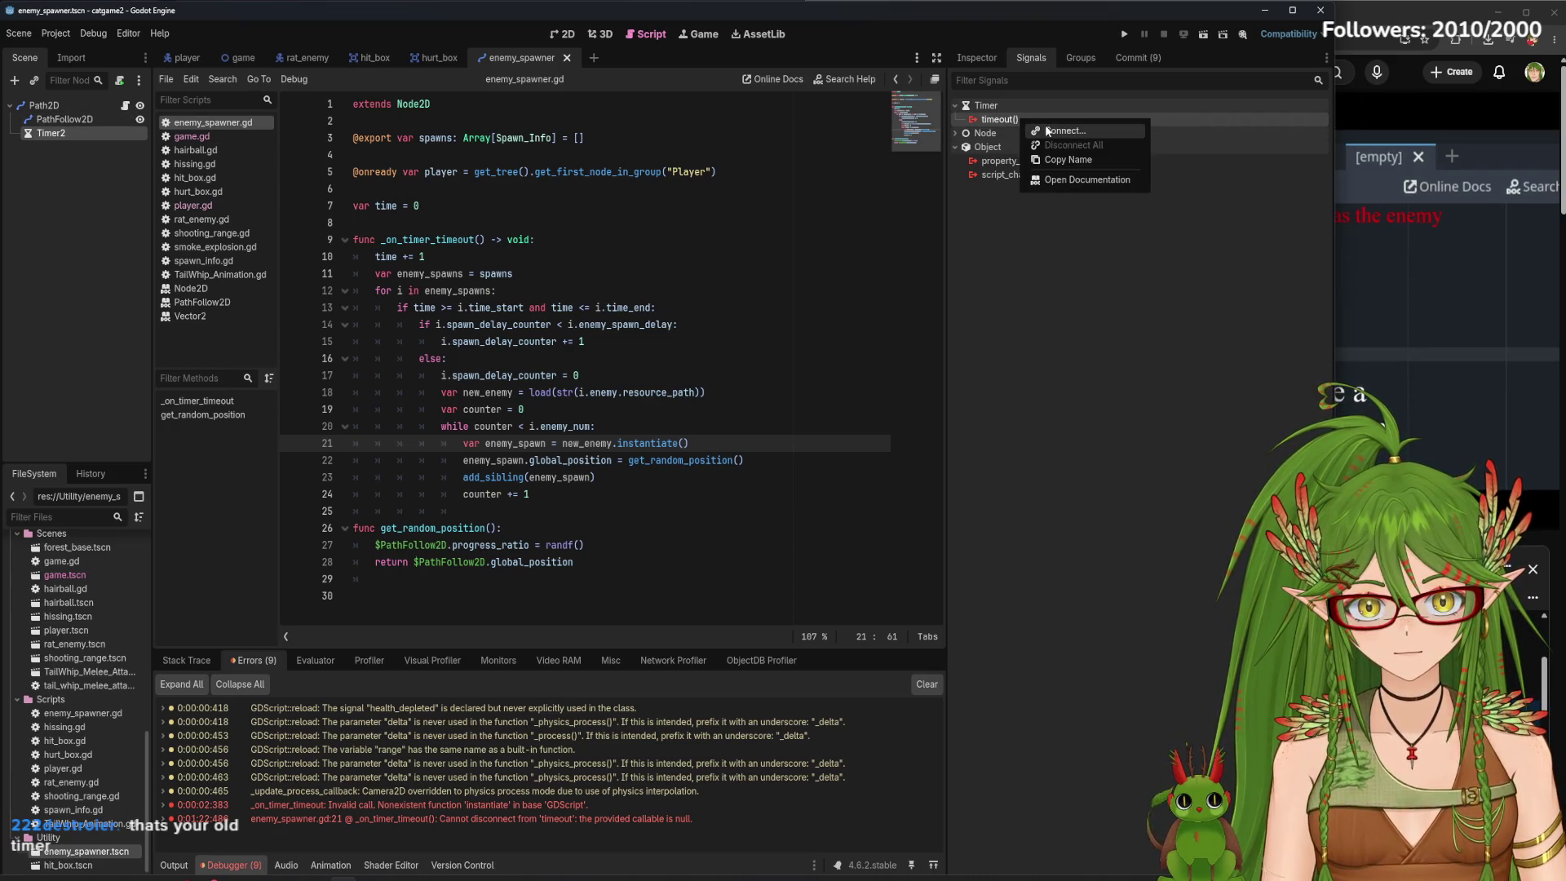
Connect Timer2's timeout signal to the existing _on_timer_timeout method in enemy_spawner.gd.
left_click(1048, 130)
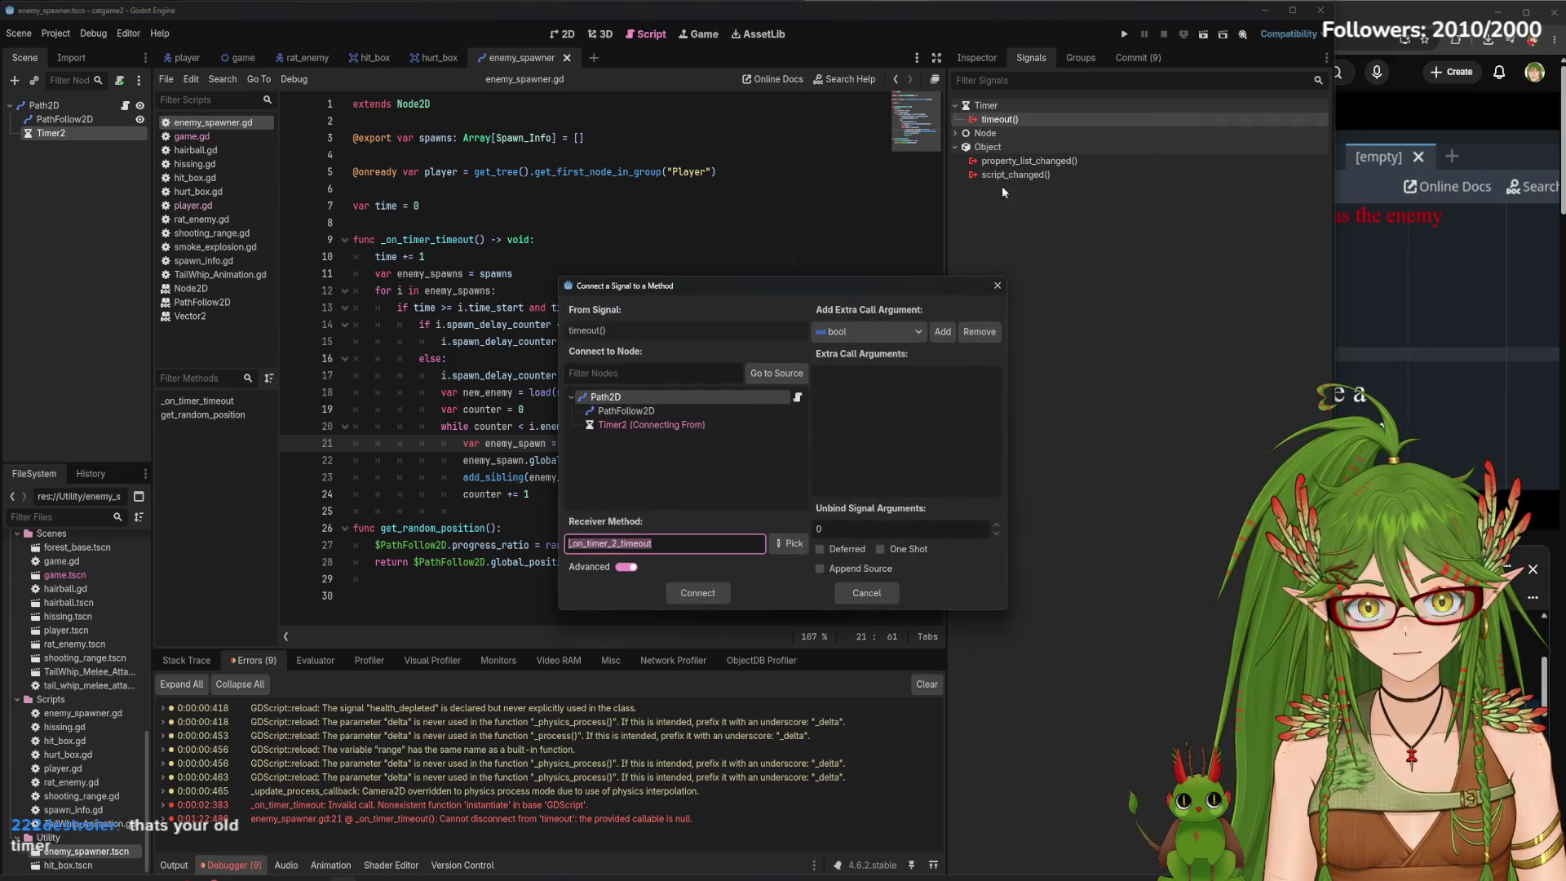
left_click(790, 543)
left_click(725, 317)
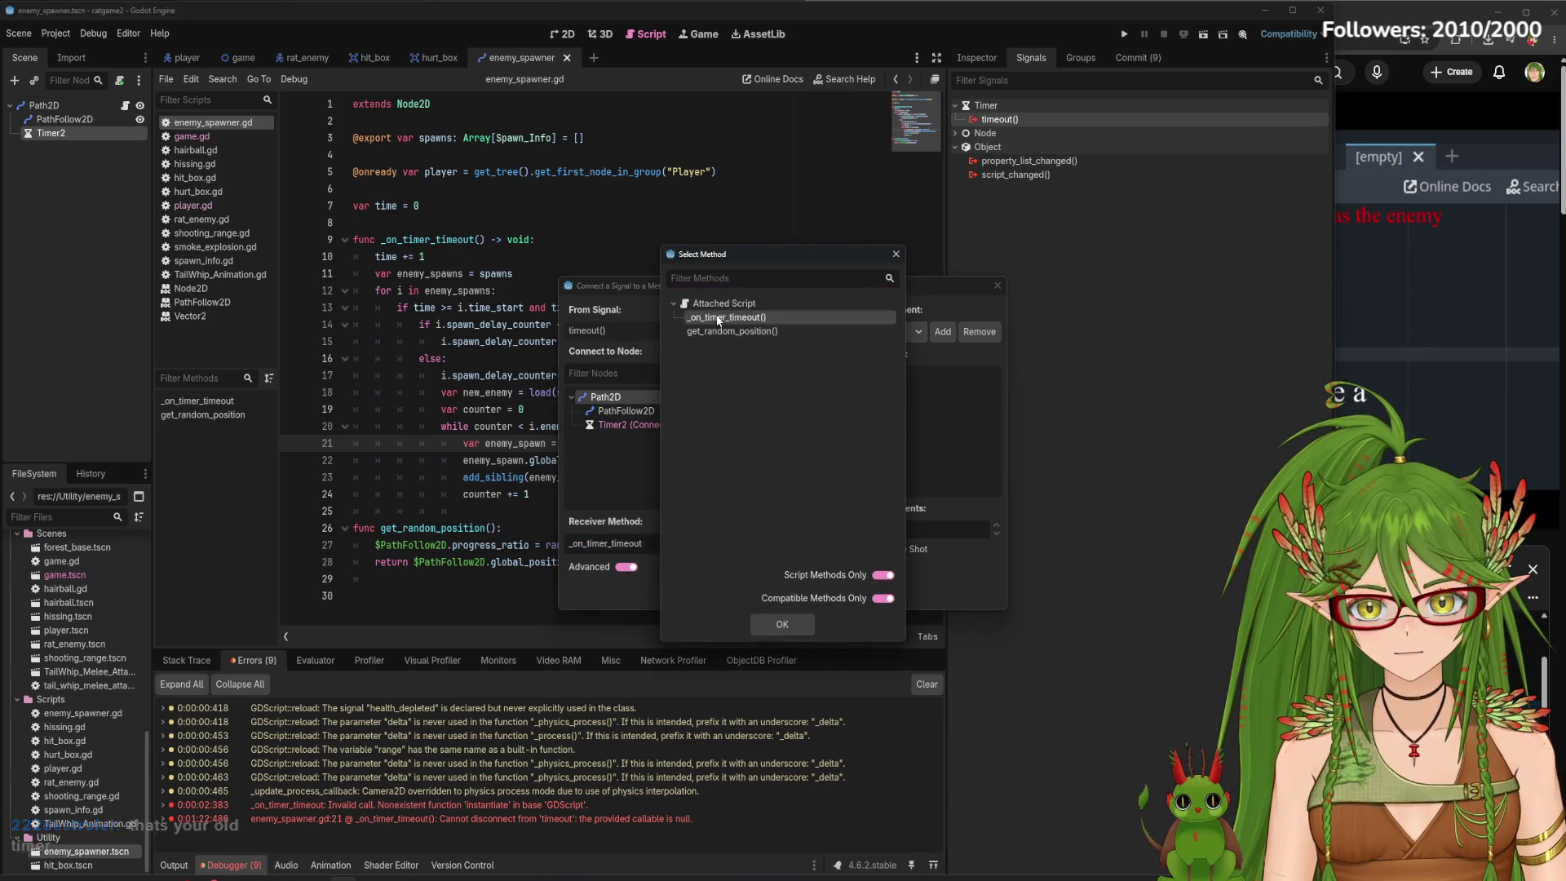
left_click(794, 626)
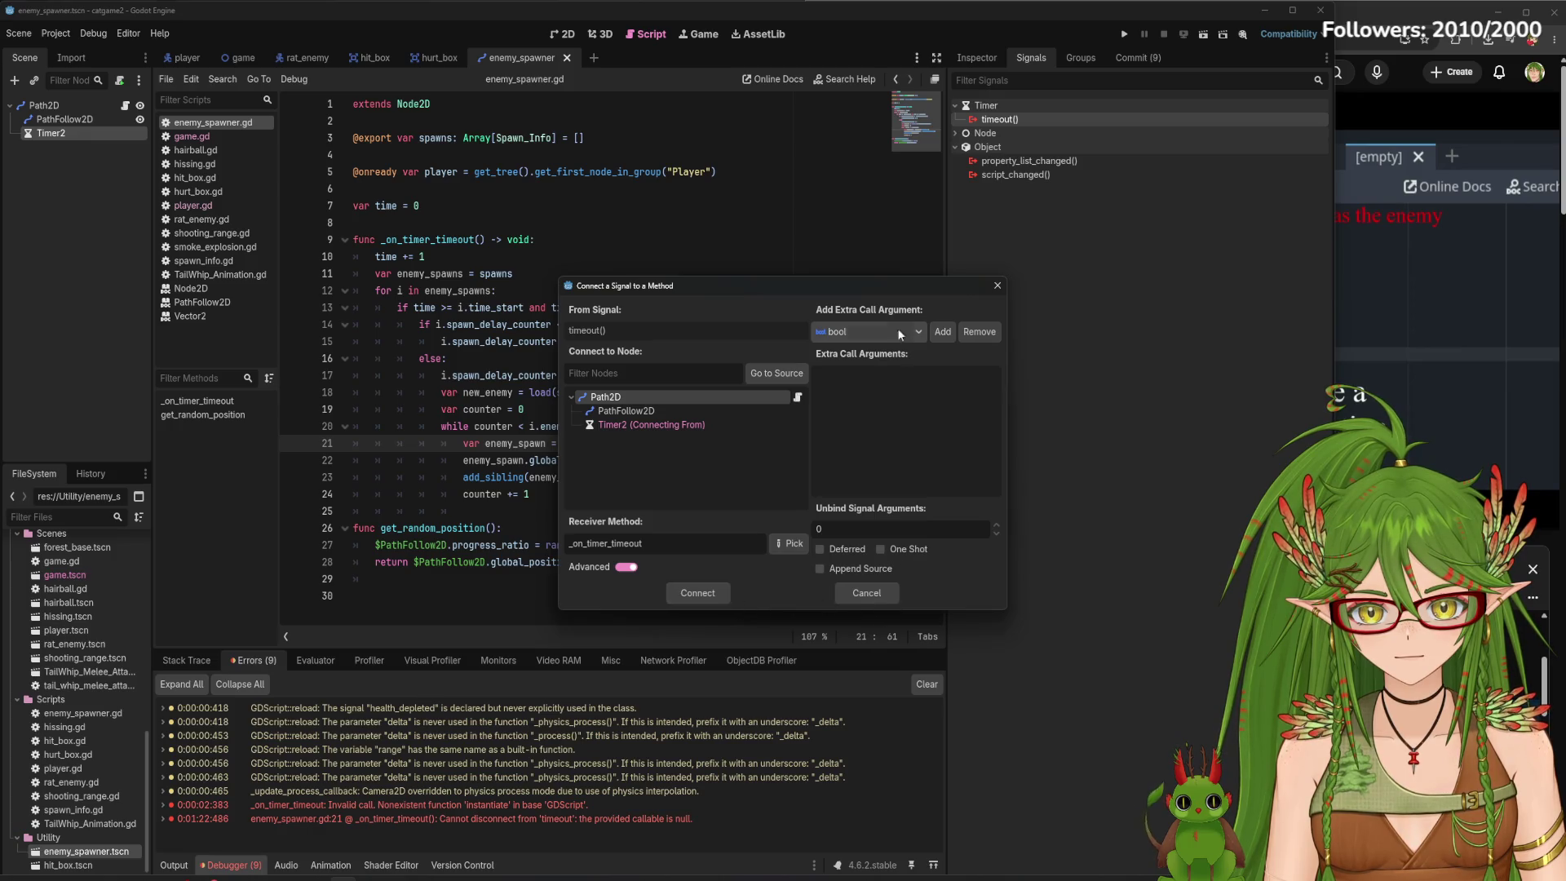
left_click(701, 598)
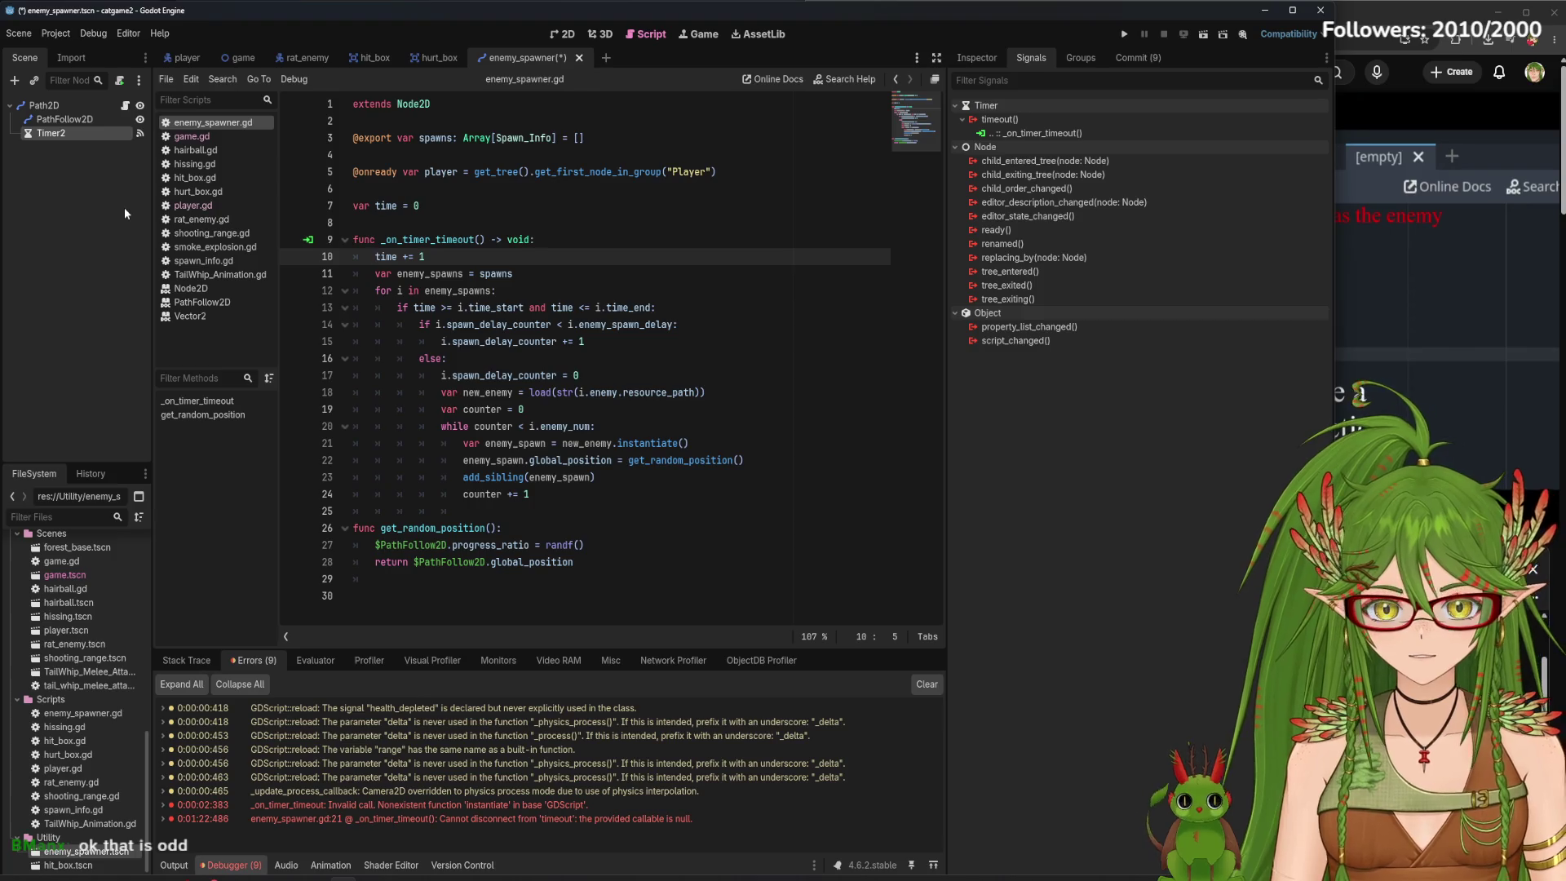
left_click(110, 277)
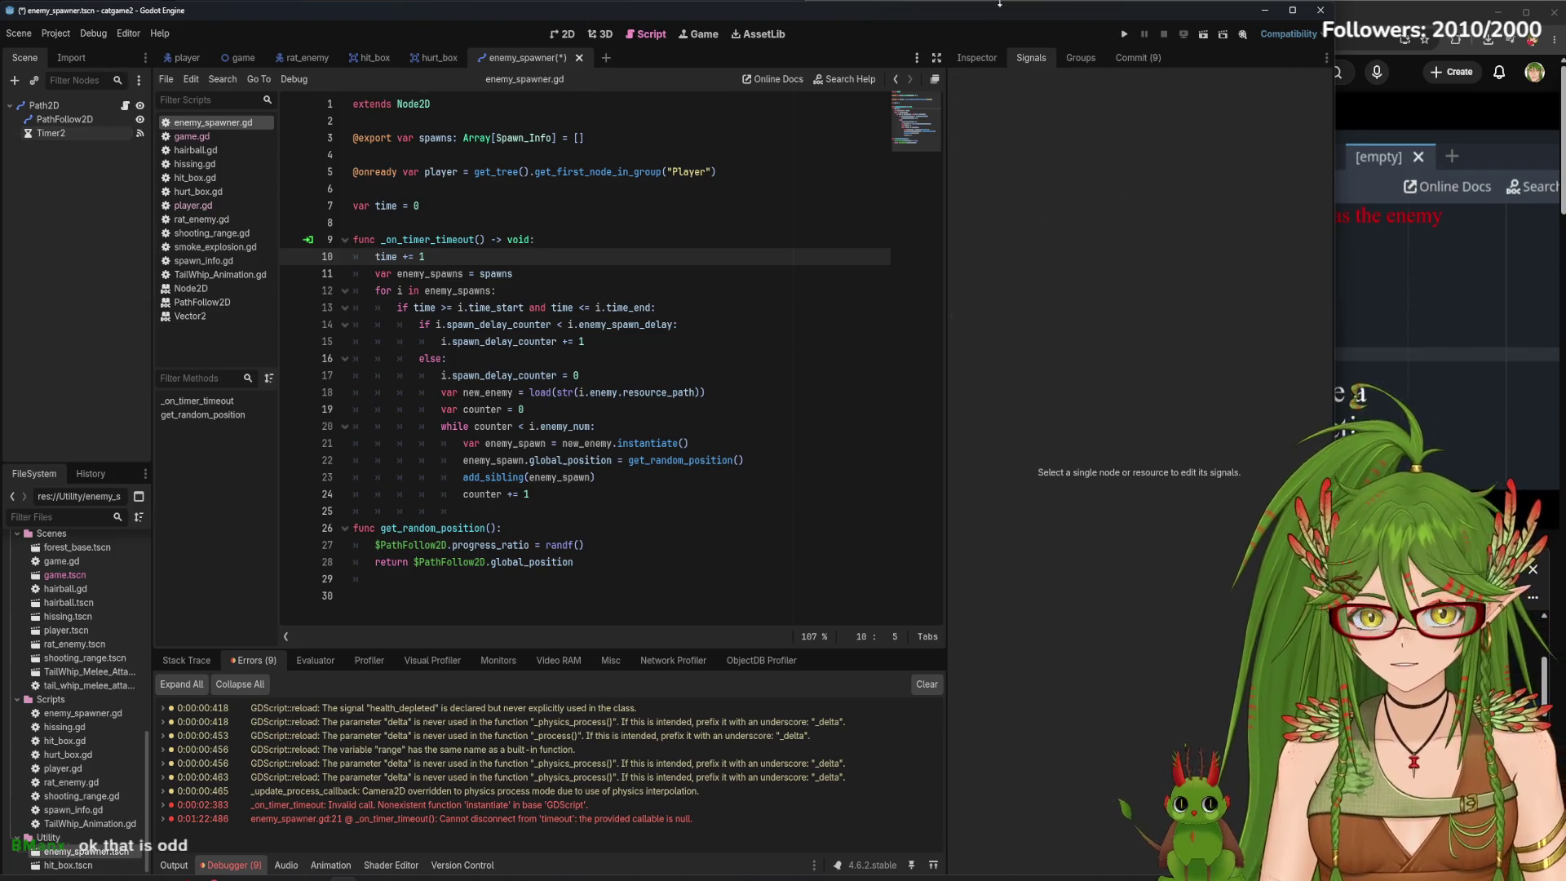
Save and run the game, then expand Game and Path2D in the Remote scene tree.
key("F5")
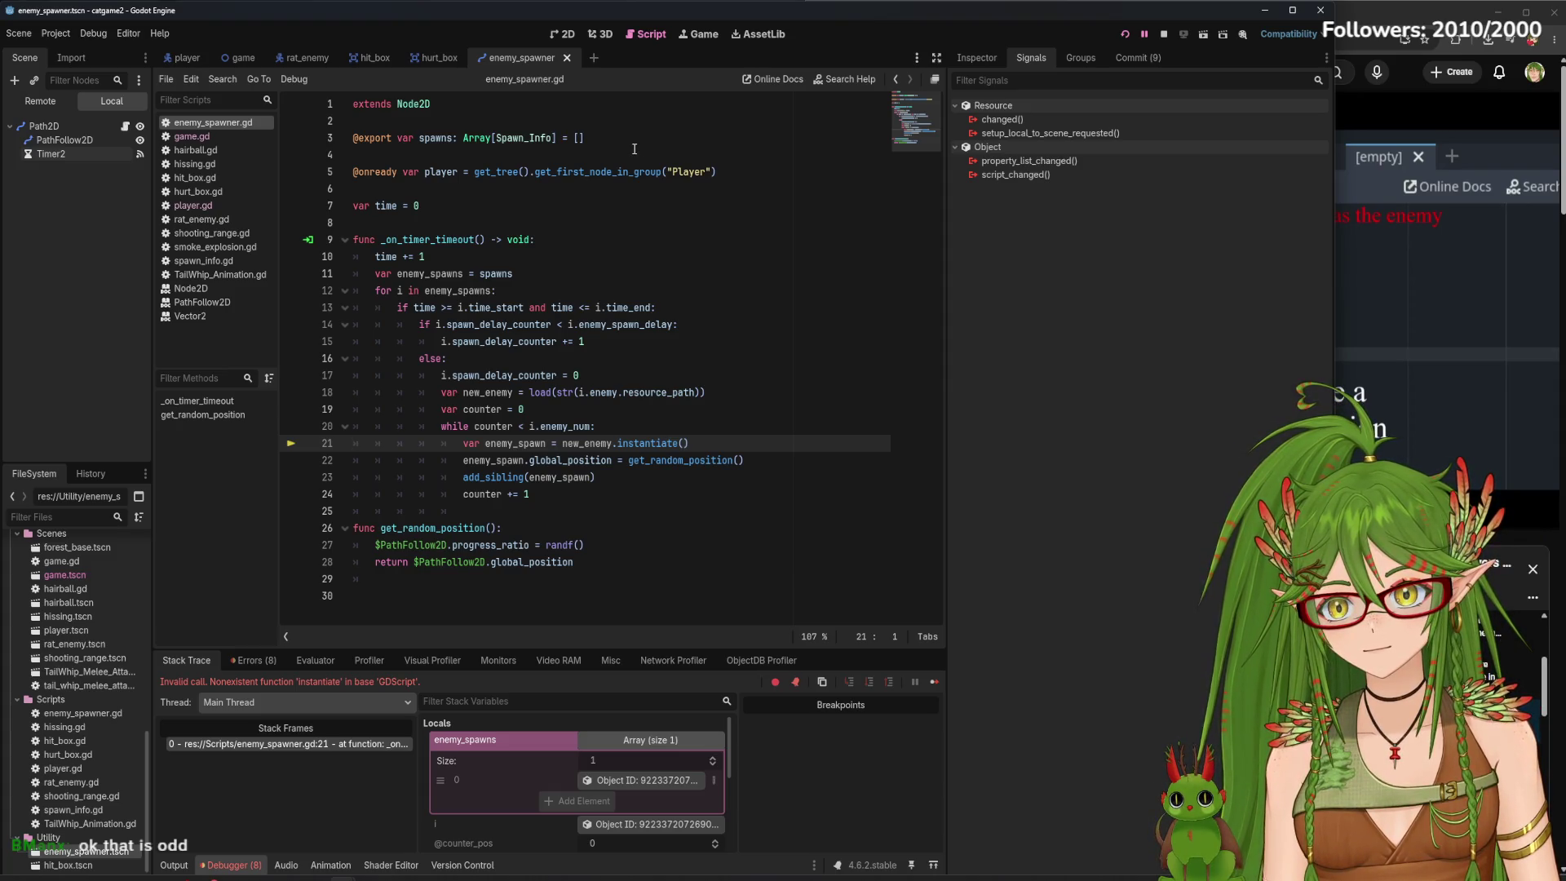
left_click(69, 196)
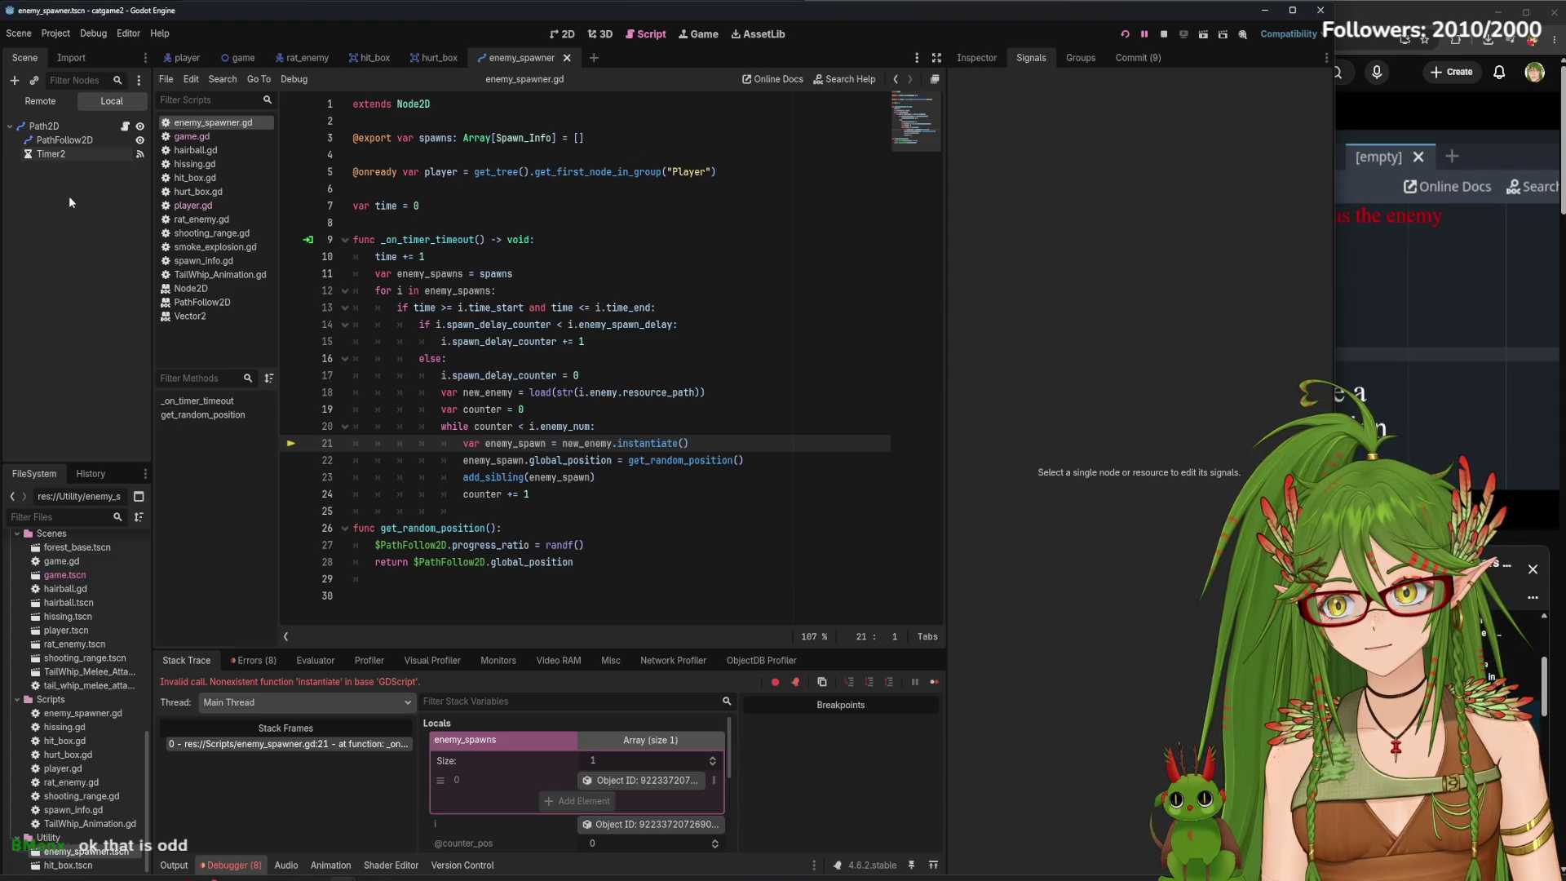
left_click(42, 101)
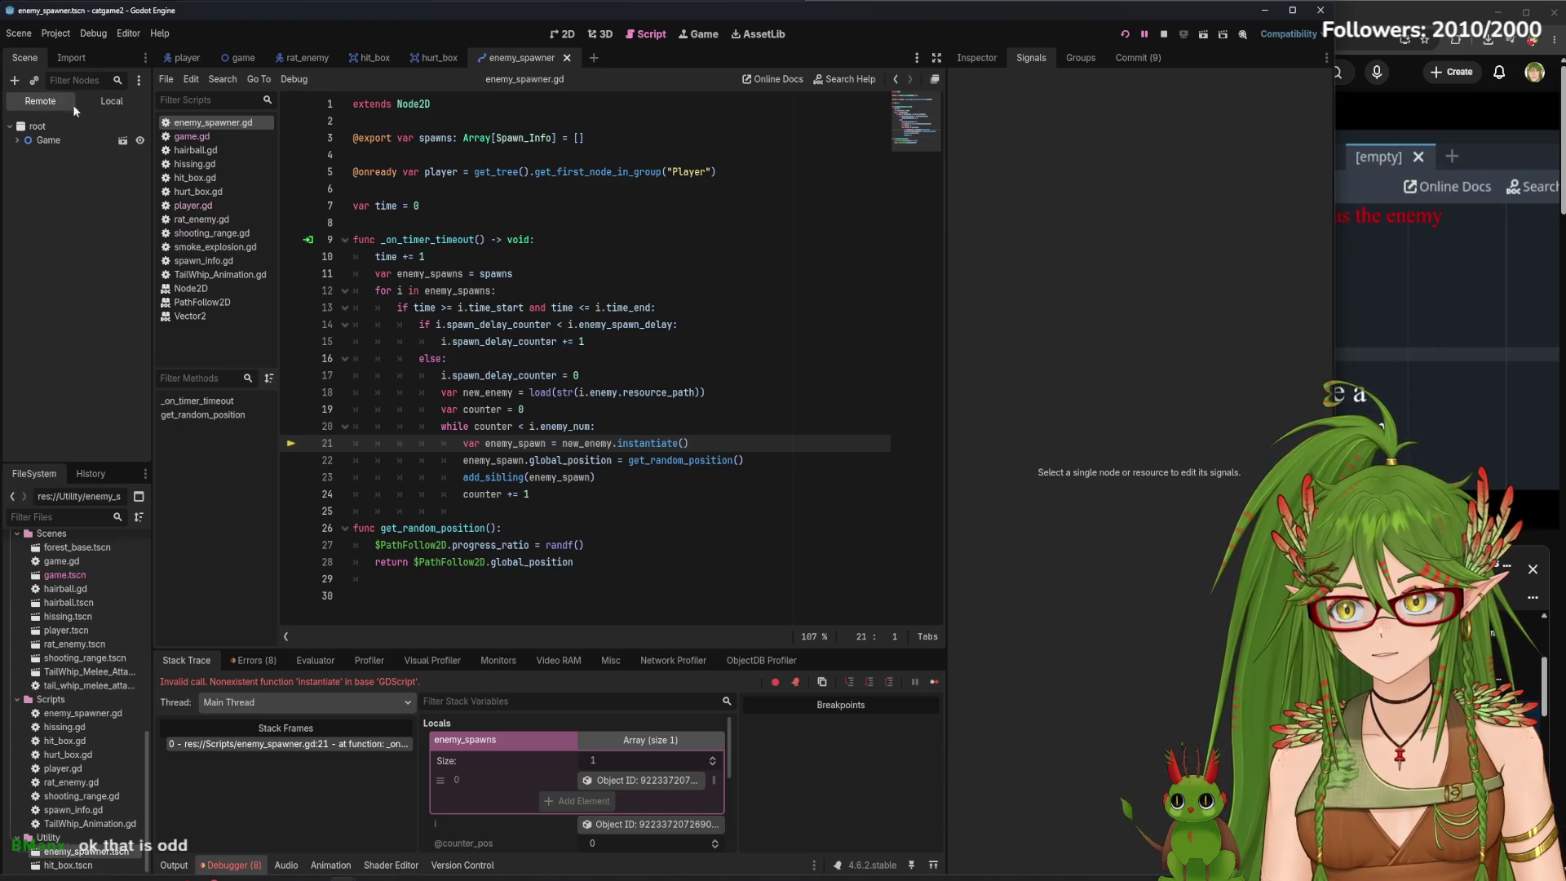
left_click(17, 140)
left_click(25, 223)
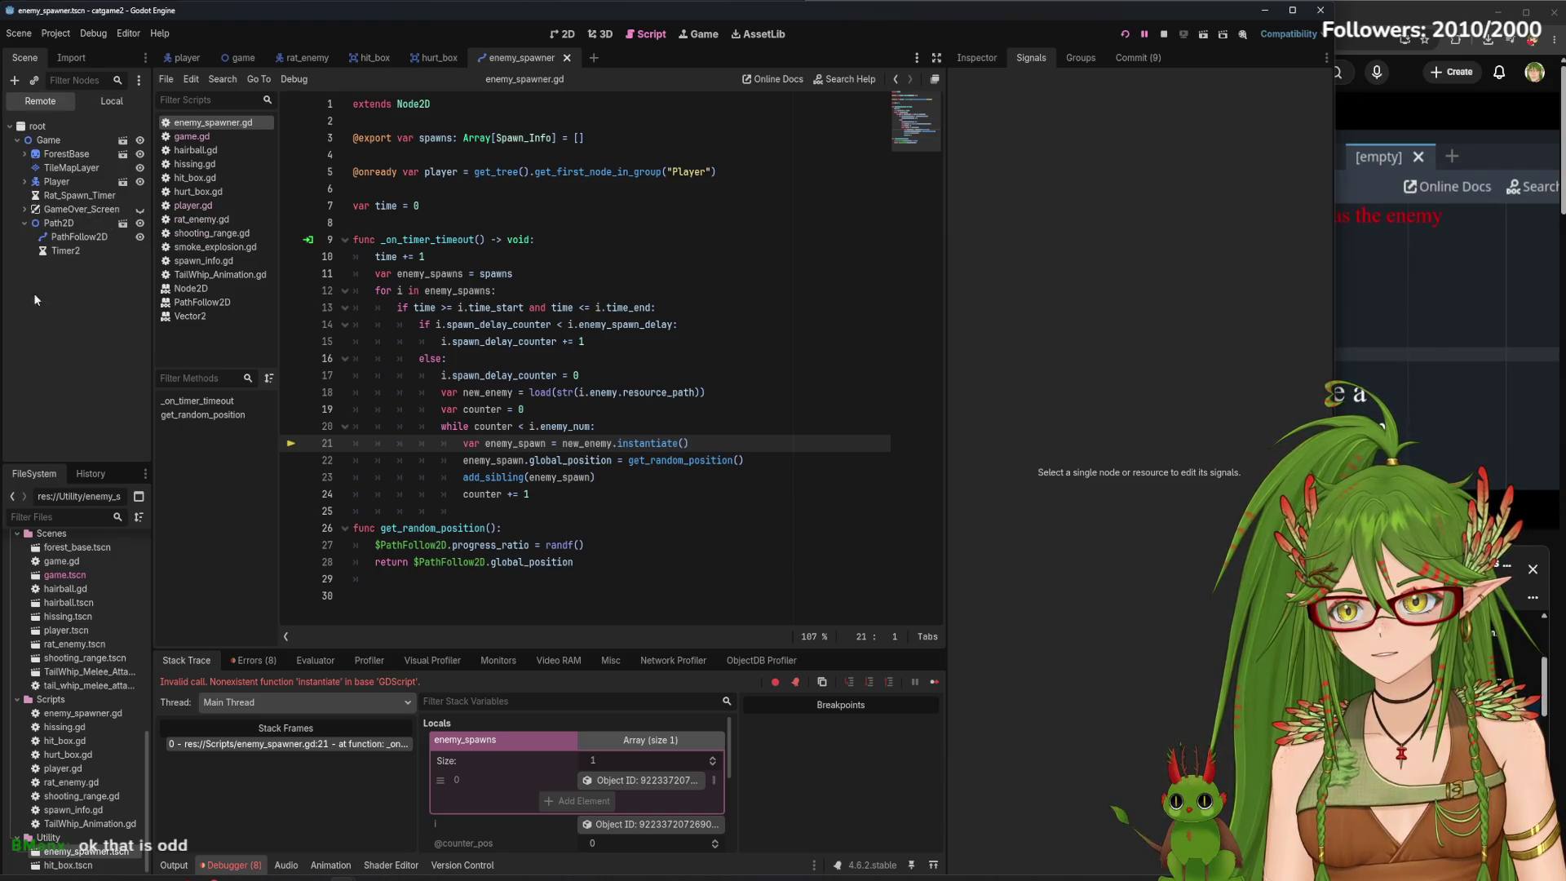
Return to the Local scene tree and check Timer2, leaving its name unchanged.
left_click(108, 101)
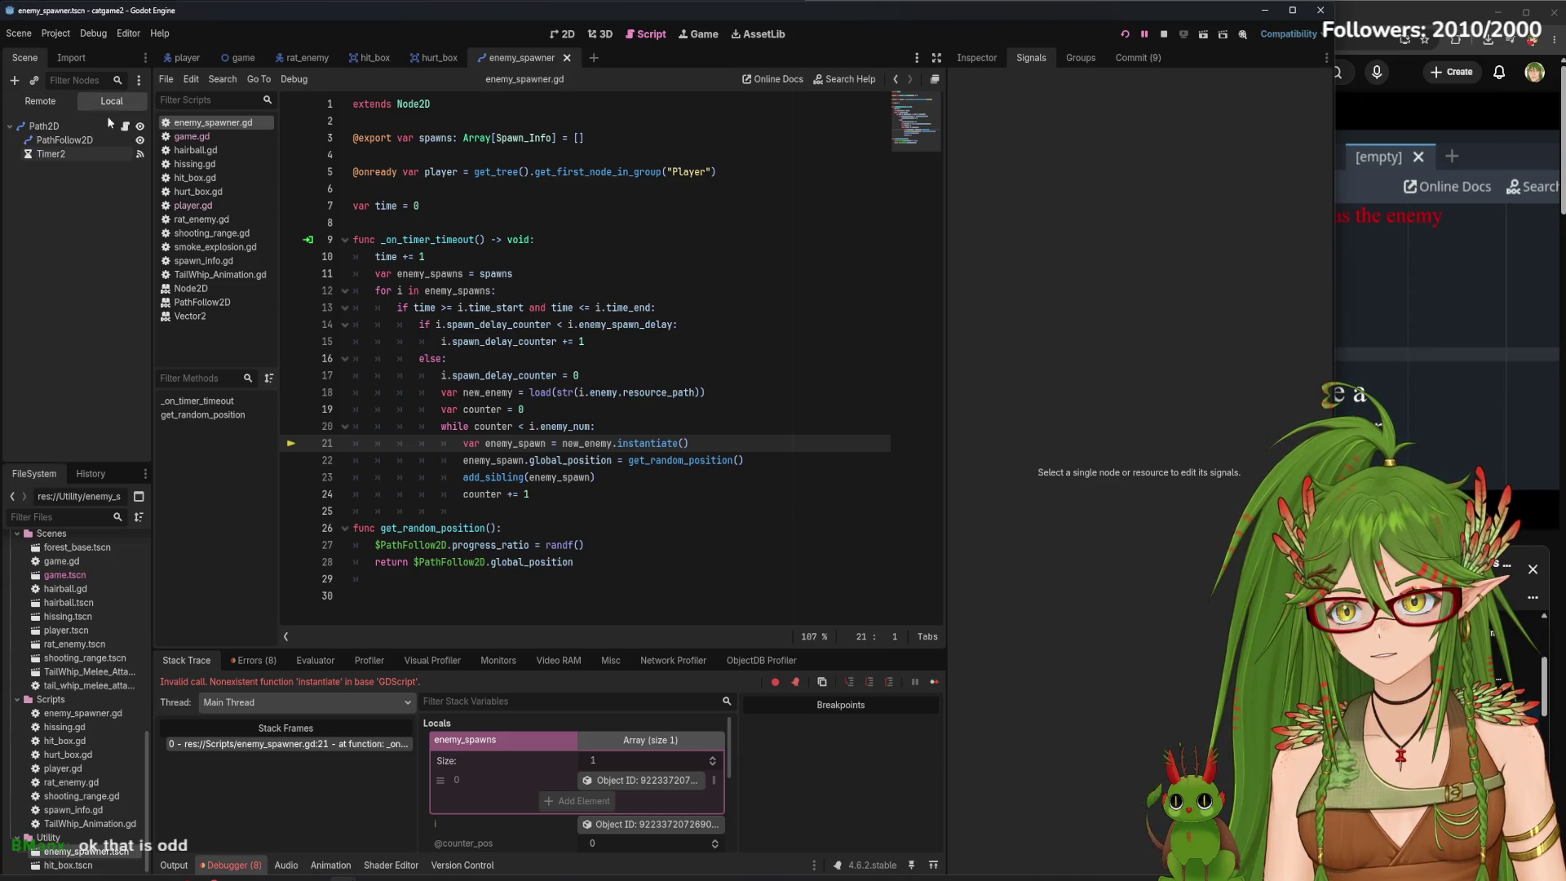
double_click(76, 153)
left_click(82, 154)
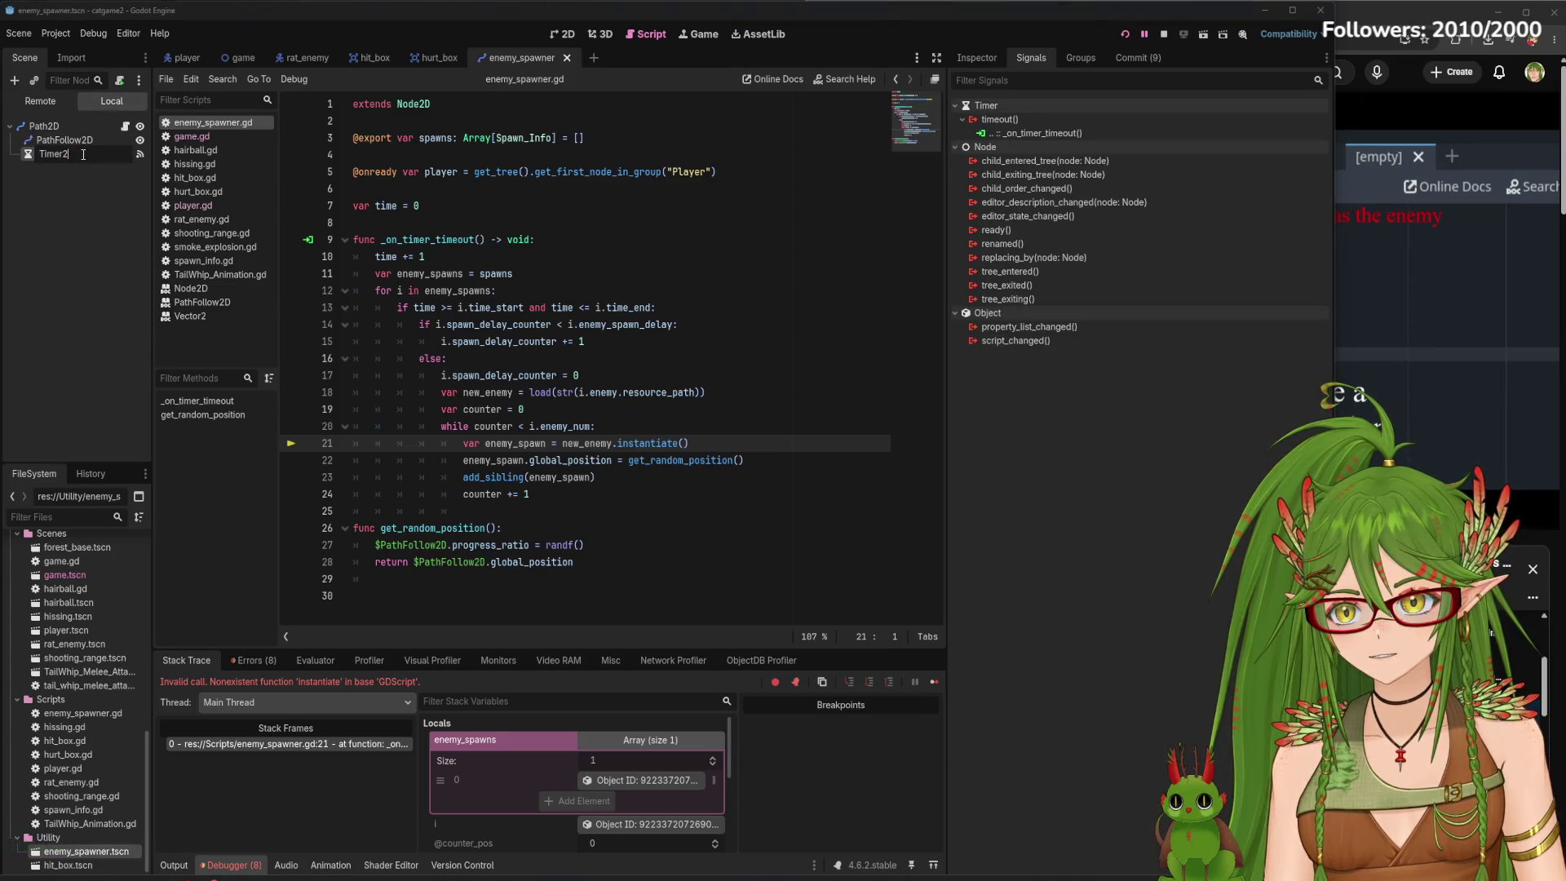
left_click(93, 242)
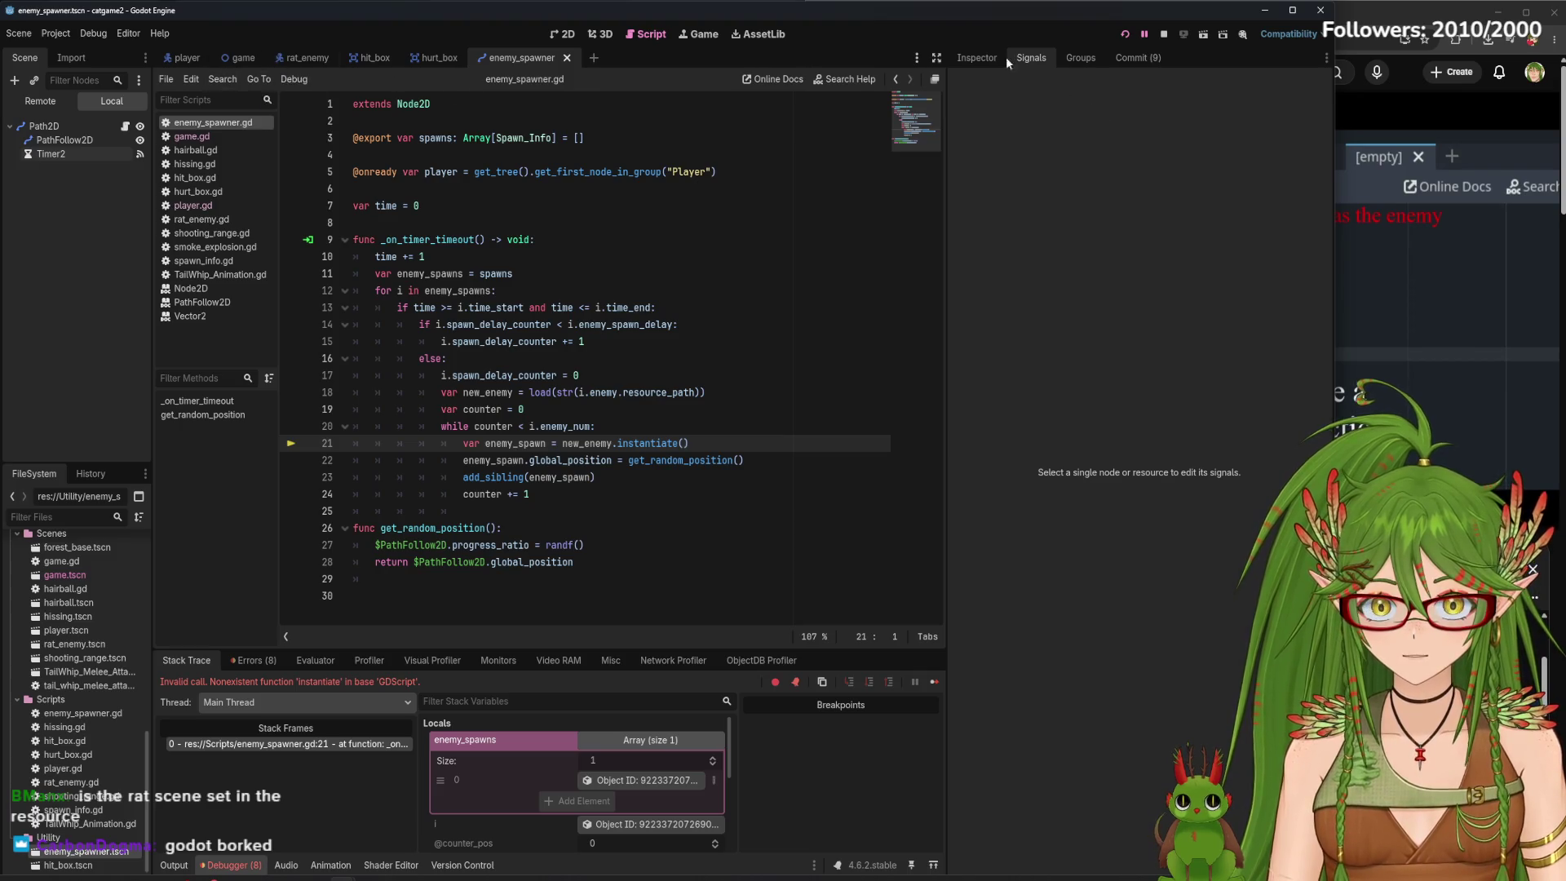
Set Path2D's Spawns element 0 Enemy to rat_enemy.tscn, save, and restart the game.
left_click(976, 57)
left_click(44, 126)
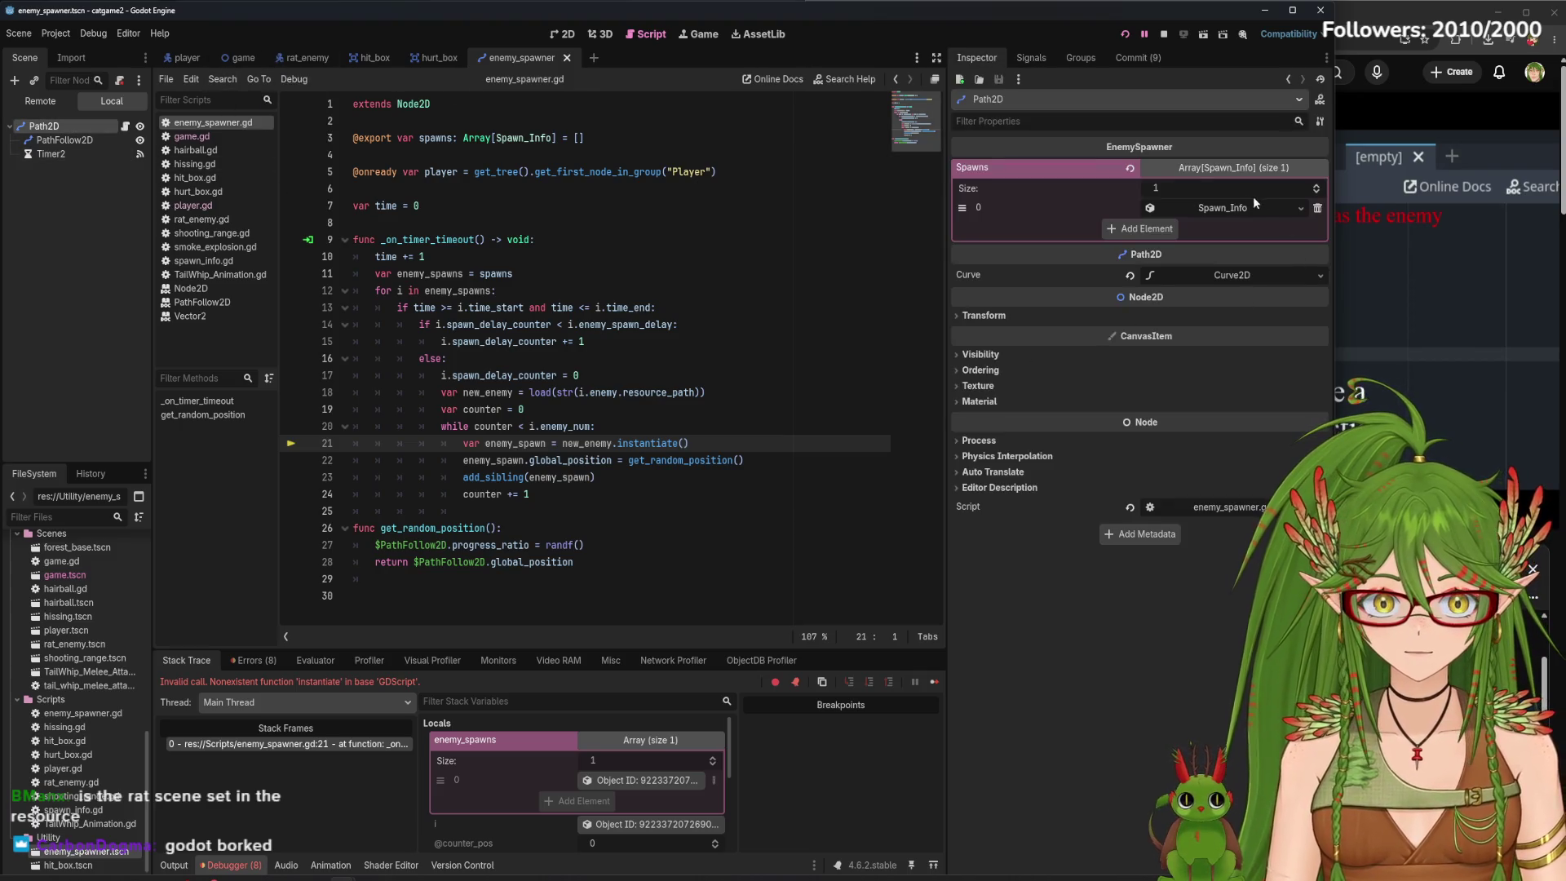
left_click(1260, 199)
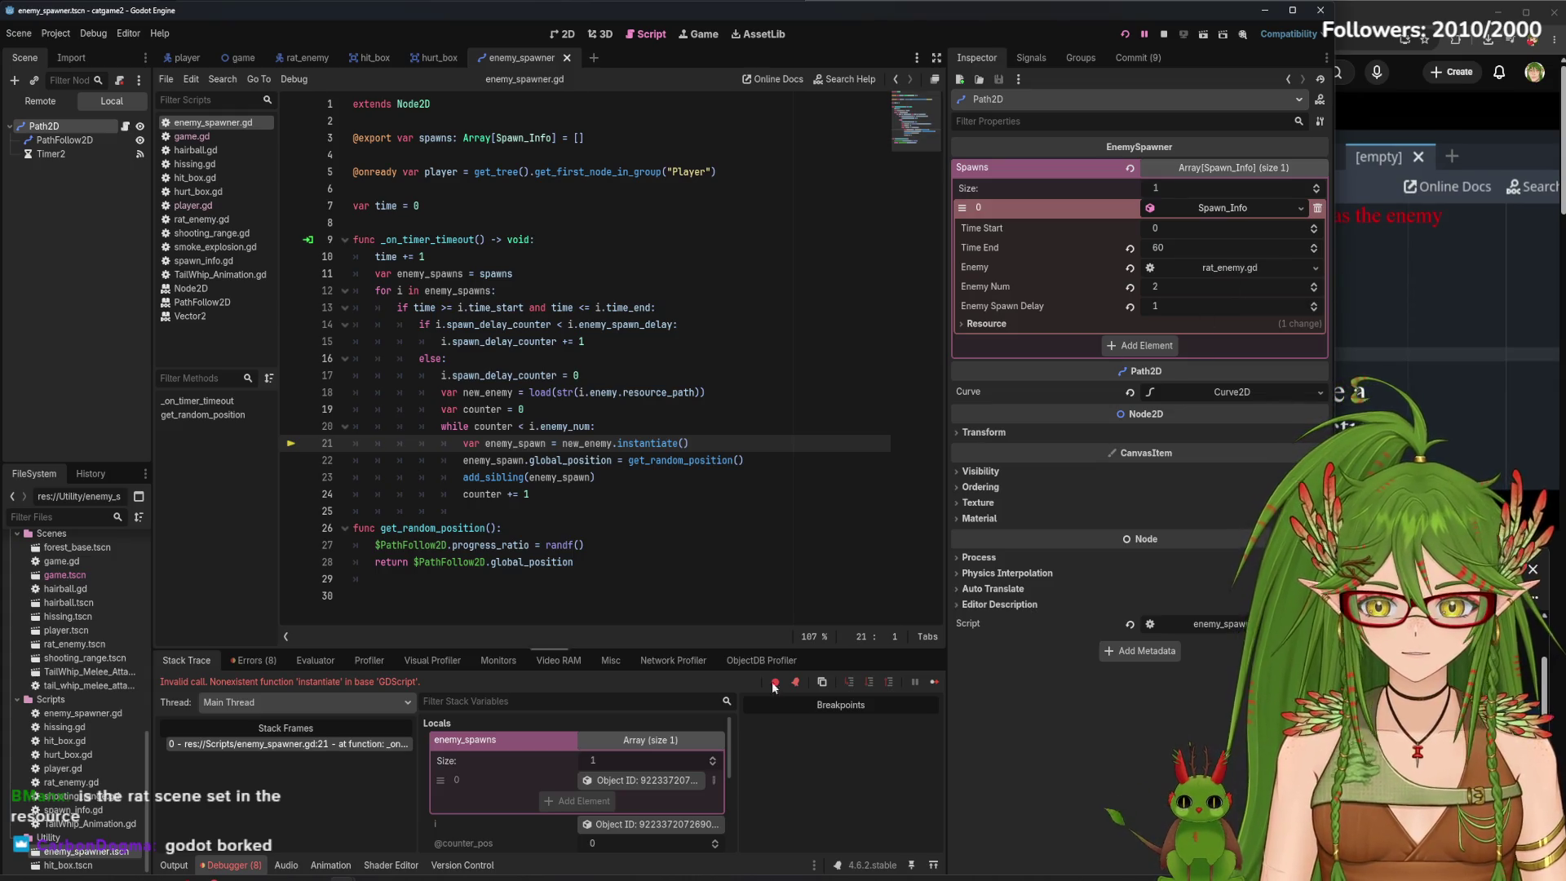
scroll(82, 824, "down", 1)
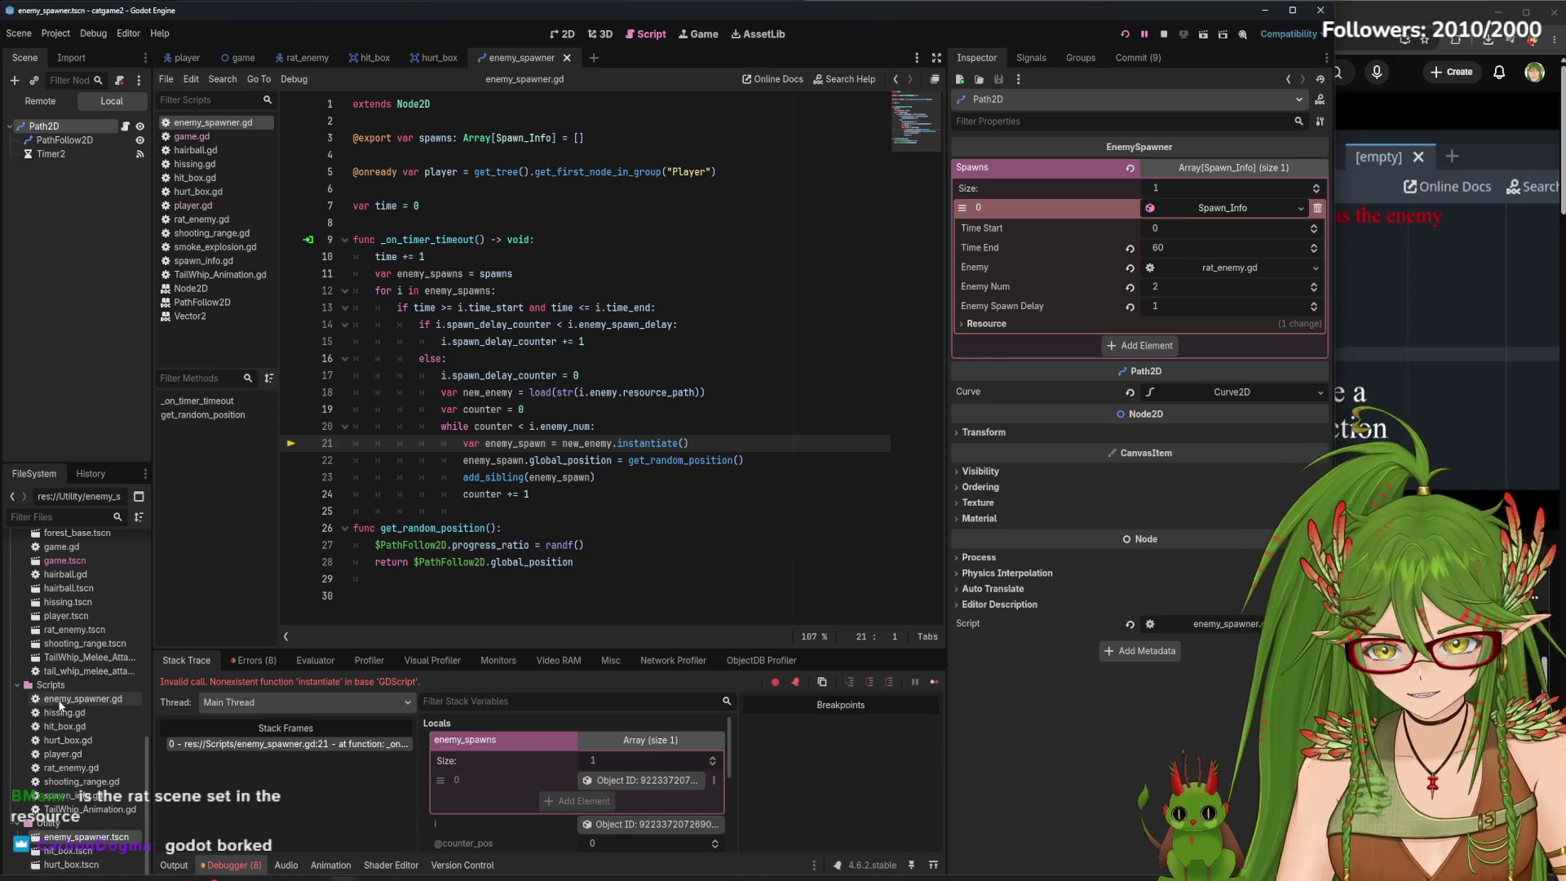
mouse_move(77, 634)
left_mouse_down()
mouse_move(1124, 238)
mouse_move(1208, 264)
left_mouse_up()
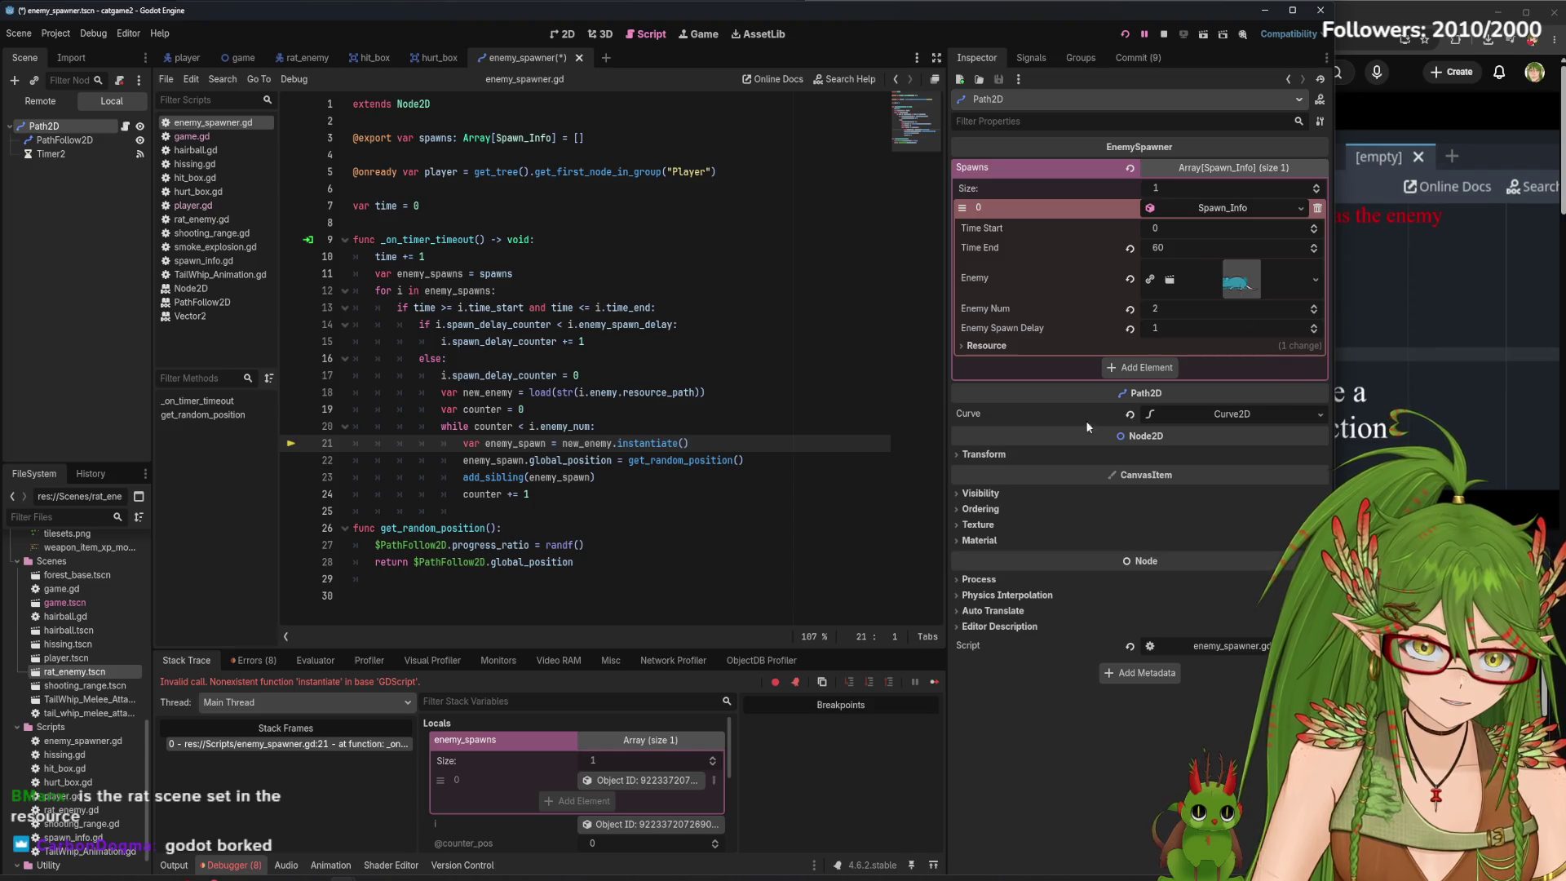
left_click(70, 374)
key("ctrl+s")
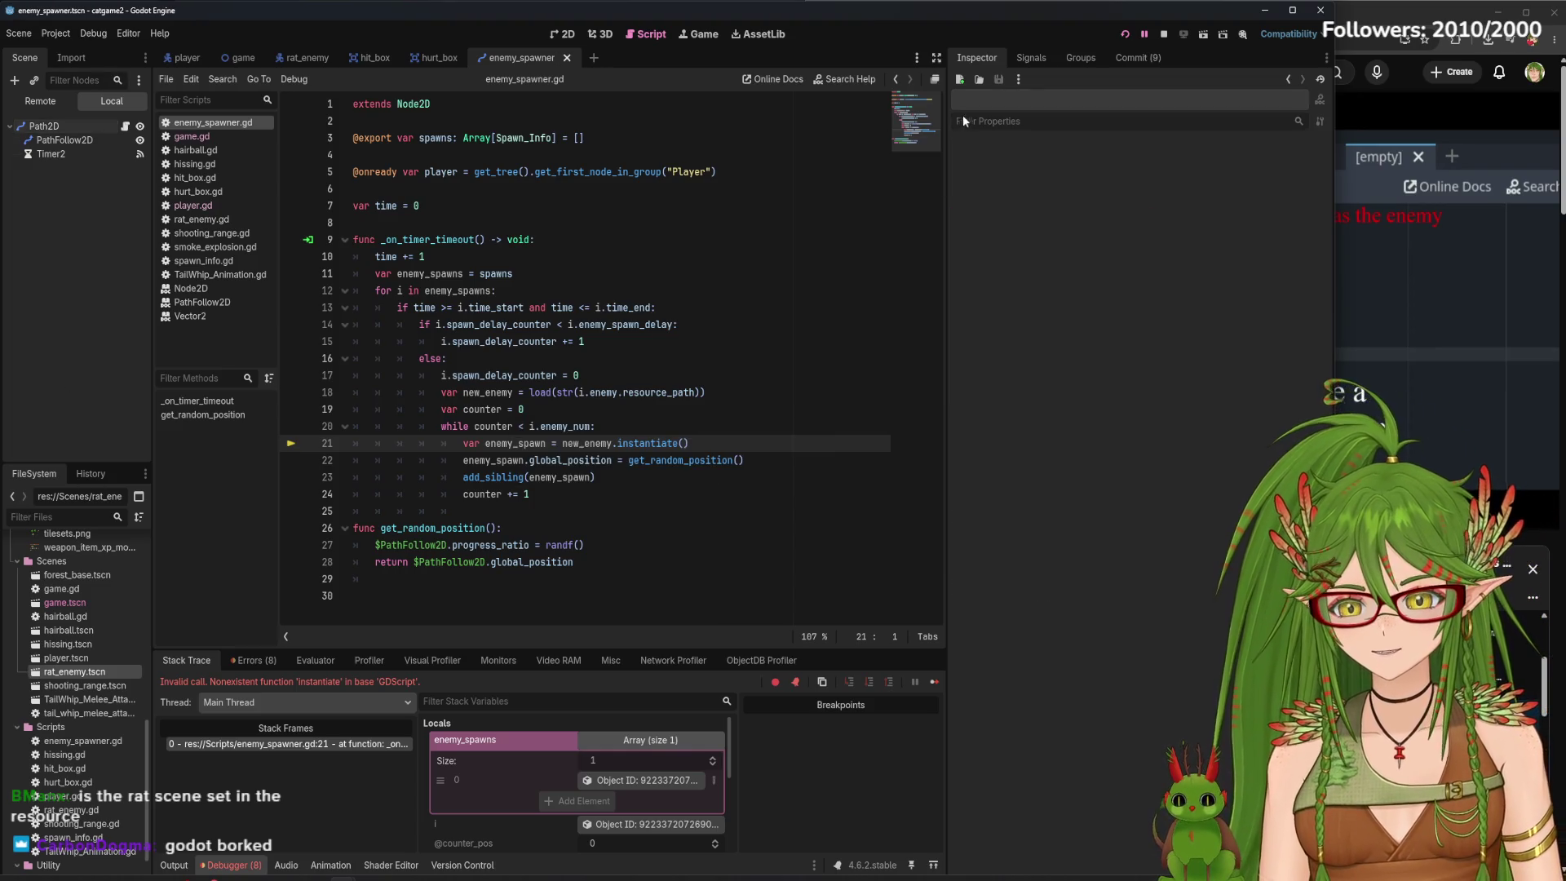
left_click(1125, 33)
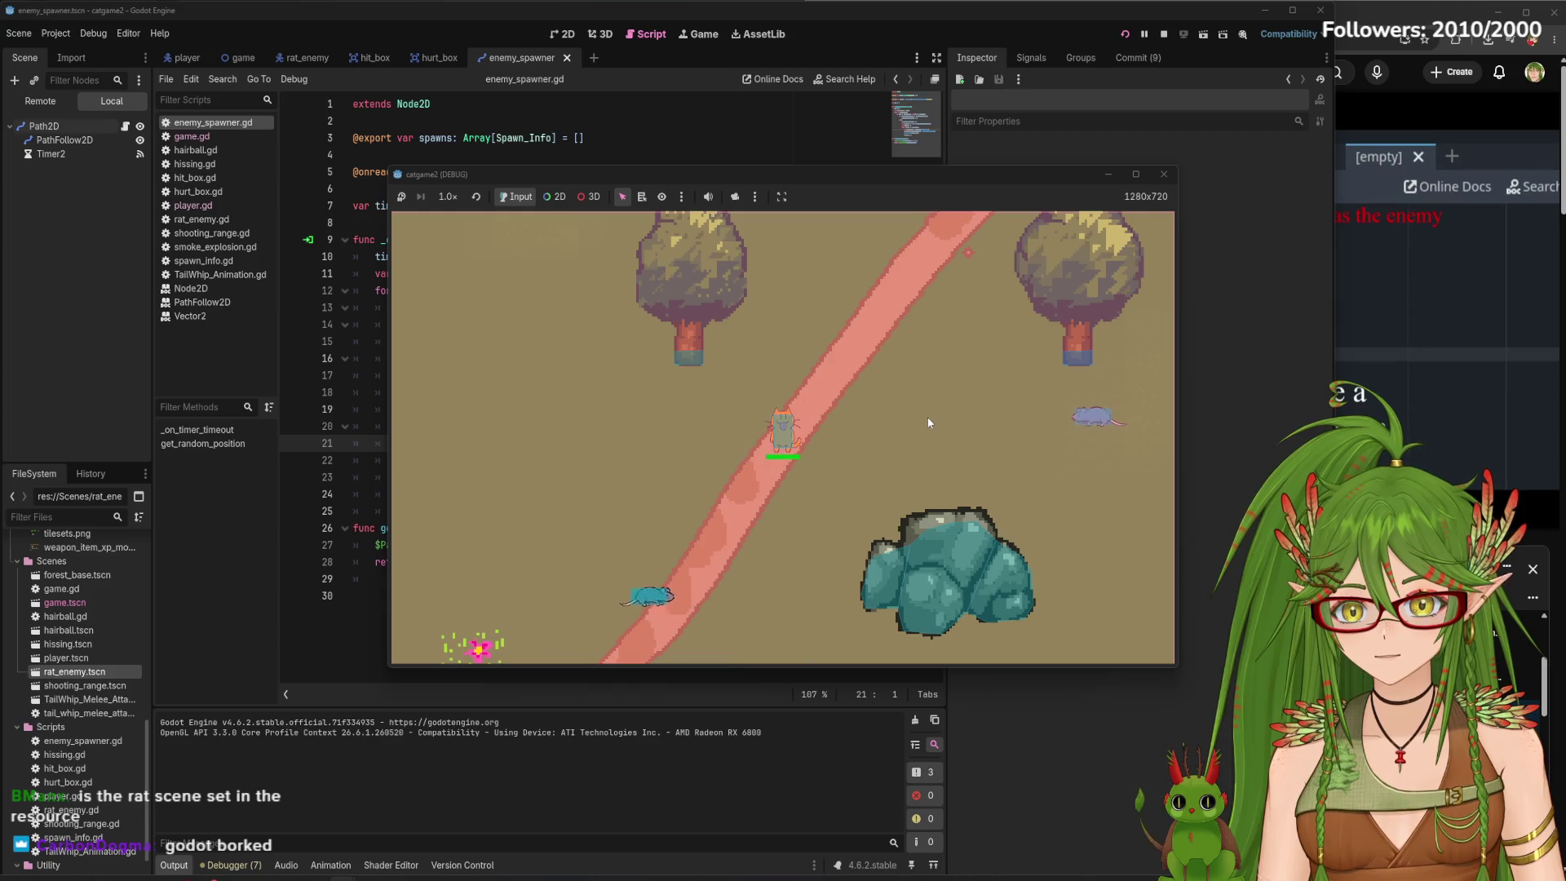
Walk the cat north and south with W and S as rats spawn, then close the game.
key("w")
key("w")
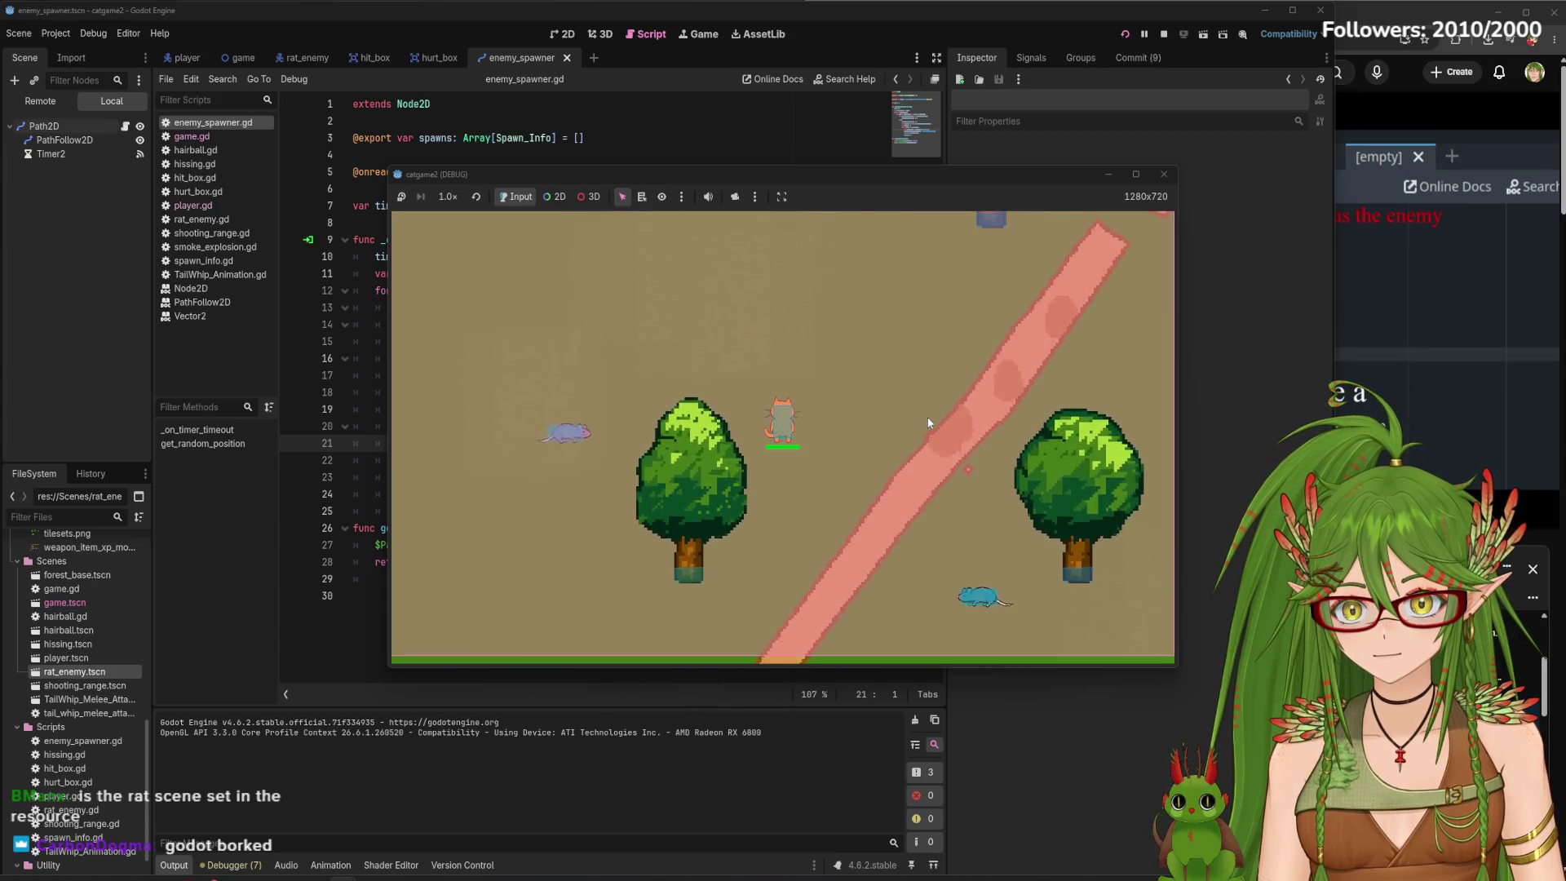
key("w")
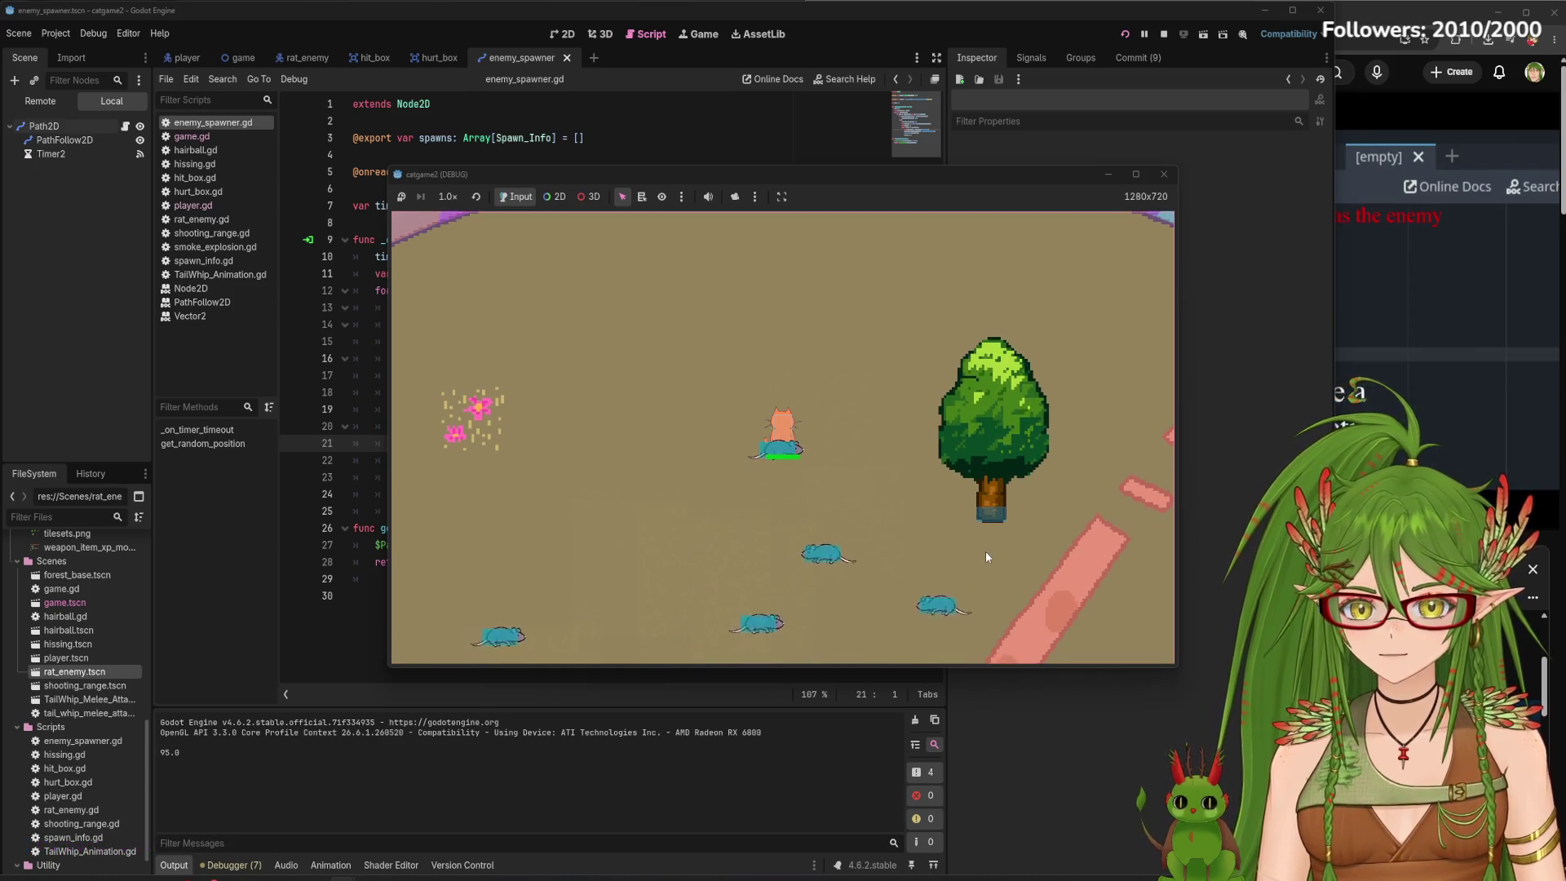
key("s")
left_click(1162, 175)
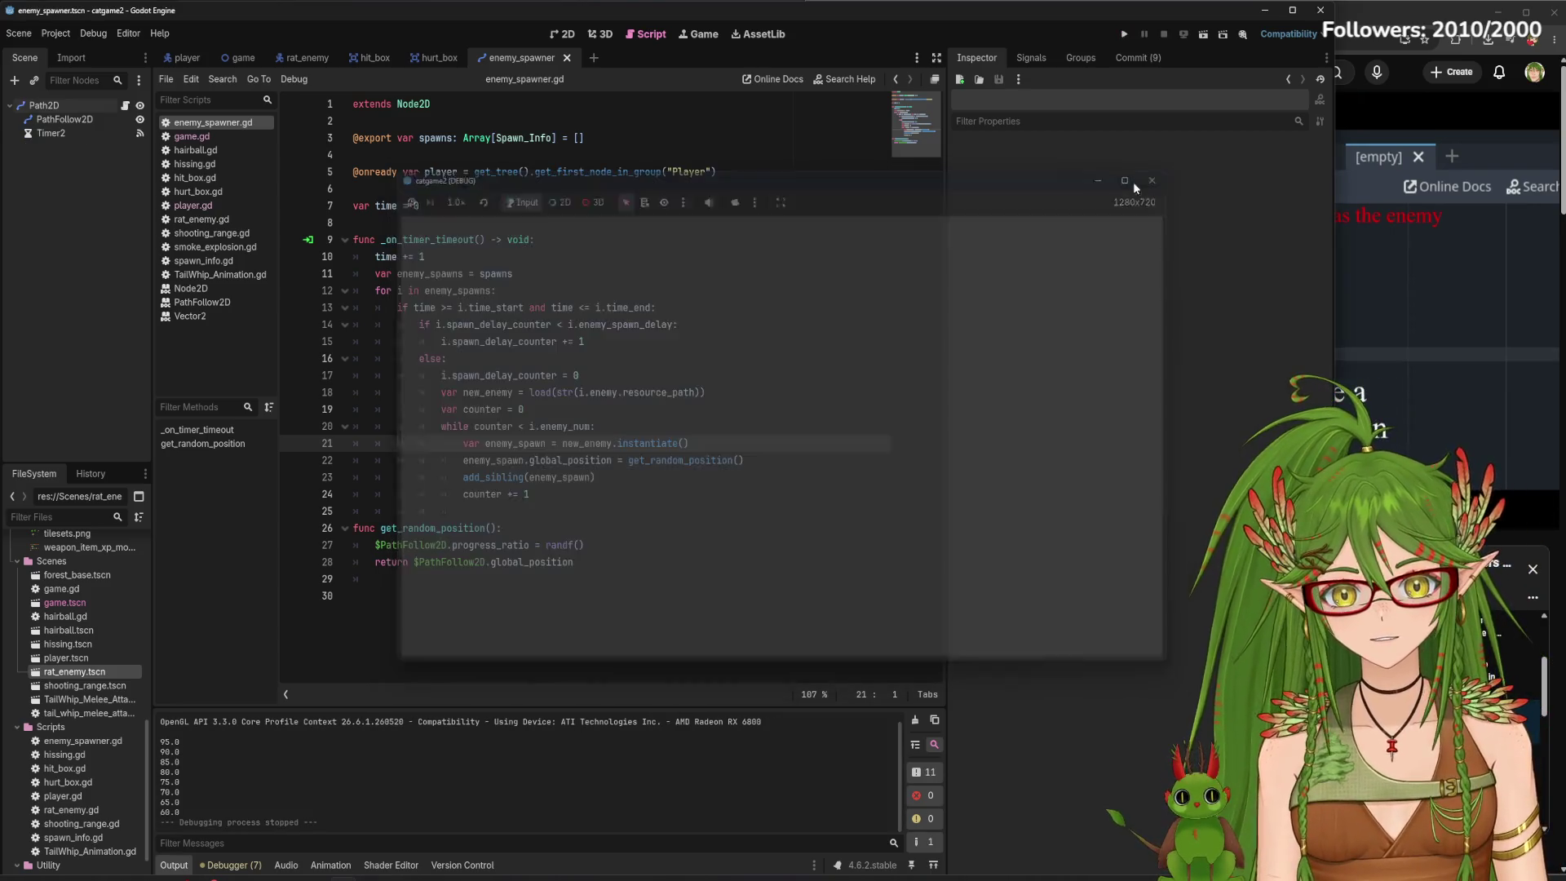
Make Path2D a child of the camera, then save and run the game, walking the cat right and down.
left_click_drag(46, 340, 70, 202)
left_click(1124, 33)
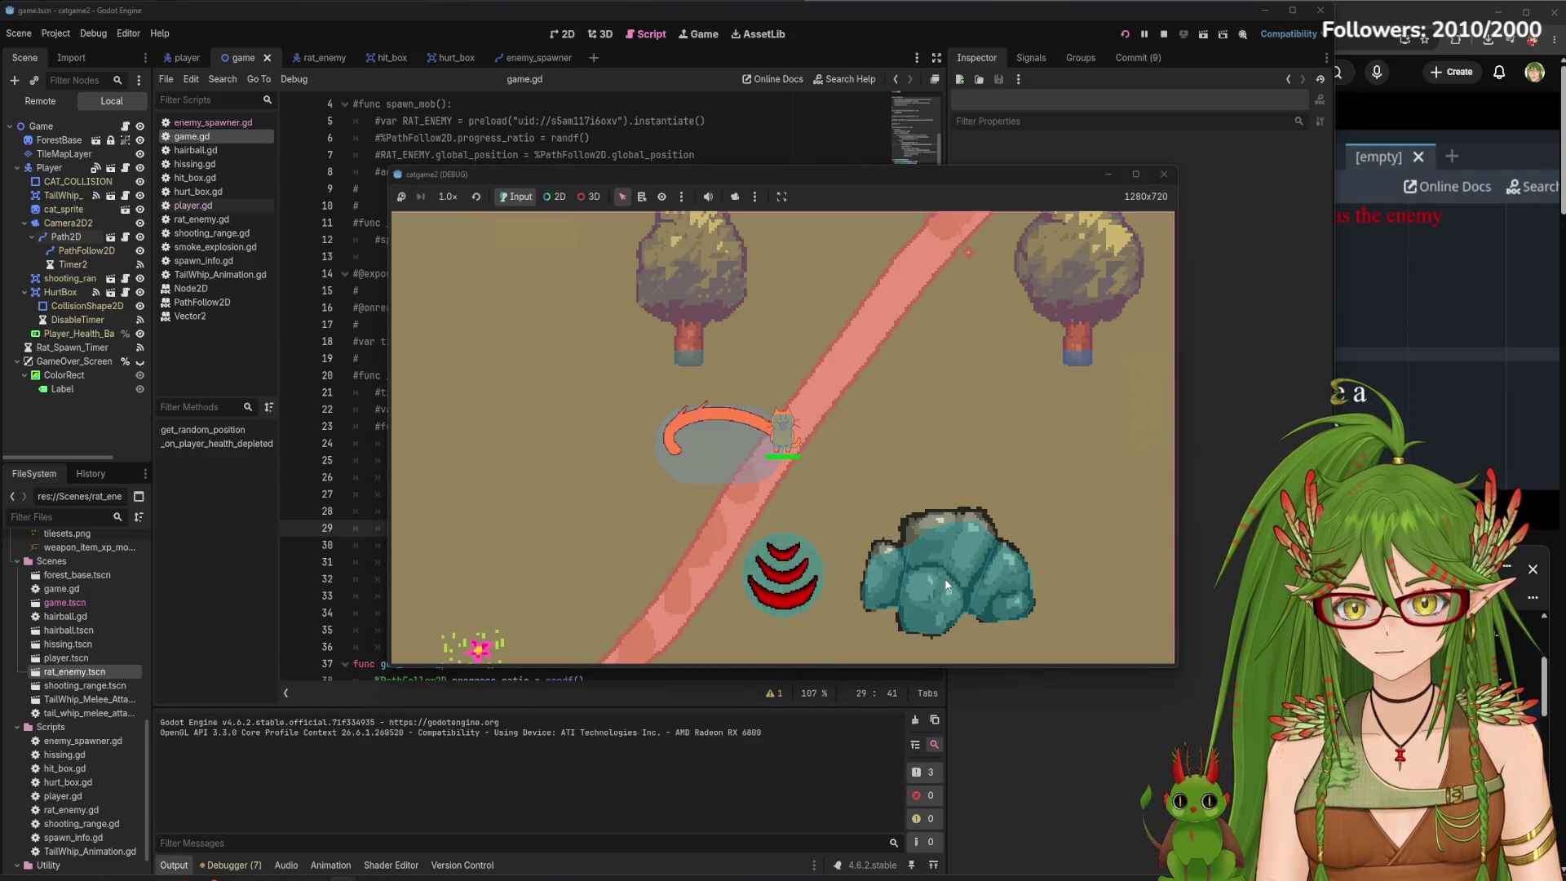
key("Right")
key("Right")
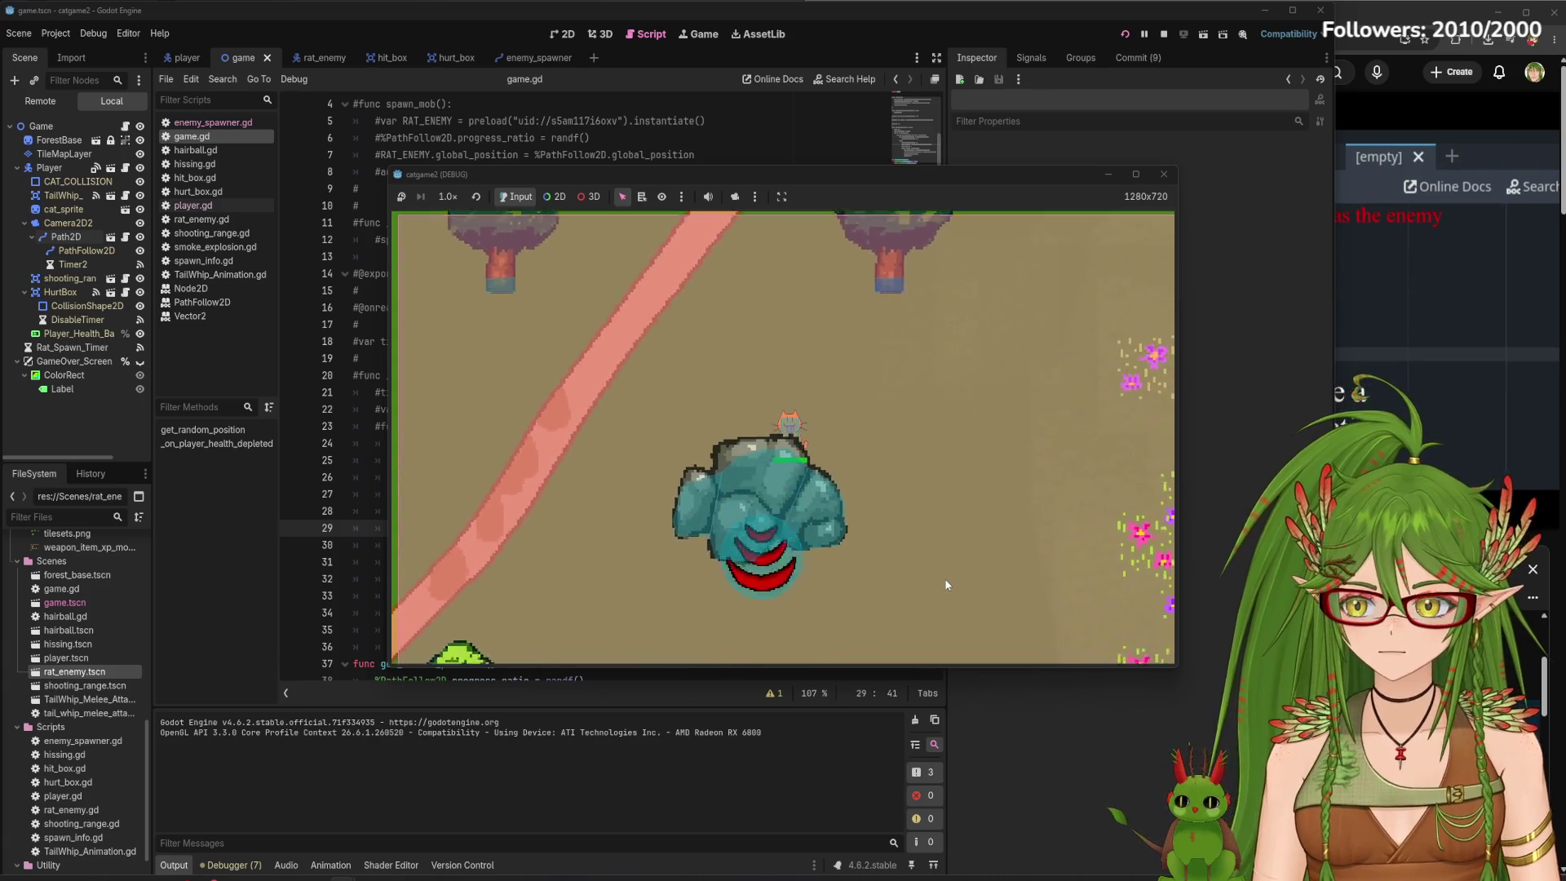
key("Down")
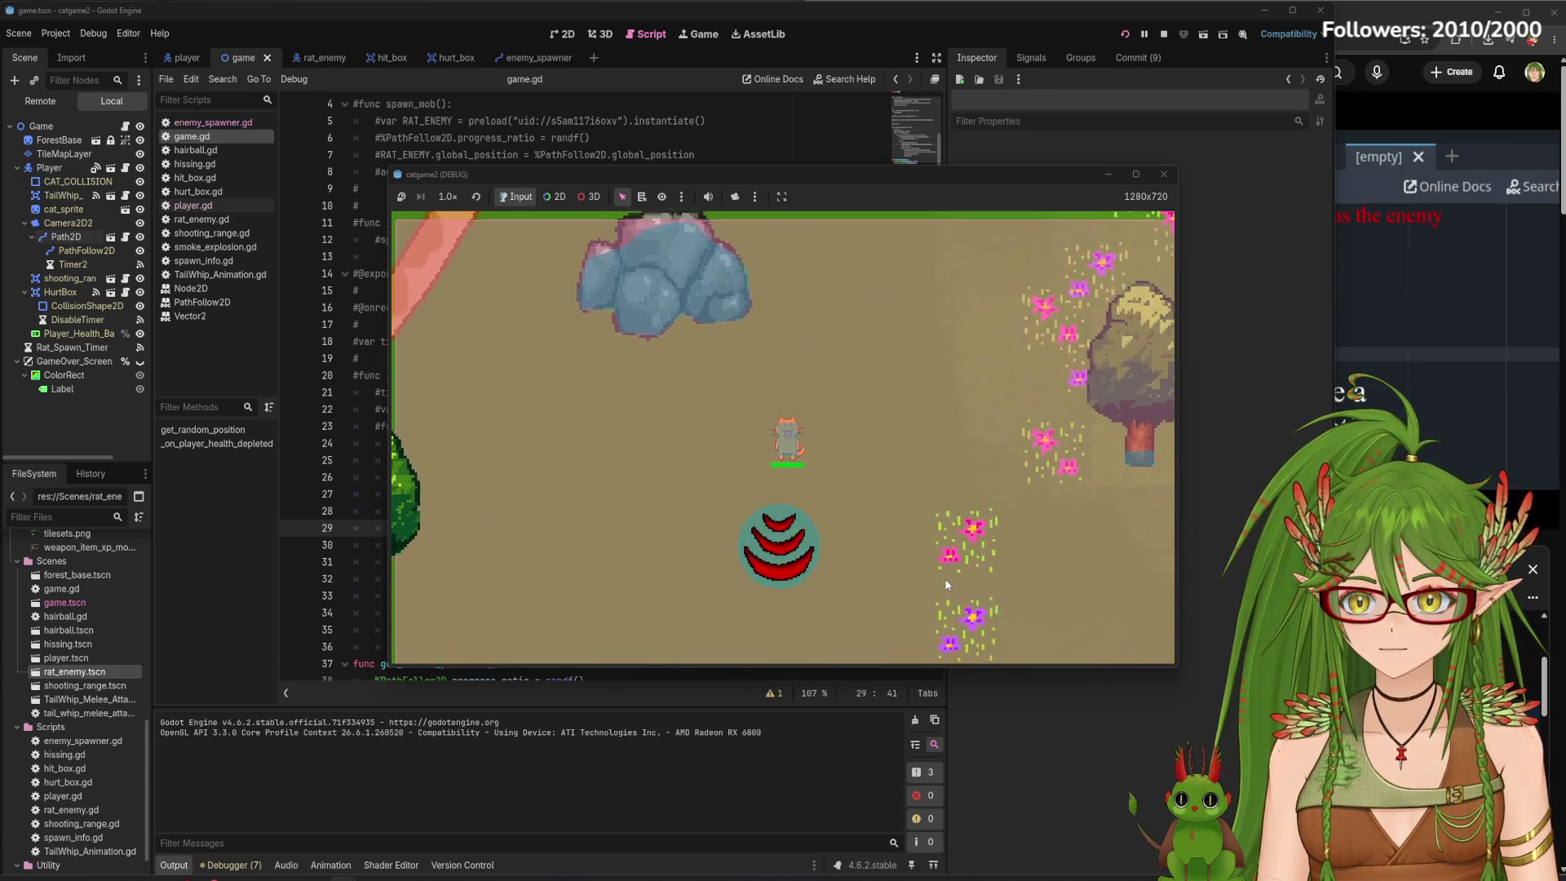
Finish the test walk, stop the game, and move Path2D under the Player node.
key("Right")
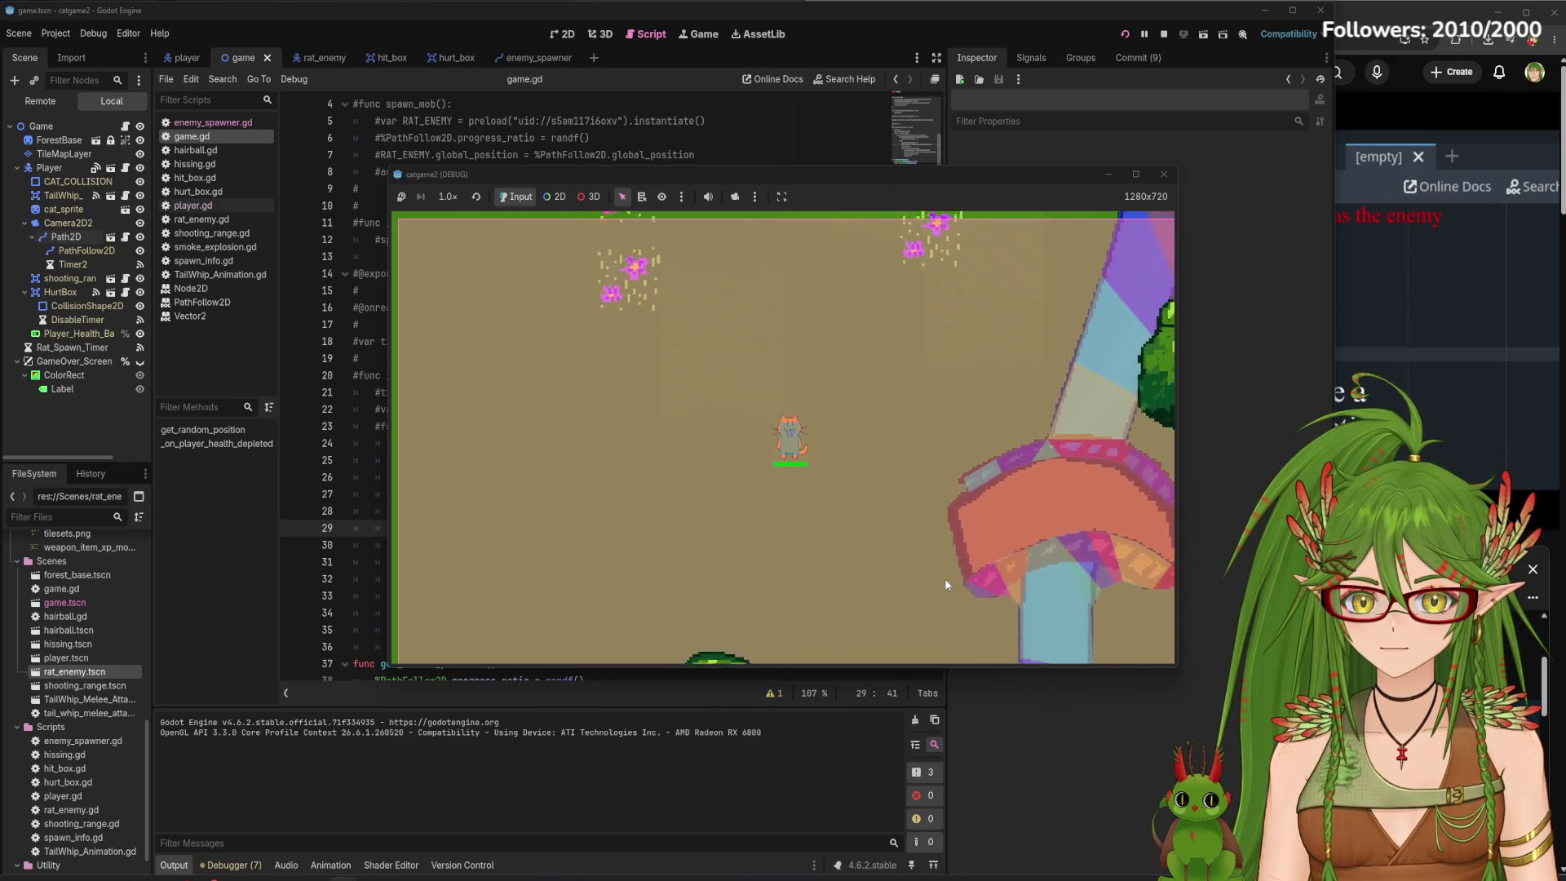
key("Right")
key("Down")
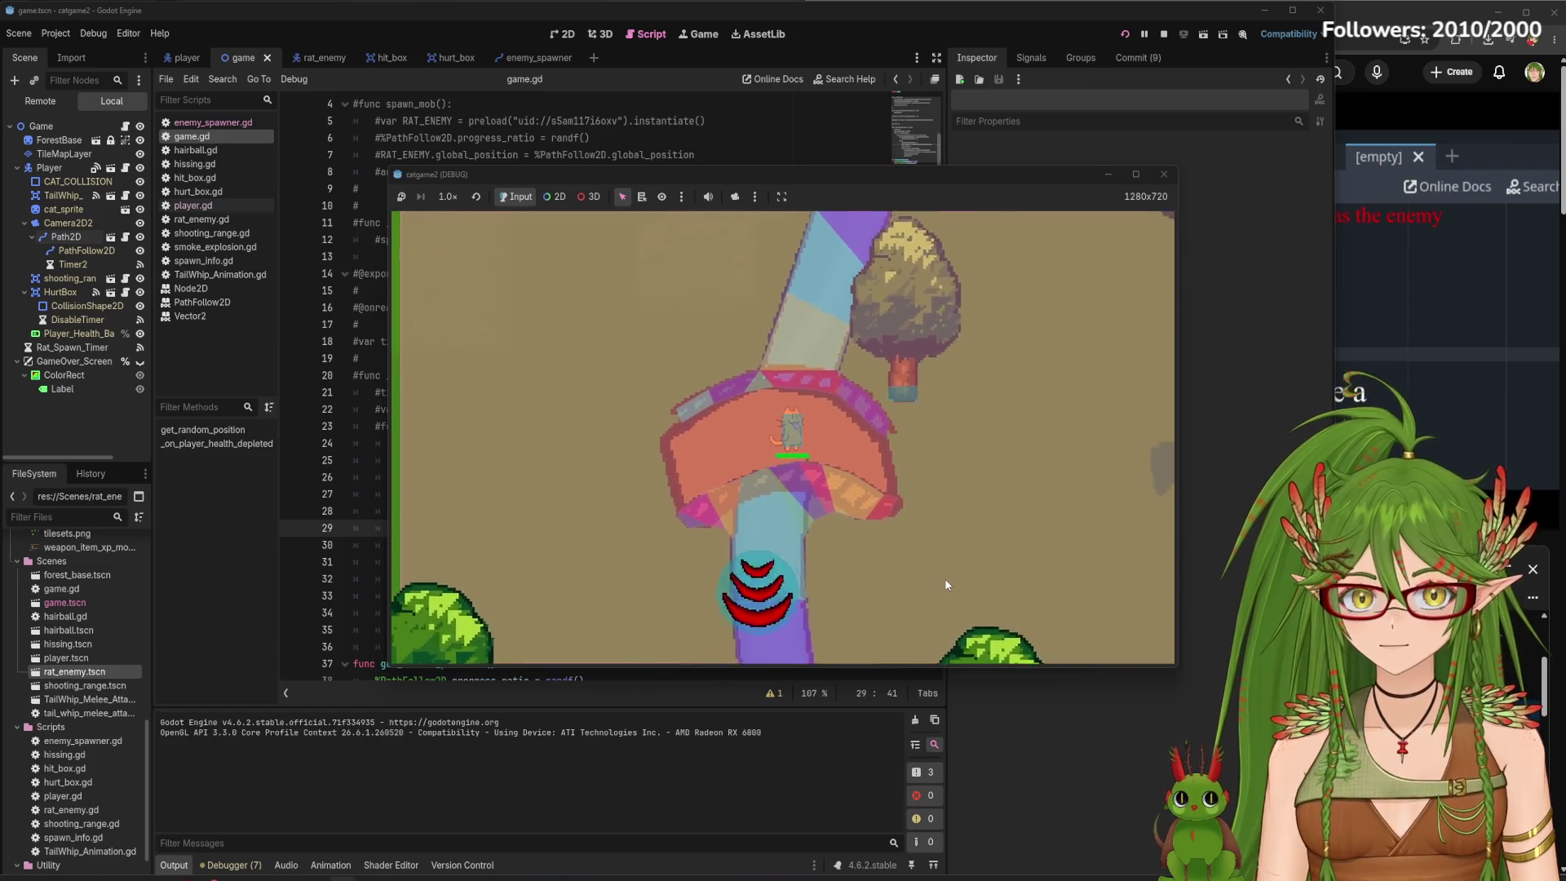
key("F8")
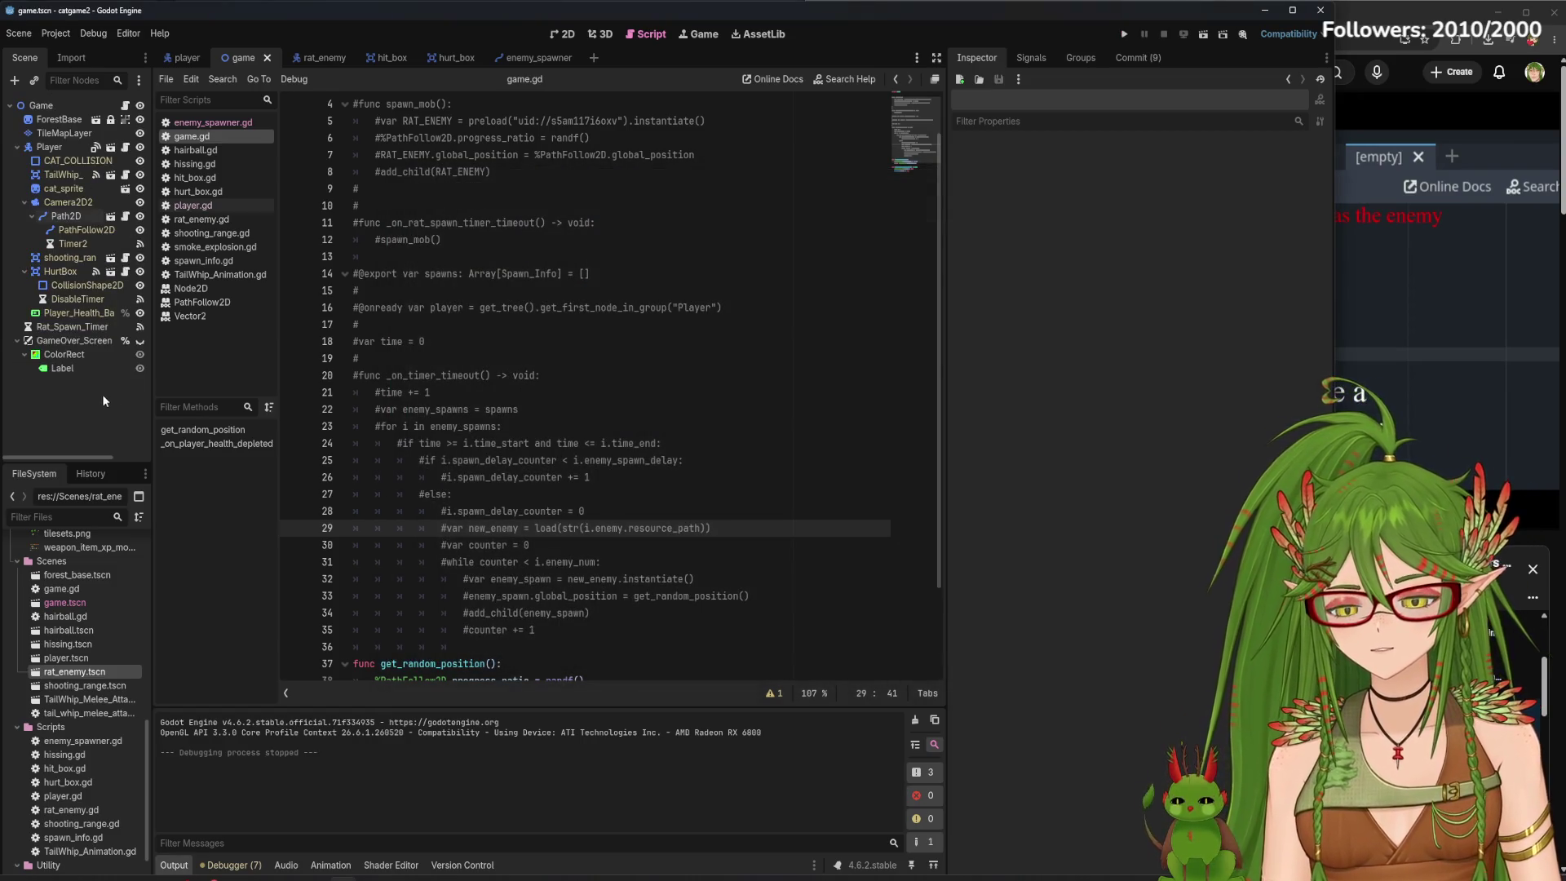
mouse_move(66, 216)
left_mouse_down()
mouse_move(41, 371)
mouse_move(81, 243)
mouse_move(74, 152)
left_mouse_up()
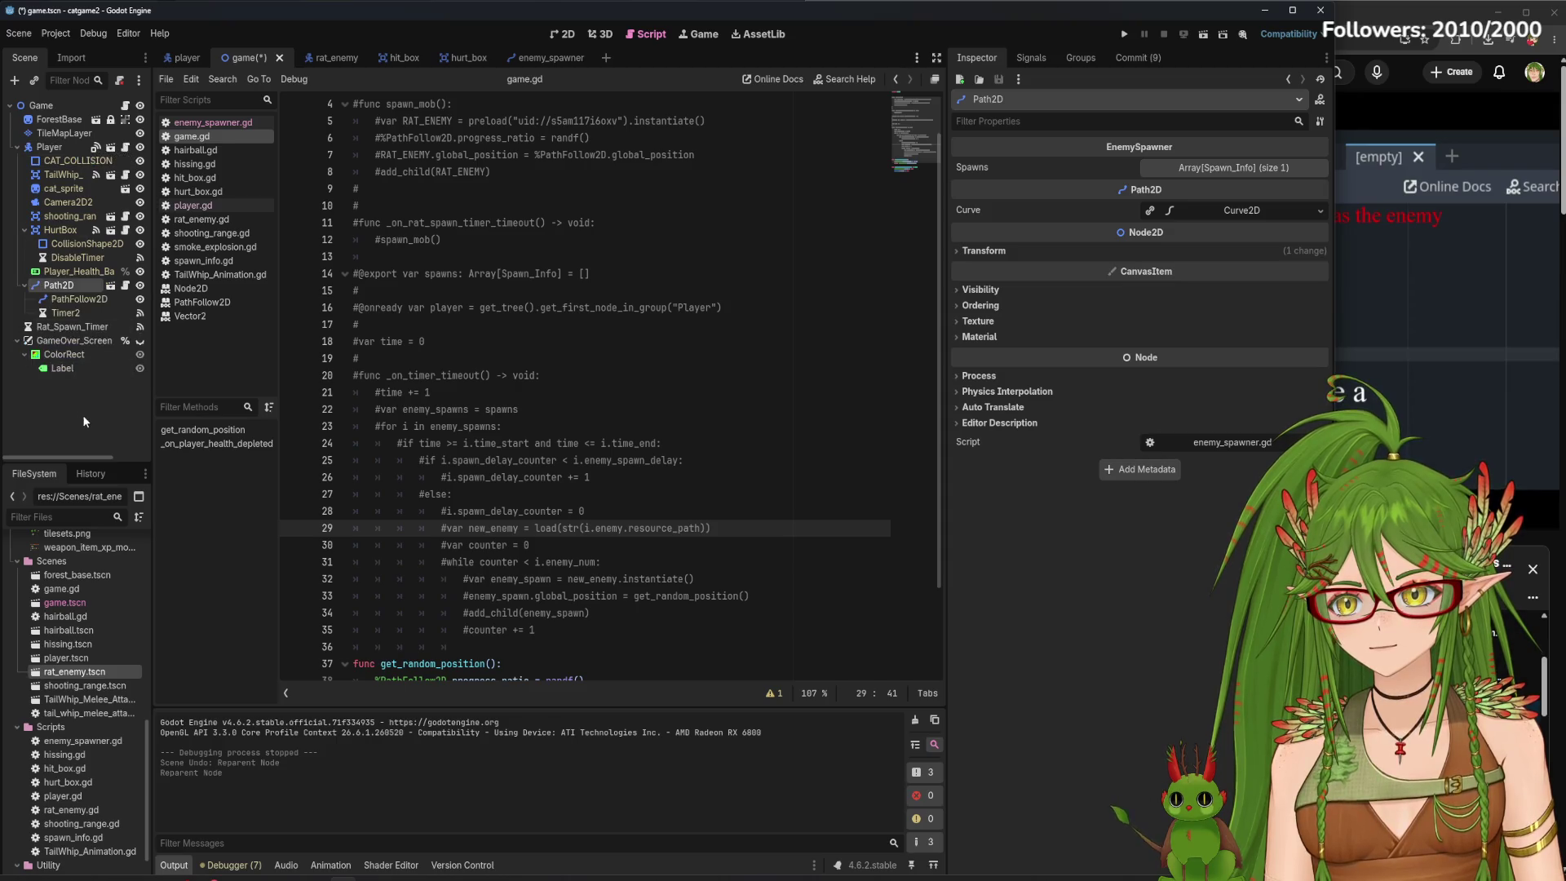
Save with Path2D under Player, test-run the game, then undo the reparent back under Game.
left_click(80, 413)
key("ctrl+s")
left_click(1124, 36)
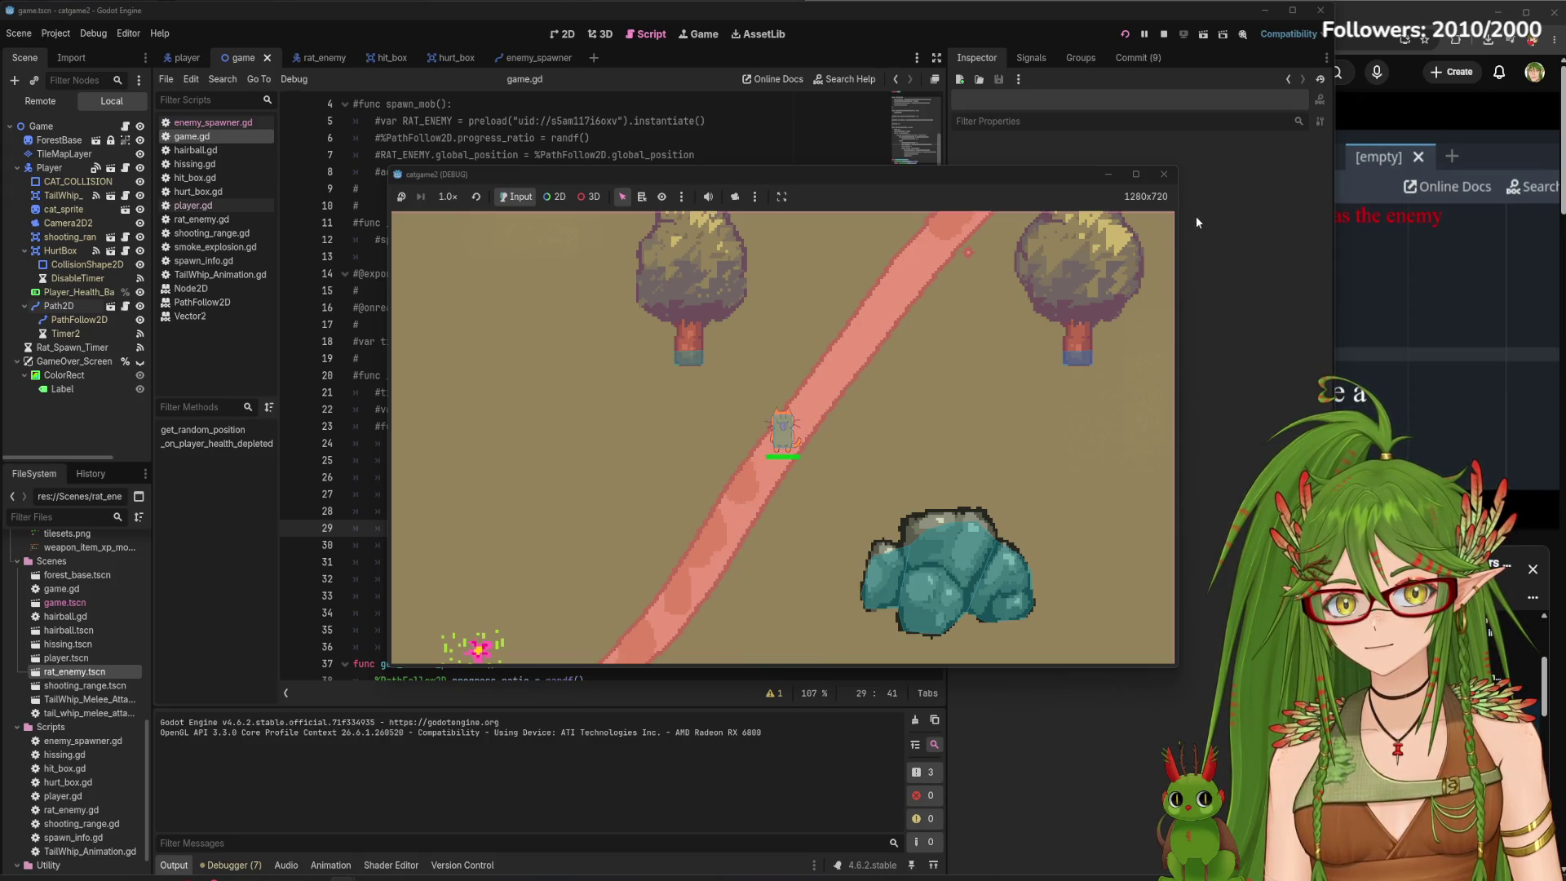
left_click(1160, 178)
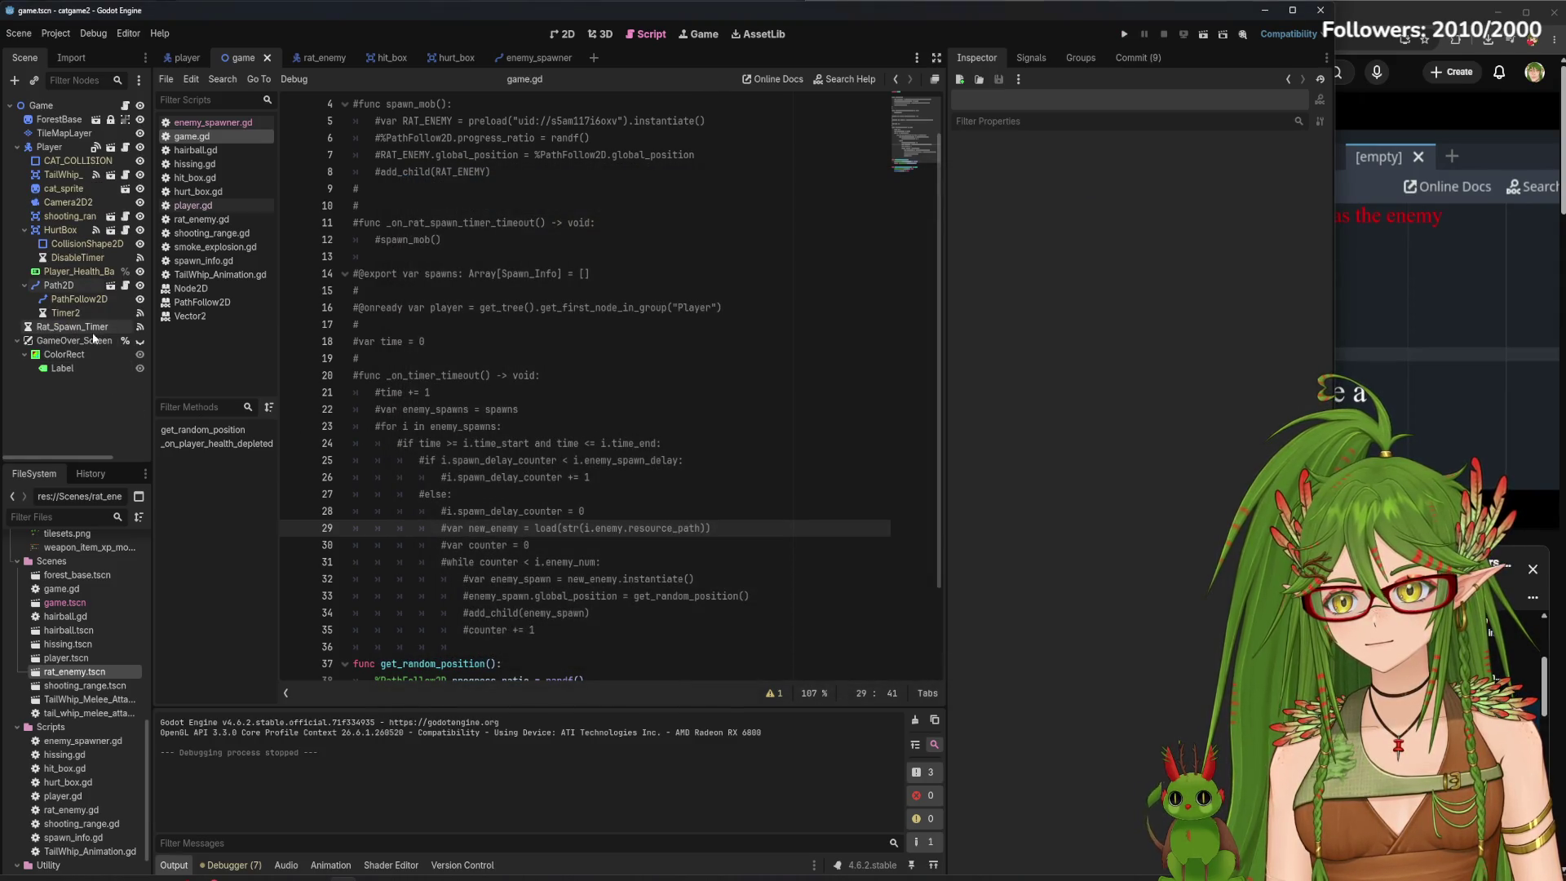
key("ctrl+z")
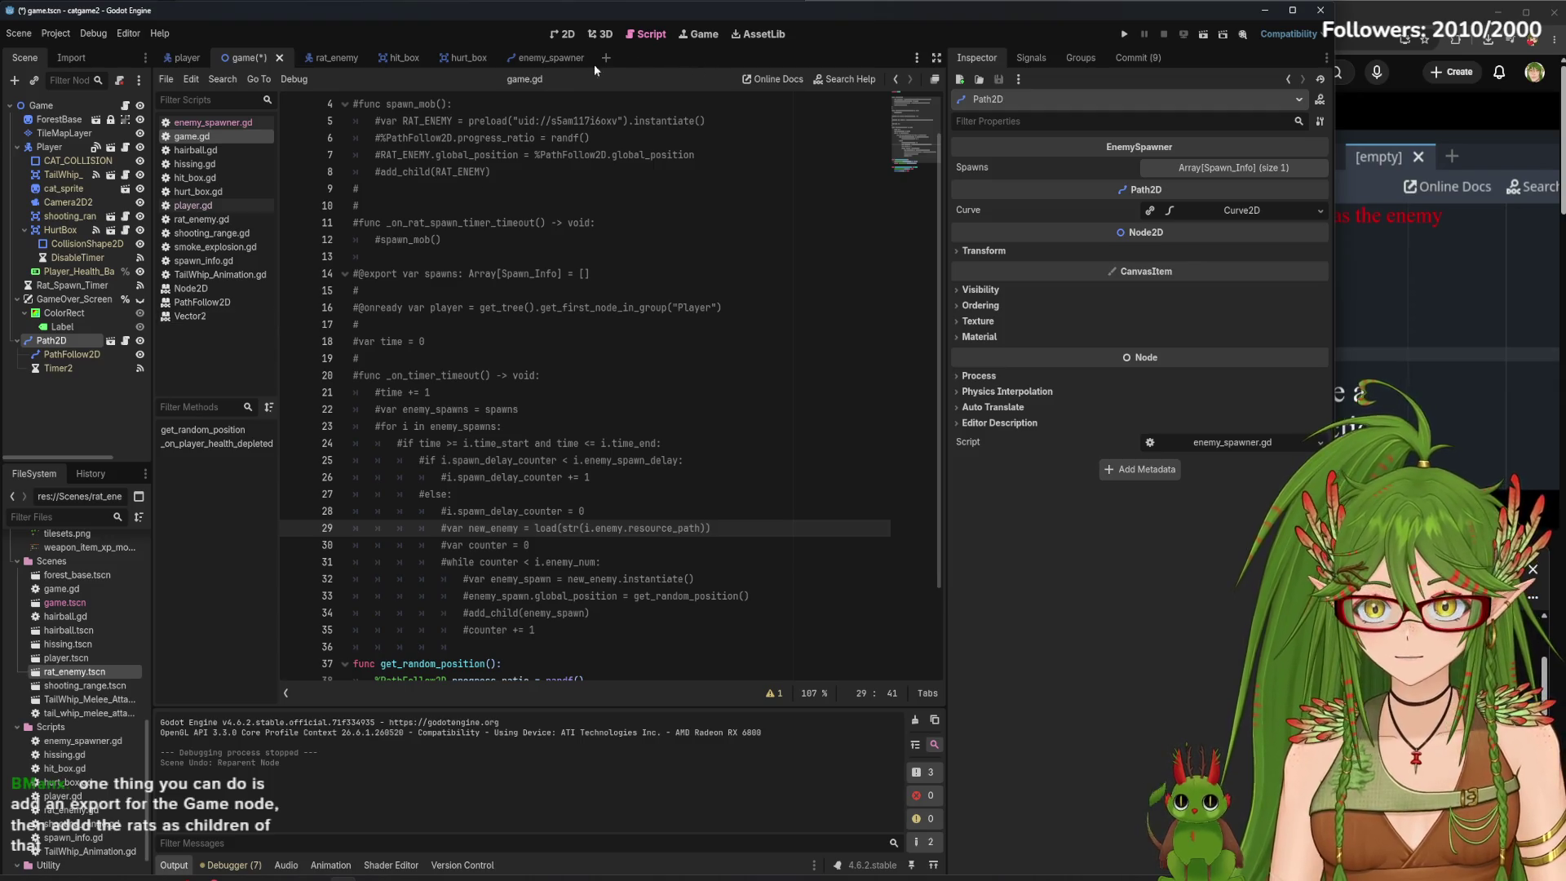
scroll(380, 200, "up", 1)
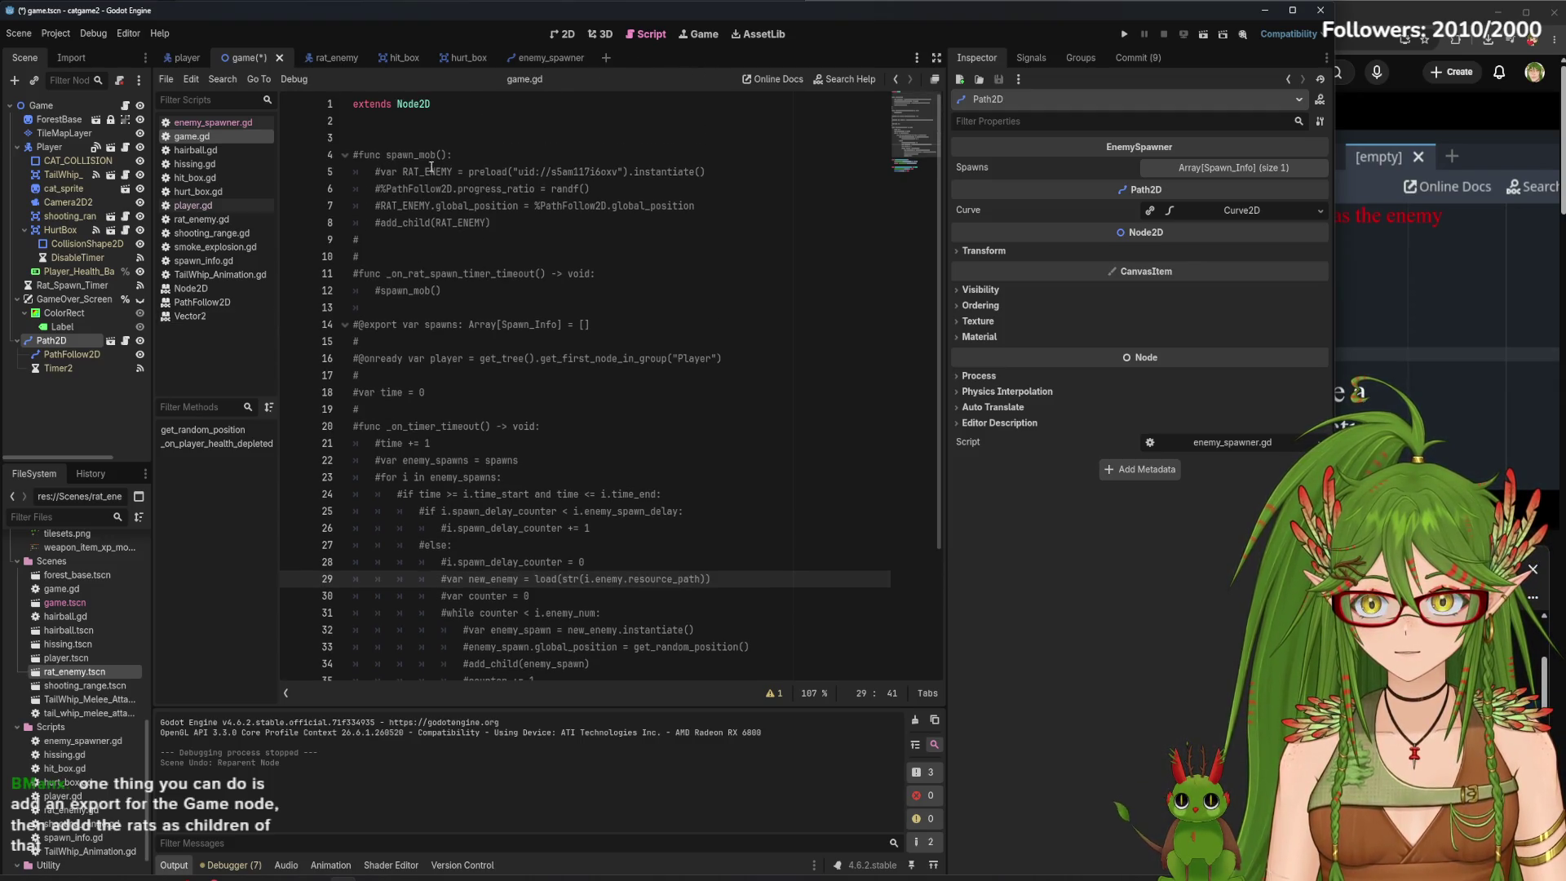
Save the game scene and check the enemy_spawner scene and rat_enemy script before returning to game.gd.
left_click(437, 139)
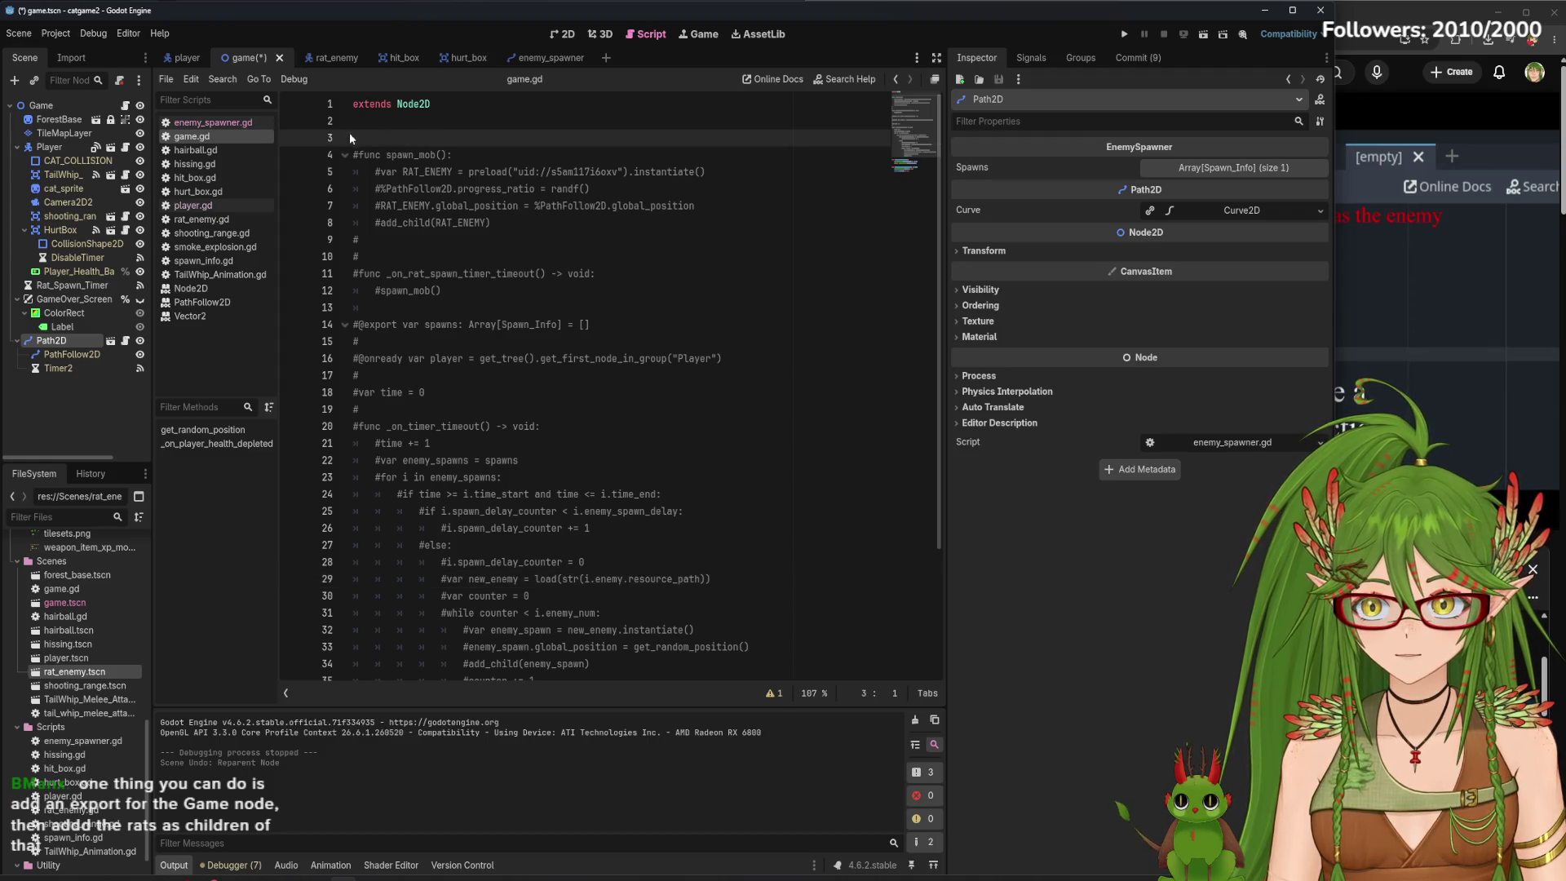
key("ctrl+s")
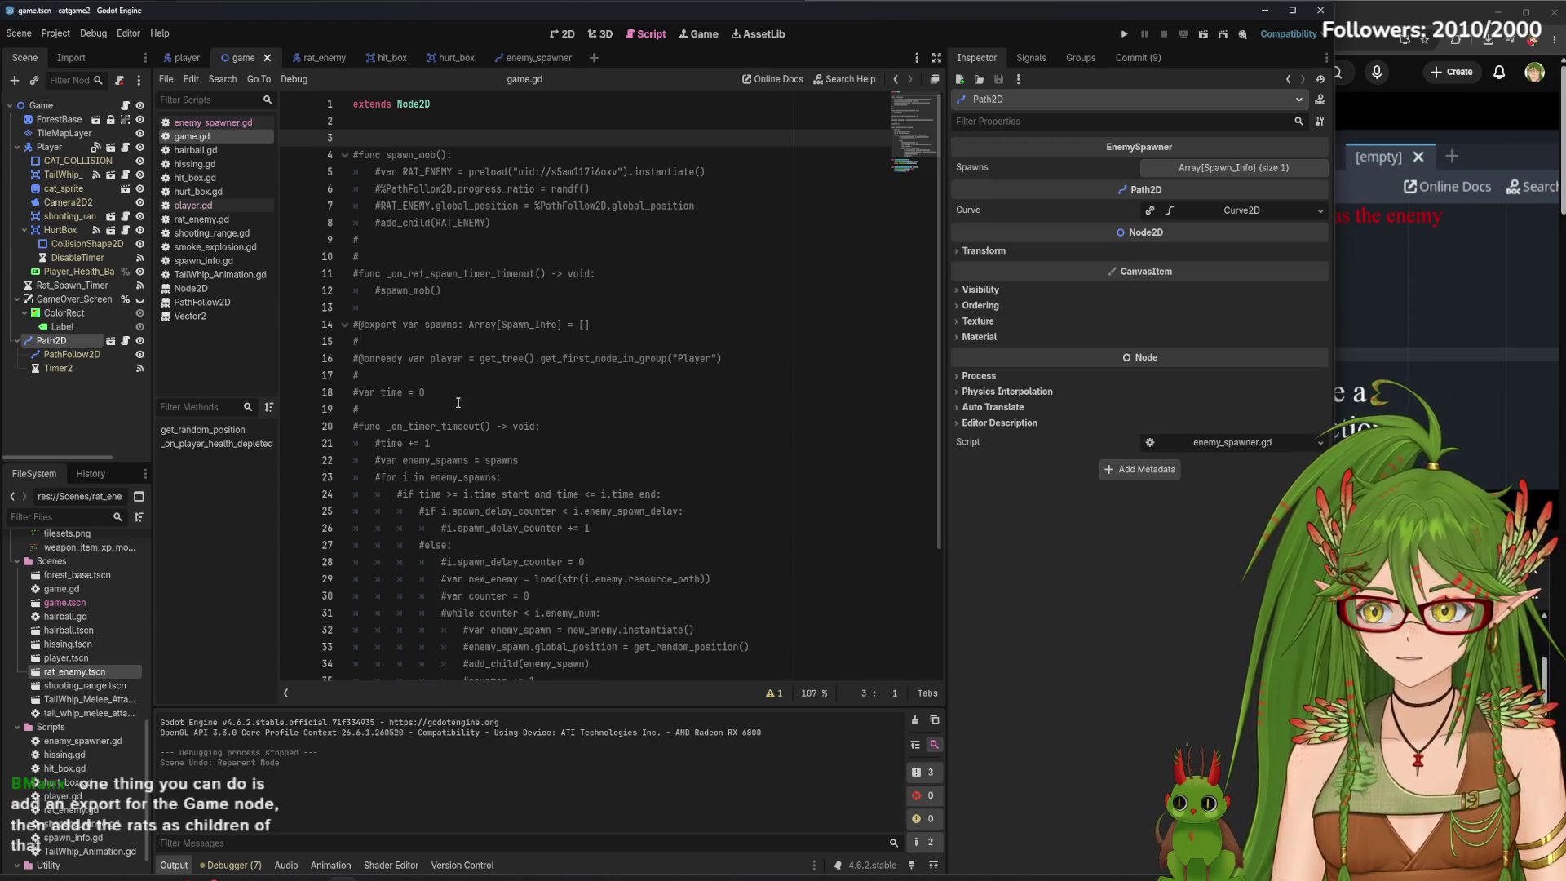
left_click(527, 57)
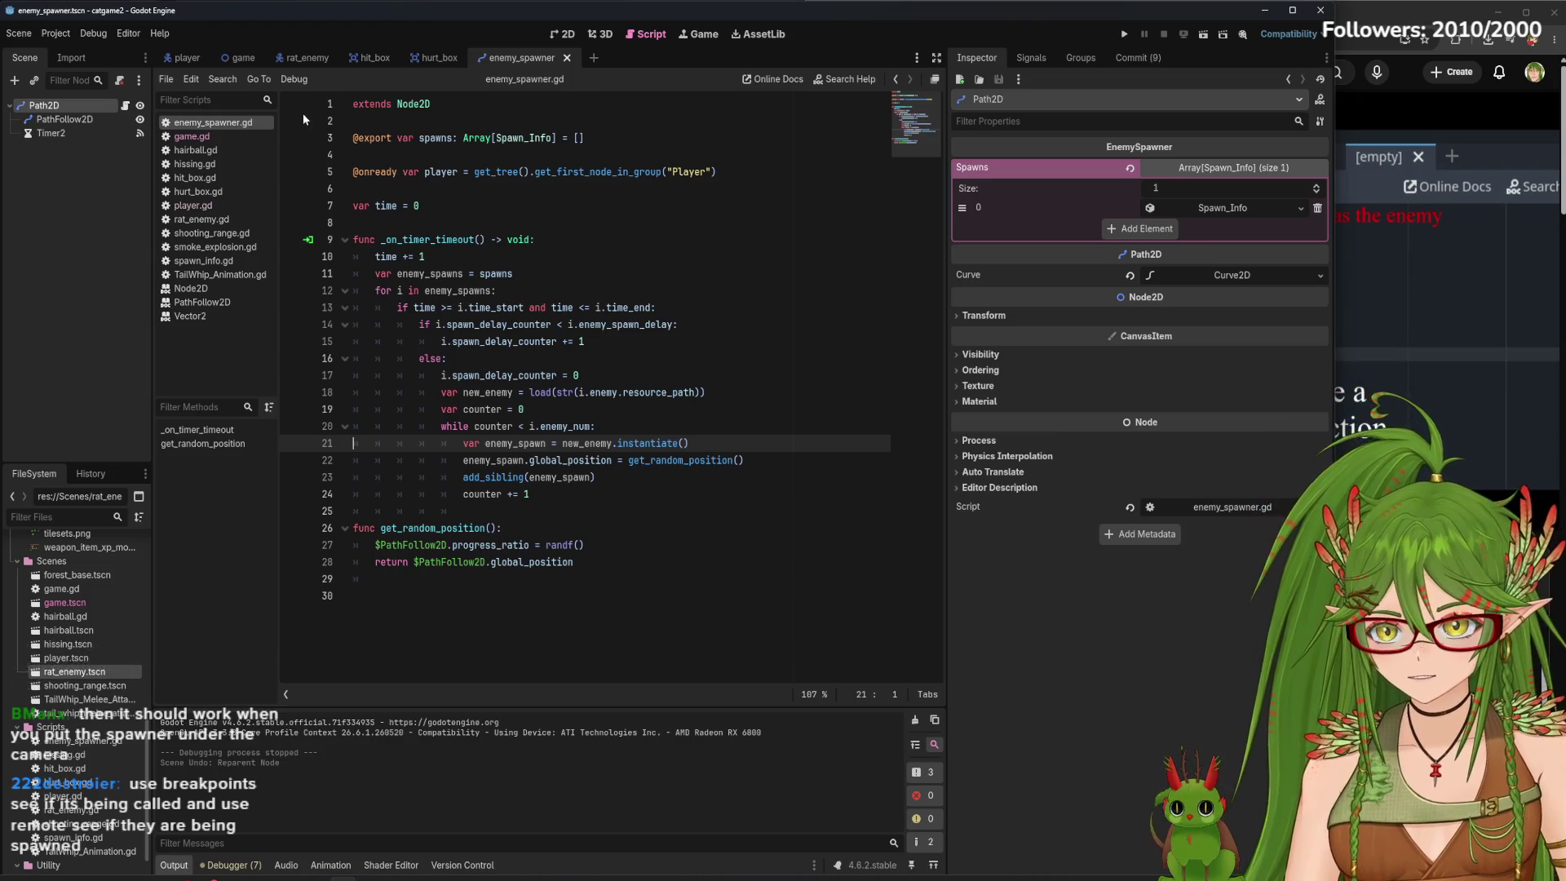
left_click(243, 58)
left_click(315, 60)
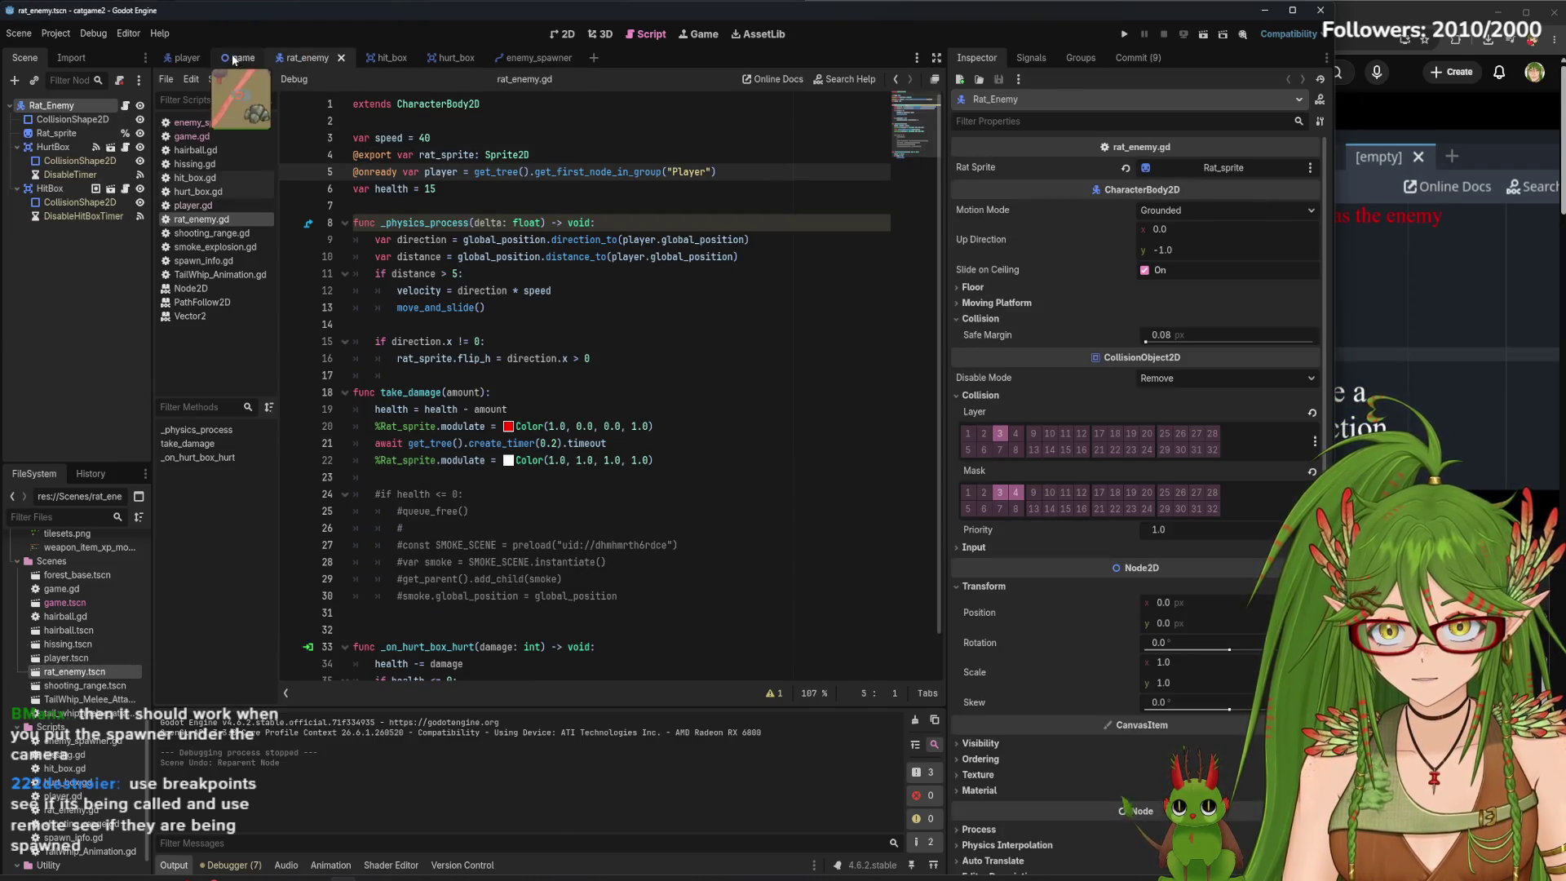
left_click(243, 57)
Add an exported game variable on a new line 3 of game.gd by dropping in the Game node.
left_click(404, 123)
key("Return")
type("@export ")
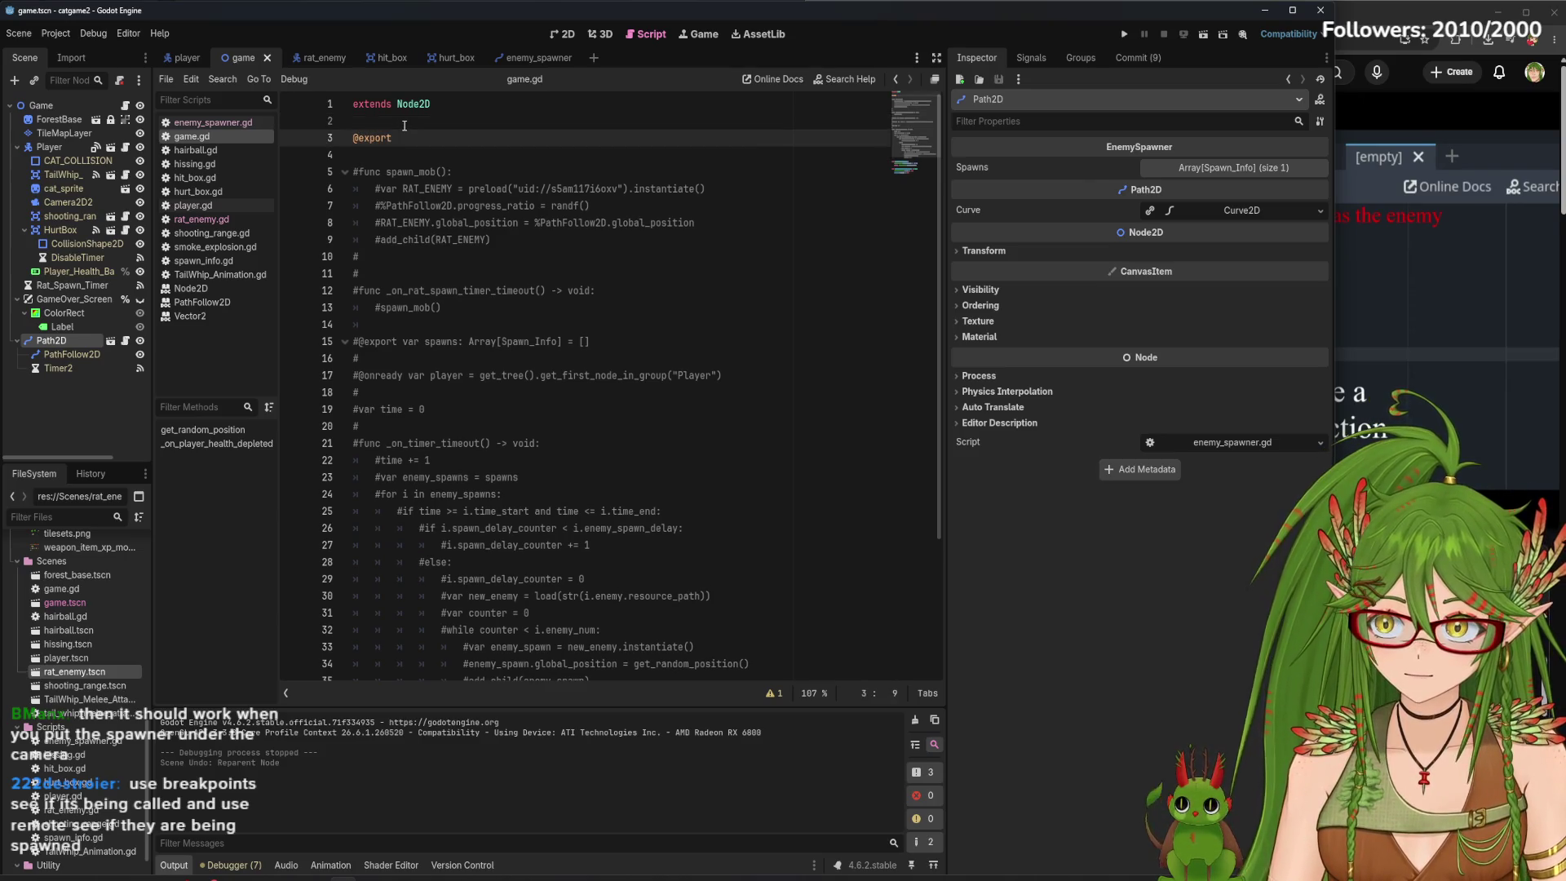
type("Game")
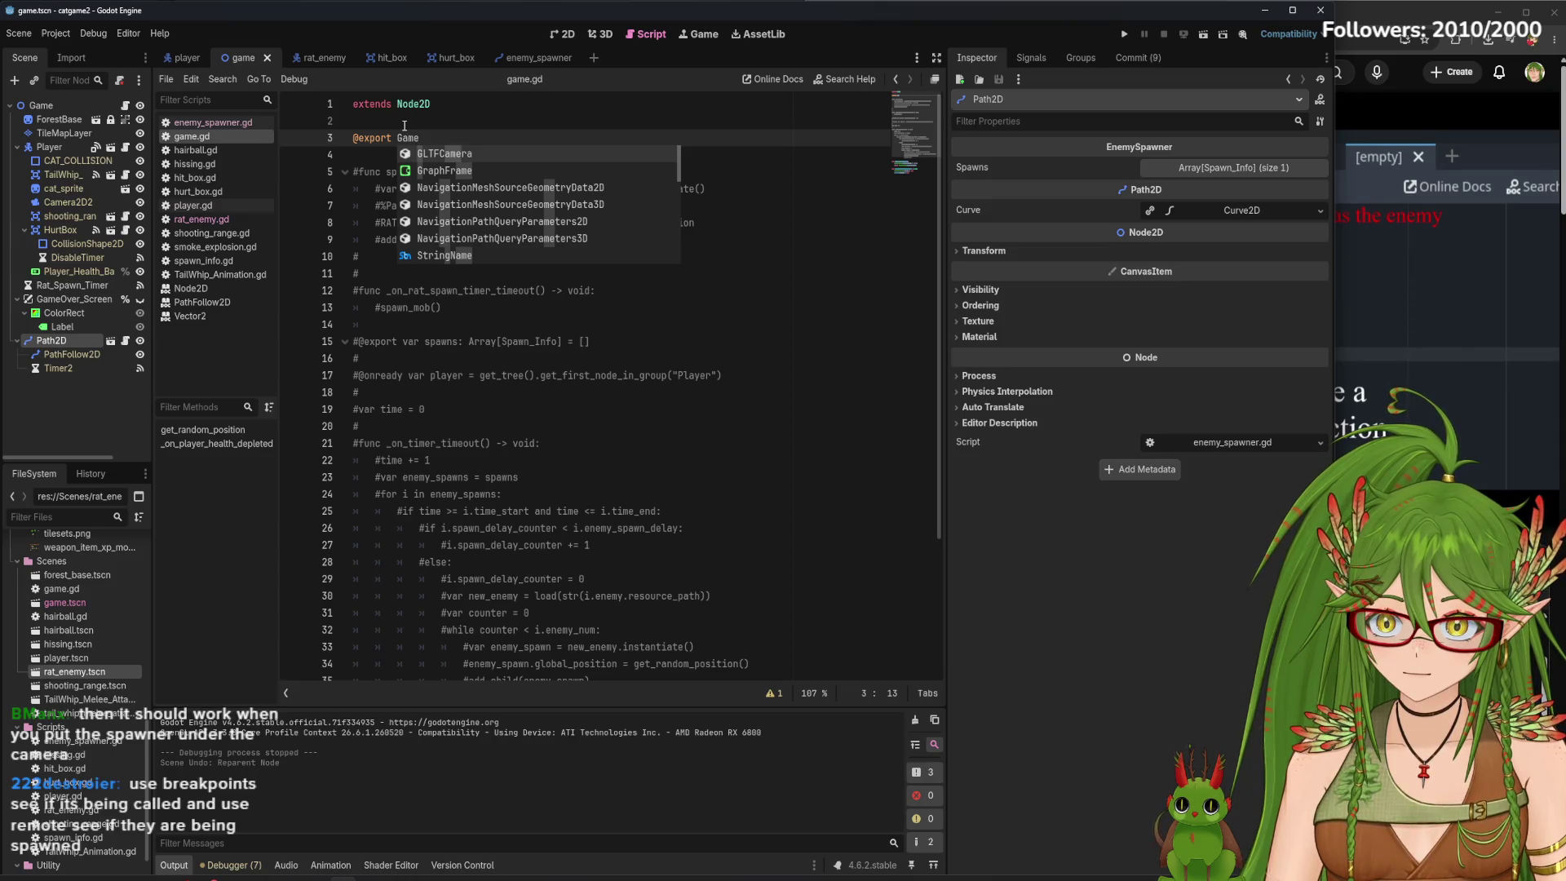
key("BackSpace")
key("BackSpace")
key("BackSpace")
mouse_move(37, 106)
left_mouse_down()
mouse_move(443, 136)
mouse_move(352, 155)
left_mouse_up()
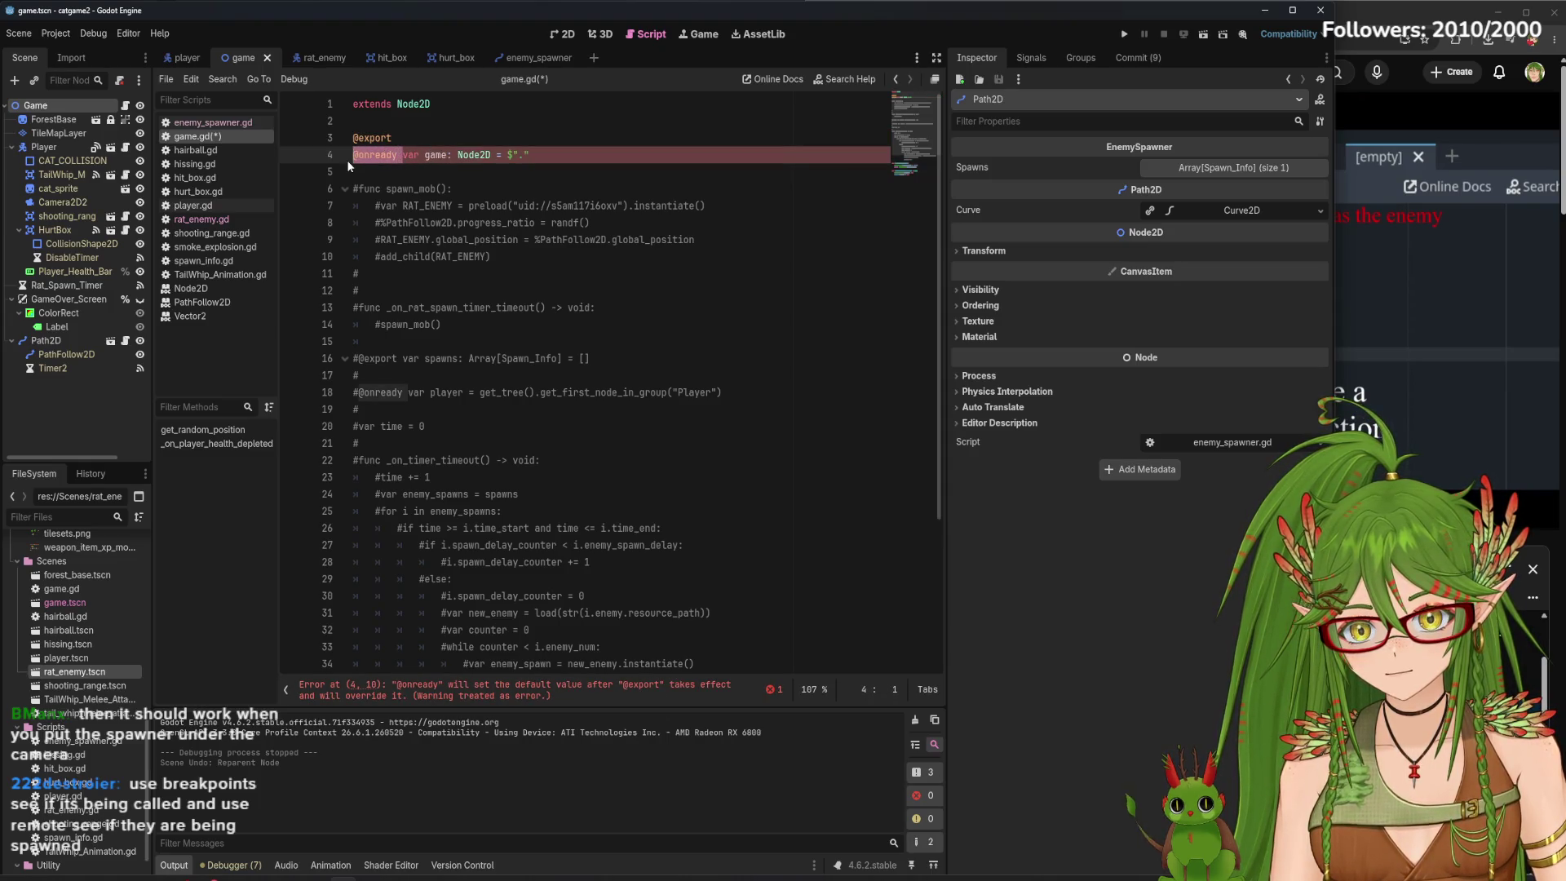
key("BackSpace")
key("BackSpace")
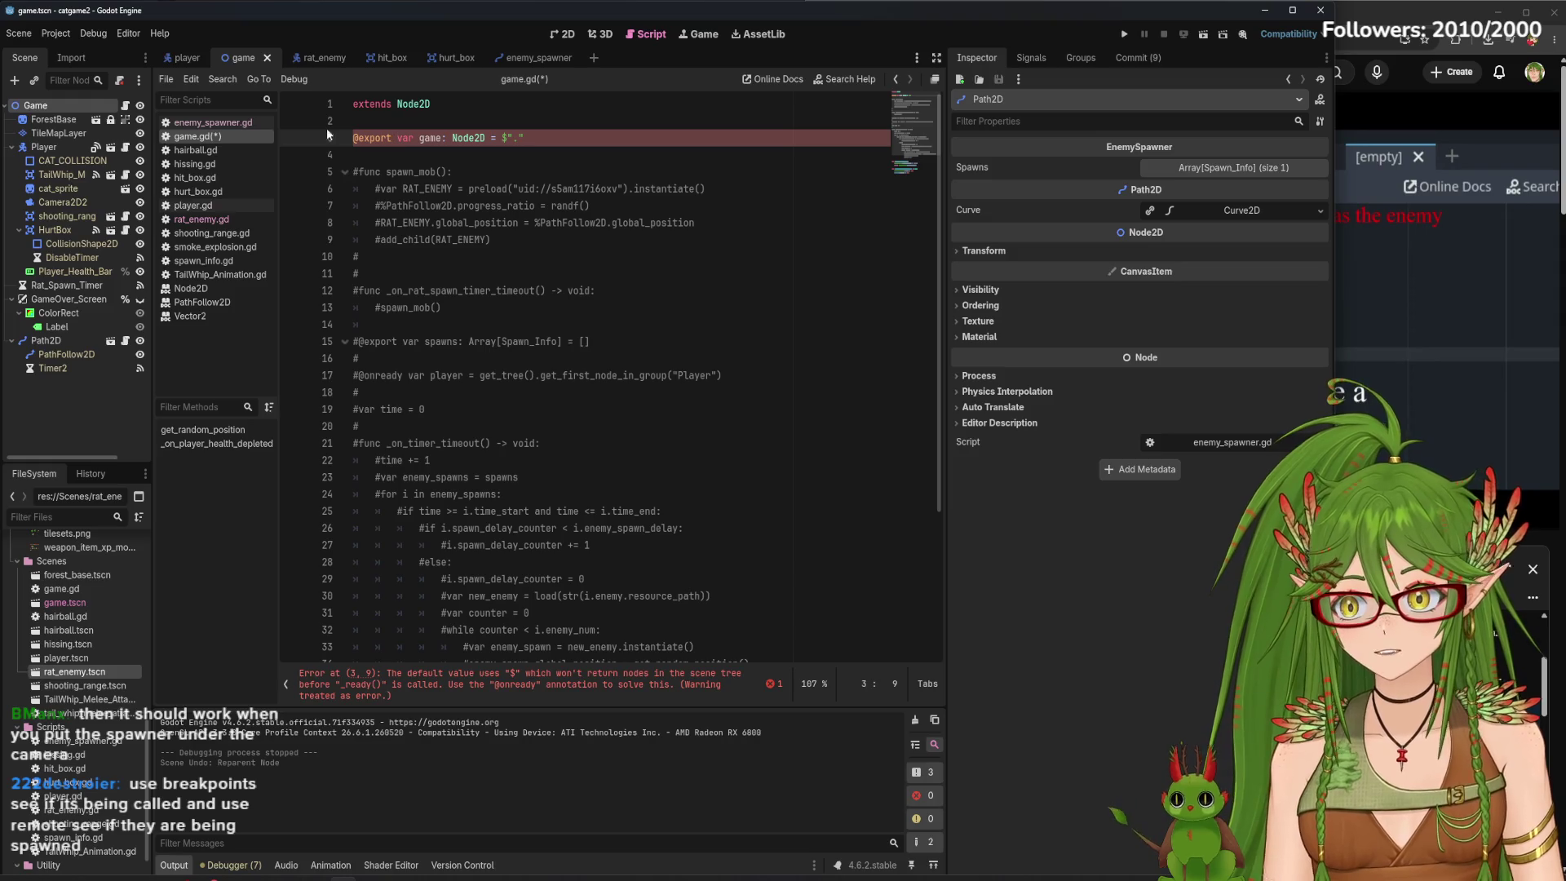
Change the variable's node path to $Game, save game.gd, then delete that exported line.
left_click(521, 139)
key("BackSpace")
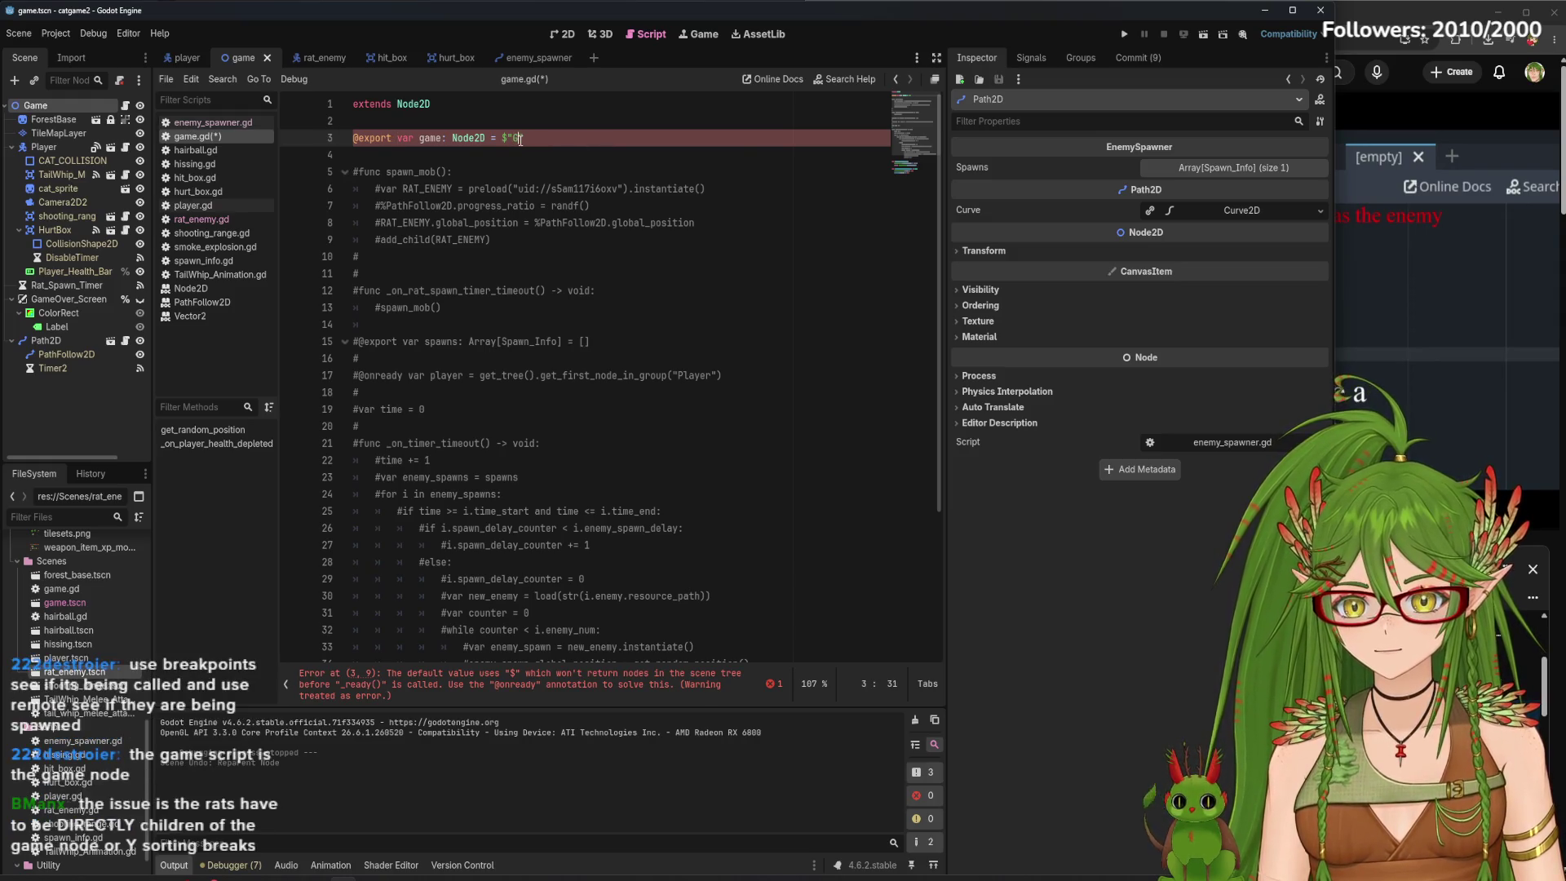
type("Game")
key("Escape")
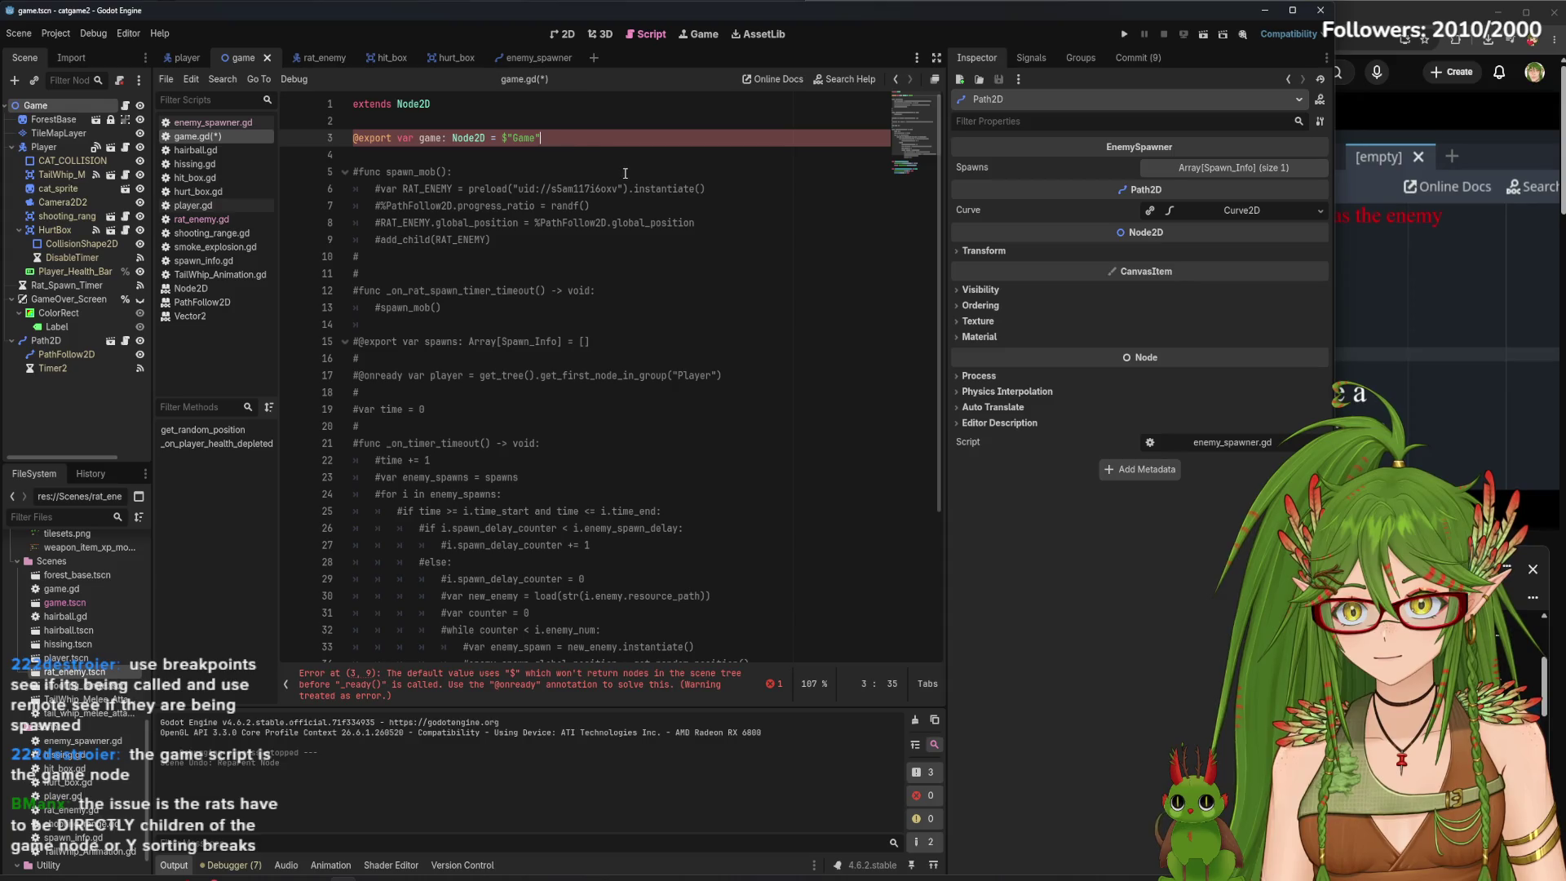
left_click(505, 138)
key("Delete")
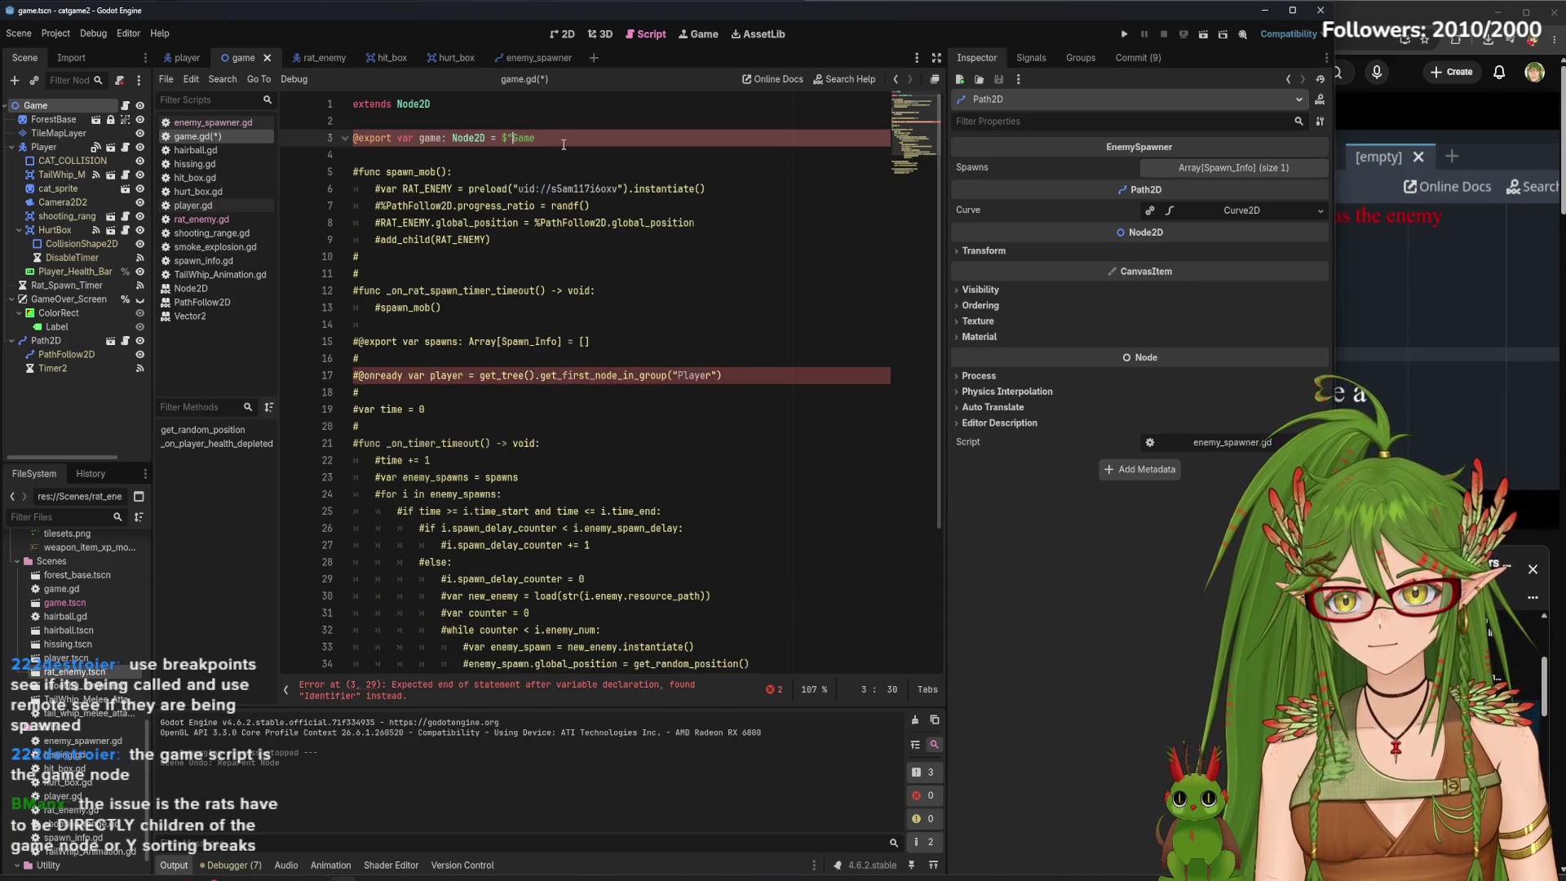
left_click(603, 170)
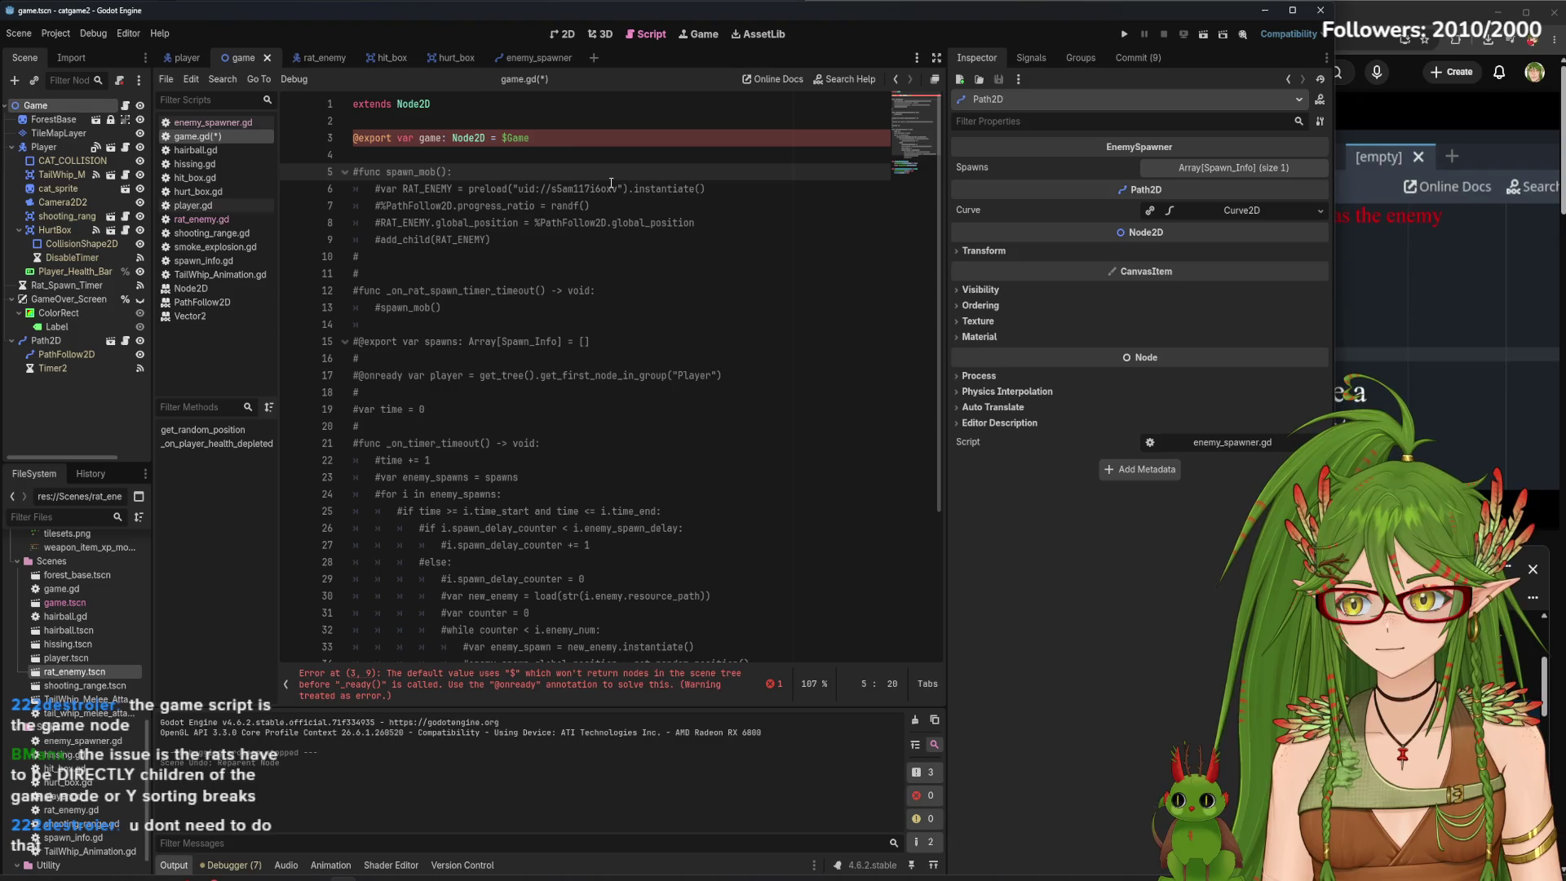
key("ctrl+s")
left_click_drag(530, 138, 358, 138)
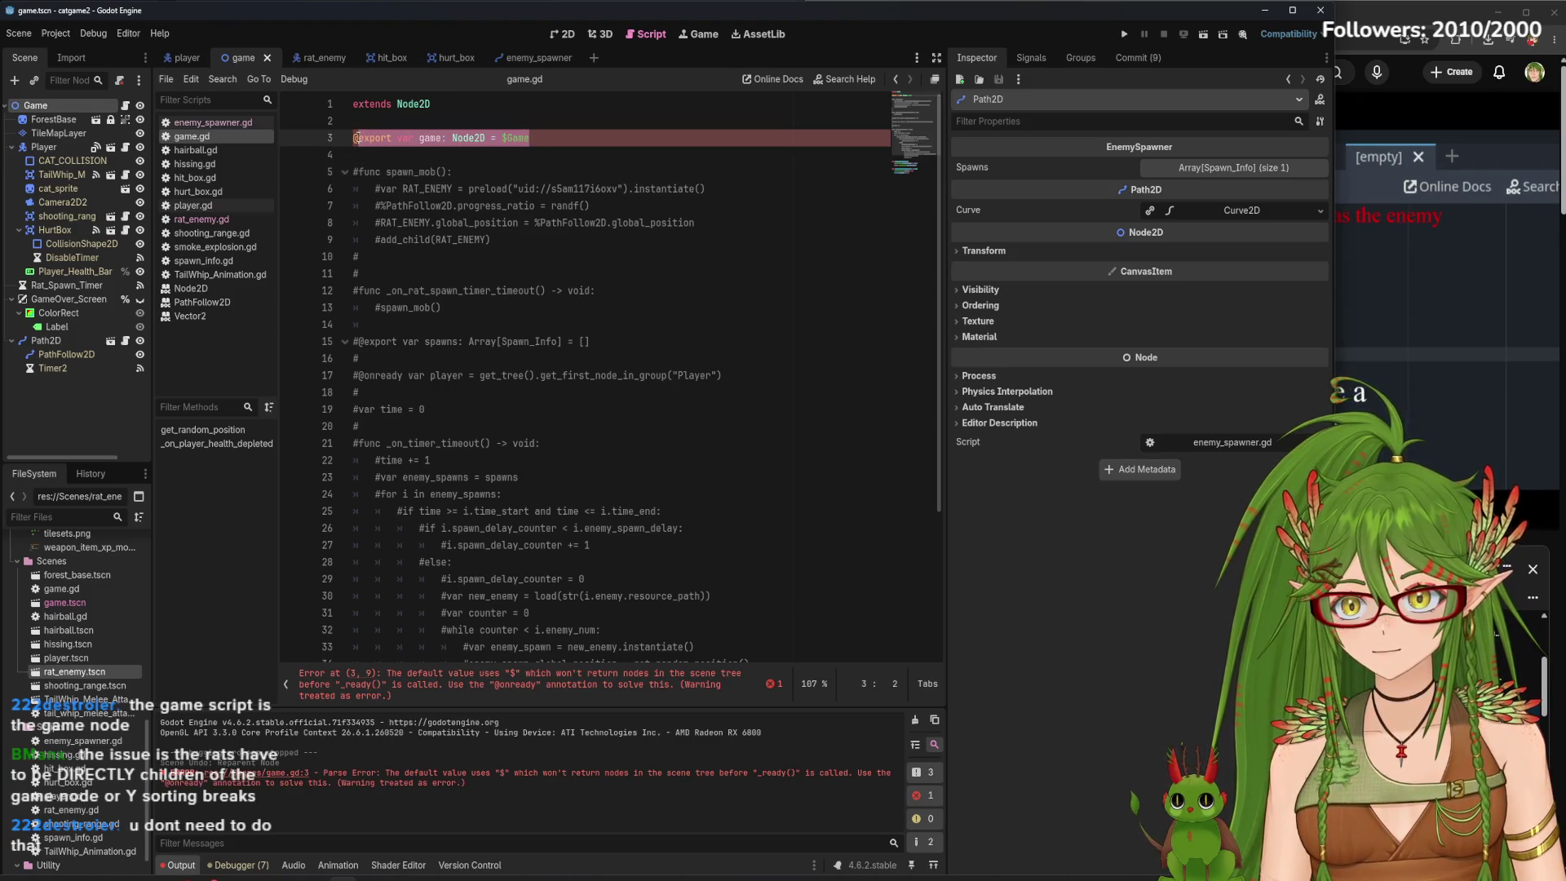
key("BackSpace")
key("BackSpace")
key("BackSpace")
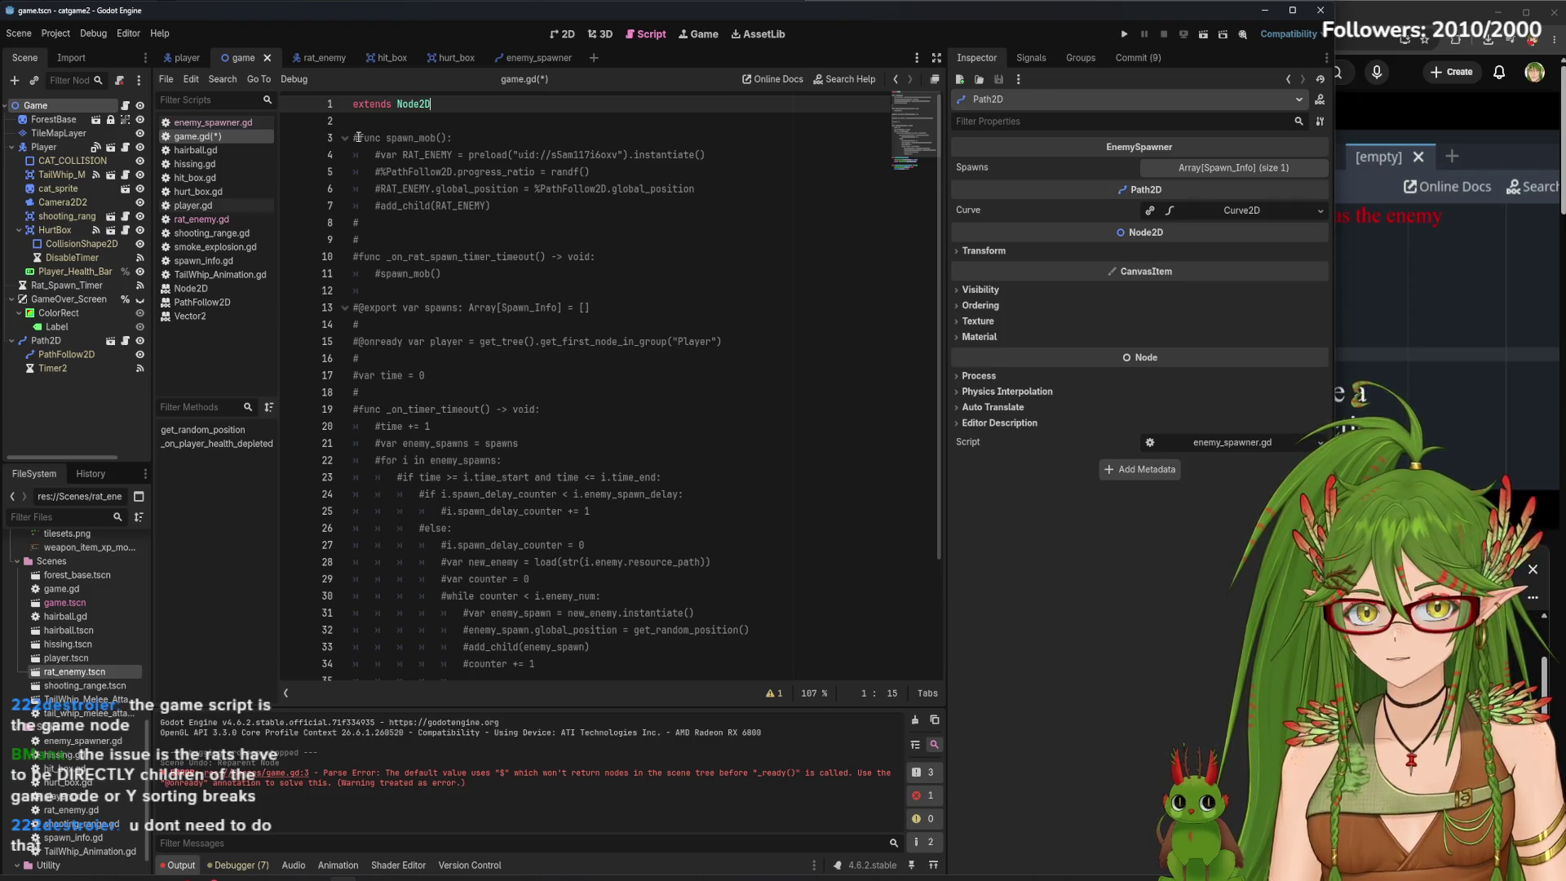
Run the game and walk the cat around to watch rats spawn.
left_click(1123, 34)
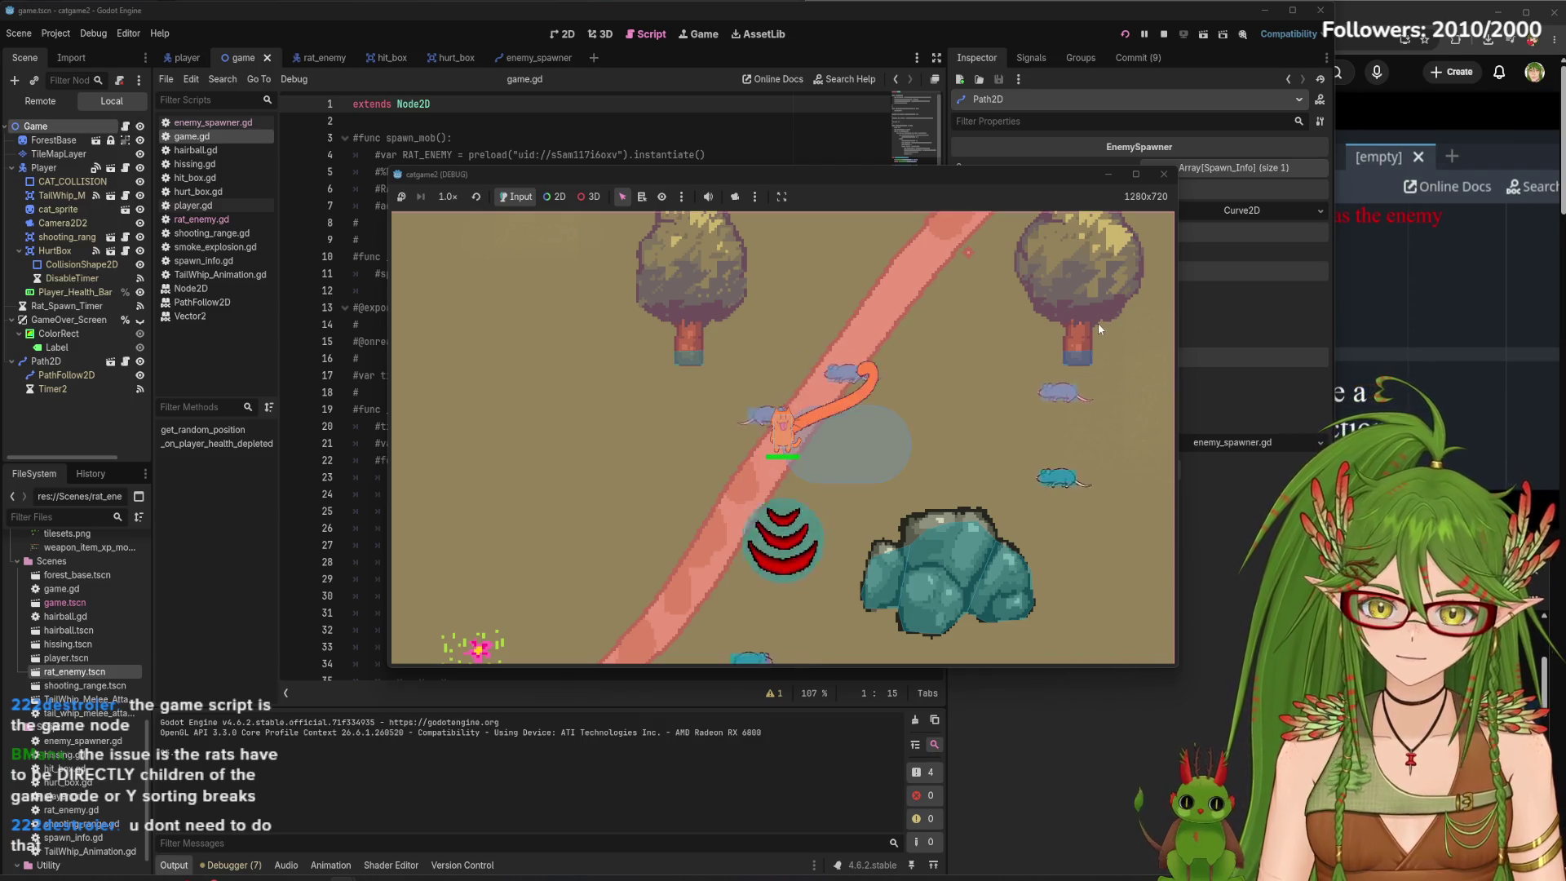
key("Down")
key("Right")
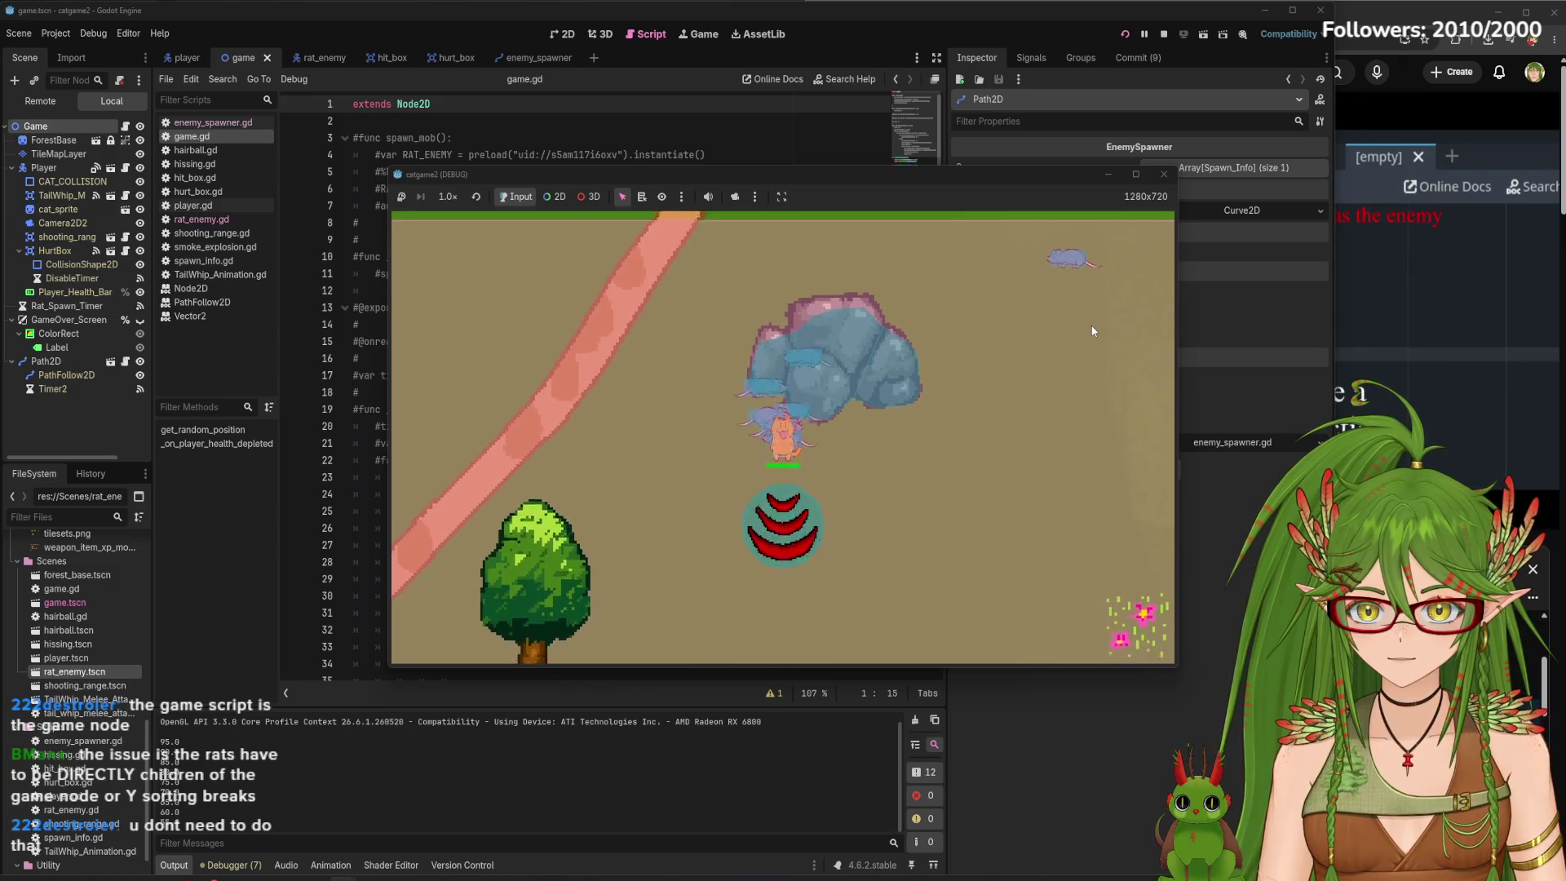
key("Left")
key("Down")
key("Up")
key("Left")
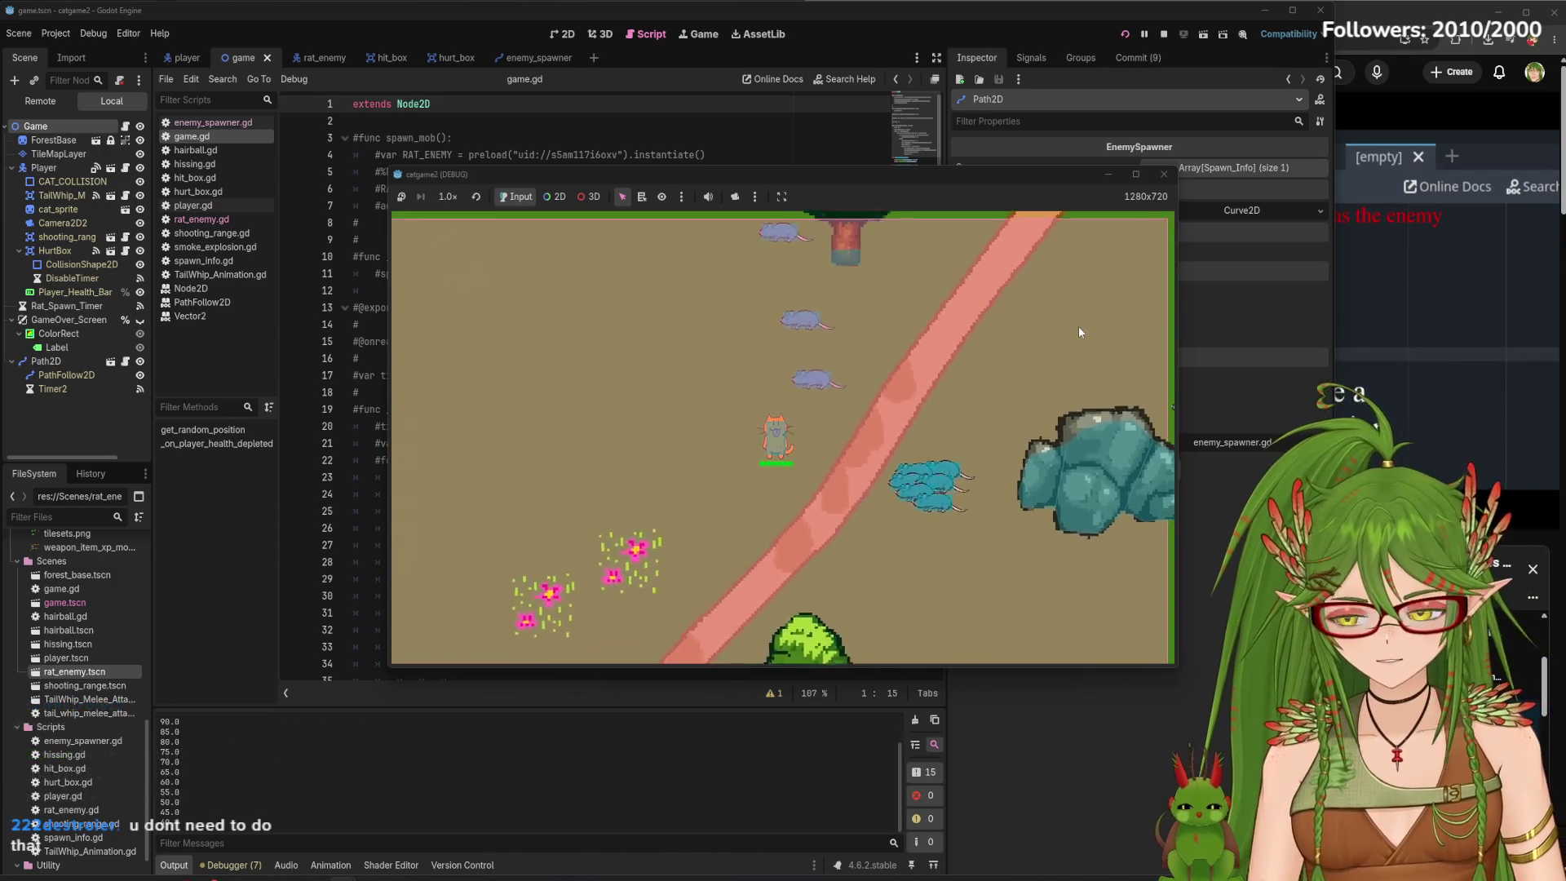
Keep walking the cat down and left, then stop the game and open the enemy_spawner scene.
key("Down")
key("Left")
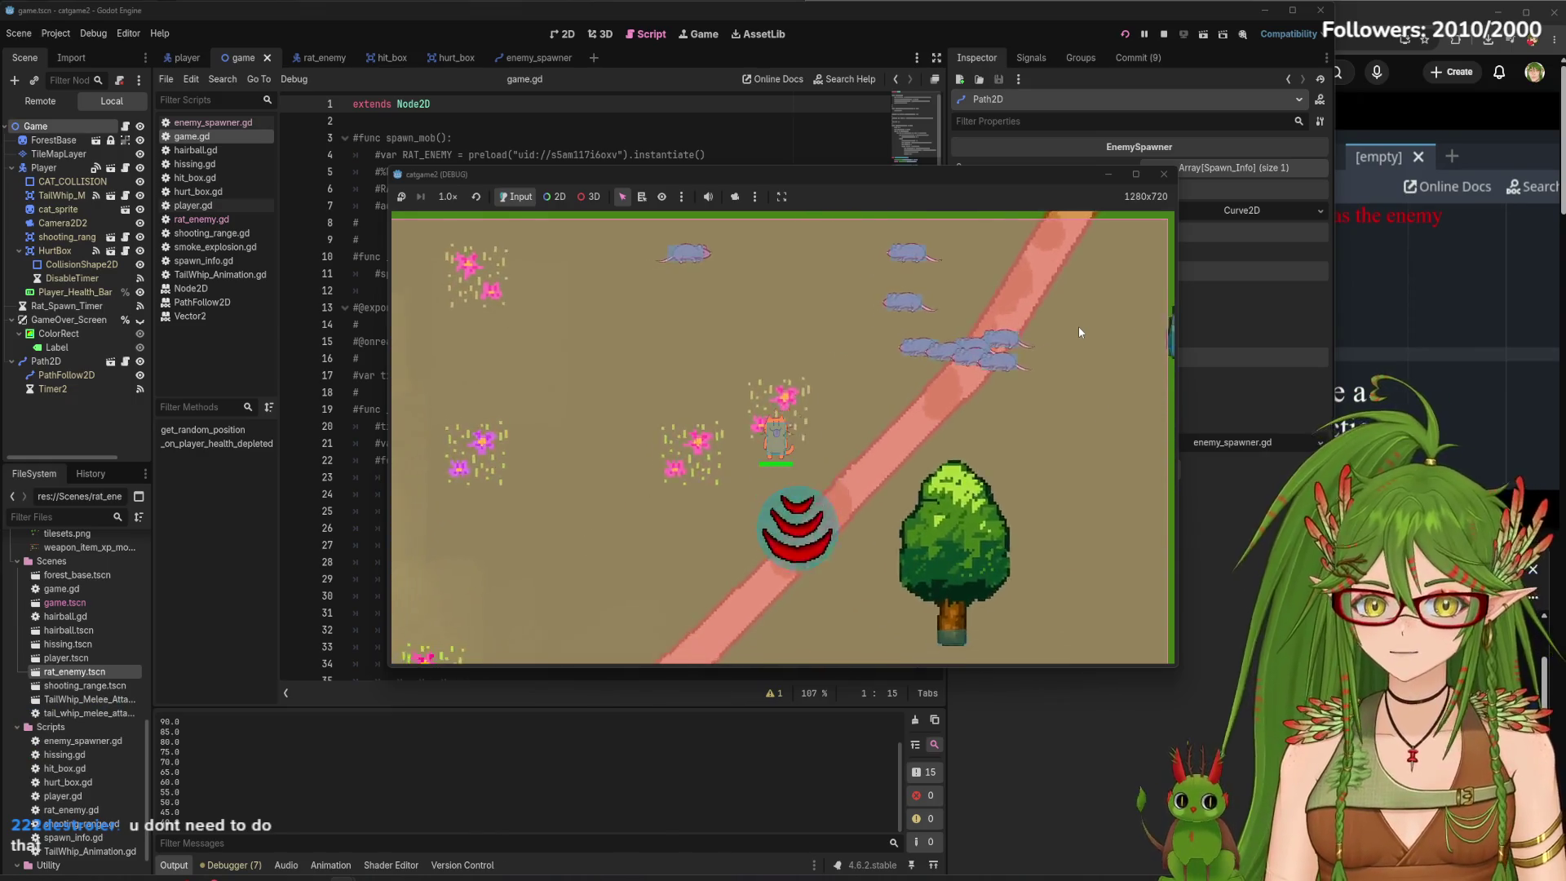
key("Down")
key("Left")
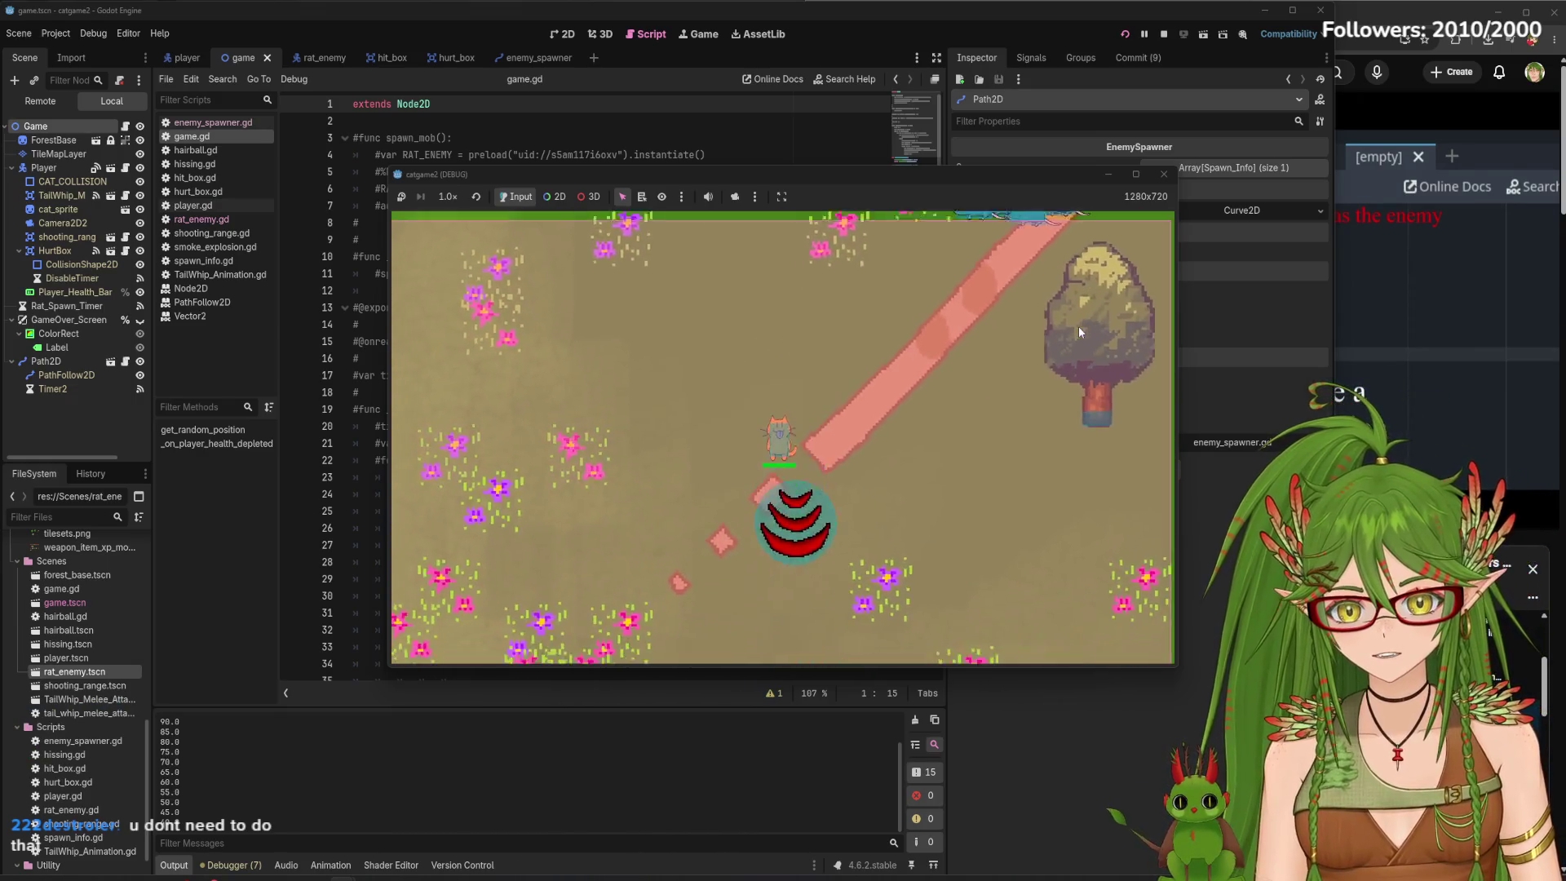
key("Down")
key("Left")
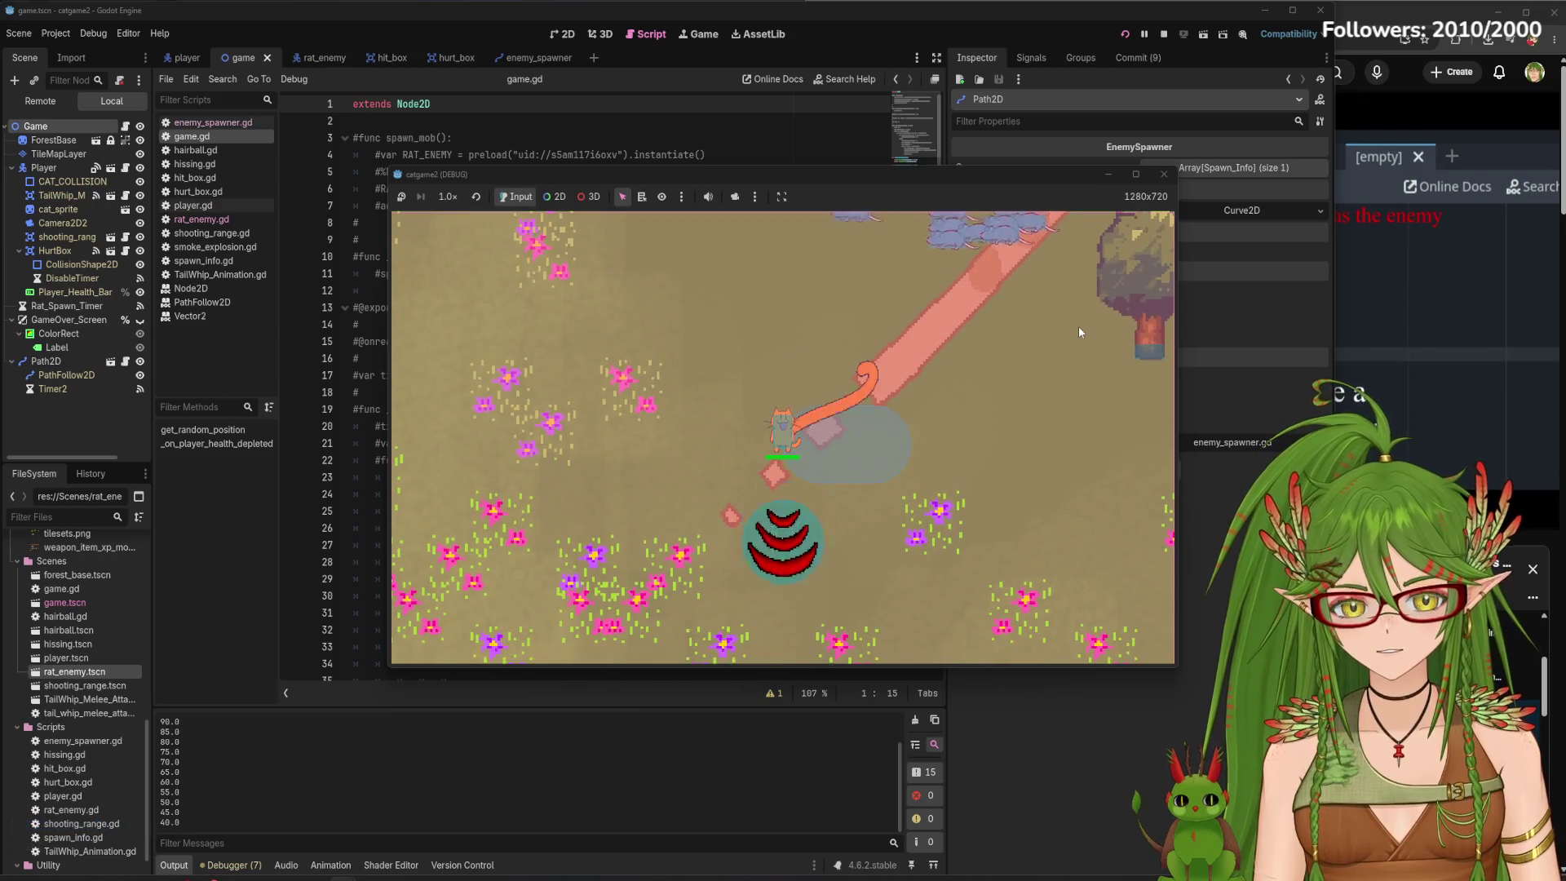
left_click(1164, 174)
left_click(535, 57)
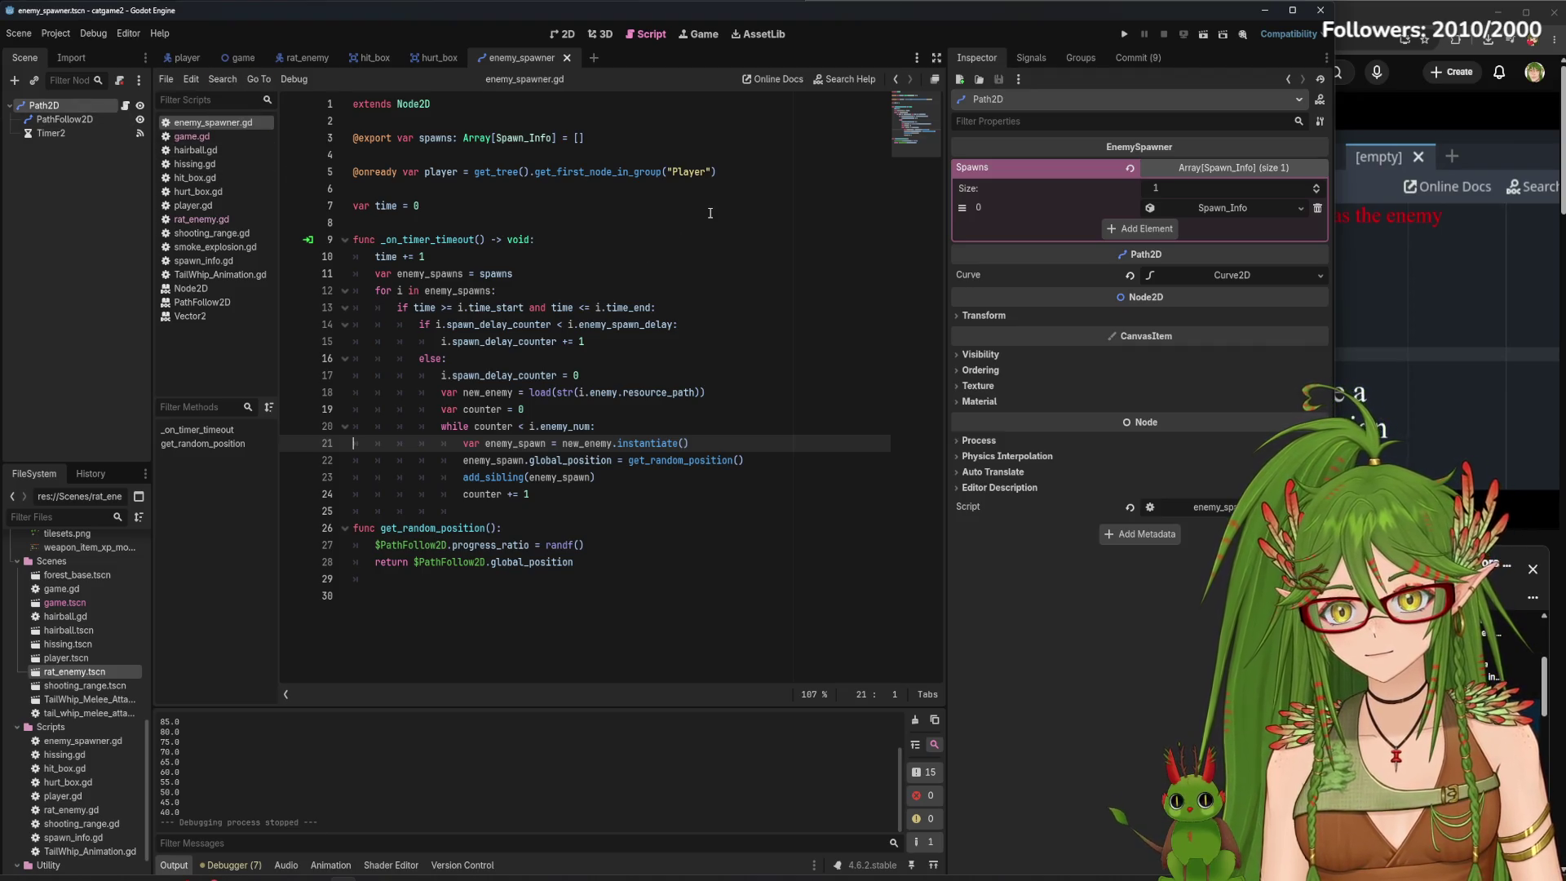
left_click(650, 182)
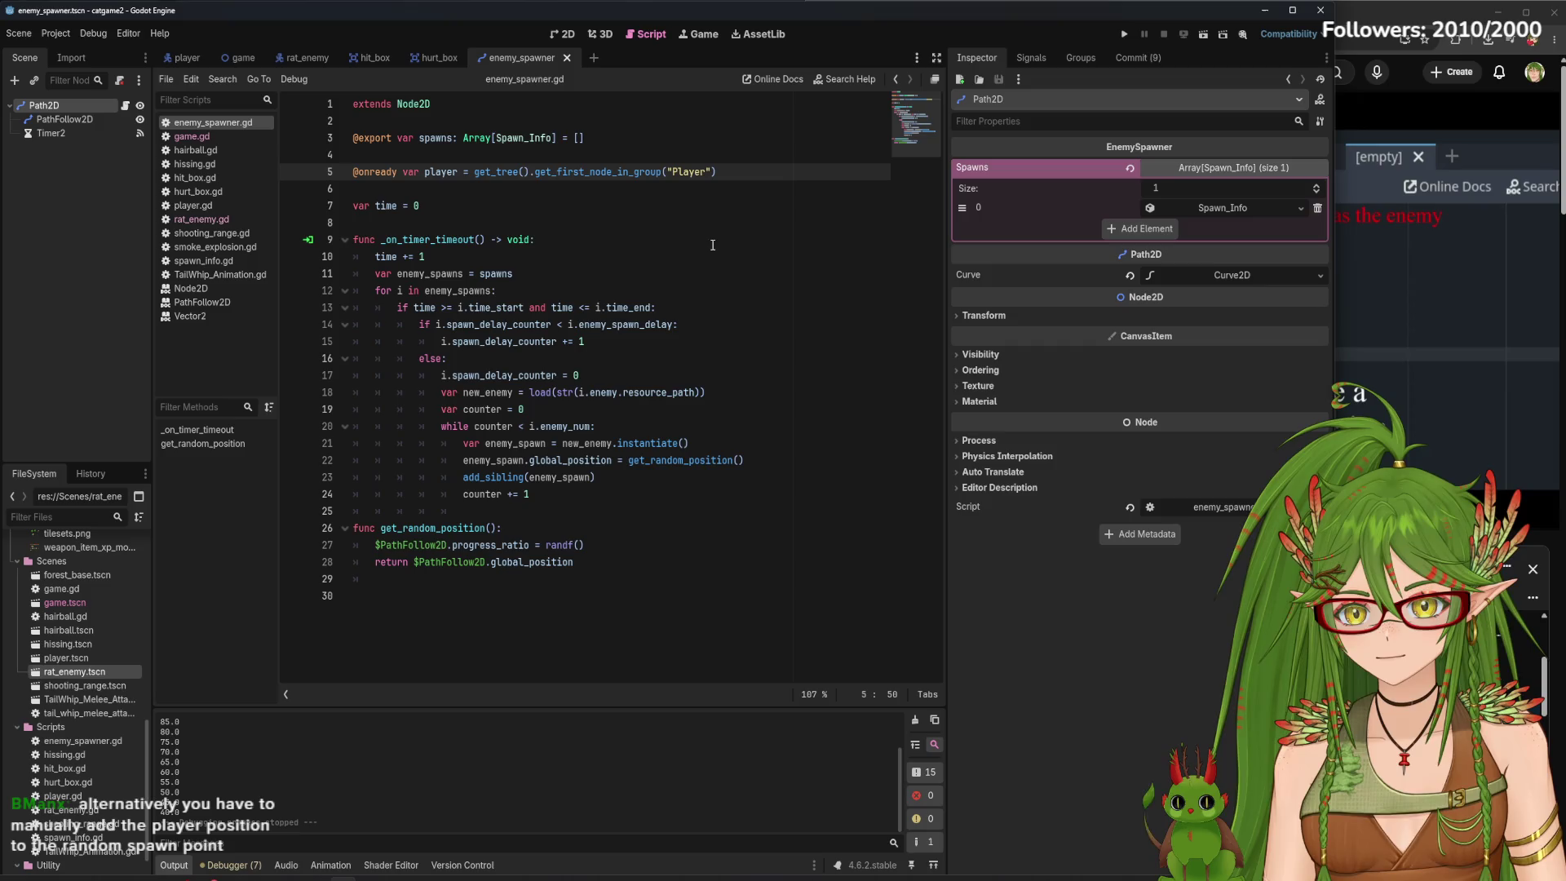
mouse_move(475, 555)
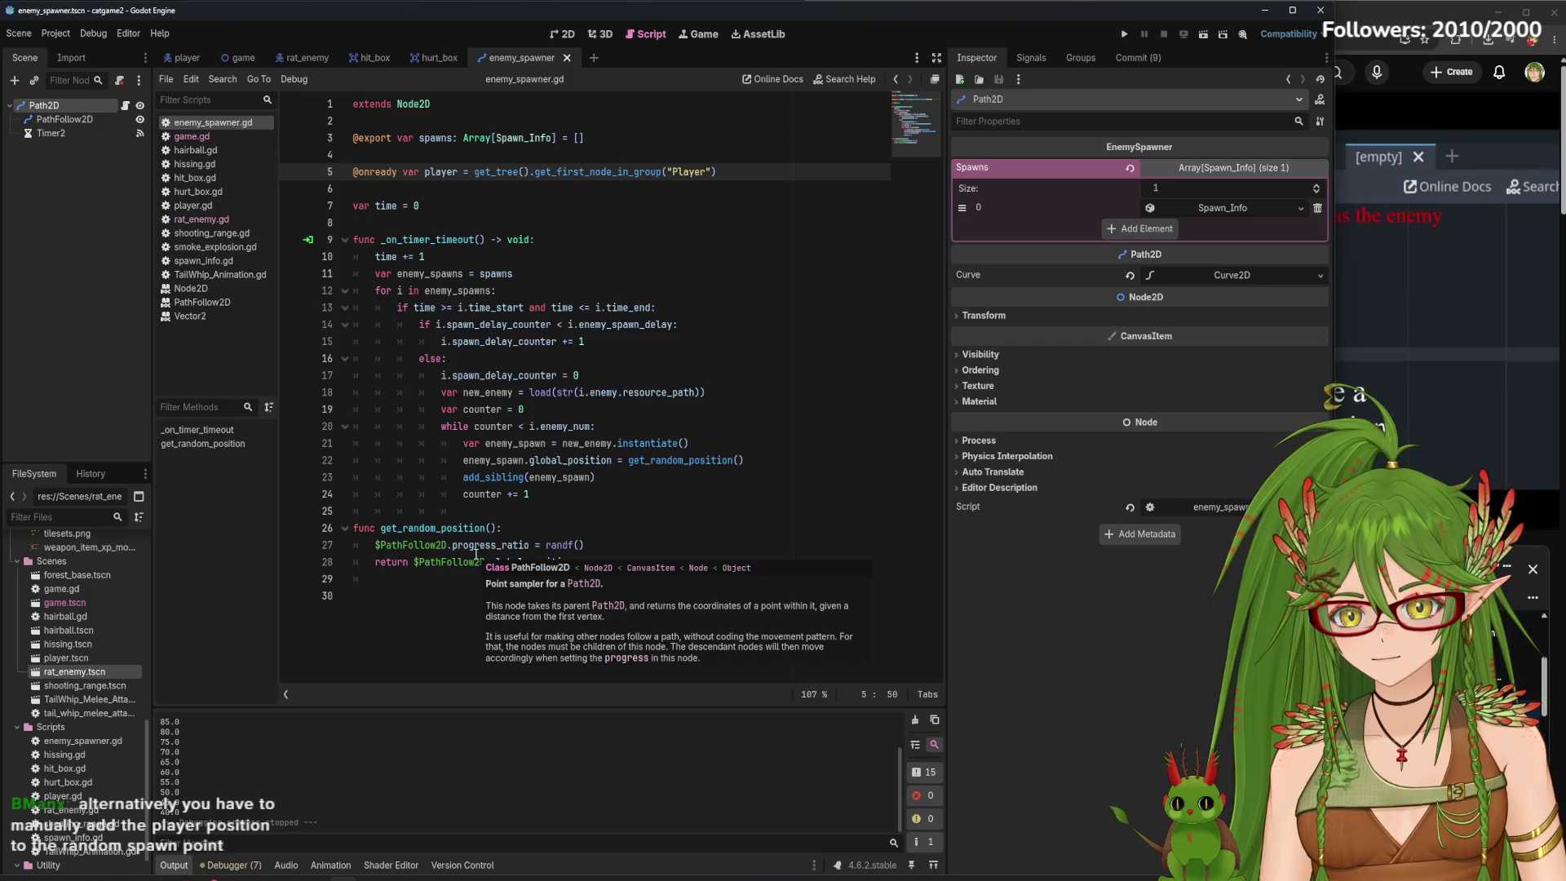
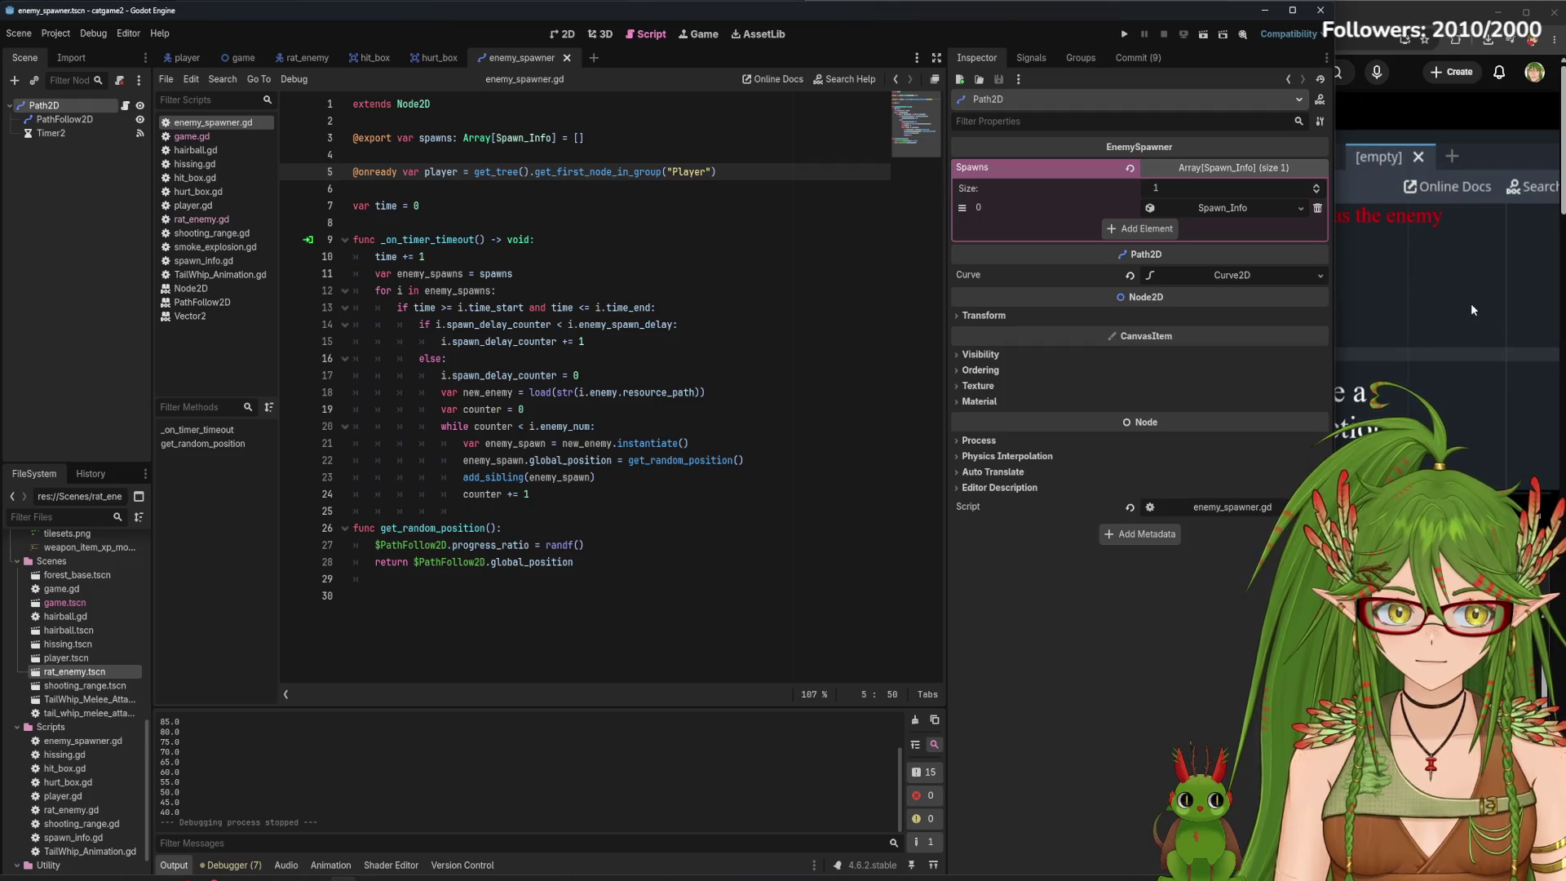
Place the caret after randf() on line 27 and switch to the tutorial video.
left_click(595, 544)
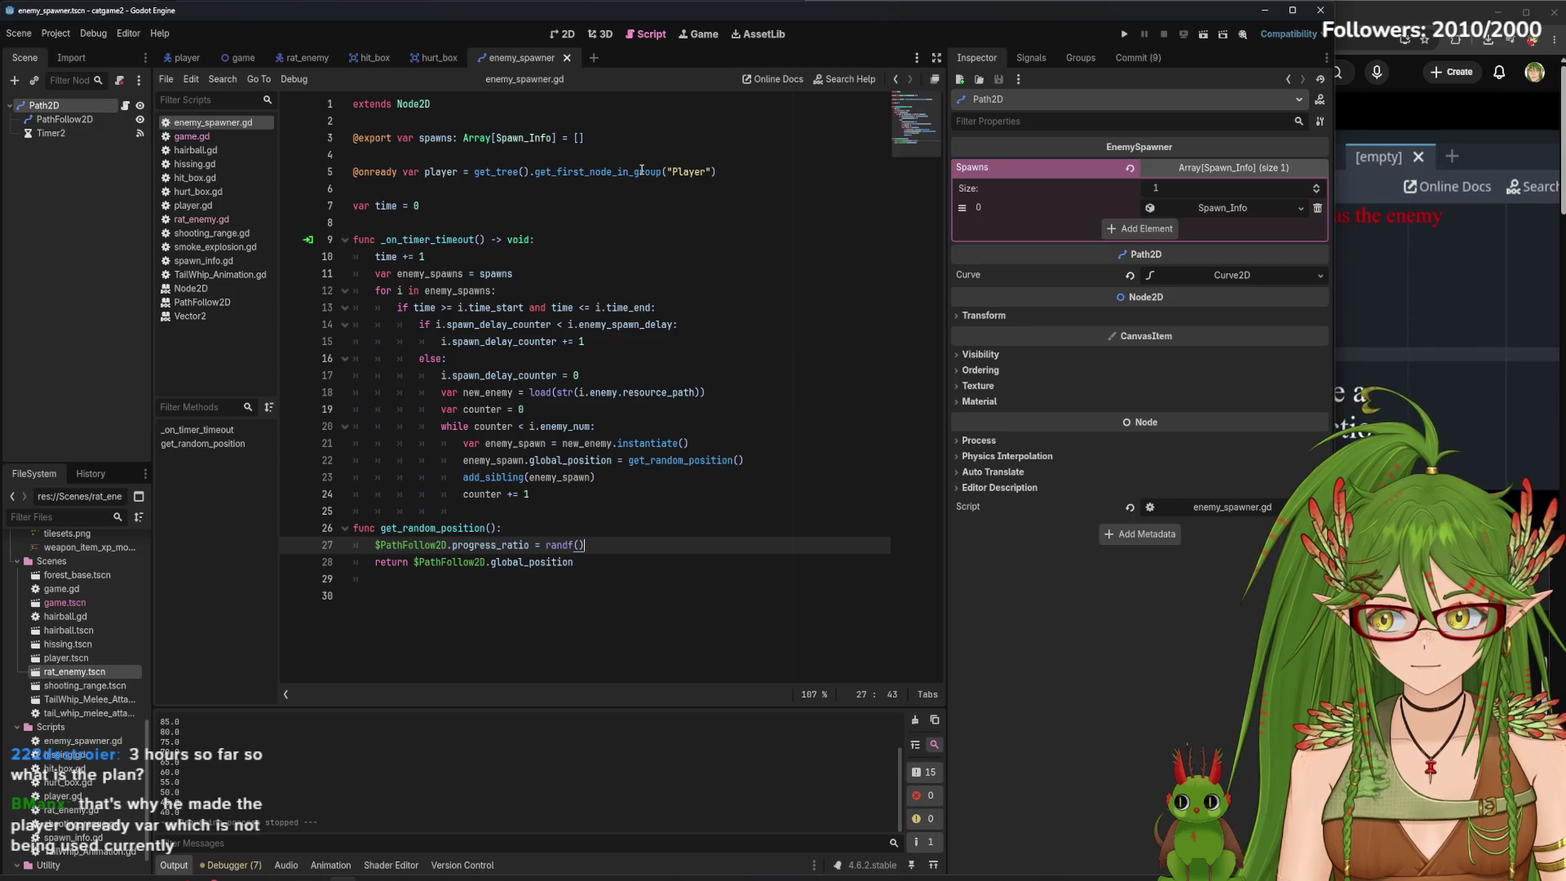
key("alt+Tab")
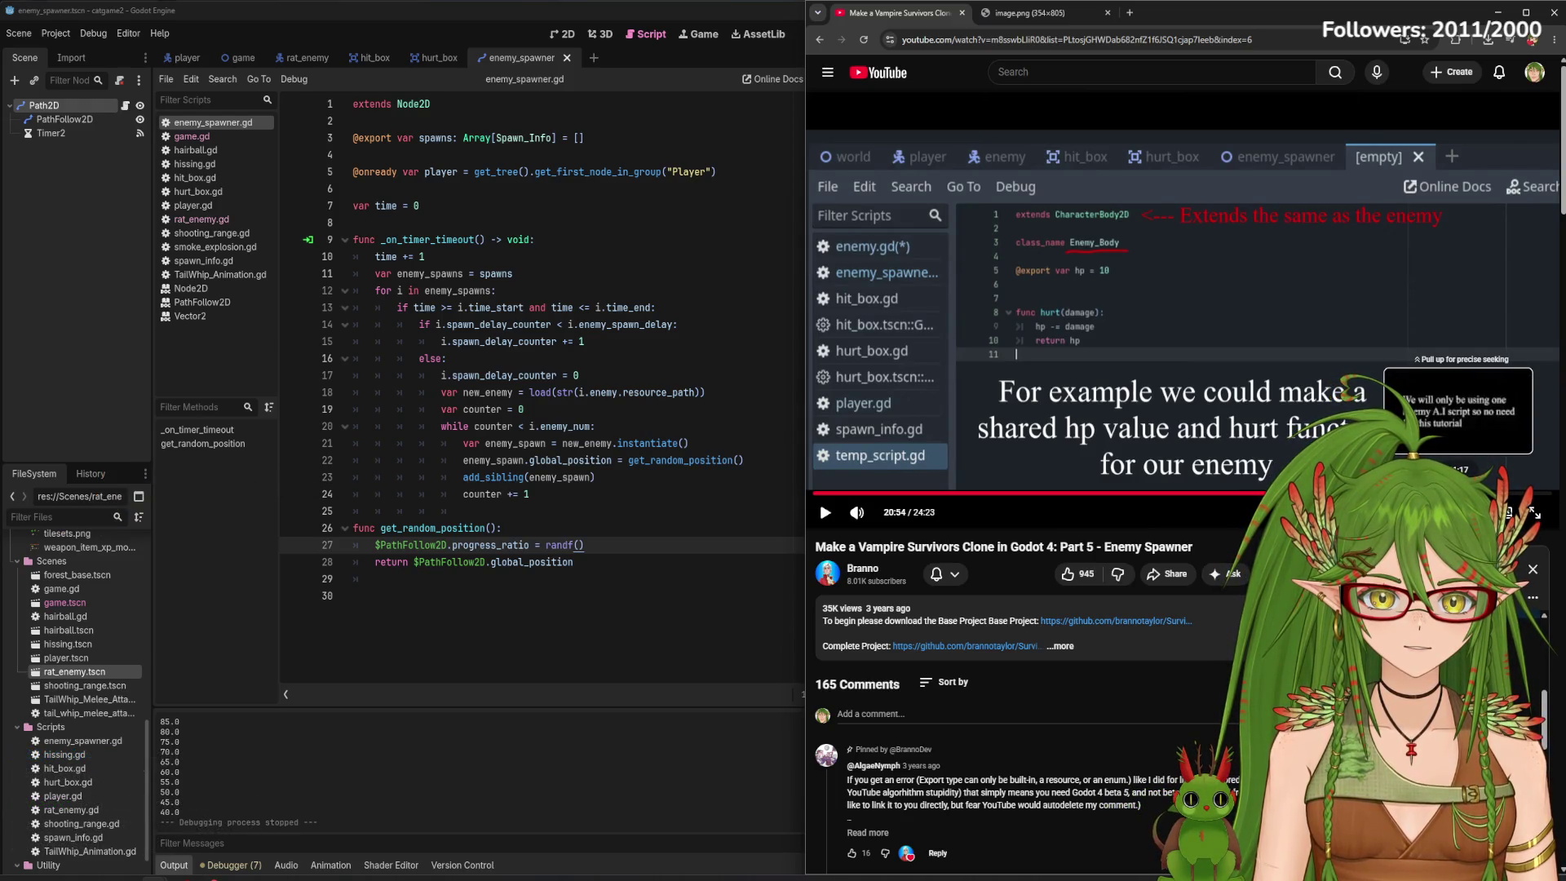
Play the tutorial up to its 'What it used to look like in Godot 3' slide, then return to Godot.
left_click(825, 512)
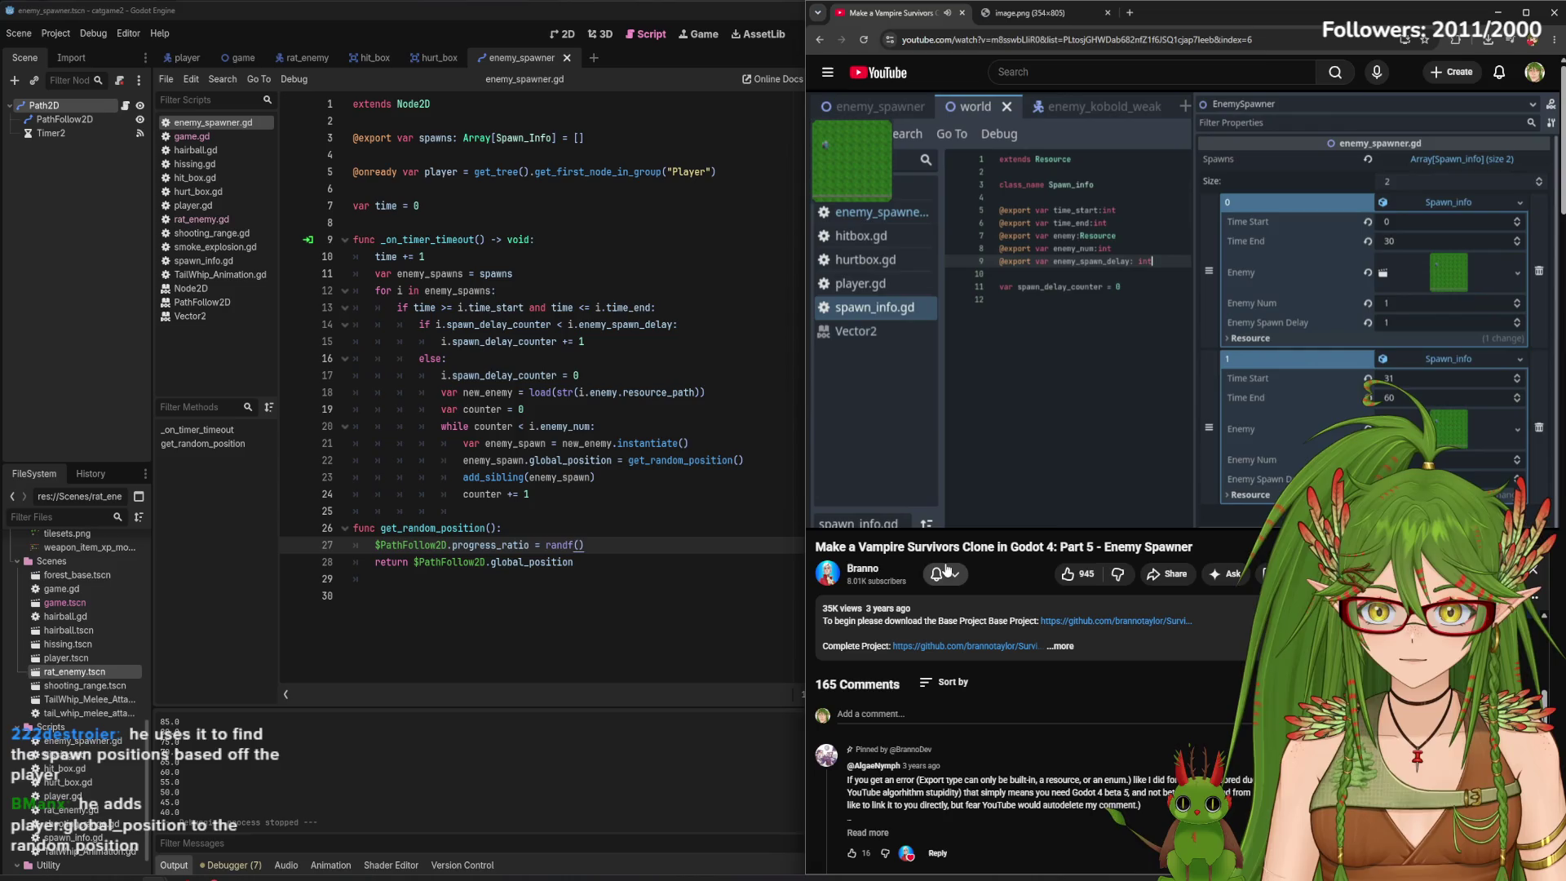
left_click(1033, 342)
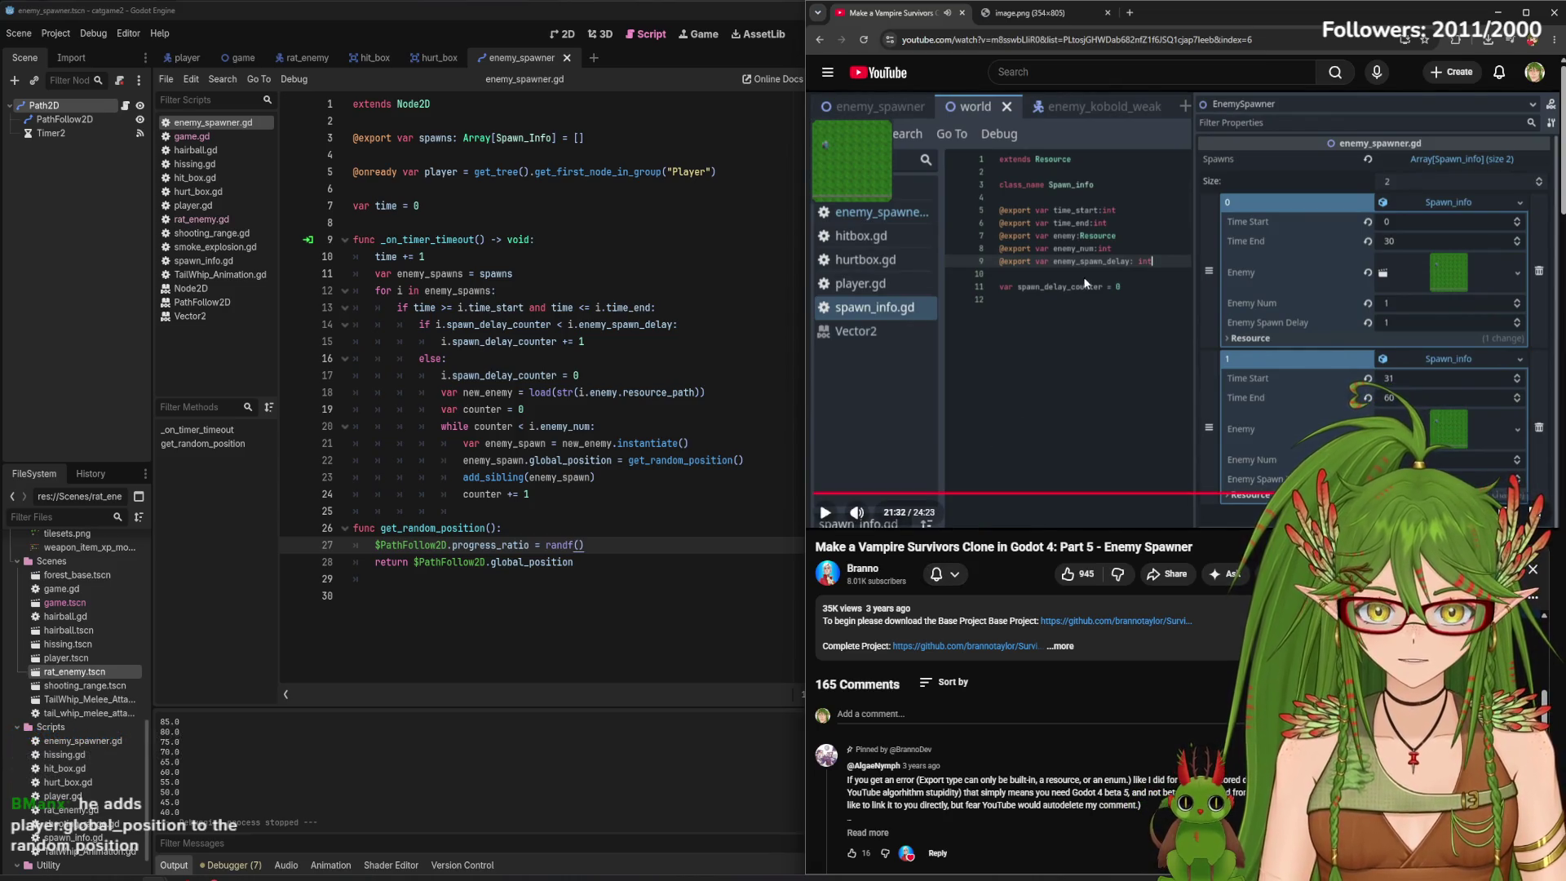
left_click(1168, 333)
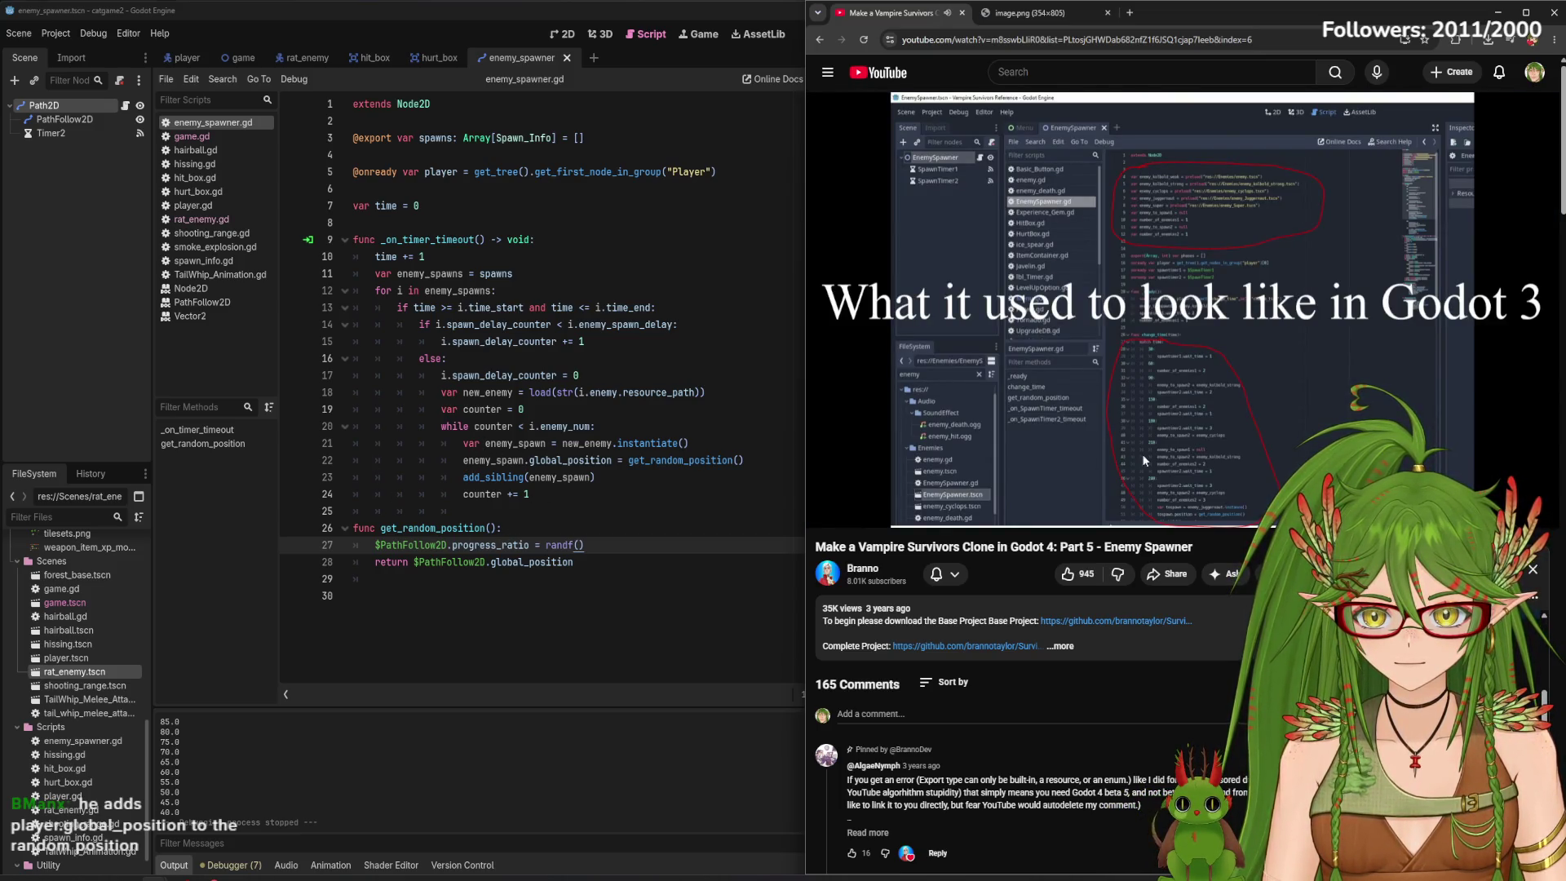
left_click(1137, 374)
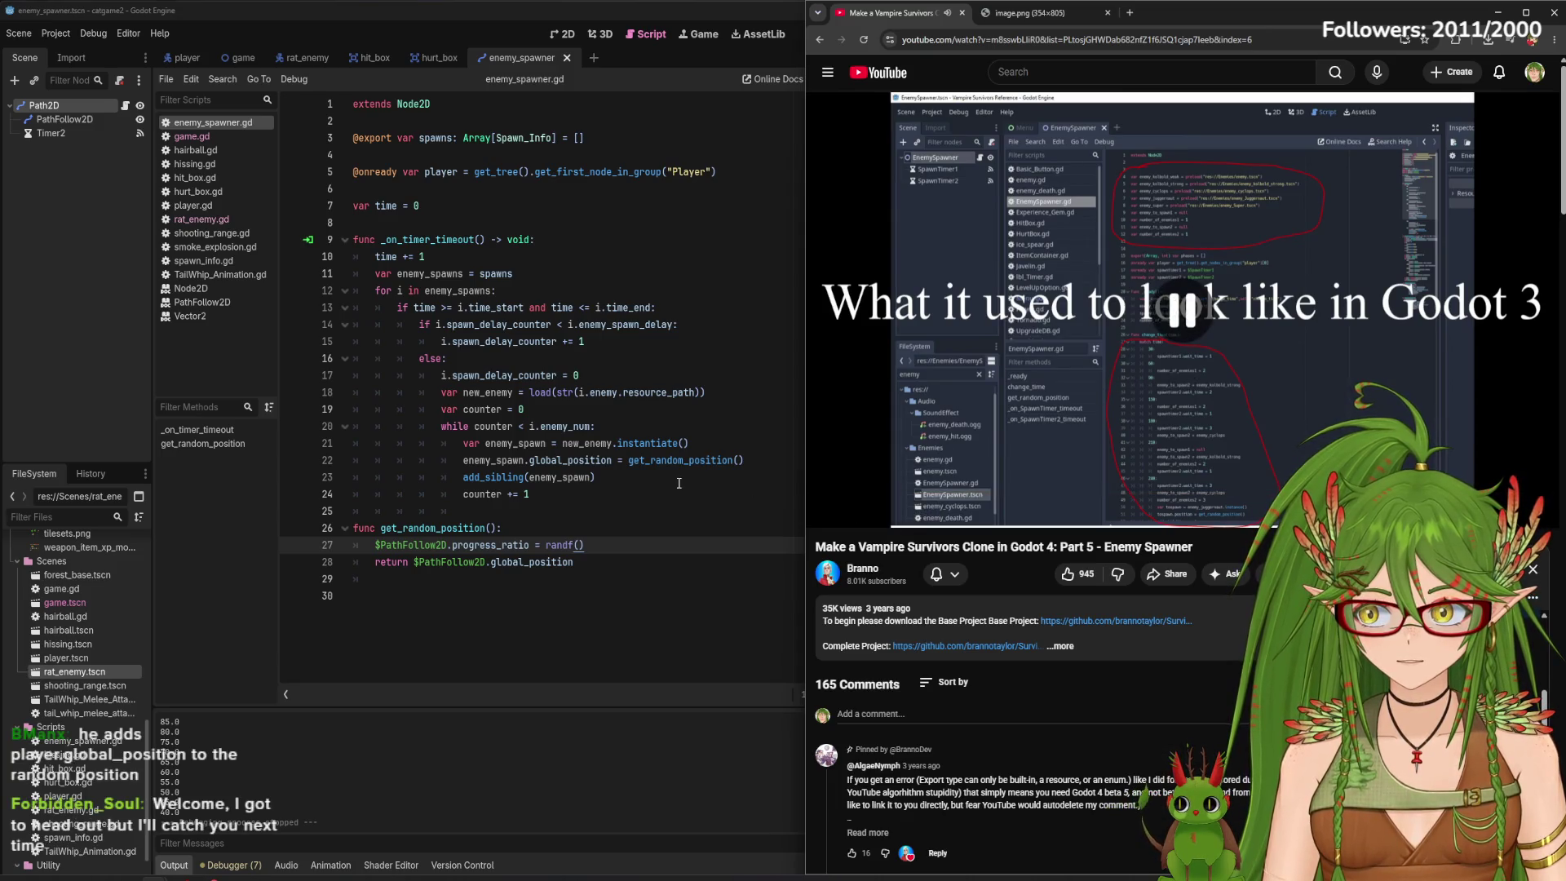
left_click(632, 459)
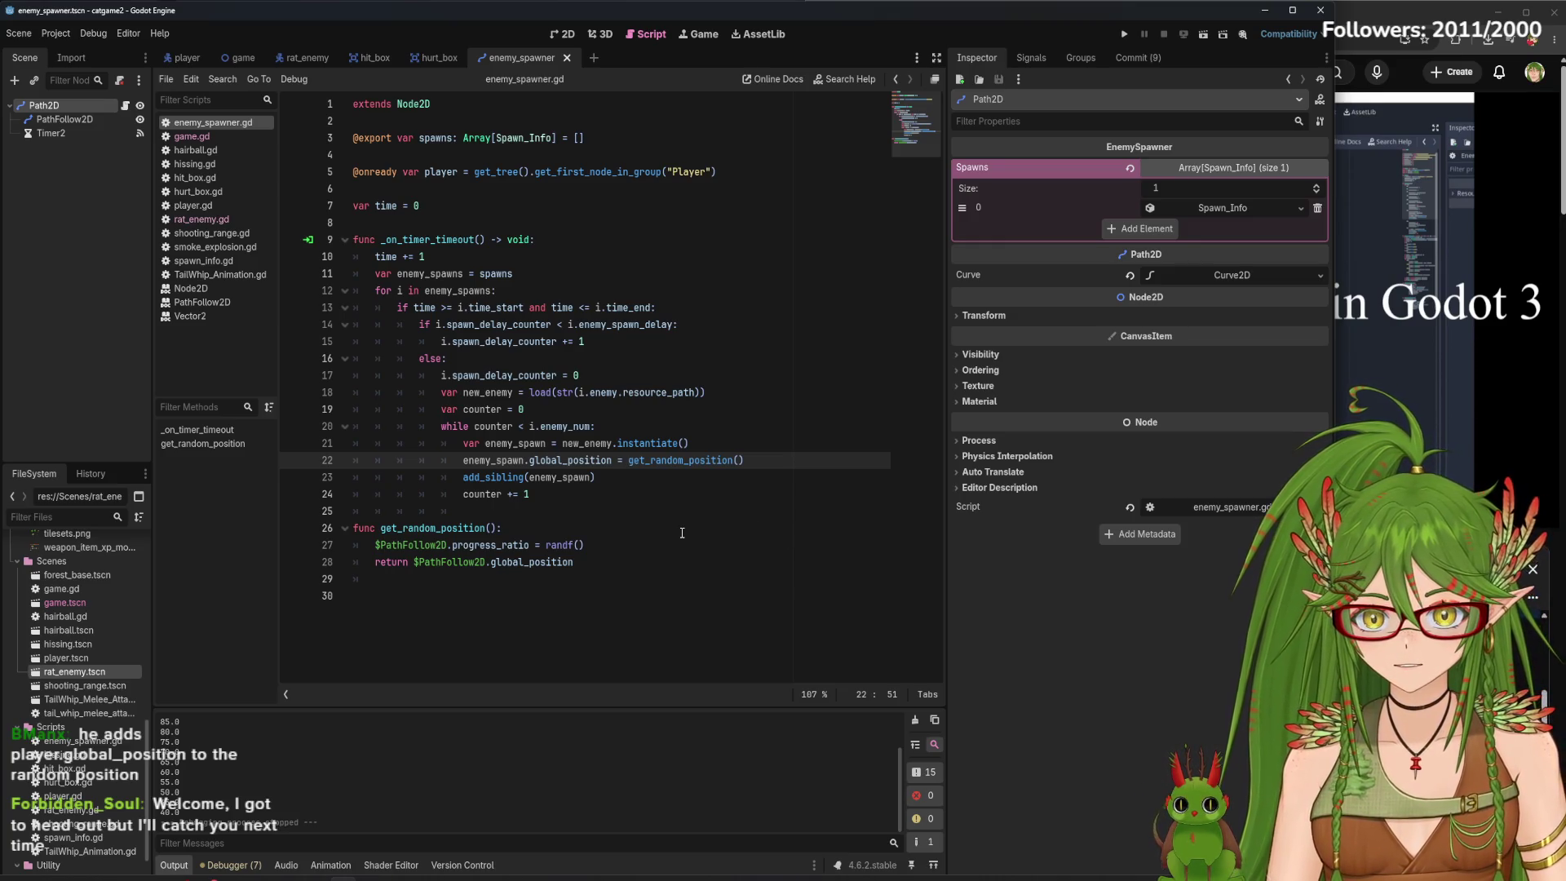
Prefix line 22's call with player.global_position., save the script, and run the project.
type("player.global_p")
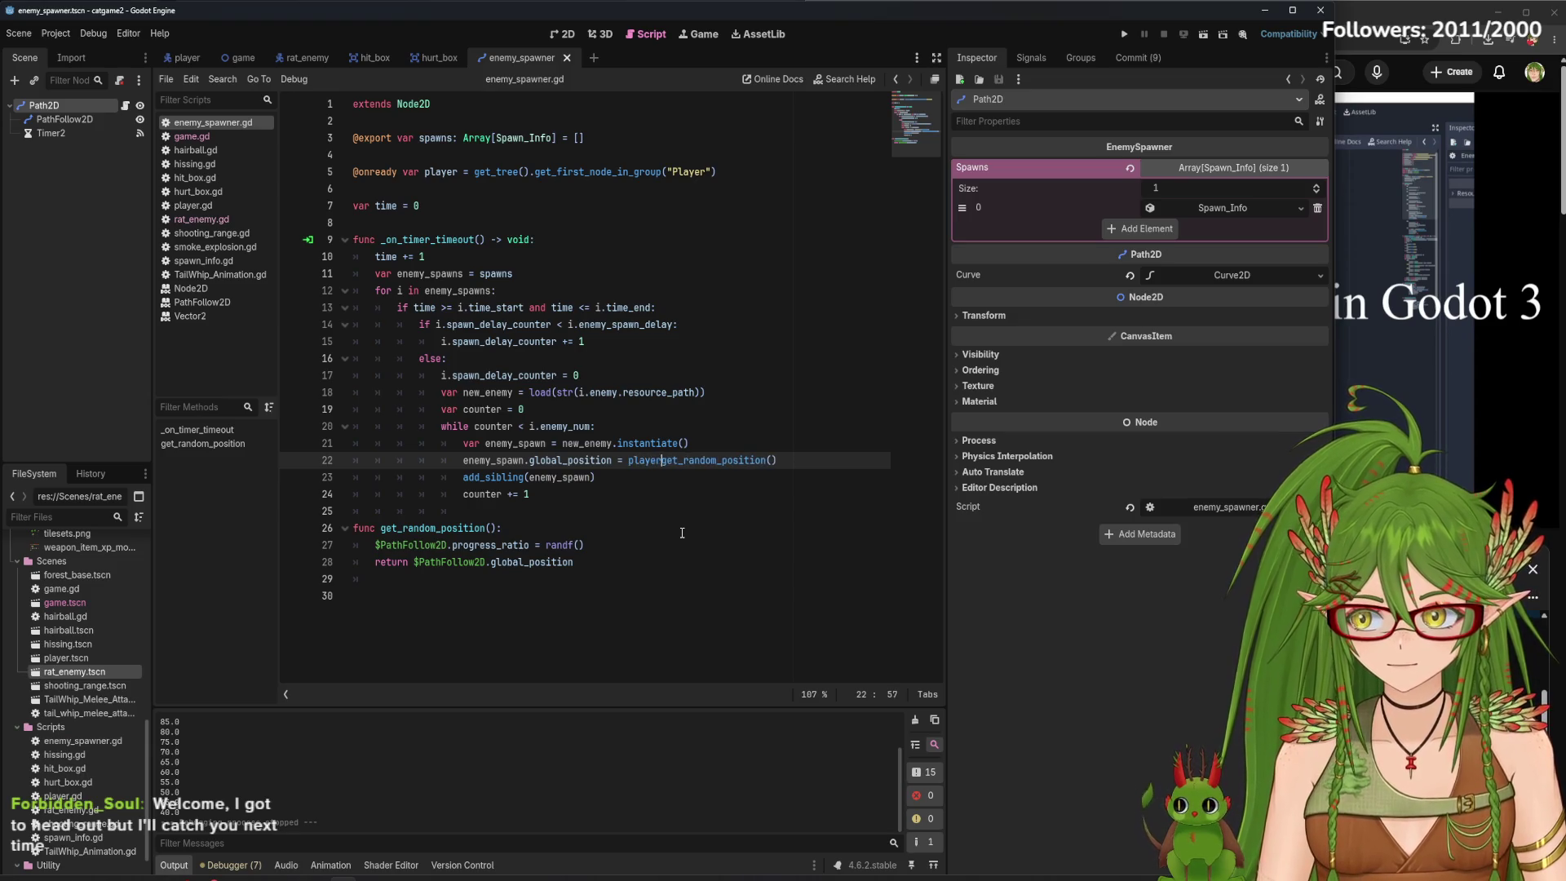
type("osition")
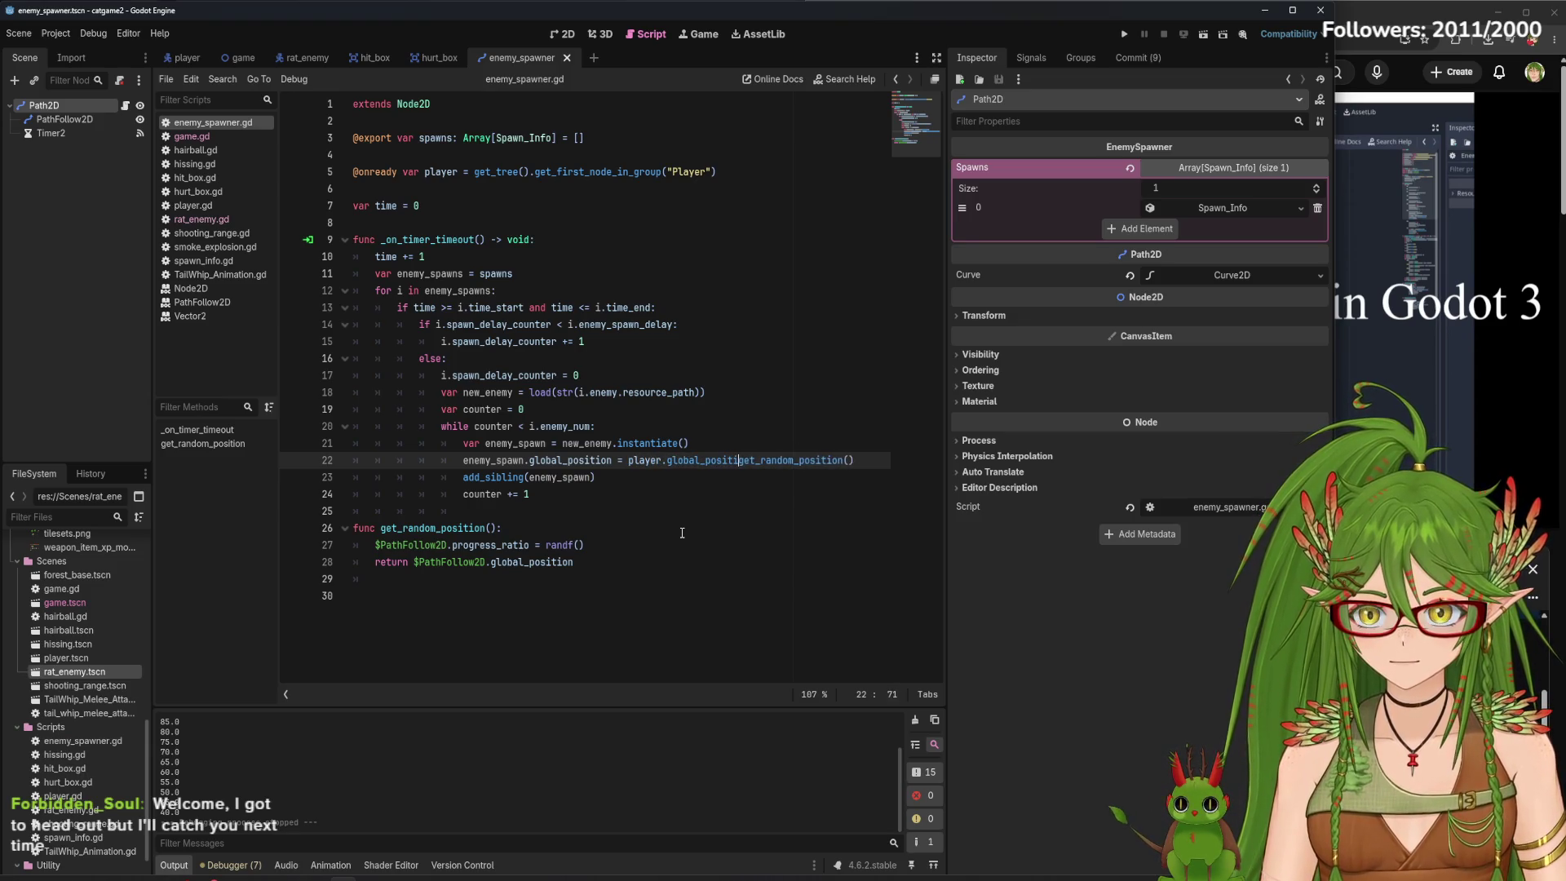
type(".")
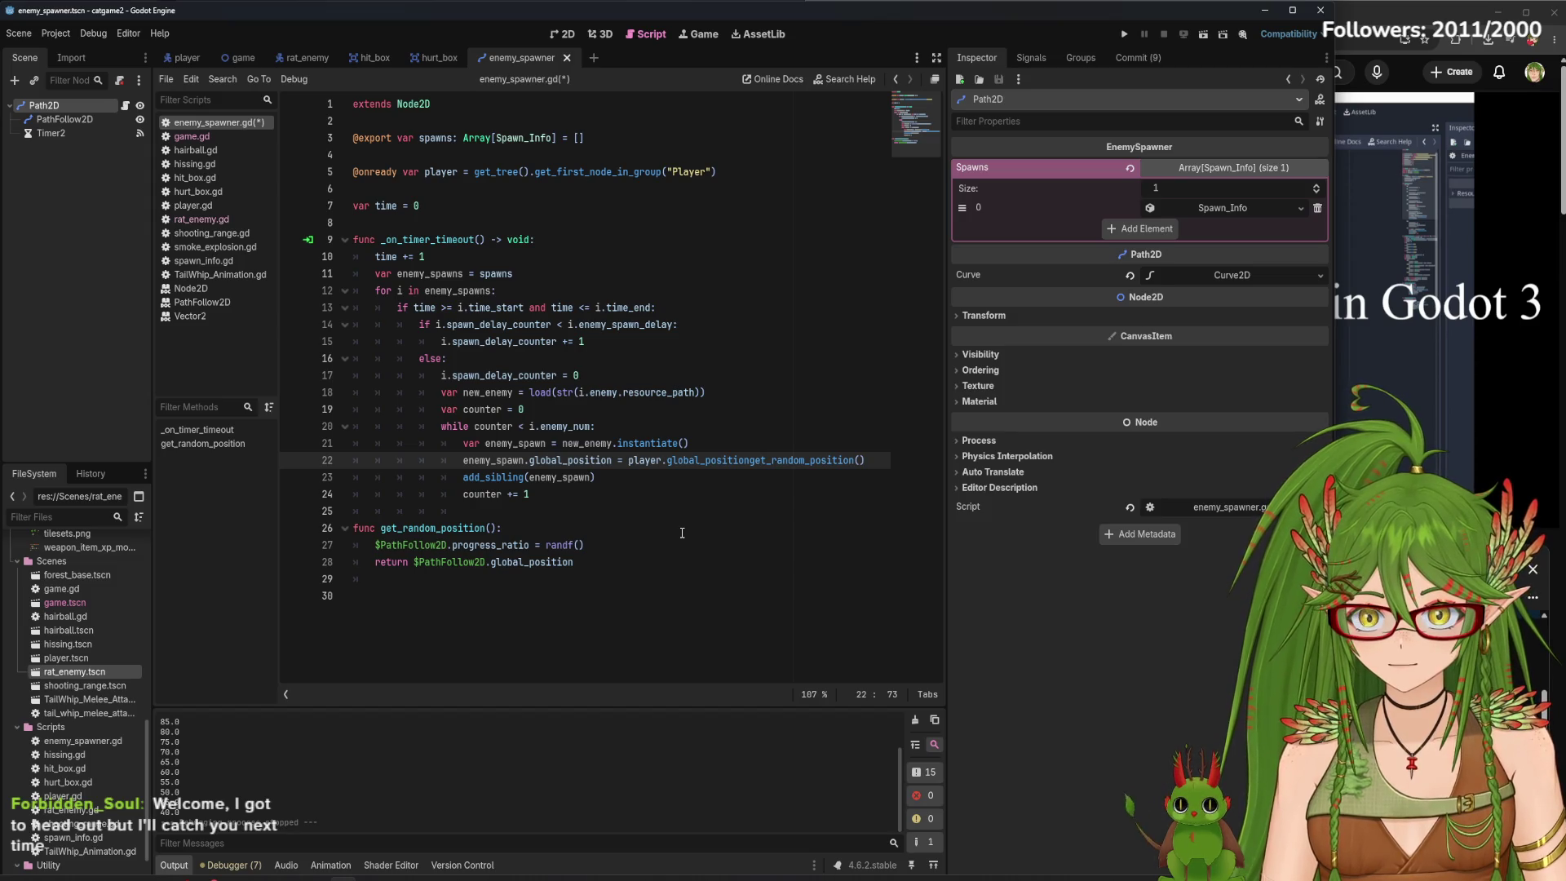
key("Down")
key("ctrl+s")
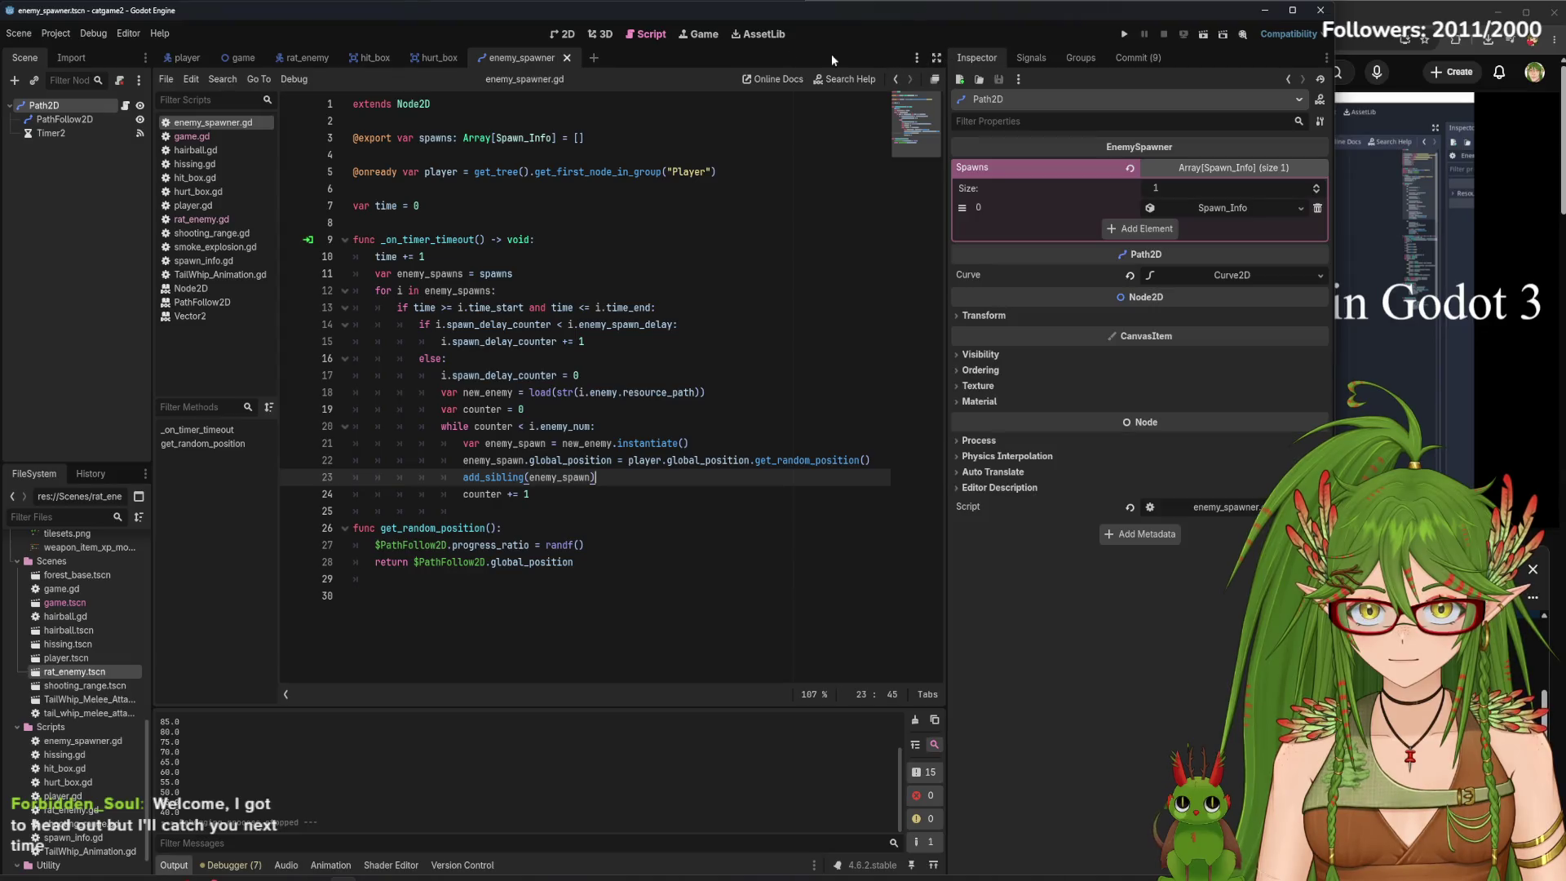
key("F5")
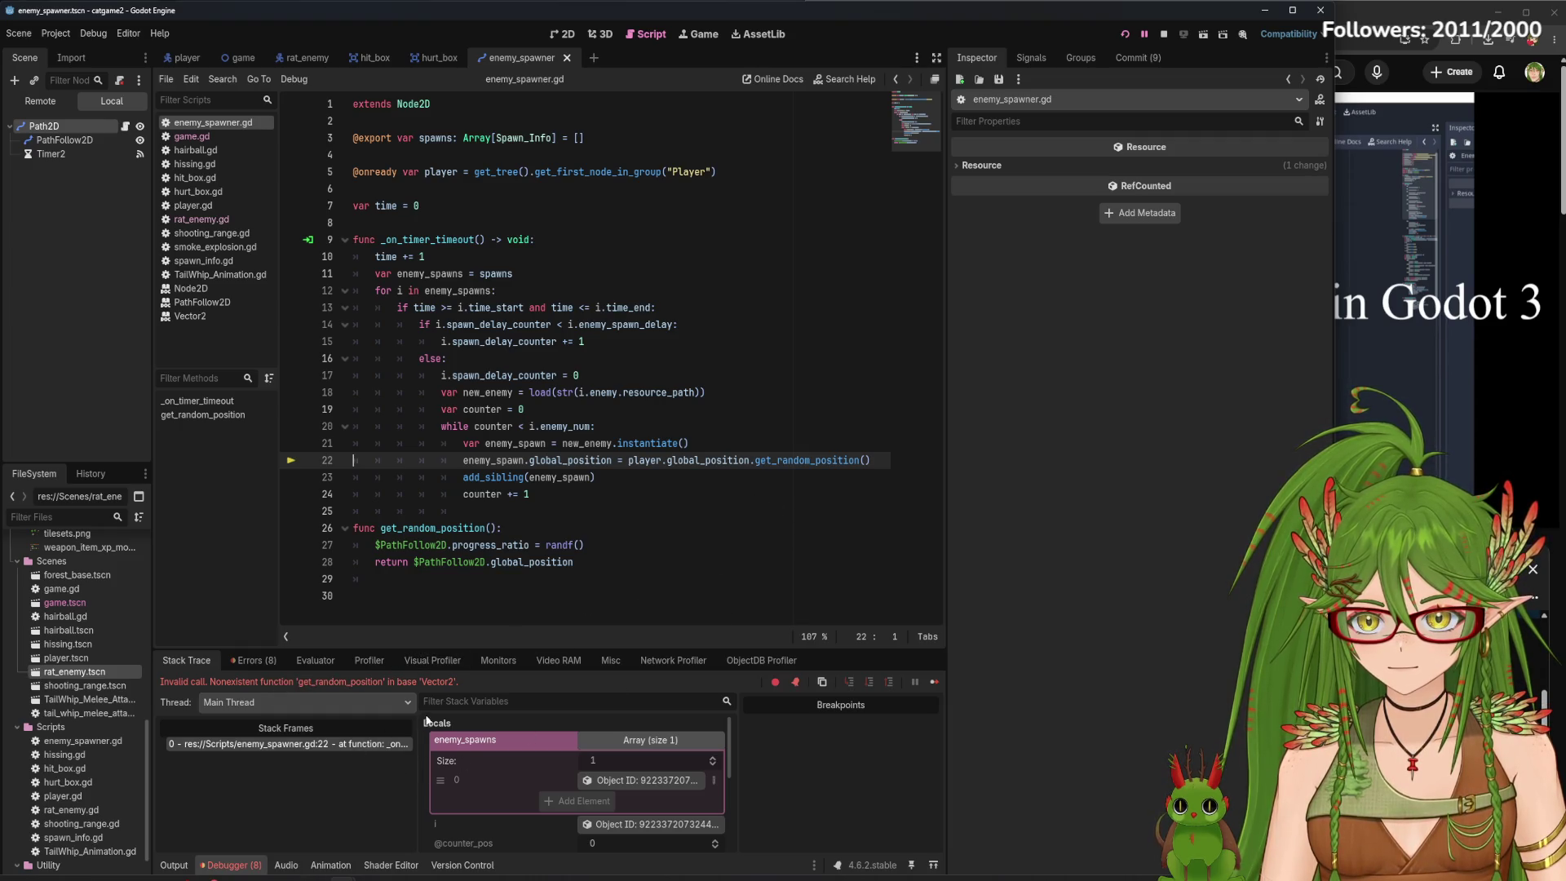
Review the nonexistent get_random_position error, then watch the tutorial's fix before editing line 22.
left_click(253, 658)
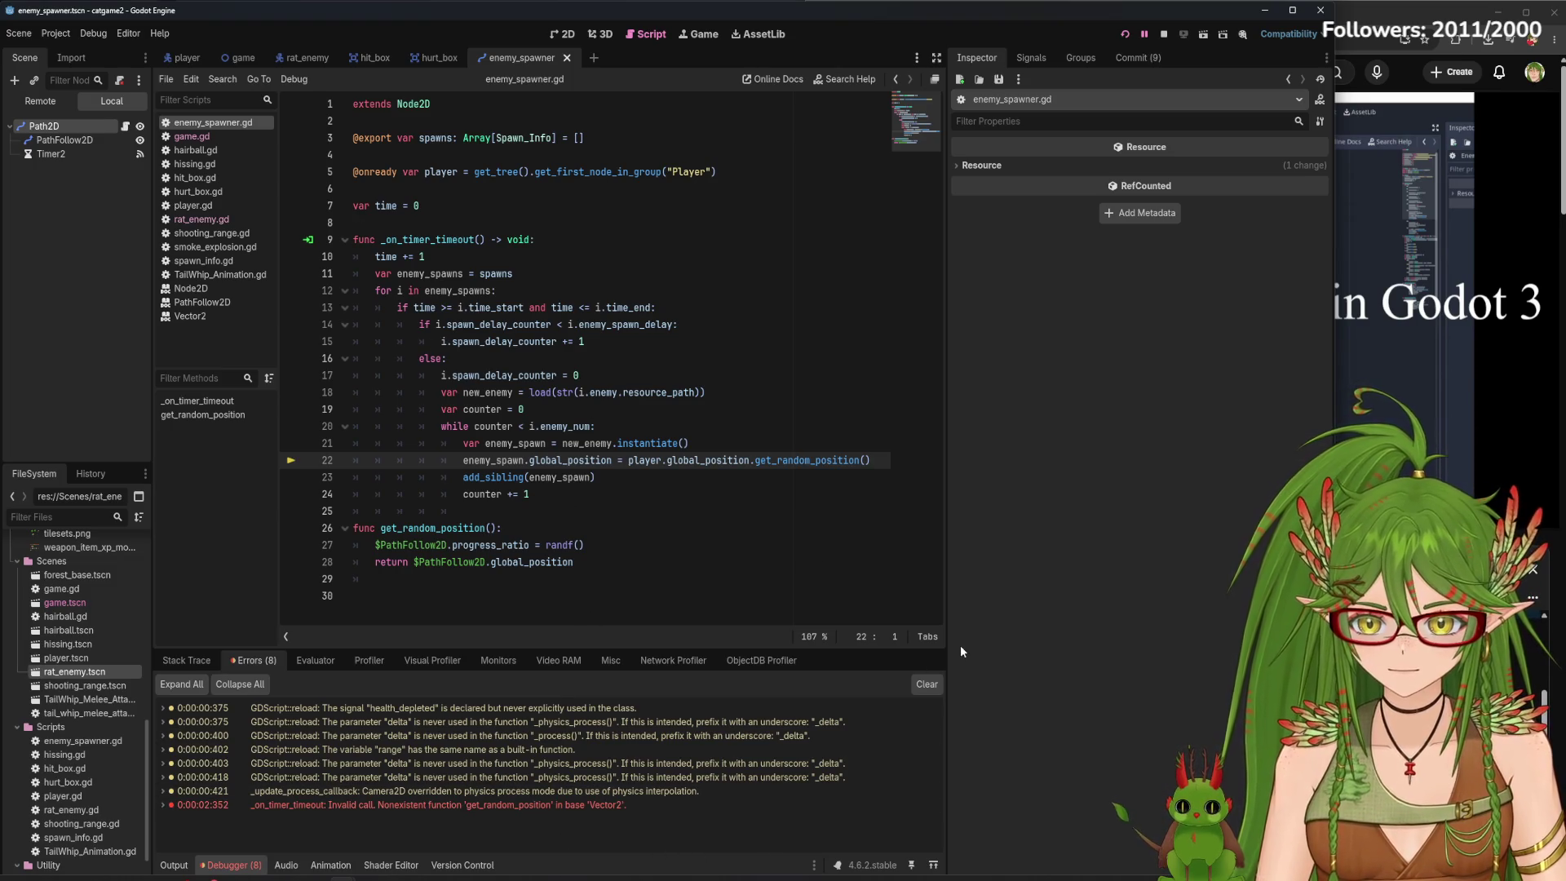
left_click(866, 460)
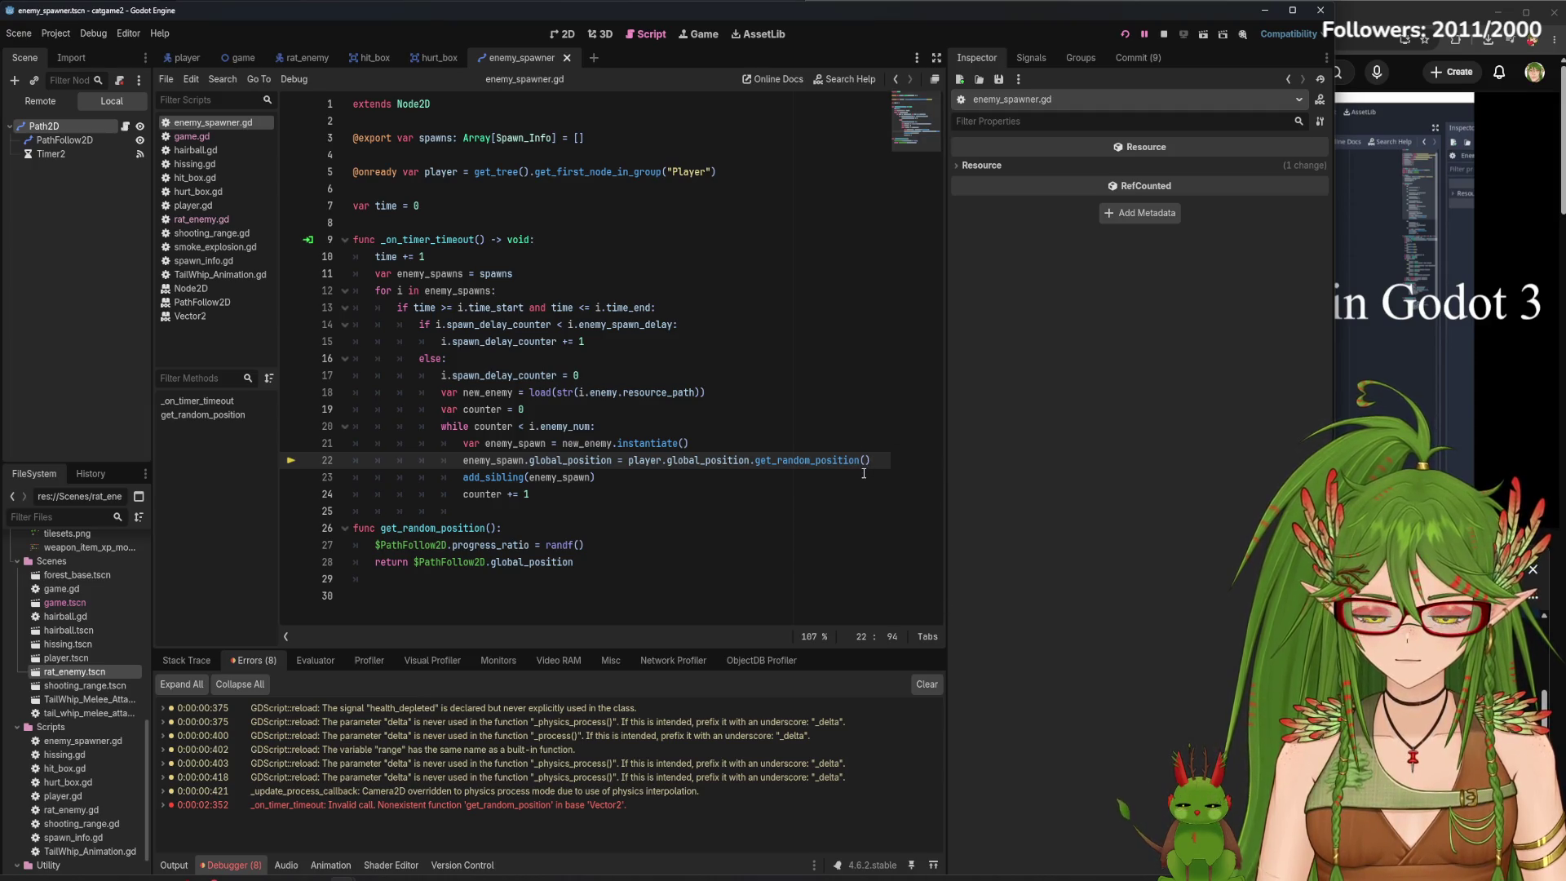
left_click(1386, 204)
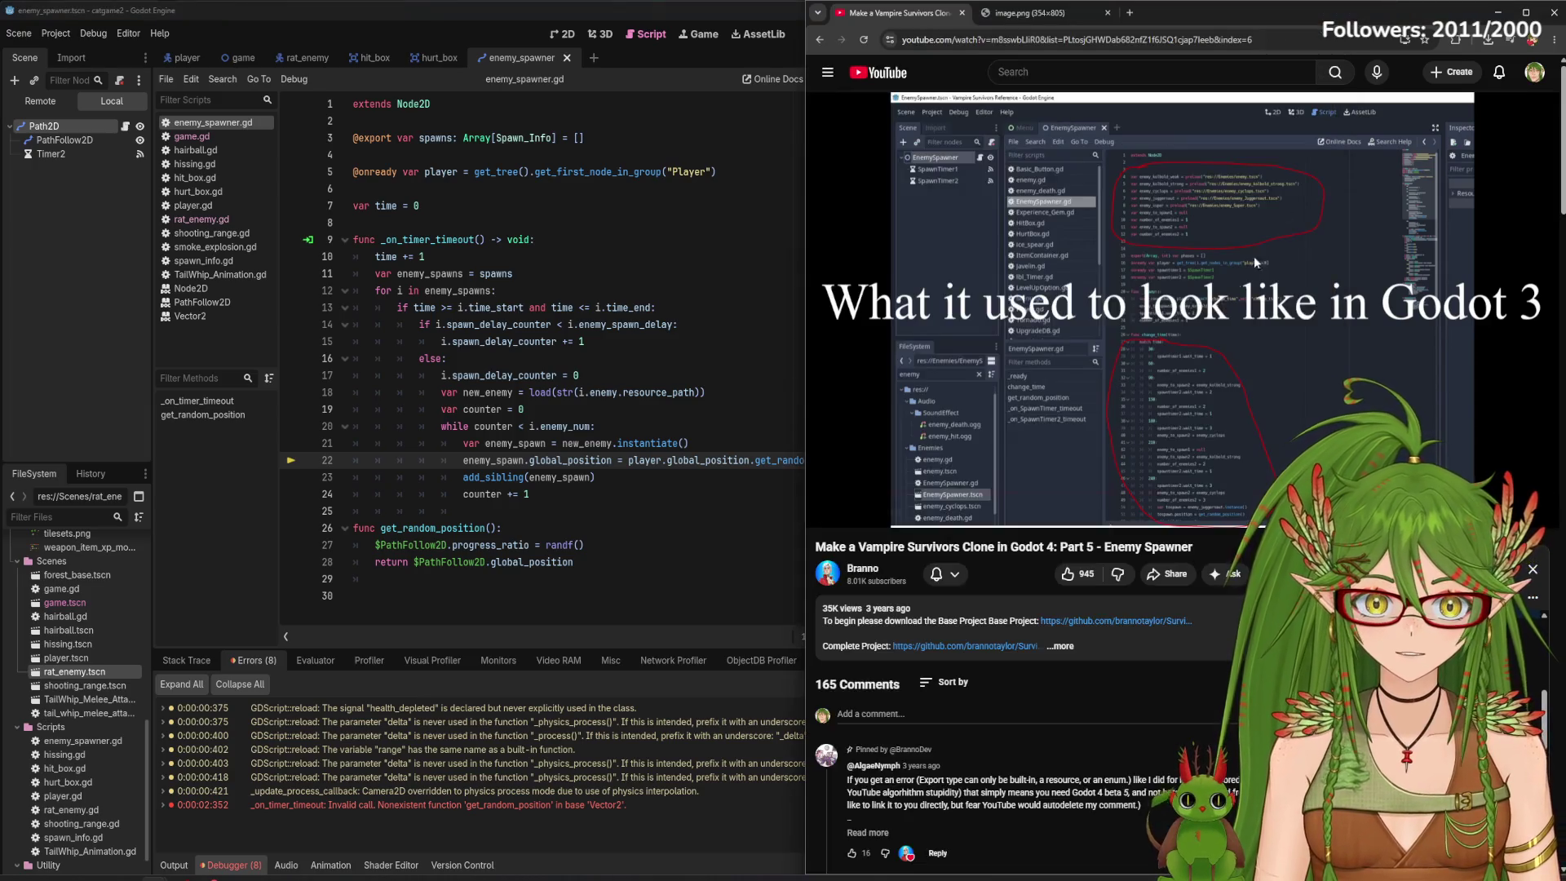
left_click(1227, 404)
left_click(1211, 394)
left_click(1211, 394)
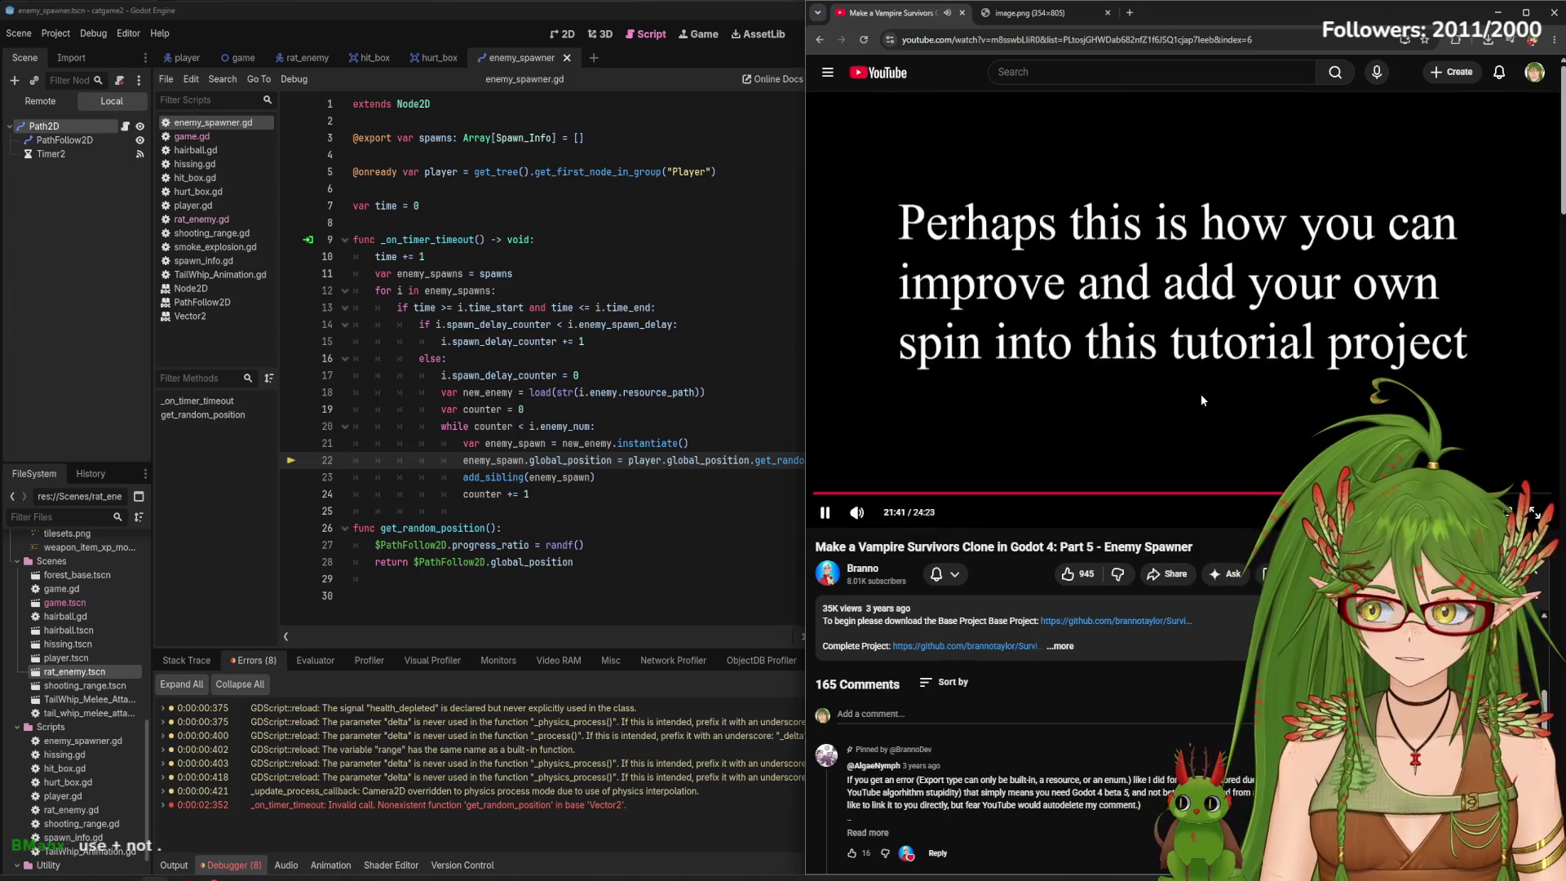
left_click(738, 431)
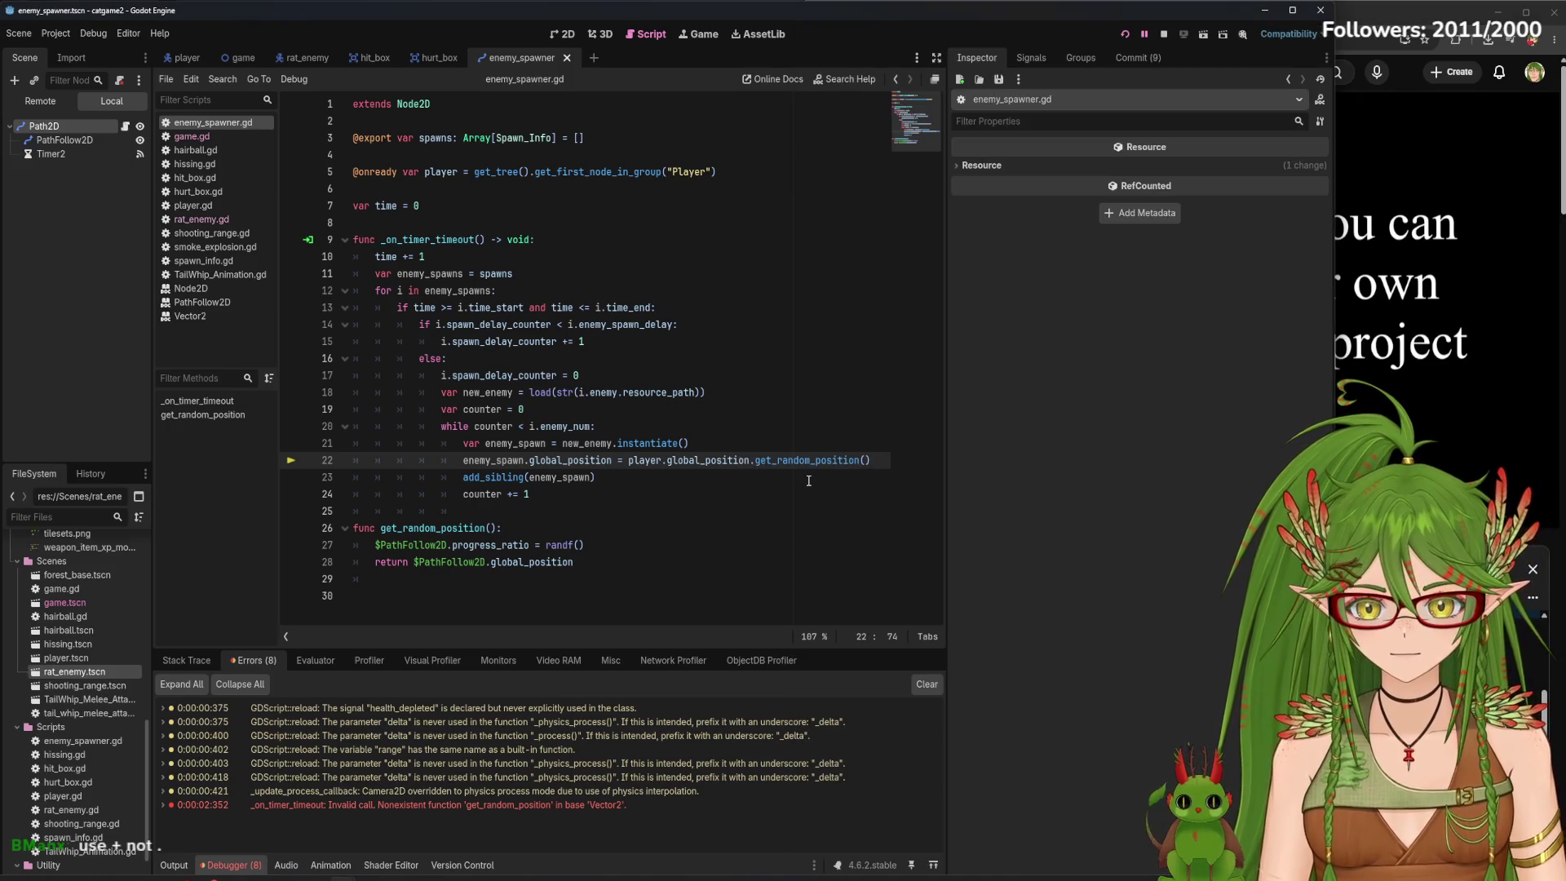
Make line 22 read player.global_position + get_random_position(), then save and run the game.
type("+")
mouse_move(1332, 239)
left_mouse_down()
mouse_move(825, 239)
mouse_move(843, 239)
left_mouse_up()
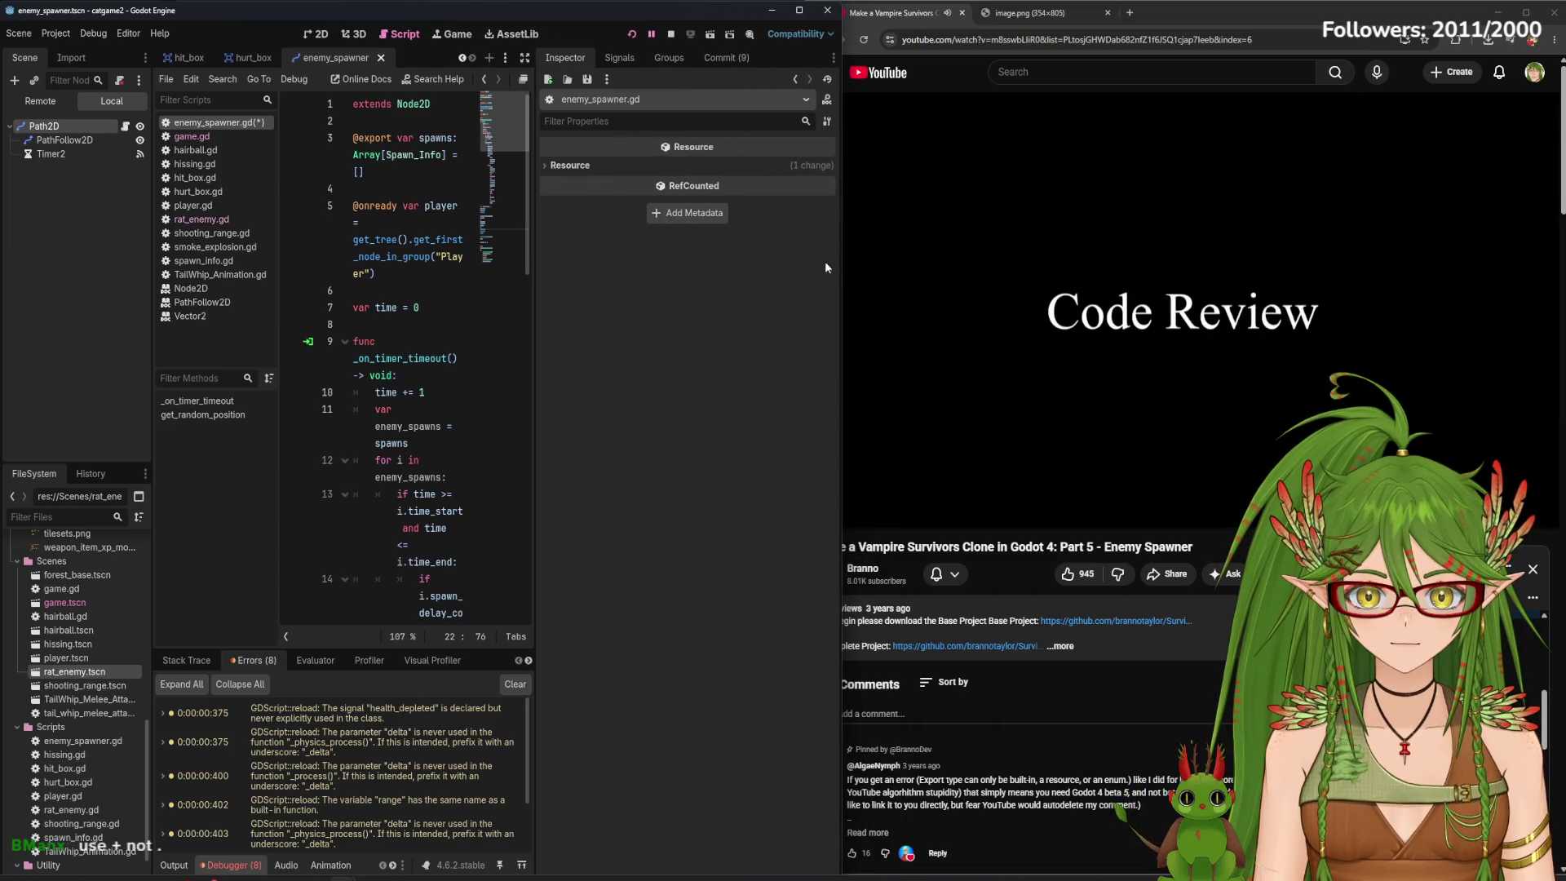
left_click(632, 34)
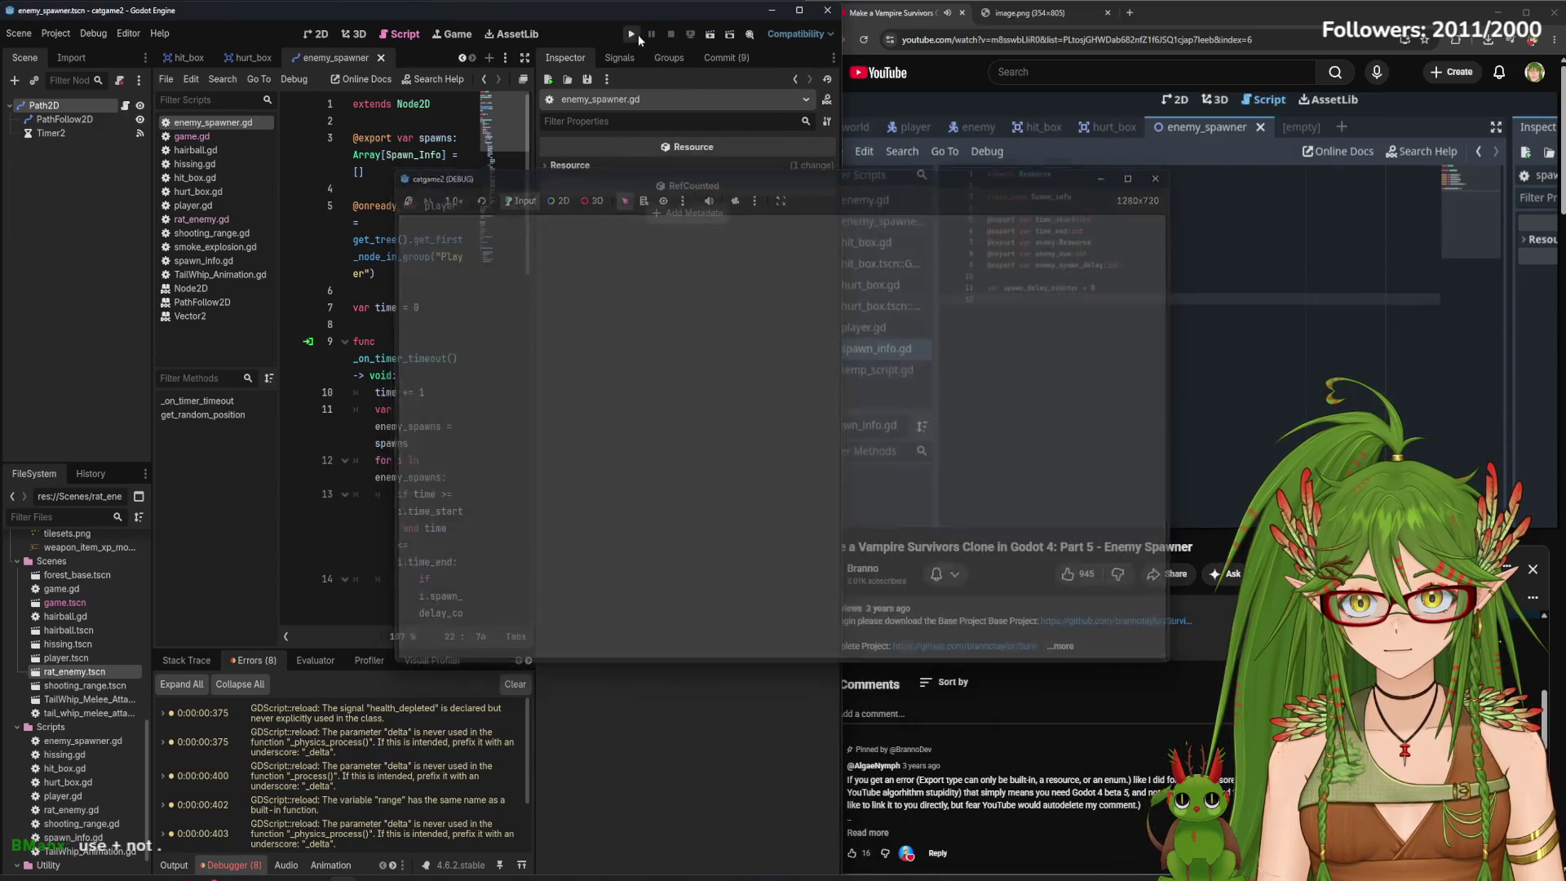
Walk the player around to confirm rats spawn nearby, then close the game.
left_click_drag(856, 173, 518, 143)
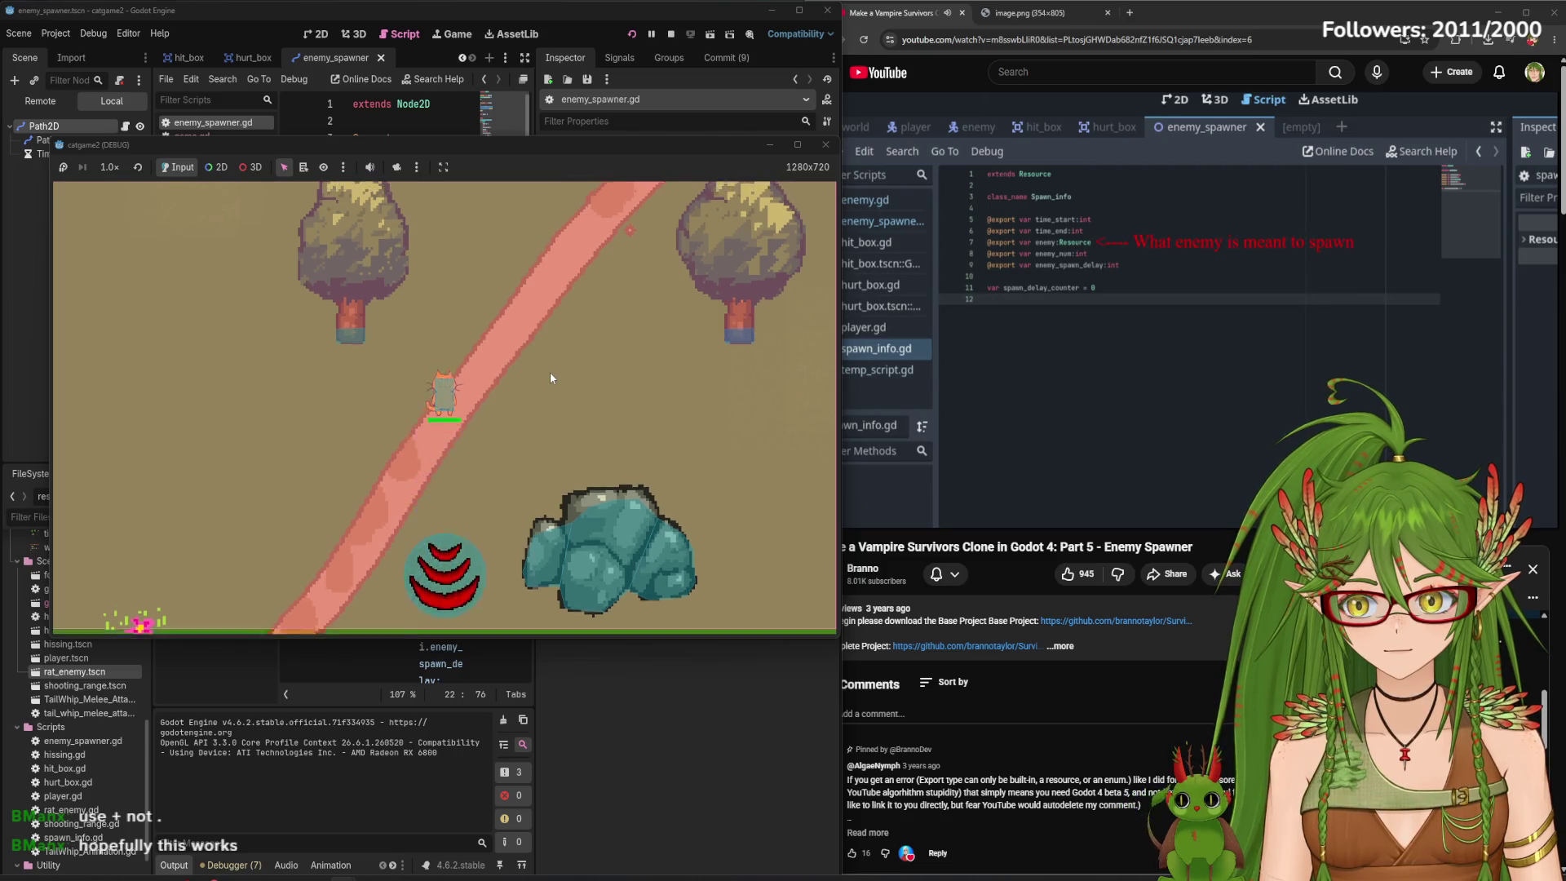
key("d")
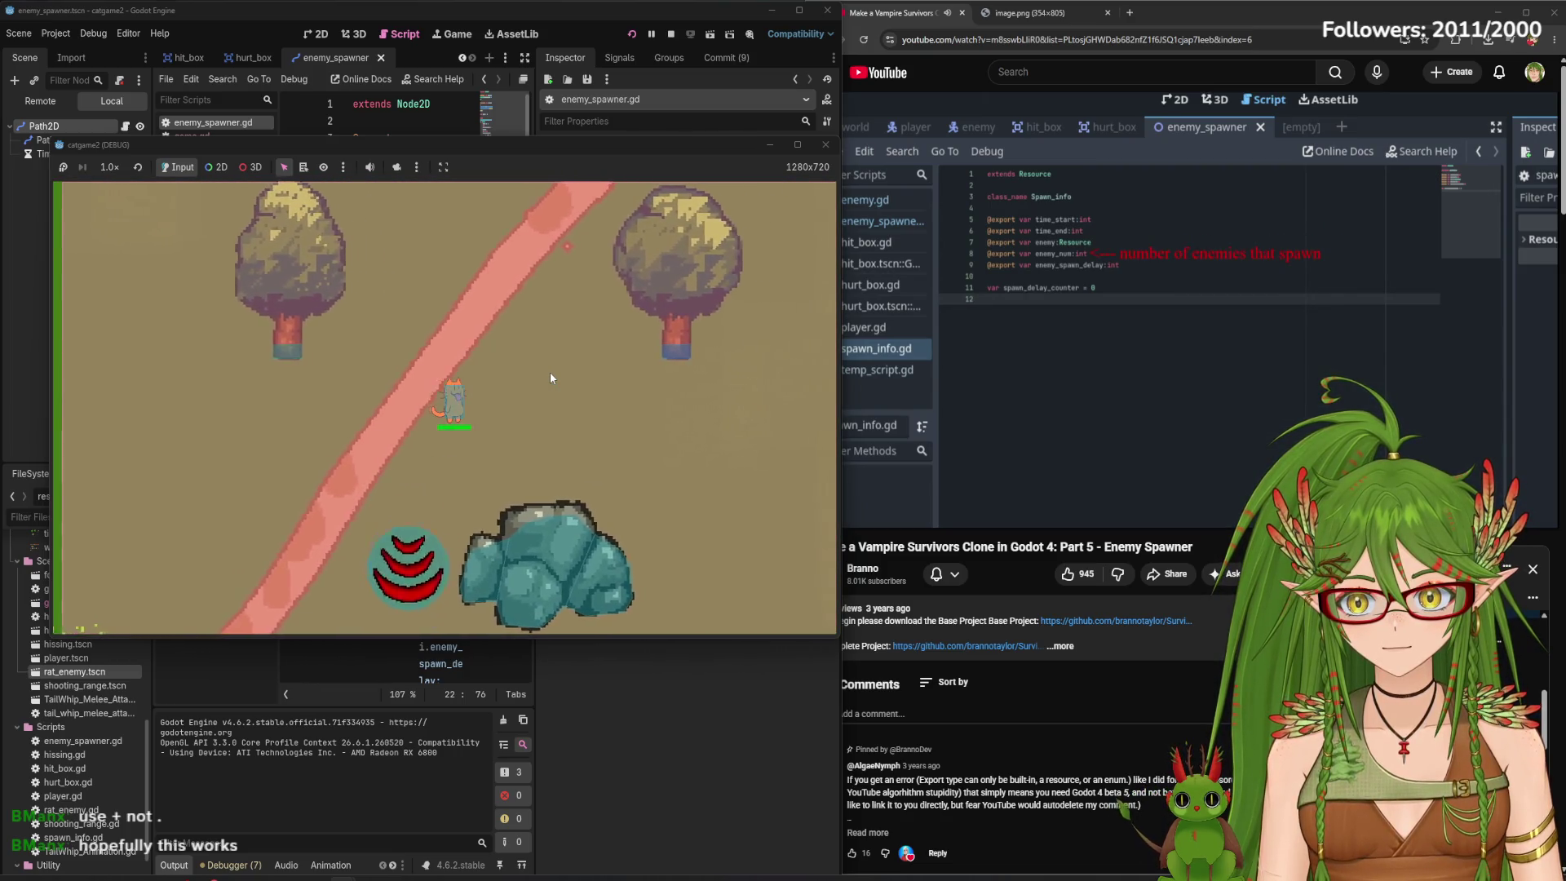
key("s")
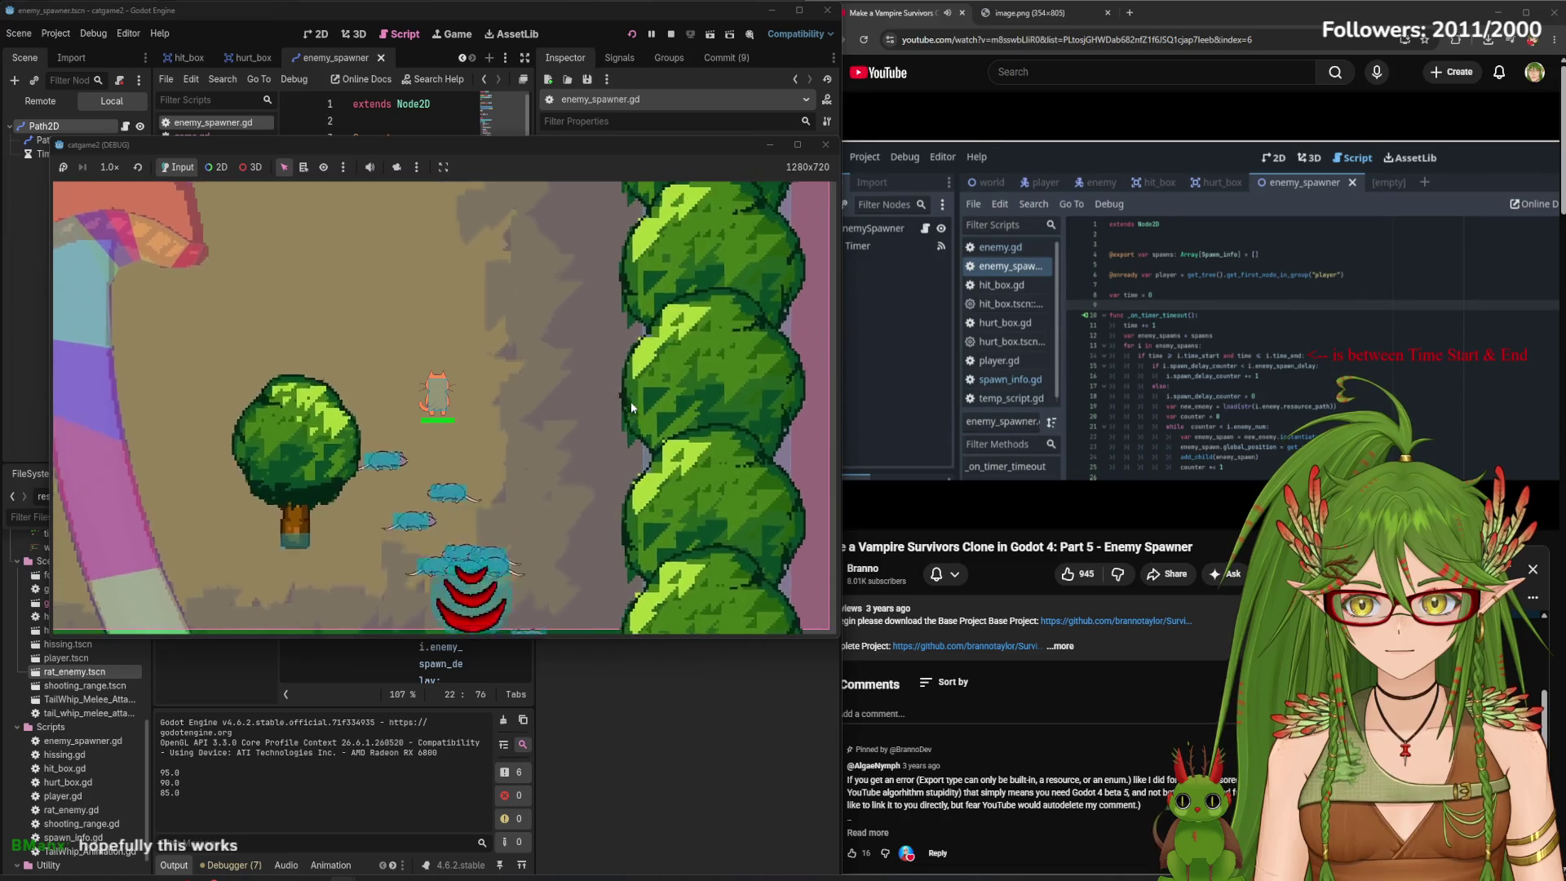
key("a")
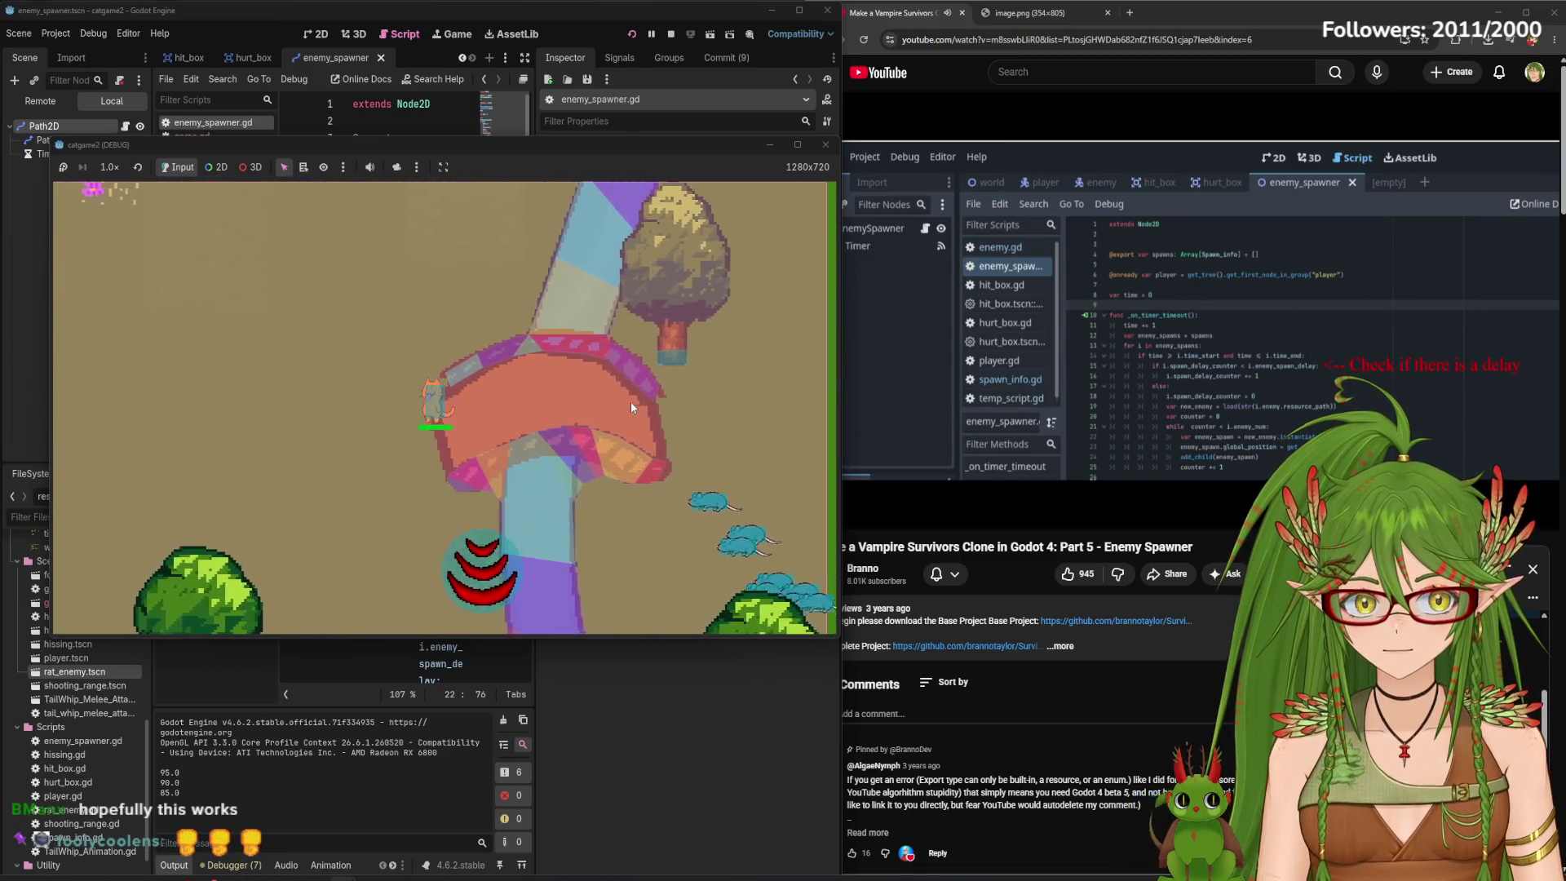
key("w")
key("w")
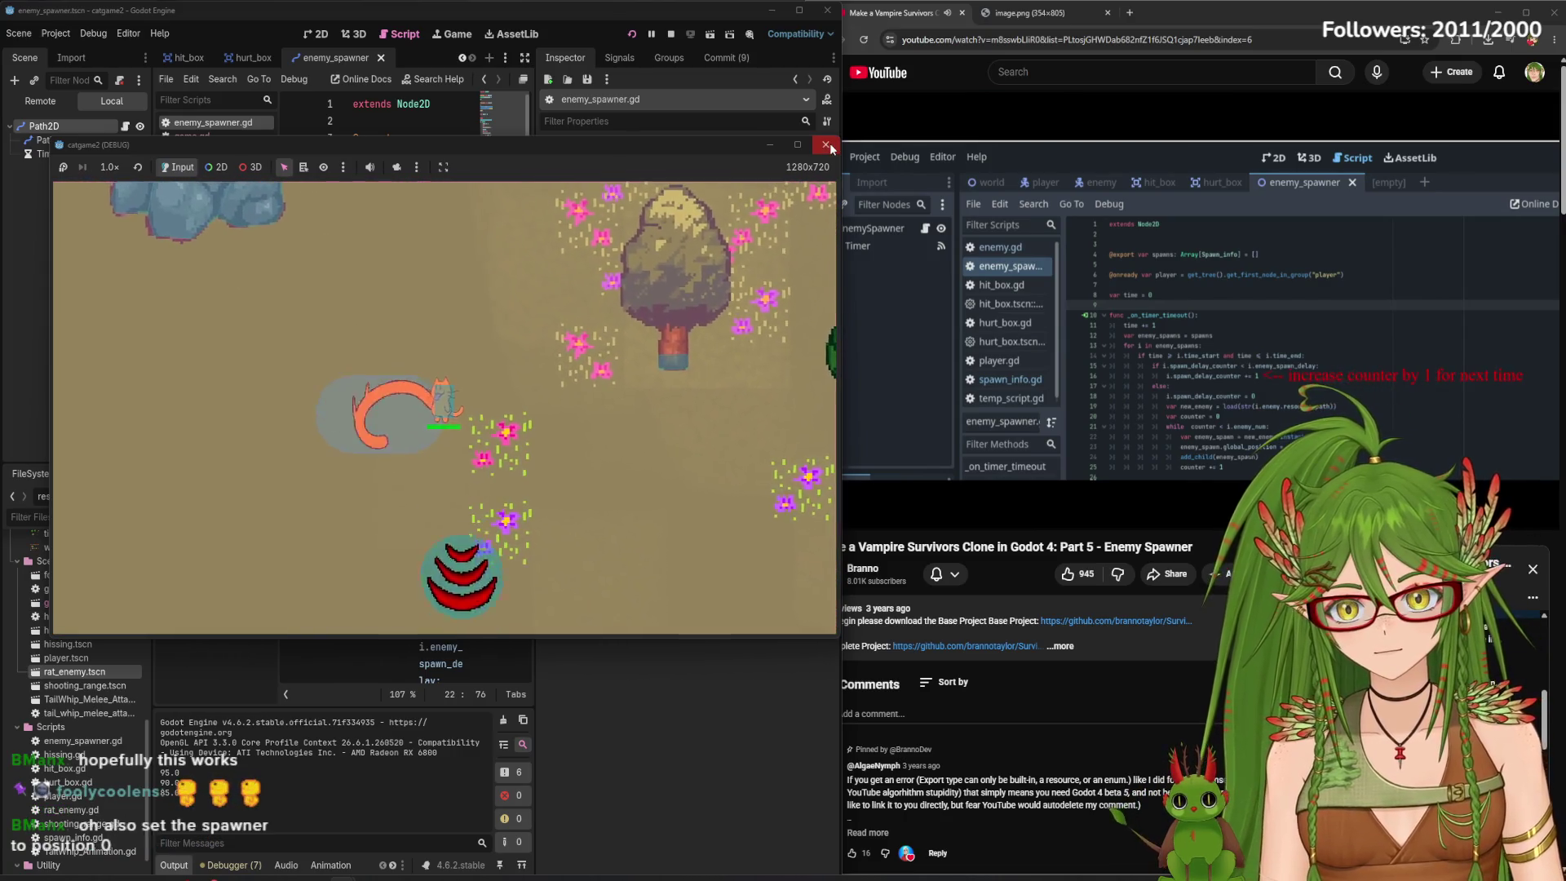
left_click(825, 144)
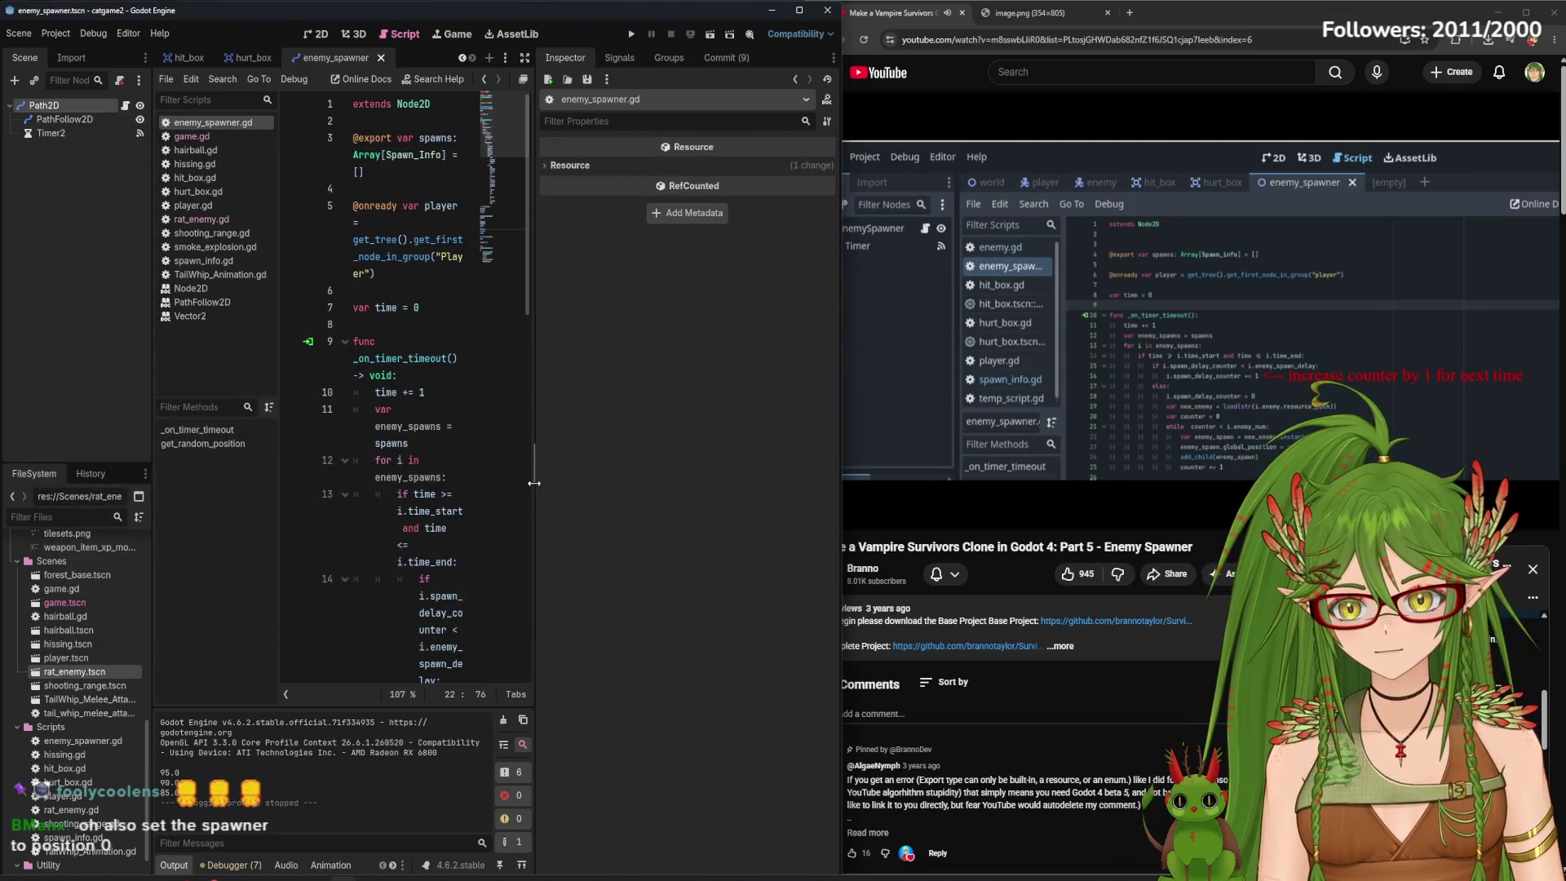
Pause the tutorial and widen the script editor and Godot window so line 22 unwraps.
left_click_drag(536, 391, 688, 391)
left_click(1017, 360)
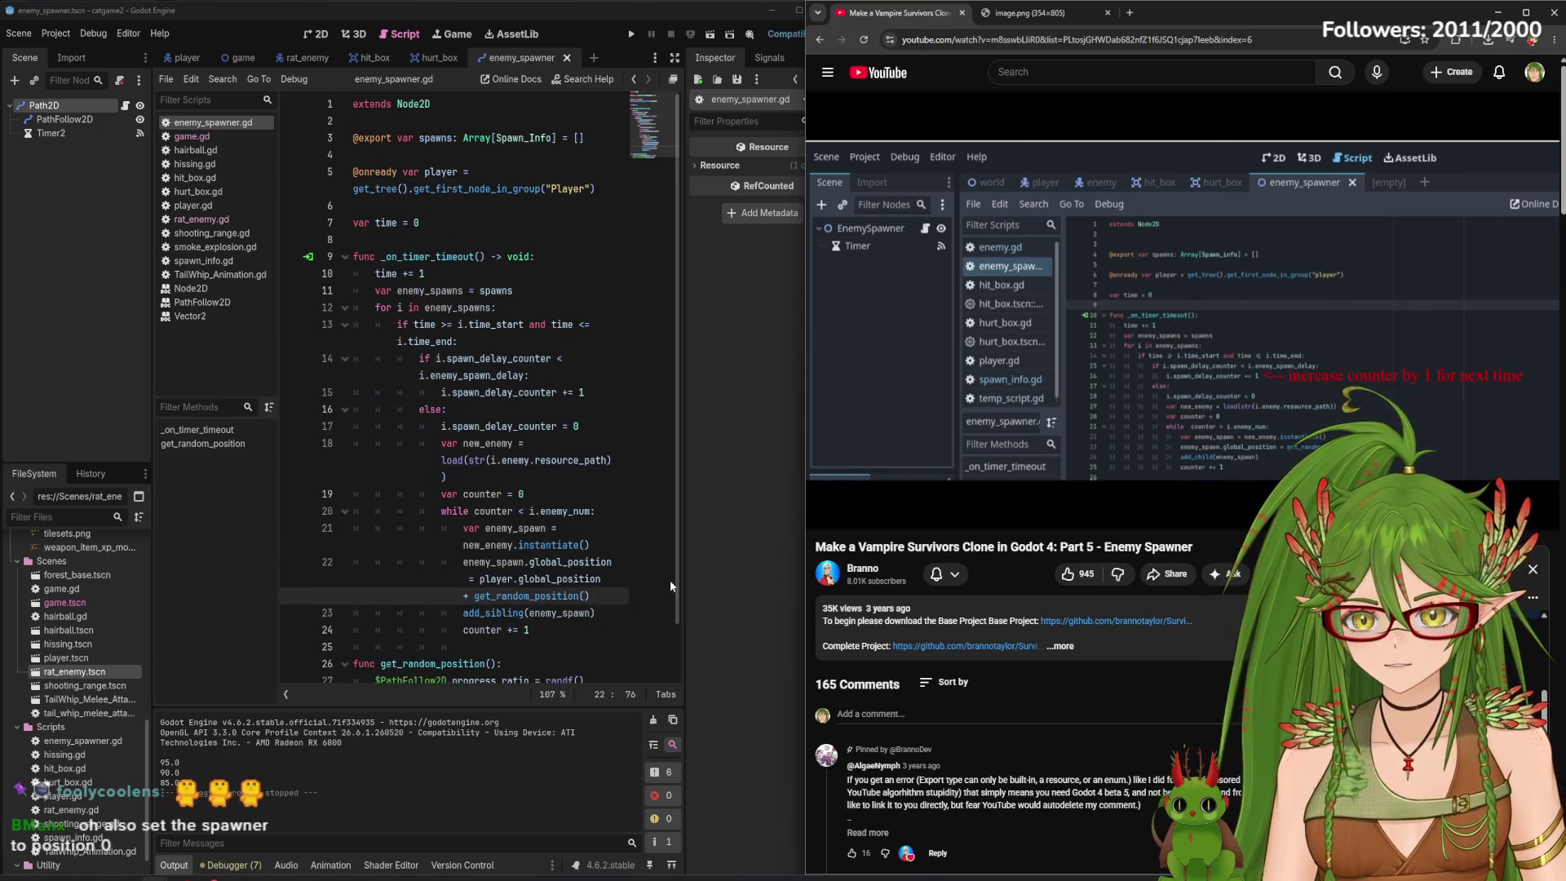
left_click(795, 552)
left_click_drag(846, 545, 1190, 545)
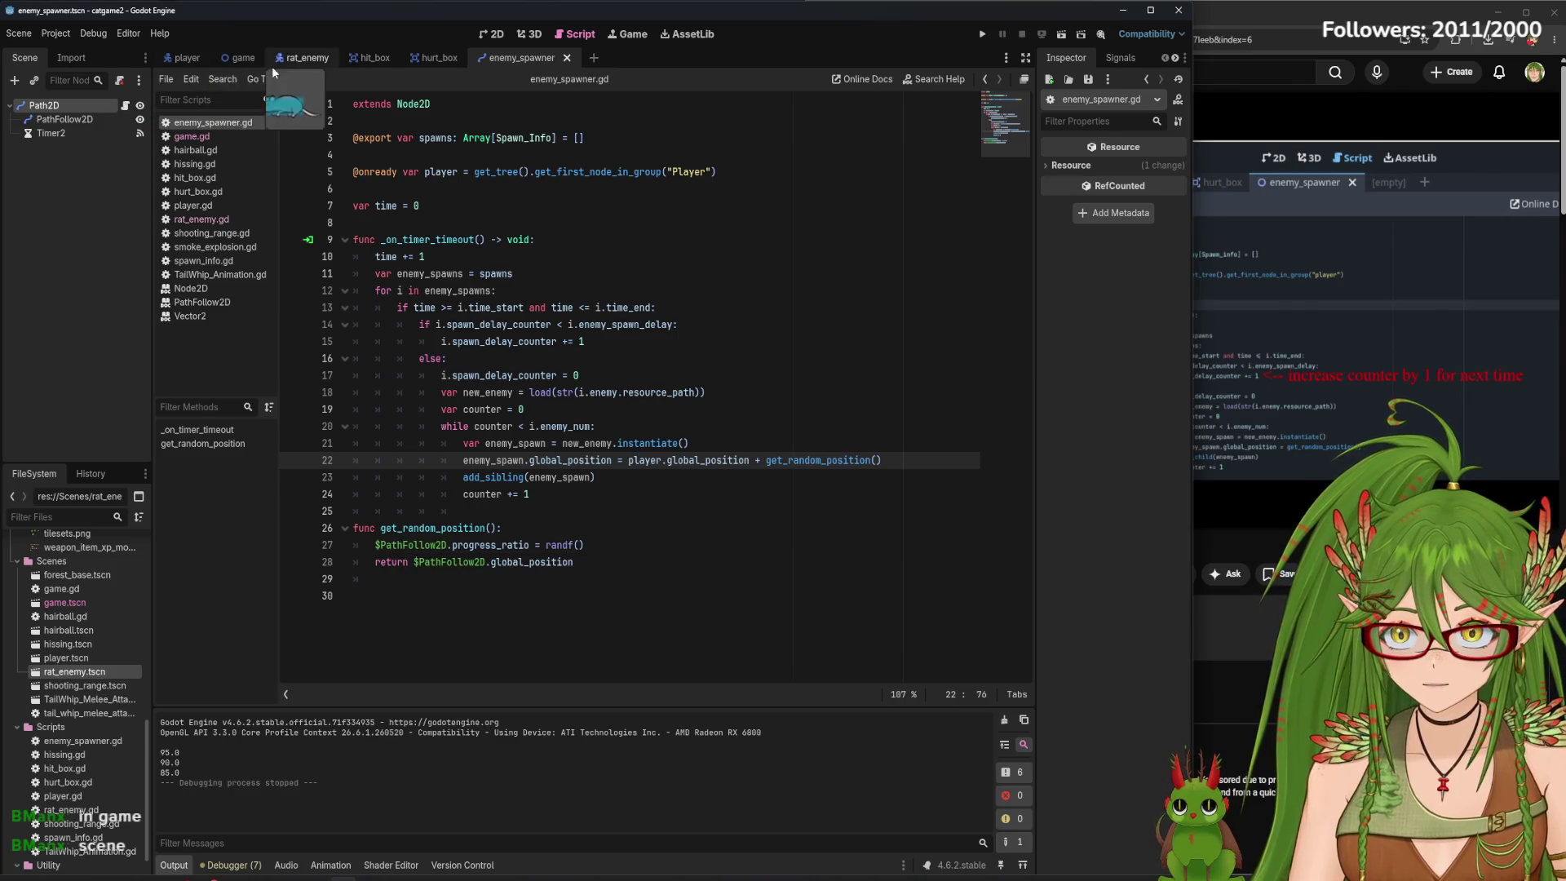
Inspect the Path2D spawner's first Spawns entry and Transform values, then run the game.
left_click(239, 59)
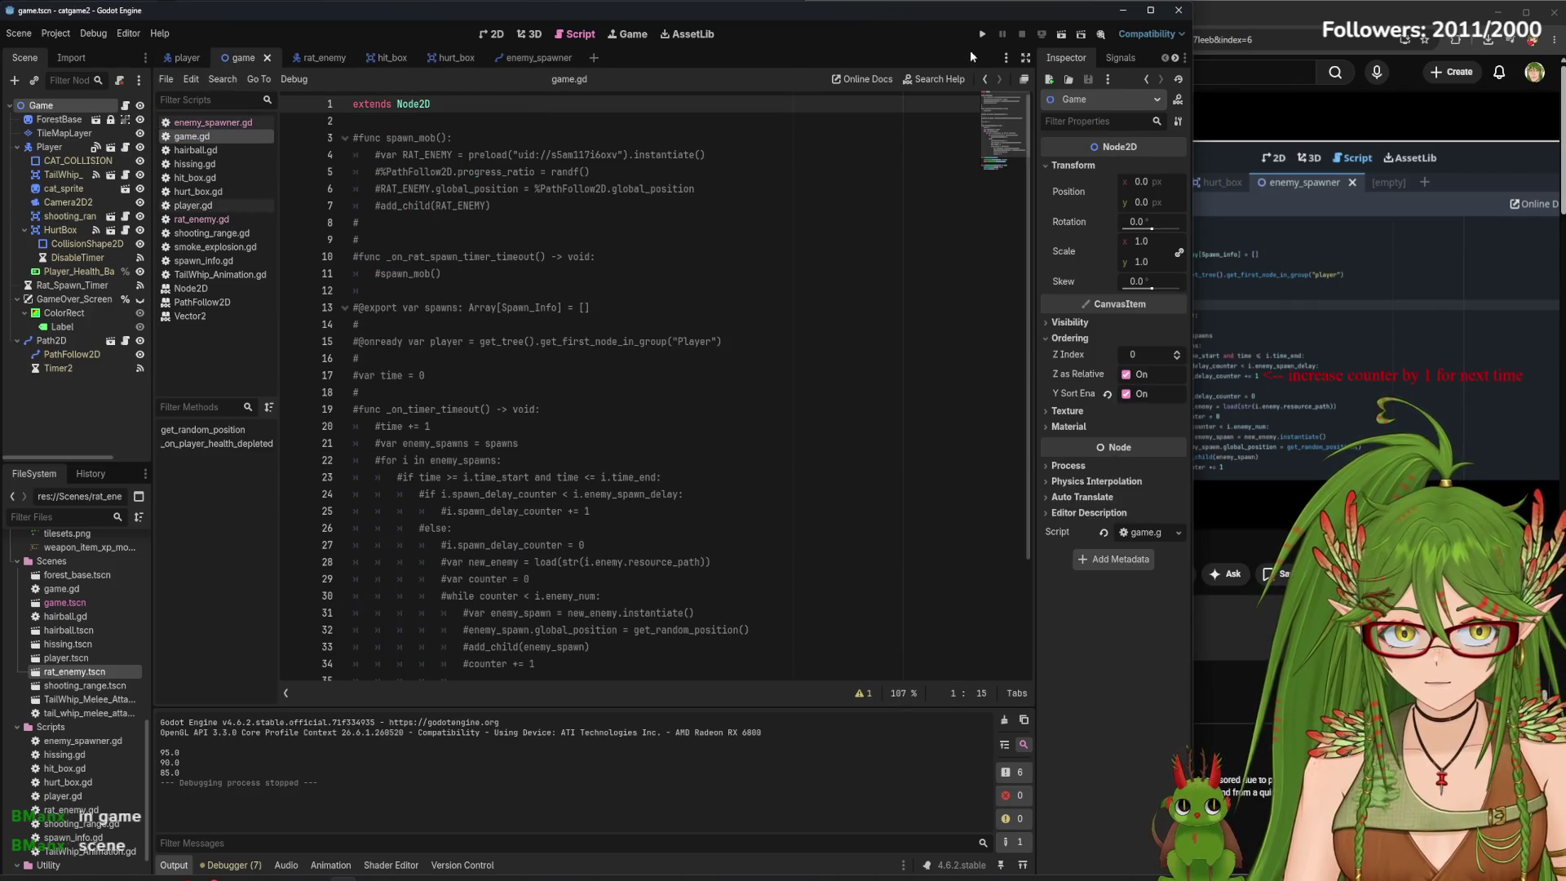
left_click(506, 36)
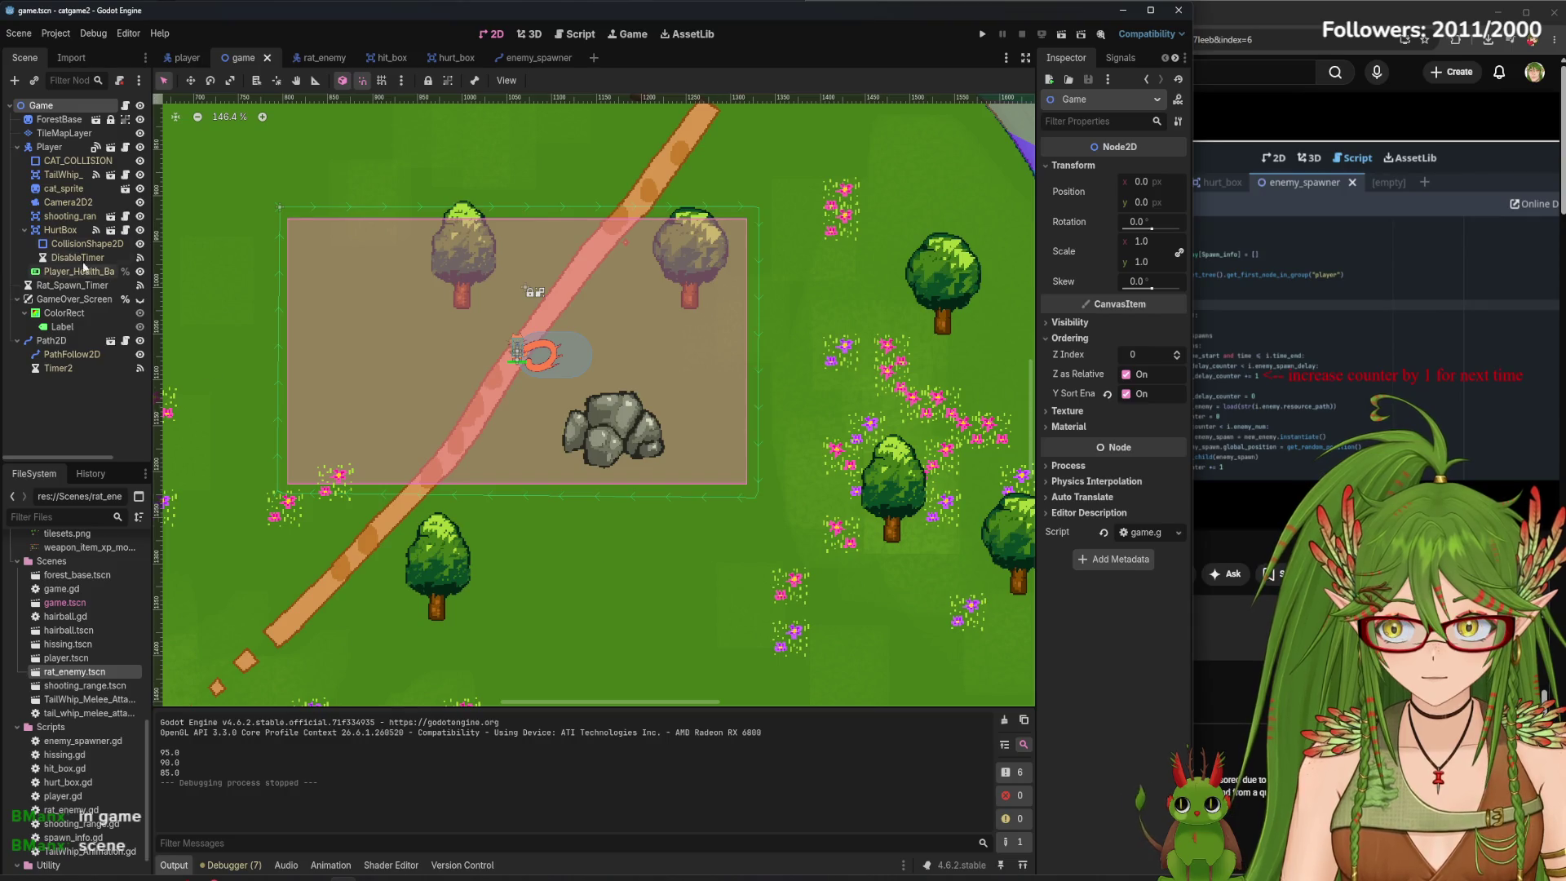
left_click(53, 340)
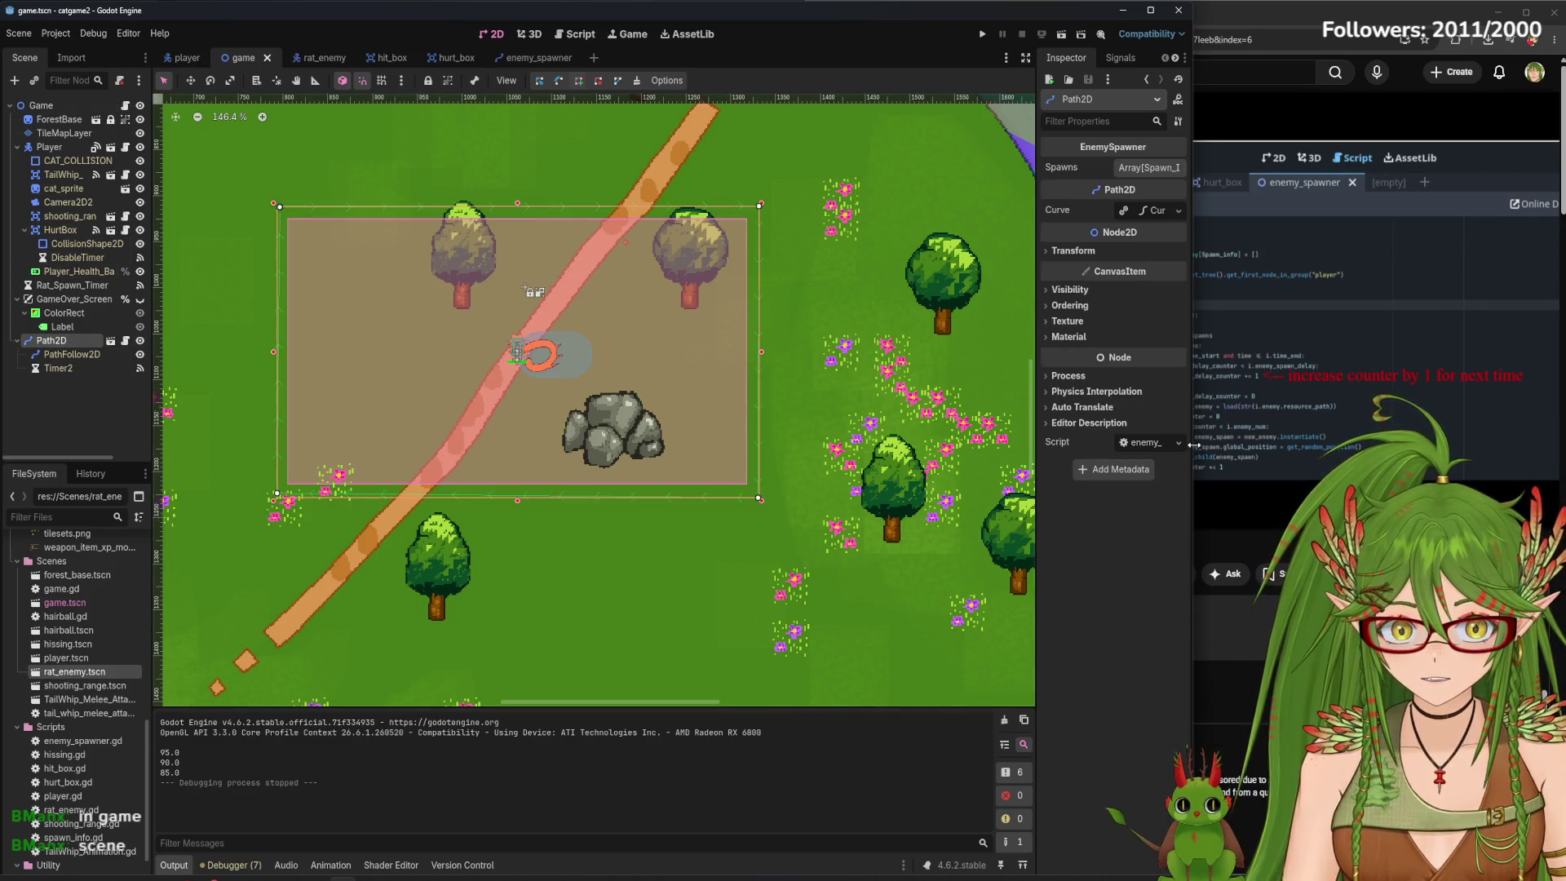
mouse_move(1036, 269)
left_mouse_down()
mouse_move(803, 269)
mouse_move(842, 269)
left_mouse_up()
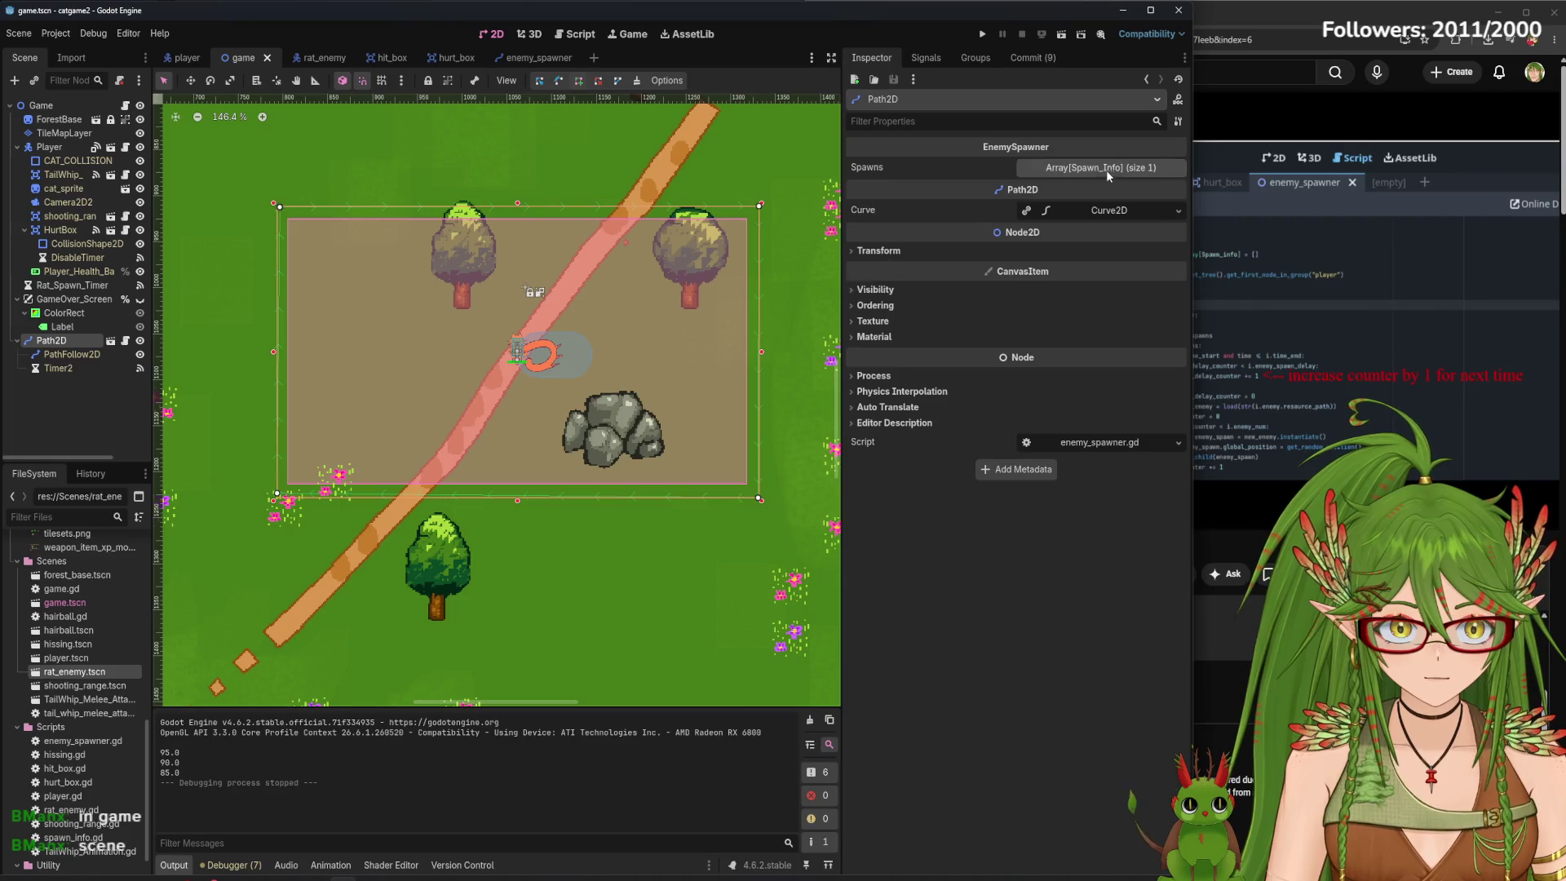
left_click(1101, 168)
left_click(1086, 210)
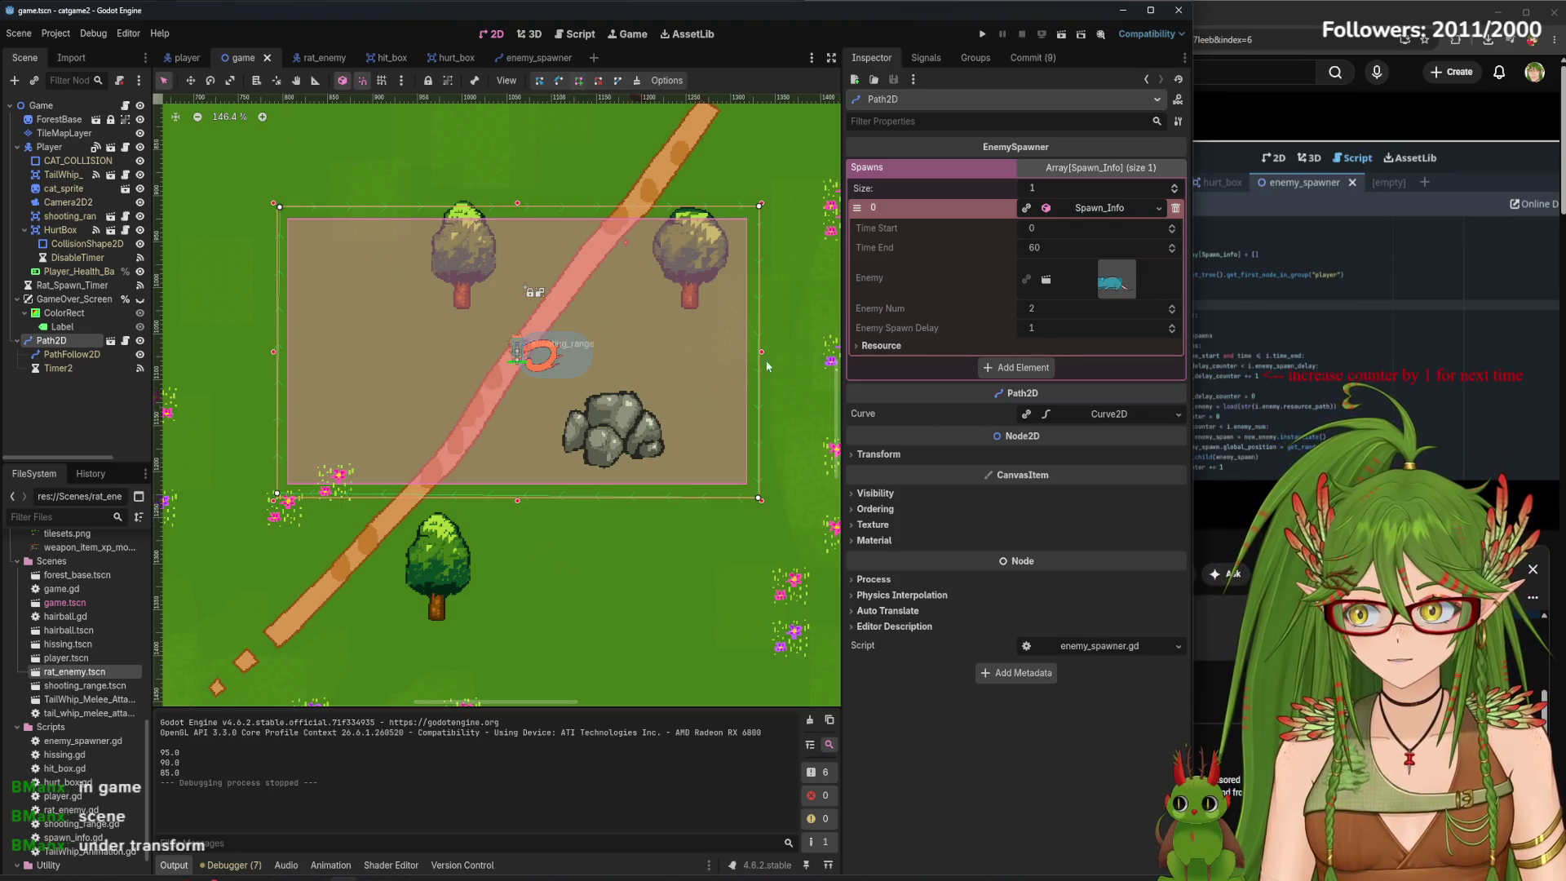
left_click(877, 454)
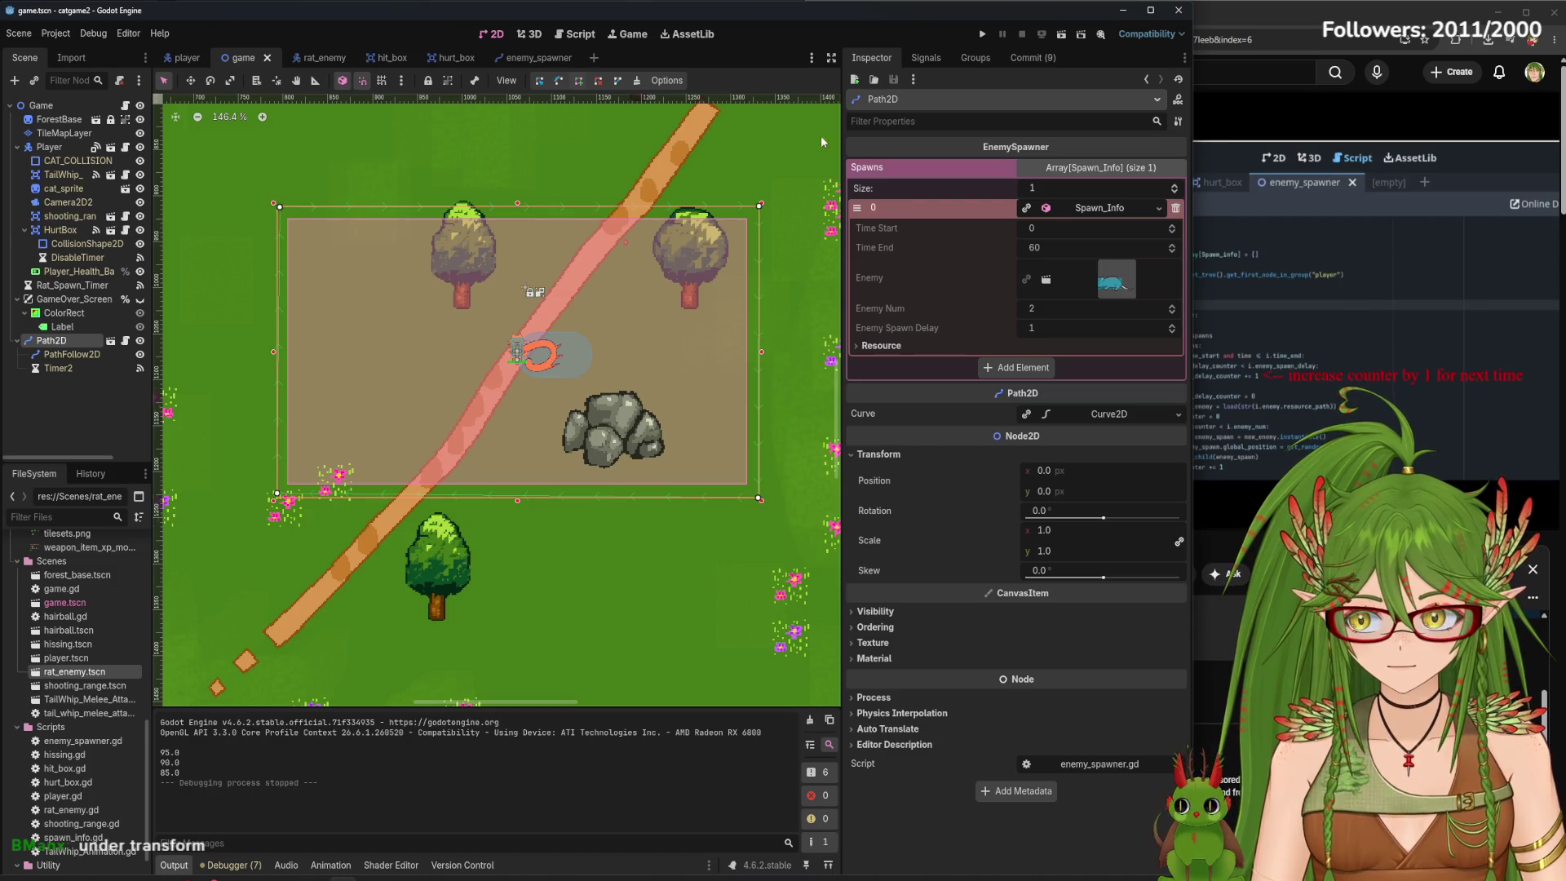
left_click(982, 34)
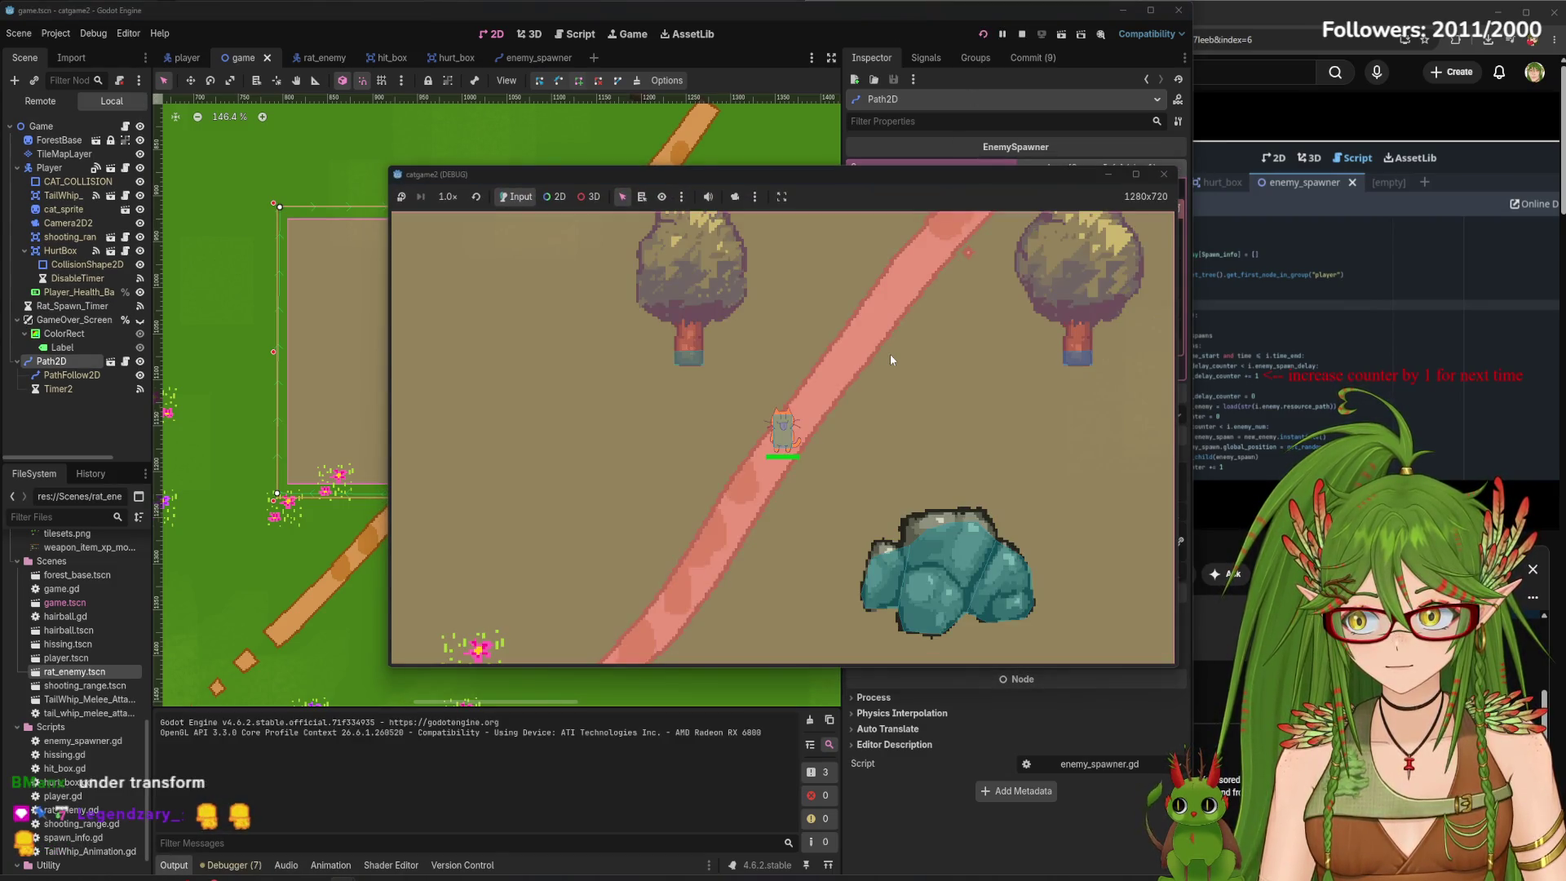
Walk the cat down and right in the running game, then close it.
mouse_move(1006, 181)
left_mouse_down()
mouse_move(569, 11)
mouse_move(775, 202)
left_mouse_up()
key("d")
key("s")
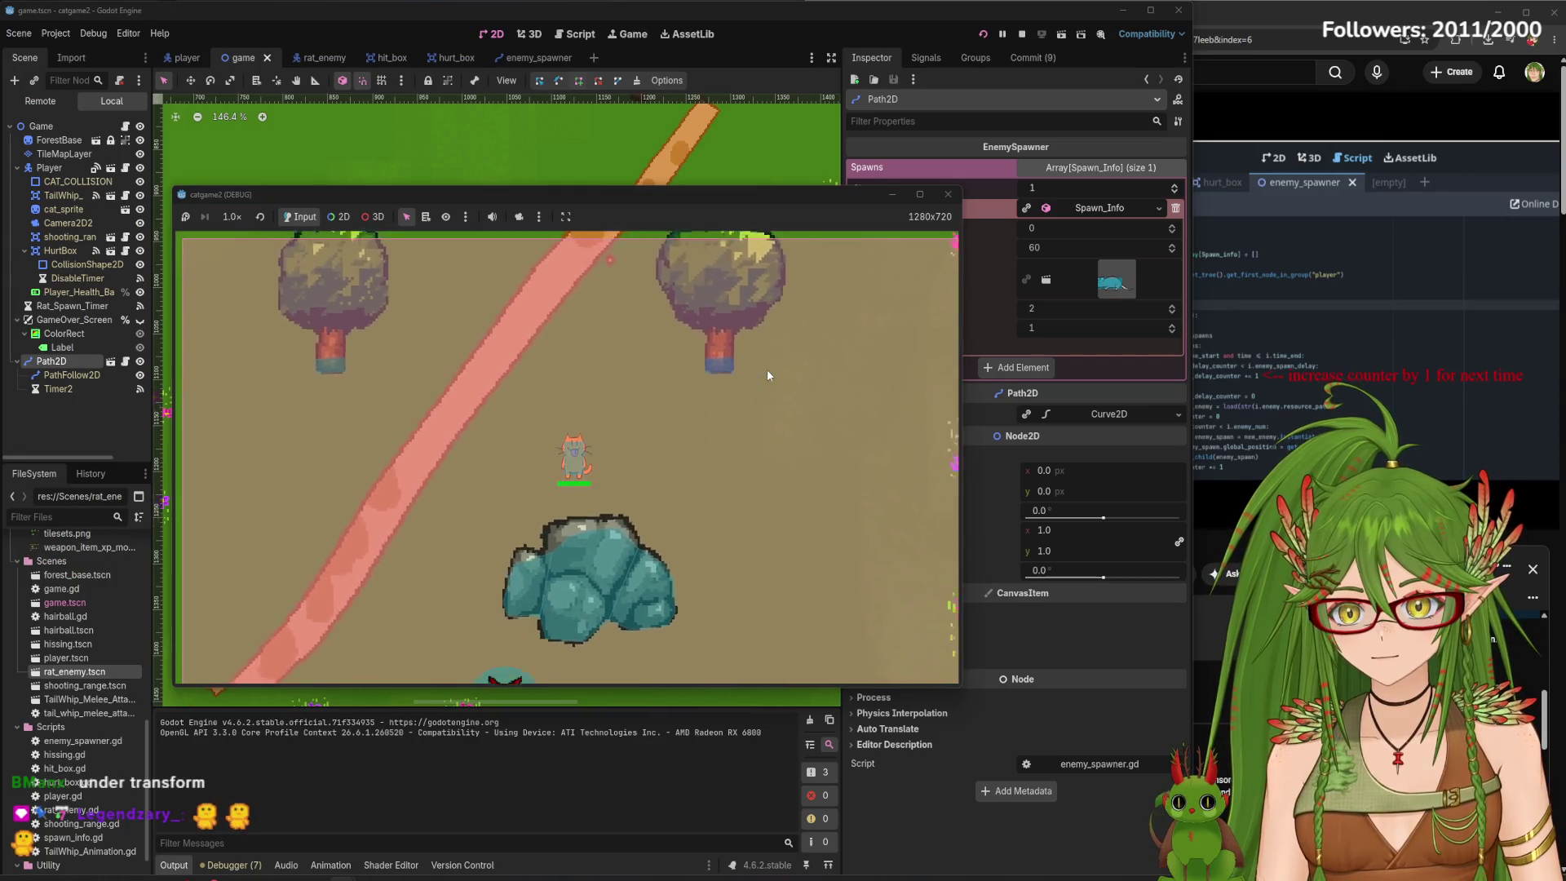
key("d")
key("s")
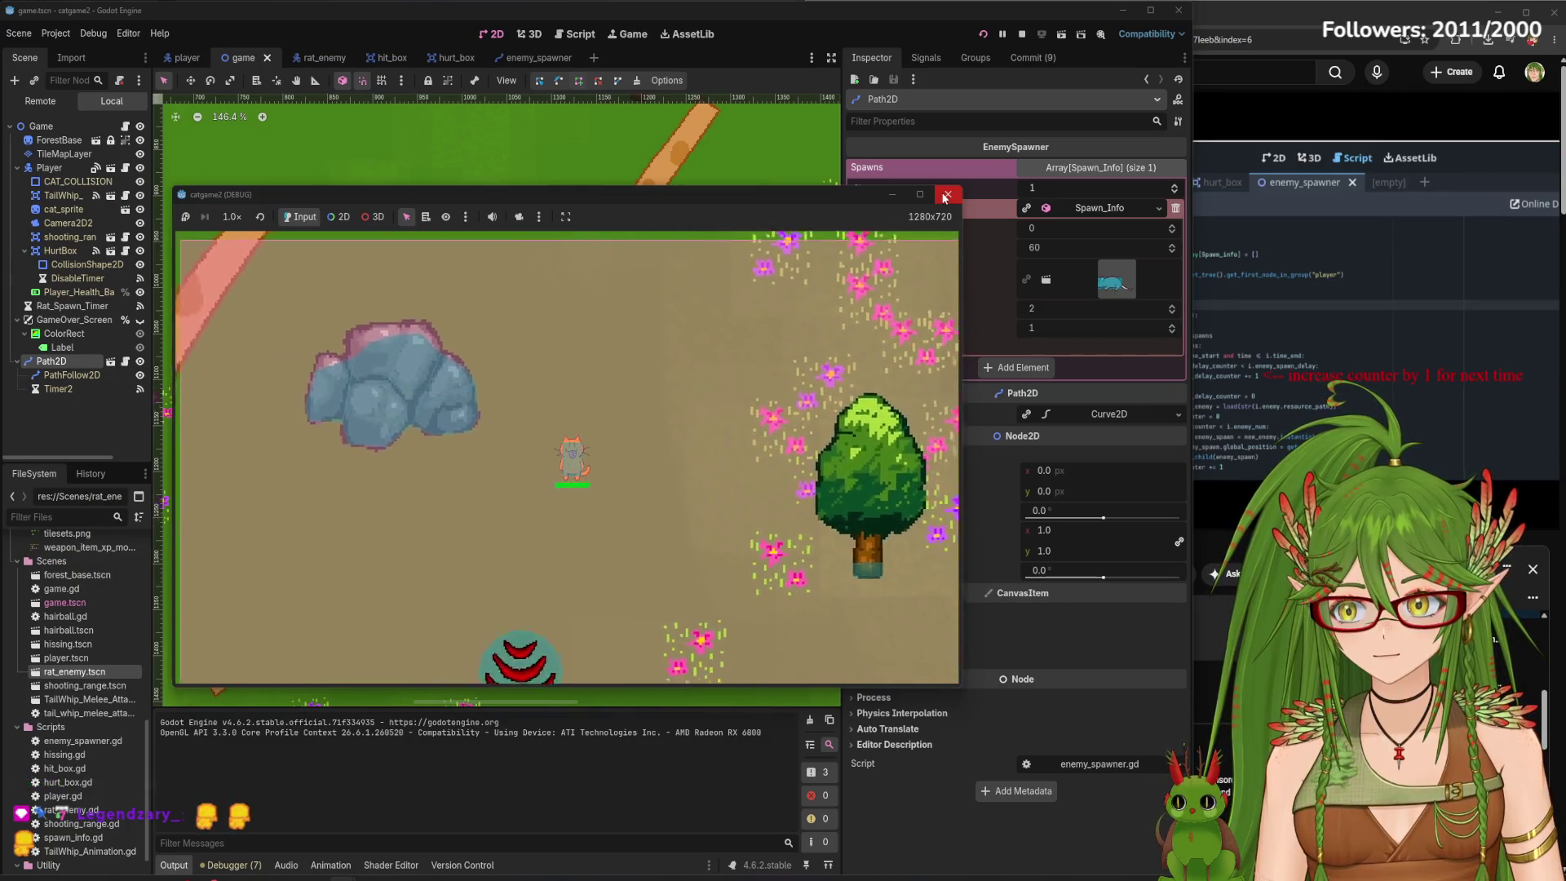
left_click(945, 197)
Move Path2D under Camera2D2, save, and test-run the game.
left_click_drag(76, 346, 67, 202)
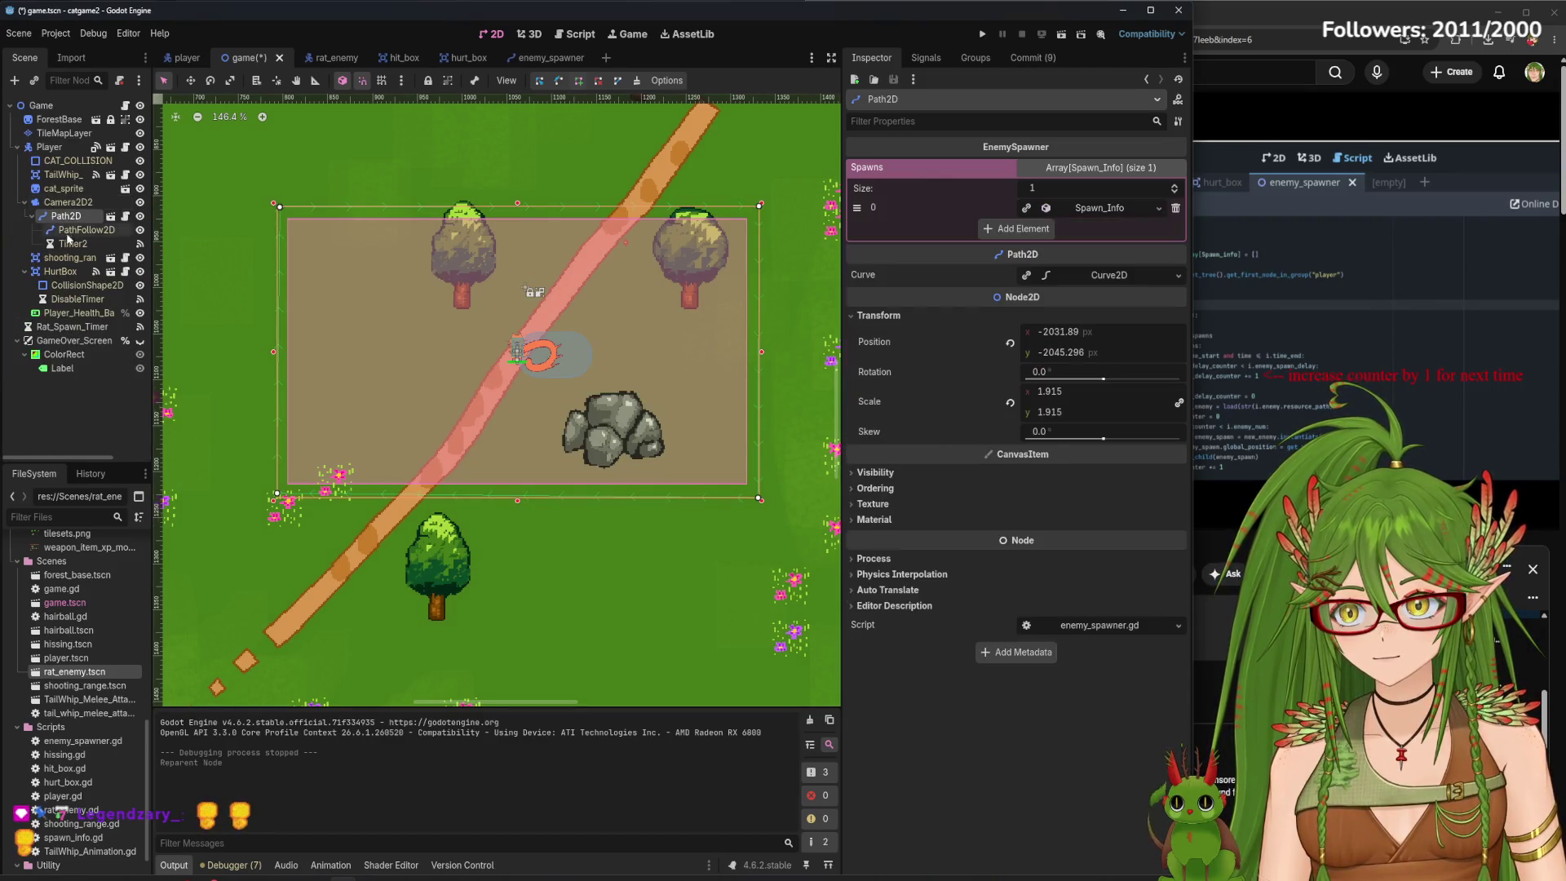
left_click(95, 447)
key("ctrl+s")
left_click(978, 35)
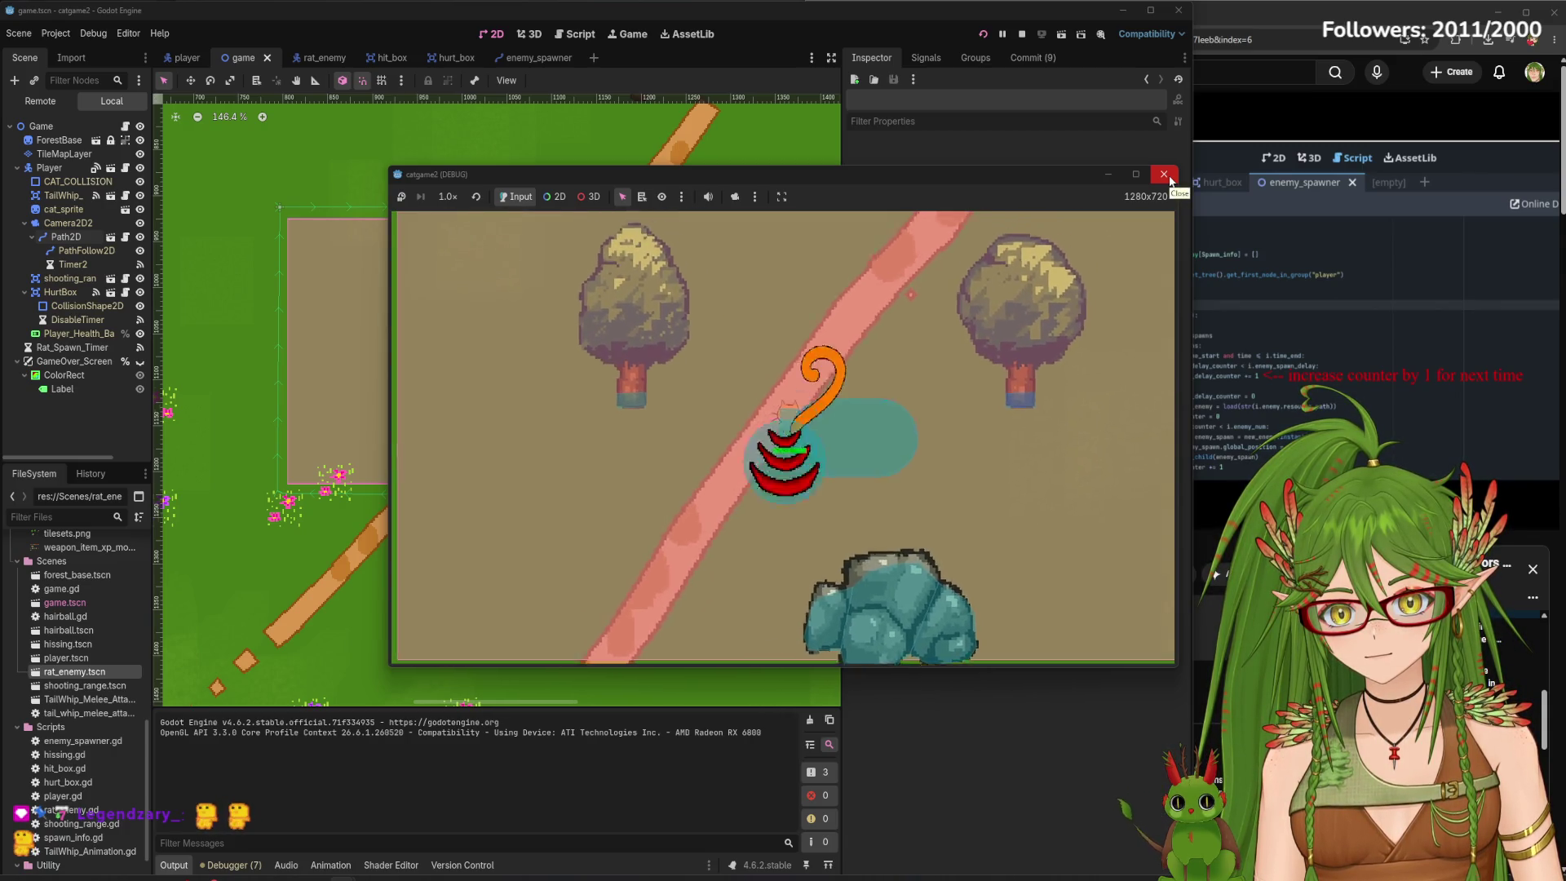
key("Down")
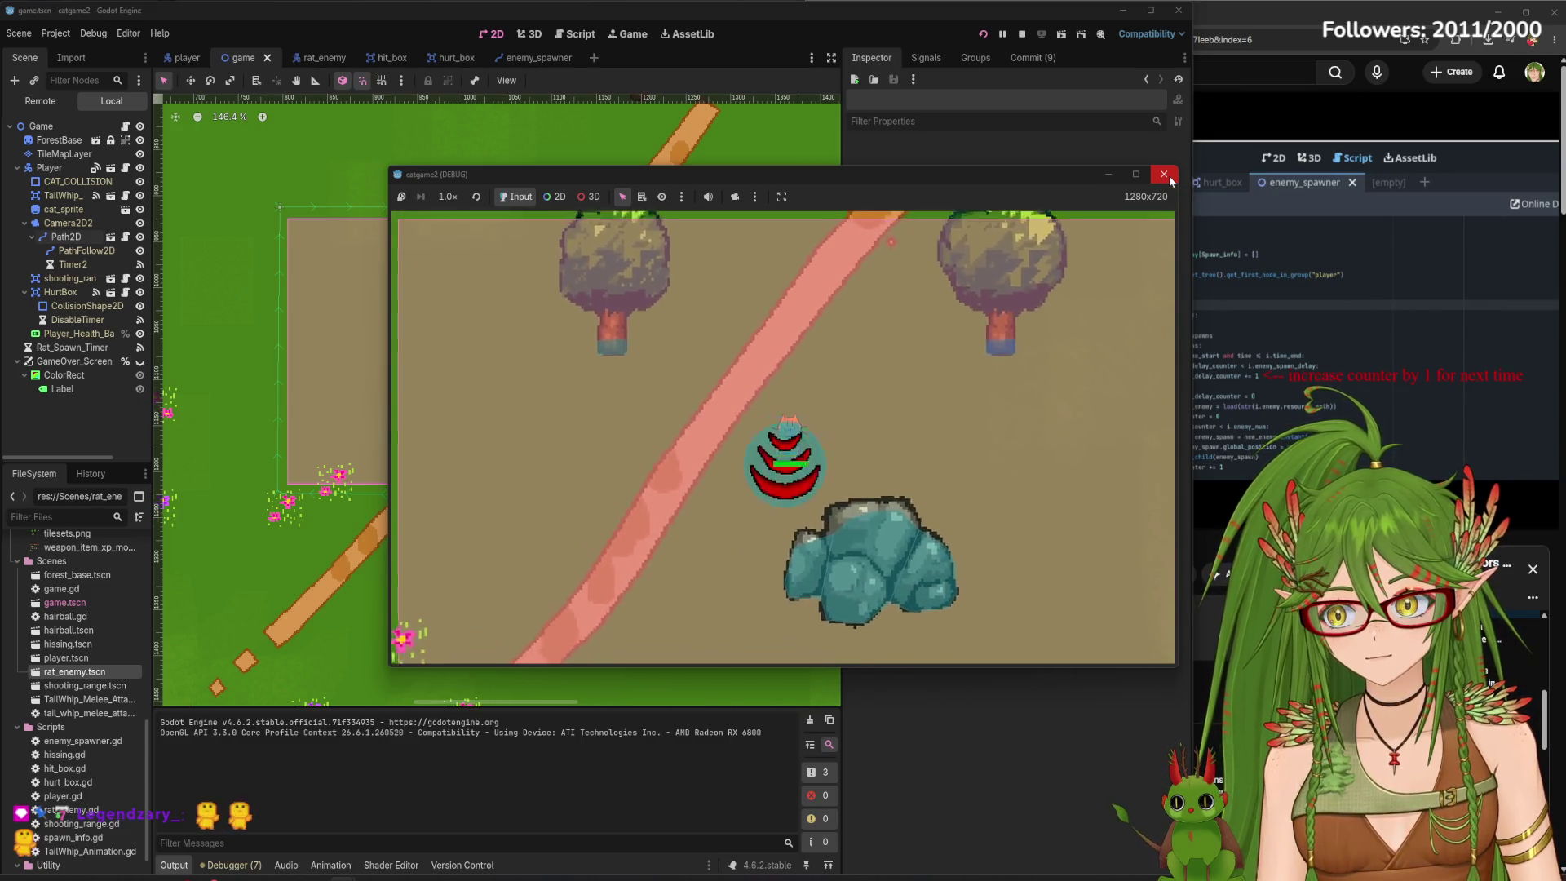
key("Right")
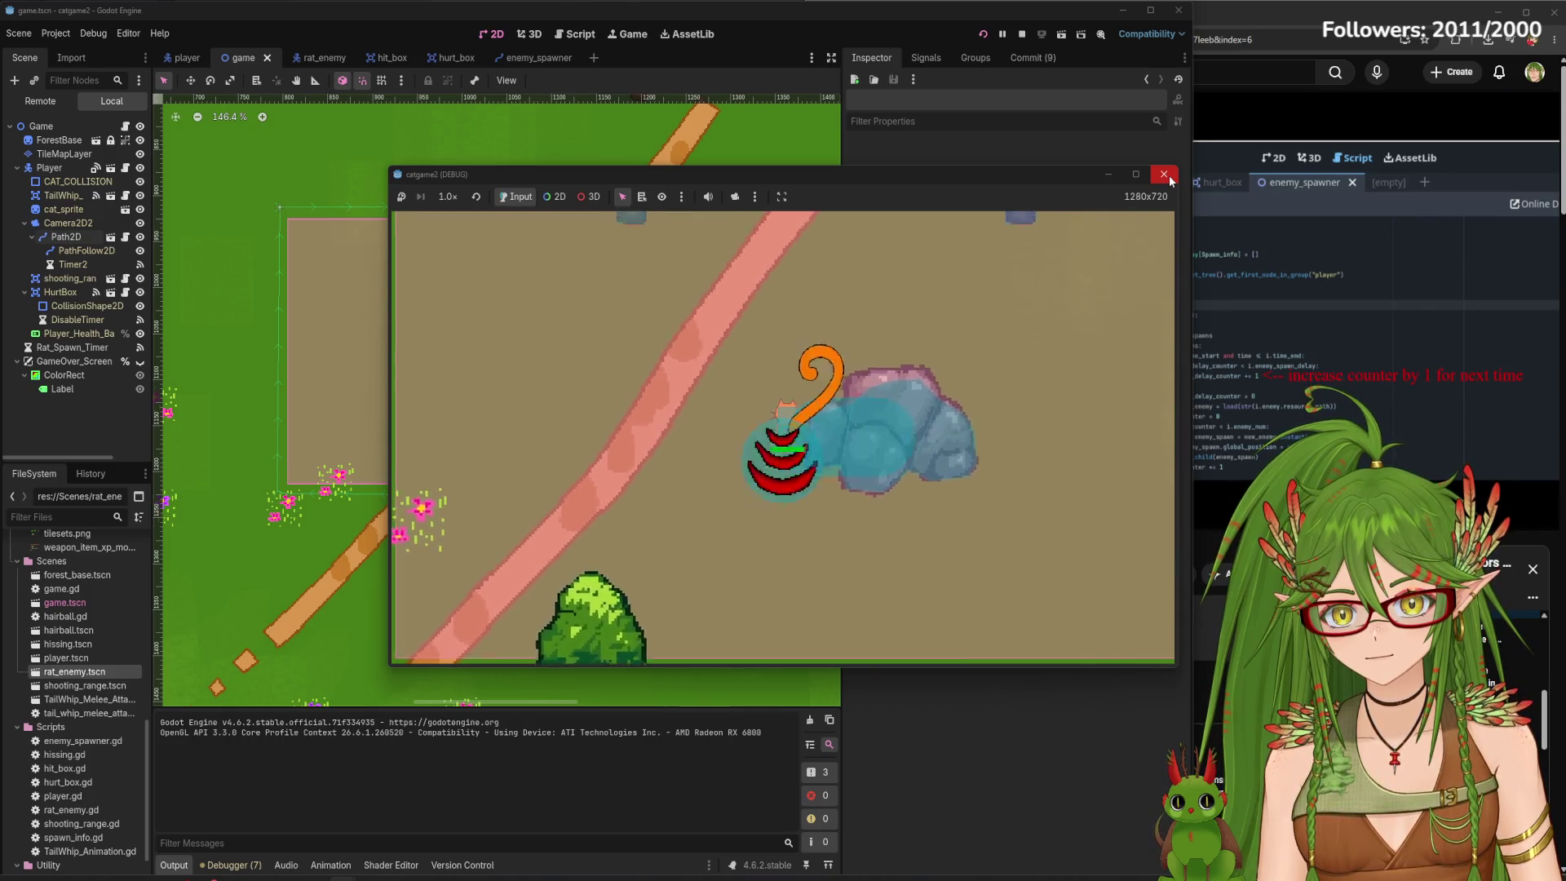
left_click(1163, 175)
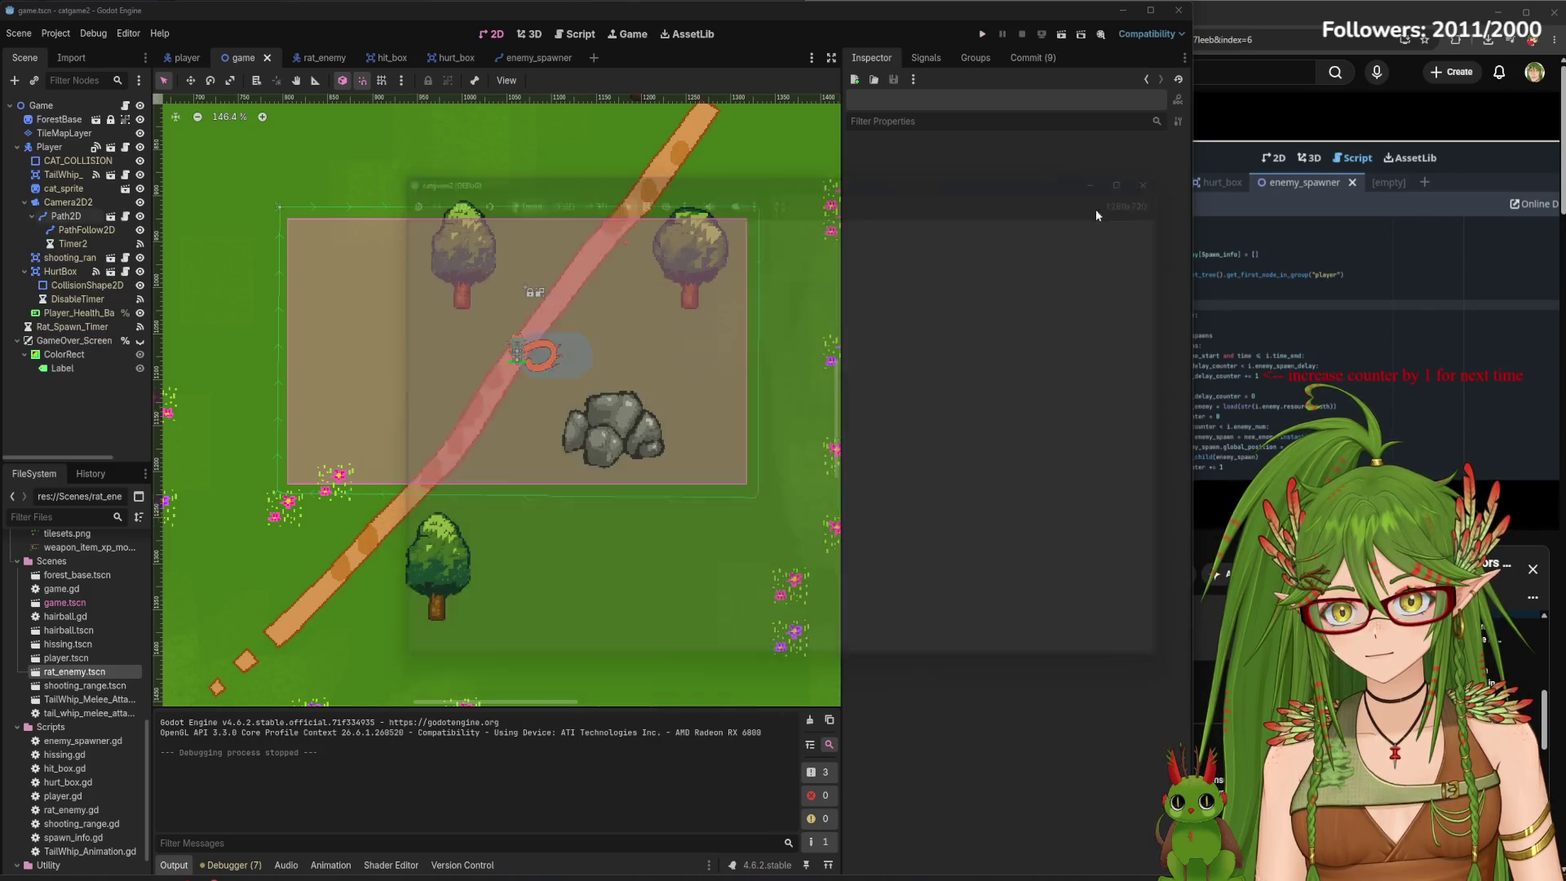
Undo the move so Path2D sits under Game, save, retest, and reopen enemy_spawner.gd.
key("ctrl+z")
left_click(79, 424)
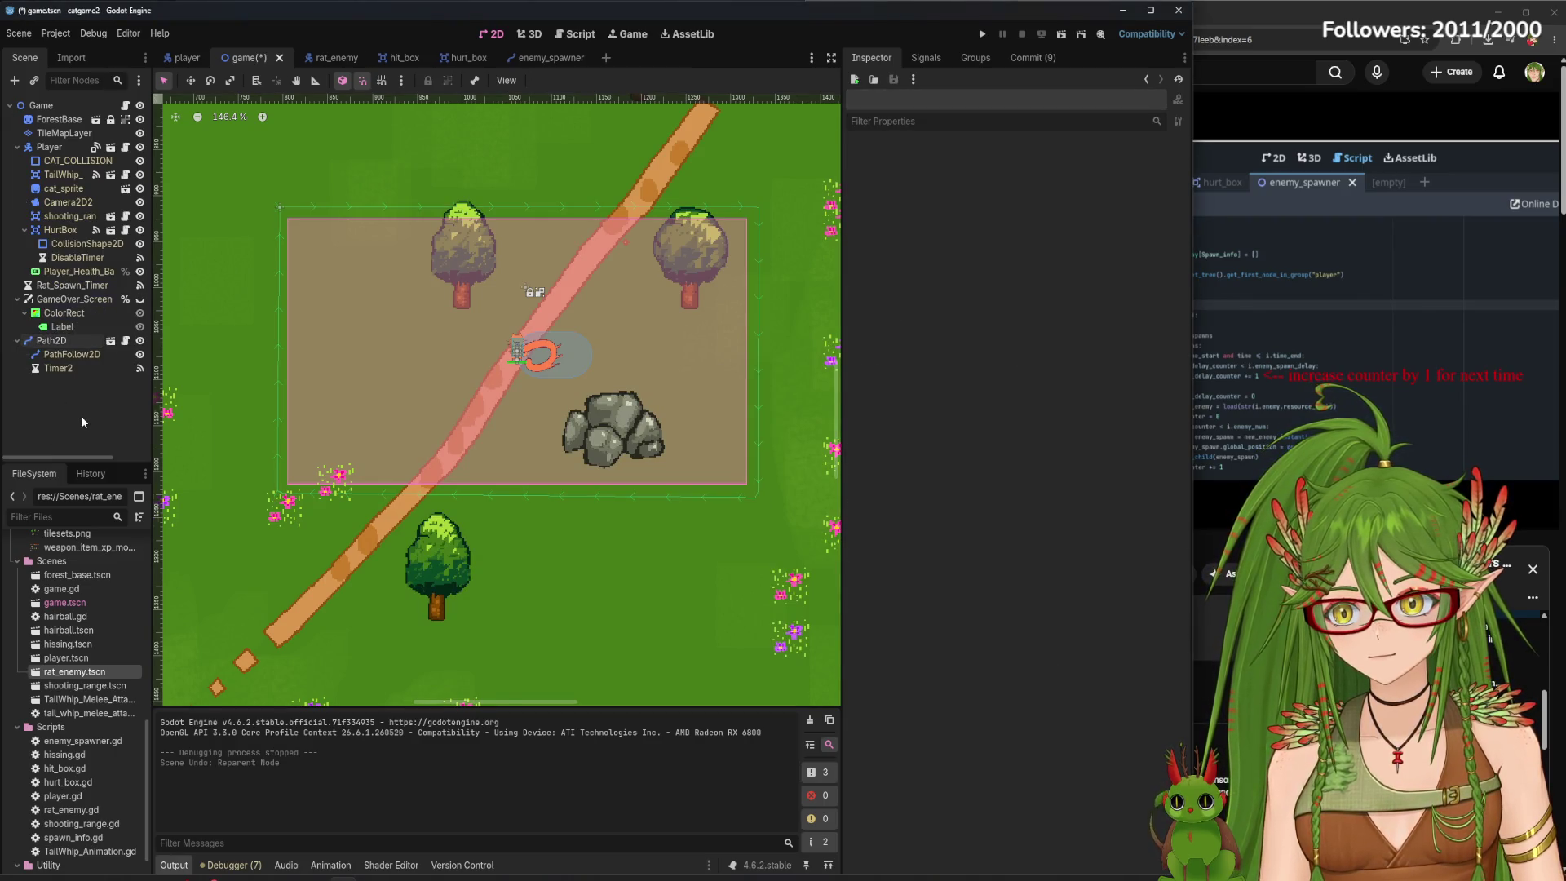
key("ctrl+s")
left_click(984, 34)
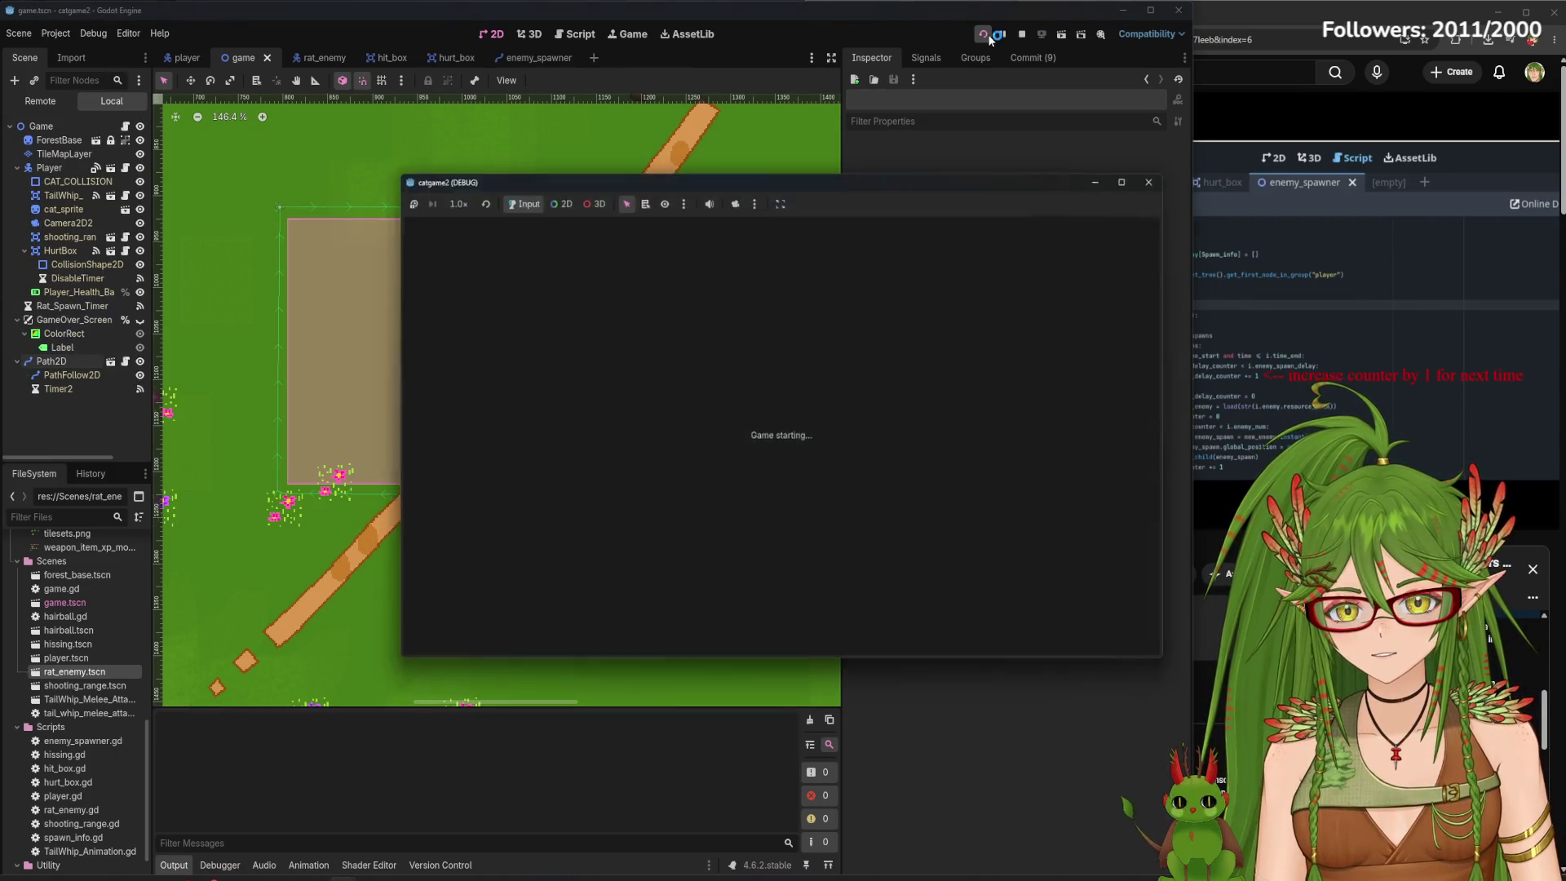
left_click(1079, 173)
left_click(1162, 174)
left_click(538, 58)
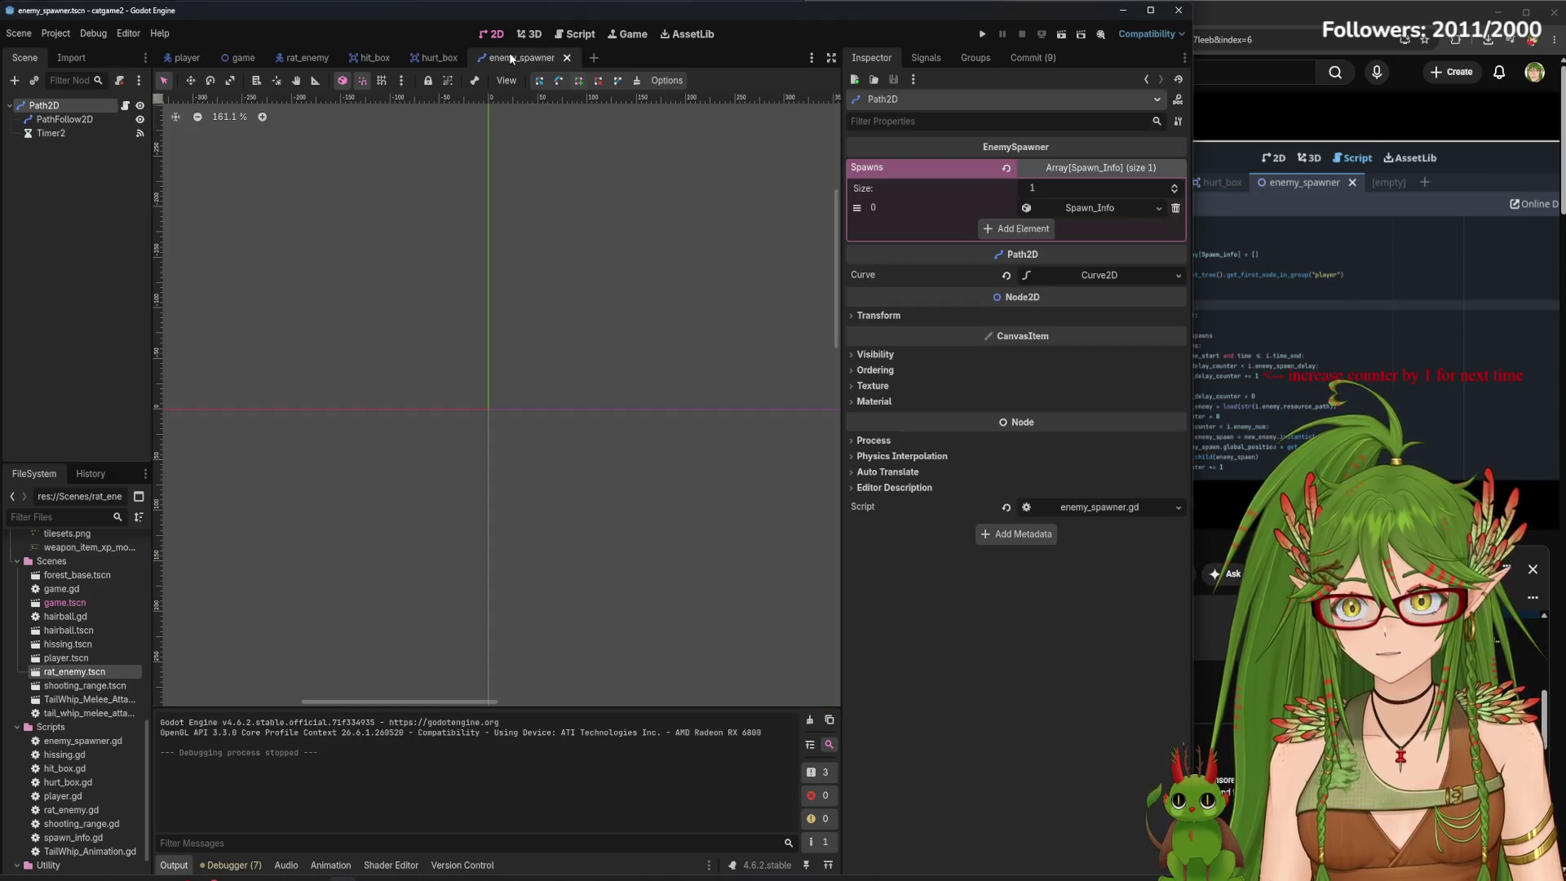
left_click(575, 39)
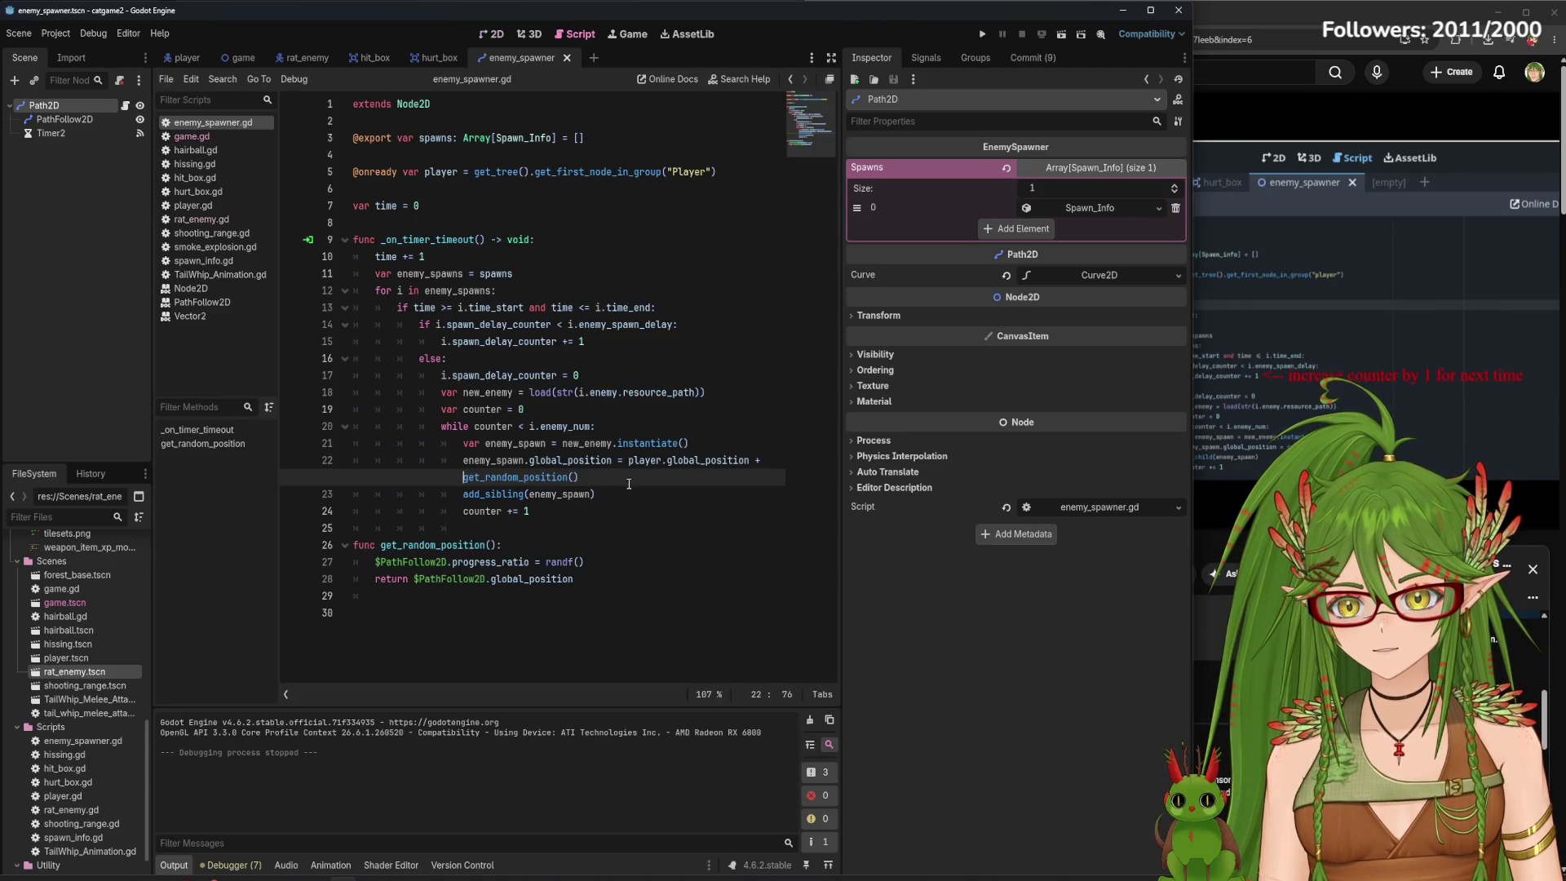
Remove the player position offset from line 22 and save the script.
left_click_drag(770, 460, 622, 460)
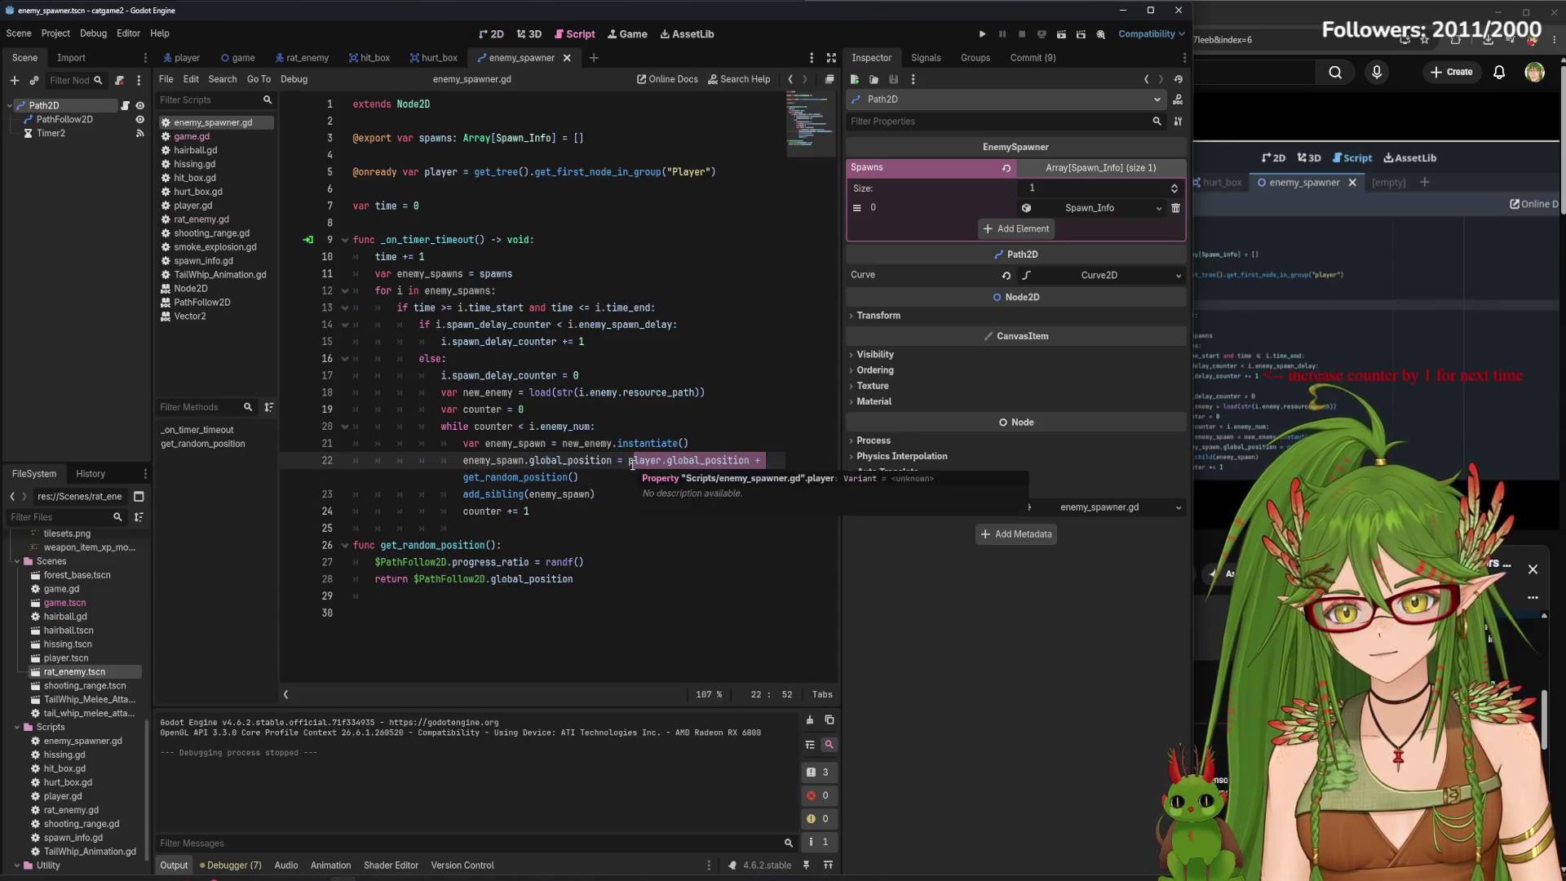
key("BackSpace")
left_click(475, 494)
key("ctrl+s")
Undo back and restore the + player offset on line 22.
left_click(584, 481)
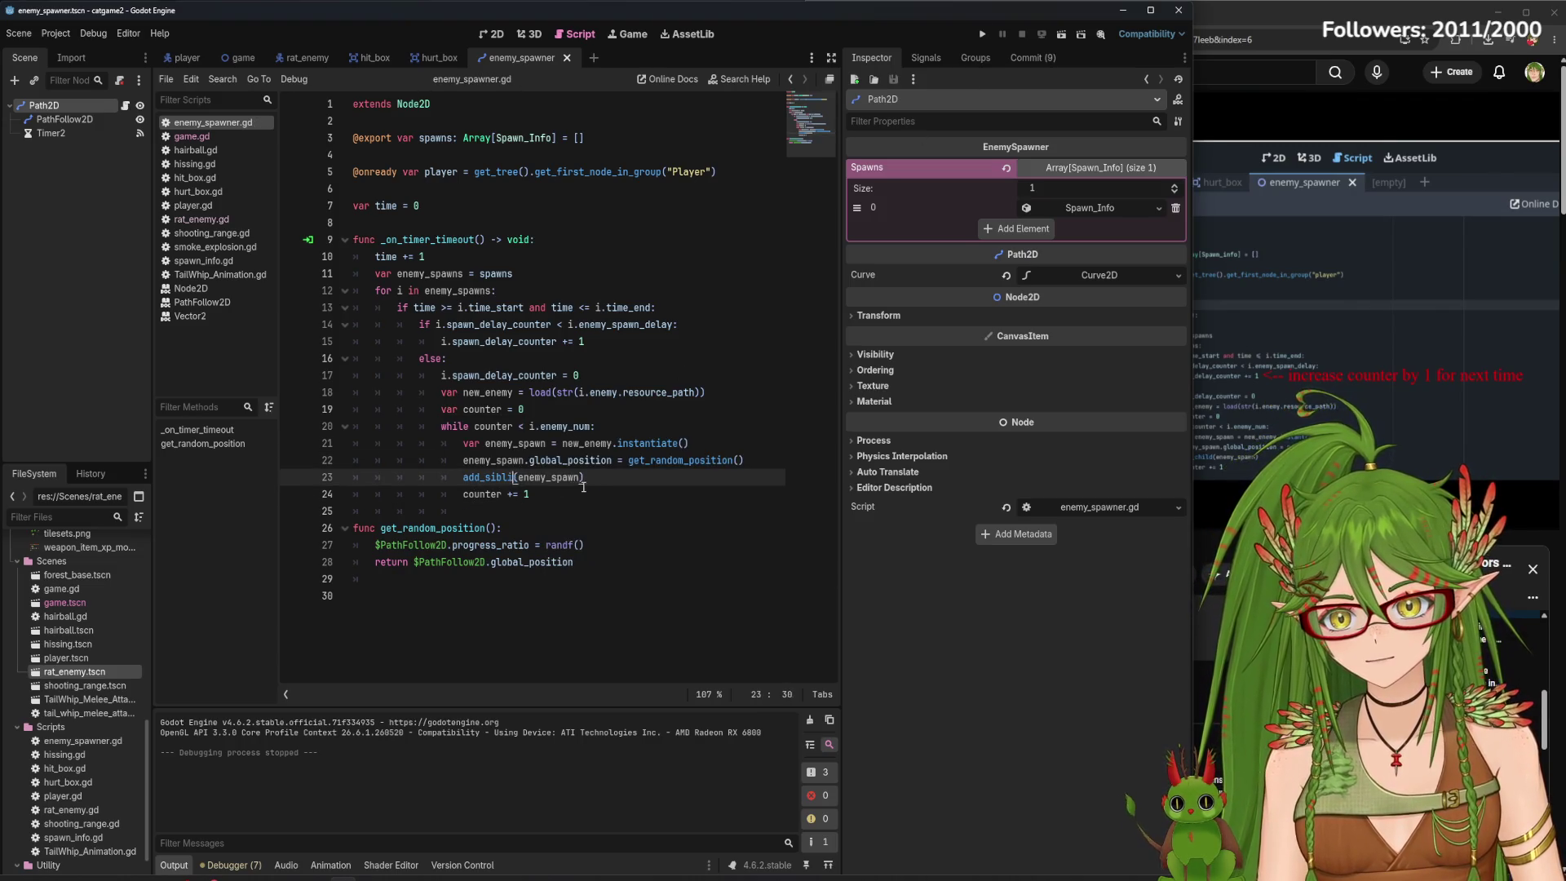
type("d")
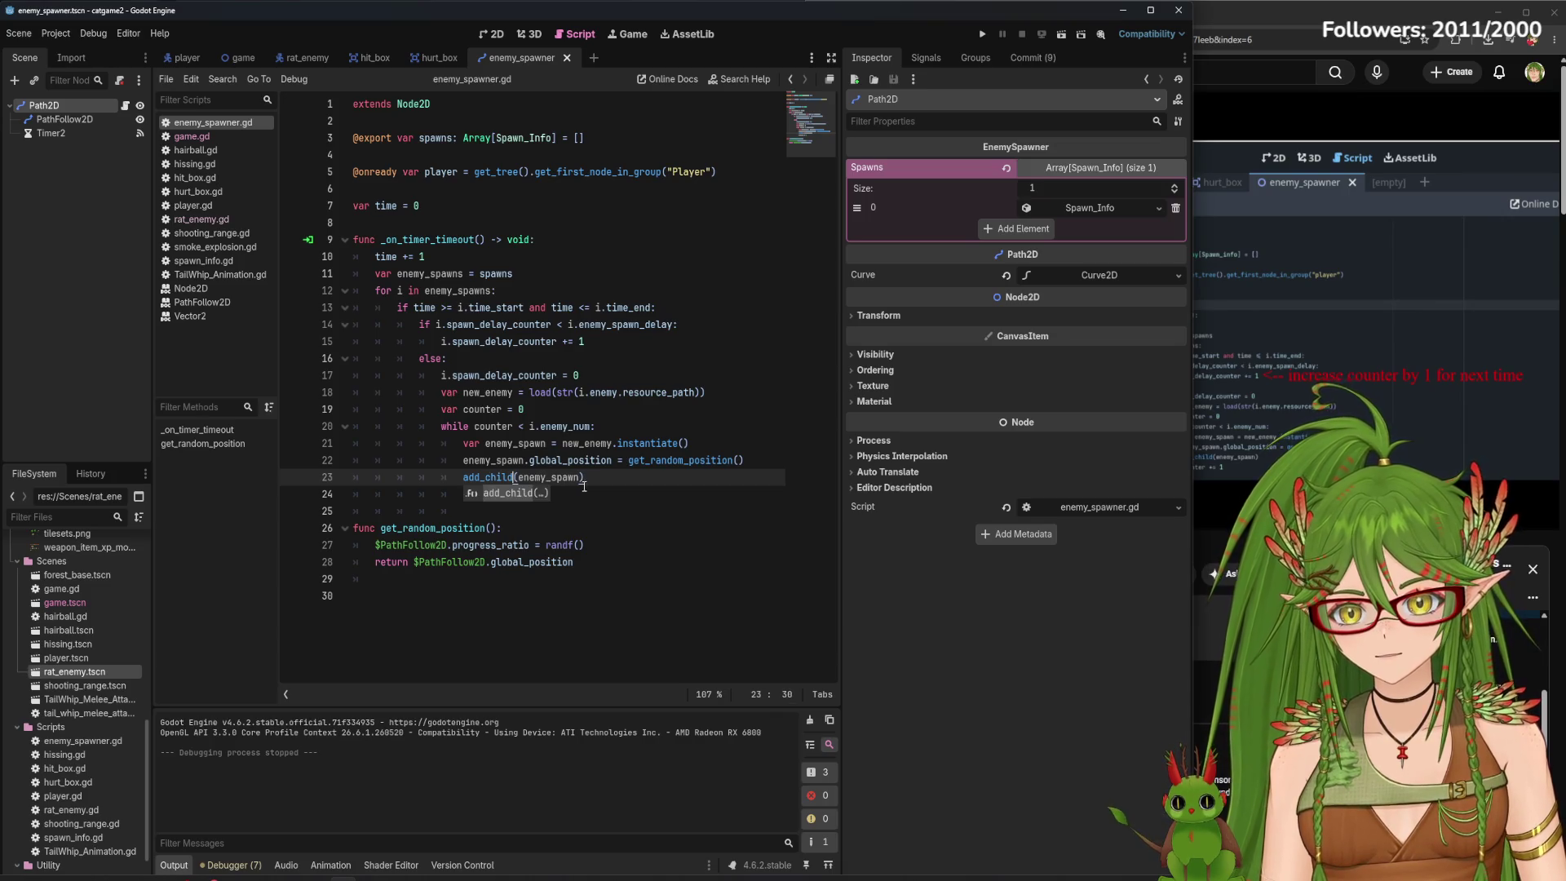
key("ctrl+z")
key("ctrl+z")
key("ctrl+z")
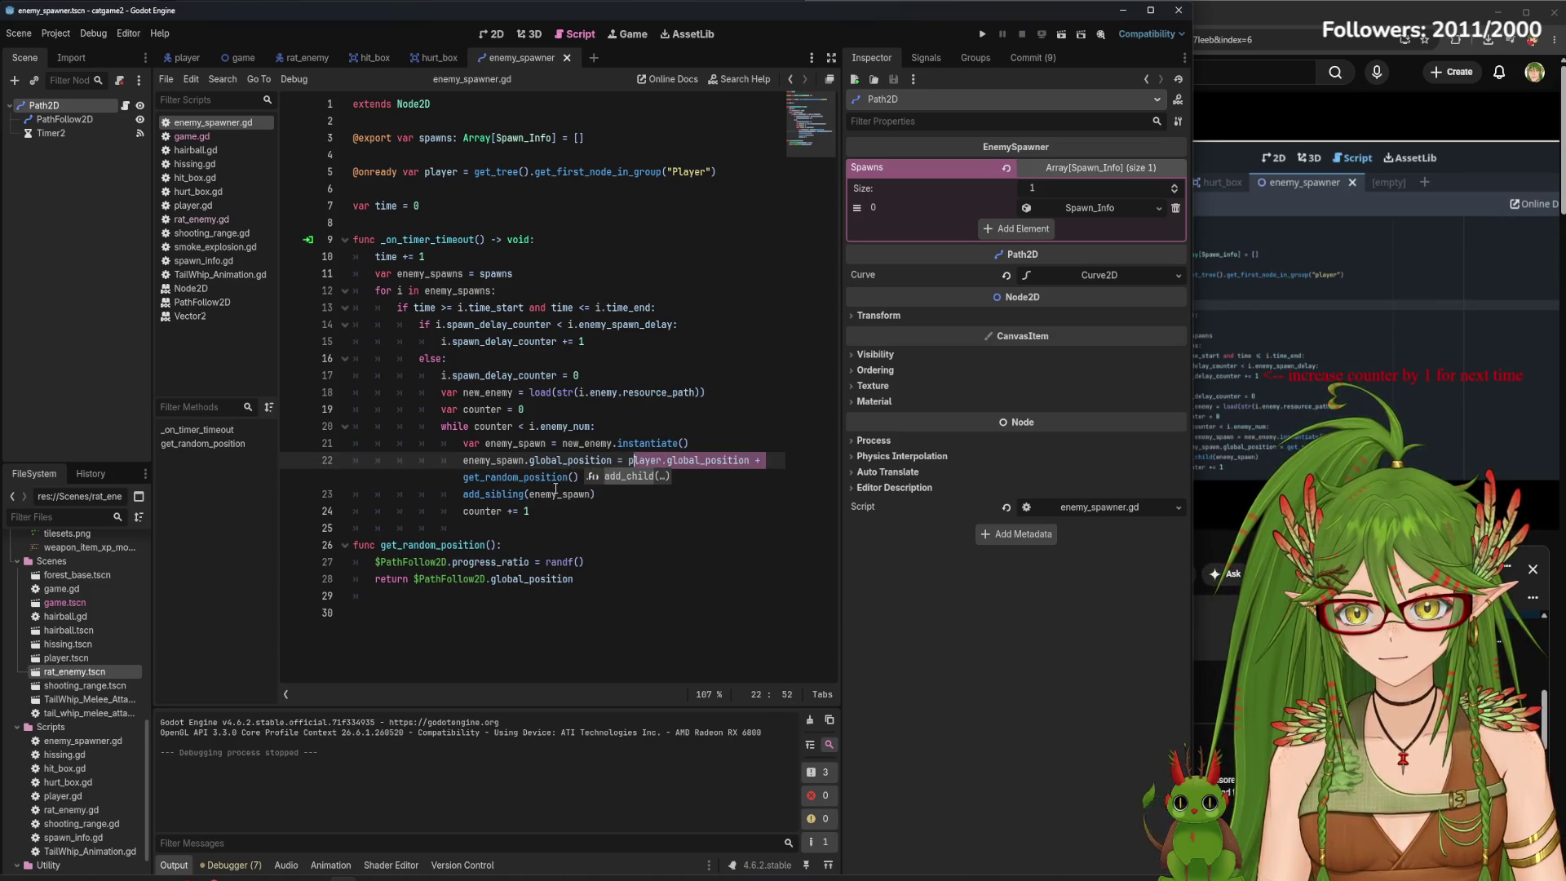
type("+")
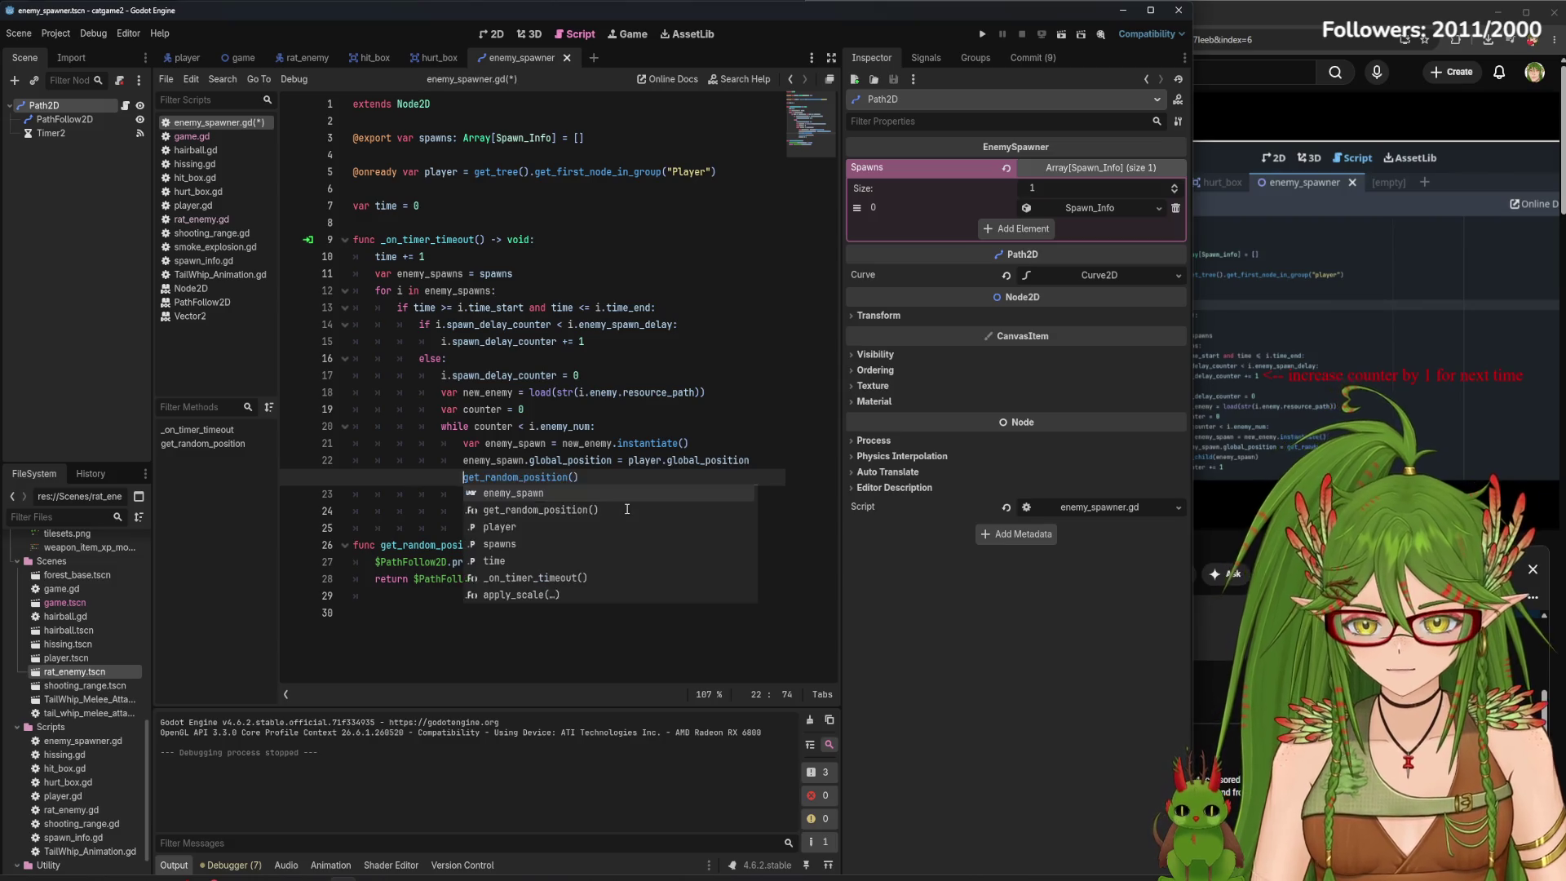
Change add_sibling to add_child on line 23, then run and close the game.
left_click(525, 495)
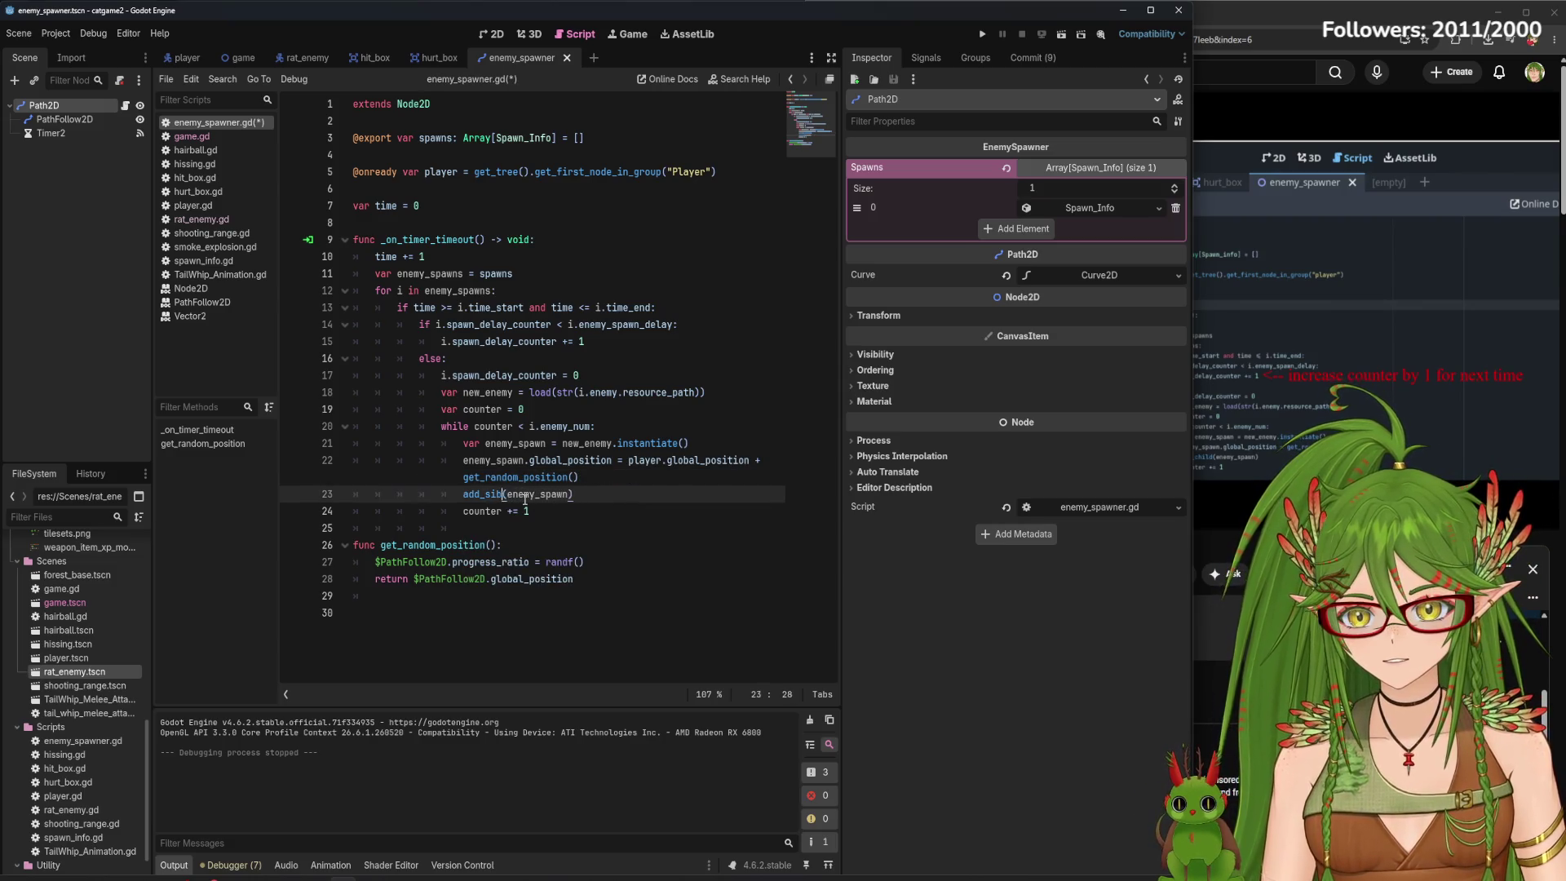
type("d")
key("F5")
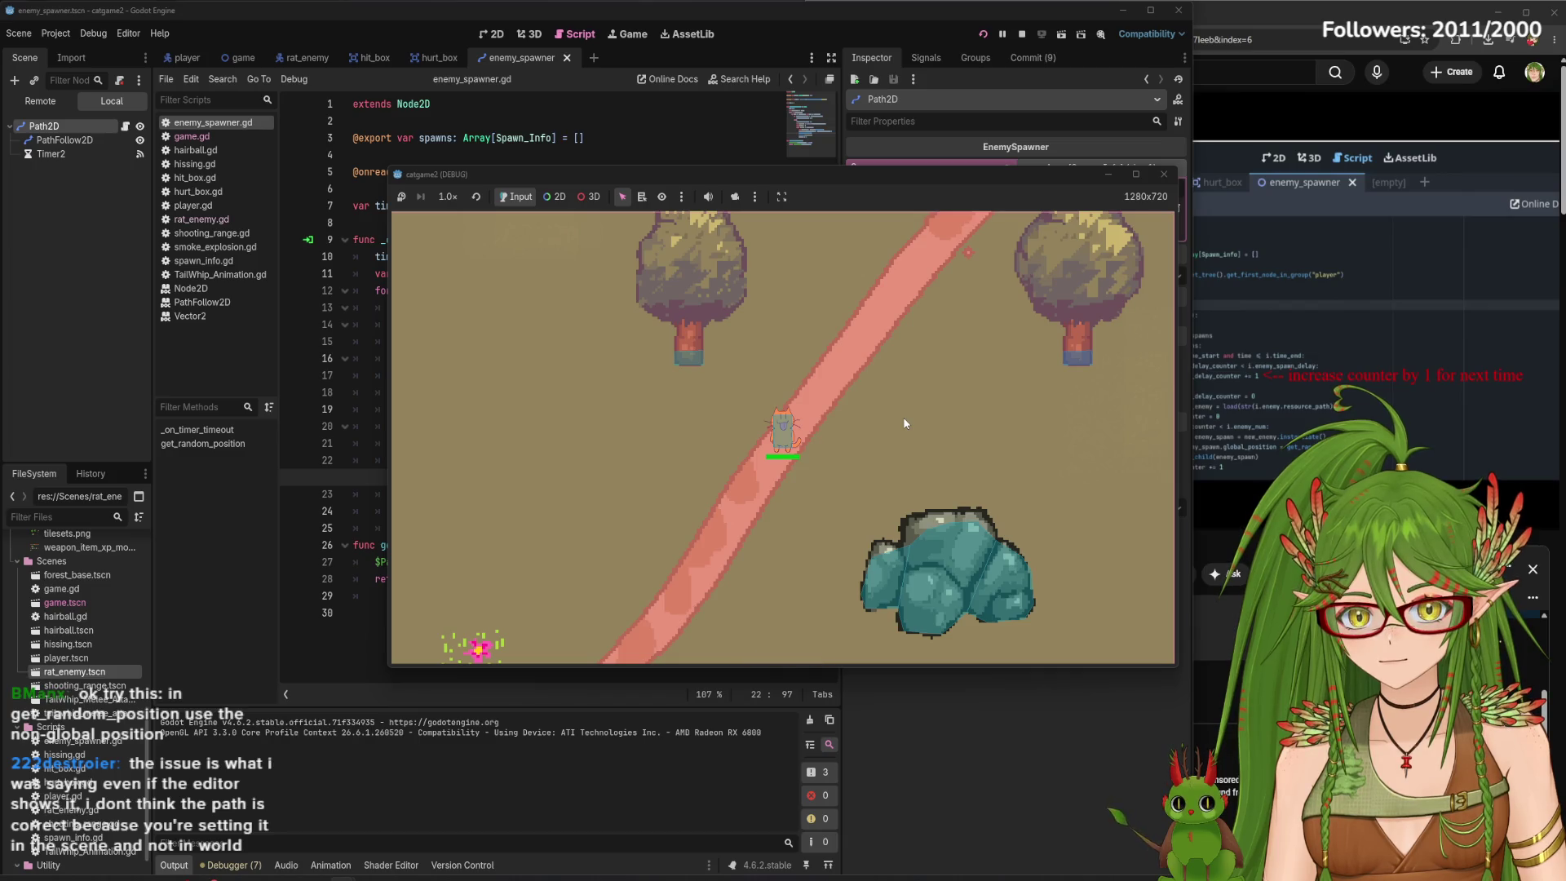
left_click(1163, 176)
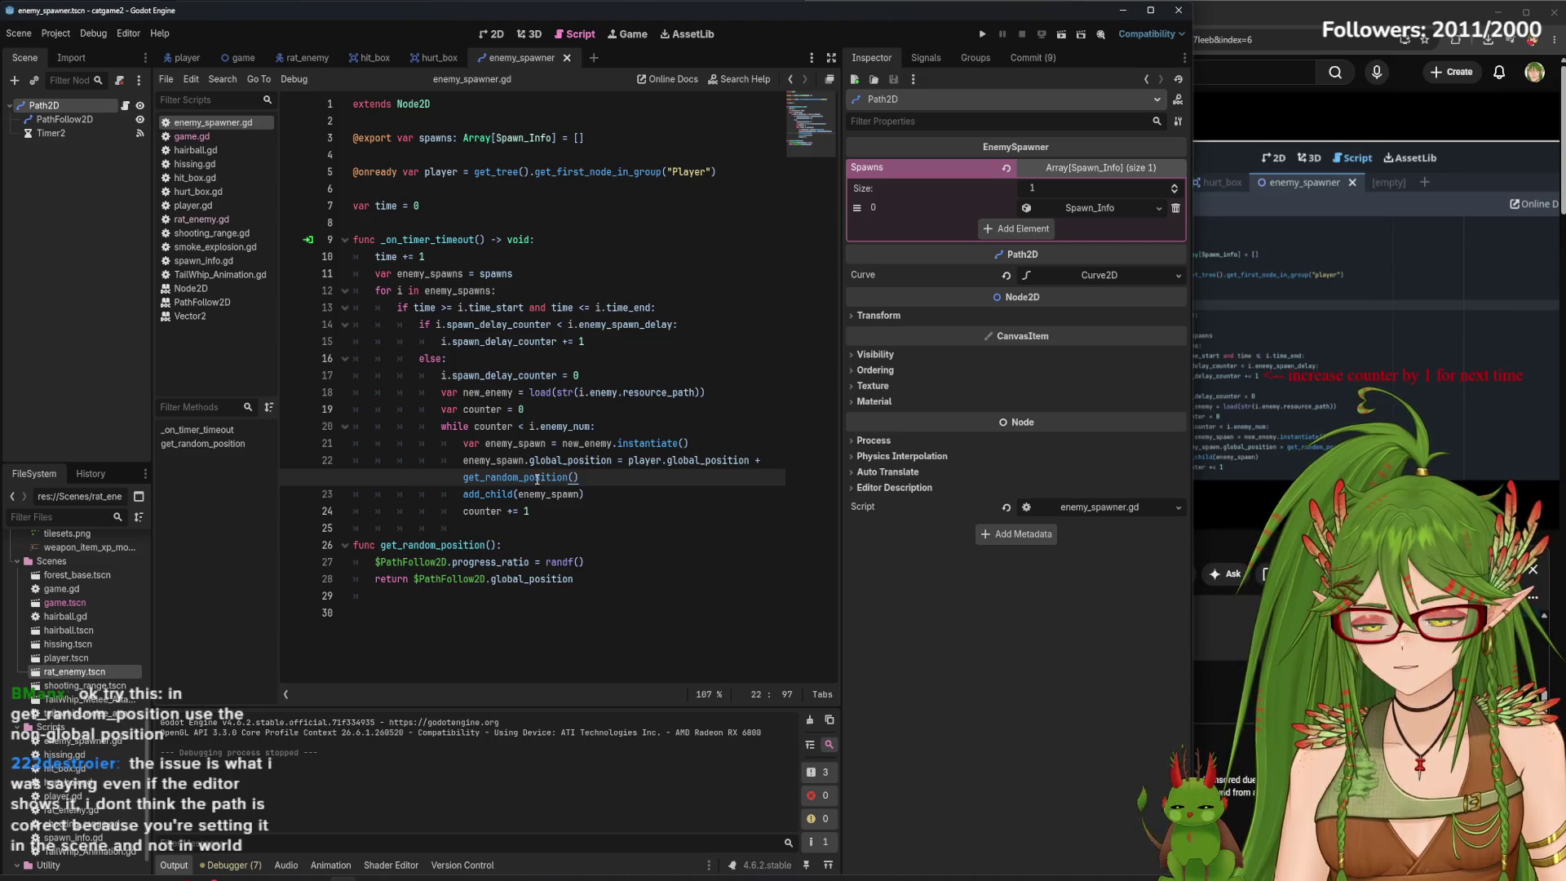
Remove global_ from enemy_spawn.global_position on line 22, save, and test-run the game.
left_click(566, 460)
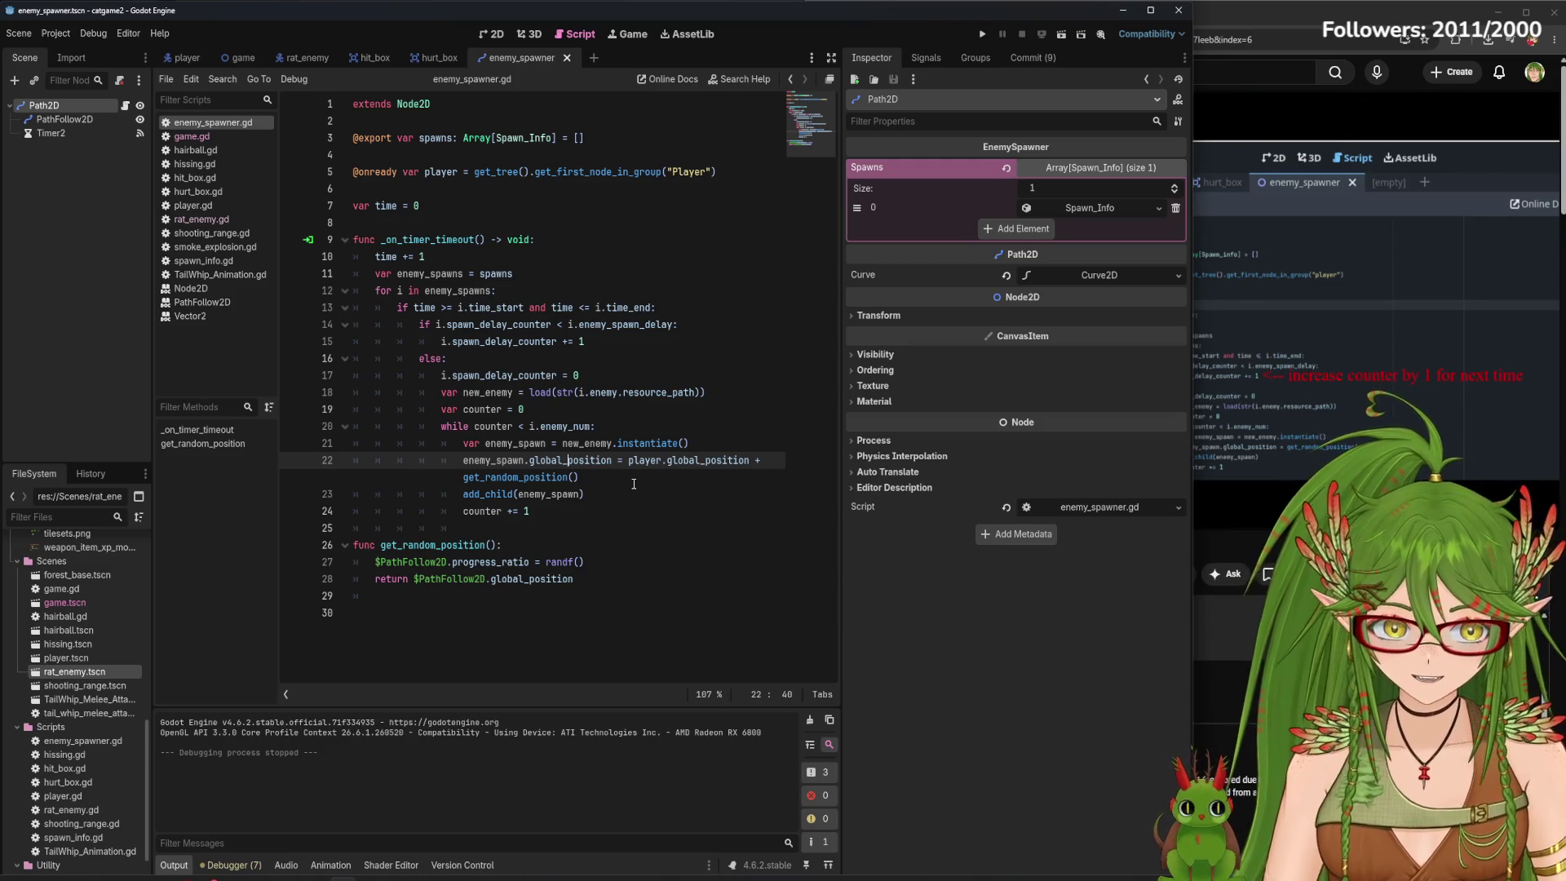
key("BackSpace")
key("BackSpace")
key("BackSpace")
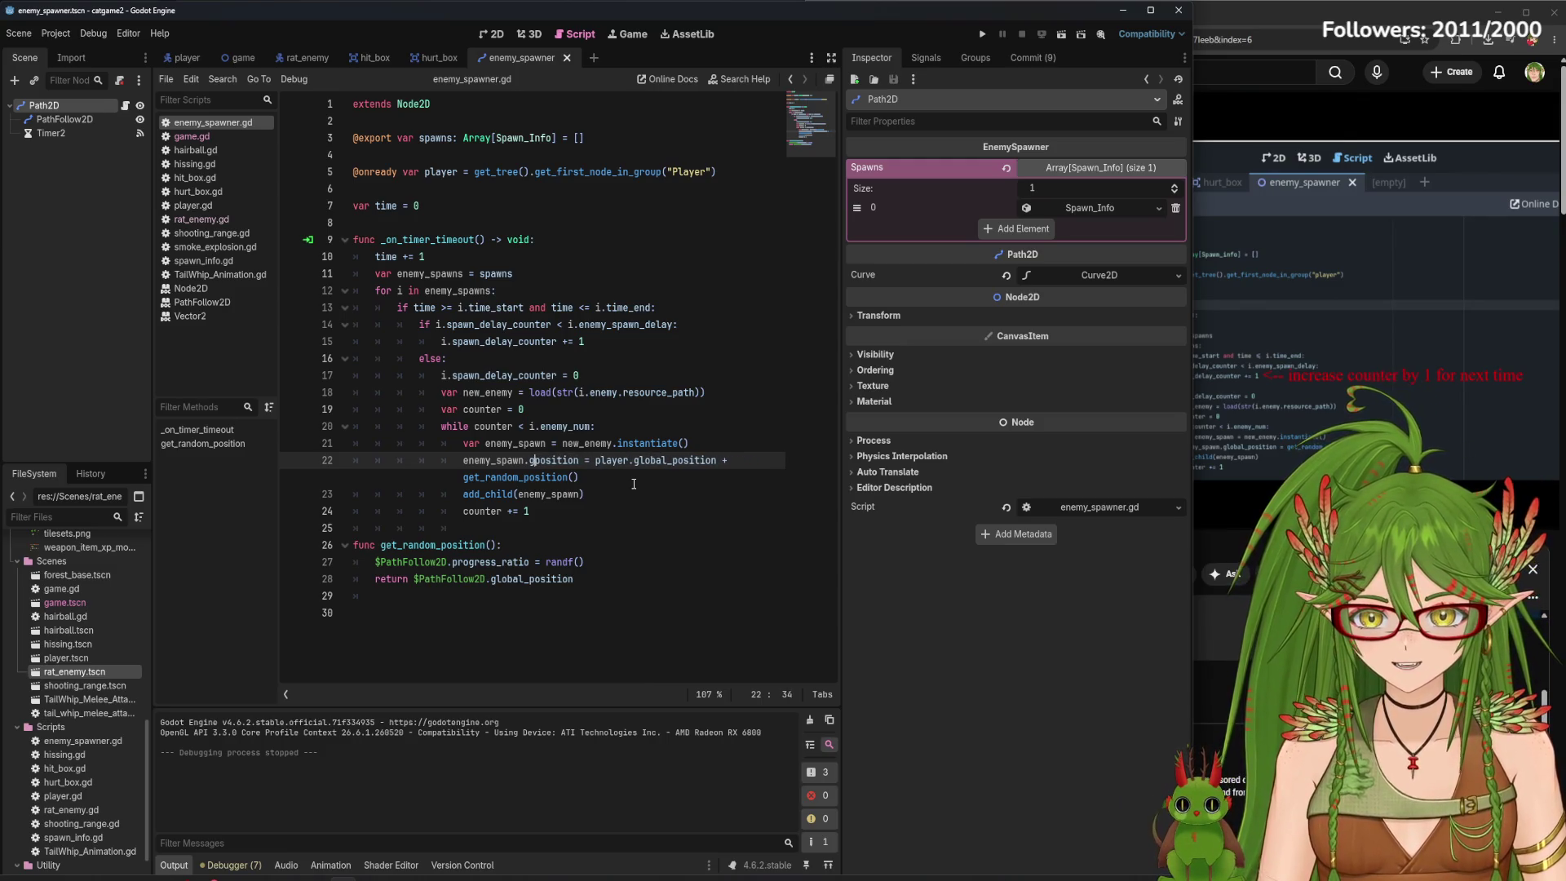
left_click(634, 483)
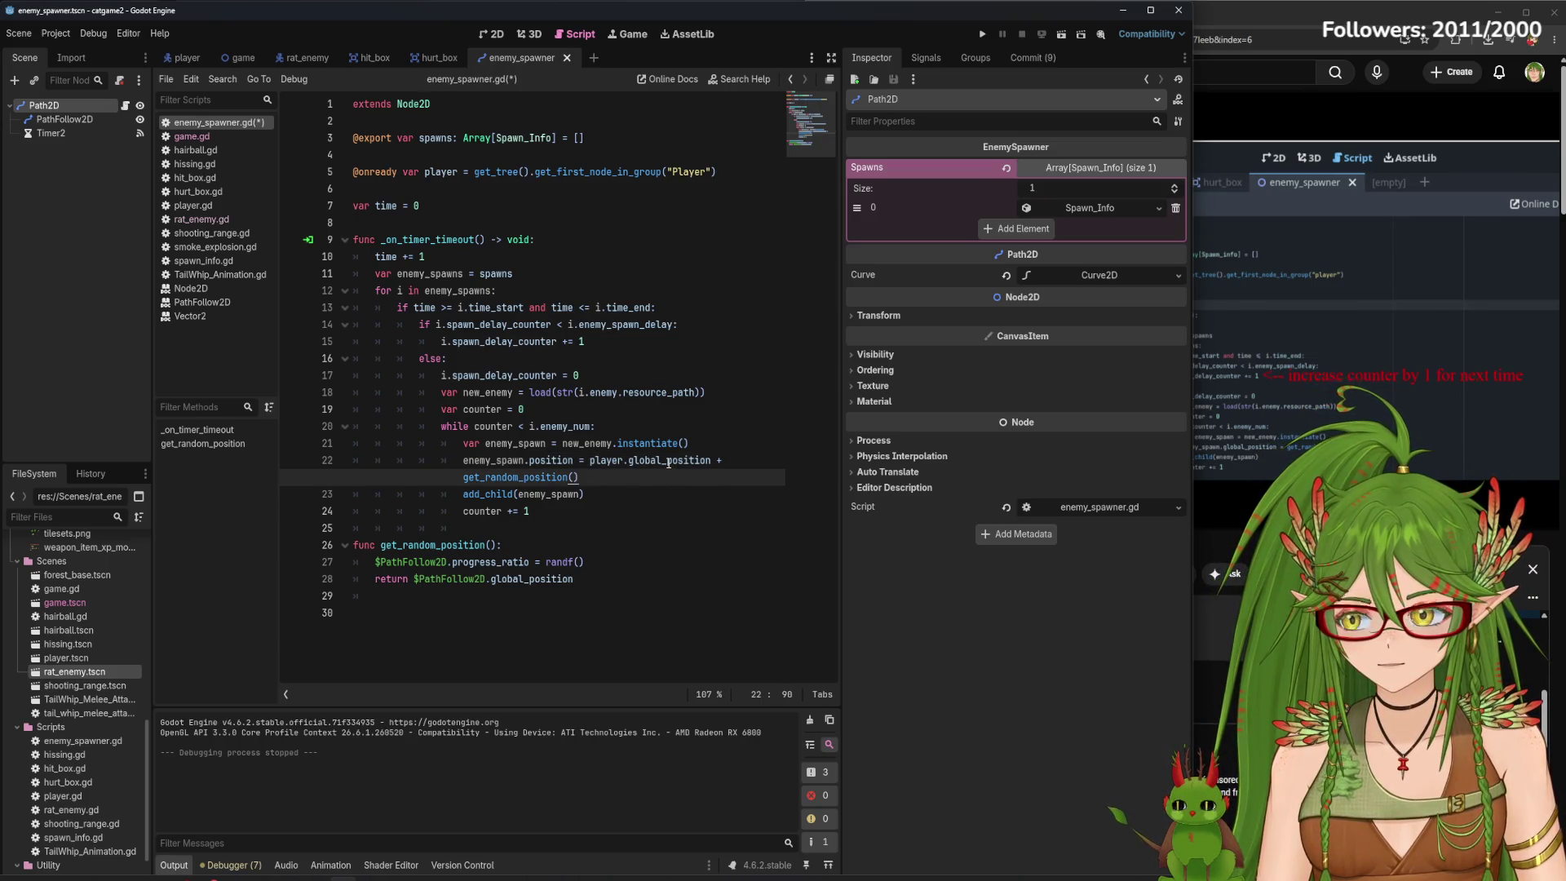
key("ctrl+s")
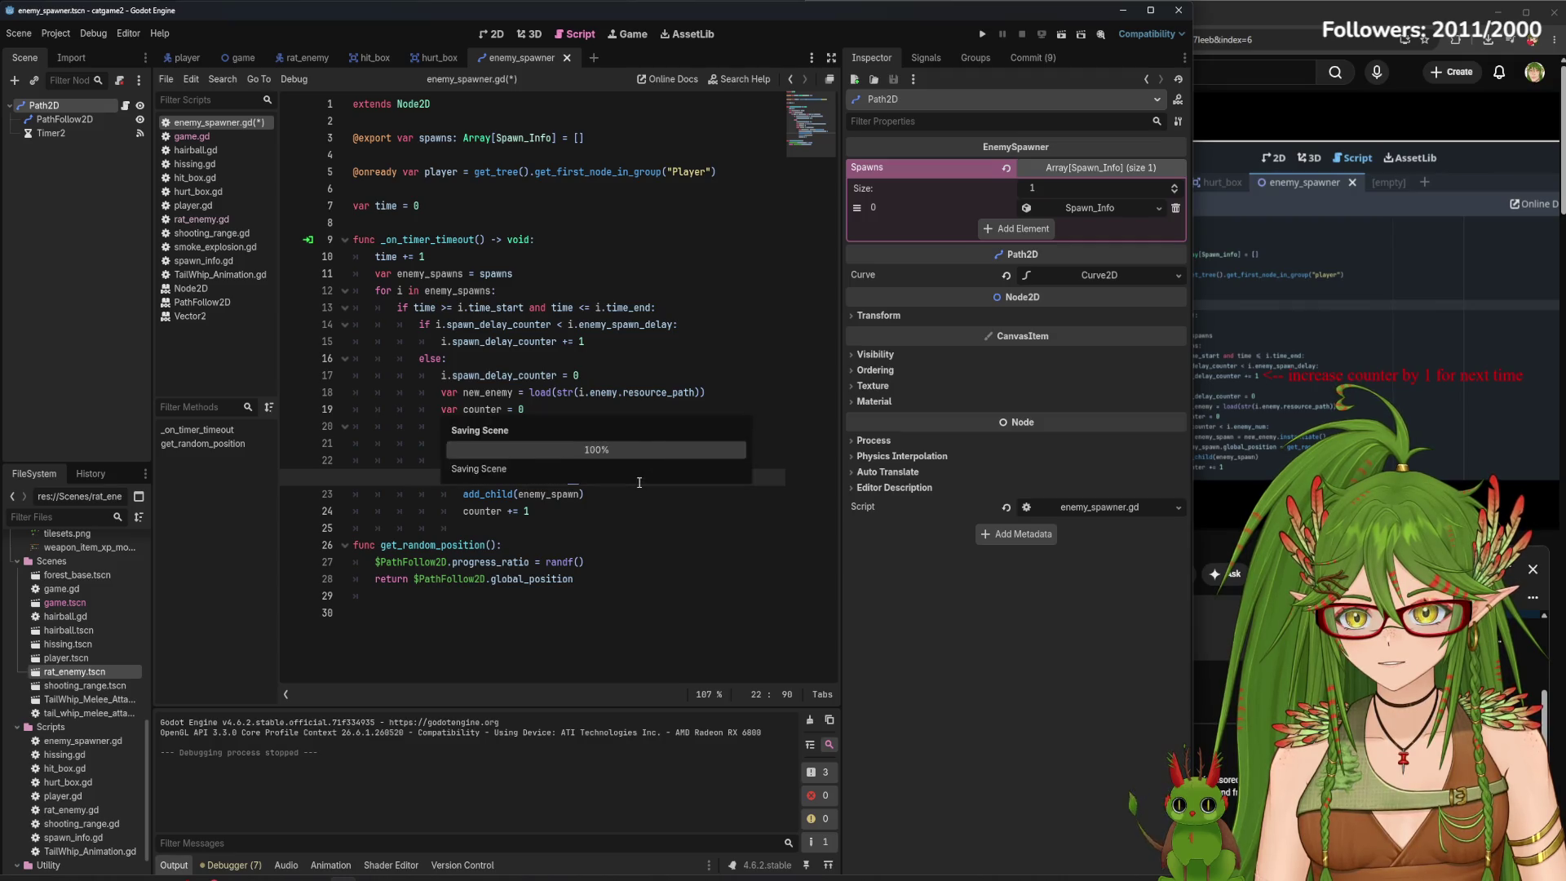
left_click(984, 34)
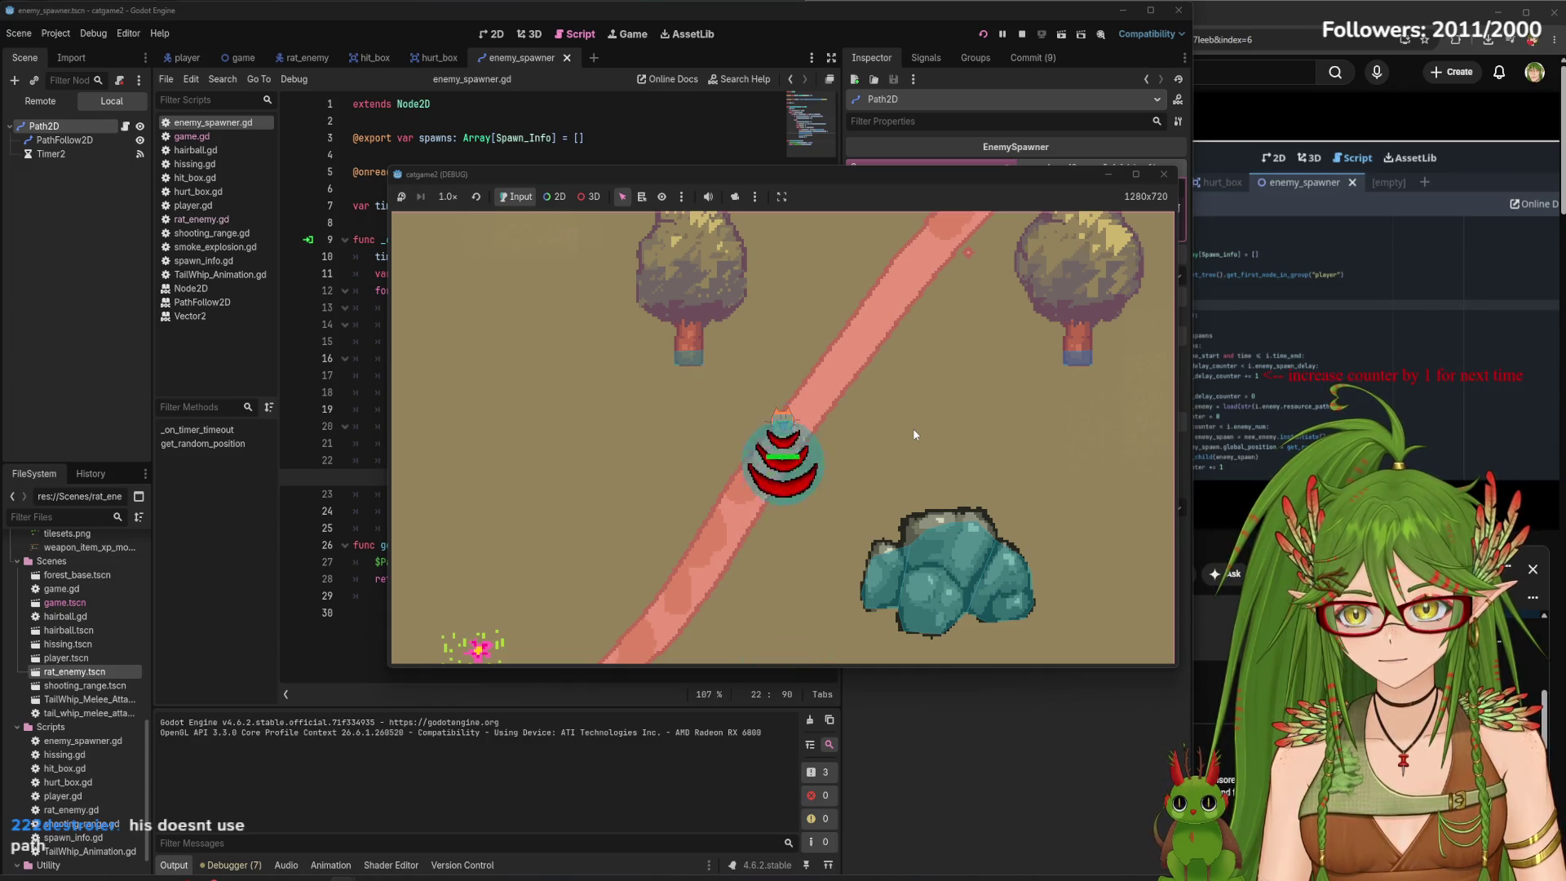
left_click(1164, 175)
Return to the enemy_spawner script and test-run again, watching a rat spawn near the player.
left_click(236, 57)
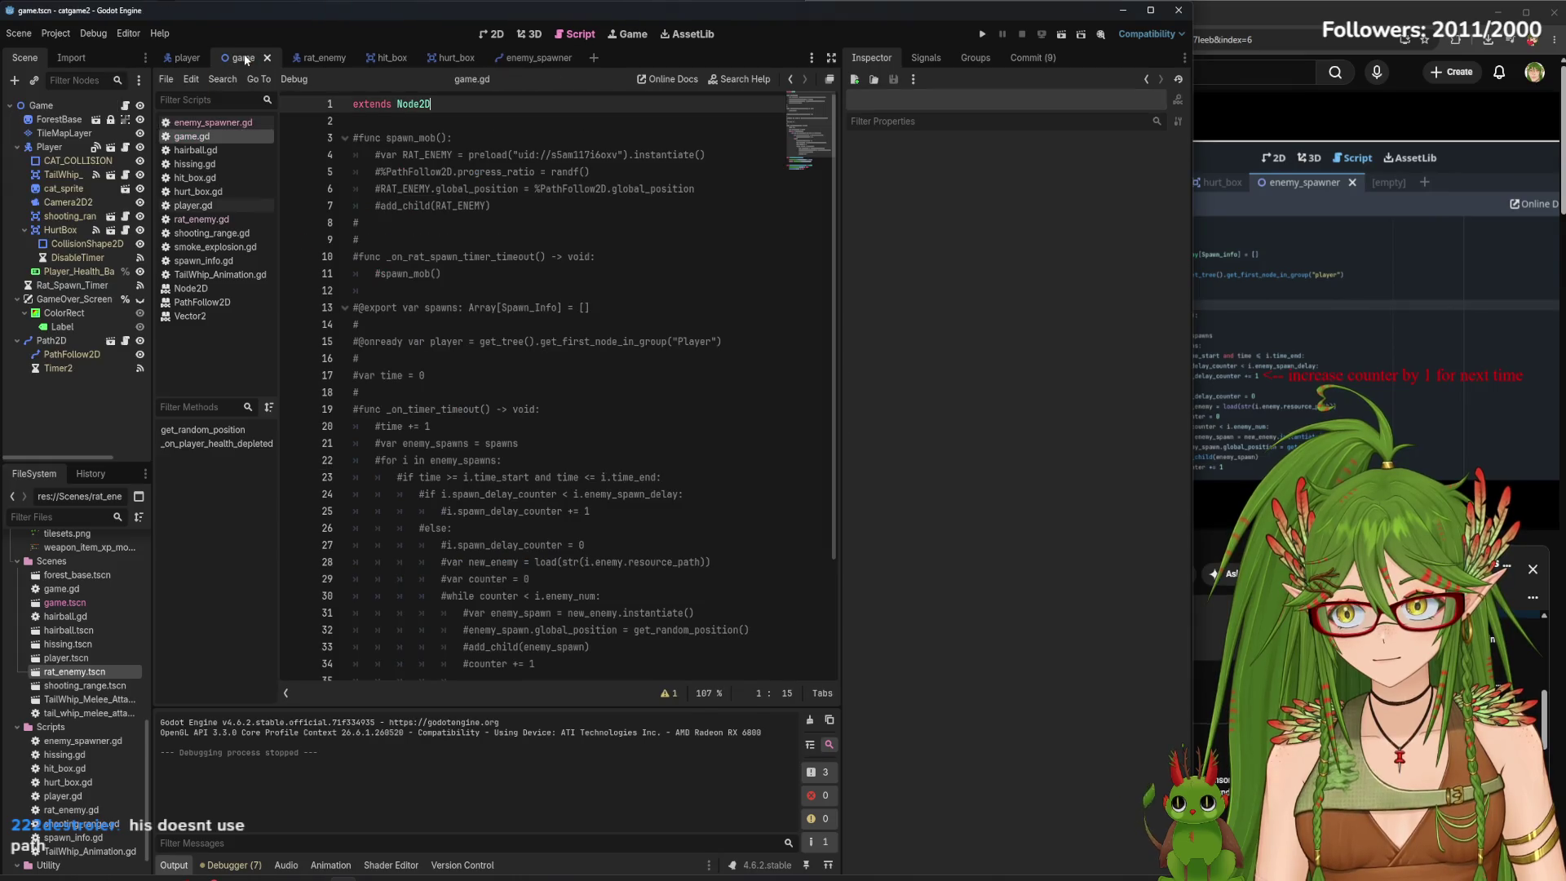
left_click(522, 57)
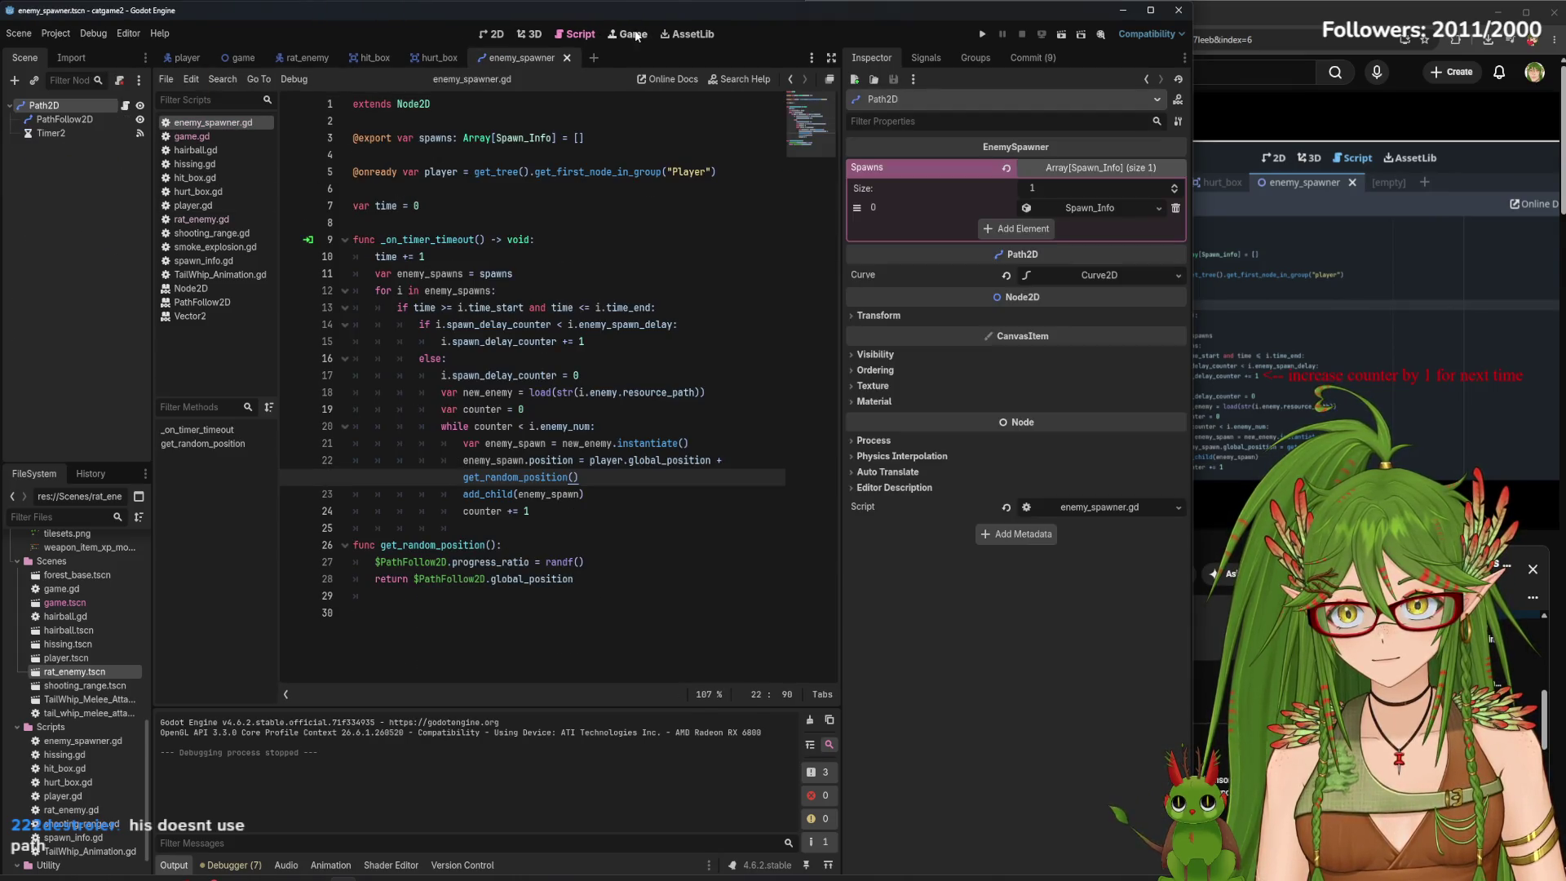
left_click(675, 463)
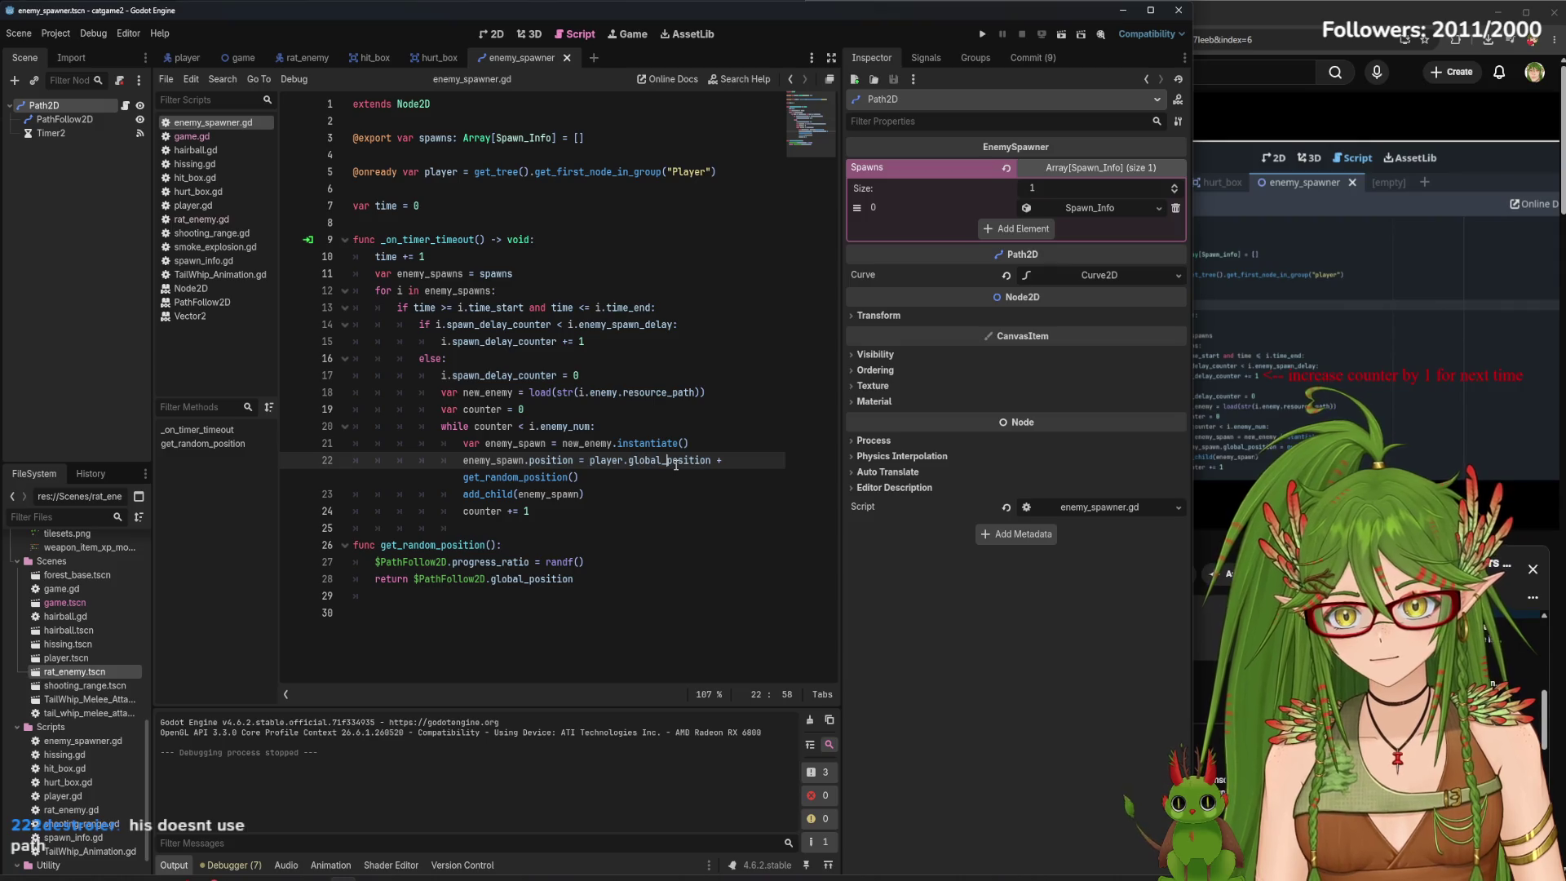
left_click(677, 495)
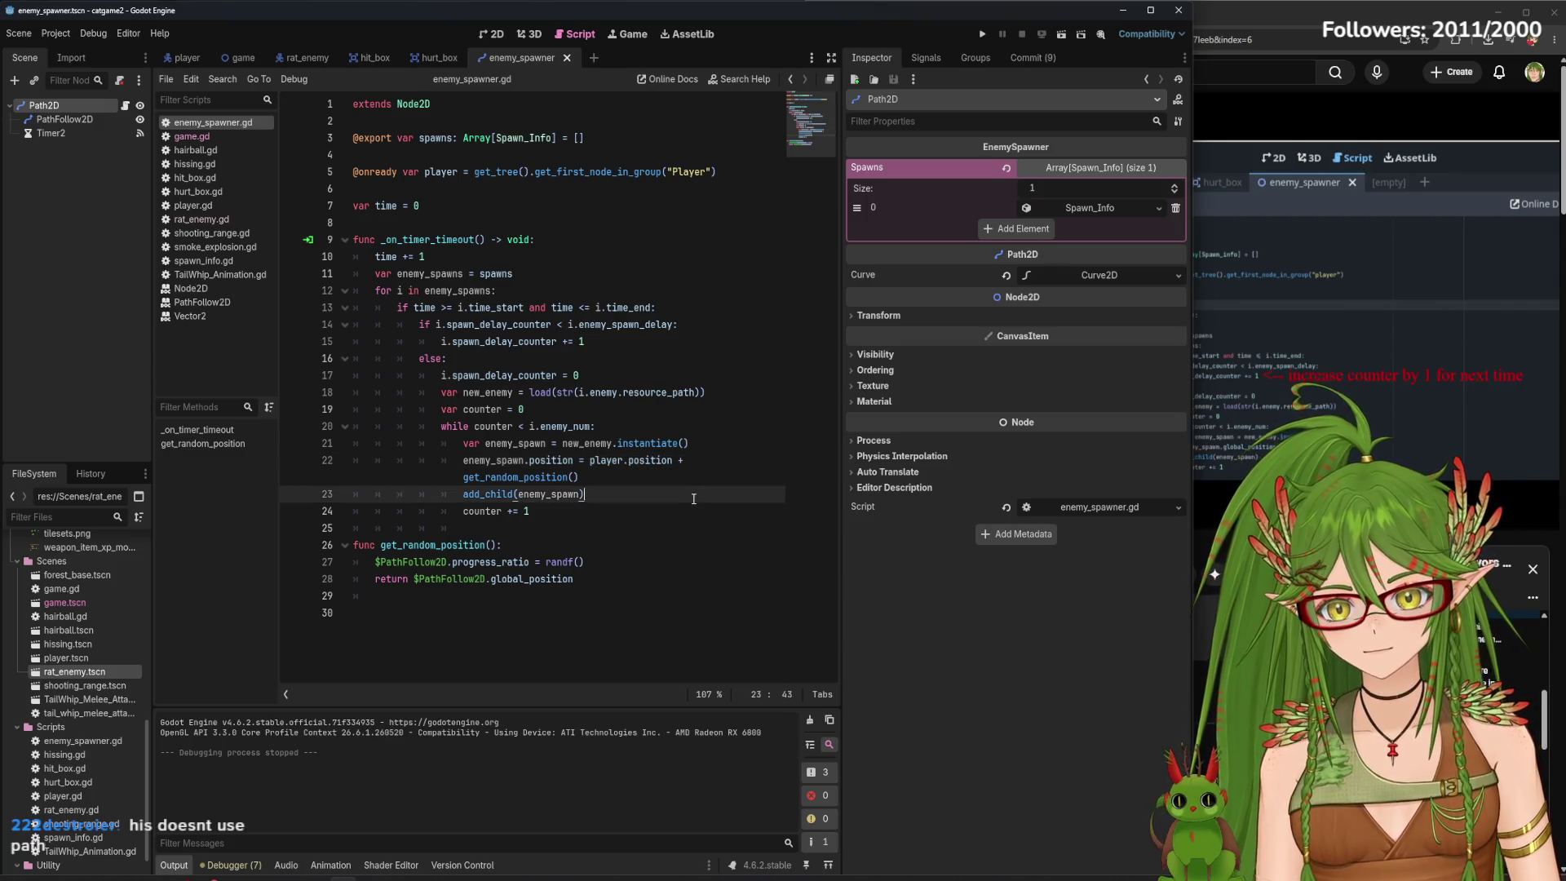
left_click(973, 32)
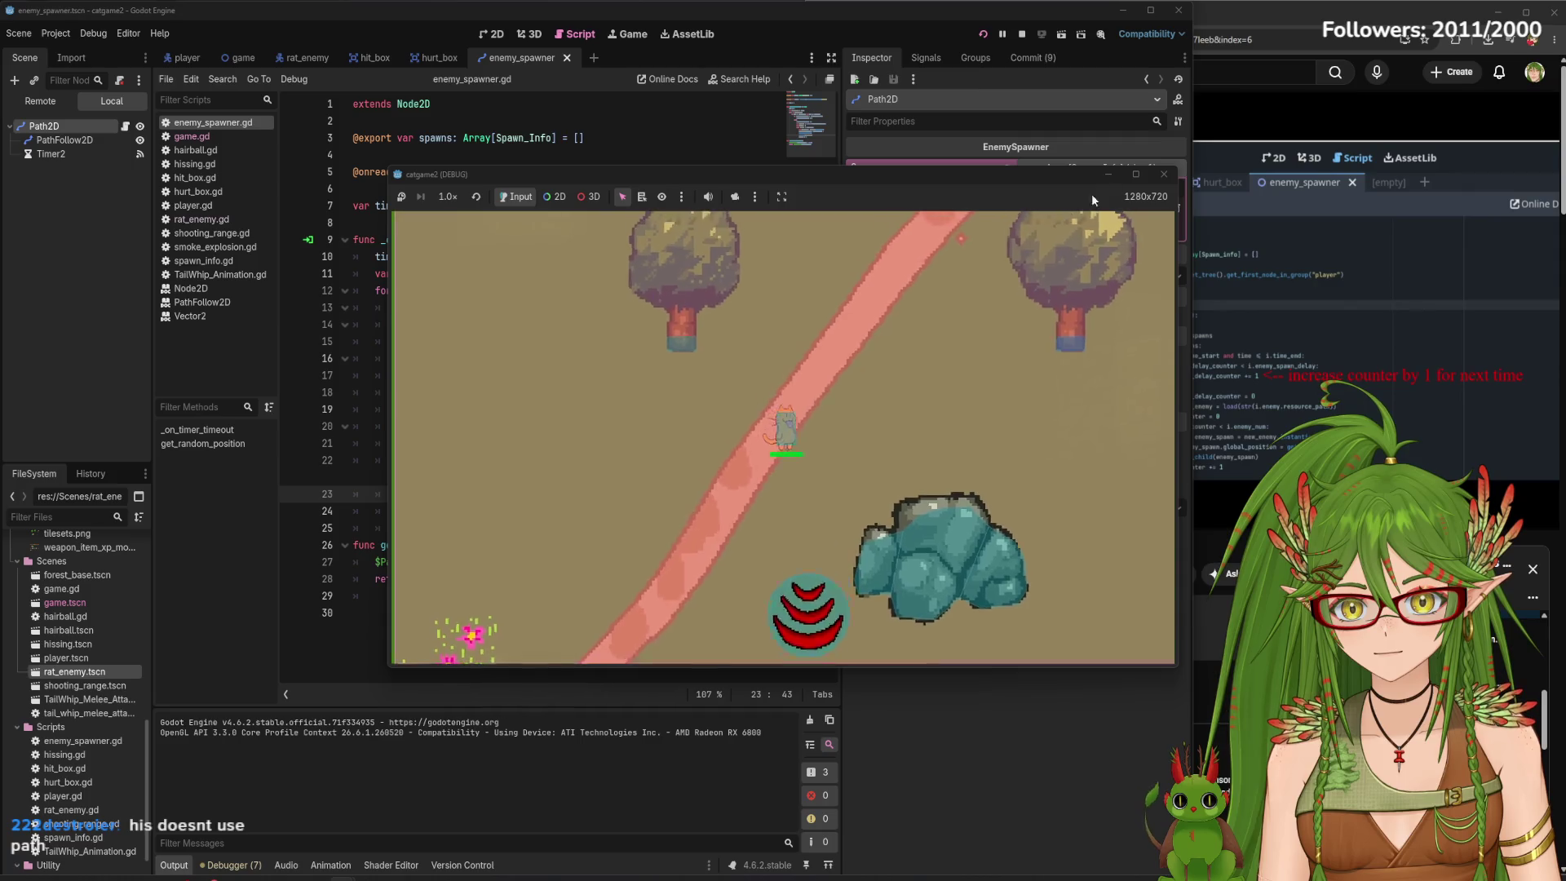
left_click(1163, 173)
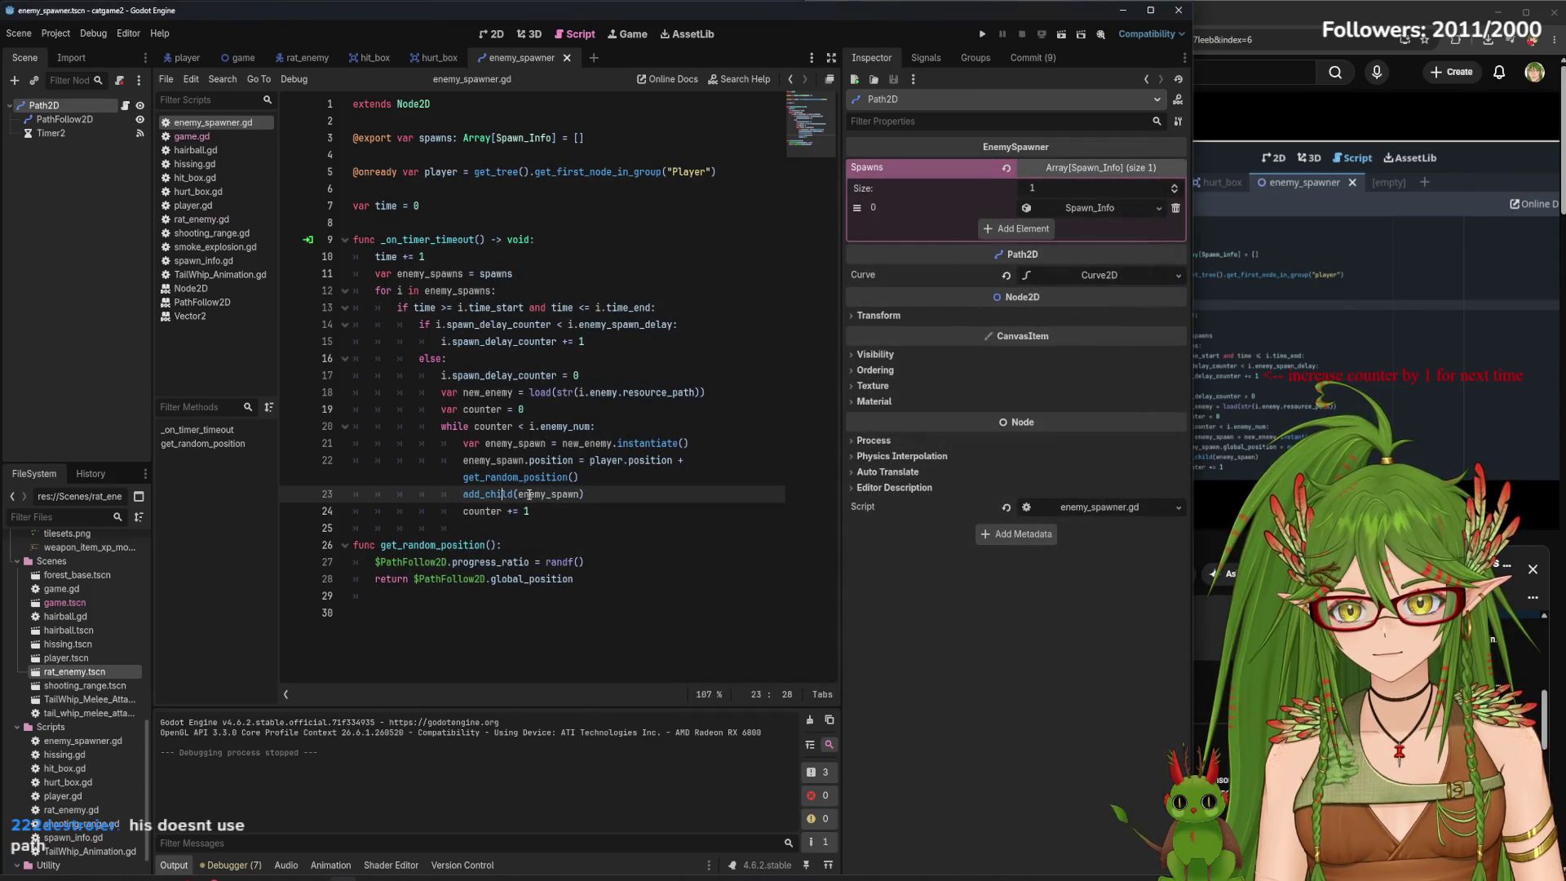
Begin editing the add_child call on line 23 and save the script.
key("Delete")
key("Delete")
key("BackSpace")
key("BackSpace")
key("BackSpace")
type("ing")
left_click(676, 460)
left_click(653, 493)
key("ctrl+s")
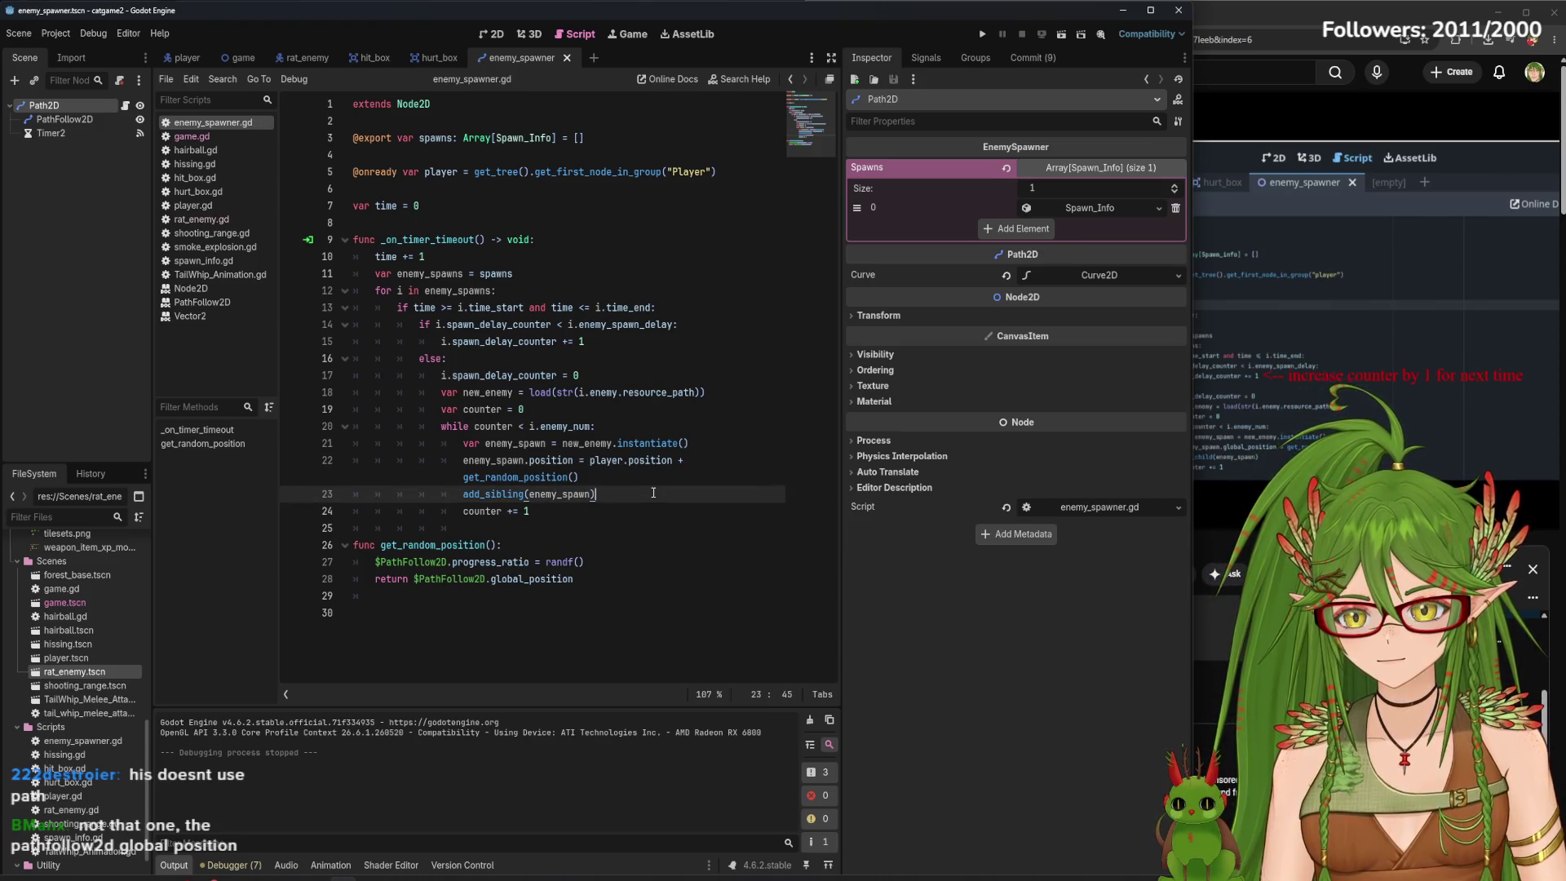
Undo the stray edit, retype the call as add_sibling, and save the script.
left_click(521, 579)
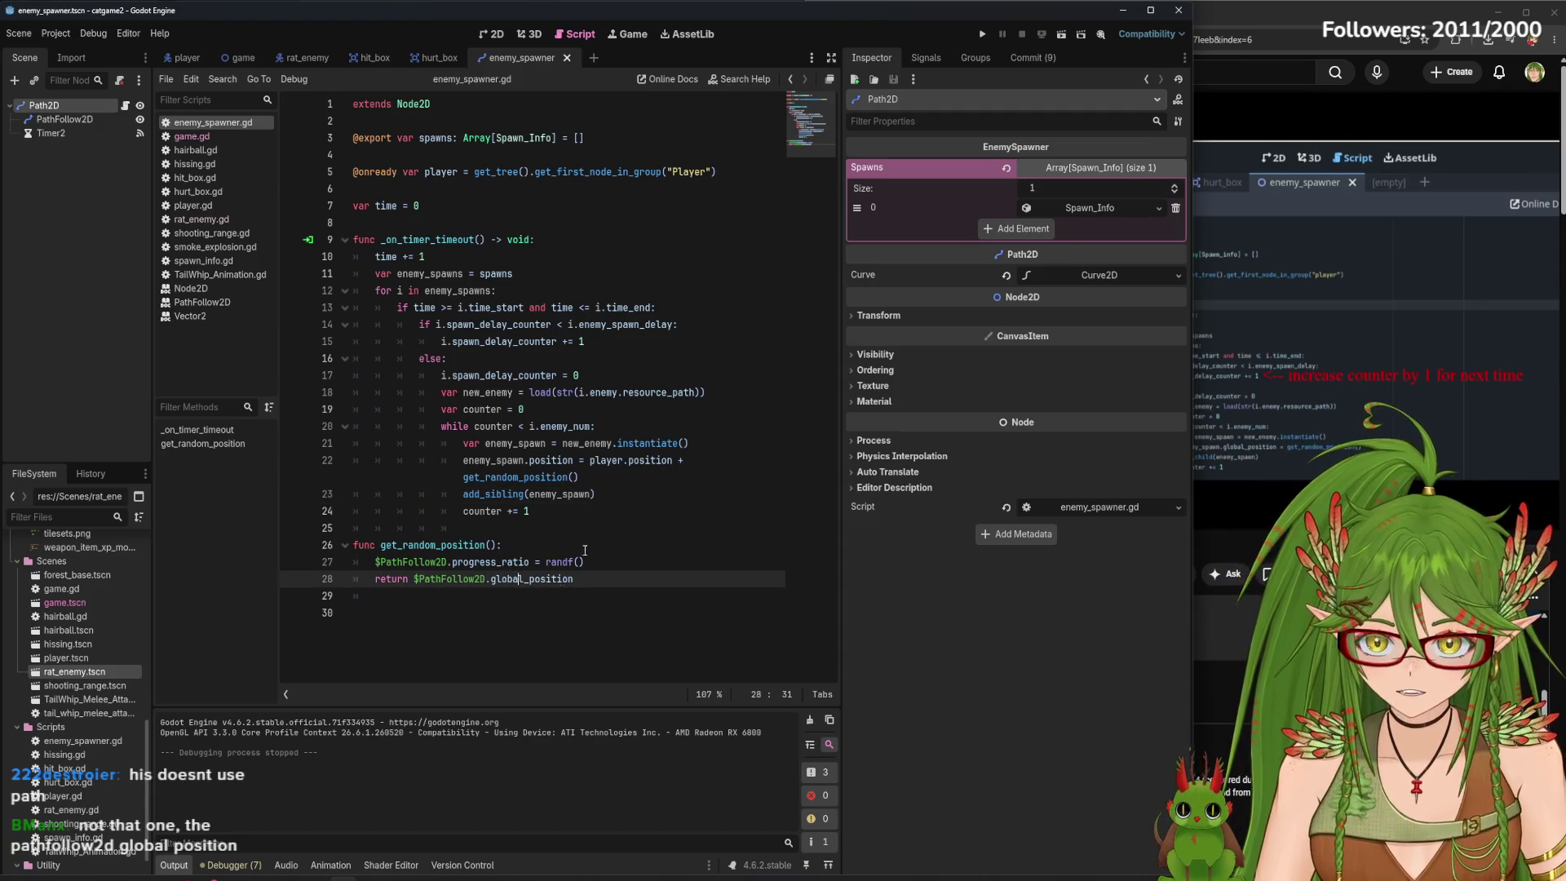
left_click(574, 460)
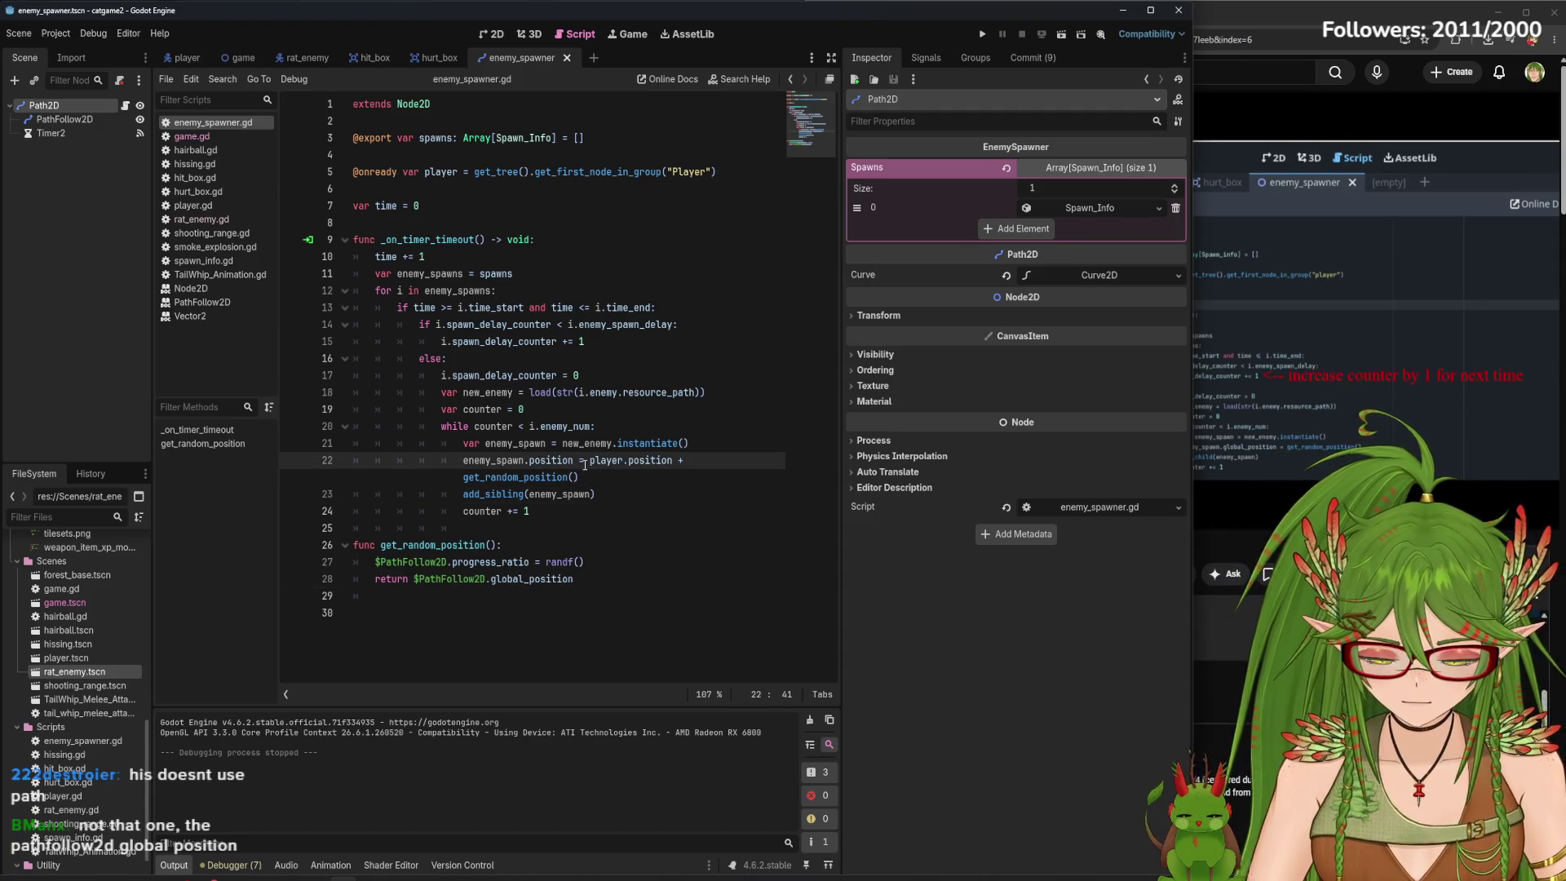
key("ctrl+z")
key("ctrl+z")
key("ctrl+z")
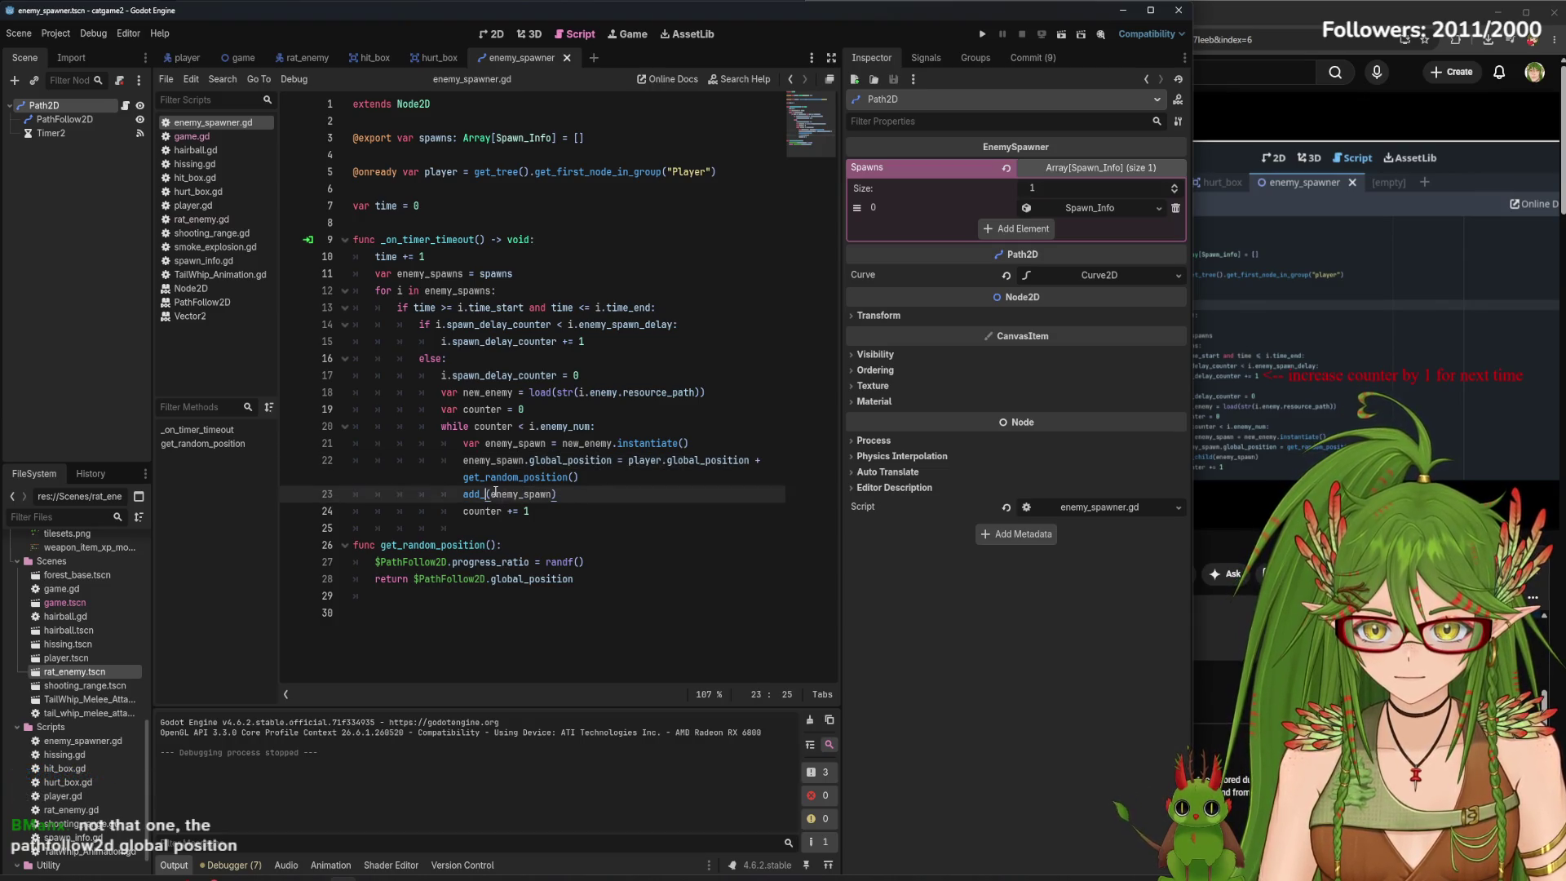
type("sibling")
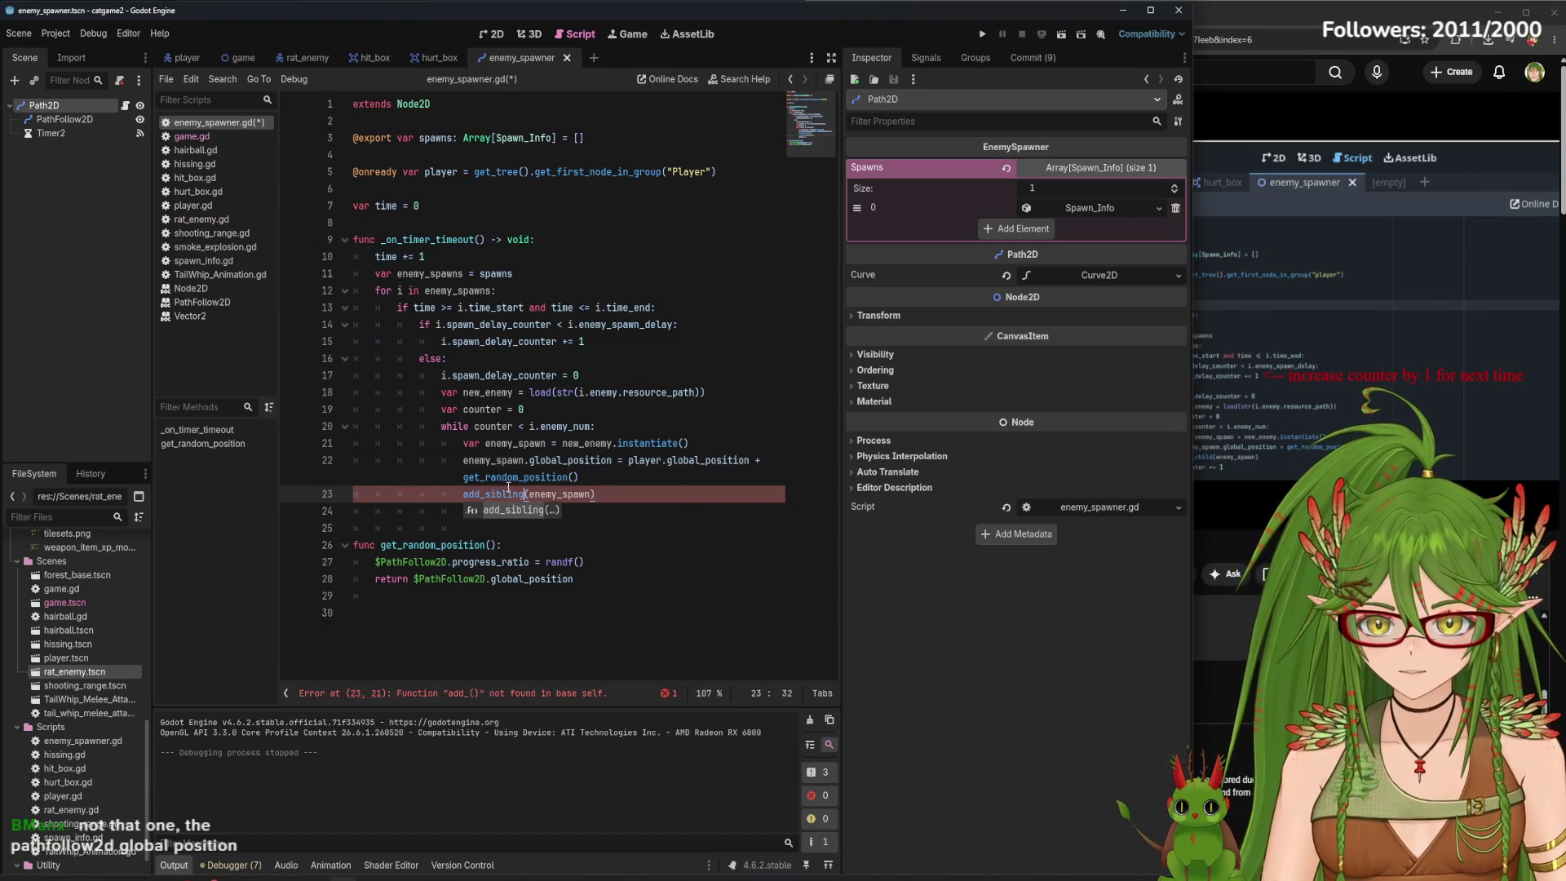
key("Escape")
key("Up")
left_click(526, 580)
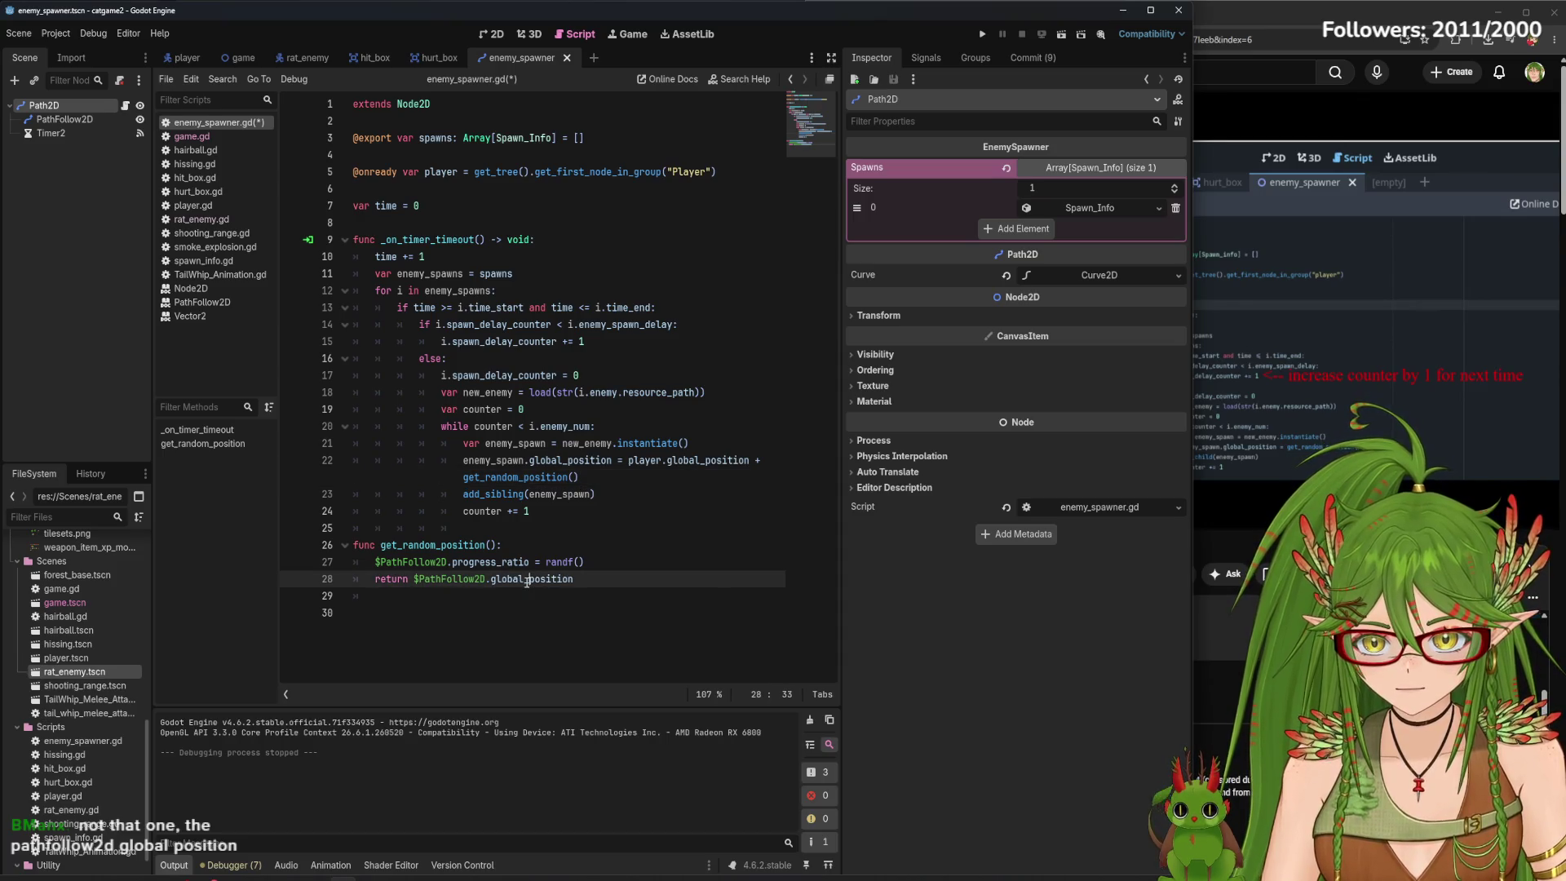
left_click(522, 545)
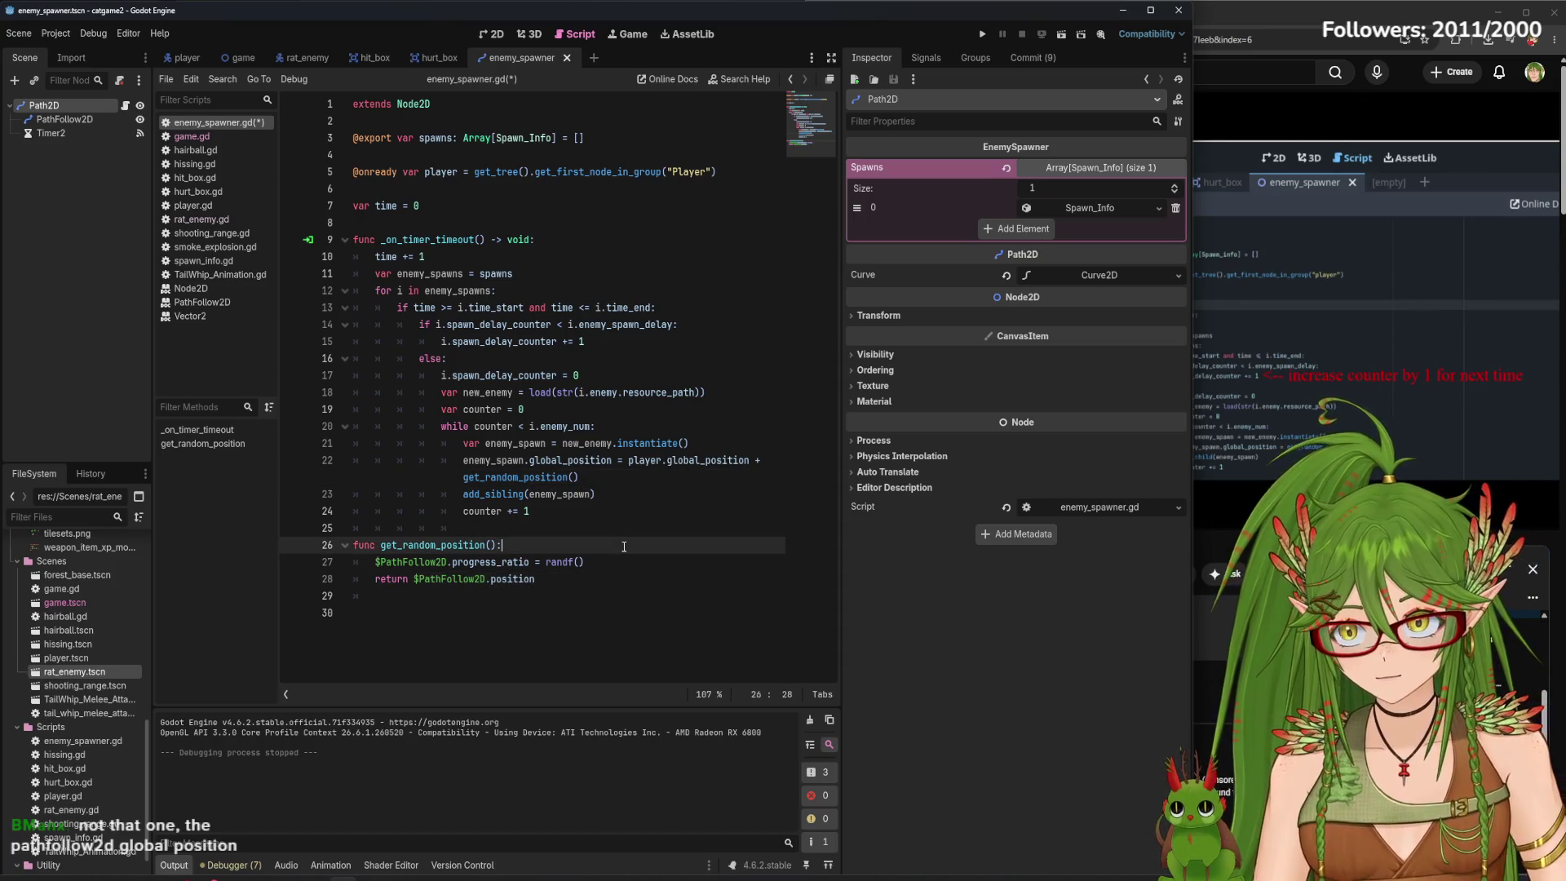
key("ctrl+s")
Test-run the game twice to check that enemies spawn.
right_click(65, 120)
key("Escape")
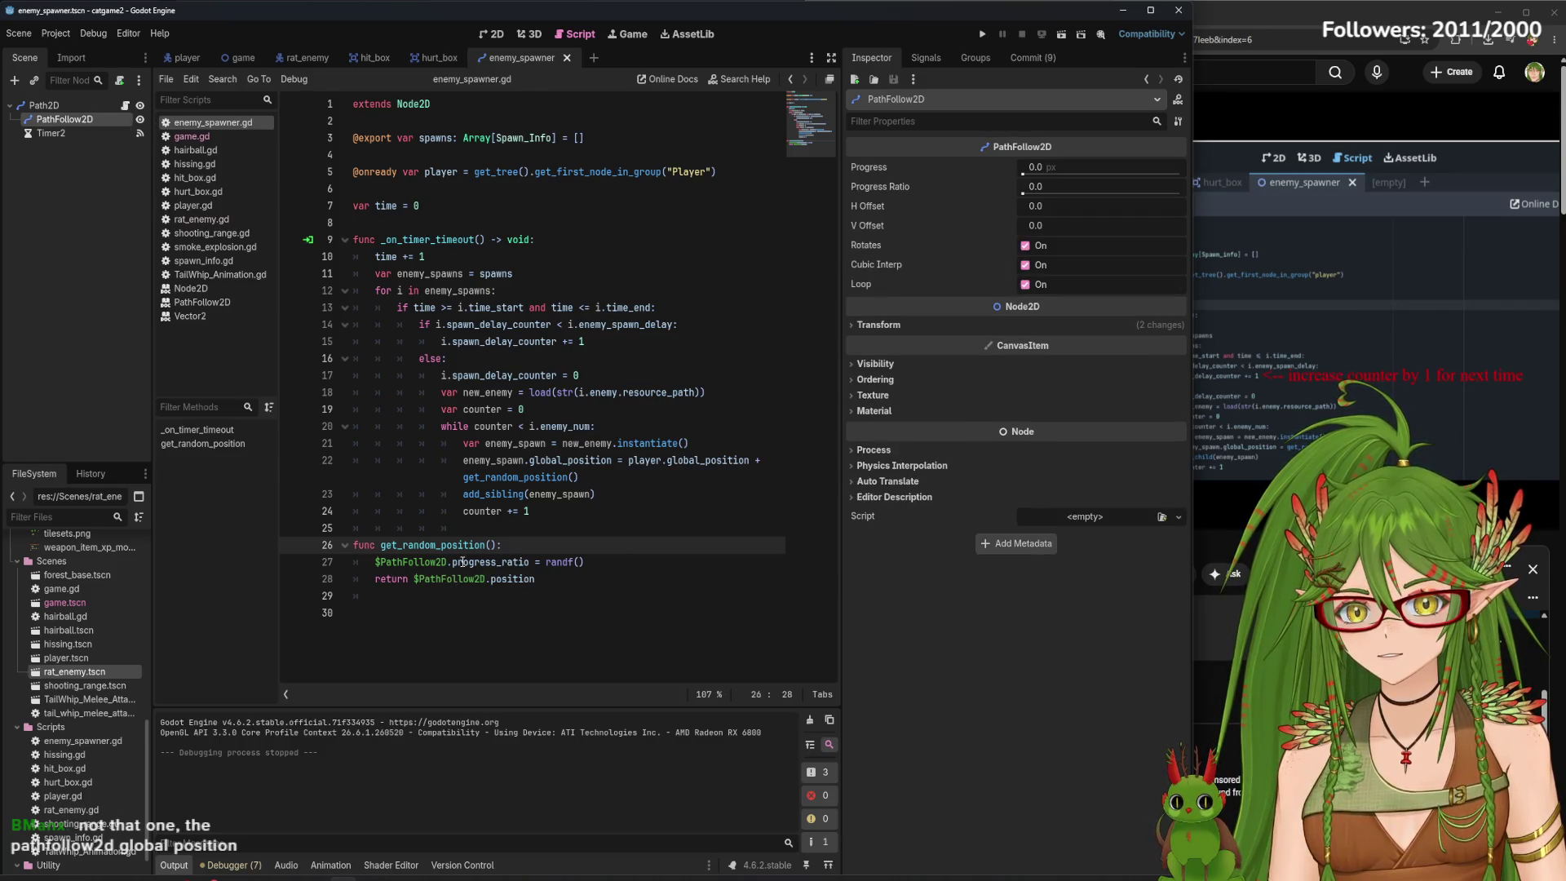
left_click(985, 36)
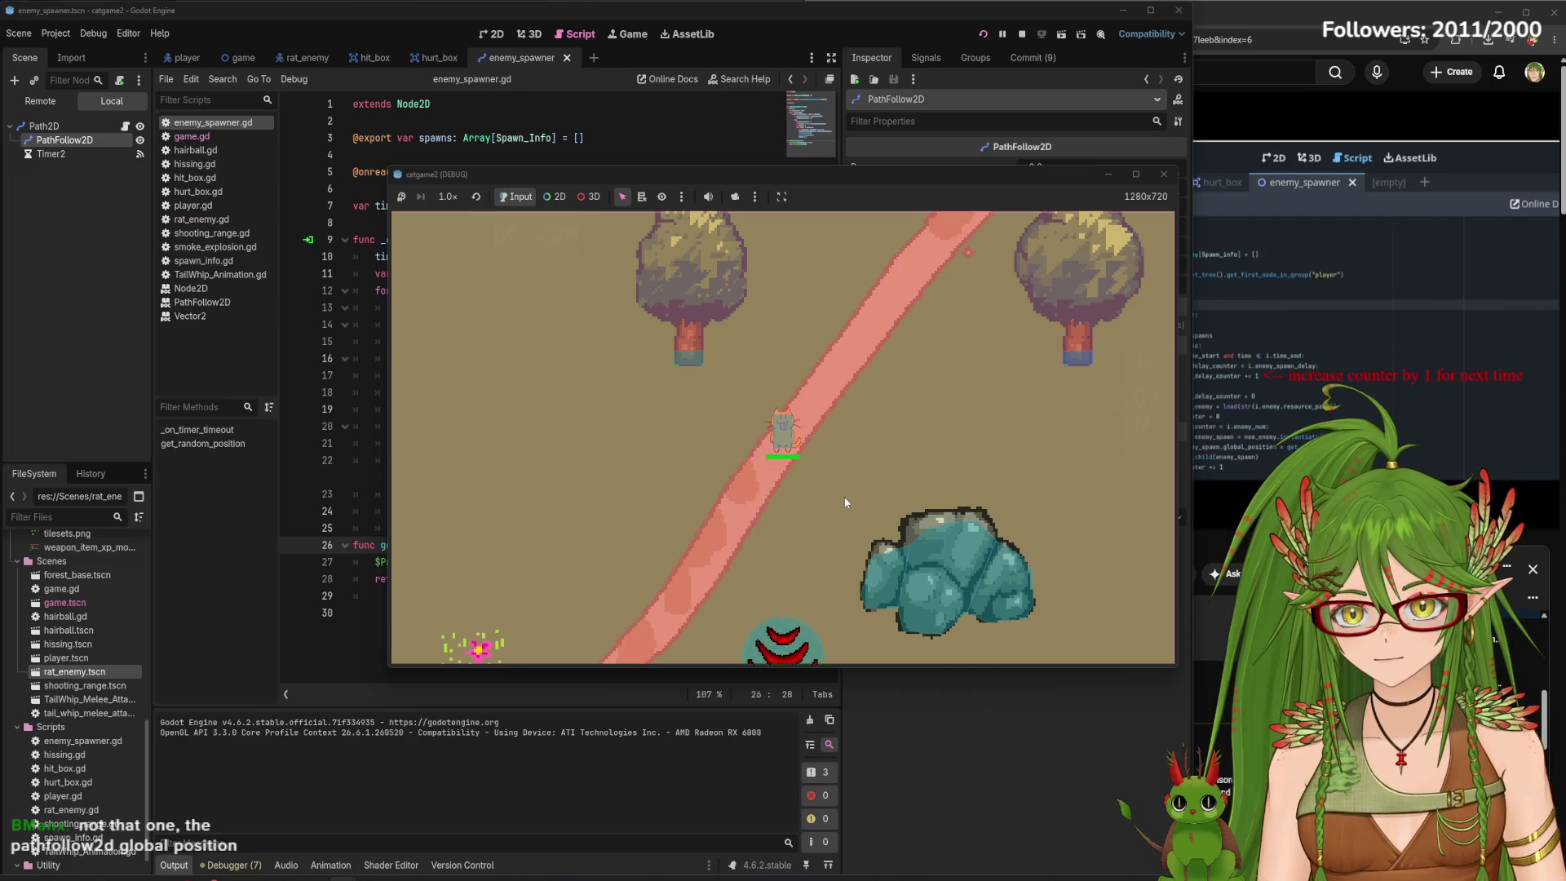
left_click(1162, 174)
left_click(526, 495)
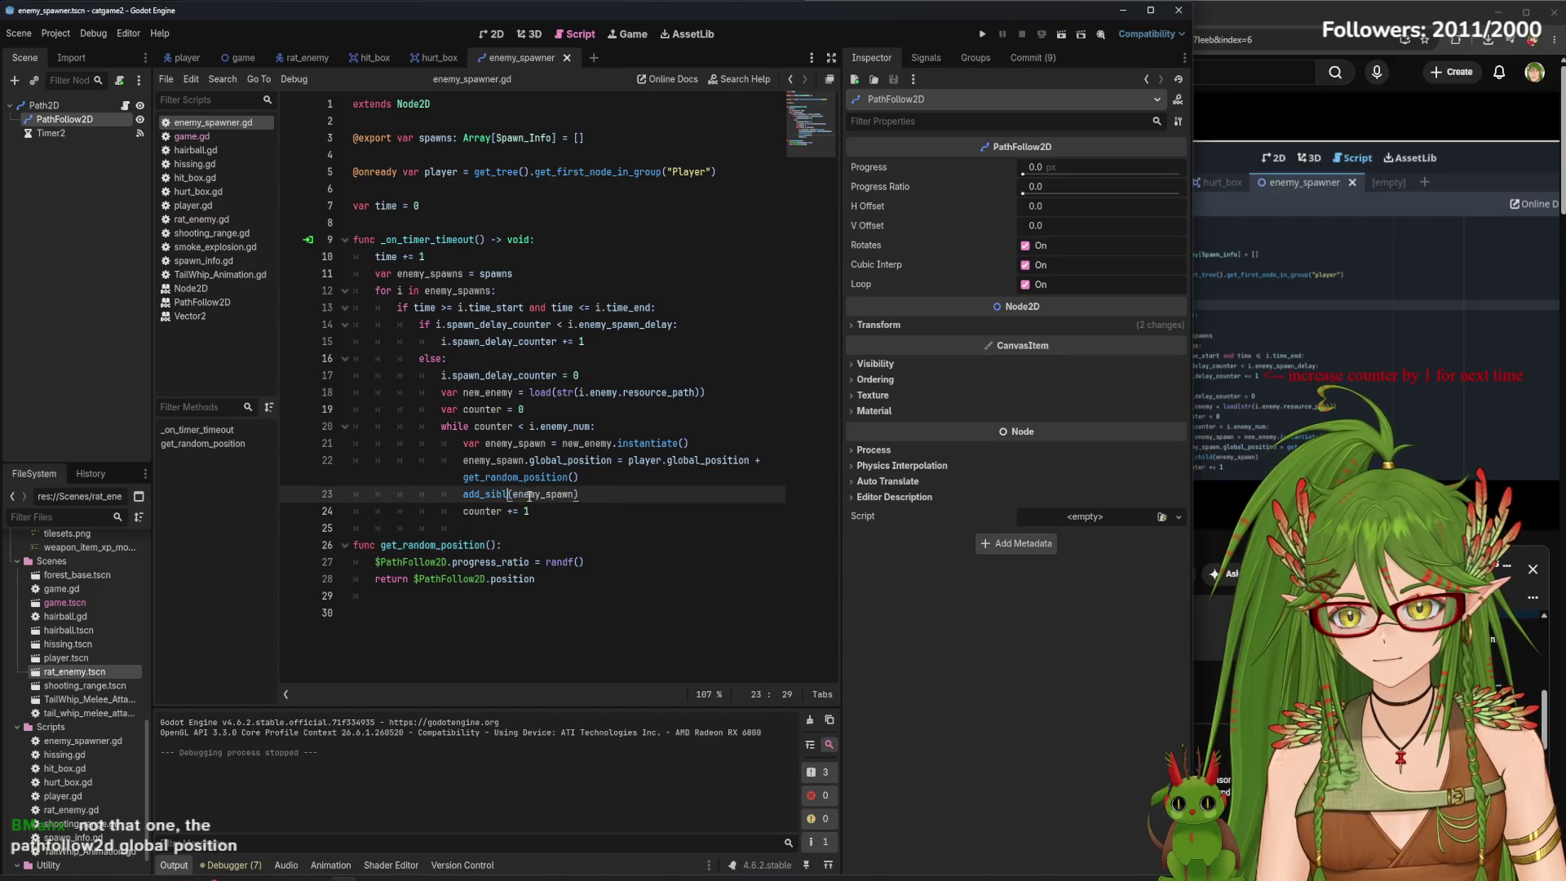
left_click(584, 494)
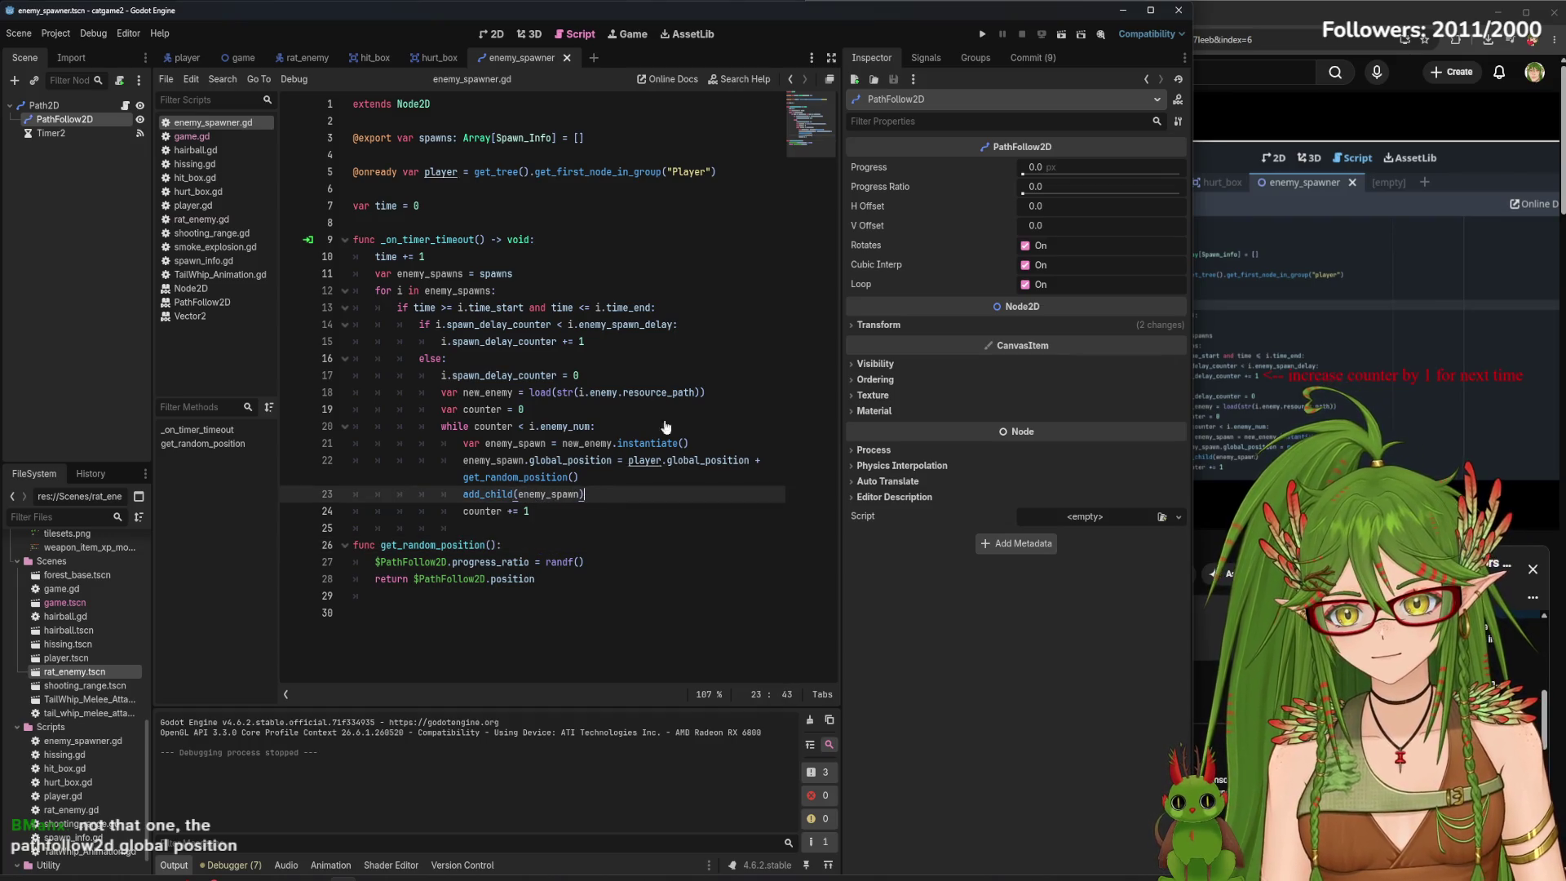
left_click(982, 34)
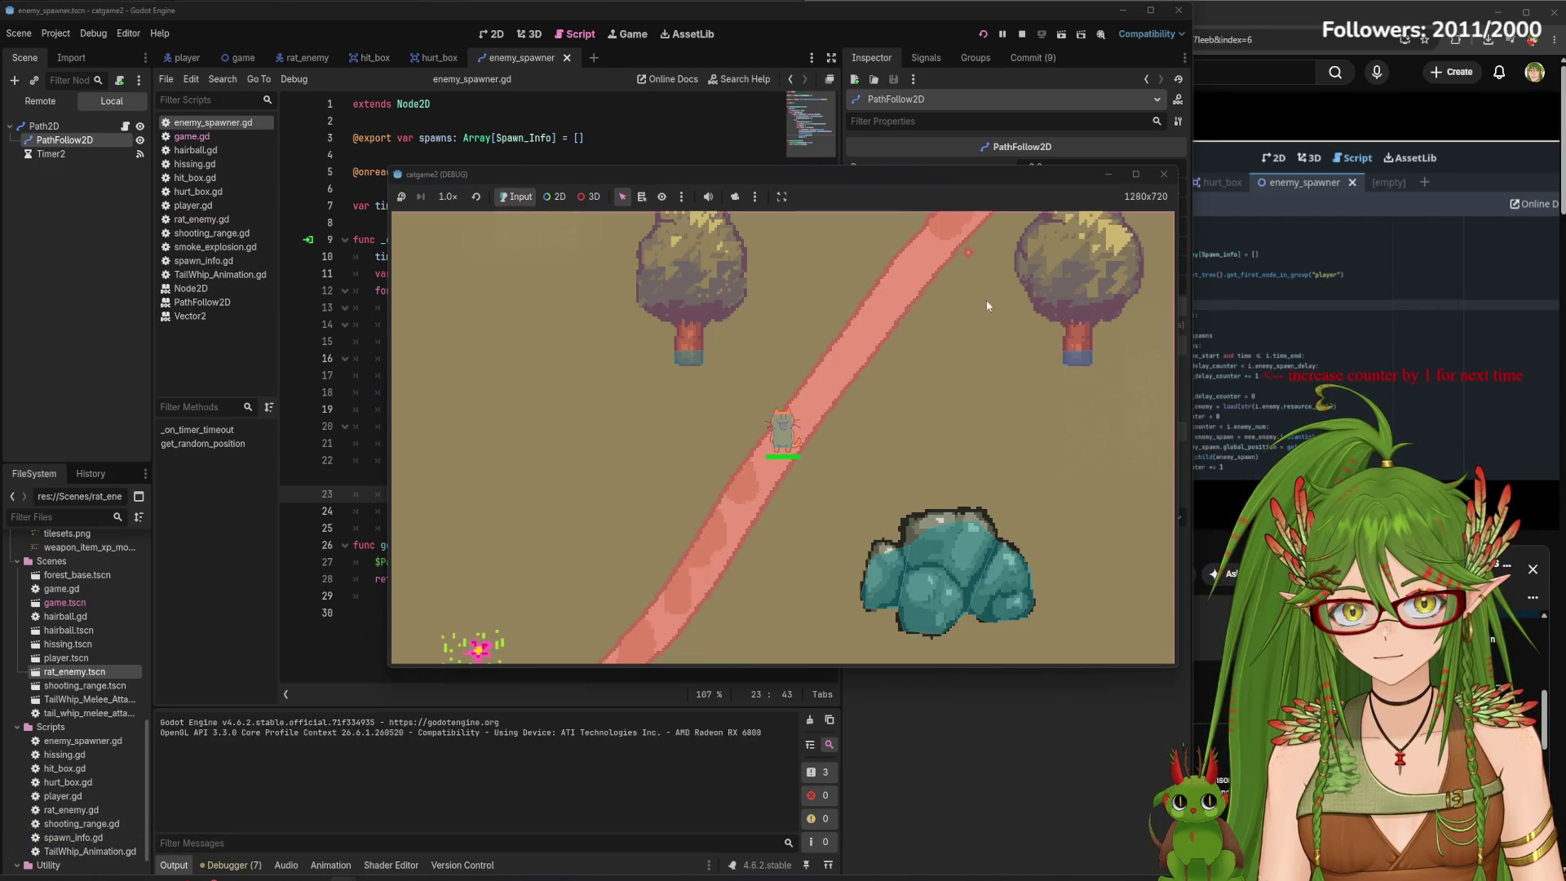
left_click(1165, 175)
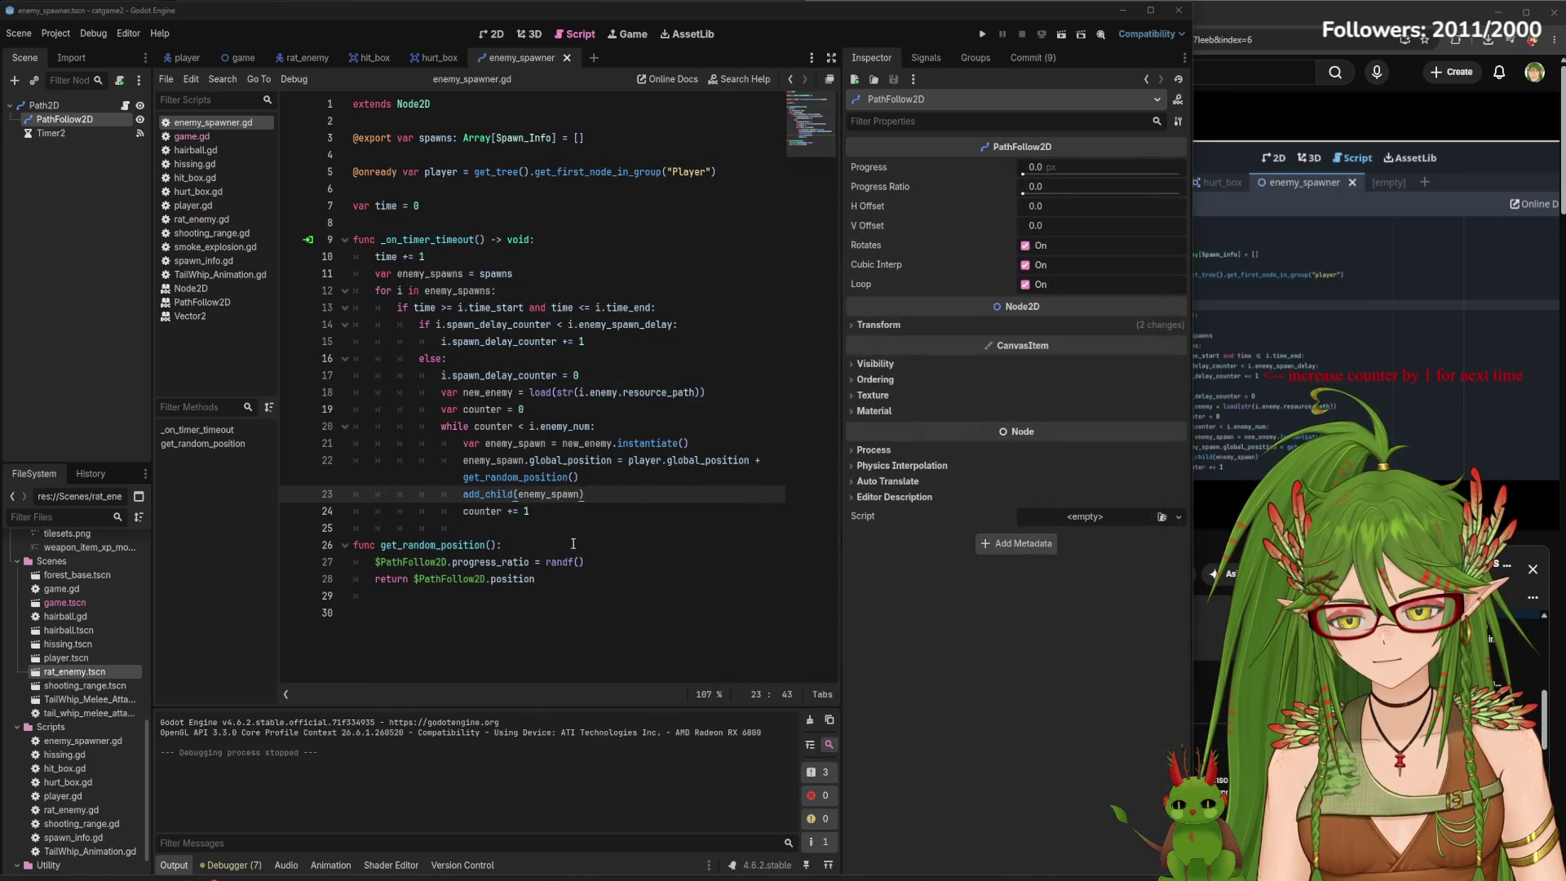
Change add_child to add_sibling on line 23.
left_click(507, 512)
left_click(514, 494)
key("BackSpace")
key("BackSpace")
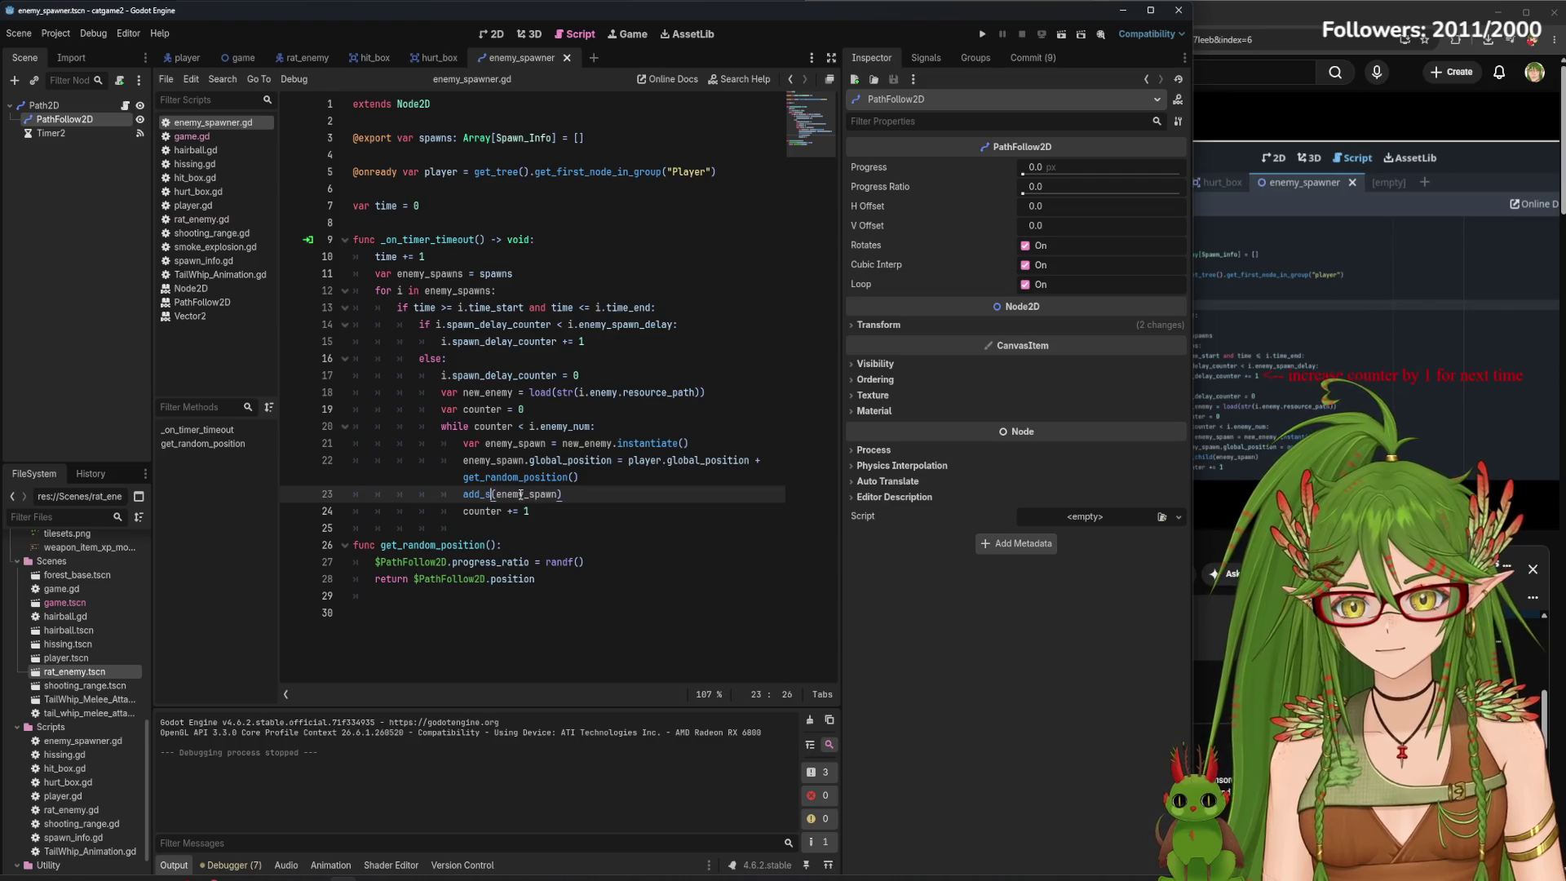
key("BackSpace")
key("BackSpace")
key("BackSpace")
type("sibling")
left_click(577, 540)
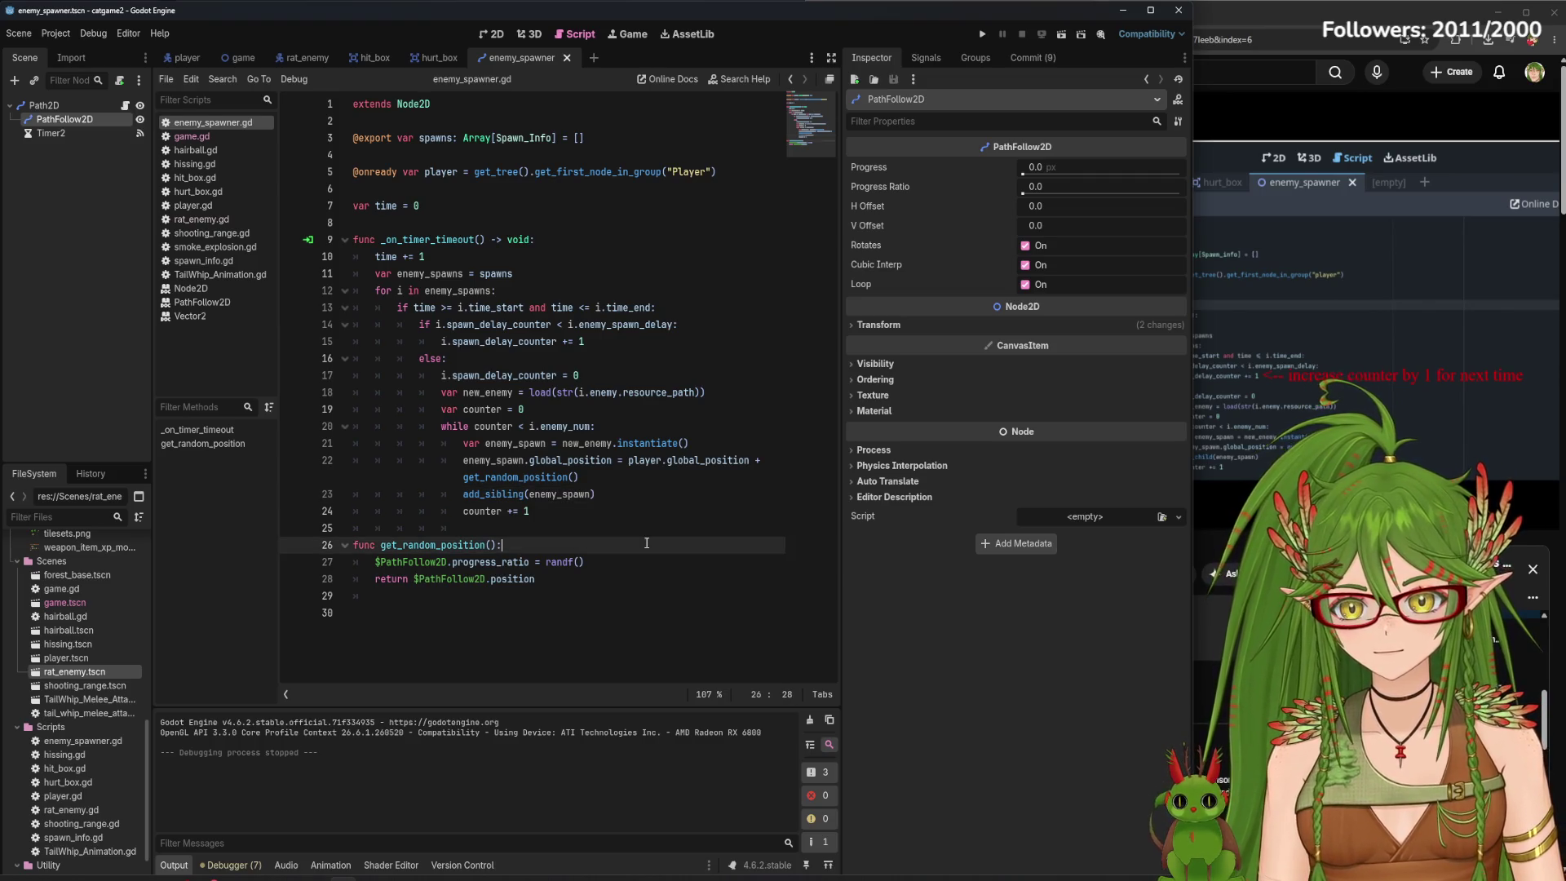
Rewind the tutorial video to about 12:20 for comparison.
left_click(1310, 22)
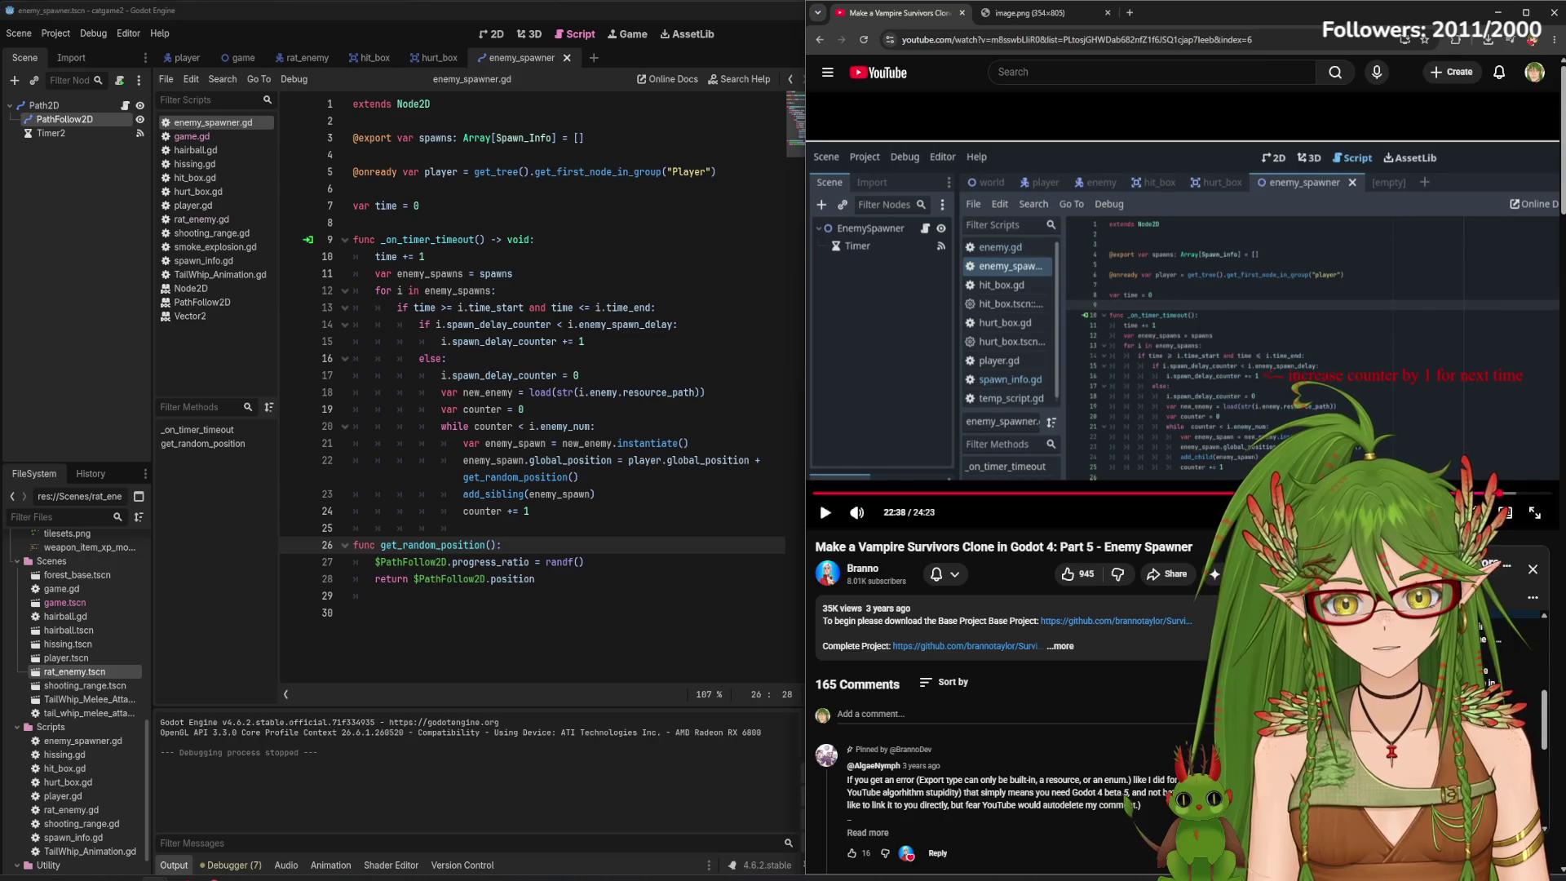
left_click(1241, 493)
left_click_drag(1241, 493, 1187, 499)
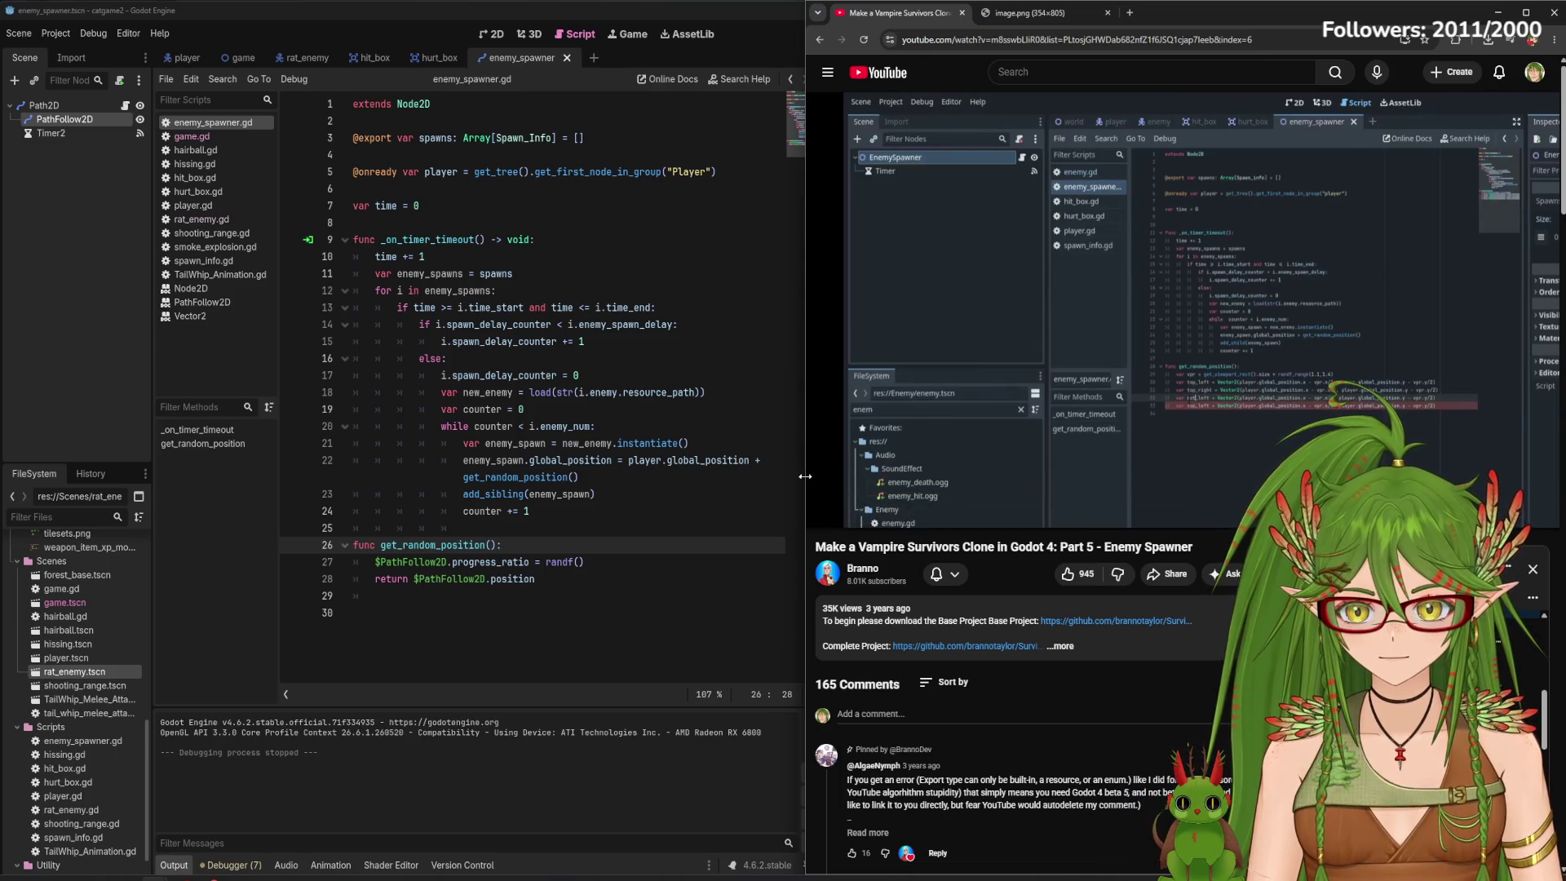
left_click(571, 580)
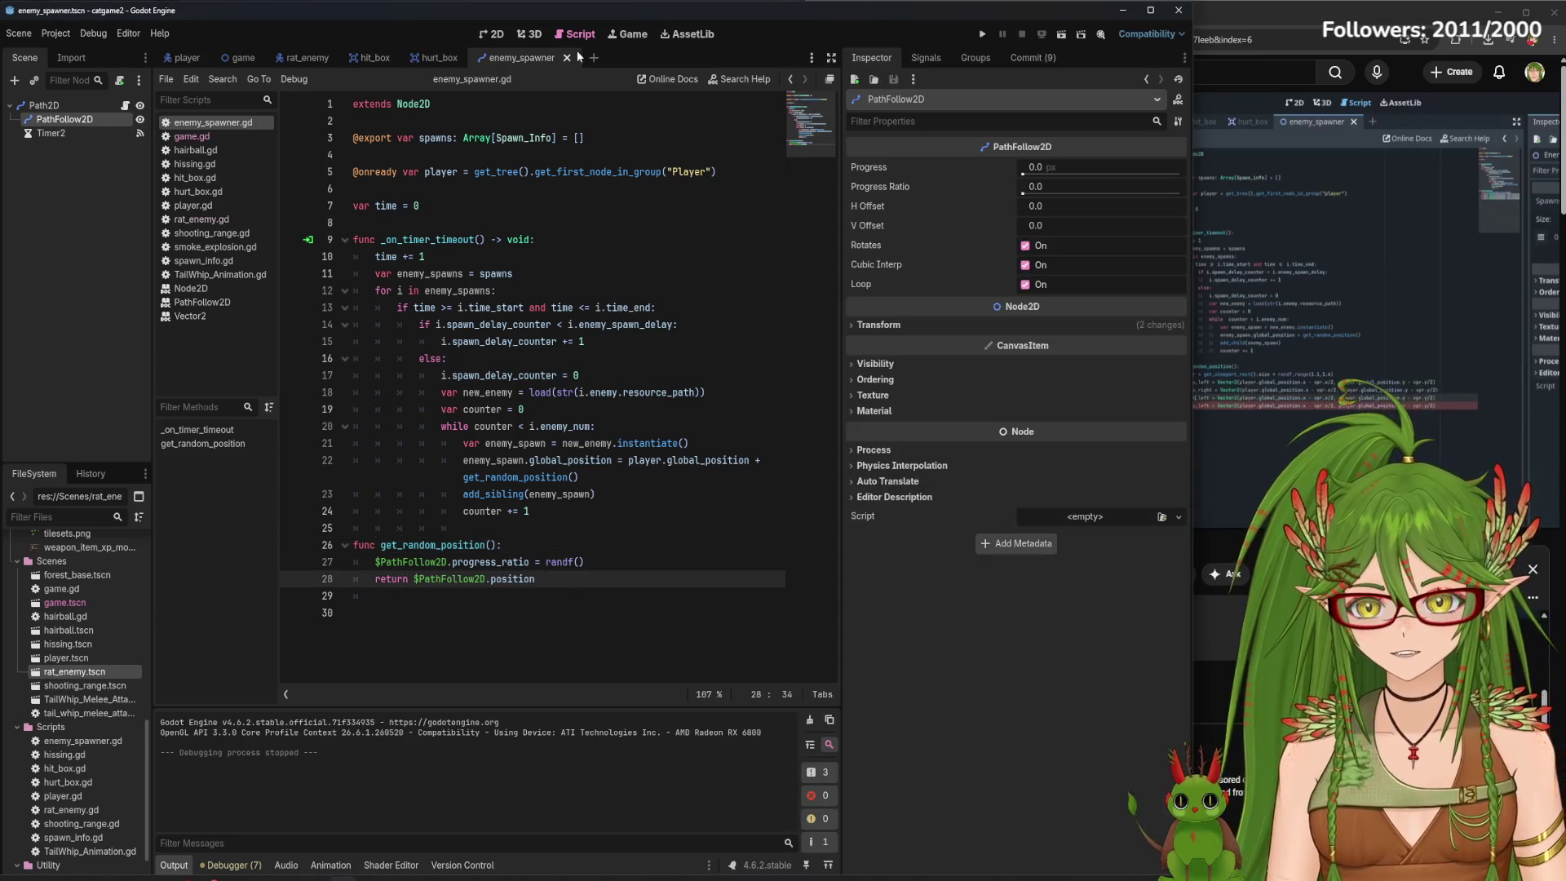
Compare the game and enemy_spawner scenes against the tutorial, resizing the Godot window.
left_click(243, 57)
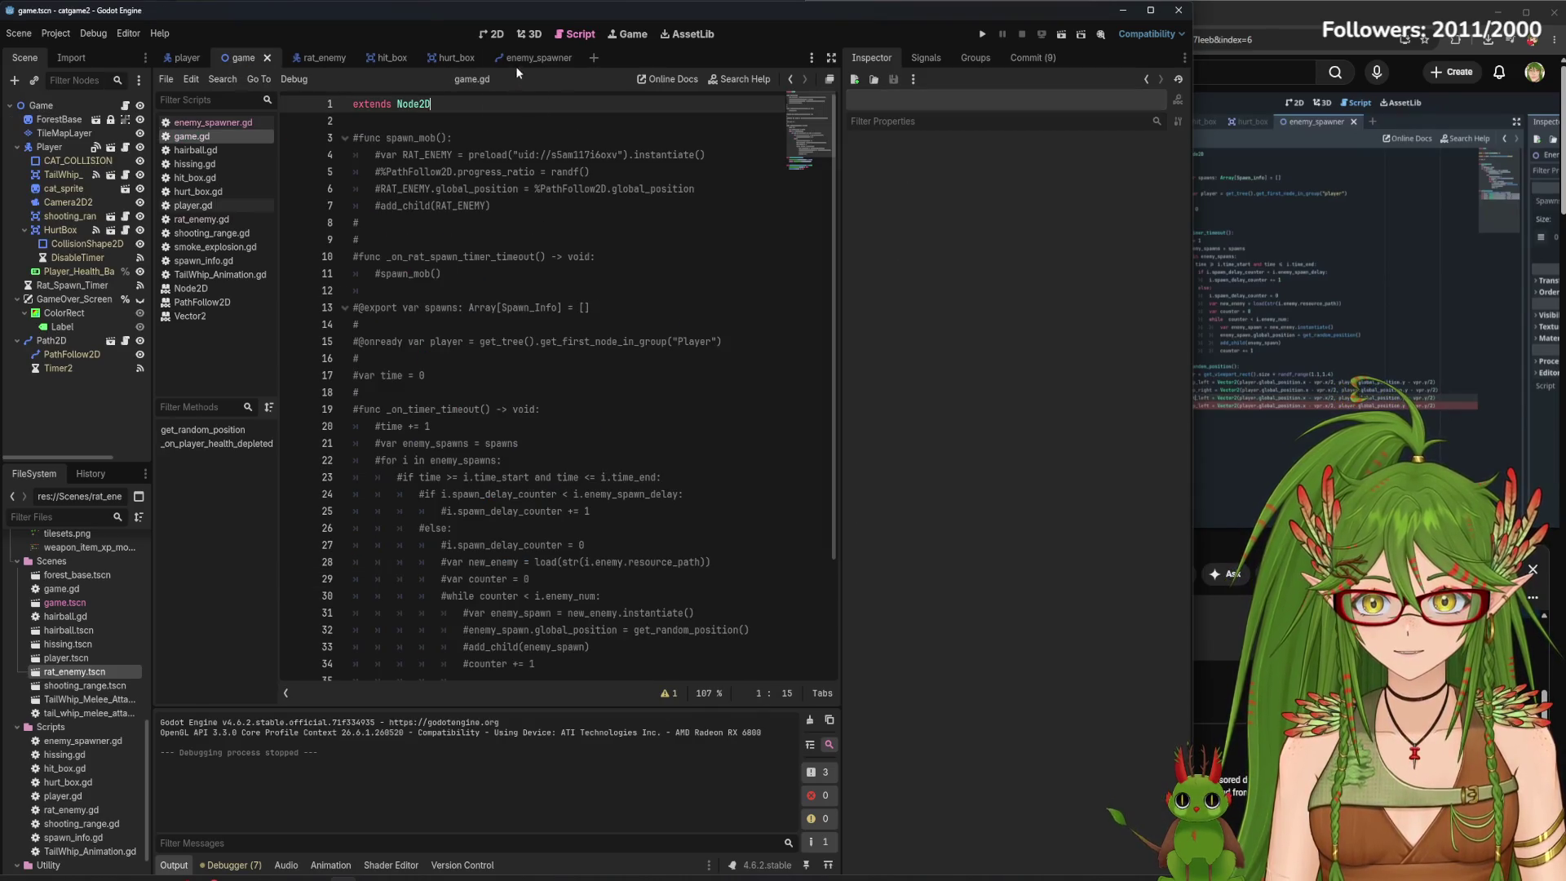
left_click(517, 58)
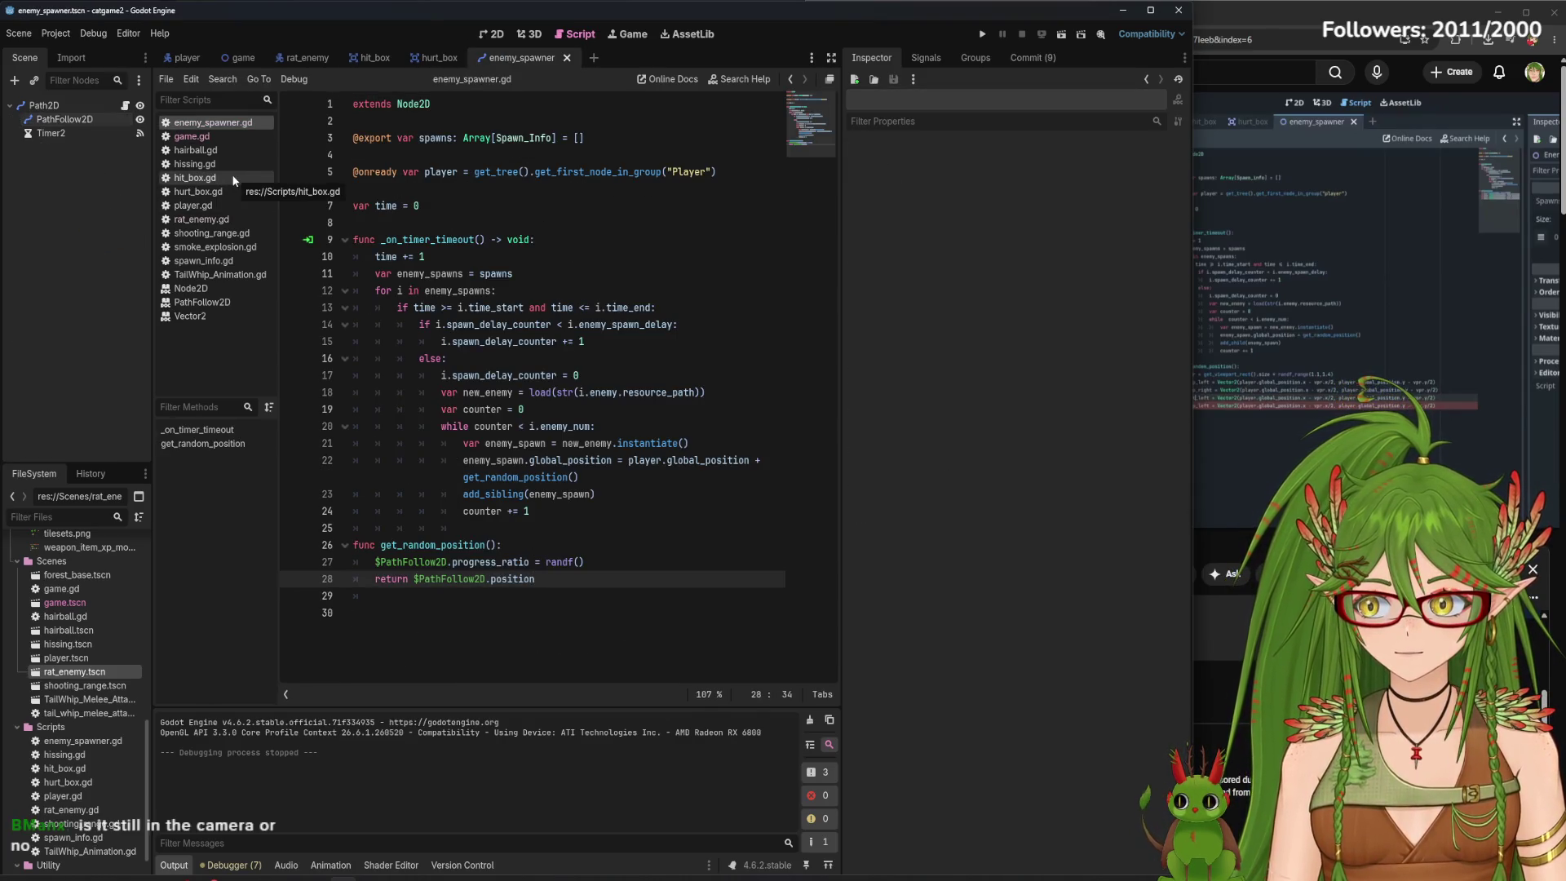
left_click(242, 57)
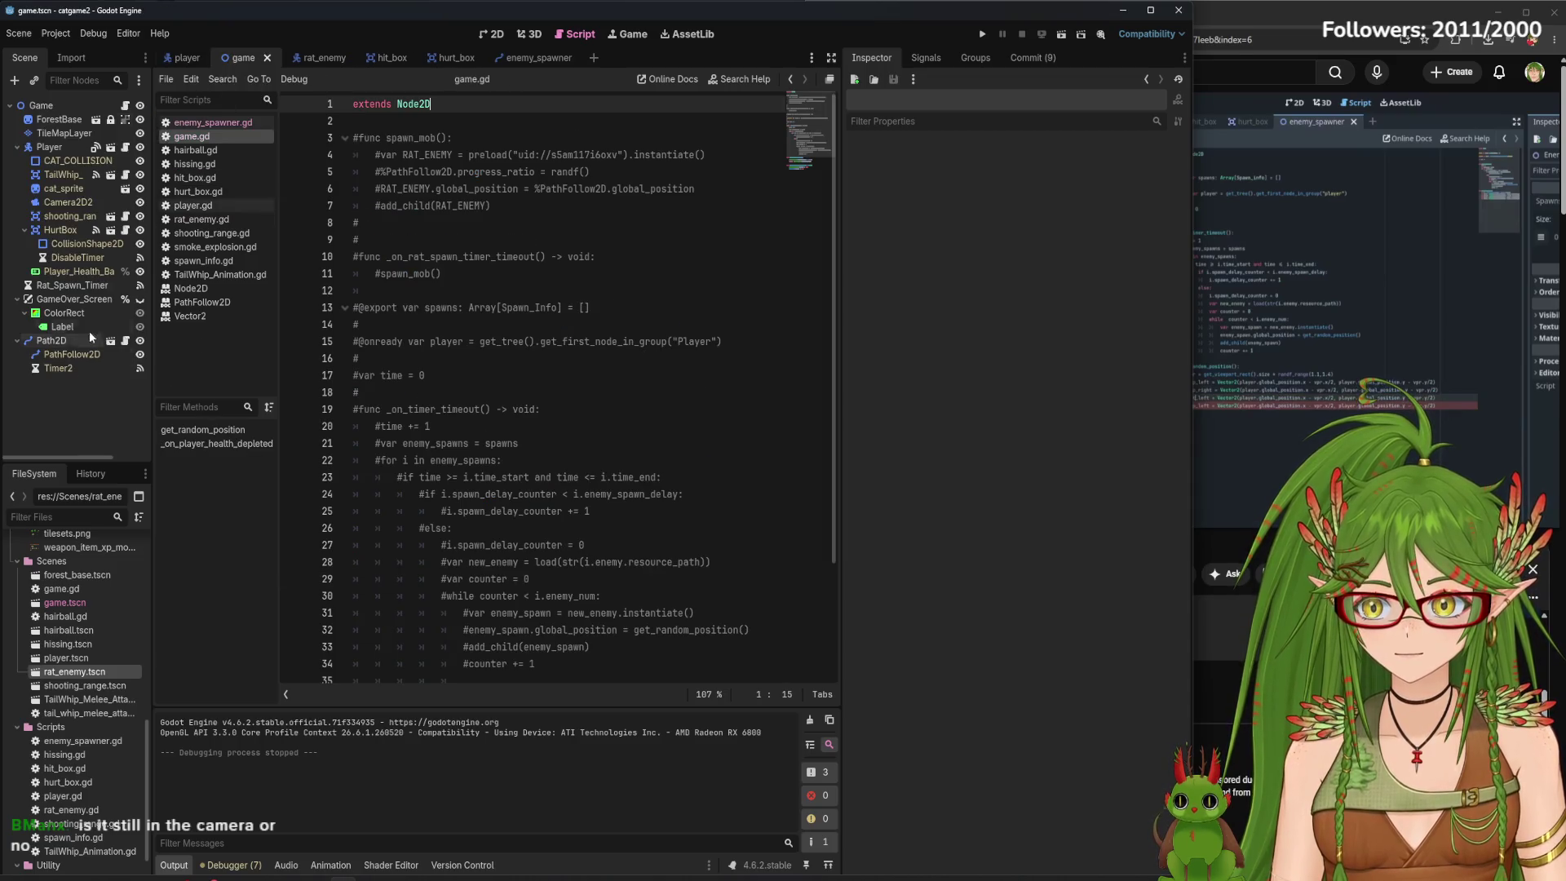
left_click(509, 59)
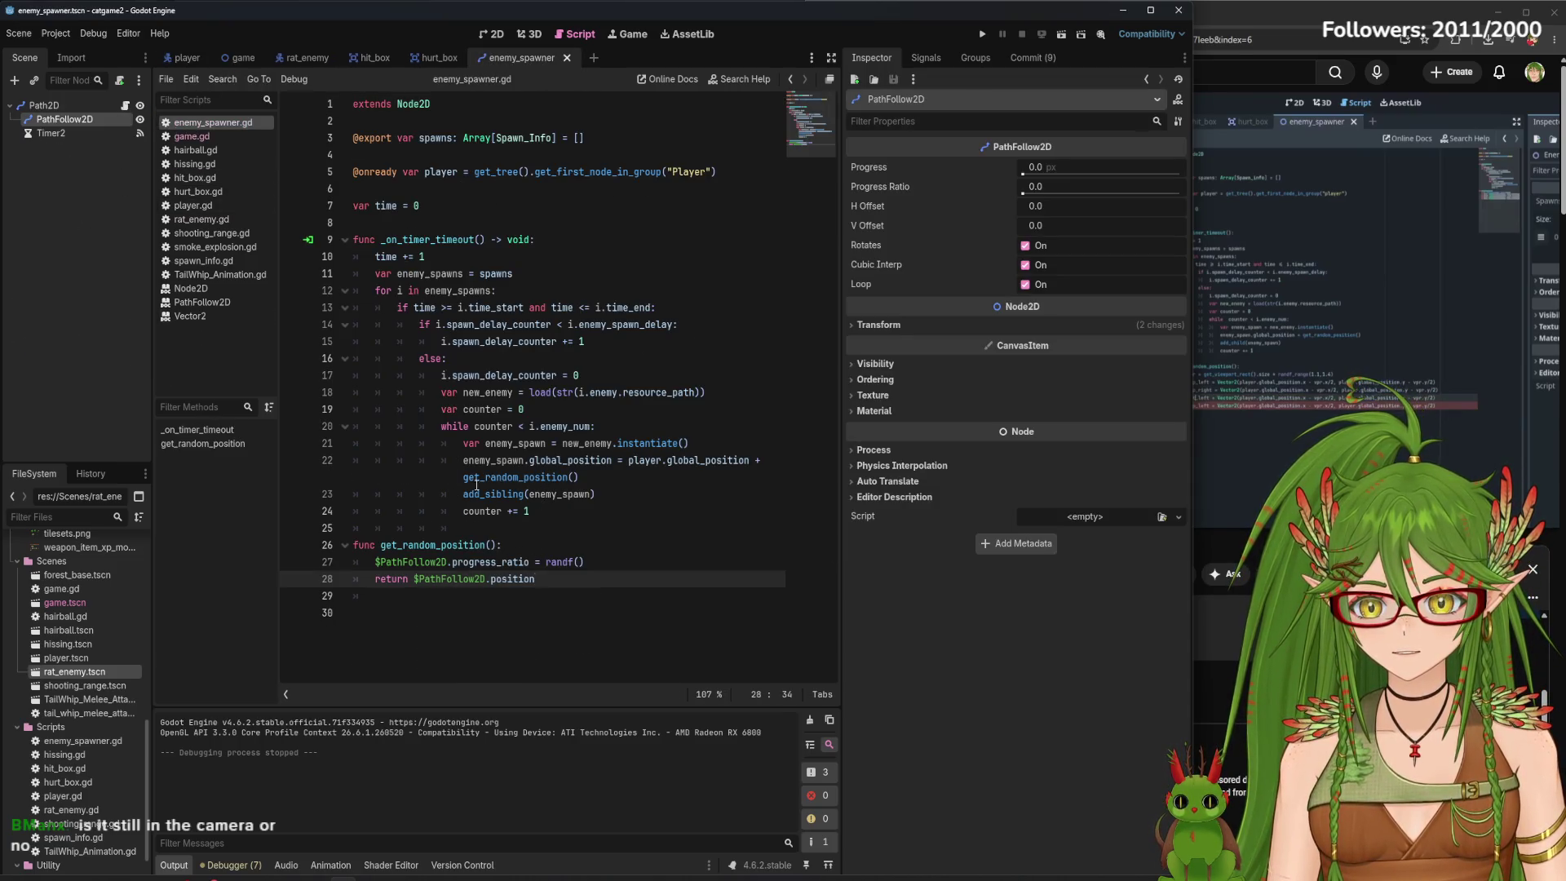
left_click(72, 287)
key("super+Left")
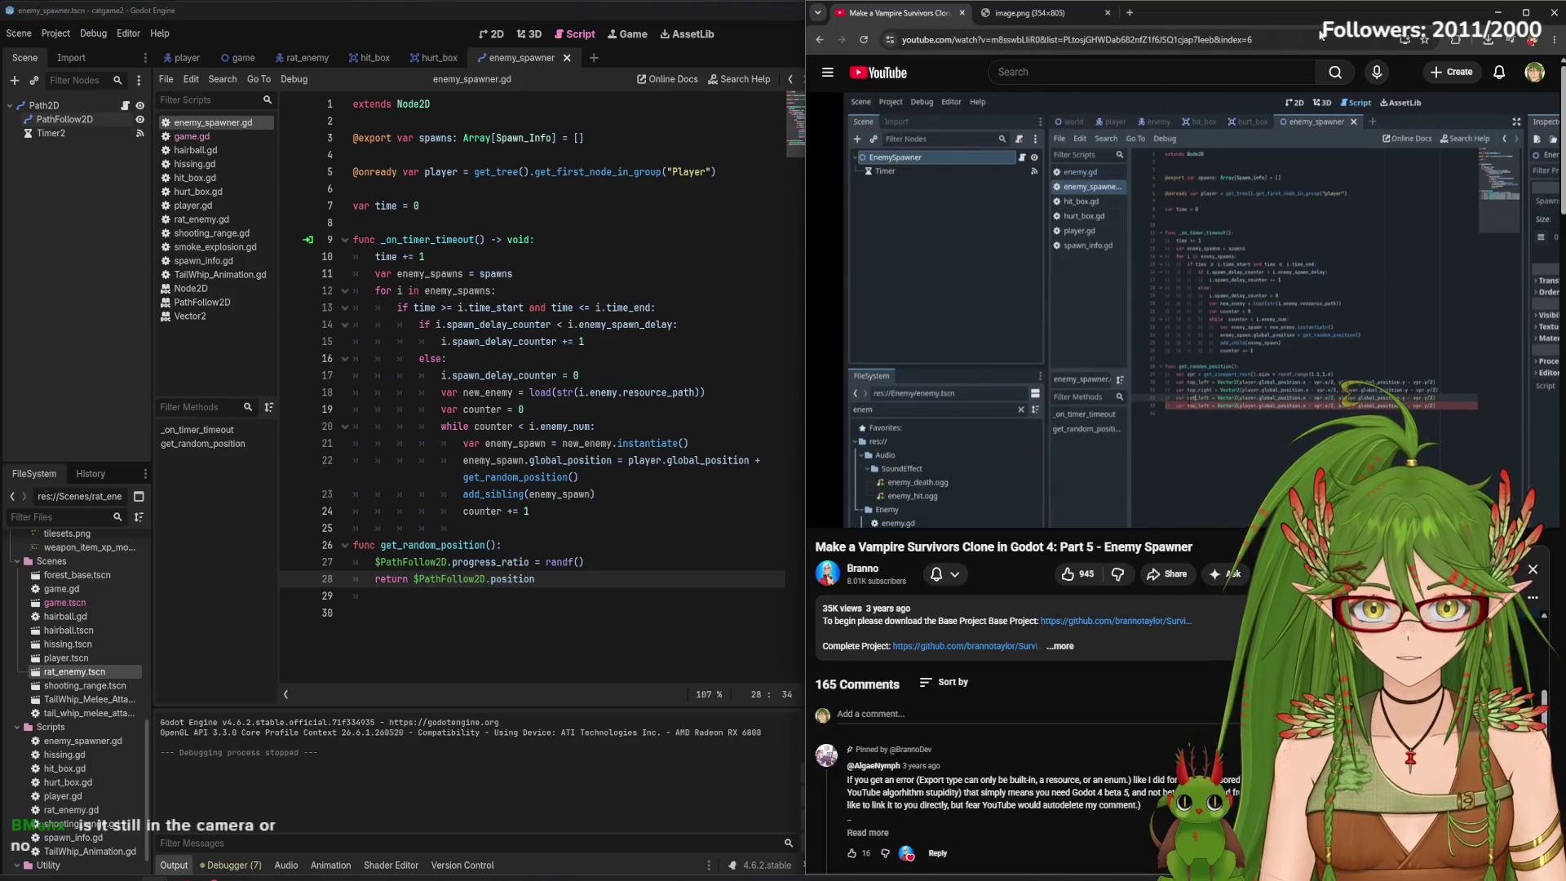
key("super+Right")
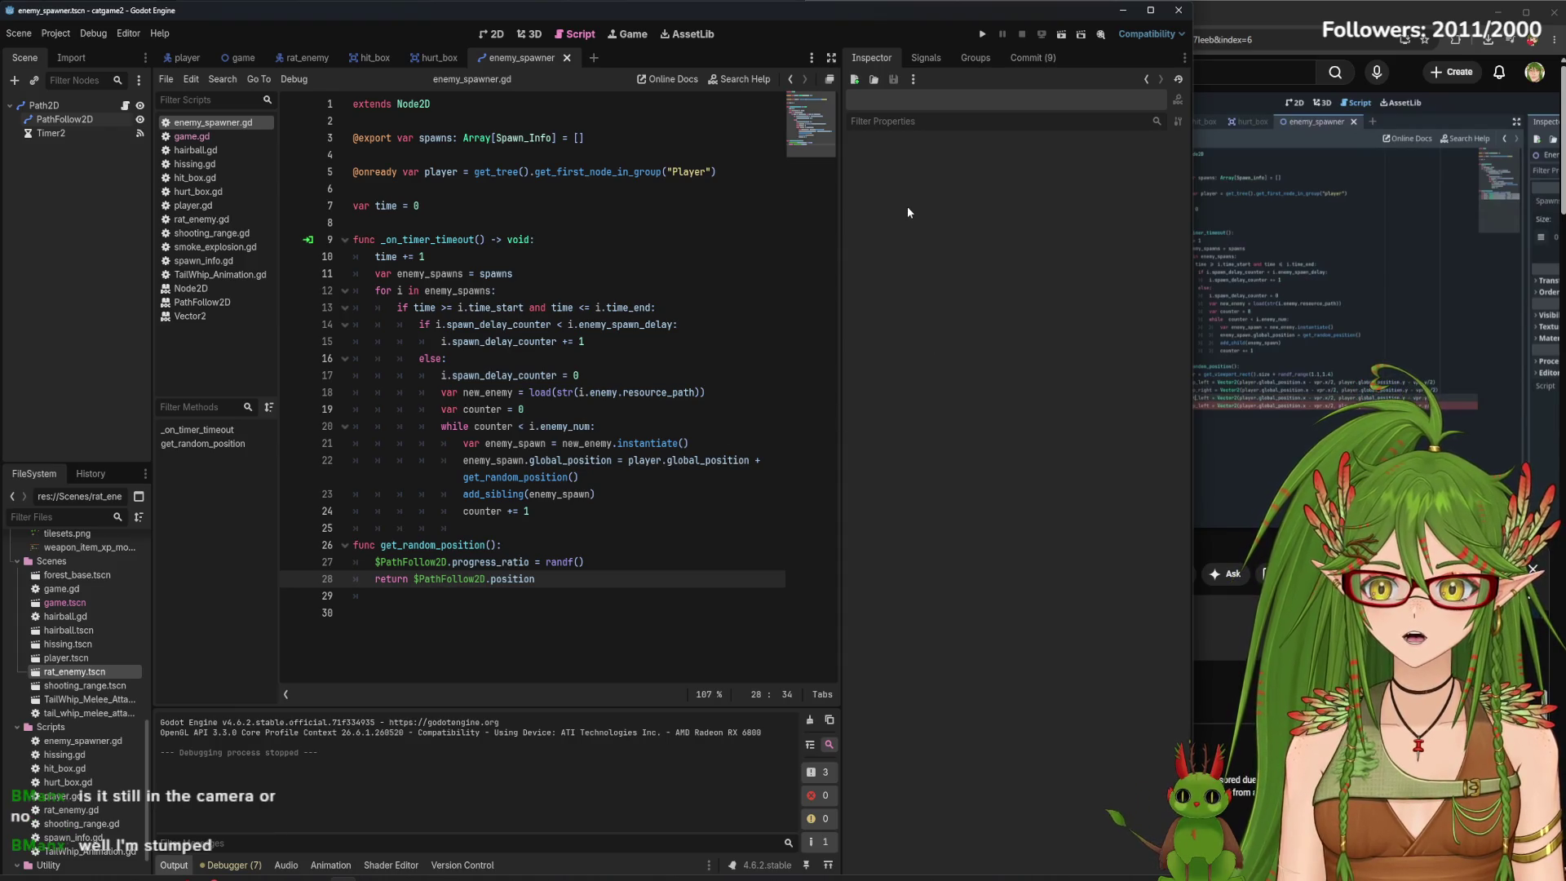
Undo the recent scene-tree changes and save the enemy_spawner scene.
key("ctrl+z")
key("ctrl+z")
key("ctrl+z")
key("ctrl+z")
key("ctrl+z")
key("ctrl+z")
key("ctrl+z")
key("ctrl+z")
key("ctrl+z")
key("ctrl+s")
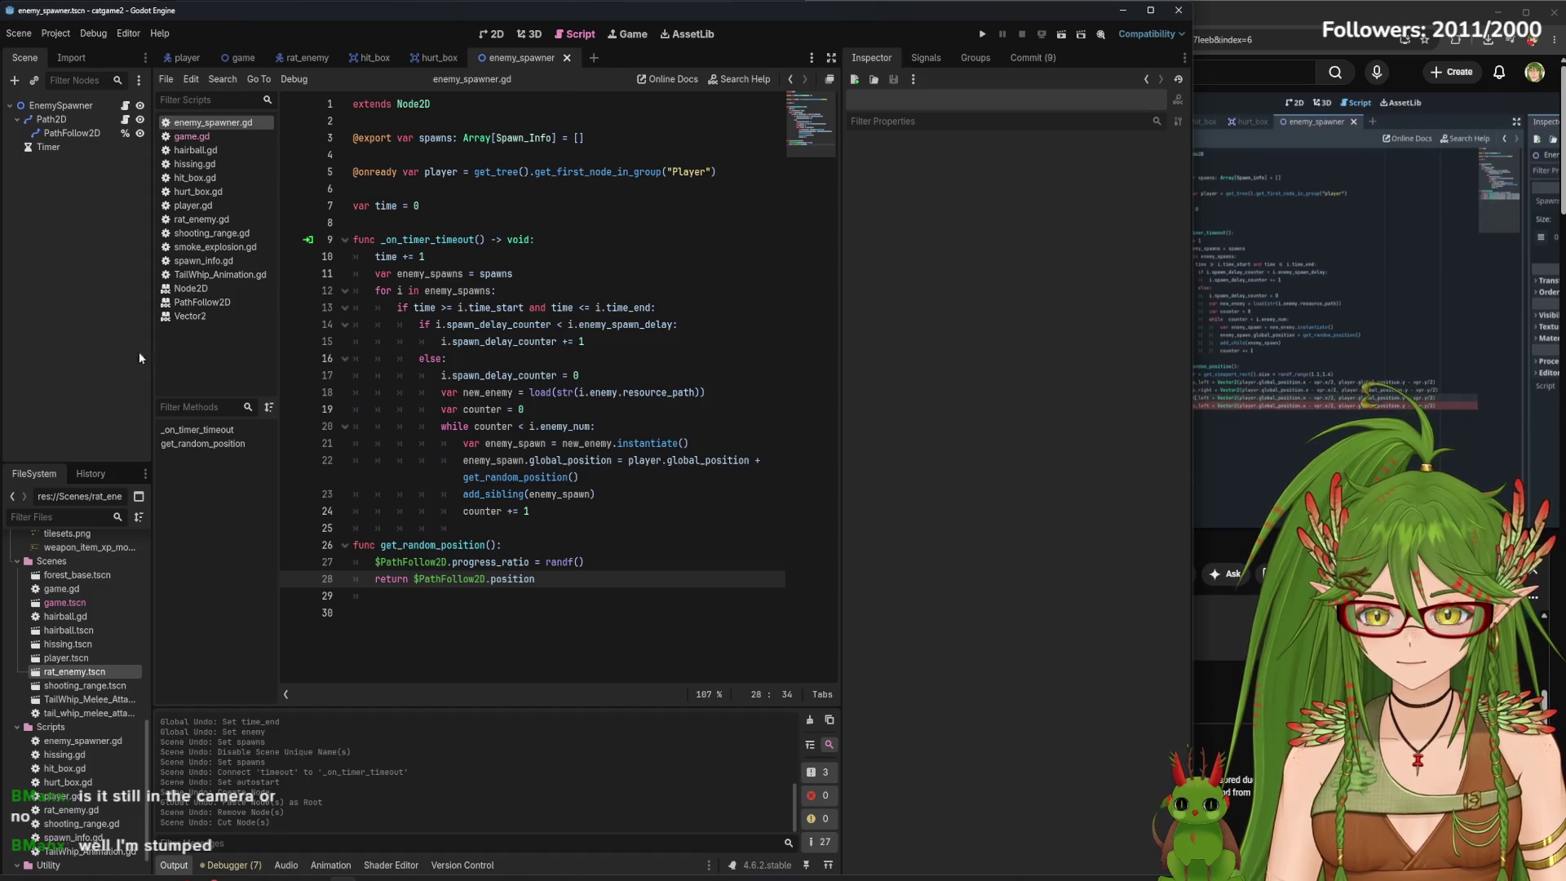
left_click(308, 241)
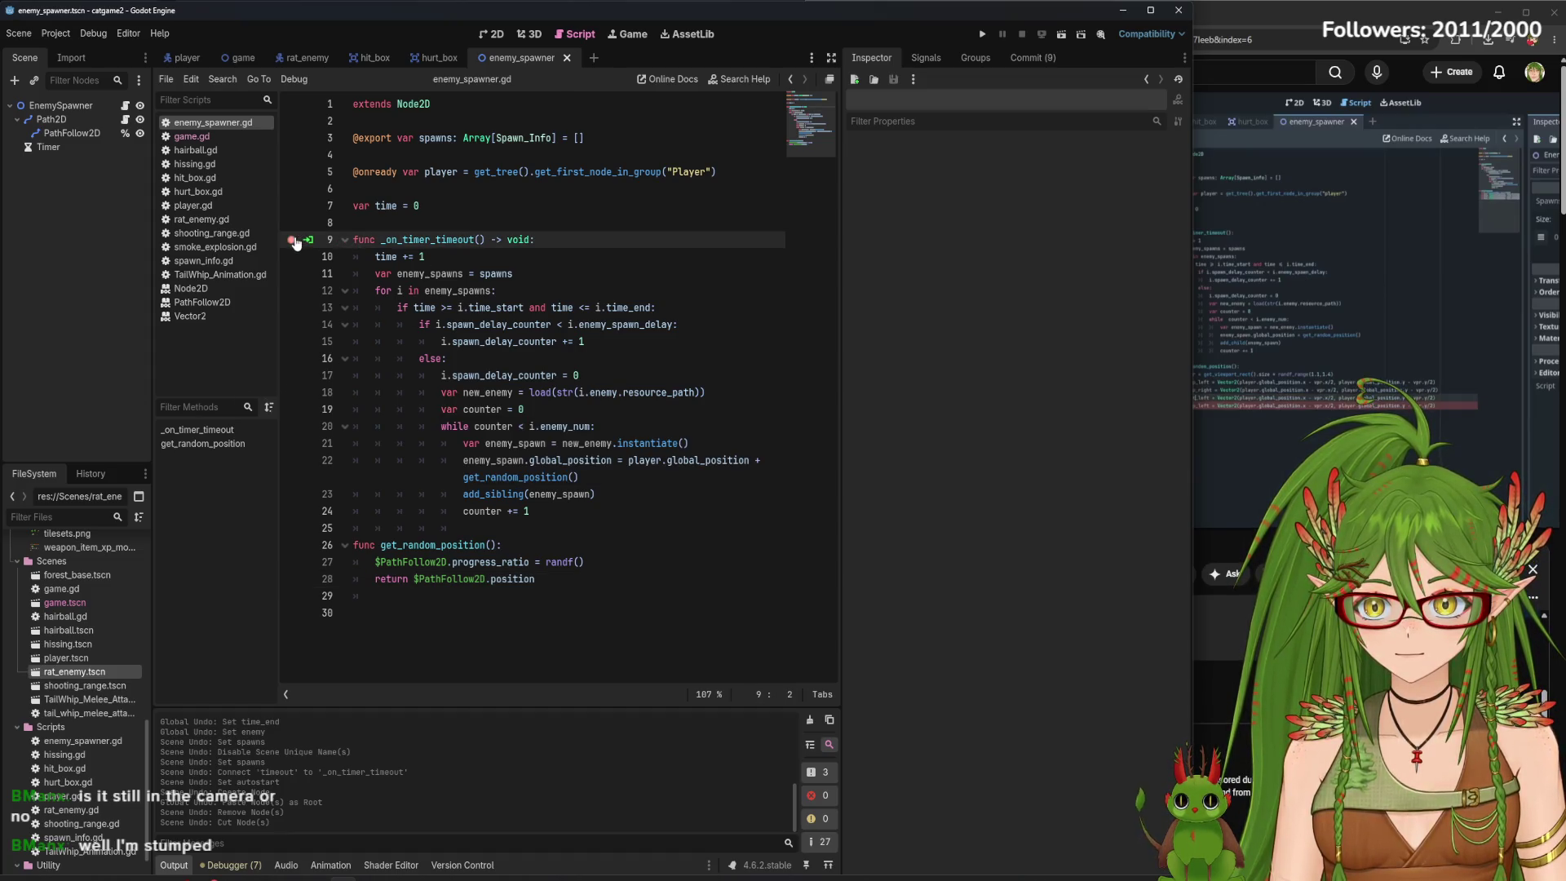
Connect the Timer's timeout() signal to _on_timer_timeout and save the scene.
left_click(57, 147)
left_click(925, 58)
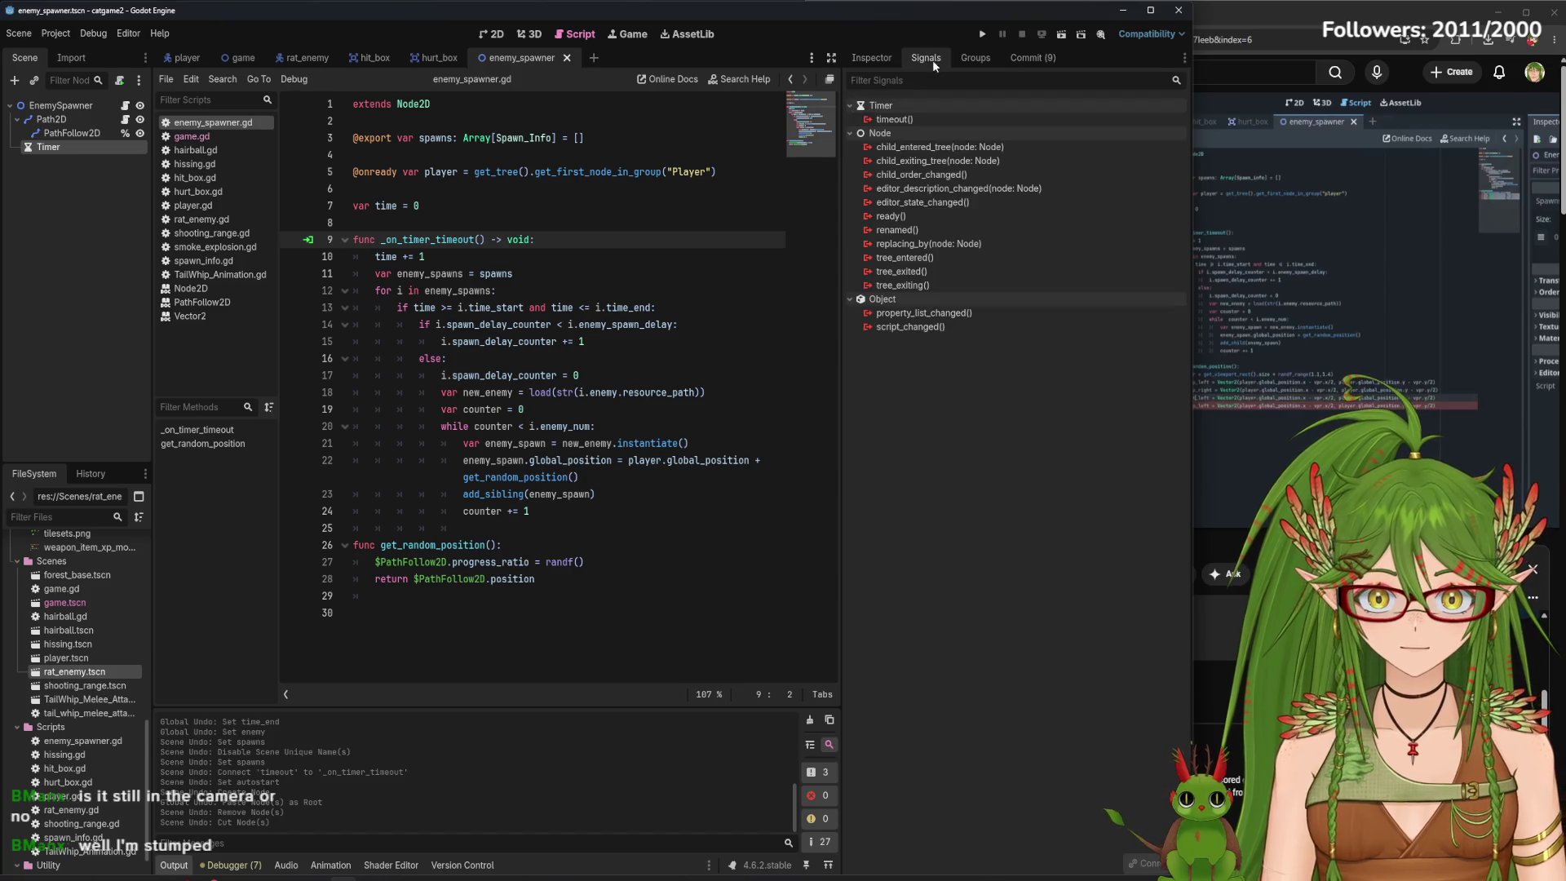
right_click(917, 120)
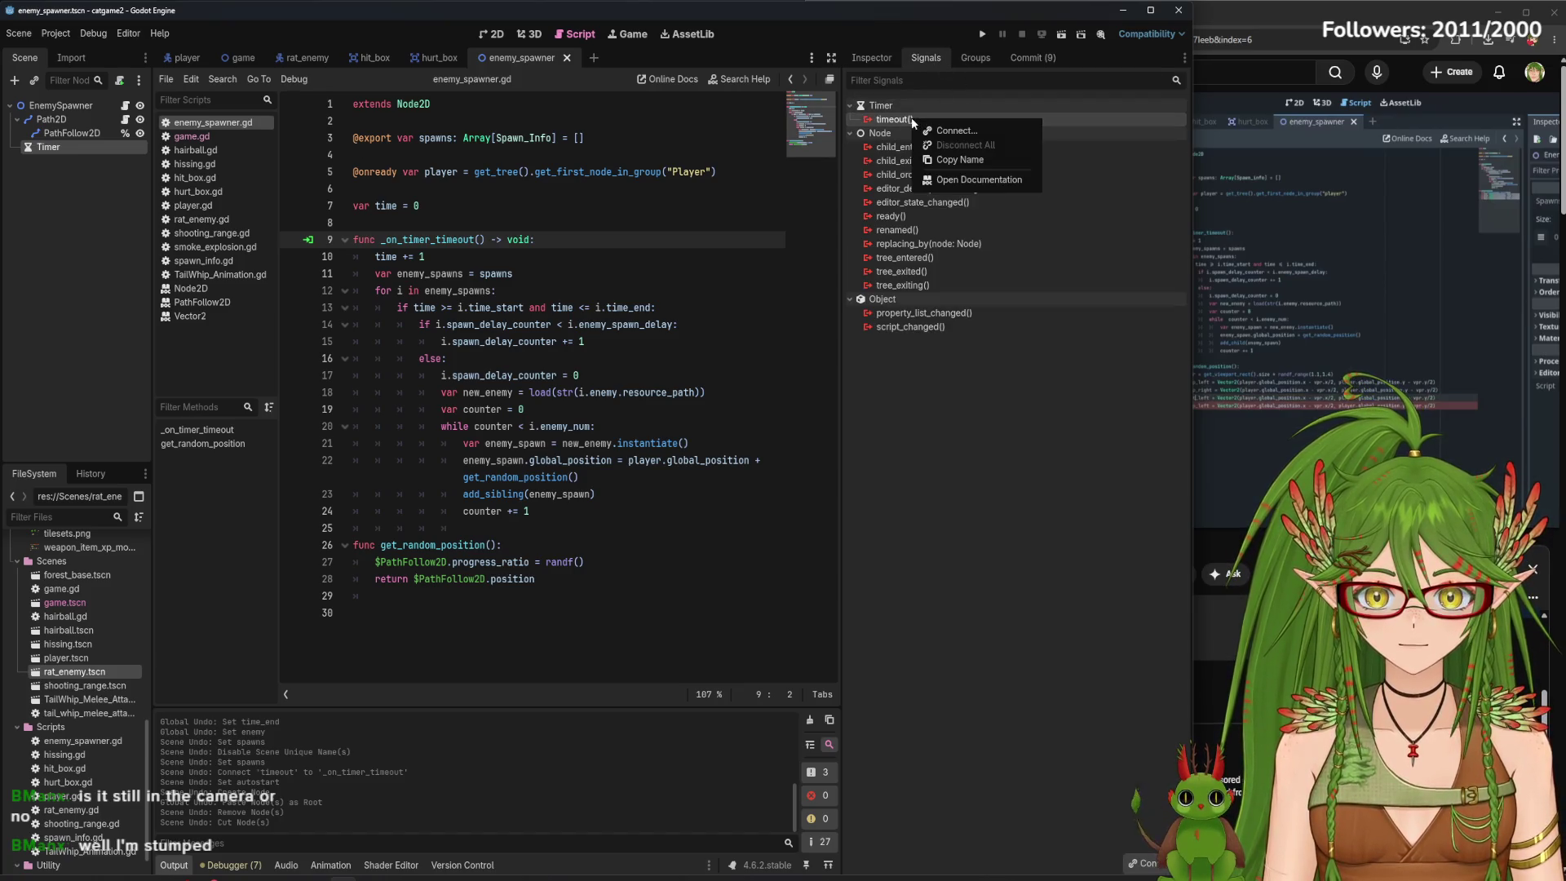
left_click(938, 128)
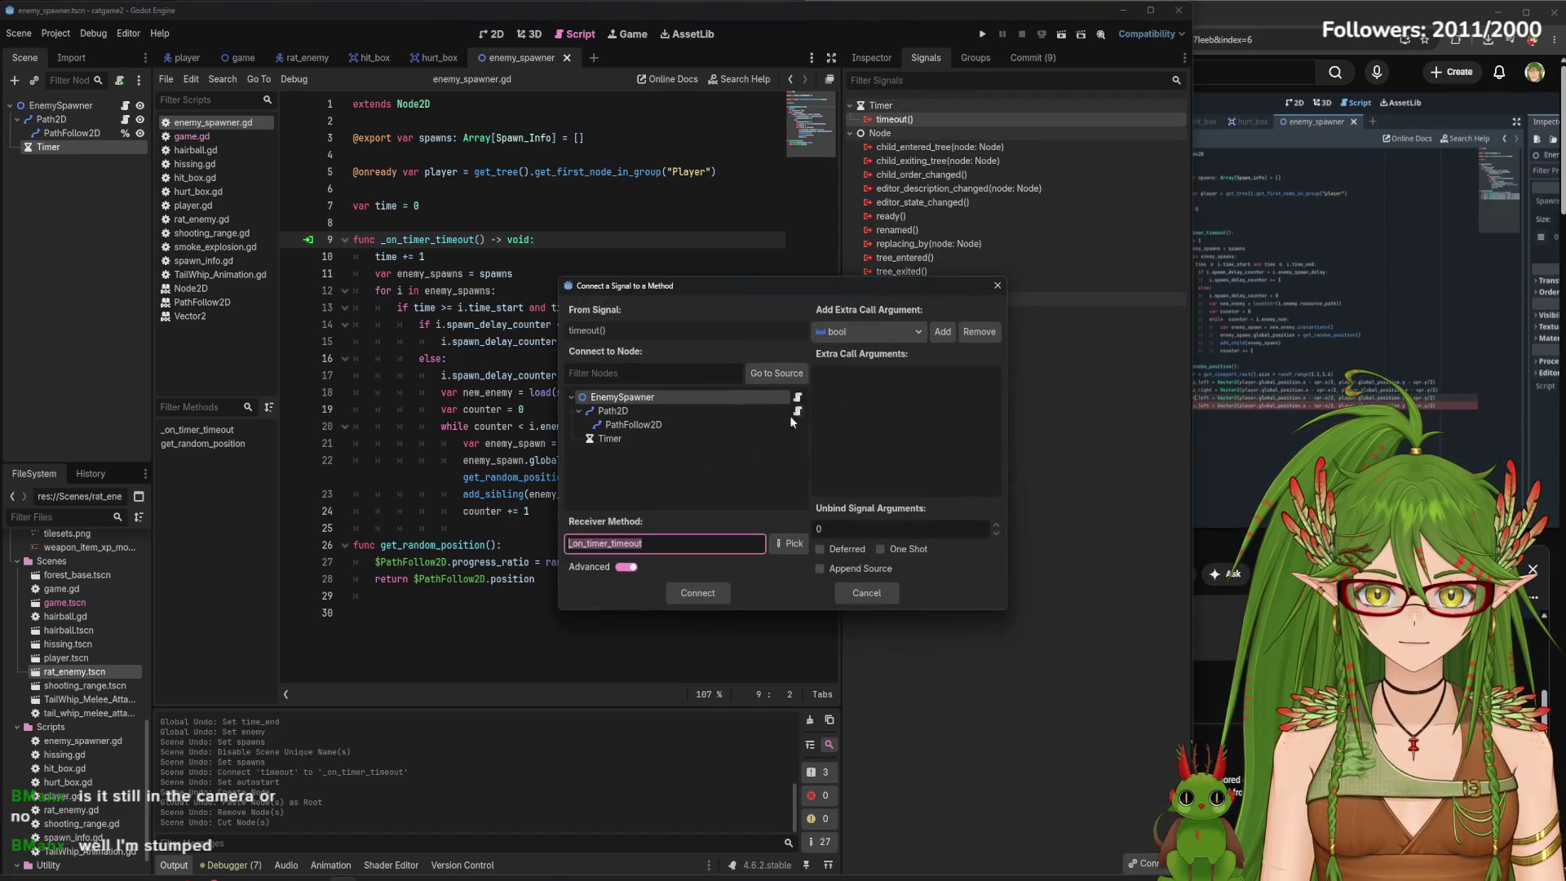
left_click(788, 544)
left_click(788, 624)
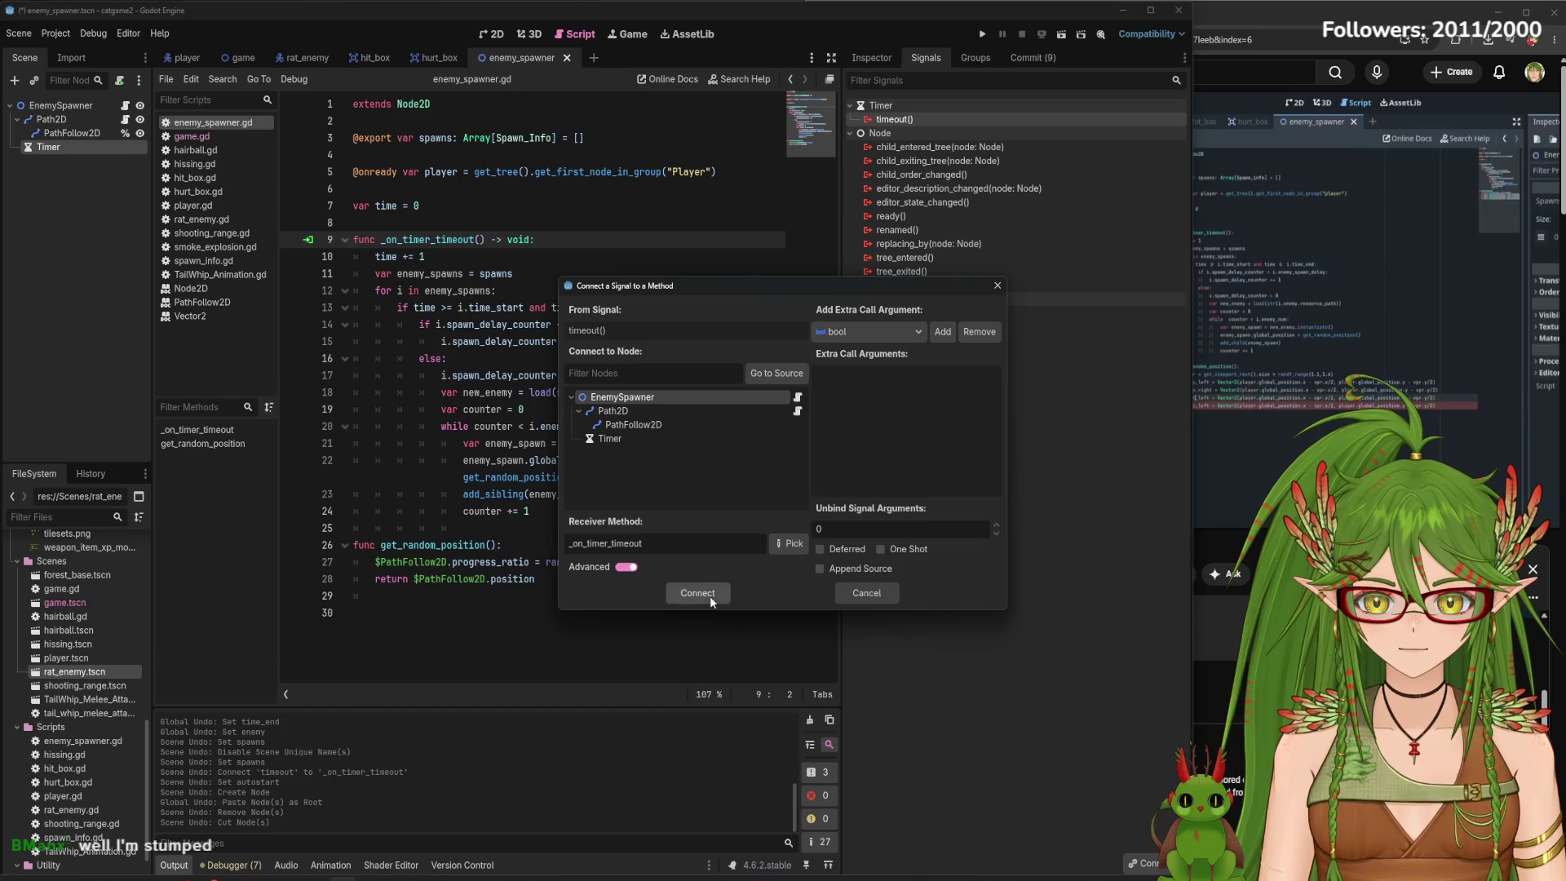
left_click(710, 595)
left_click(95, 264)
key("ctrl+s")
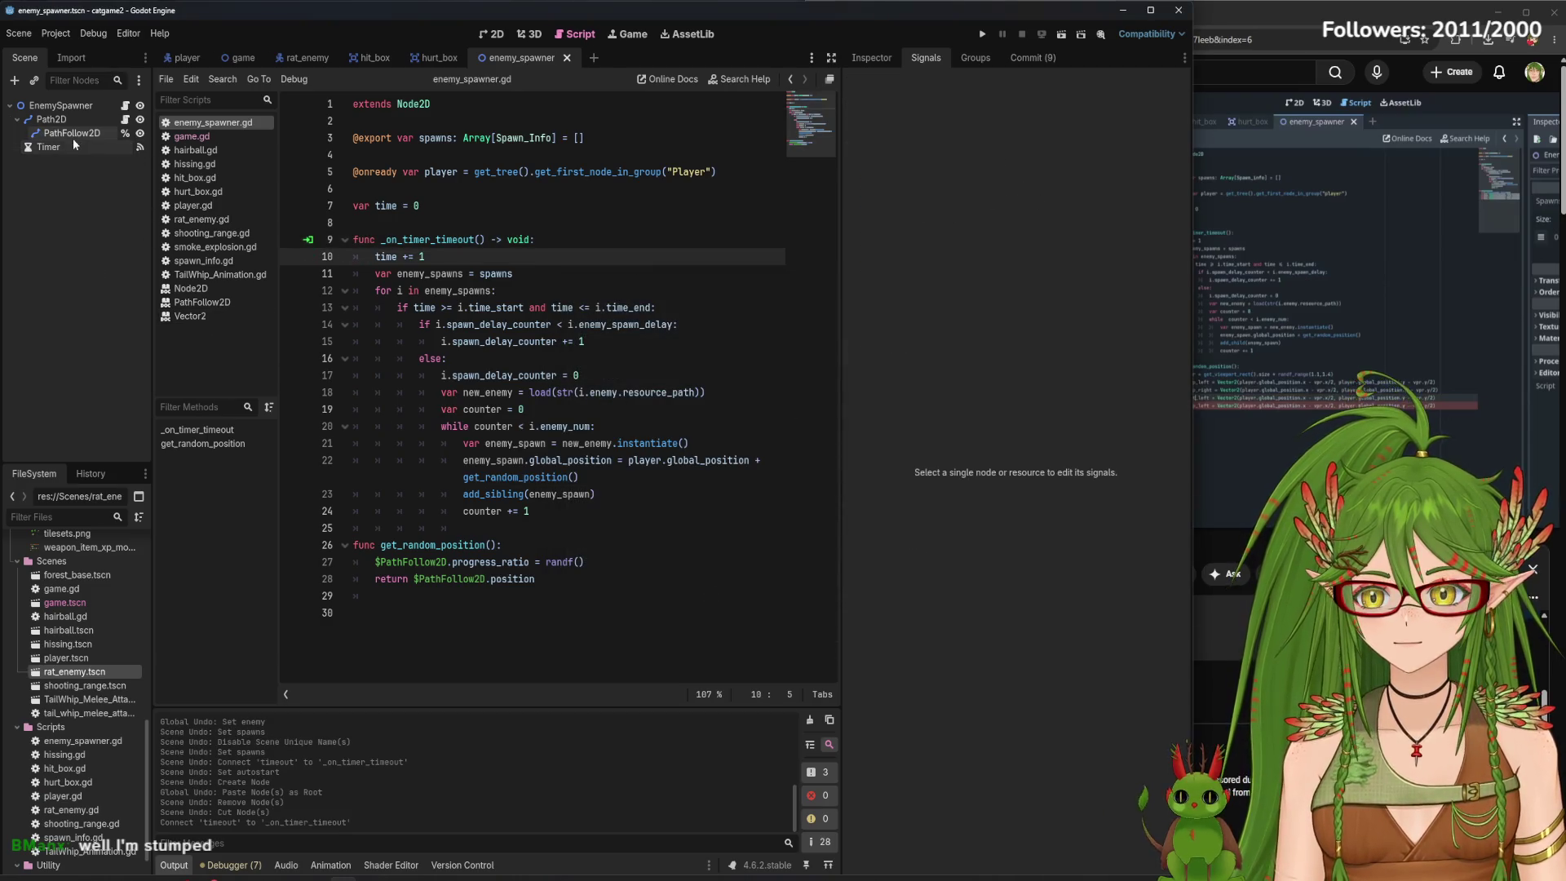
left_click(237, 57)
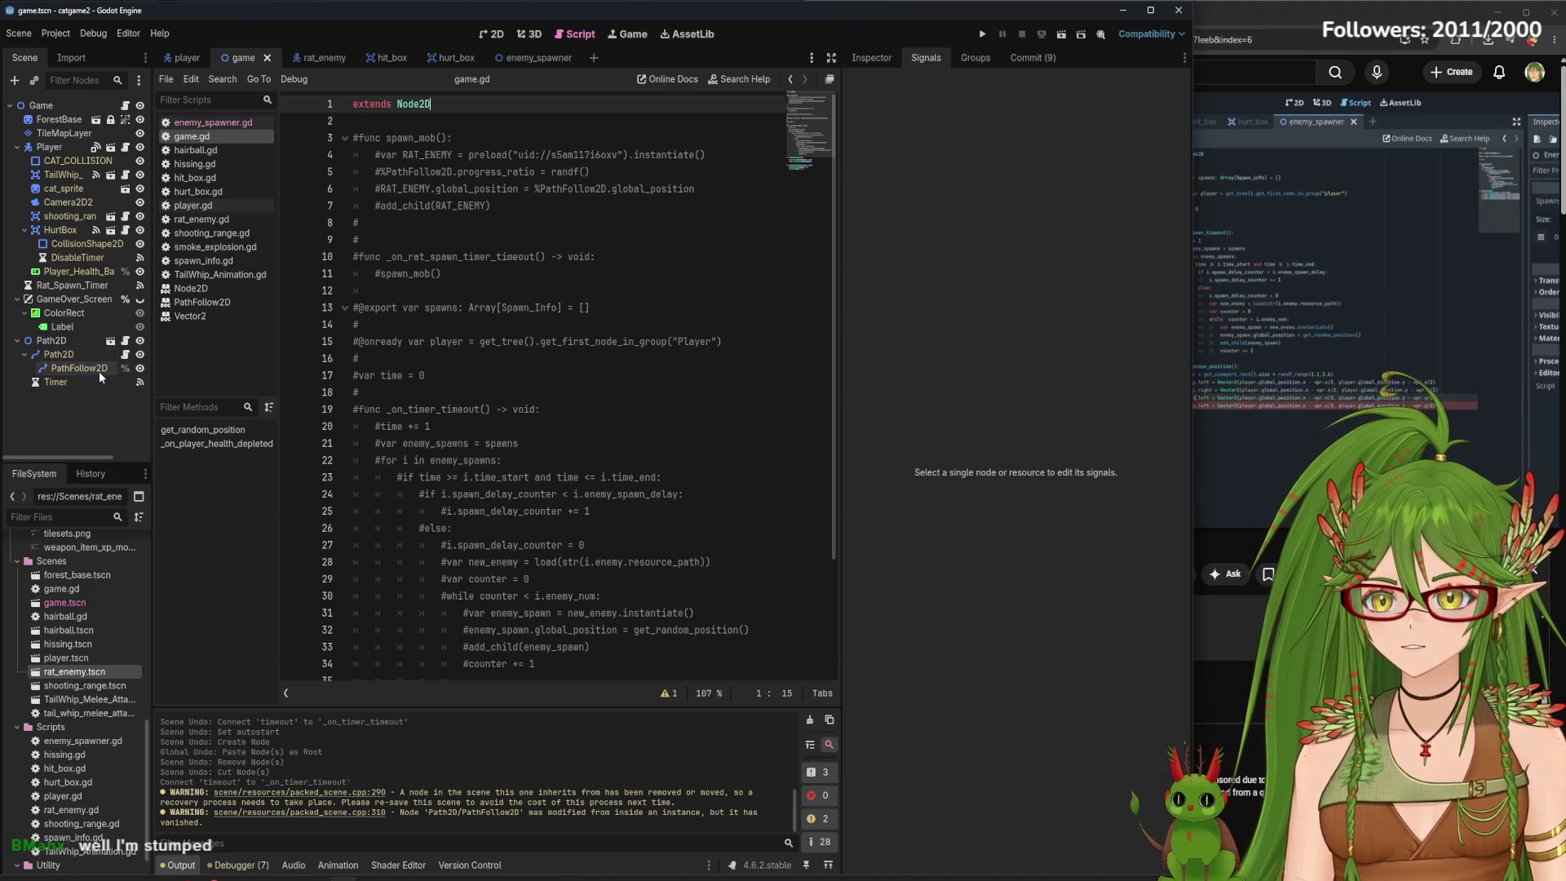
Delete the Path2D node from the game scene.
left_click(54, 343)
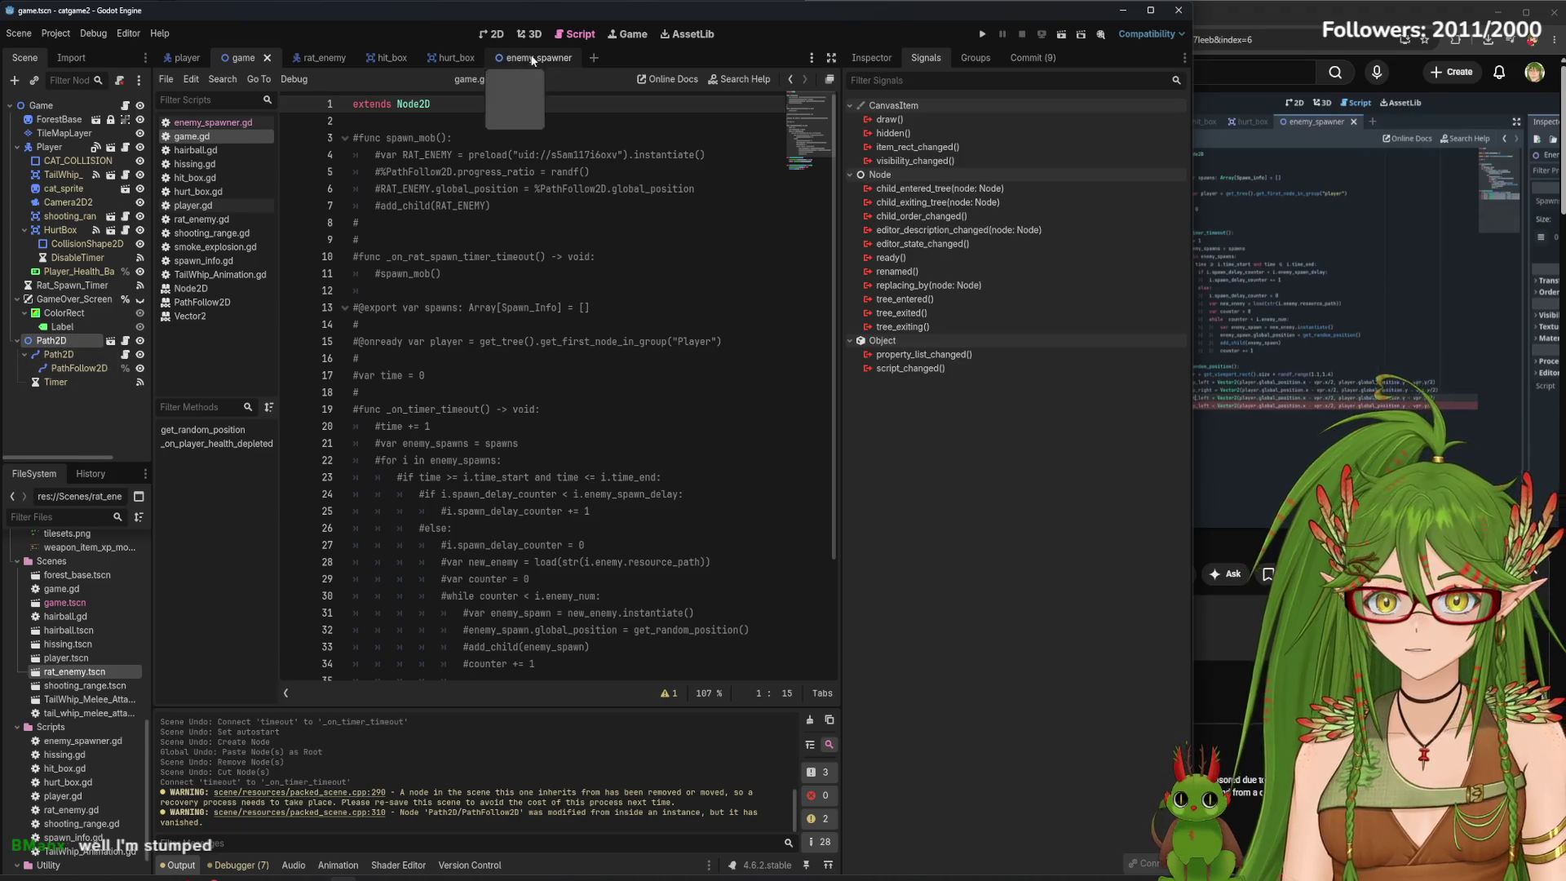
left_click(532, 61)
left_click(242, 57)
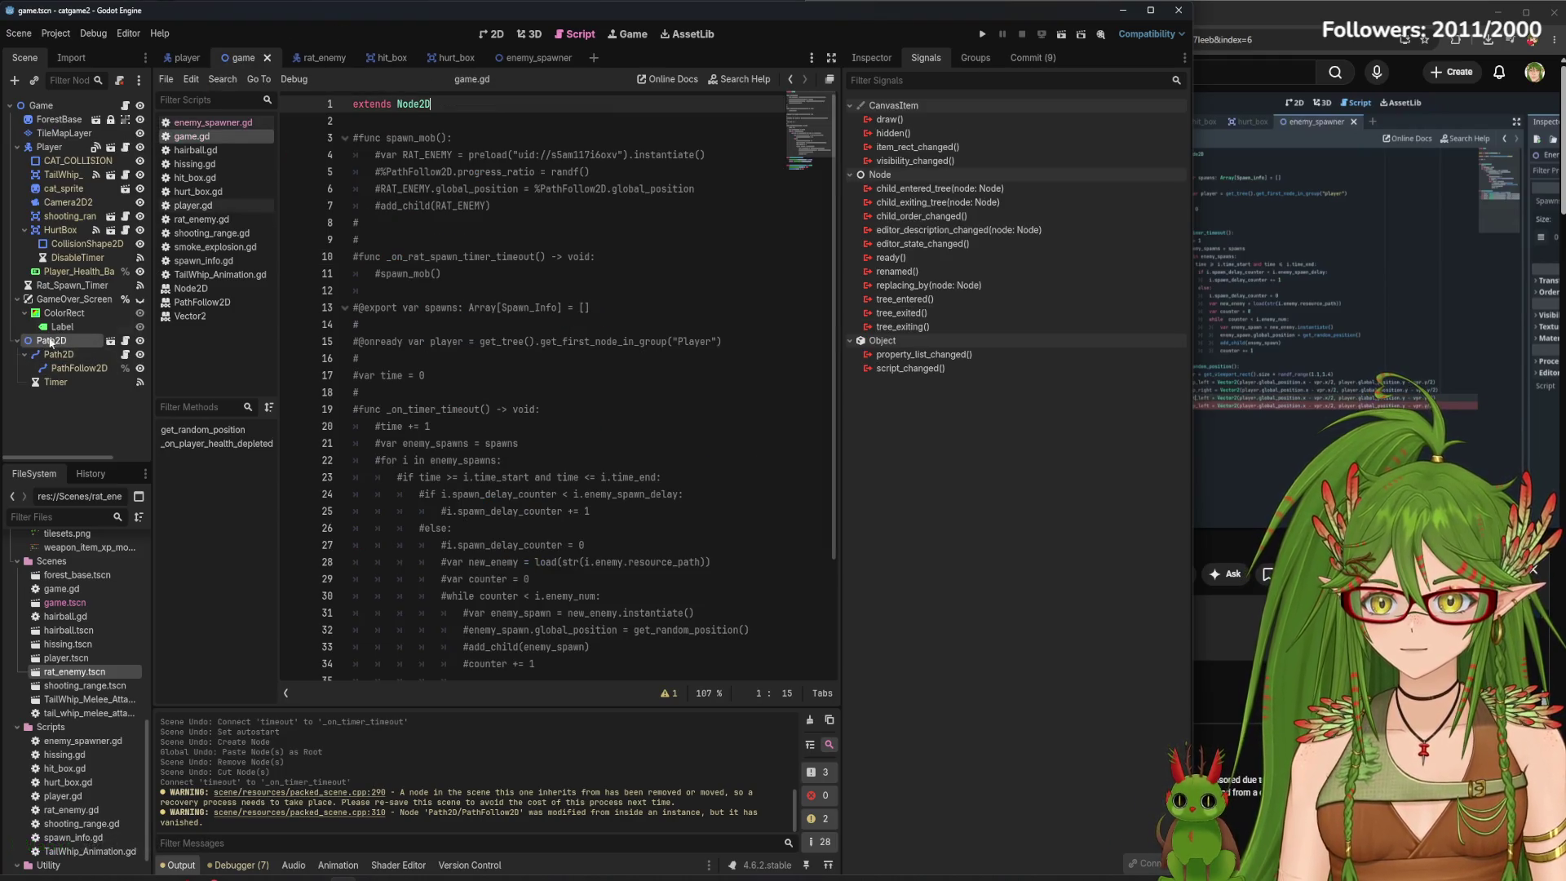
left_click(517, 61)
left_click(243, 57)
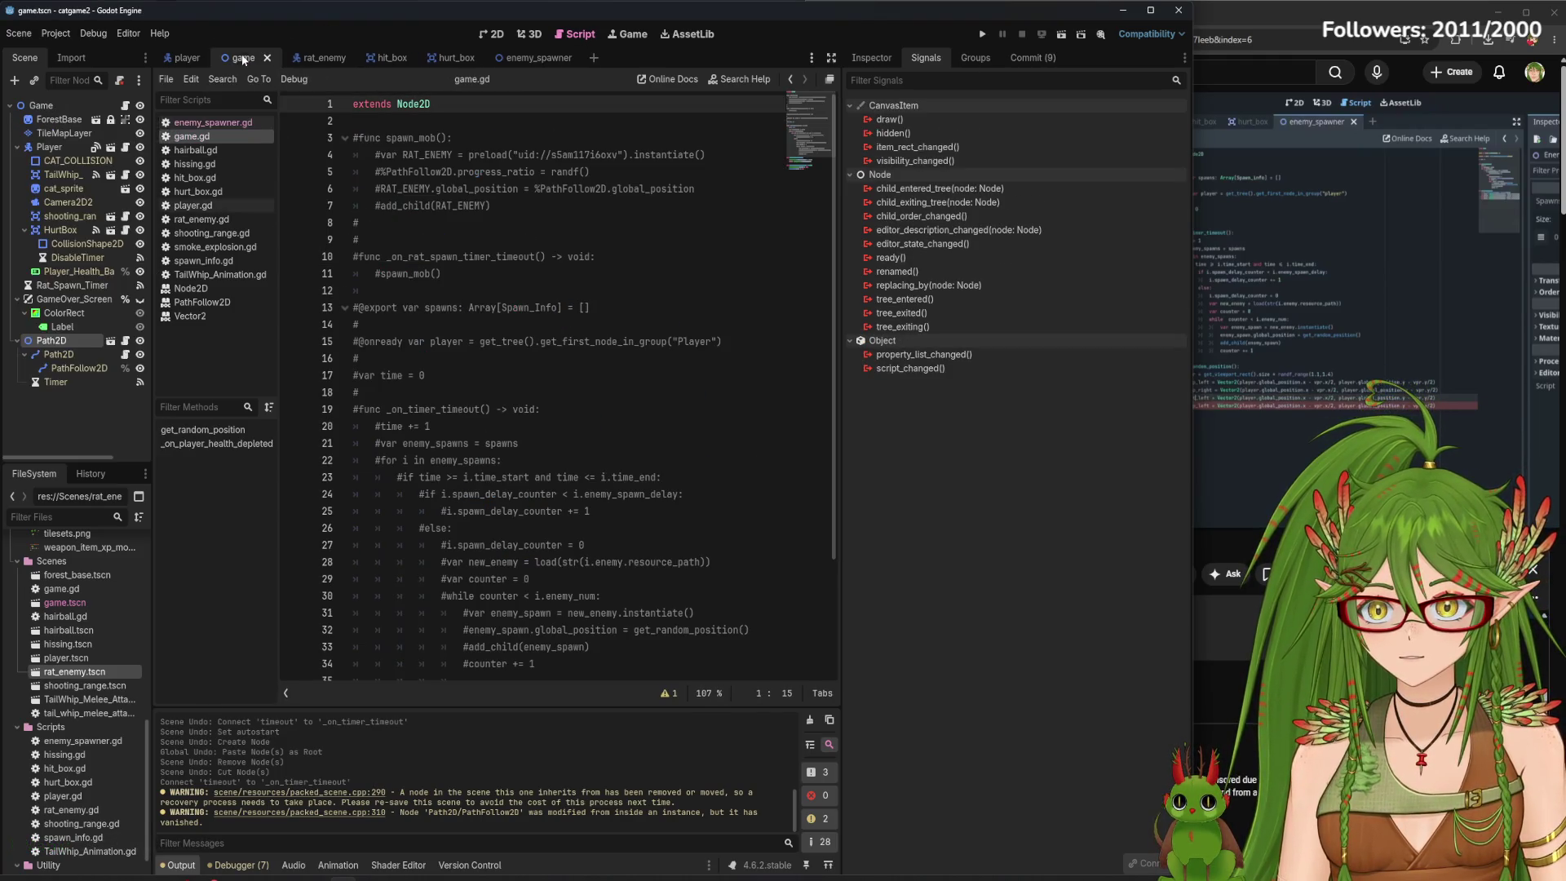
right_click(73, 336)
left_click(123, 796)
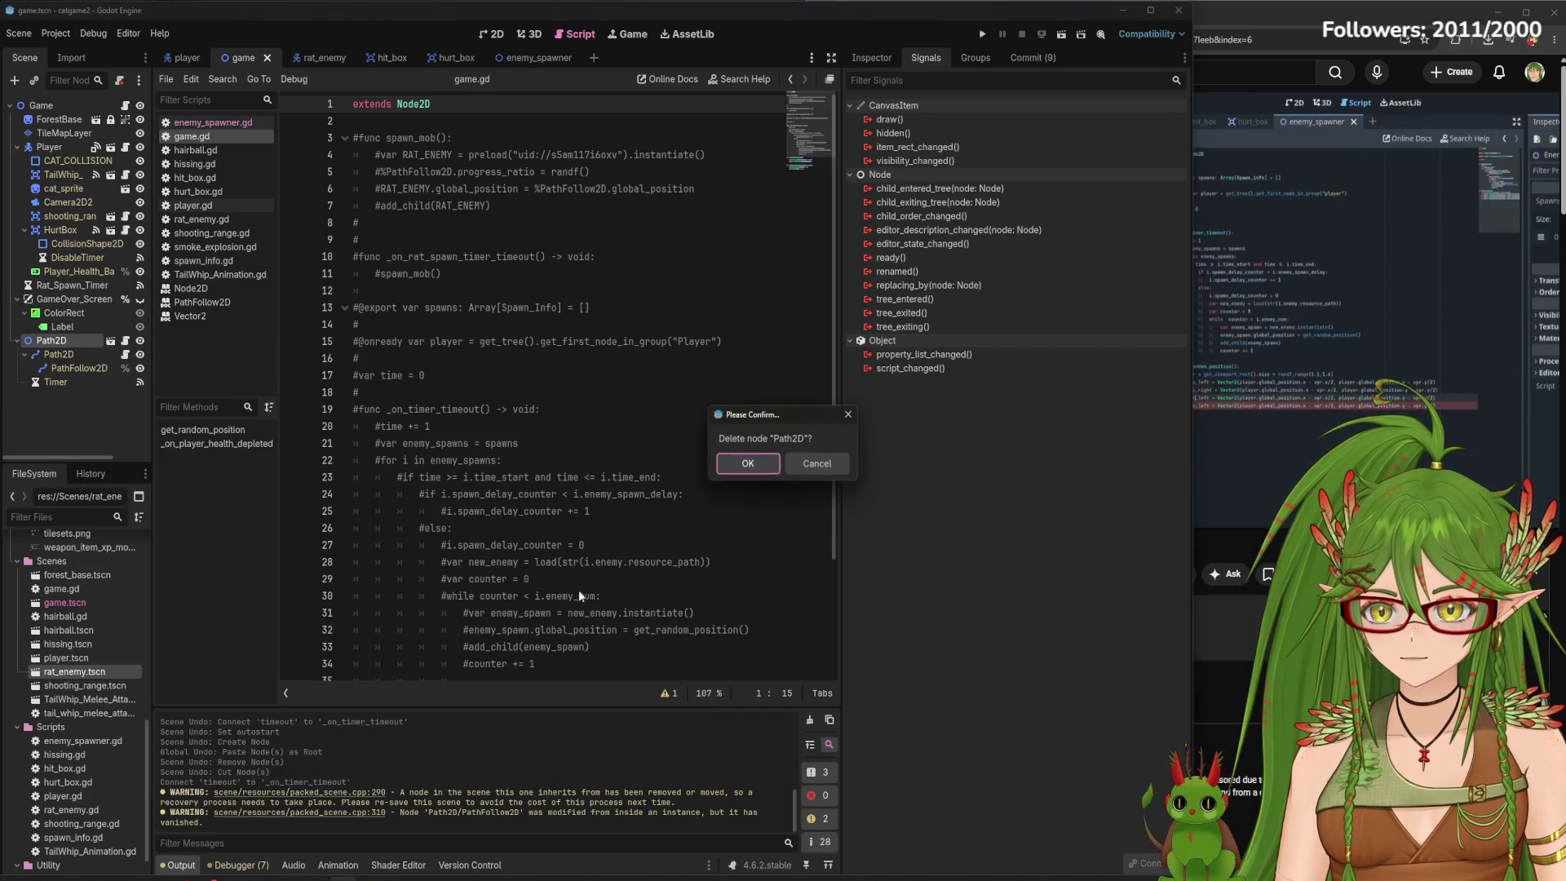
left_click(748, 464)
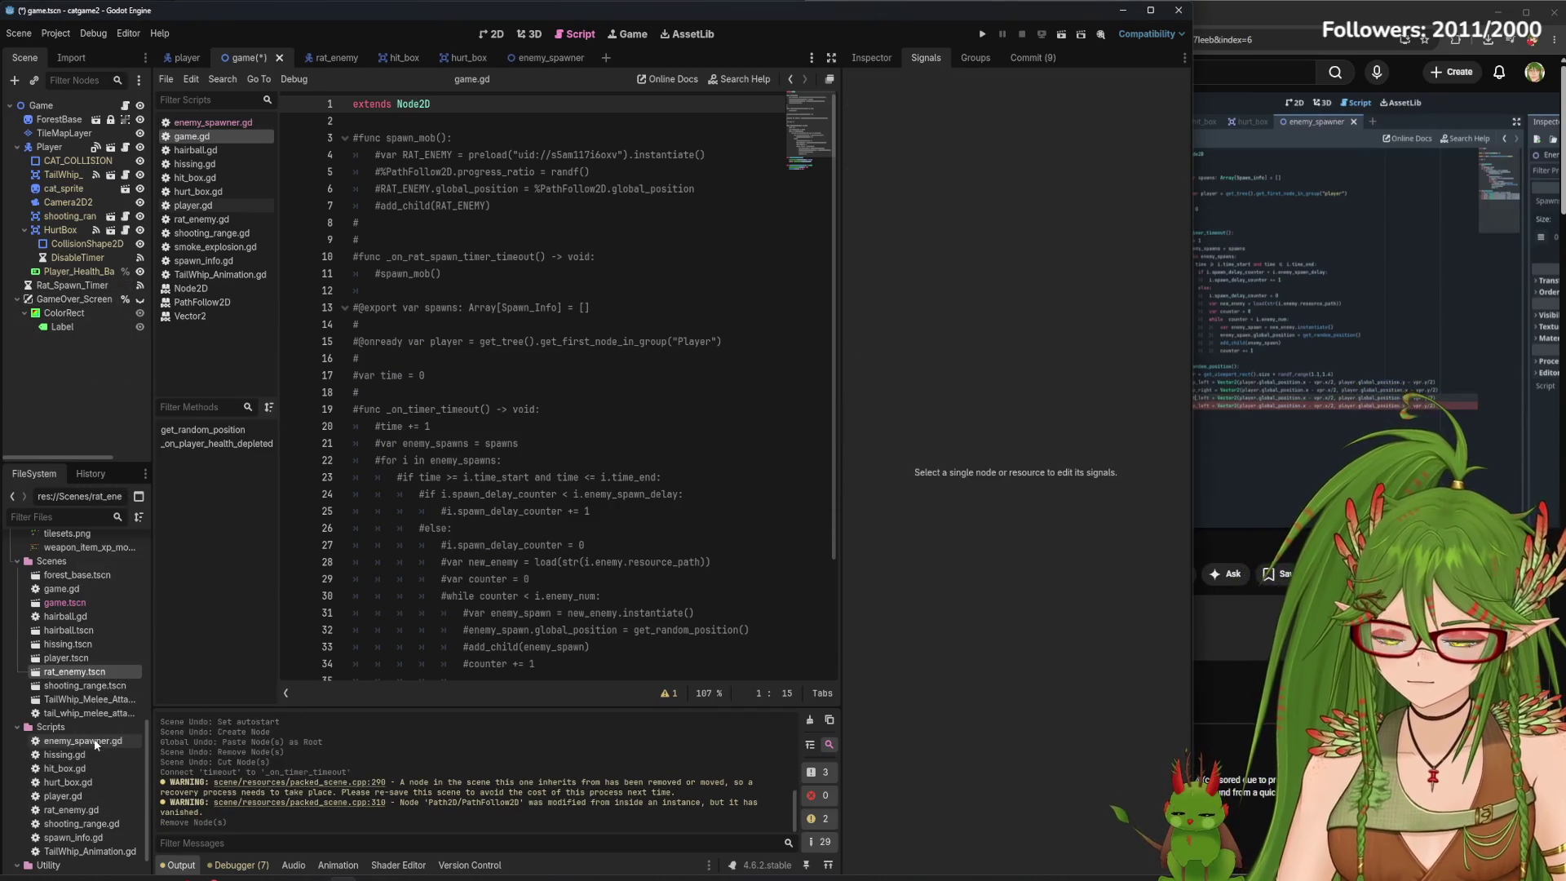
Instance enemy_spawner.tscn from the Utility folder into Game and save the enemy_spawner scene.
left_click(17, 865)
mouse_move(85, 878)
left_mouse_down()
mouse_move(91, 380)
mouse_move(49, 106)
left_mouse_up()
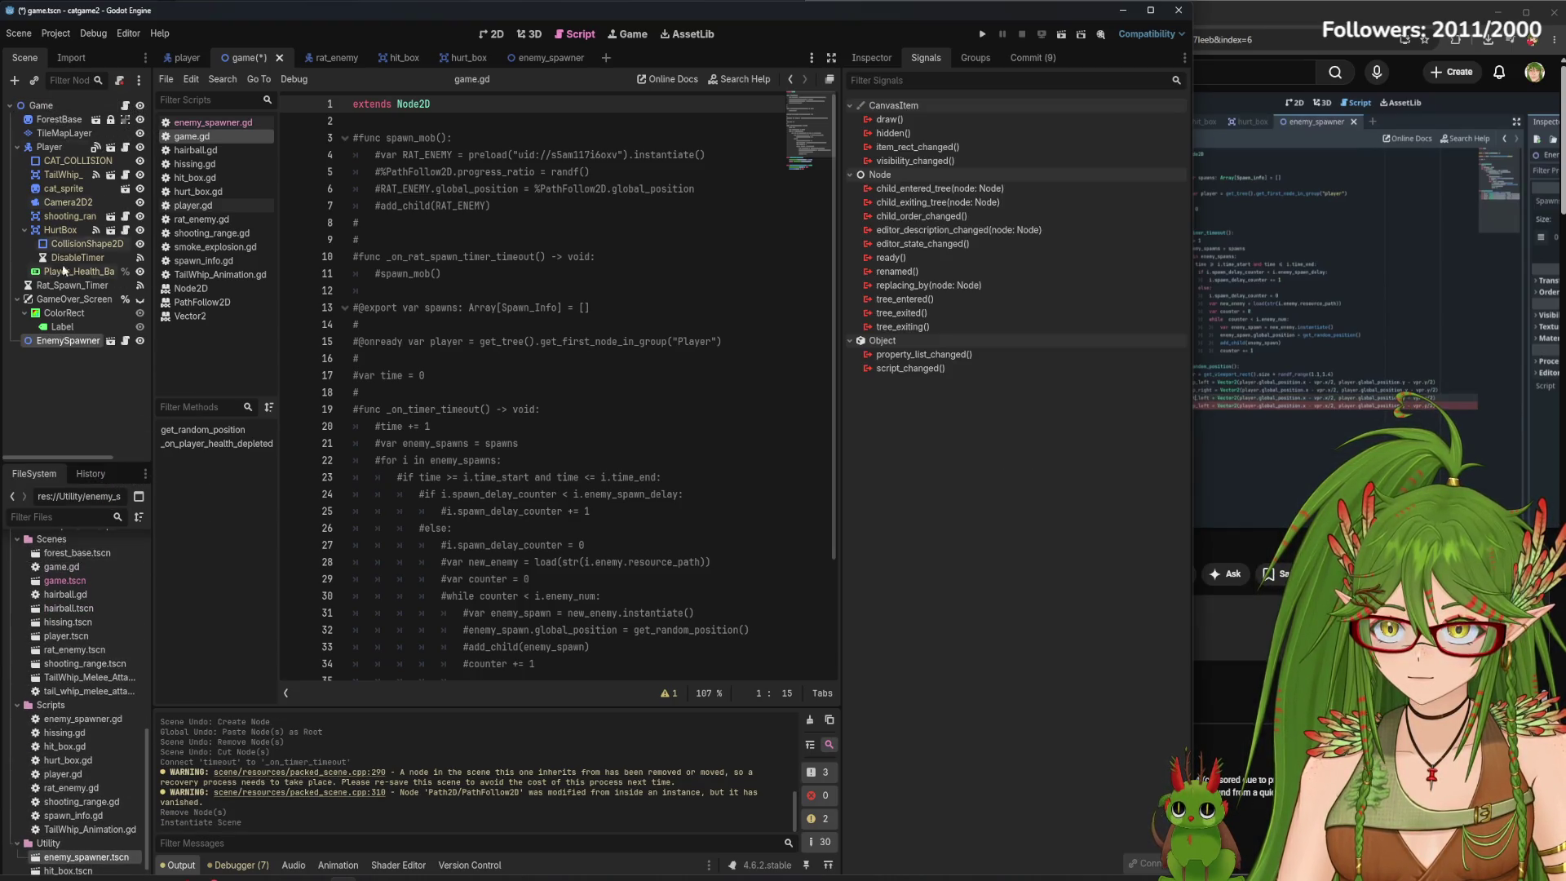
left_click(36, 354)
left_click(22, 341)
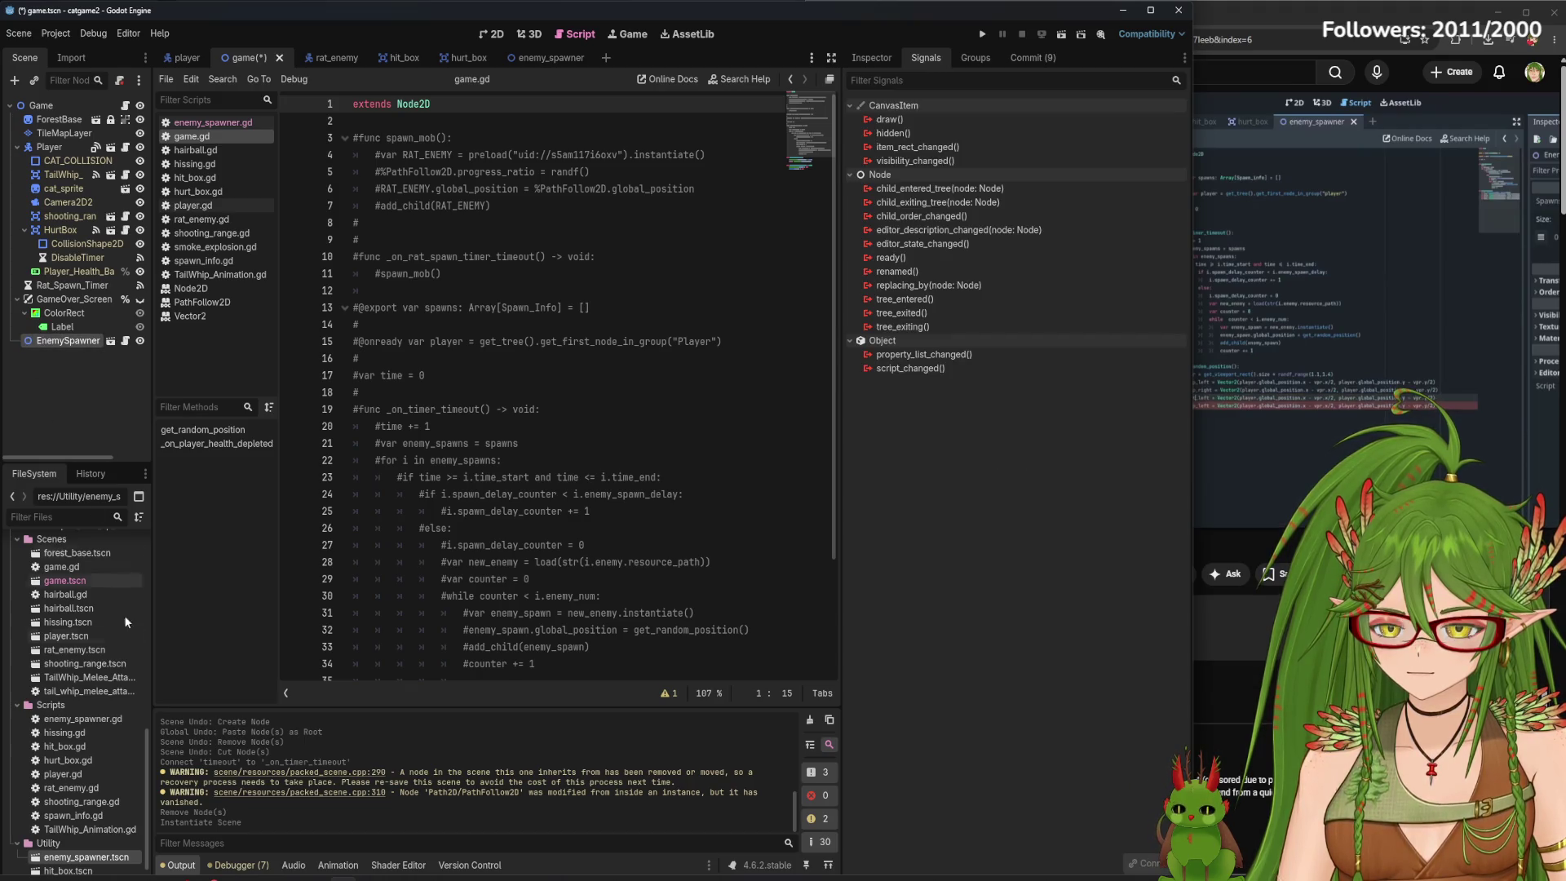
left_click(550, 58)
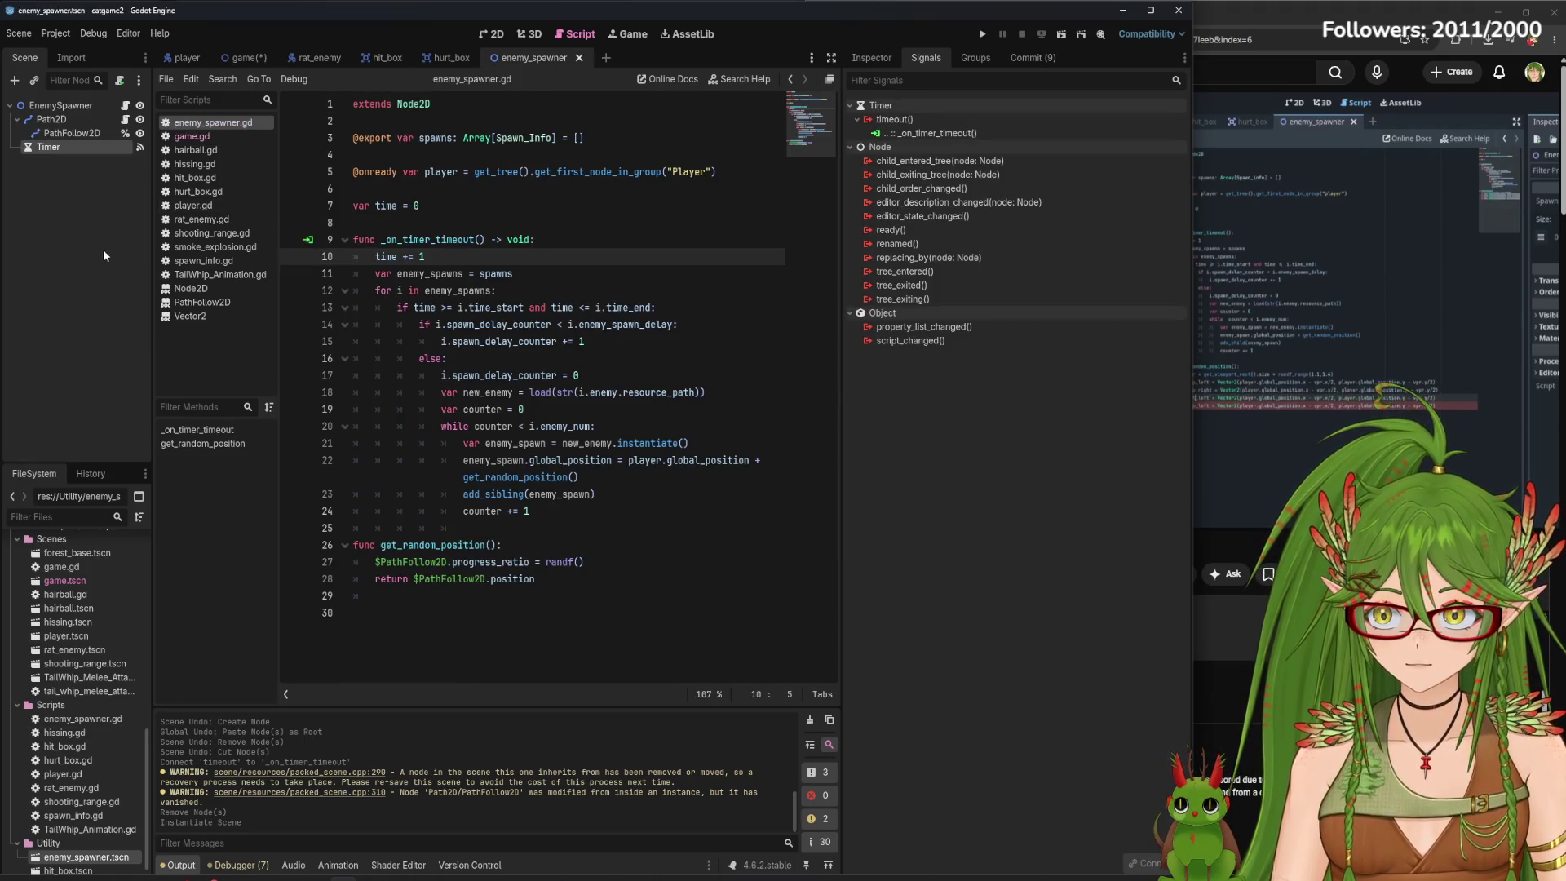
left_click(85, 261)
key("ctrl+s")
Remove the EnemySpawner instance from the game scene.
left_click(268, 54)
left_click(22, 343)
right_click(57, 340)
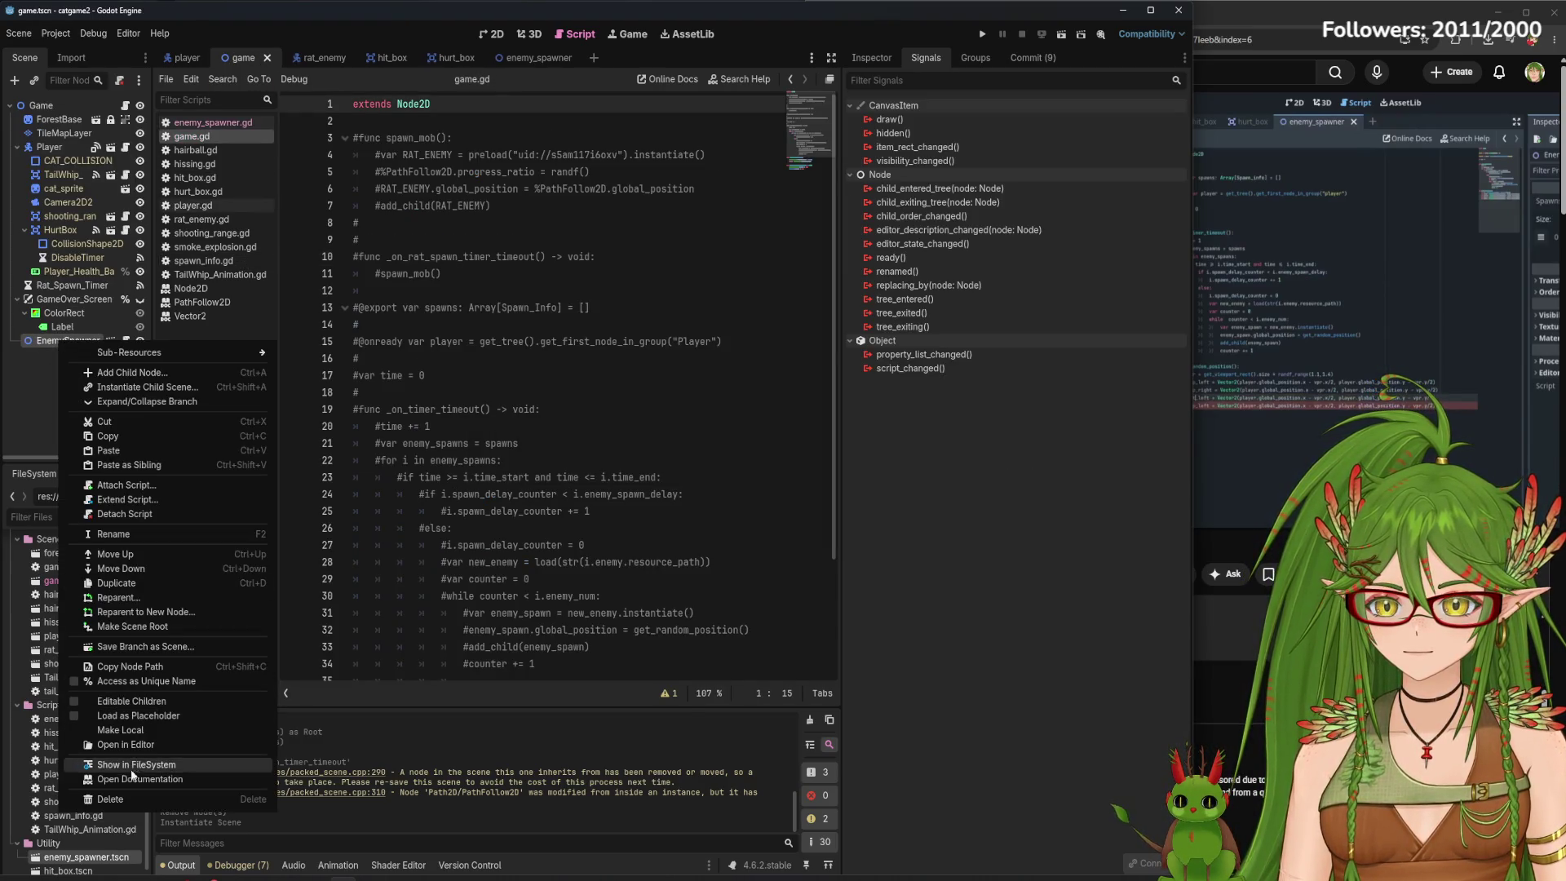
left_click(130, 791)
left_click(776, 464)
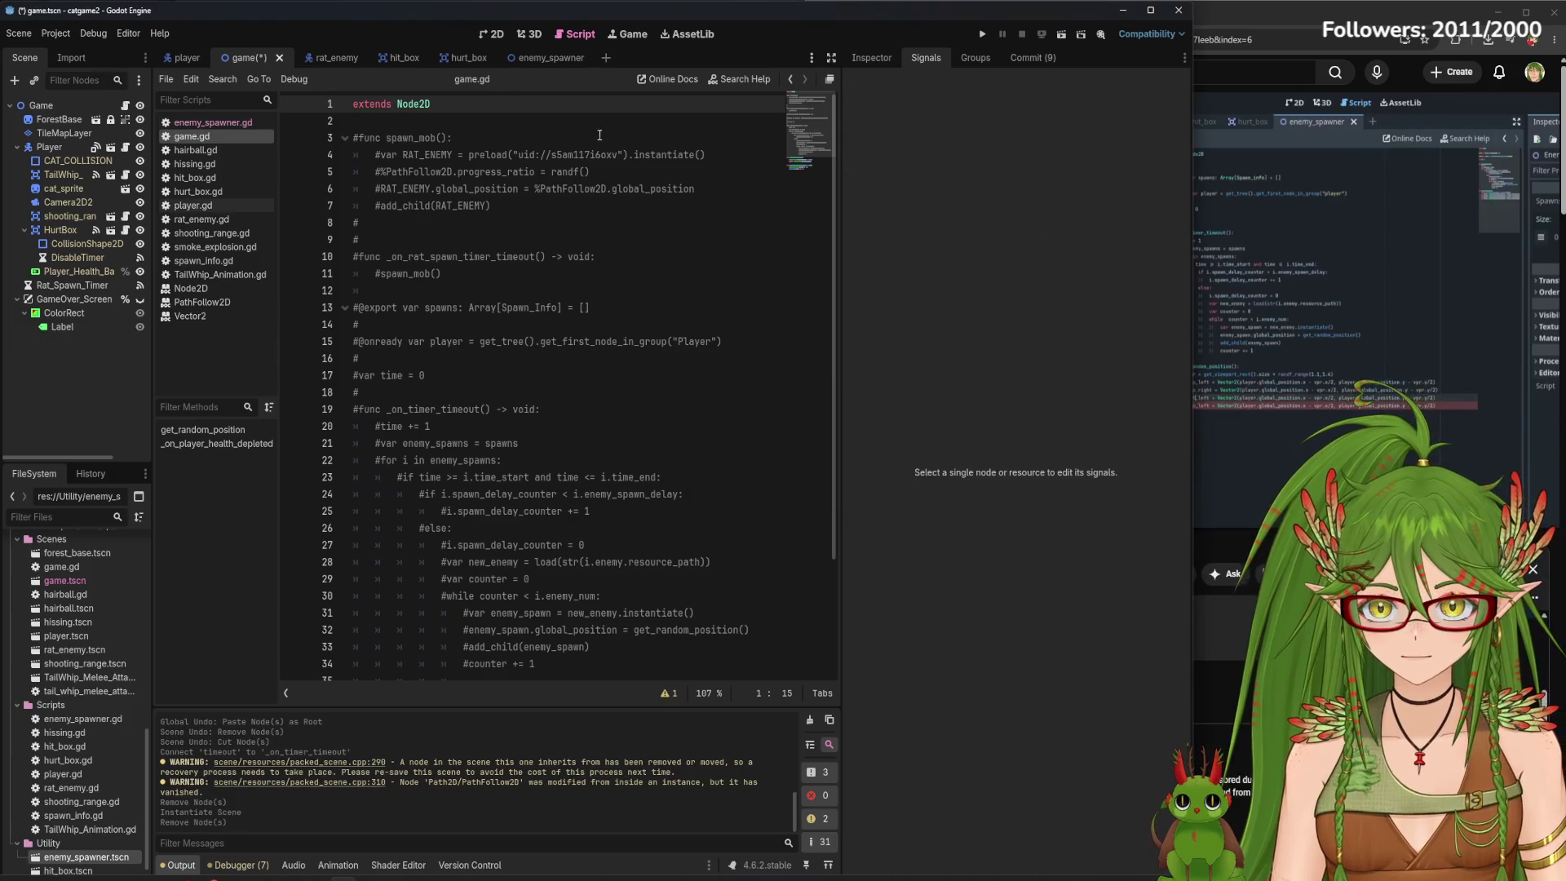
Re-instance enemy_spawner under Game, enable Editable Children, and save the game scene.
left_click(535, 57)
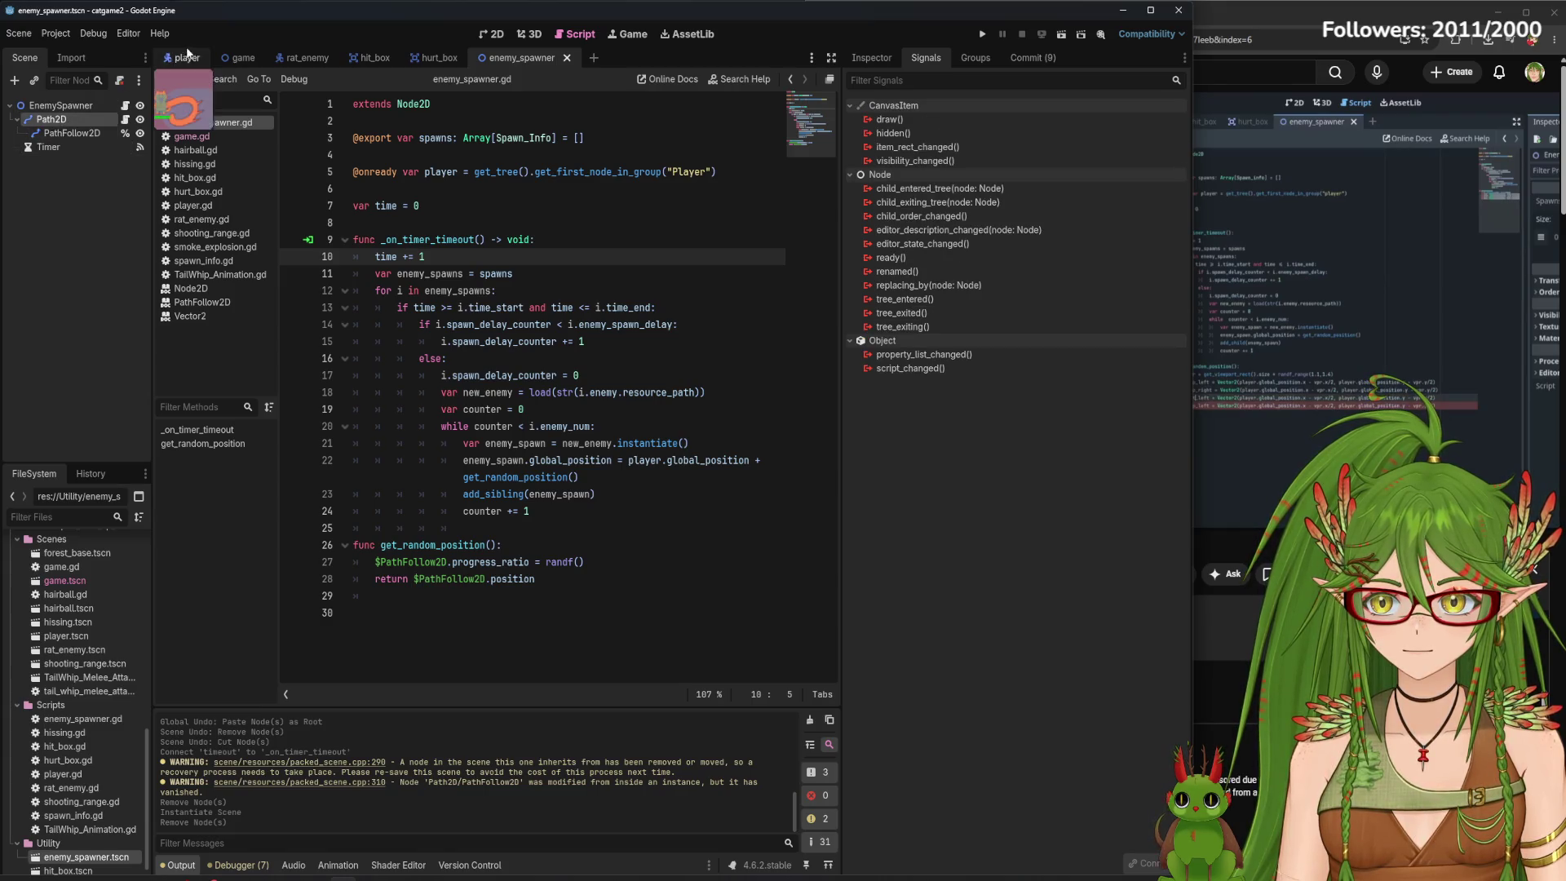
left_click(243, 57)
left_click_drag(81, 869, 37, 106)
right_click(42, 342)
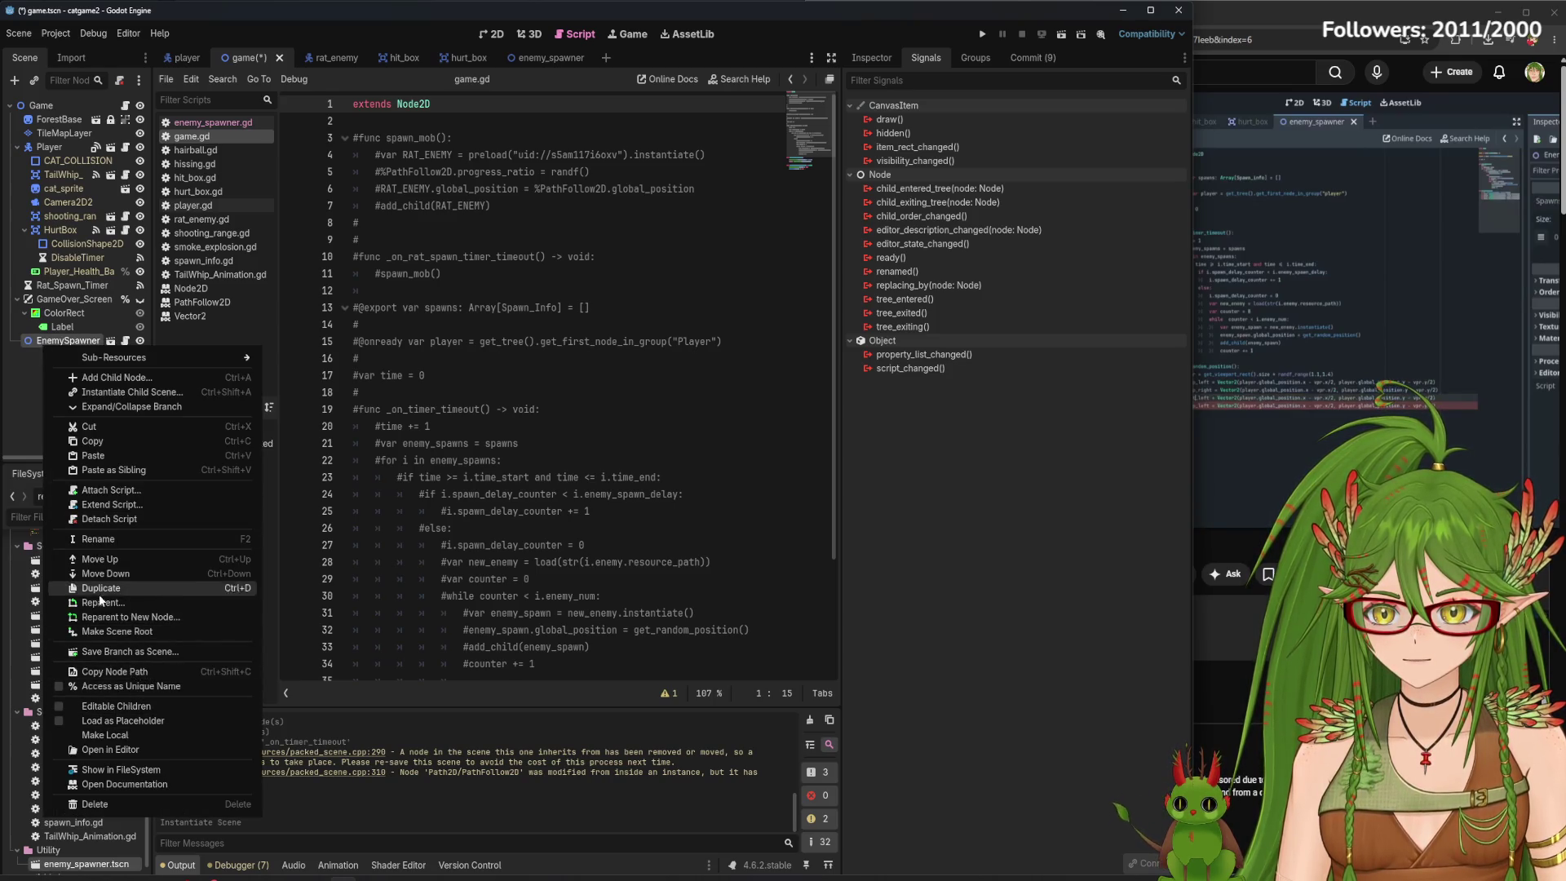
left_click(120, 706)
key("ctrl+s")
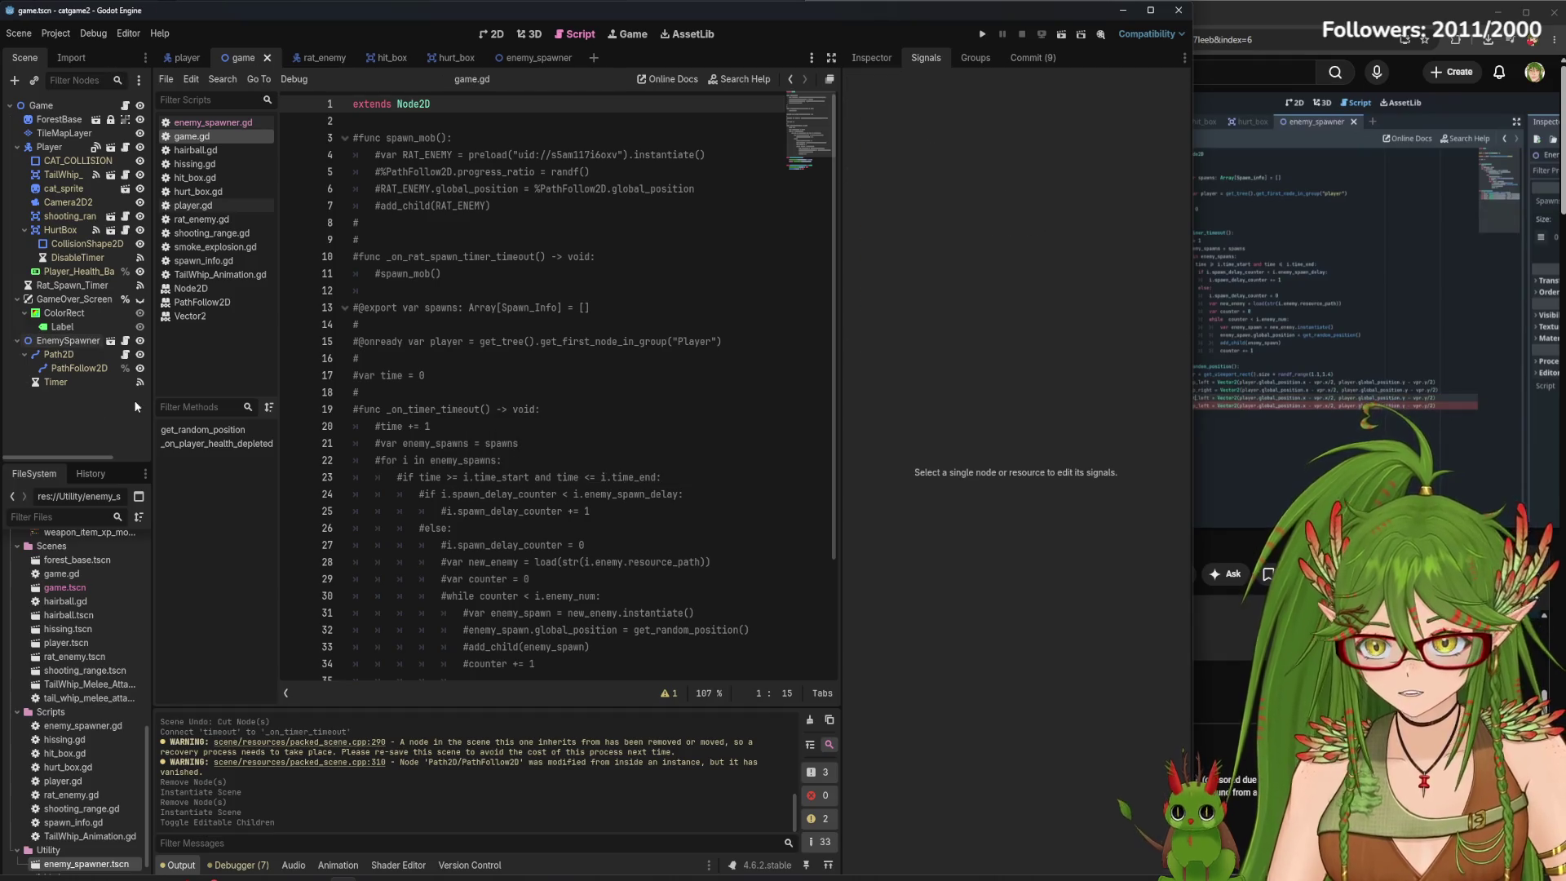
left_click(563, 62)
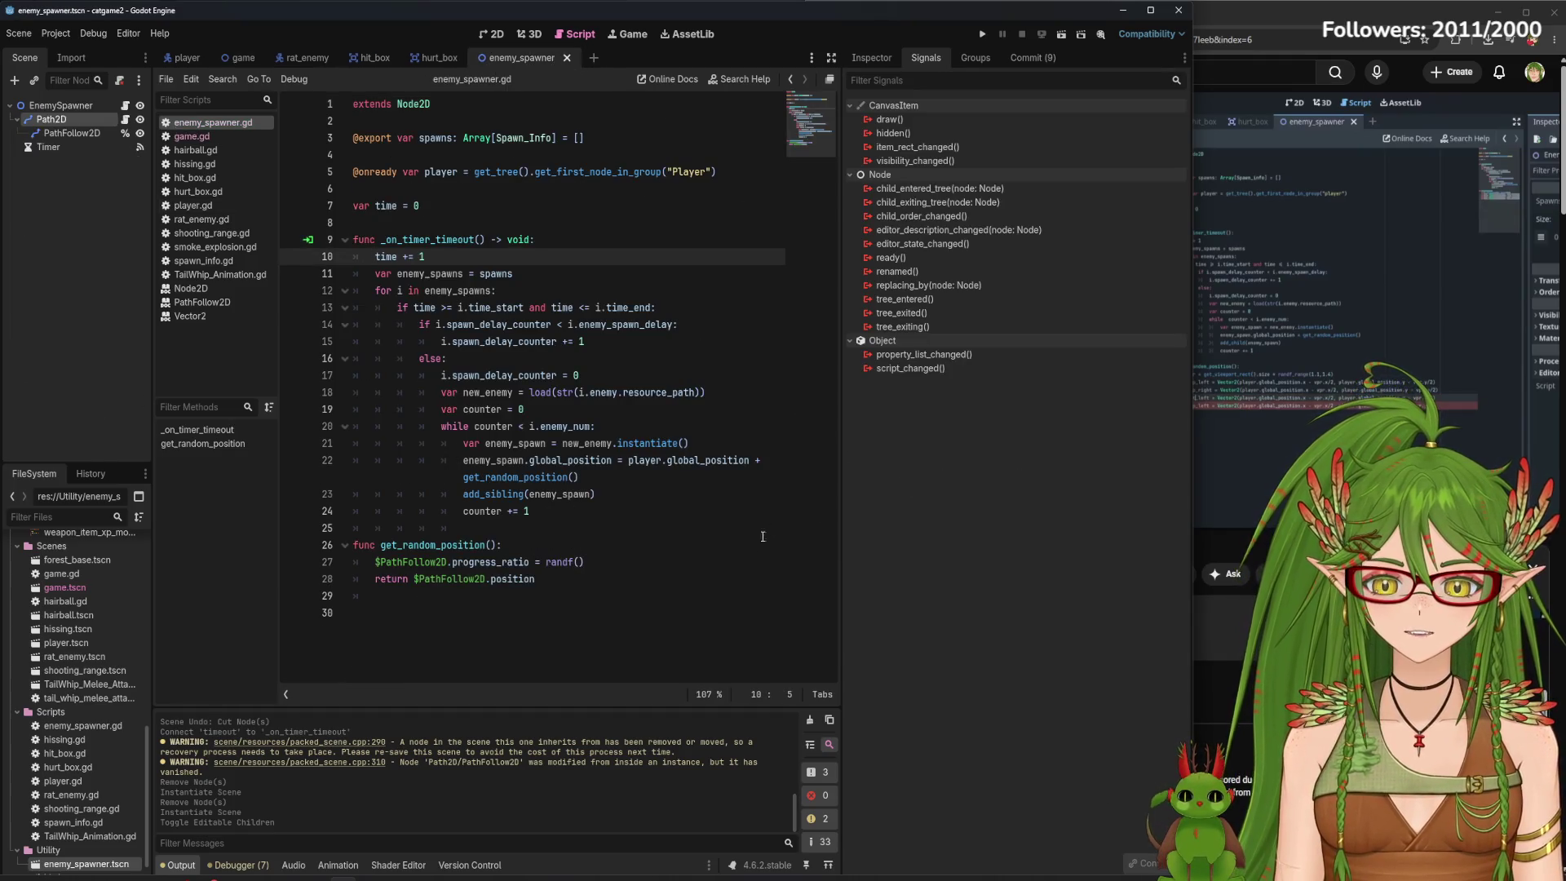
Delete get_random_position from enemy_spawner.gd and locate its copy in game.gd.
left_click_drag(561, 586, 357, 547)
key("Delete")
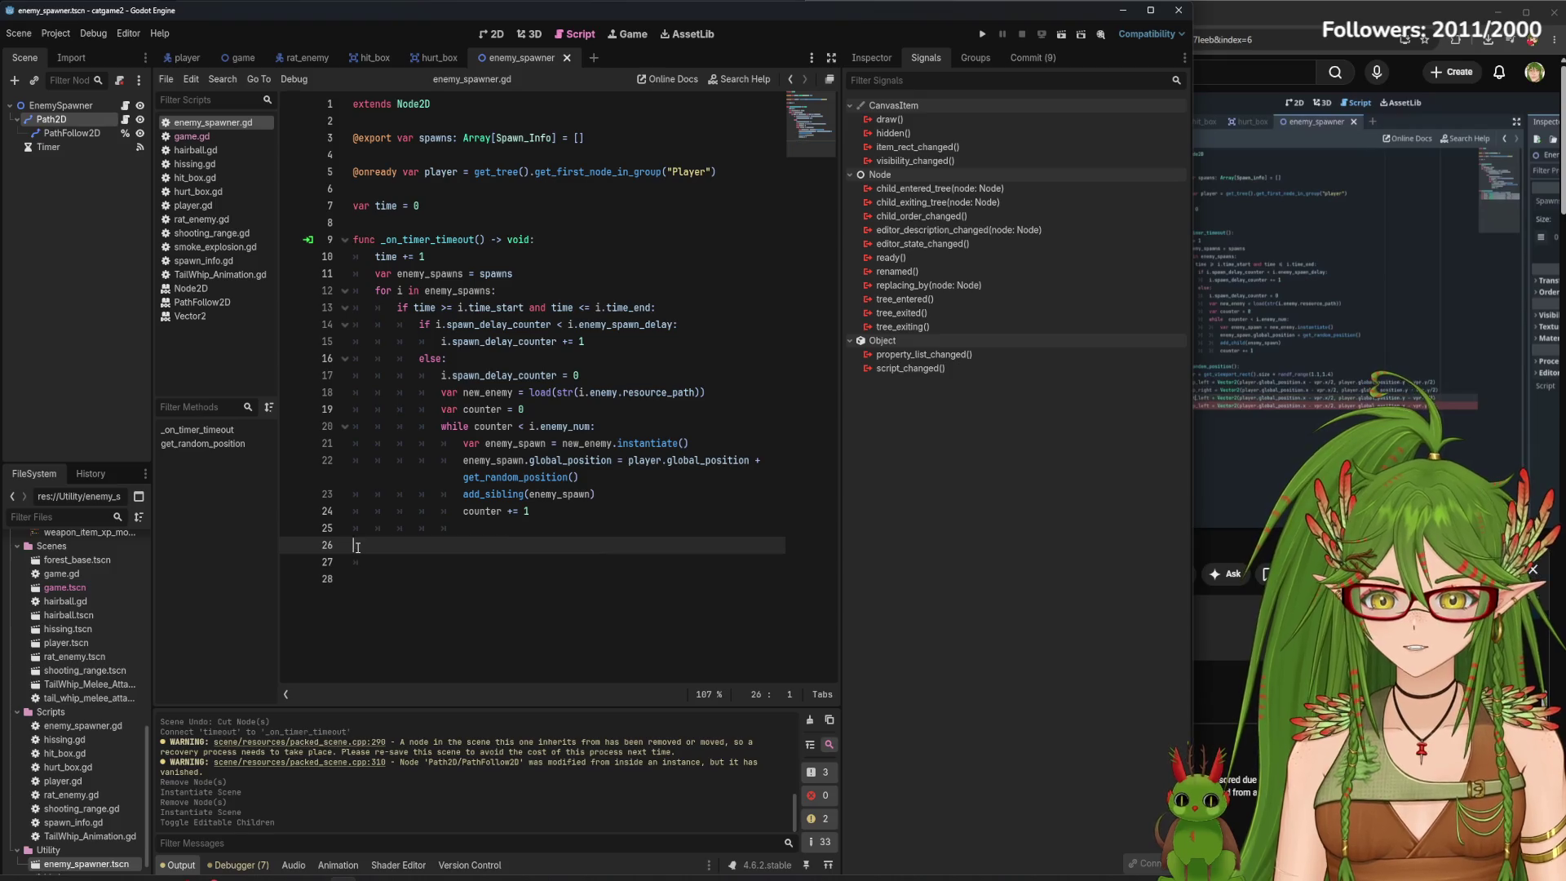
key("ctrl+Tab")
key("ctrl+Tab")
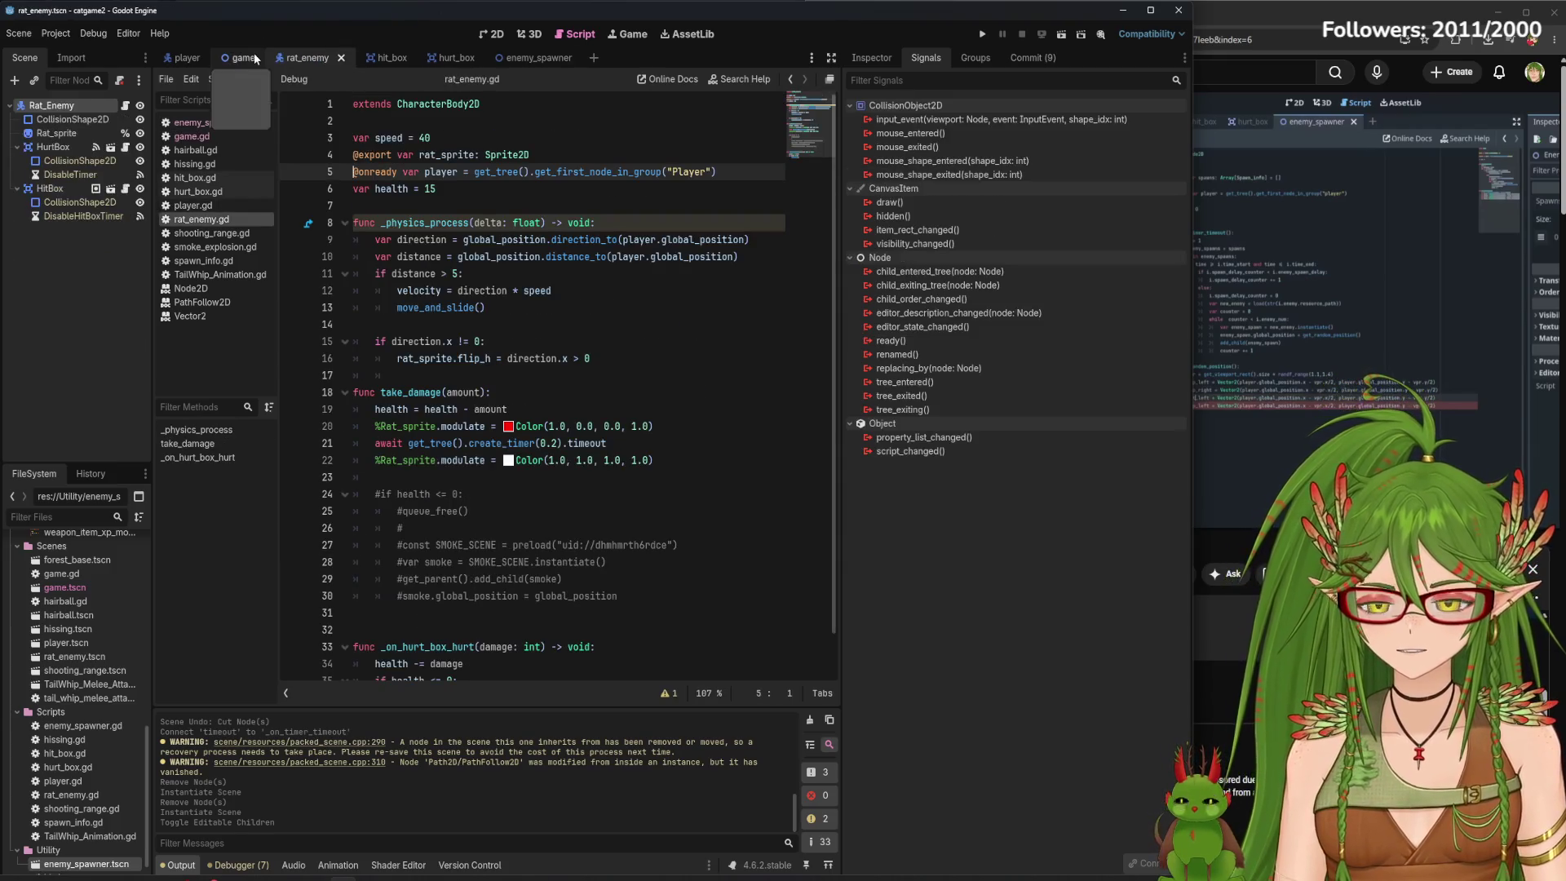
scroll(649, 391, "down", 3)
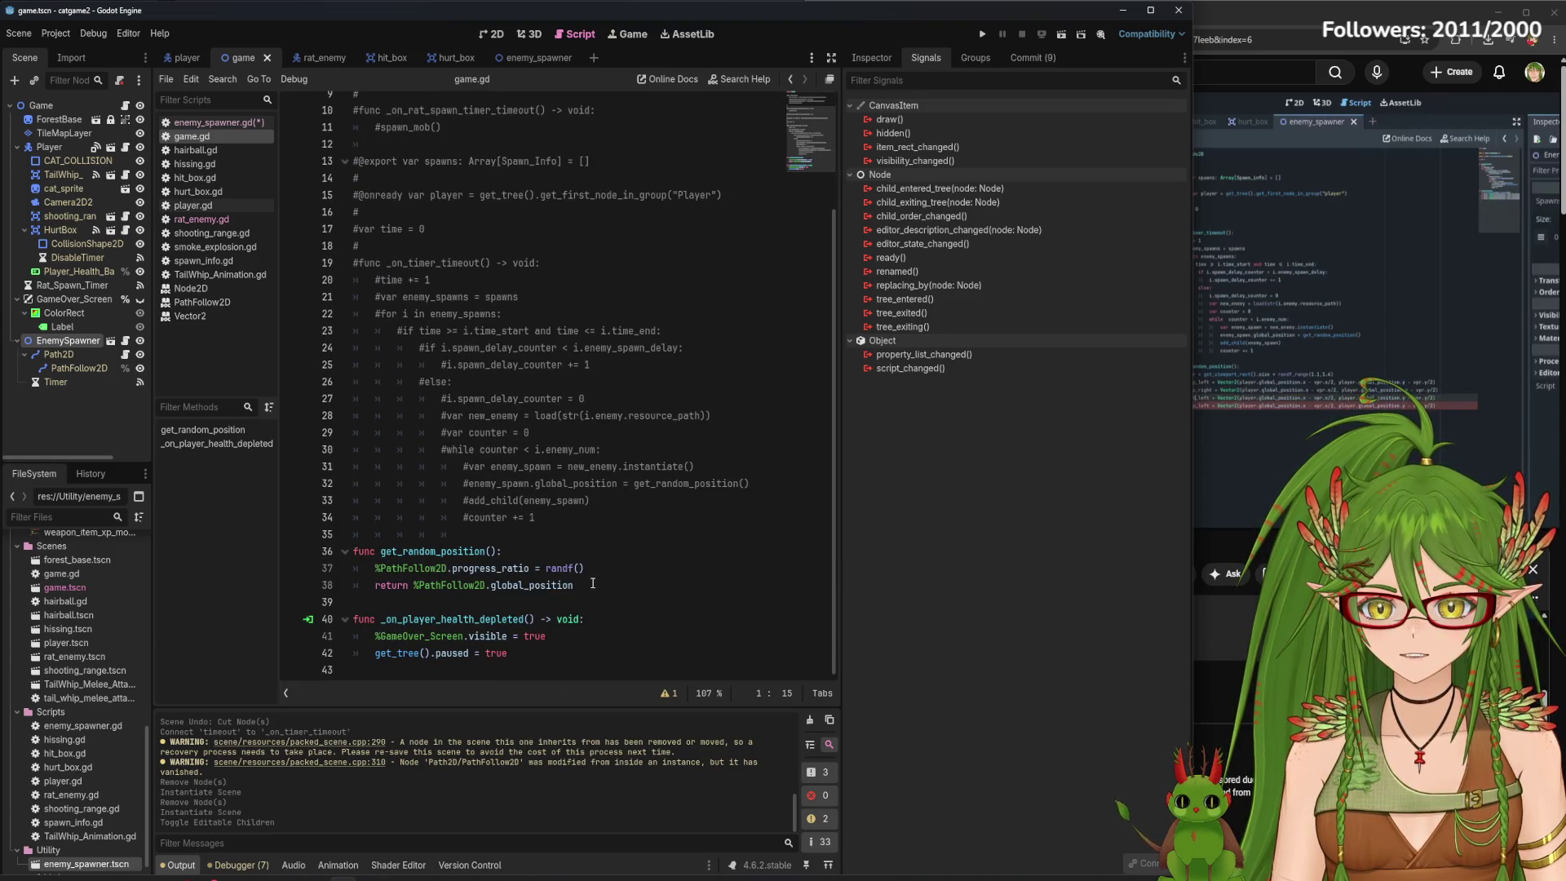
mouse_move(574, 585)
left_mouse_down()
mouse_move(356, 568)
mouse_move(347, 553)
left_mouse_up()
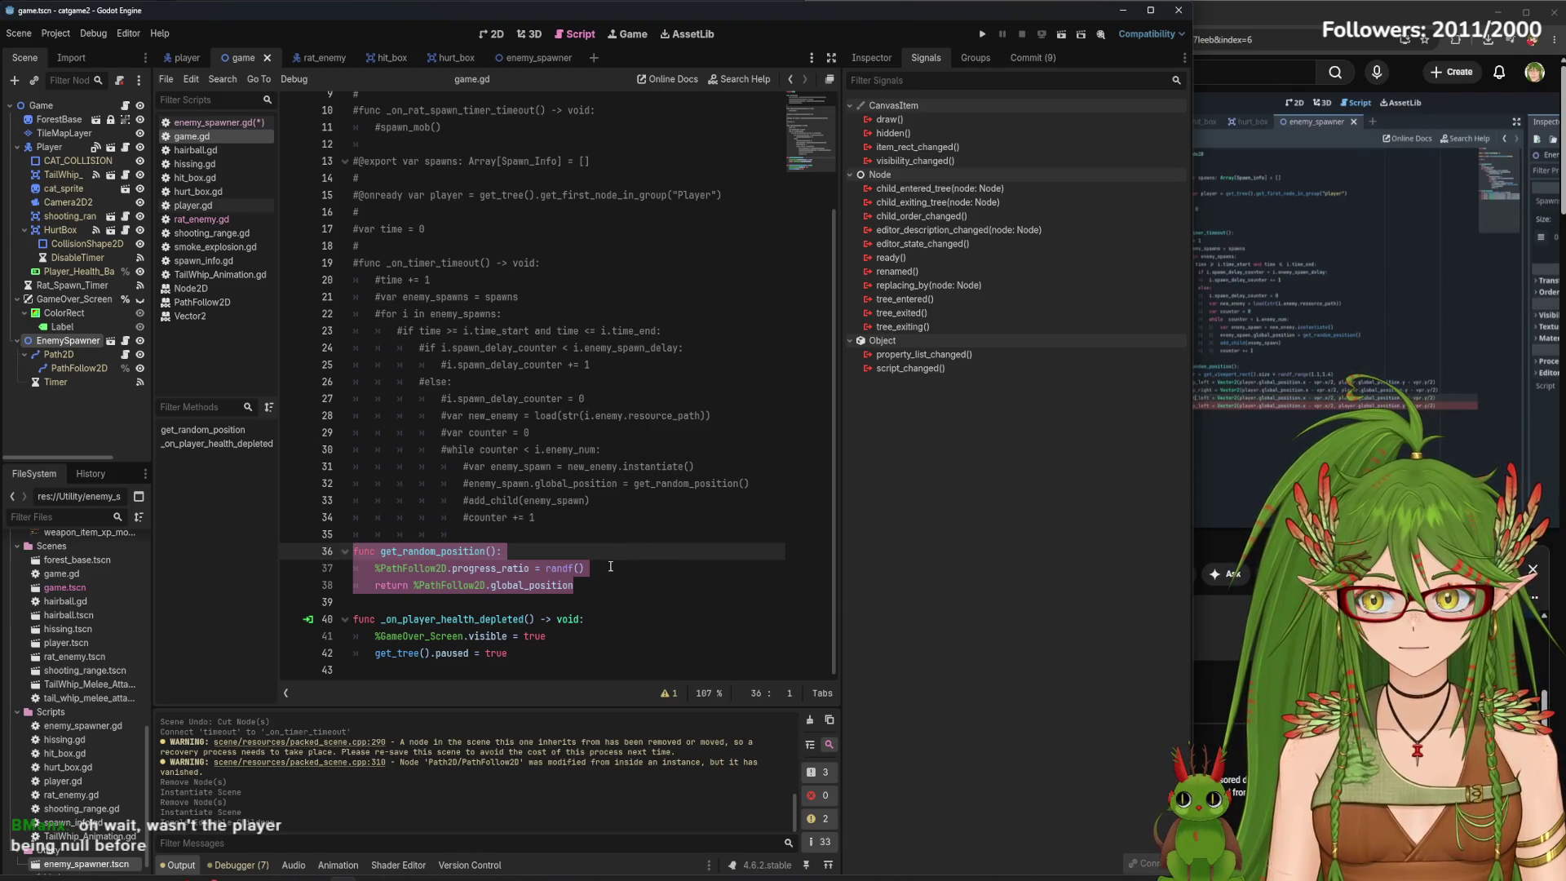
scroll(524, 485, "up", 3)
scroll(523, 459, "down", 2)
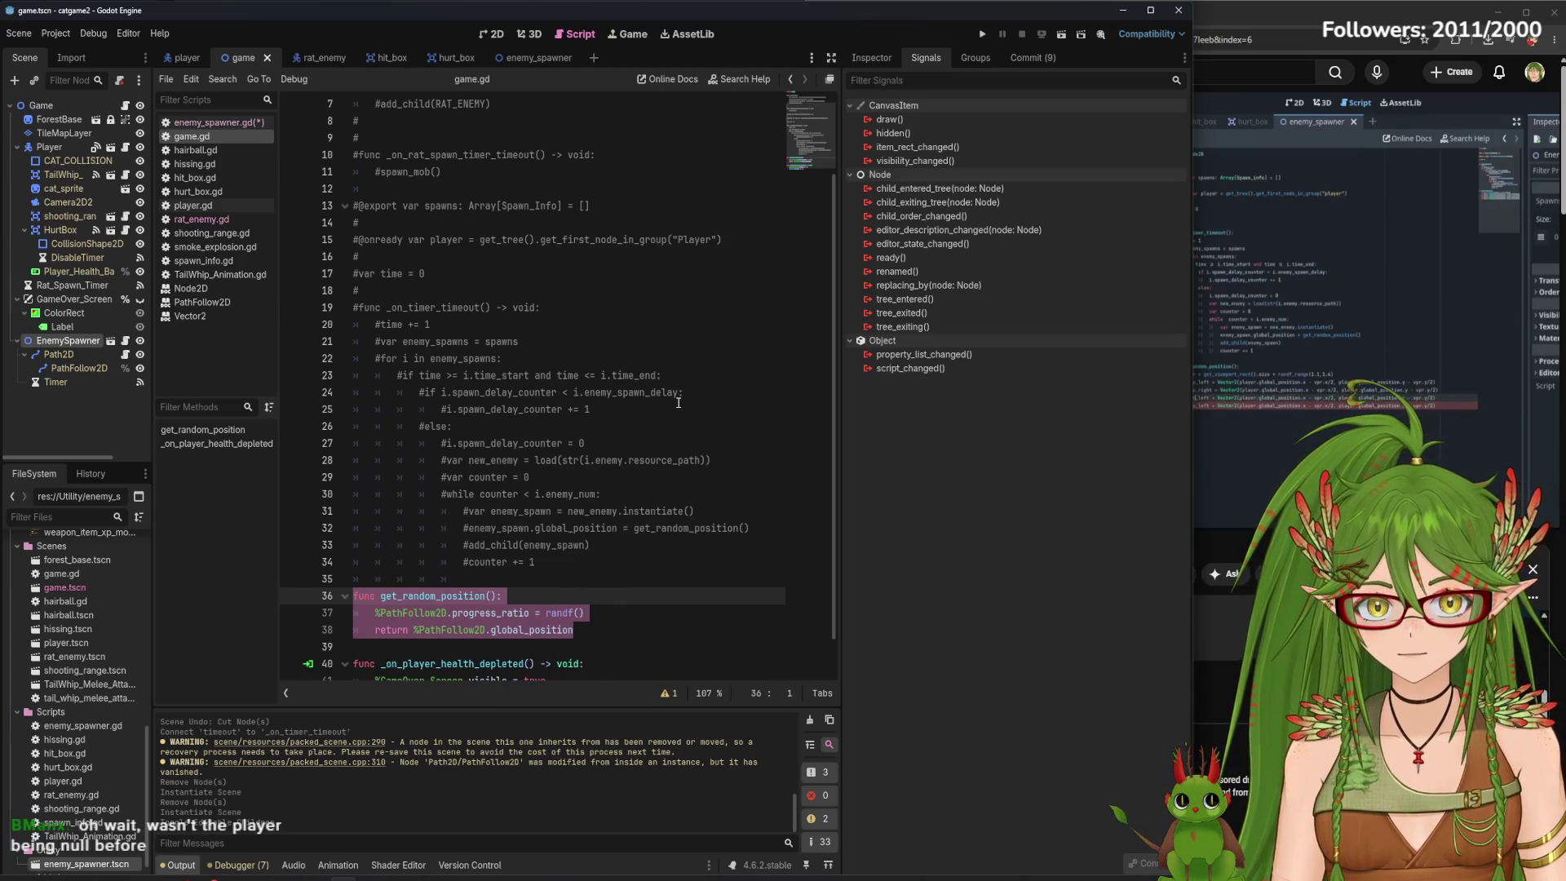
scroll(614, 543, "down", 1)
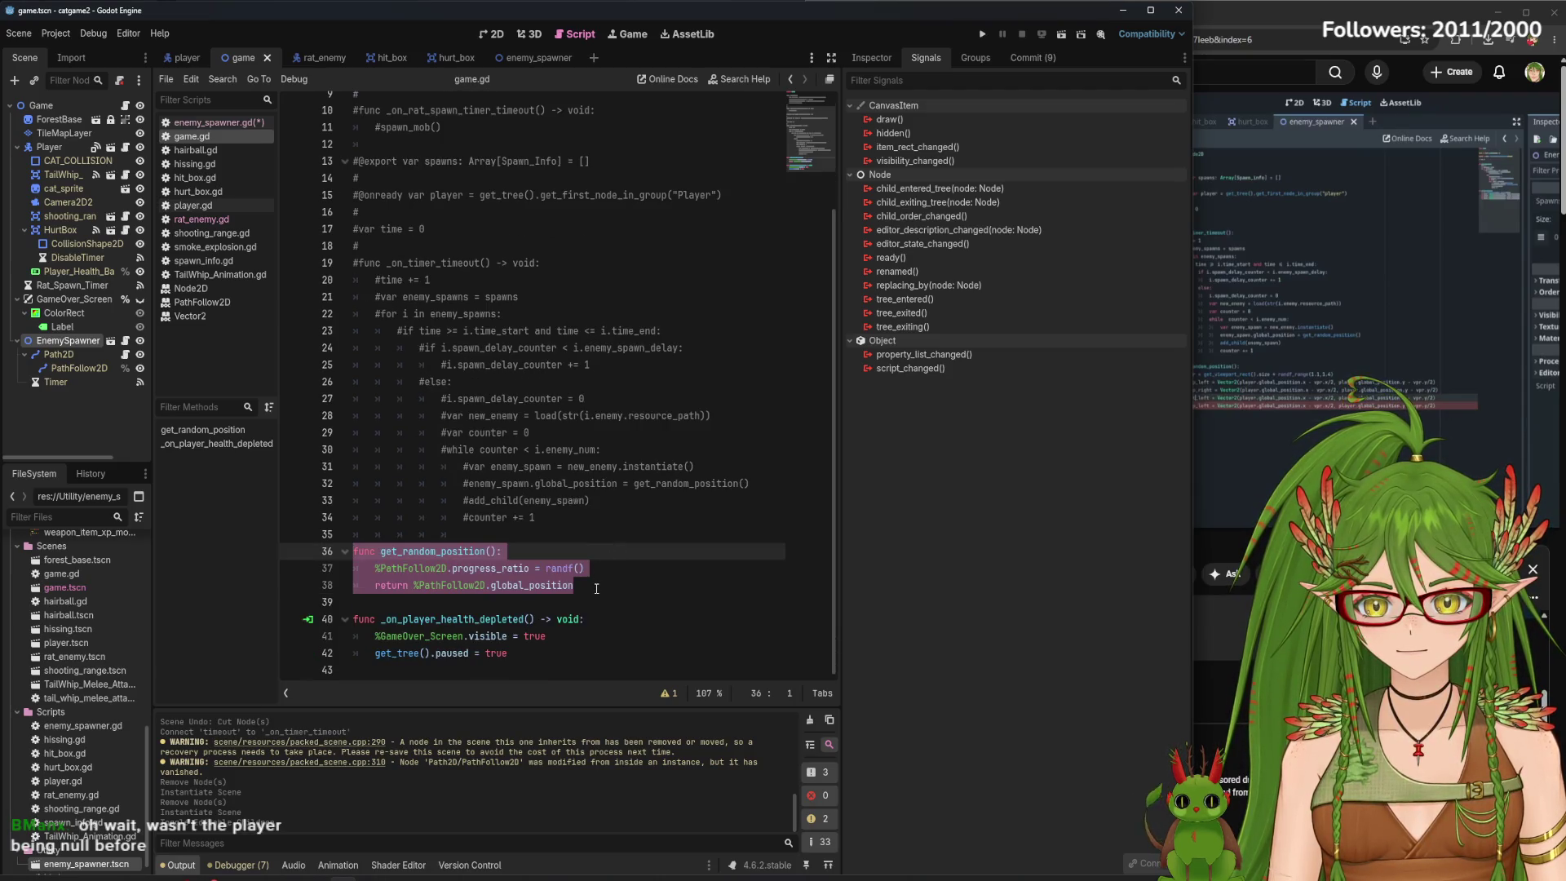
left_click(597, 588)
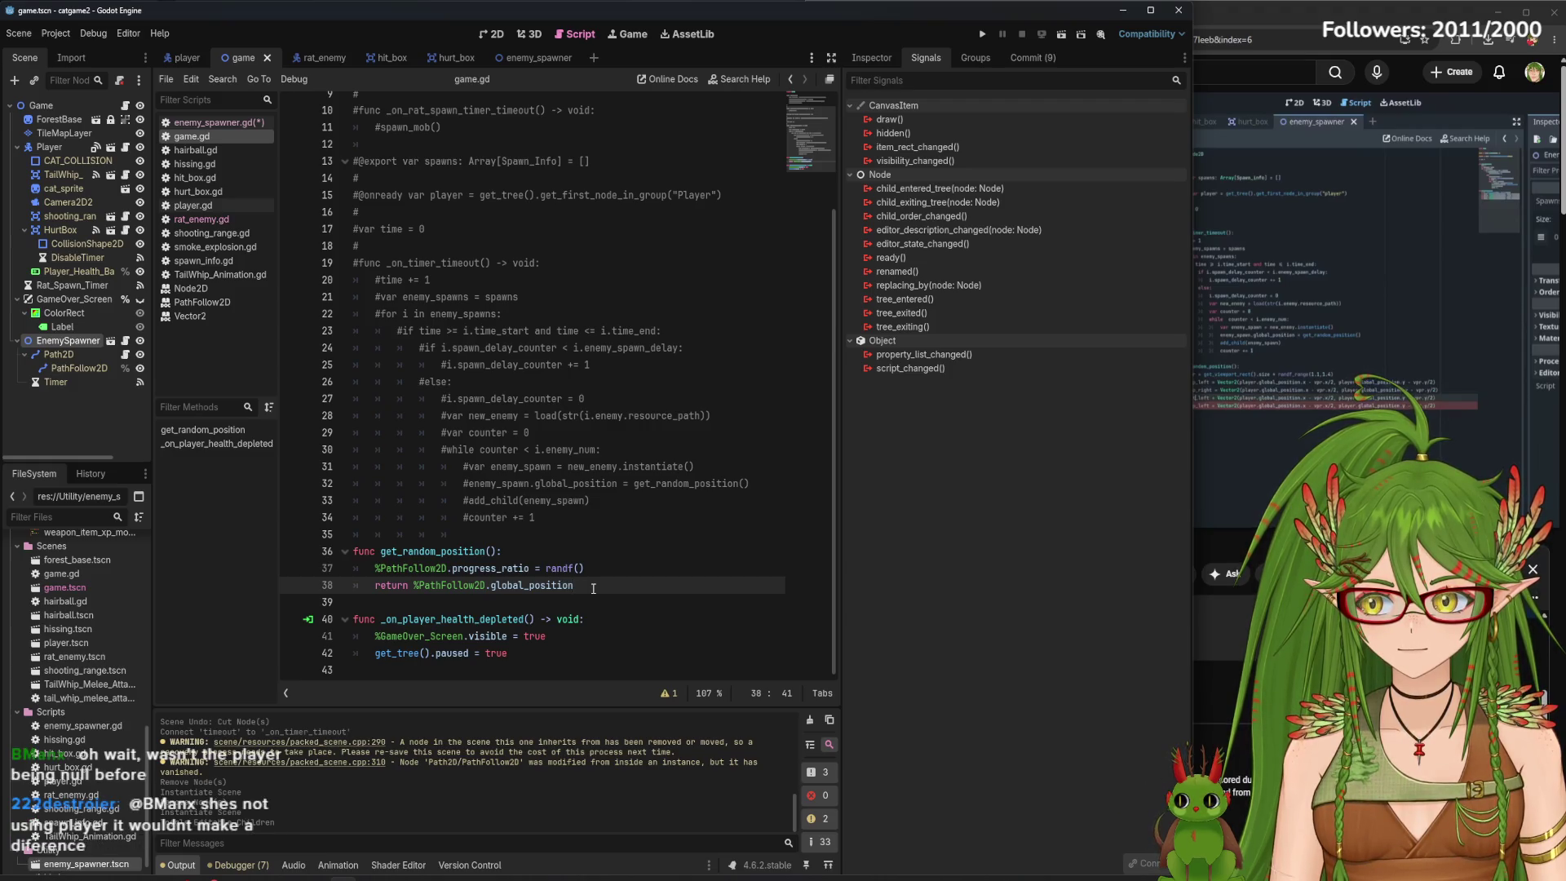
mouse_move(593, 588)
left_mouse_down()
mouse_move(445, 586)
mouse_move(327, 552)
left_mouse_up()
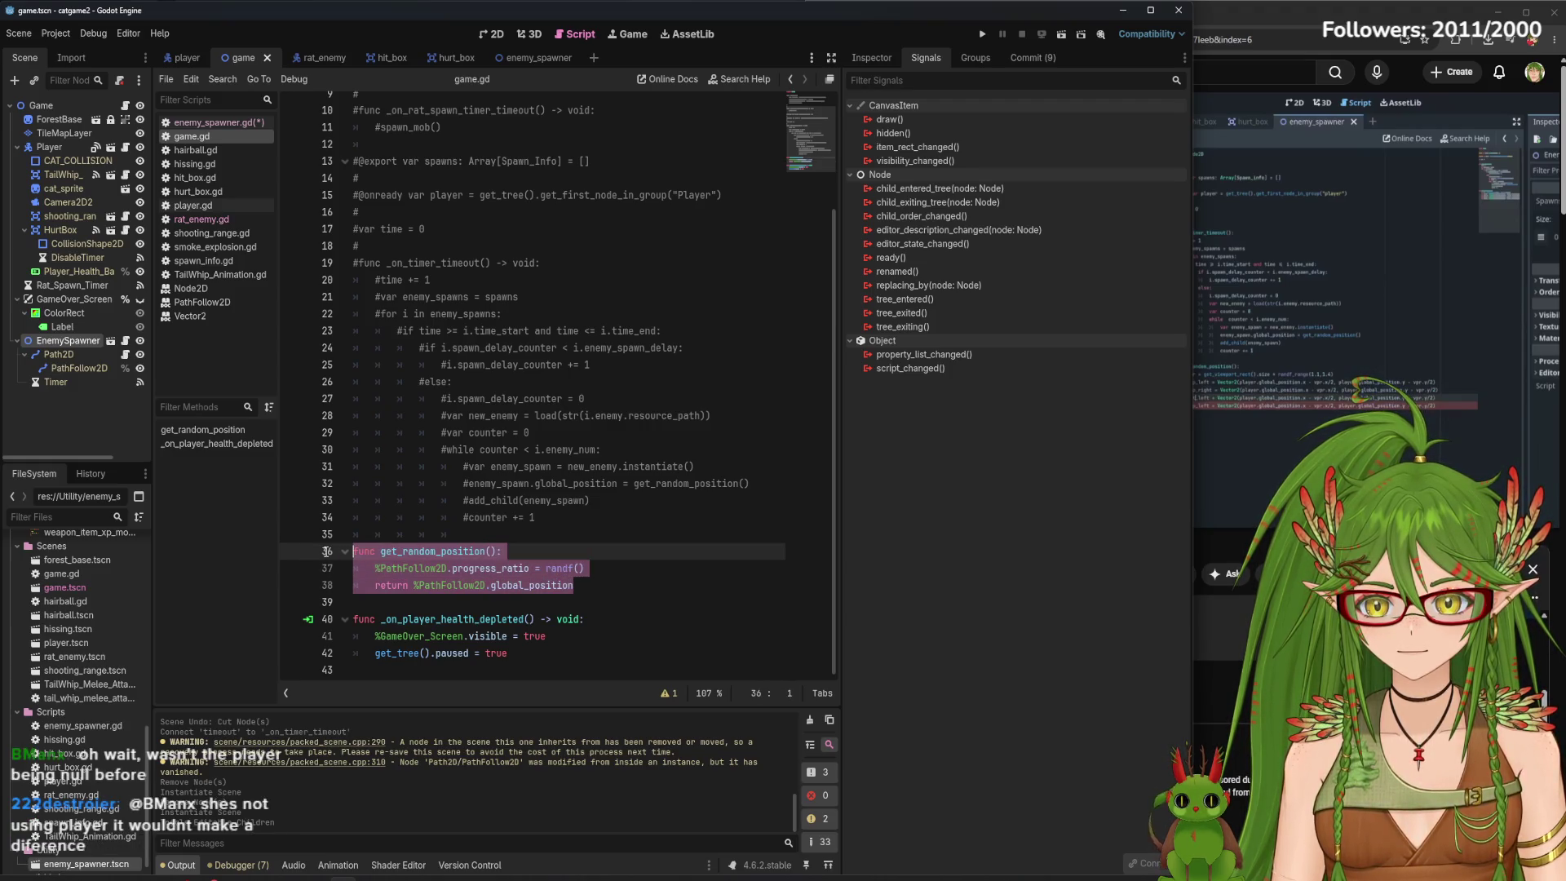
right_click(384, 559)
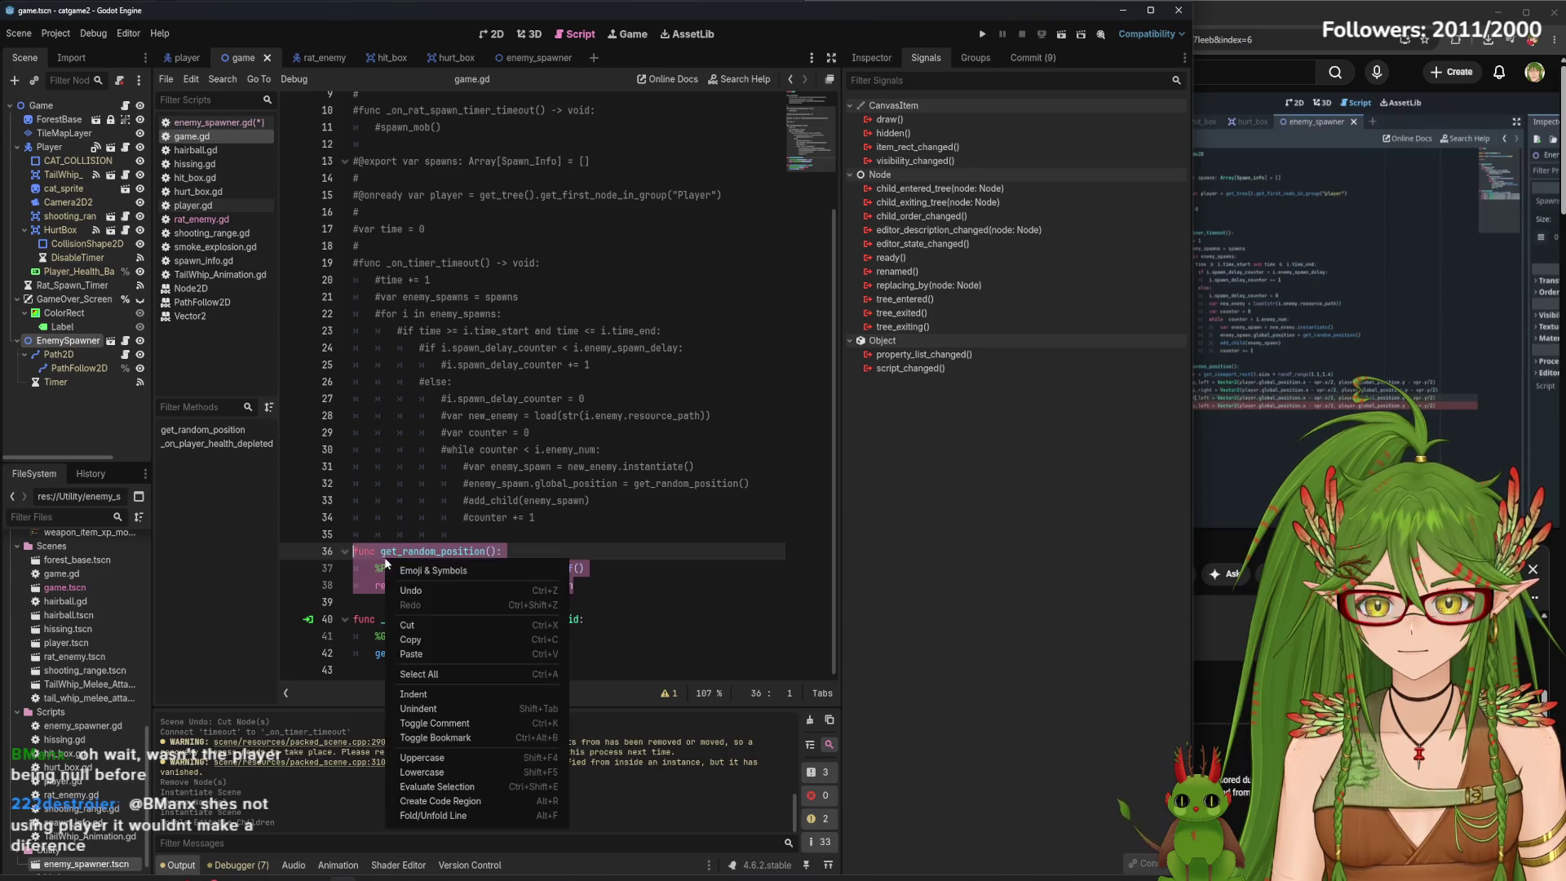
left_click(445, 770)
left_click(593, 588)
Remove lines 3–38 of leftover spawner code from game.gd and save.
mouse_move(592, 588)
left_mouse_down()
mouse_move(357, 92)
mouse_move(355, 140)
left_mouse_up()
key("Delete")
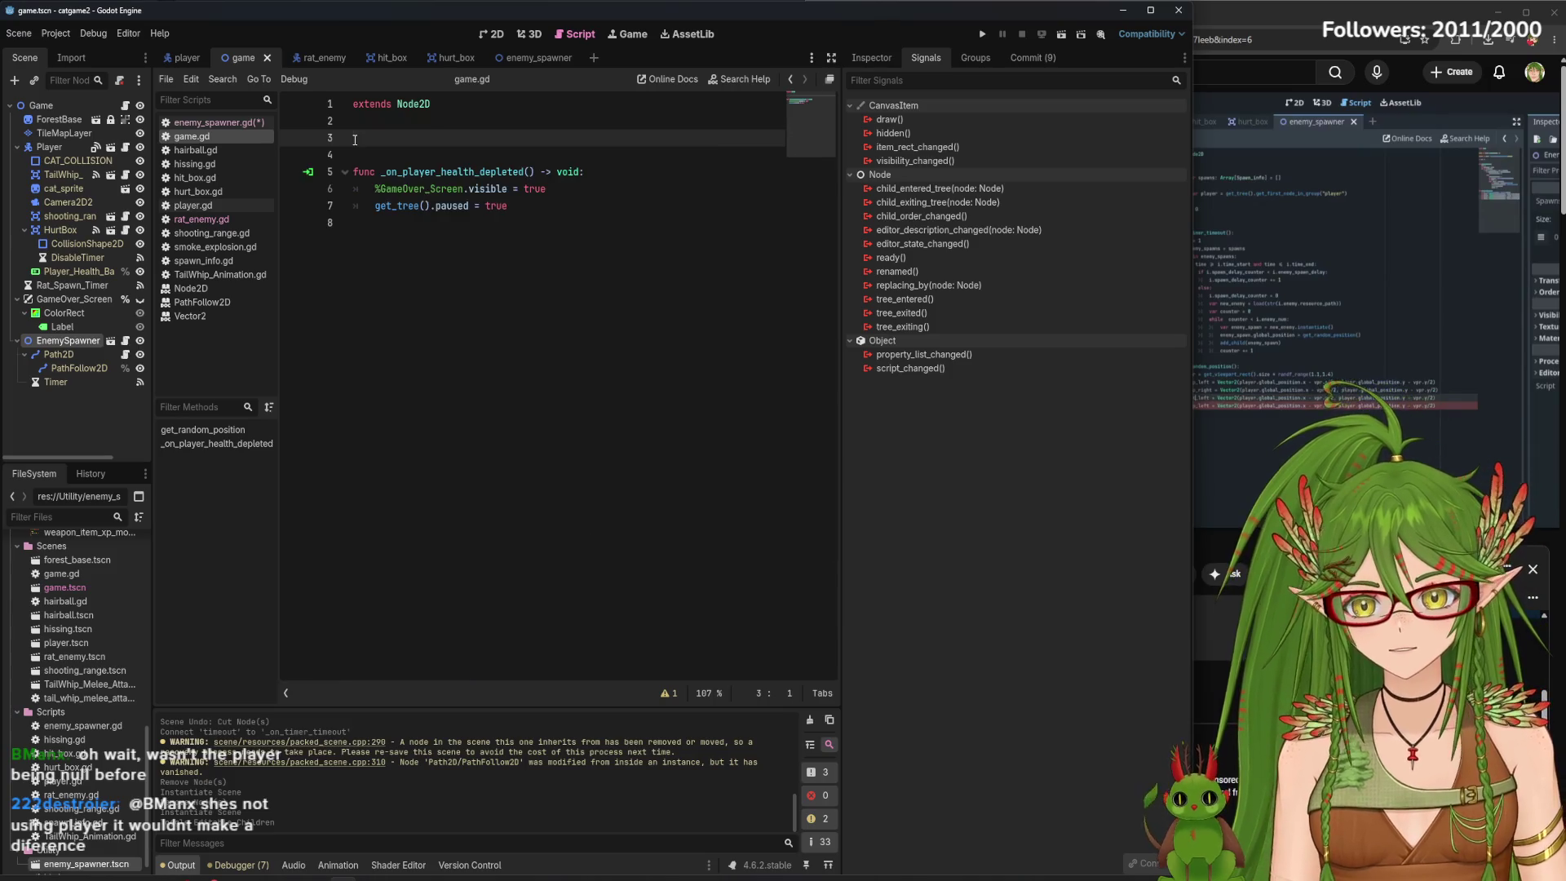
key("BackSpace")
key("BackSpace")
key("ctrl+s")
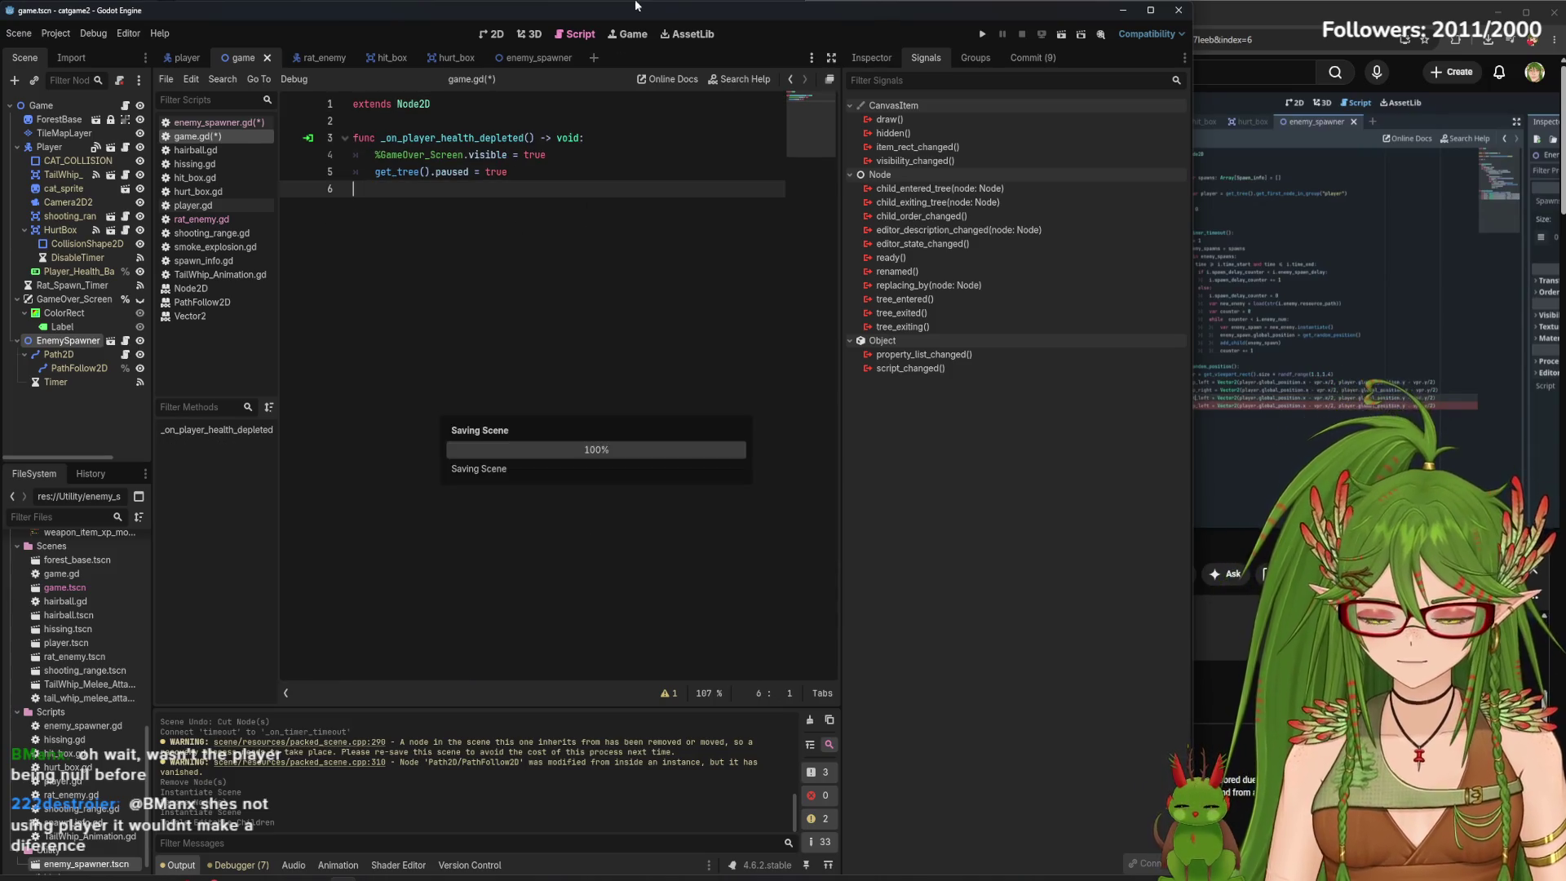
left_click(560, 62)
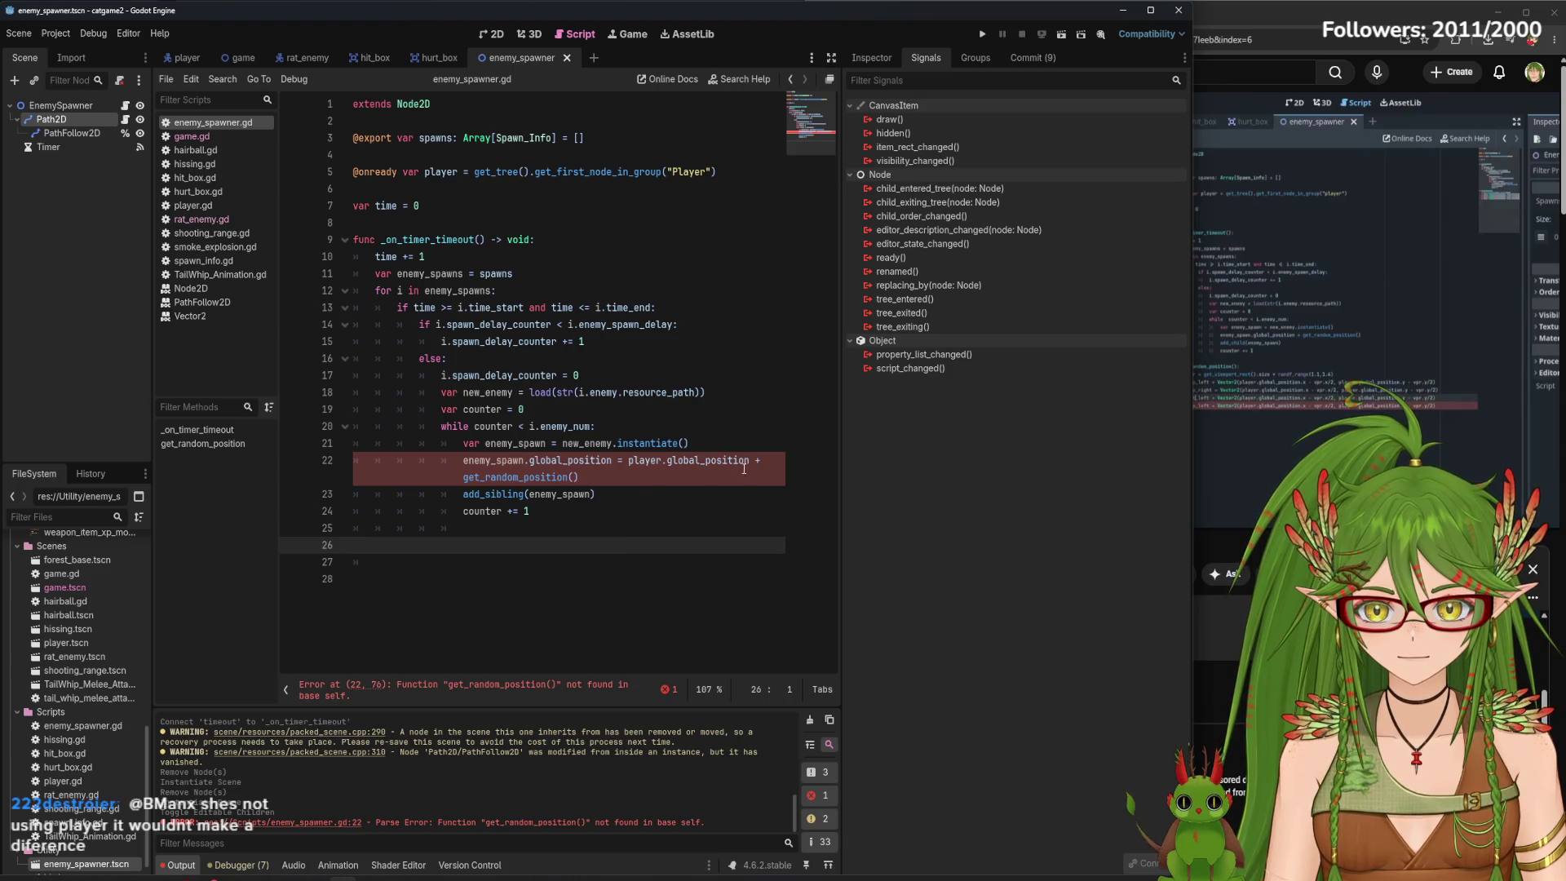
Remove the player.global_position offset on line 22 and save the script.
left_click_drag(764, 460, 624, 460)
key("BackSpace")
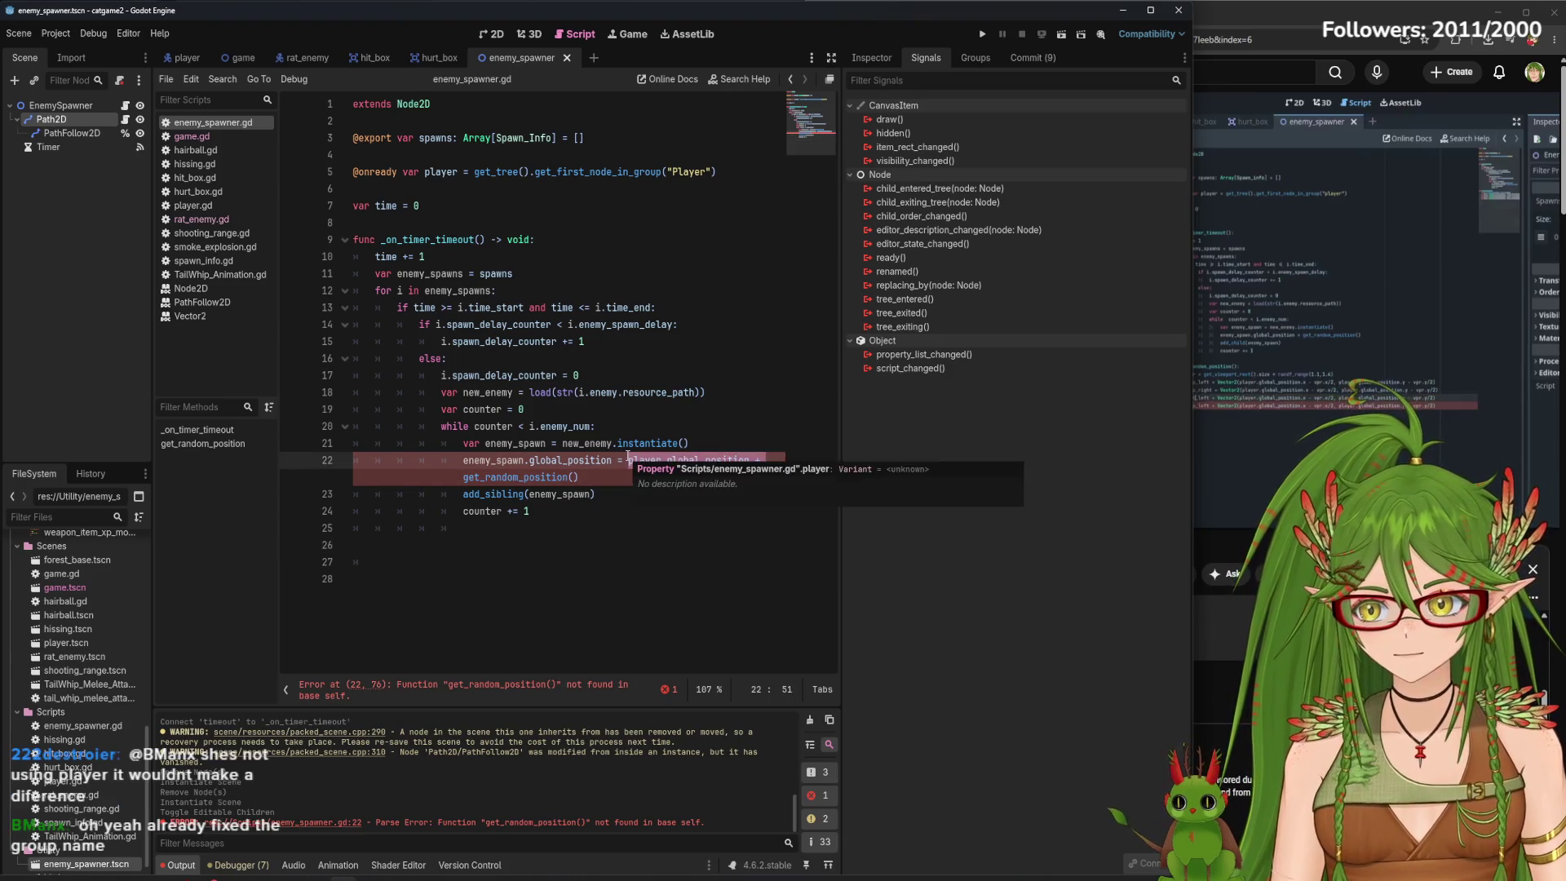
left_click(605, 605)
key("ctrl+s")
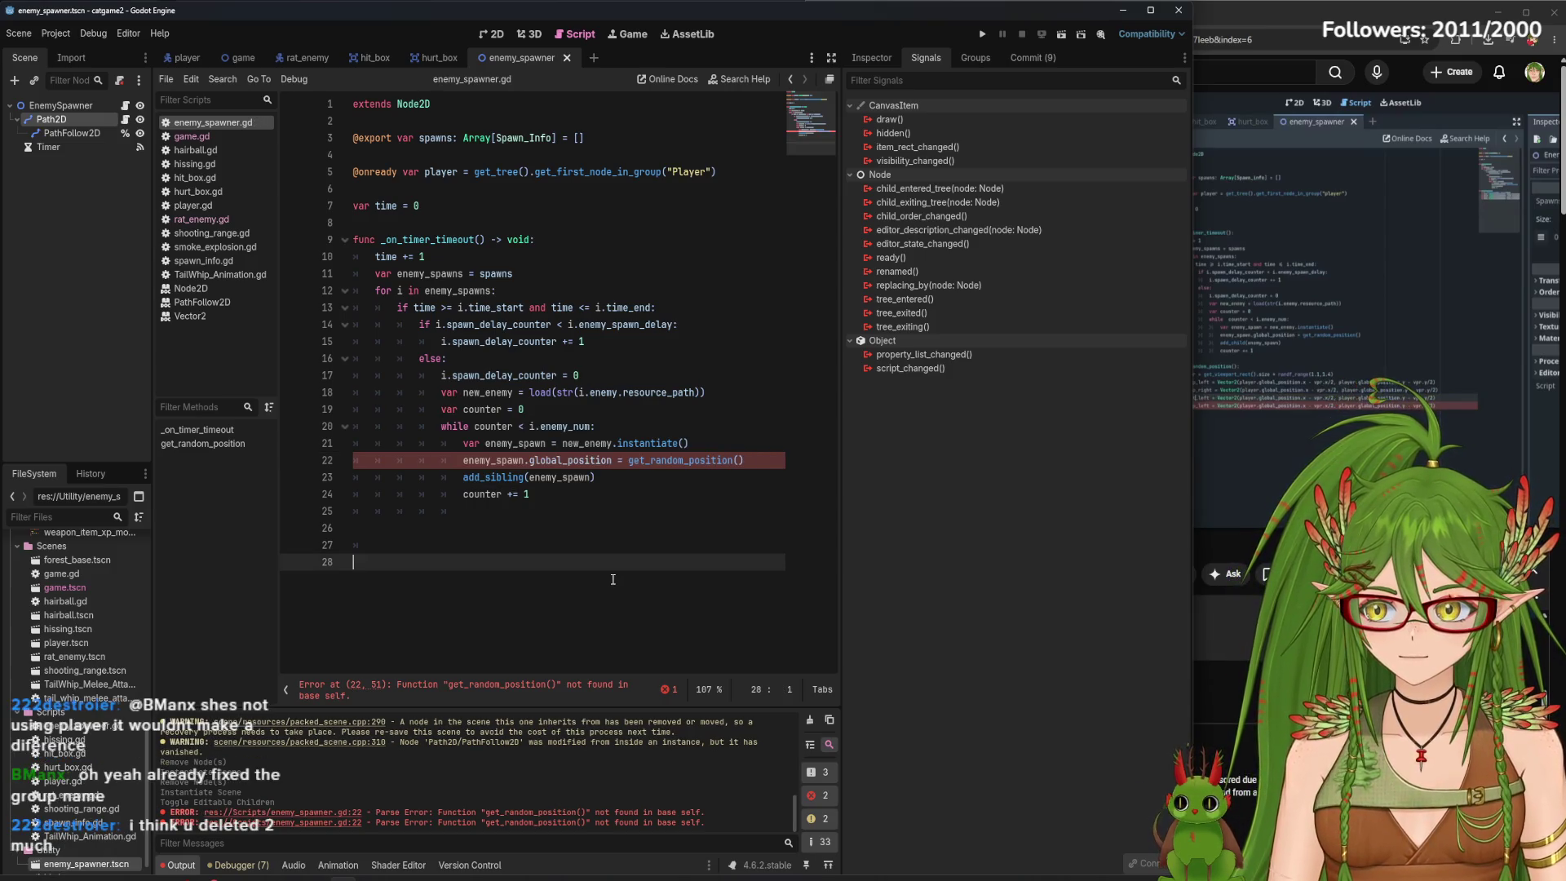
left_click(519, 547)
key("BackSpace")
key("BackSpace")
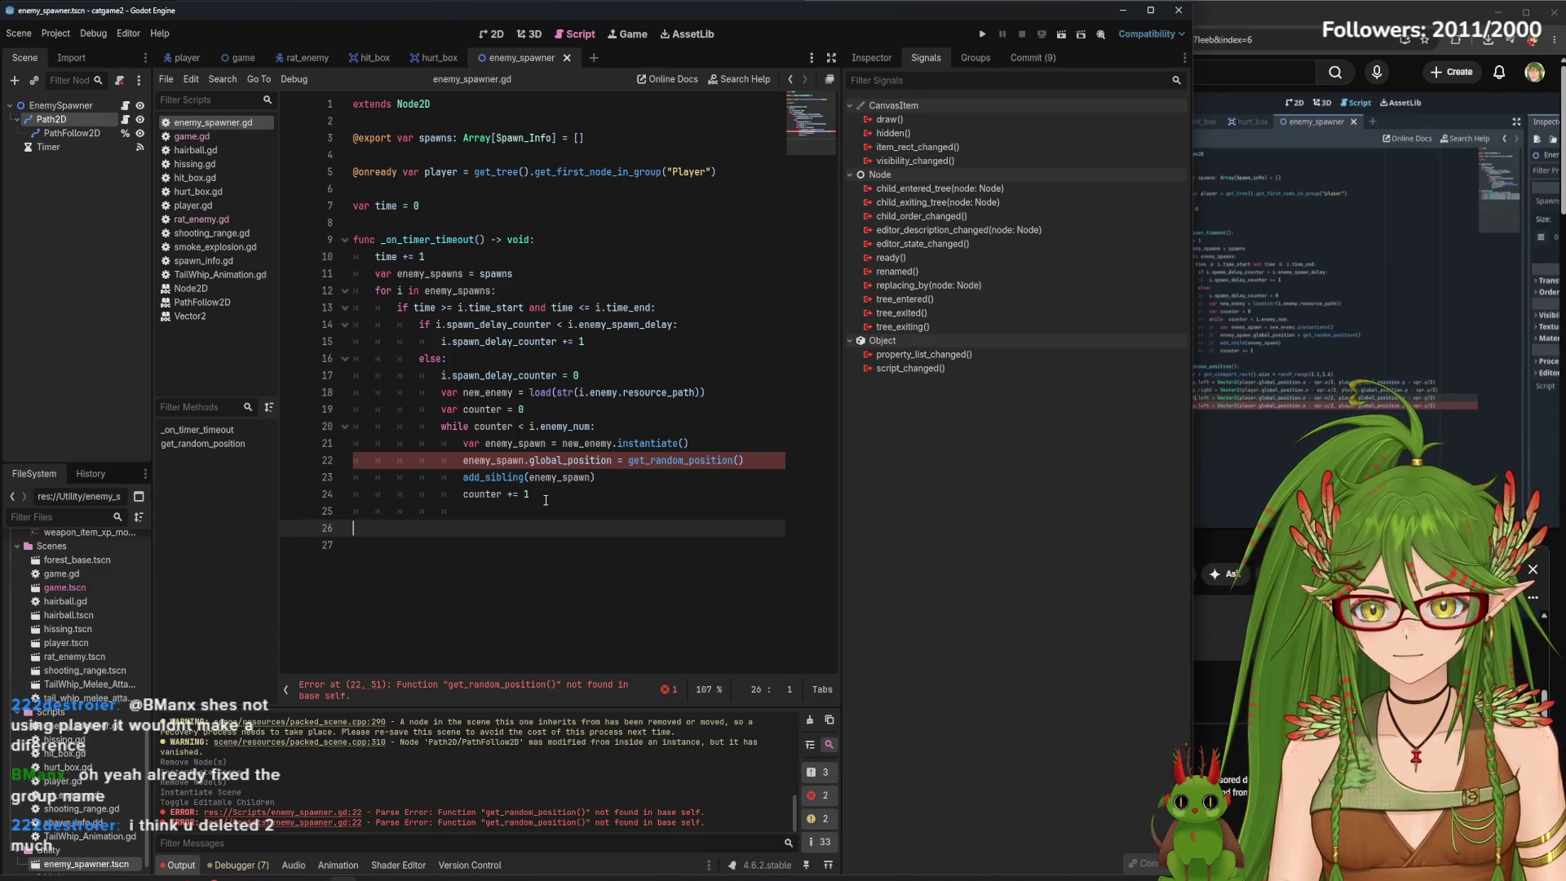
Change add_sibling back to add_child, trim the trailing blank line, and save.
left_click(510, 477)
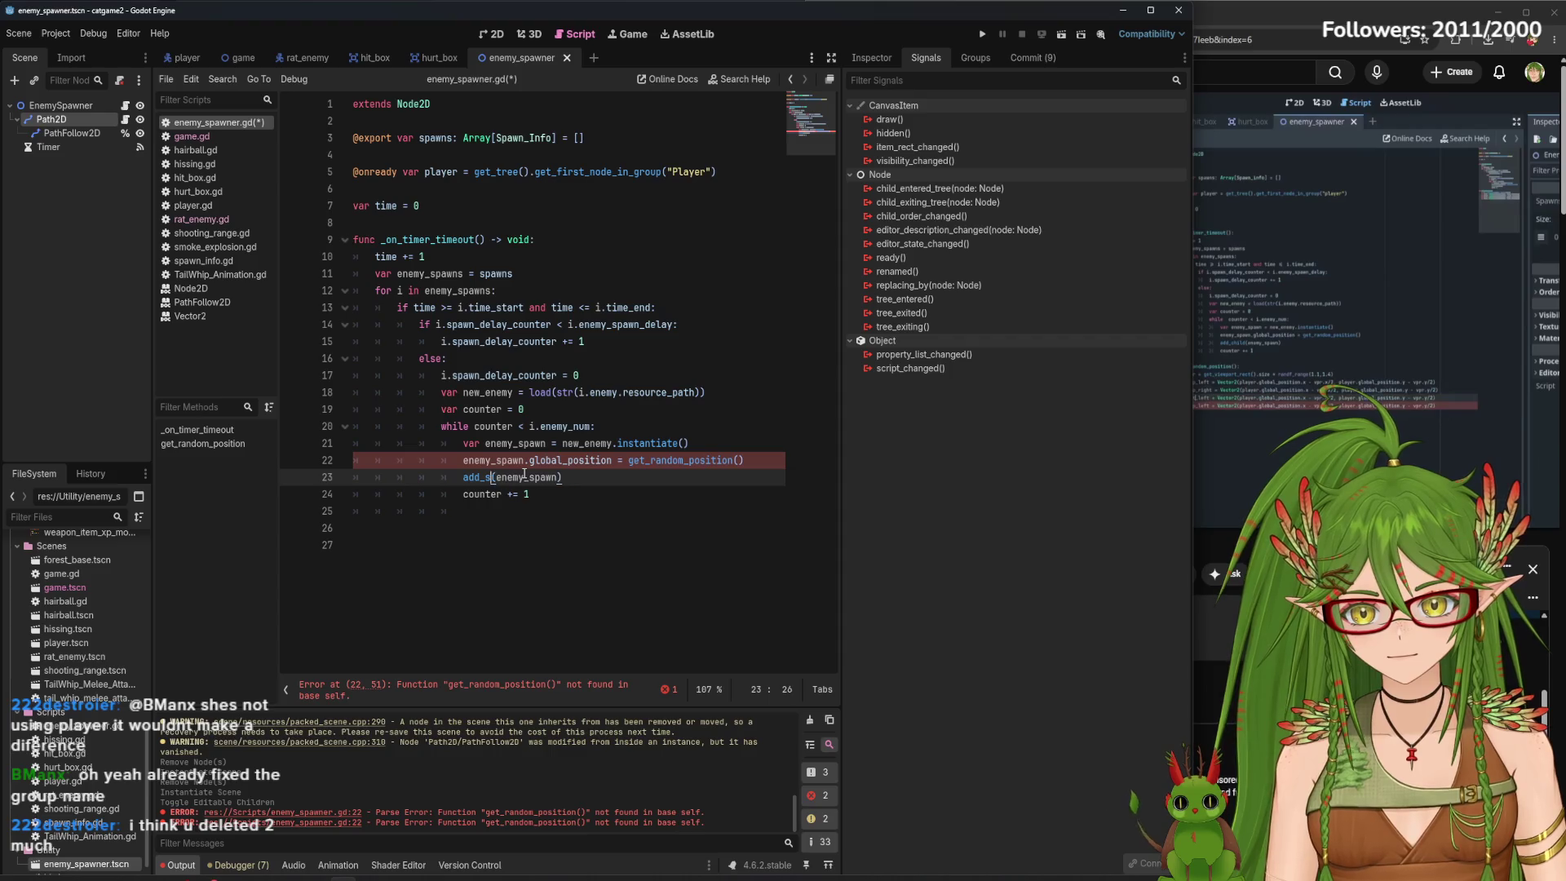
key("BackSpace")
type("child")
left_click(491, 544)
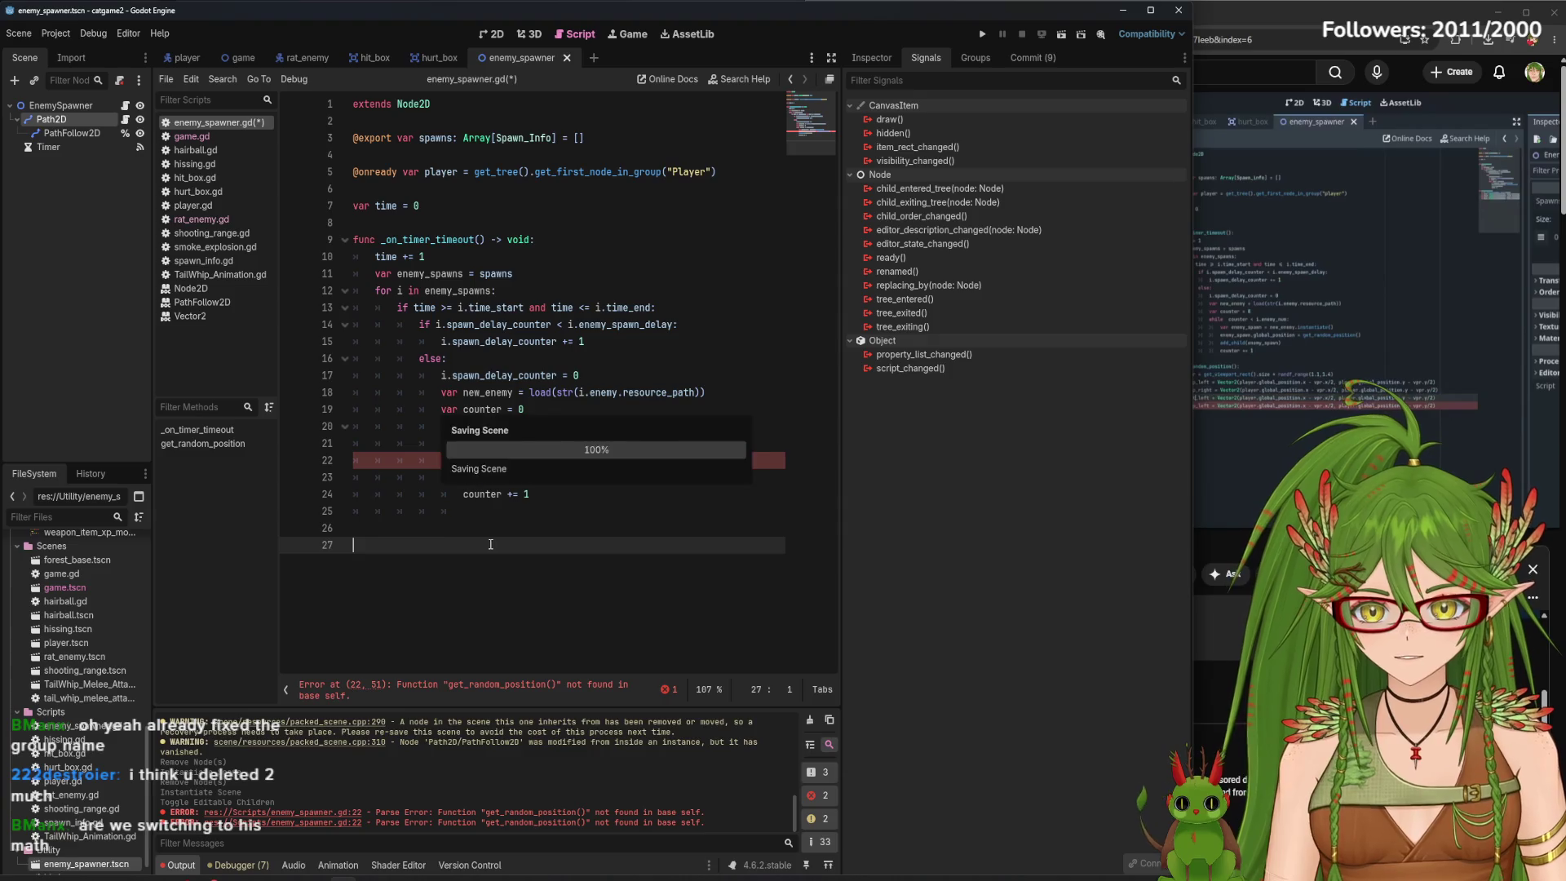
key("BackSpace")
key("ctrl+s")
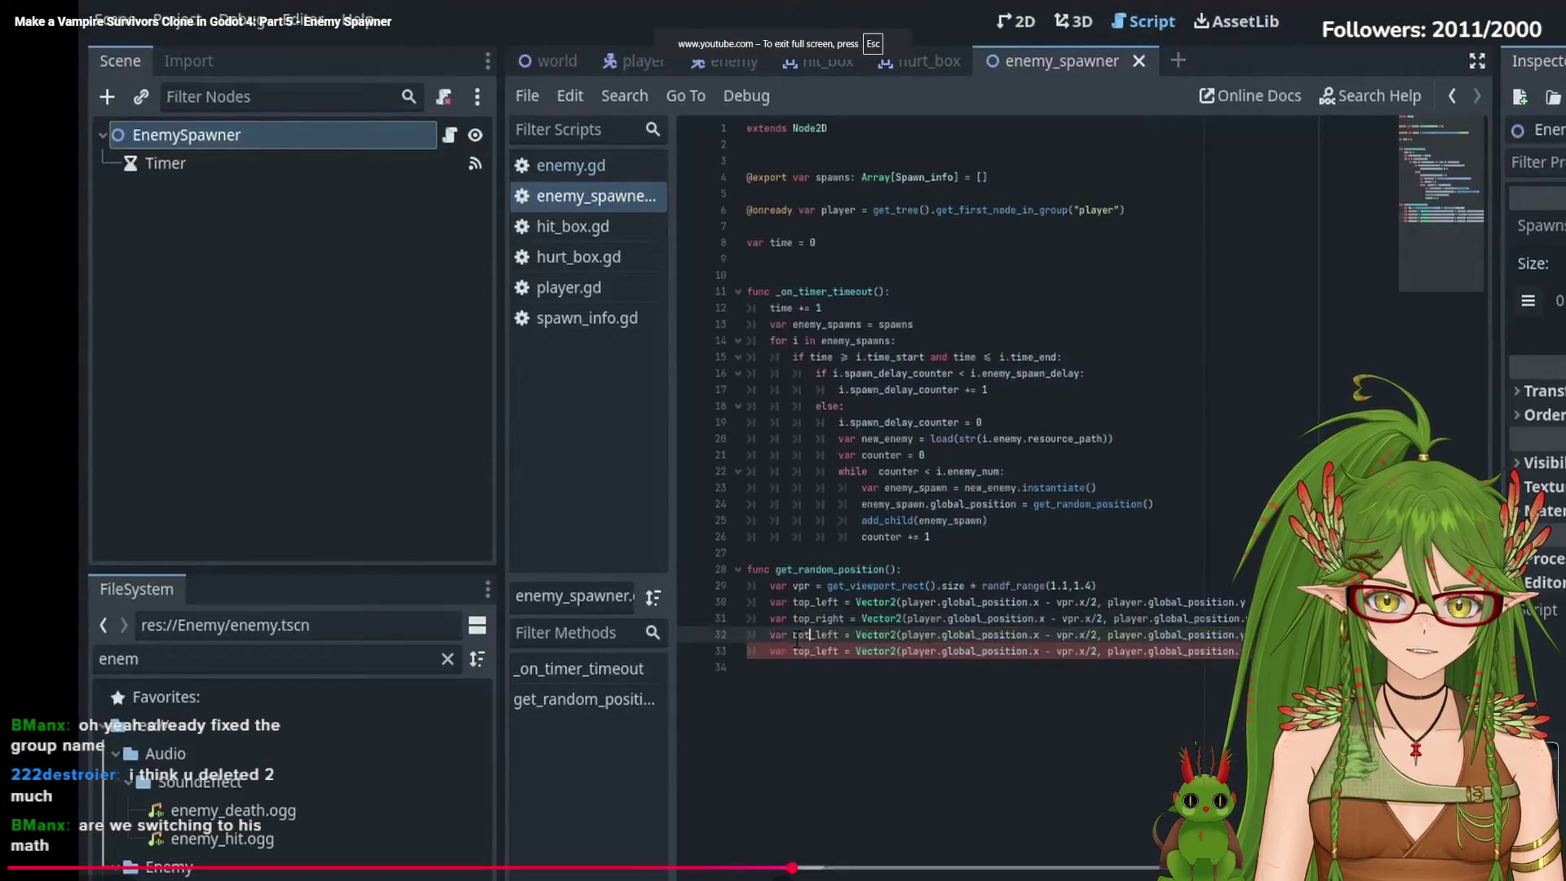
Exit full-screen video and arrange the Godot editor beside the tutorial.
key("Escape")
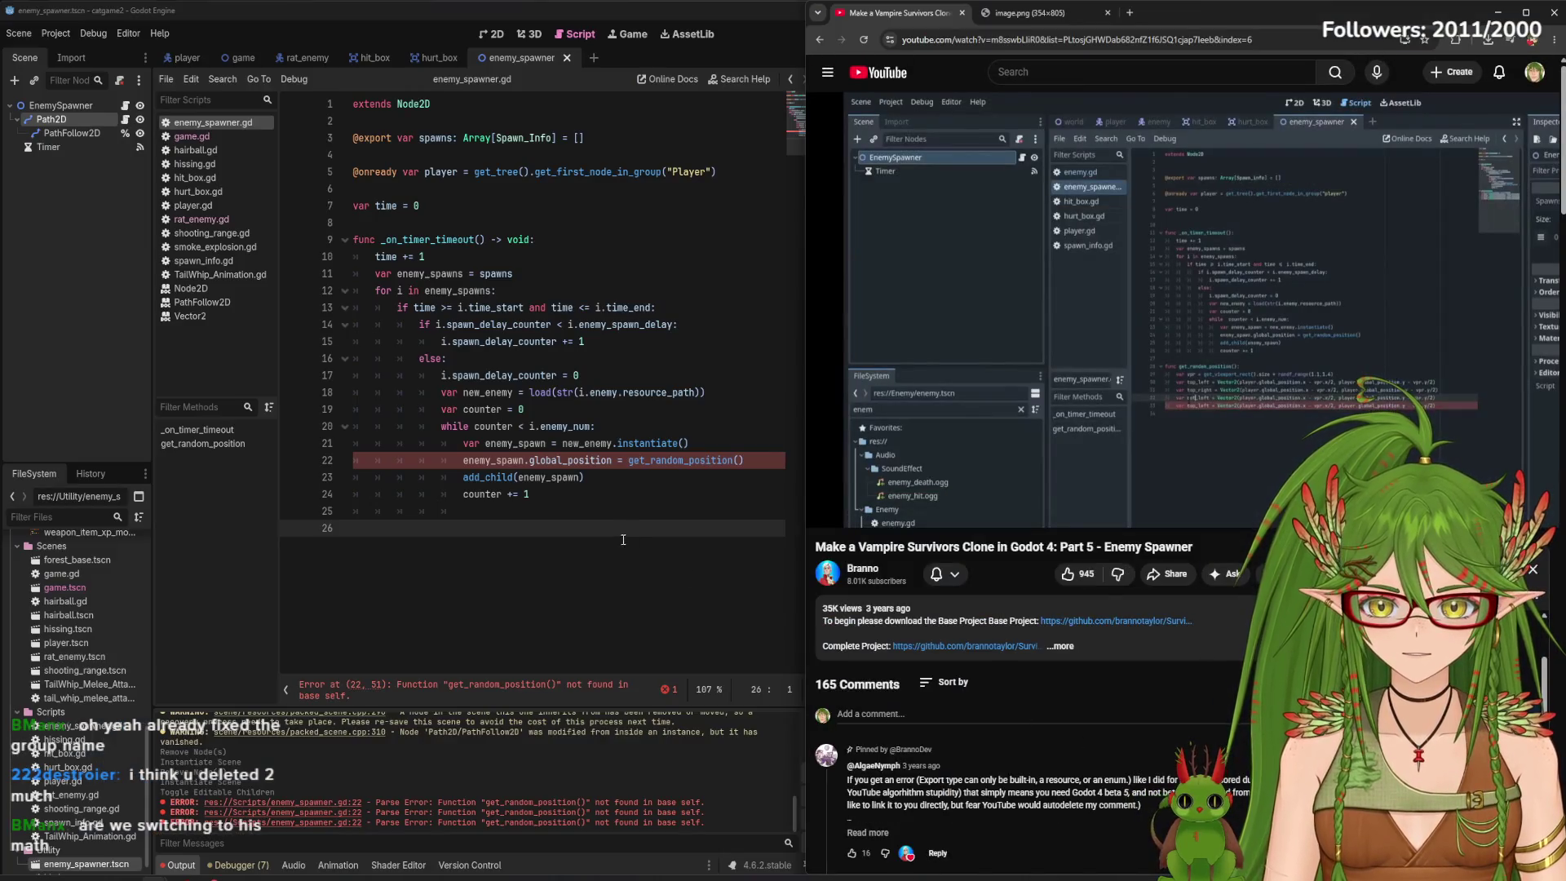
left_click(692, 600)
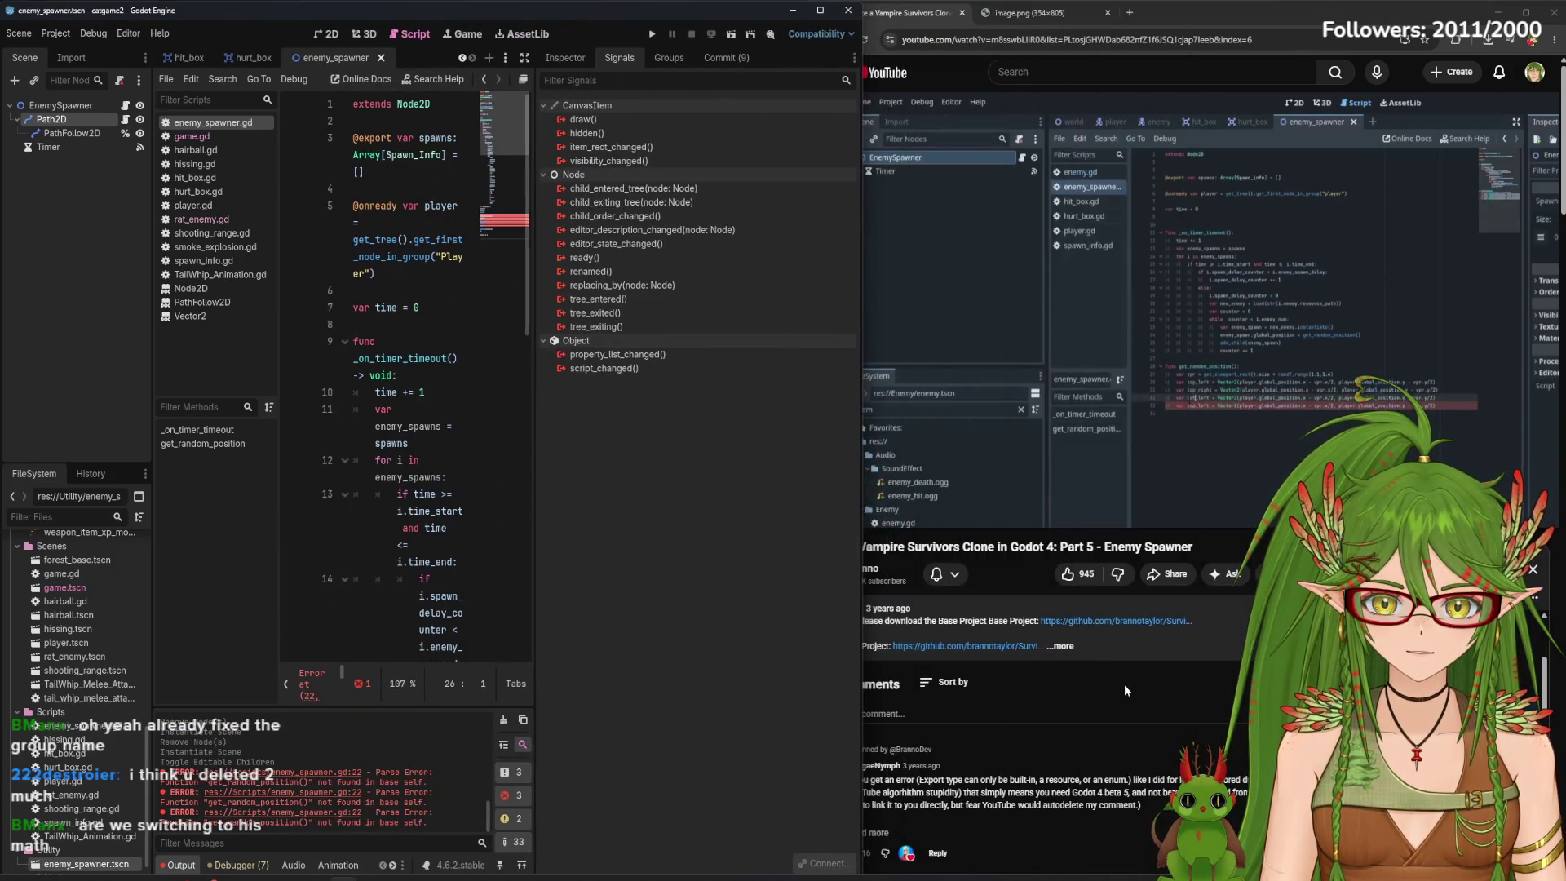
left_click(816, 489)
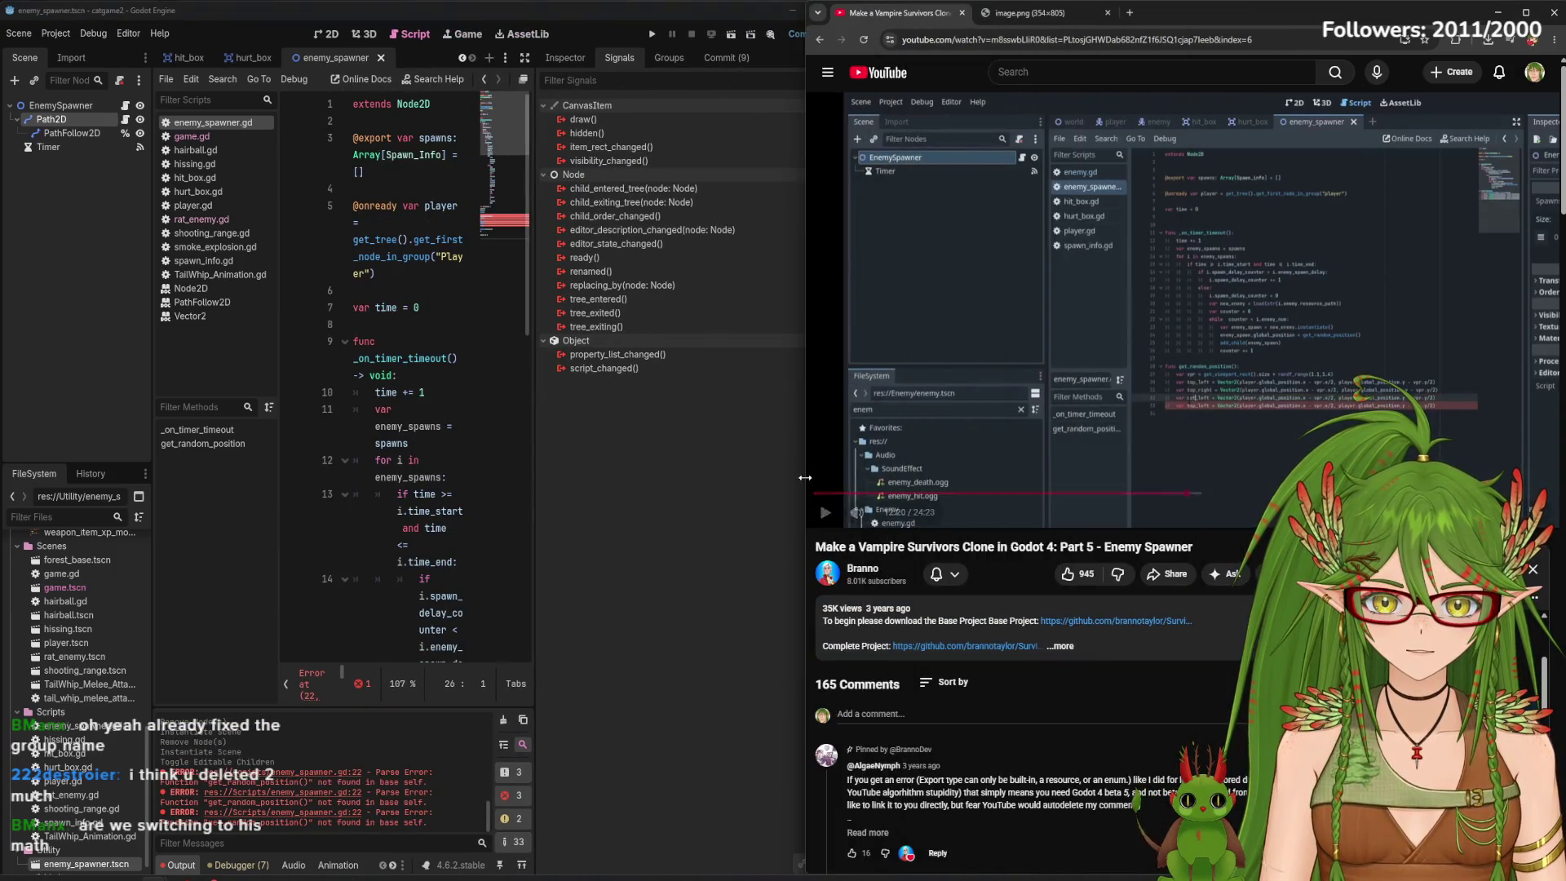
mouse_move(816, 489)
left_mouse_down()
mouse_move(624, 481)
mouse_move(571, 497)
left_mouse_up()
left_click(571, 496)
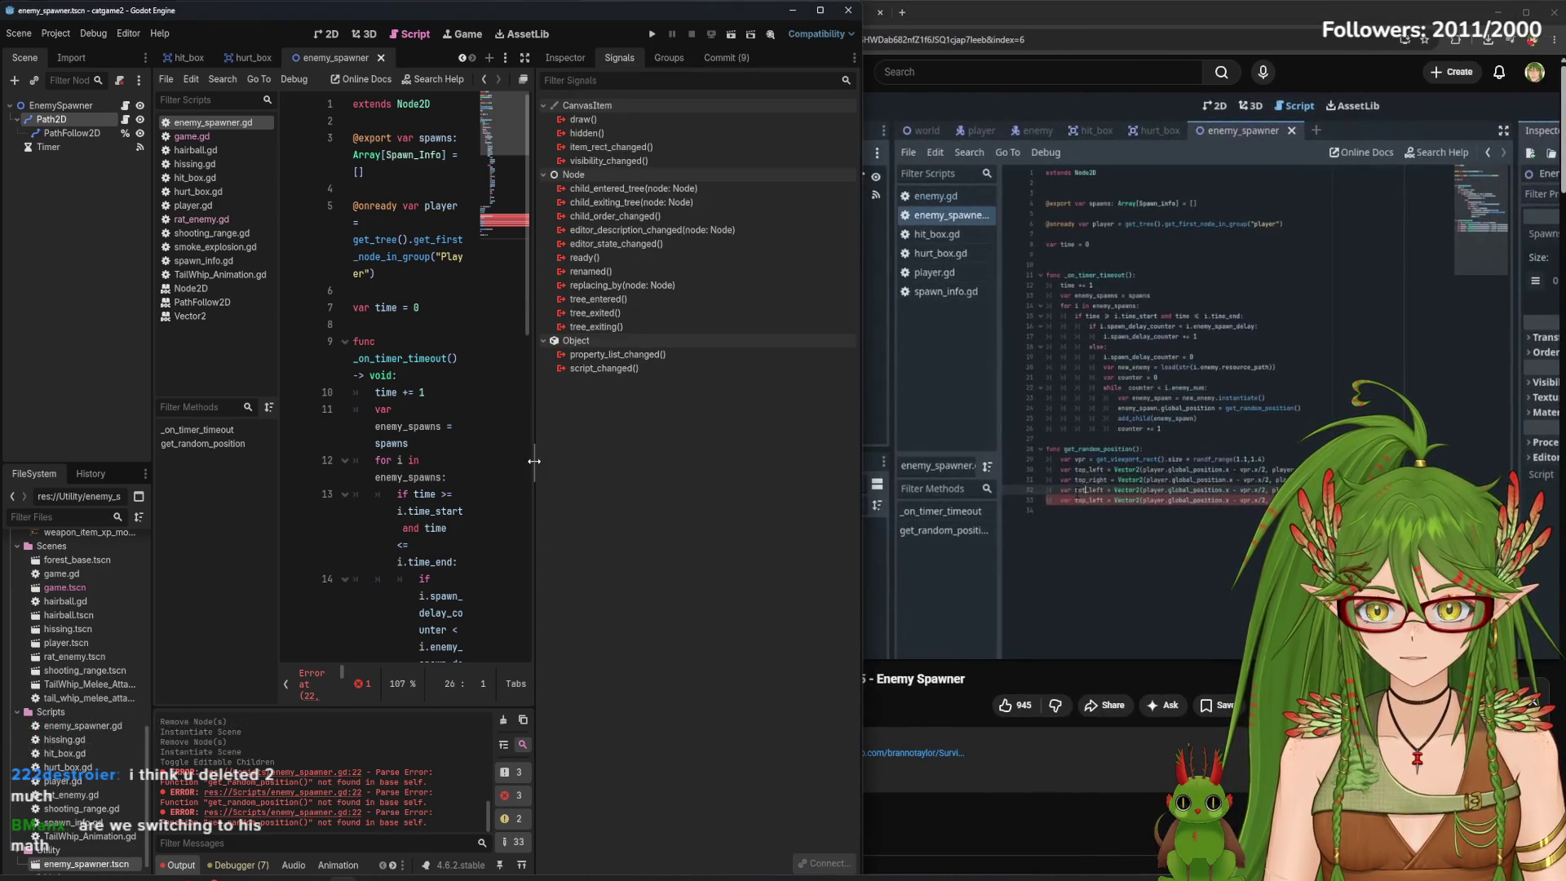
left_click(62, 105)
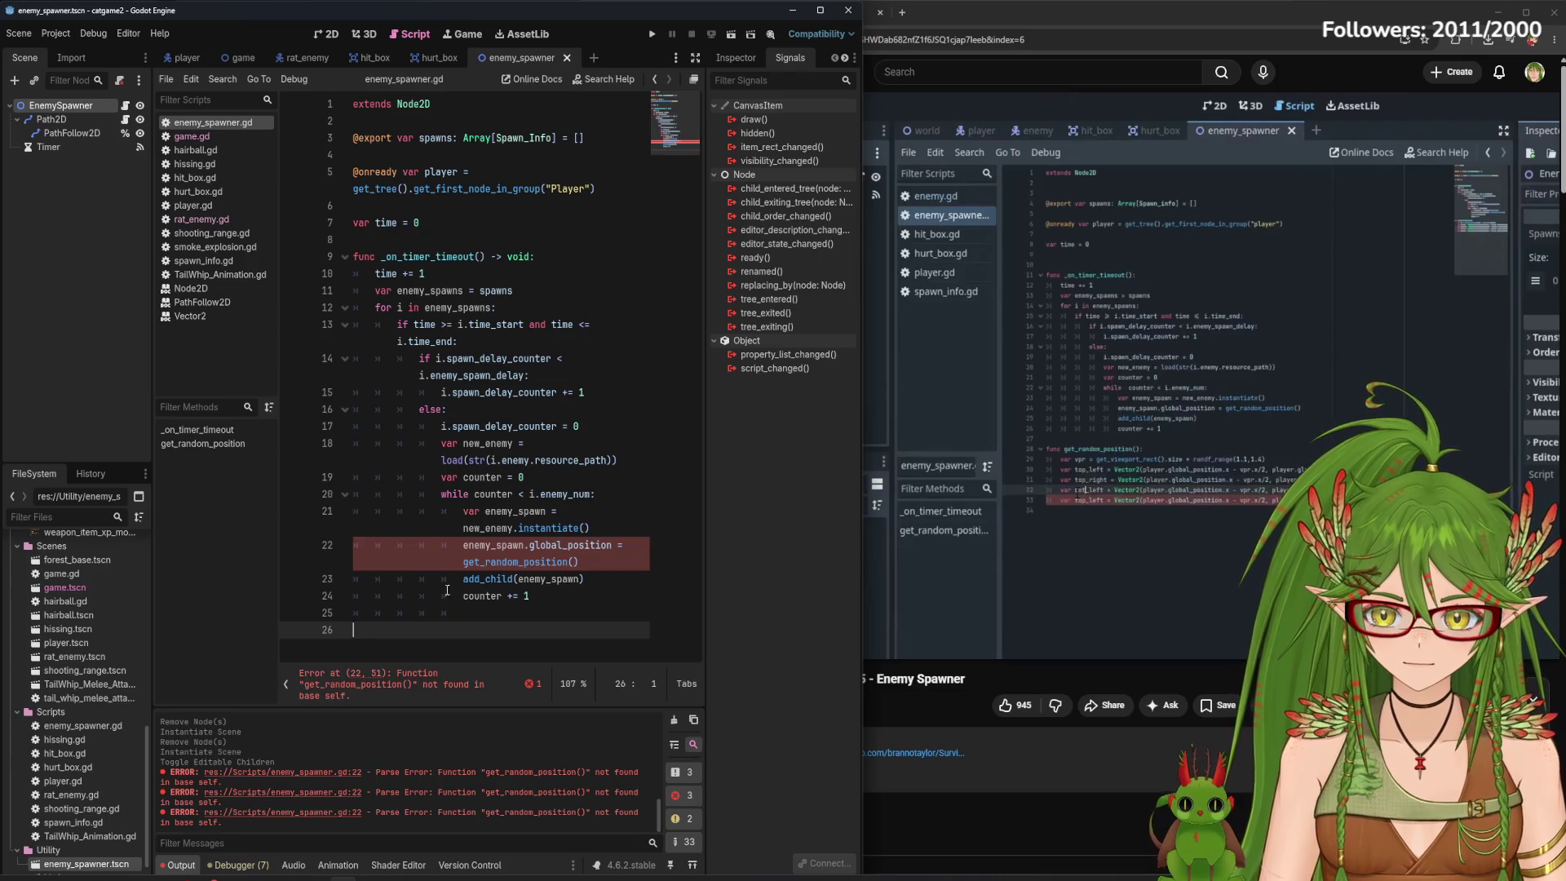
Redo the earlier script edits and delete the get_random_position() body.
left_click(411, 626)
key("ctrl+z")
key("ctrl+z")
key("ctrl+shift+z")
key("ctrl+shift+z")
key("ctrl+shift+z")
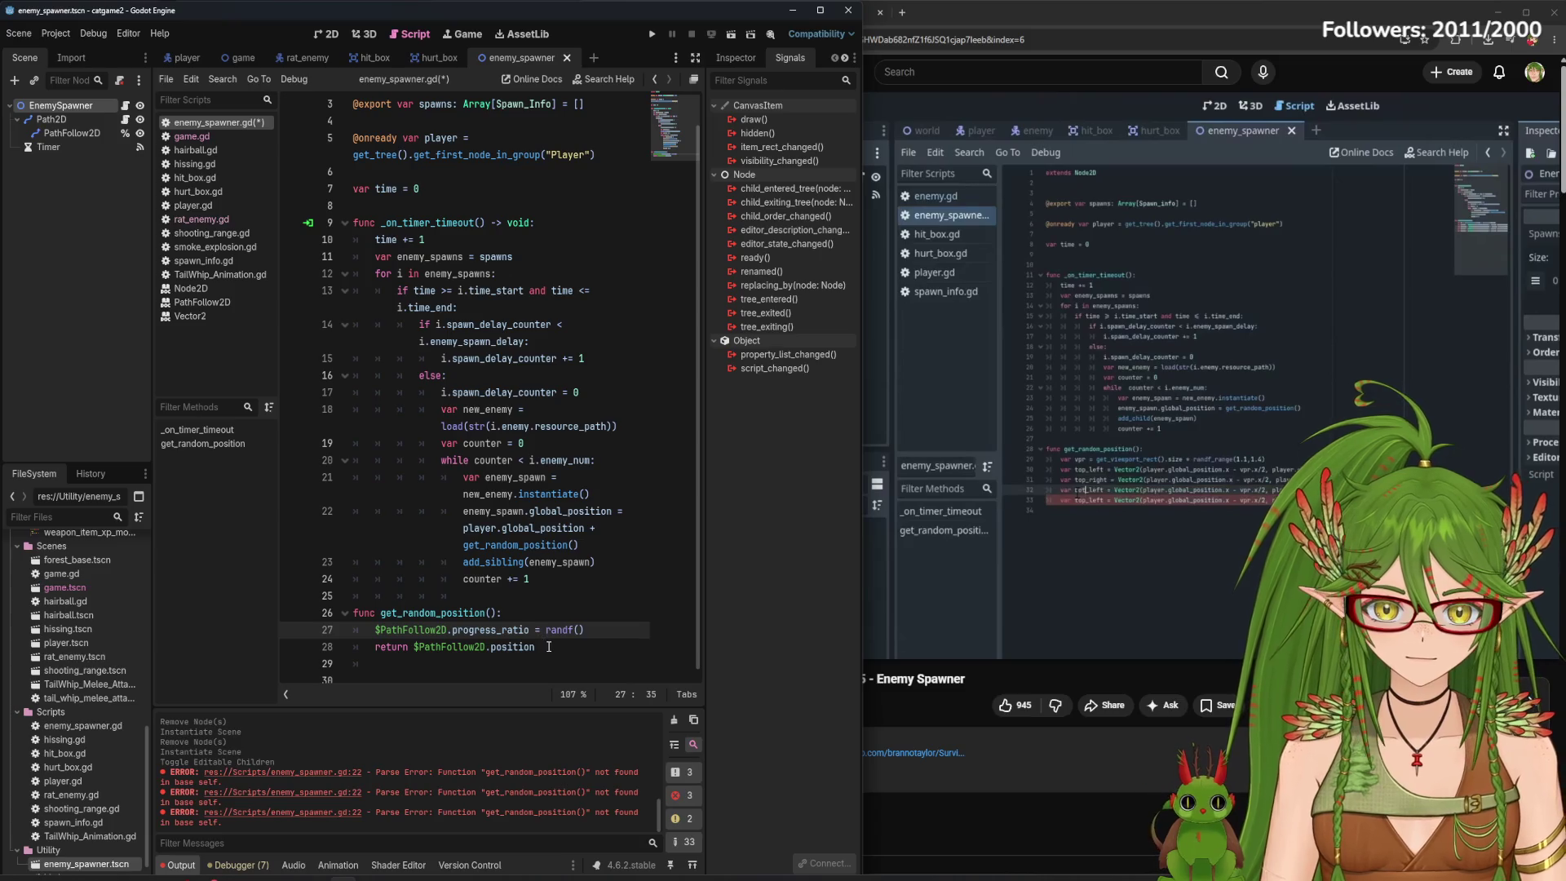
left_click_drag(537, 648, 375, 629)
key("Delete")
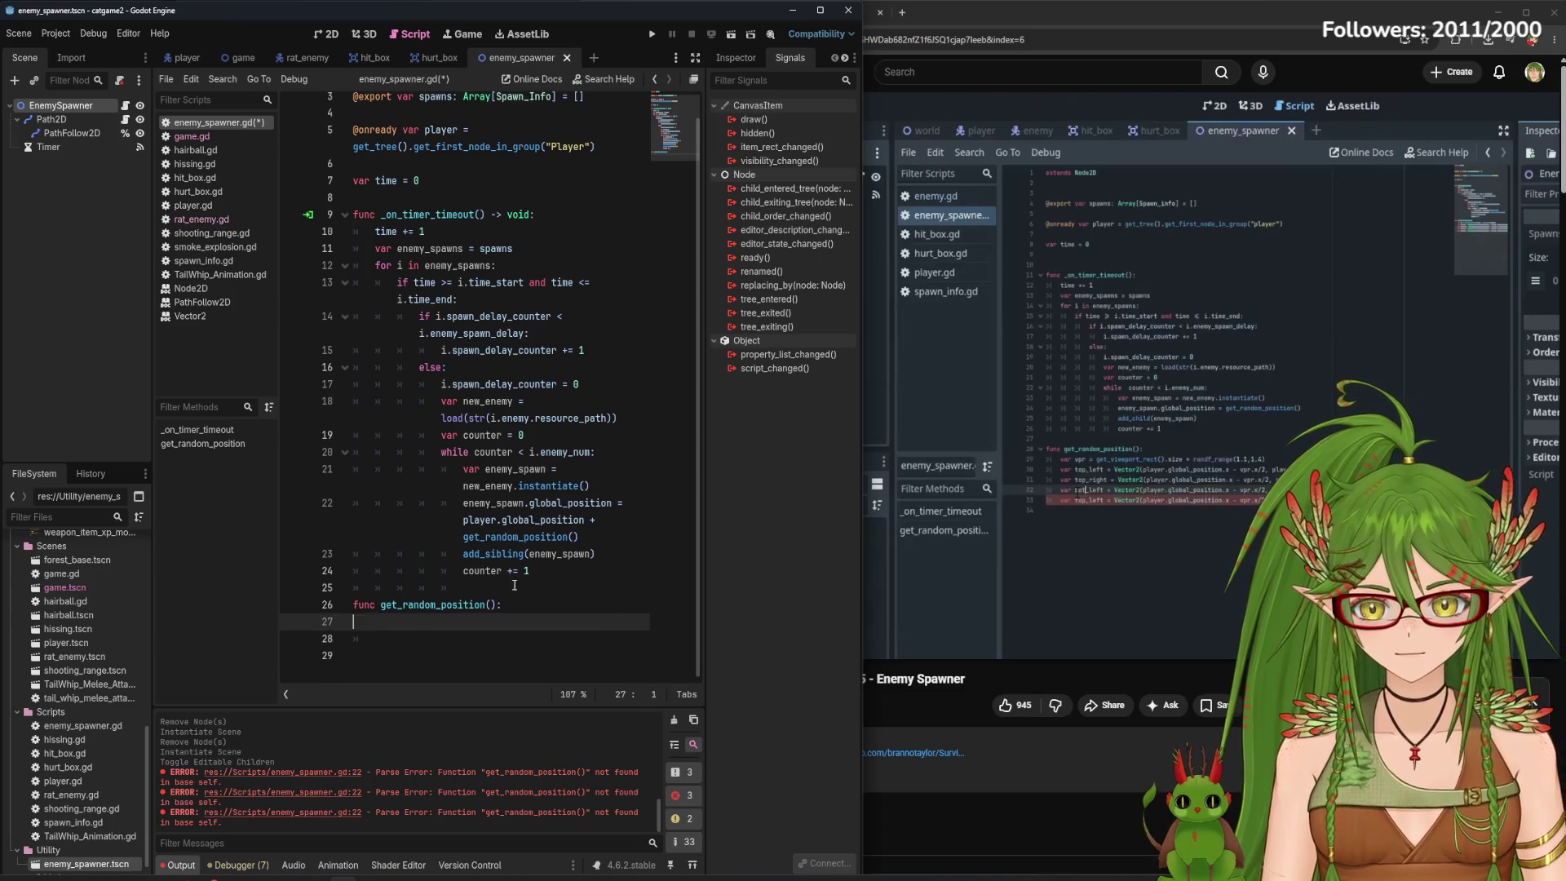
Make line 22 assign get_random_position() alone, dropping the player.global_position offset.
left_click(522, 559)
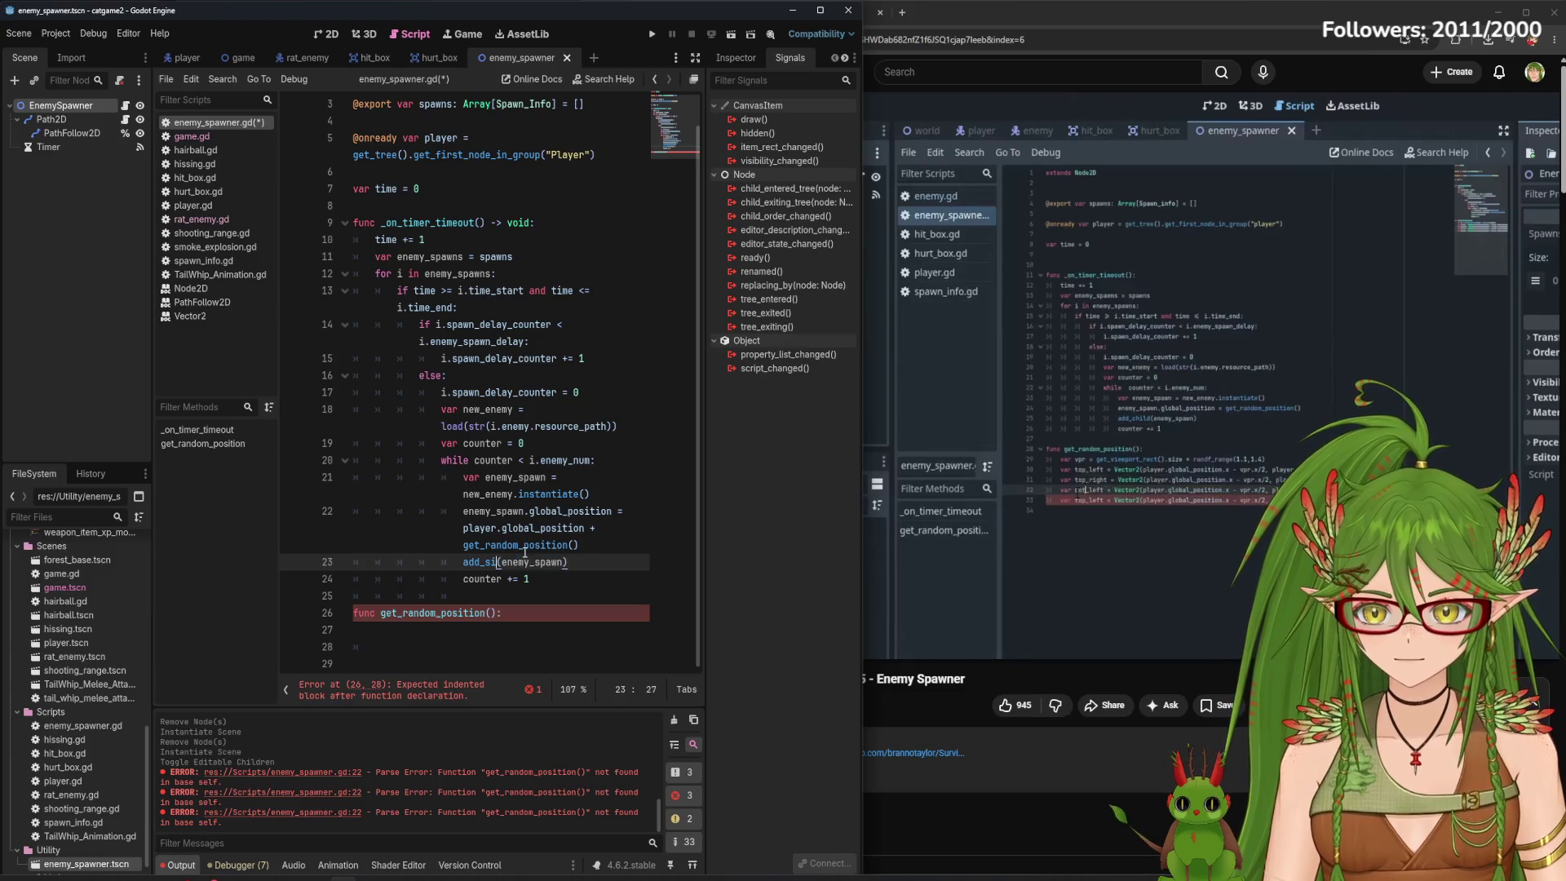
type("g")
left_click_drag(601, 527, 466, 525)
key("BackSpace")
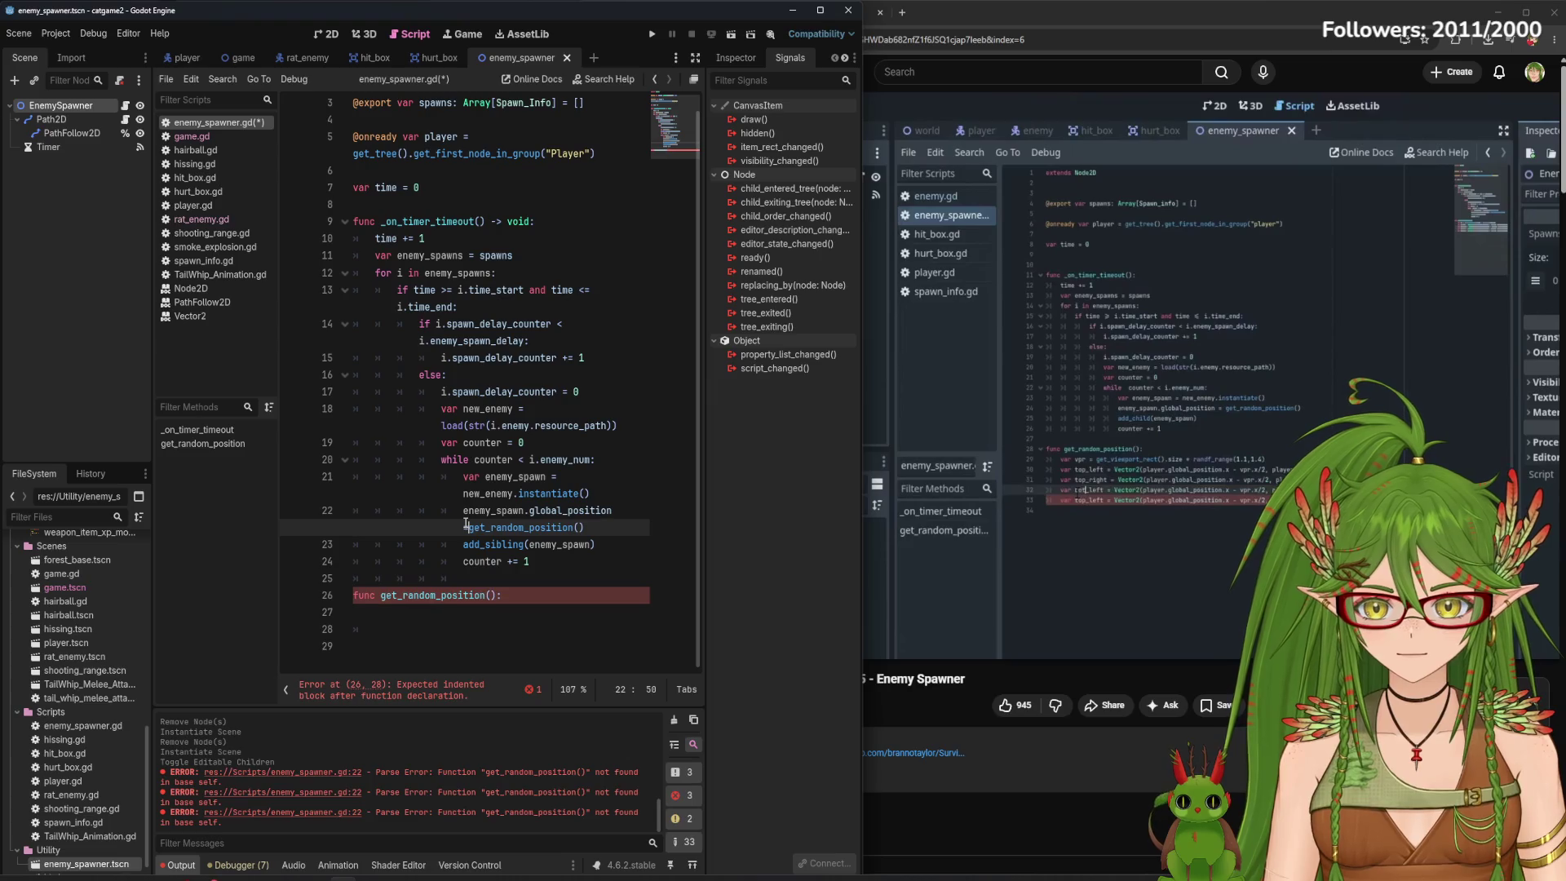
key("BackSpace")
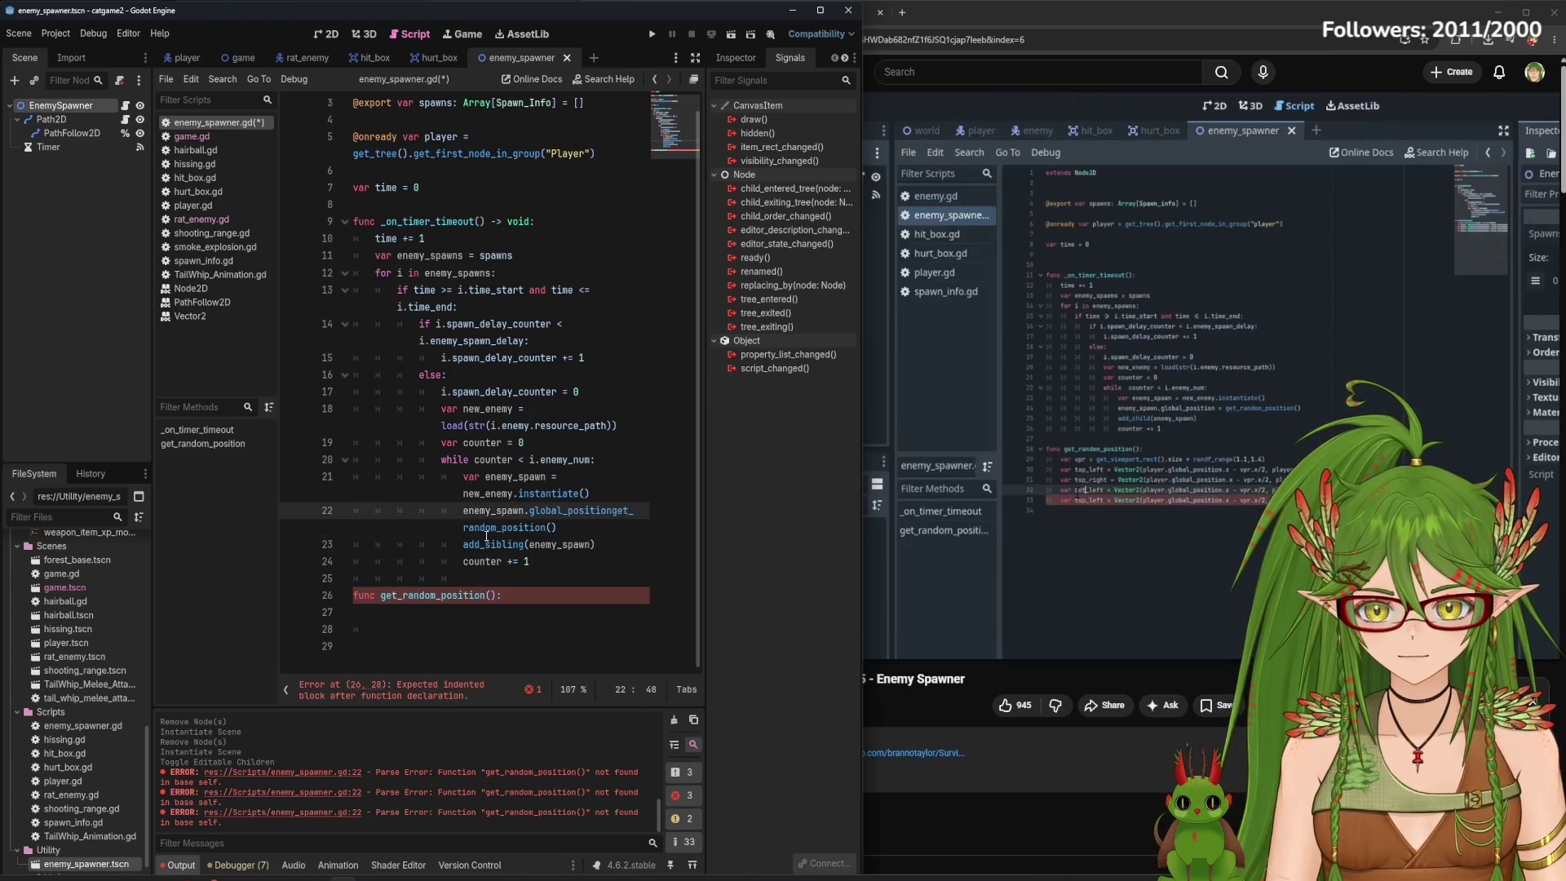
type("=")
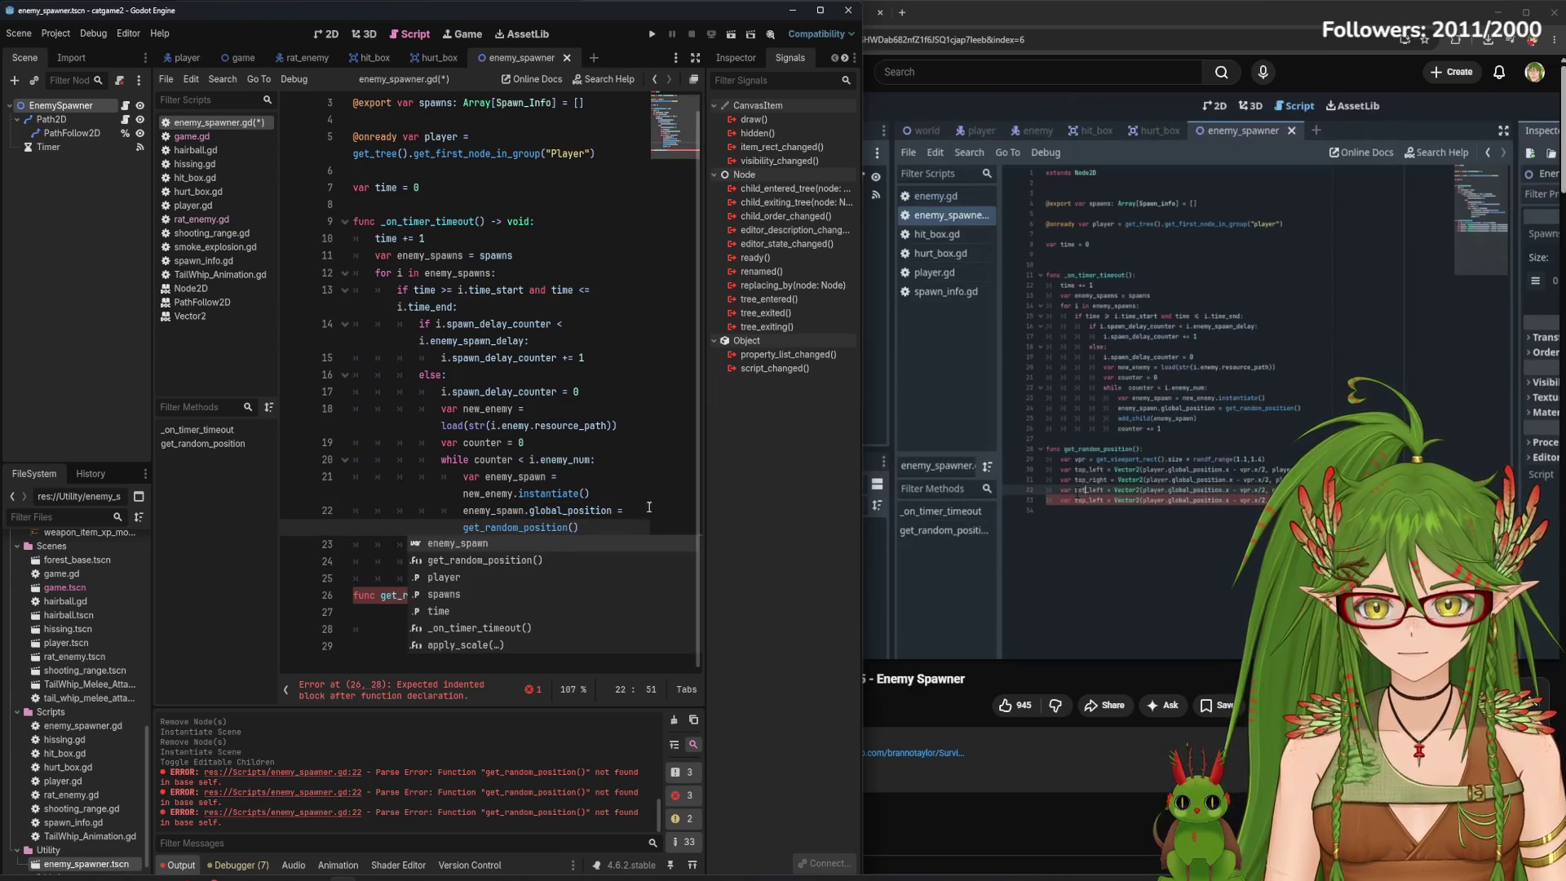
key("Escape")
key("Up")
Save the script with add_child and widen the browser window over the editor.
left_click(524, 544)
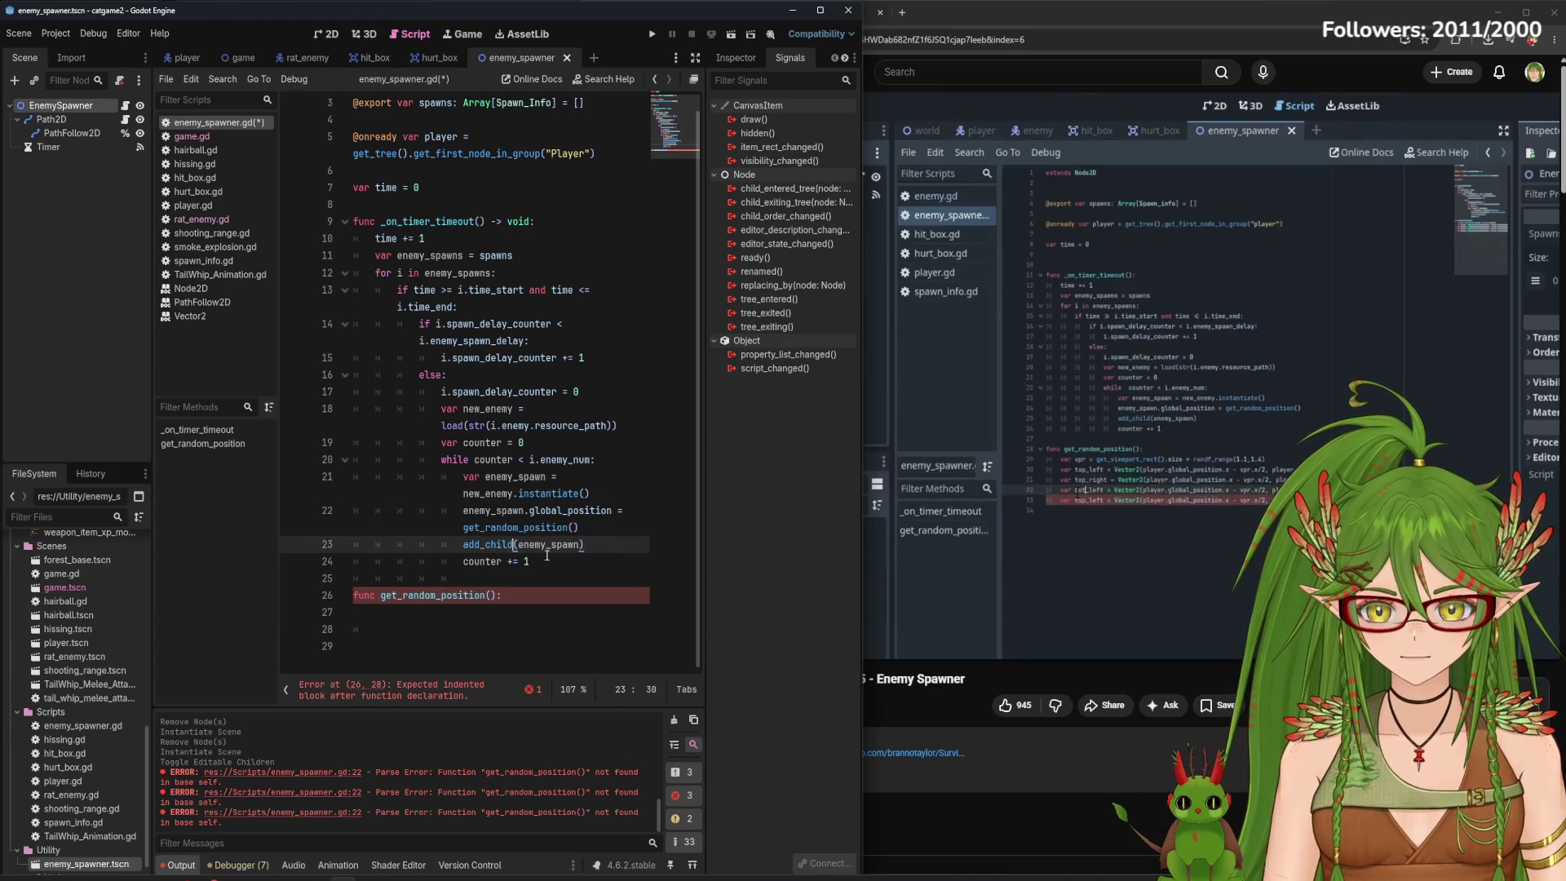
left_click(547, 556)
key("ctrl+s")
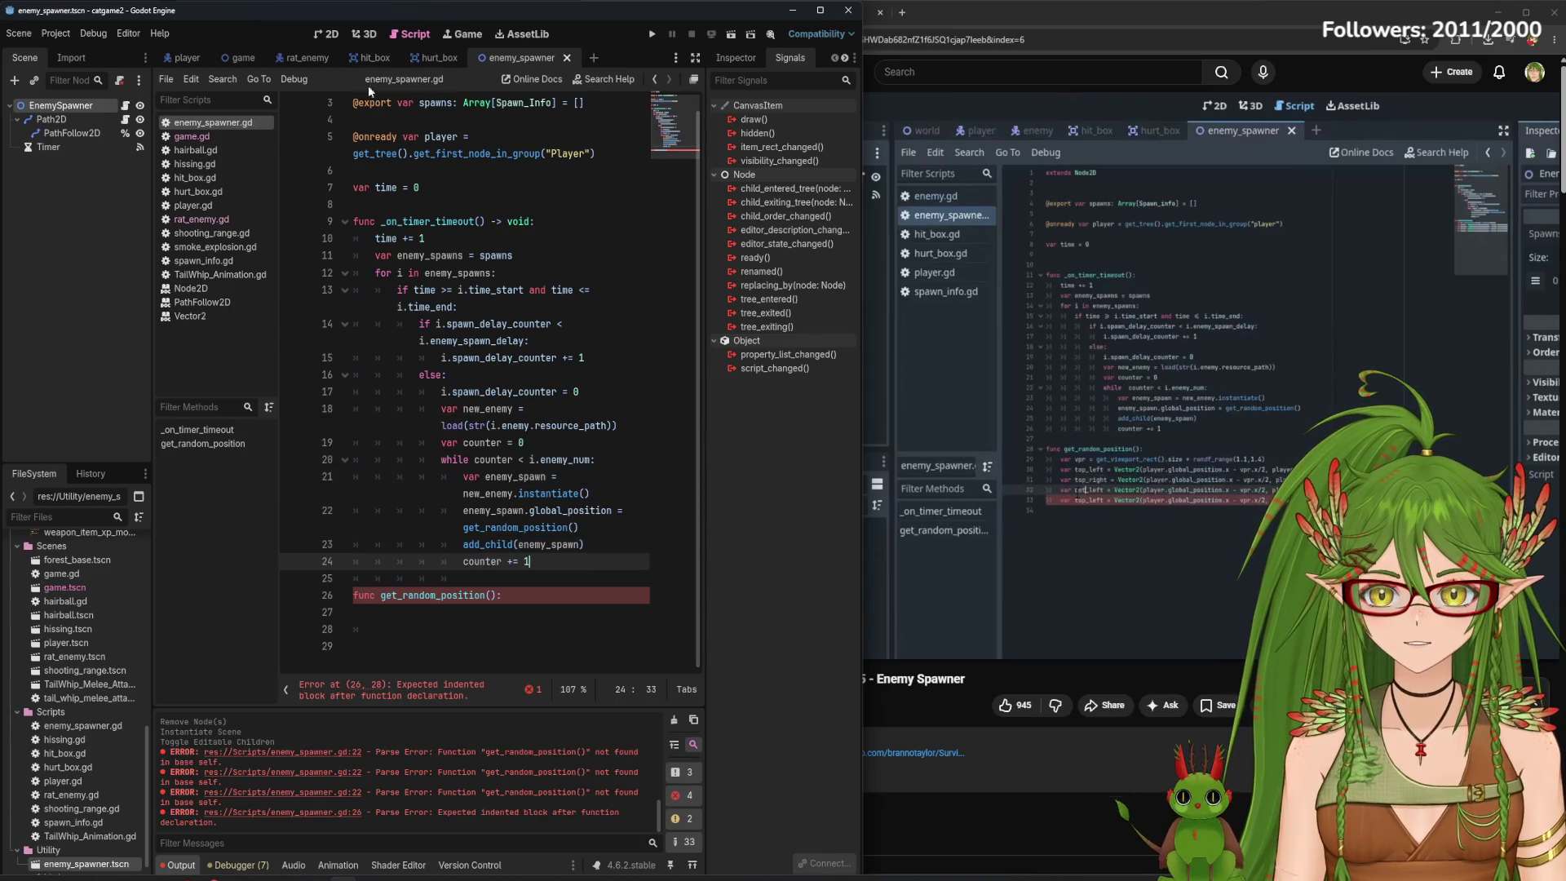
left_click(237, 57)
left_click(522, 58)
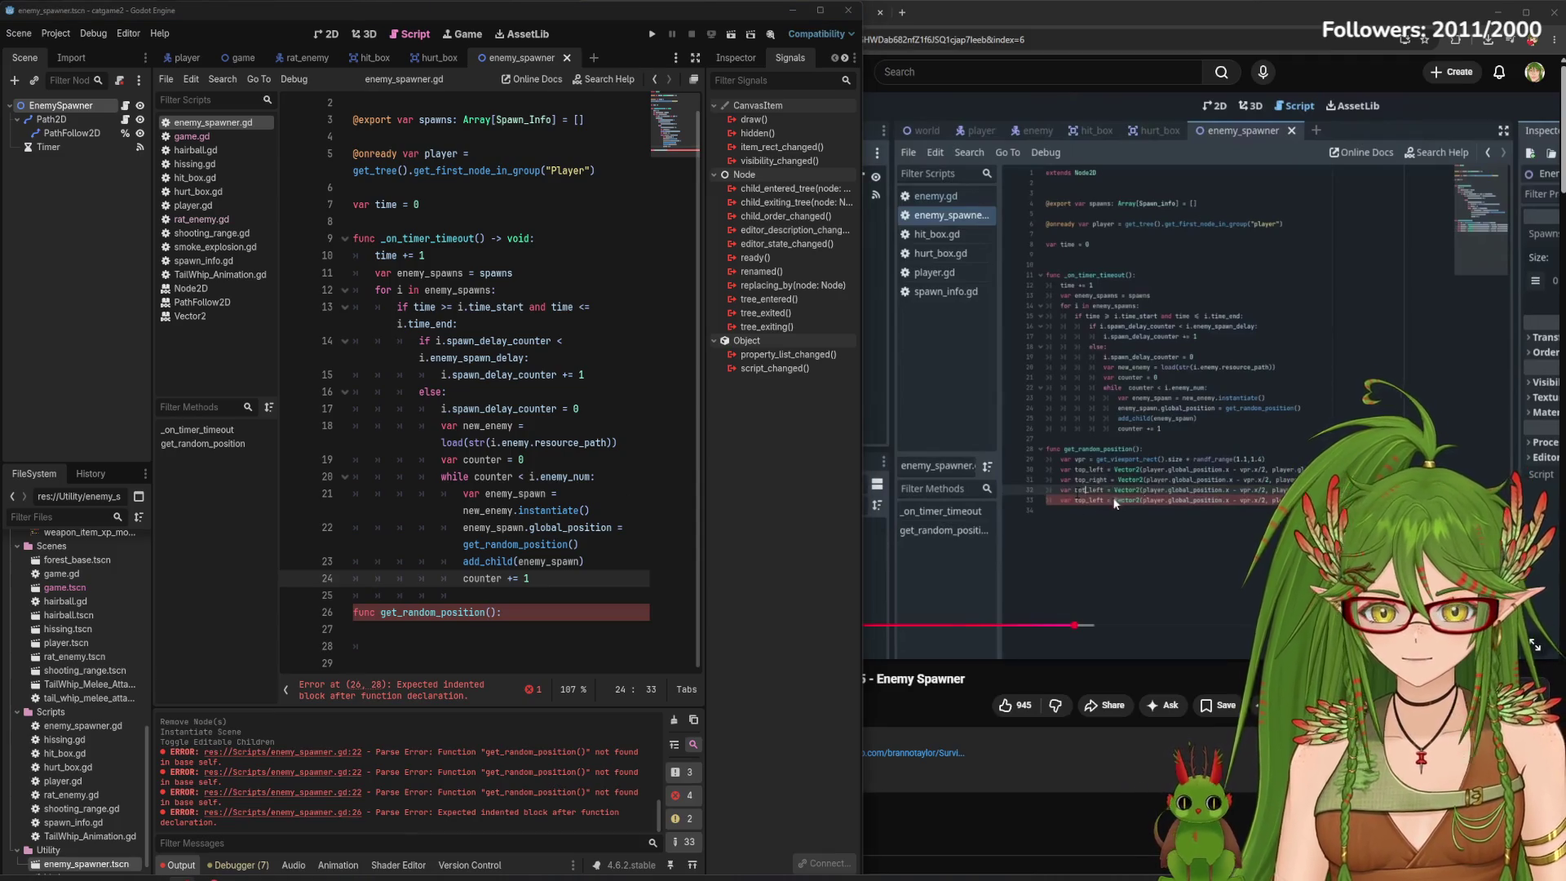
left_click_drag(863, 613, 576, 613)
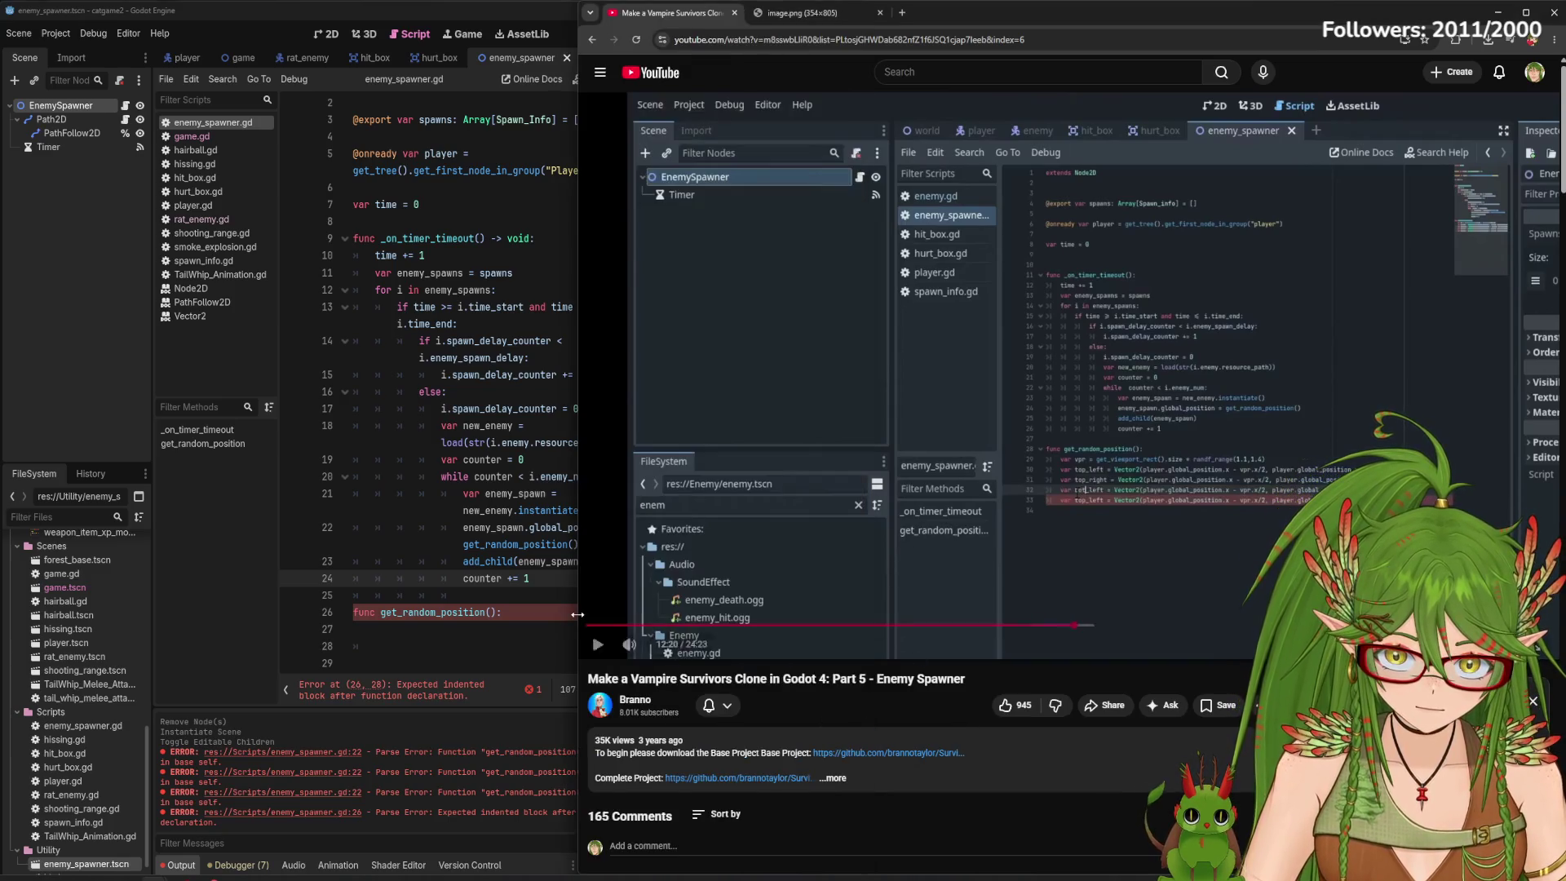
Widen the Godot editor and start declaring var vpr on empty line 27.
left_click(269, 602)
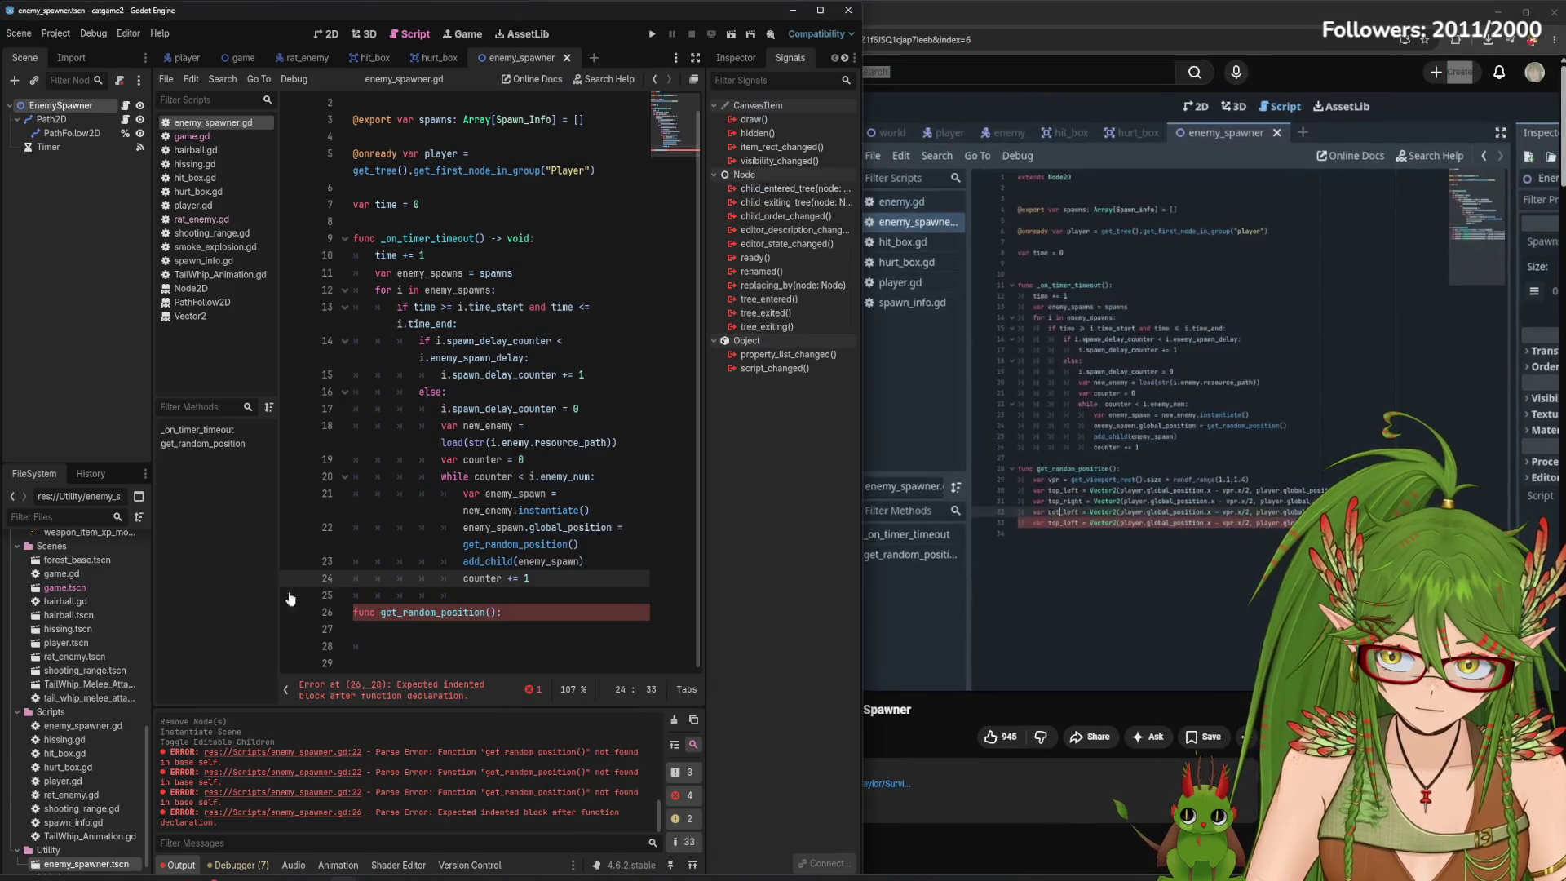
left_click_drag(862, 538, 946, 538)
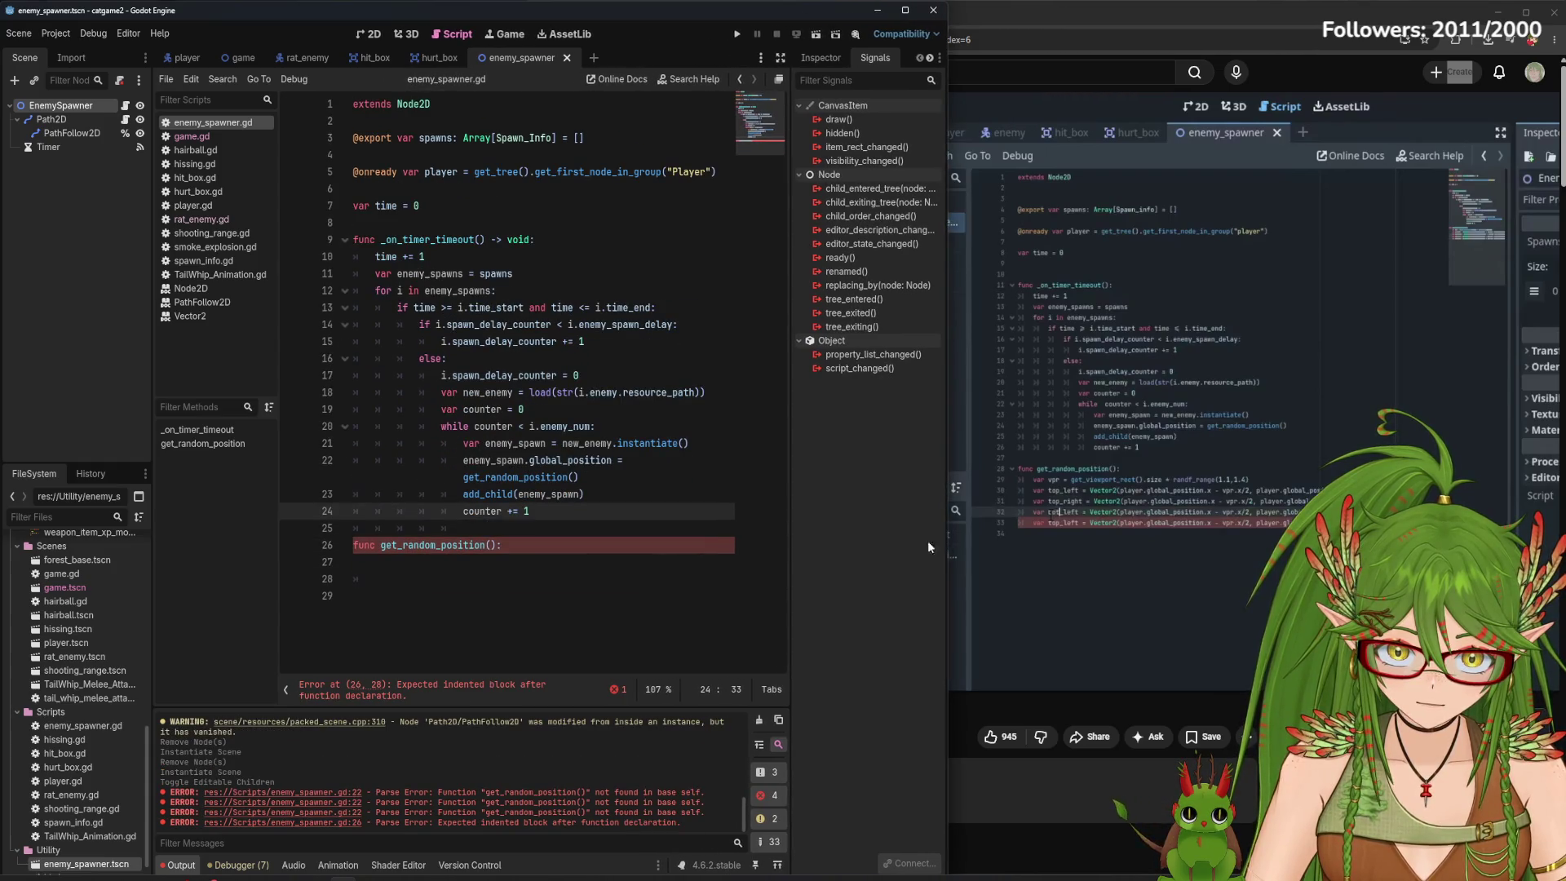
left_click(522, 556)
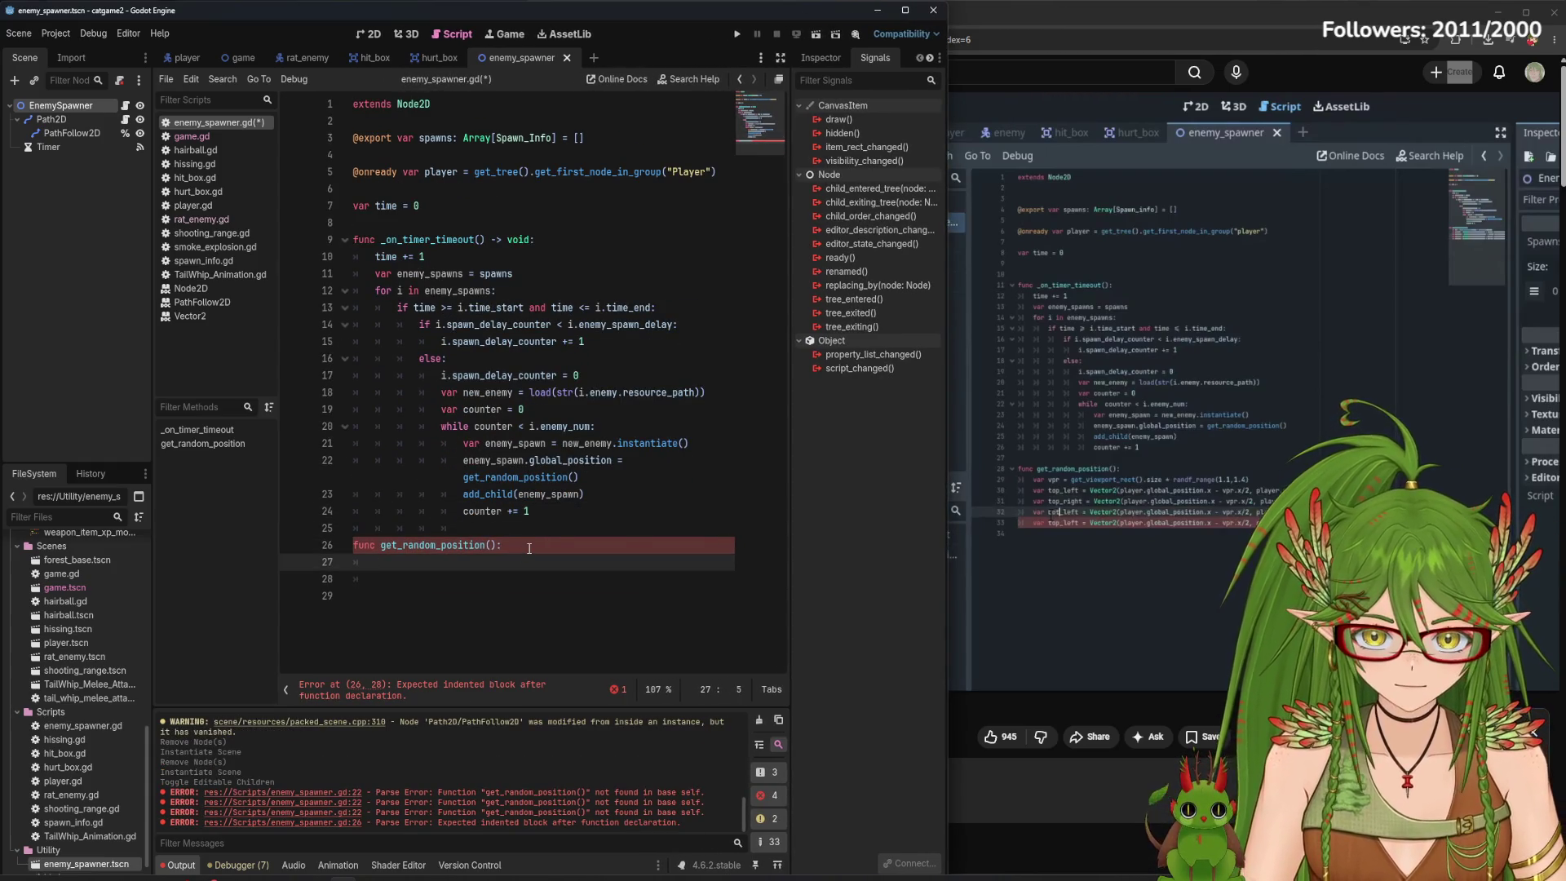
type("var vpr =")
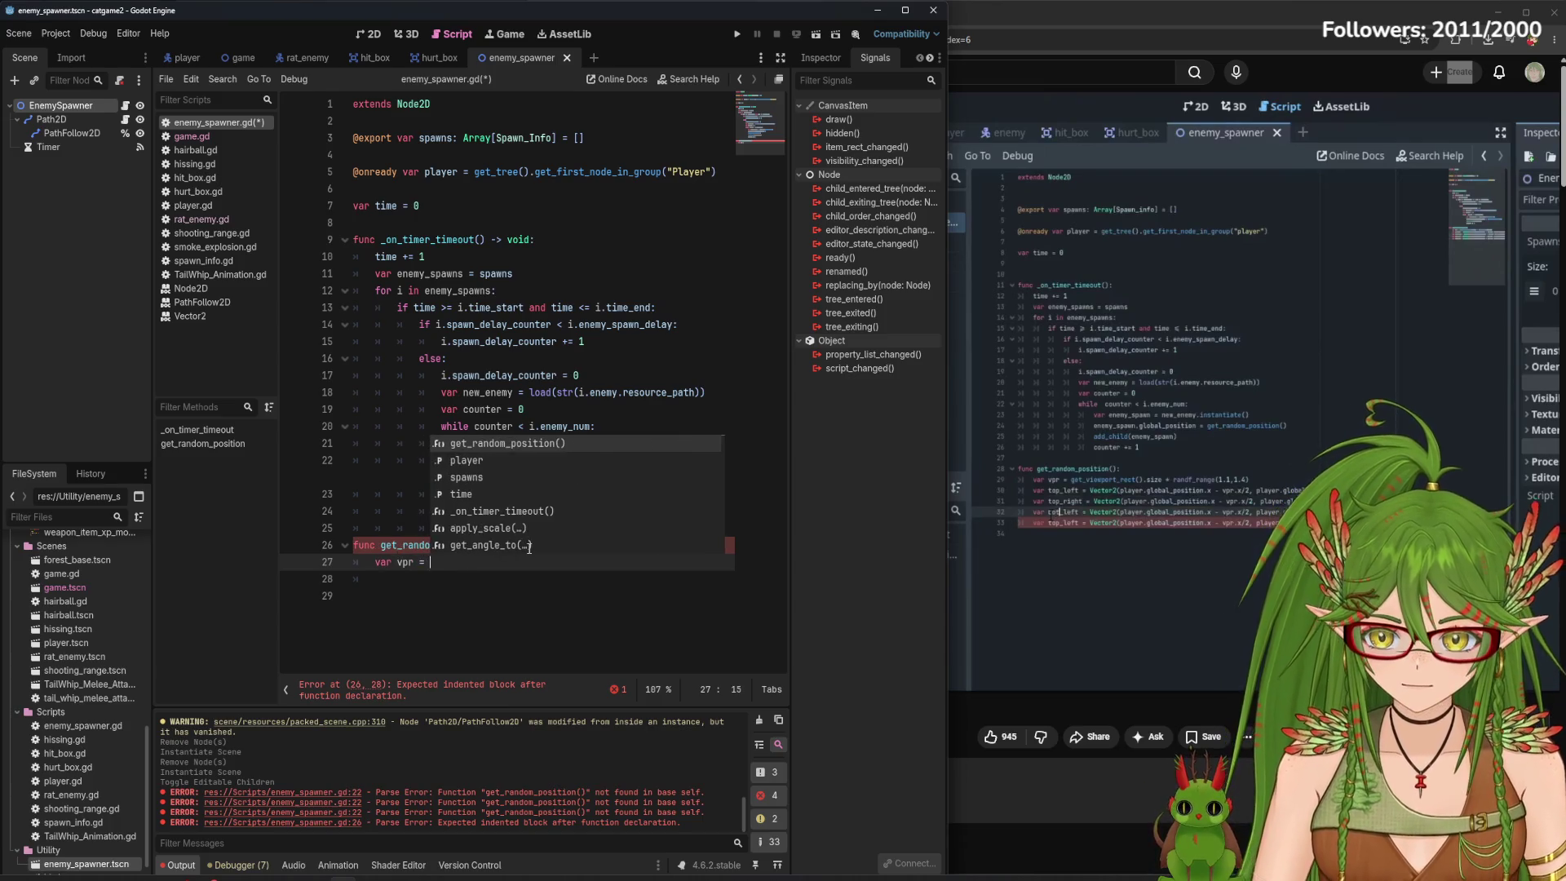
Finish vpr as get_viewport_rect().size + randf_rang(1.1, 1.4) and begin the top_left Vector2 line.
left_click(1073, 16)
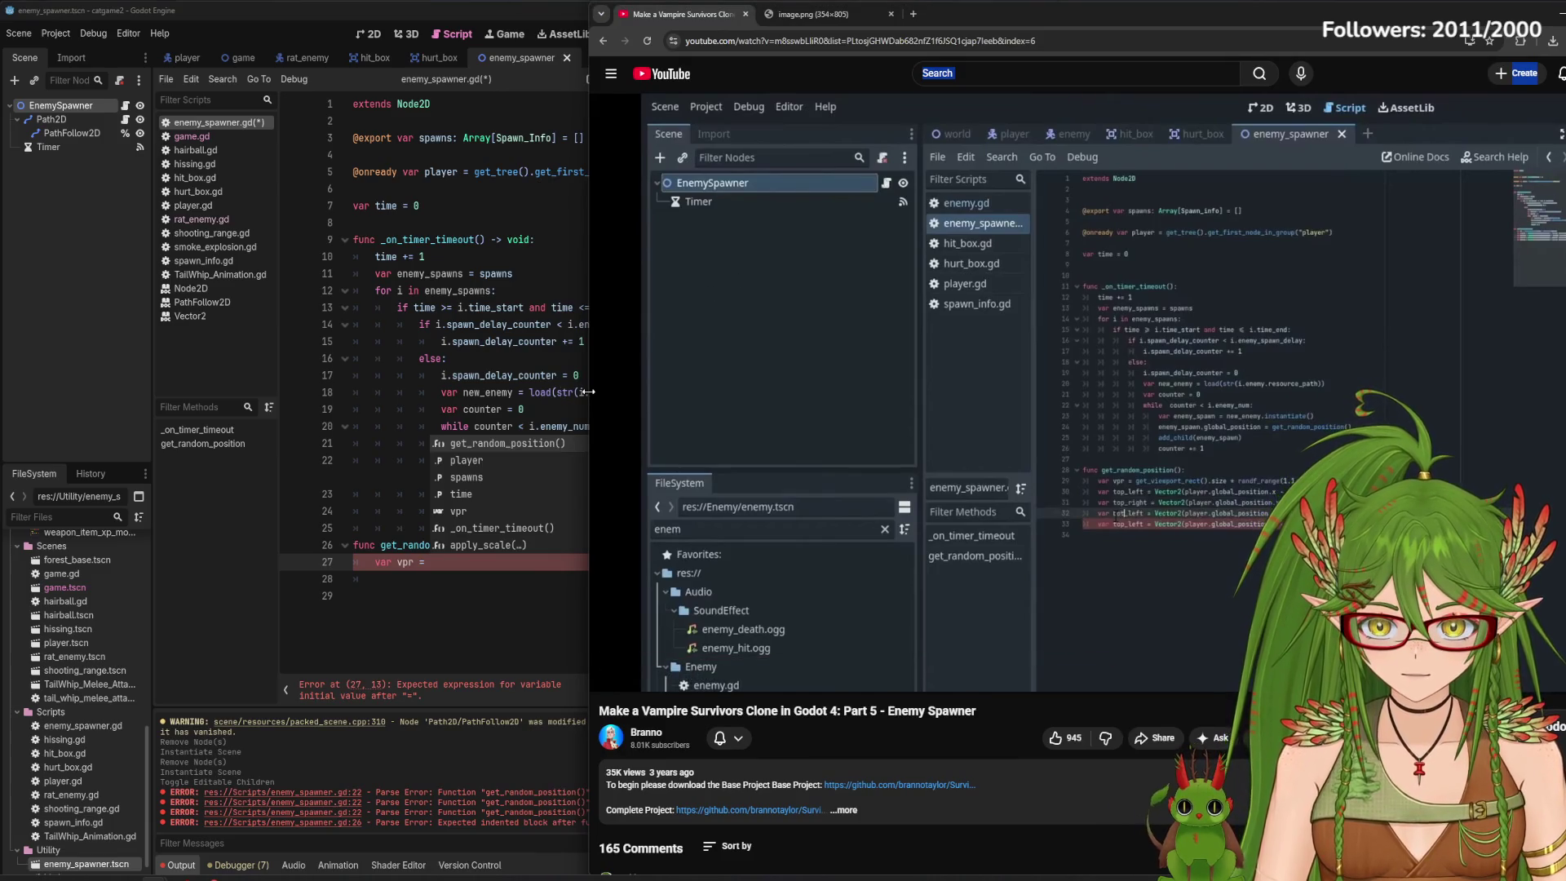
left_click_drag(587, 391, 543, 391)
left_click(211, 582)
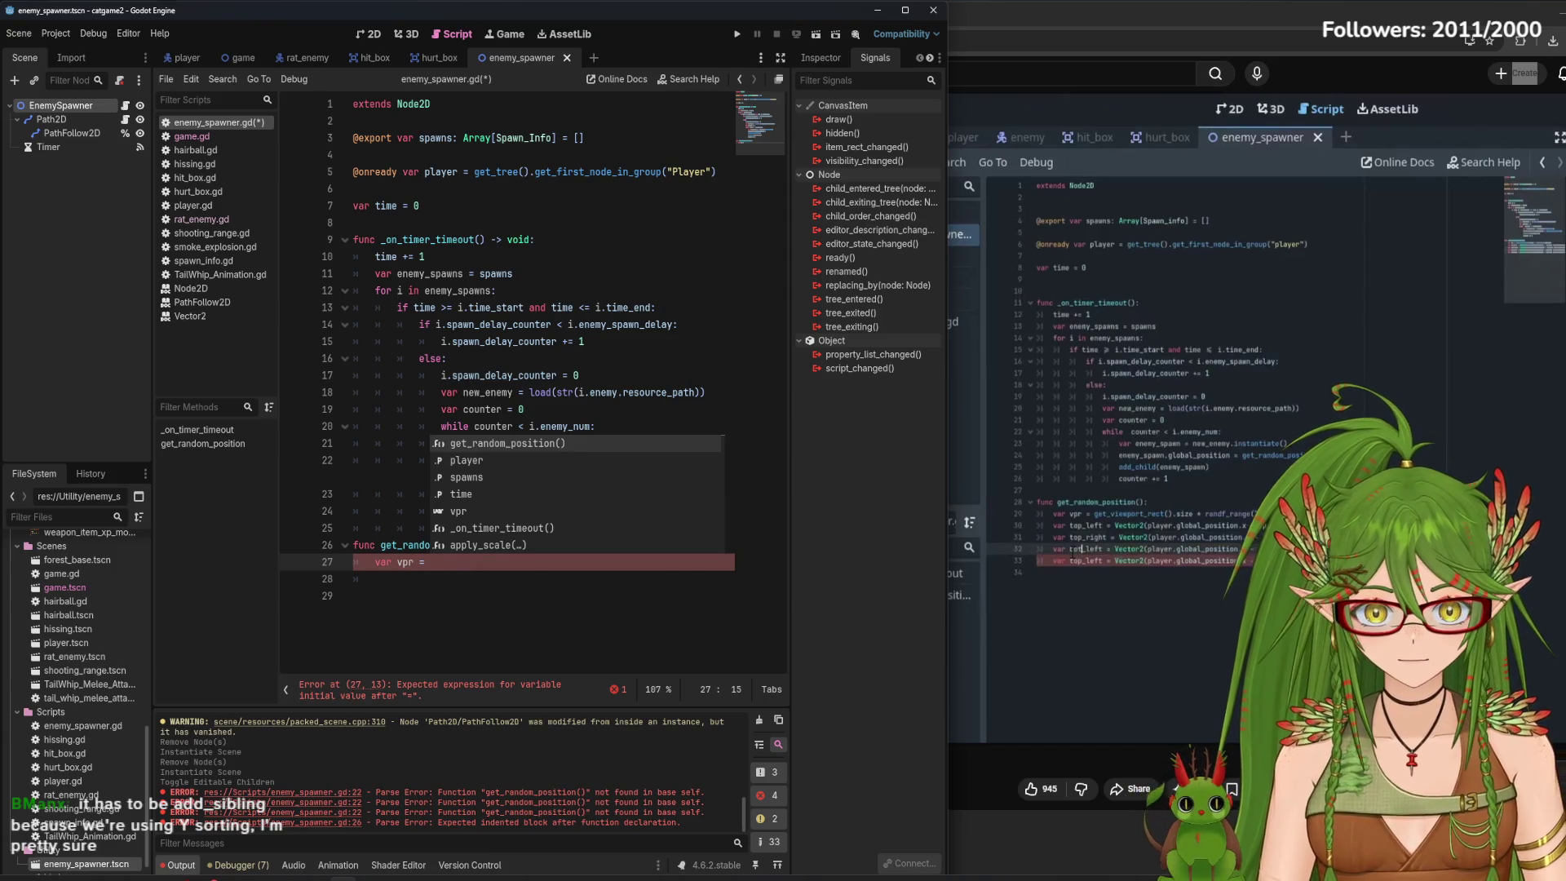
left_click(471, 564)
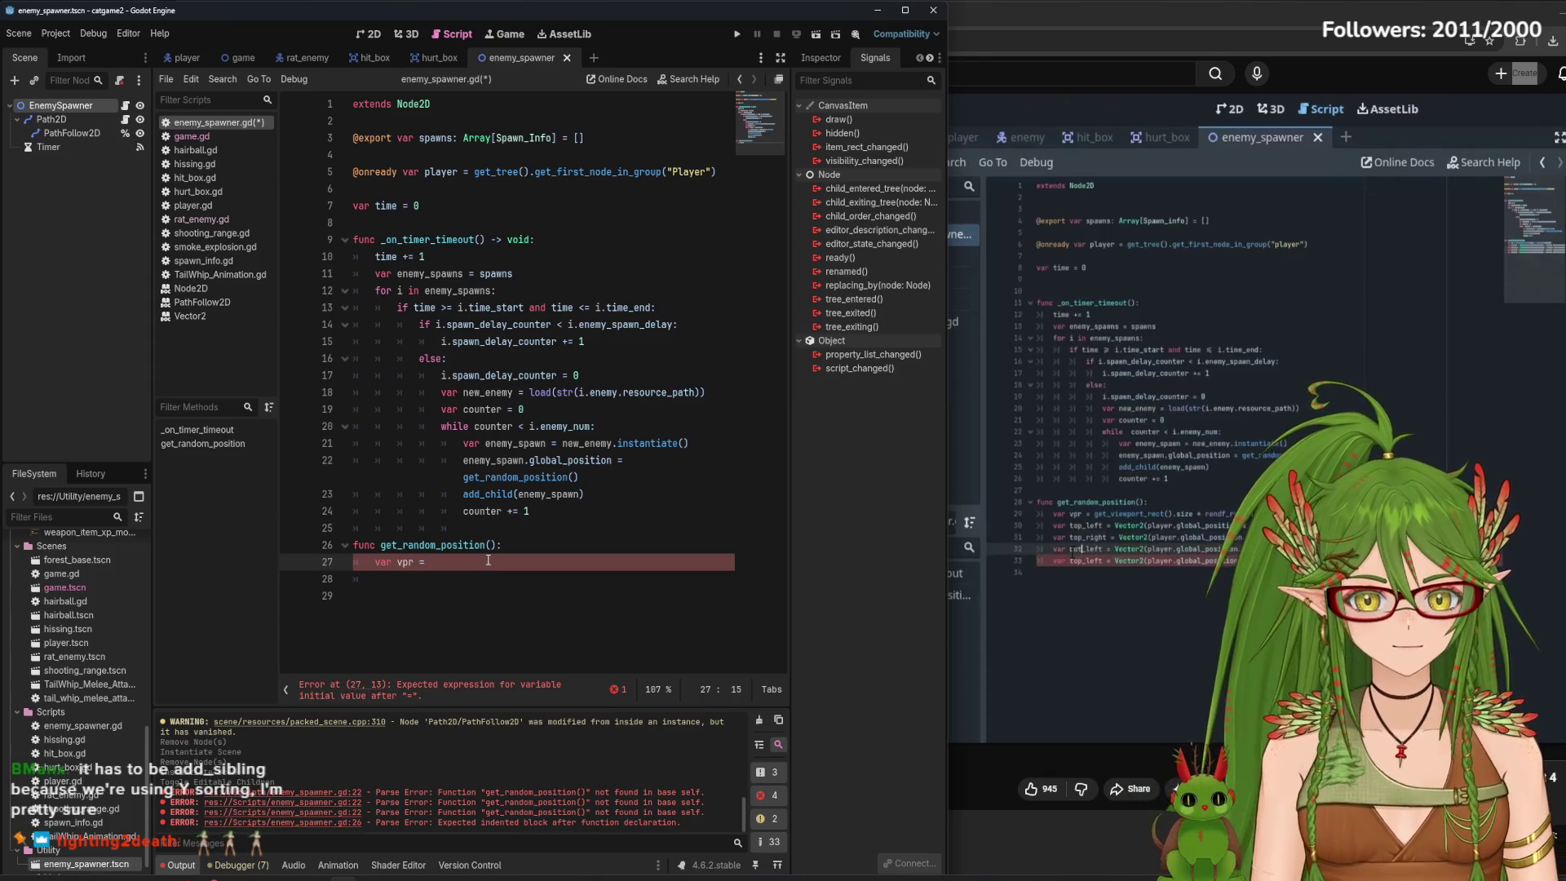
type("t_vecto")
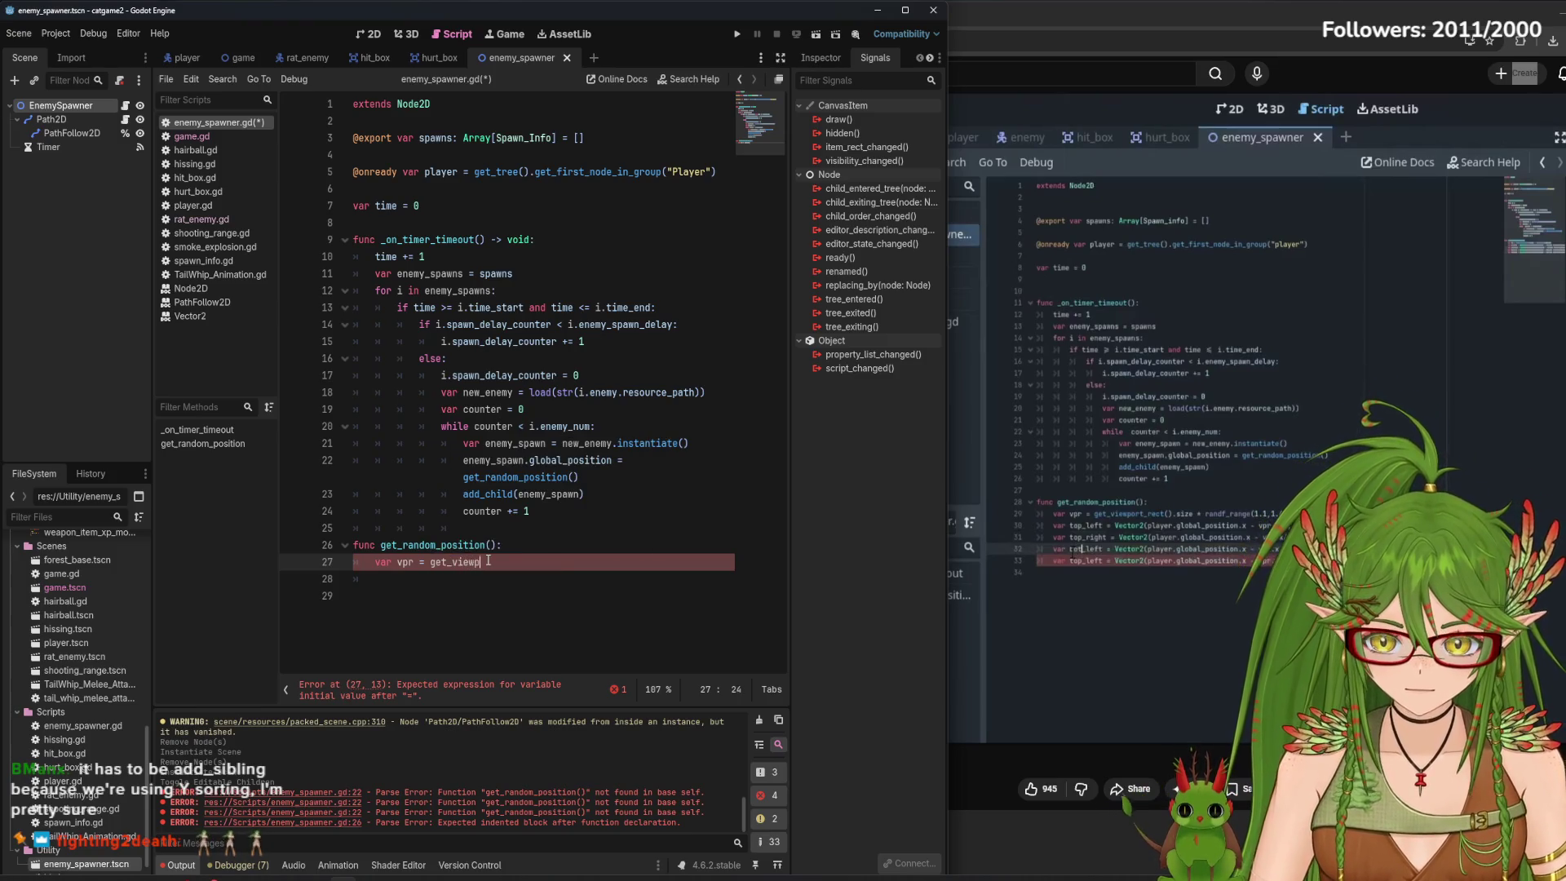
type("_rect")
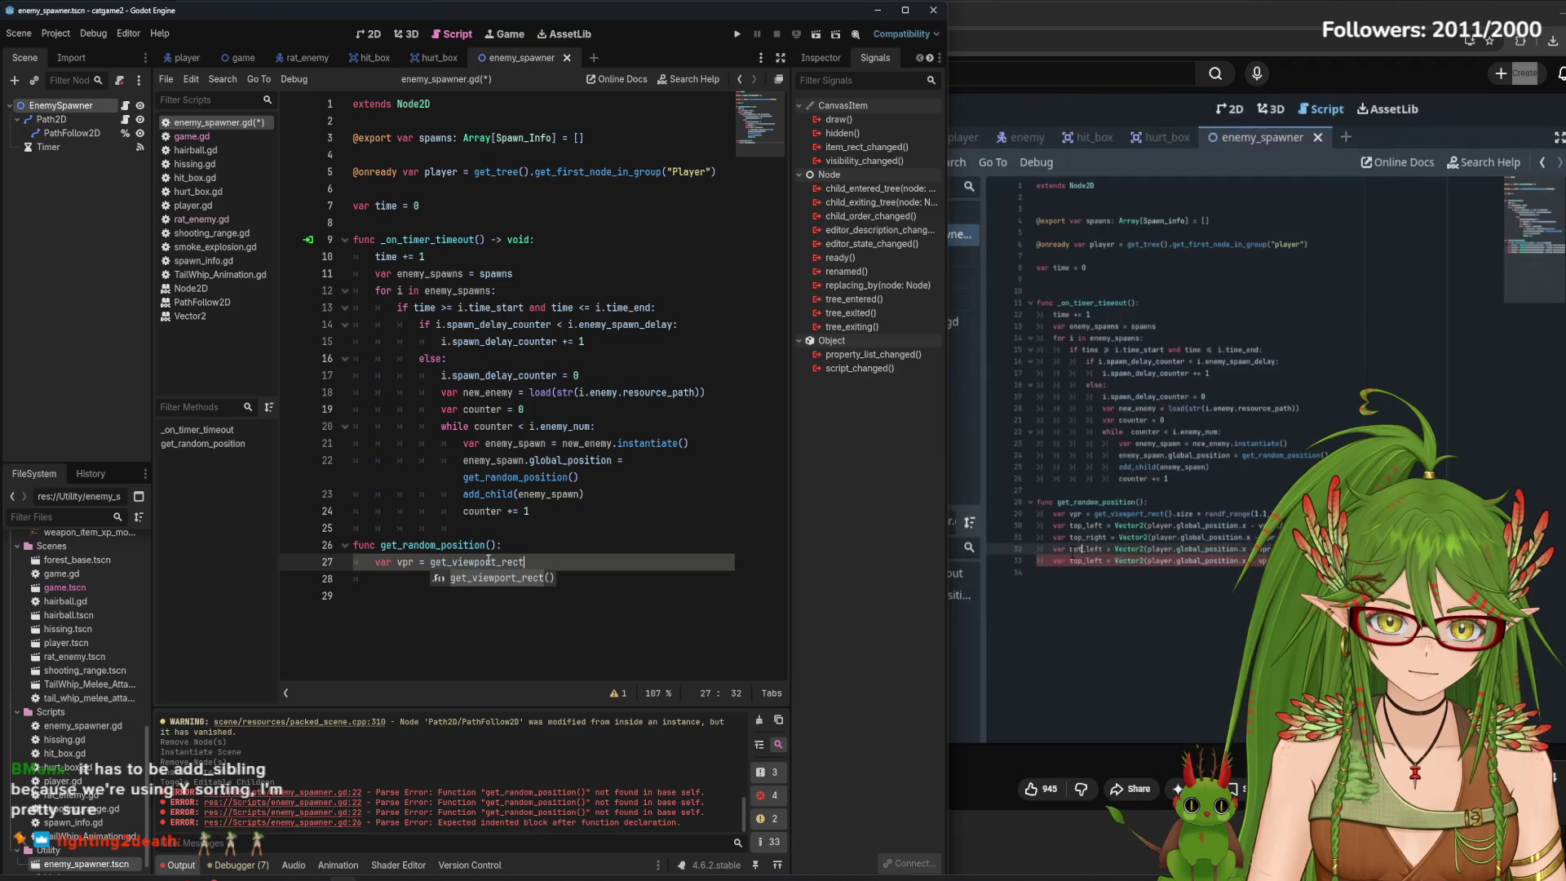
key("Return")
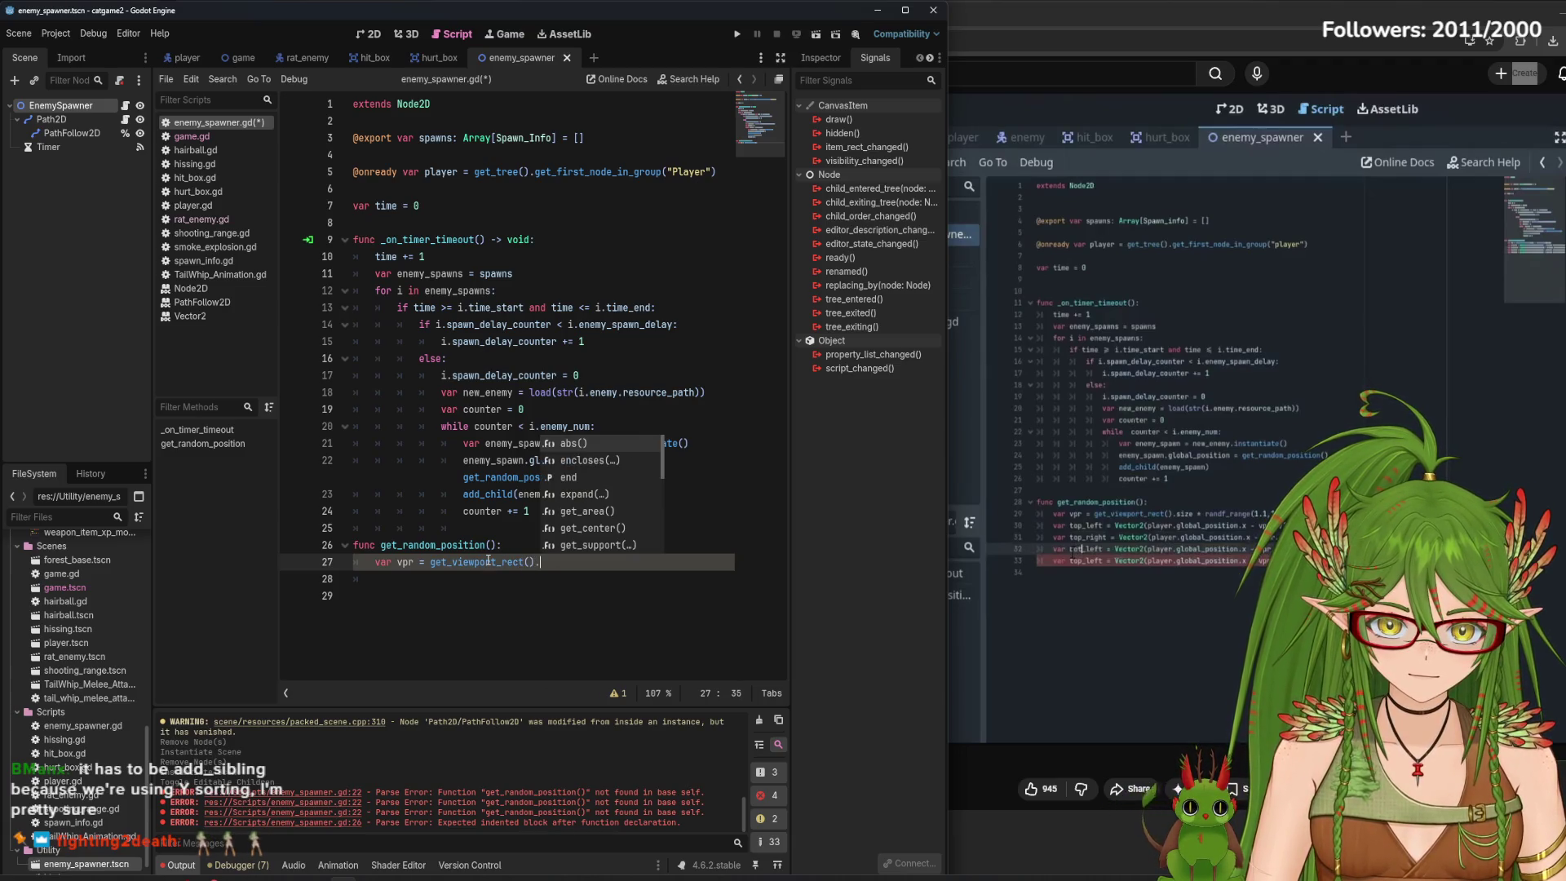
type("size + randf_rang(1.1, 1.5")
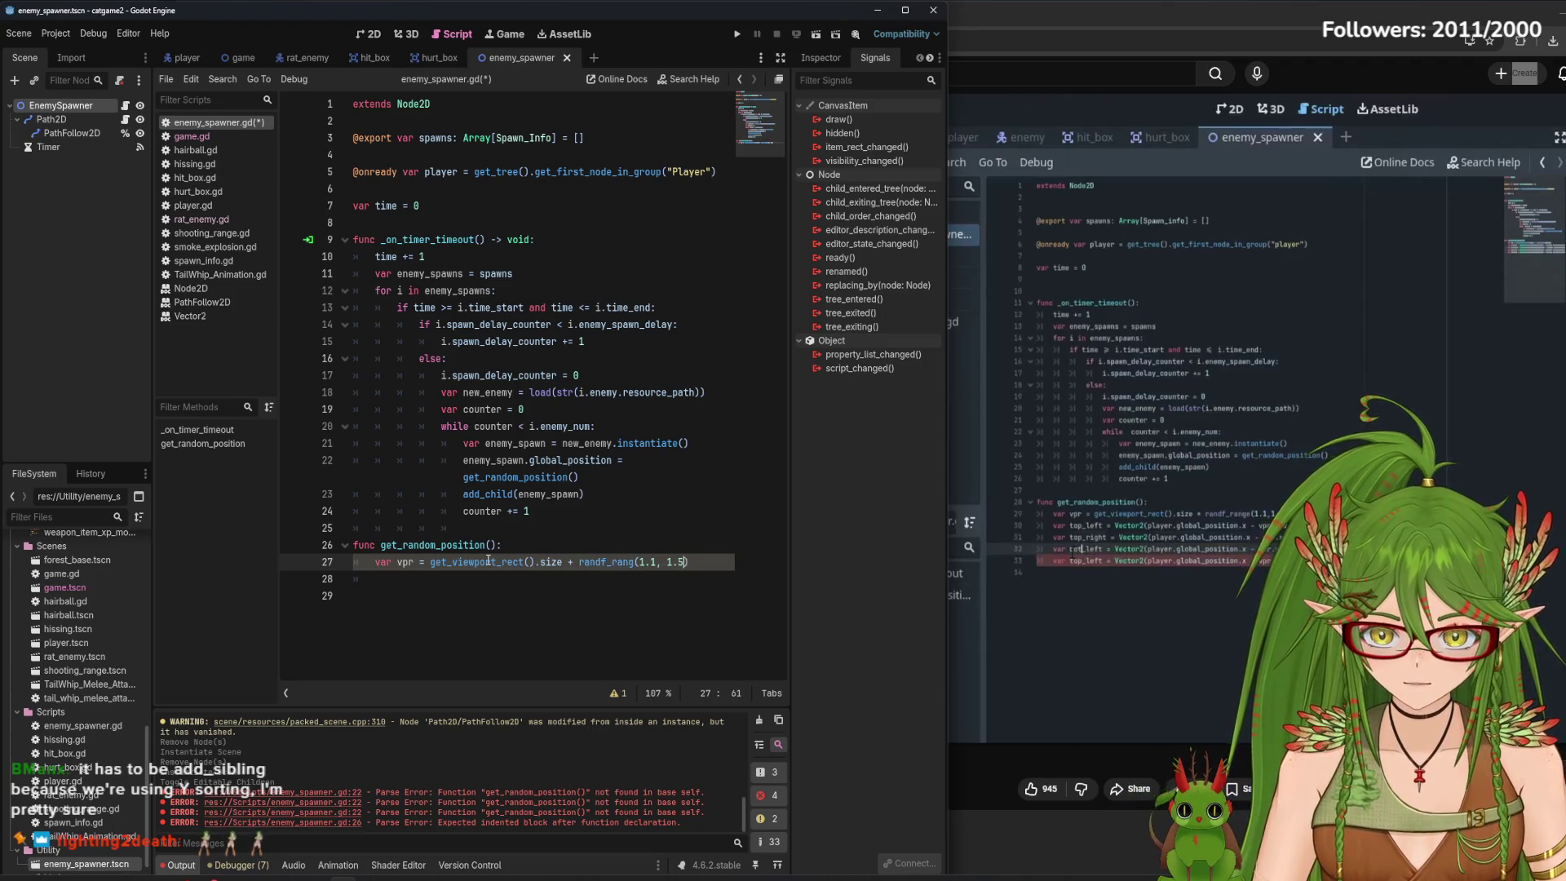
type(")")
key("Return")
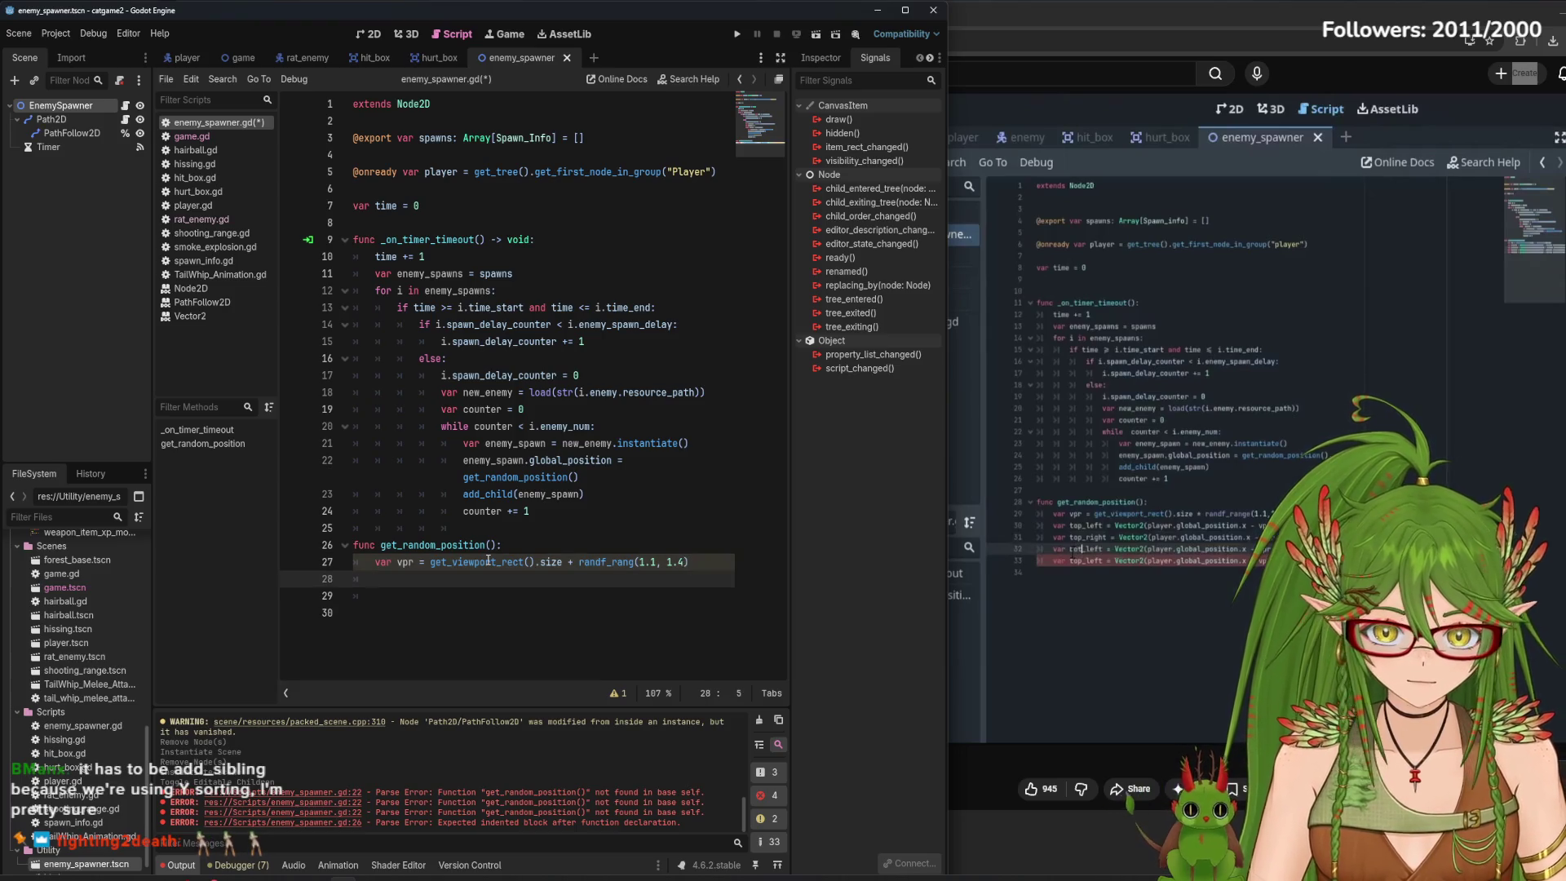
type("var top")
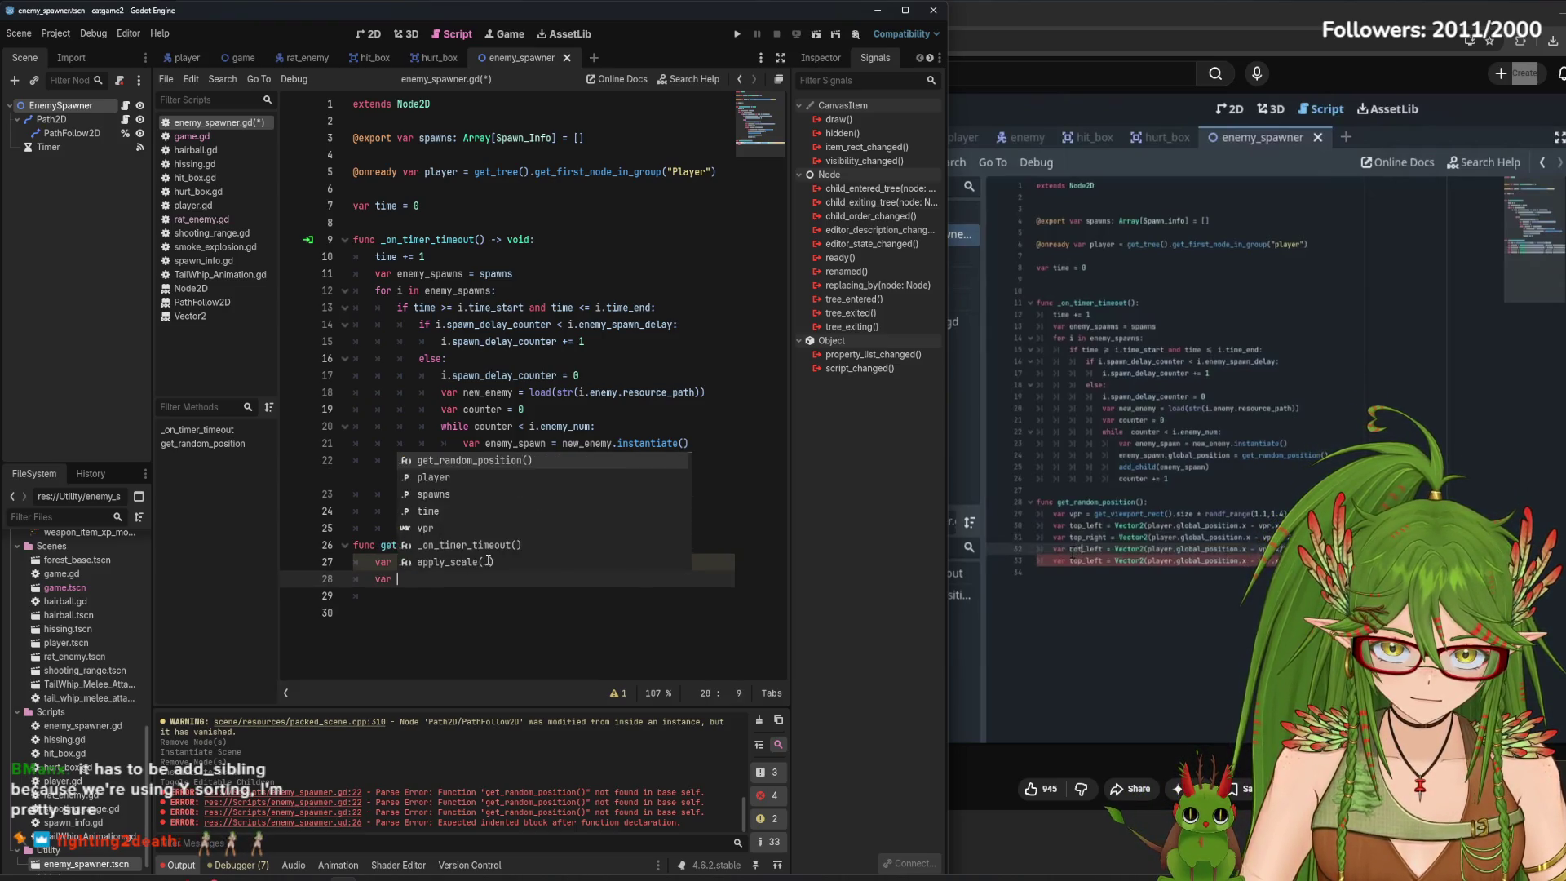
type("_left =Vector2")
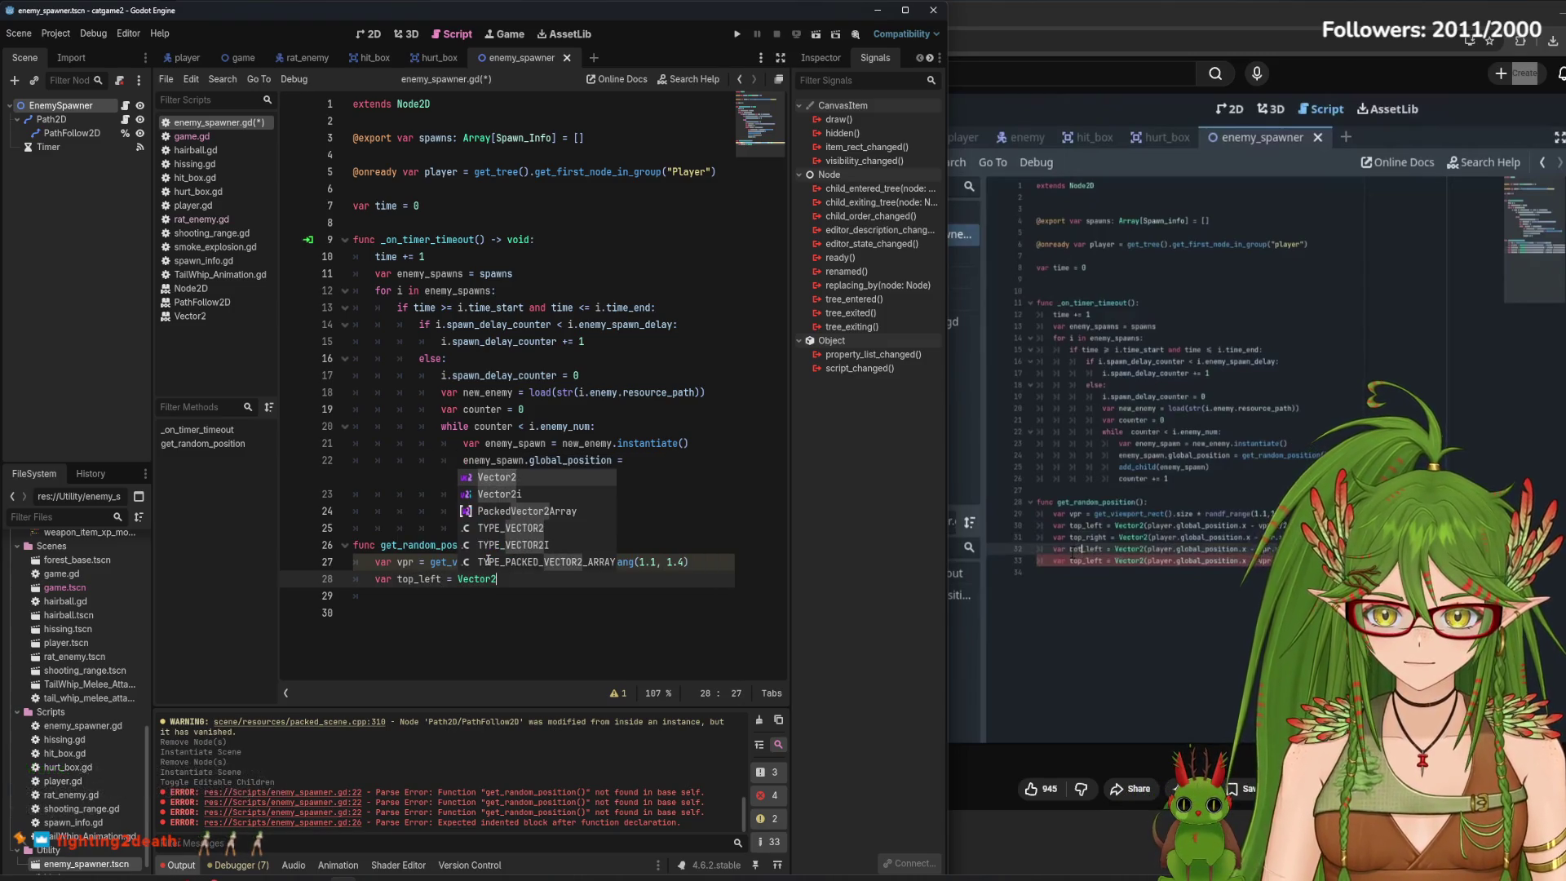
type("(player.global_position")
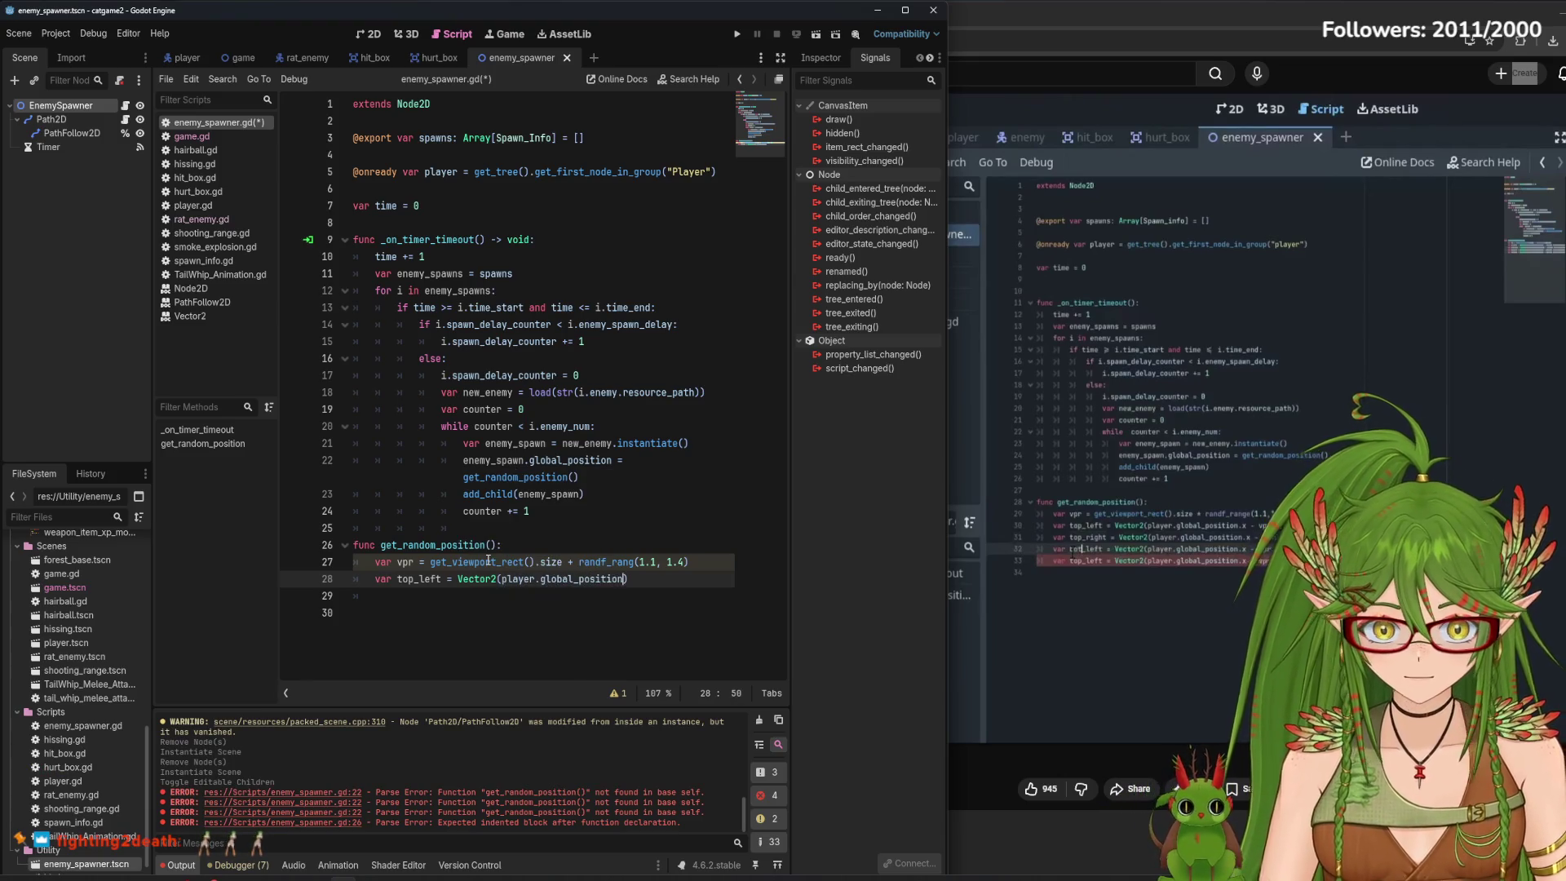
type(".x - vpr")
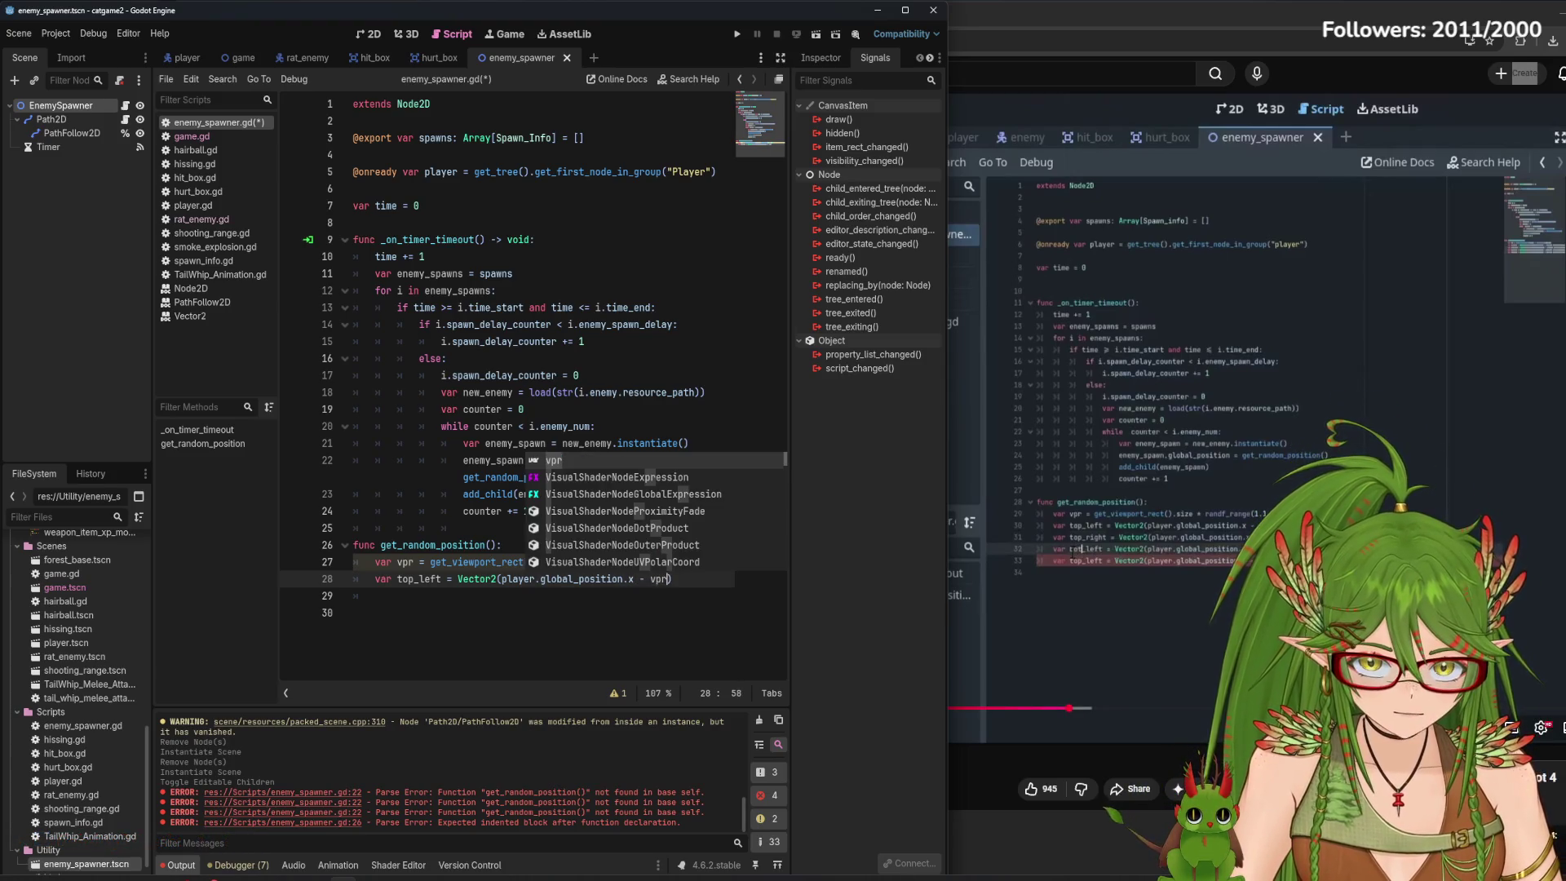
type(".32")
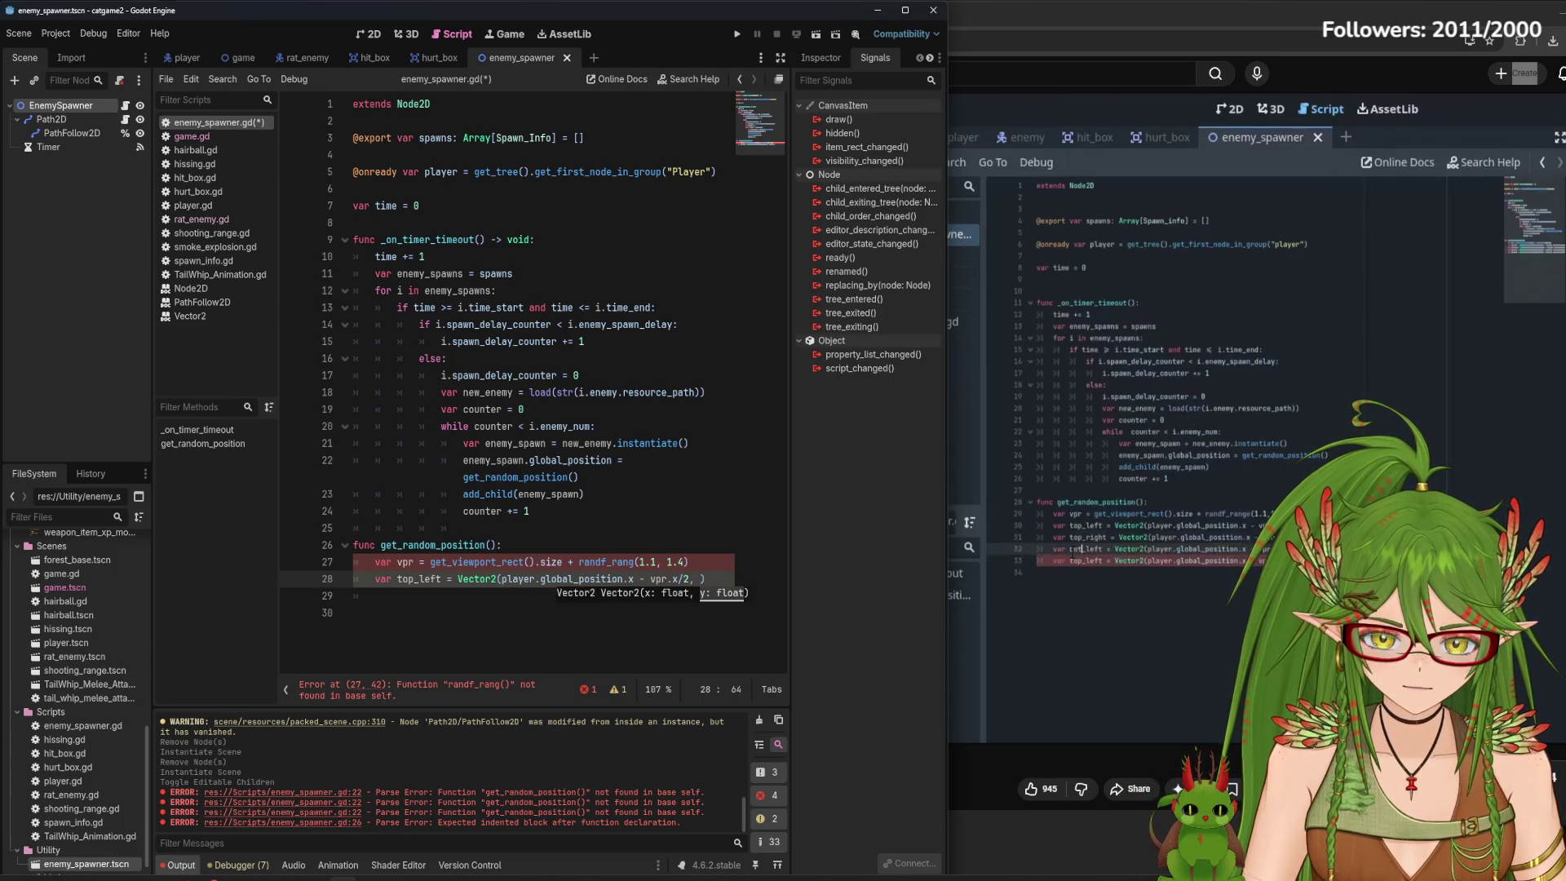
Complete top_left as a Vector2 of the player's global position minus half of vpr.
type("yer.")
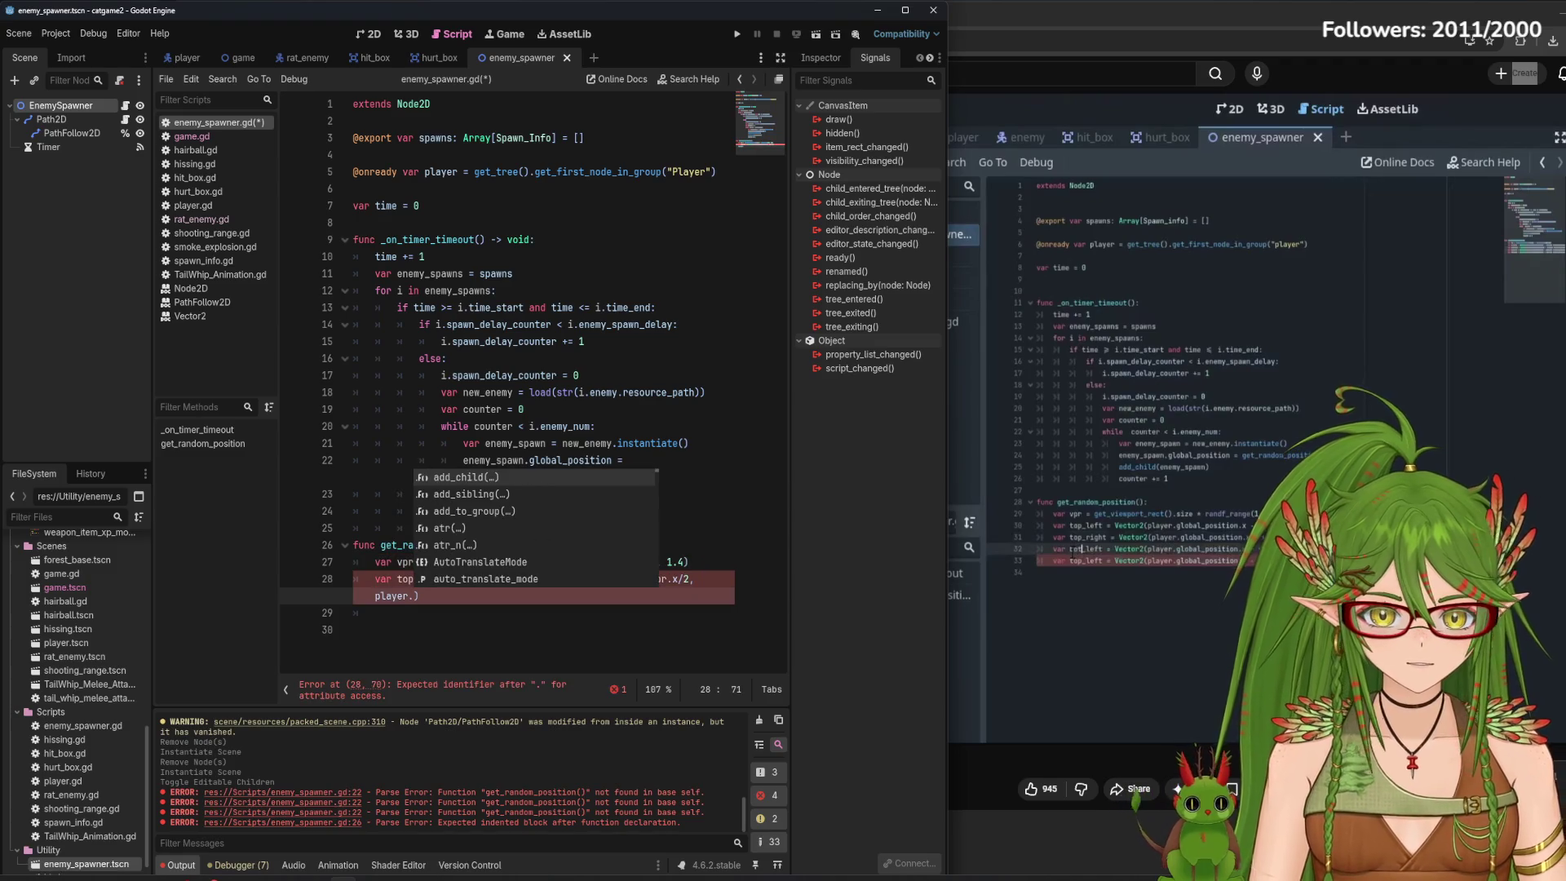
type("global_position.")
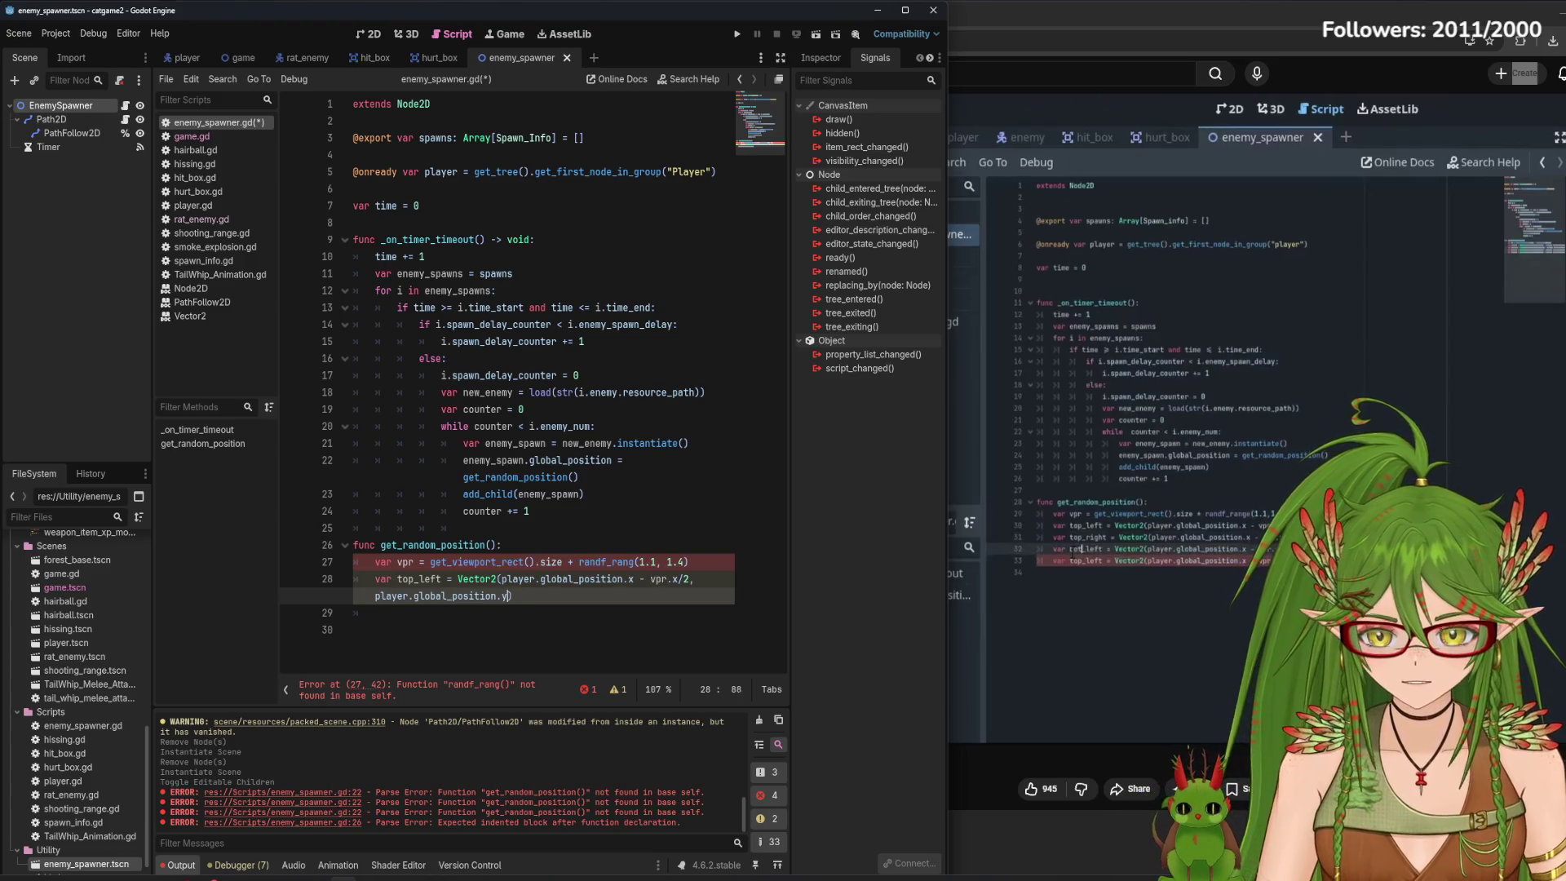
type("y/2")
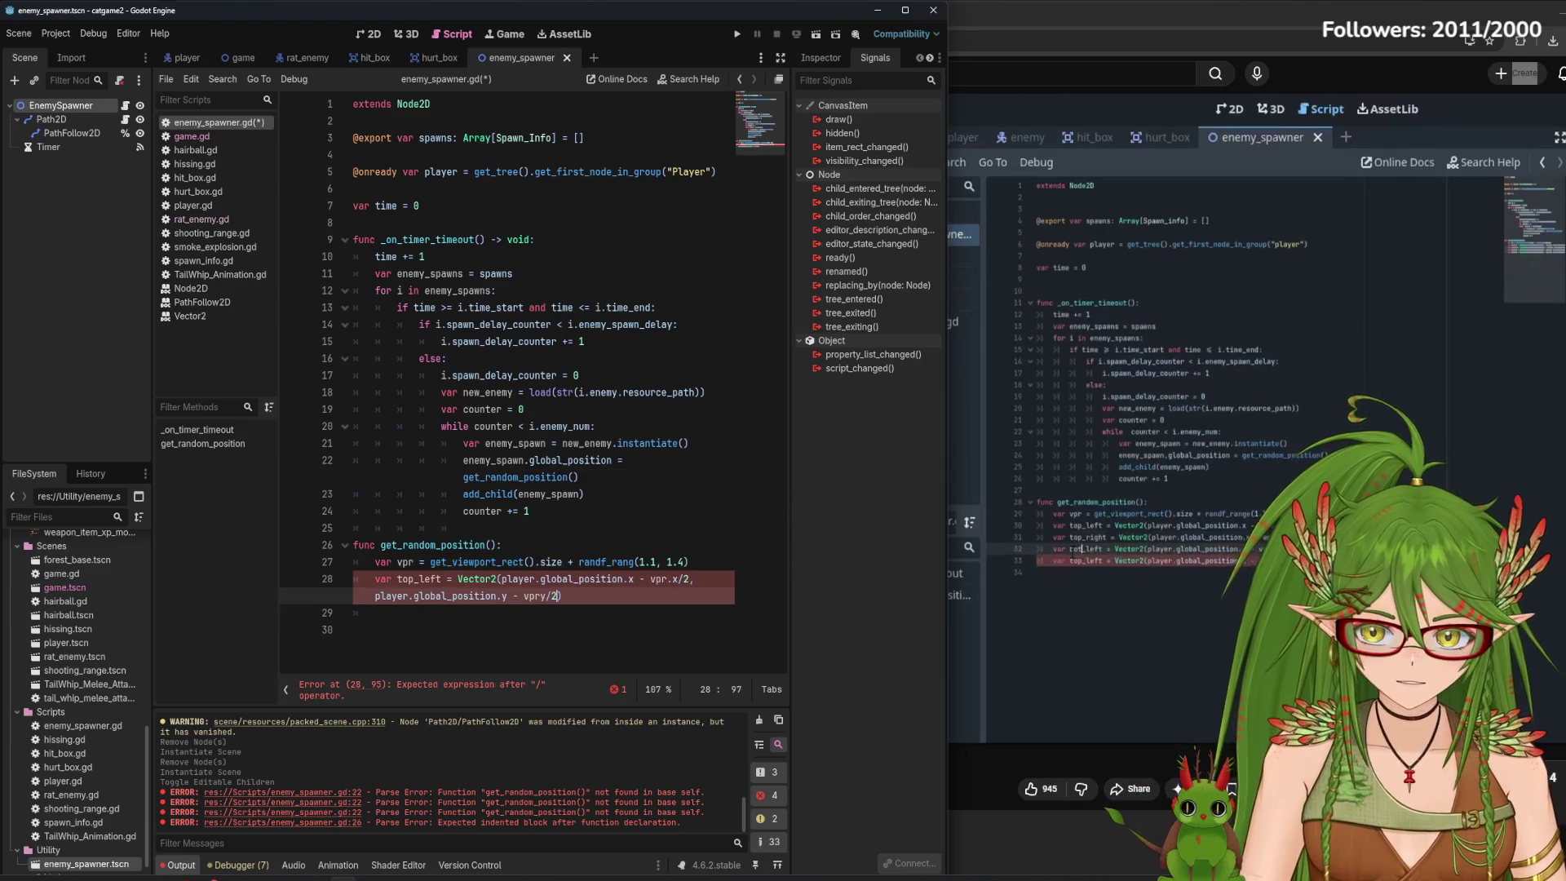
left_click(602, 601)
Correct randf_rang to randf_range and narrow the left dock for more code space.
left_click(633, 562)
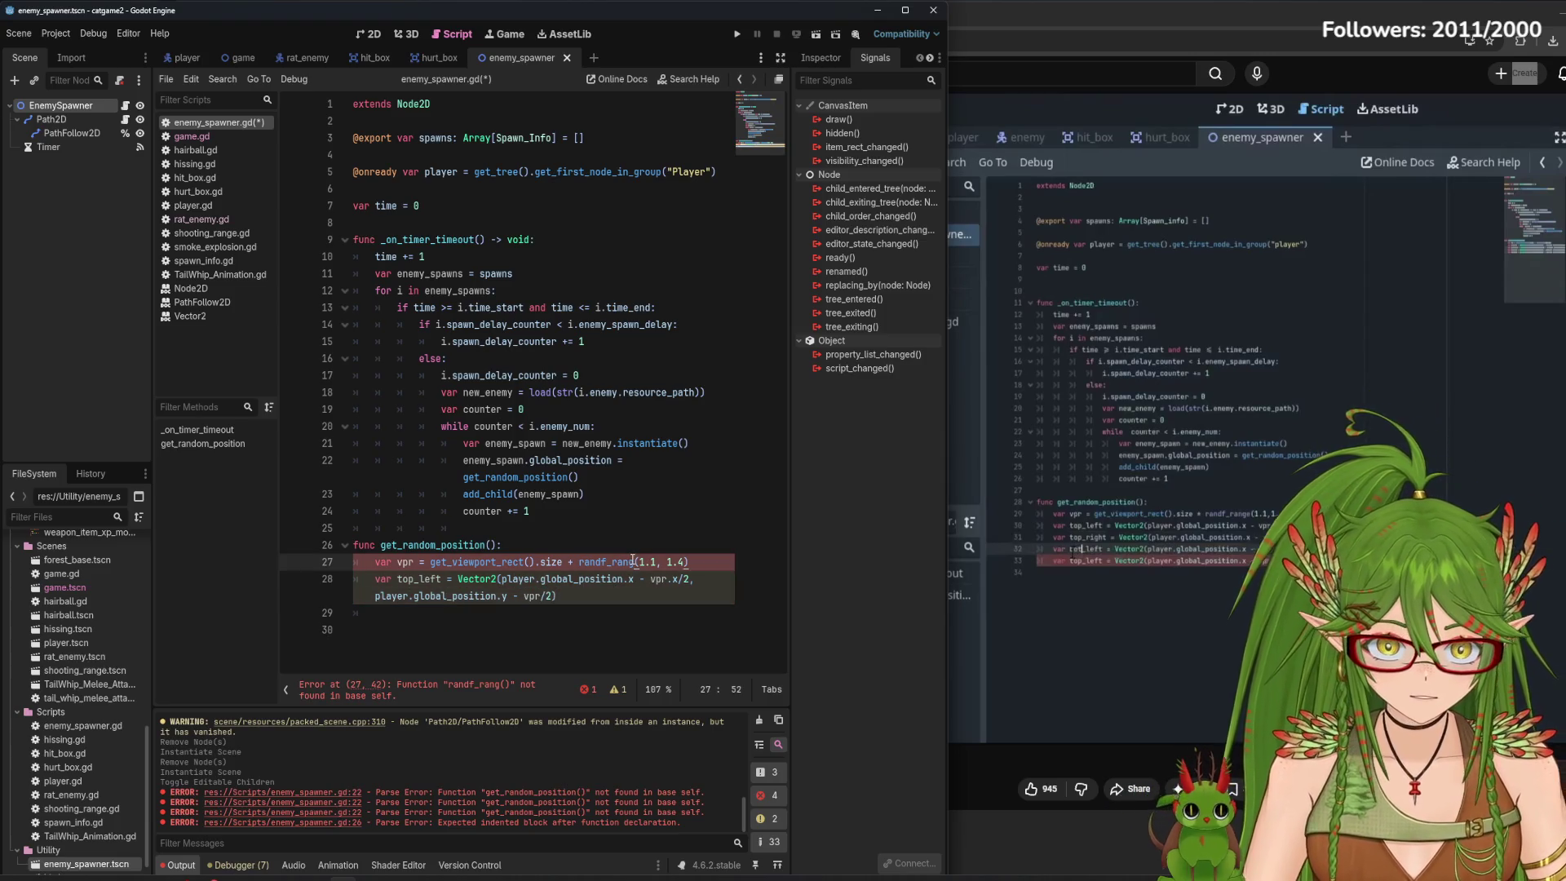
type("e")
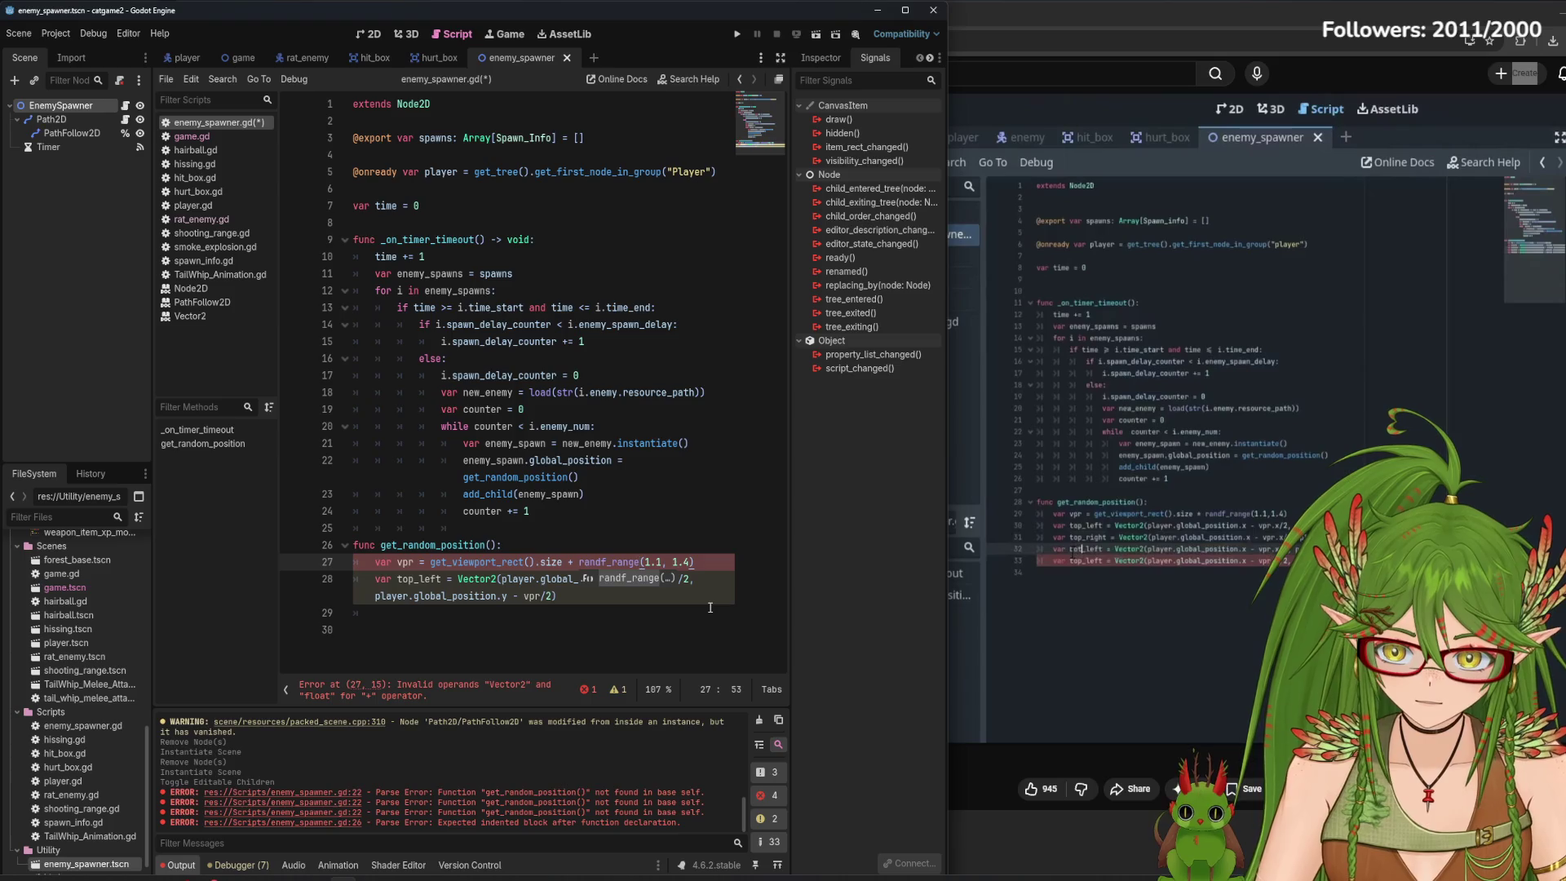
left_click(575, 601)
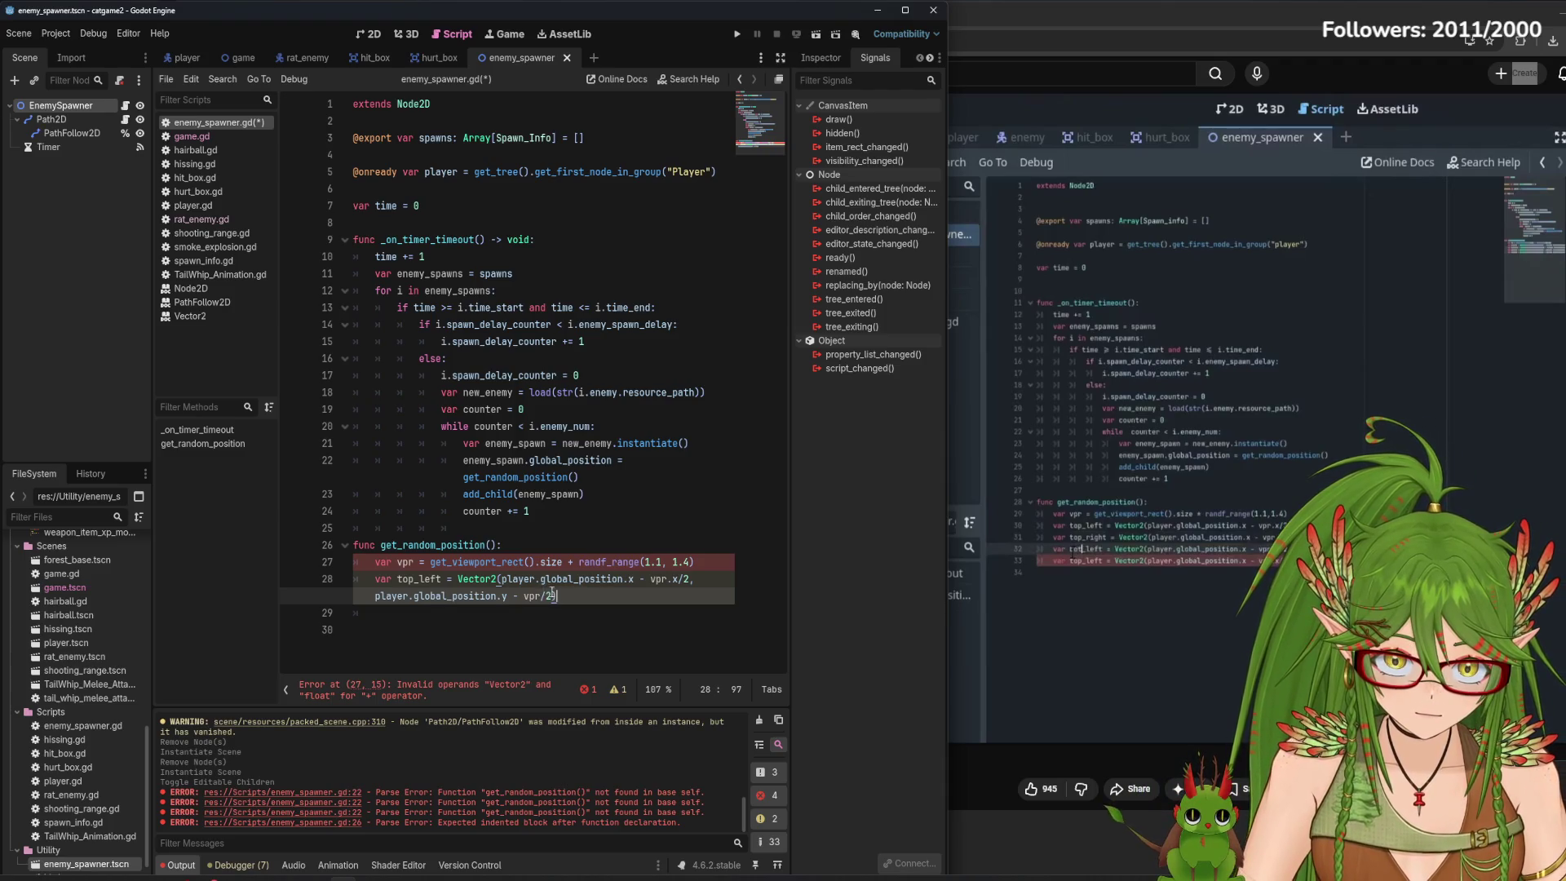
left_click(514, 579)
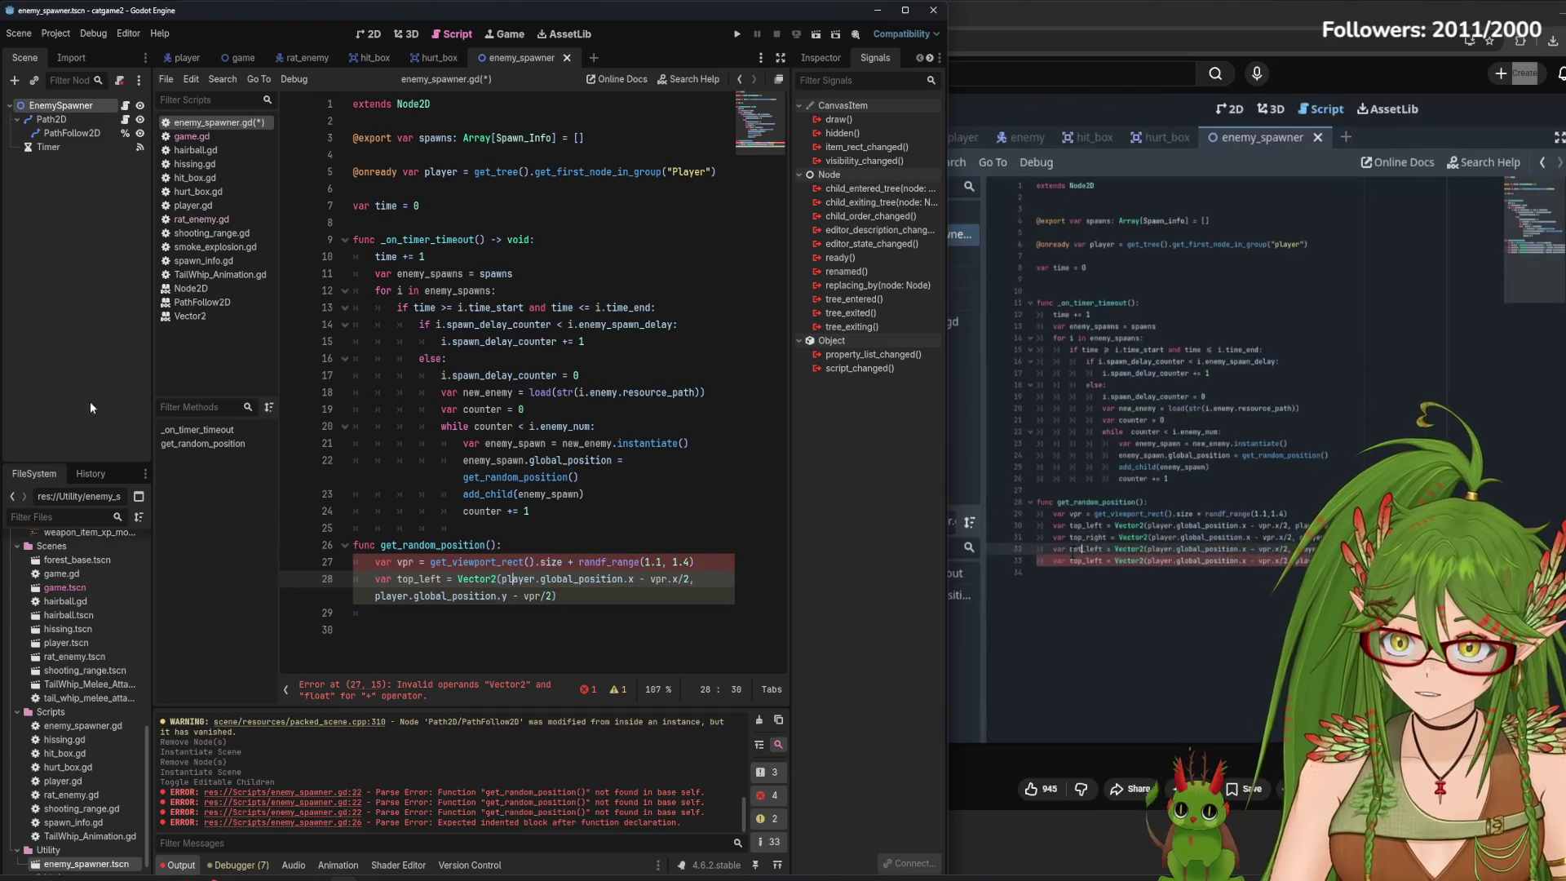
left_click_drag(279, 458, 184, 458)
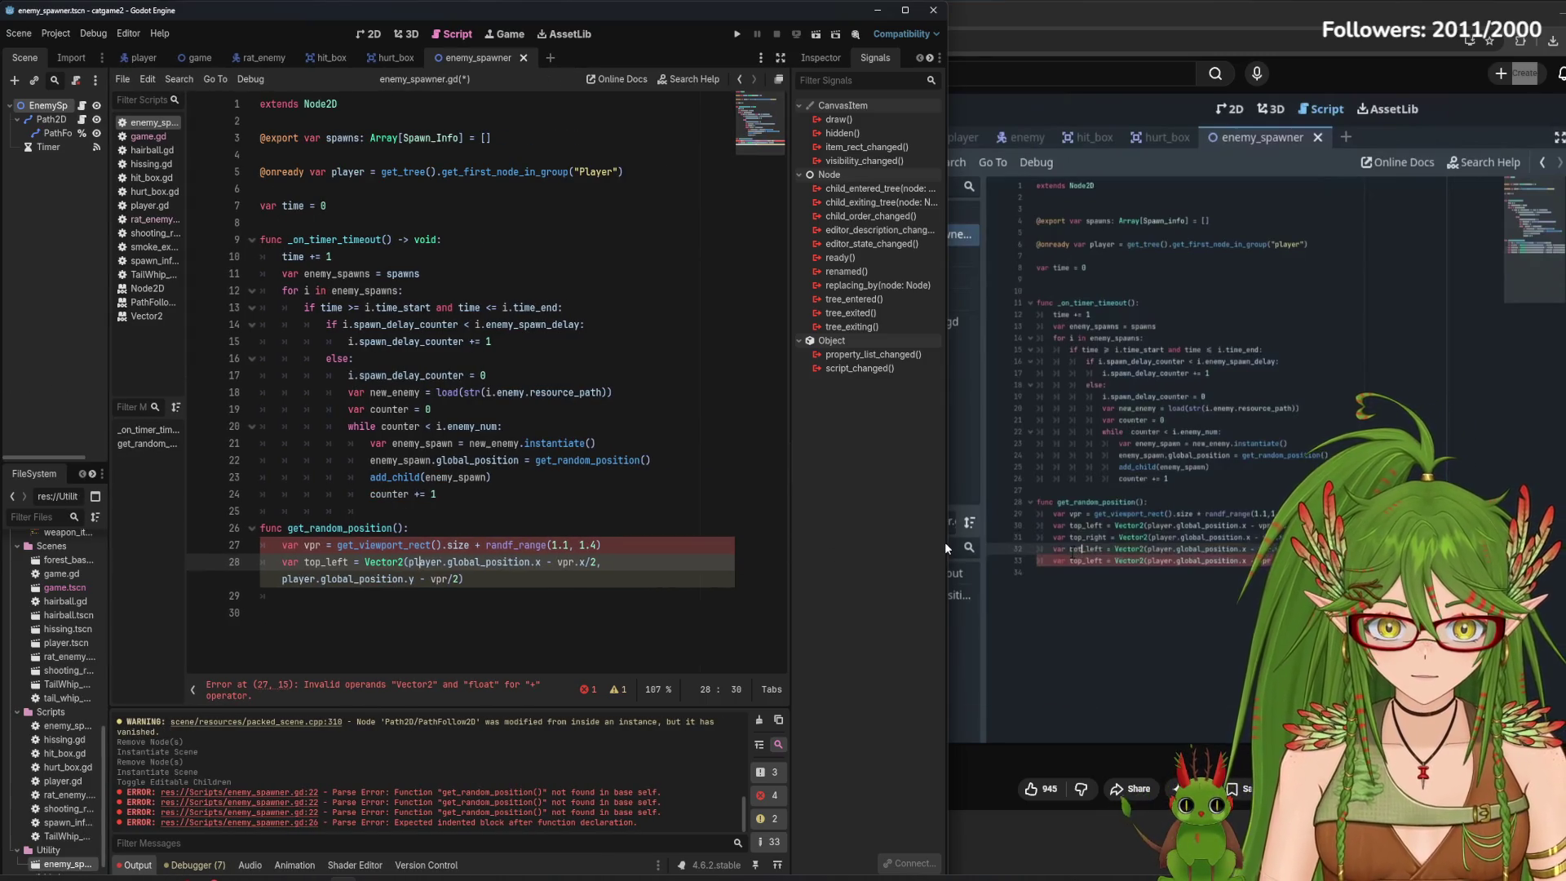
Change the vpr line's plus operator to multiplication on line 27.
left_click_drag(947, 555, 976, 553)
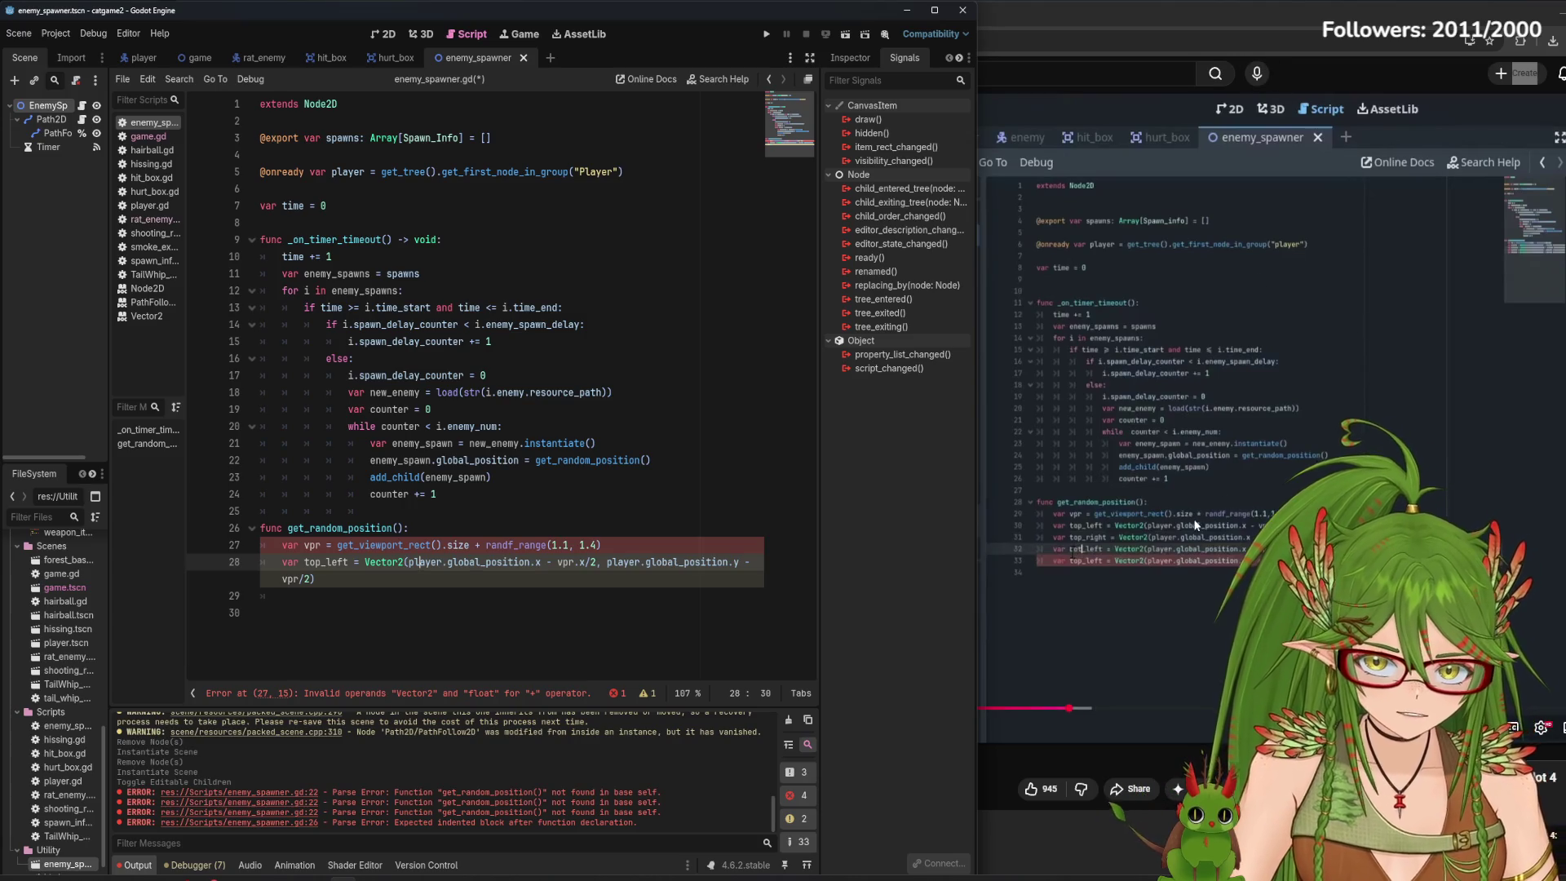
left_click(479, 545)
key("BackSpace")
type("*")
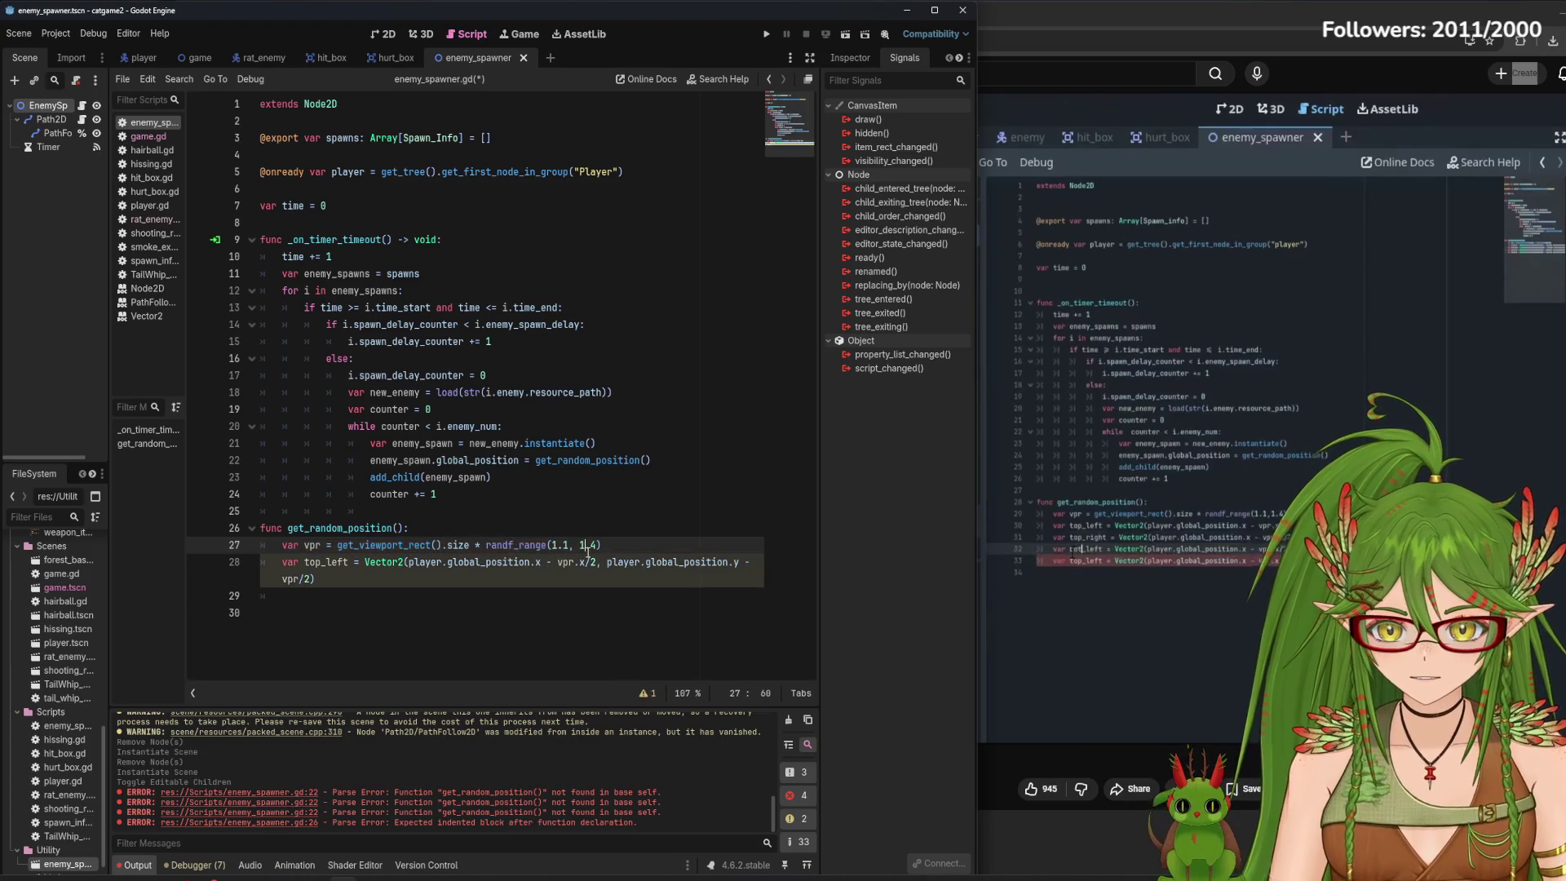
Duplicate the top_left line three times below itself.
left_click(456, 588)
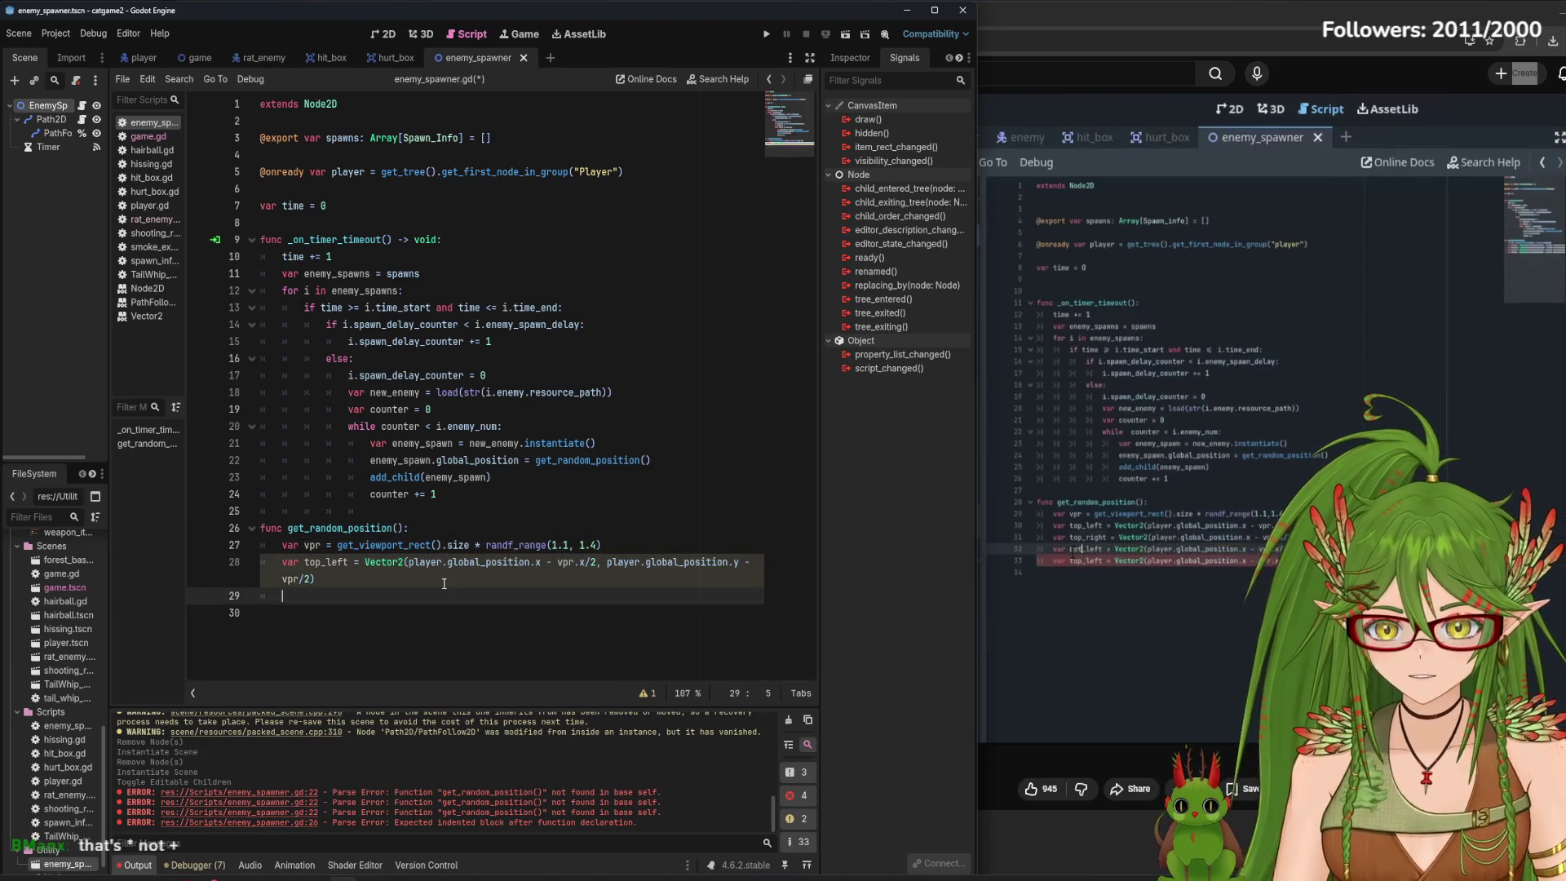
left_click(332, 577)
left_click_drag(332, 577, 275, 562)
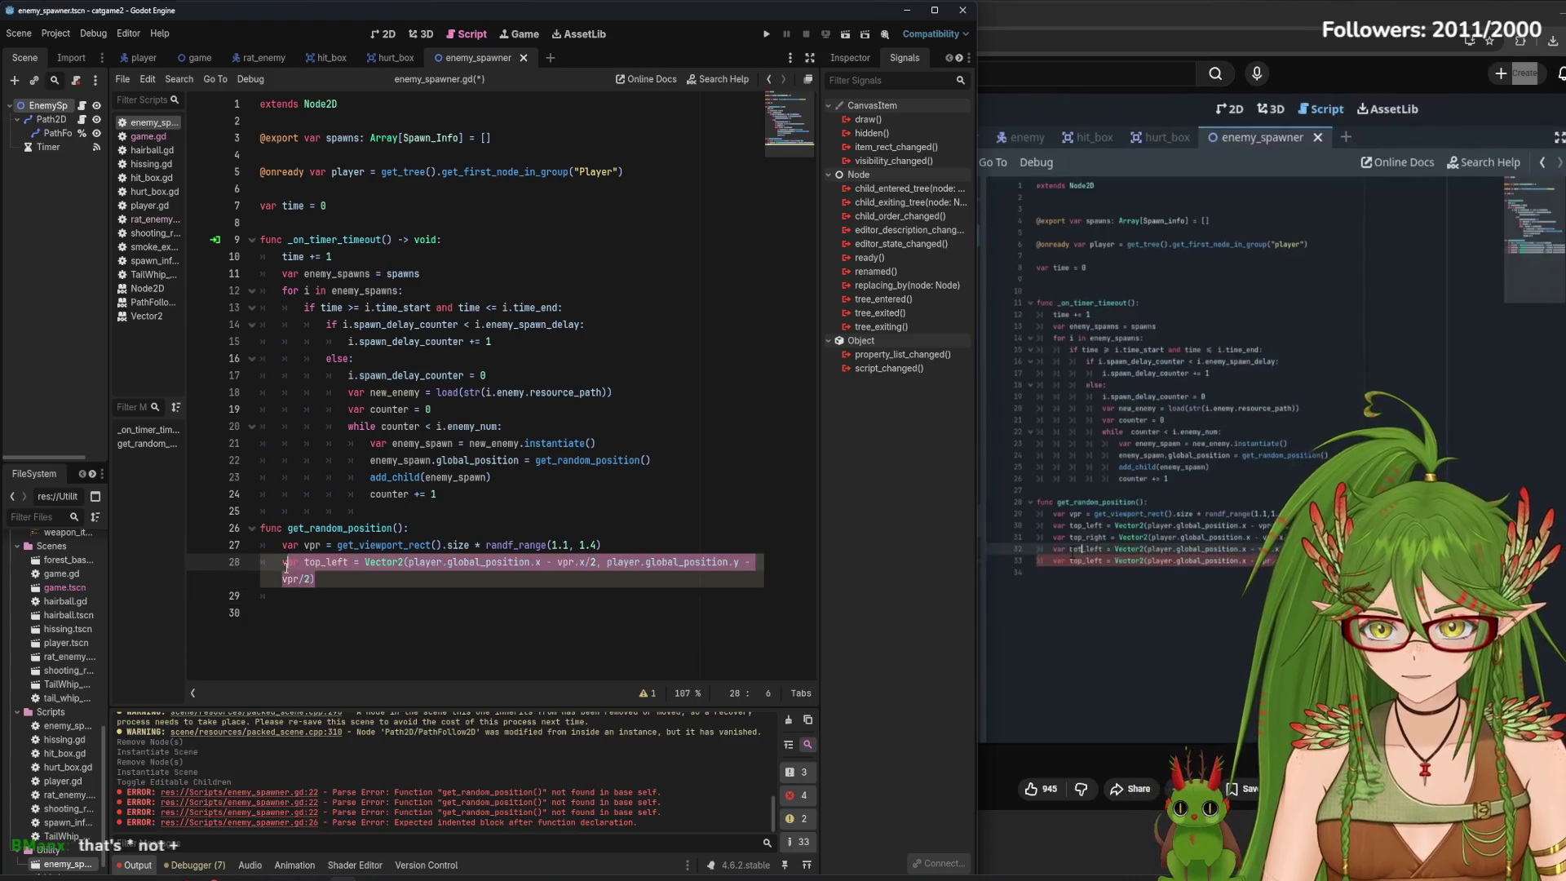
key("ctrl+c")
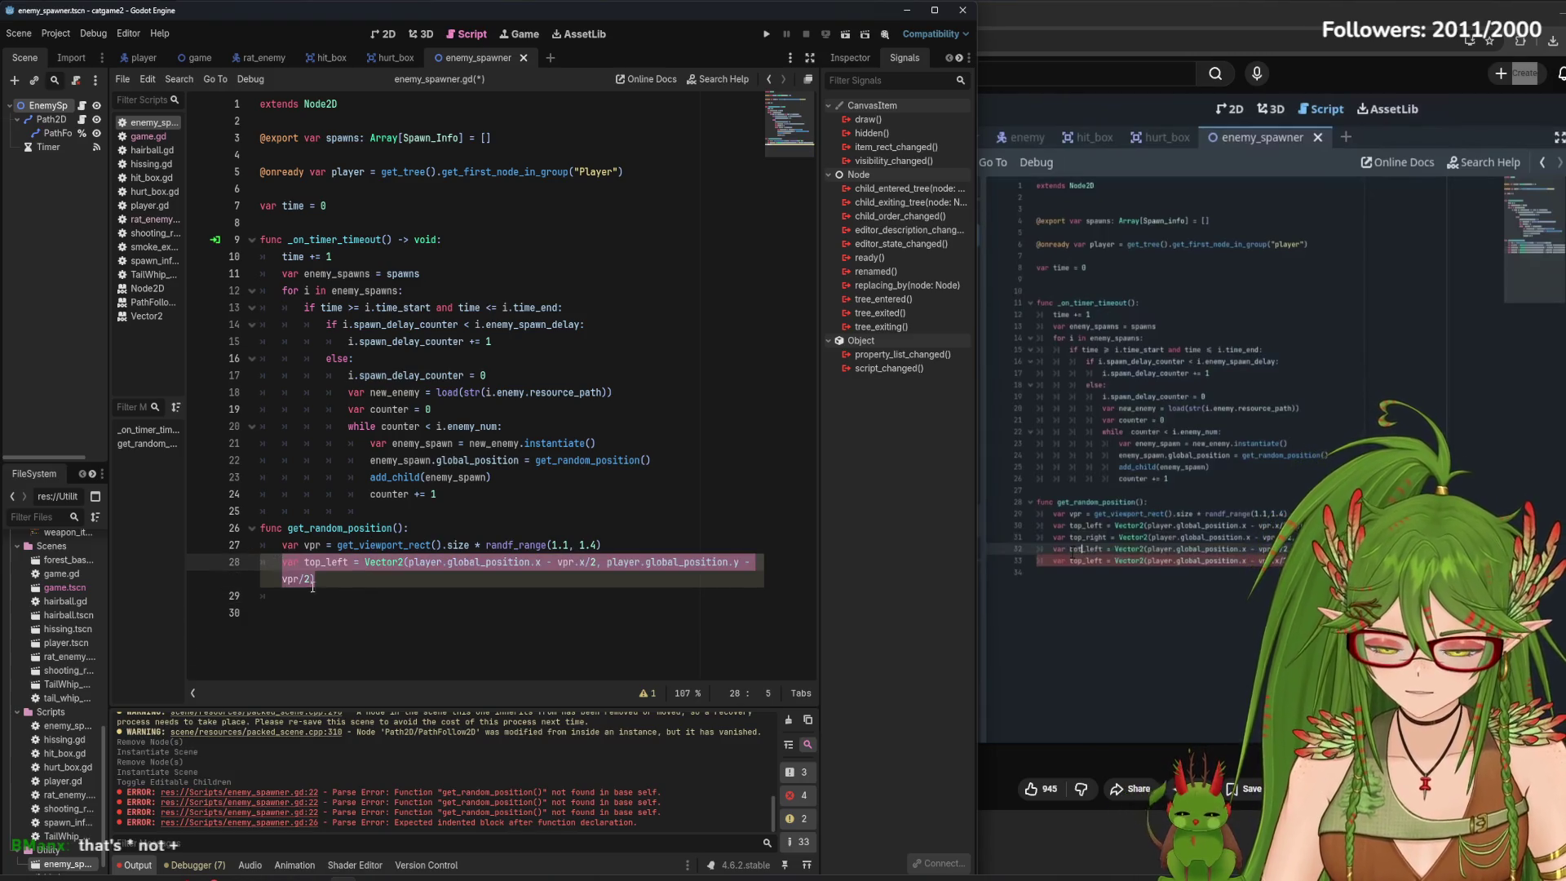
key("End")
key("Return")
key("ctrl+v")
key("Return")
key("ctrl+v")
key("Return")
key("ctrl+v")
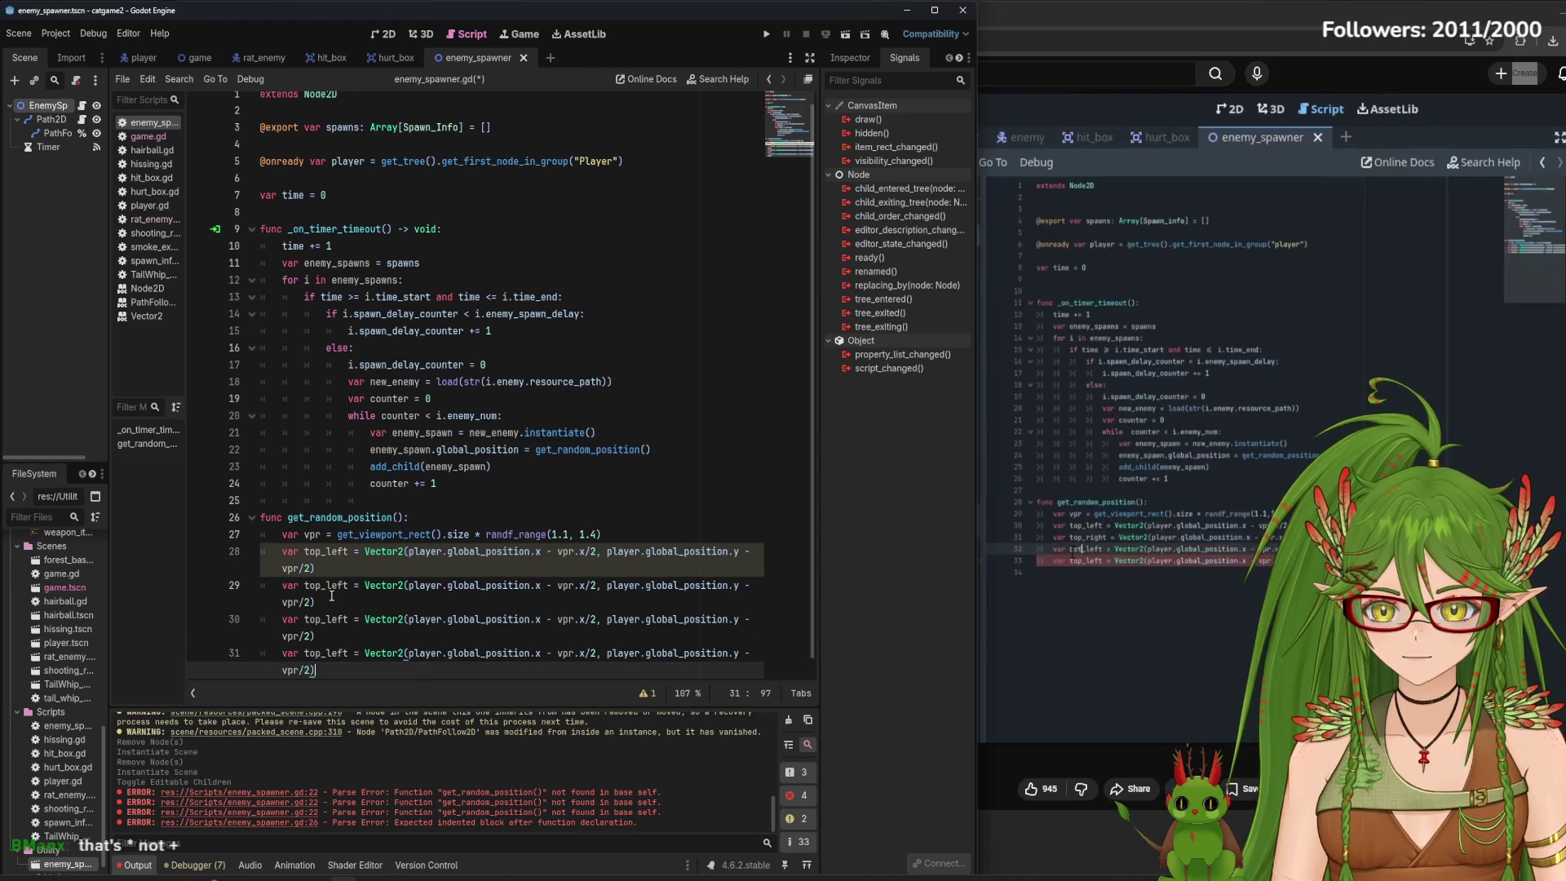
Rename the first two copies to top_right and bottom_left.
left_click(336, 596)
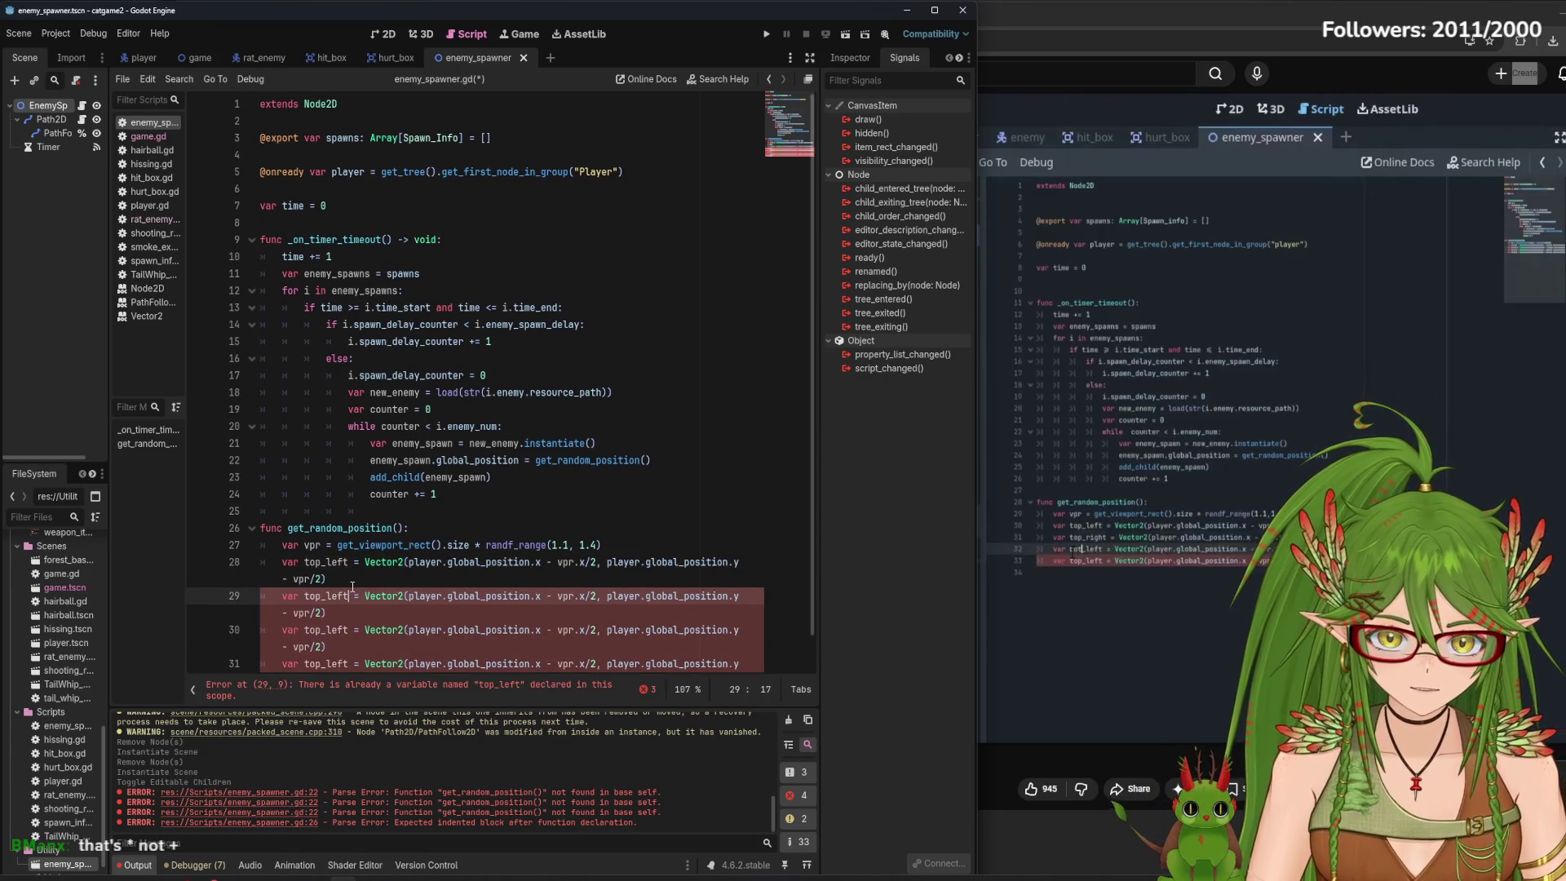
key("BackSpace")
key("BackSpace")
key("BackSpace")
type("right")
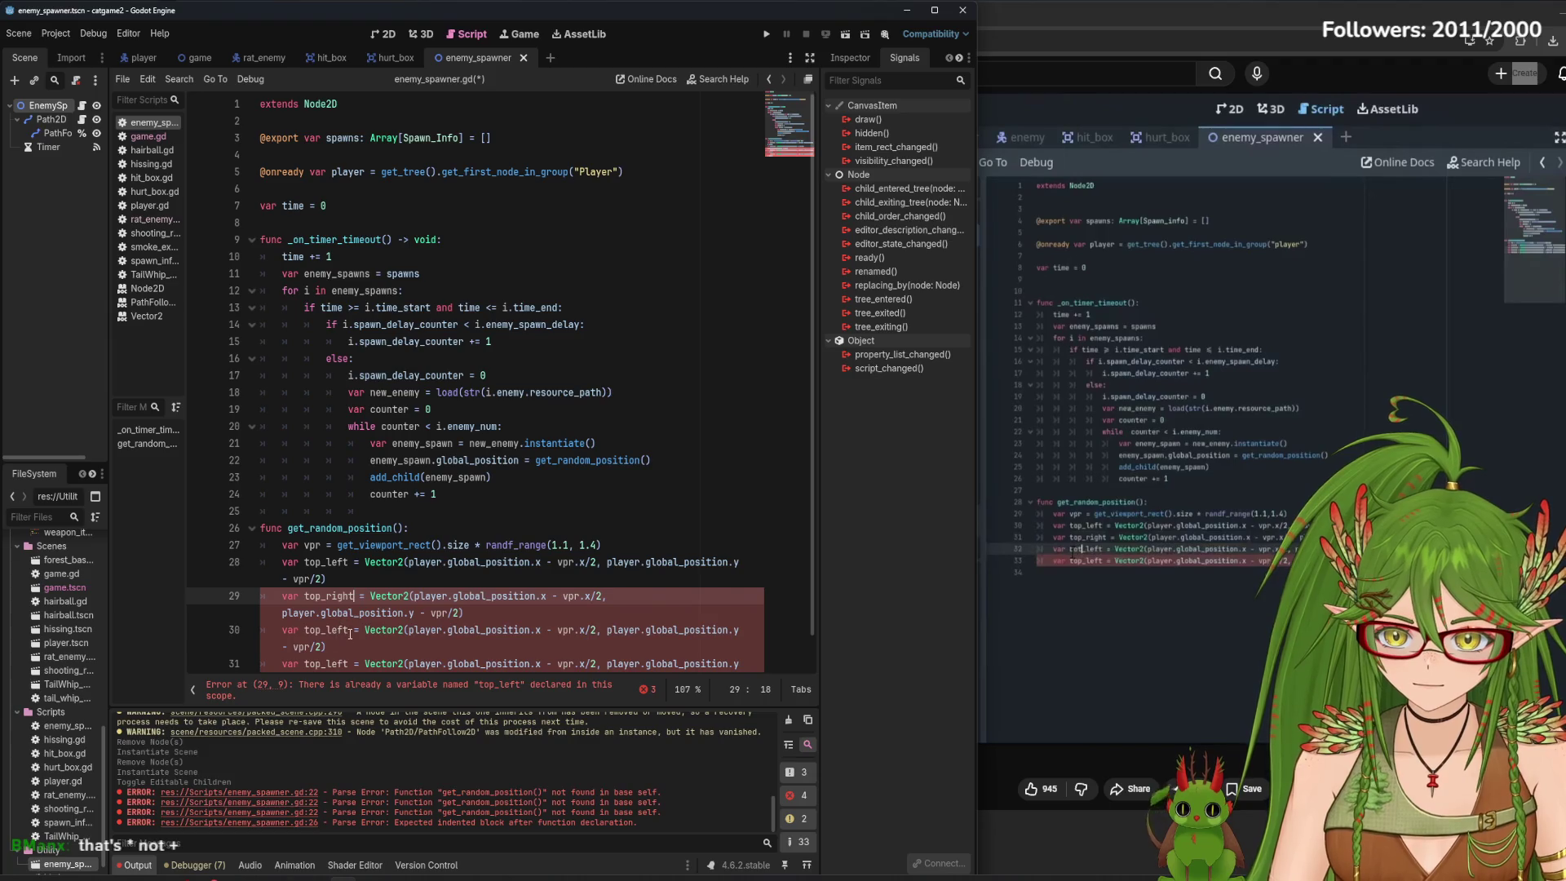
left_click(350, 630)
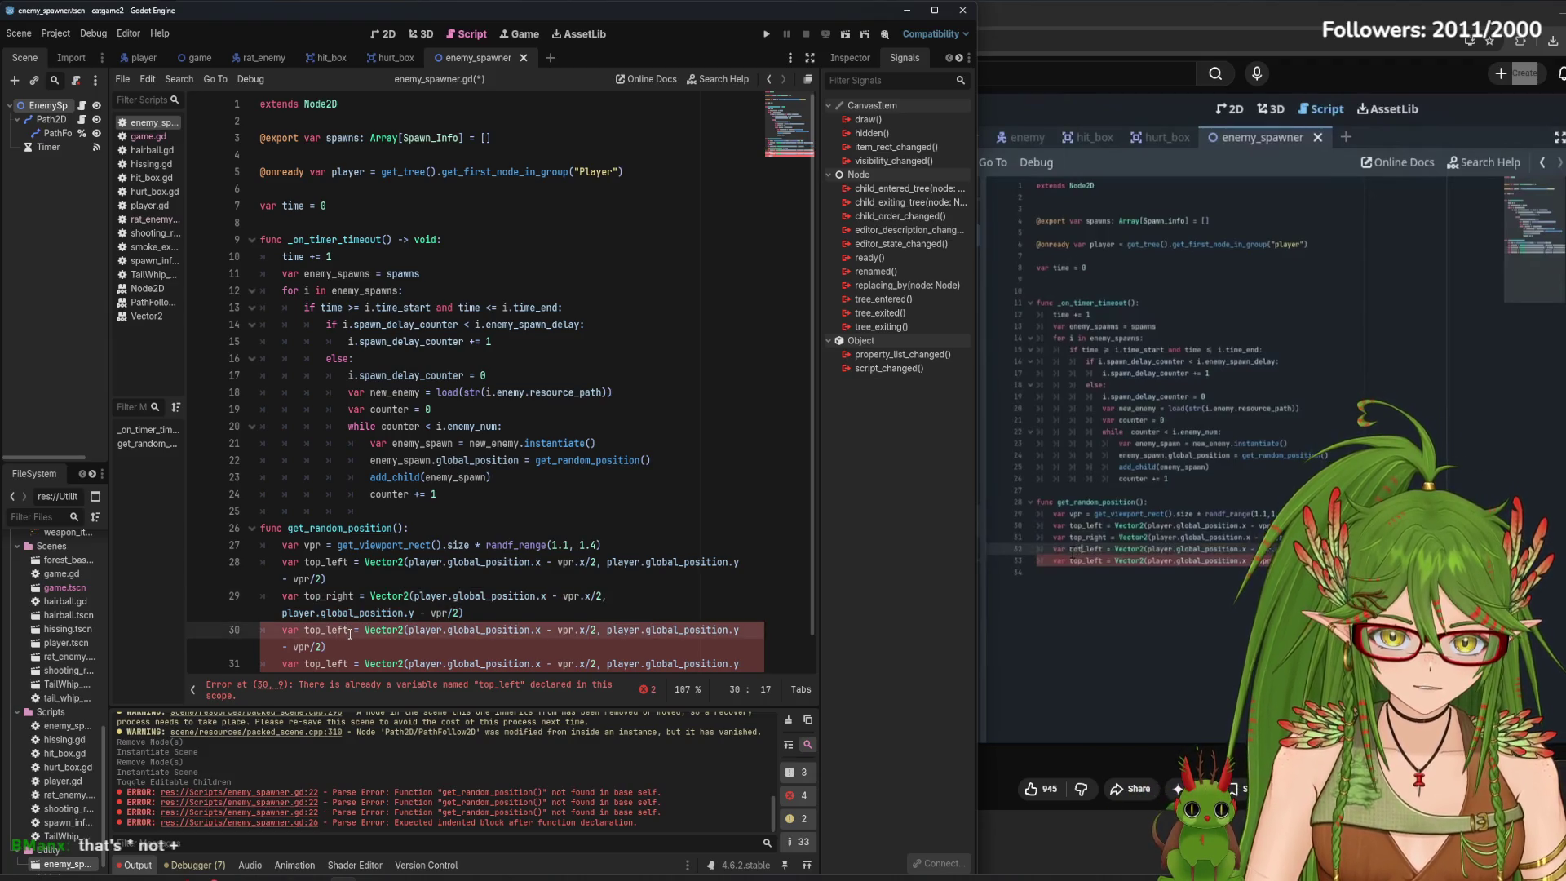
left_click(1114, 604)
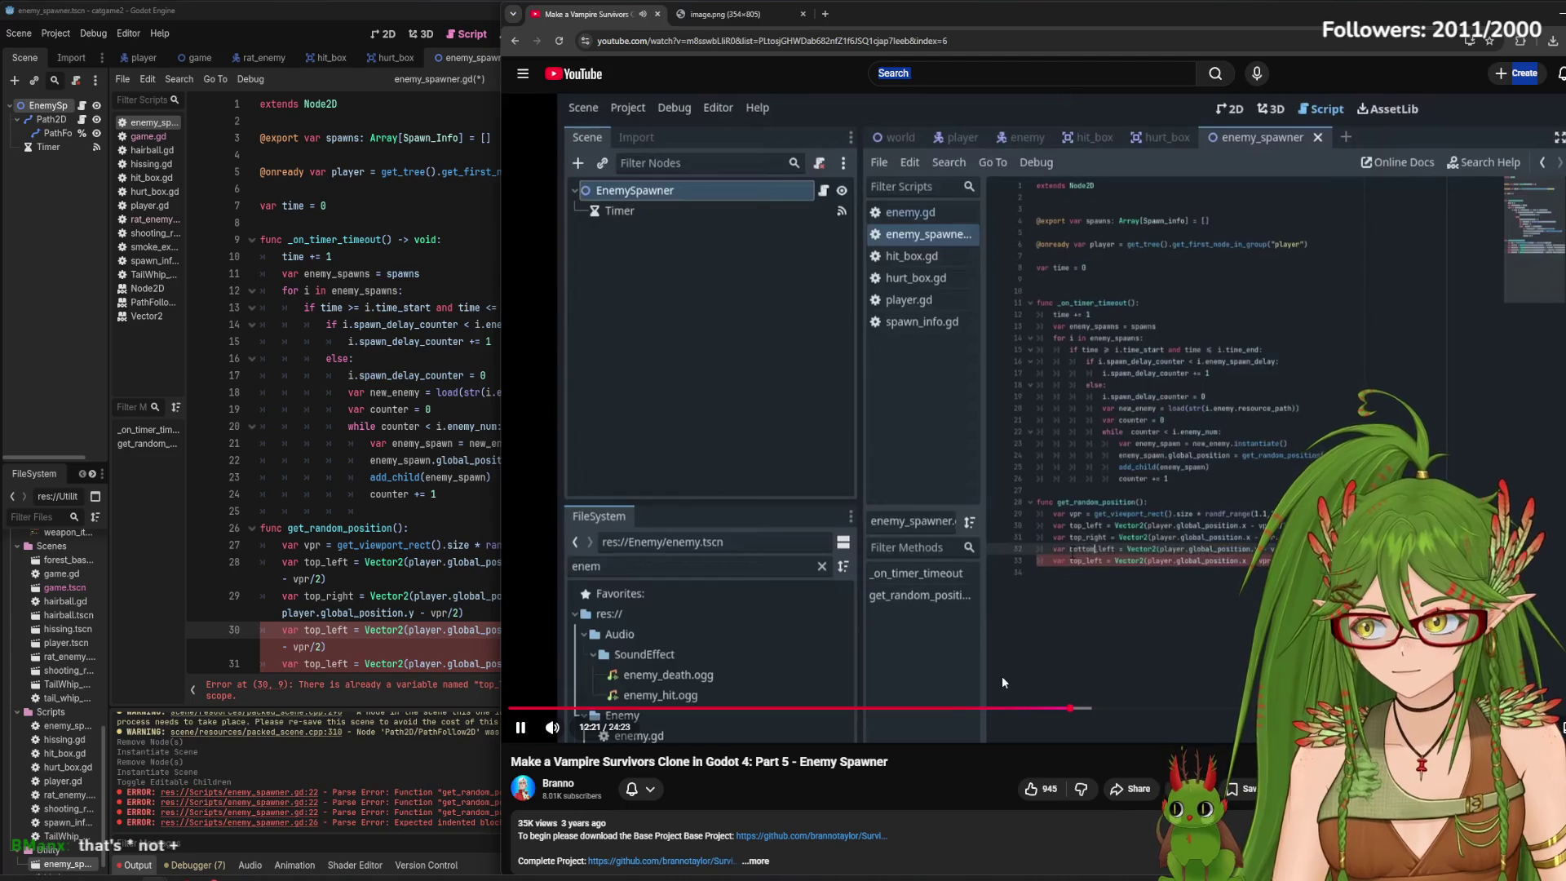
left_click_drag(1076, 710, 1109, 708)
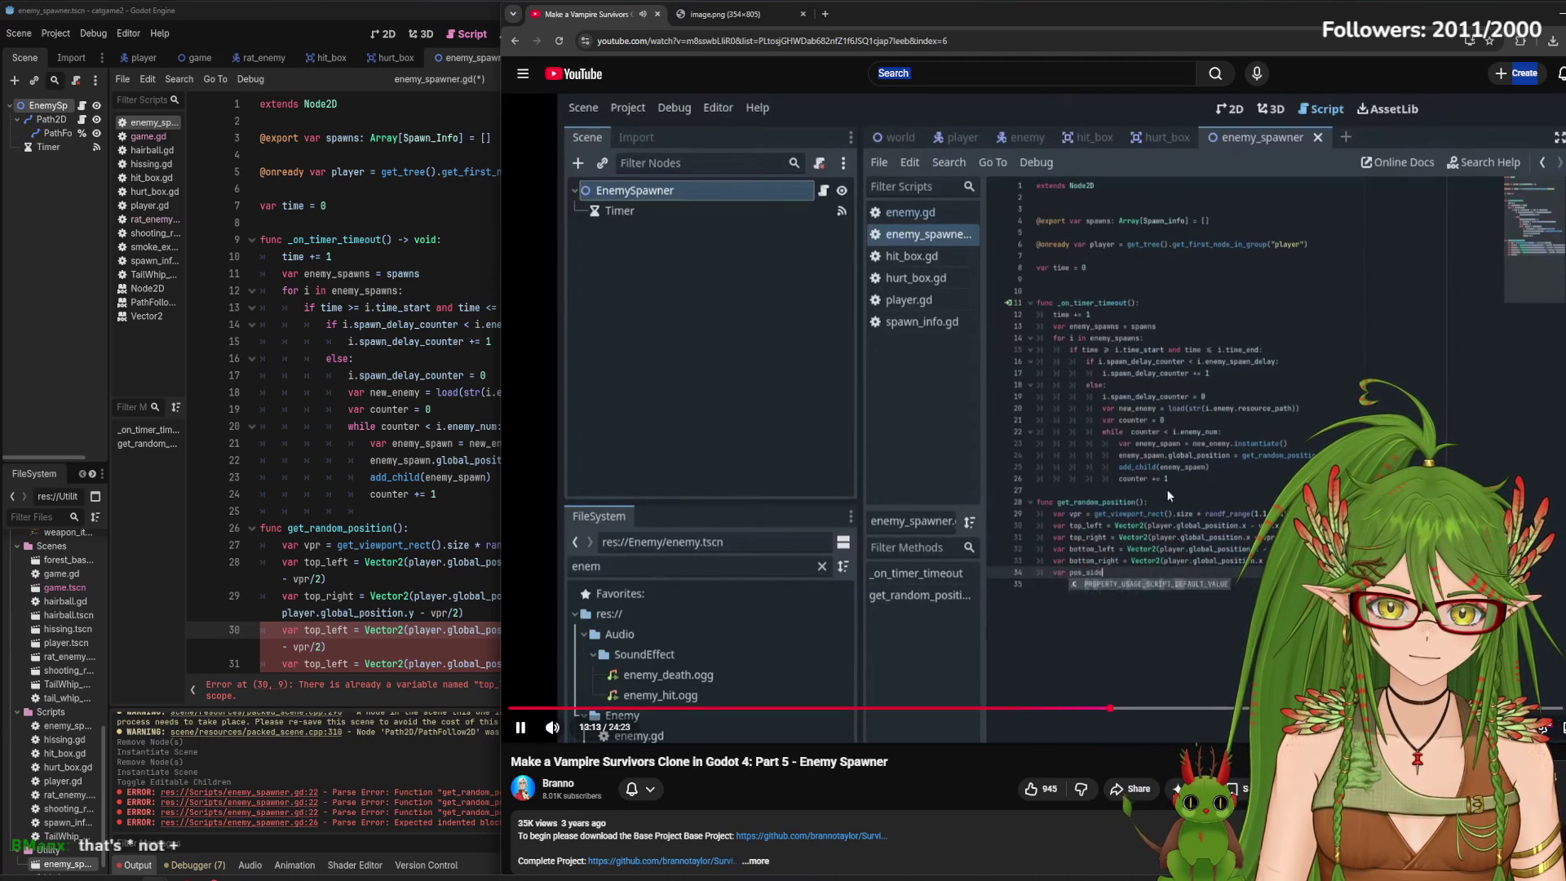
left_click(1153, 535)
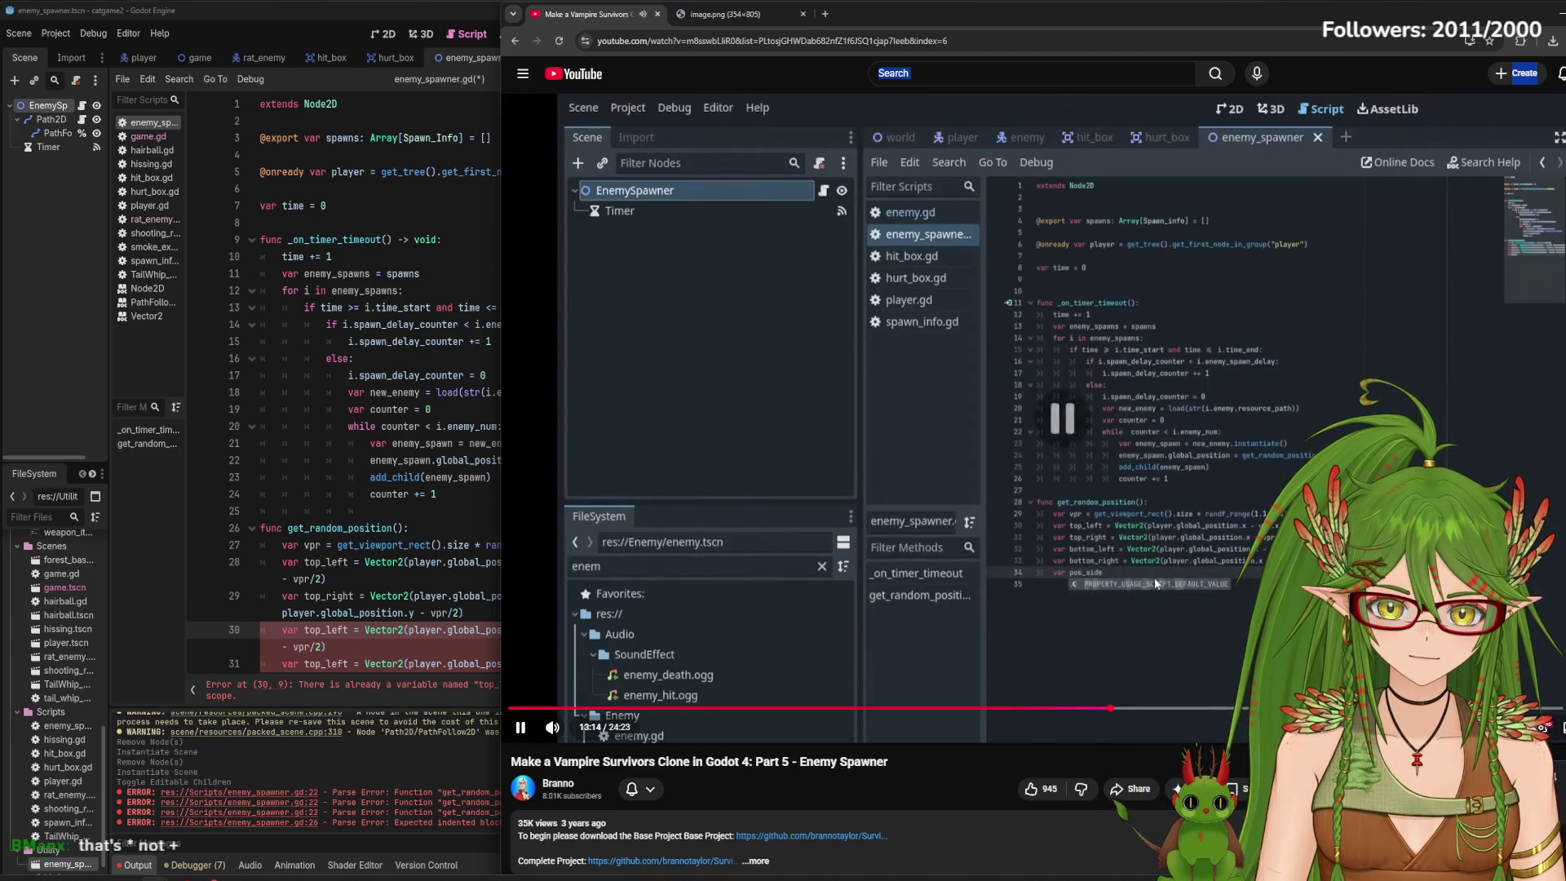
left_click(349, 634)
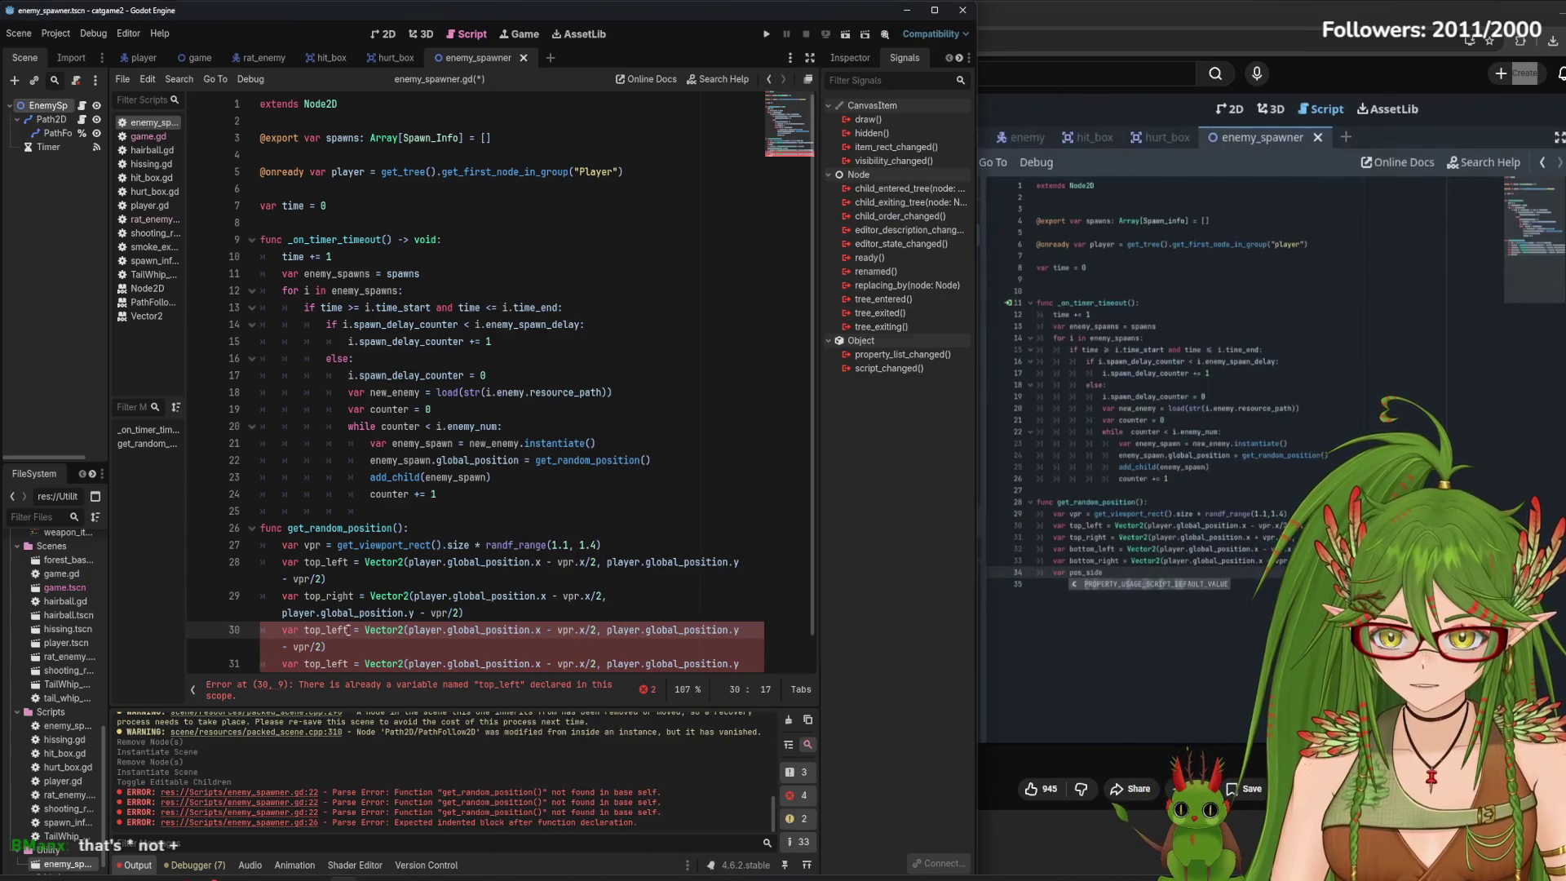
key("BackSpace")
key("BackSpace")
key("BackSpace")
key("BackSpace")
key("BackSpace")
key("BackSpace")
type("bottom_left")
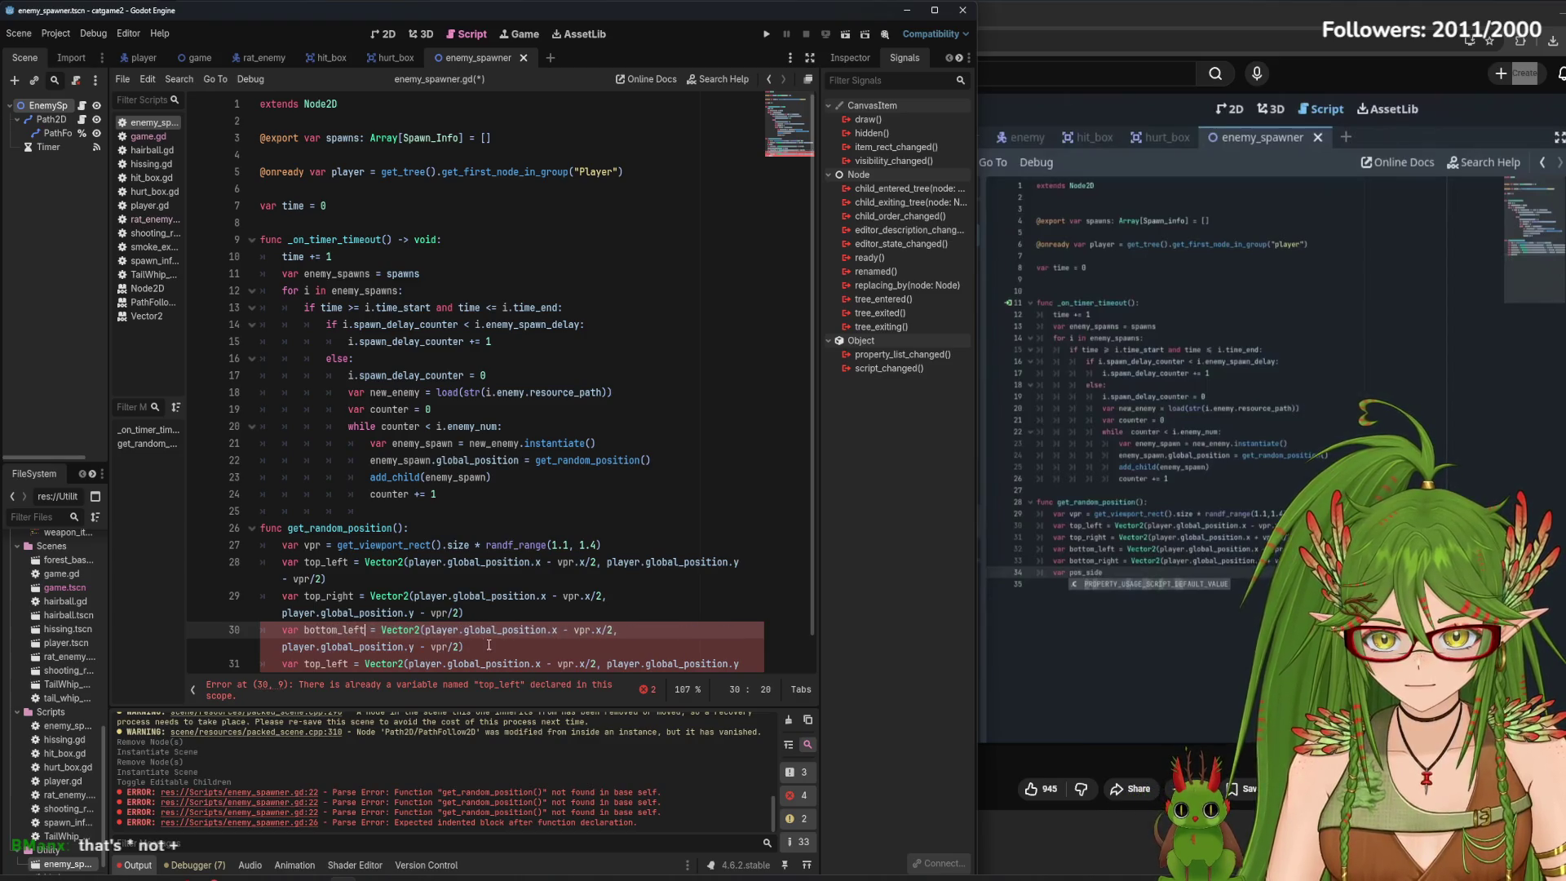
Switch top_right's x offset and bottom_left's y offset from minus to plus.
left_click(492, 611)
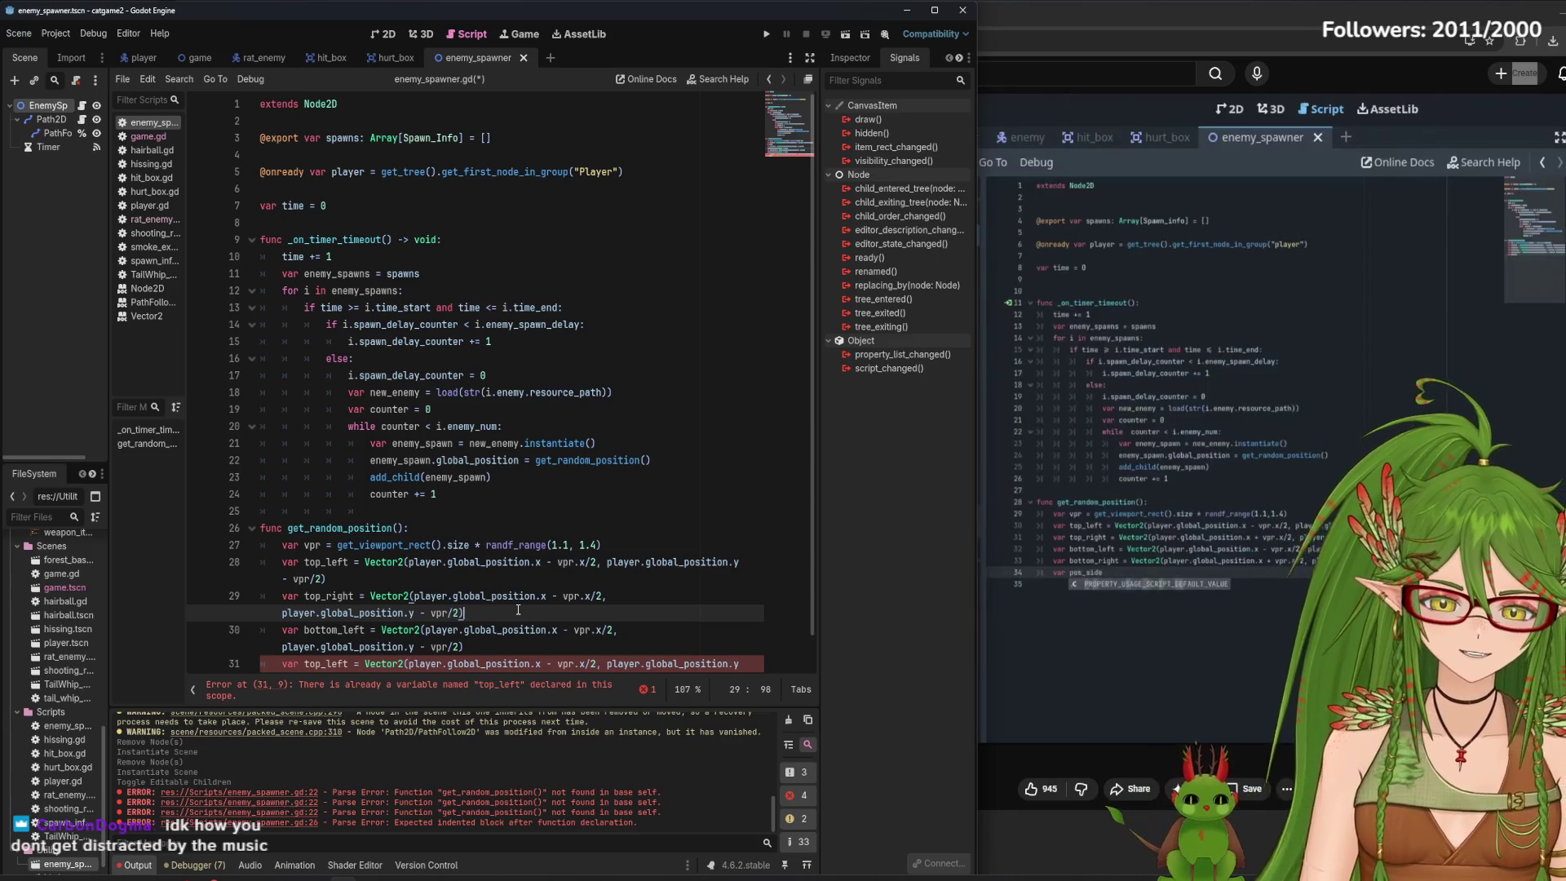
left_click(561, 598)
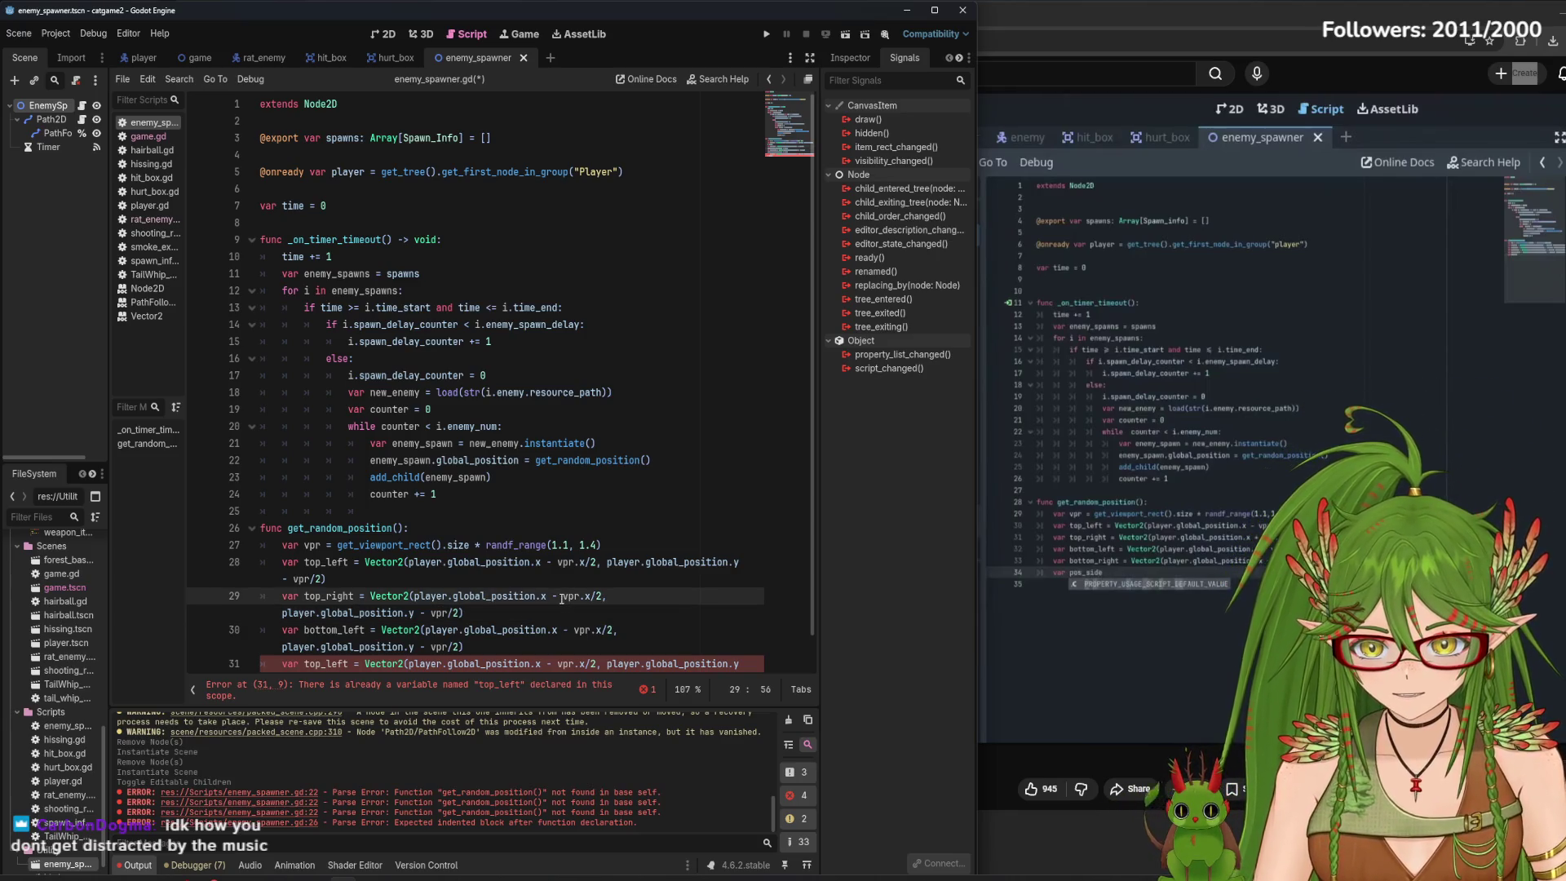
key("BackSpace")
type("+")
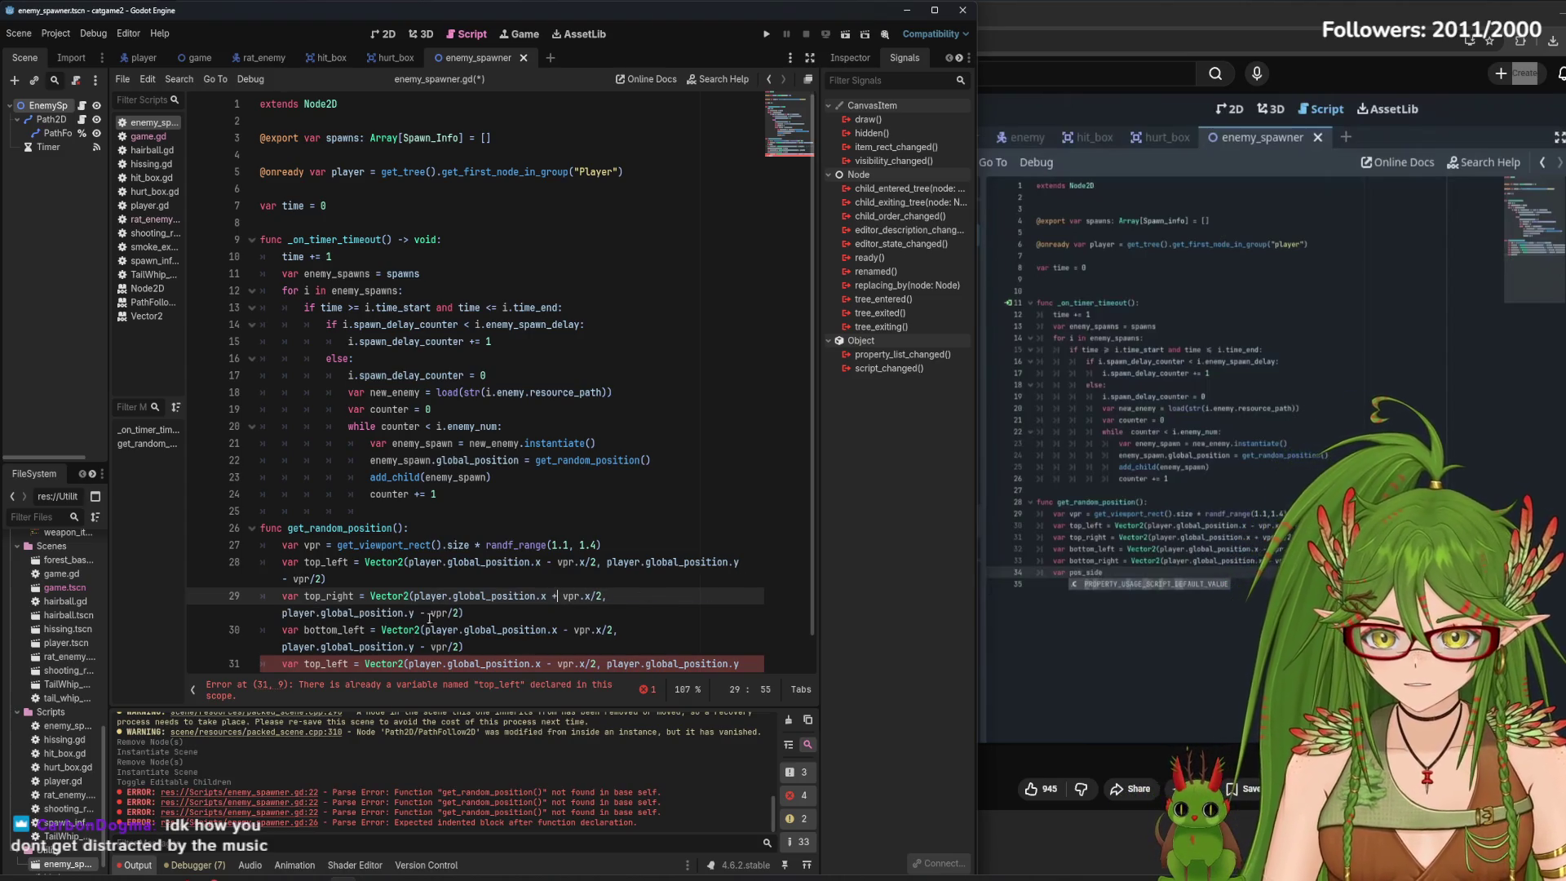
mouse_move(1224, 541)
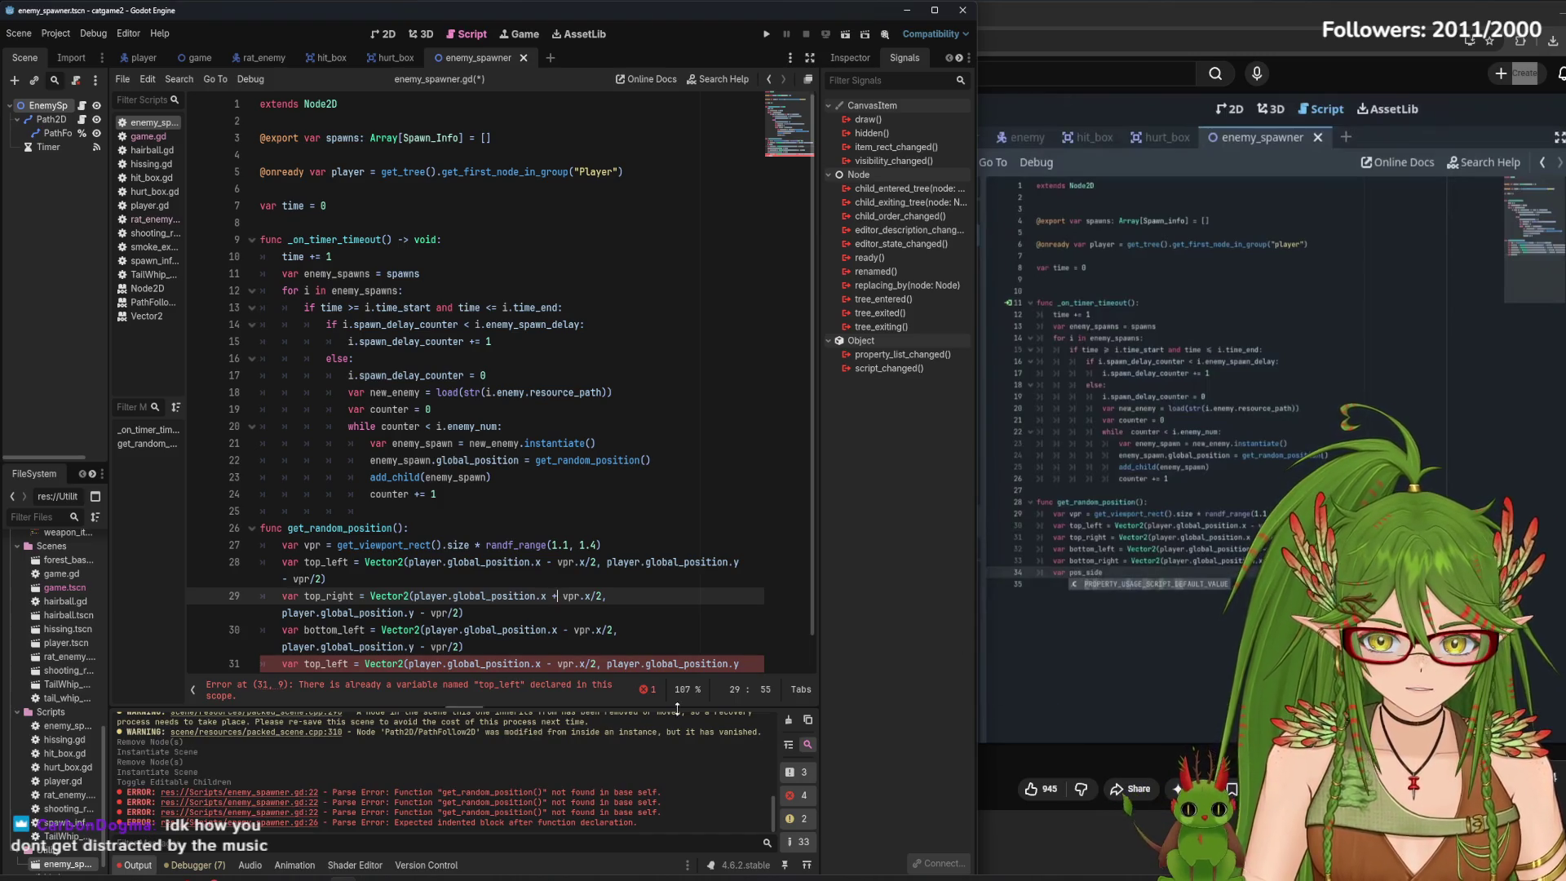
left_click(424, 645)
key("BackSpace")
type("+")
Rename the last copy to bottom_right and change its x offset from minus to plus.
scroll(512, 614, "down", 1)
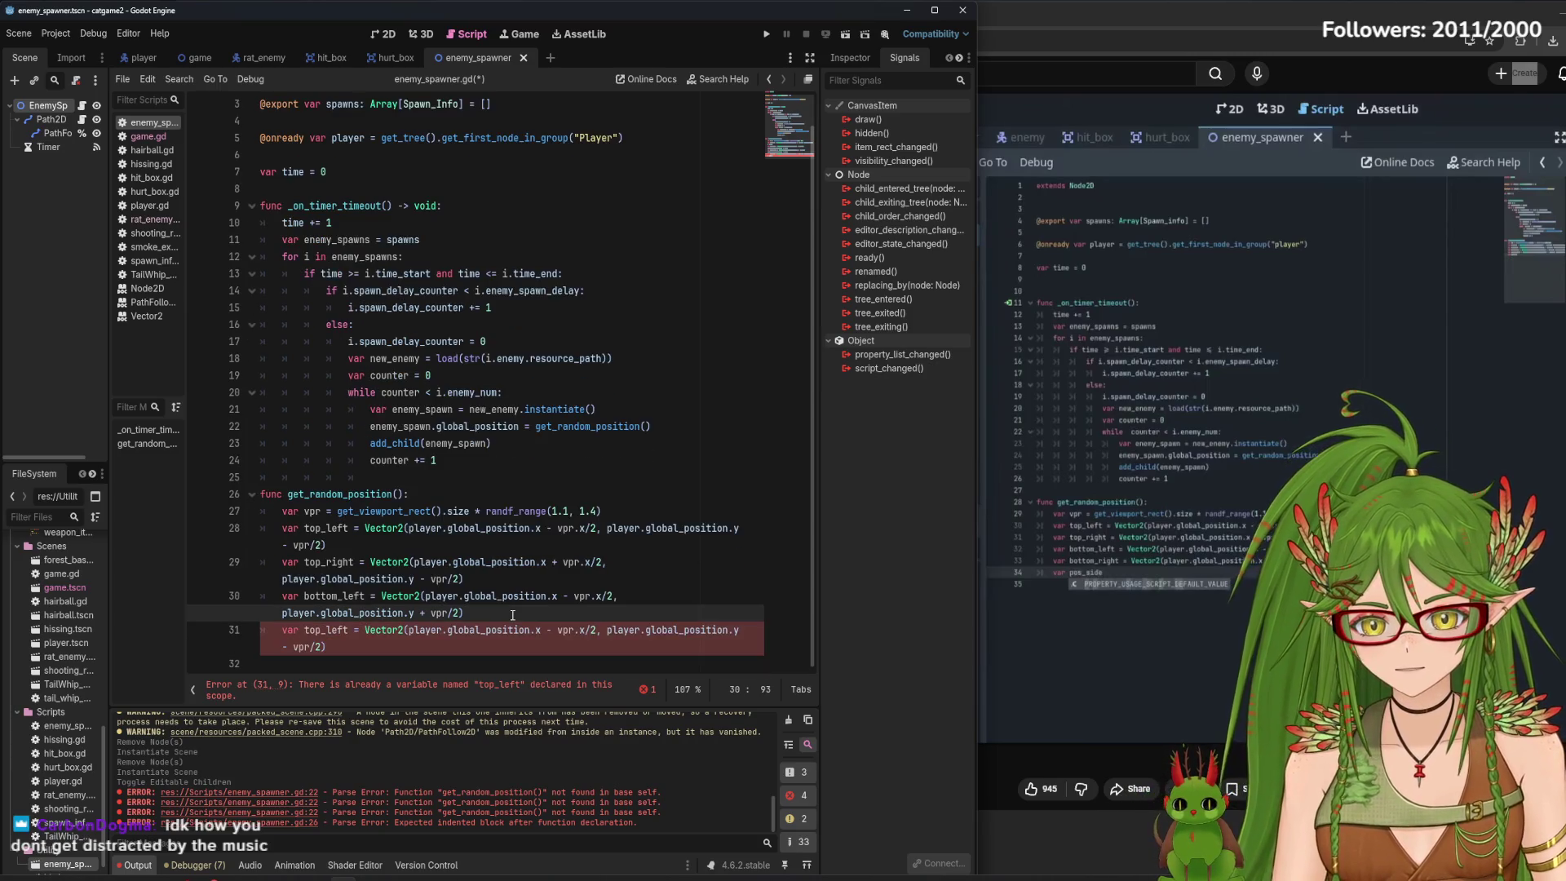
left_click(333, 646)
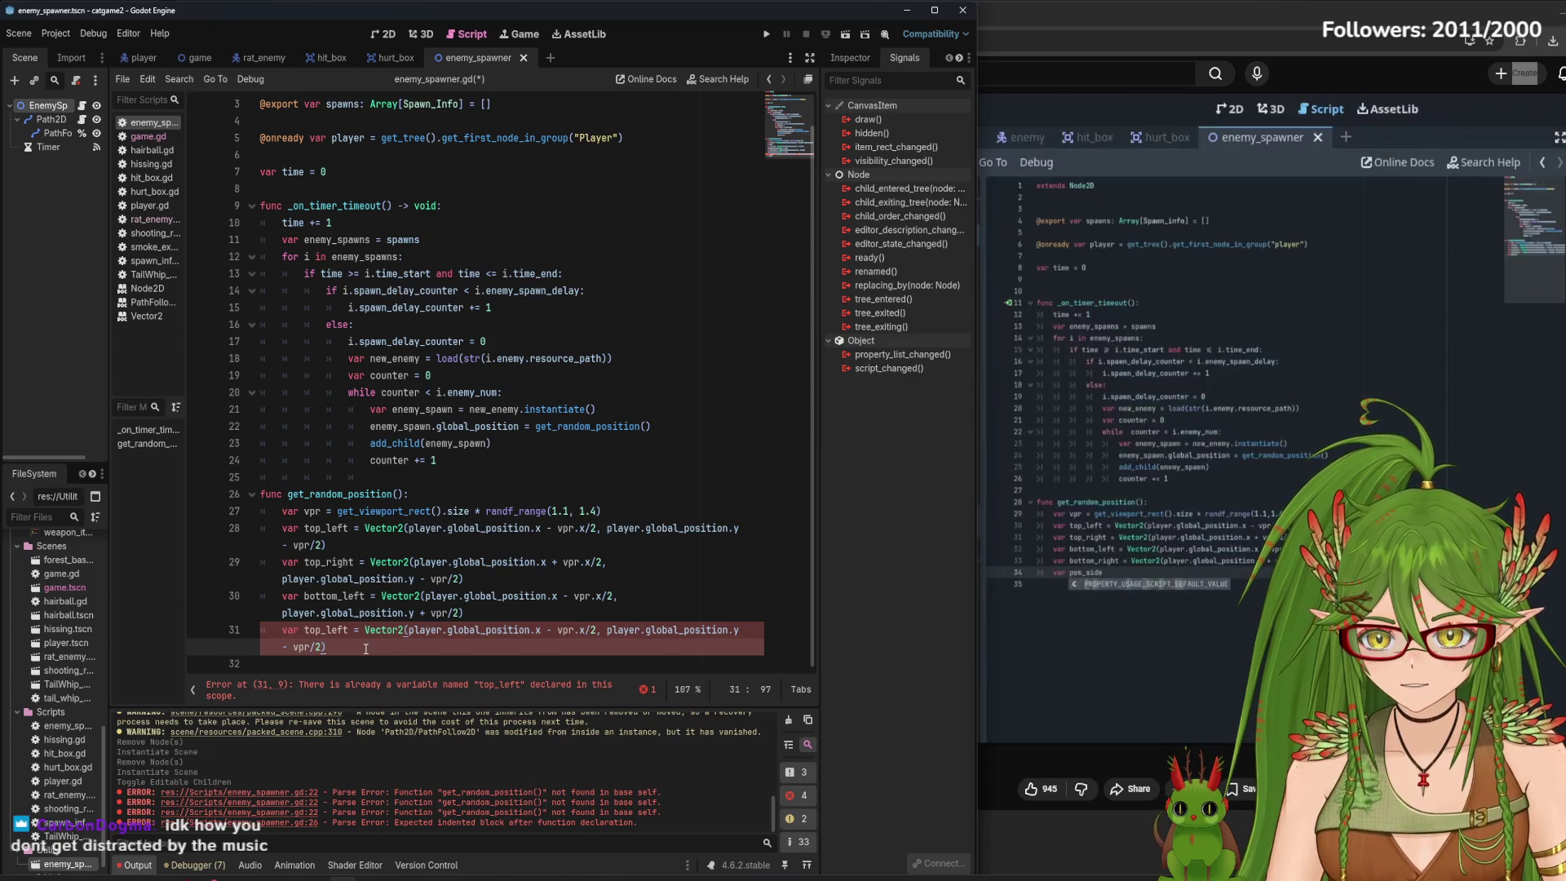
double_click(349, 629)
type("t")
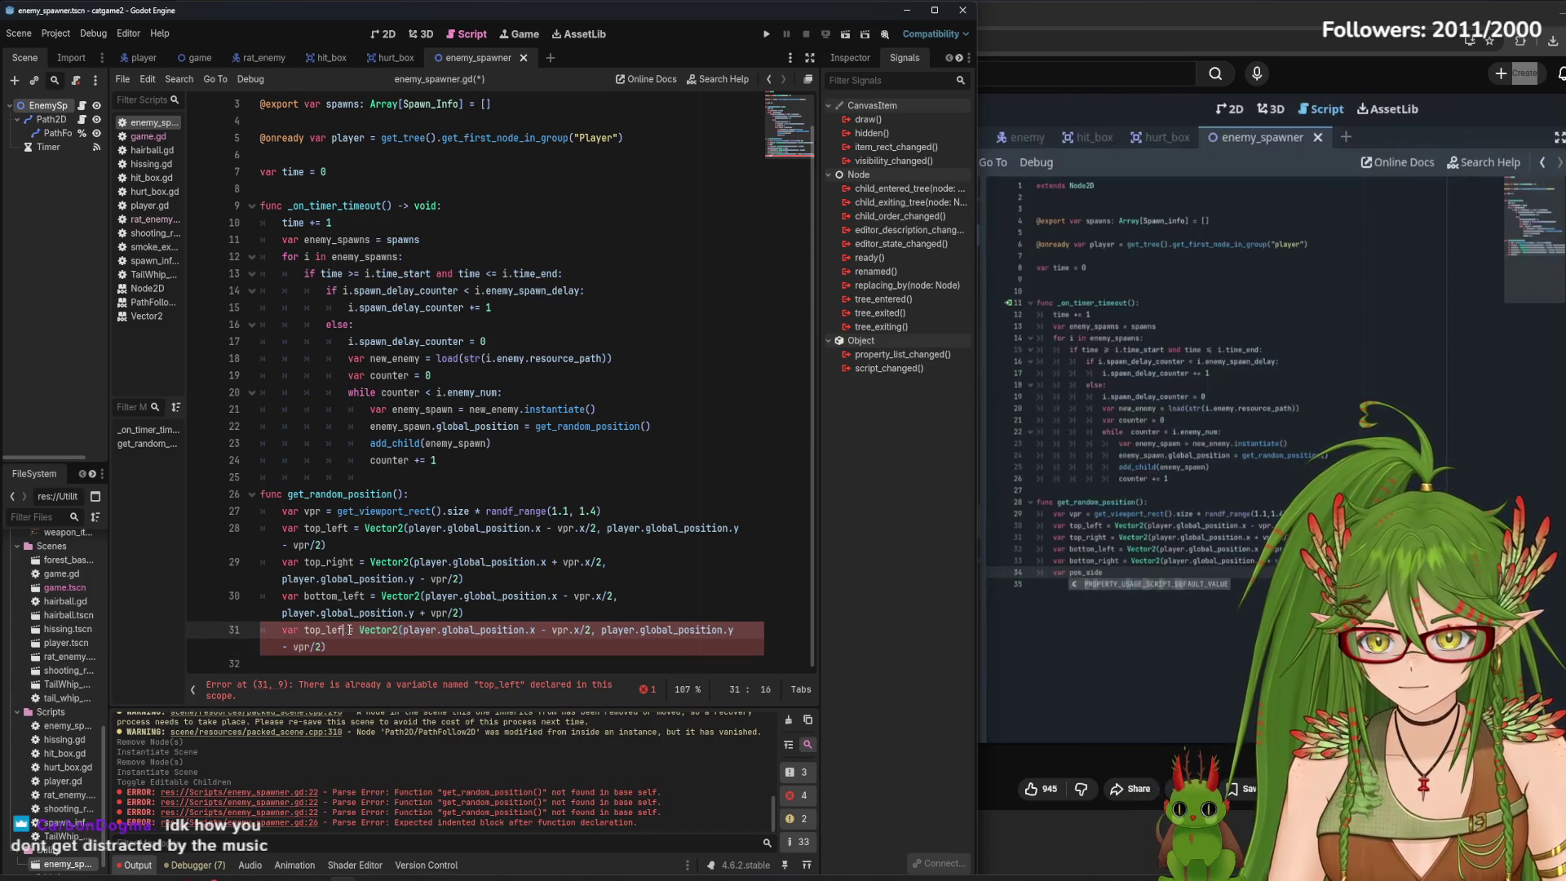
key("BackSpace")
type("boty")
type("om_right =")
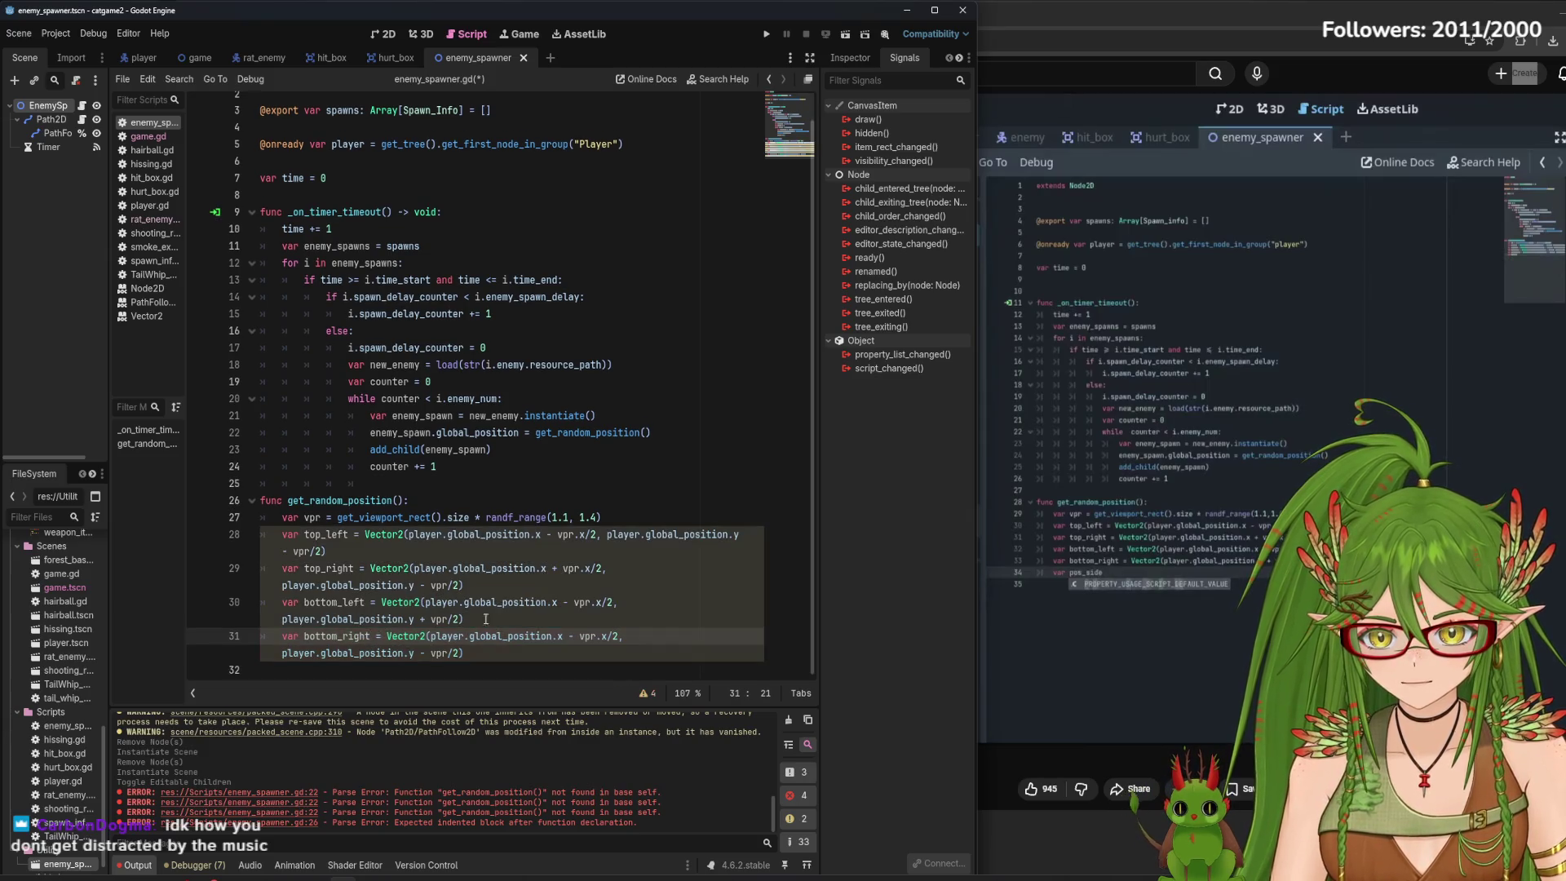
left_click(574, 636)
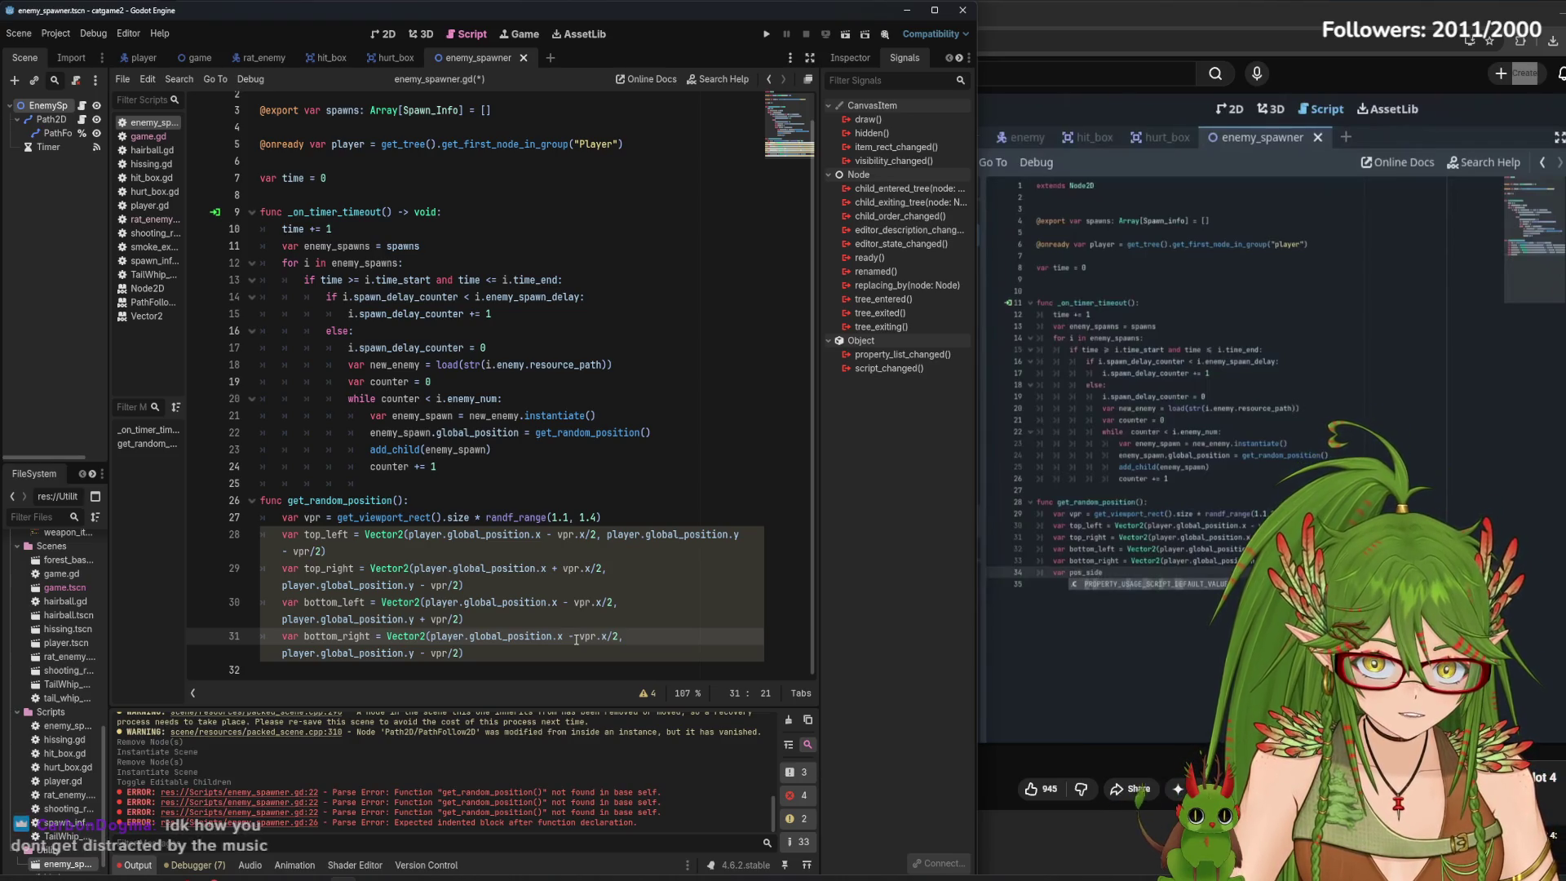
key("BackSpace")
type("+")
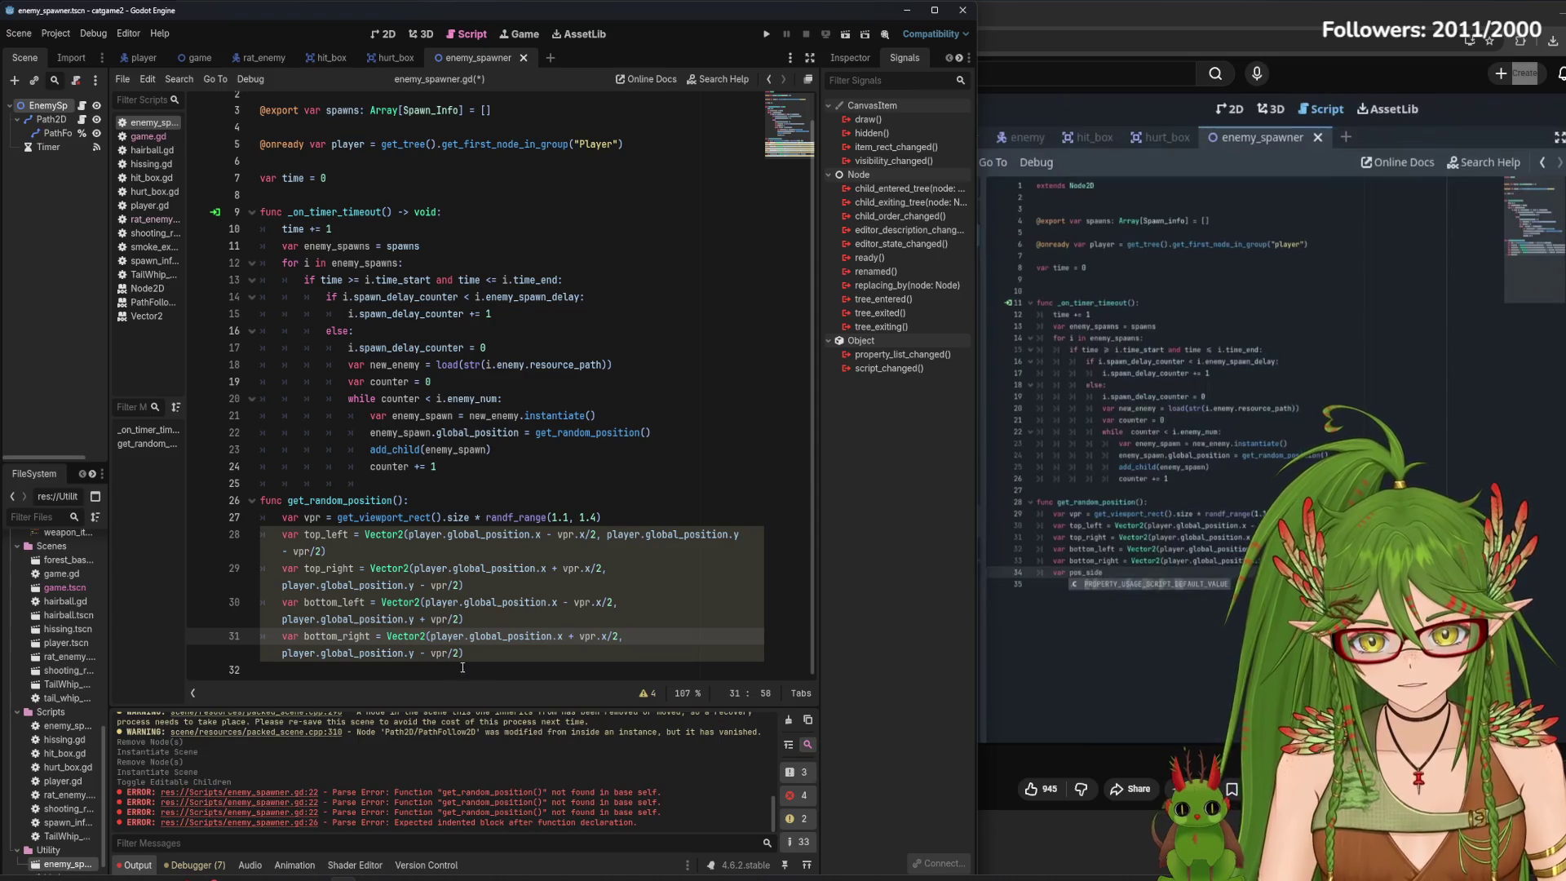
left_click(523, 655)
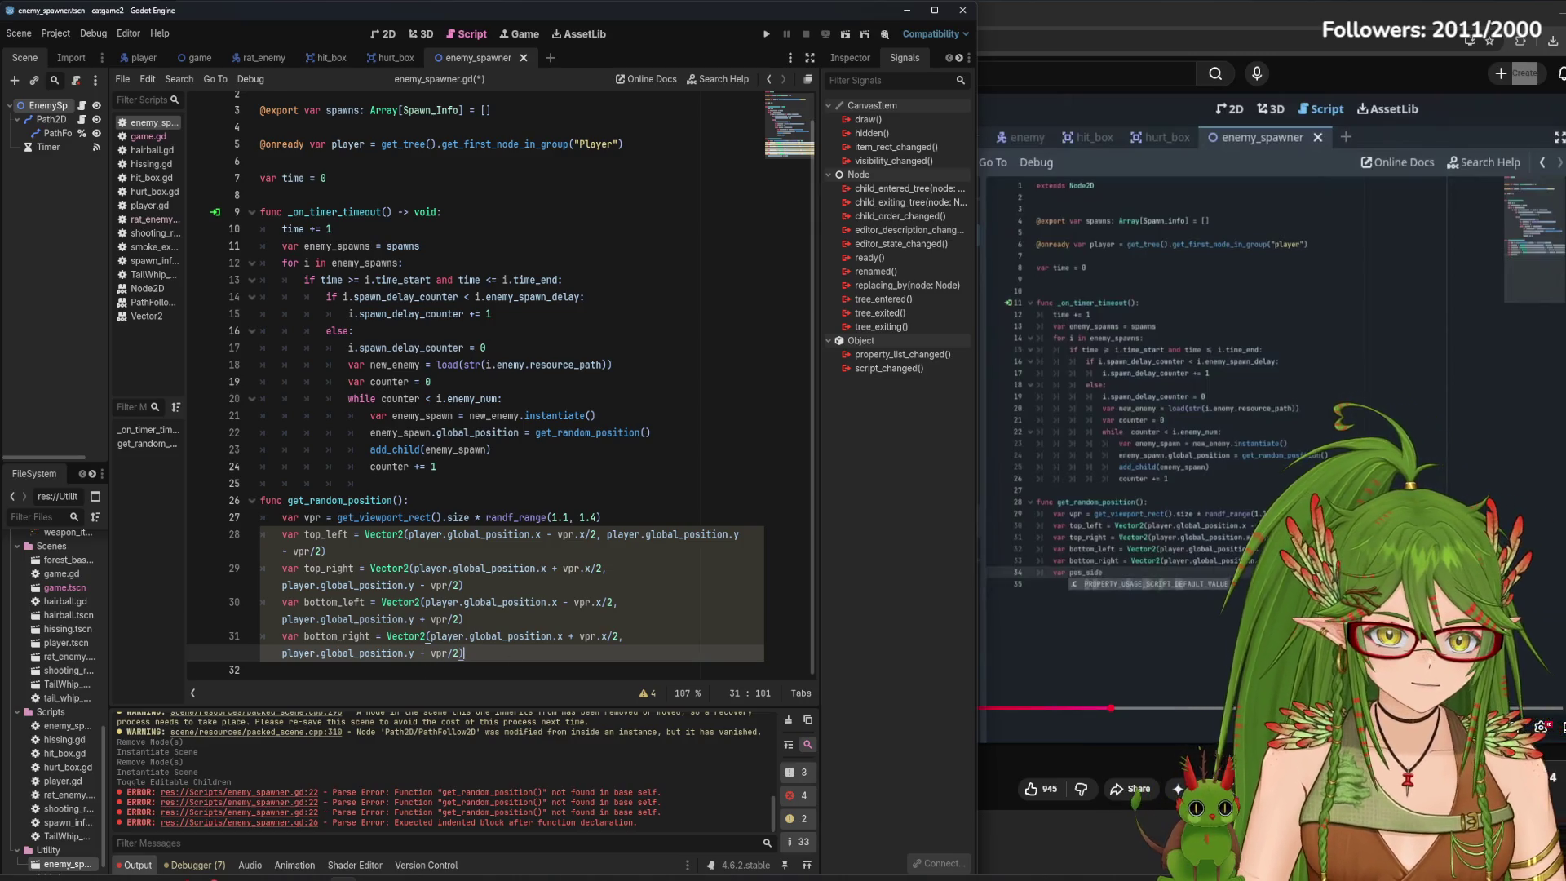
Add .y after vpr in the corner lines' vertical offsets and save enemy_spawner.gd.
left_click(328, 551)
type(".y")
left_click(445, 586)
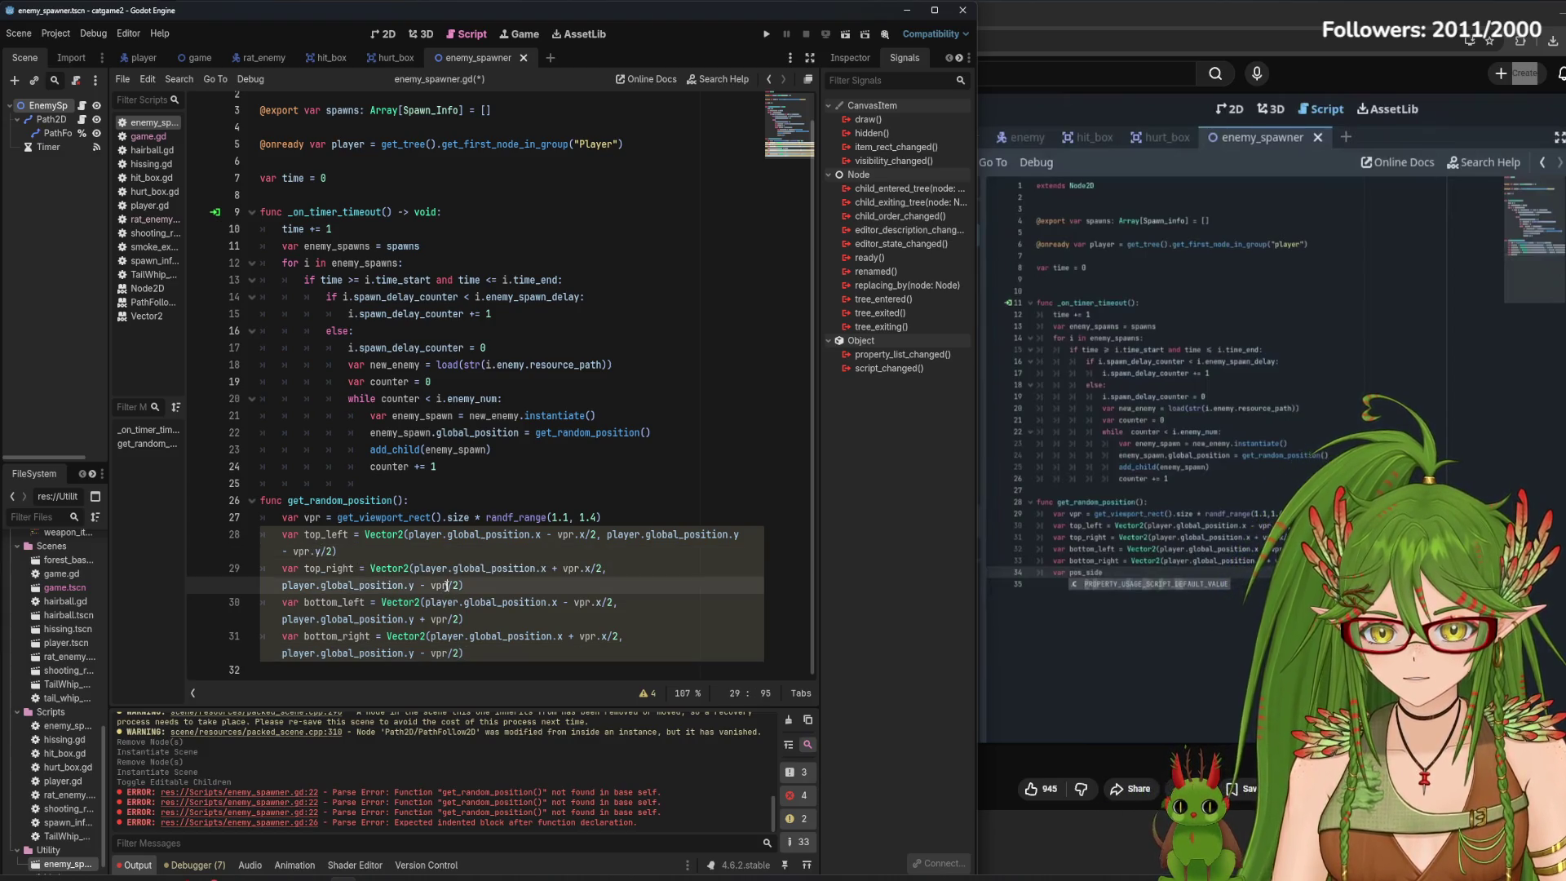
type(".y")
left_click(447, 622)
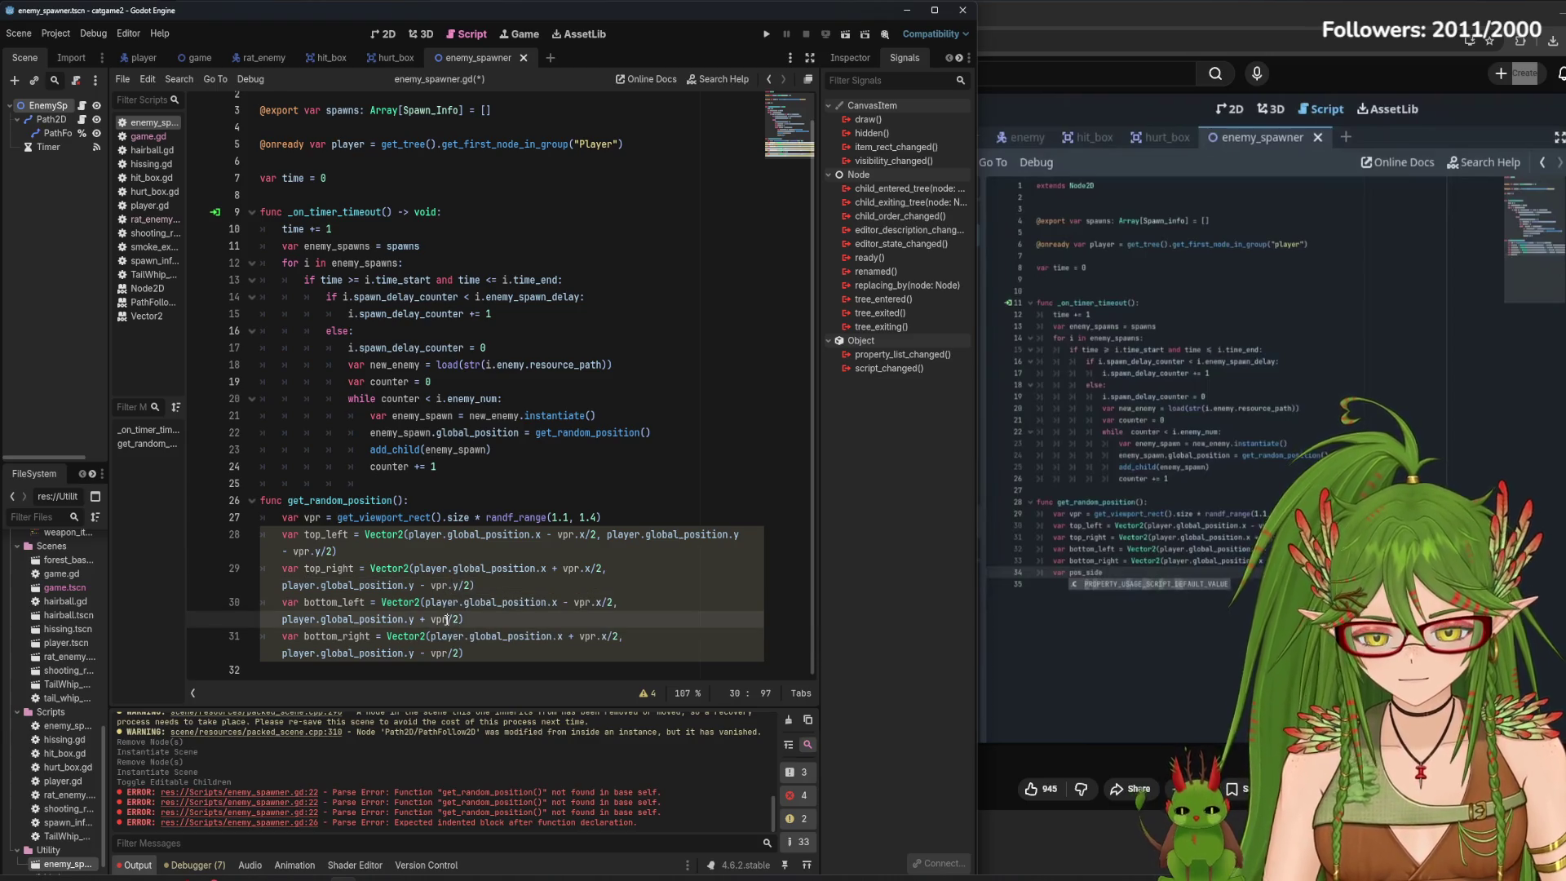
left_click(447, 652)
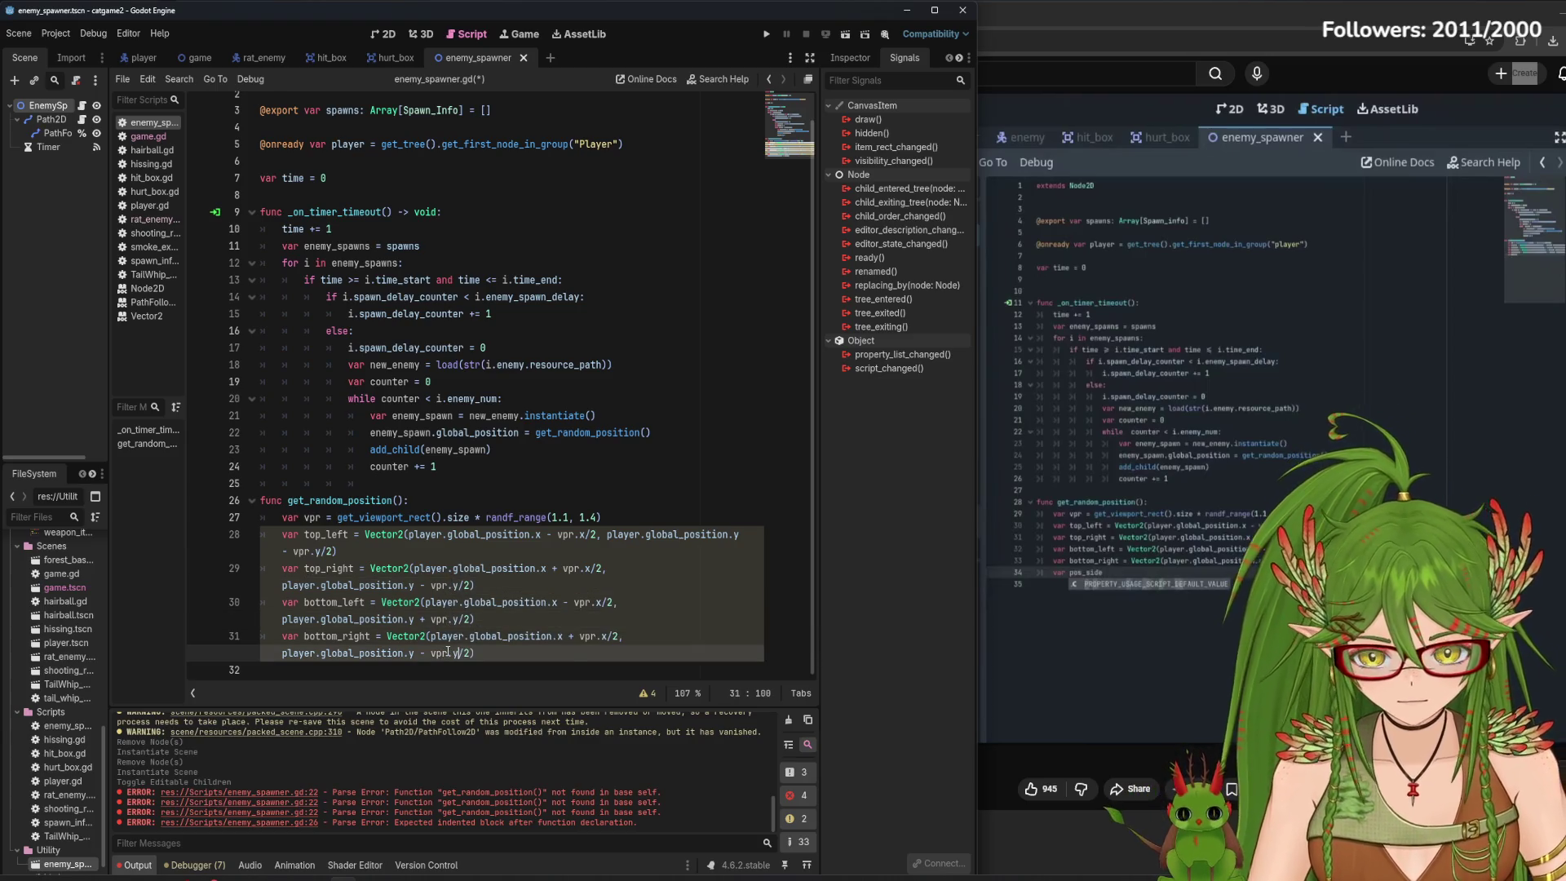
type(".y")
left_click(546, 667)
key("ctrl+s")
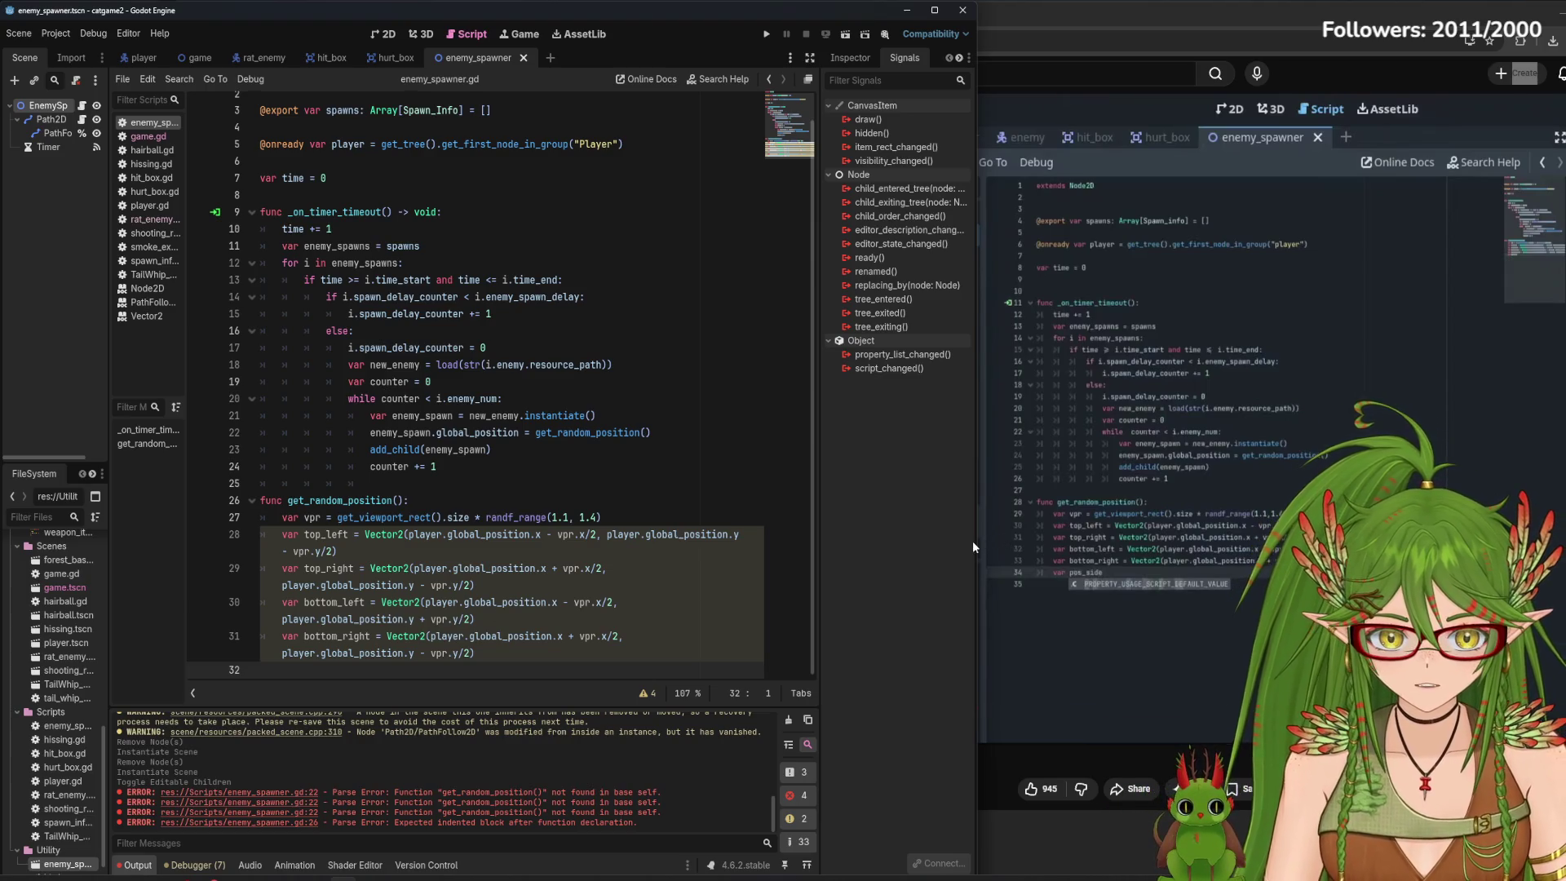
left_click_drag(976, 540, 1041, 541)
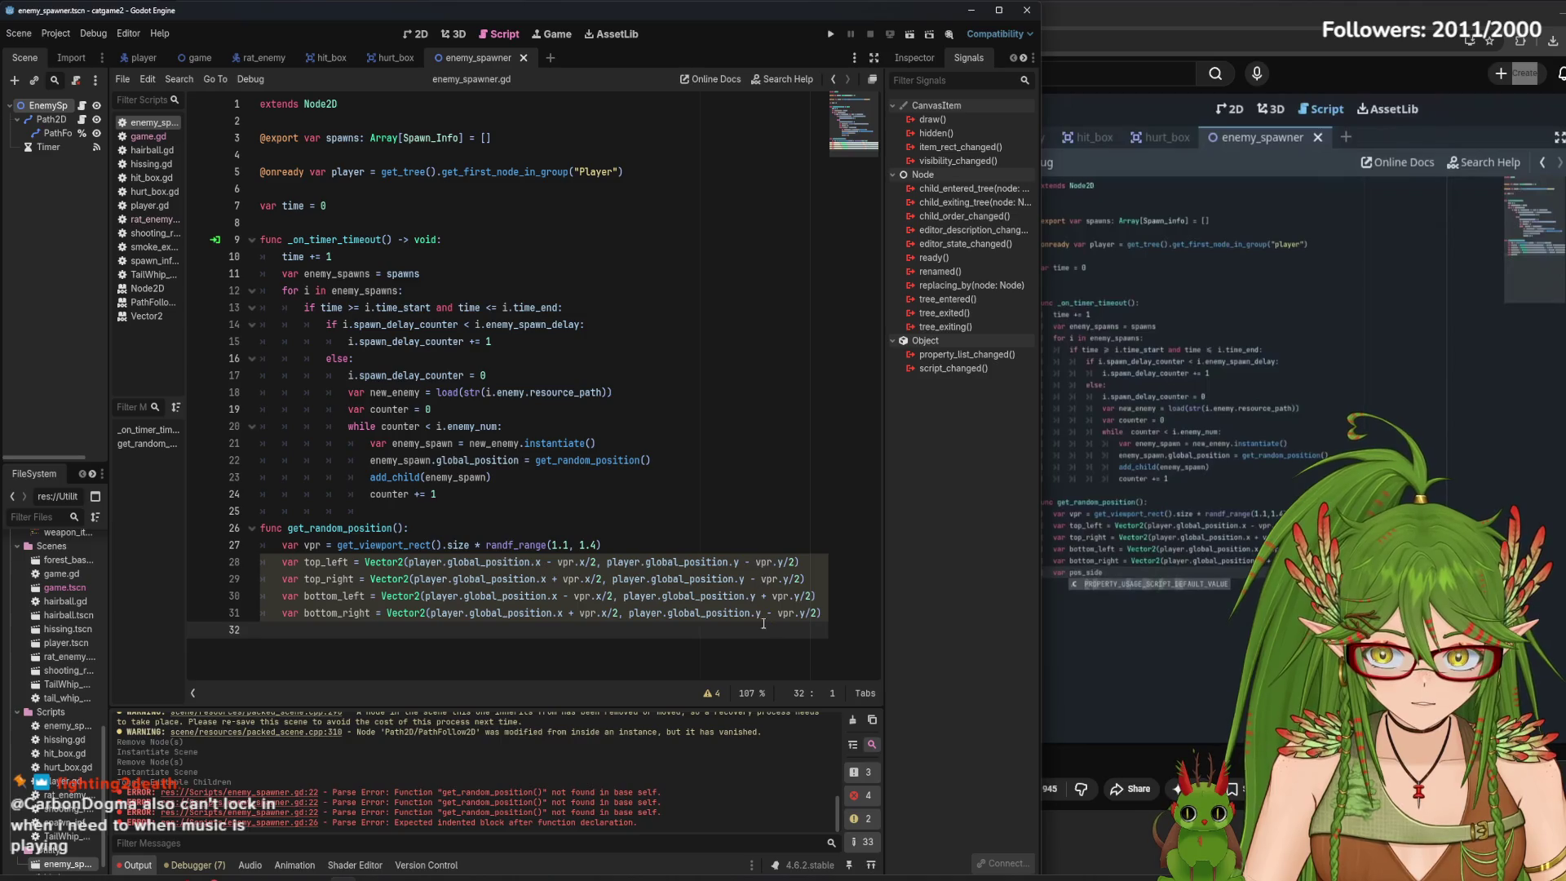
Play the tutorial video briefly, then pause it with Space.
left_click(1101, 392)
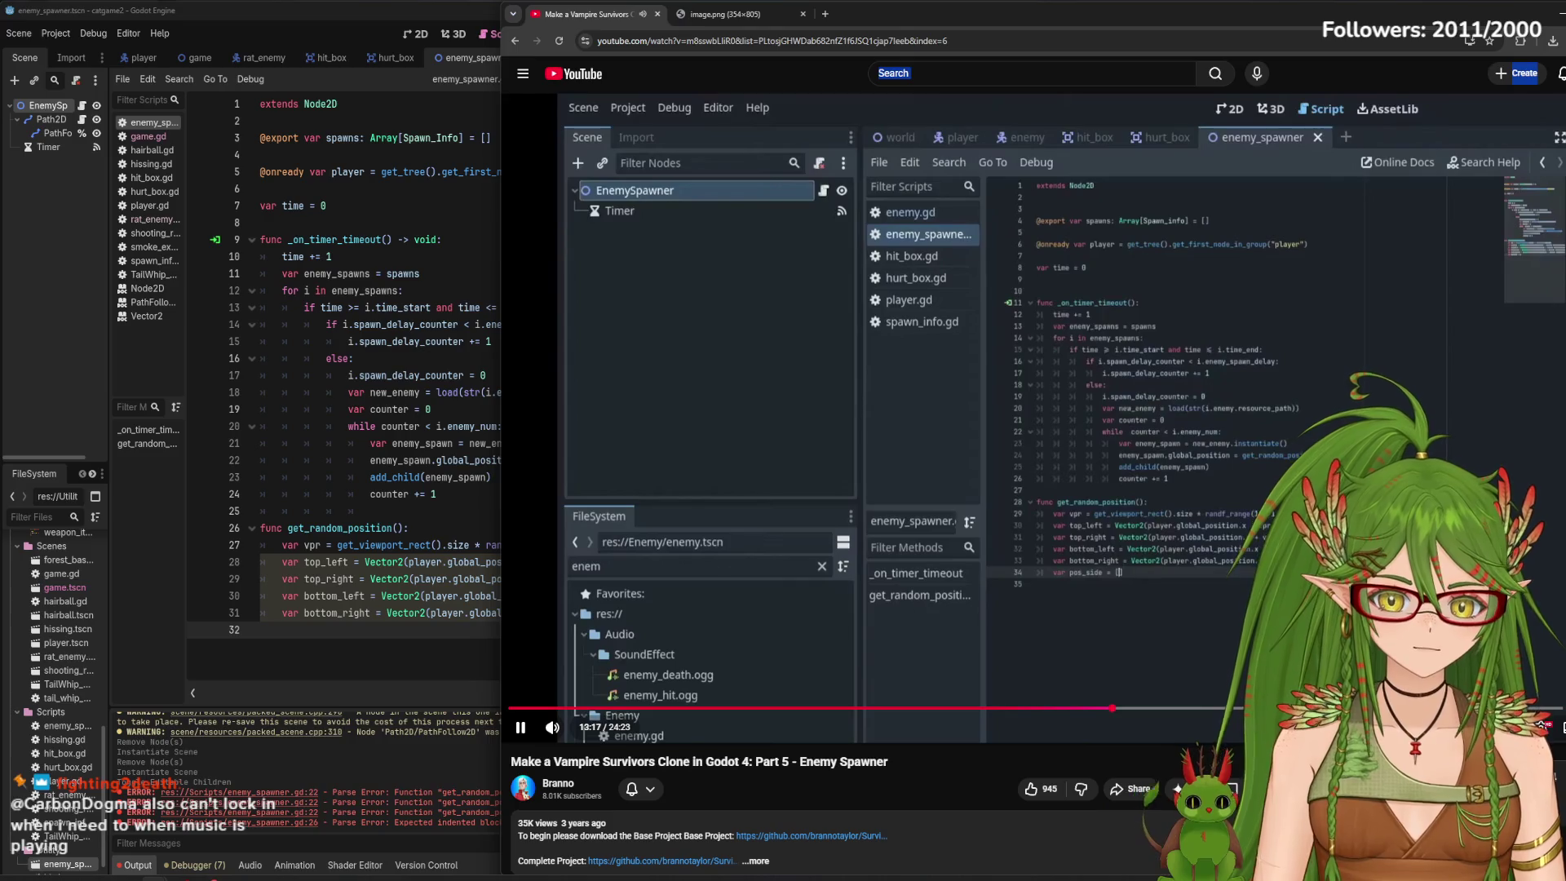
key("alt+Tab")
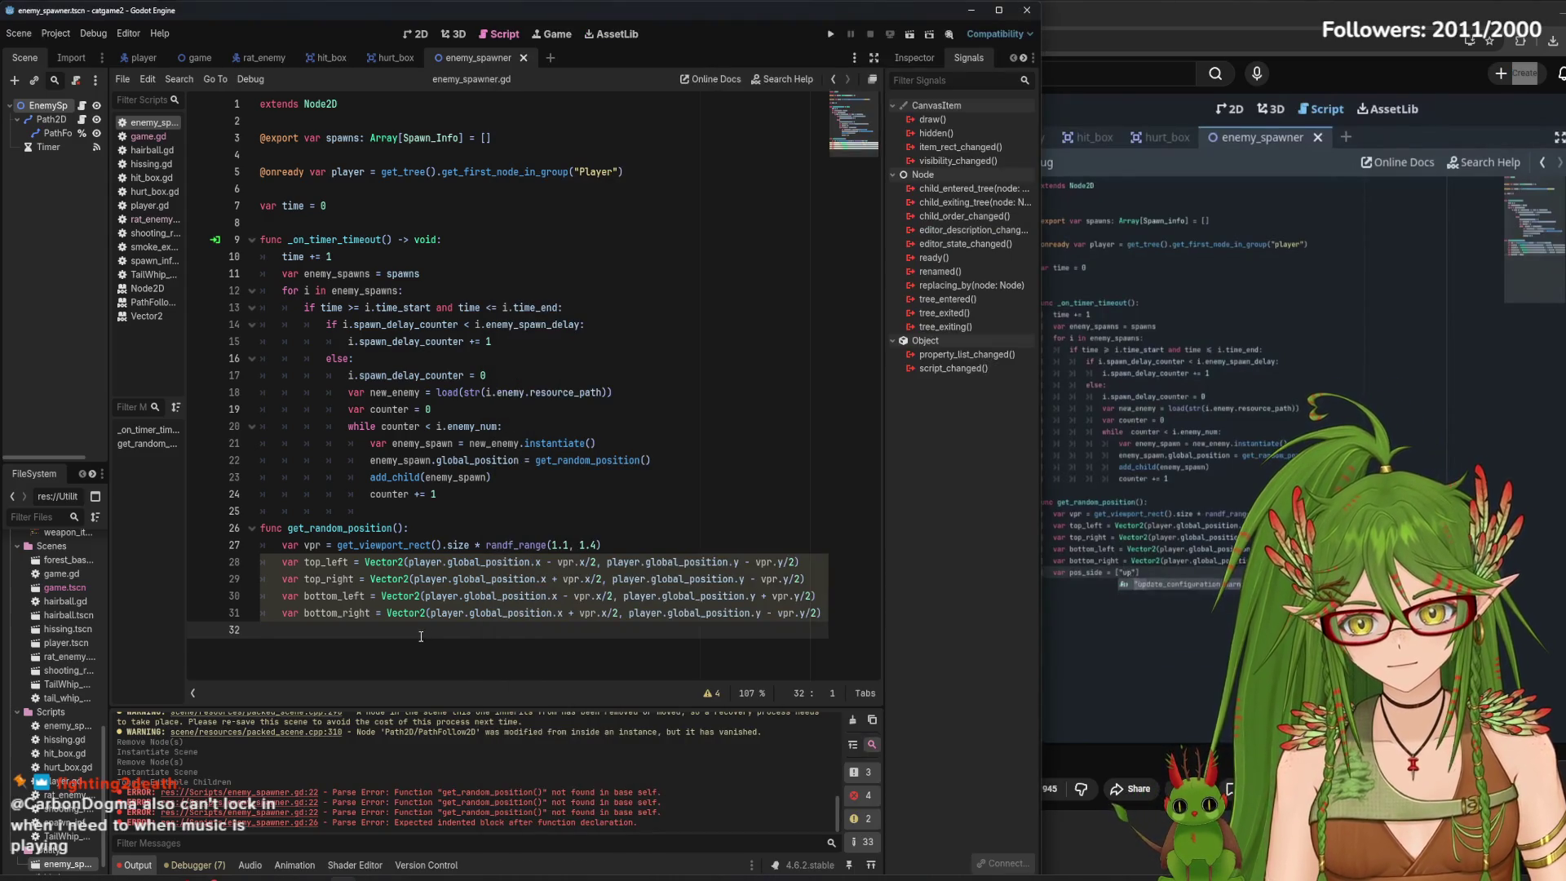
key("alt+Tab")
key("space")
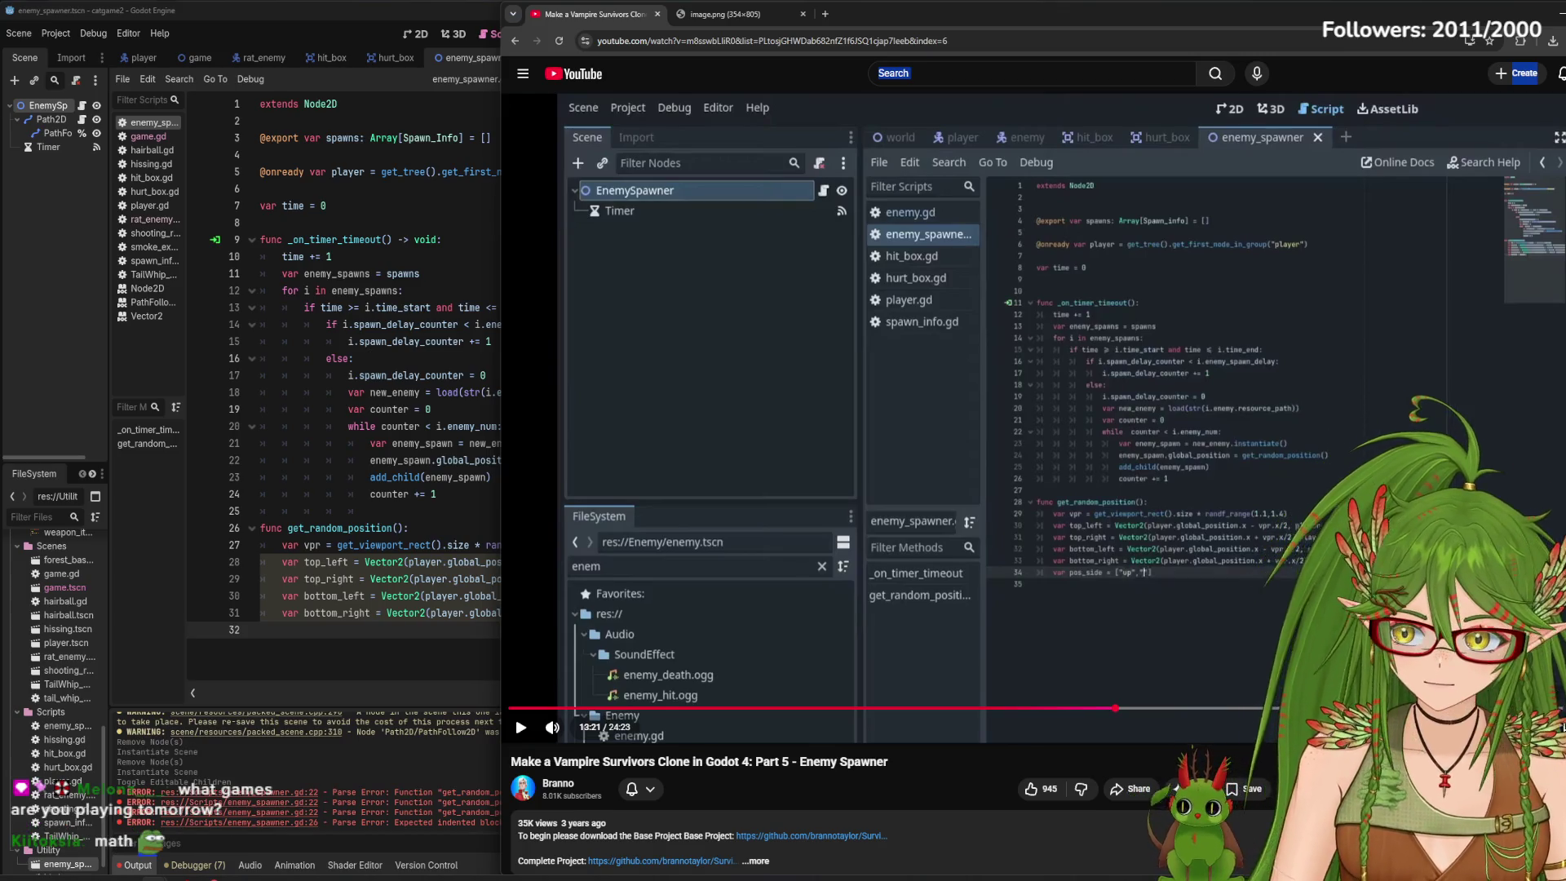
Add var pos_side = ["up","down","right","left"].pick_random(), save, and open a new line.
left_click(352, 631)
type("var")
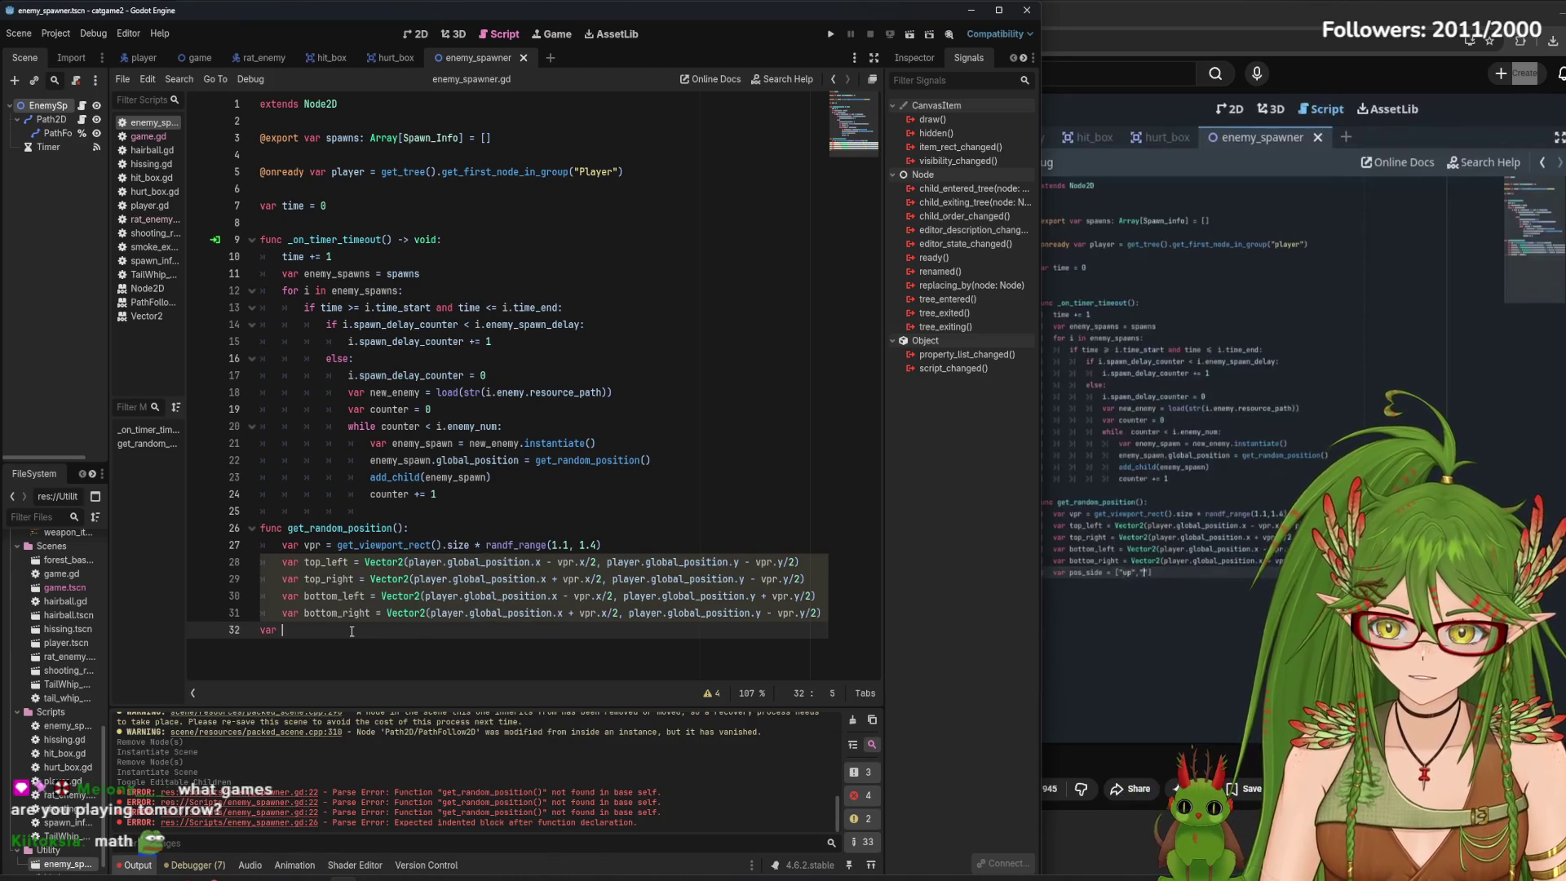
key("BackSpace")
key("BackSpace")
key("BackSpace")
key("Tab")
type("var")
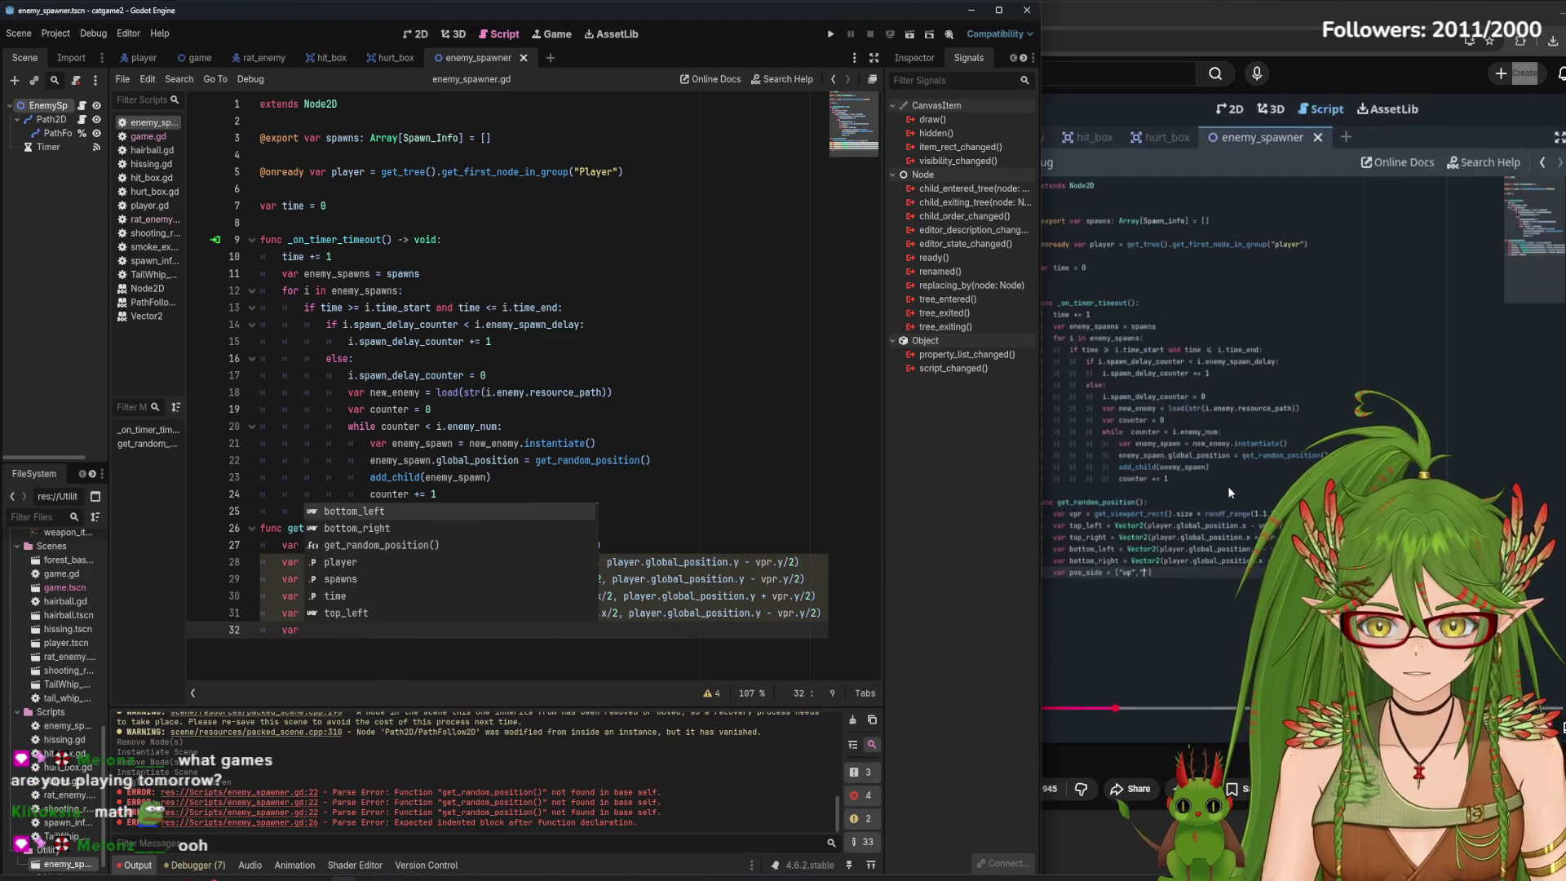
left_click(1226, 486)
left_click(473, 649)
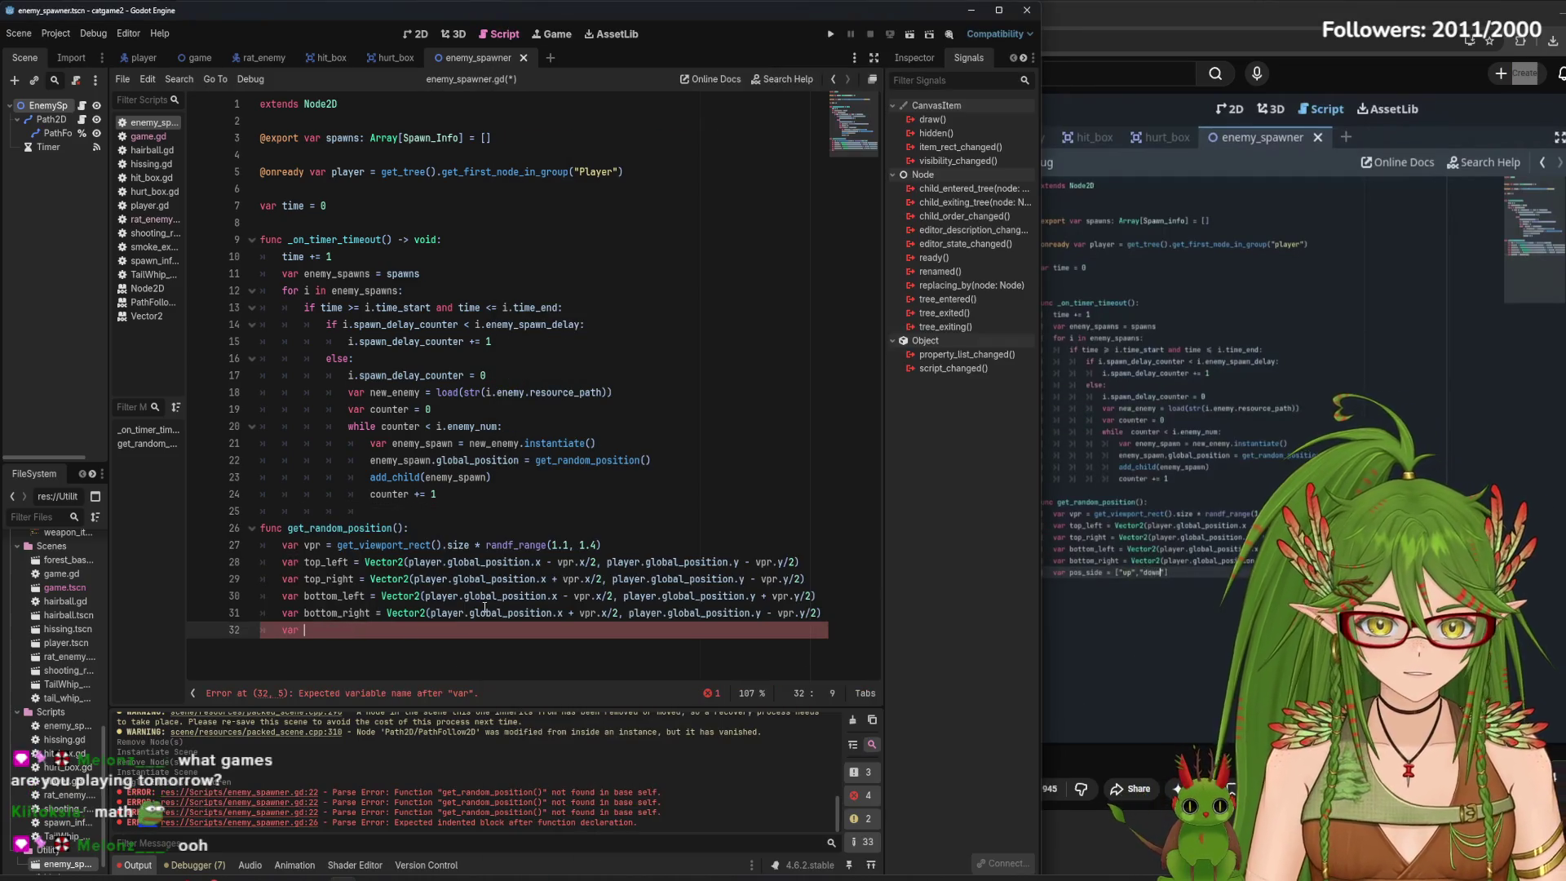
type("pos_side")
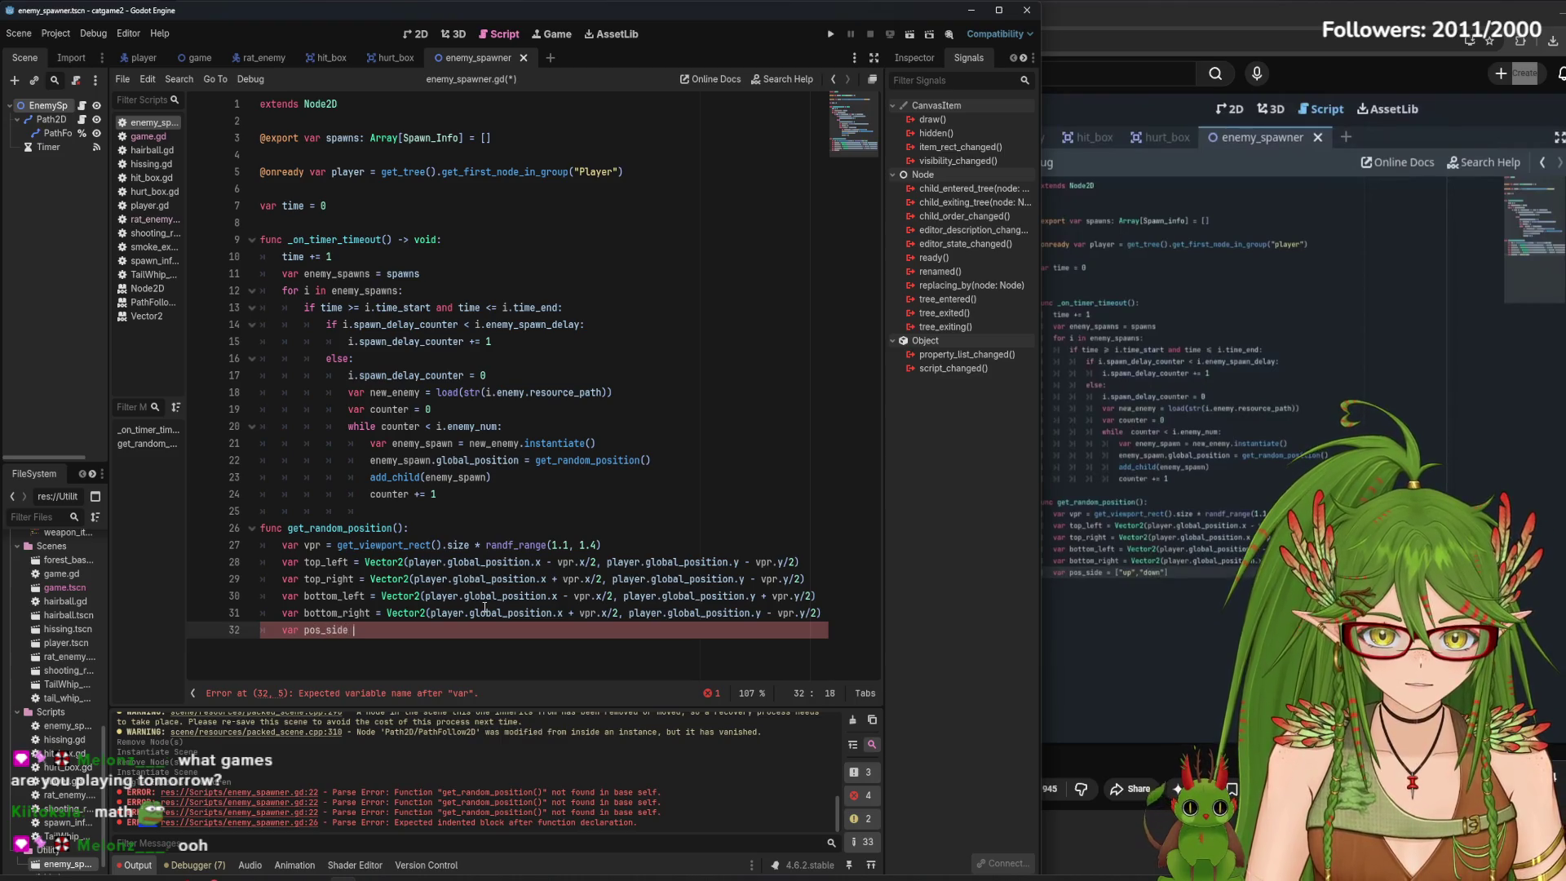
type(" = [\"up\",")
key("BackSpace")
type("\"do")
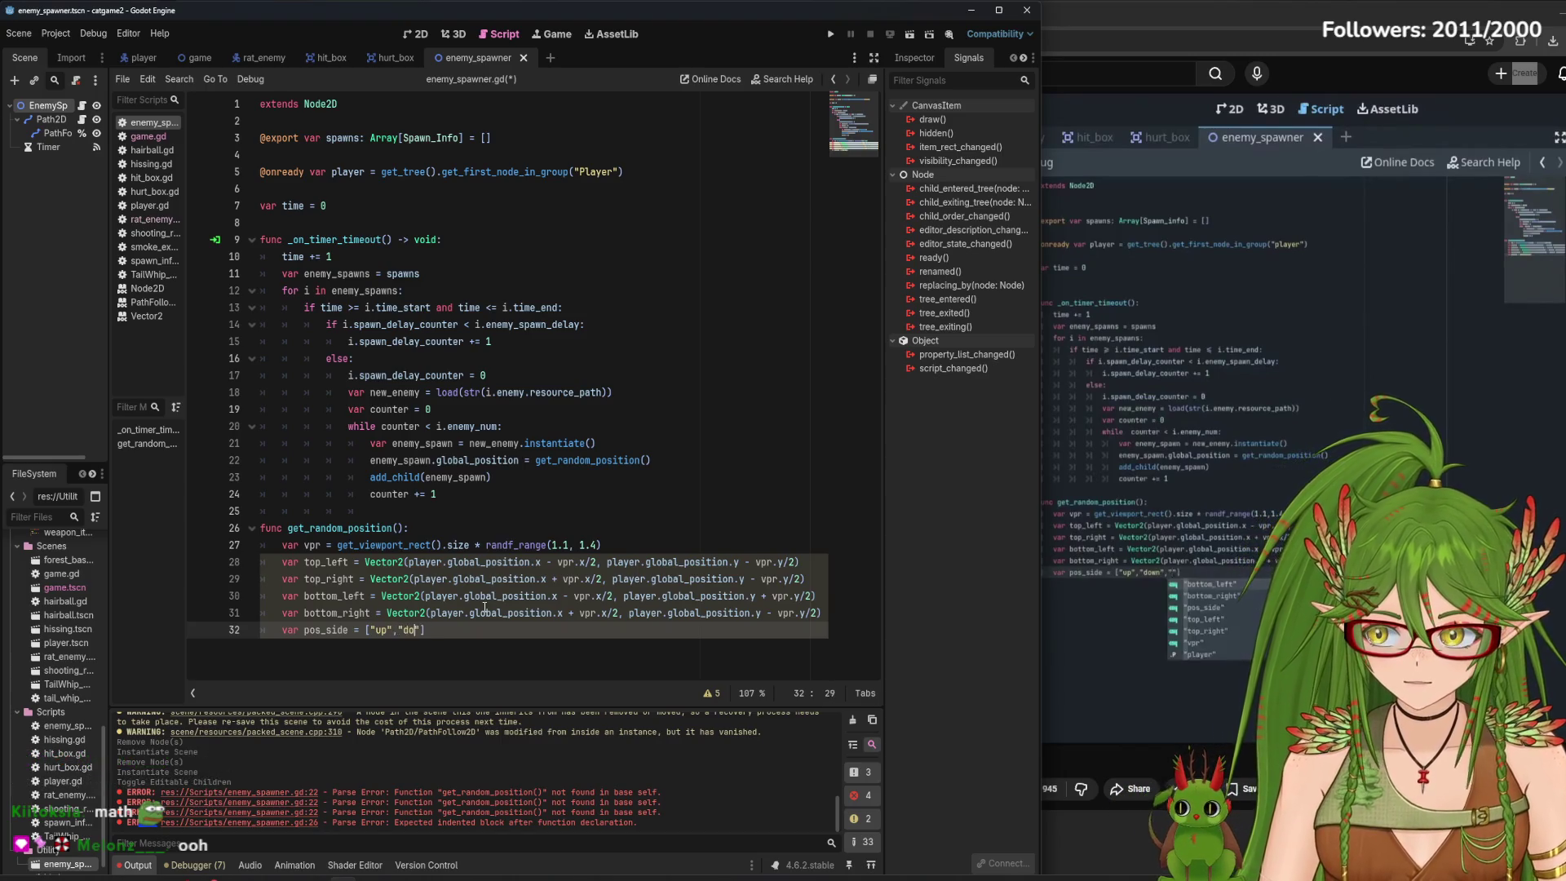
type("wn\",\"right\"")
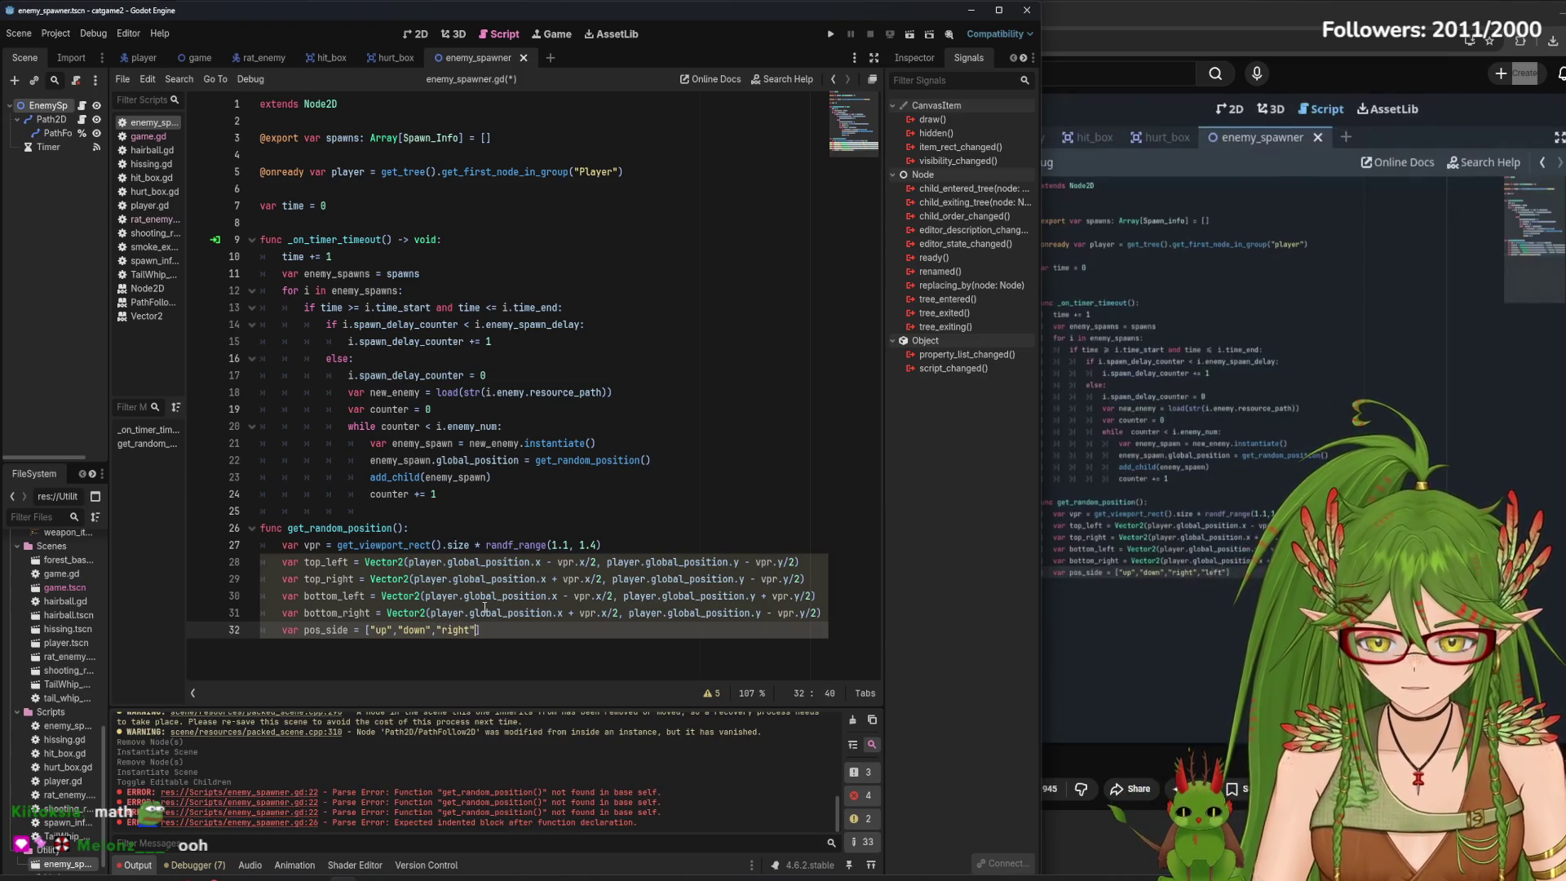
type(",\"left")
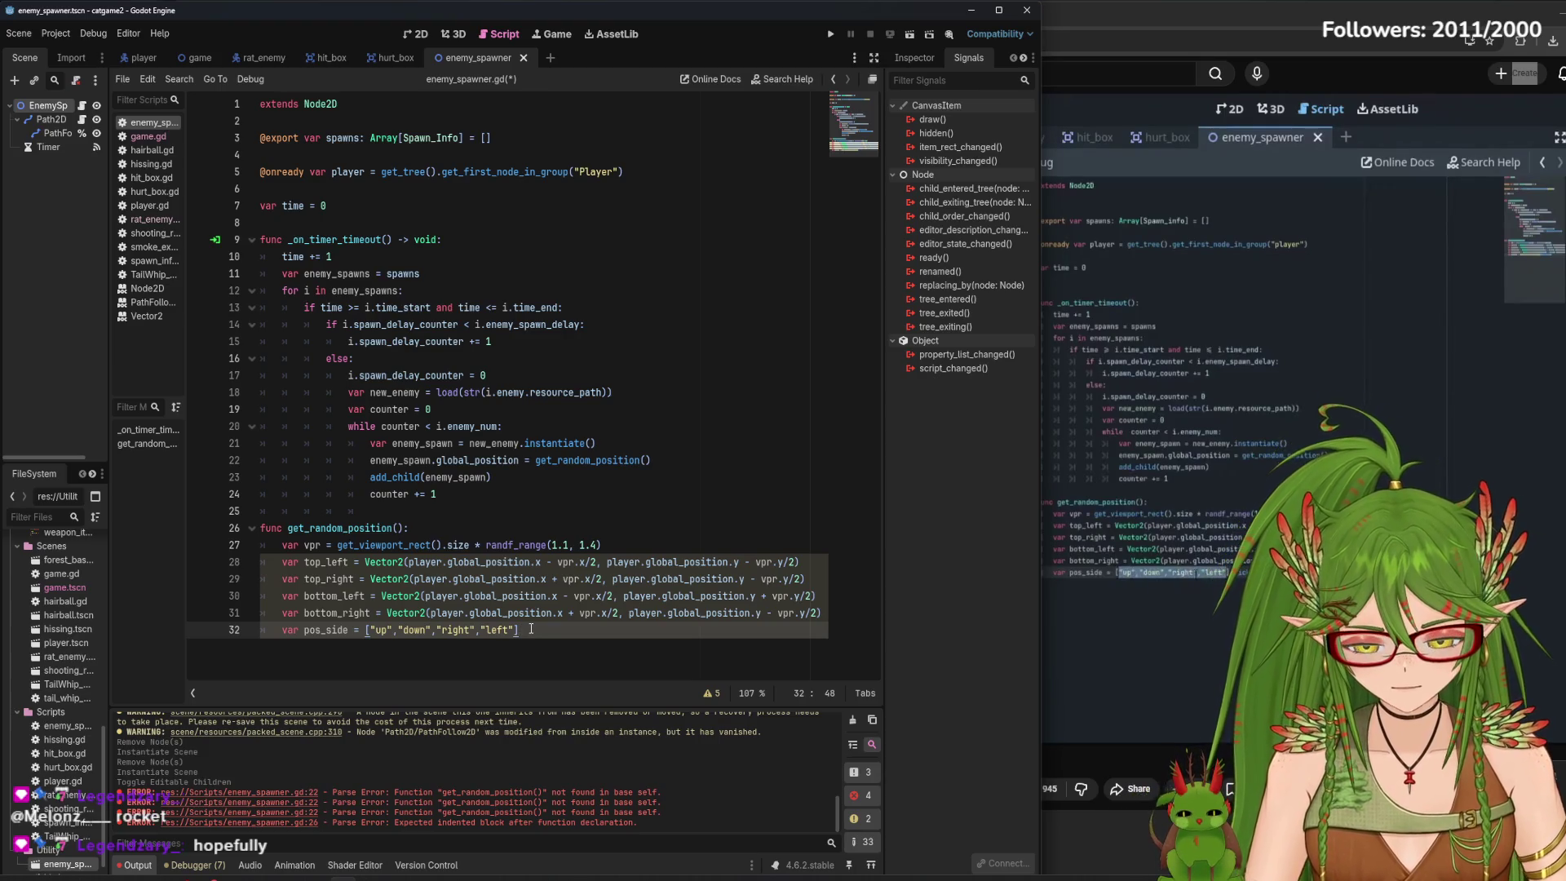
type("ick_random")
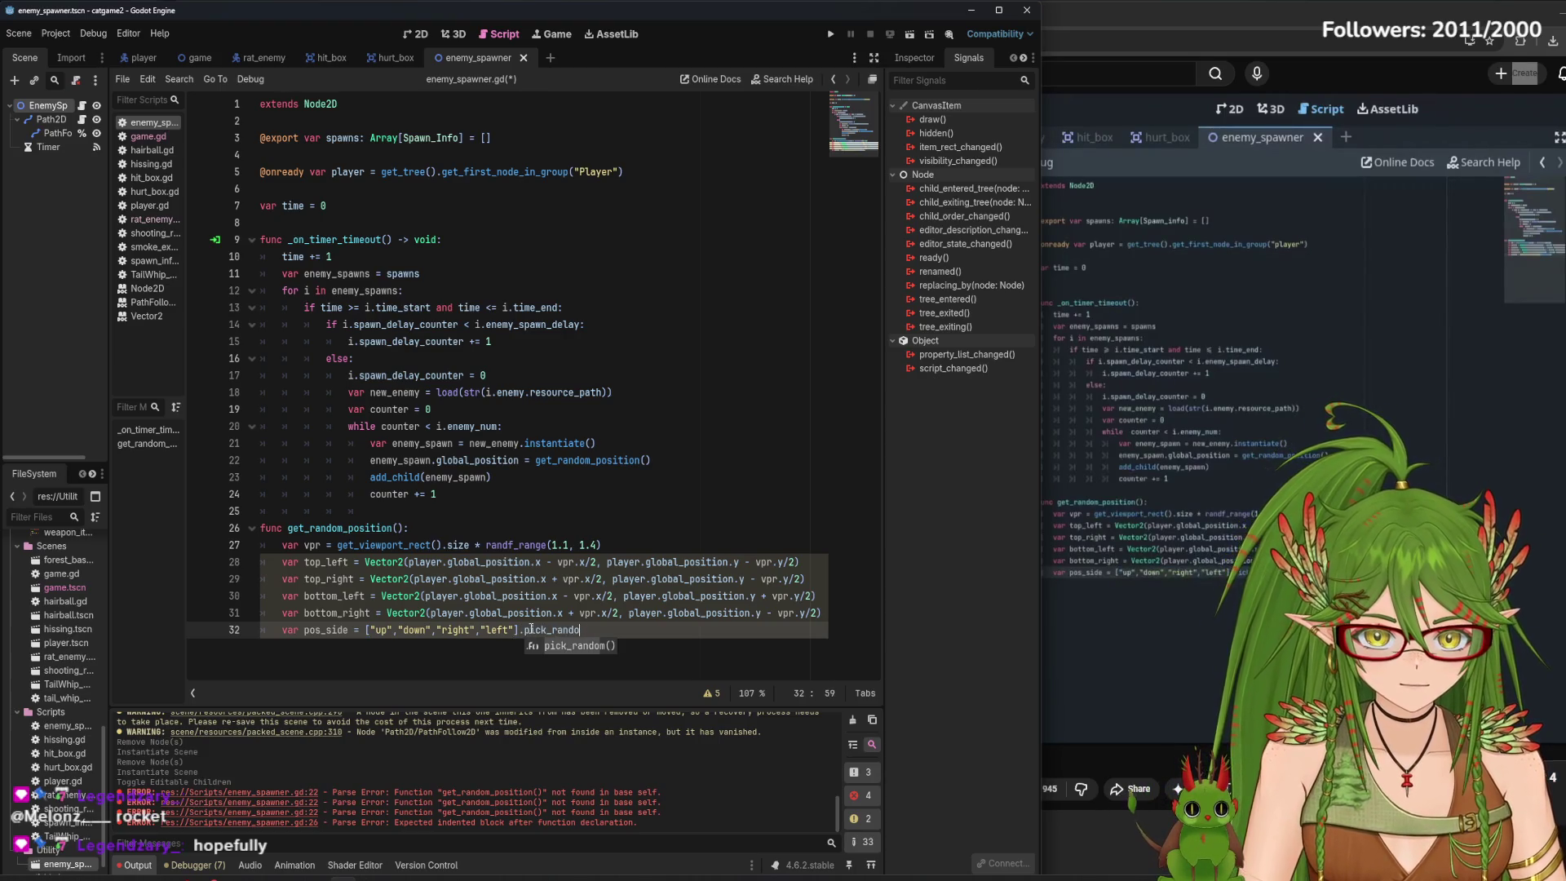
key("Return")
key("ctrl+s")
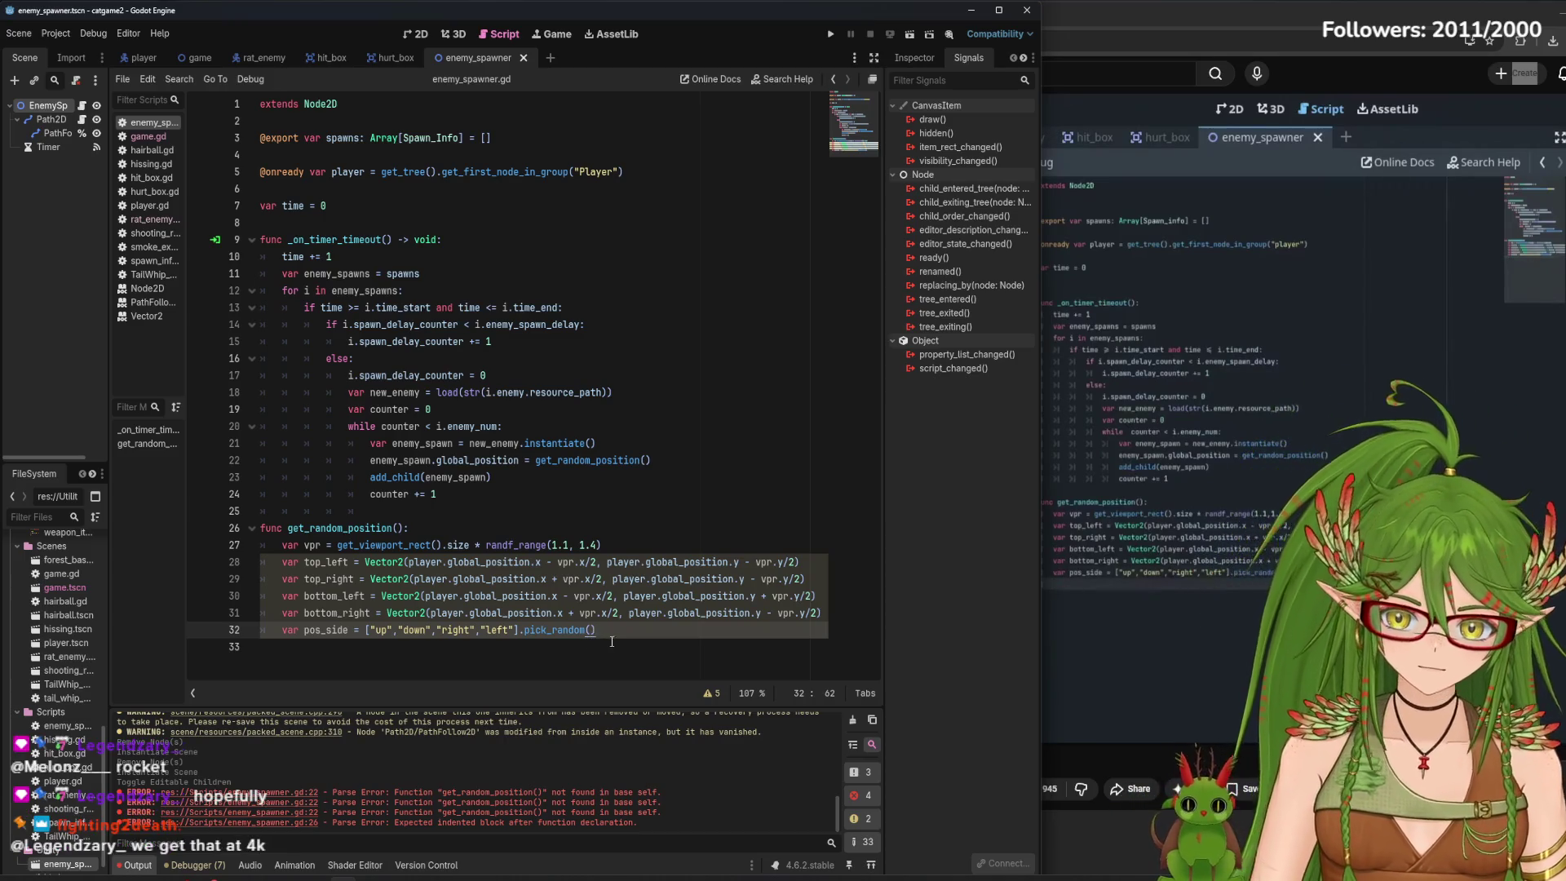
key("Return")
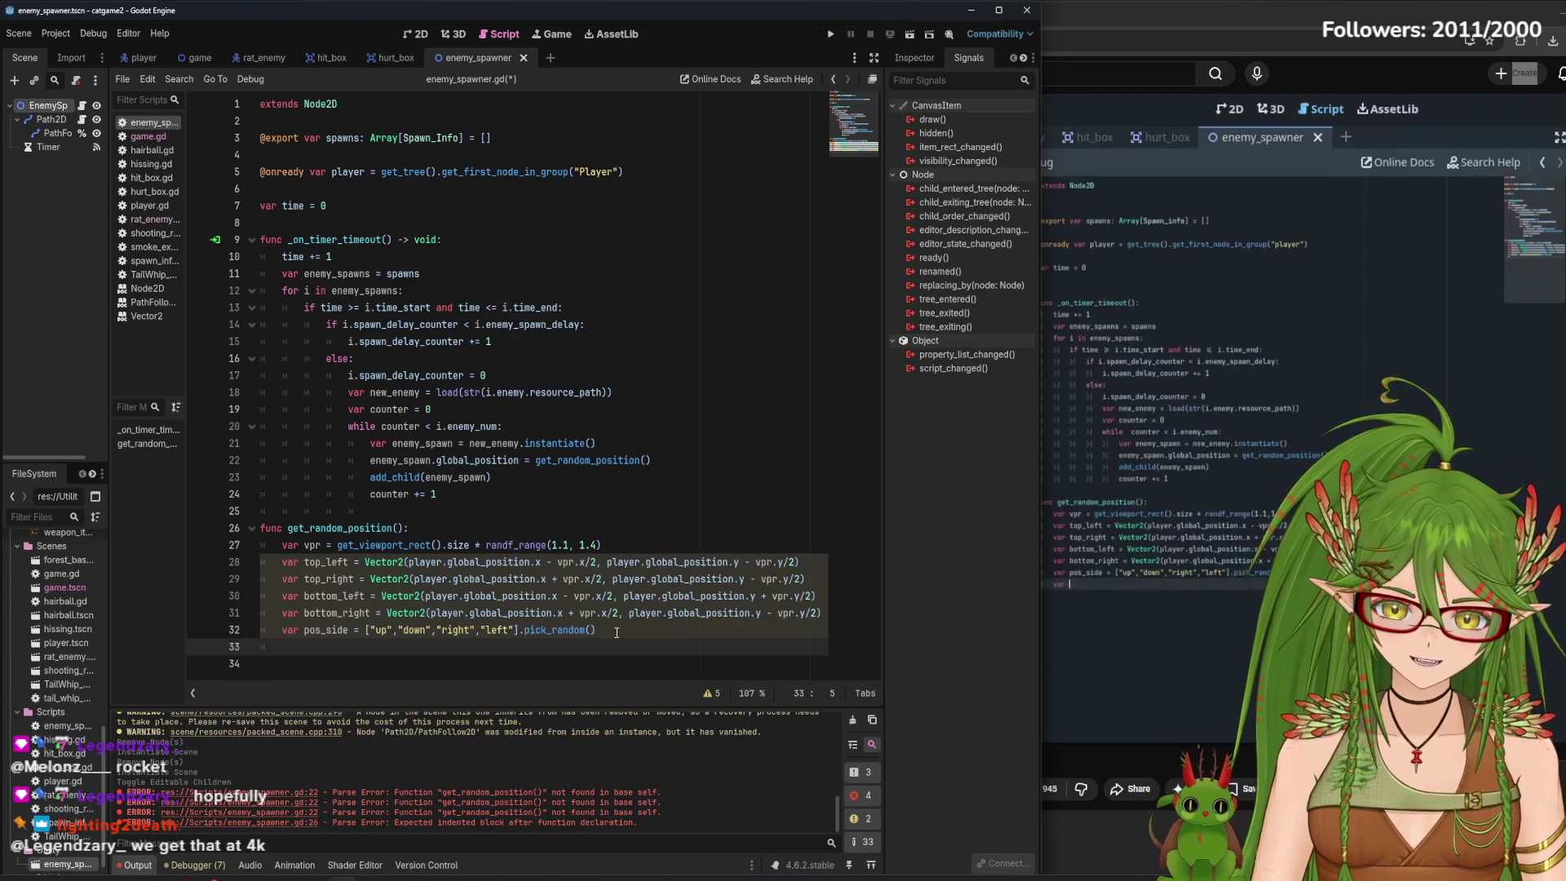
Declare spawn_pos1 and spawn_pos2, both initialised to Vector2.ZERO.
type("var spaw")
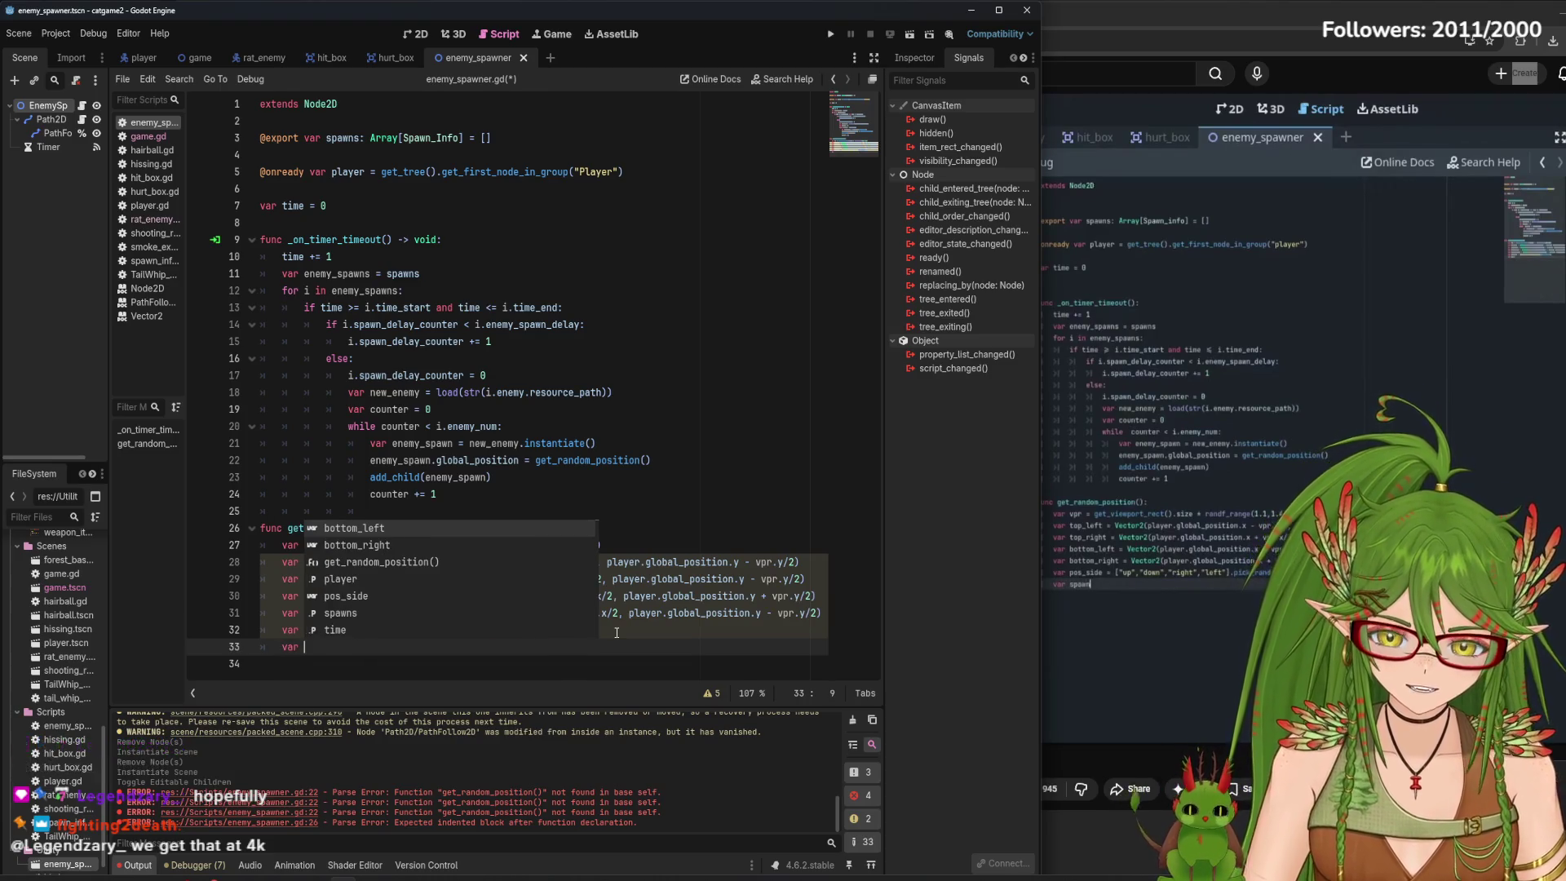
type("n_p")
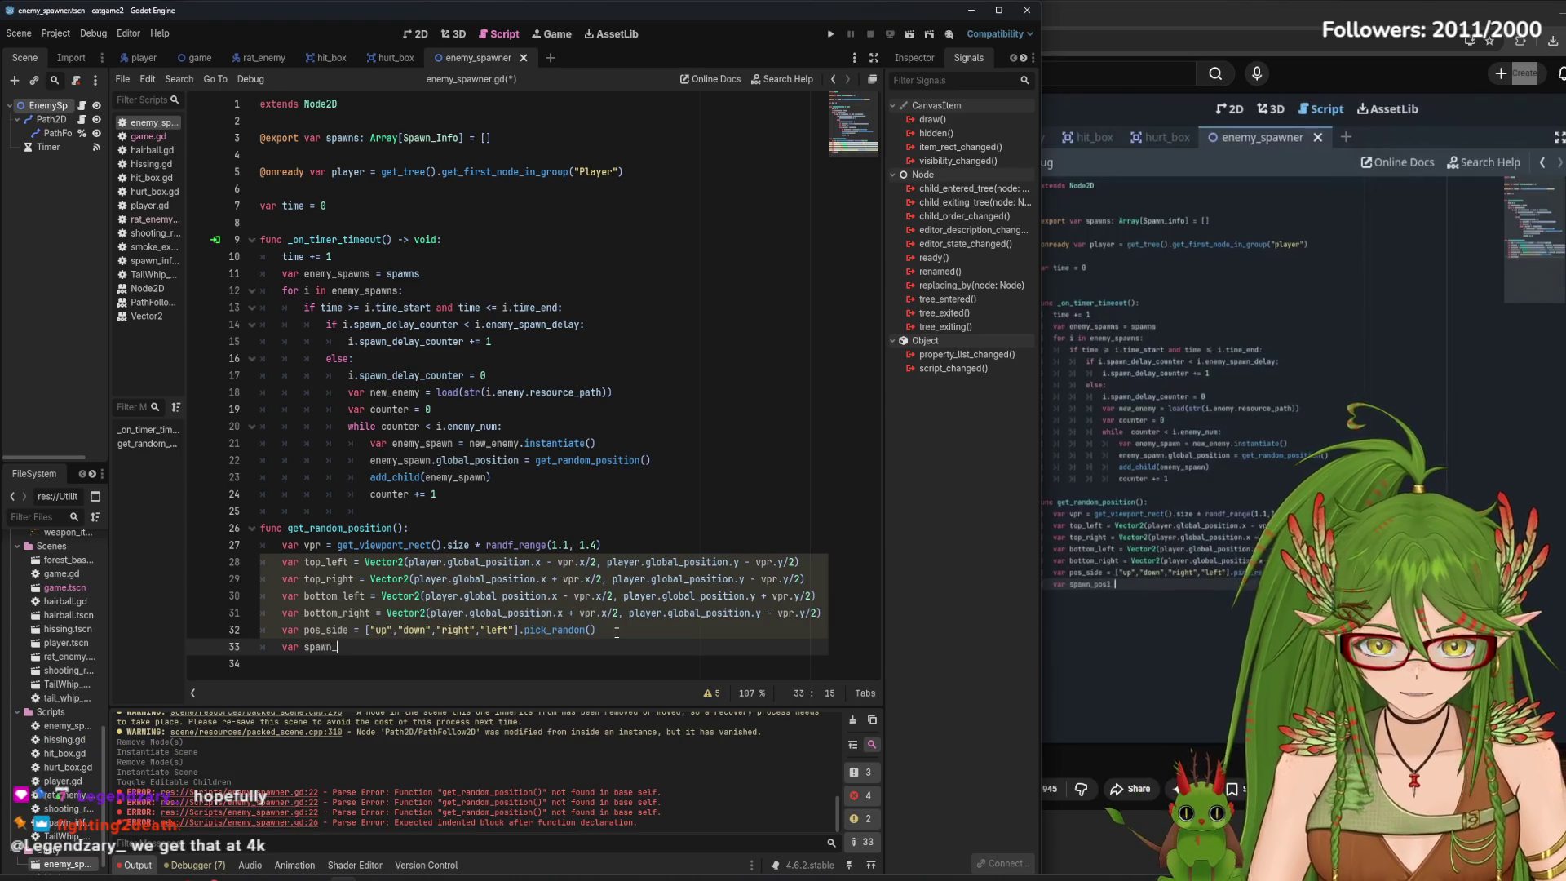
type("os1 = ")
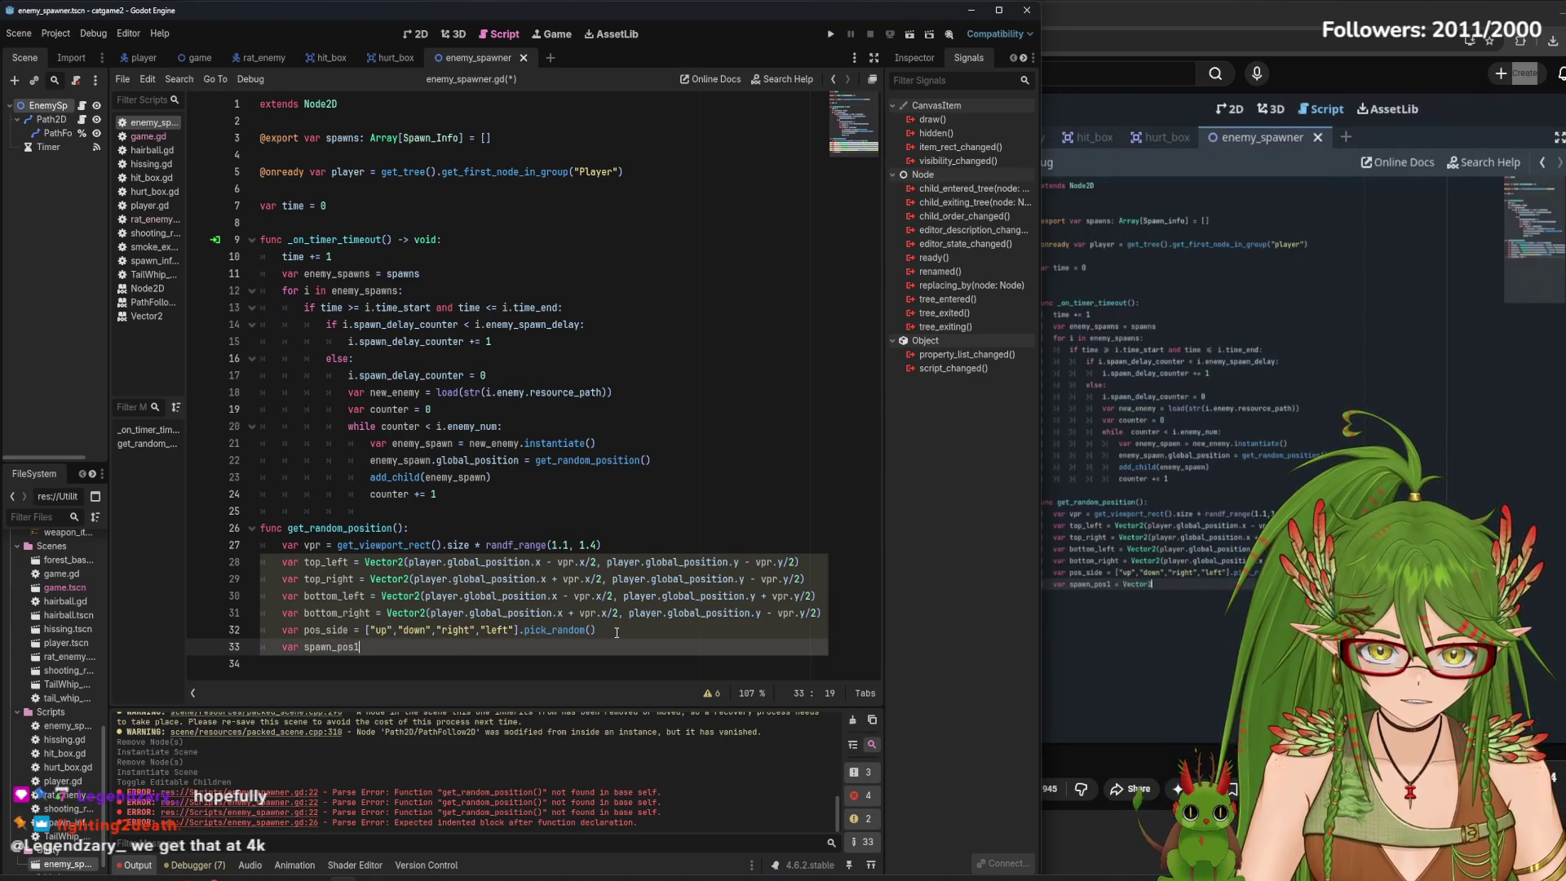
type("Vector")
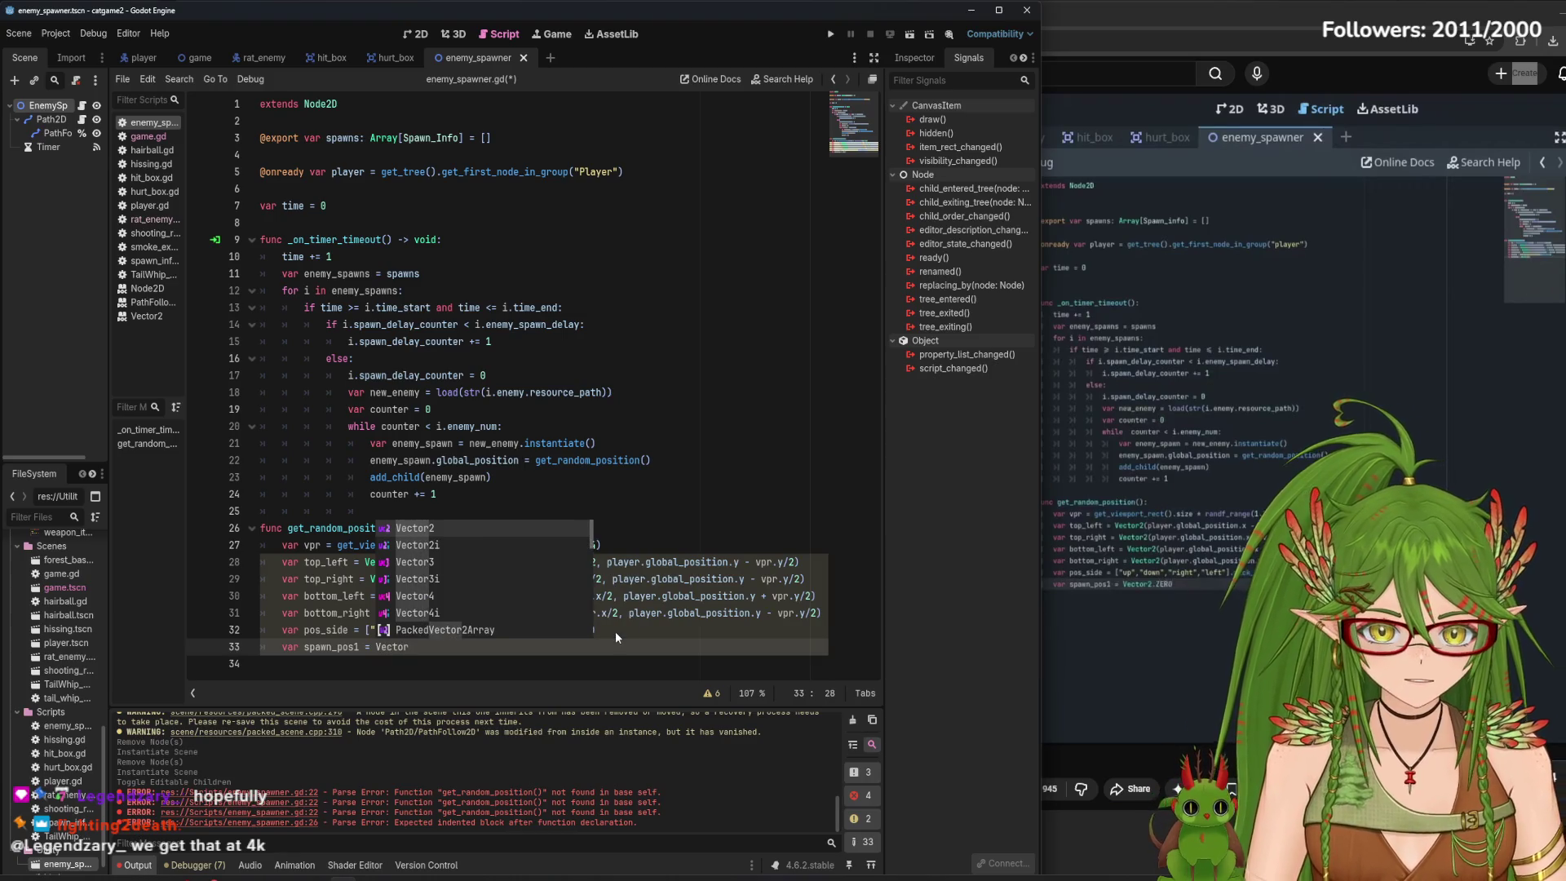
type("2.ZERO")
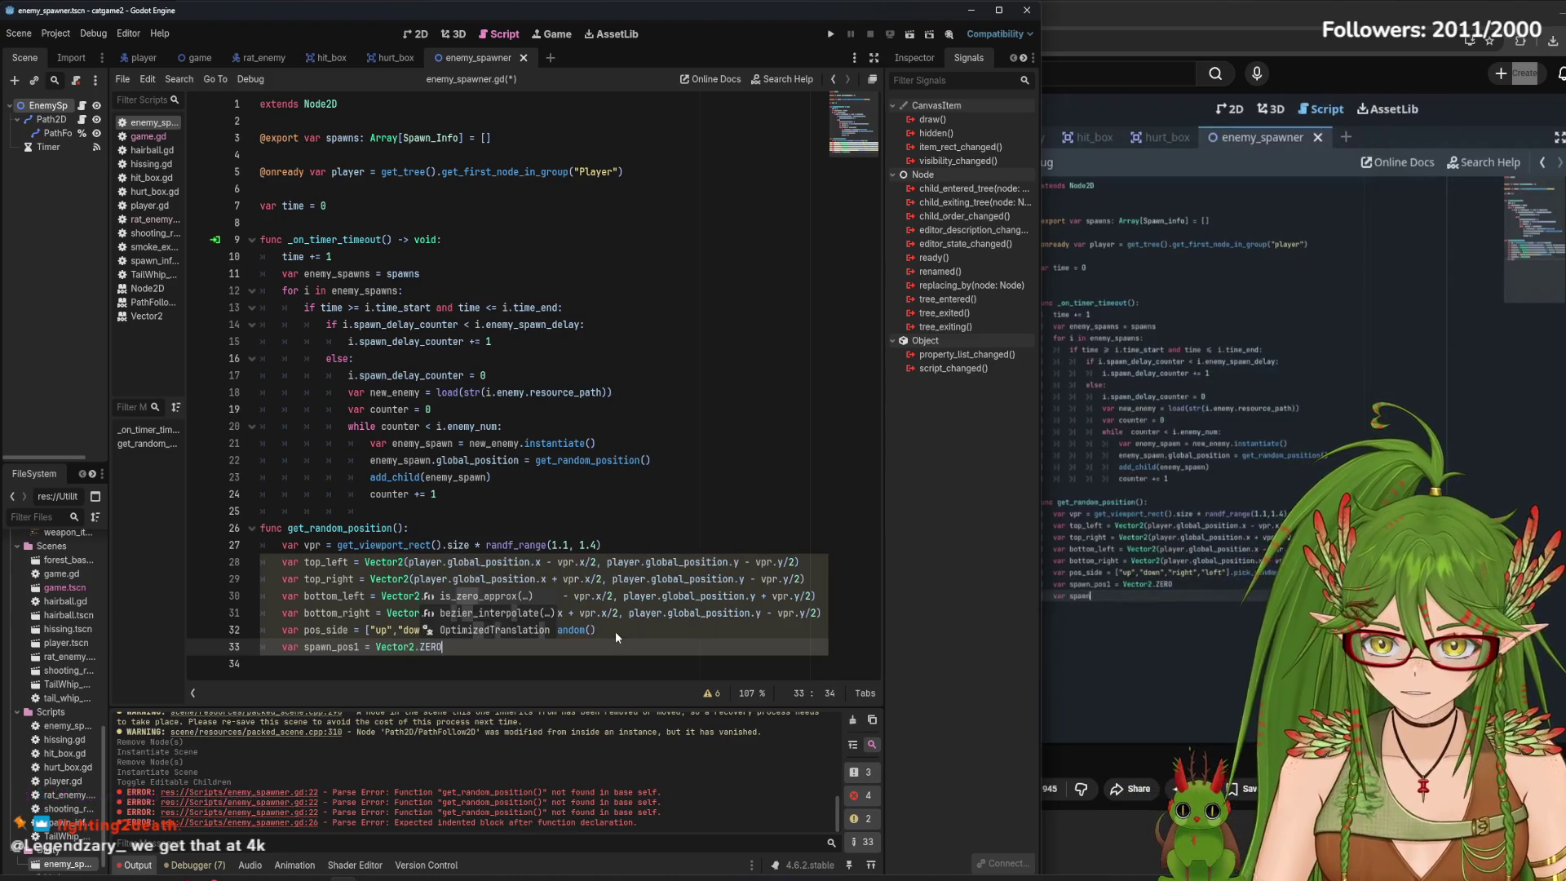
key("Return")
type("var spawn_")
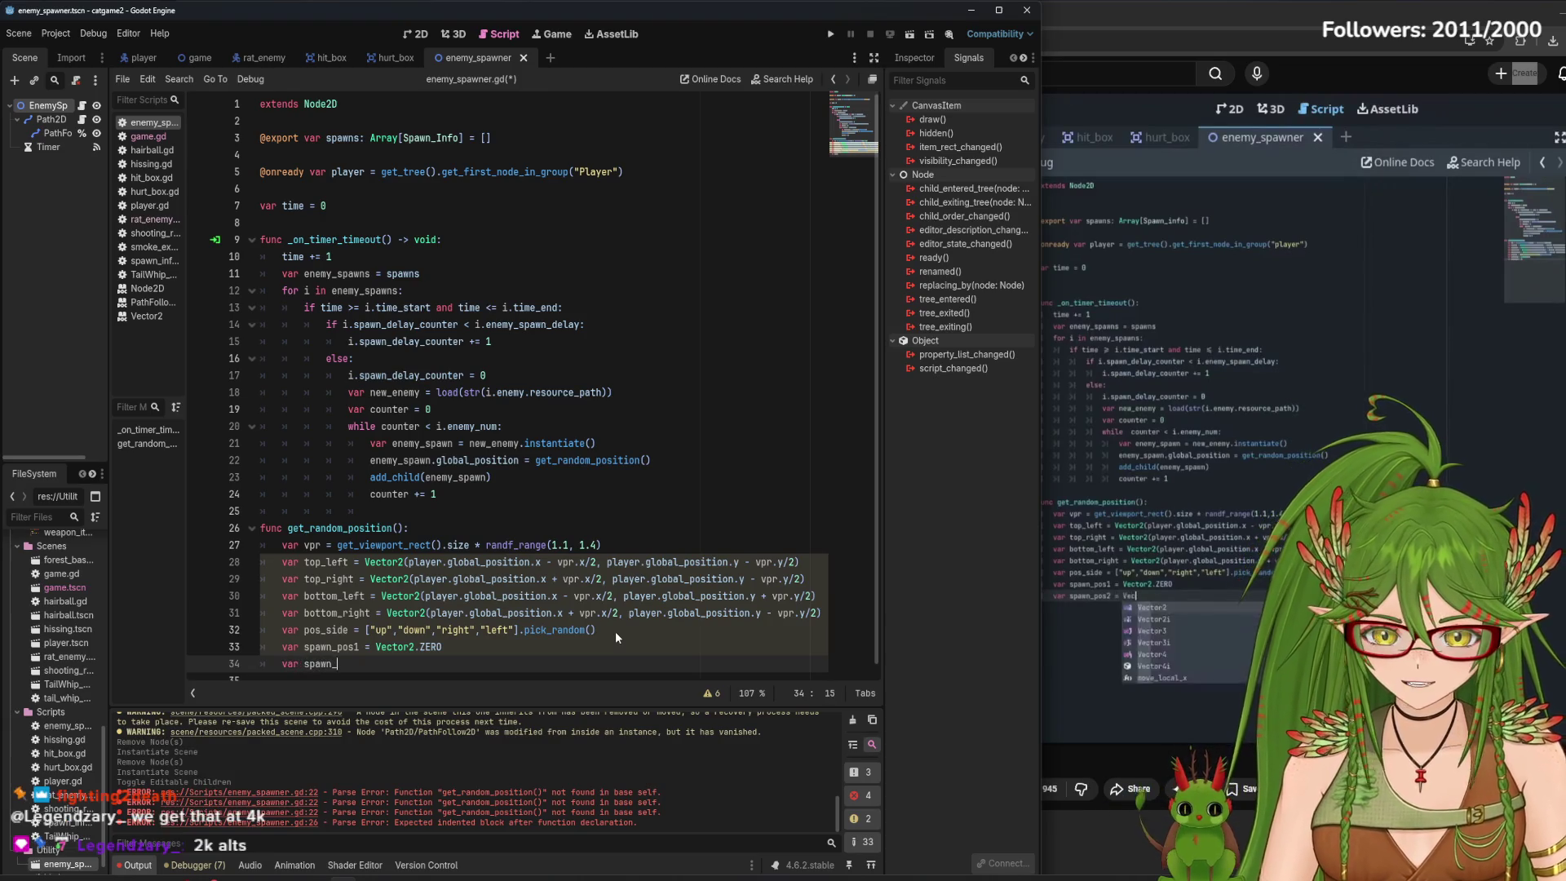
type("pos2 = Vector2.ZERO")
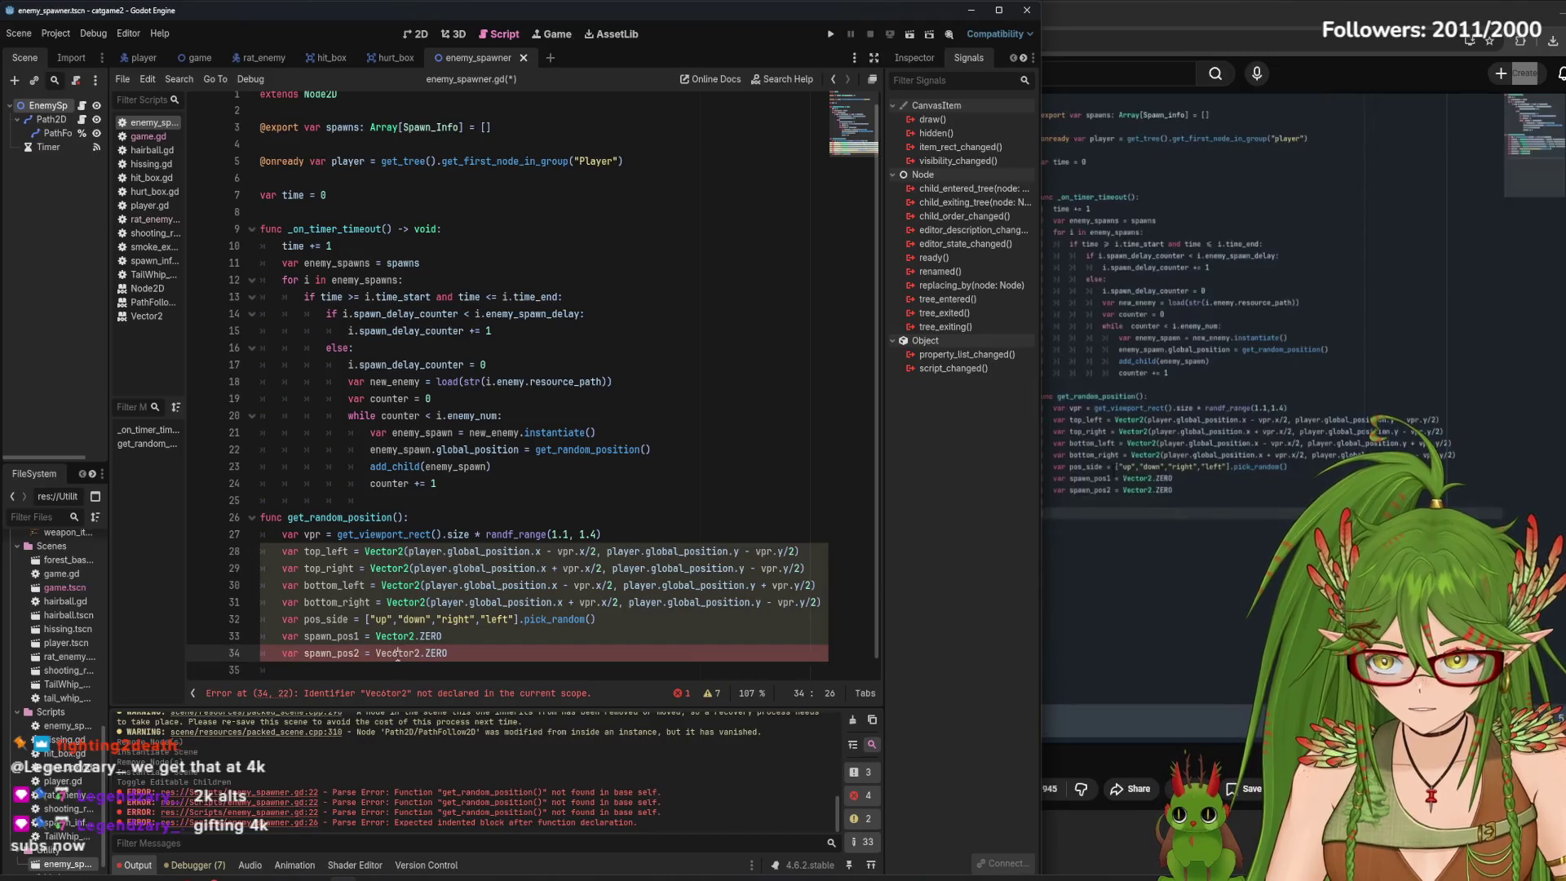
left_click(318, 669)
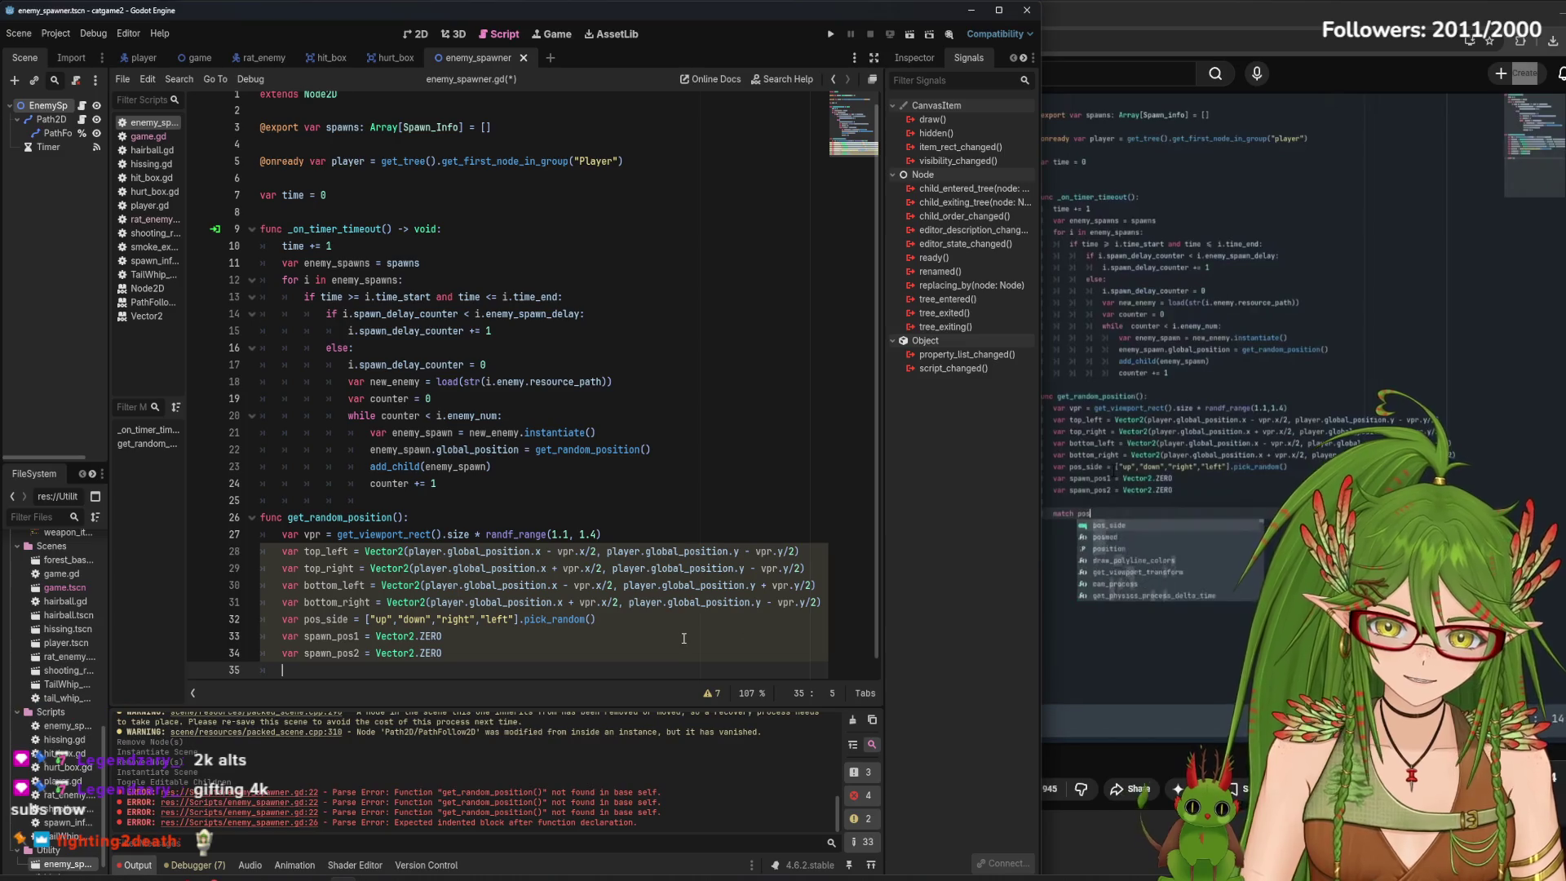
Add match pos_side: with an "up" case setting spawn_pos1 = top_left and spawn_pos2 = top_right.
key("Return")
type("maty")
key("BackSpace")
key("BackSpace")
type("ch pos_side:")
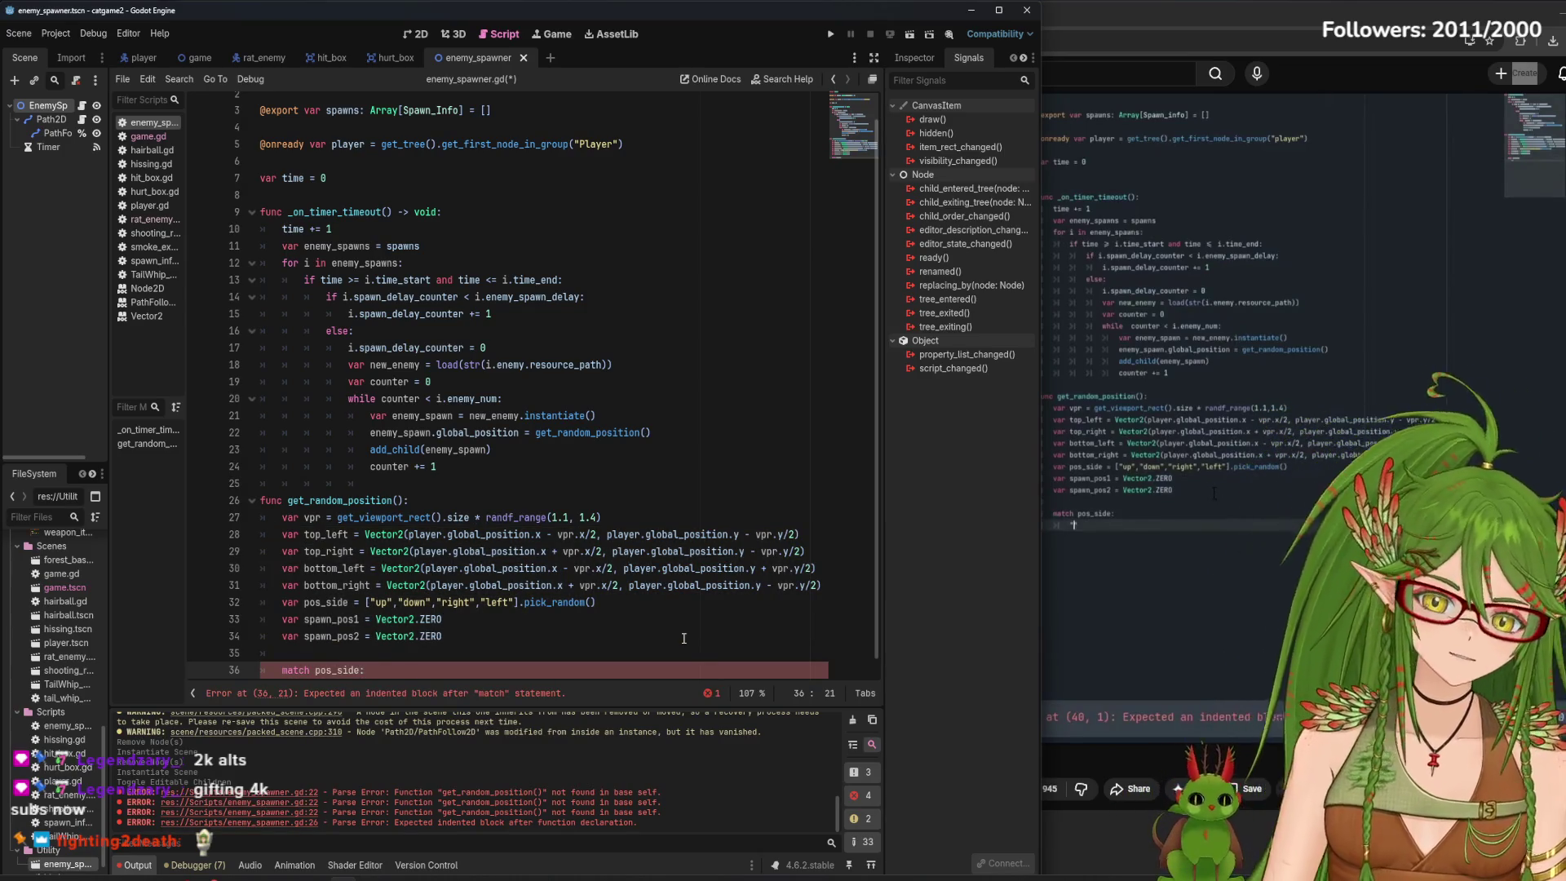
key("Return")
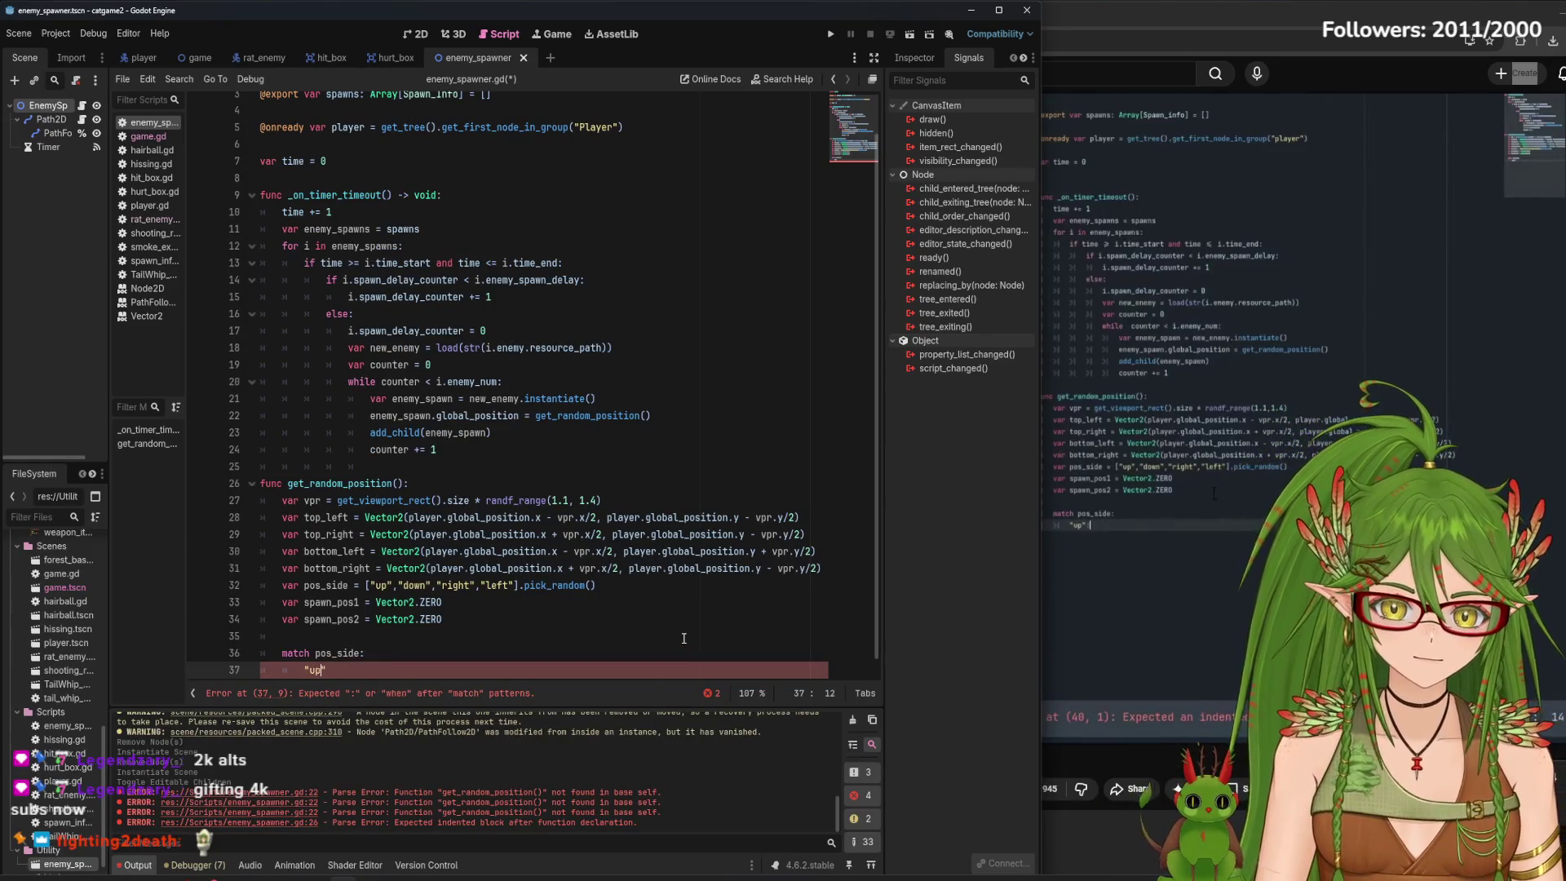
key("Return")
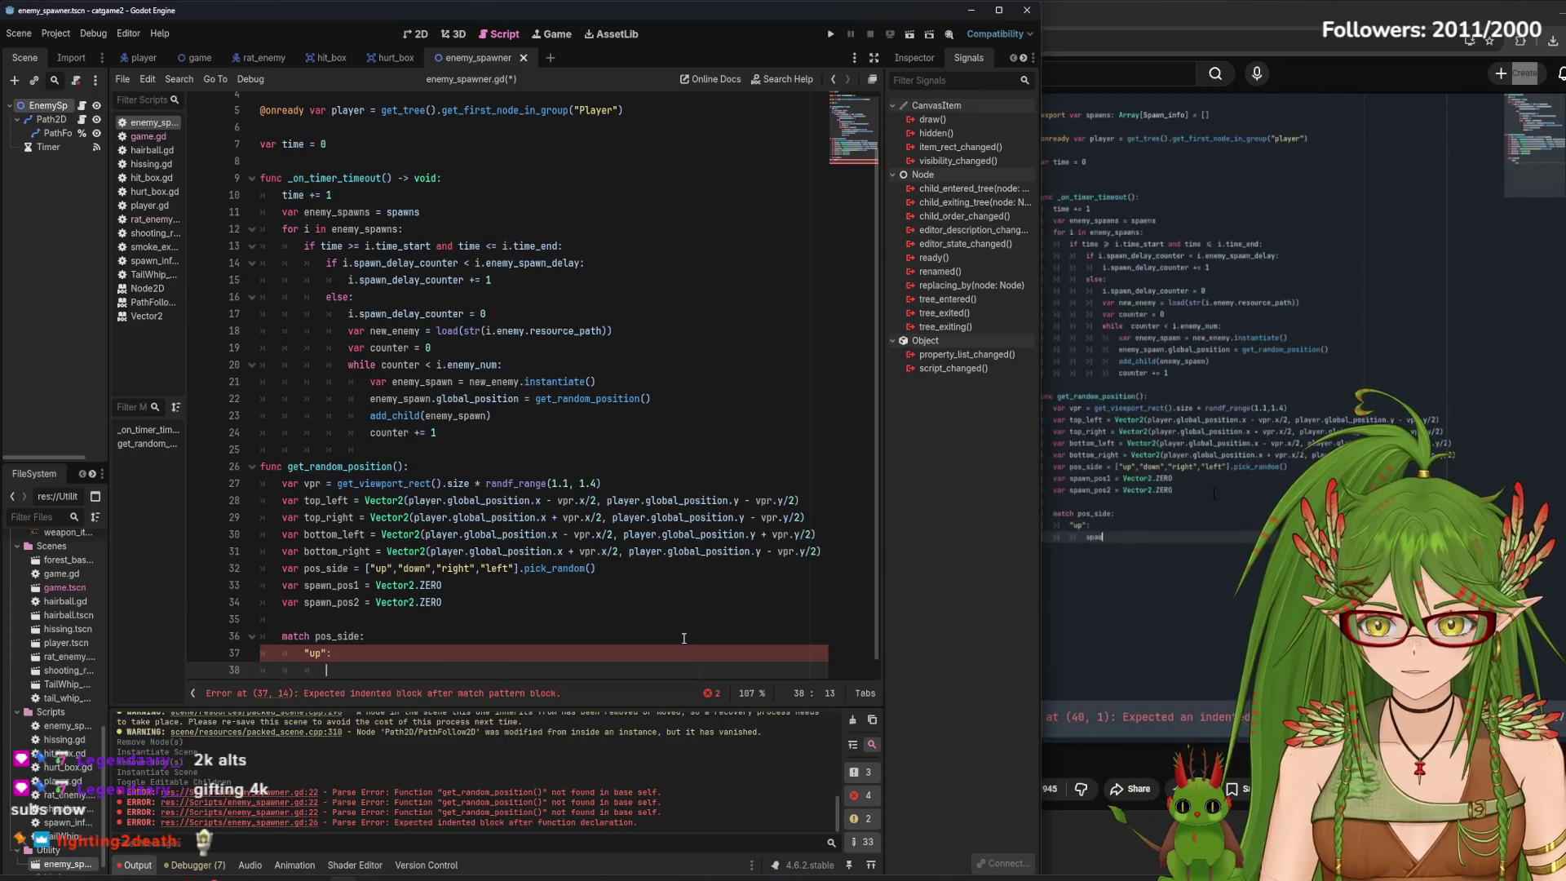
type("spawn_pos1 =")
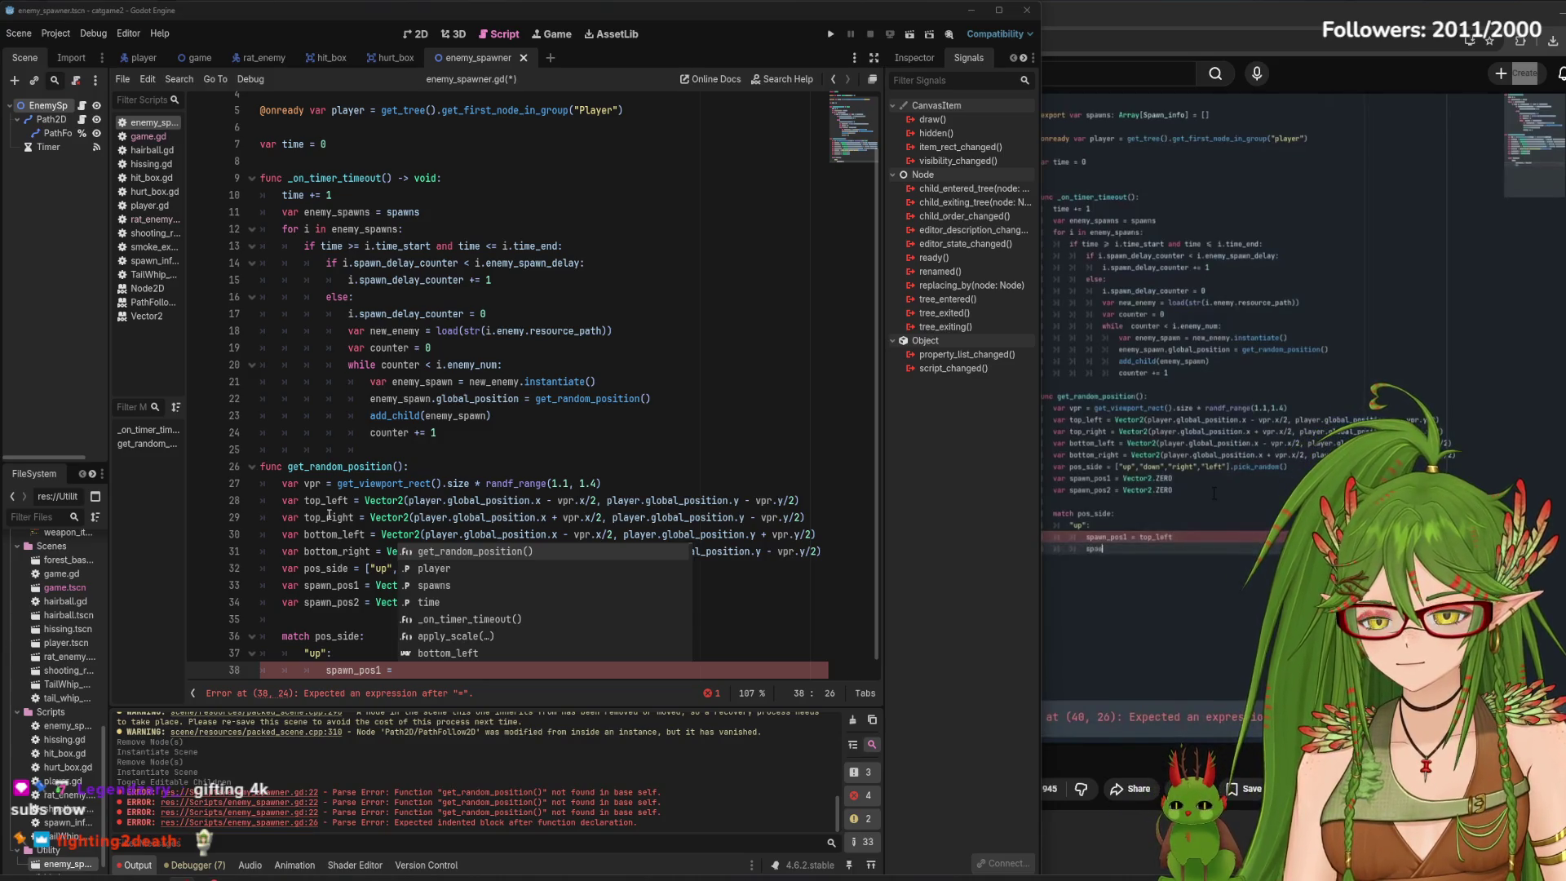
left_click(414, 670)
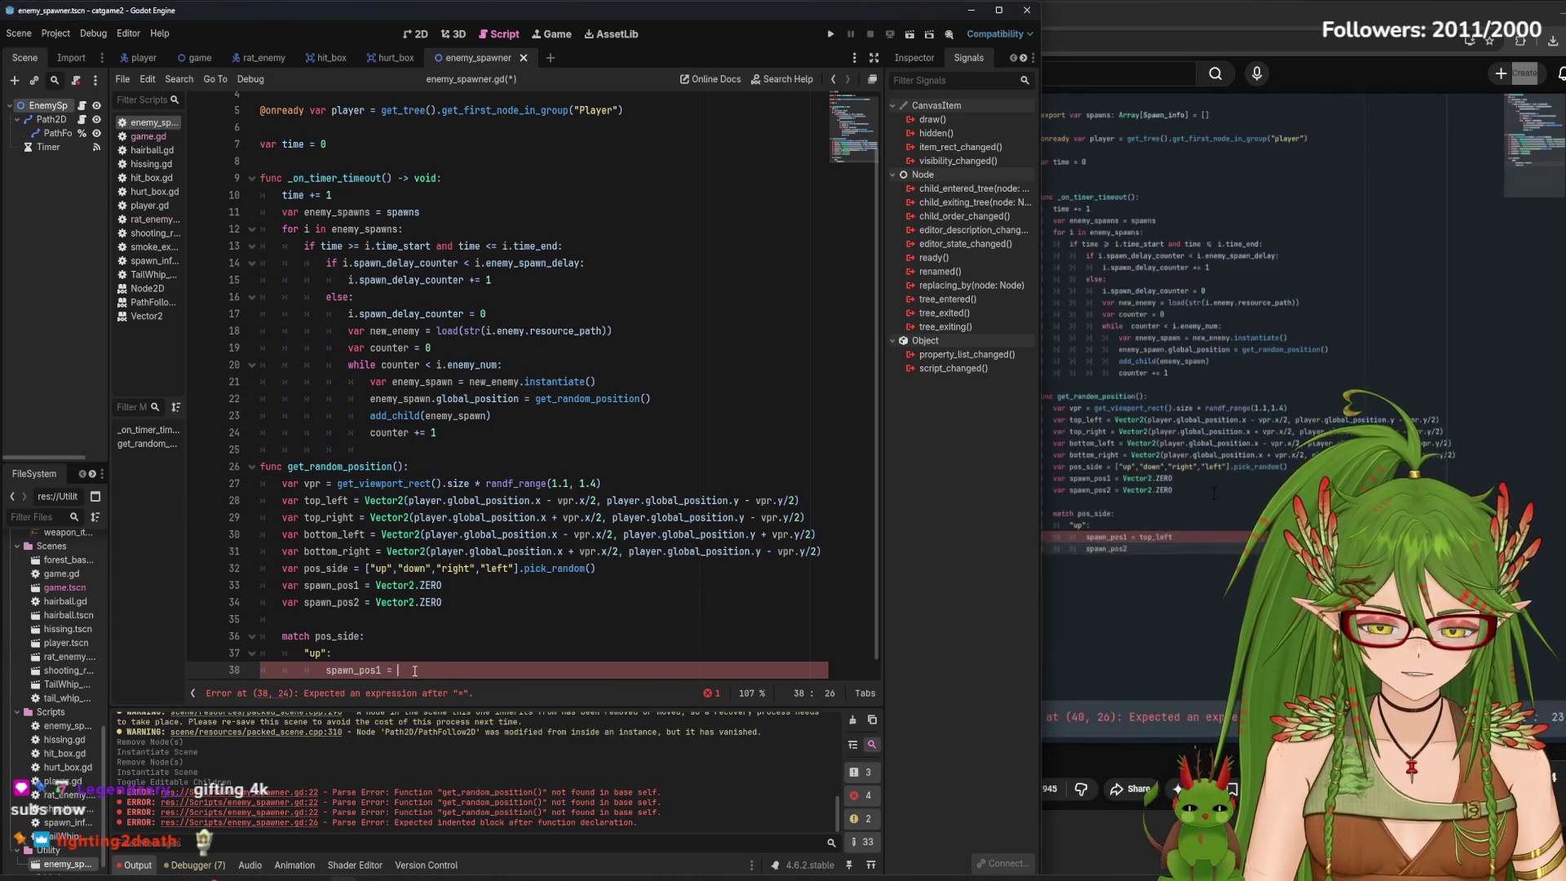
type("top_left")
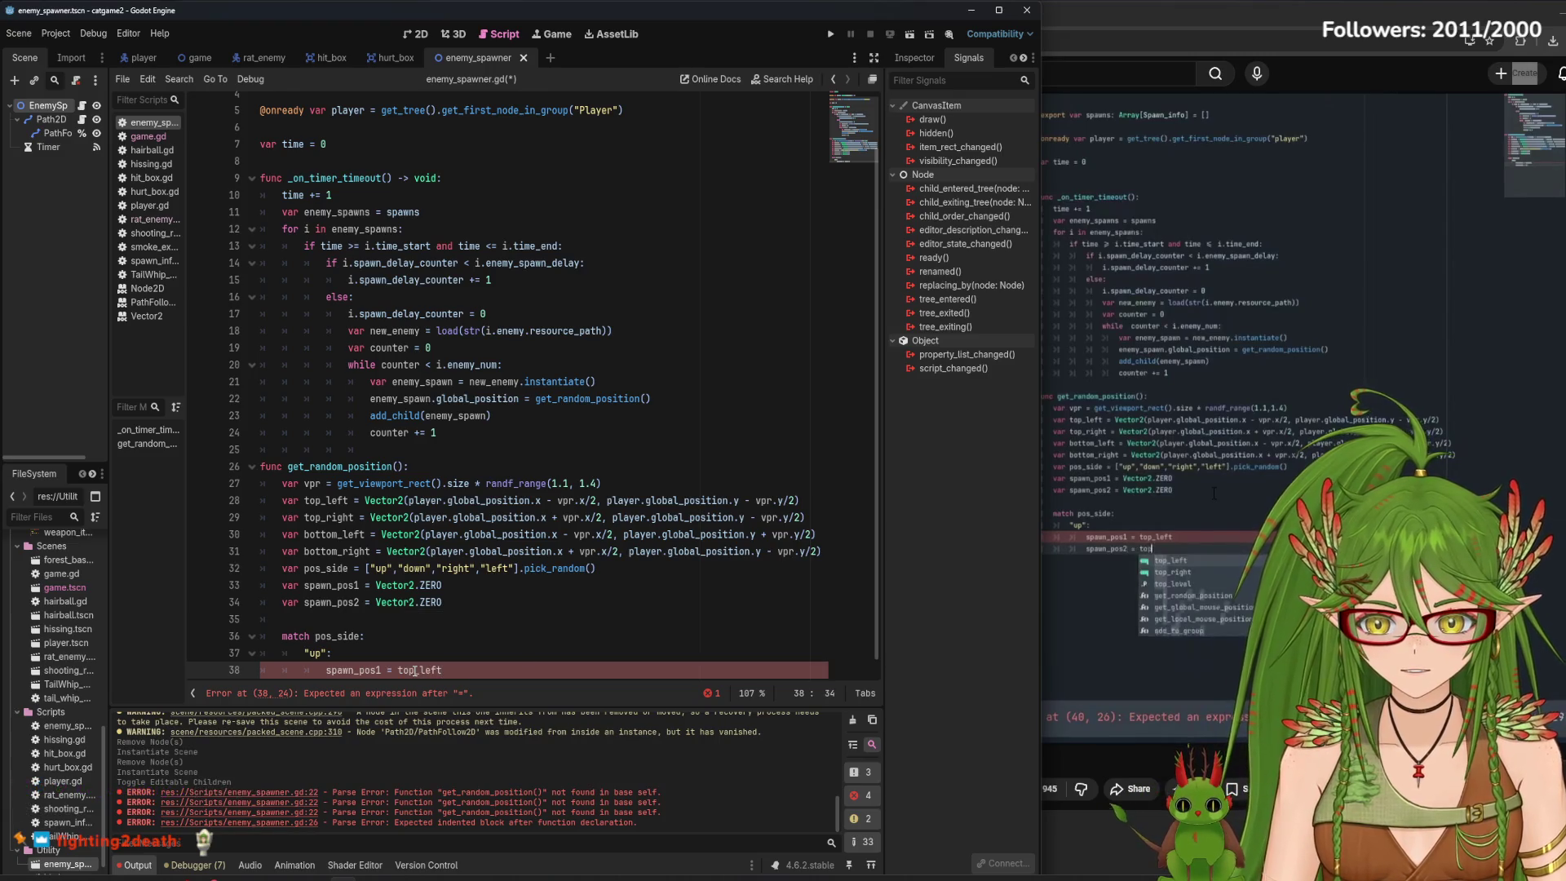
key("Return")
type("spawn_pos2 = to")
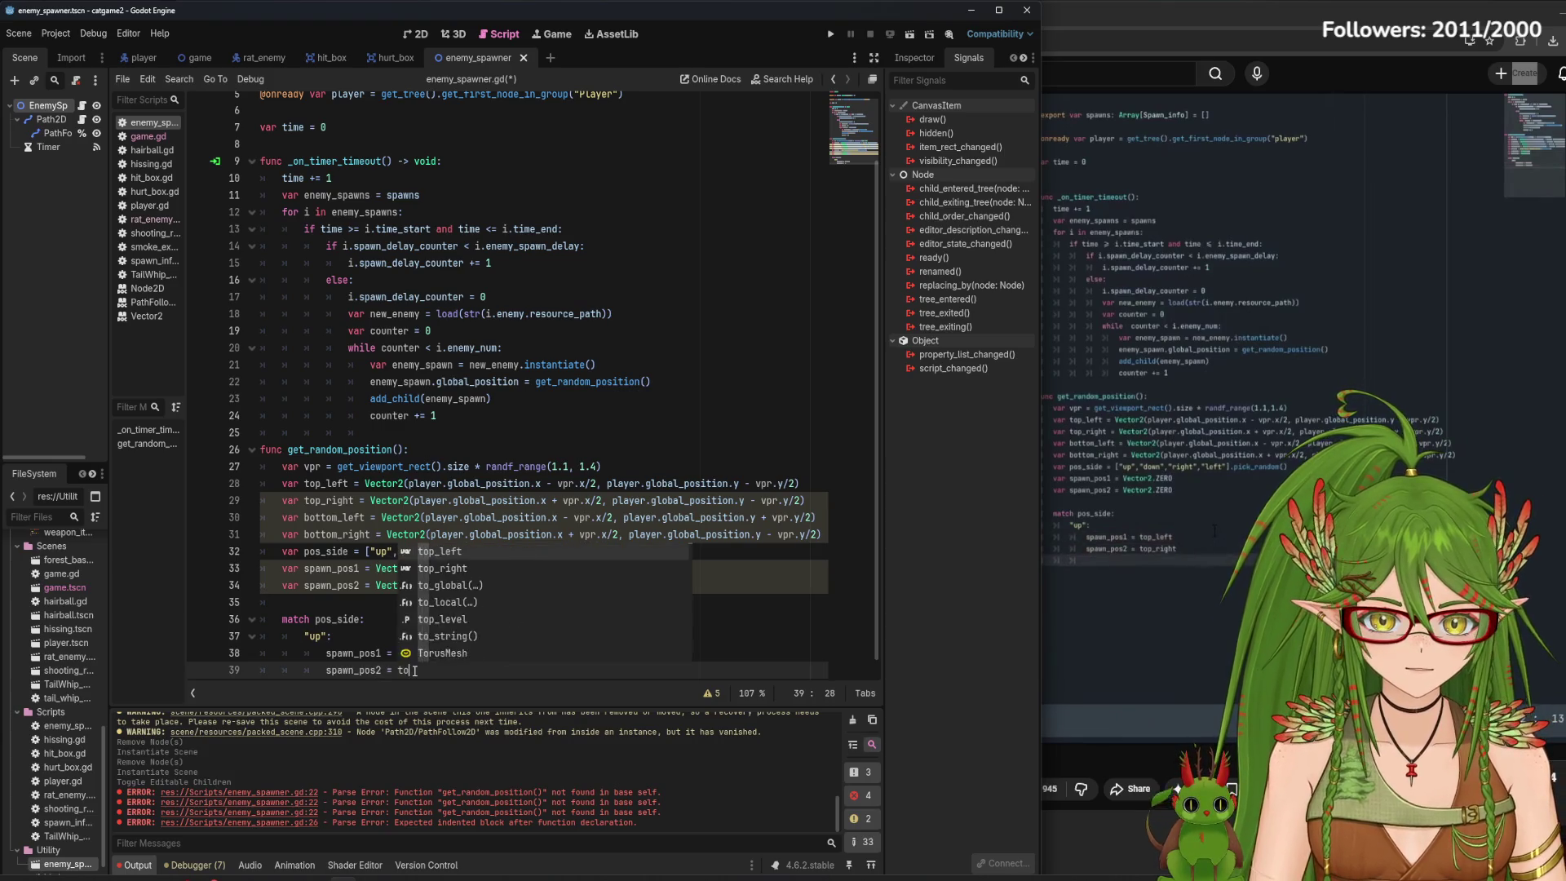
type("p_right")
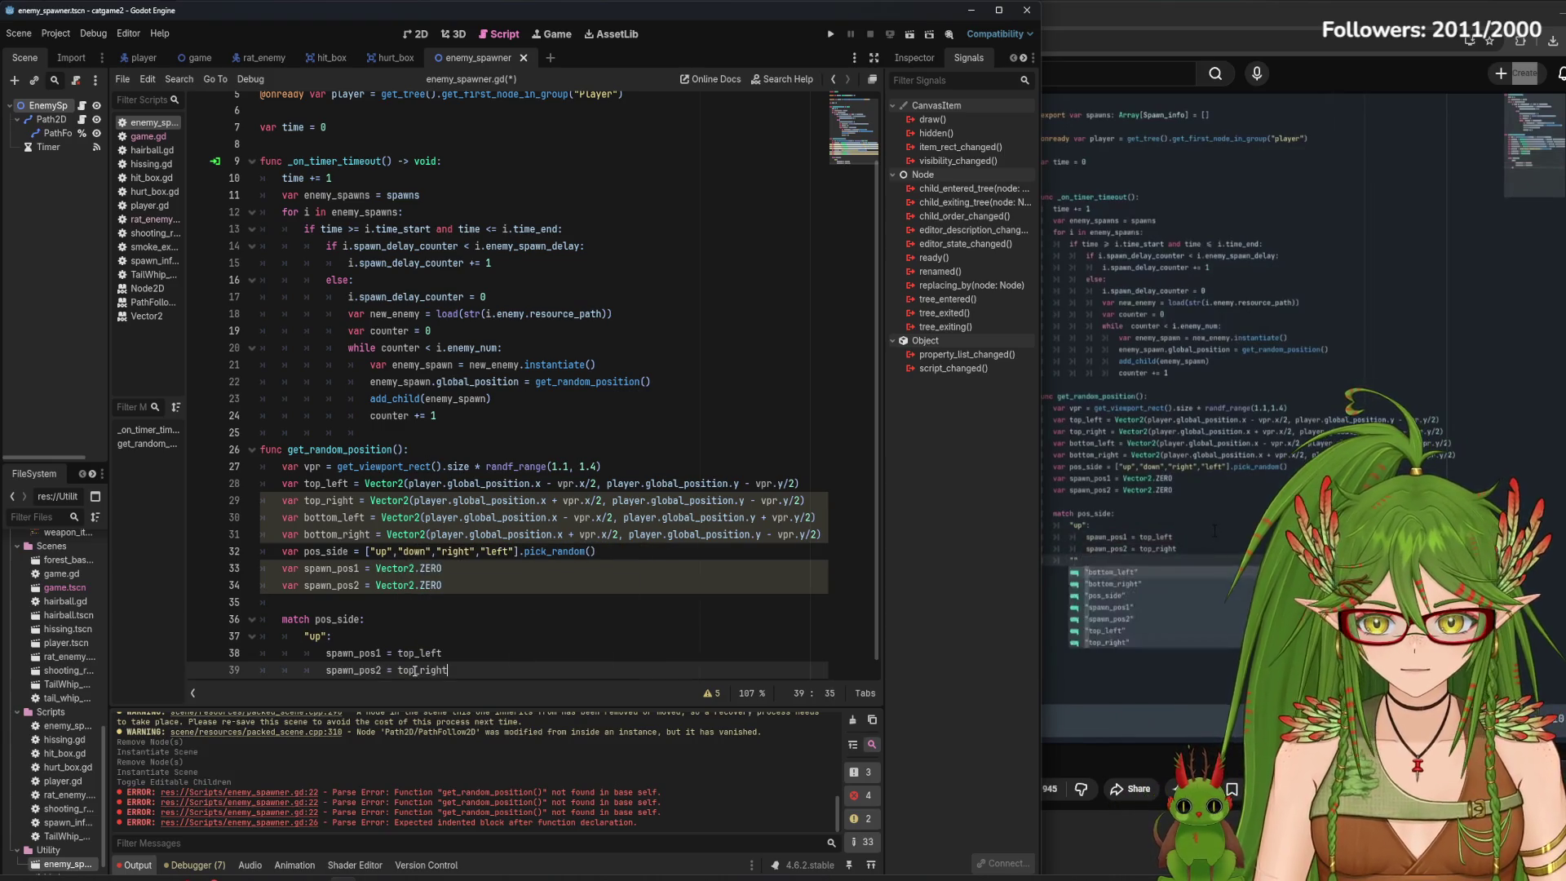
scroll(511, 565, "down", 1)
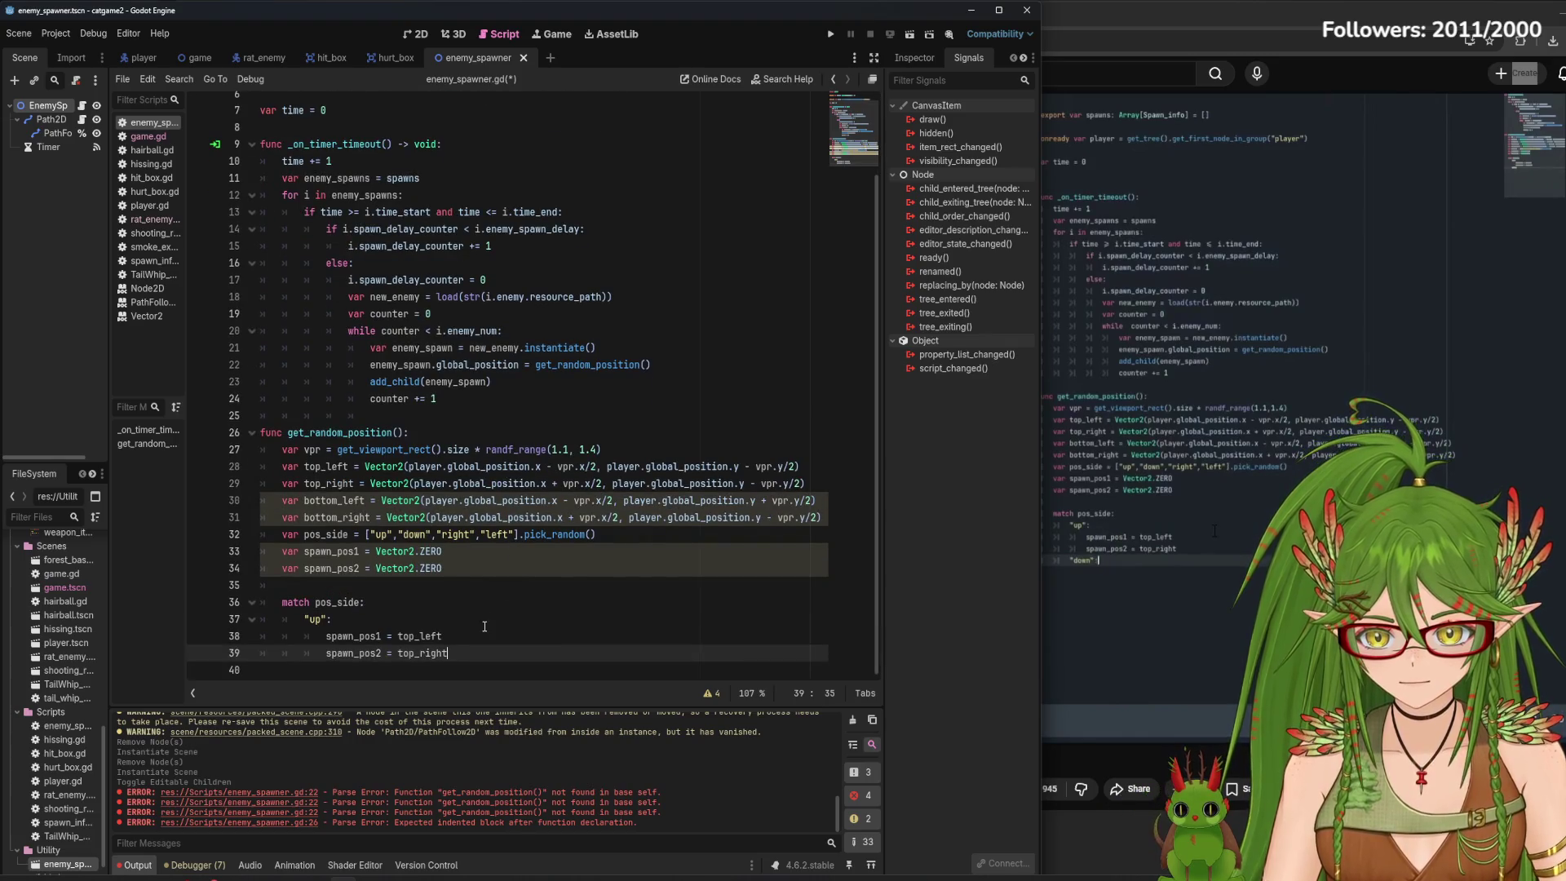
scroll(484, 626, "down", 3)
Add a "down" case setting spawn_pos1 = bottom_left and spawn_pos2 = bottom_right.
key("Return")
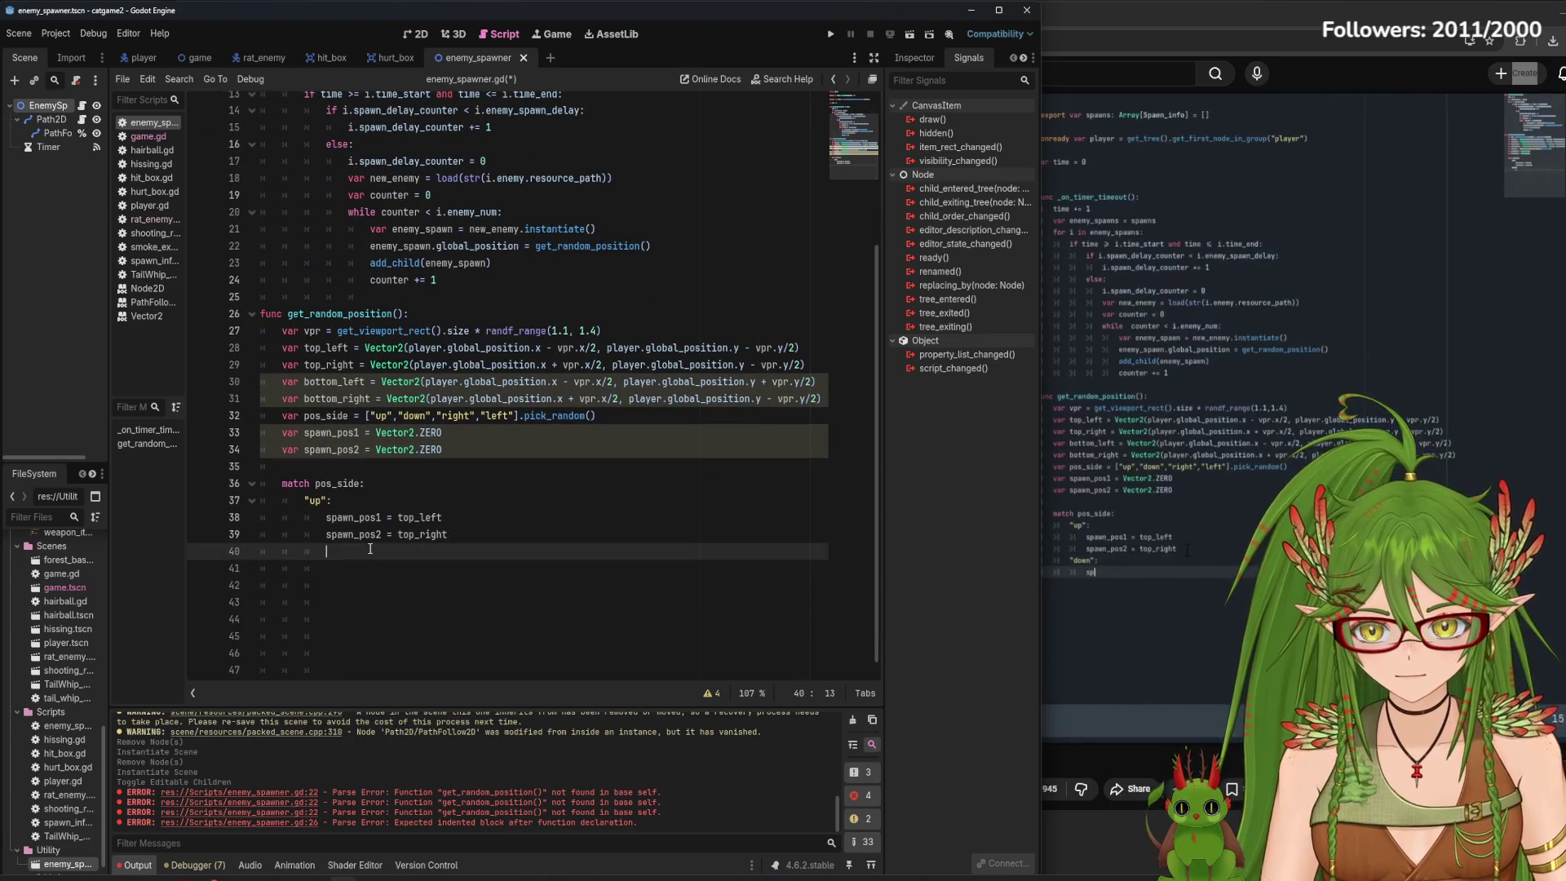
type("\"down")
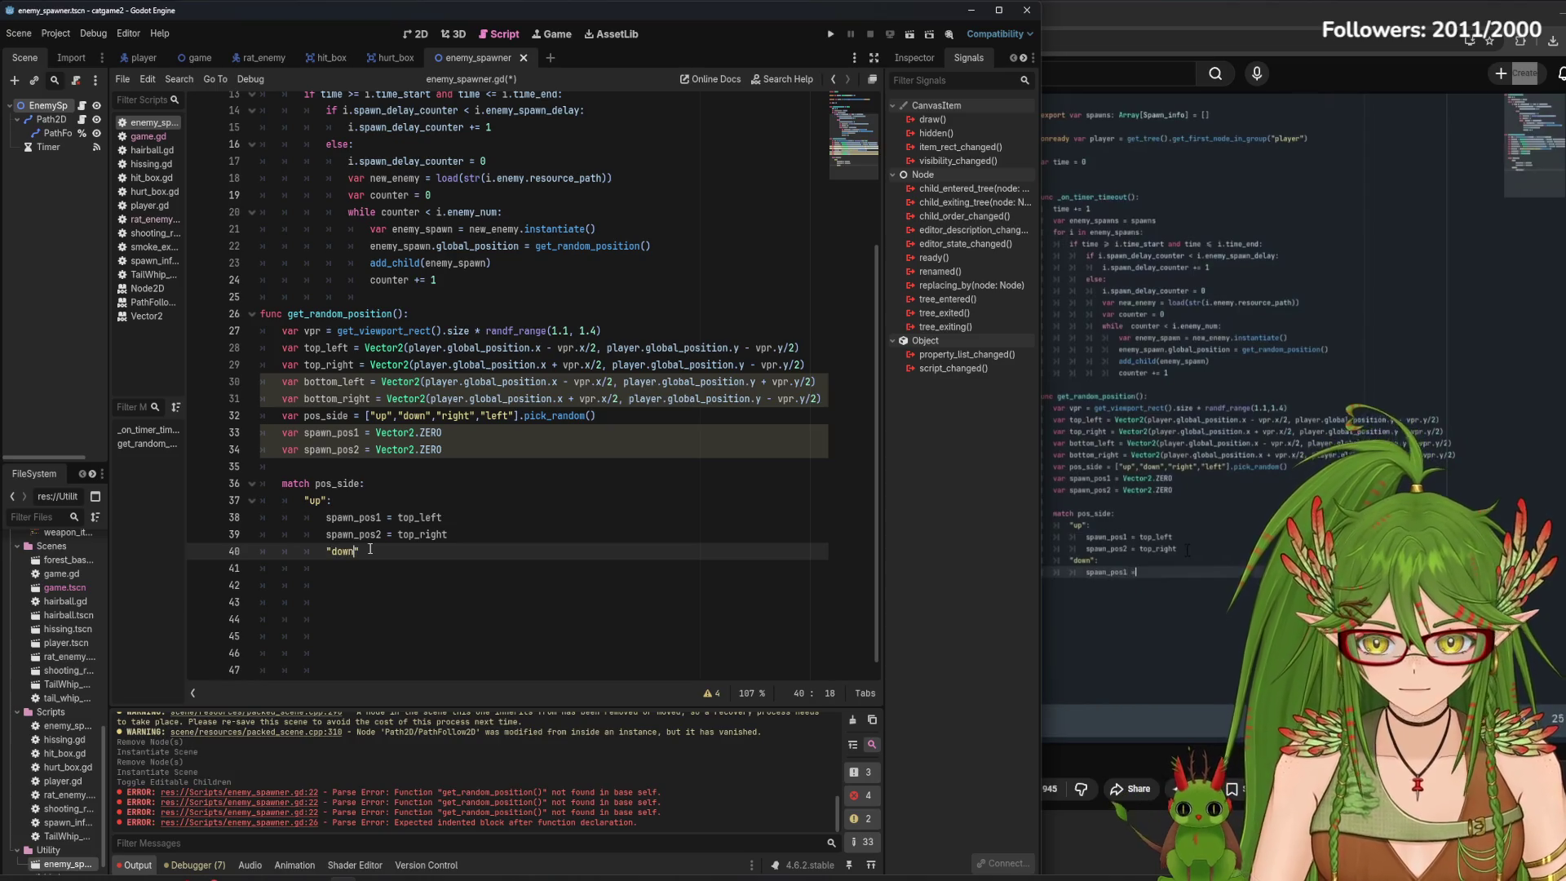
key("BackSpace")
key("BackSpace")
key("BackSpace")
key("shift+Tab")
type("own:")
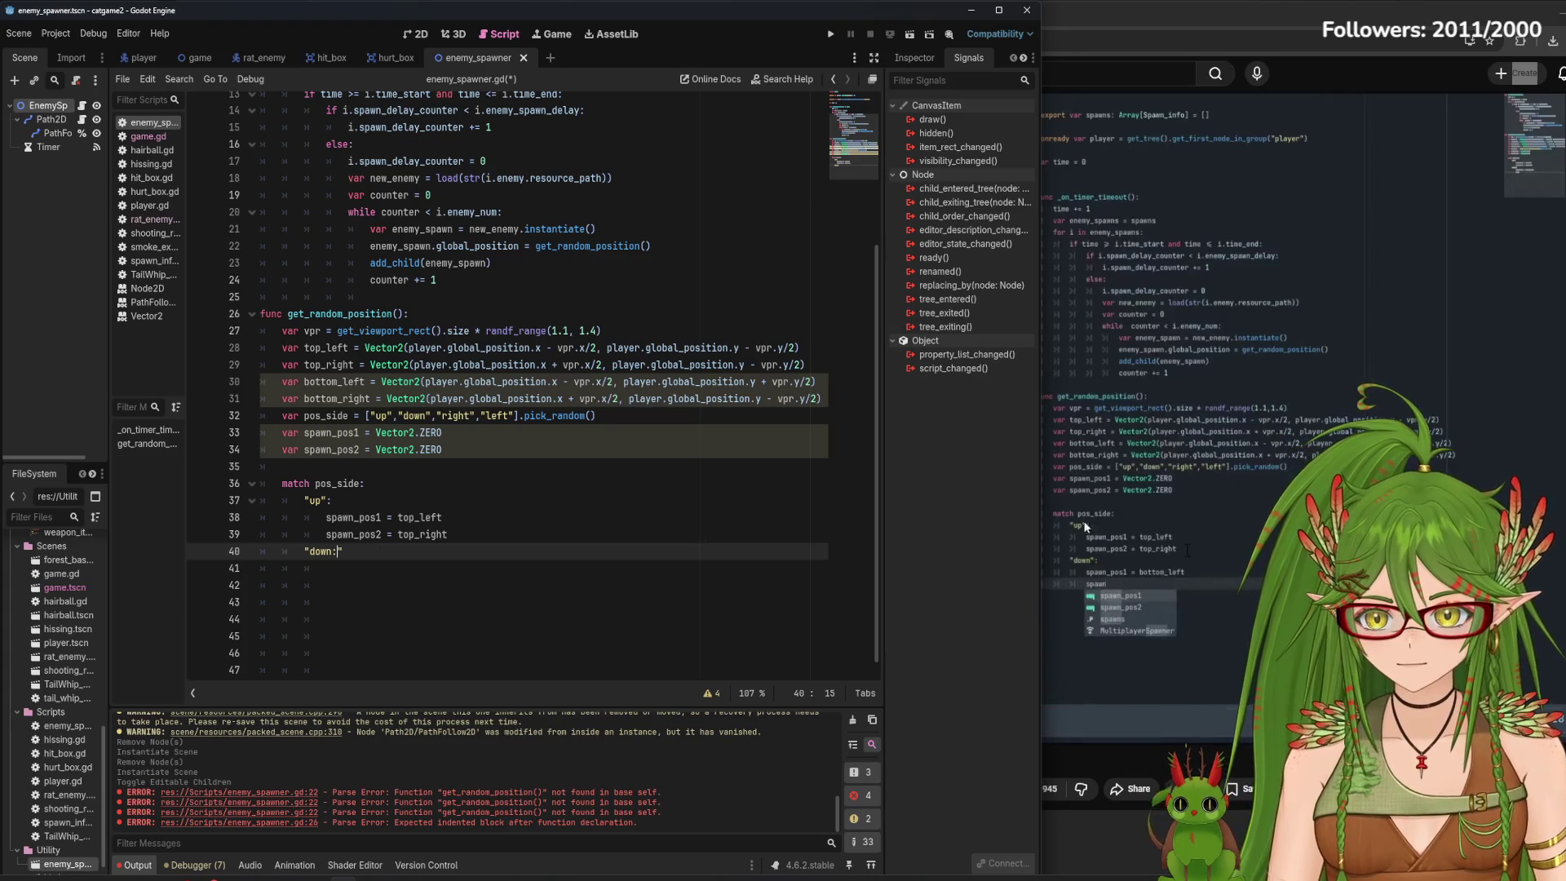
left_click(1157, 506)
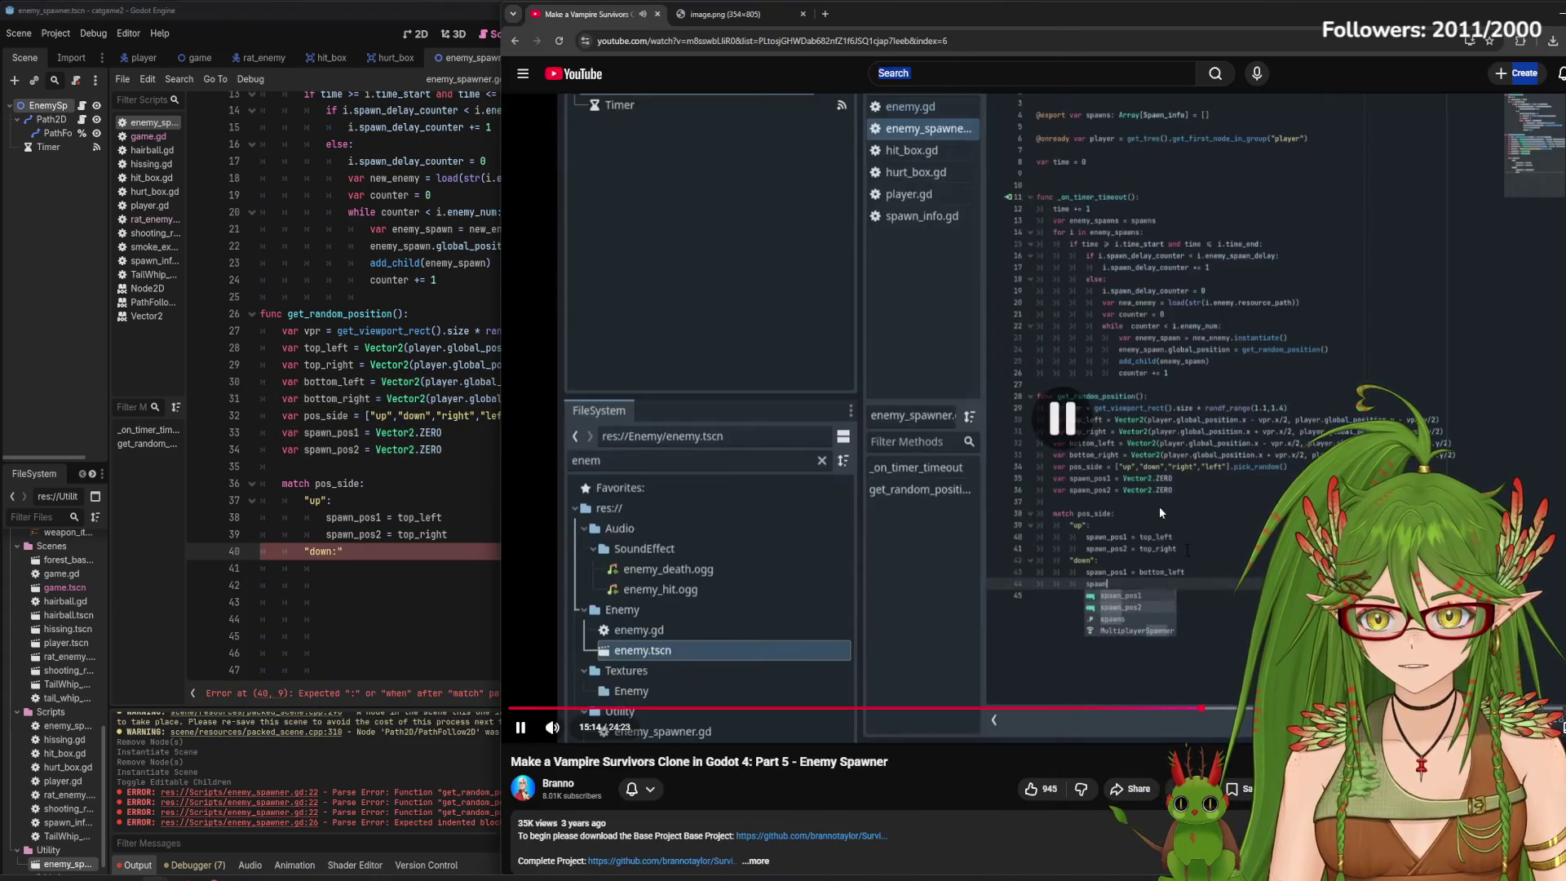
left_click(1099, 547)
left_click(377, 553)
key("Down")
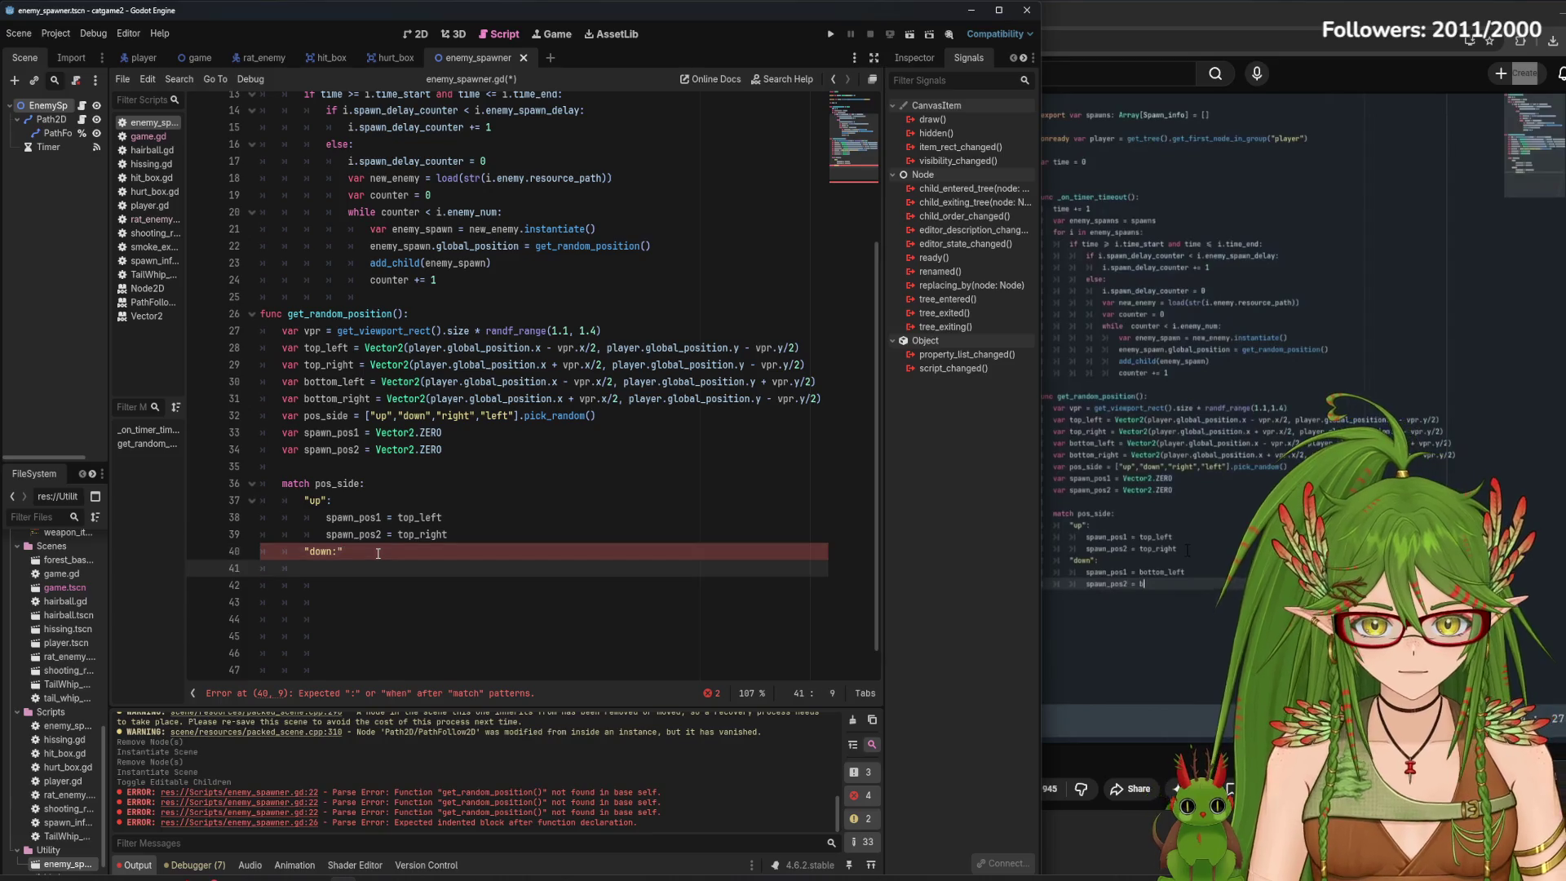
key("Tab")
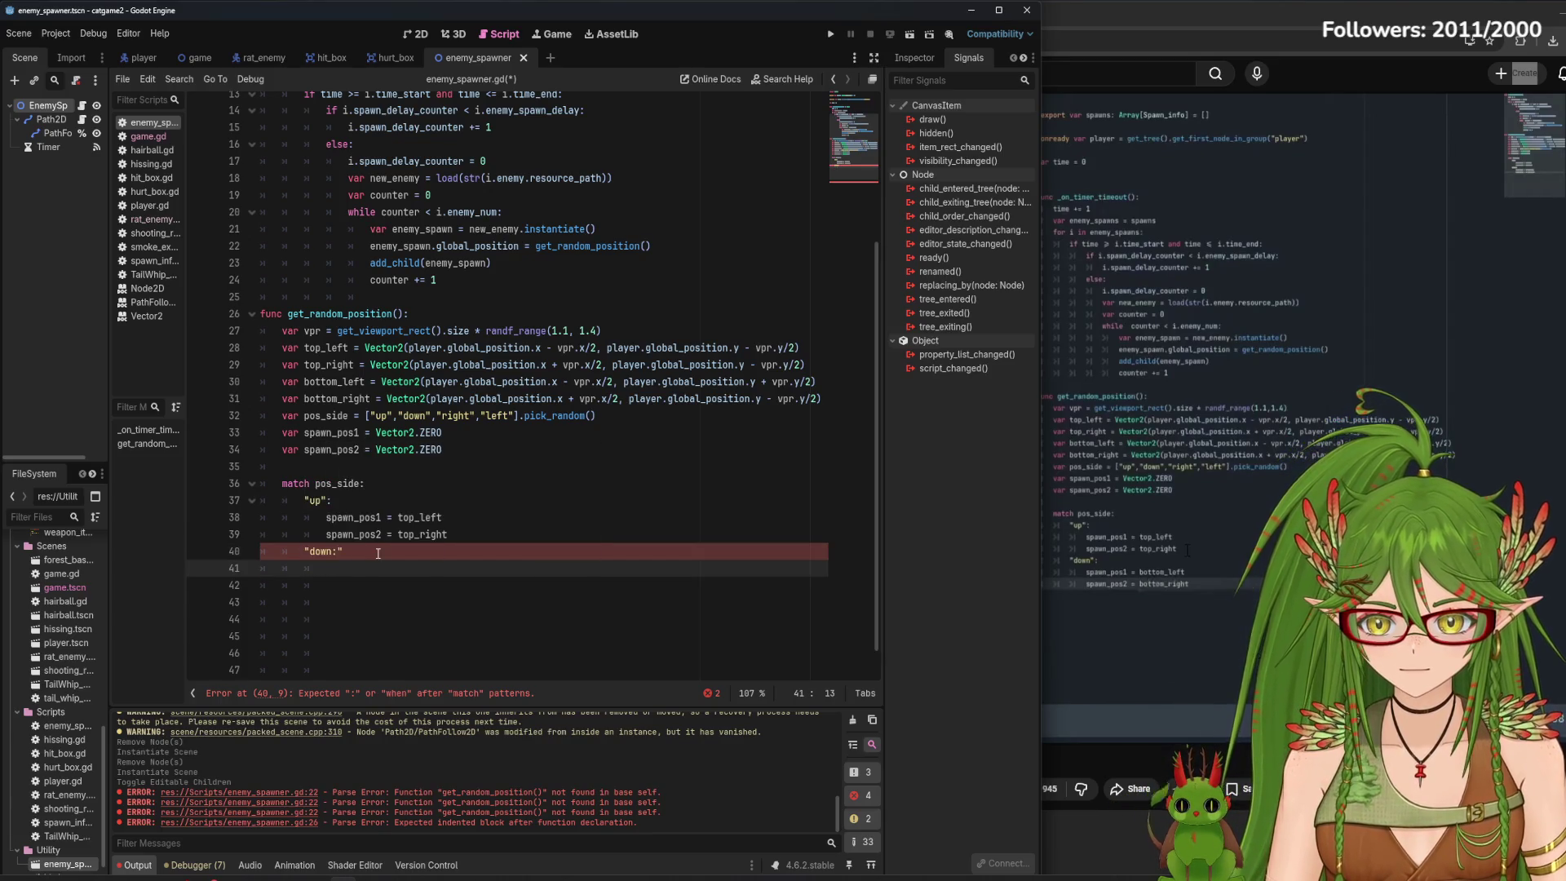
type("_pos1 = bottom")
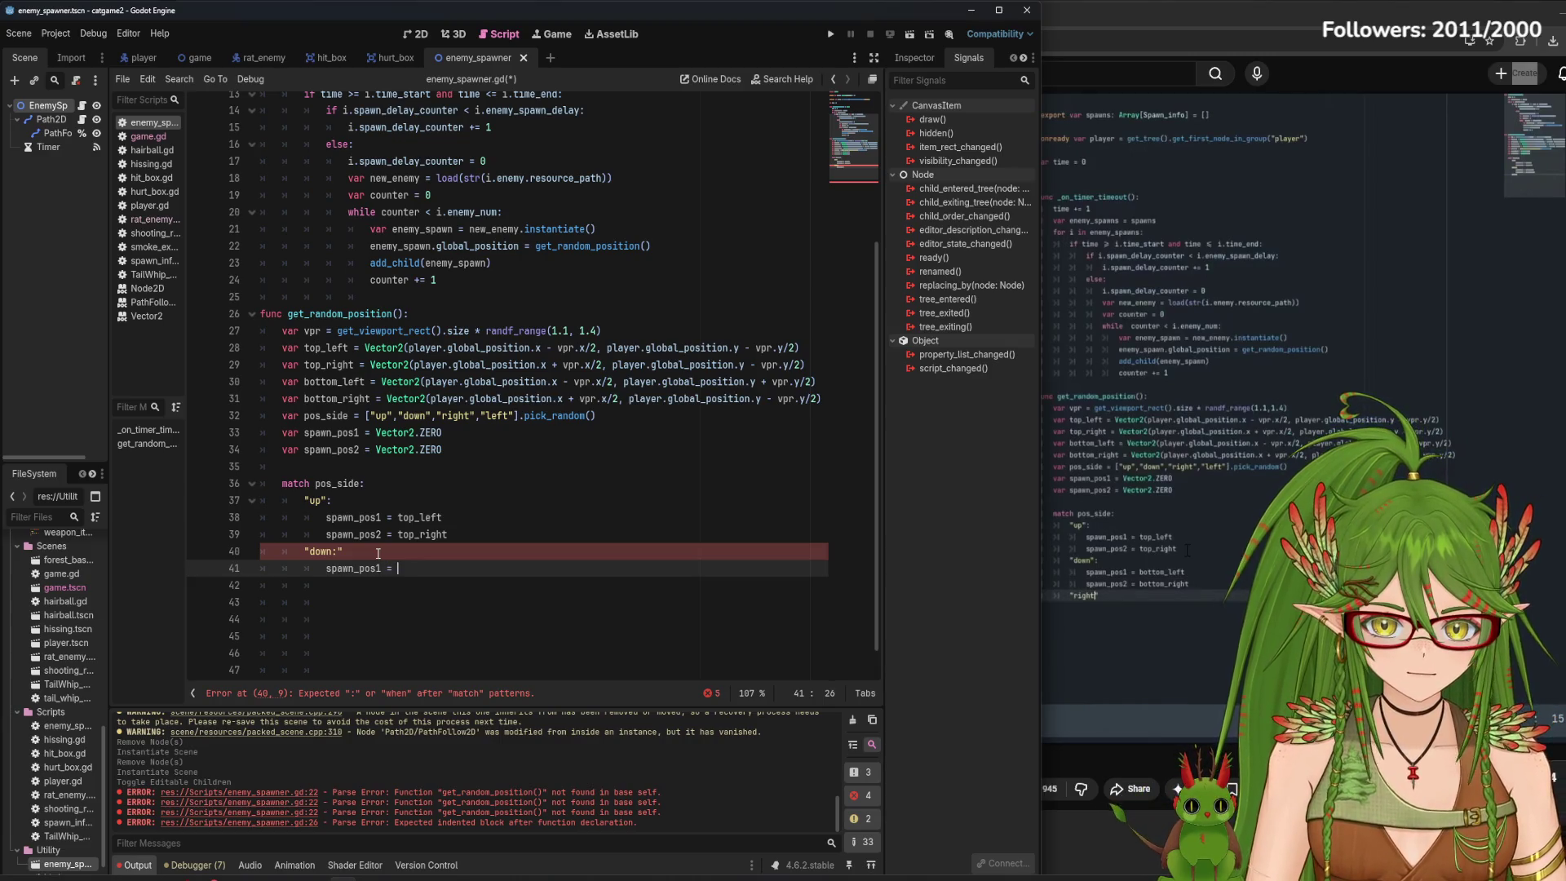
type("_left")
key("Return")
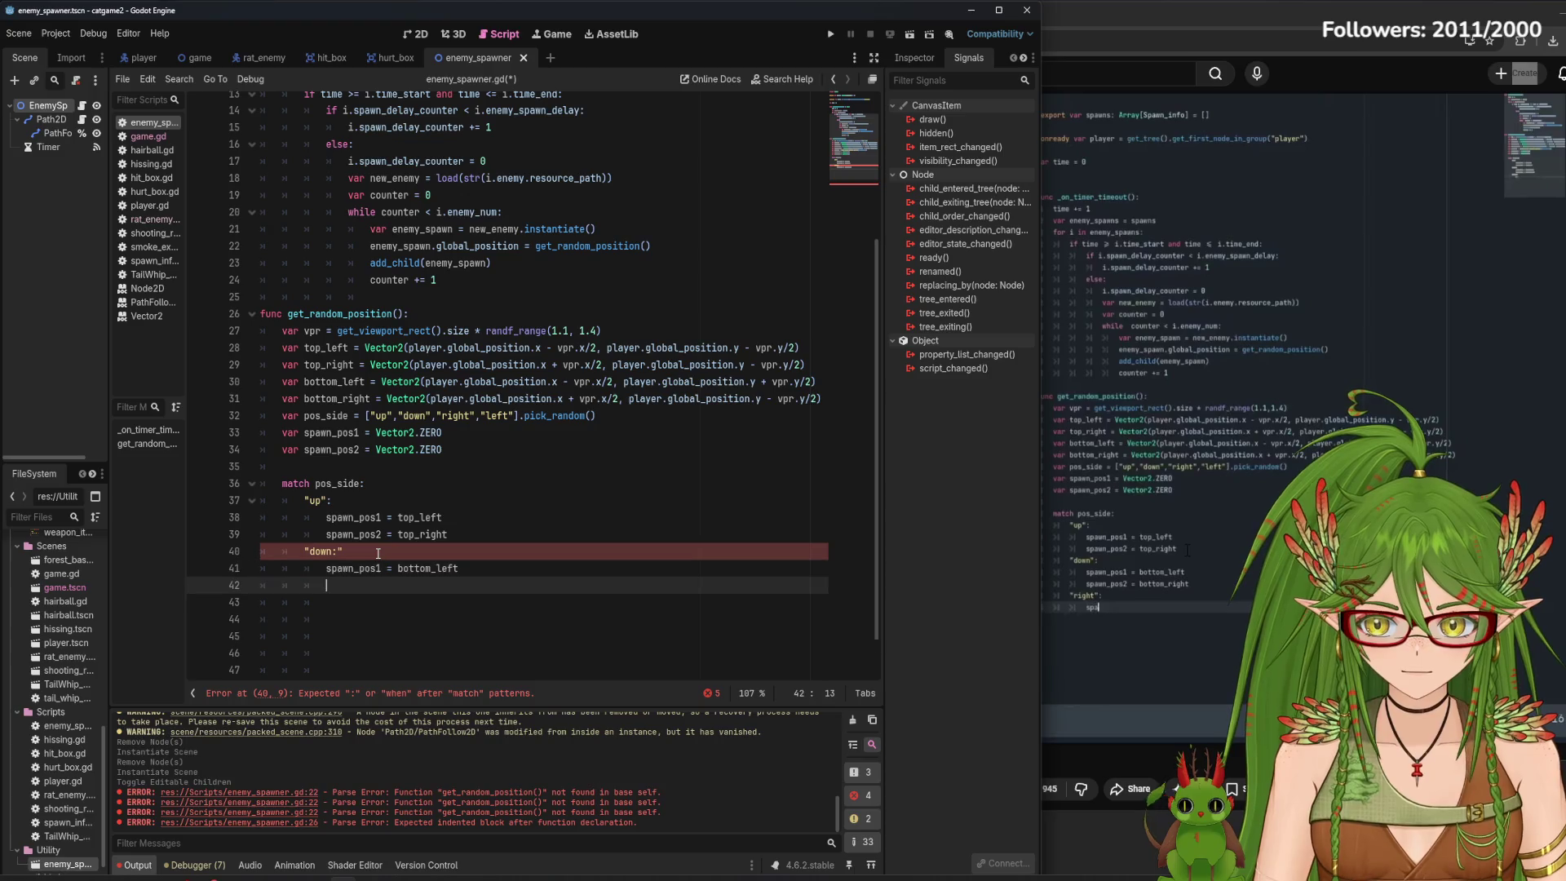
type("spawn_p")
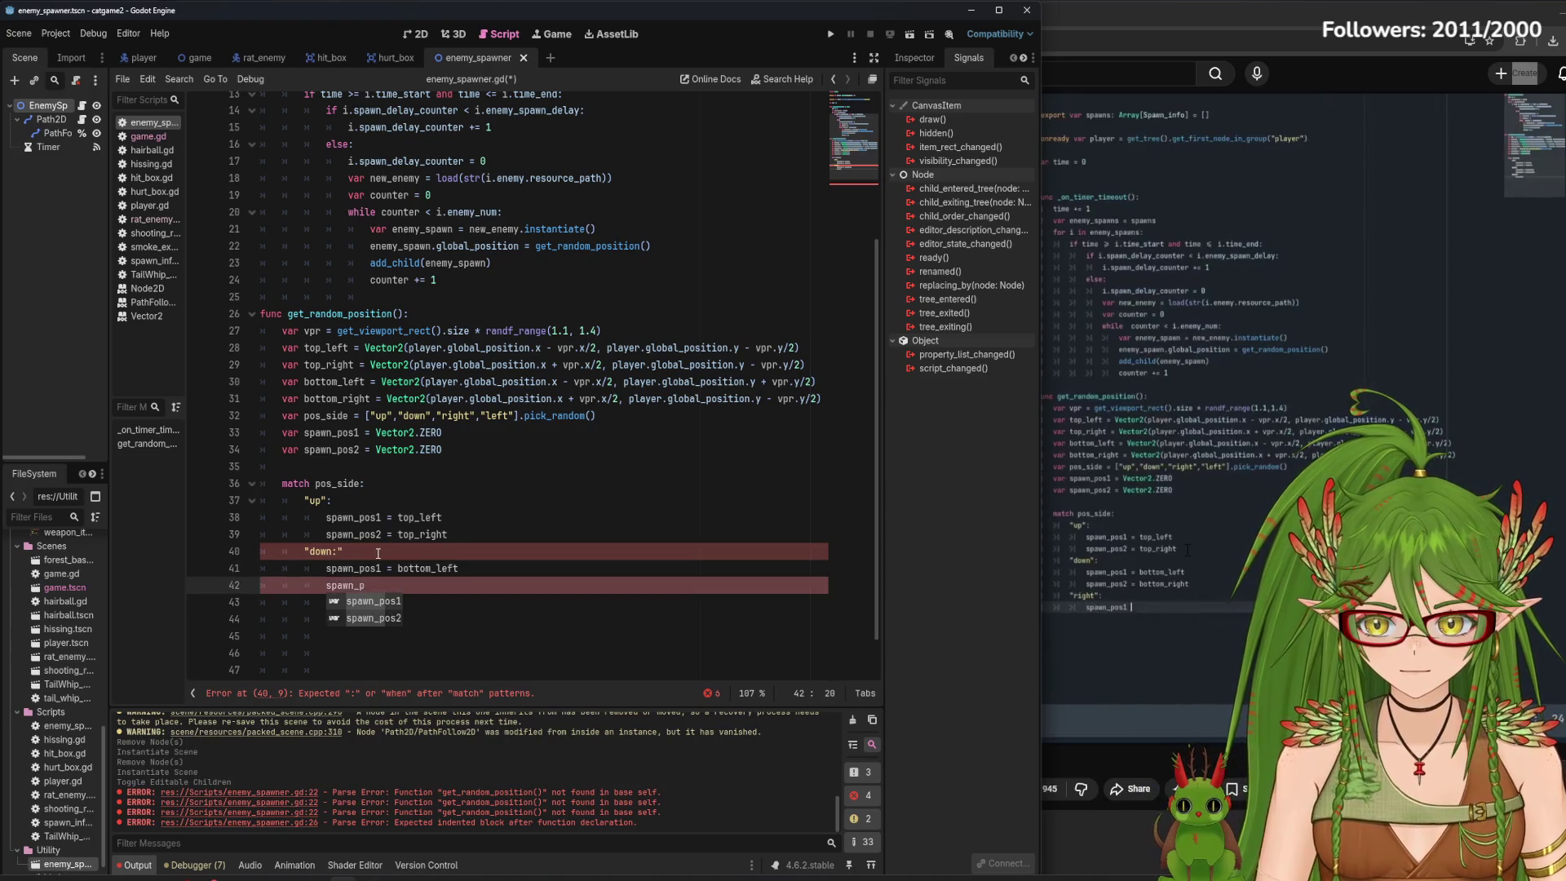
type("os2 = bottom")
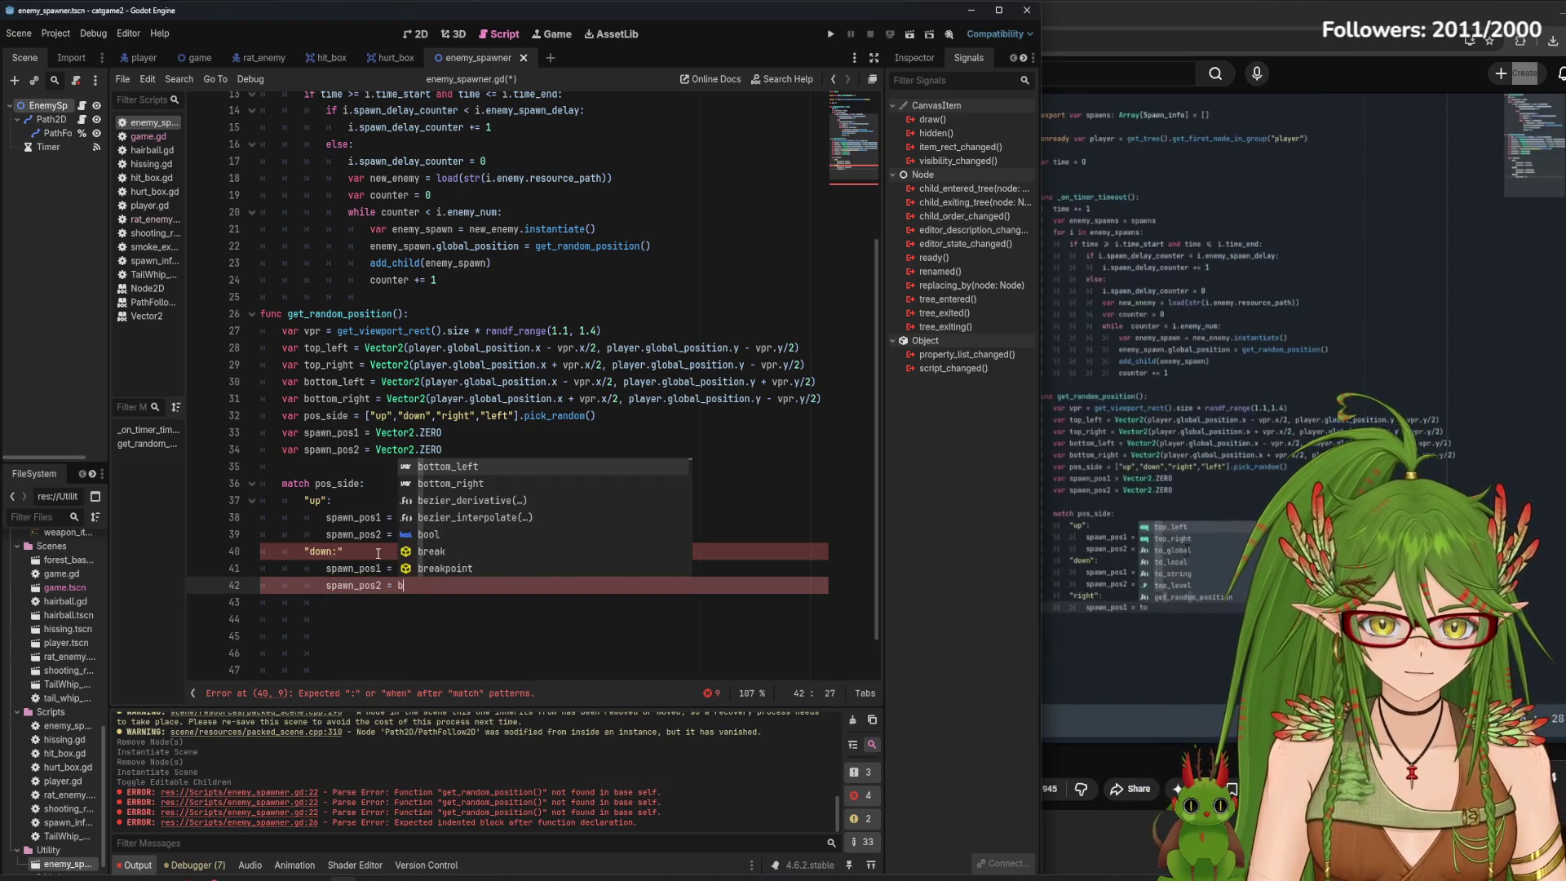
type("_right")
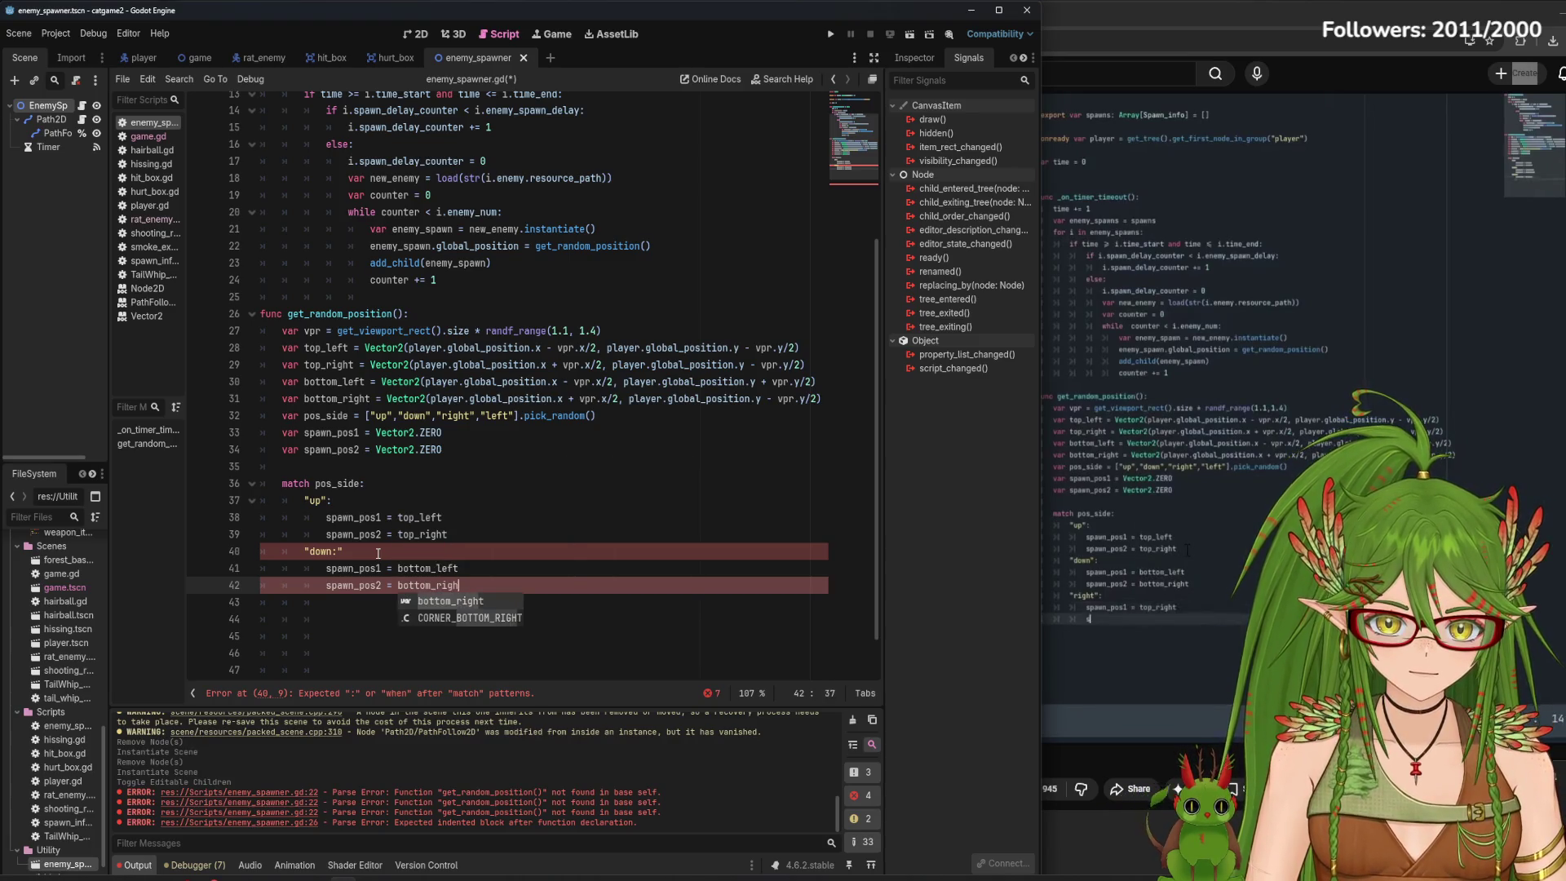
Start a "right" case line and fix the down label to "down":.
key("Return")
key("Return")
key("BackSpace")
type("\"right")
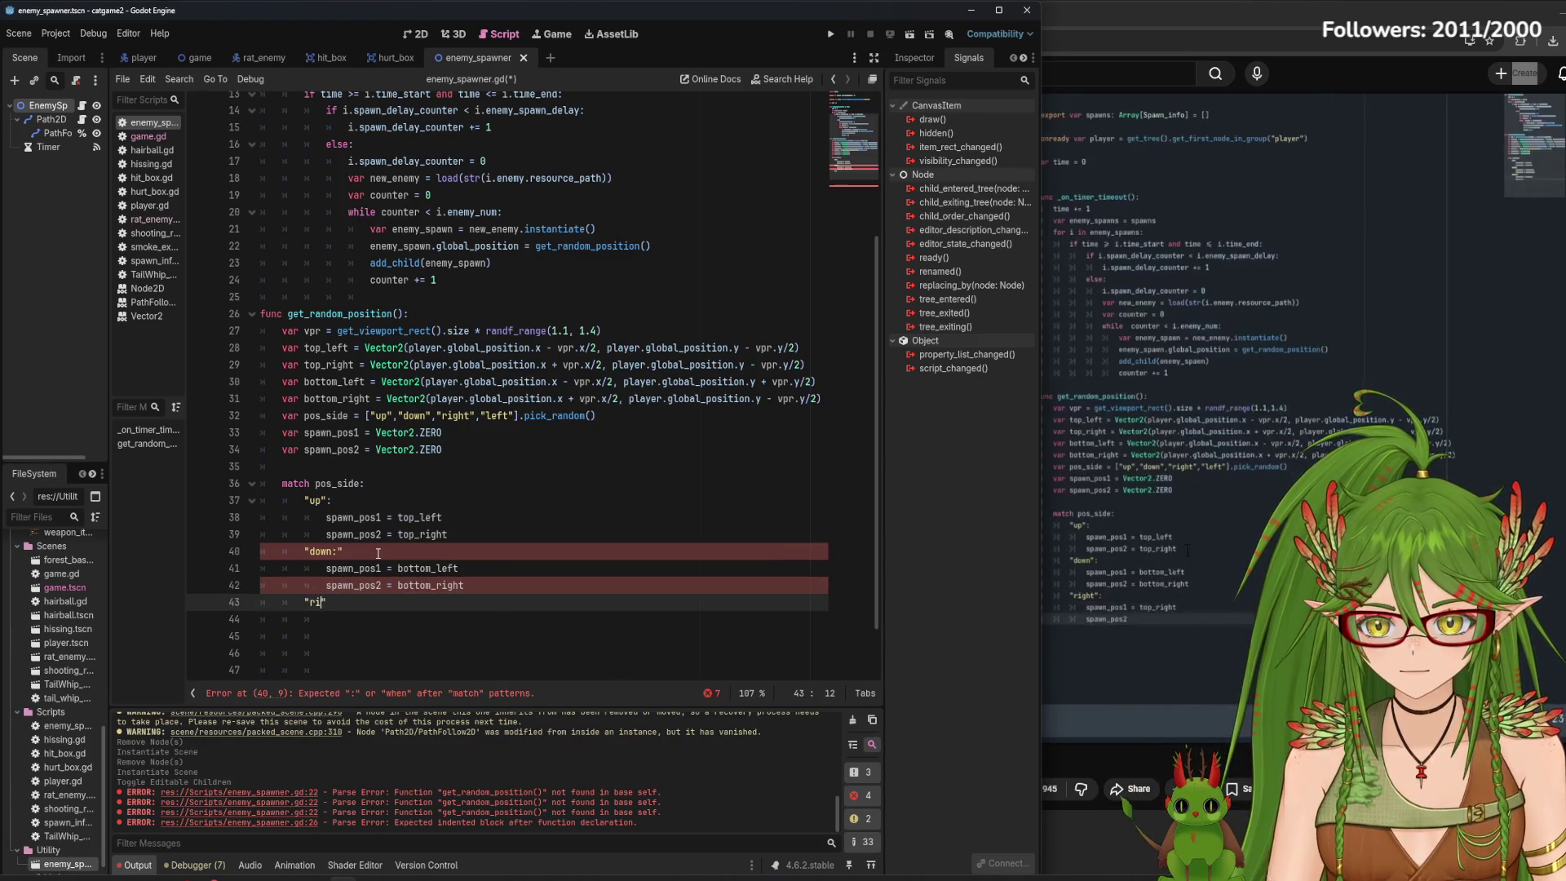
left_click(378, 553)
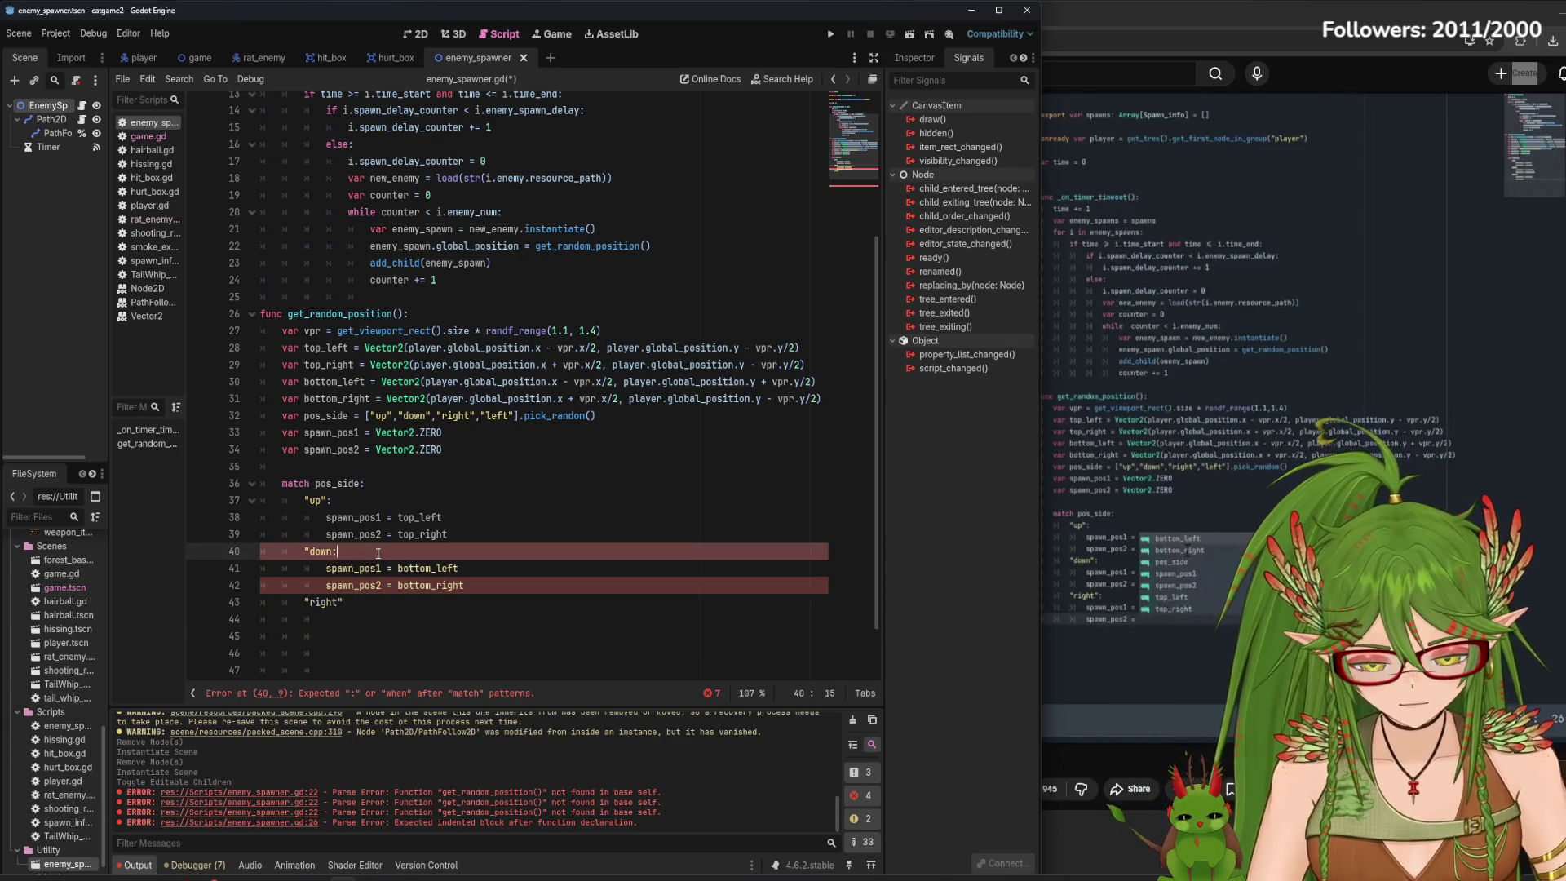
key("BackSpace")
key("BackSpace")
type("\":")
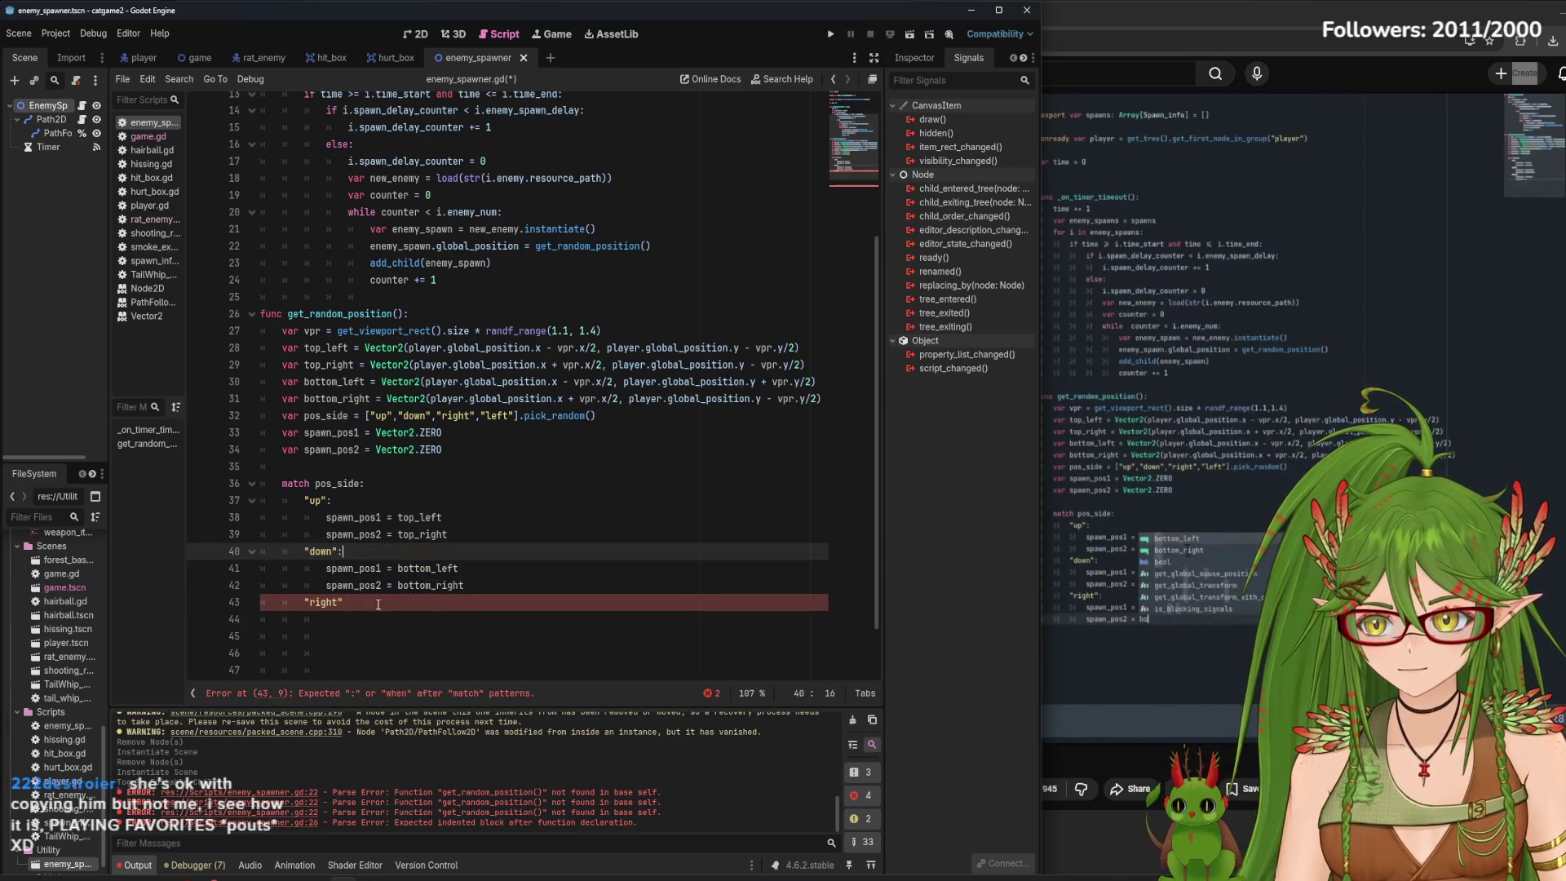
left_click(1124, 440)
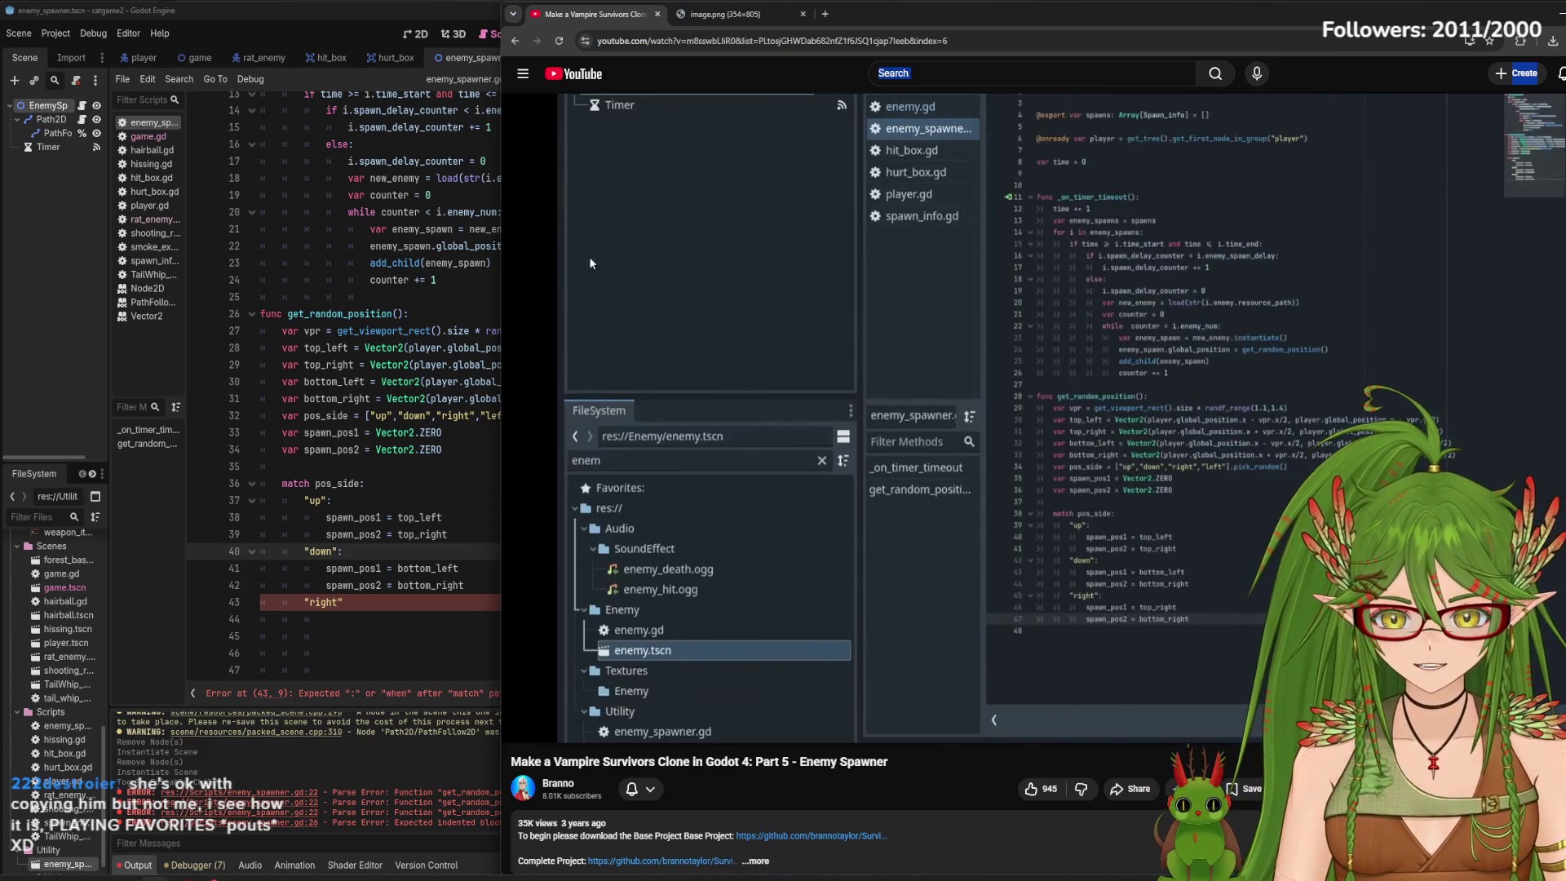
Check the tutorial's match block, then end "right" with a colon and open its body line.
mouse_move(726, 600)
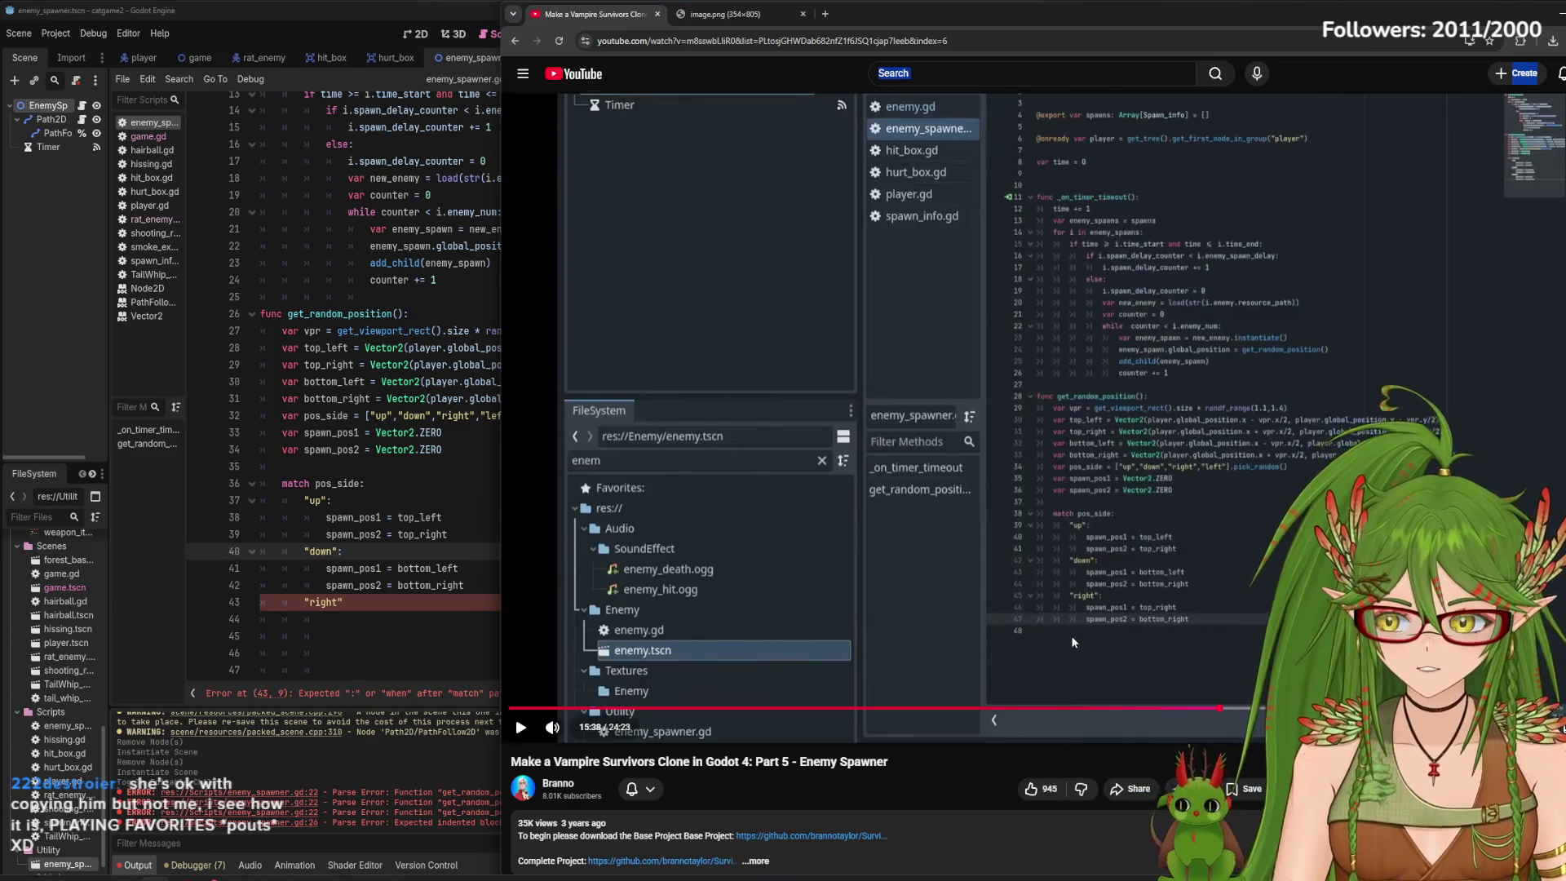
scroll(1070, 635, "down", 6)
scroll(1070, 635, "down", 1)
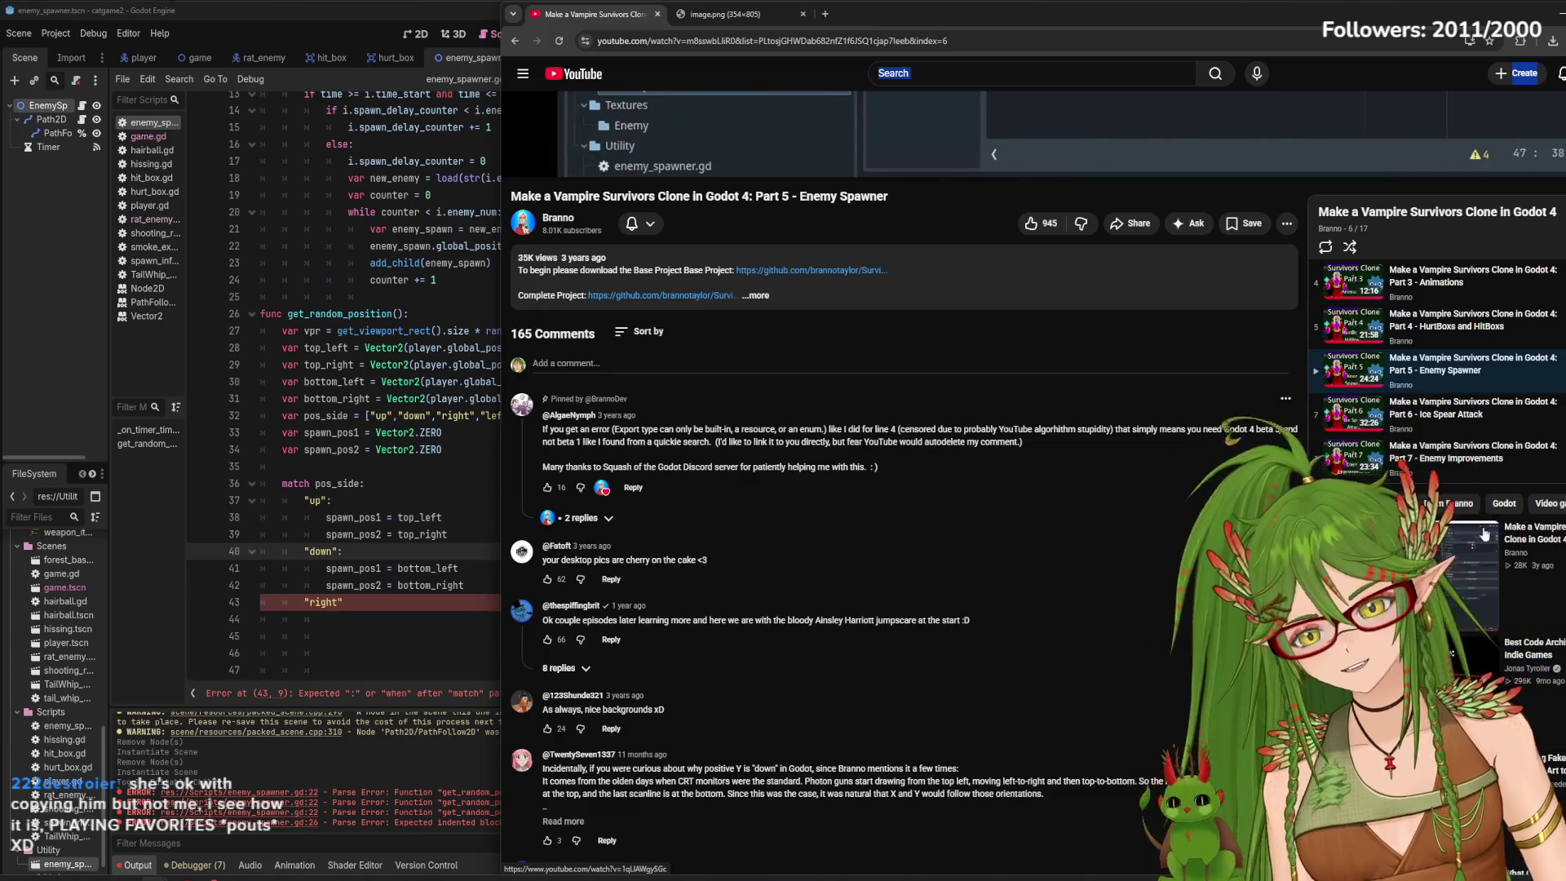
scroll(1147, 619, "up", 7)
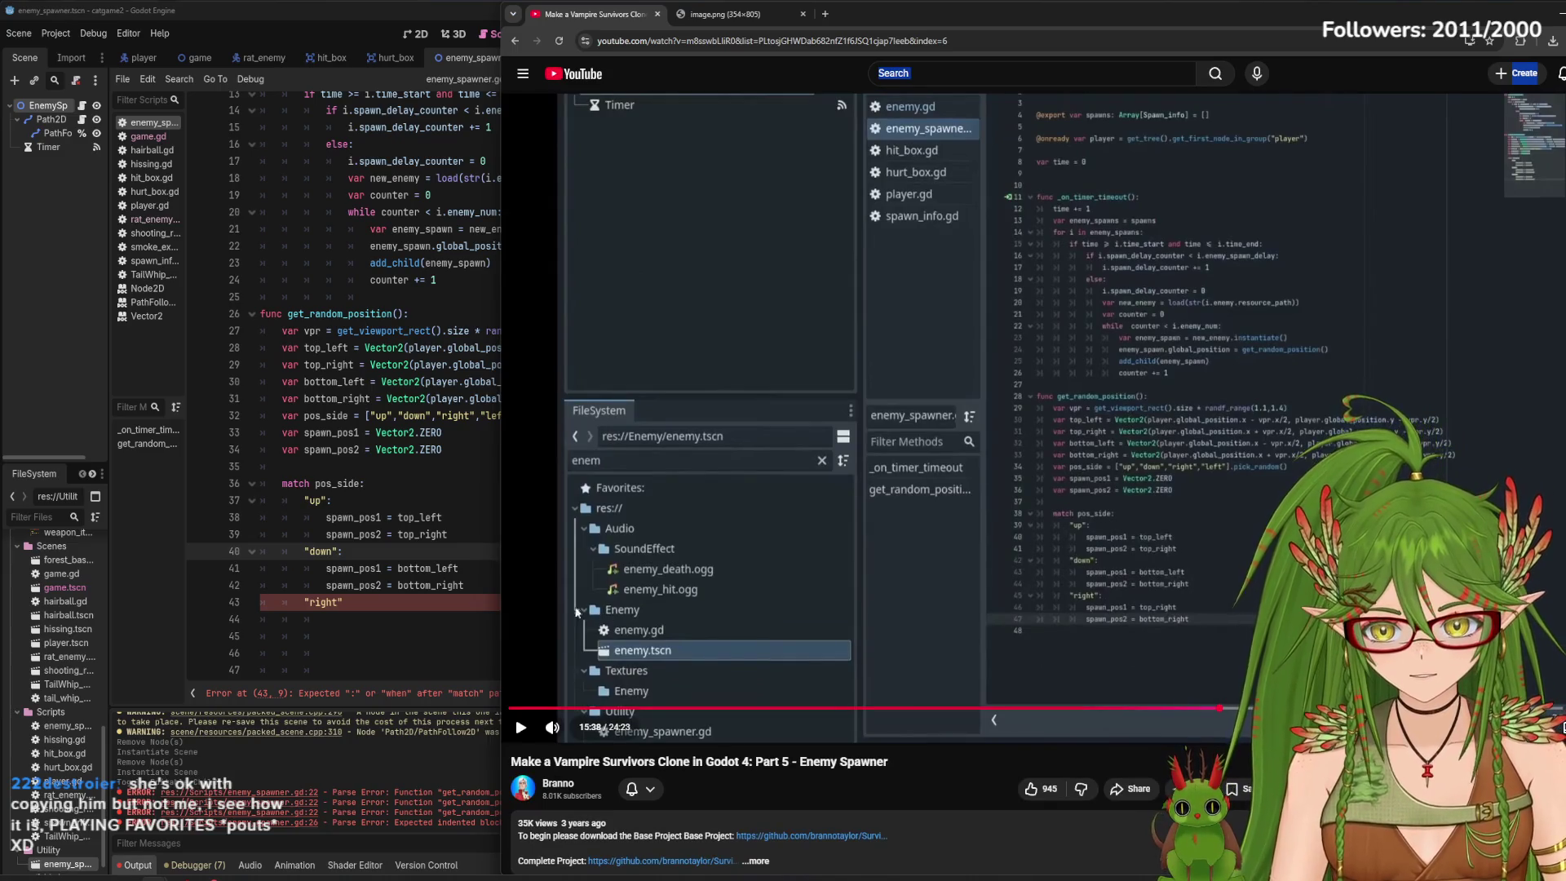
left_click(377, 608)
type(":")
key("Return")
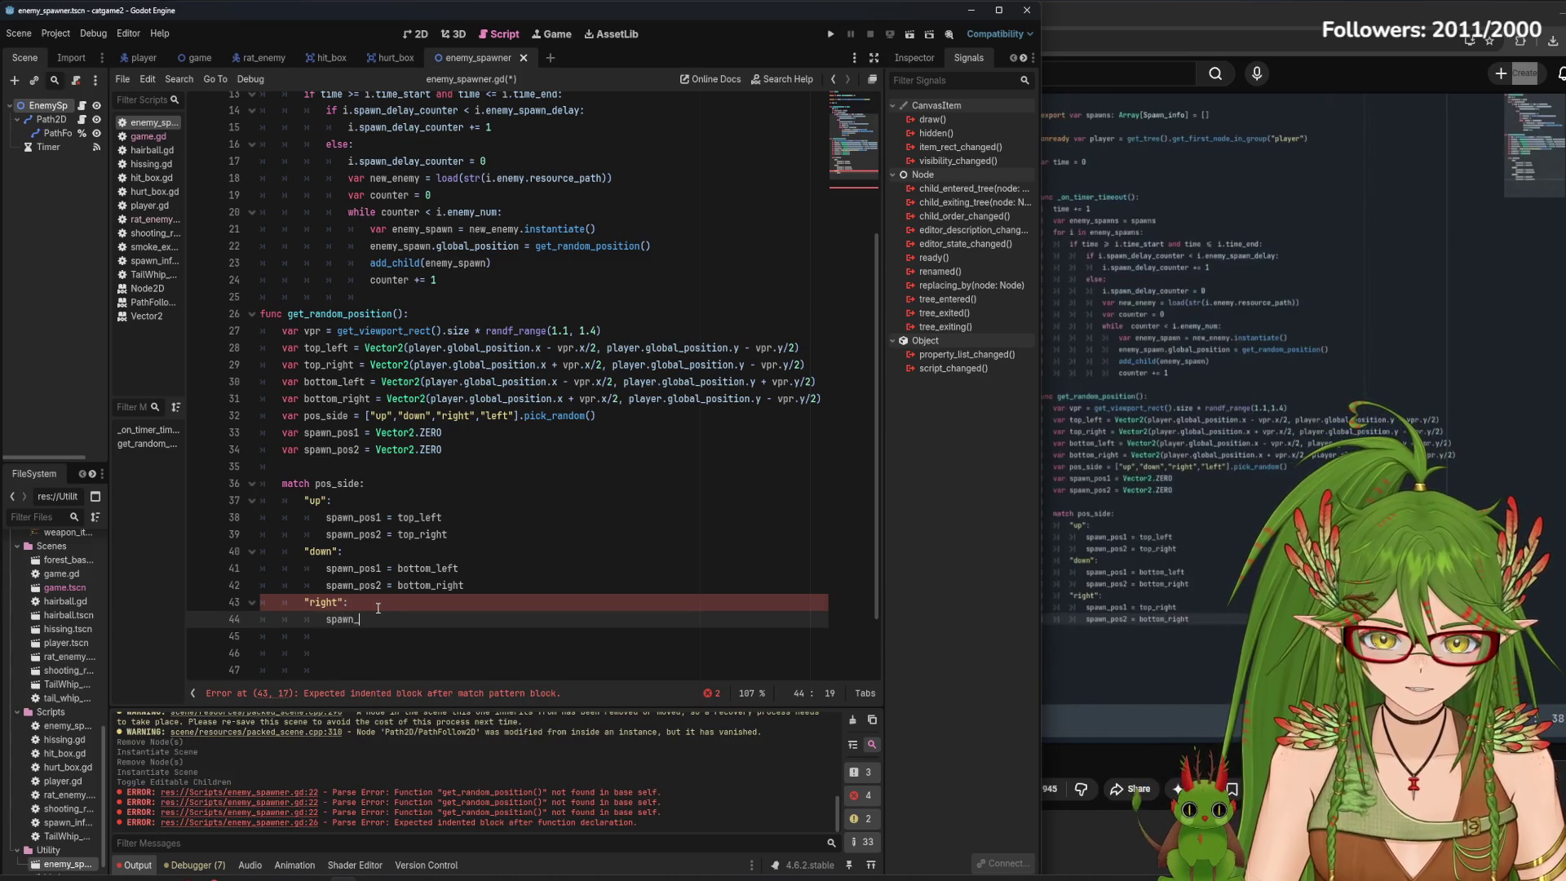
Fill the "right" case with spawn_pos1 = top_right and spawn_pos2 = bottom_right.
type("top_r")
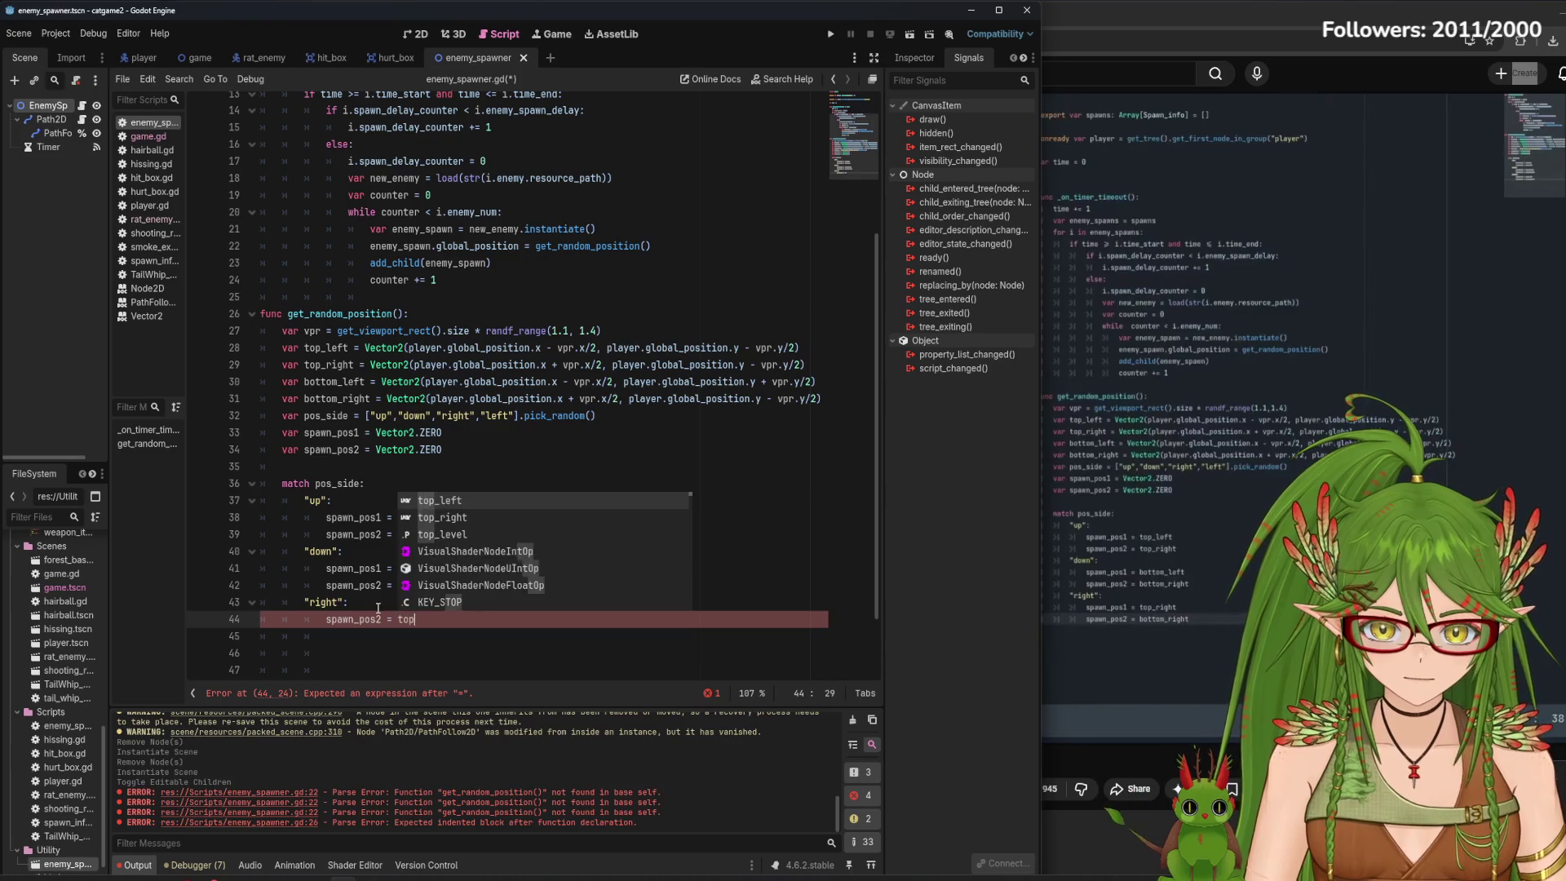
key("Return")
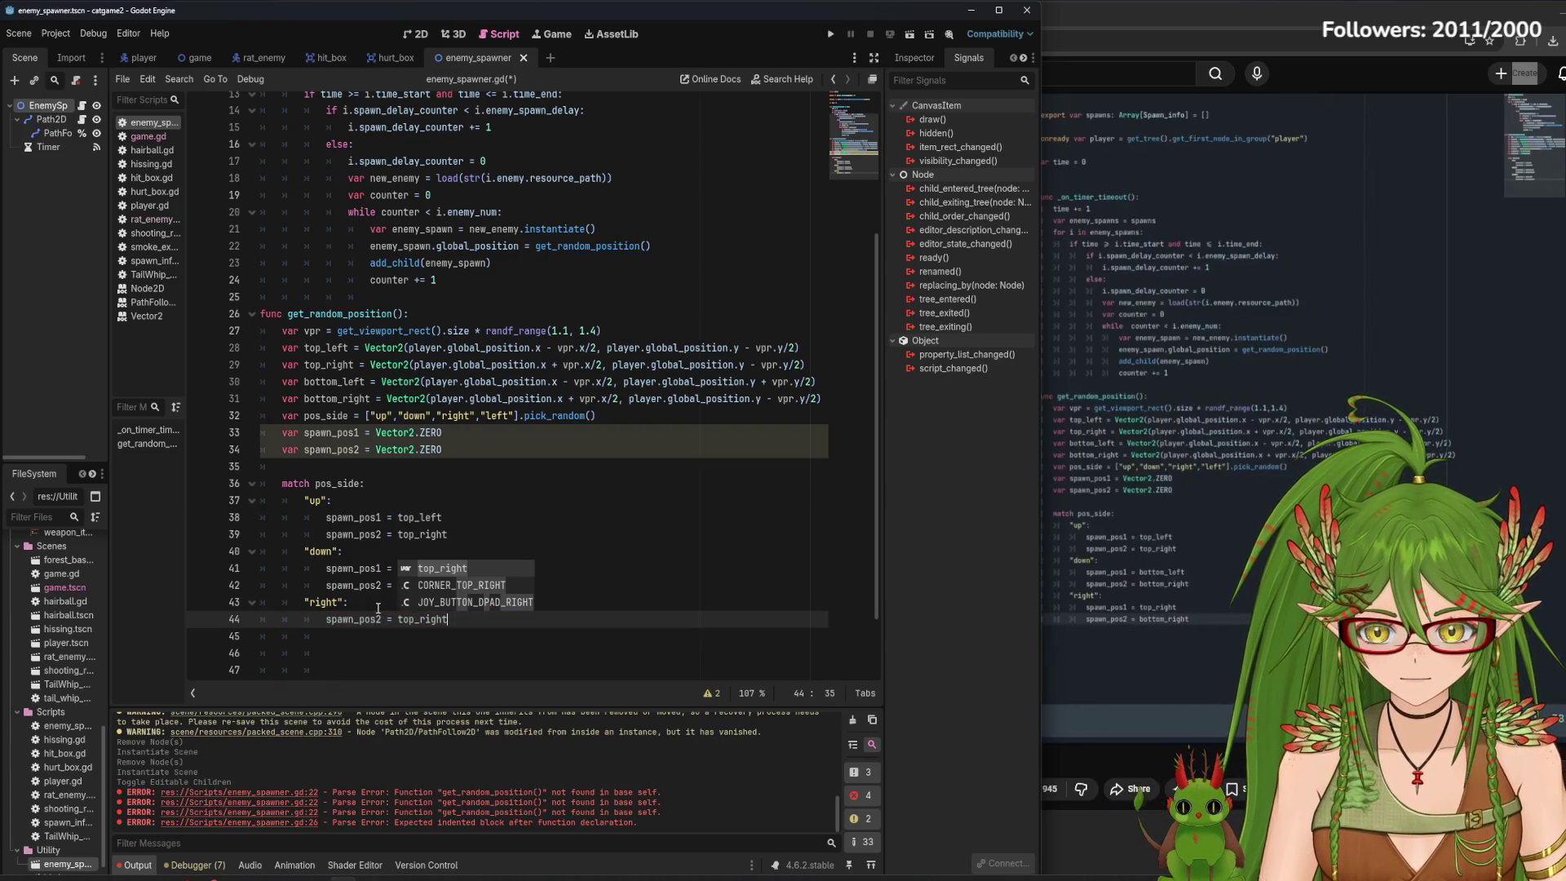
key("Escape")
key("BackSpace")
key("BackSpace")
type("\\")
key("Return")
key("BackSpace")
key("BackSpace")
key("BackSpace")
key("Return")
type("n_pos2")
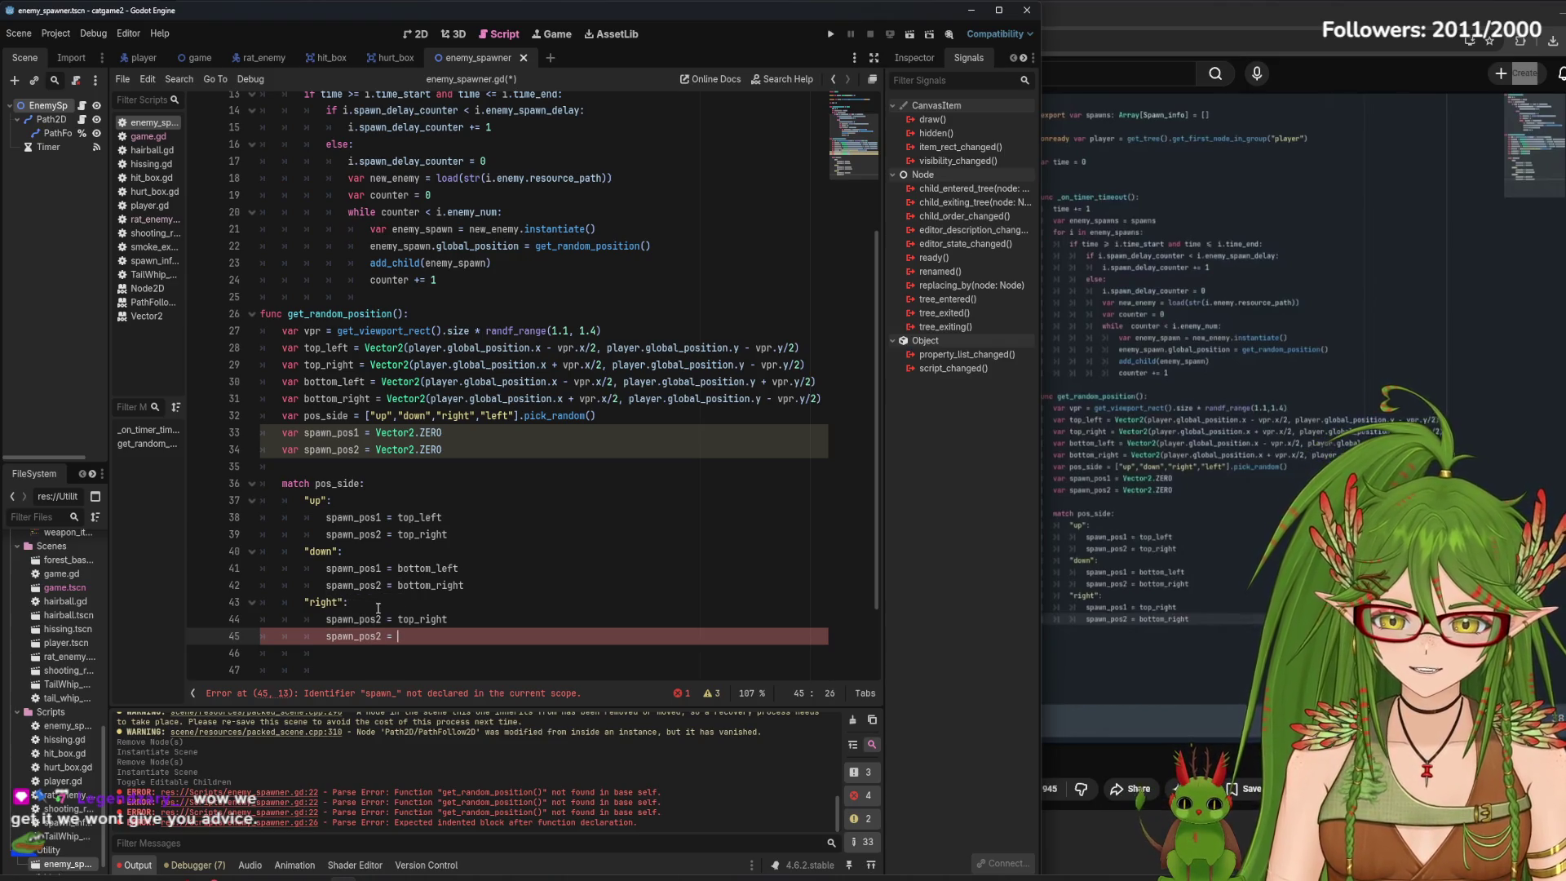
type(" = bot")
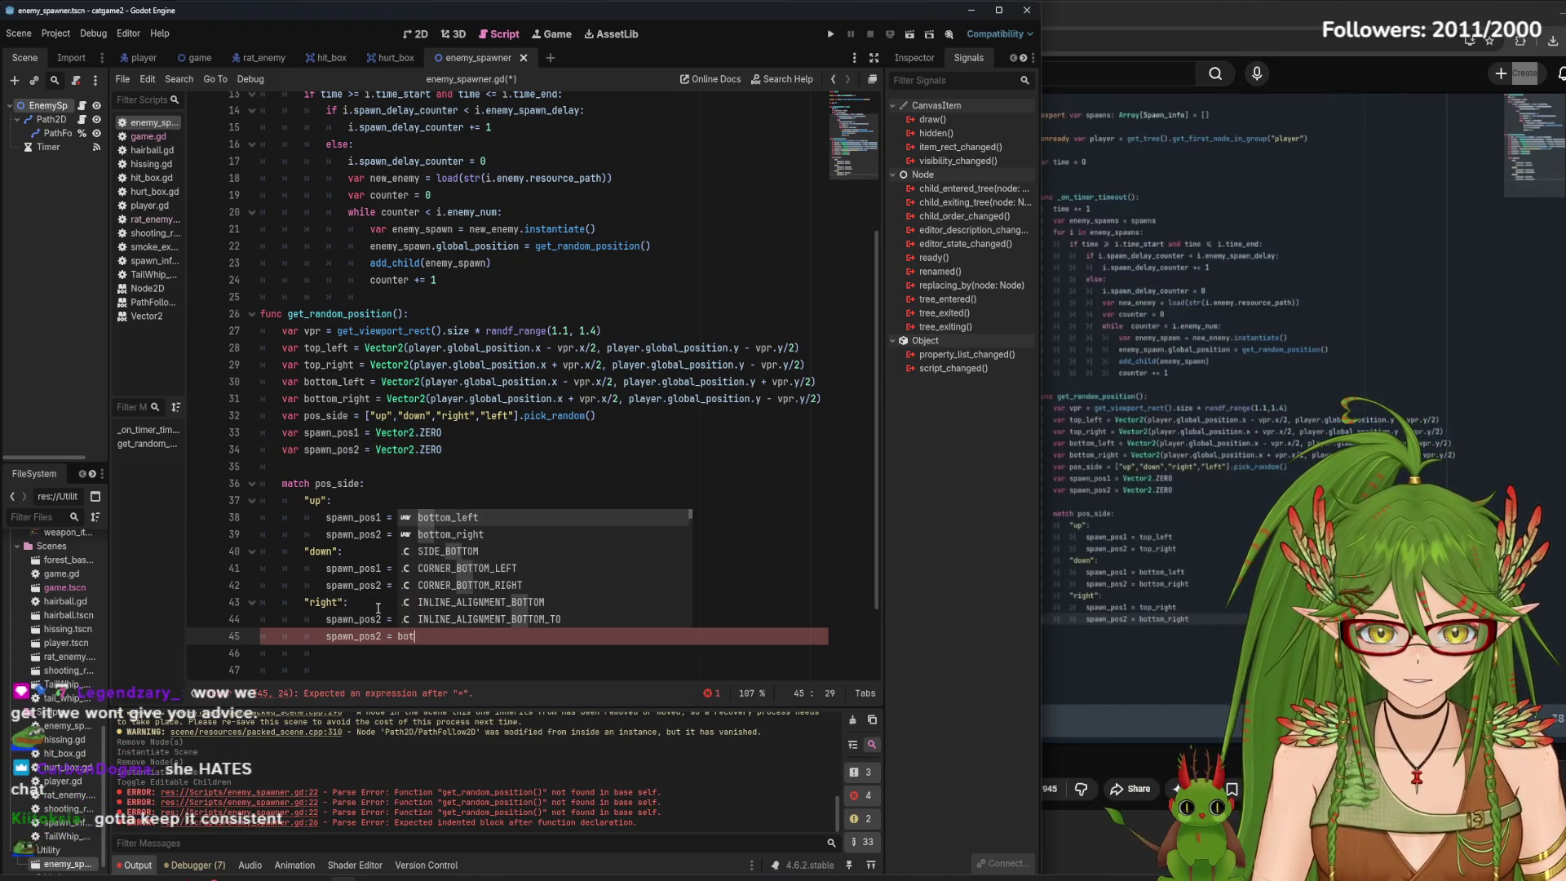
type("tom_right")
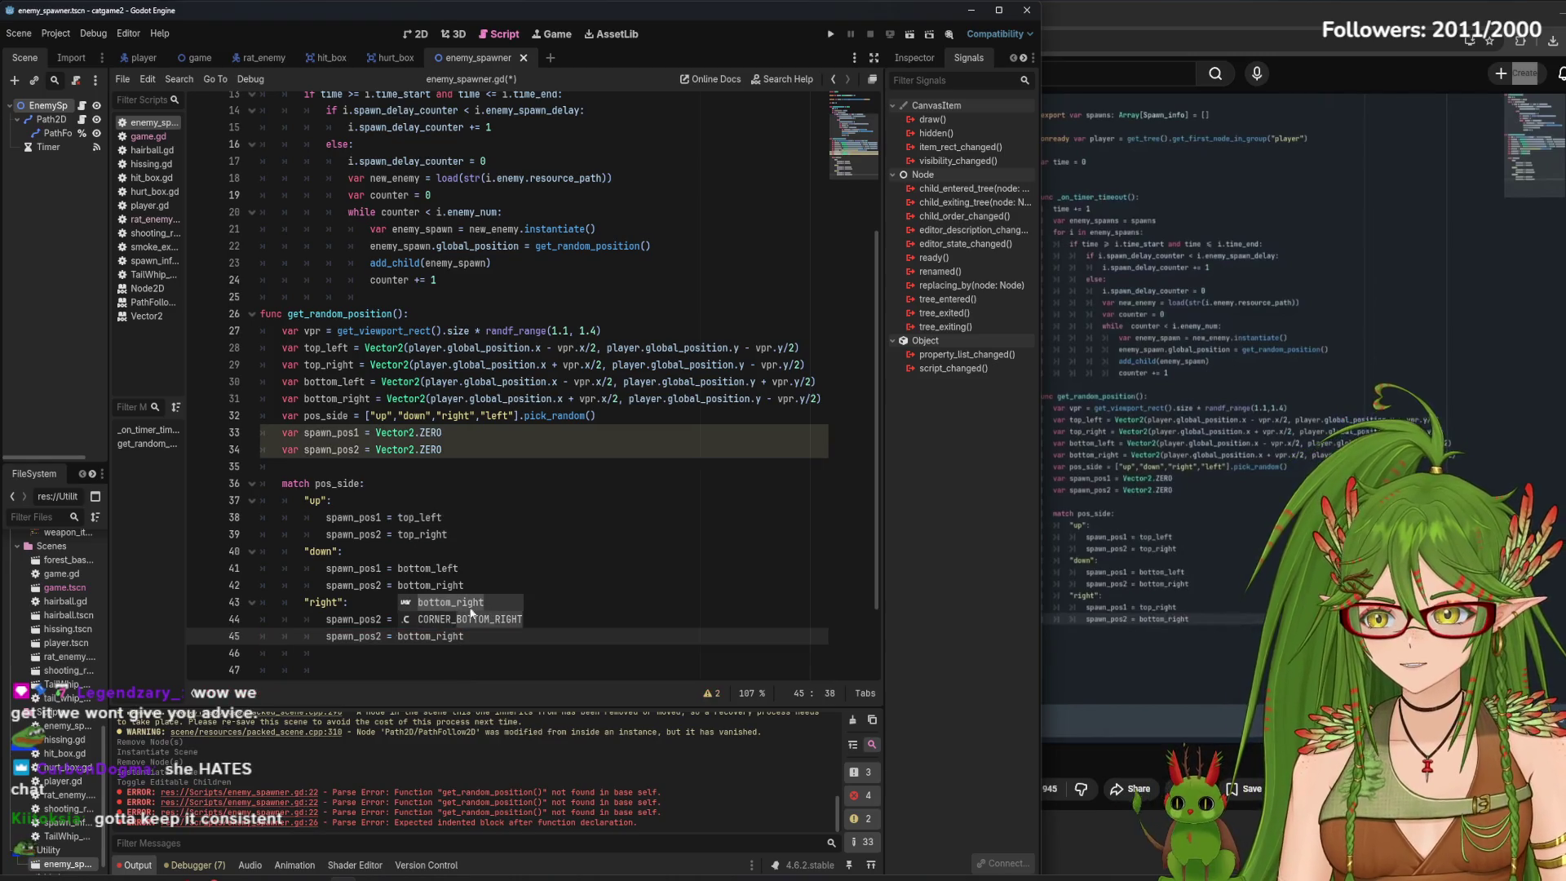
Add a "left" case assigning spawn_pos1 = top_left and spawn_pos2 = bottom_left.
left_click(1060, 451)
left_click(469, 643)
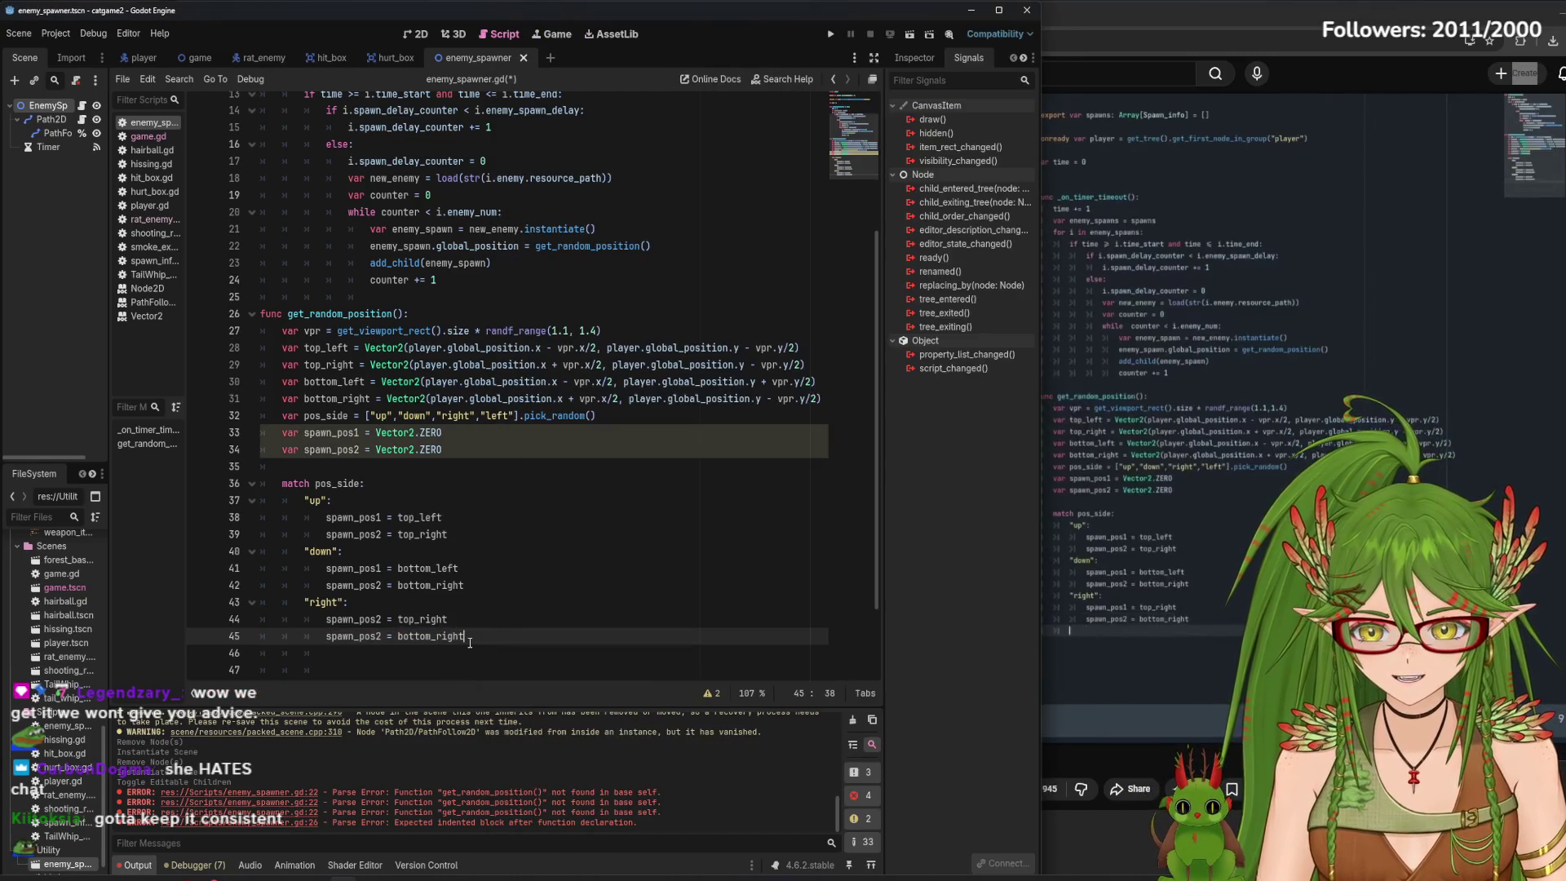
key("Return")
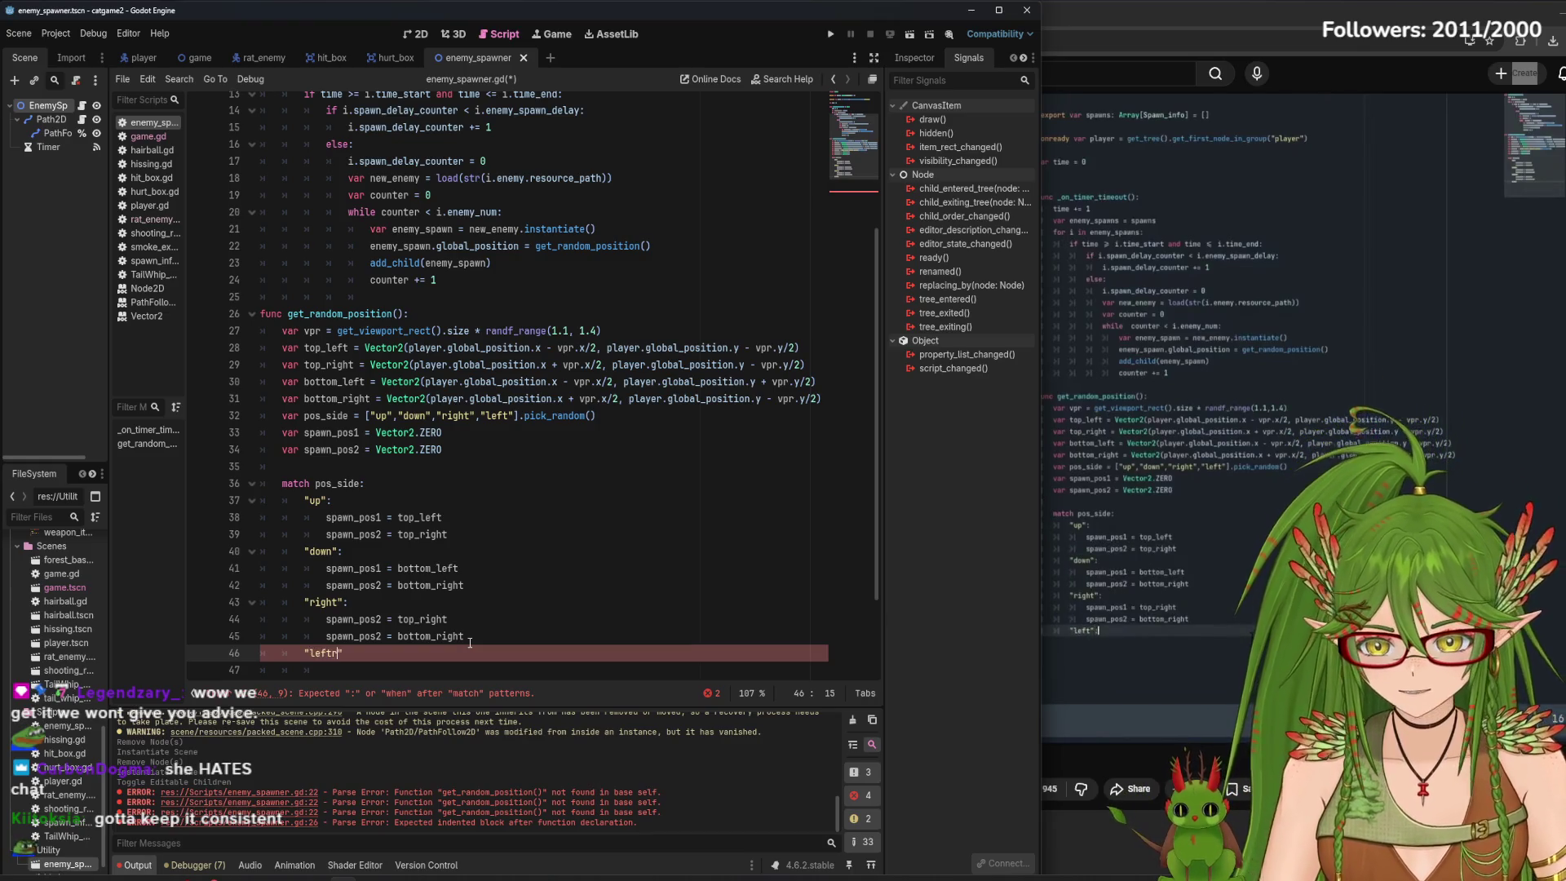
type("\"")
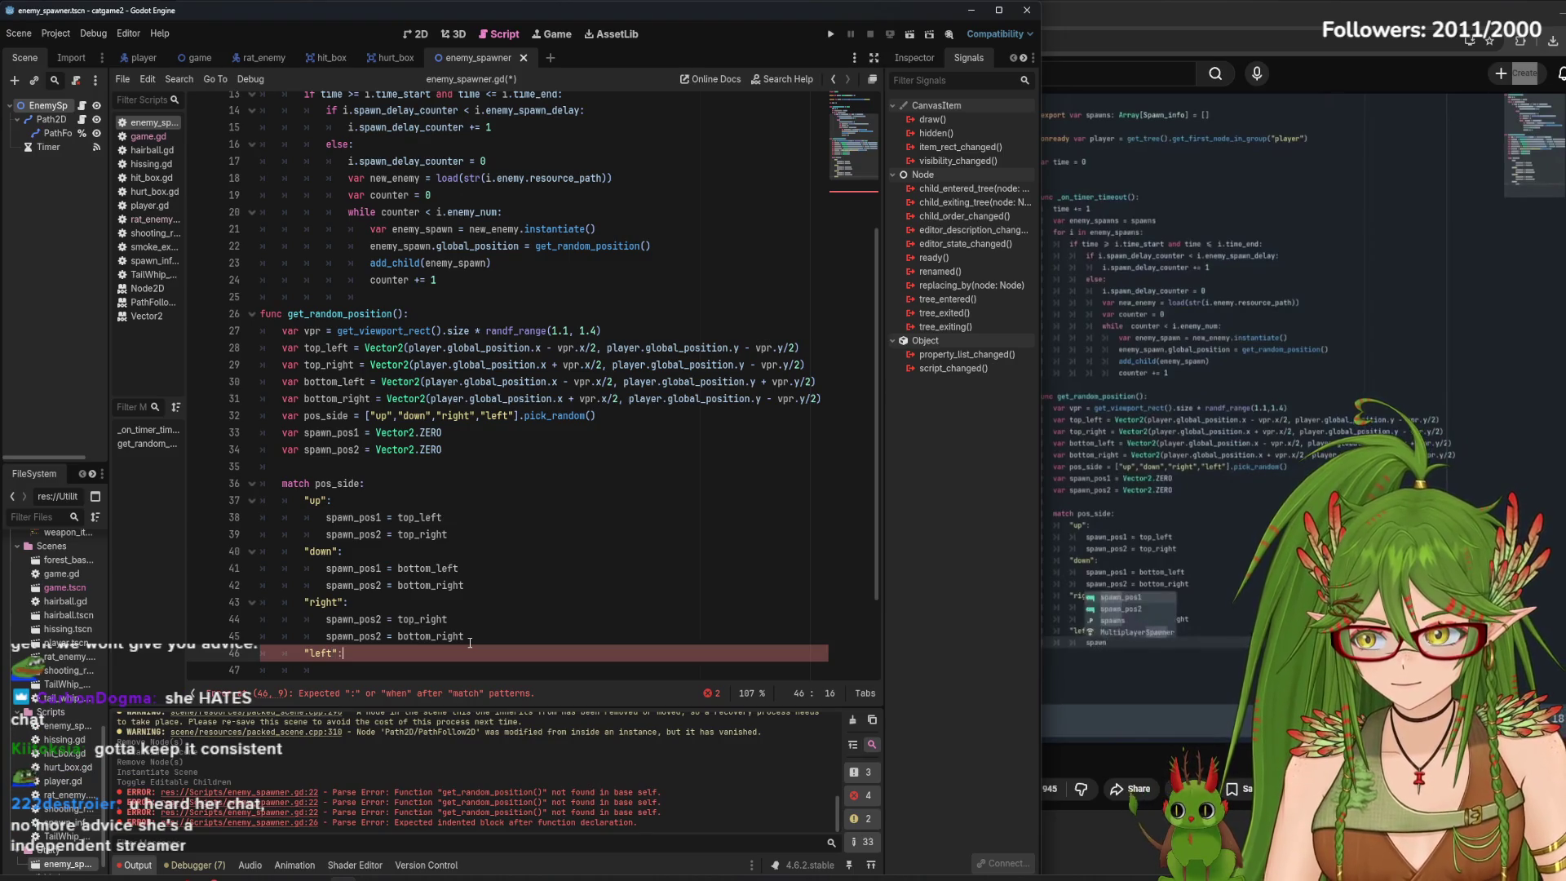
key("Return")
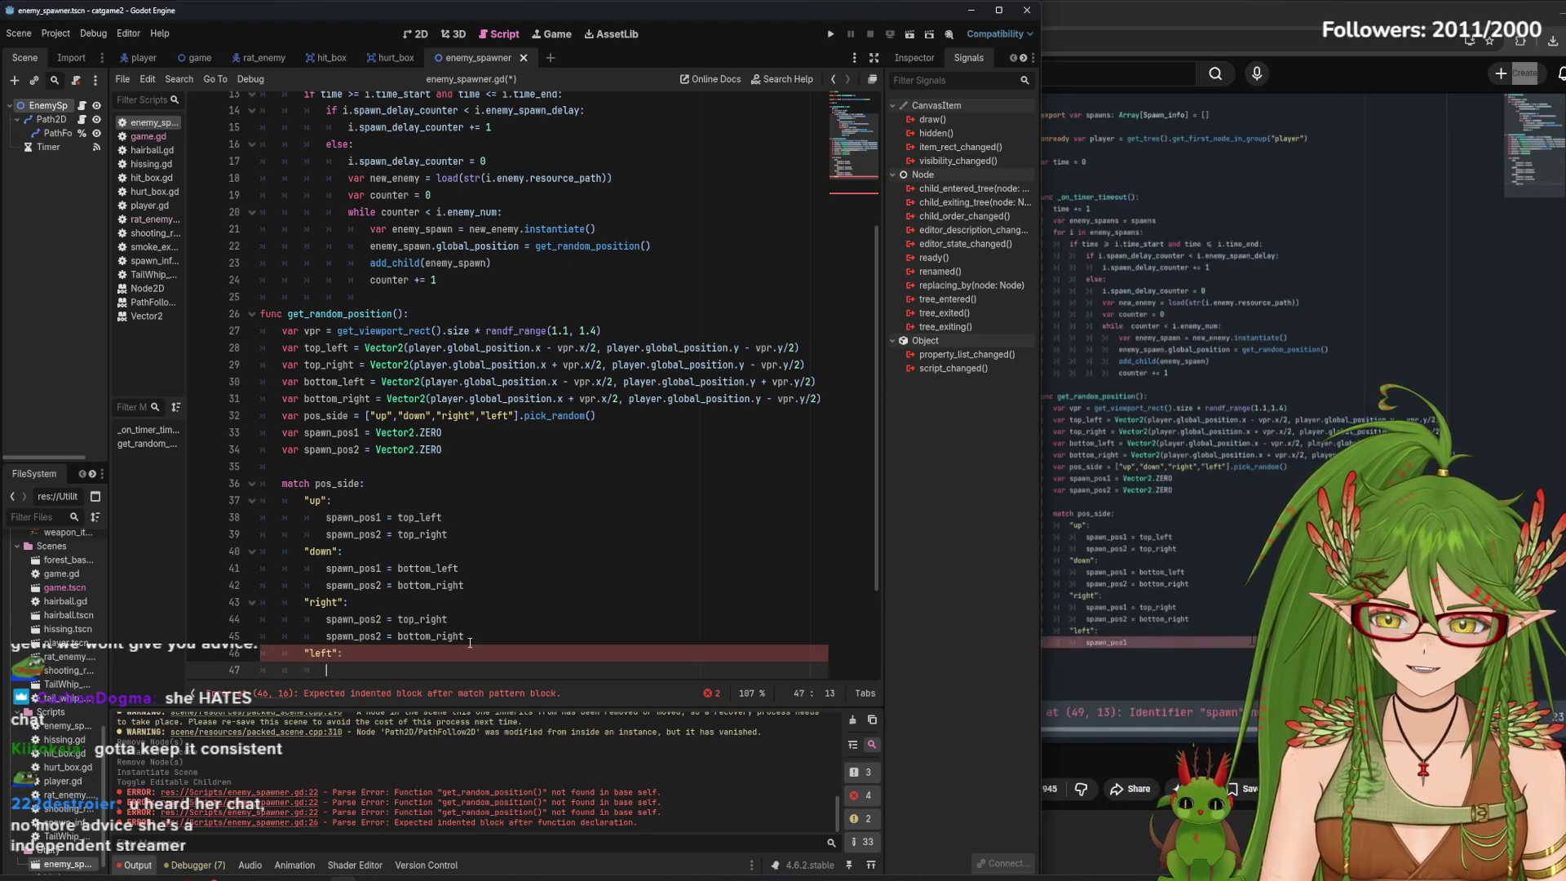
type("wn_po")
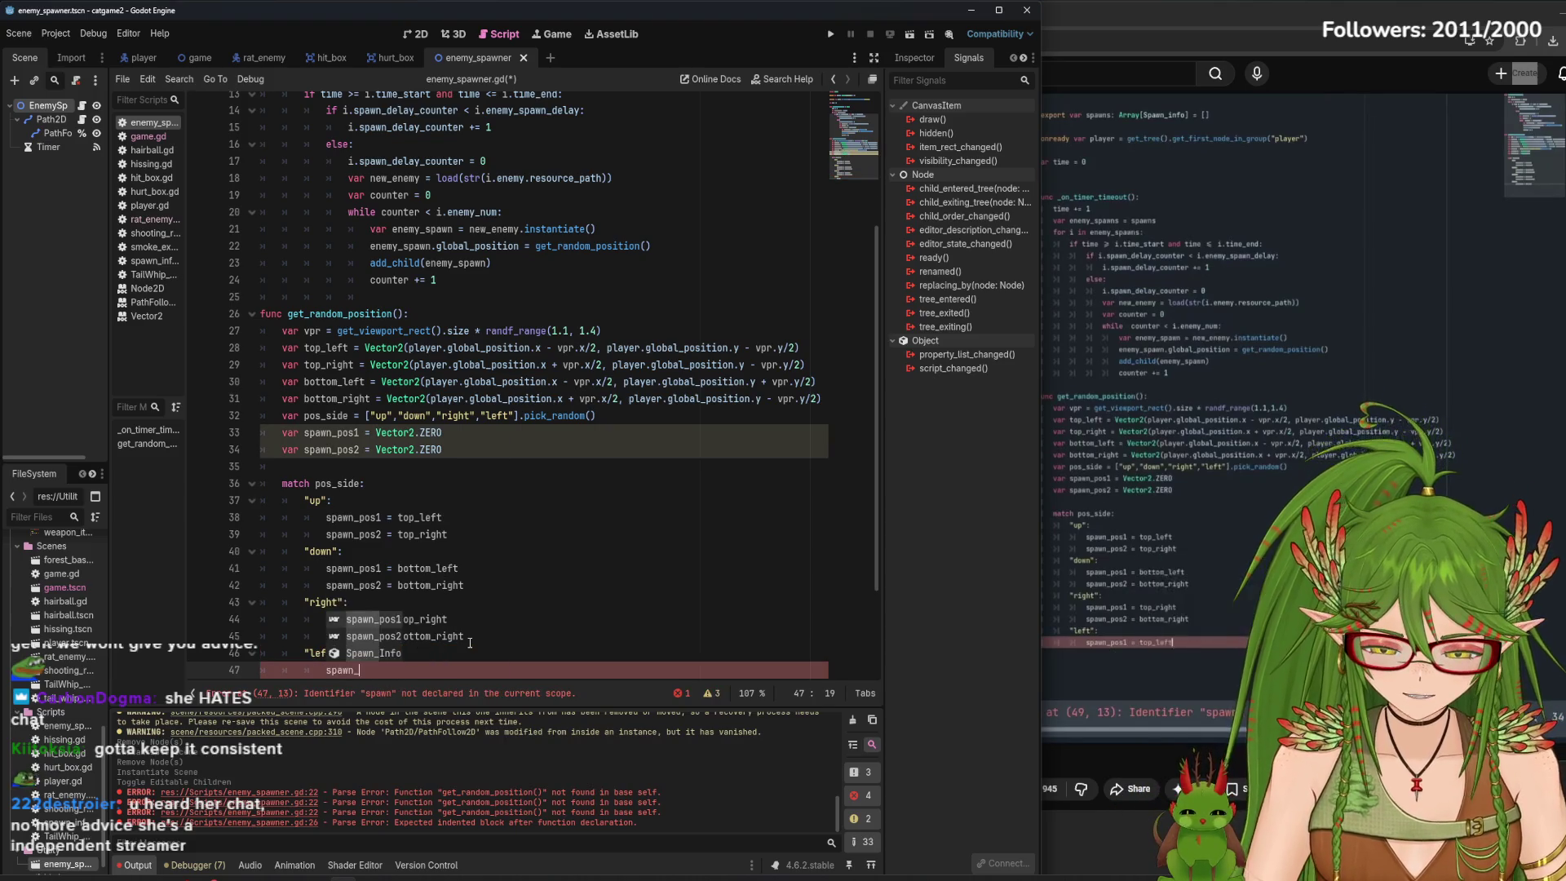
type("s1 = top")
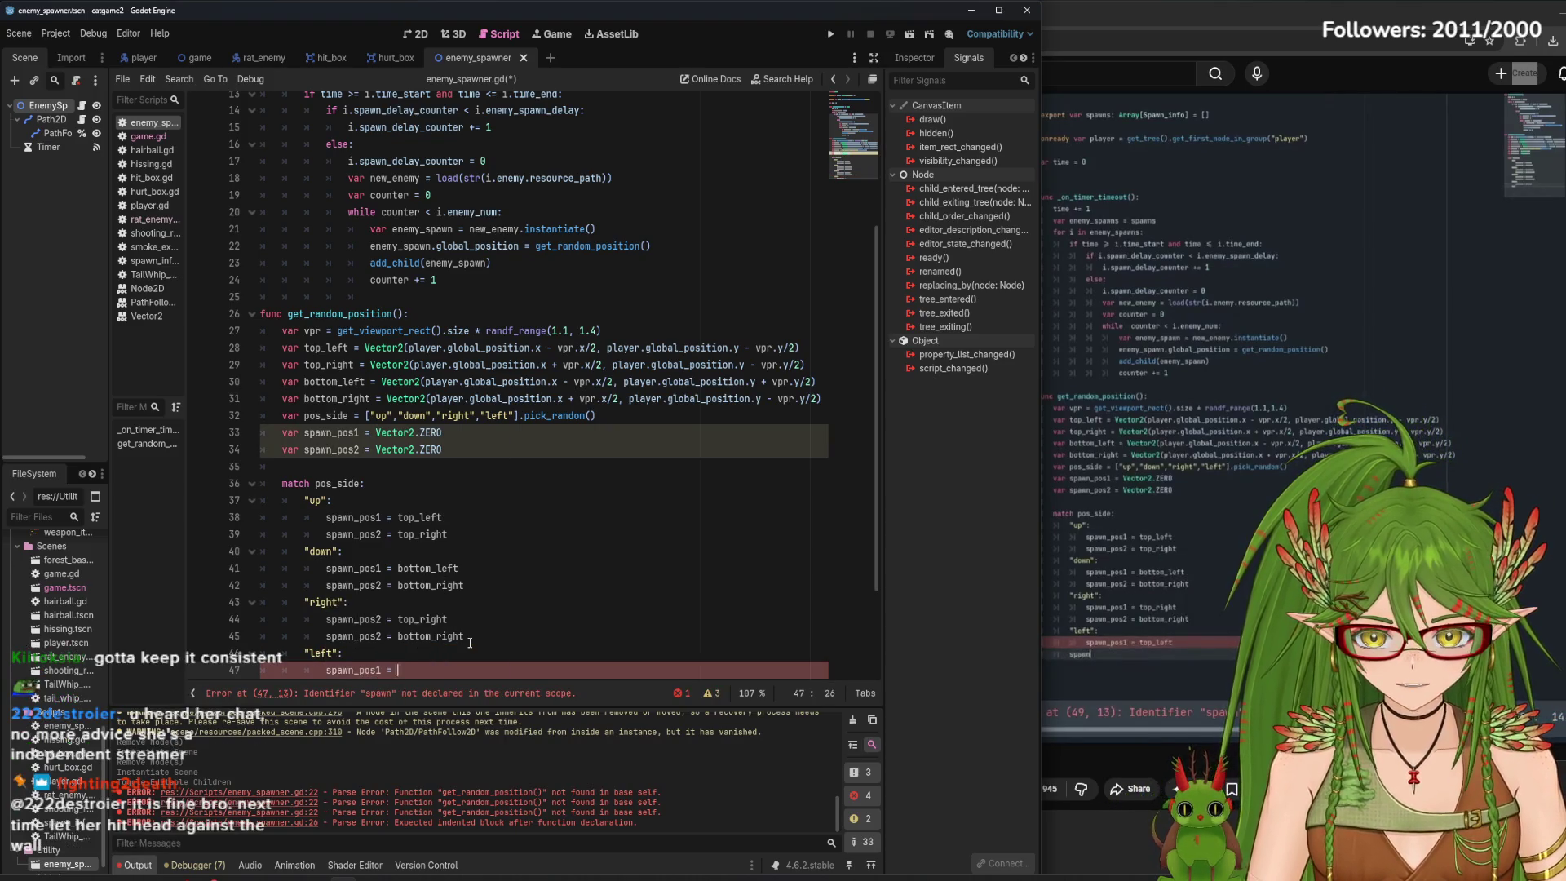
type("_left")
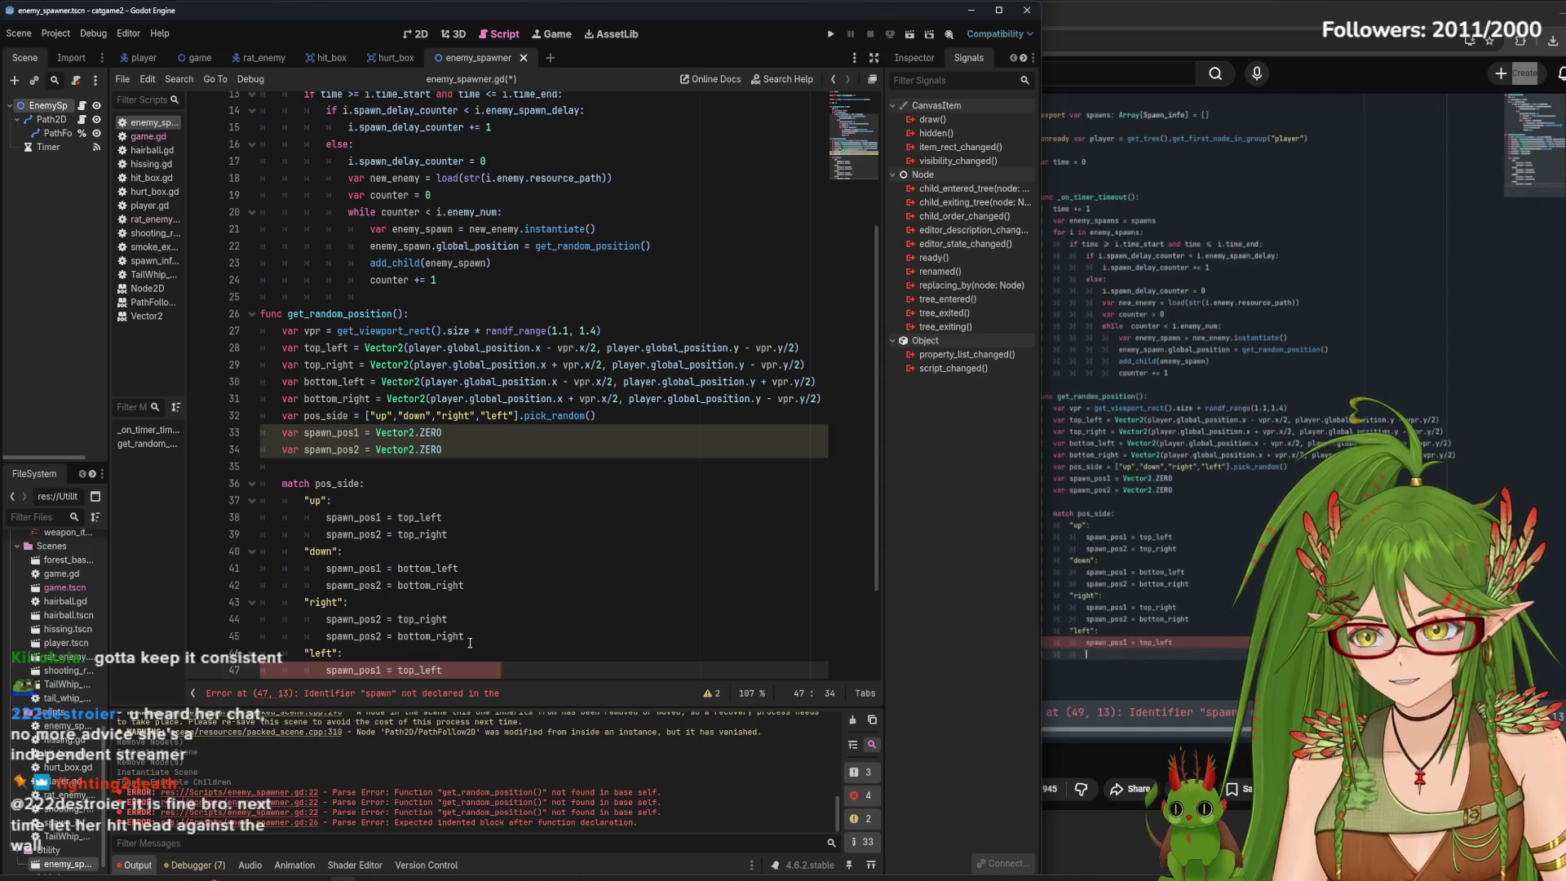
key("Return")
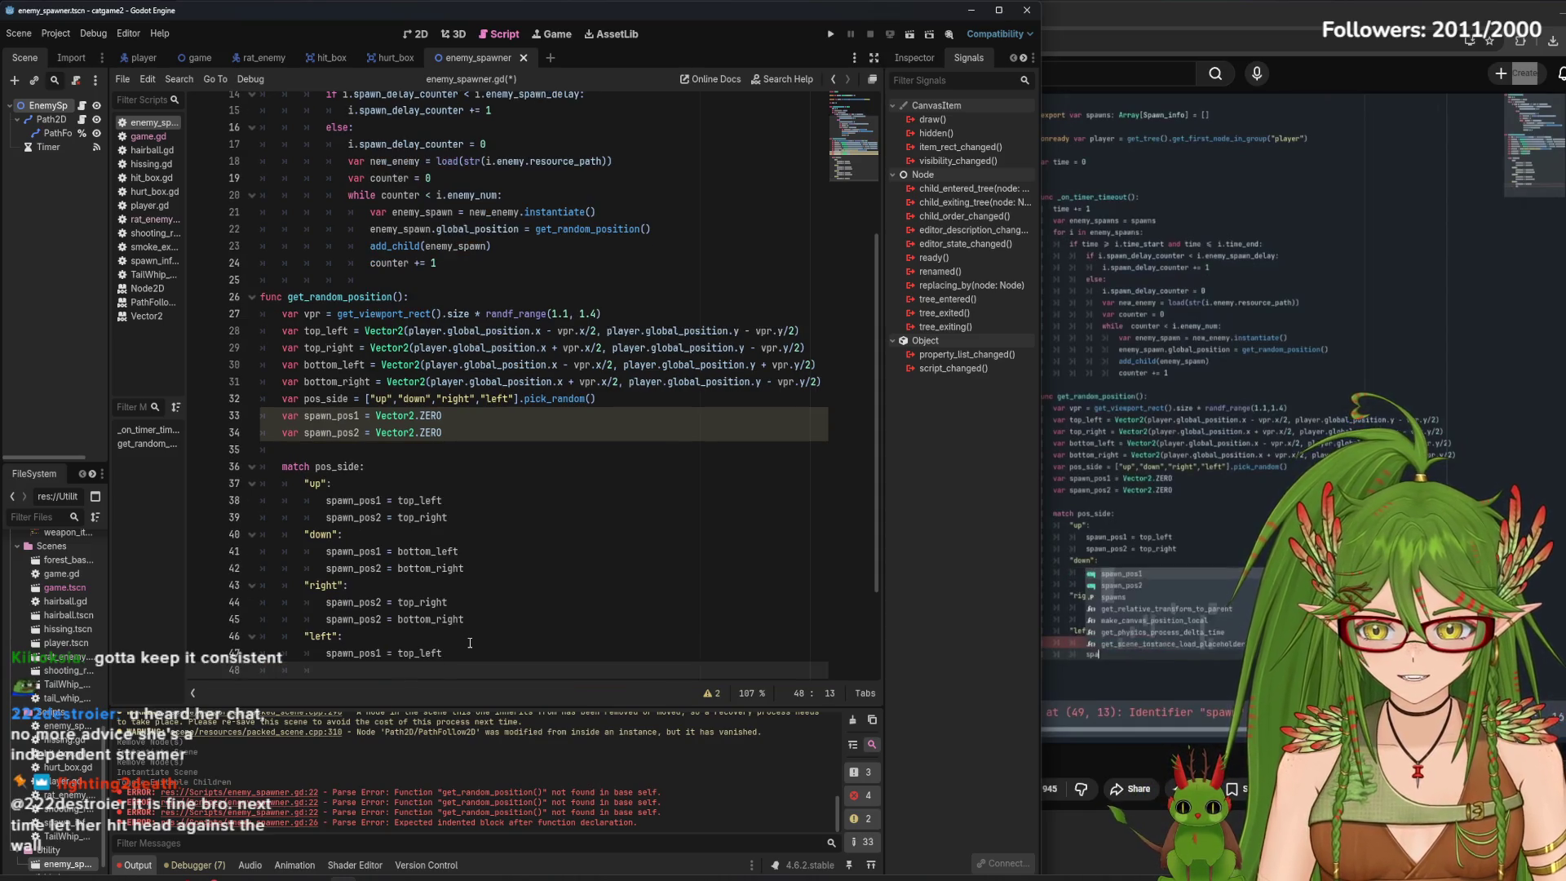
type("spawn_p")
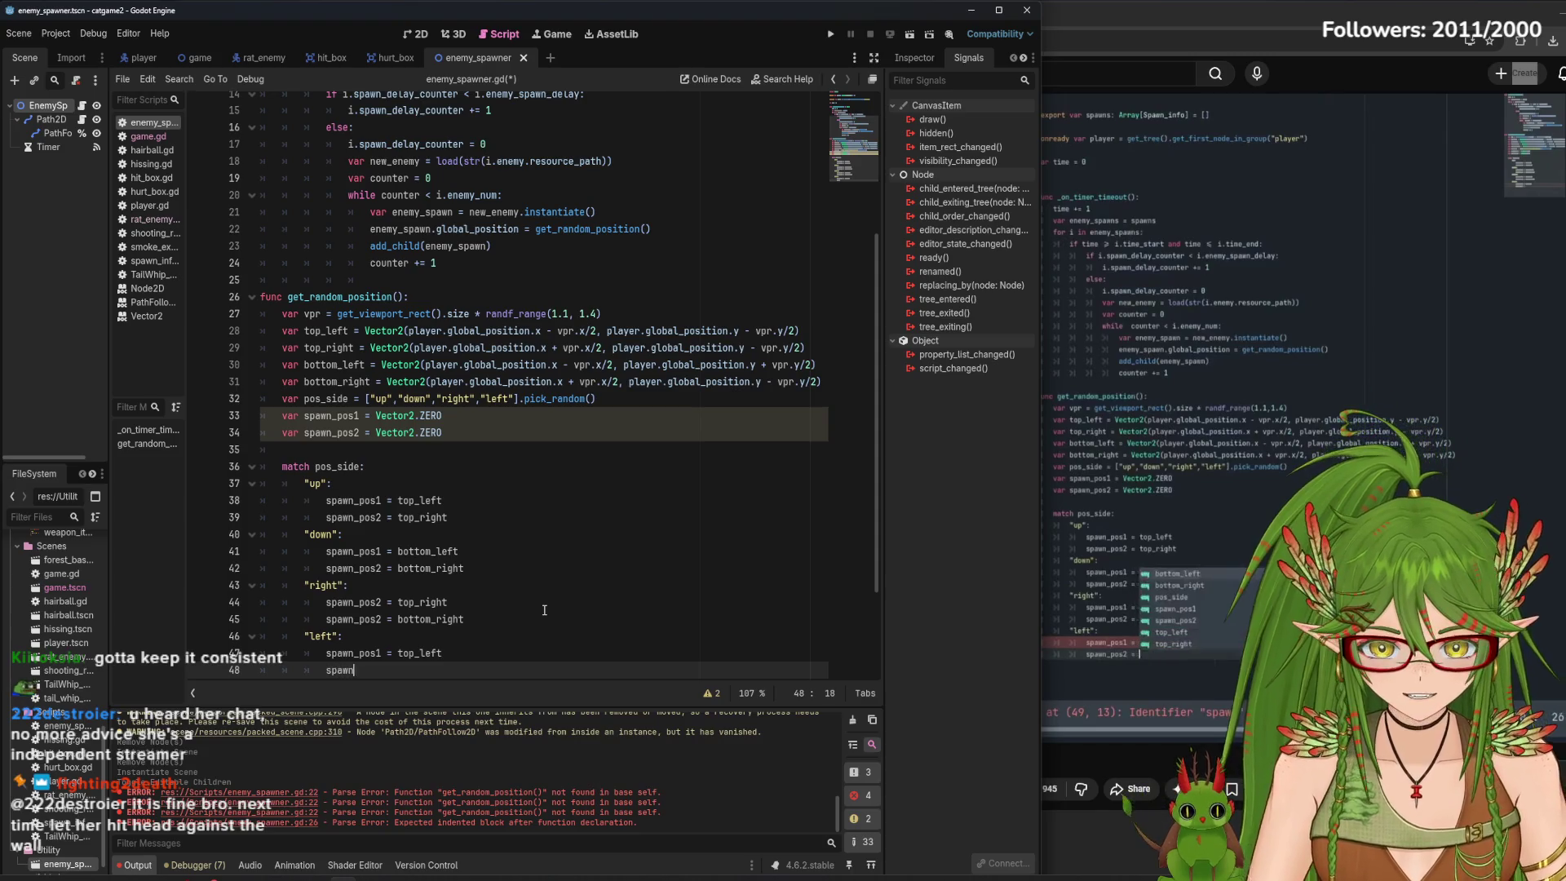
type("os2 = botto")
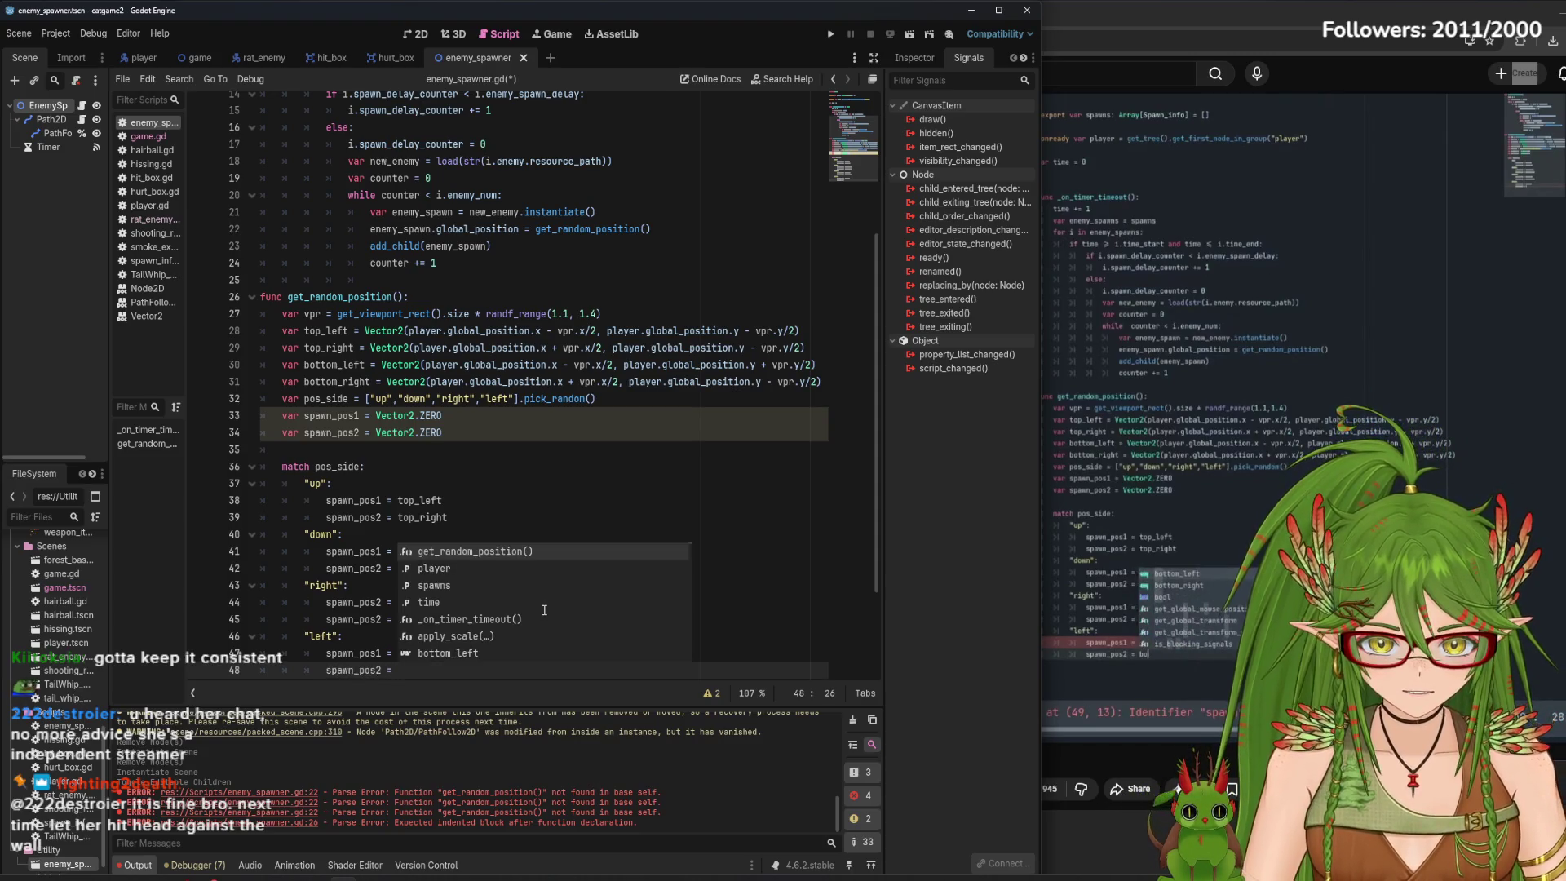
key("Return")
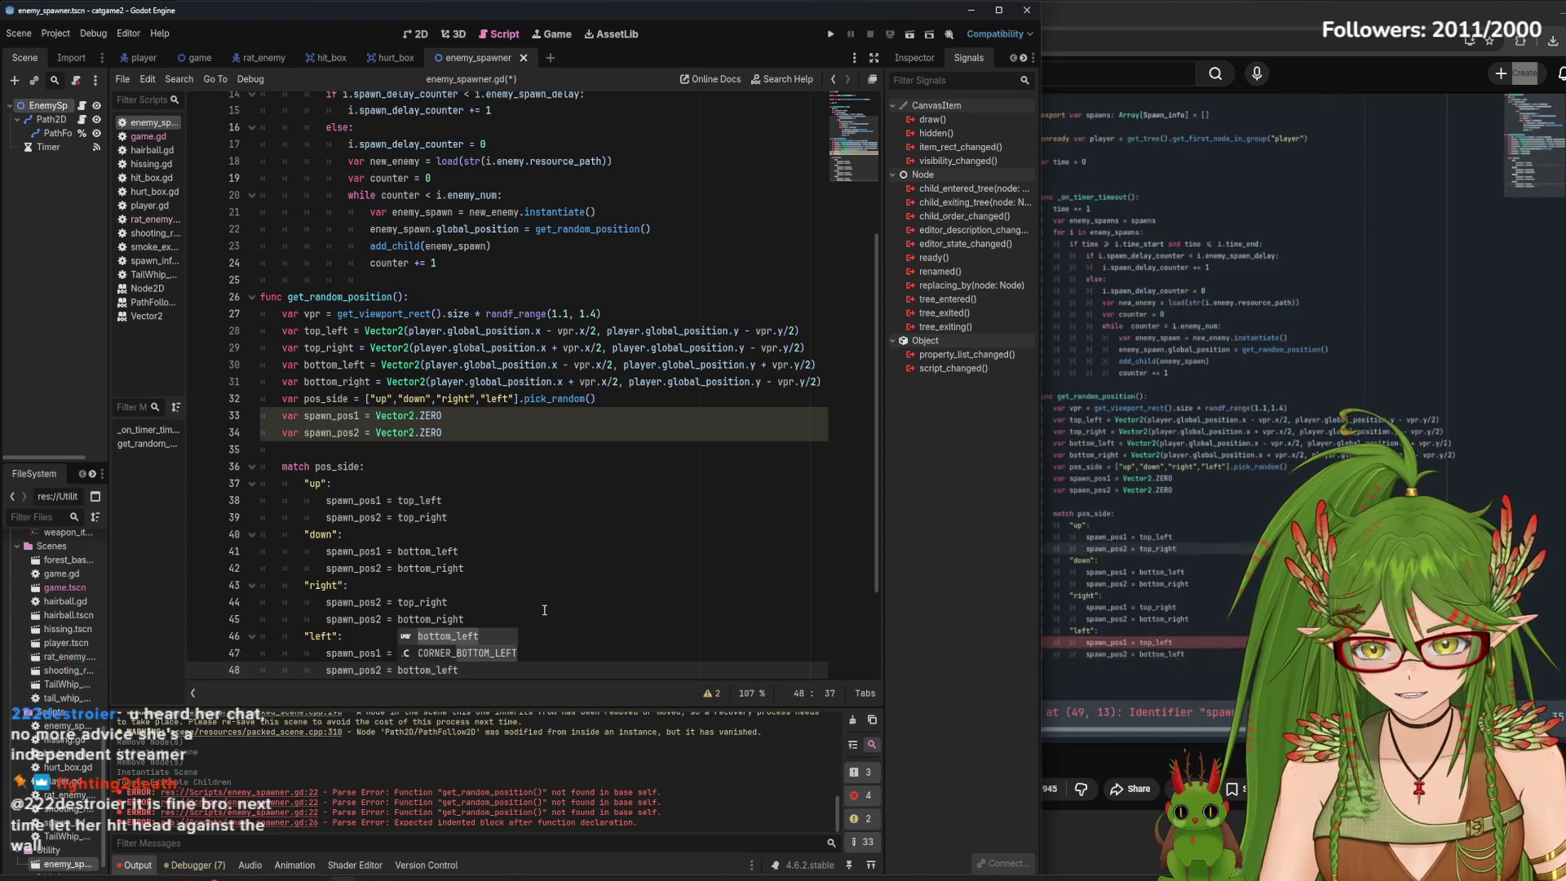
Compare the completed match block with the tutorial video, leaving the video paused.
left_click(544, 609)
left_click(1236, 576)
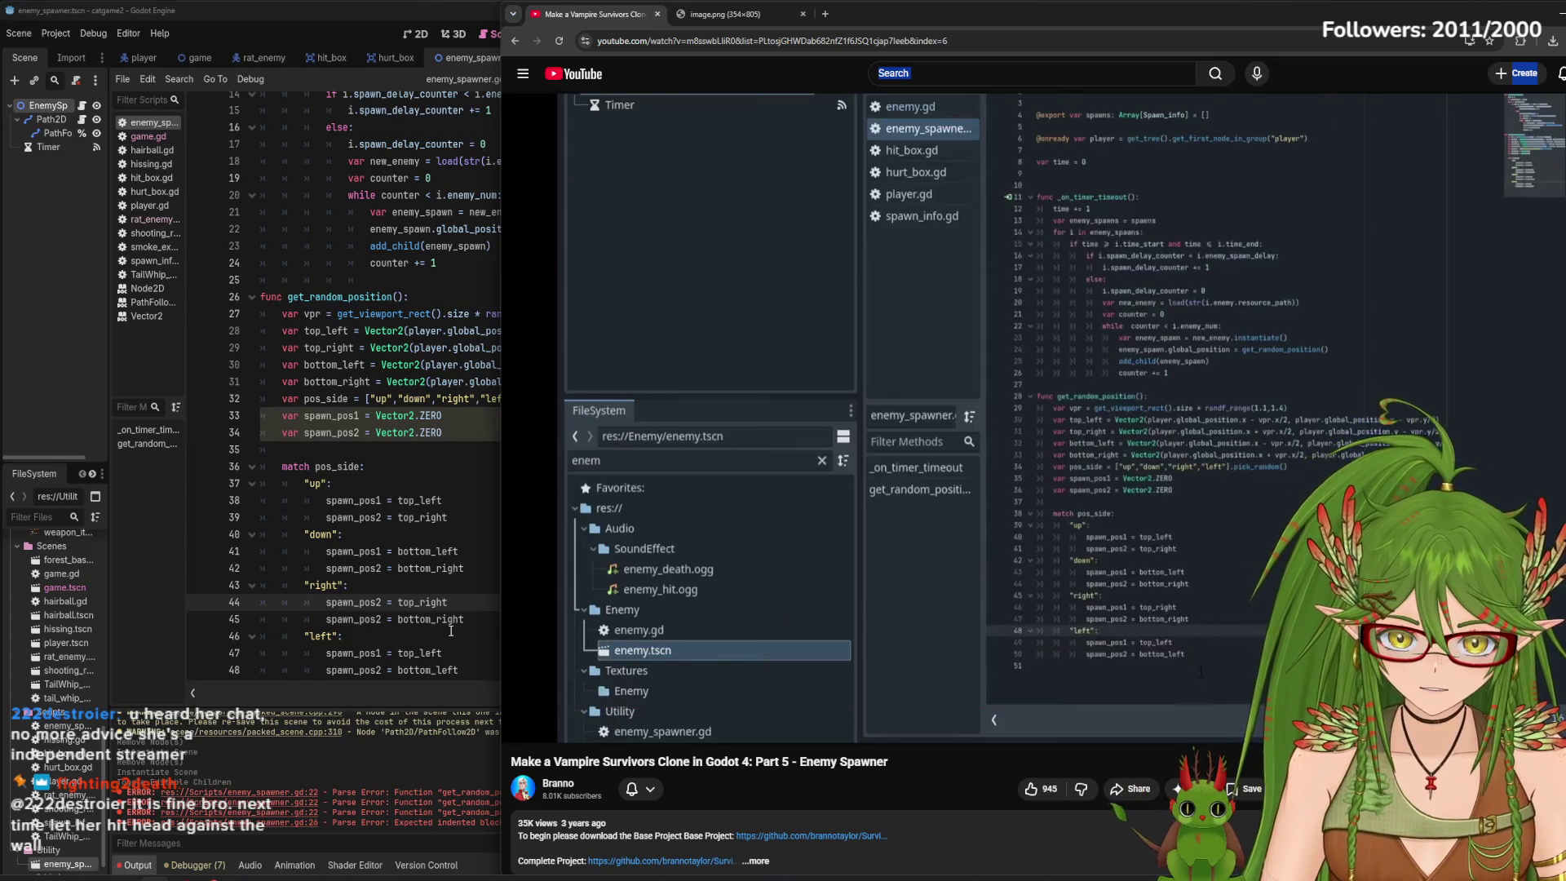
left_click(595, 491)
key("alt+Tab")
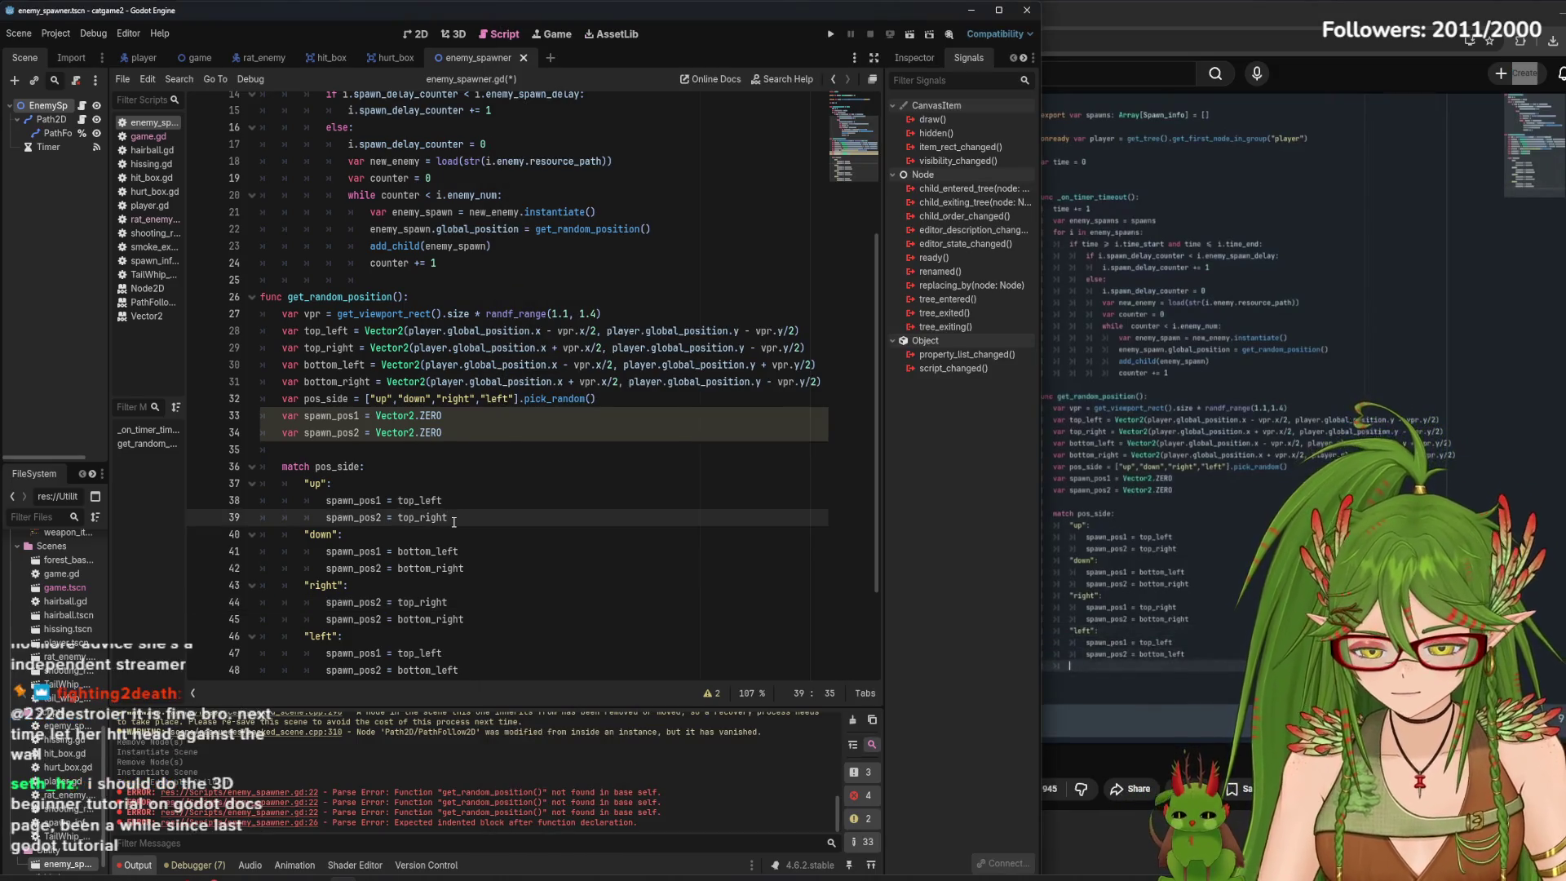
scroll(558, 582, "down", 3)
left_click(558, 551)
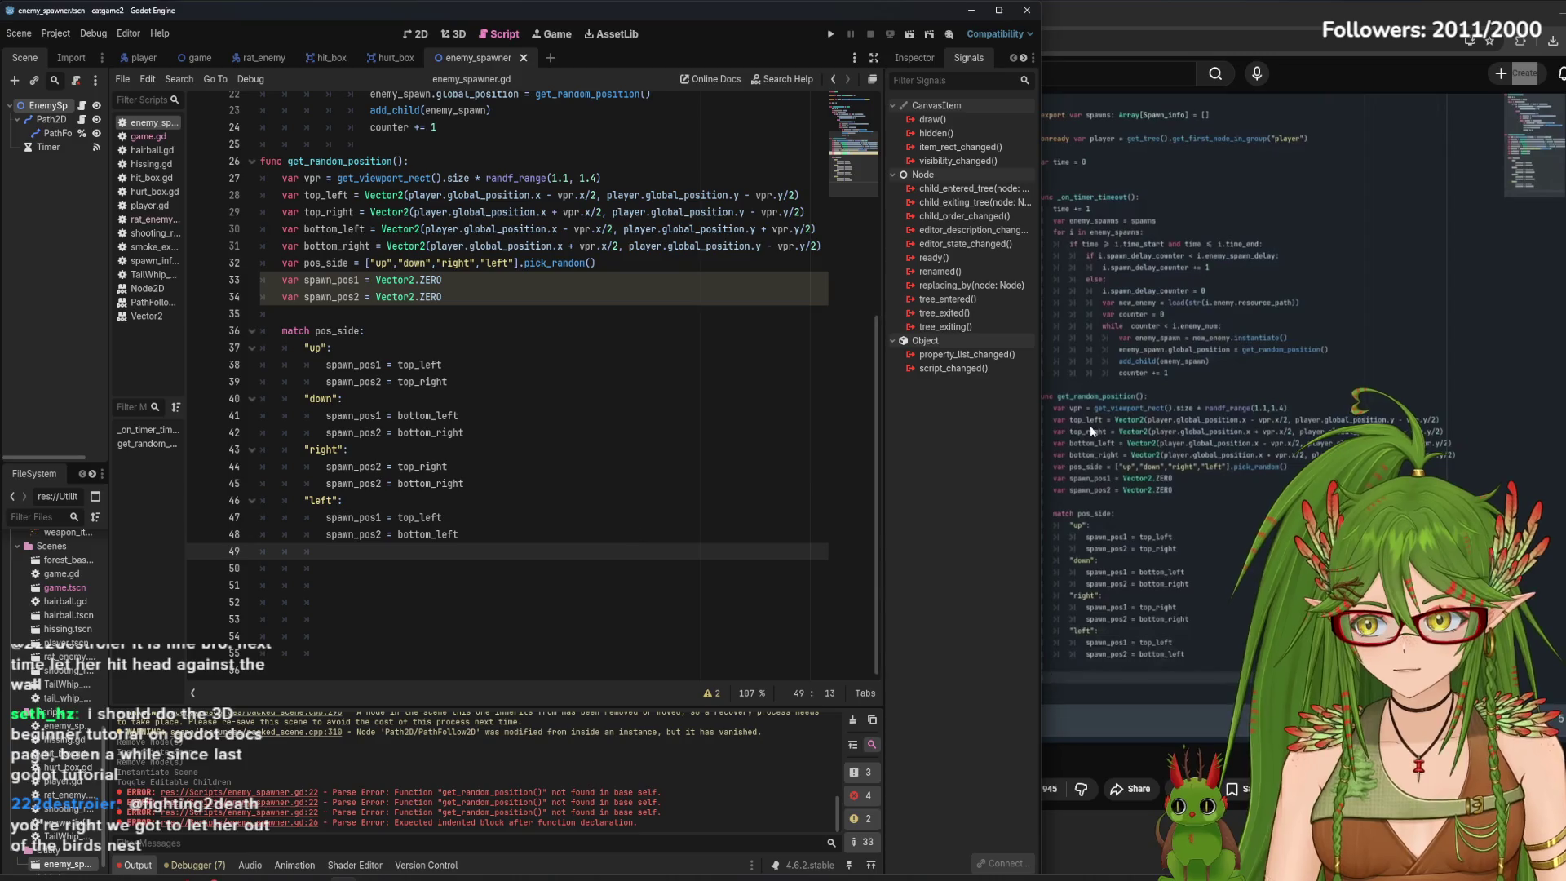
left_click(1153, 473)
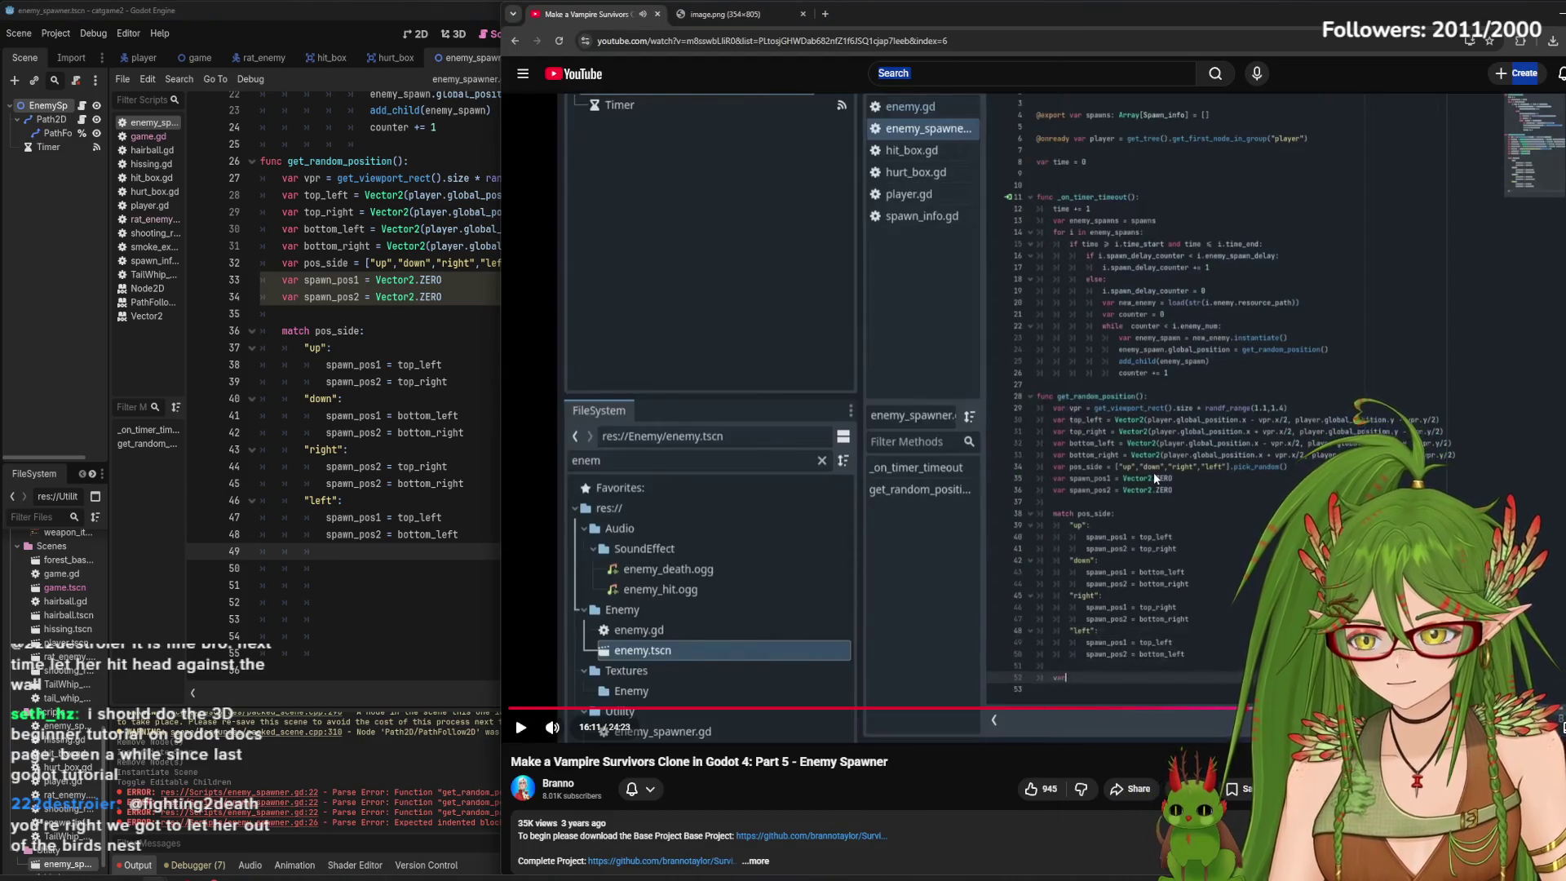
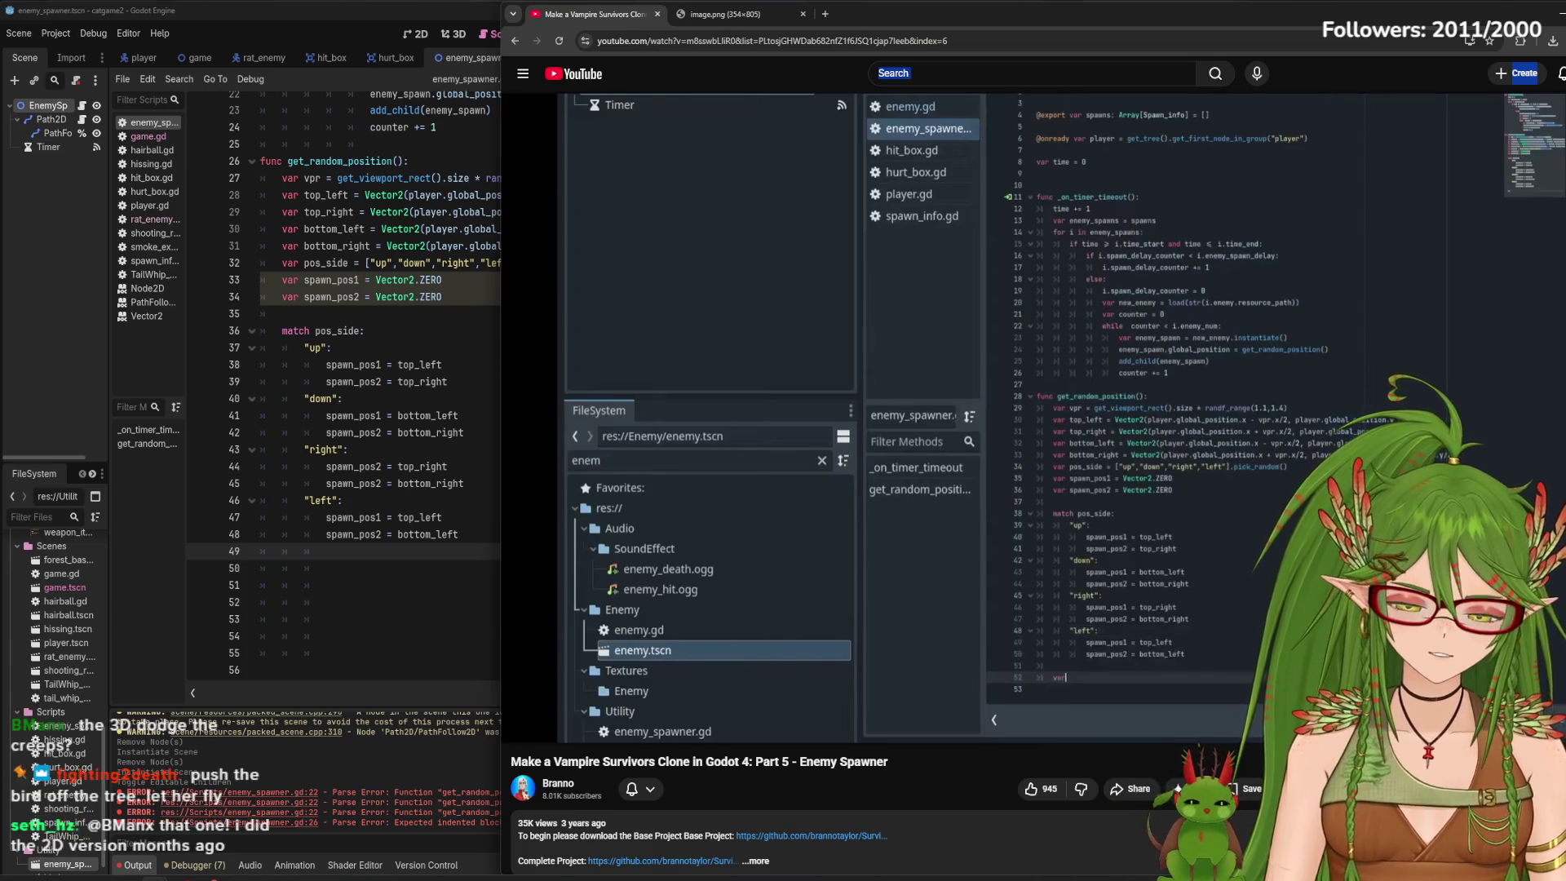
Compare with the tutorial, then delete the leftover empty lines at the end of the script.
left_click(413, 552)
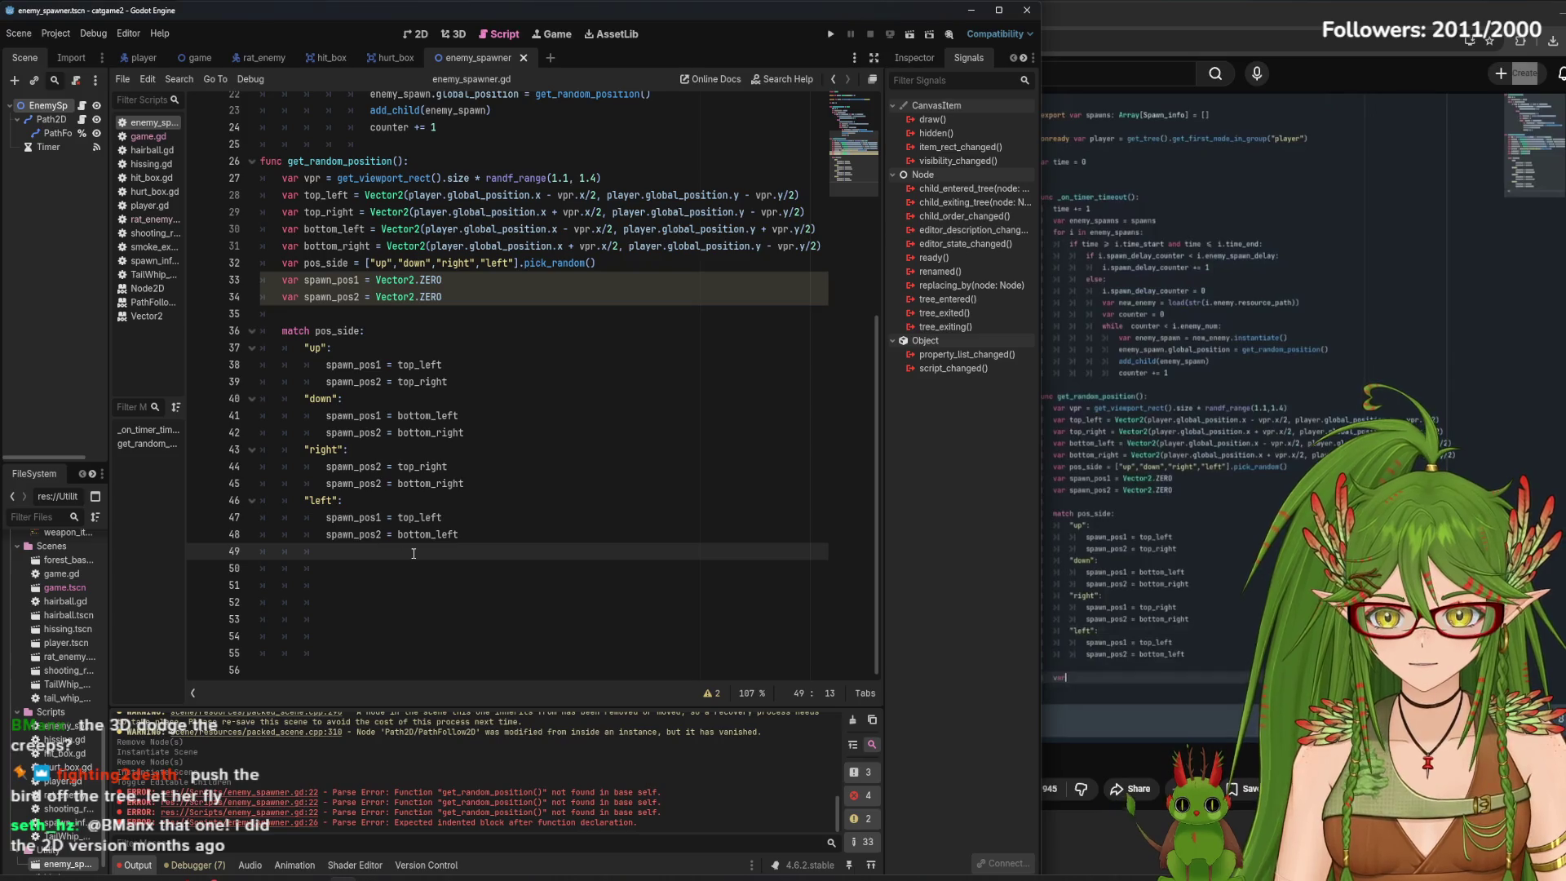
left_click(1260, 7)
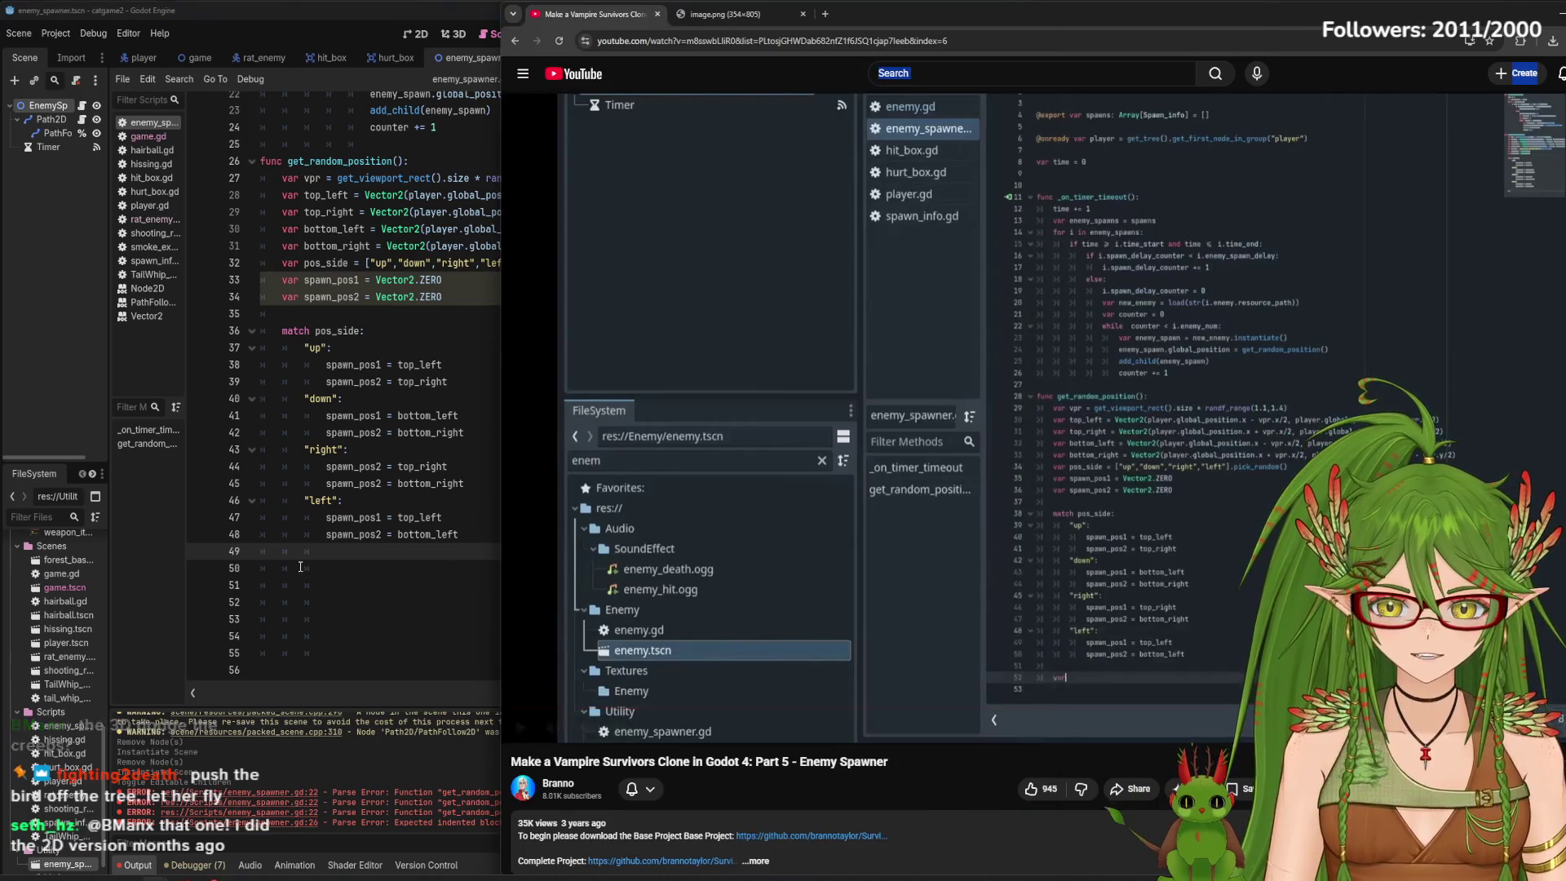
left_click(340, 552)
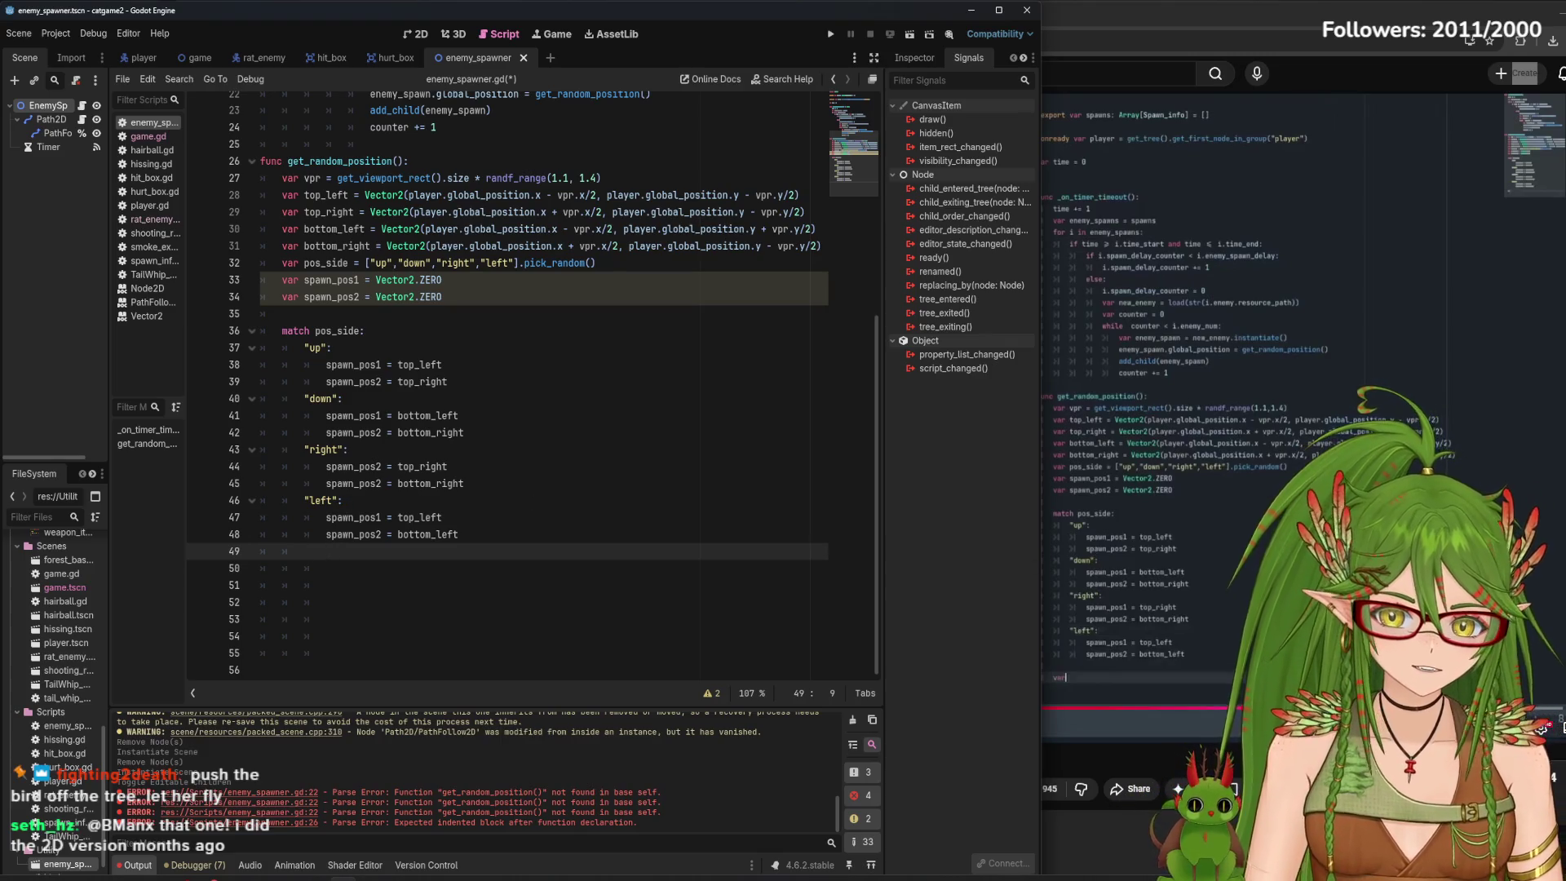
key("alt+Tab")
key("alt+Tab")
left_click_drag(326, 656, 317, 573)
key("BackSpace")
key("BackSpace")
key("BackSpace")
key("BackSpace")
Write var x_spawn = randf_rang(spawn_pos.x, spawn_pos2.x) on line 50, removing the stray parenthesis.
type("var x")
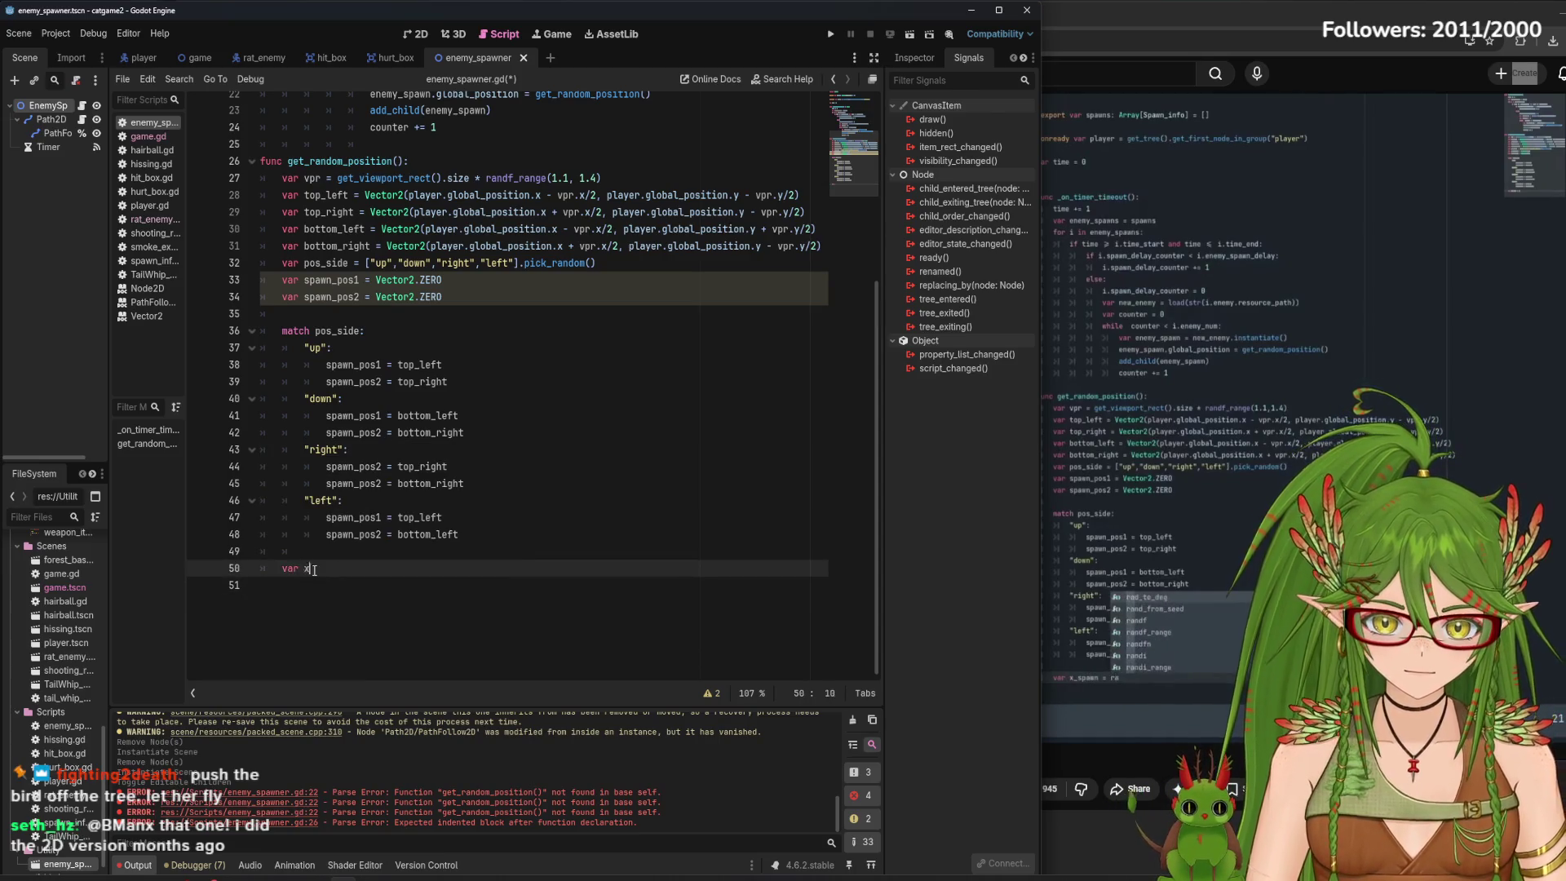
type("randf_")
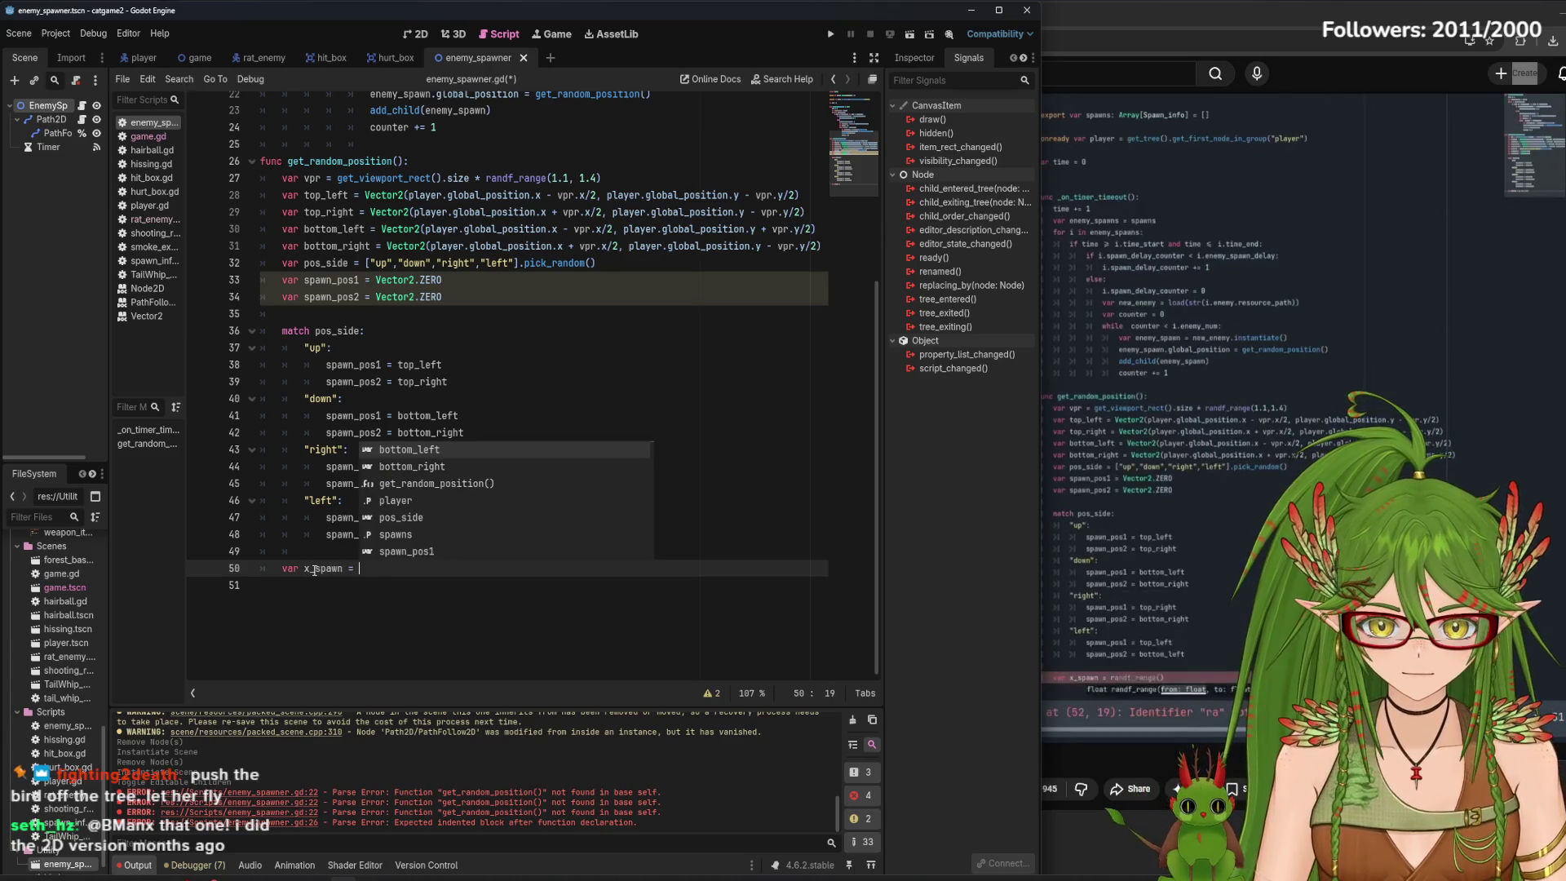
type("rang()")
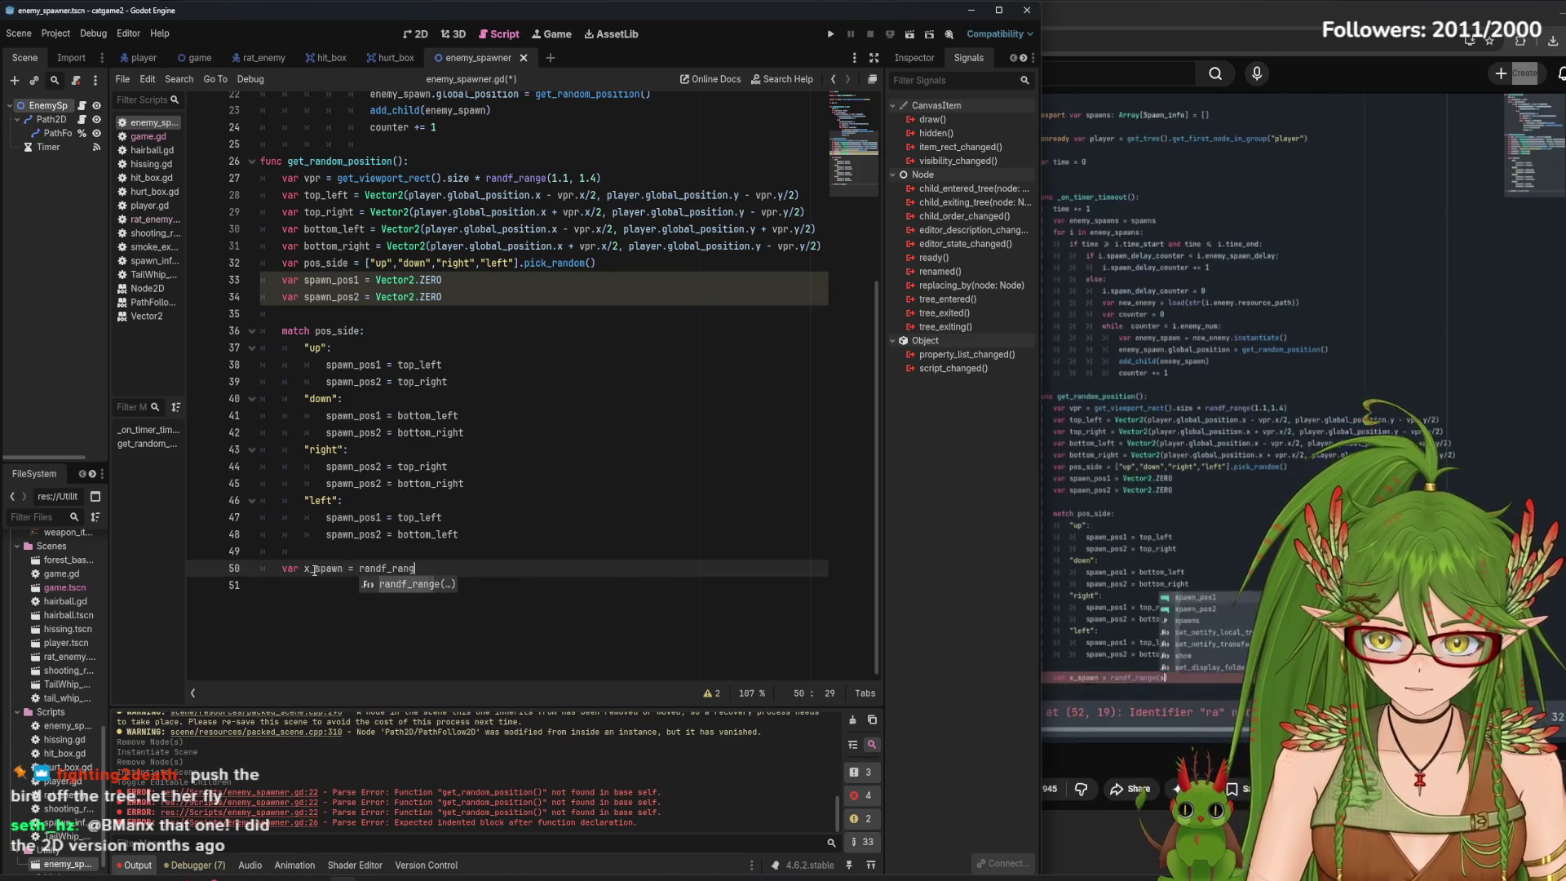
key("Left")
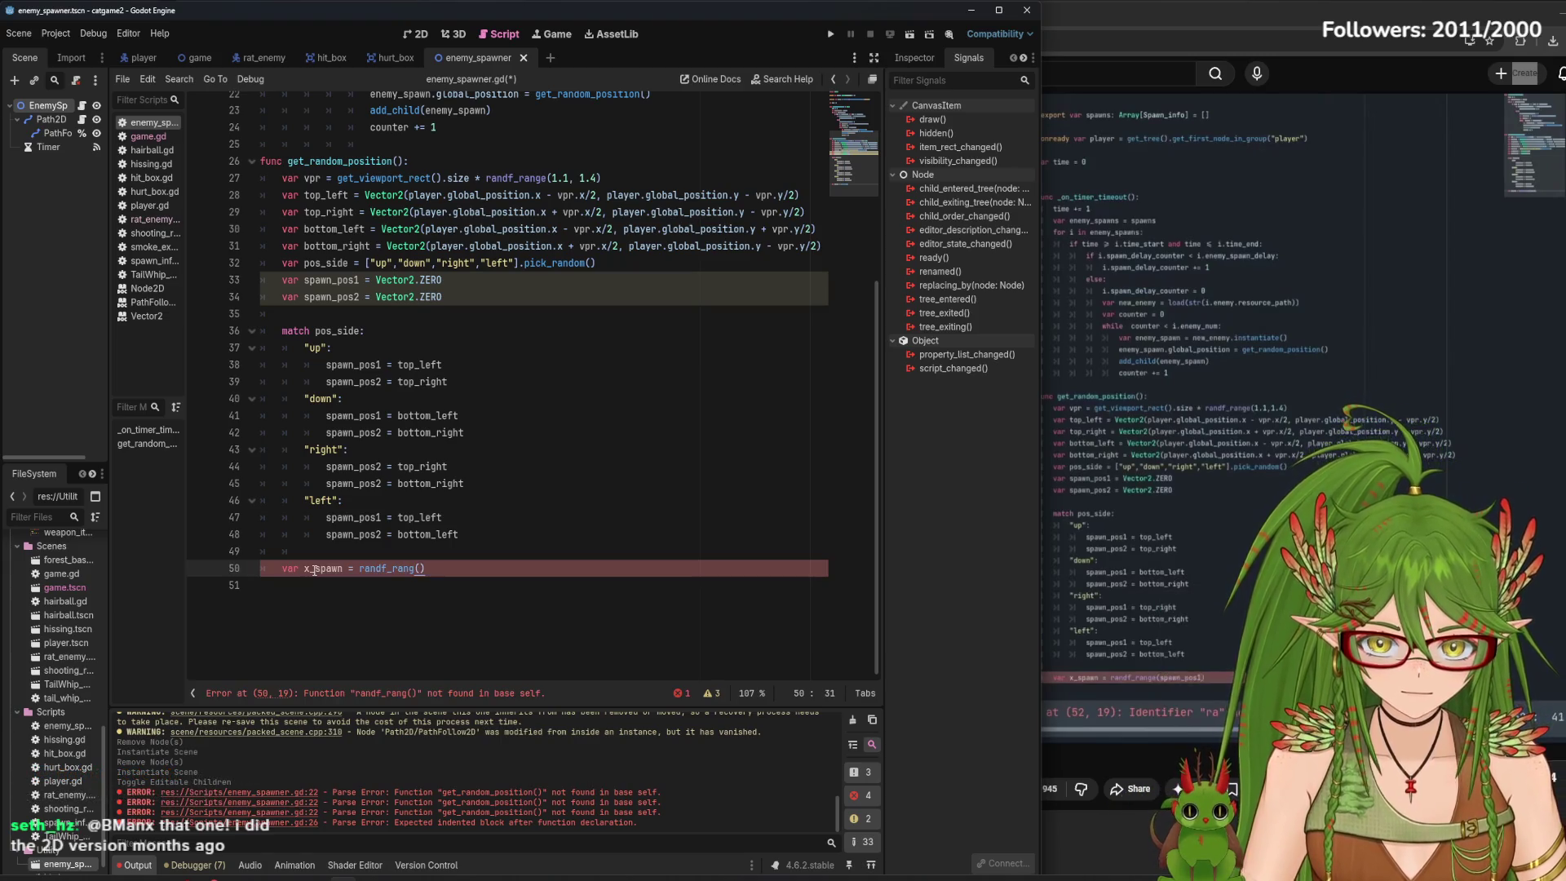
type("spawn_pos)")
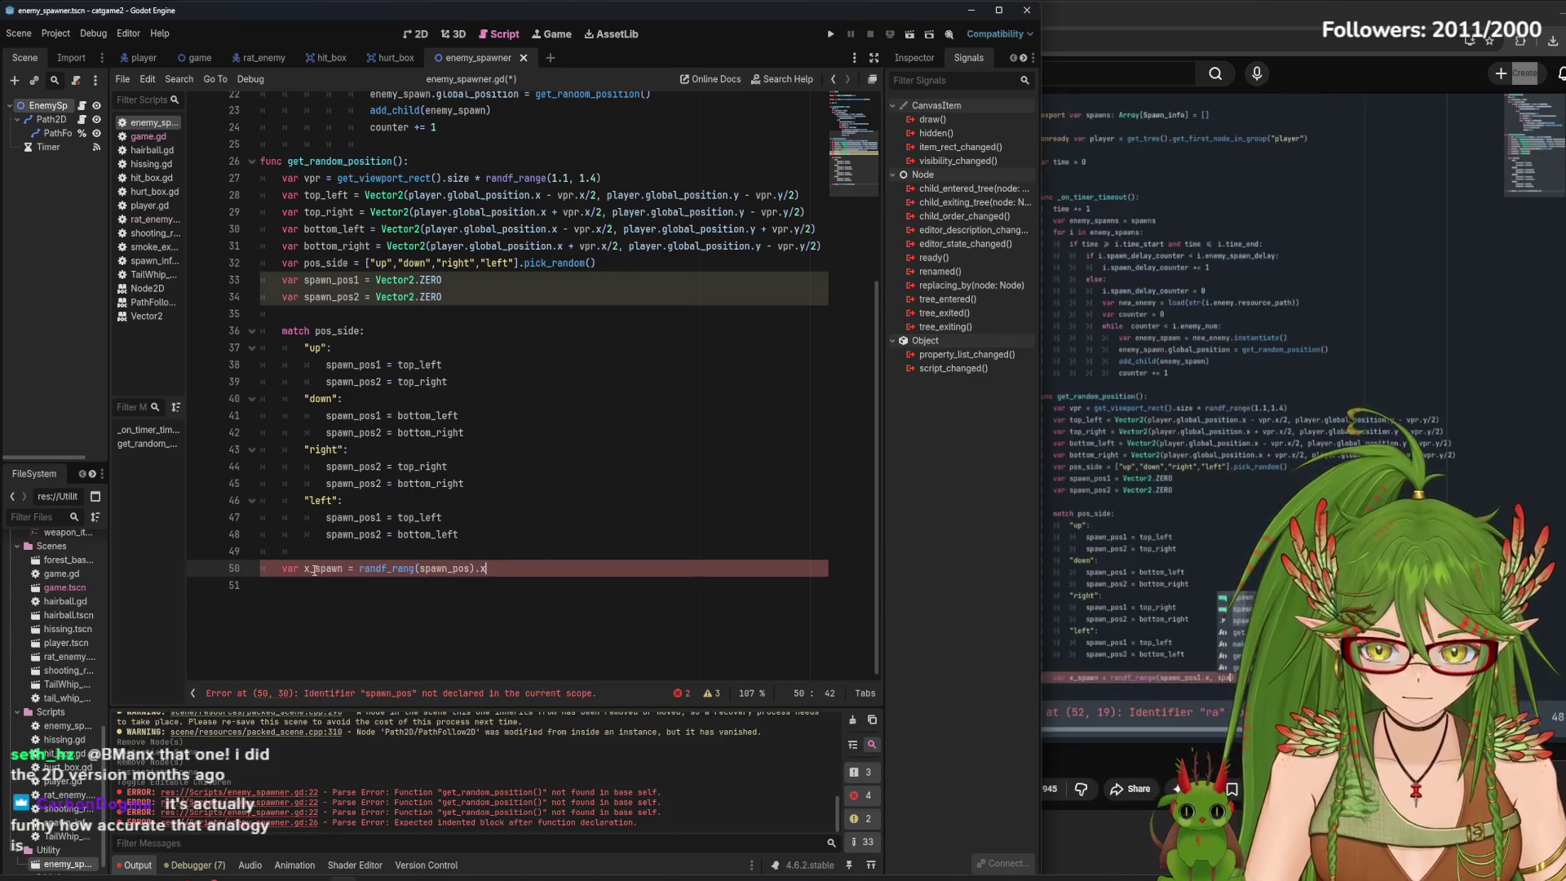
type(".x, spawn_pos2.x")
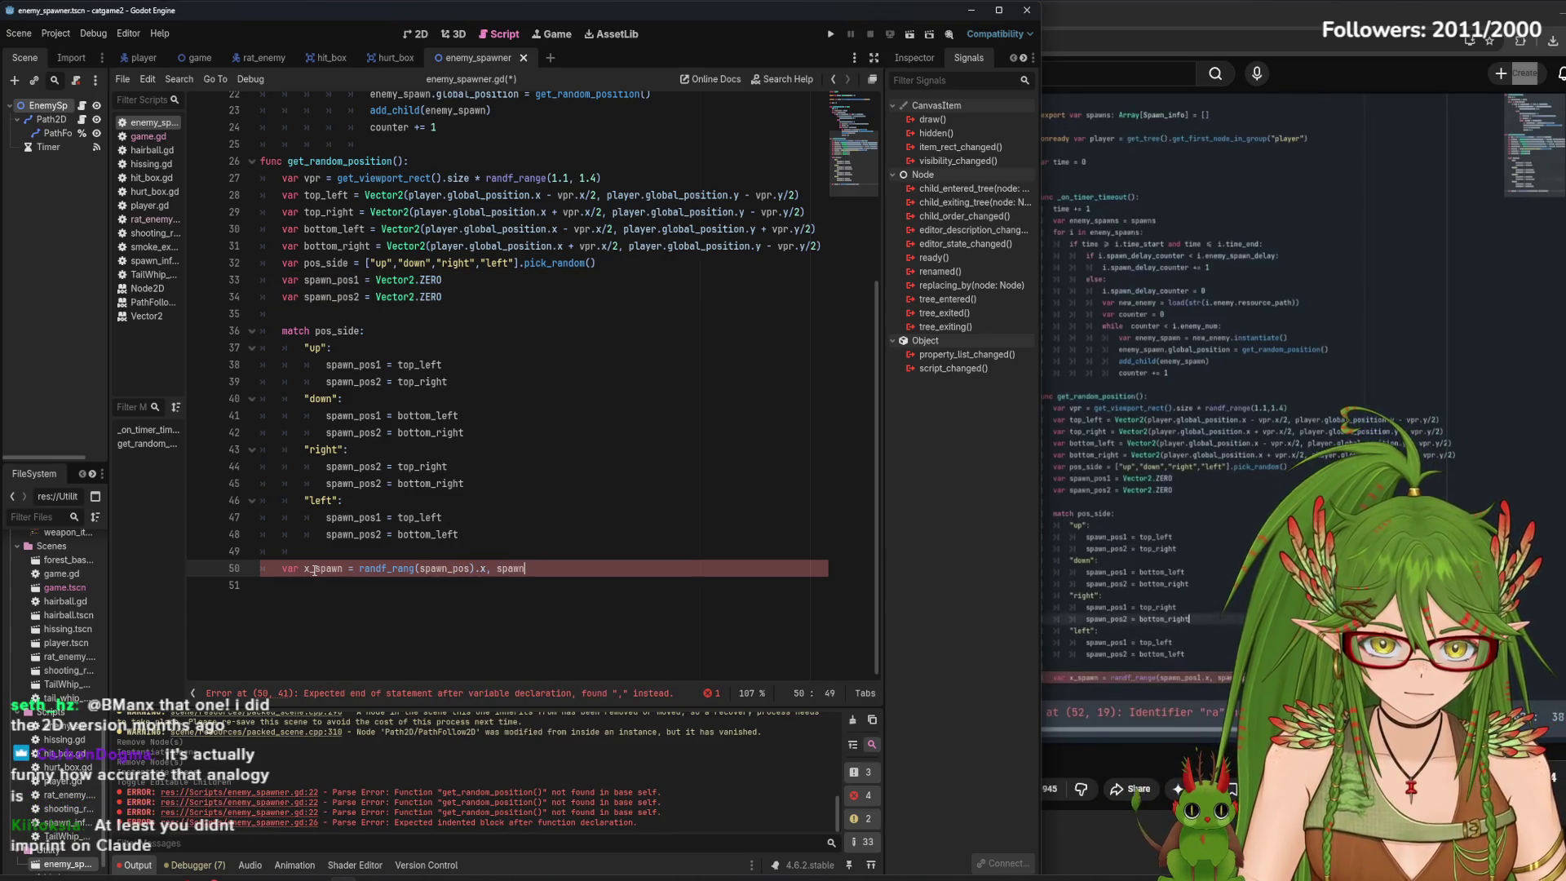
type(")")
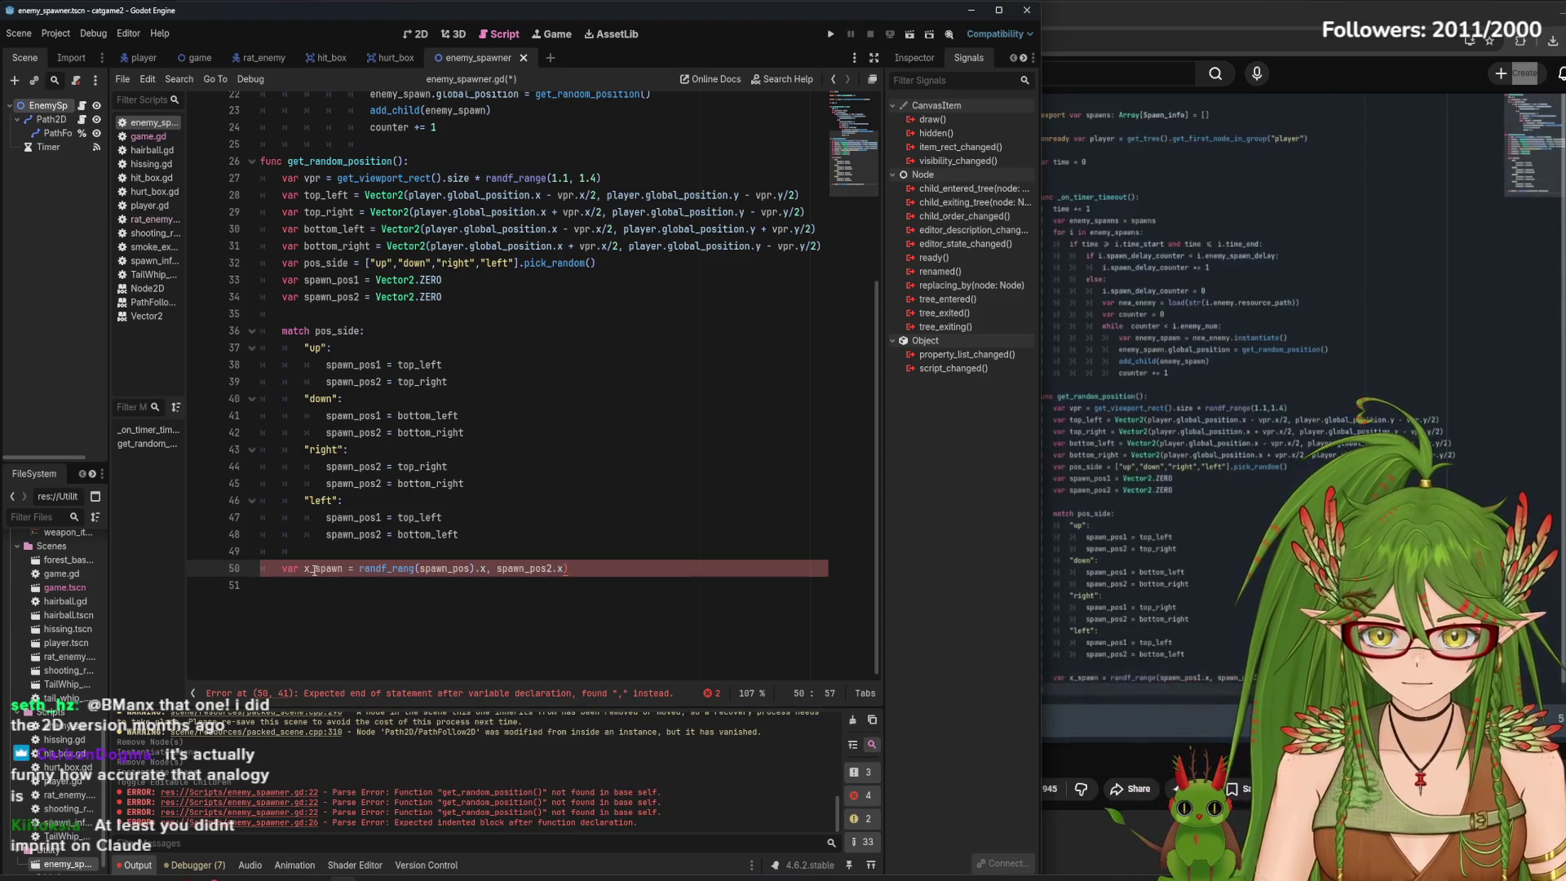
left_click(475, 569)
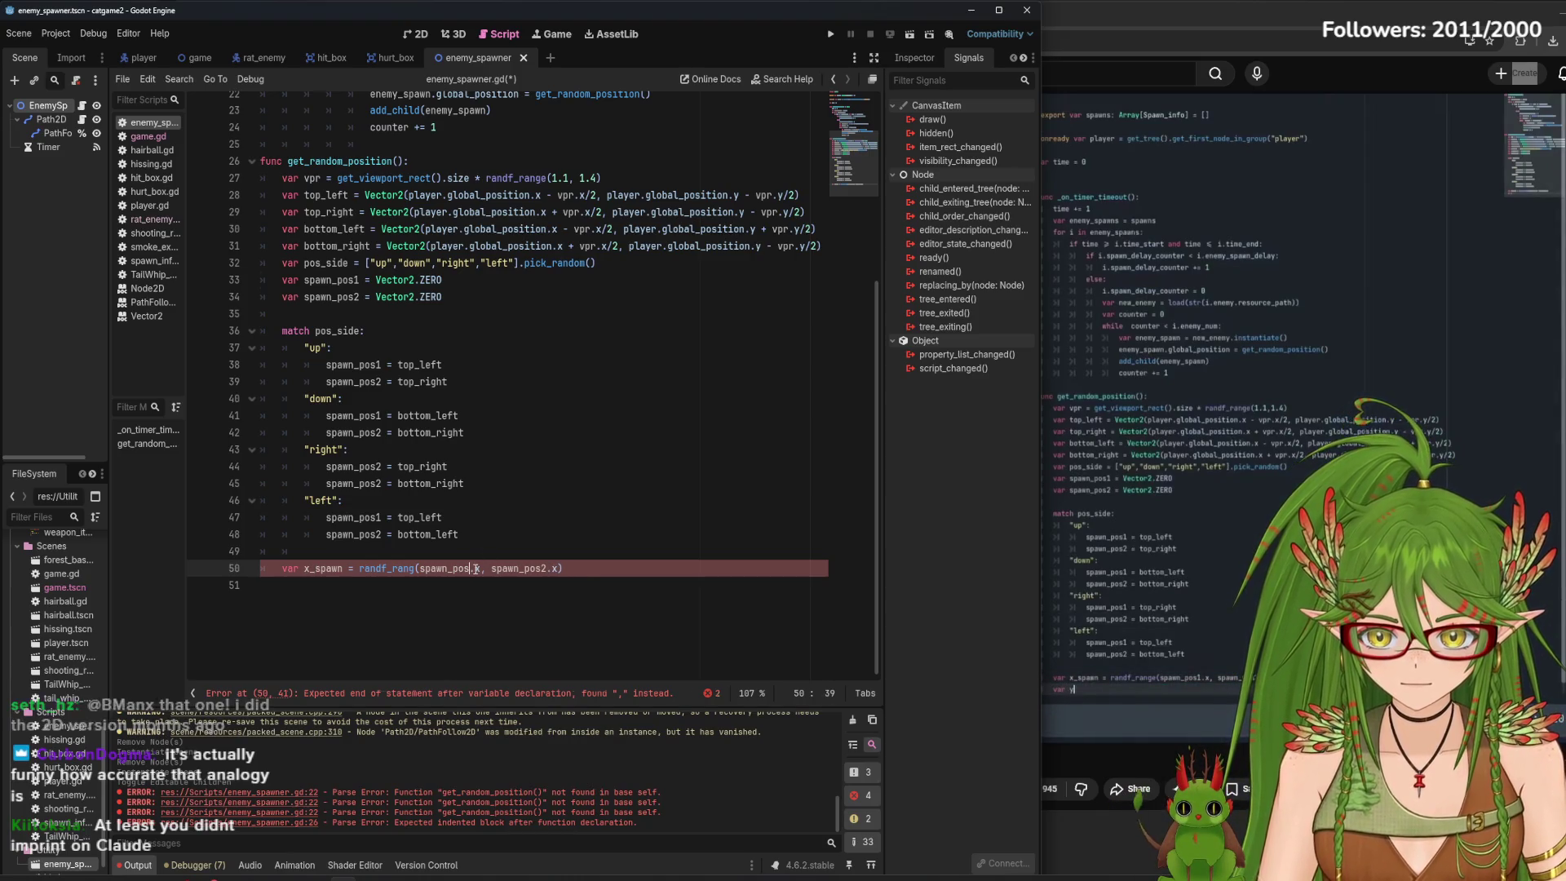
key("BackSpace")
Start a new var line below x_spawn and pause the tutorial at its next line.
left_click(576, 574)
key("Return")
type("va")
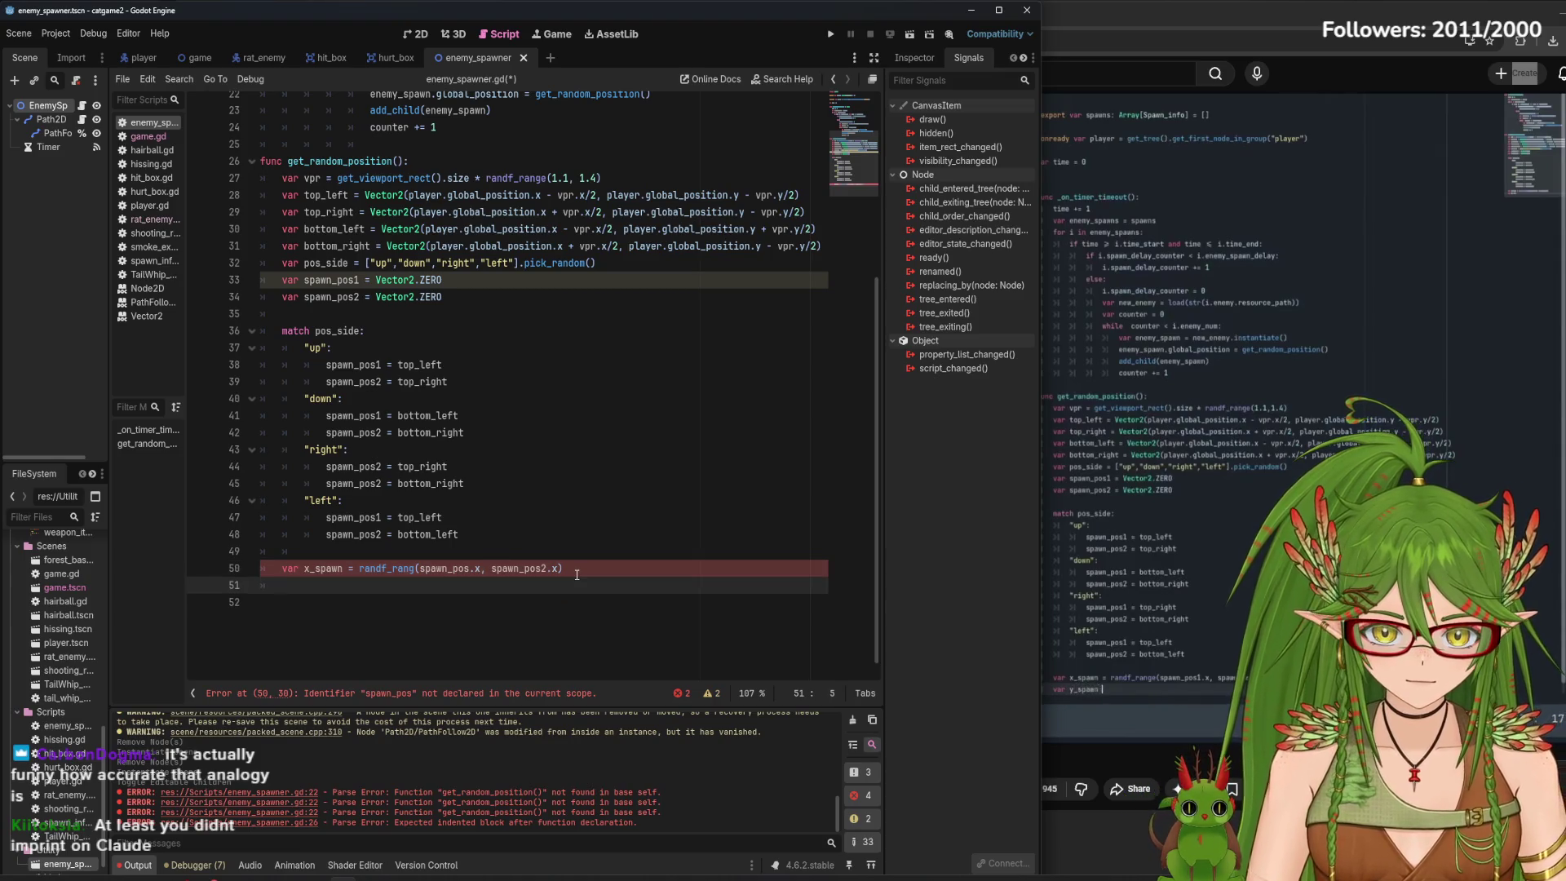
type("r")
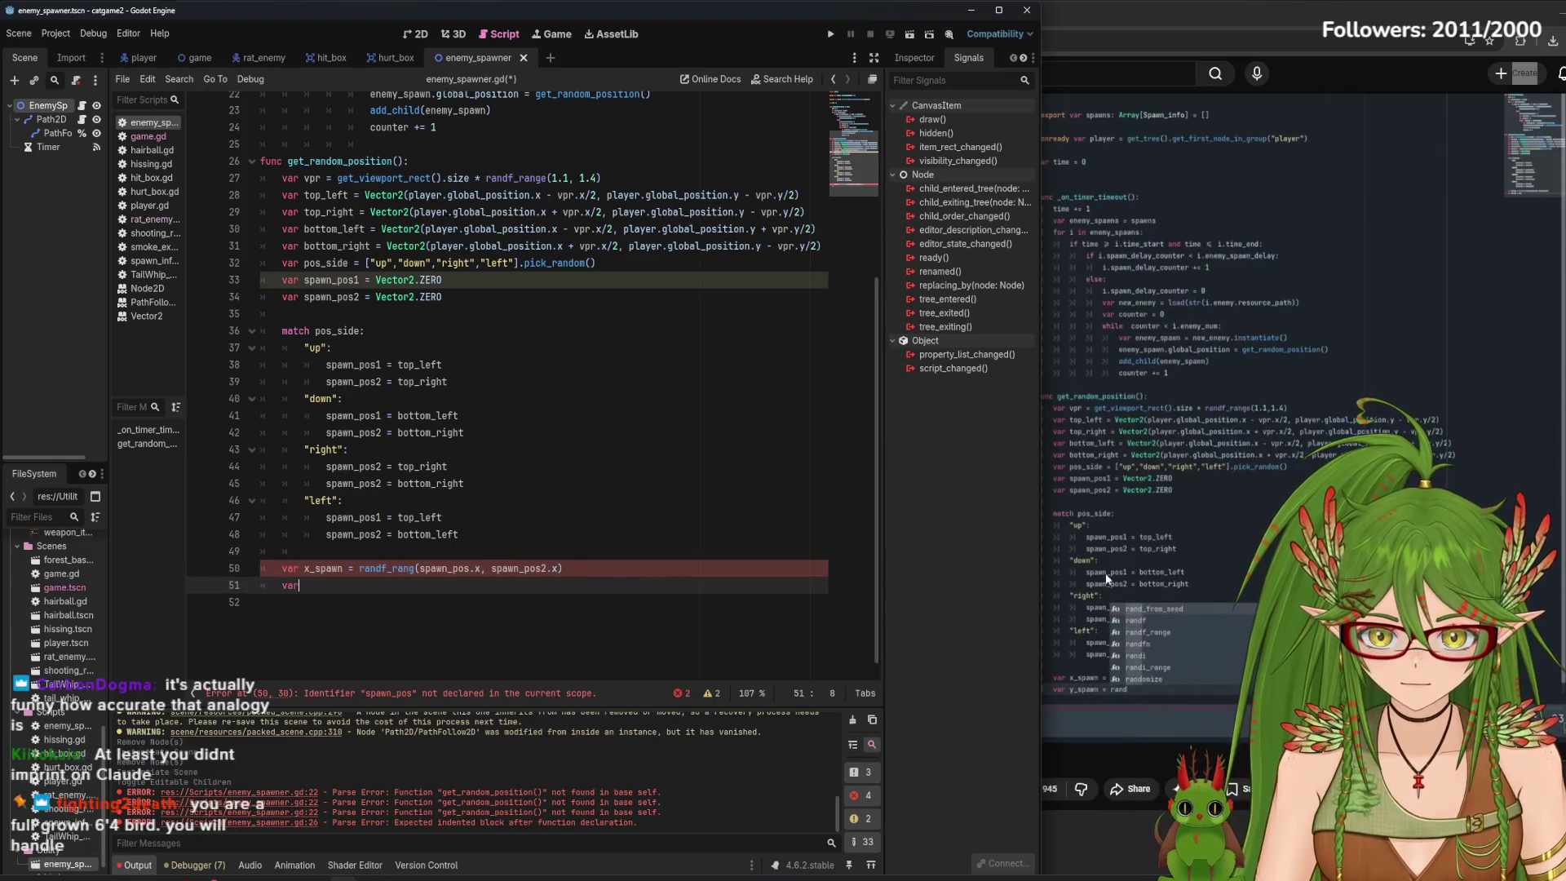
left_click(1222, 552)
left_click(1222, 554)
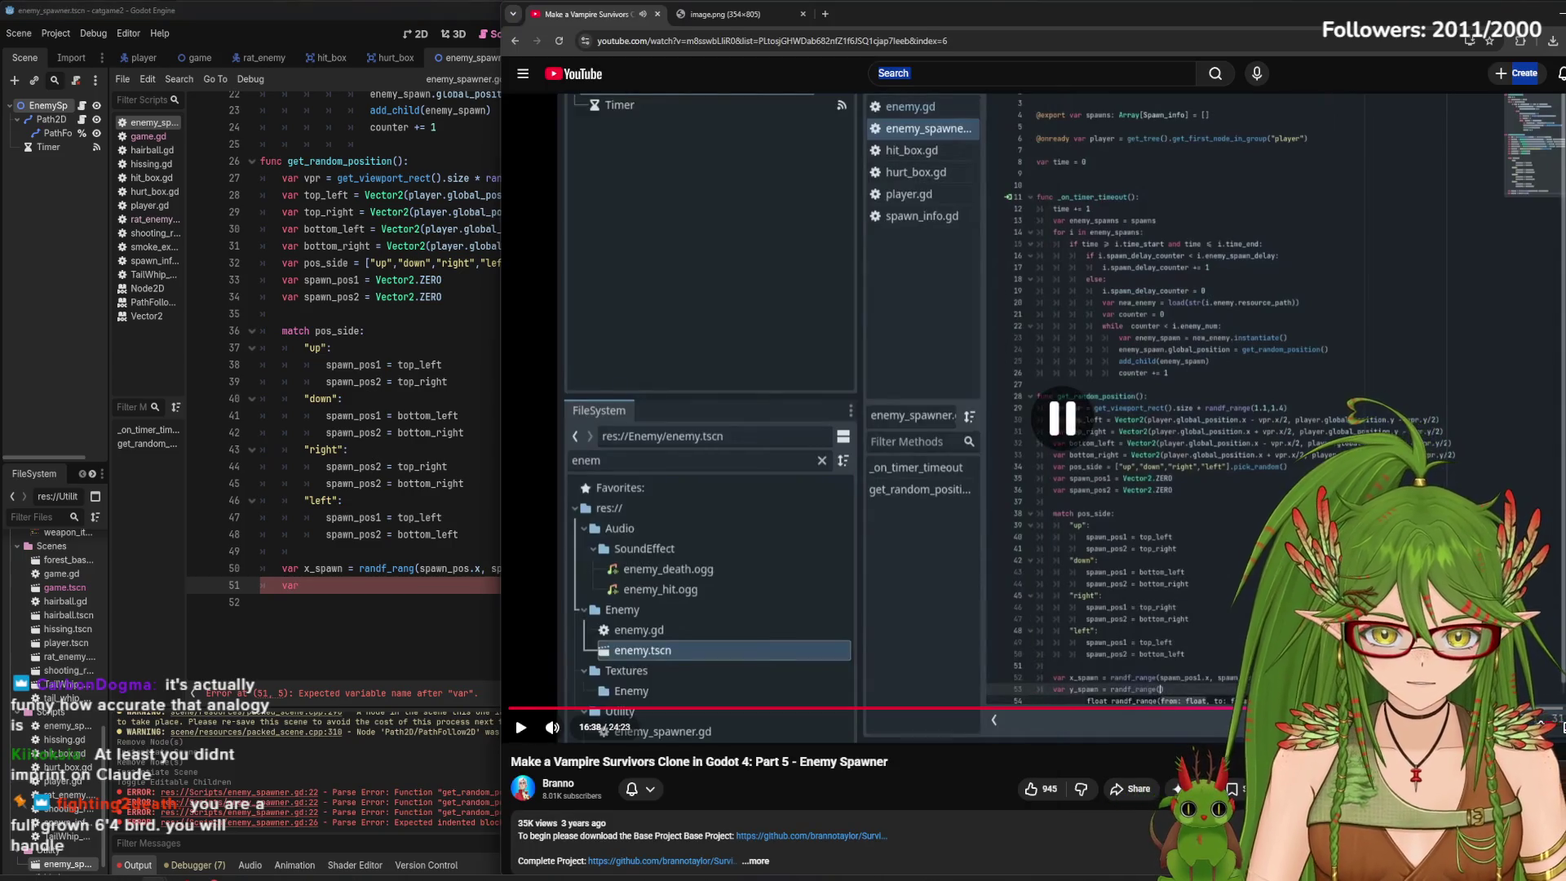
Switch back to the Godot script editor with the tutorial paused.
left_click(455, 608)
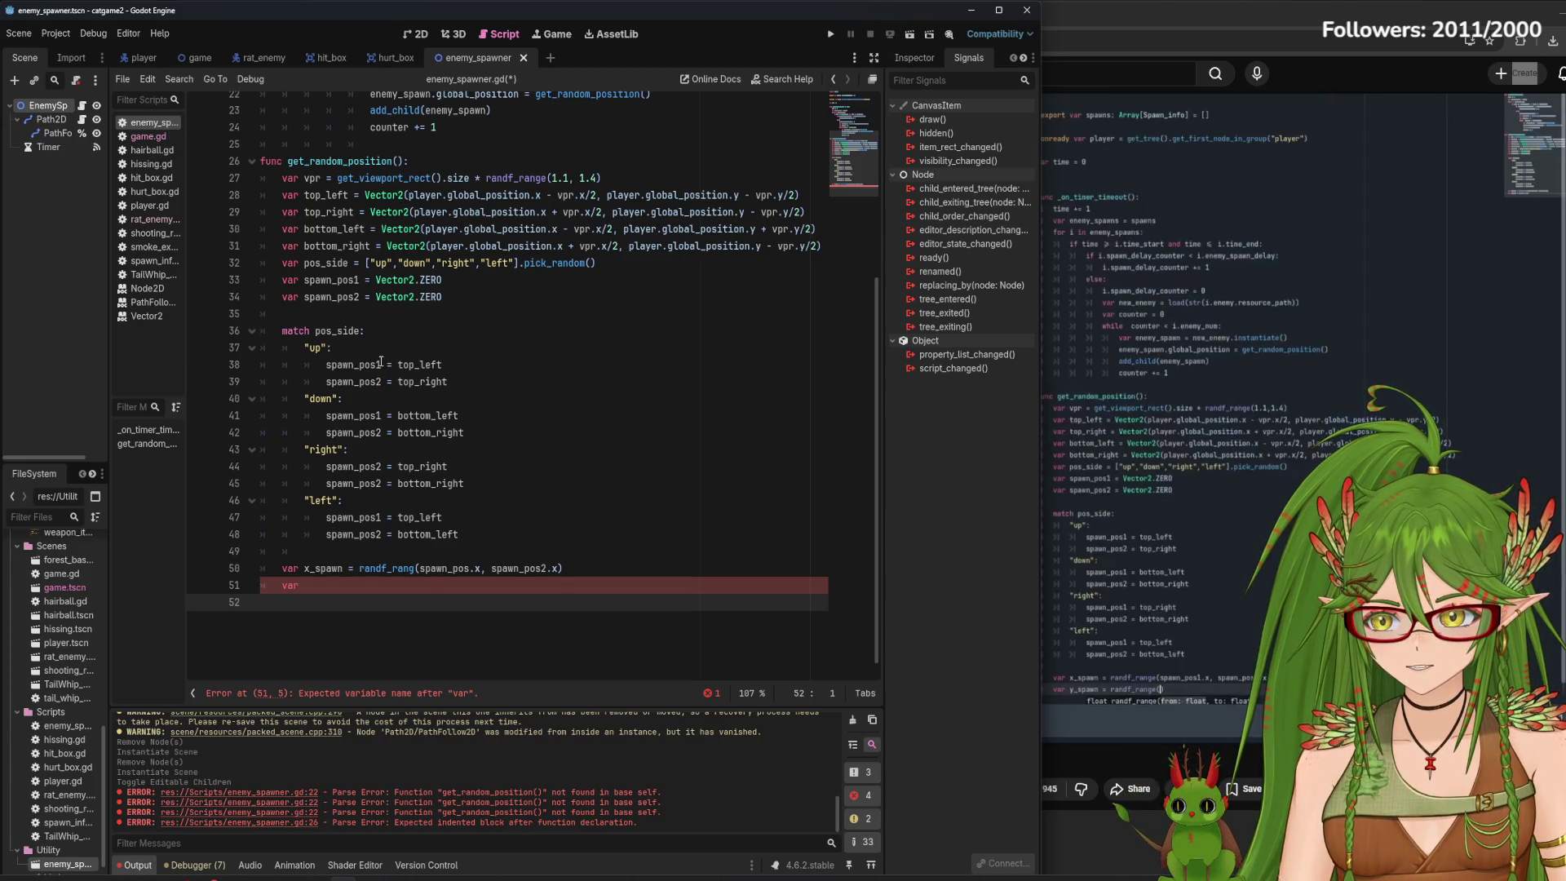
Correct the randf_rang typo to randf_range on line 50.
left_click(383, 585)
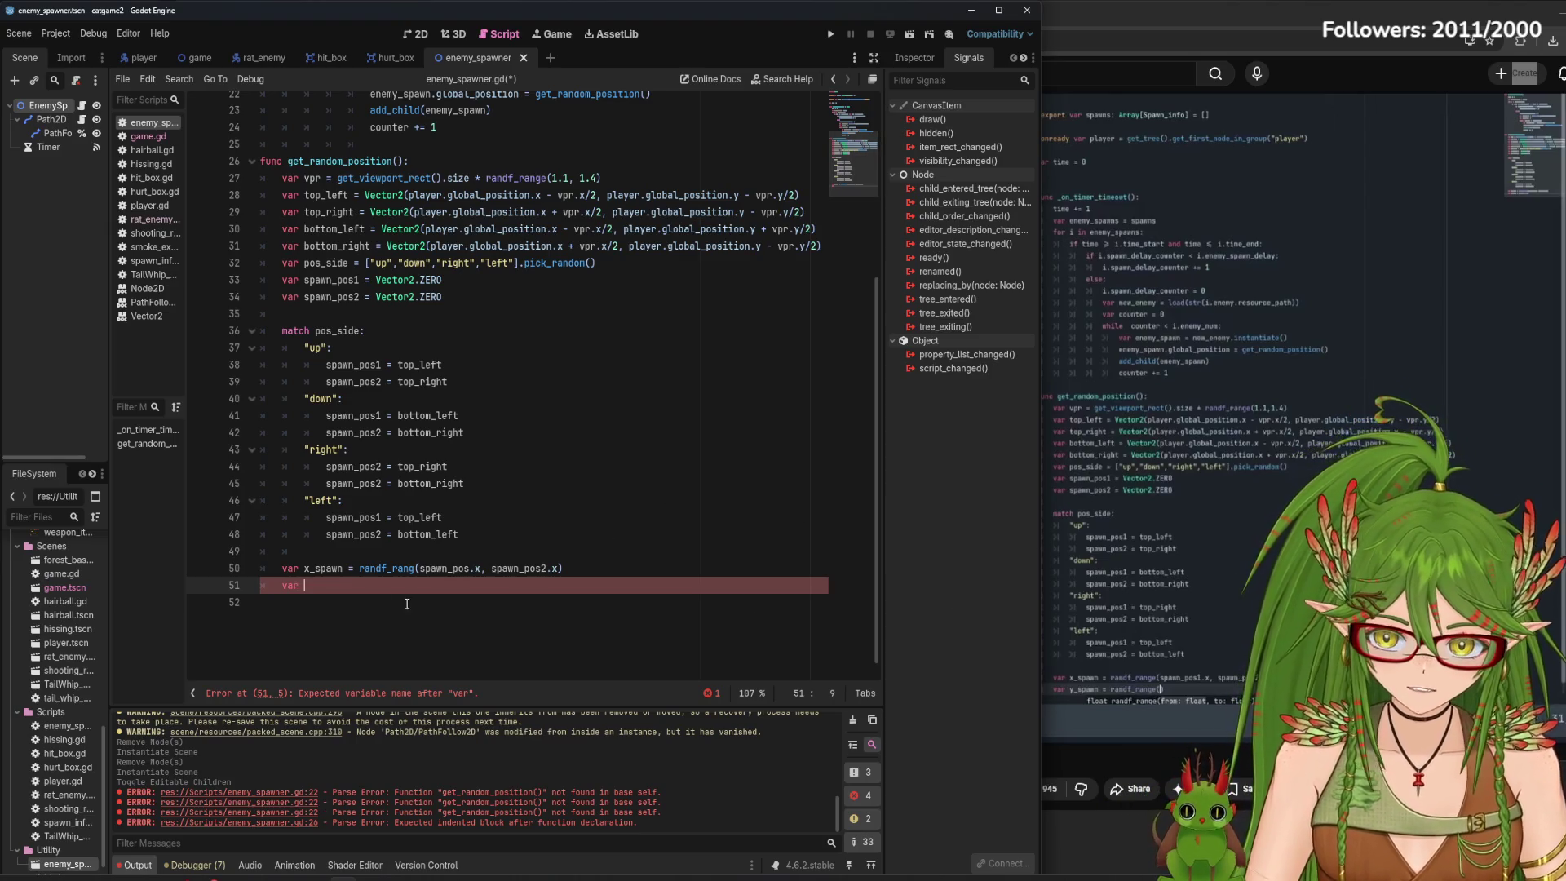
left_click(413, 568)
type("e")
Write line 51 as var y_spawn = randf_range(spawn_pos1.y, following the tutorial.
left_click(417, 589)
type("y_")
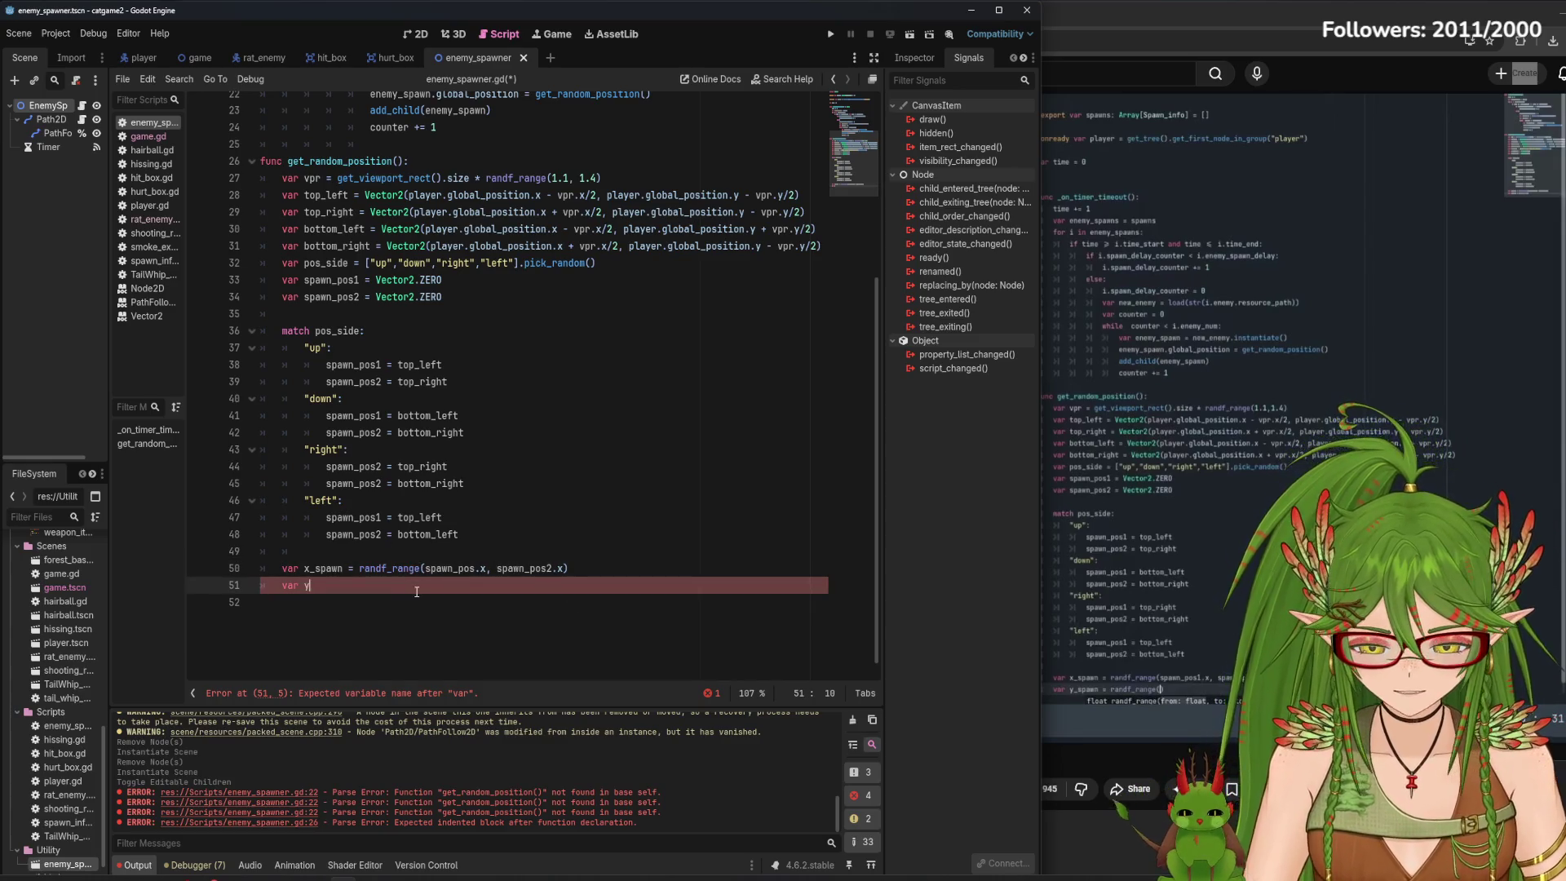
type("spawn")
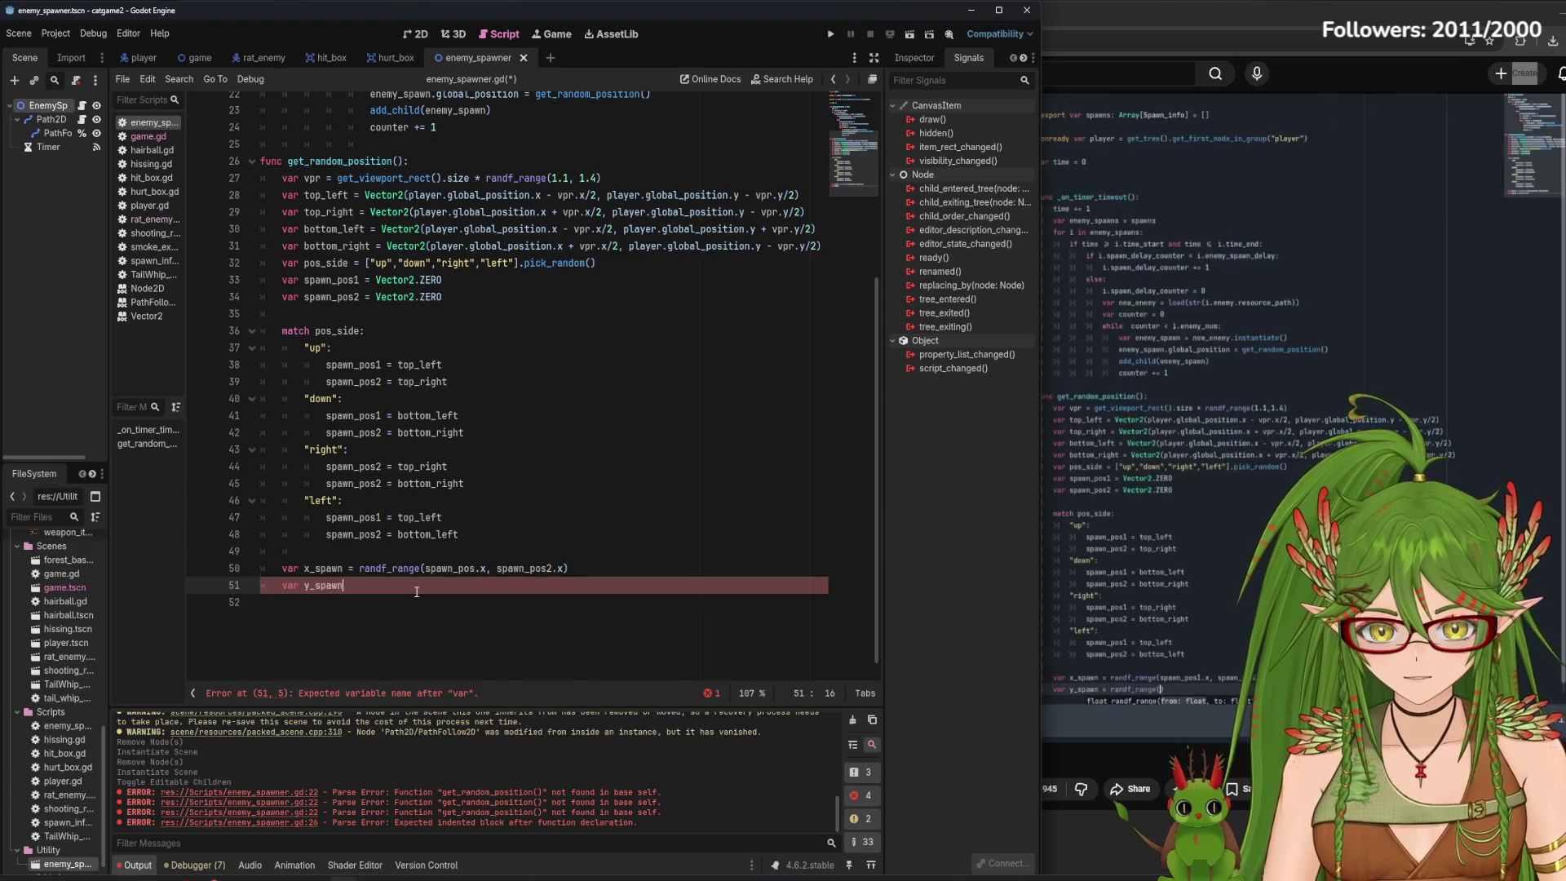
type(" = randf(r")
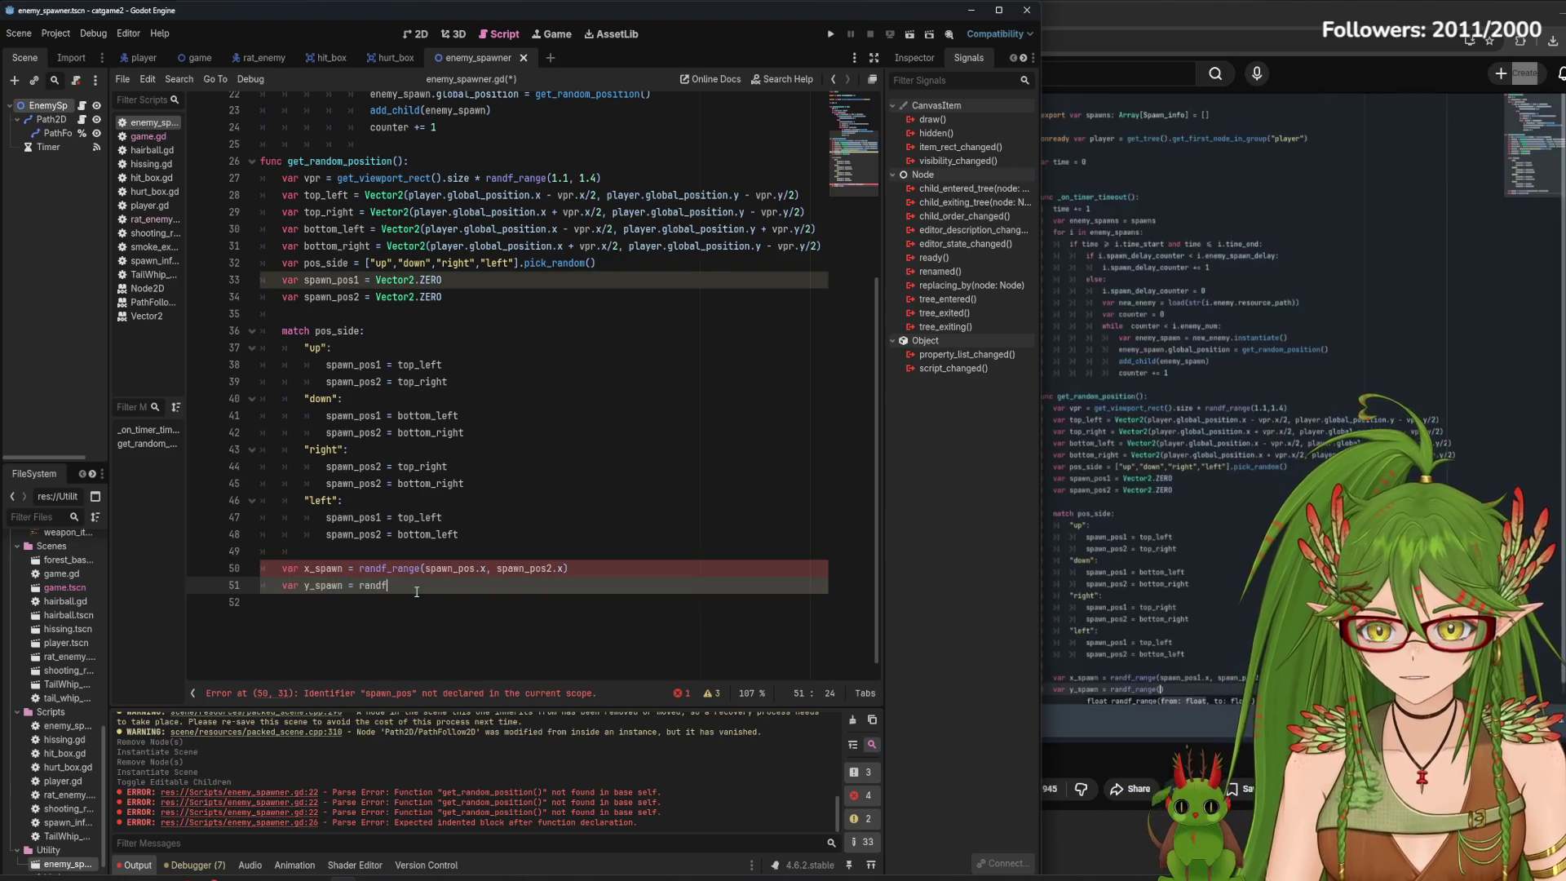
key("BackSpace")
key("BackSpace")
type("_range(")
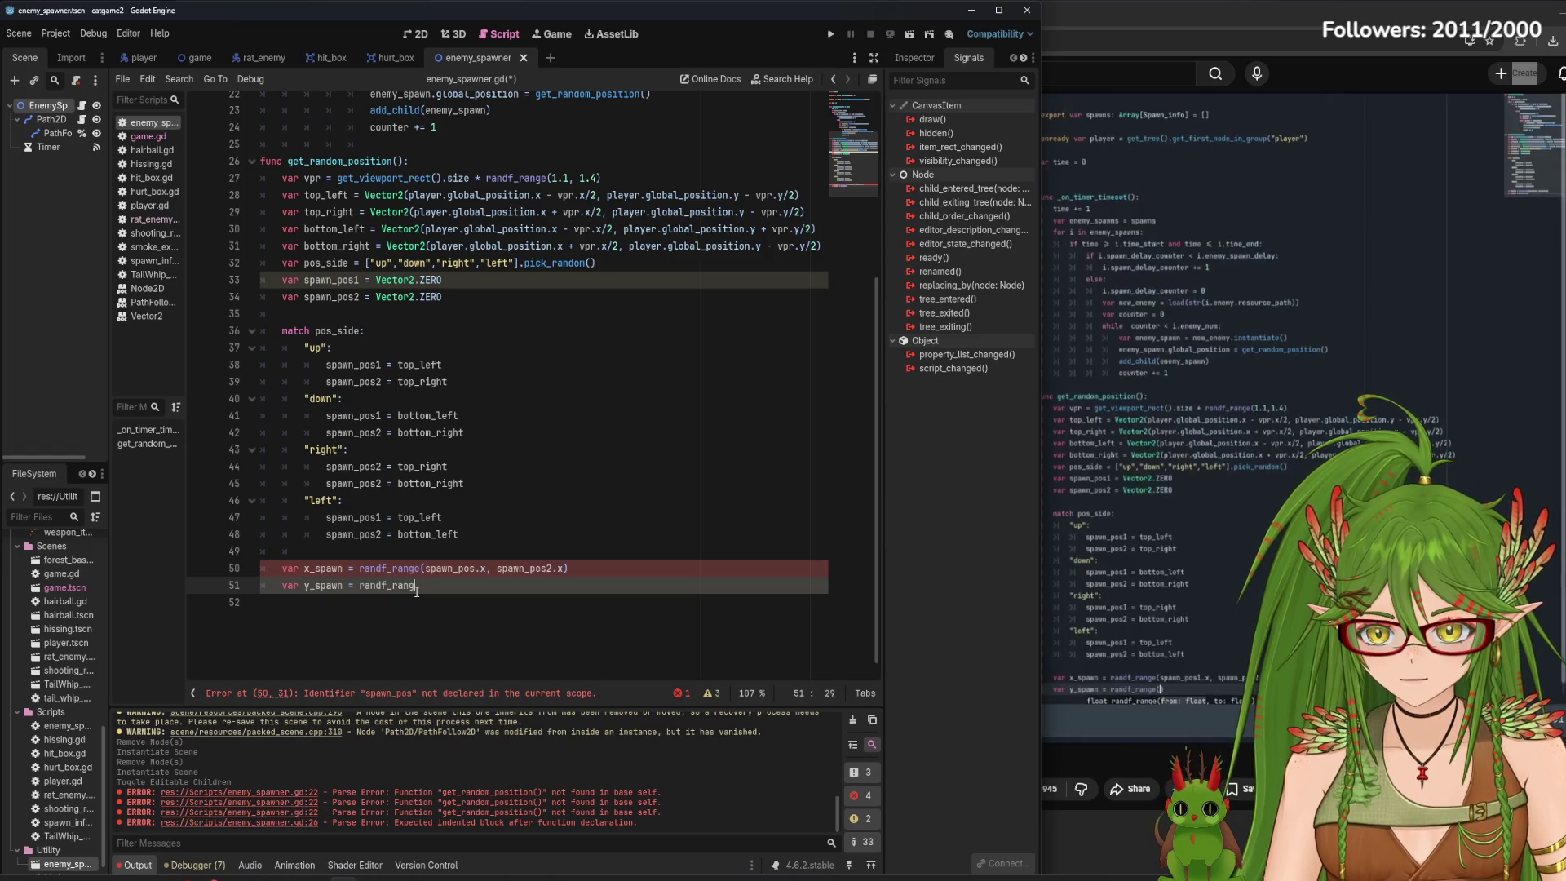
key("alt+Tab")
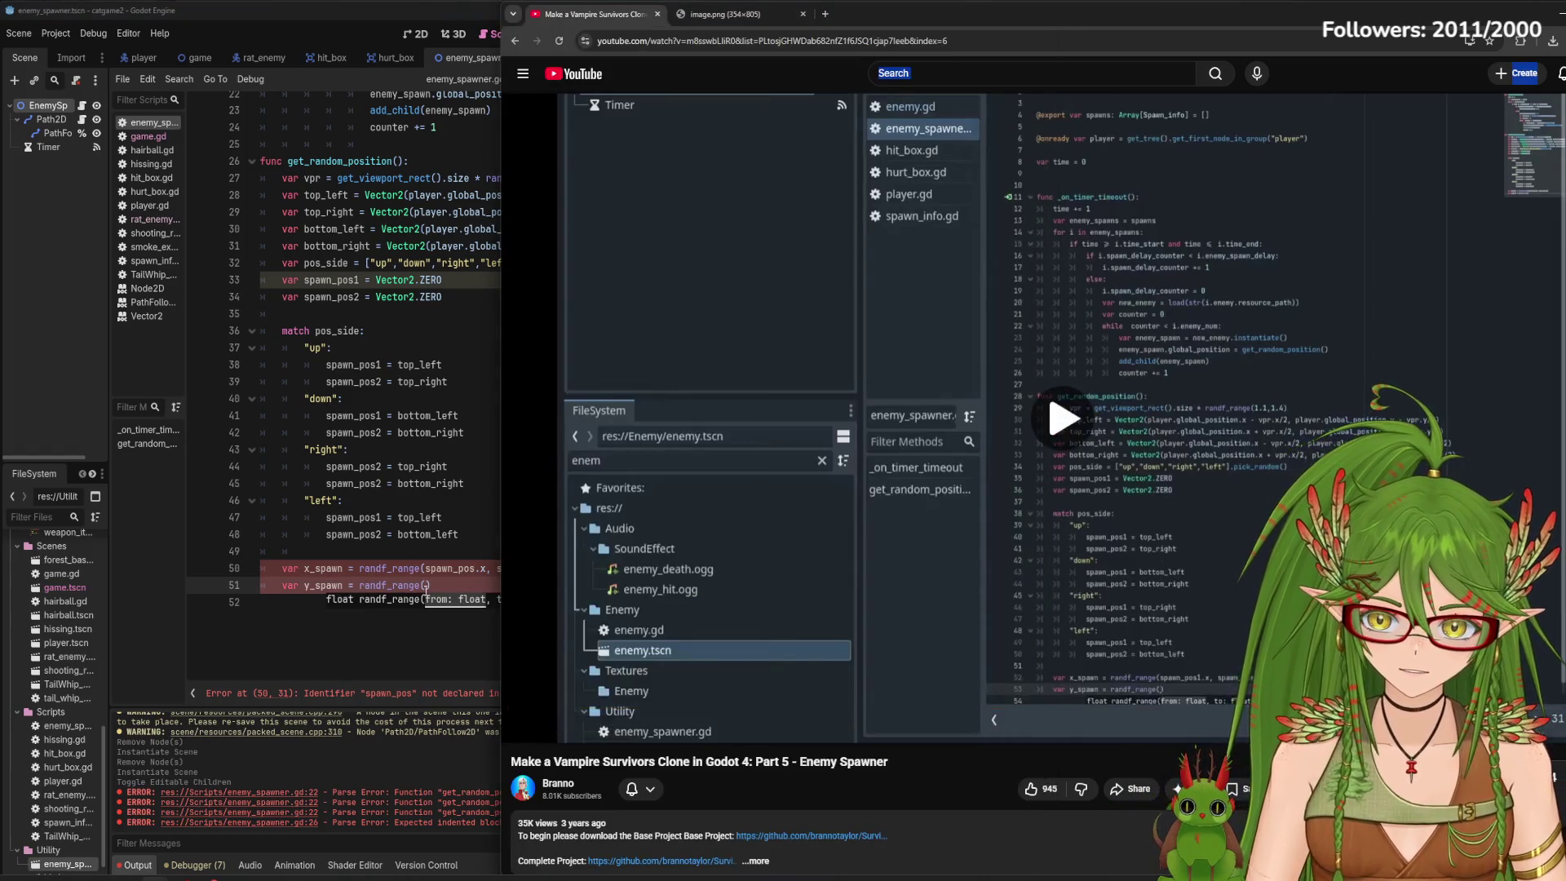
key("alt+Tab")
type("spawn")
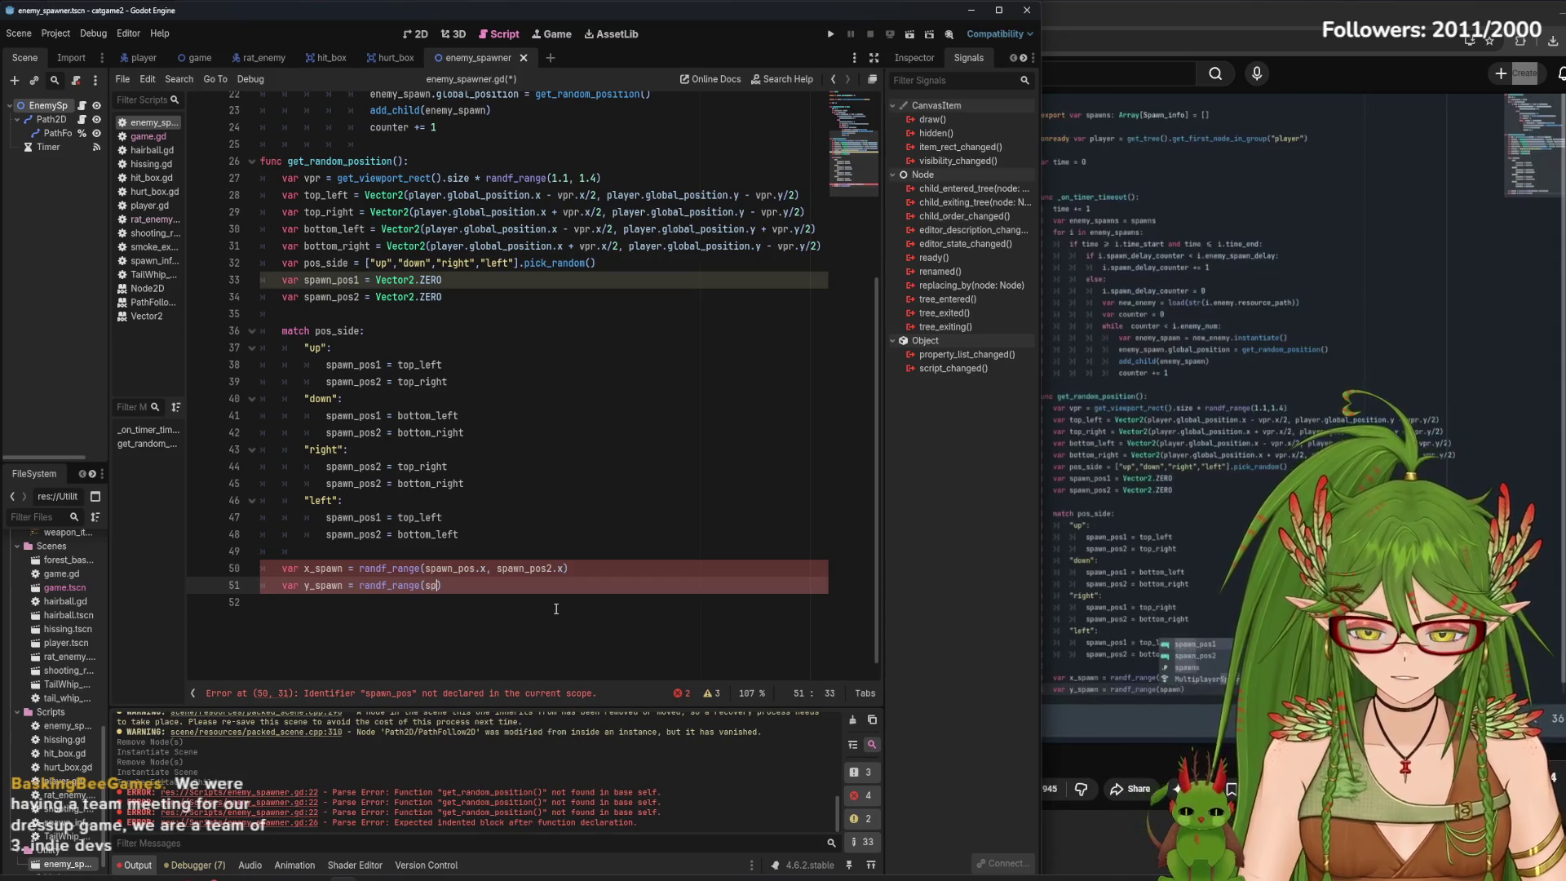
type("_")
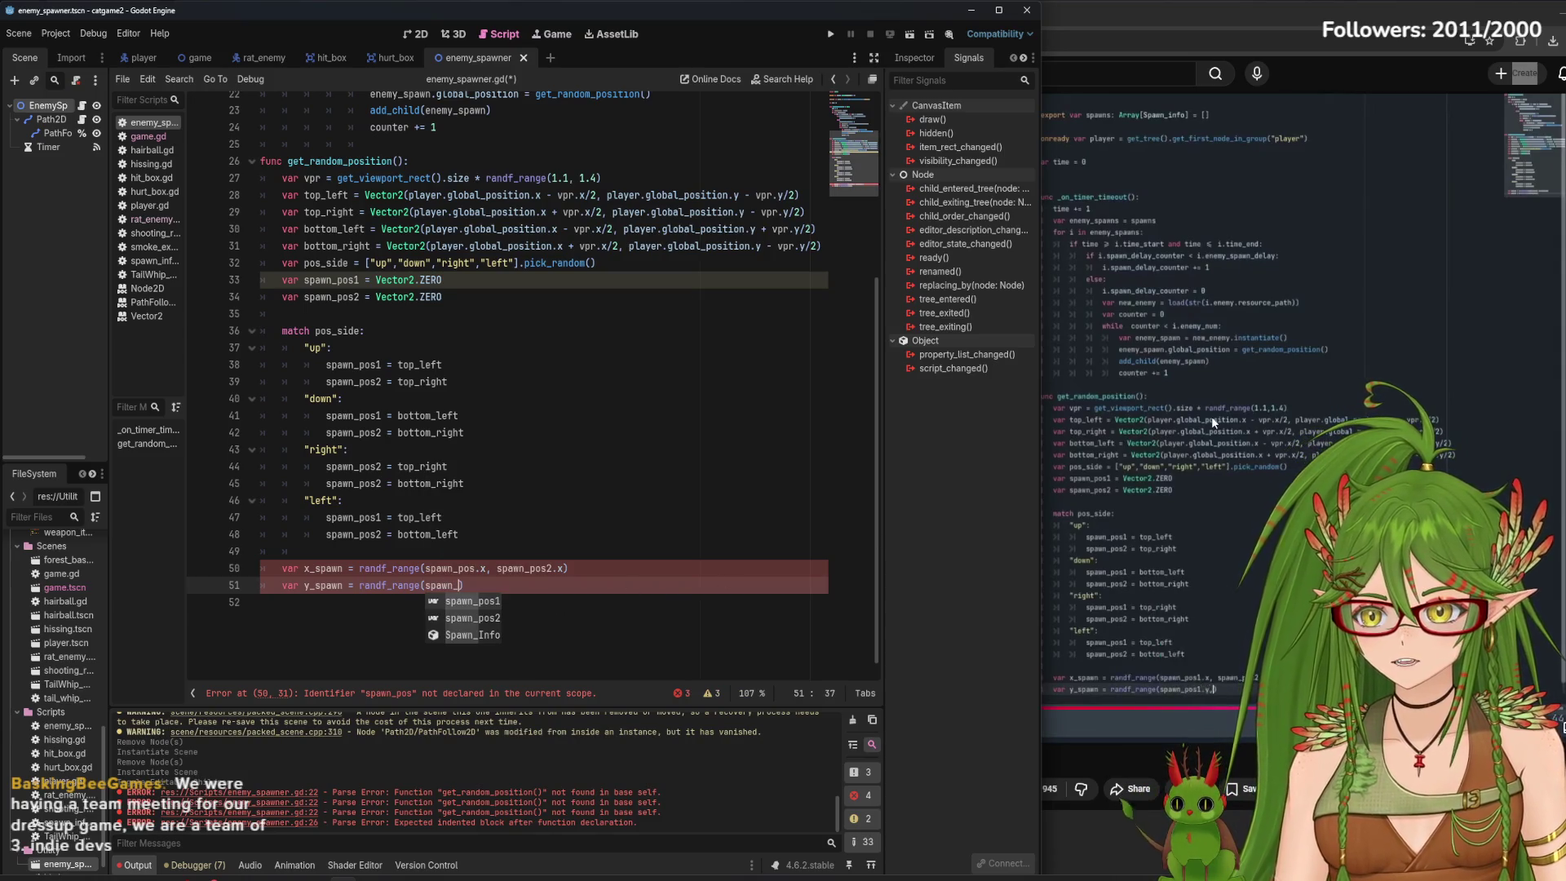
left_click(1211, 417)
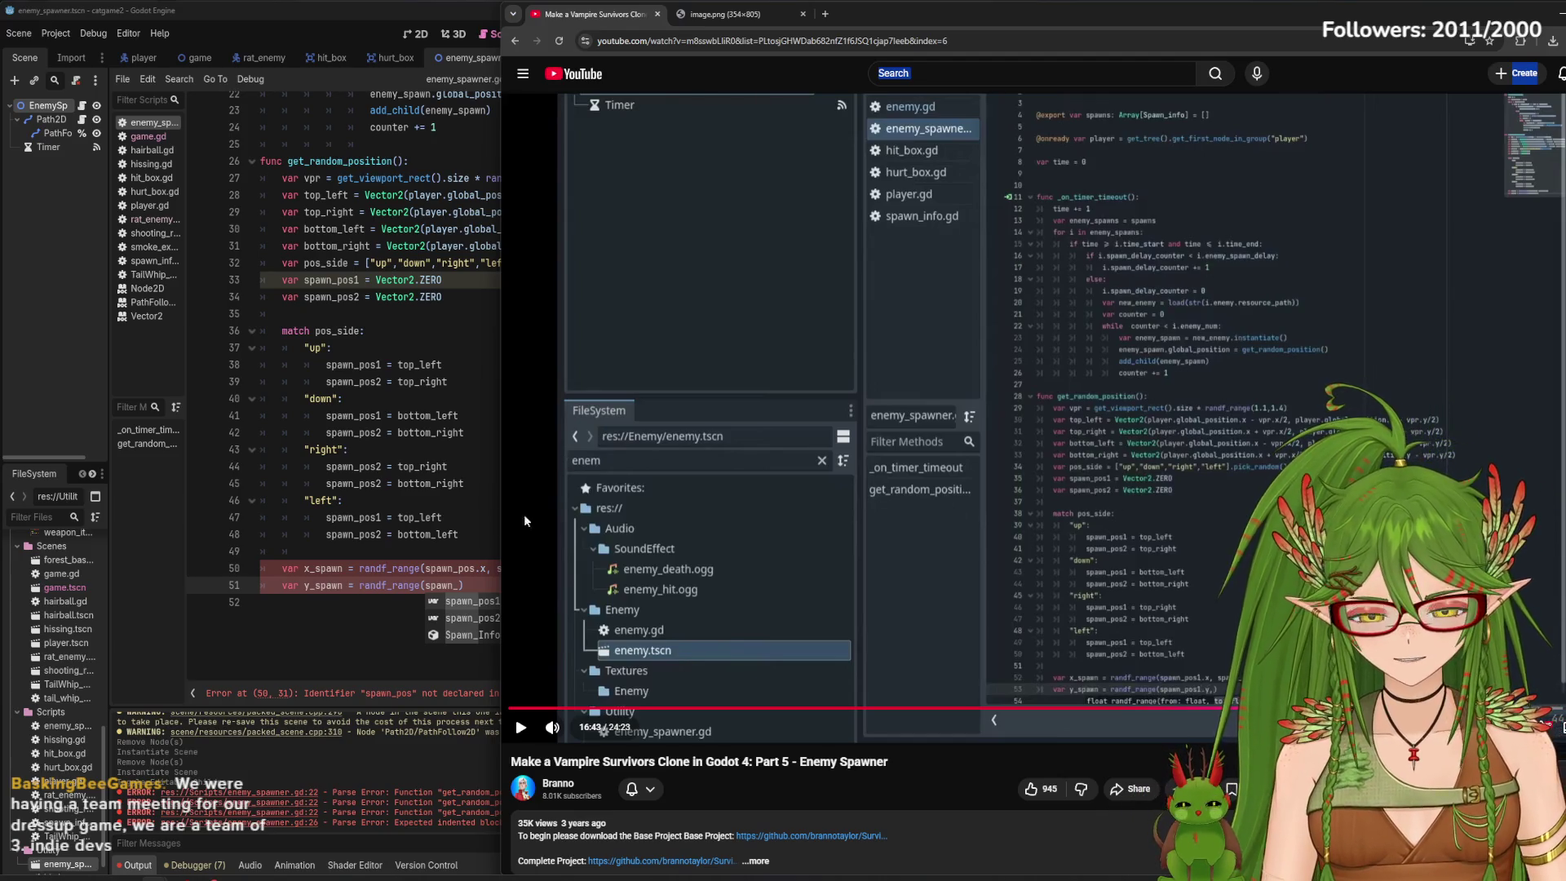
left_click(461, 584)
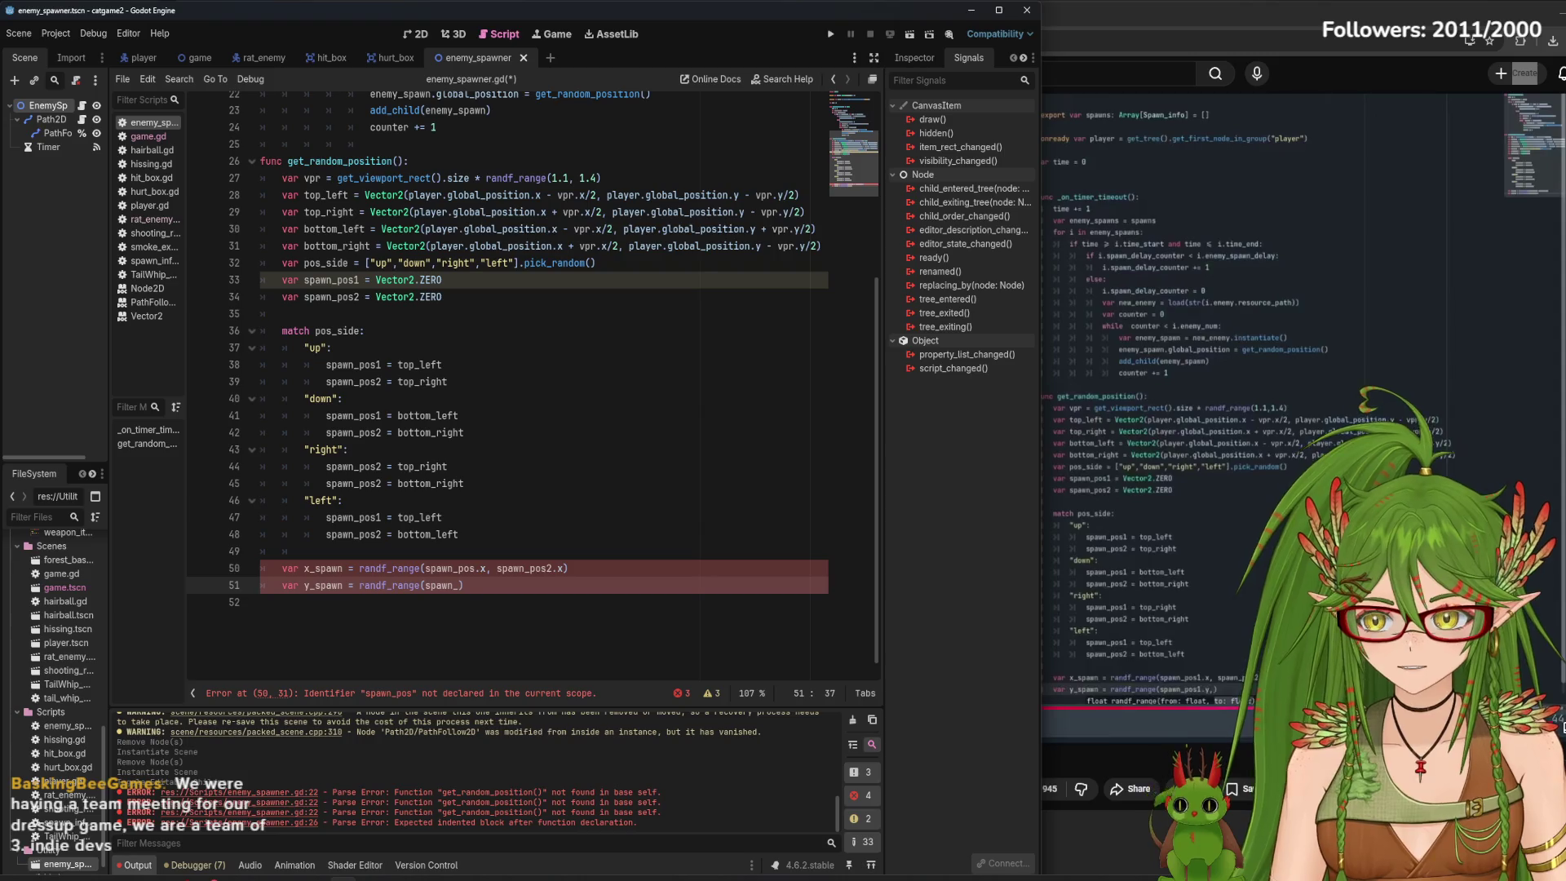
key("alt+Tab")
key("alt+Tab")
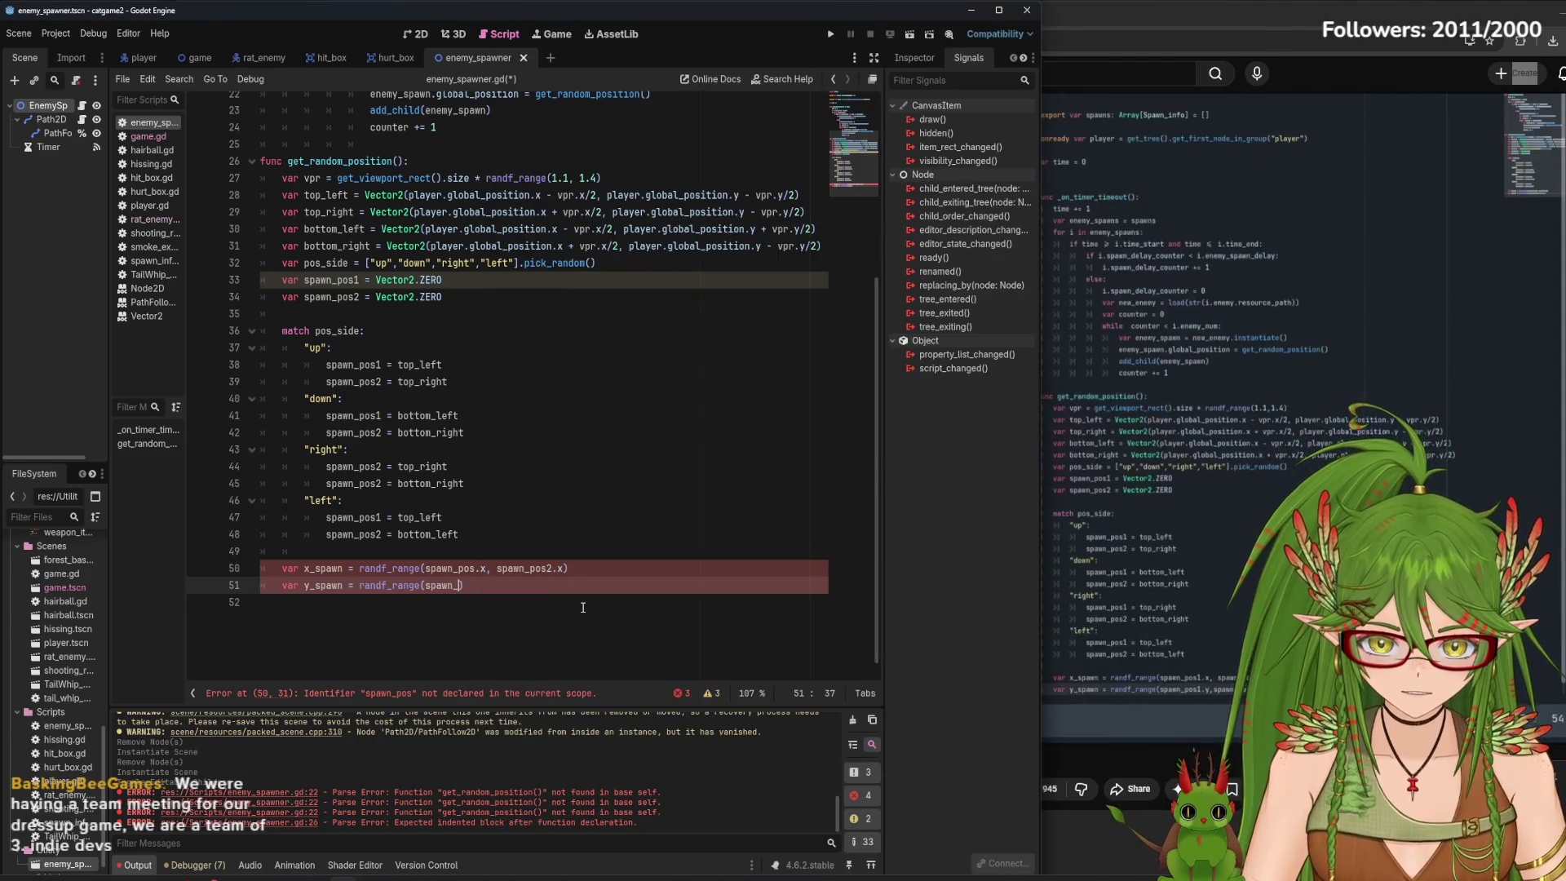
type("pos1")
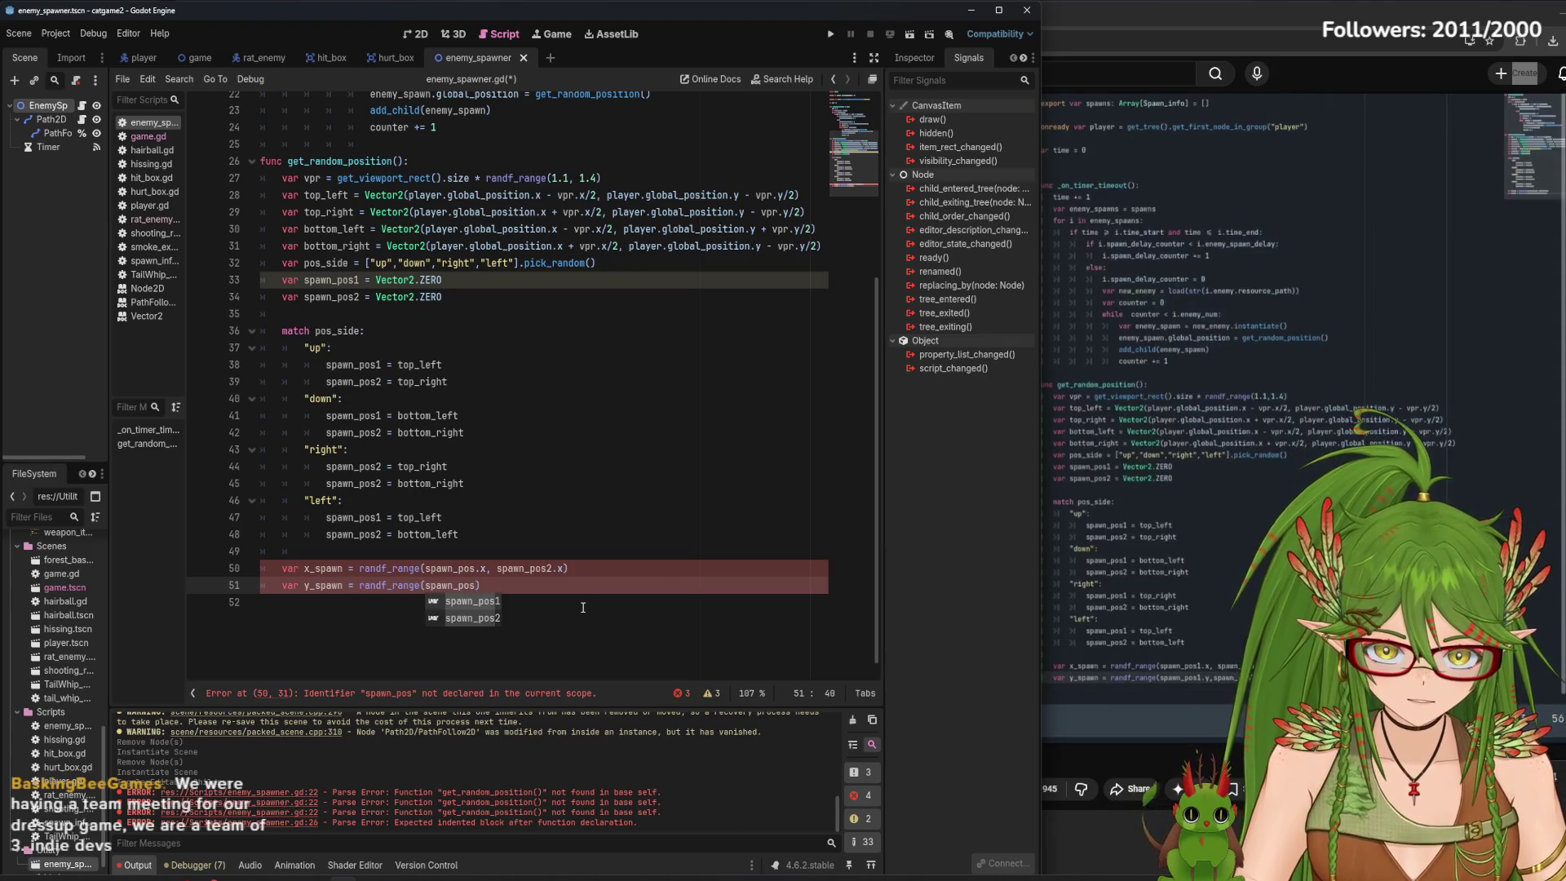
type(".y")
key("alt+Tab")
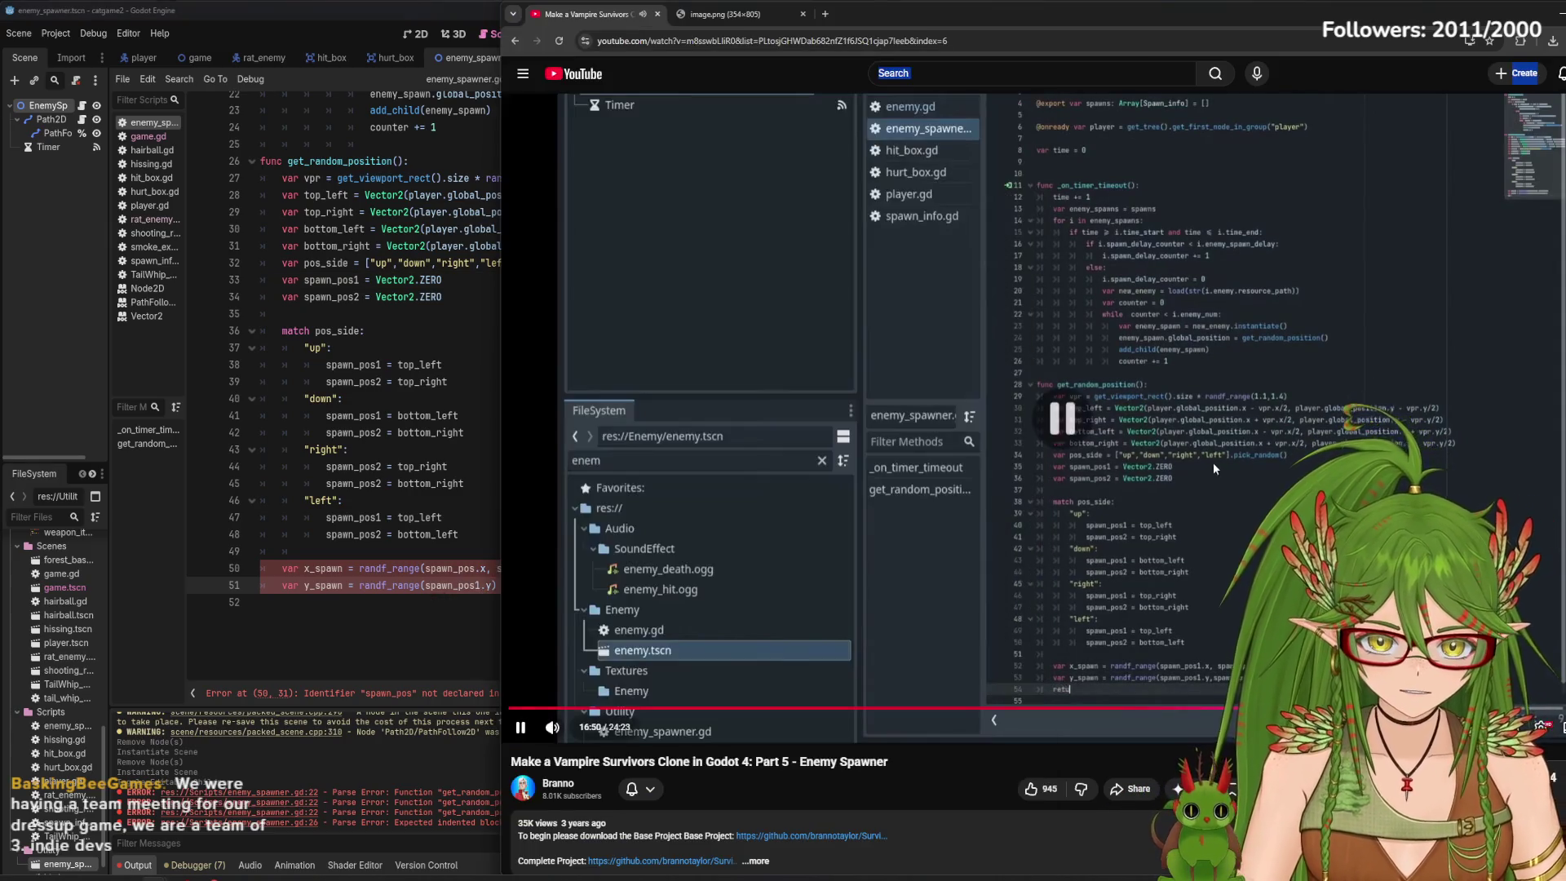
Change spawn_pos to spawn_pos1 in the x_spawn line.
left_click(485, 569)
type("1")
scroll(533, 603, "up", 1)
left_click(532, 600)
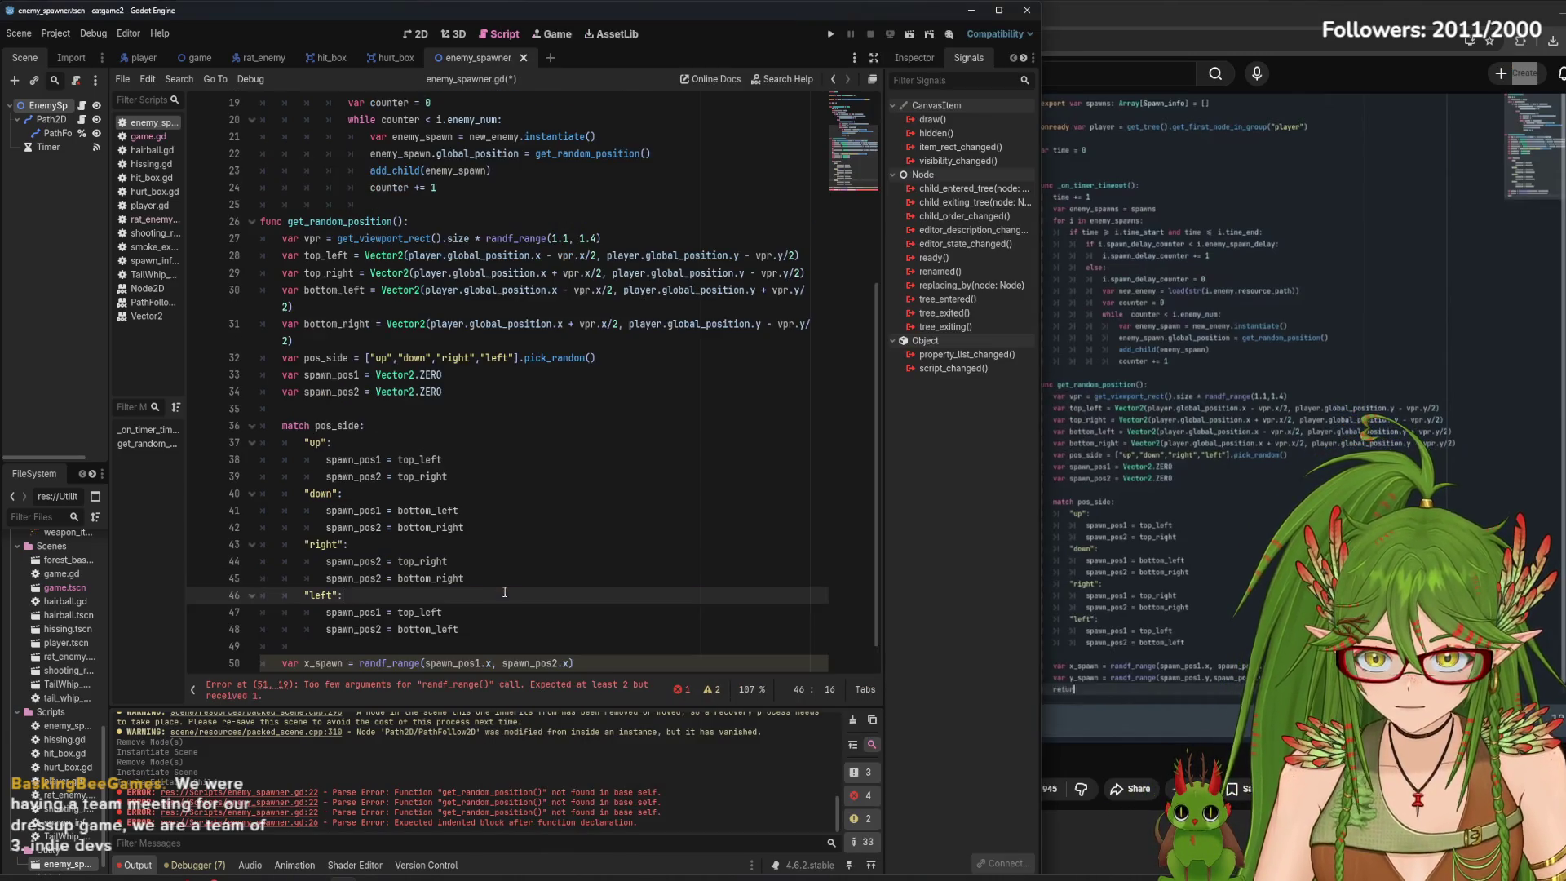
Add a comma and start the second spawn_ argument in y_spawn, then open Twitch chat.
scroll(546, 628, "down", 1)
left_click(575, 652)
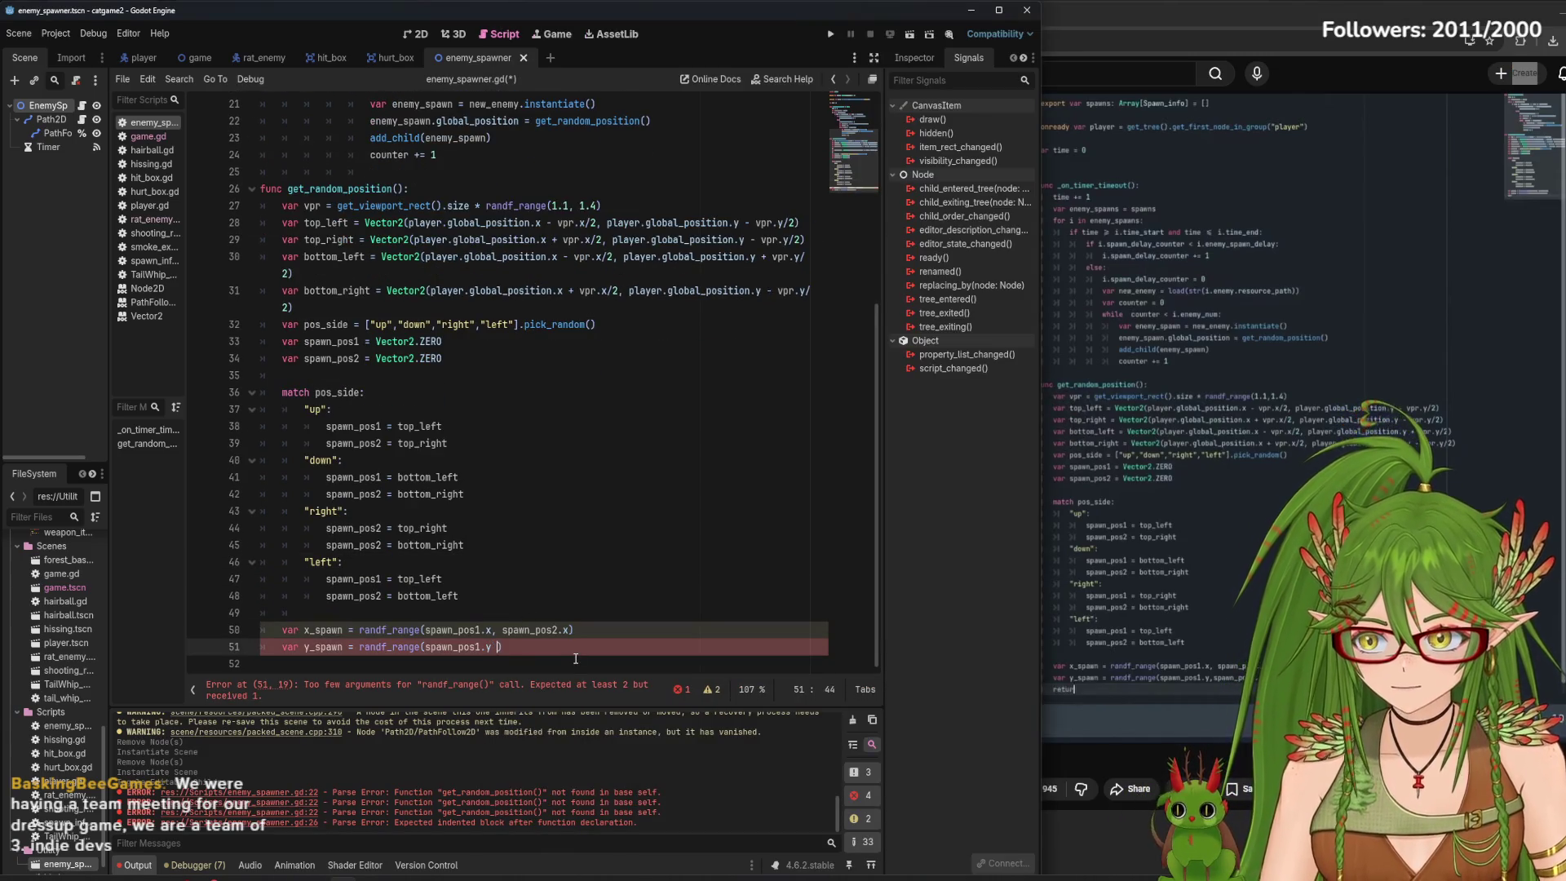
type(",")
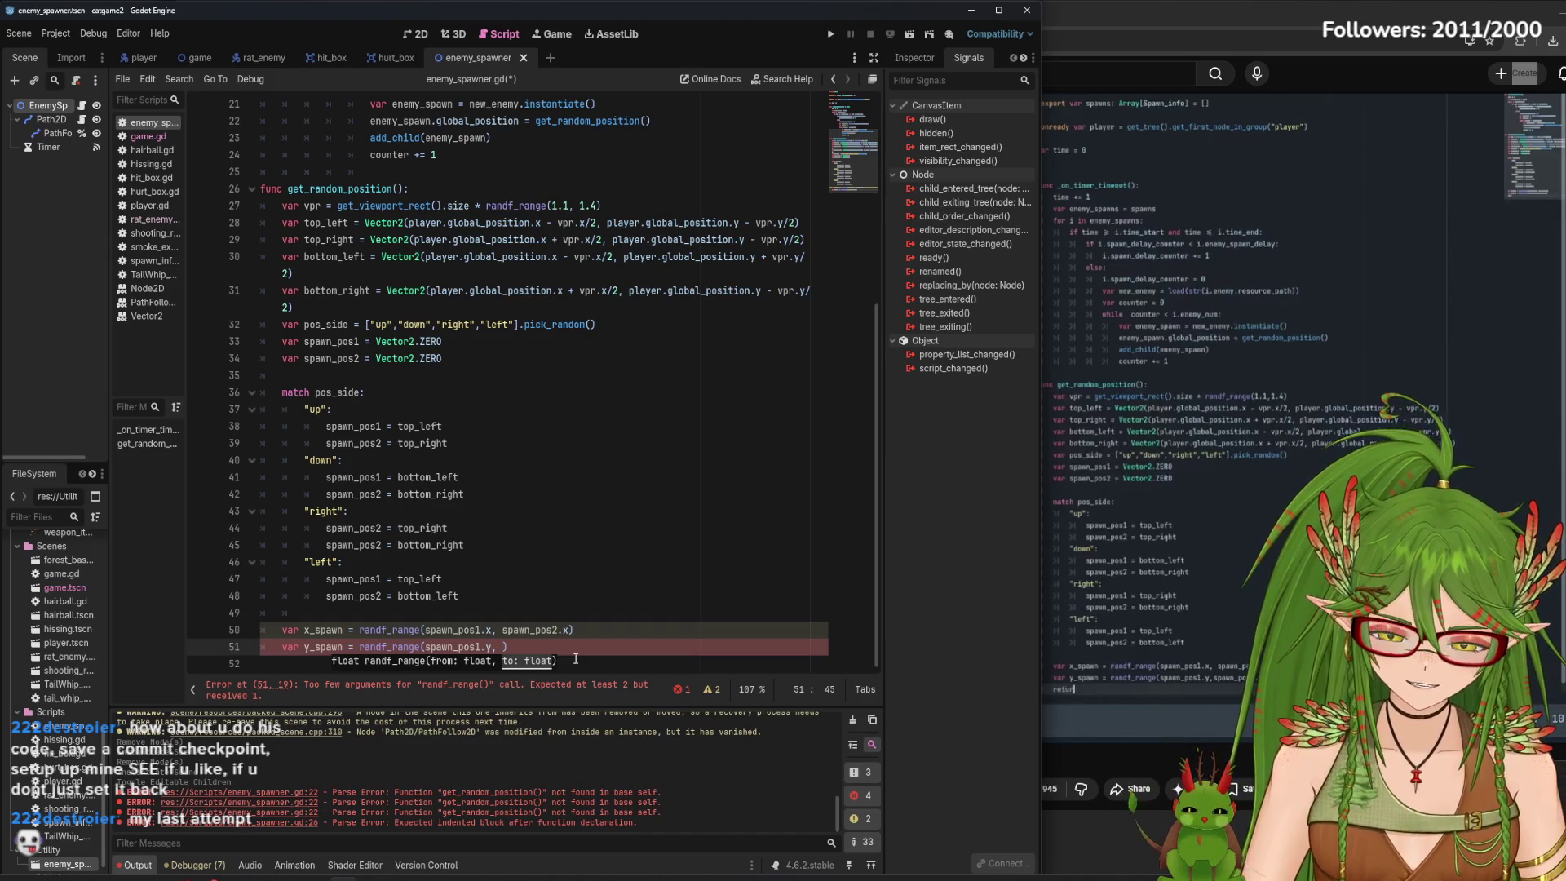
type("_")
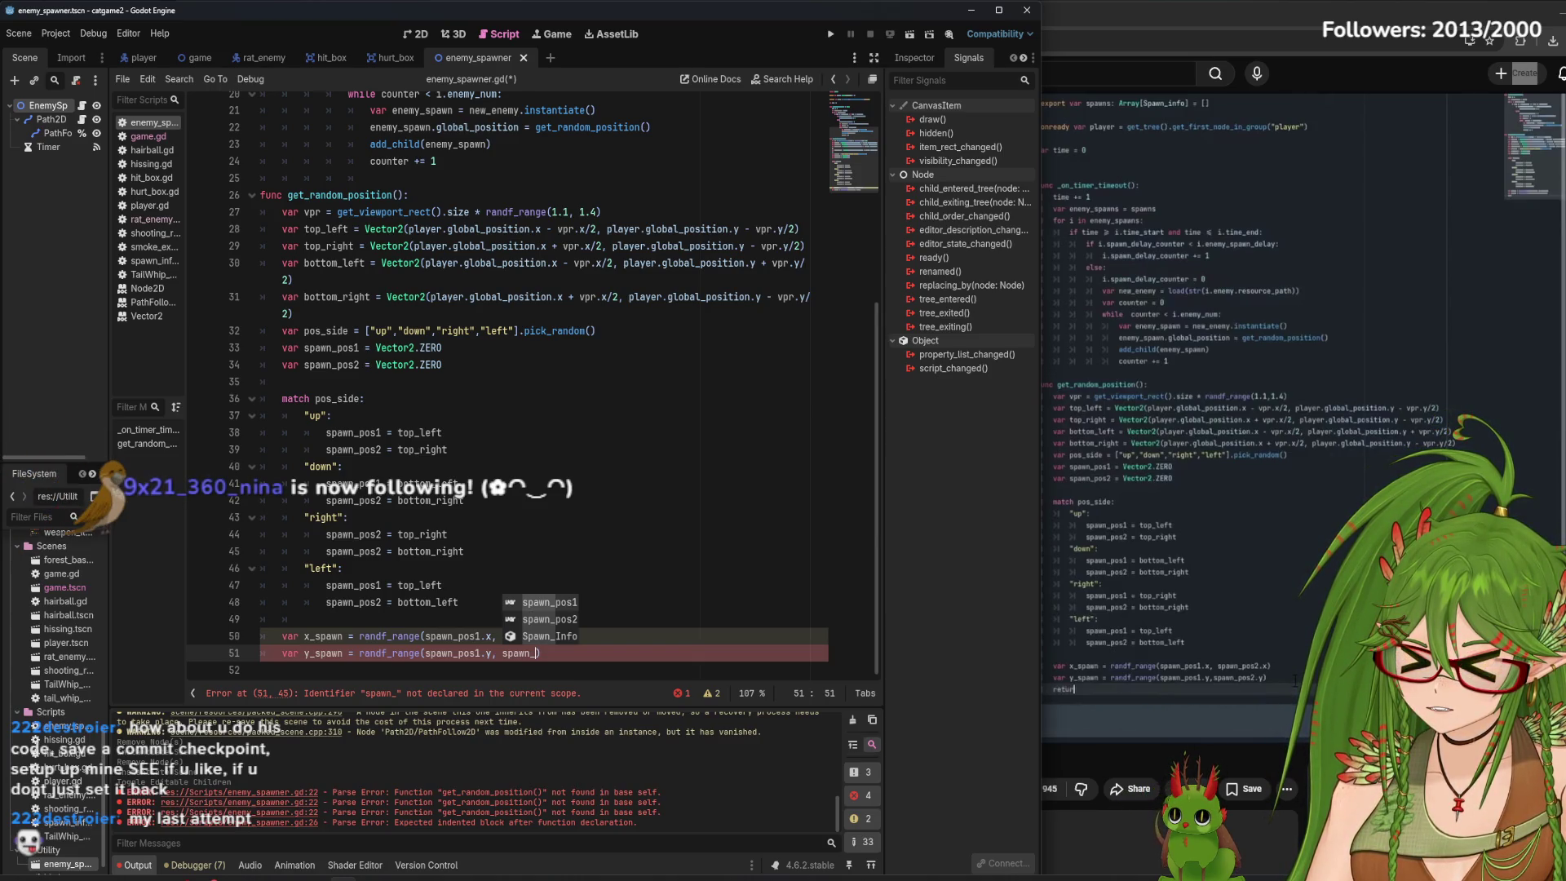
key("alt+Tab")
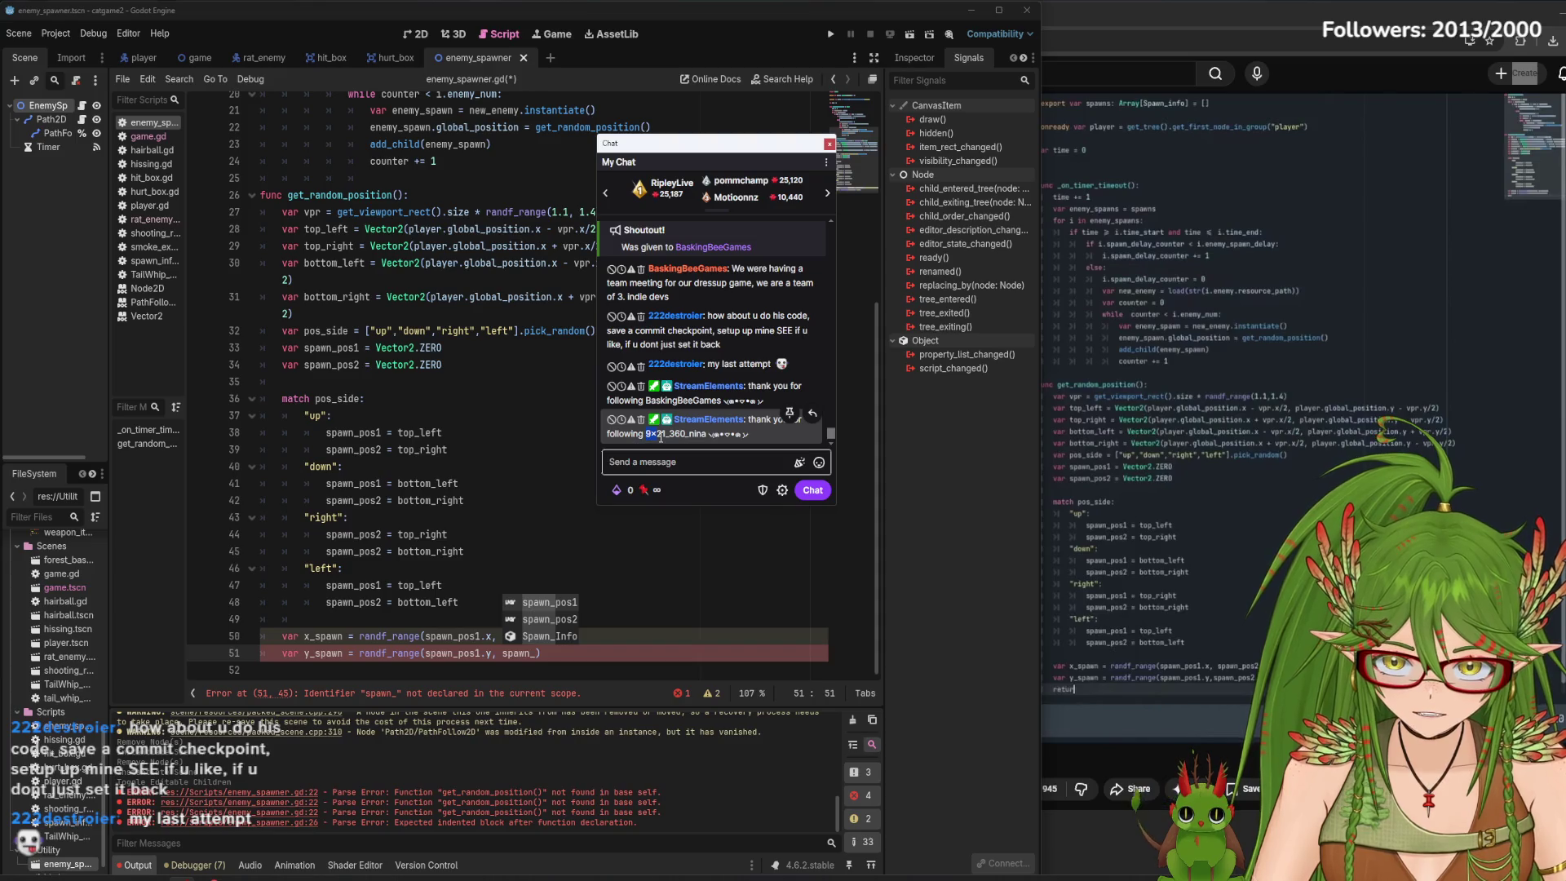
Drag the chat popout off the left screen edge and dismiss Godot's autocomplete.
left_click(661, 438)
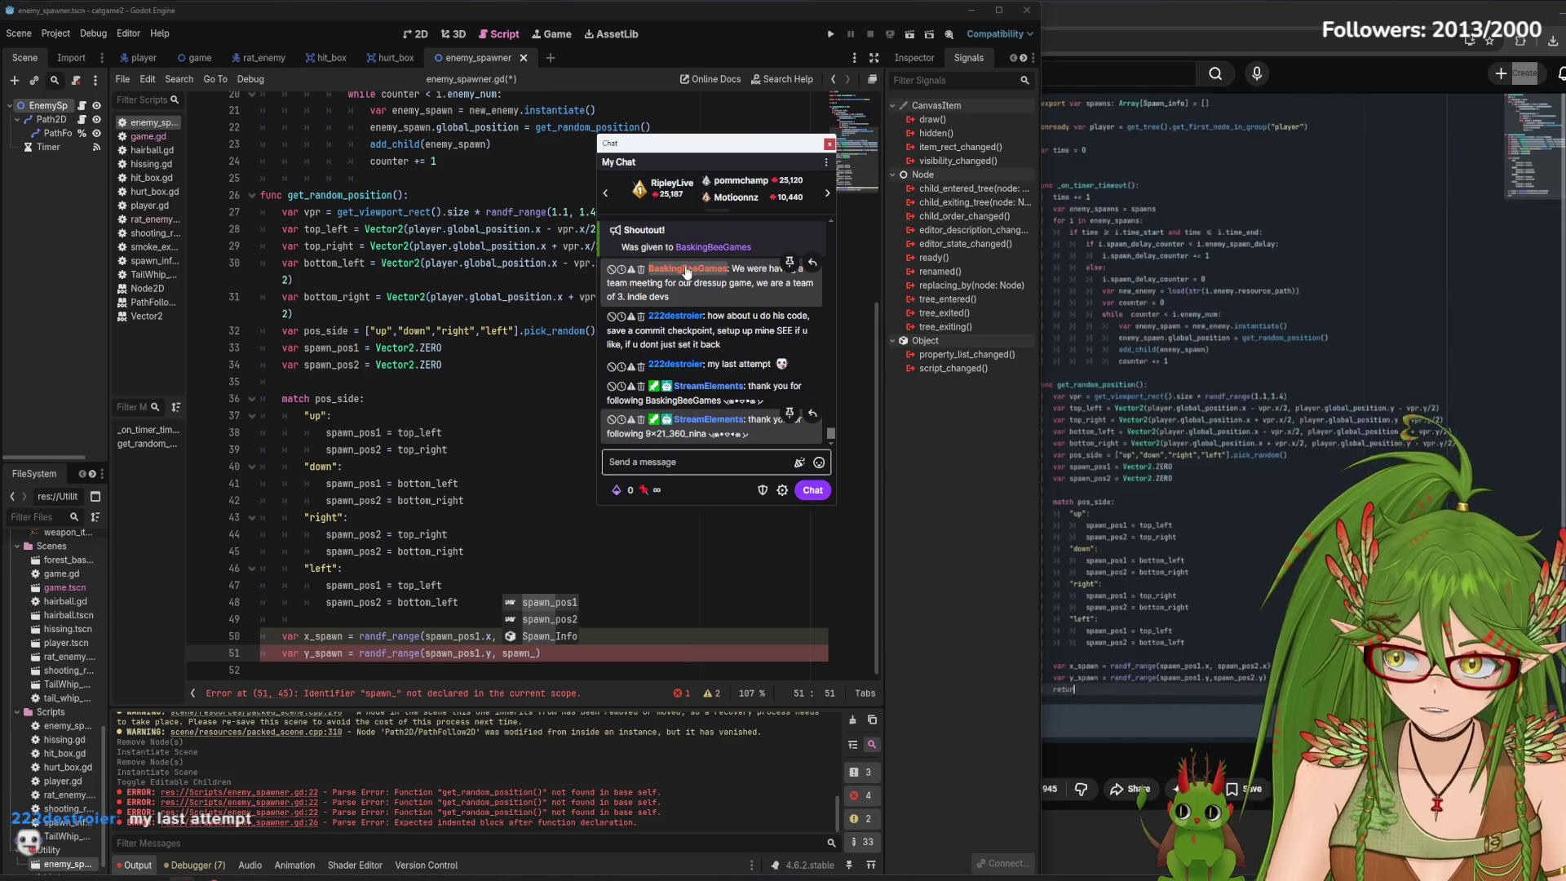
left_click_drag(722, 151, 0, 97)
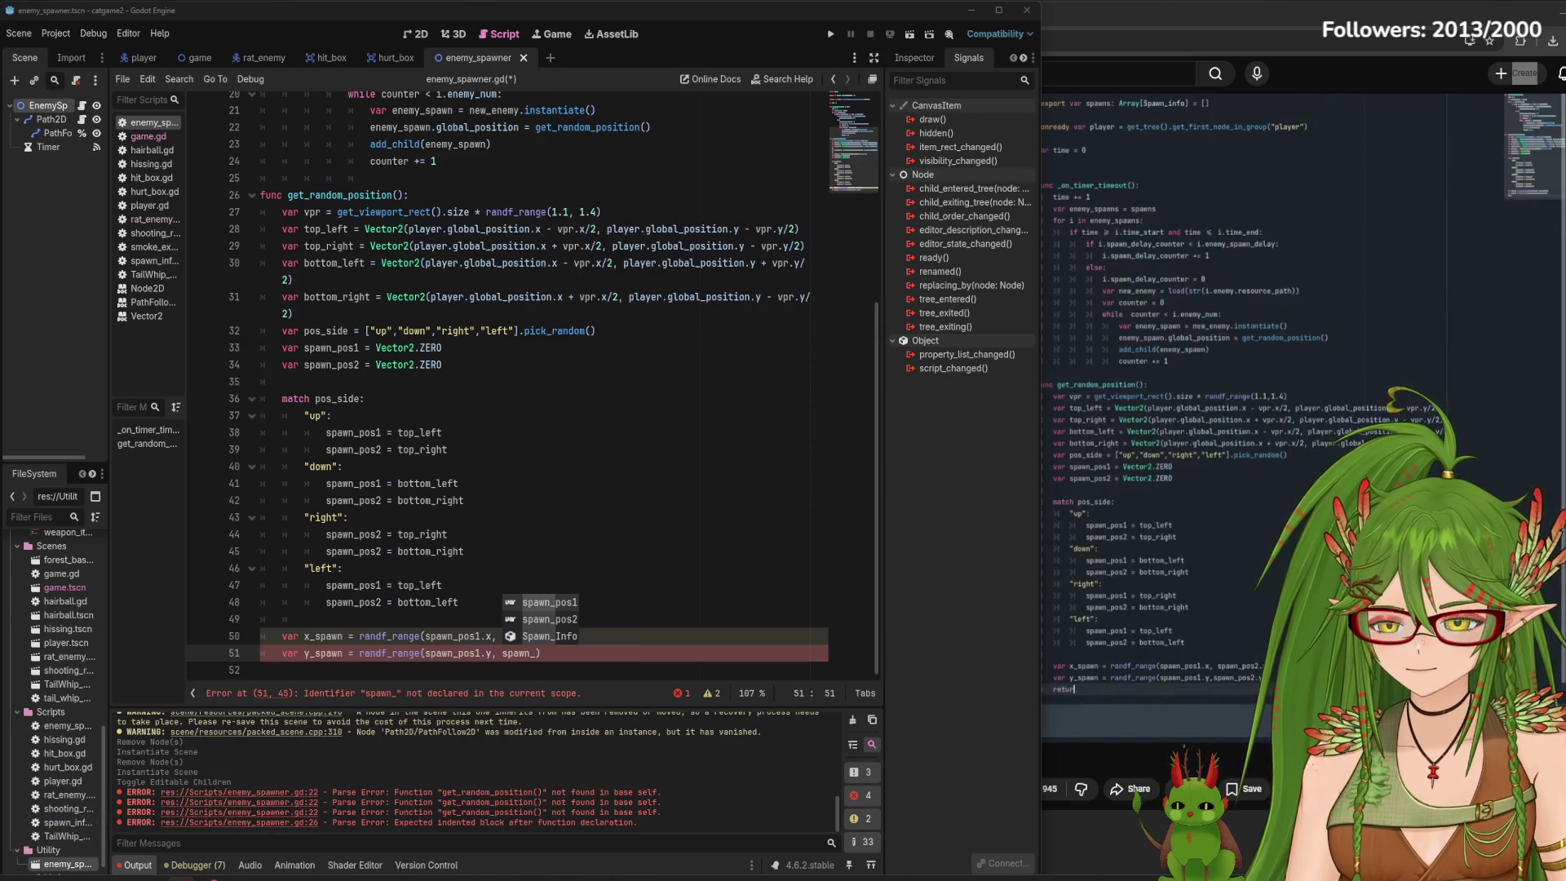
key("Escape")
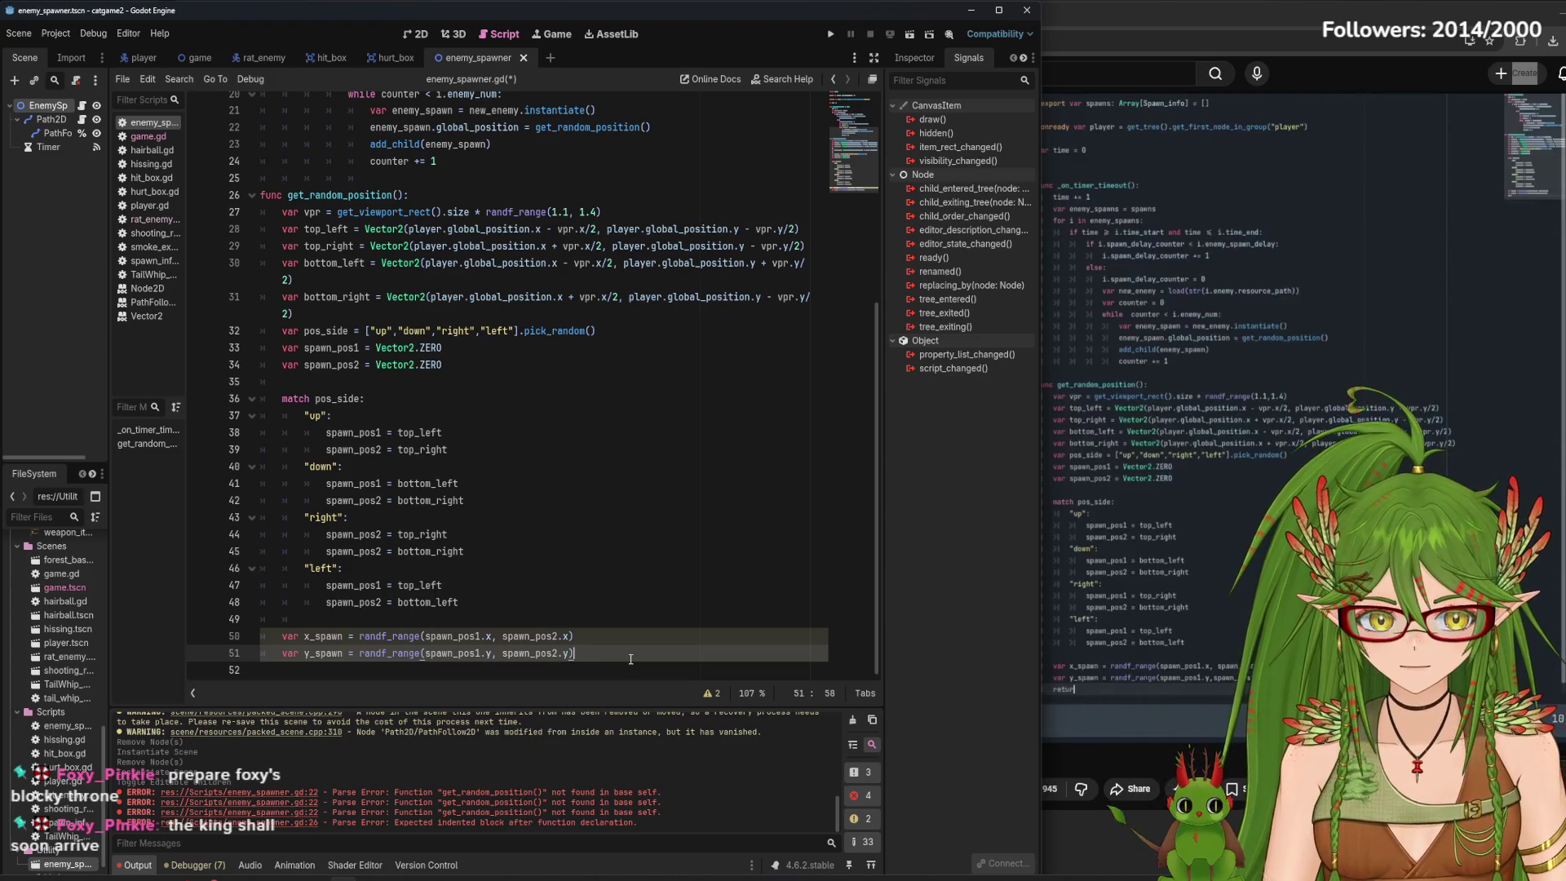
Start a return line on line 52, checking the tutorial's version.
key("Return")
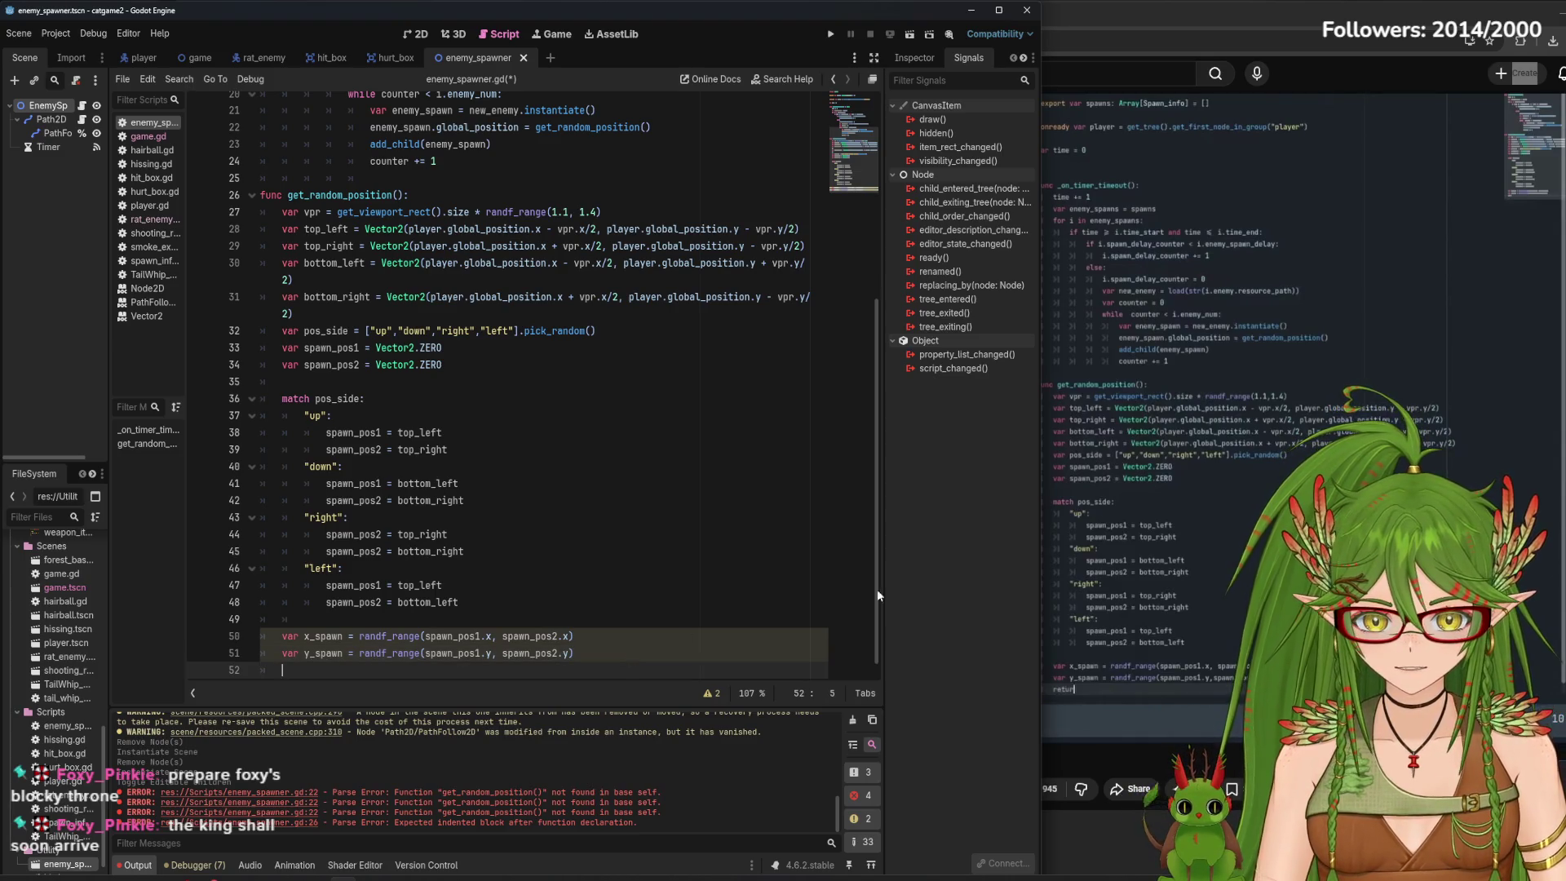
type("turn")
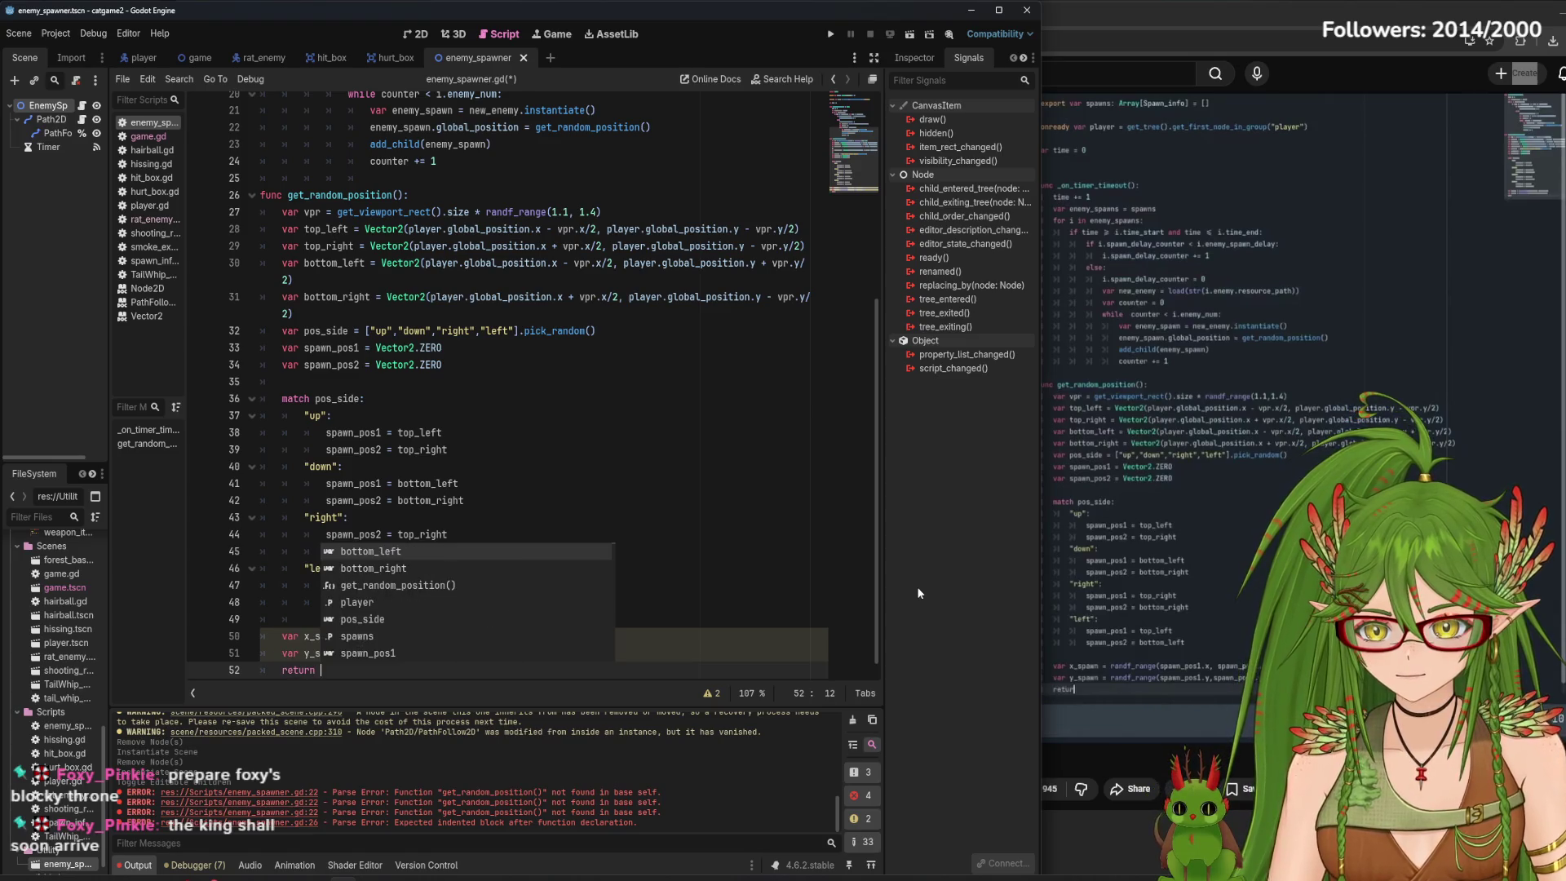
key("Escape")
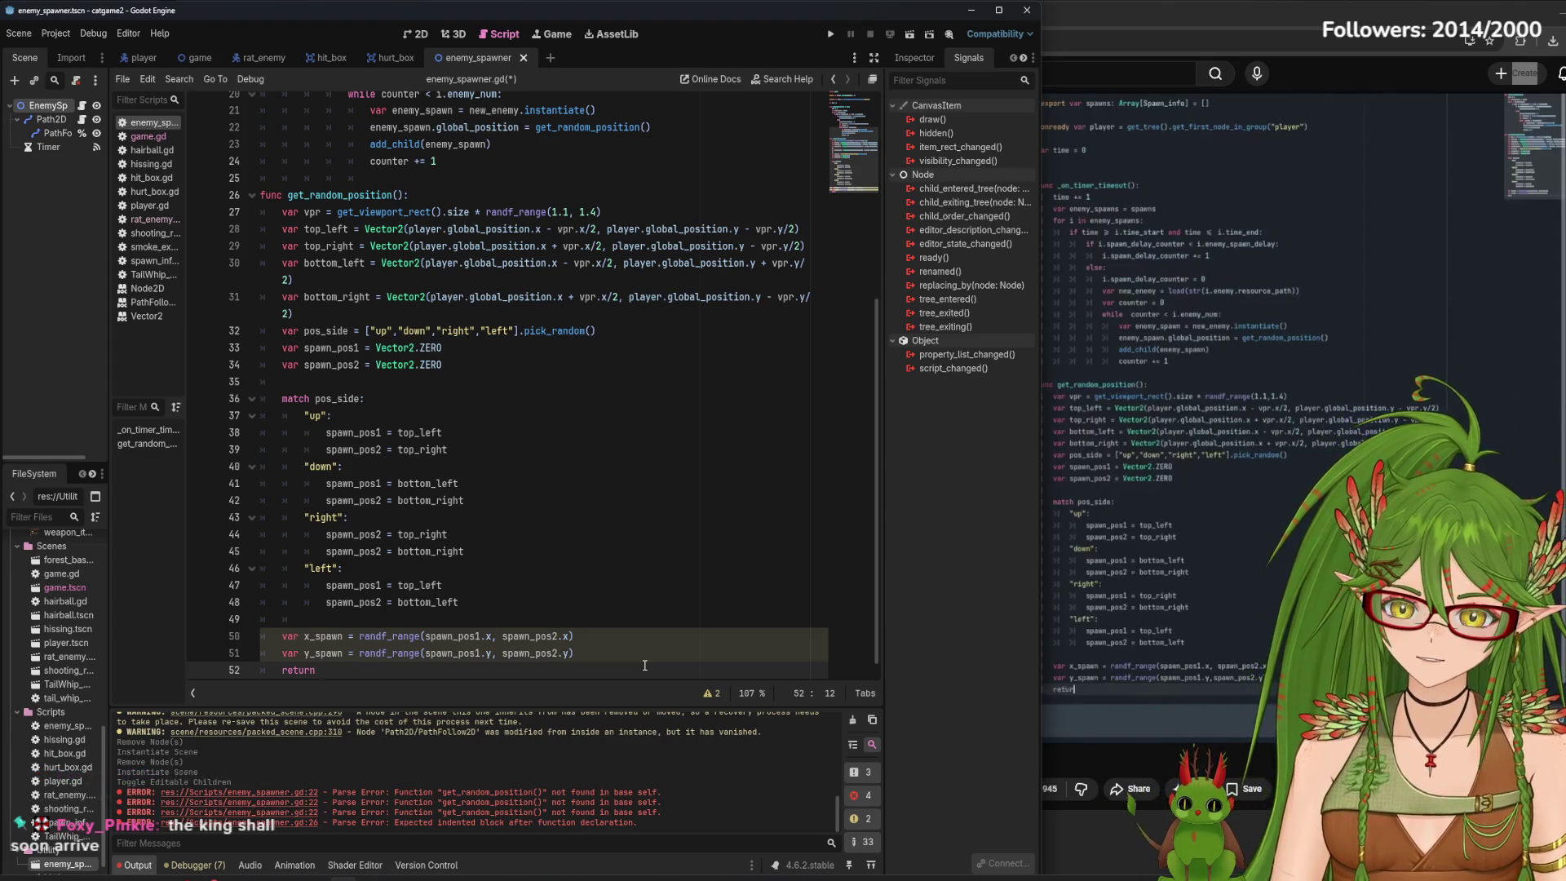
left_click(1142, 600)
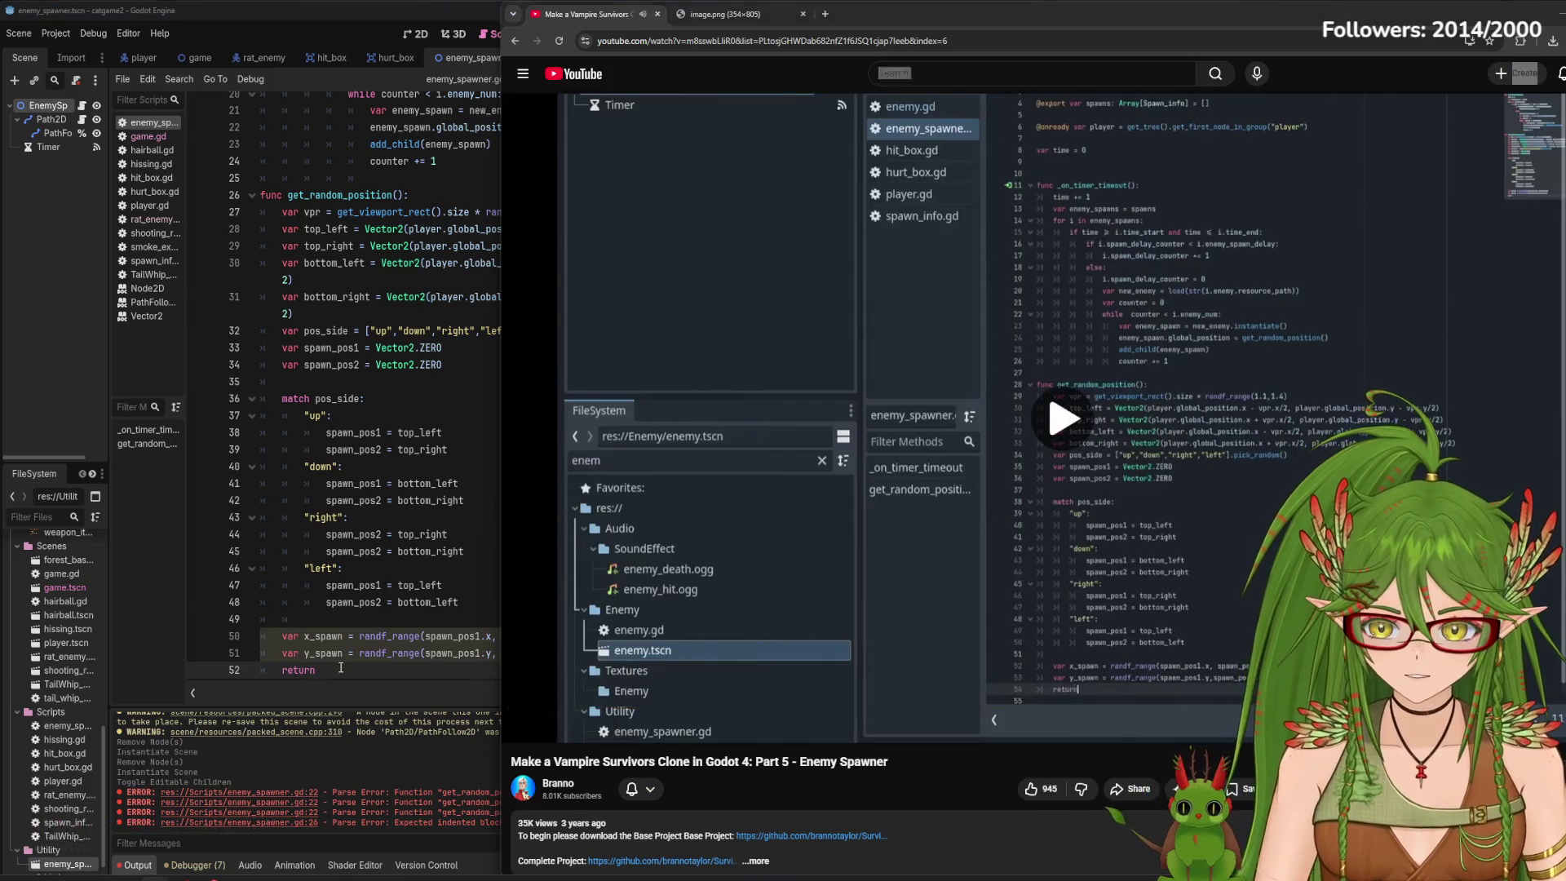
left_click(341, 667)
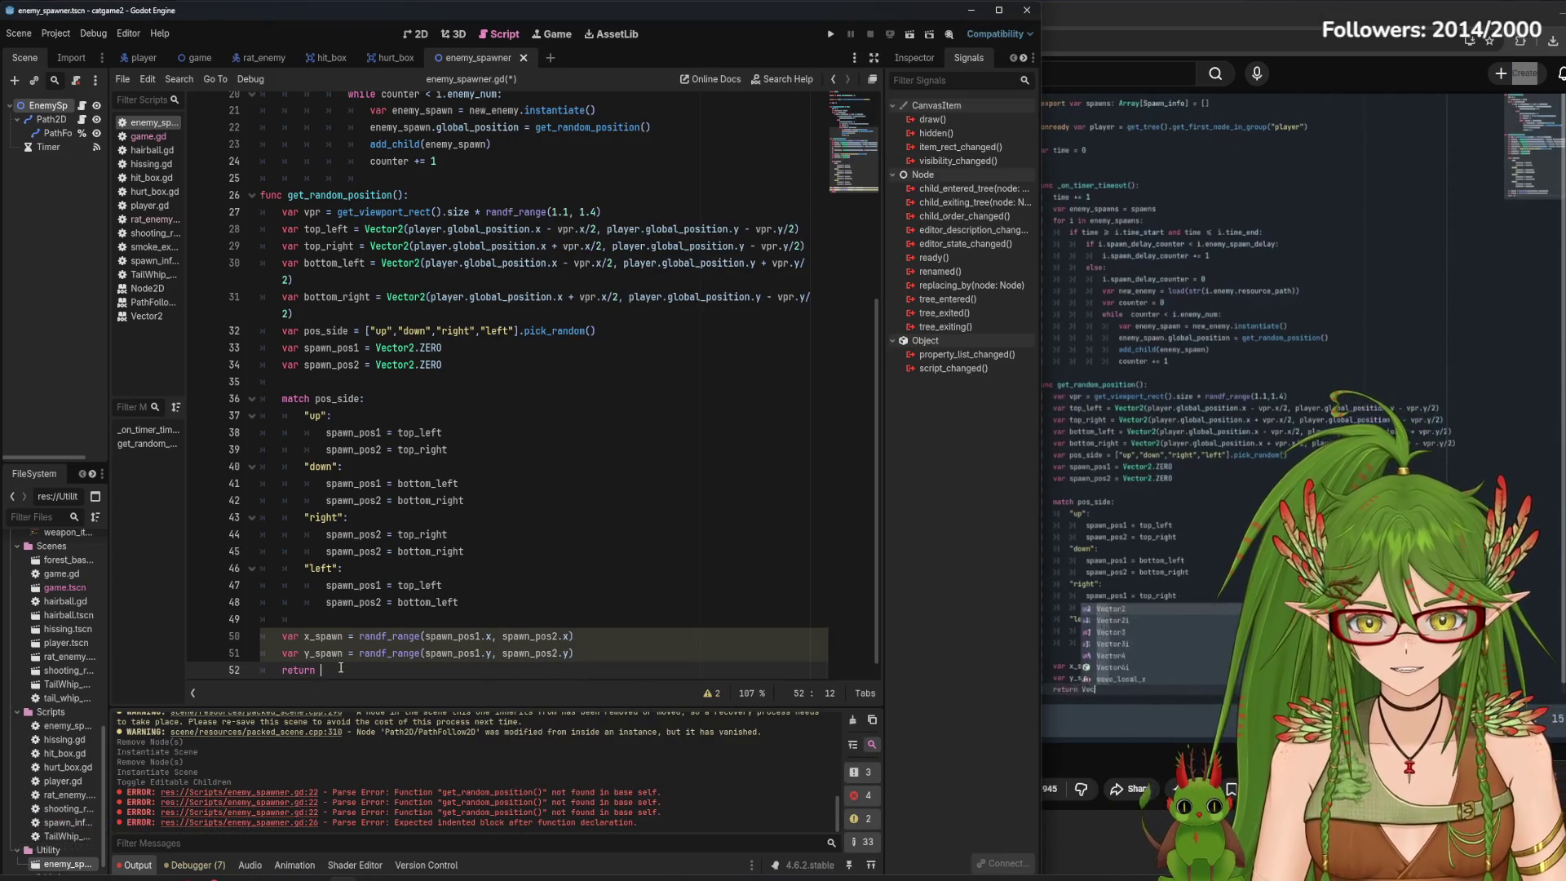
Complete return Vector2(x_spawns,y_spawn) and pause the tutorial video.
type("Vector2")
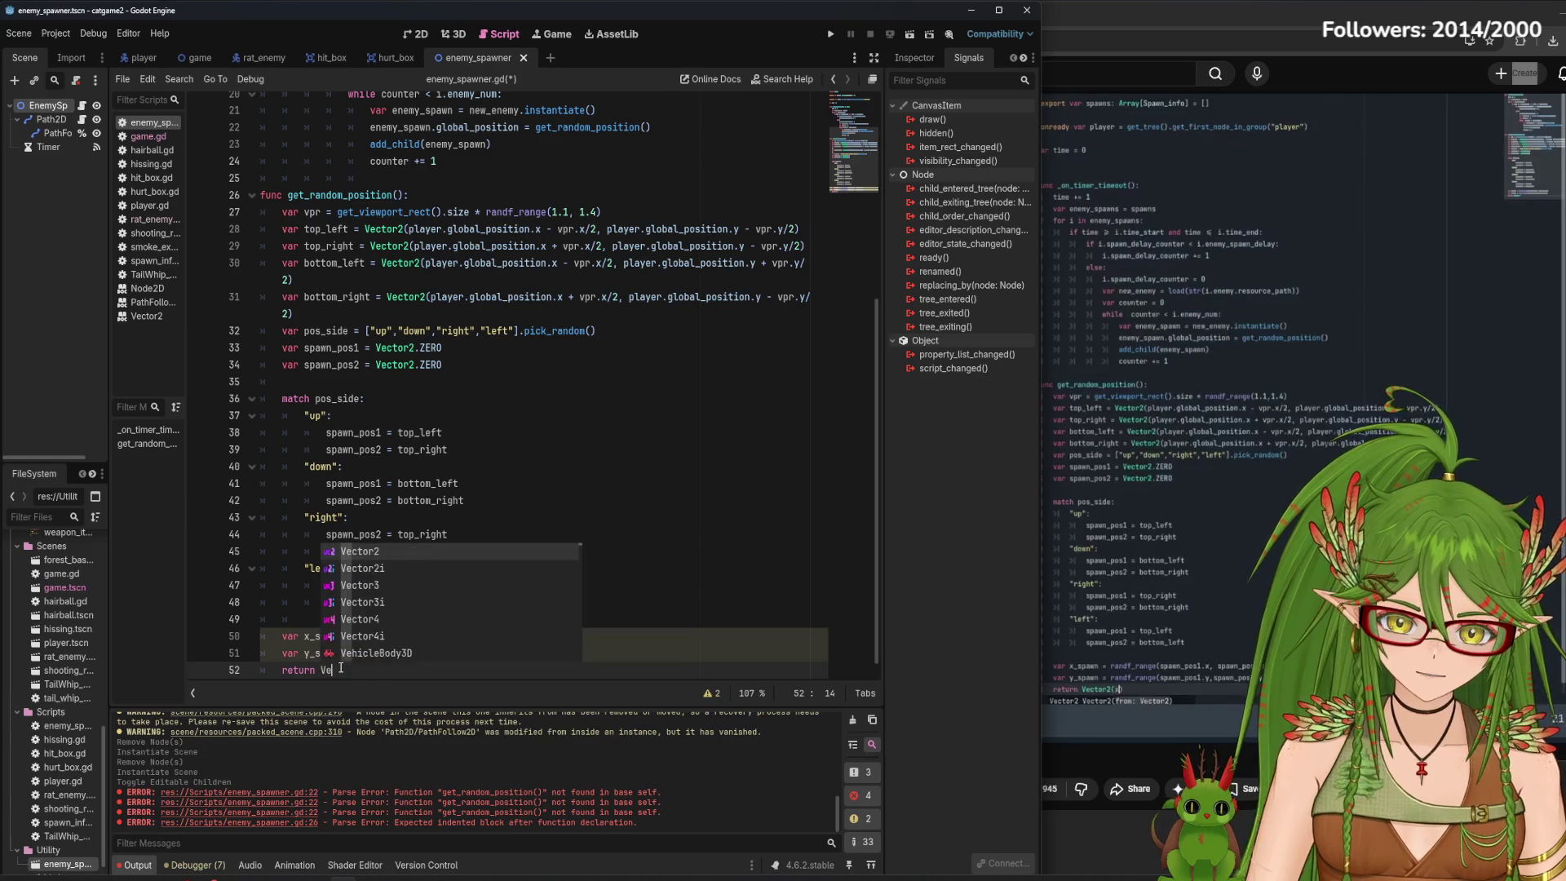
type("(")
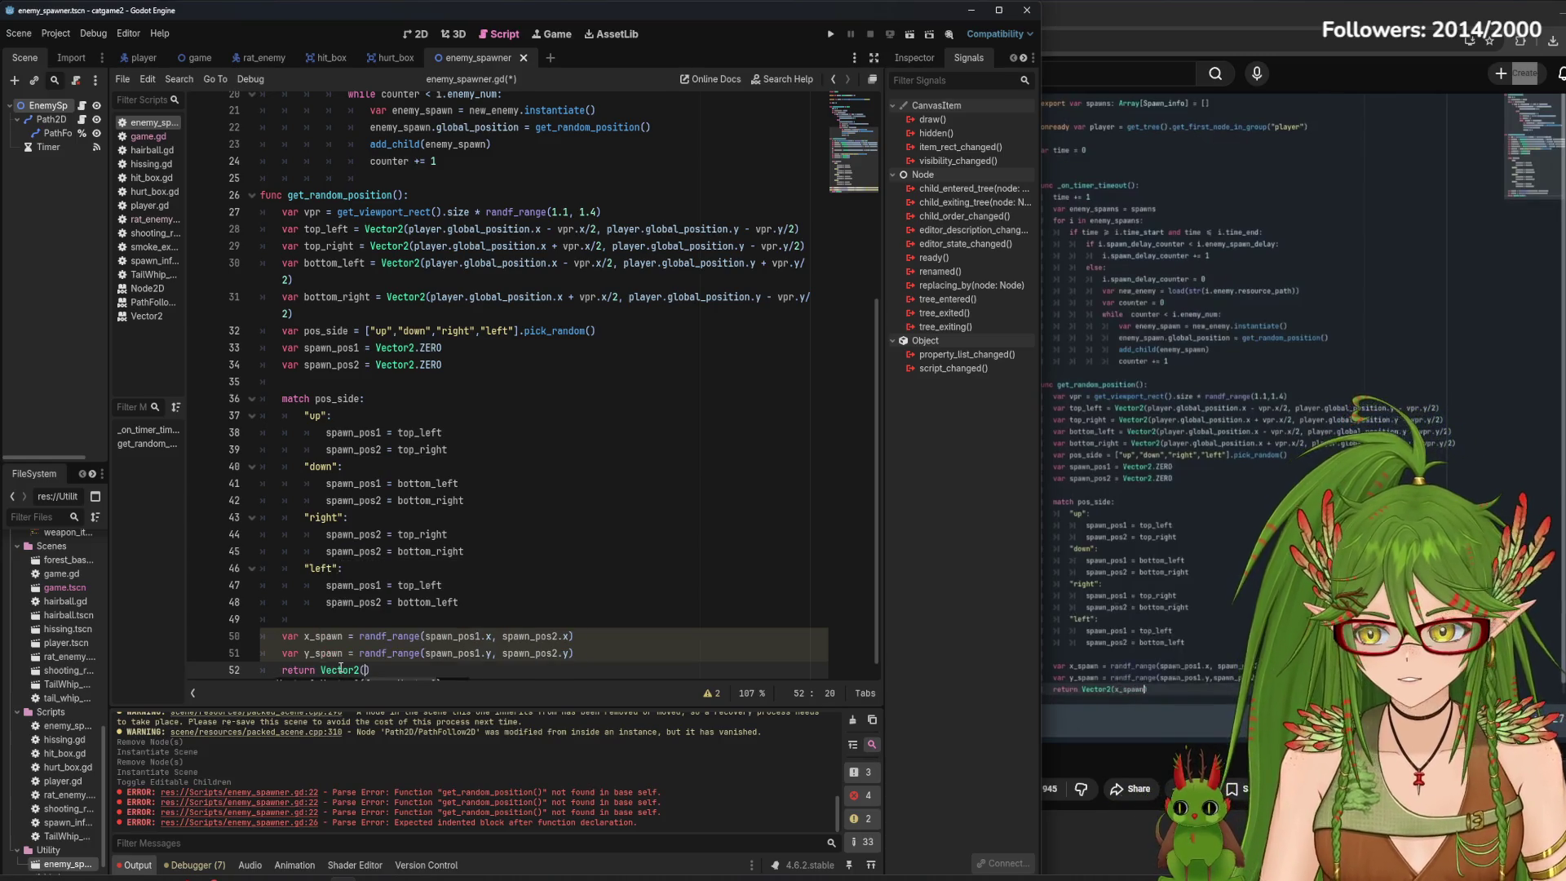
type("x_spawns")
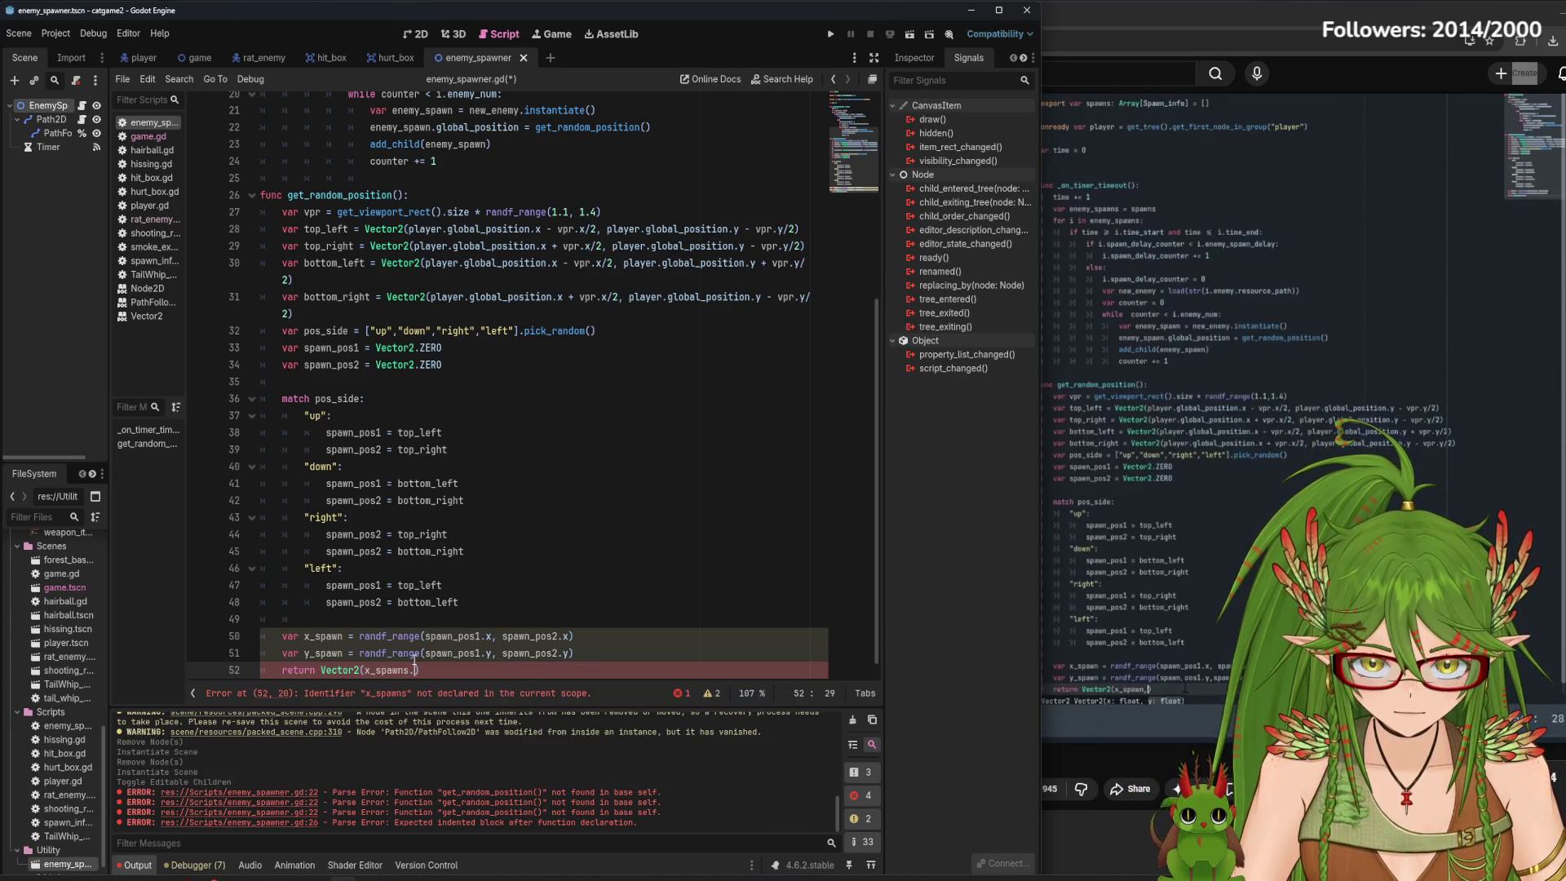
type(".")
key("BackSpace")
type(",y_spa")
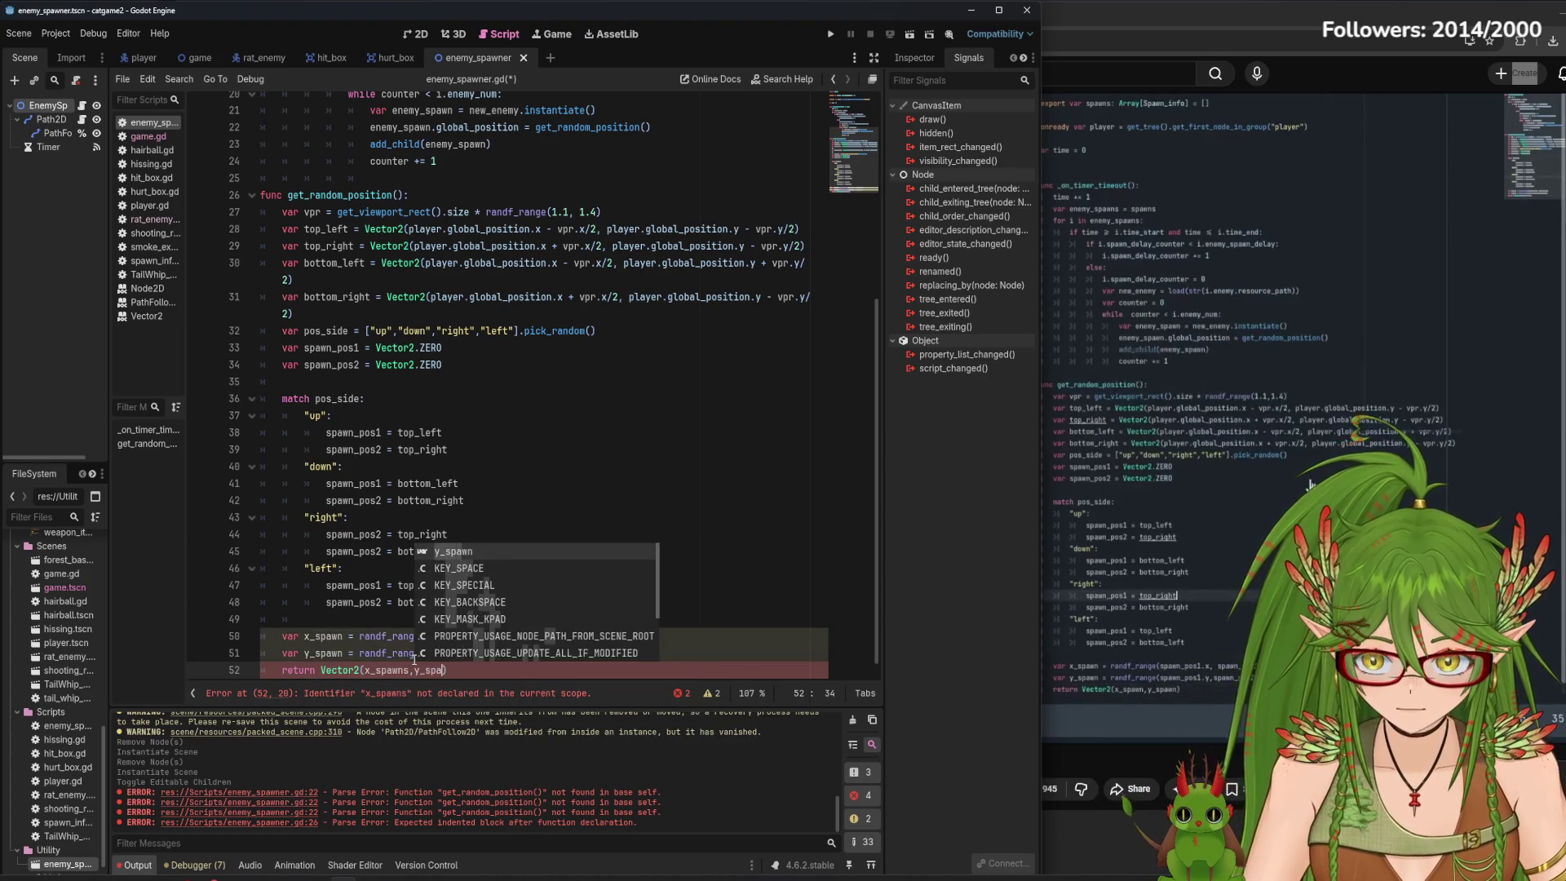
key("Return")
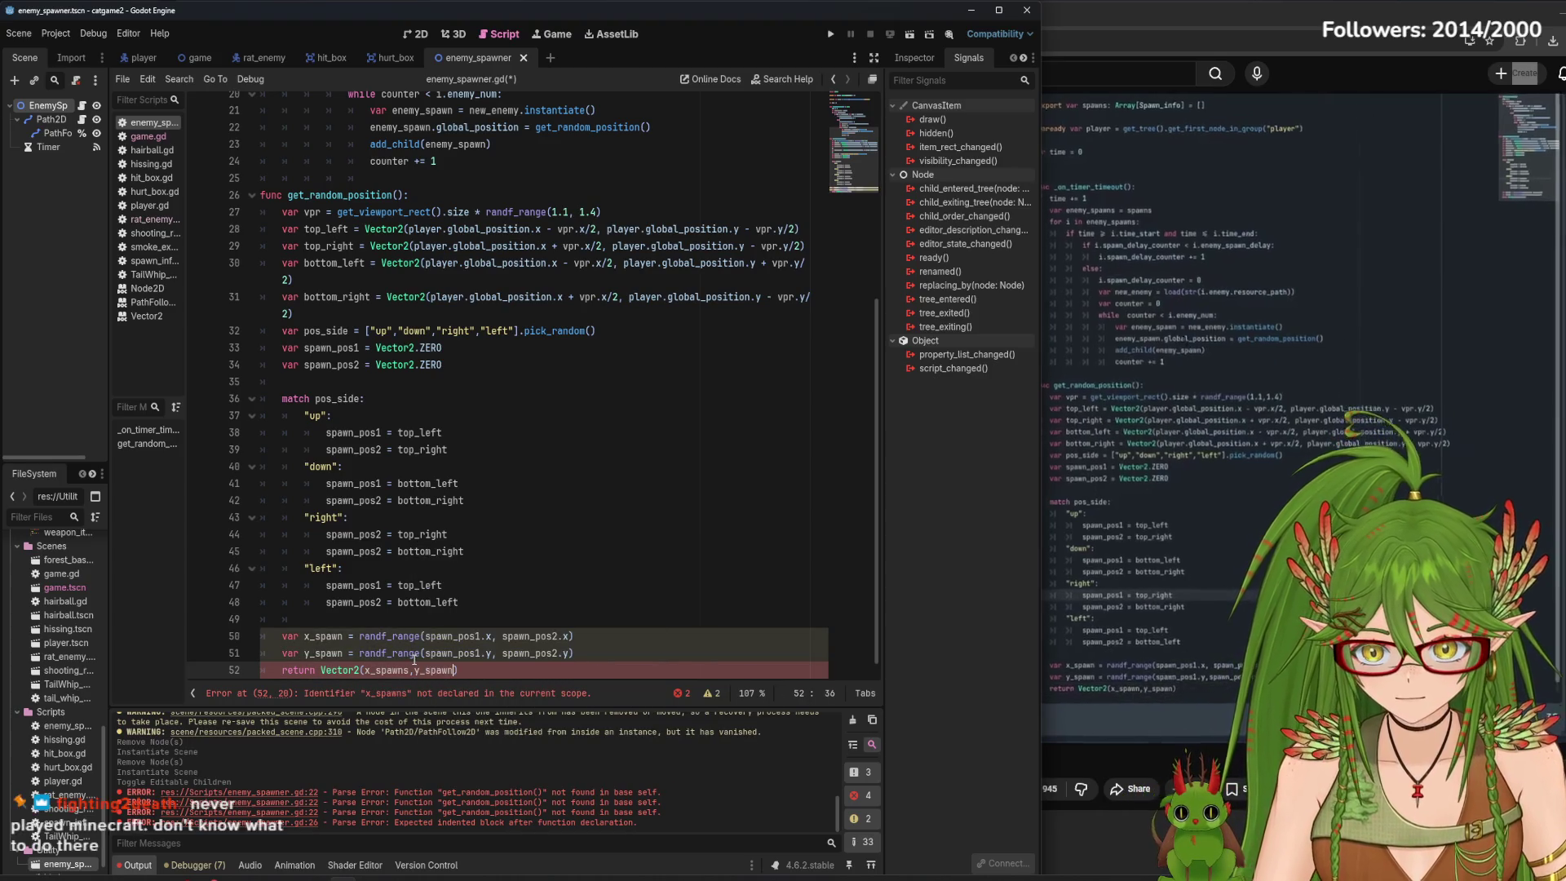
left_click(536, 621)
left_click(1181, 530)
left_click(1181, 530)
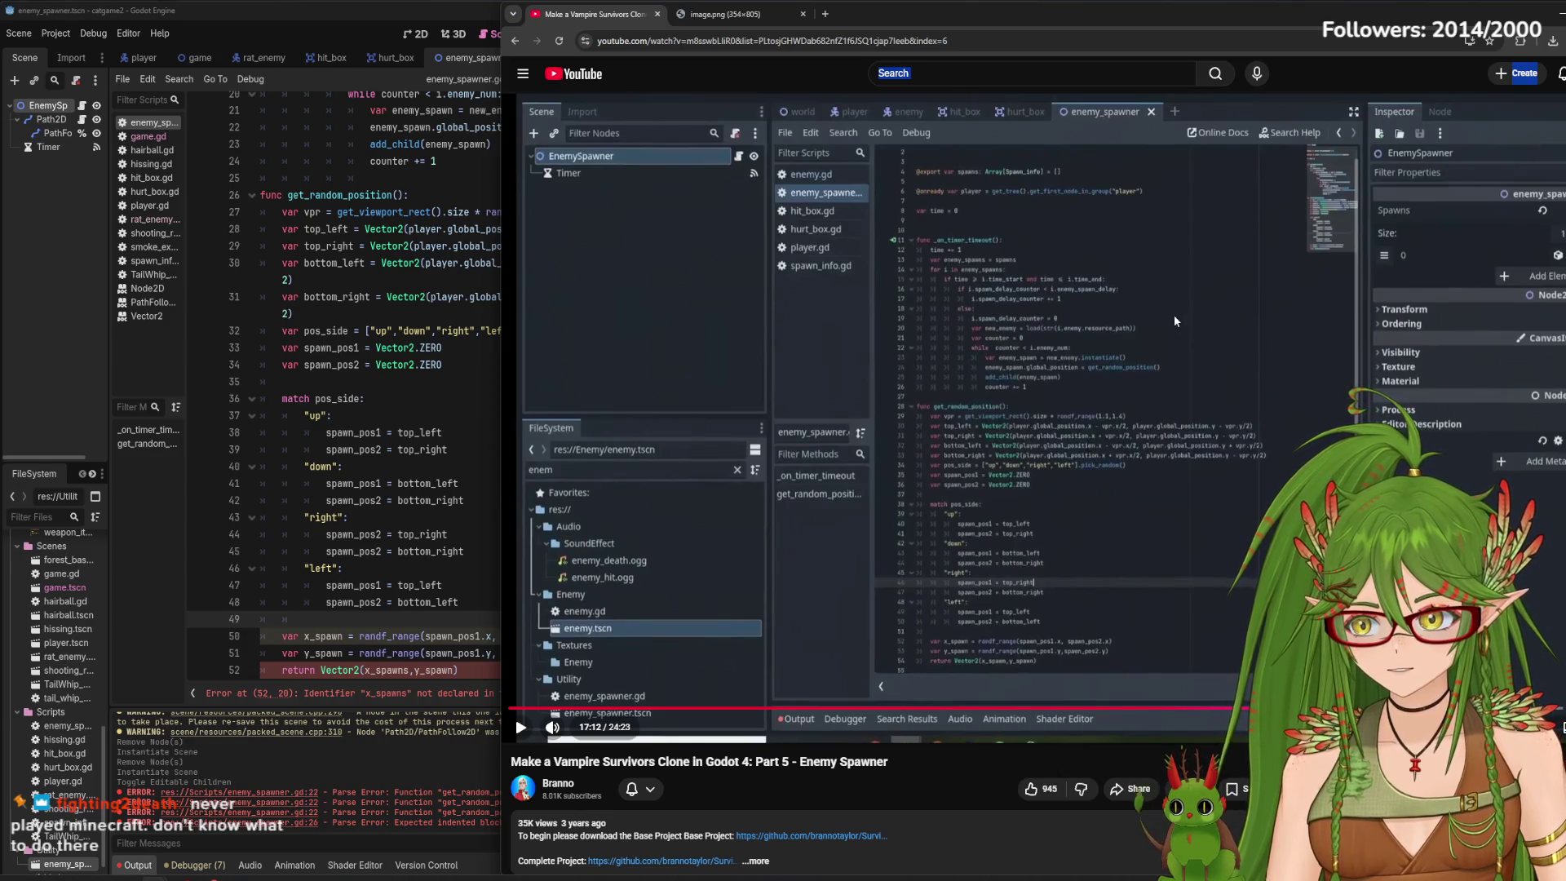
Un-snap the tutorial browser, view it fullscreen briefly, and move it right.
left_click_drag(1331, 16, 1065, 33)
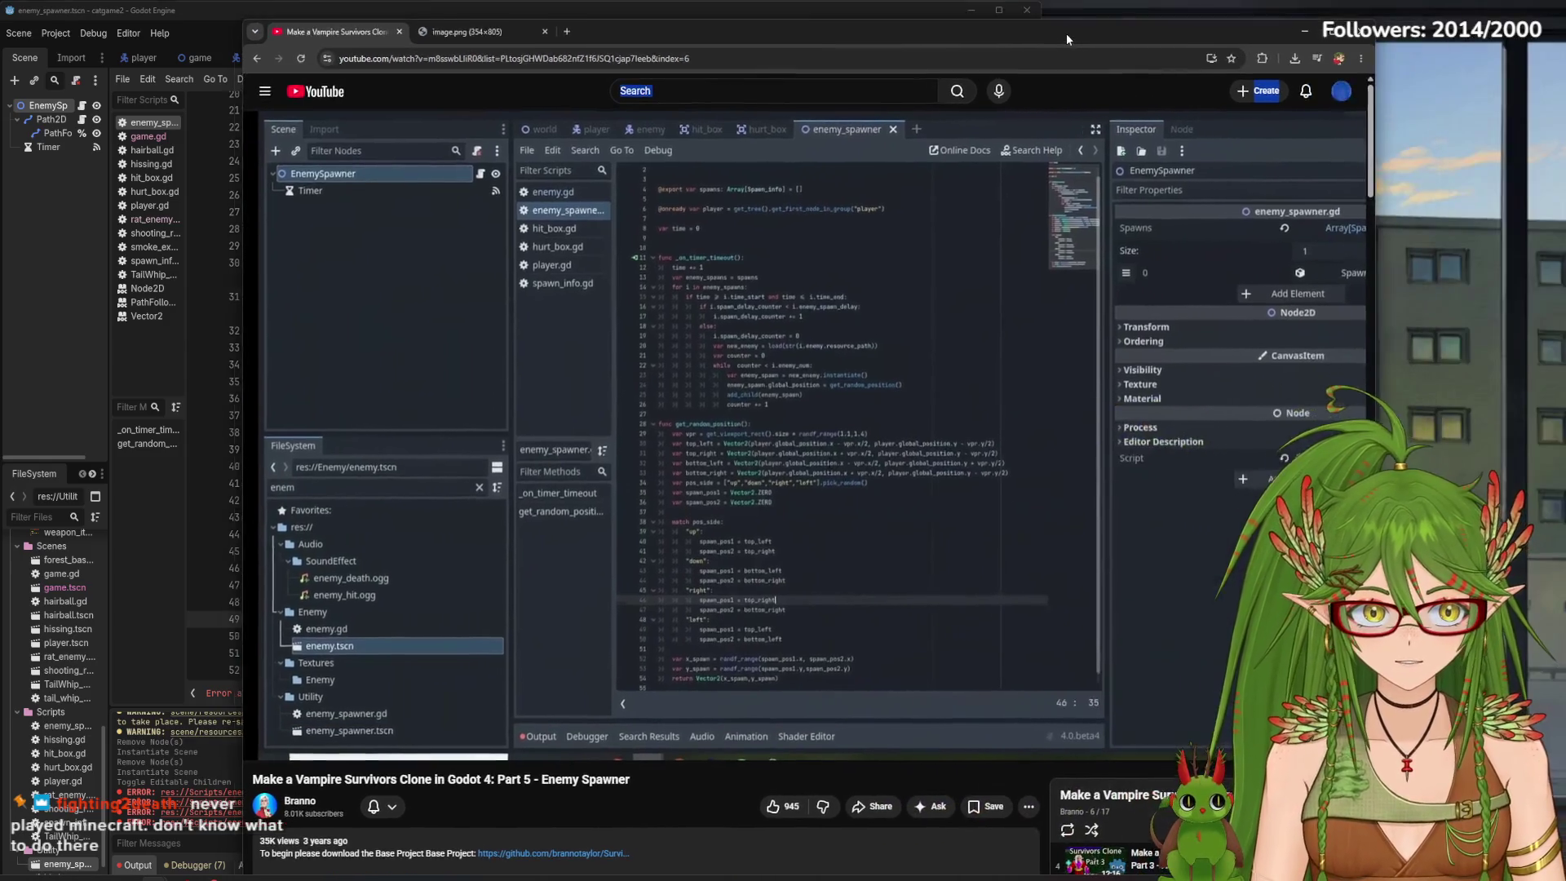
key("f")
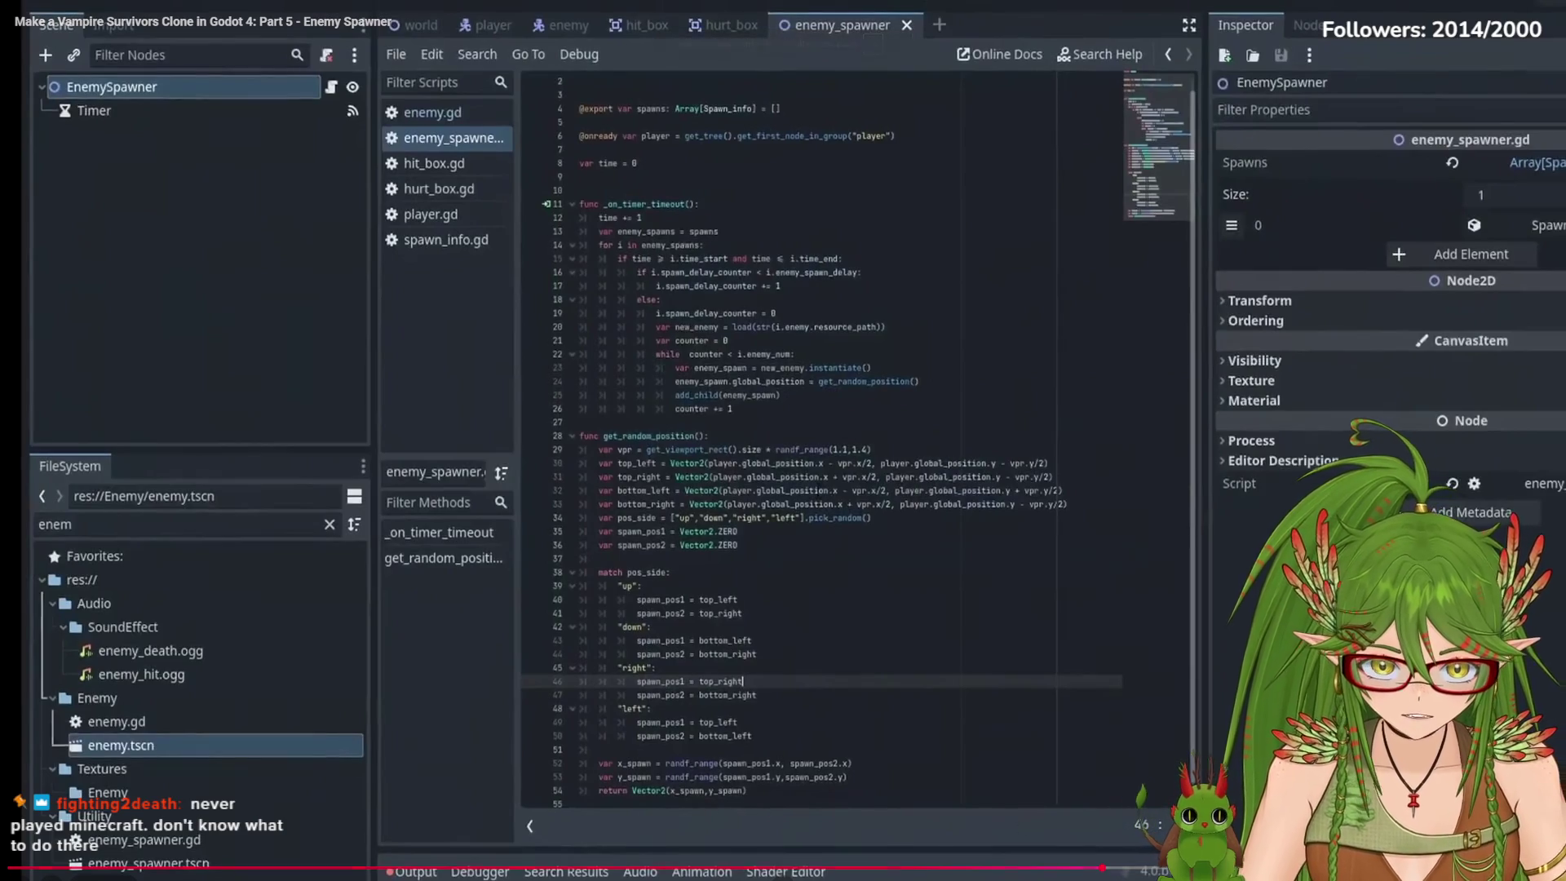
key("Escape")
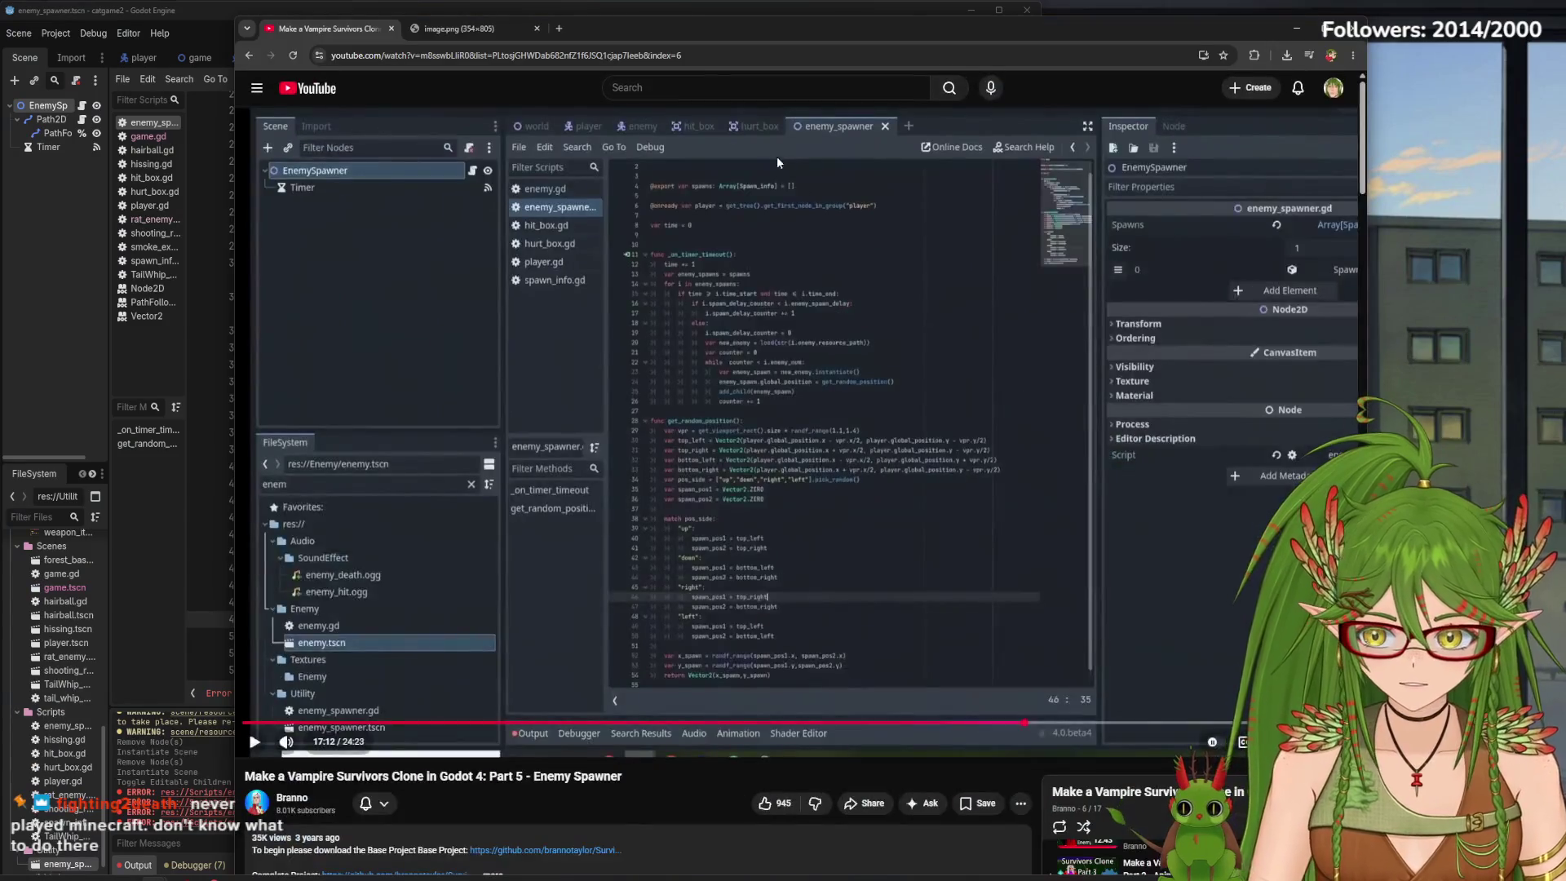
left_click_drag(721, 22, 971, 40)
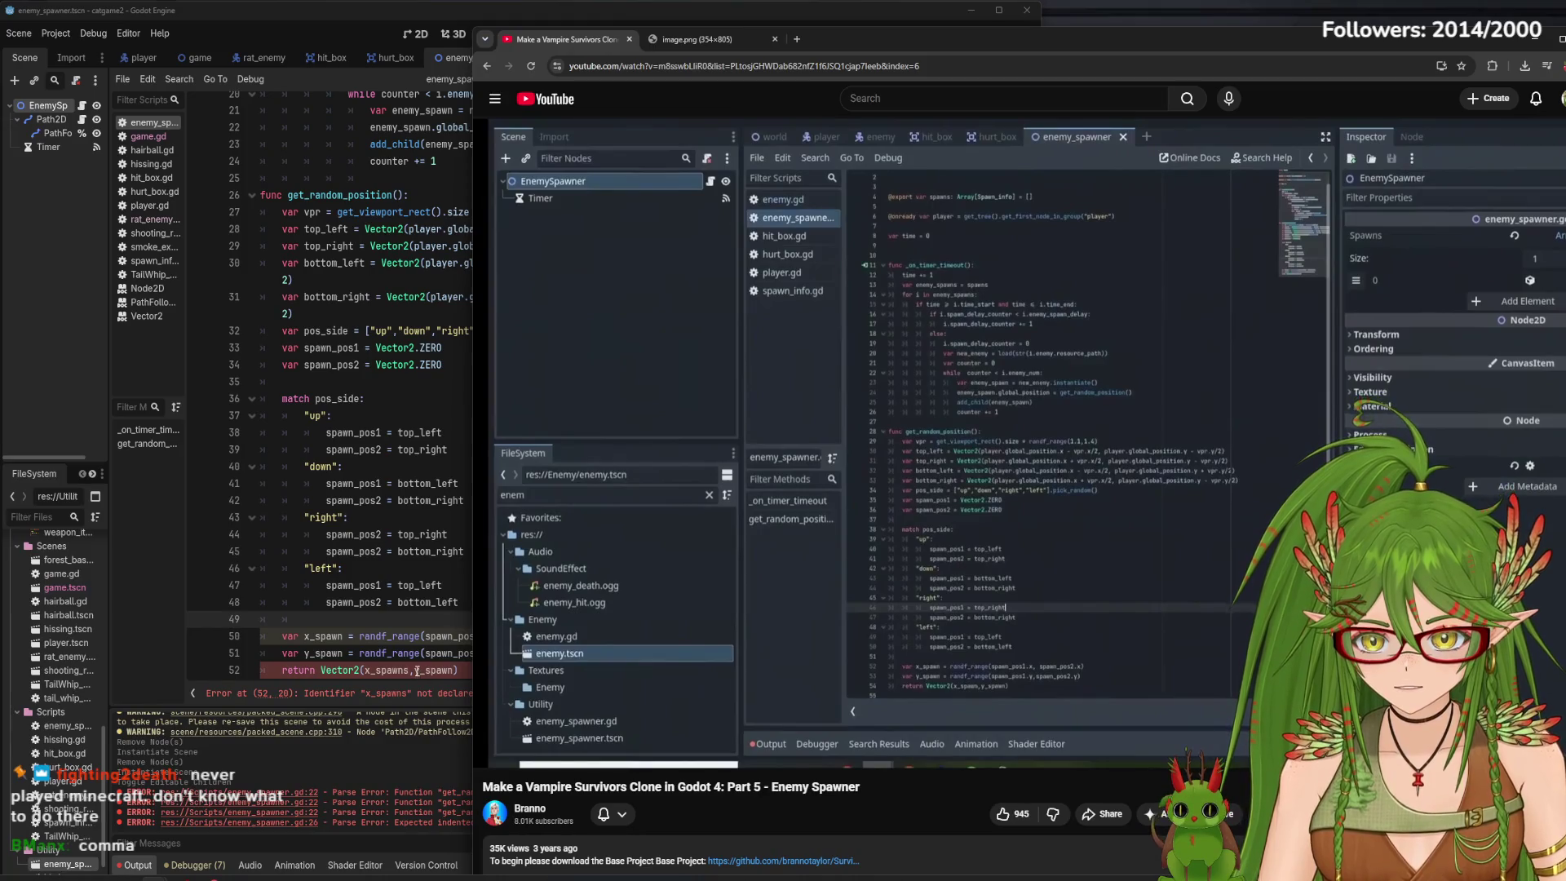
Fix x_spawns to x_spawn in the return line and save with Ctrl+S.
mouse_move(631, 716)
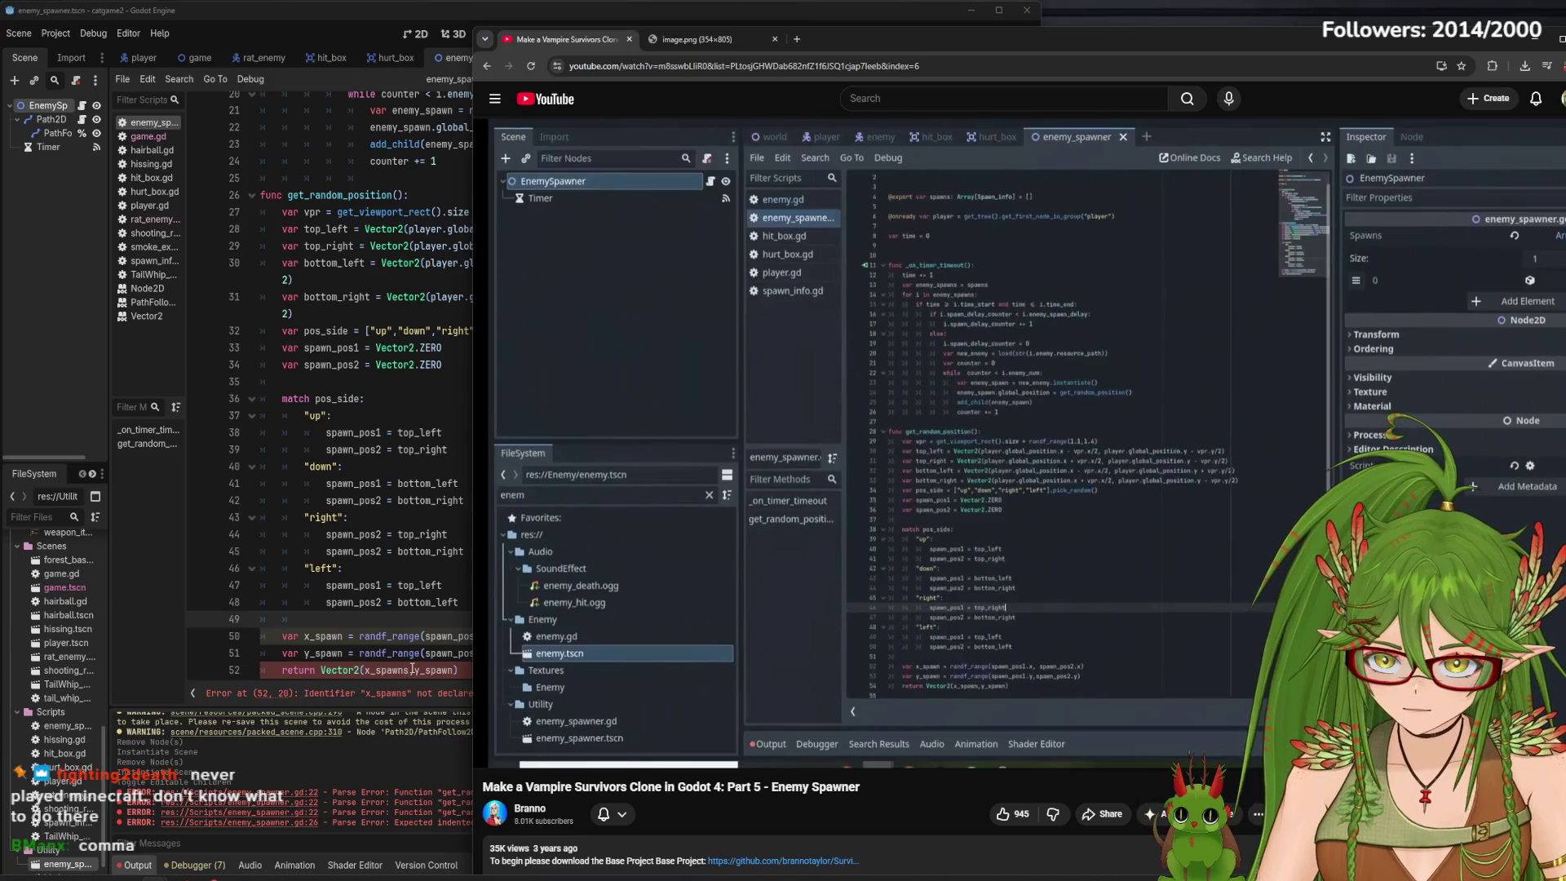
left_click(409, 670)
key("BackSpace")
left_click(590, 524)
key("ctrl+s")
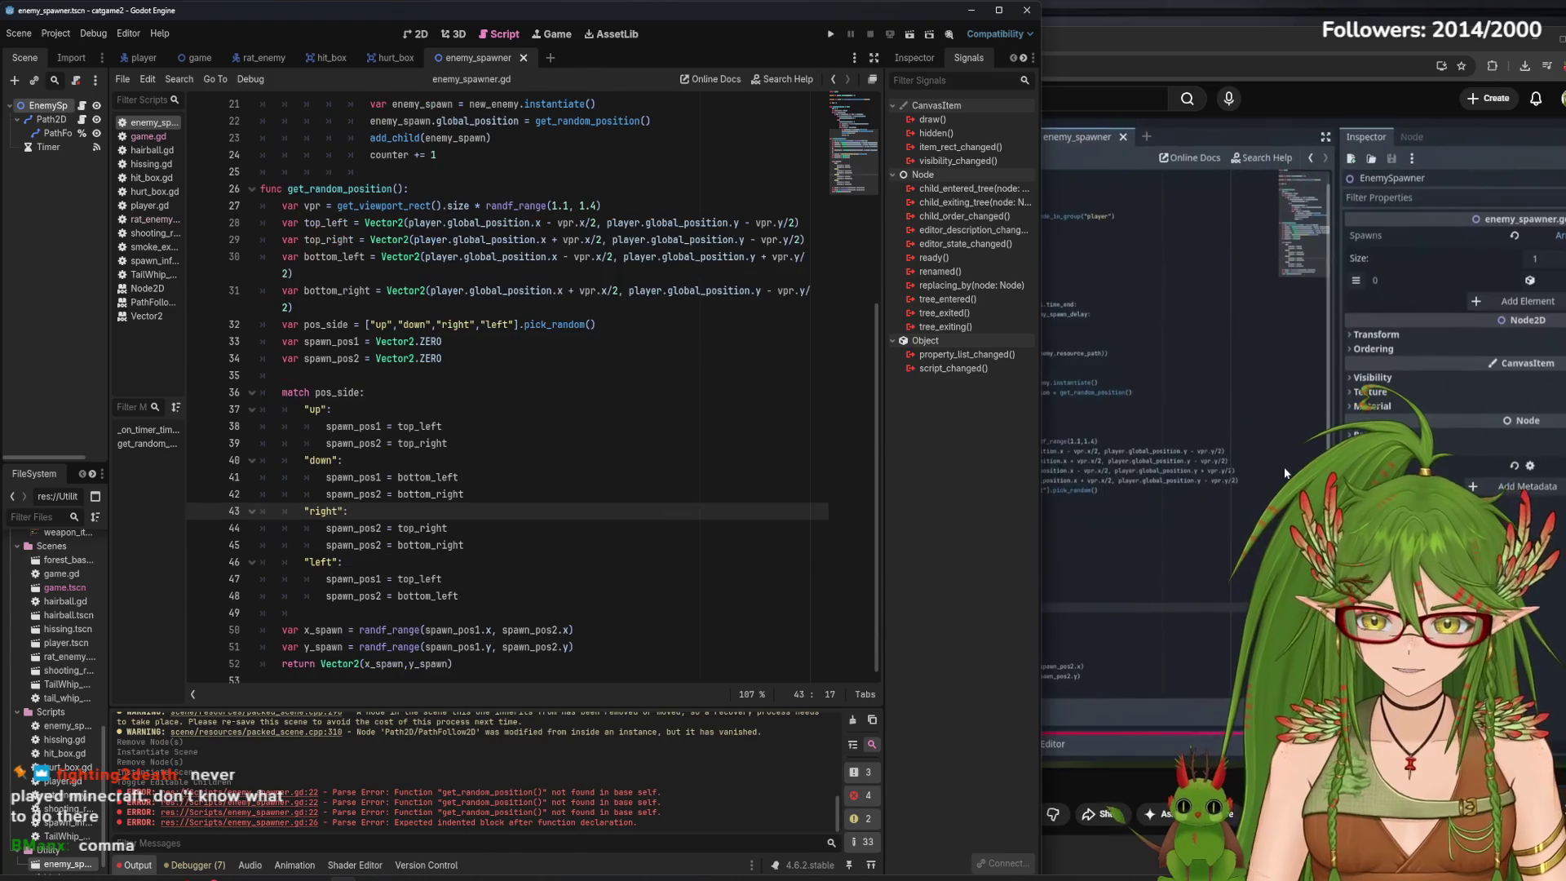
left_click(1283, 466)
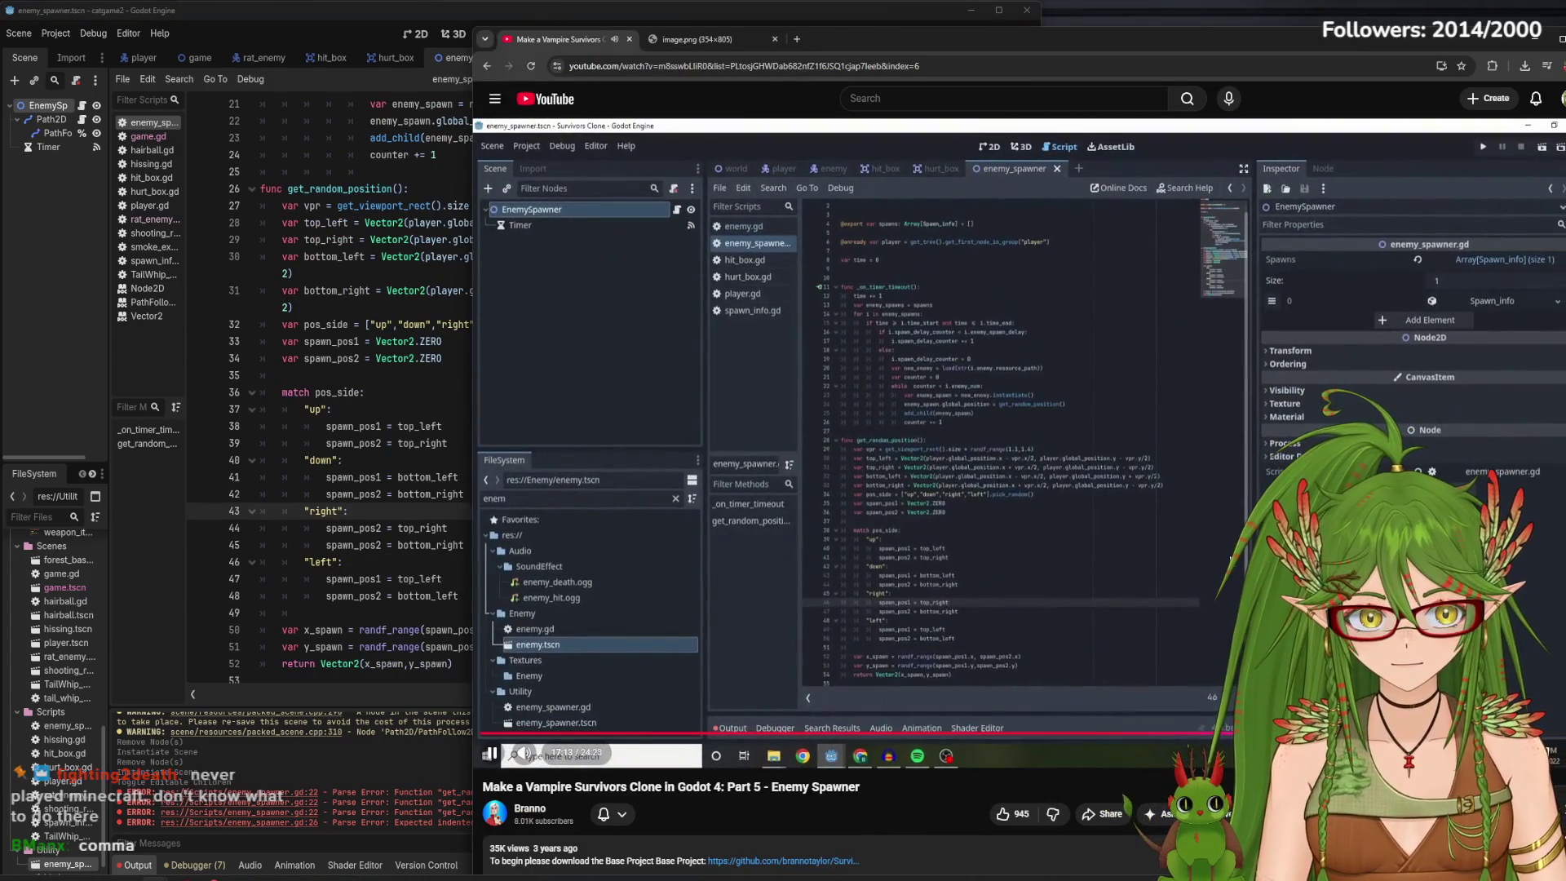
Add a new Spawn_Info element to the EnemySpawner's Spawns array and inspect its fields.
left_click(1060, 538)
left_click(458, 477)
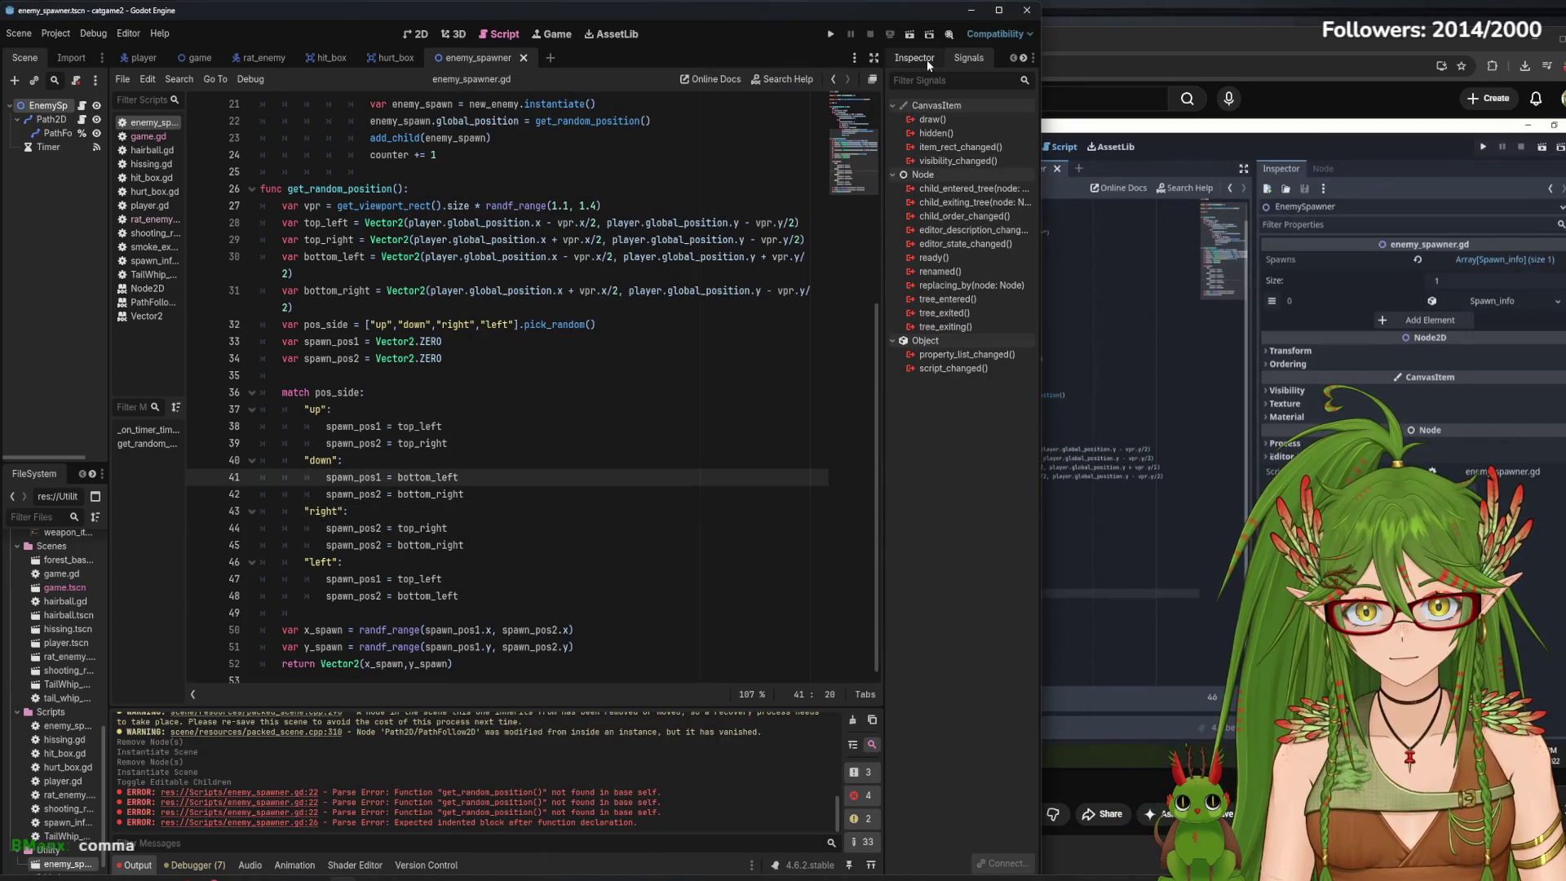
left_click(997, 167)
left_click(985, 209)
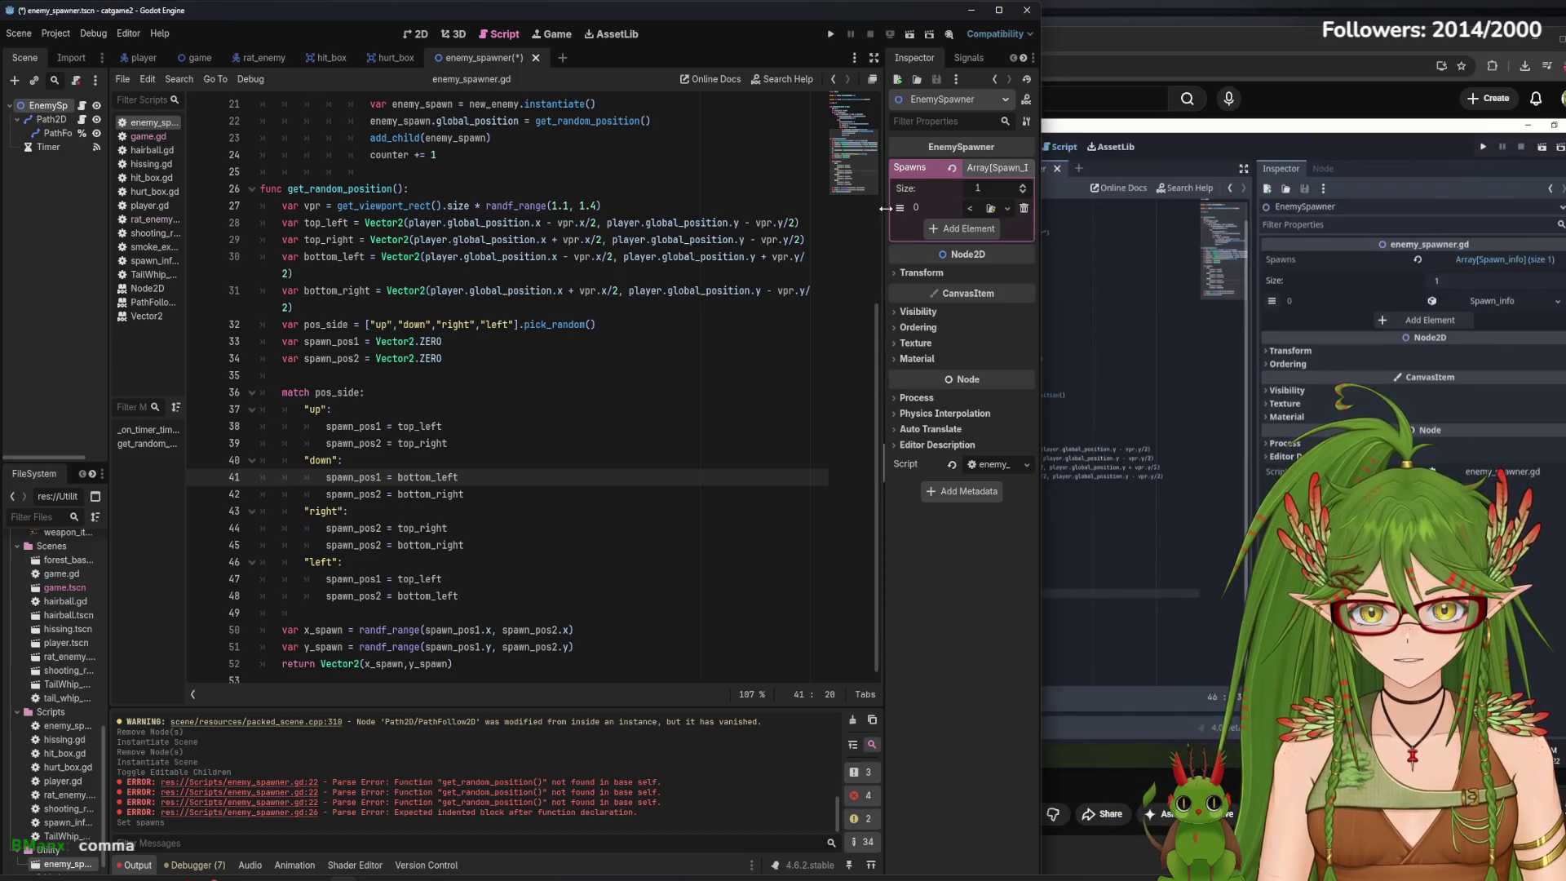
left_click(1010, 208)
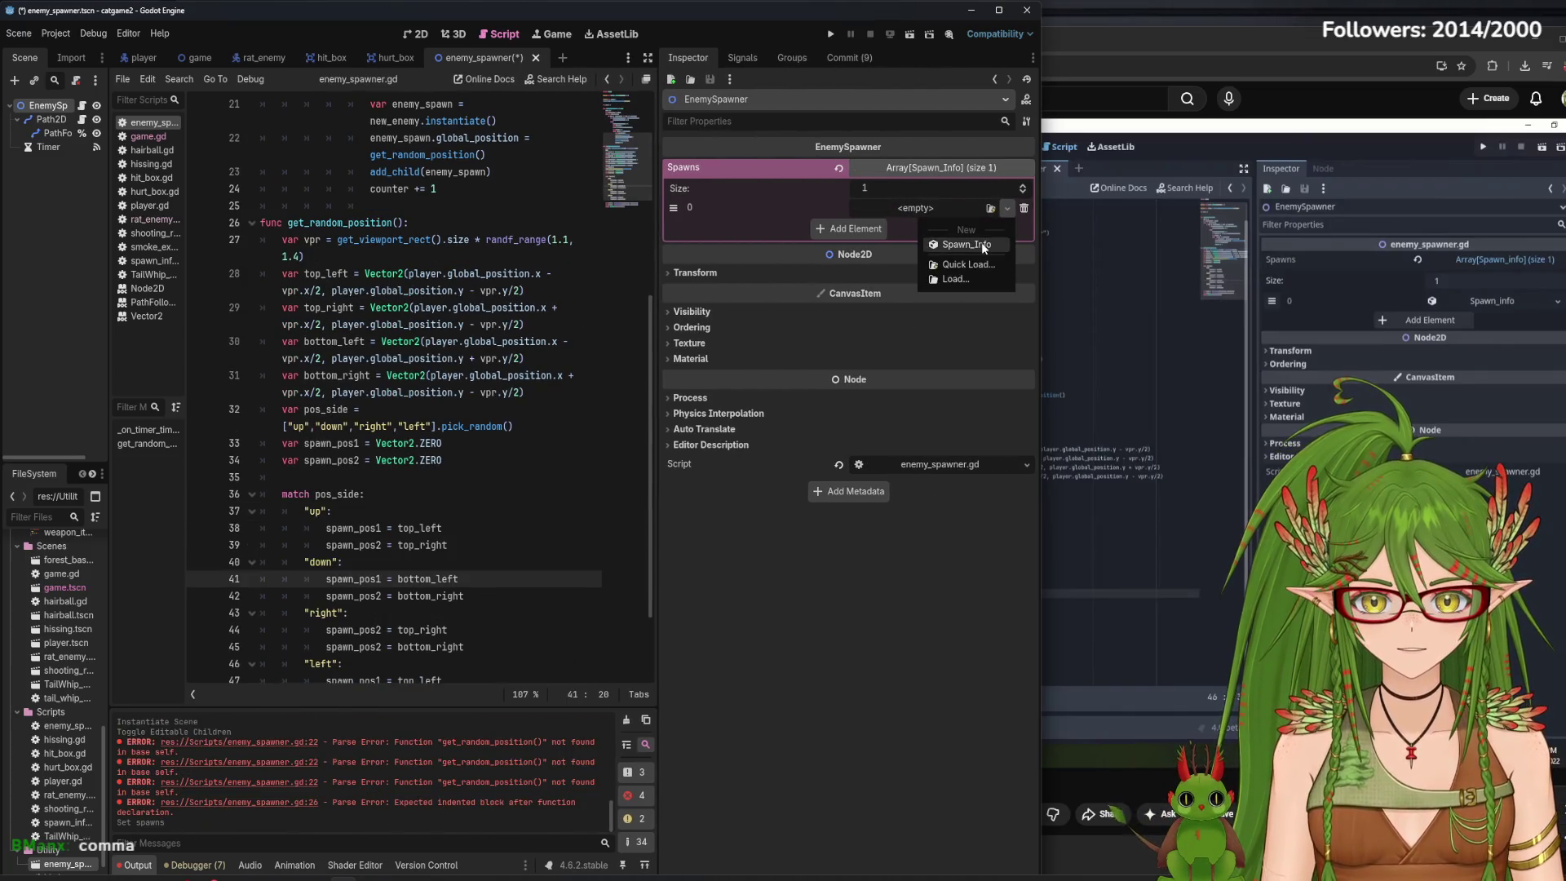
left_click(946, 243)
left_click(961, 210)
left_click(1004, 268)
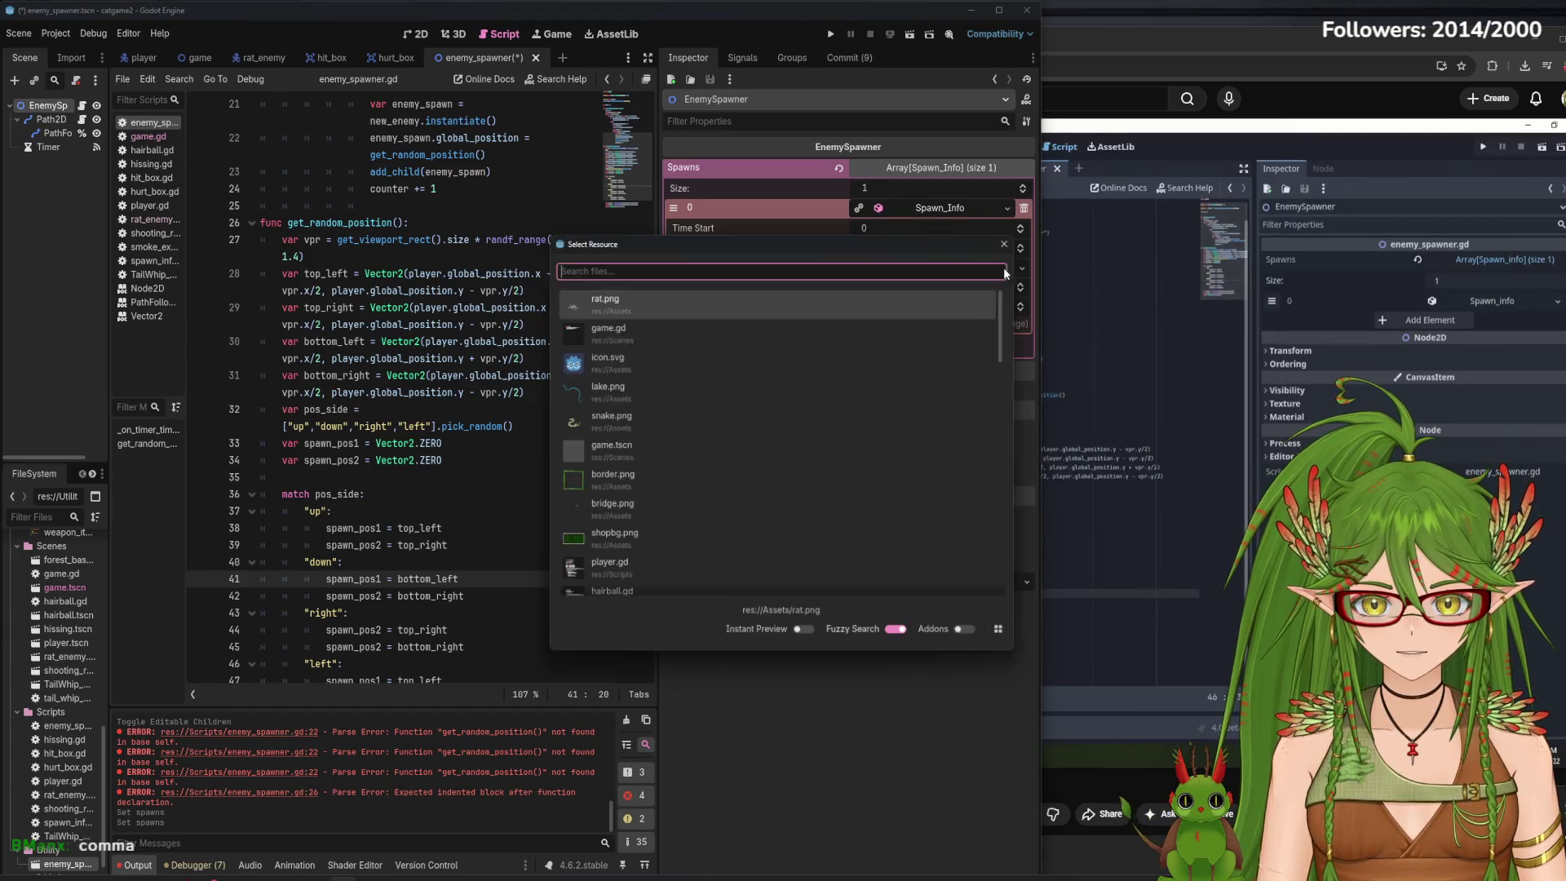
left_click(1011, 242)
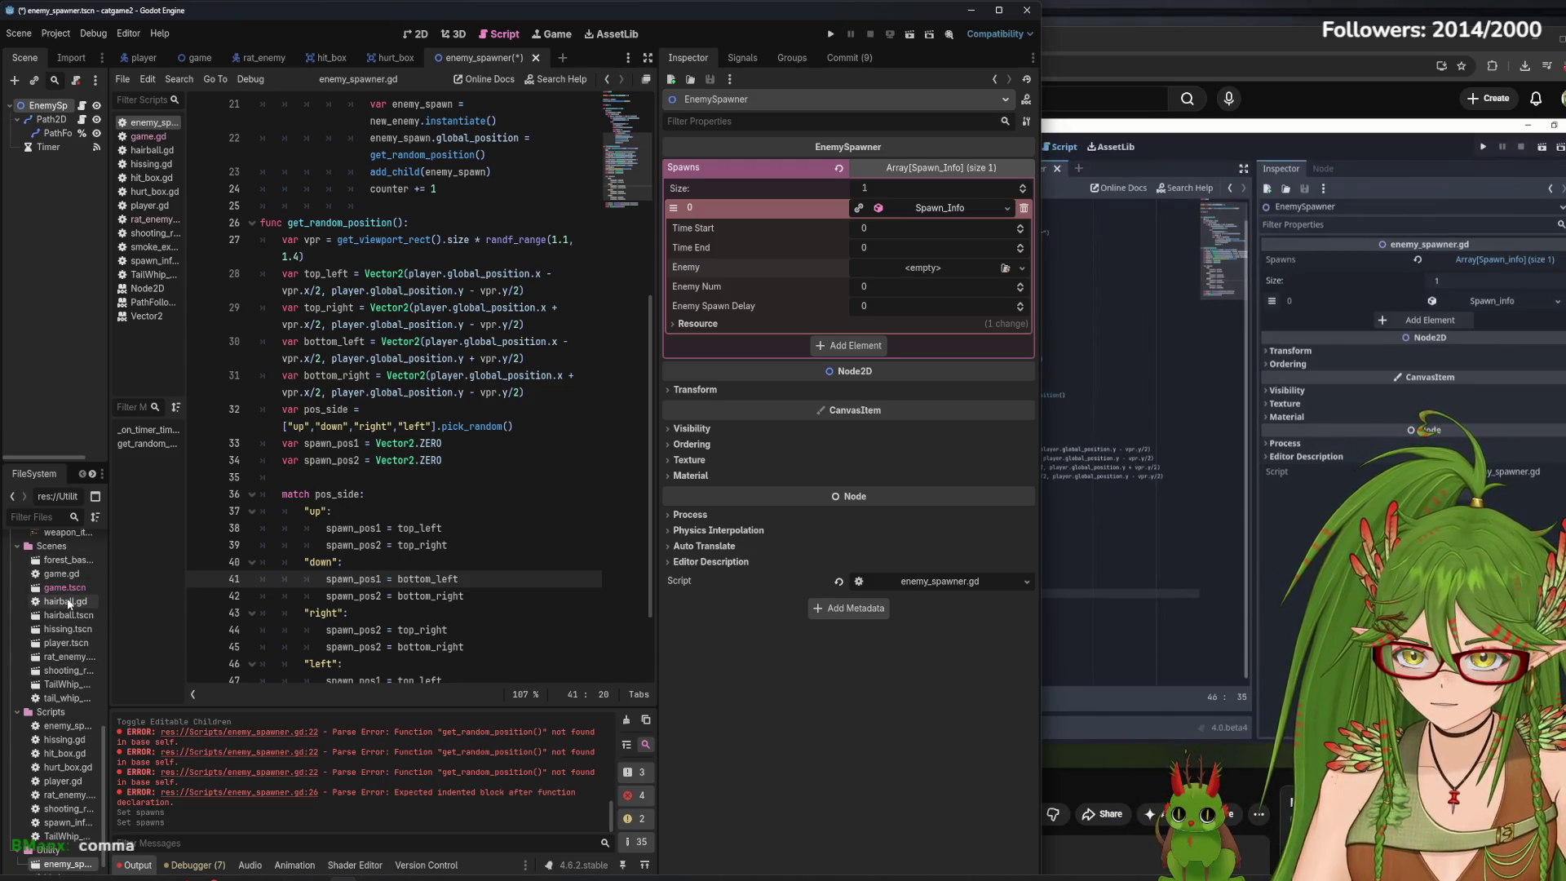
Move hairball.gd, game.gd and tail_whip_melee_attack.gd into the Scripts folder.
left_click_drag(75, 720, 74, 715)
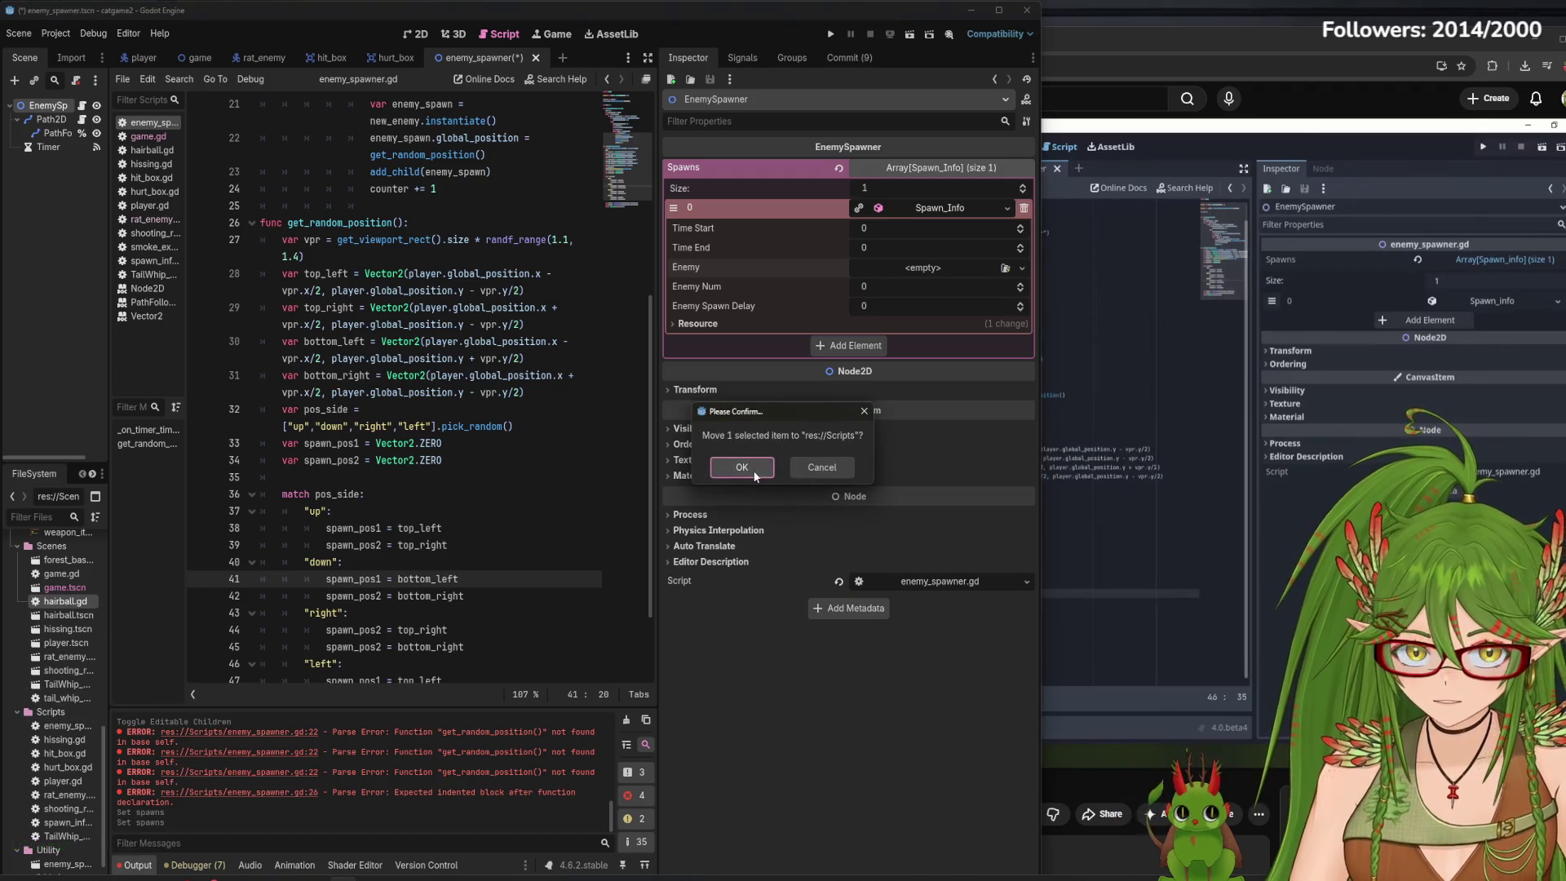
left_click(742, 469)
left_click(65, 575)
mouse_move(65, 703)
left_mouse_down()
mouse_move(204, 685)
mouse_move(57, 685)
left_mouse_up()
left_click(742, 469)
left_click(731, 467)
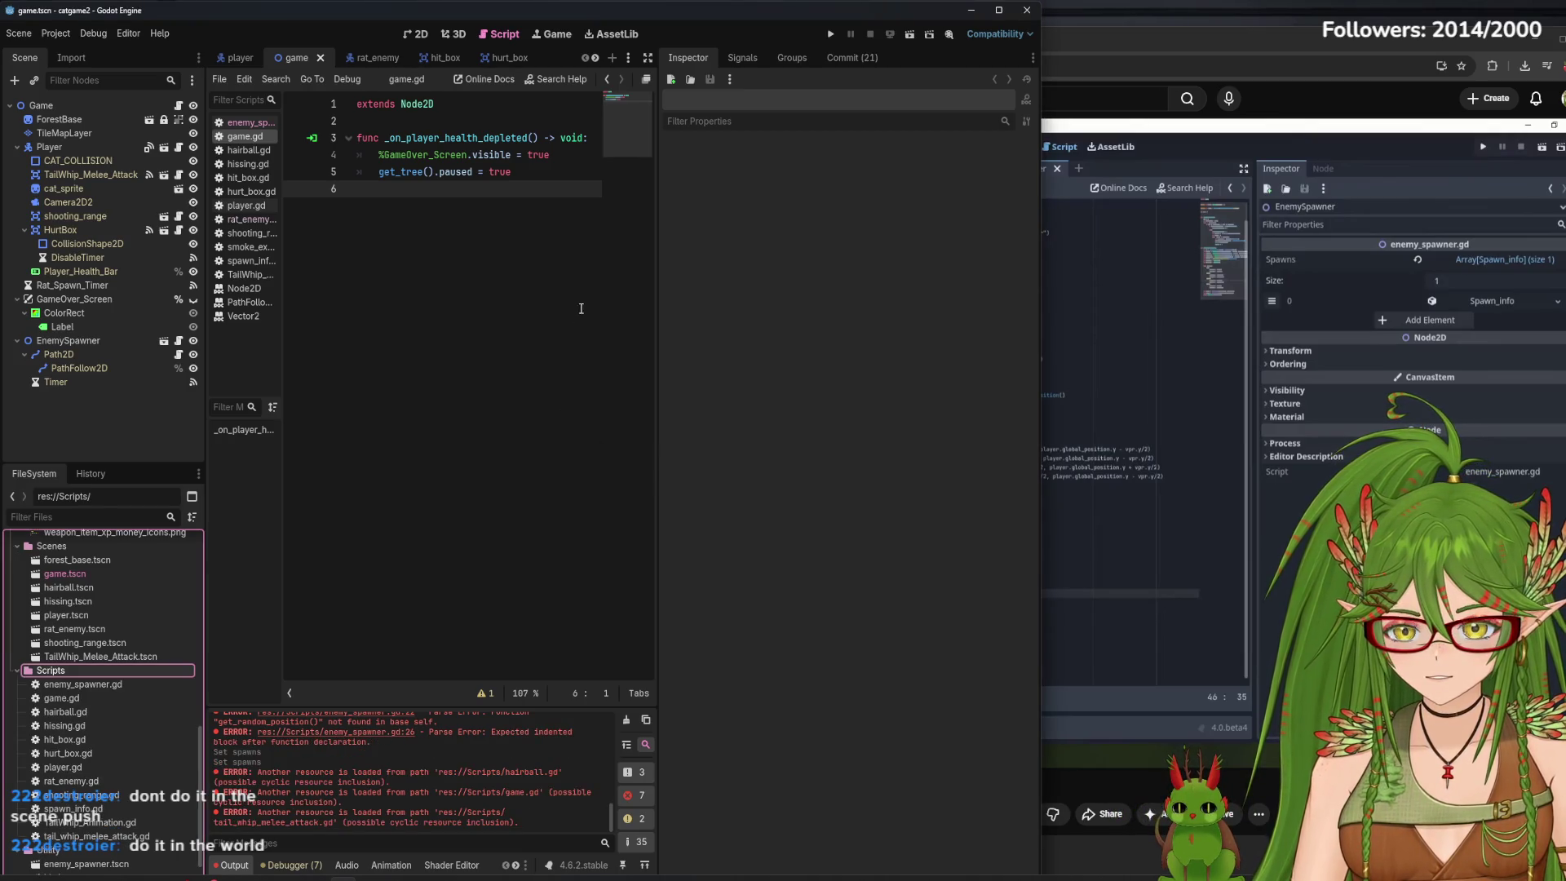
Remove element 0 so the Spawns array has size 0, and save the scene.
left_click(742, 57)
left_click(688, 57)
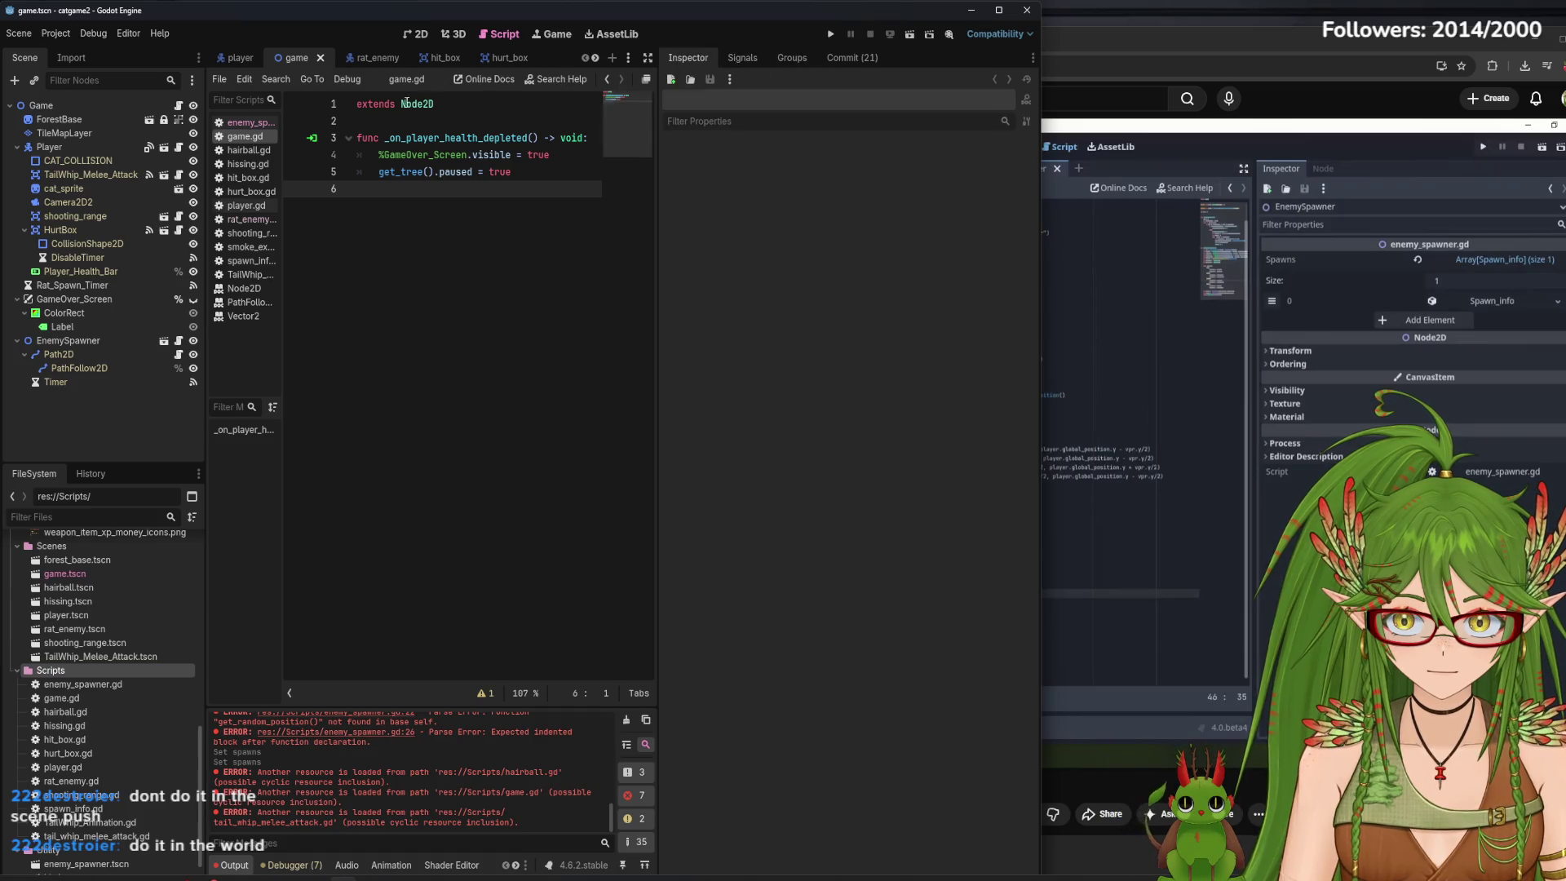
left_click(595, 59)
left_click(594, 59)
left_click(461, 58)
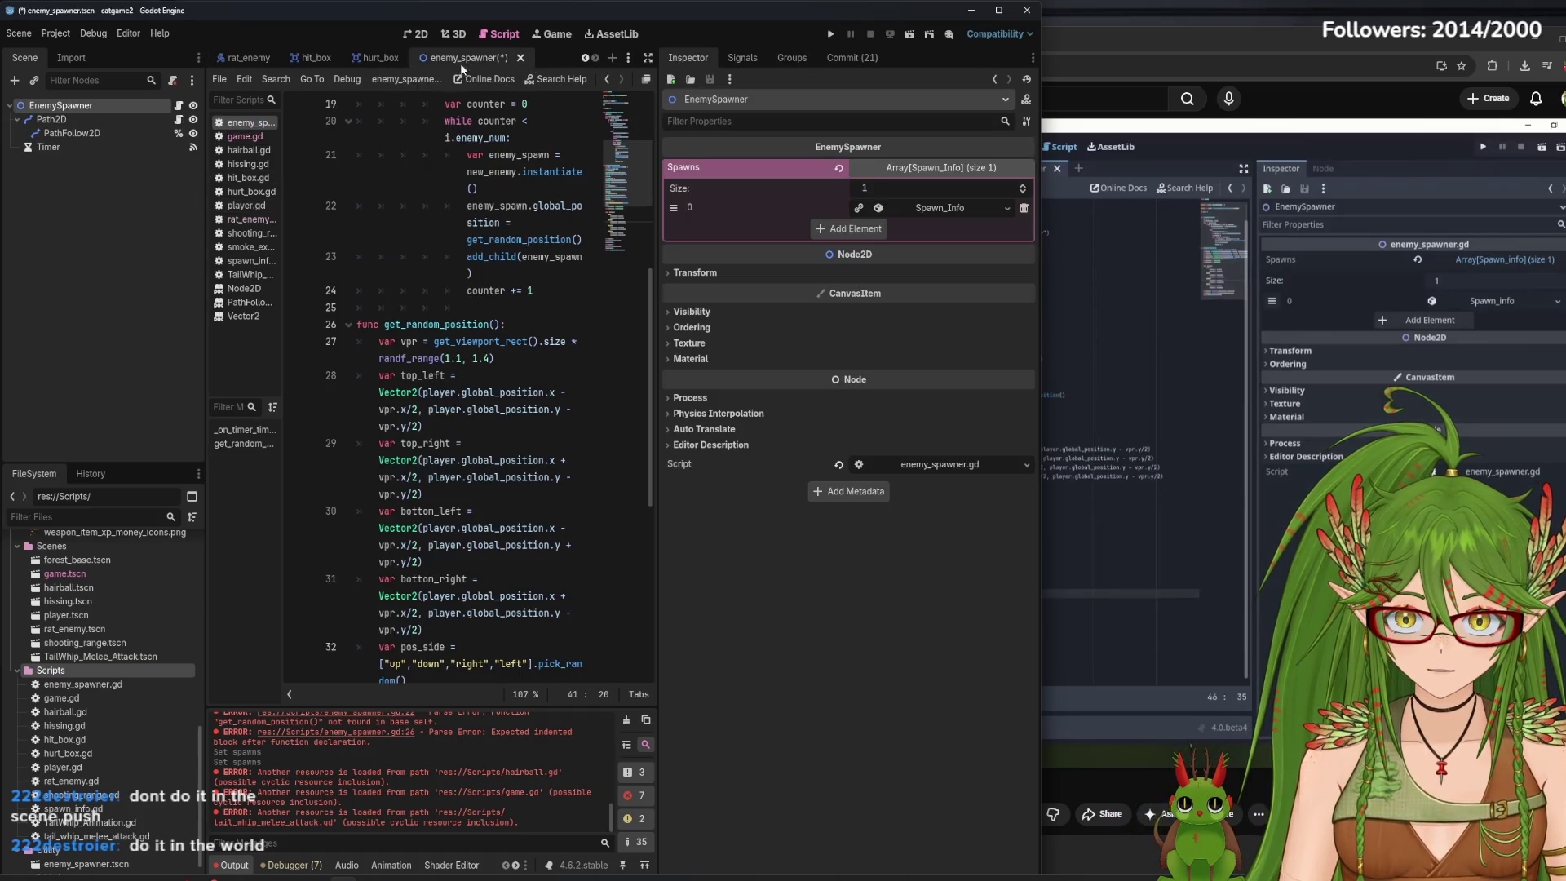
left_click(1023, 208)
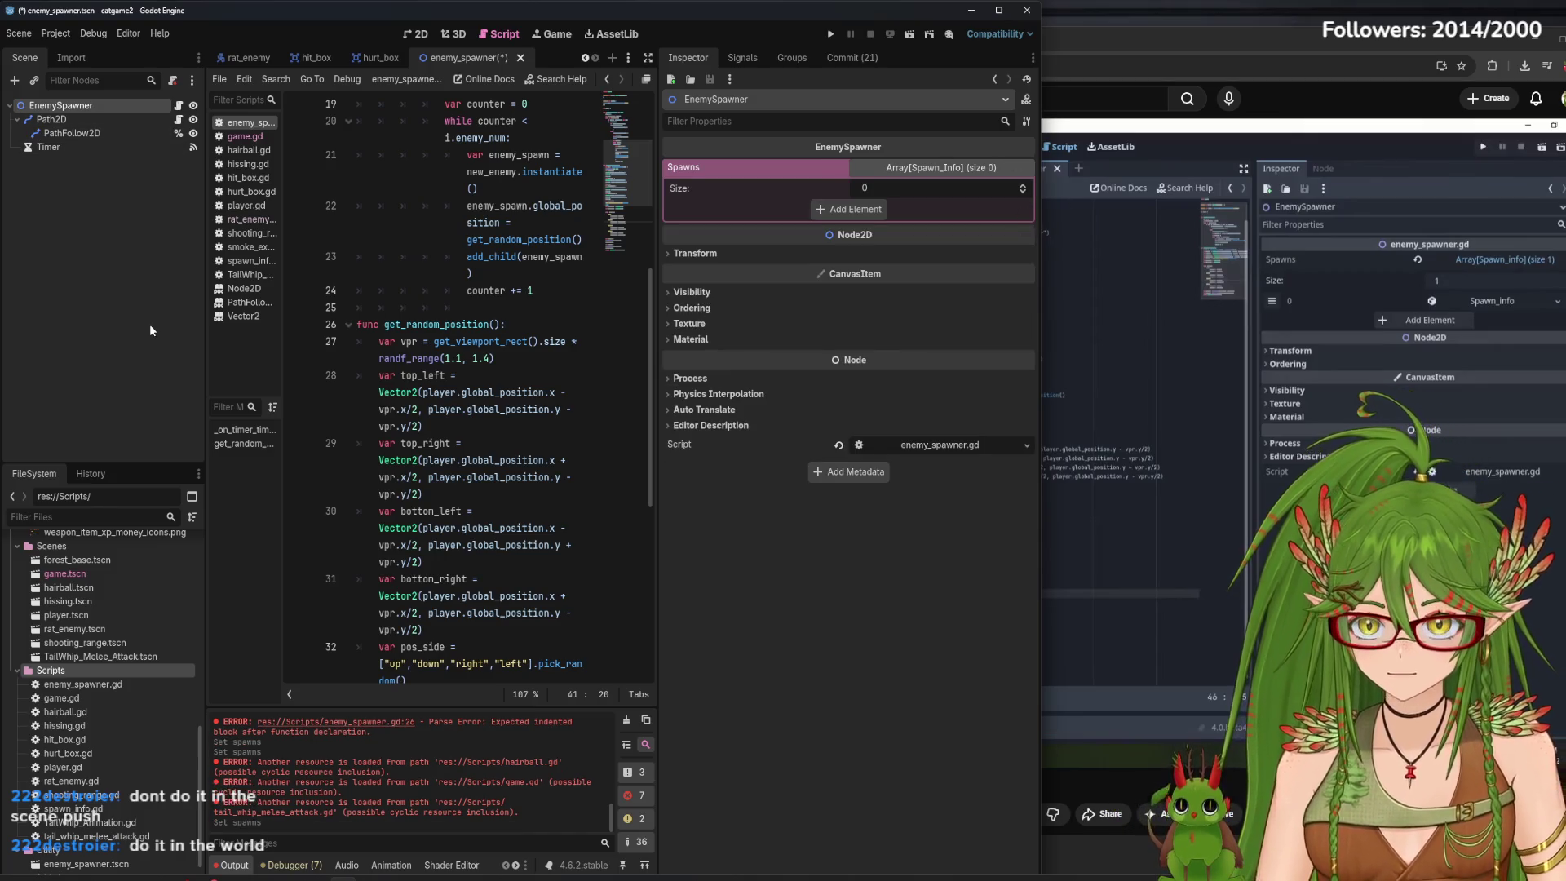
key("ctrl+s")
Resume the Vampire Survivors spawner tutorial video in the browser.
left_click(1195, 392)
left_click(1102, 512)
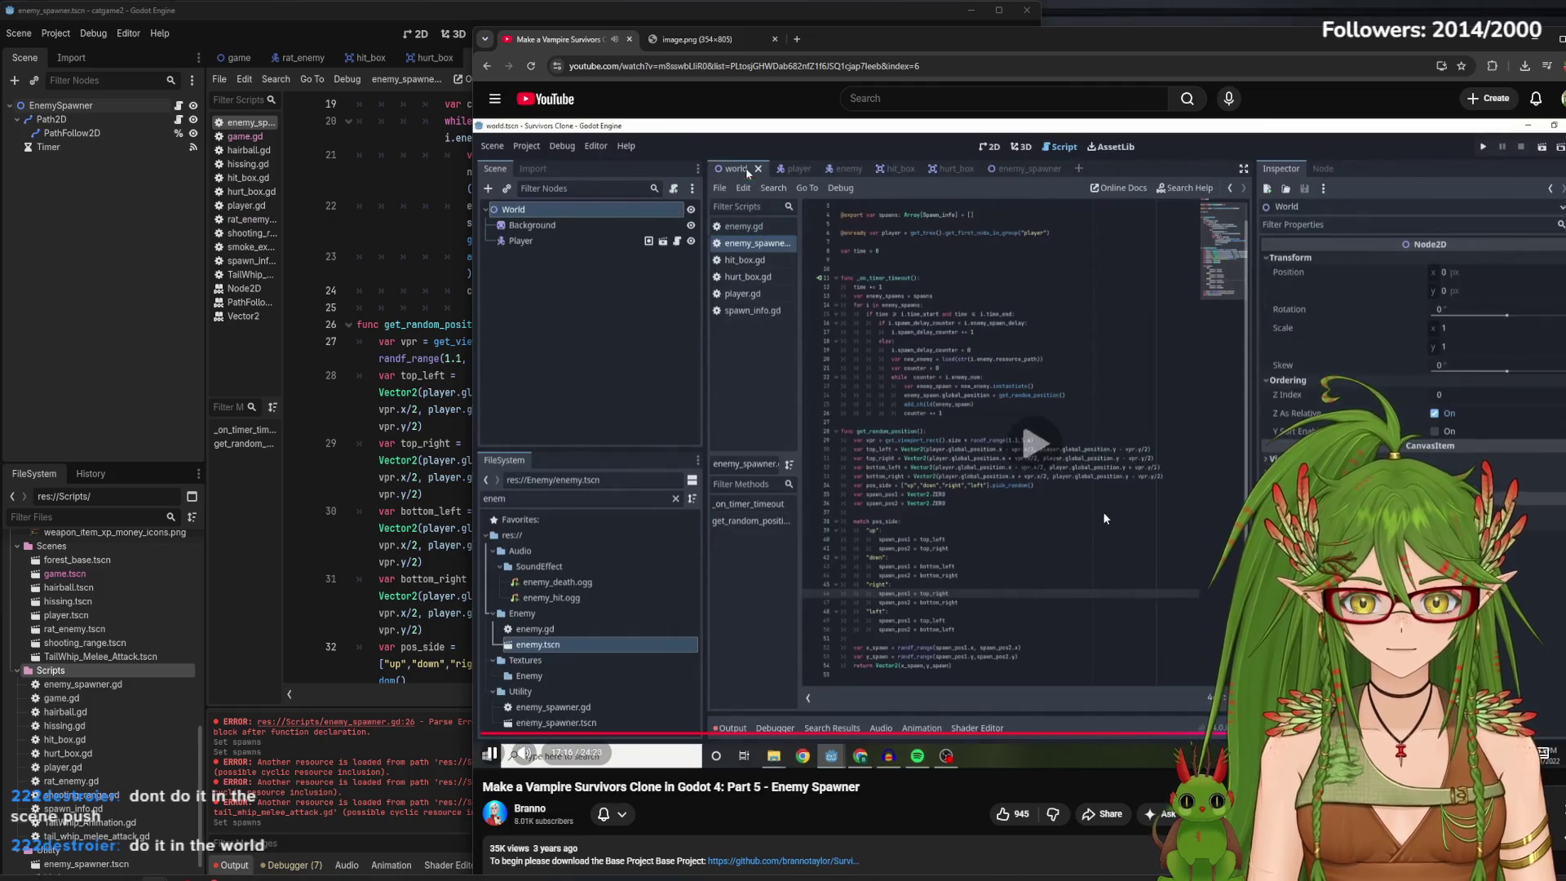
left_click(933, 481)
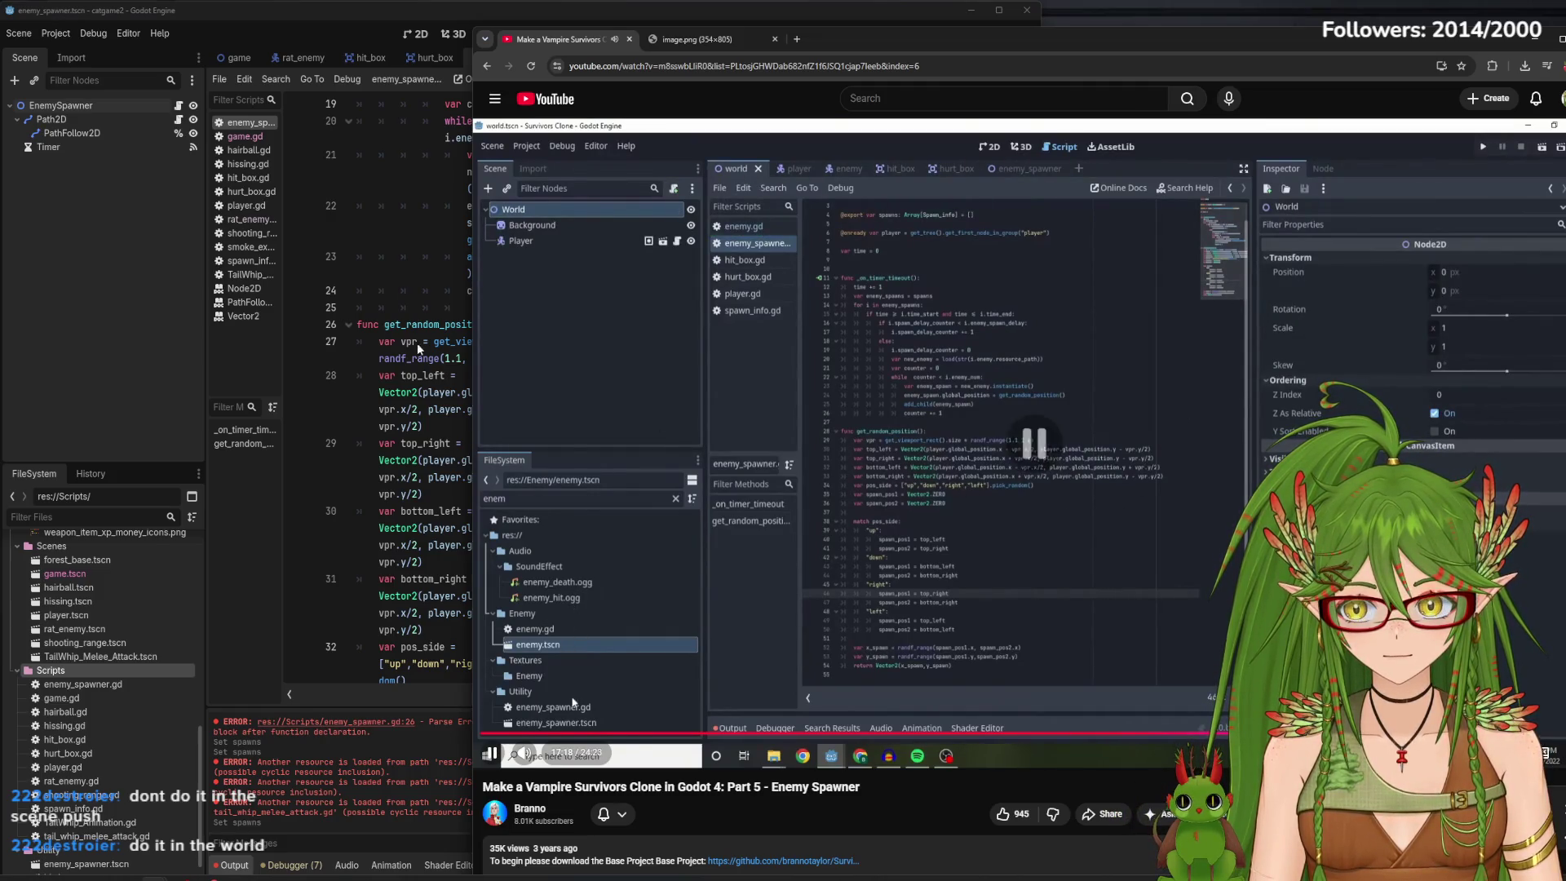
key("alt+Tab")
left_click(1087, 384)
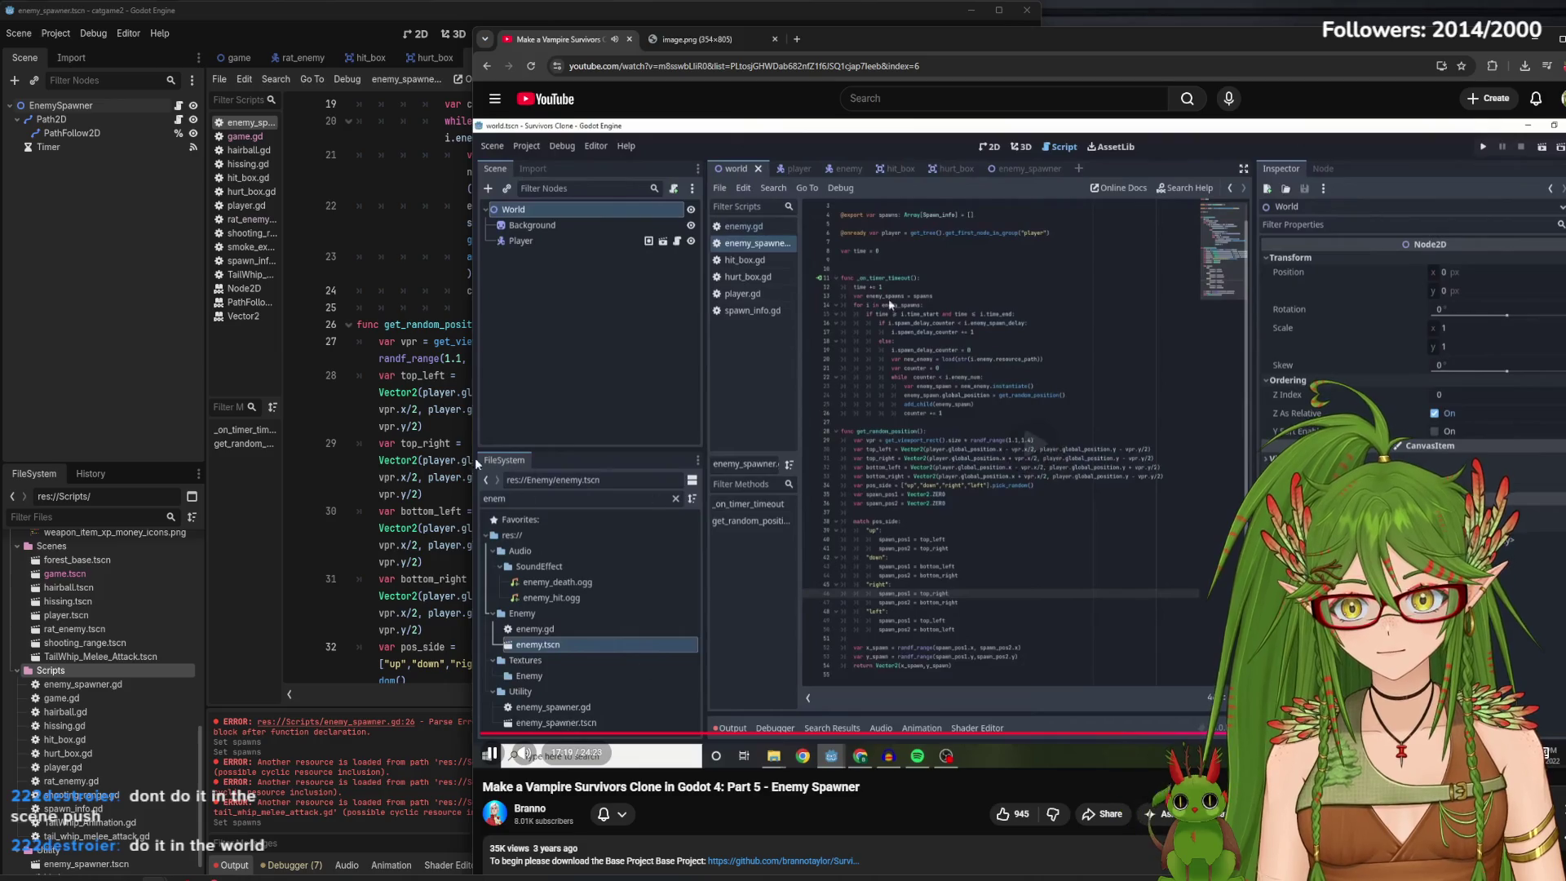
Arrange the browser and Godot side by side and switch Godot to 2D view.
left_click_drag(473, 454, 915, 453)
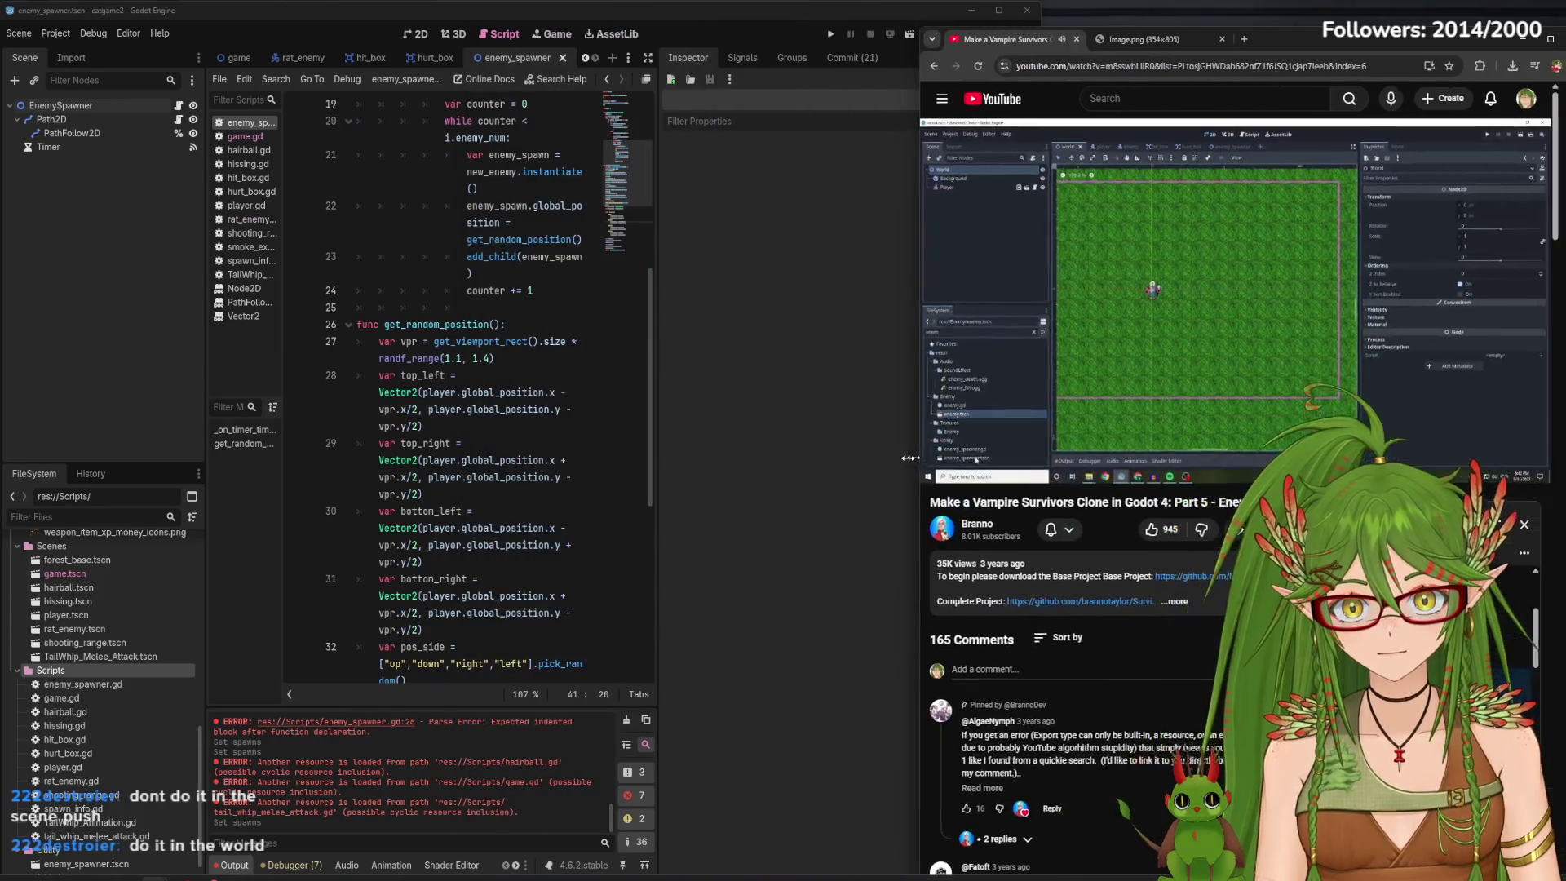
key("alt+Tab")
left_click_drag(668, 443, 890, 443)
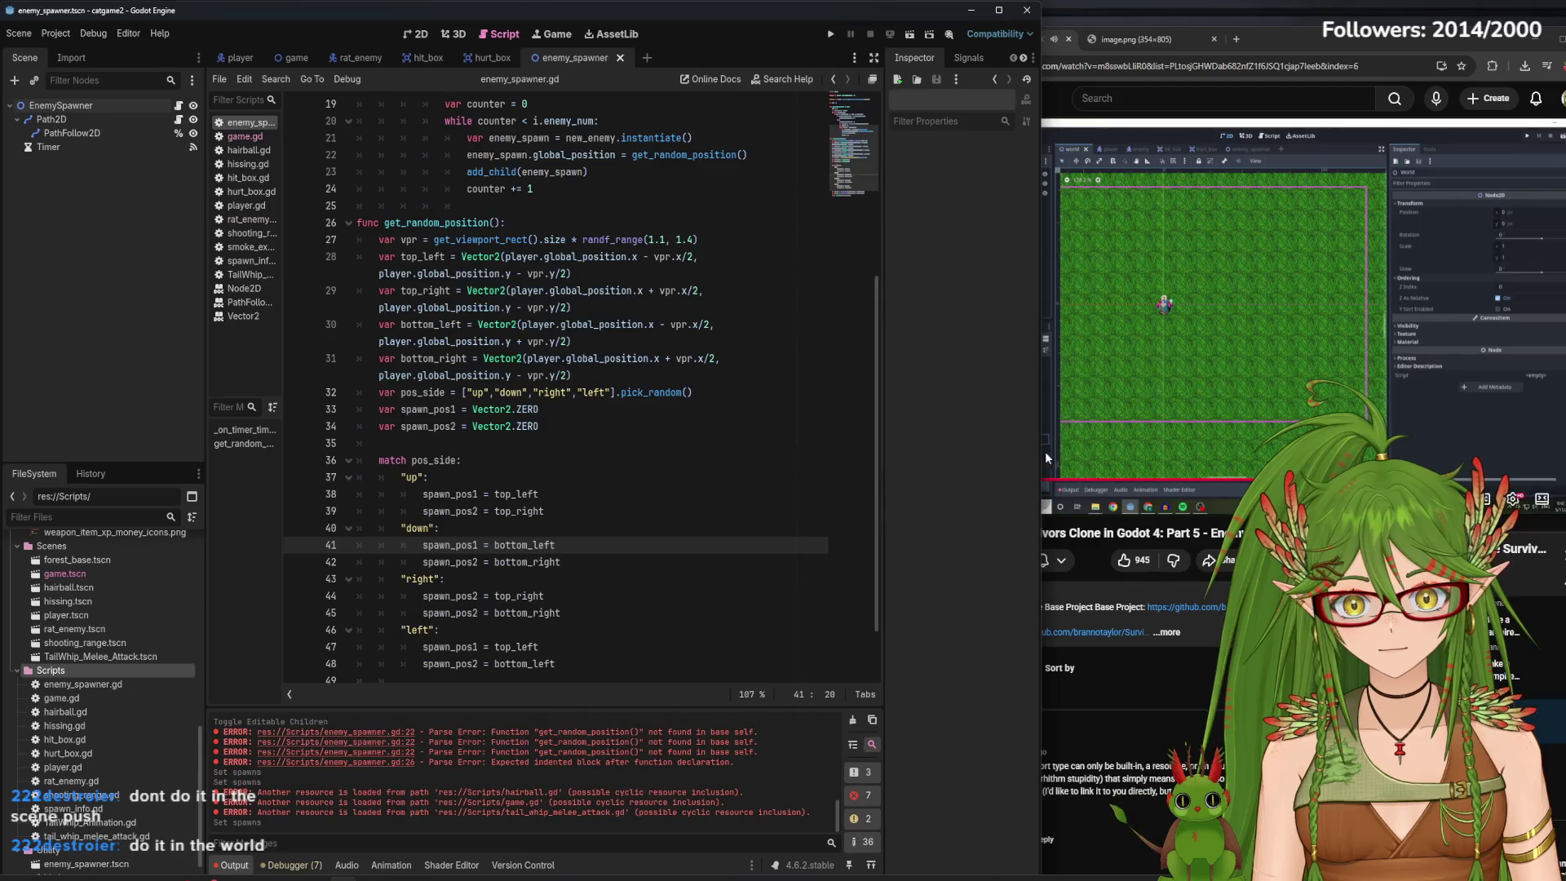
left_click_drag(1039, 459, 913, 460)
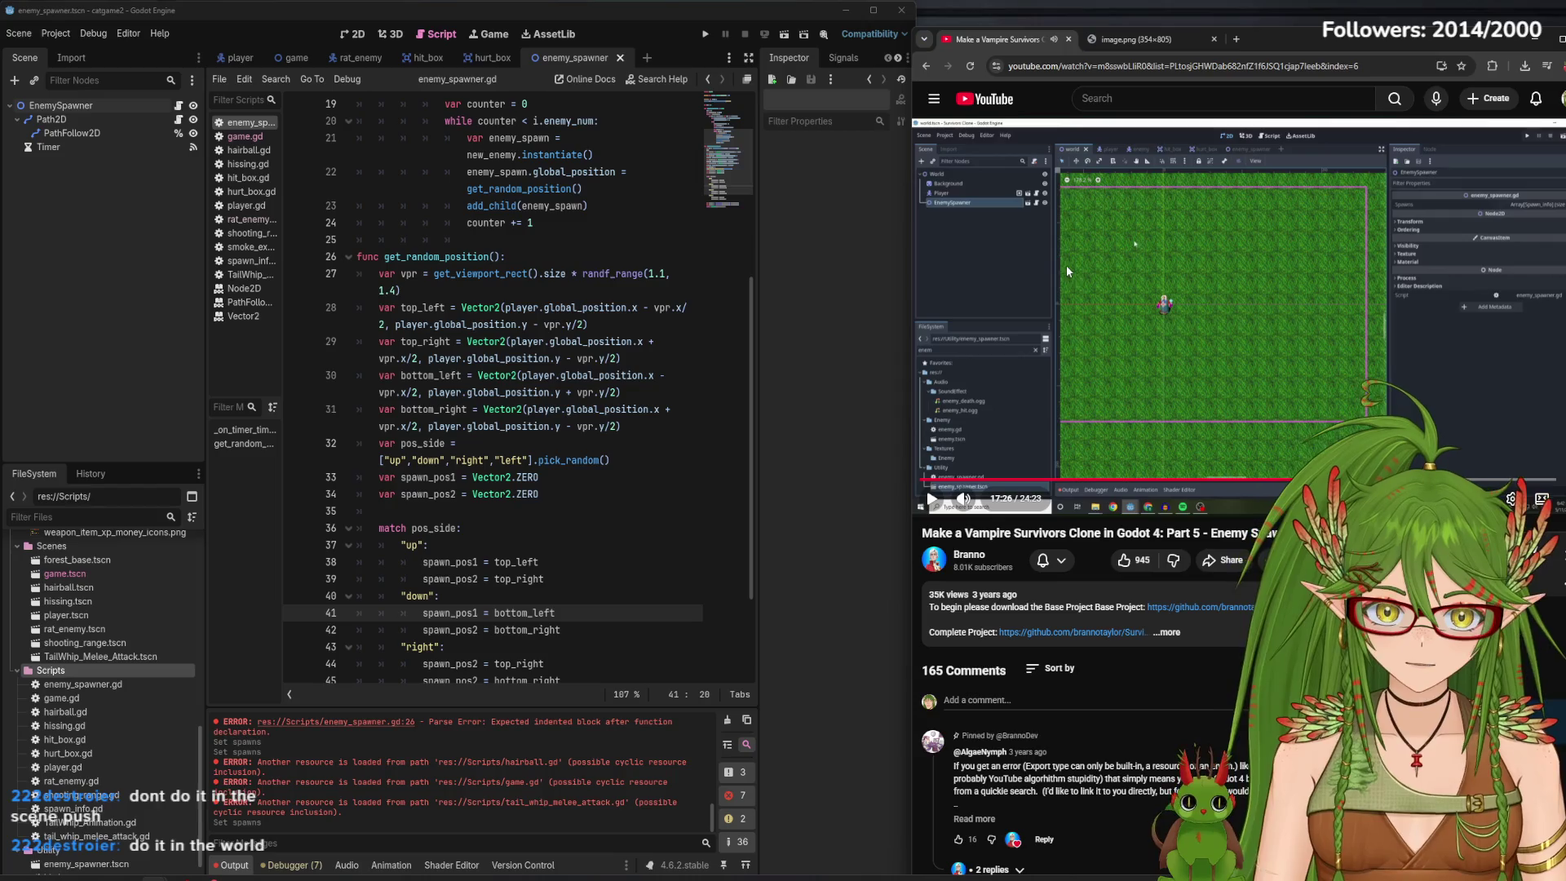
left_click(359, 34)
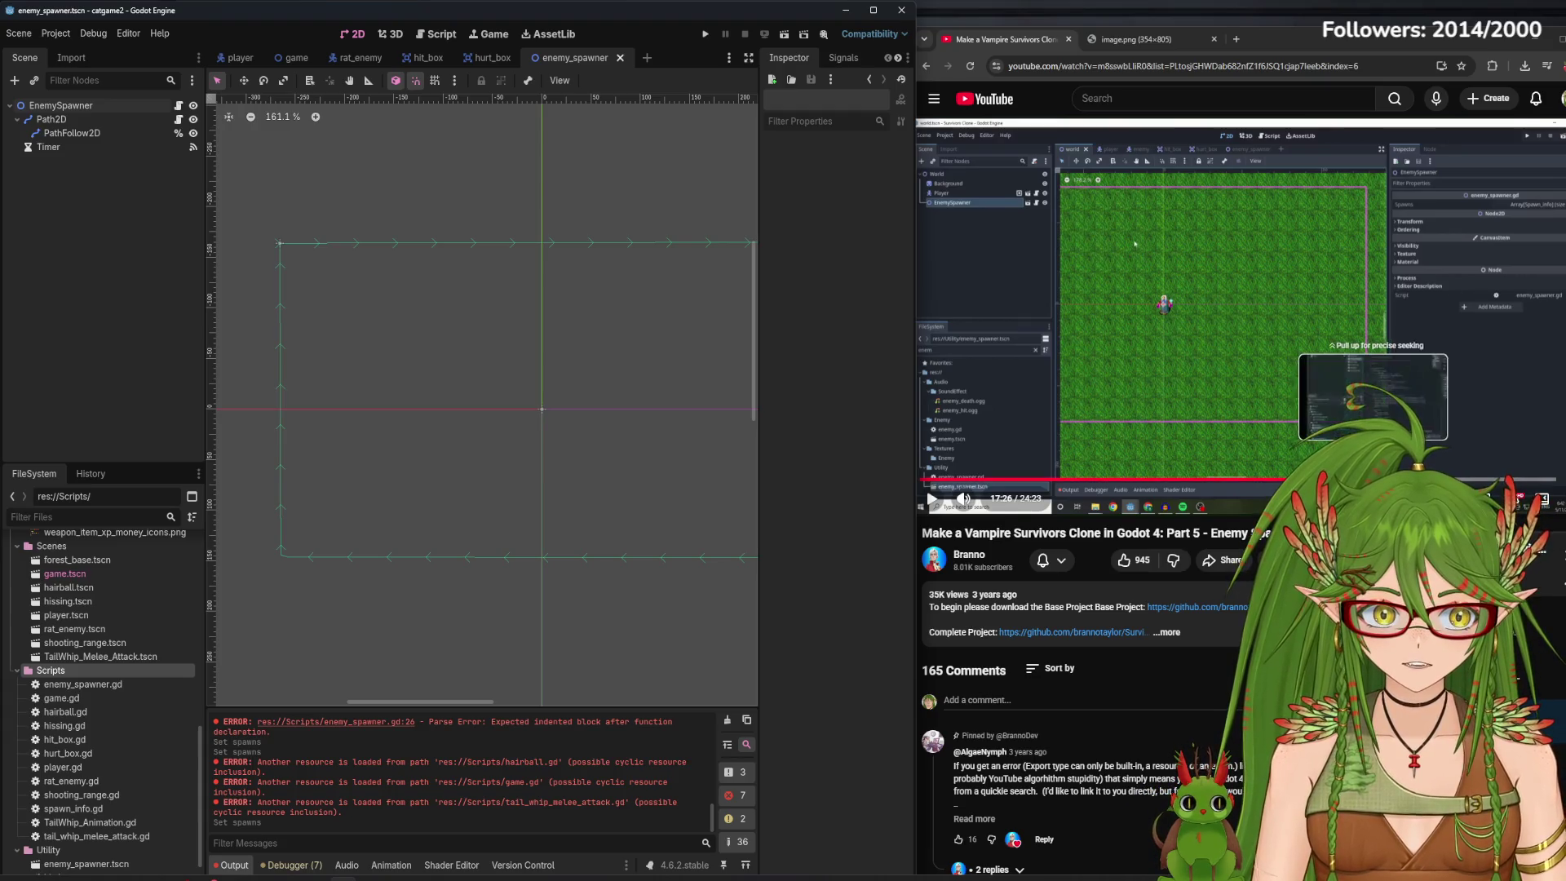
Rewind the tutorial to about 16:32, replay to 16:37, then jump back earlier.
left_click(1352, 479)
left_click(1358, 357)
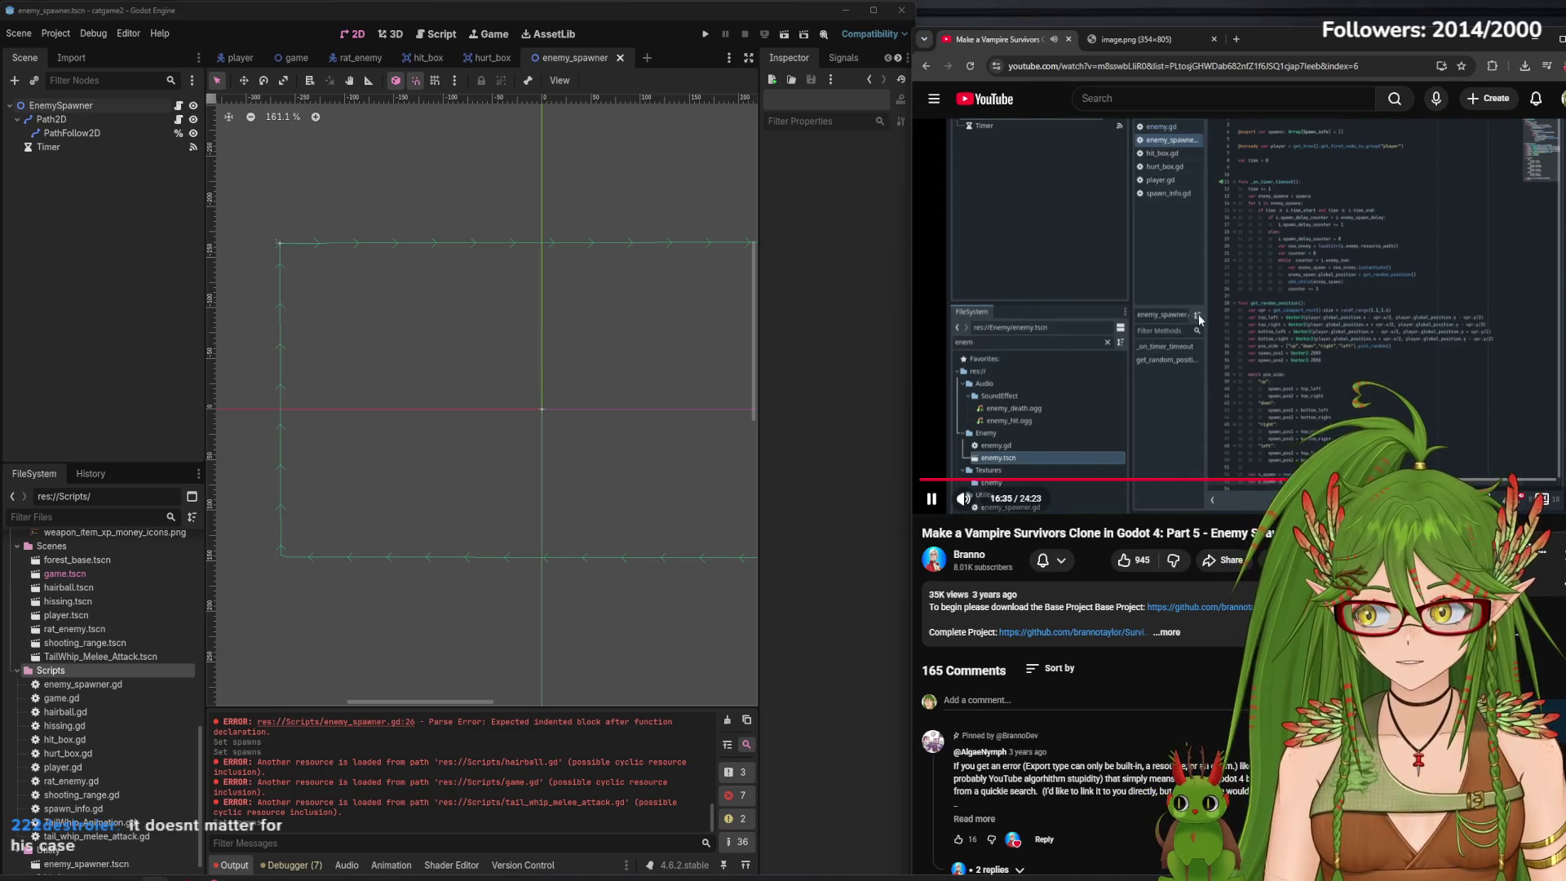
left_click(1184, 332)
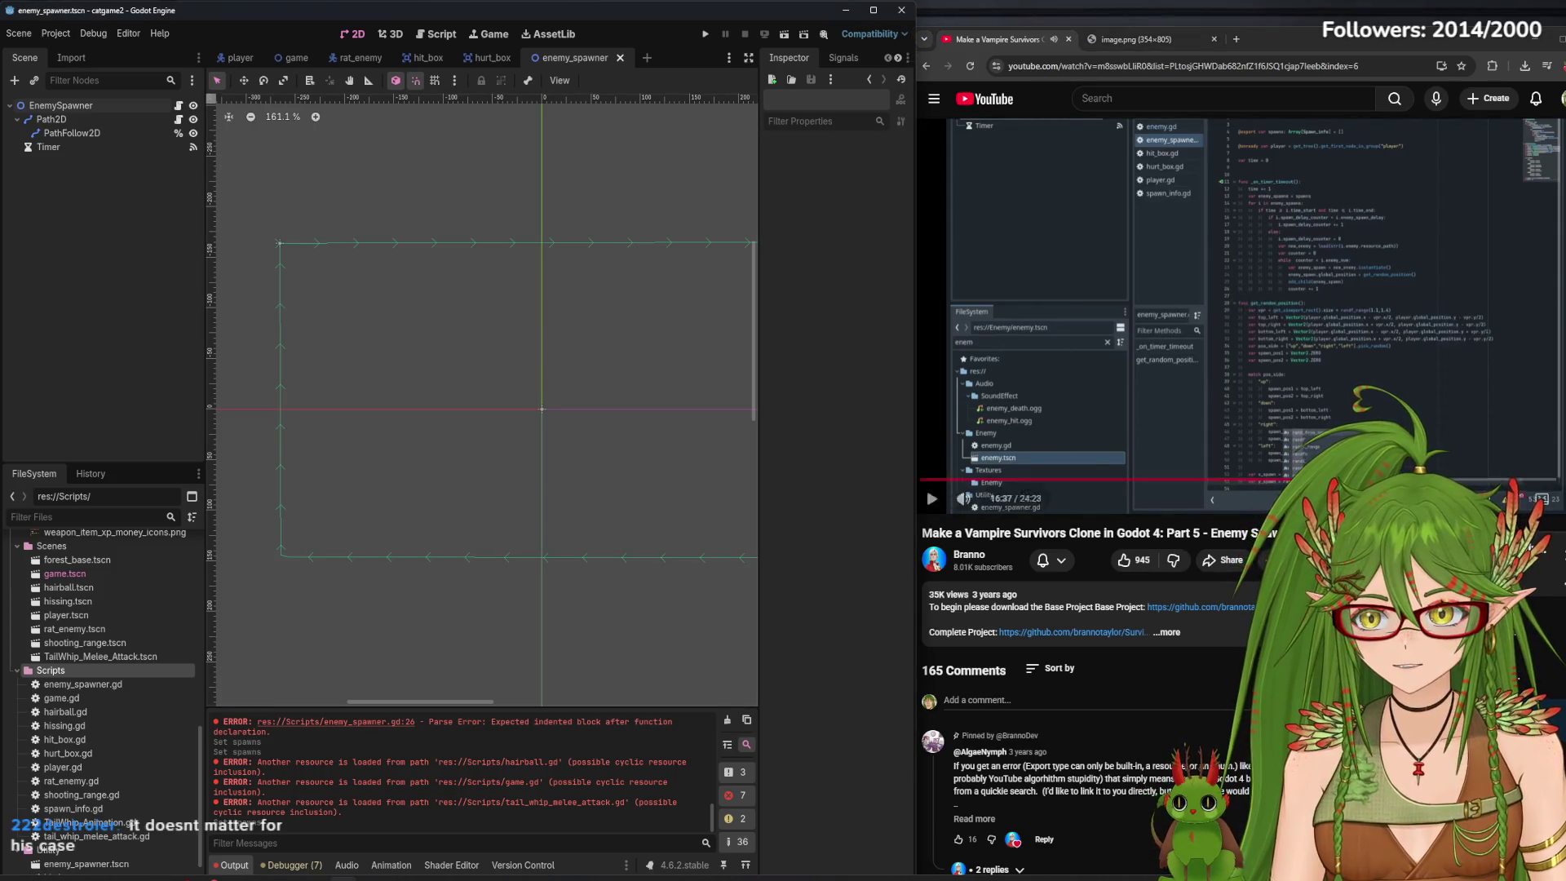
left_click(1168, 487)
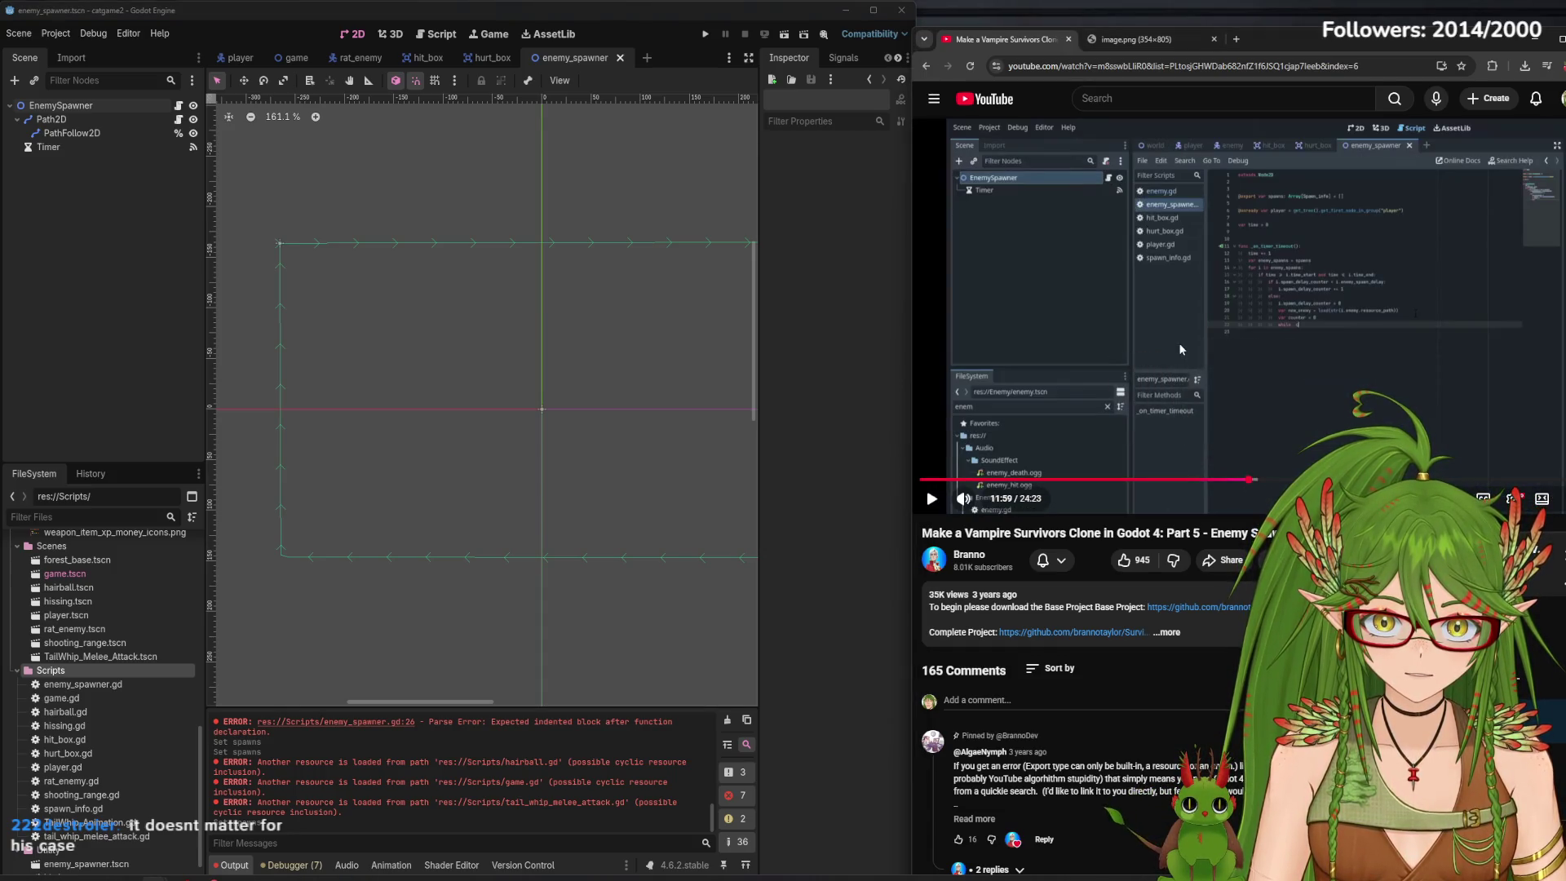
Delete the Path2D and PathFollow2D nodes and save the enemy_spawner scene.
left_click(55, 120)
left_click(77, 134, "ctrl")
right_click(78, 134)
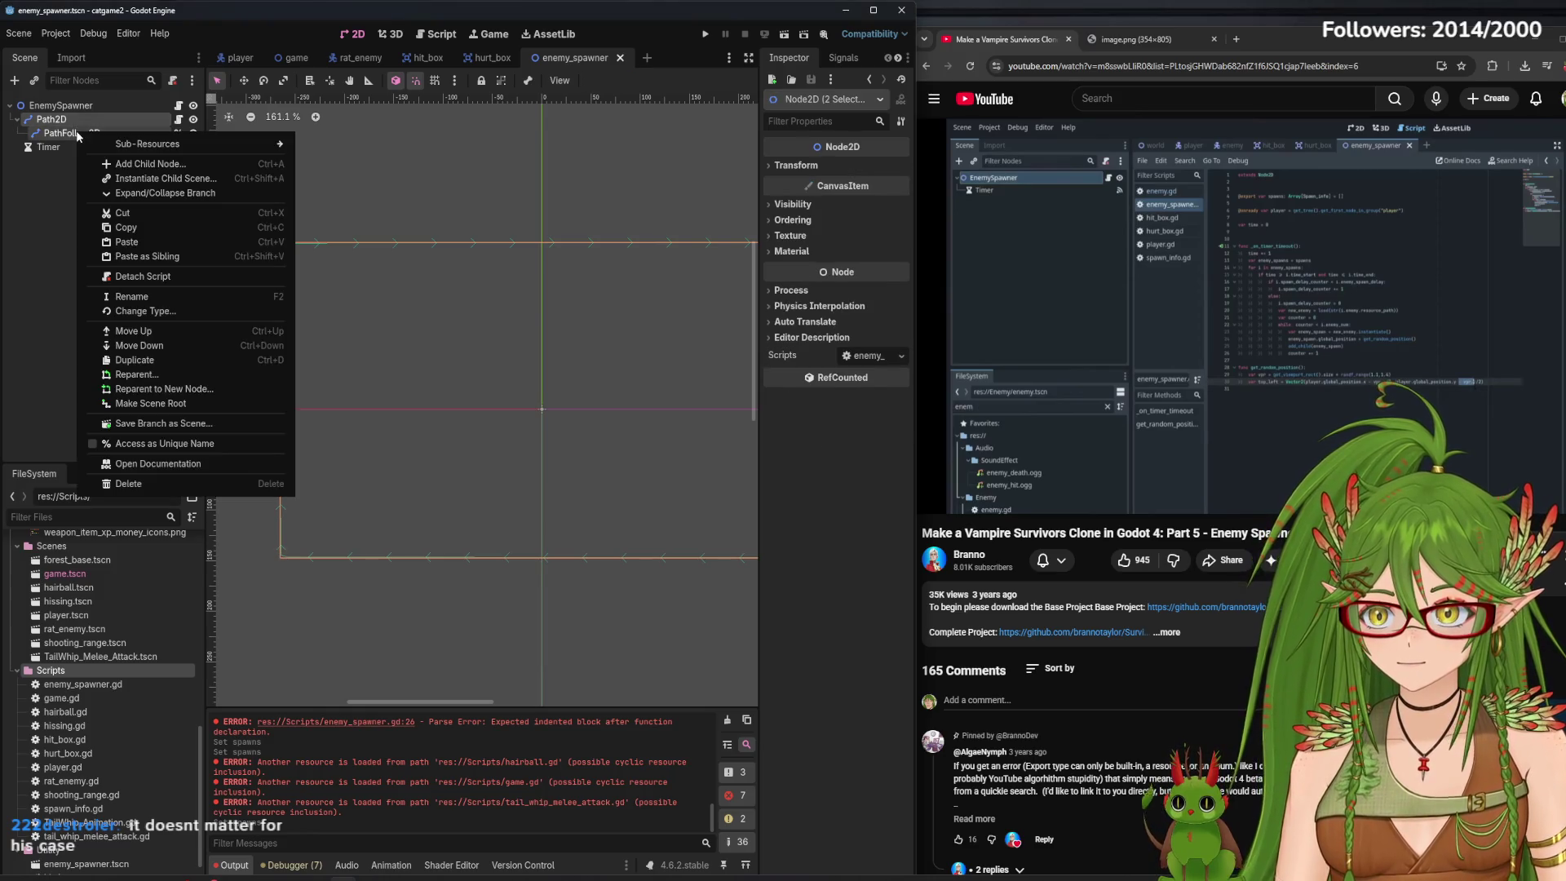
left_click(169, 477)
key("Delete")
key("Return")
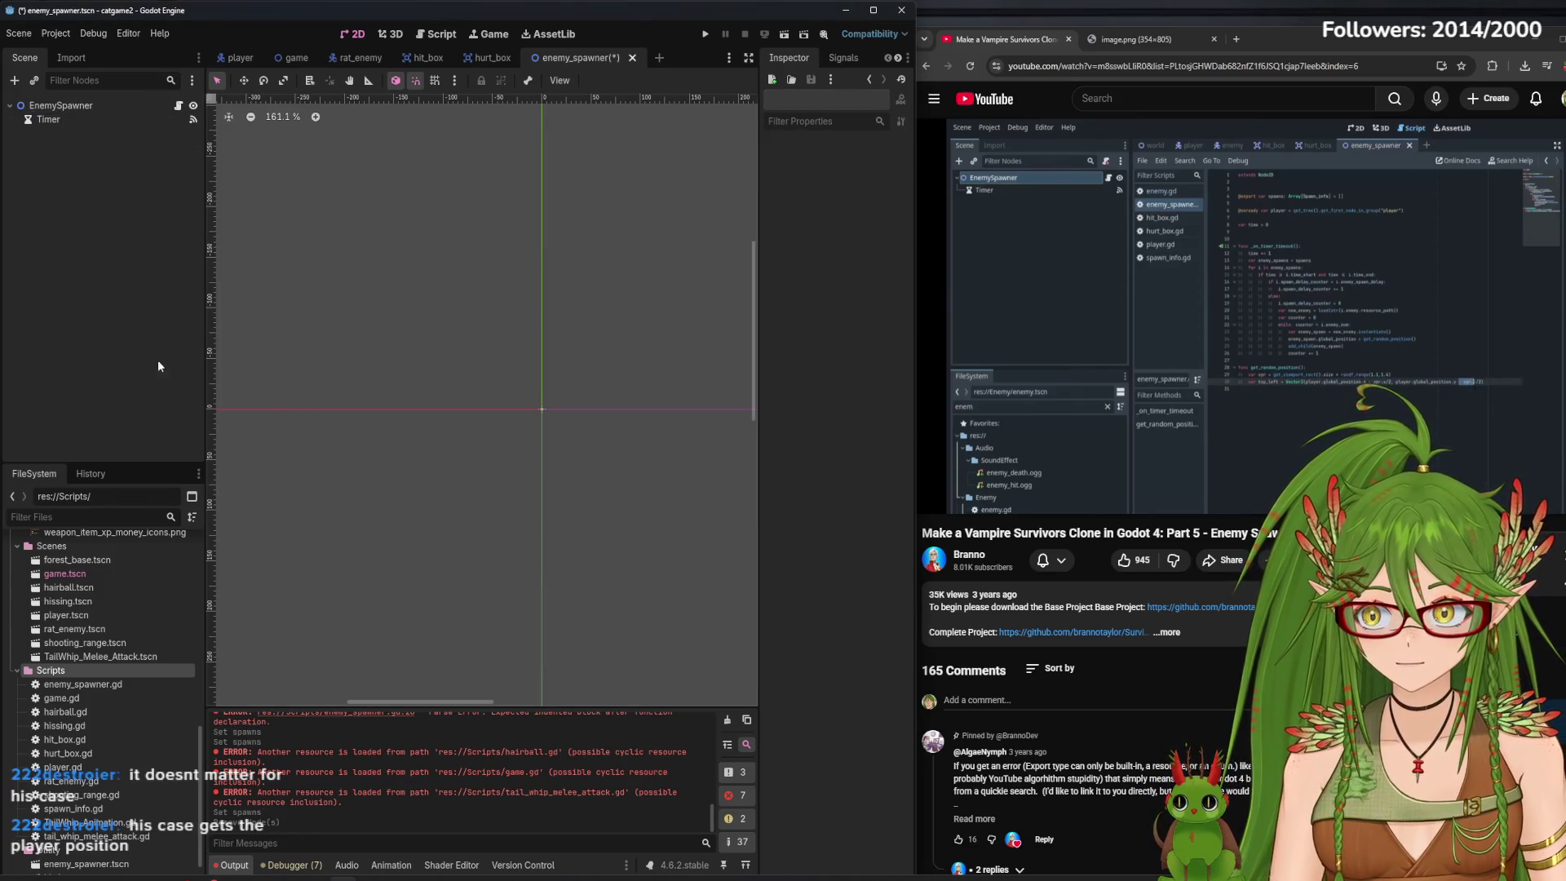
key("ctrl+s")
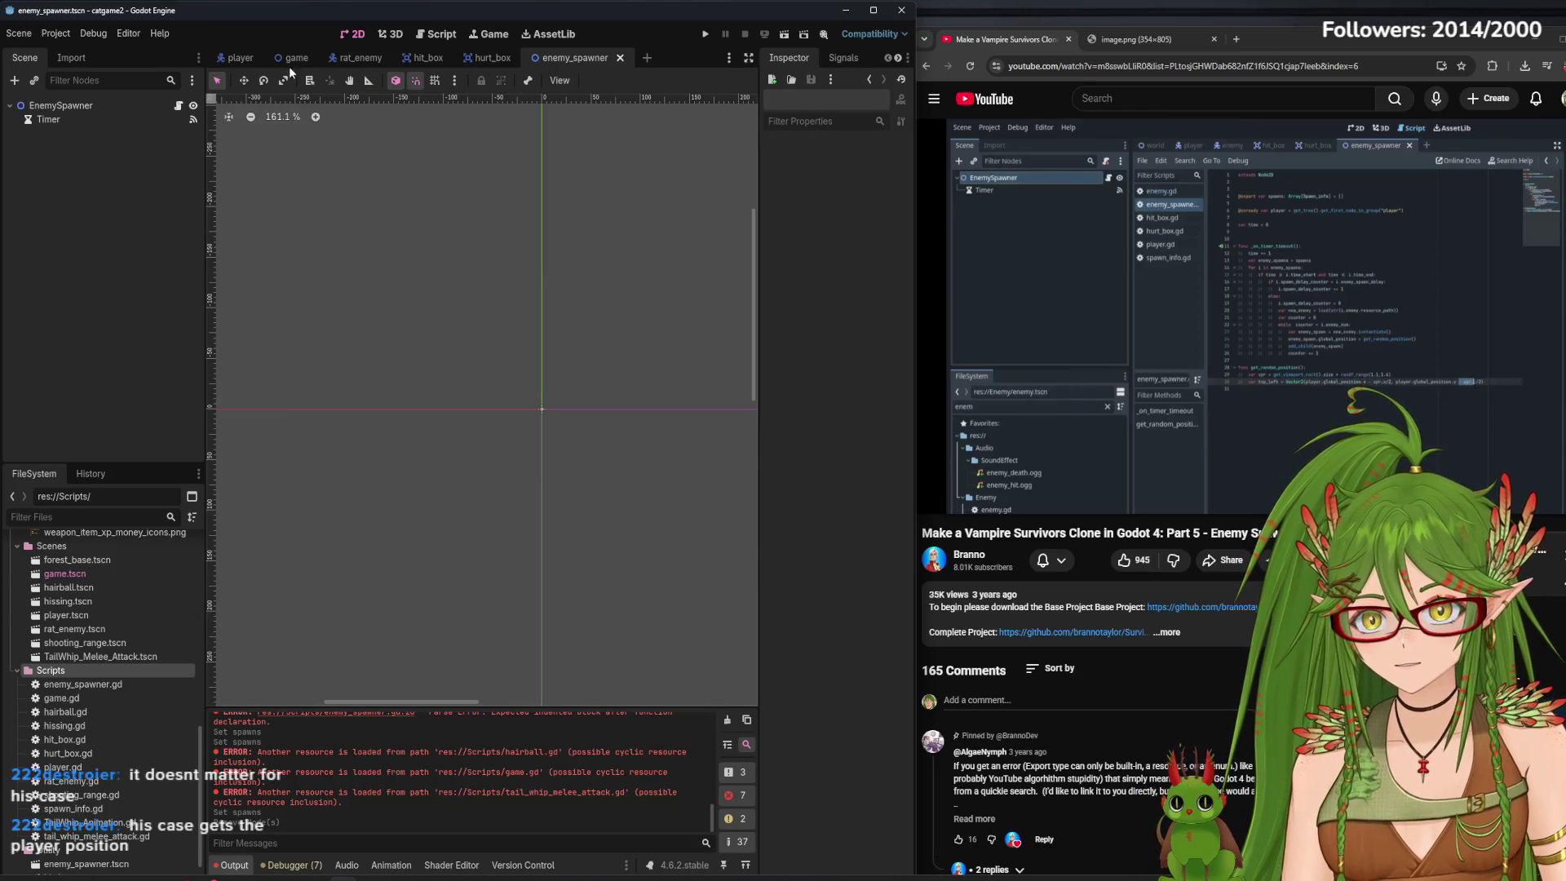
Delete the EnemySpawner node from the game scene.
left_click(296, 58)
left_click(90, 343)
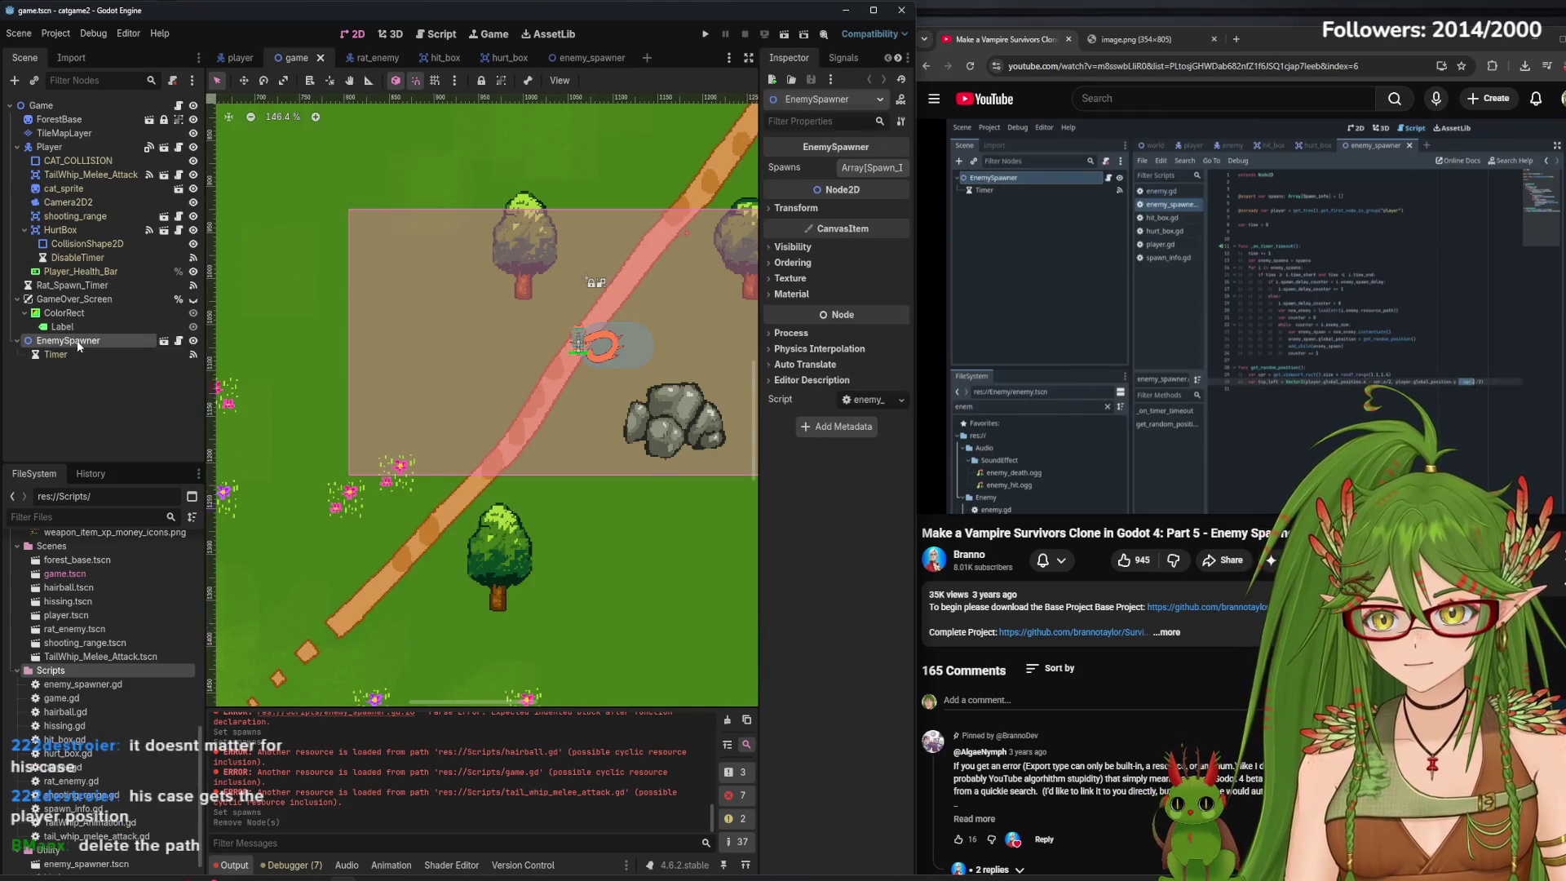
right_click(95, 348)
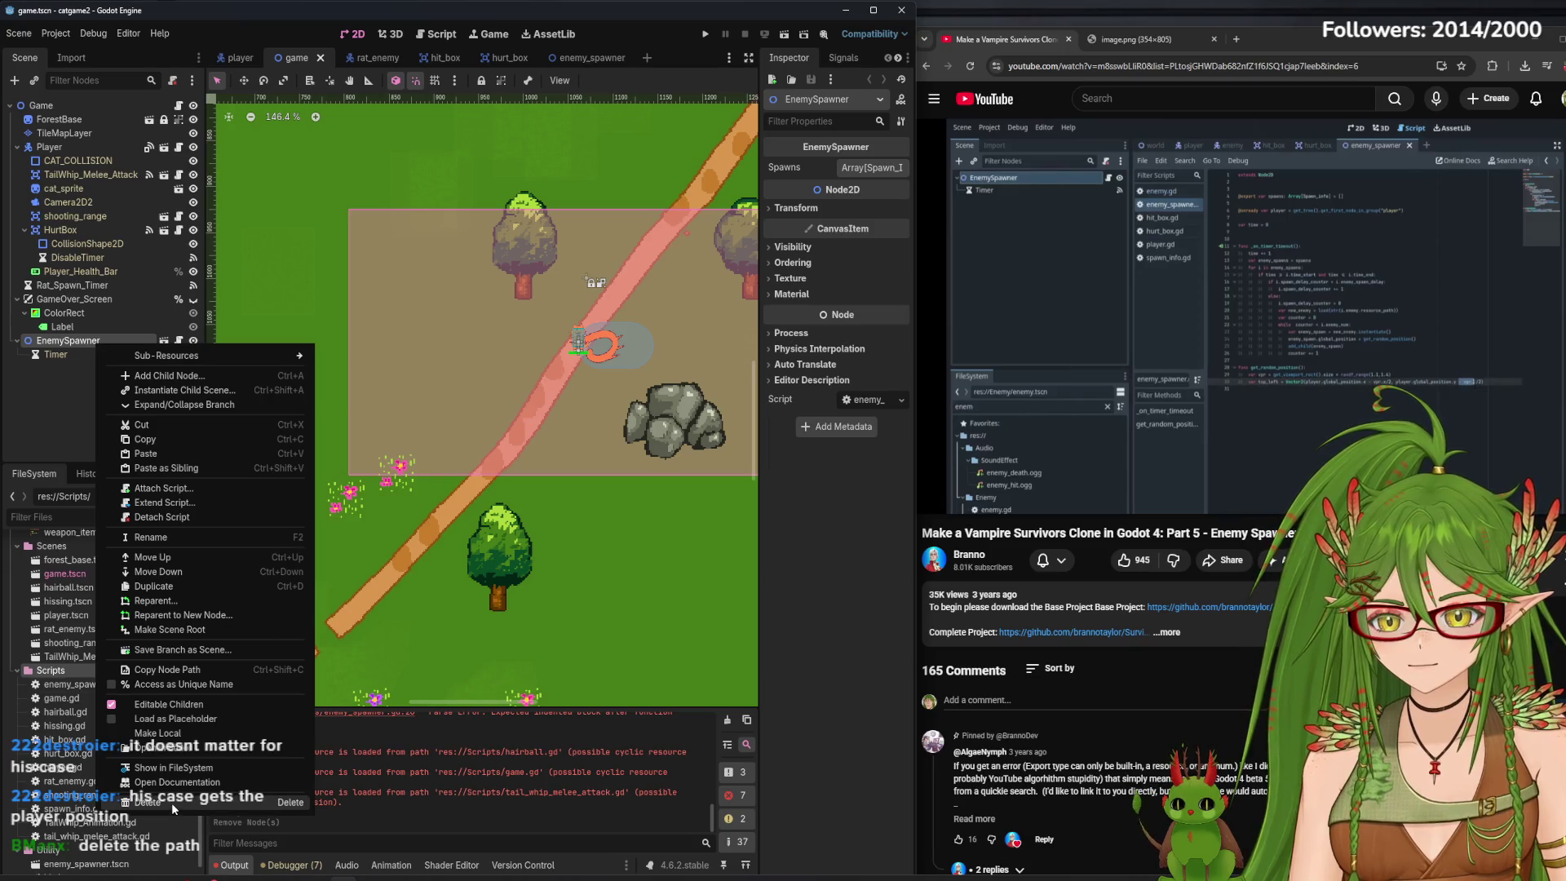
left_click(130, 807)
left_click(748, 463)
Save both the enemy_spawner scene and the game scene.
left_click(604, 58)
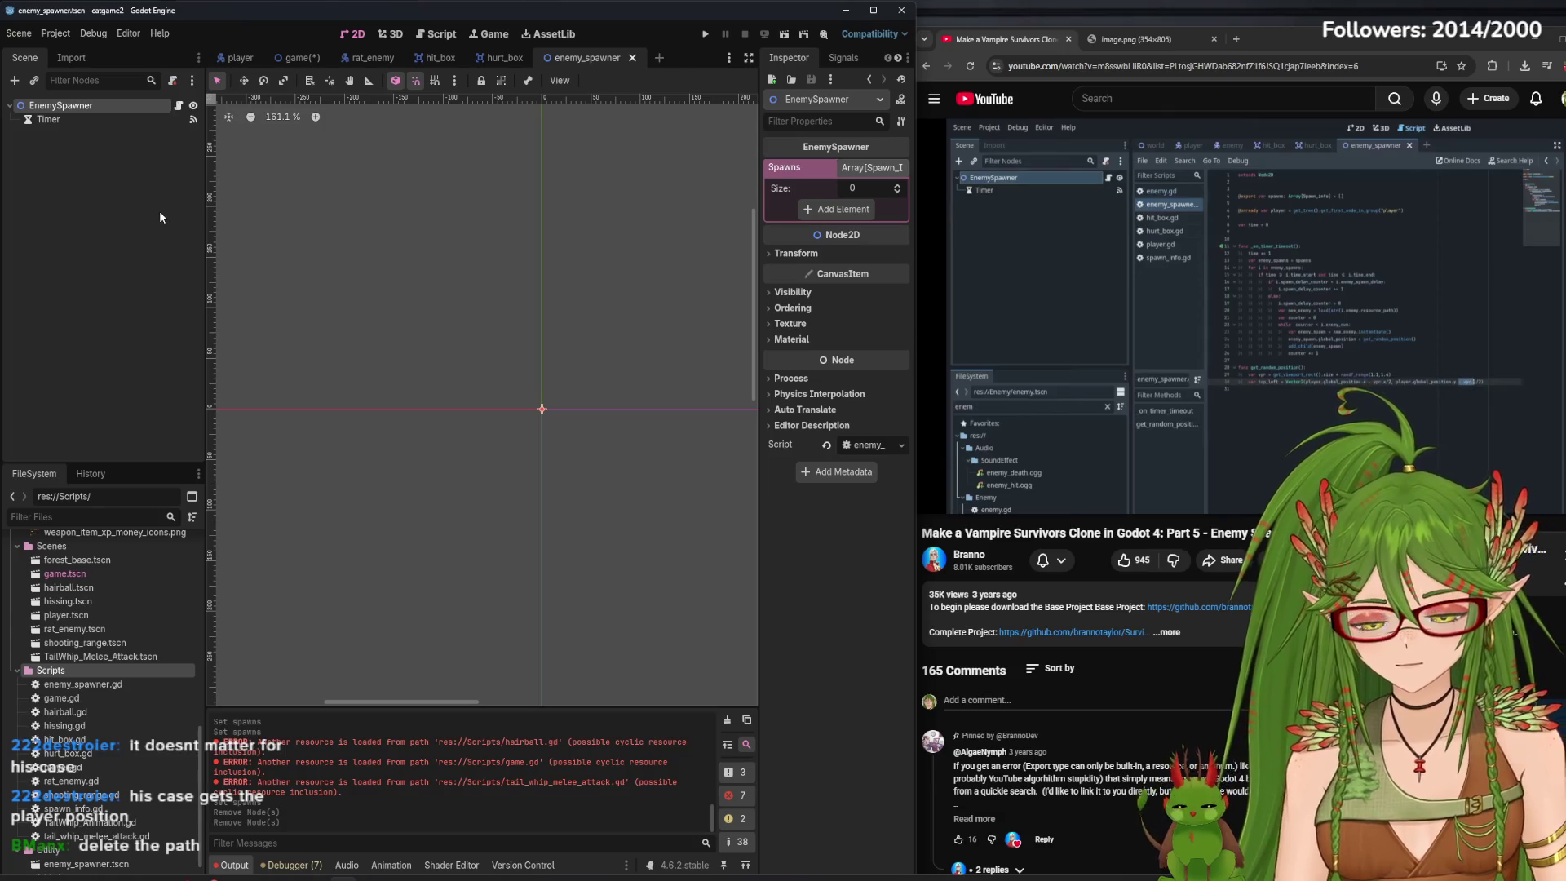
key("ctrl+s")
left_click(288, 58)
key("ctrl+s")
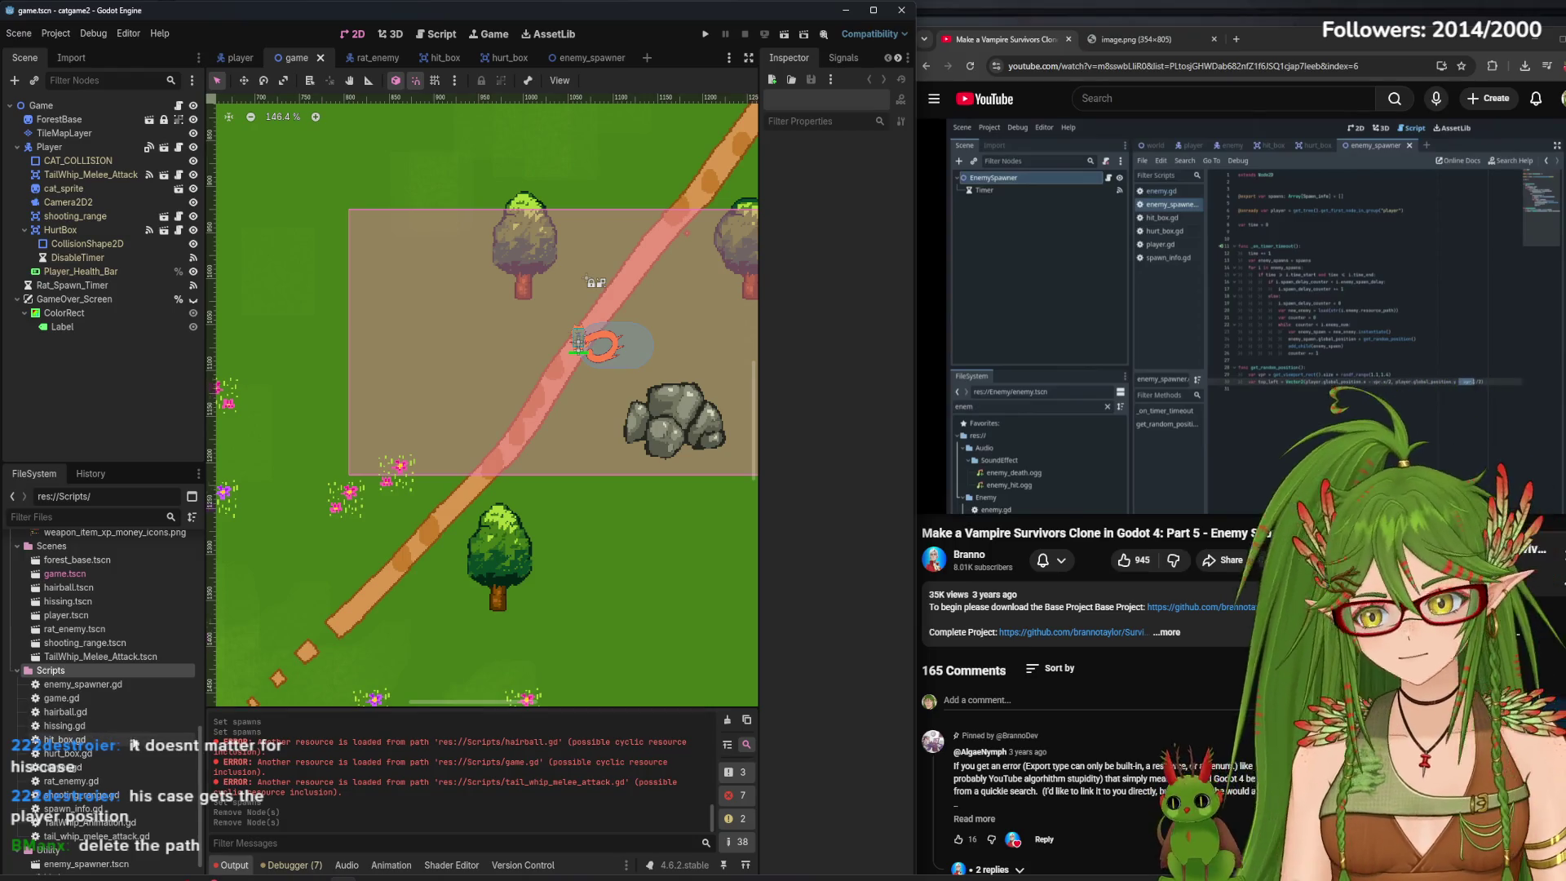
Open the enemy_spawner.gd script from the enemy_spawner scene.
left_click(573, 57)
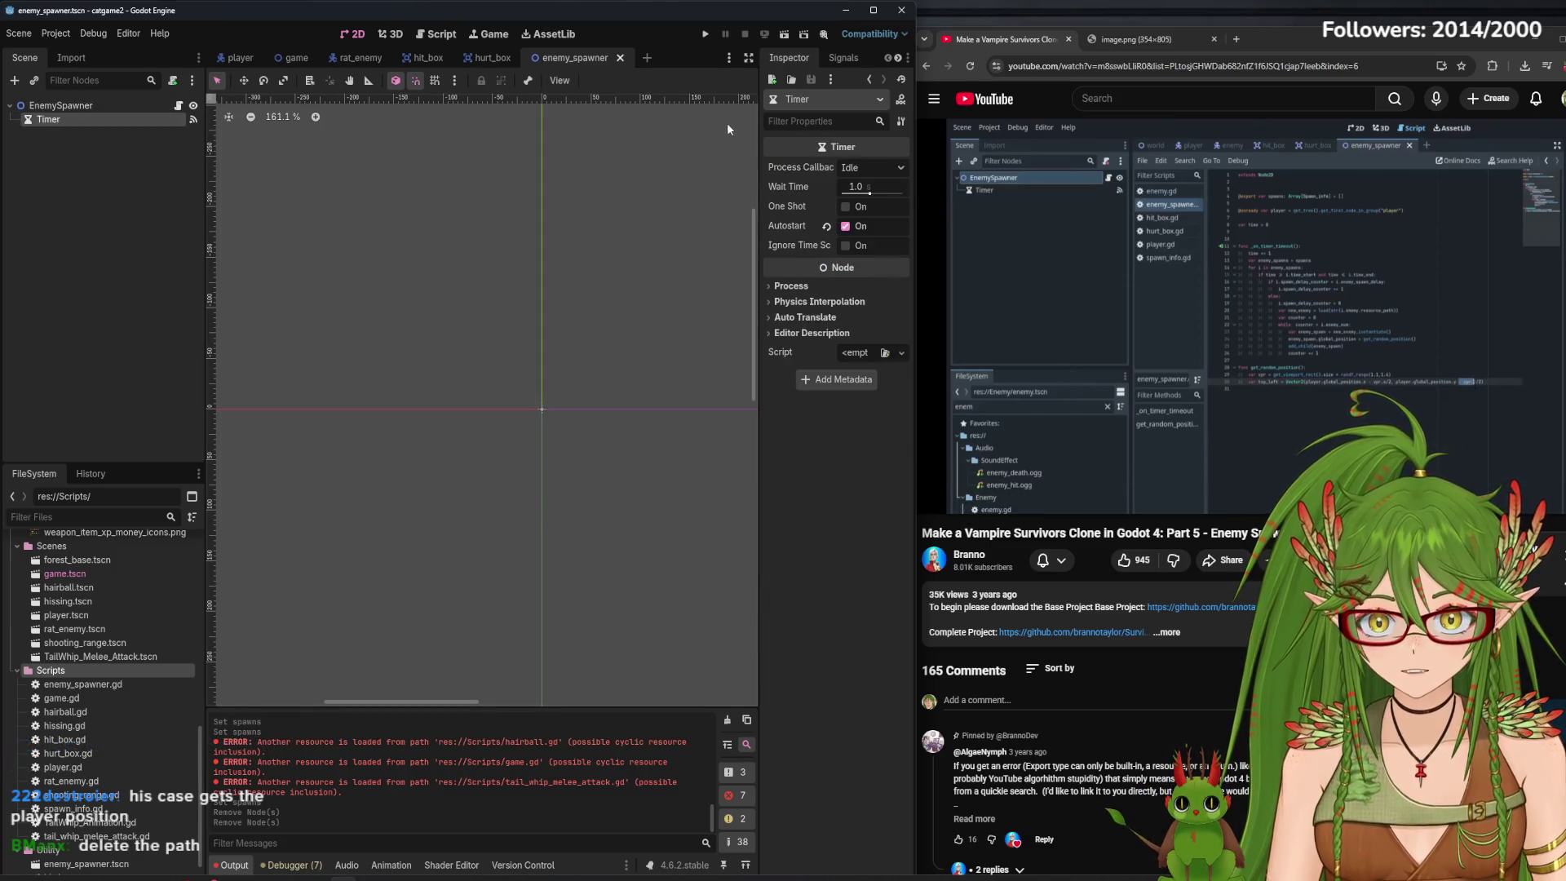
left_click(430, 38)
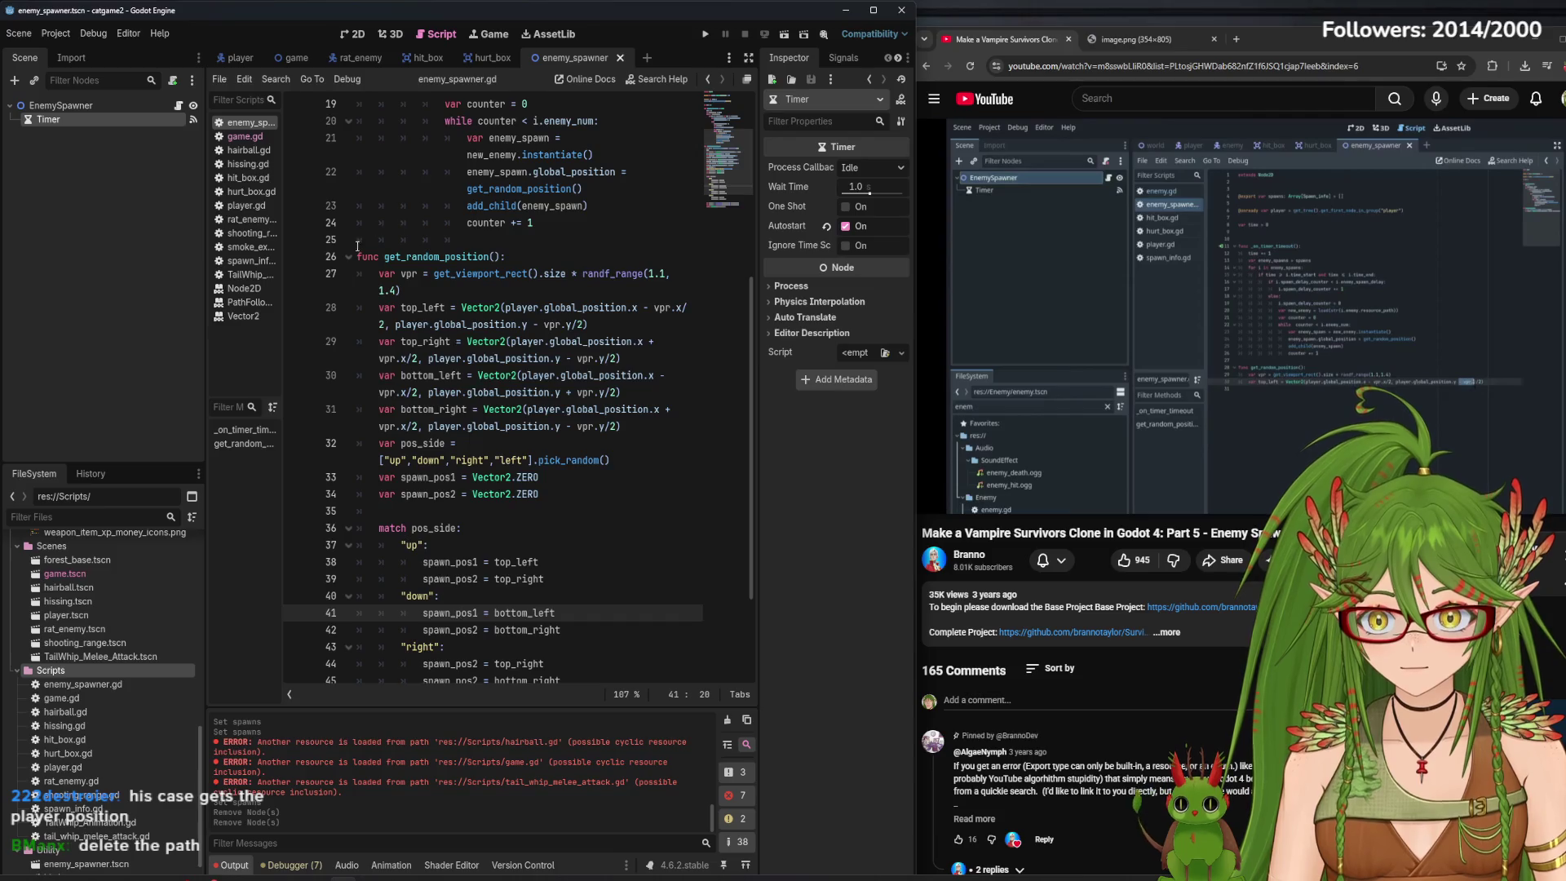
scroll(336, 290, "up", 6)
scroll(386, 311, "down", 6)
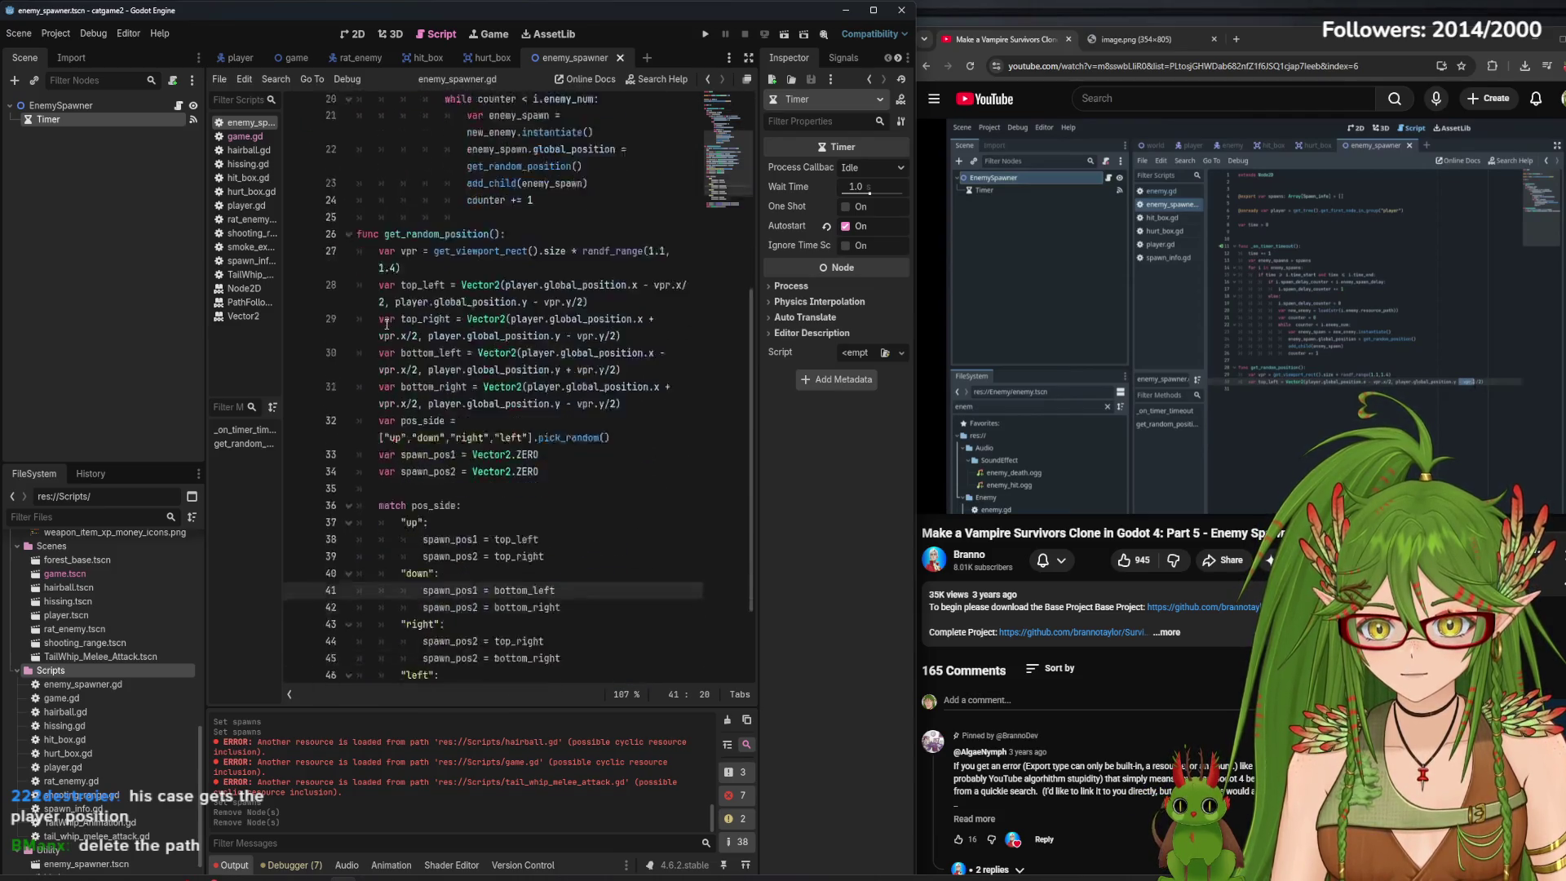
Drag Utility/enemy_spawner.tscn into the game scene tree and expand the new EnemySpawner's Spawns list.
scroll(432, 512, "up", 7)
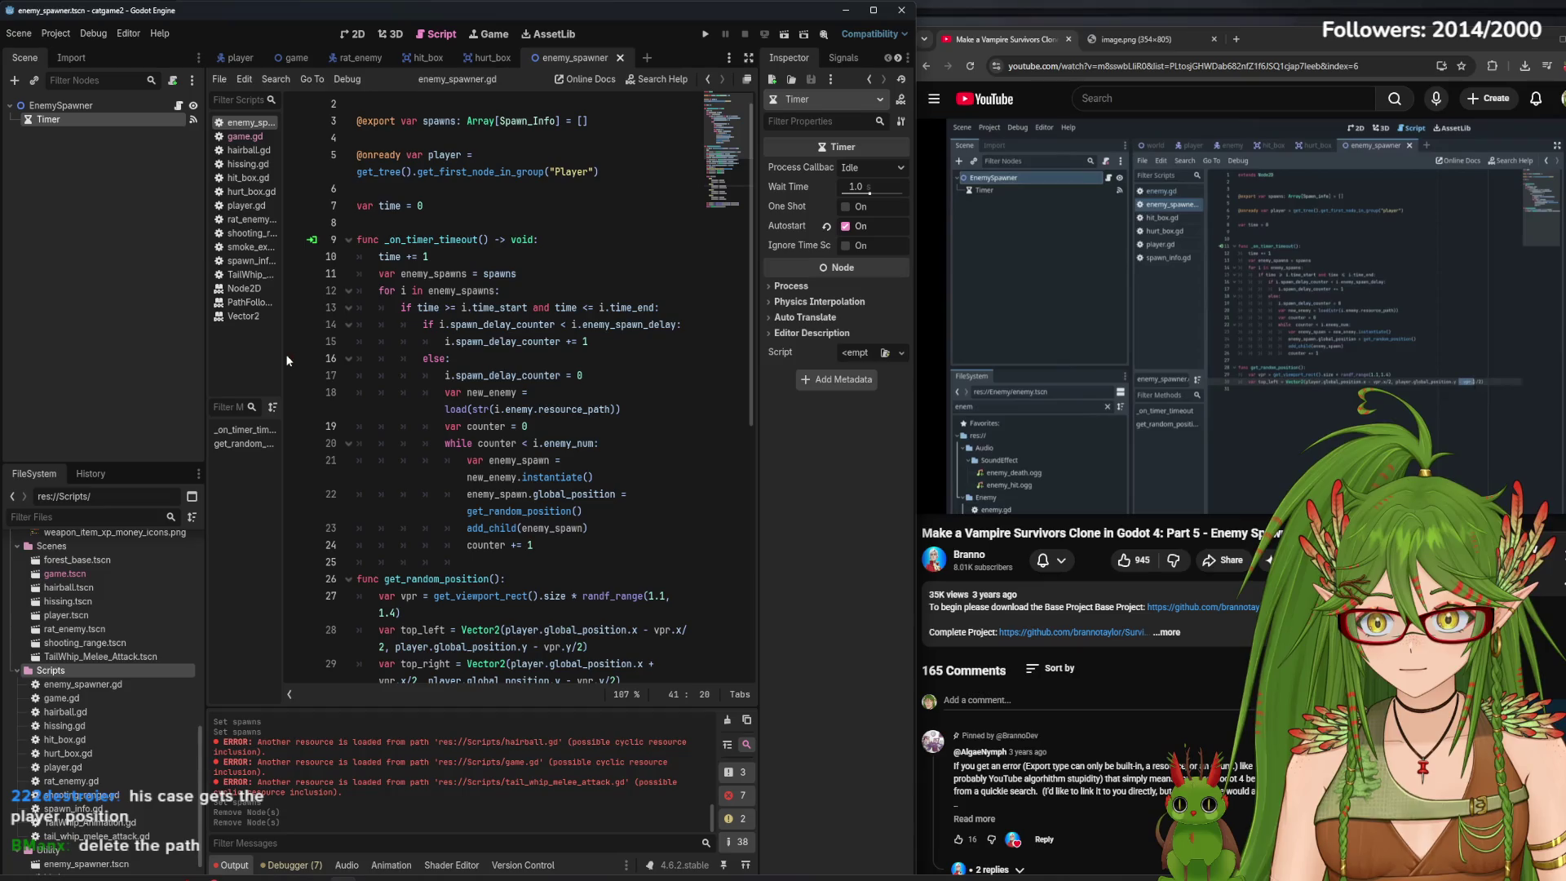
left_click(356, 36)
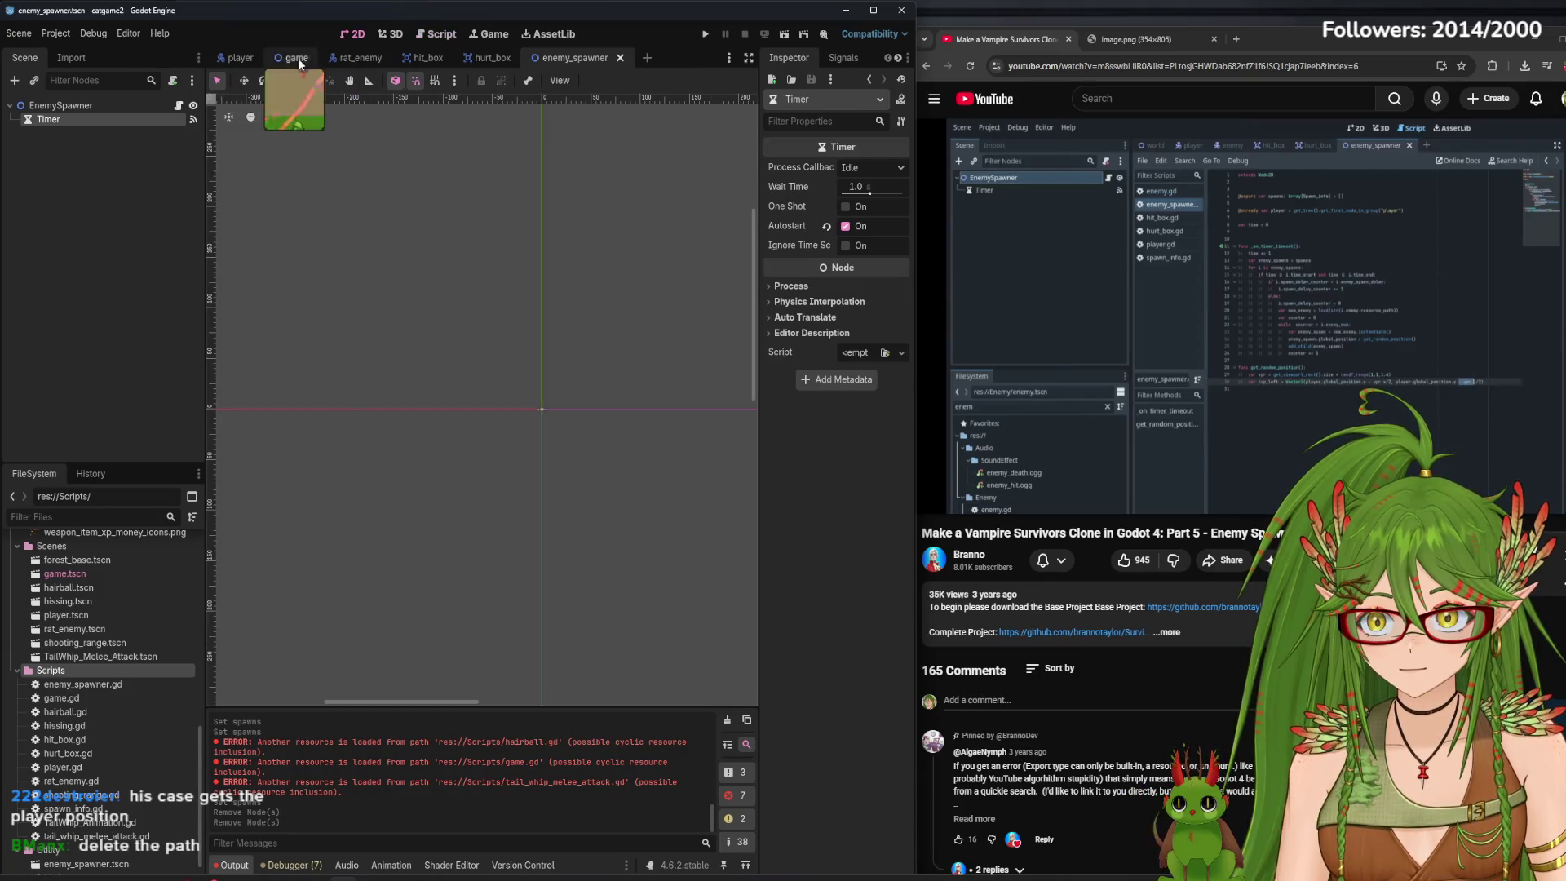
left_click(239, 57)
left_click(300, 58)
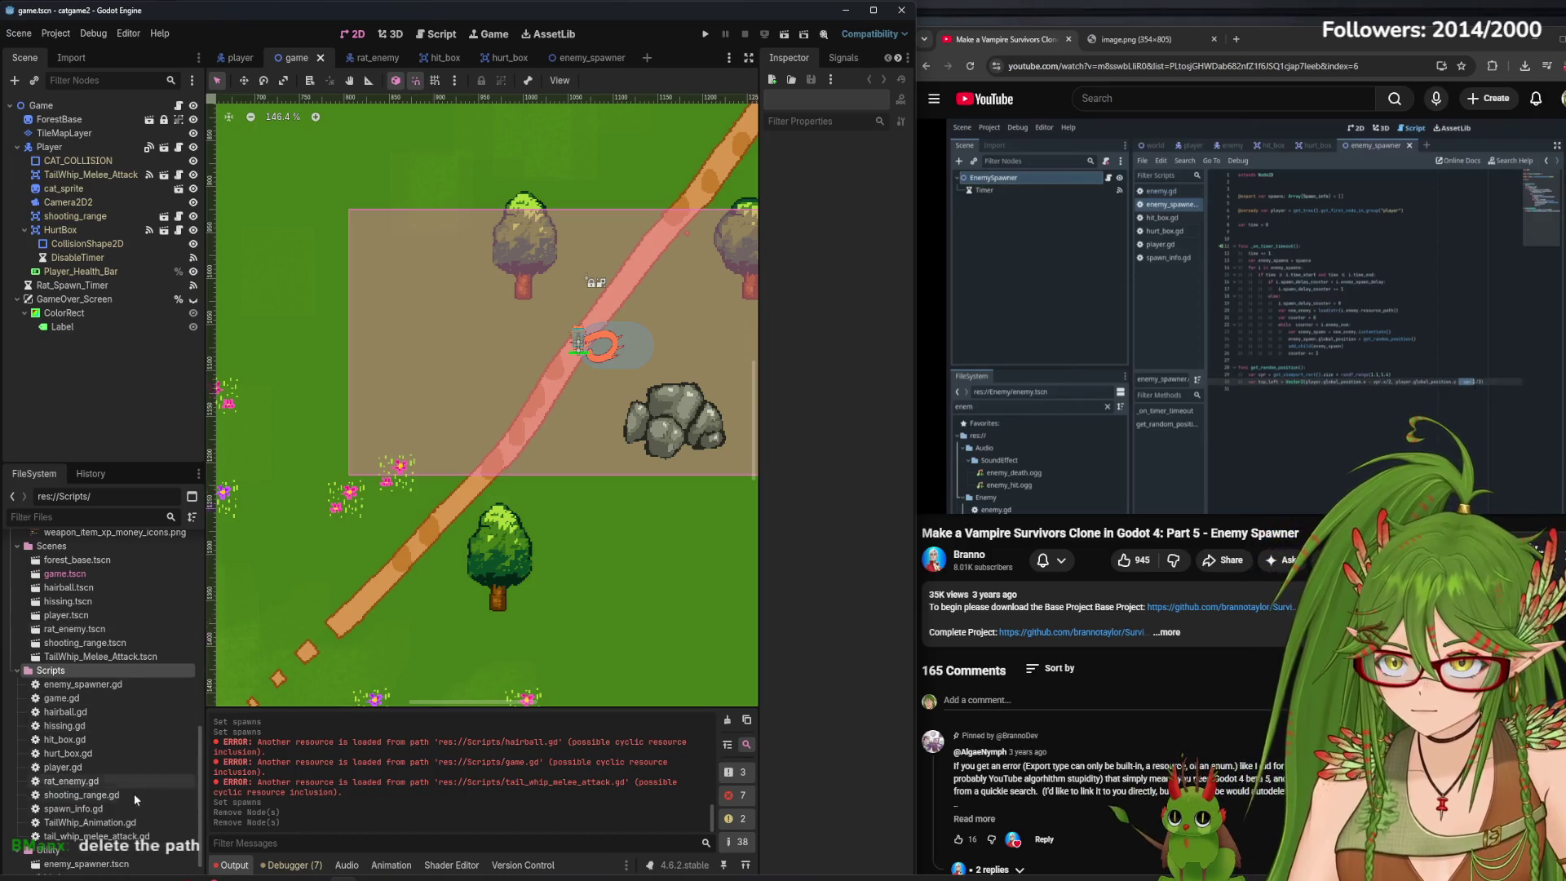
scroll(97, 720, "down", 1)
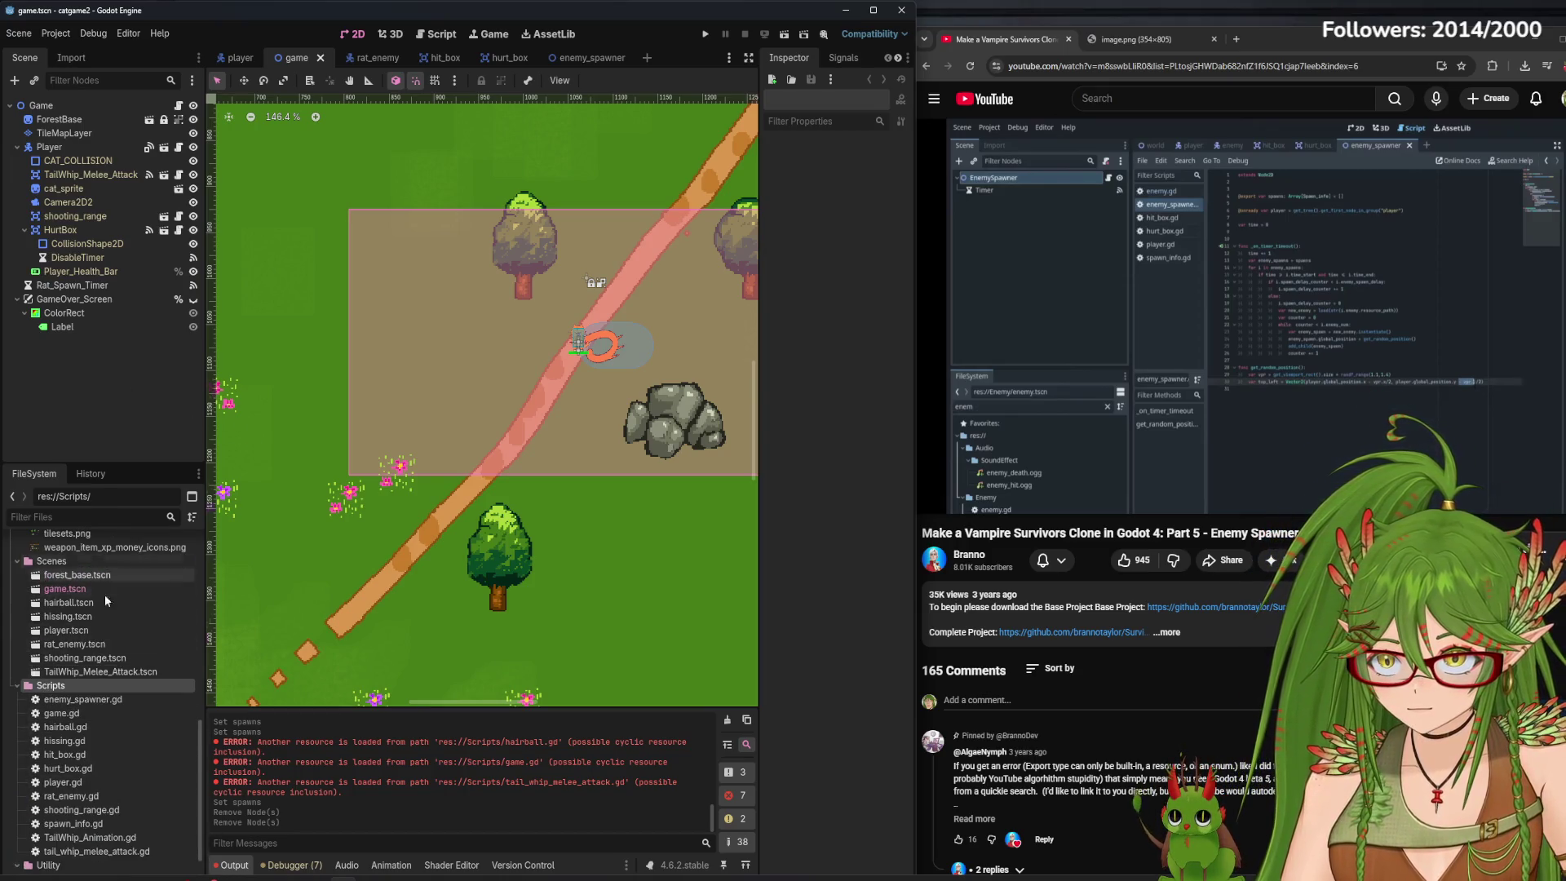
left_click(115, 840)
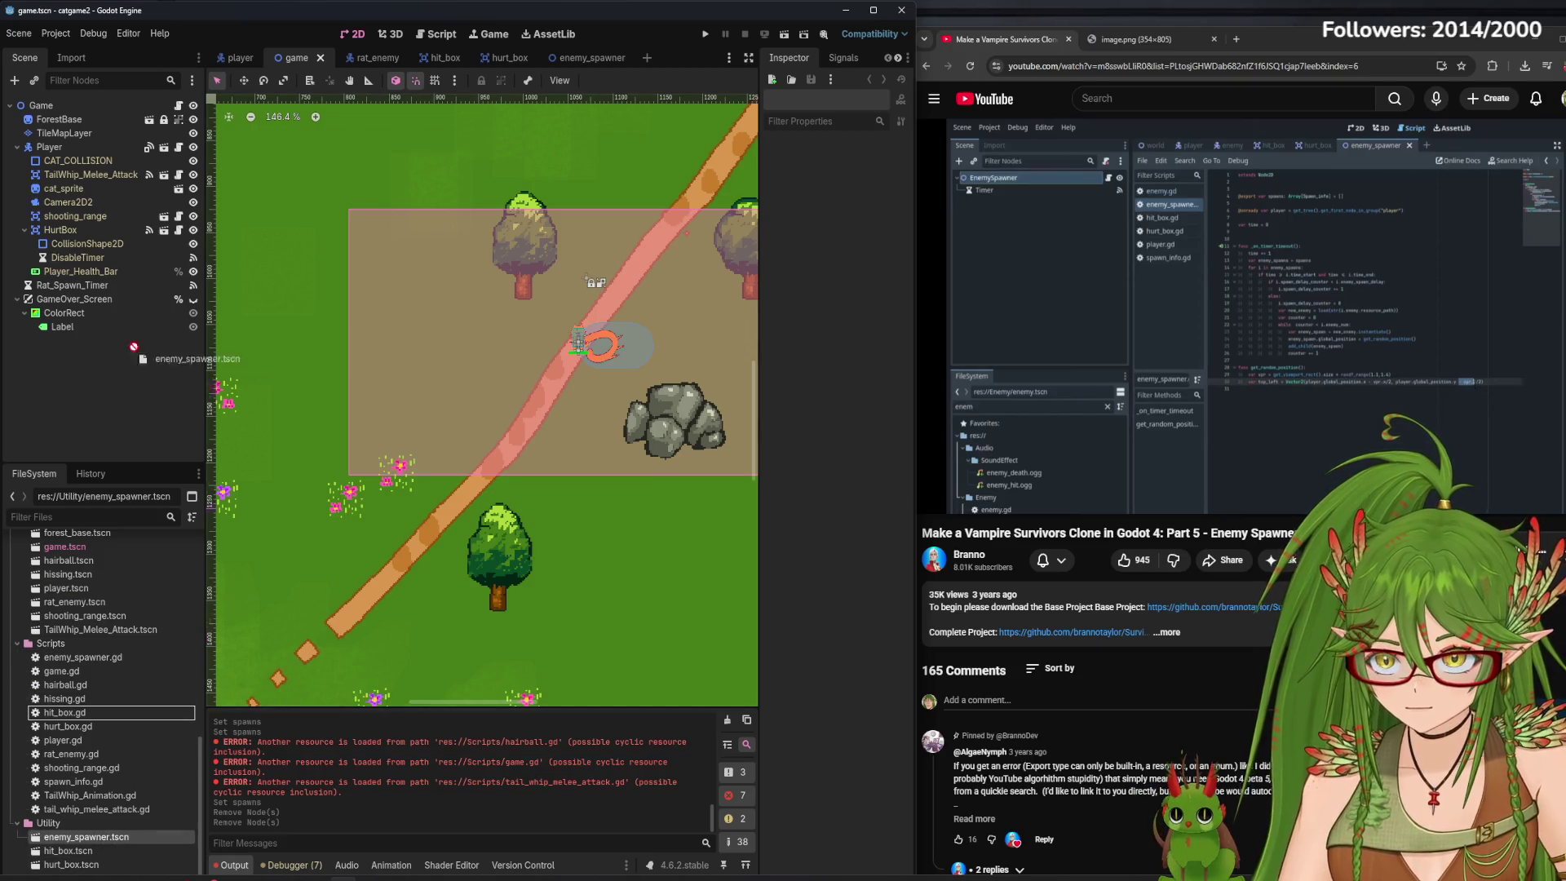
left_click_drag(44, 110, 42, 107)
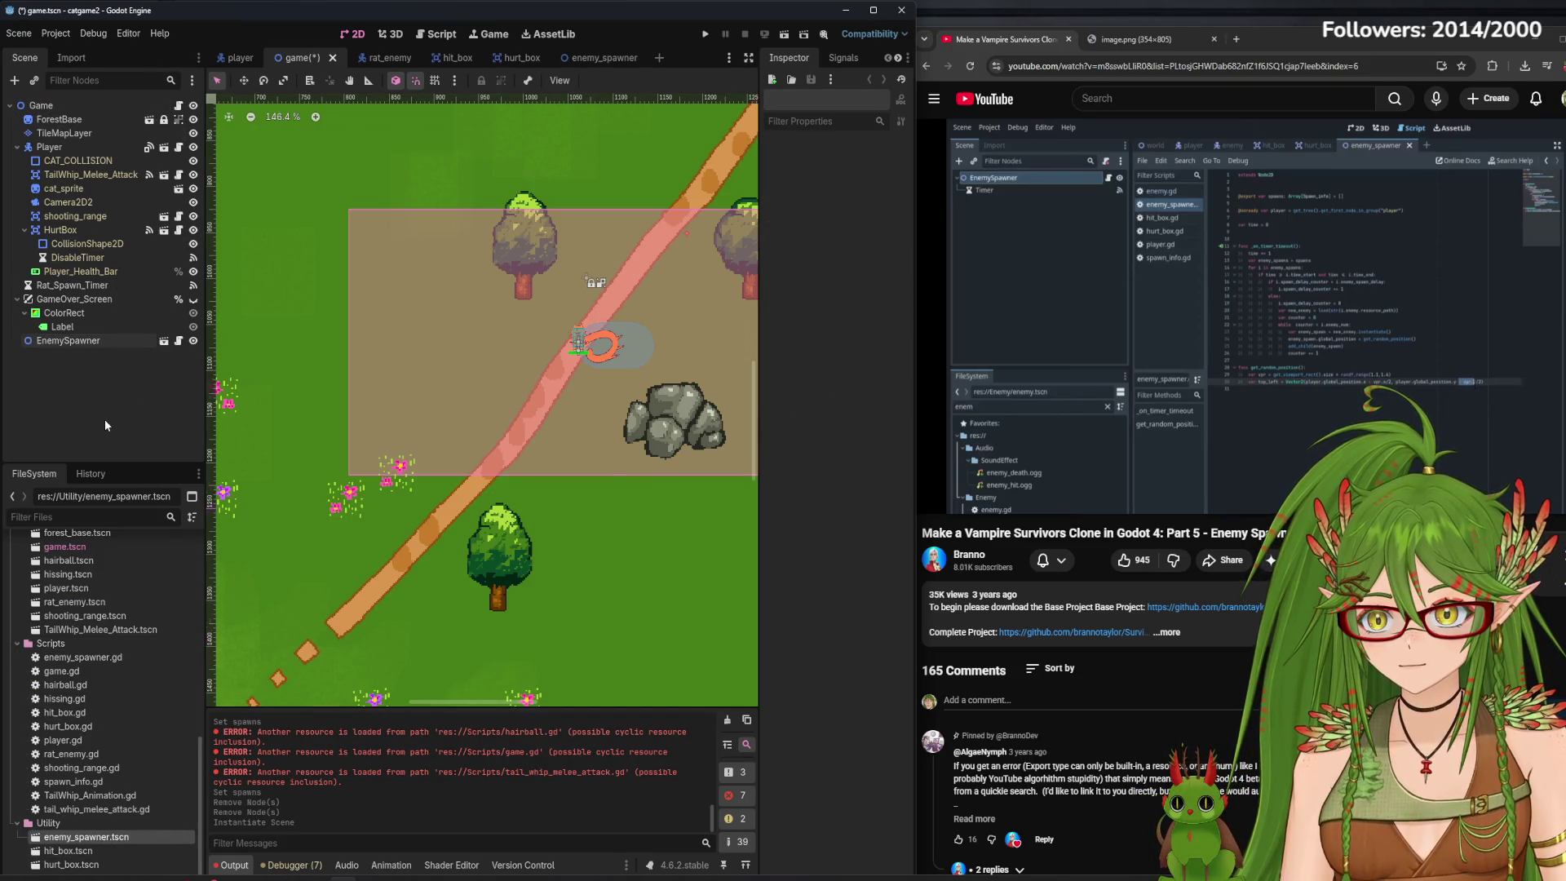
scroll(378, 506, "down", 3)
scroll(441, 498, "right", 2)
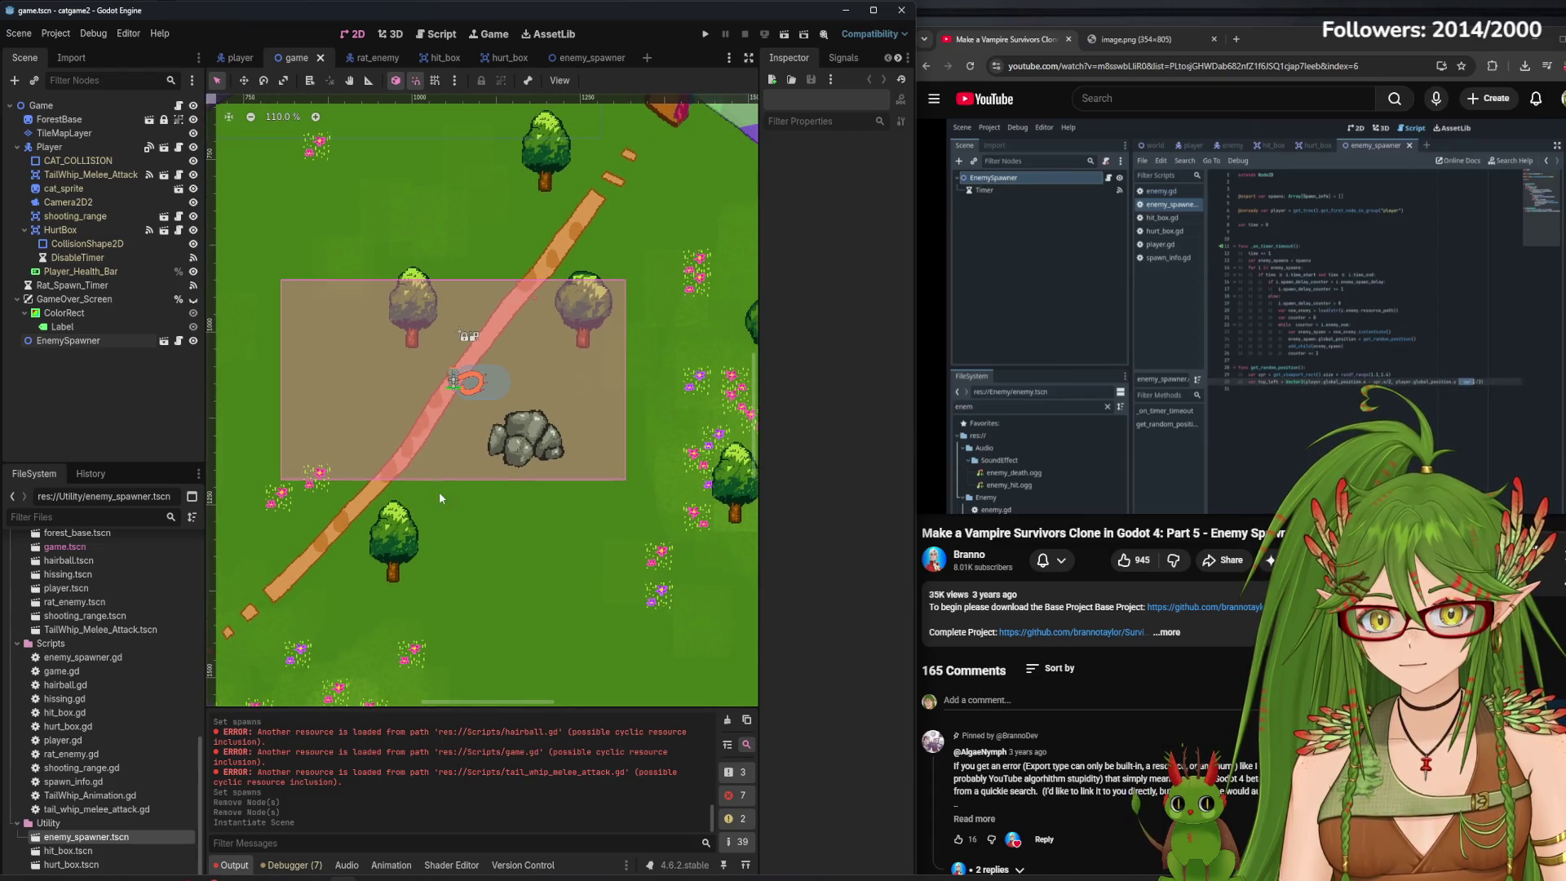
left_click(75, 341)
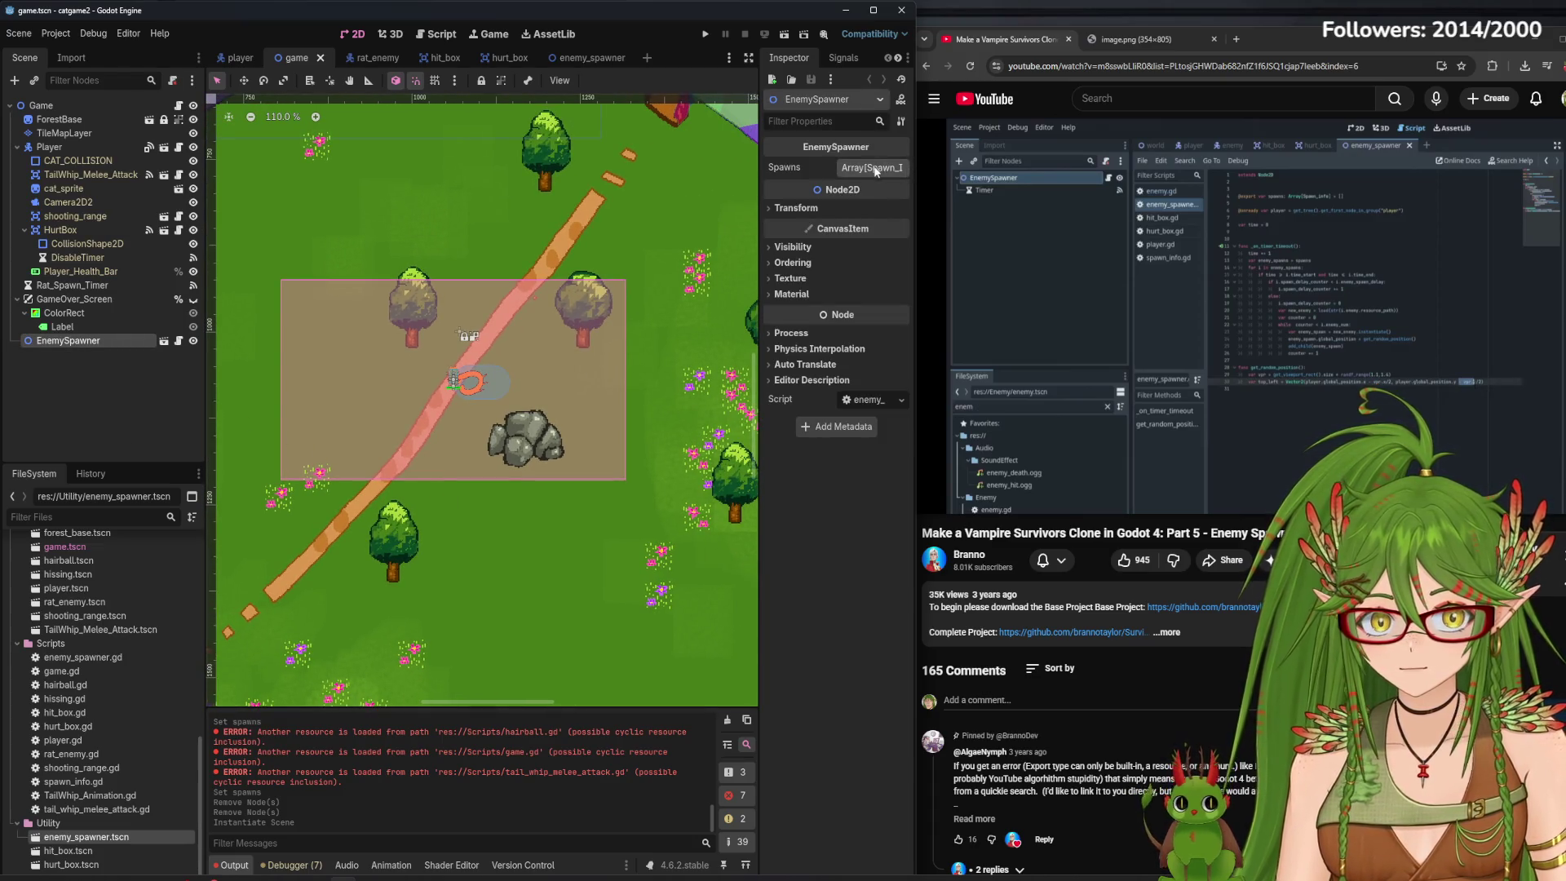
left_click(872, 167)
Add an element to the Spawns array and try dropping rat_enemy.tscn onto it.
left_click_drag(764, 224, 637, 220)
left_click(779, 209)
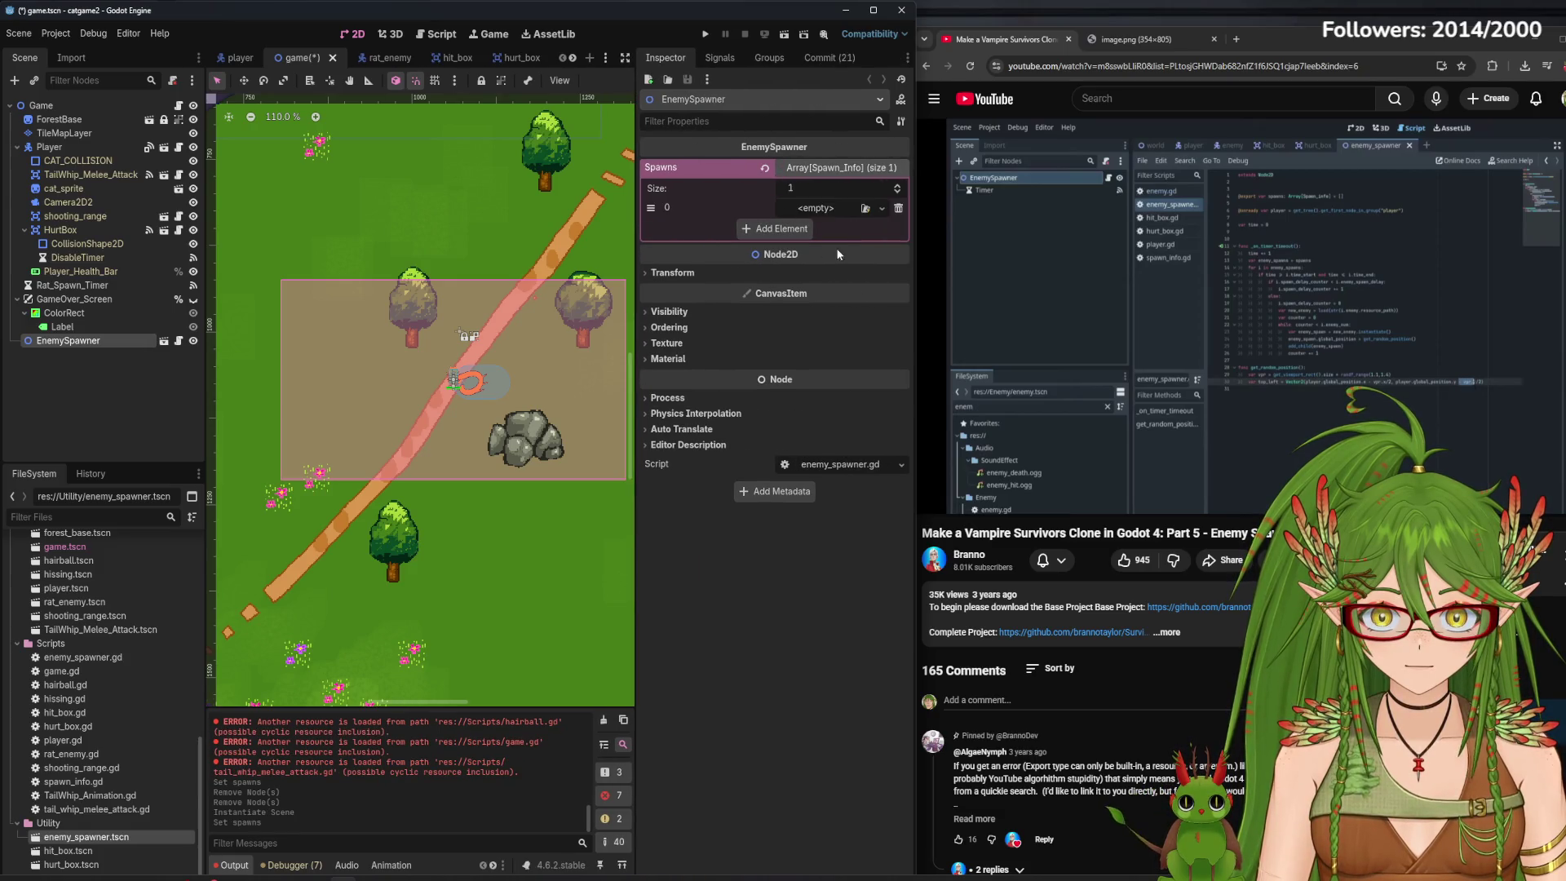
left_click(879, 209)
left_click(840, 266)
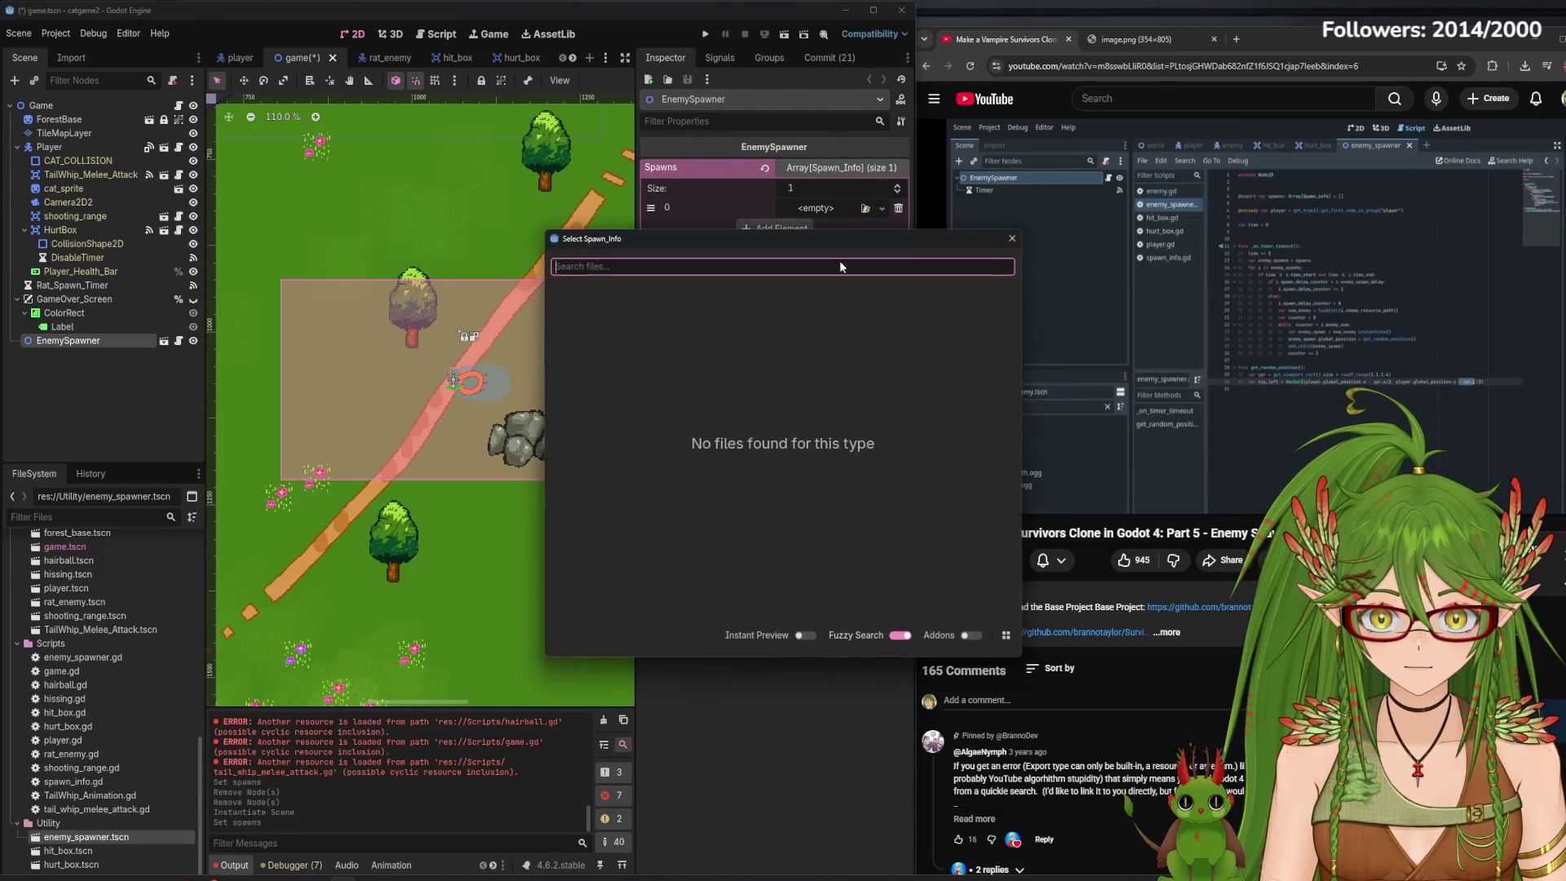
left_click(1011, 238)
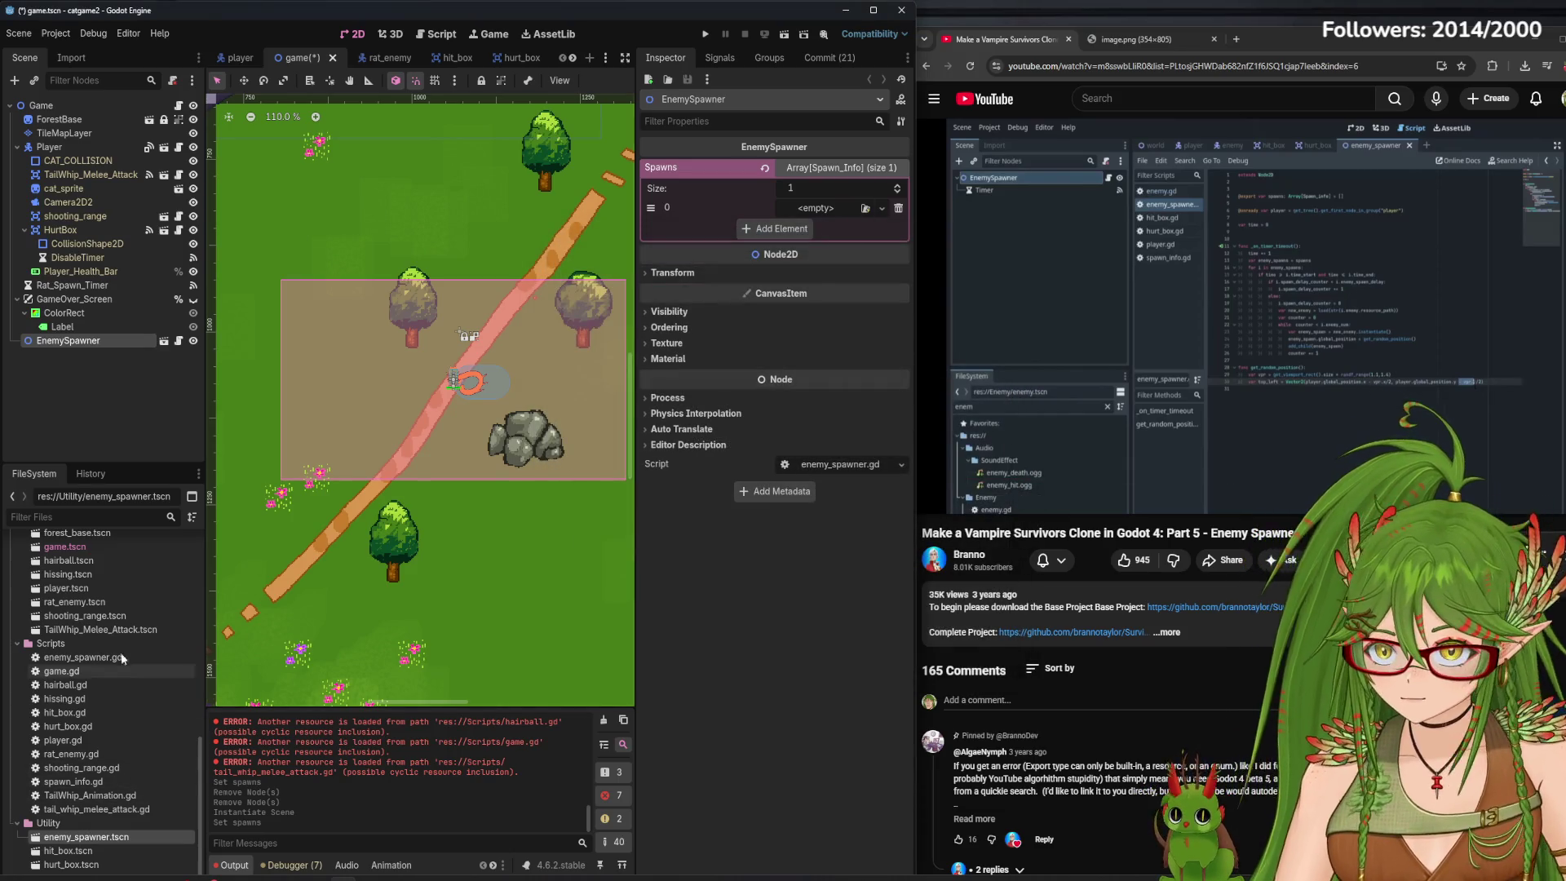
left_click_drag(73, 601, 813, 328)
Retry assigning rat_enemy.tscn to the empty entry and remove an accidental second entry.
left_click(874, 211)
left_click(820, 210)
left_click(836, 209)
left_click(836, 209)
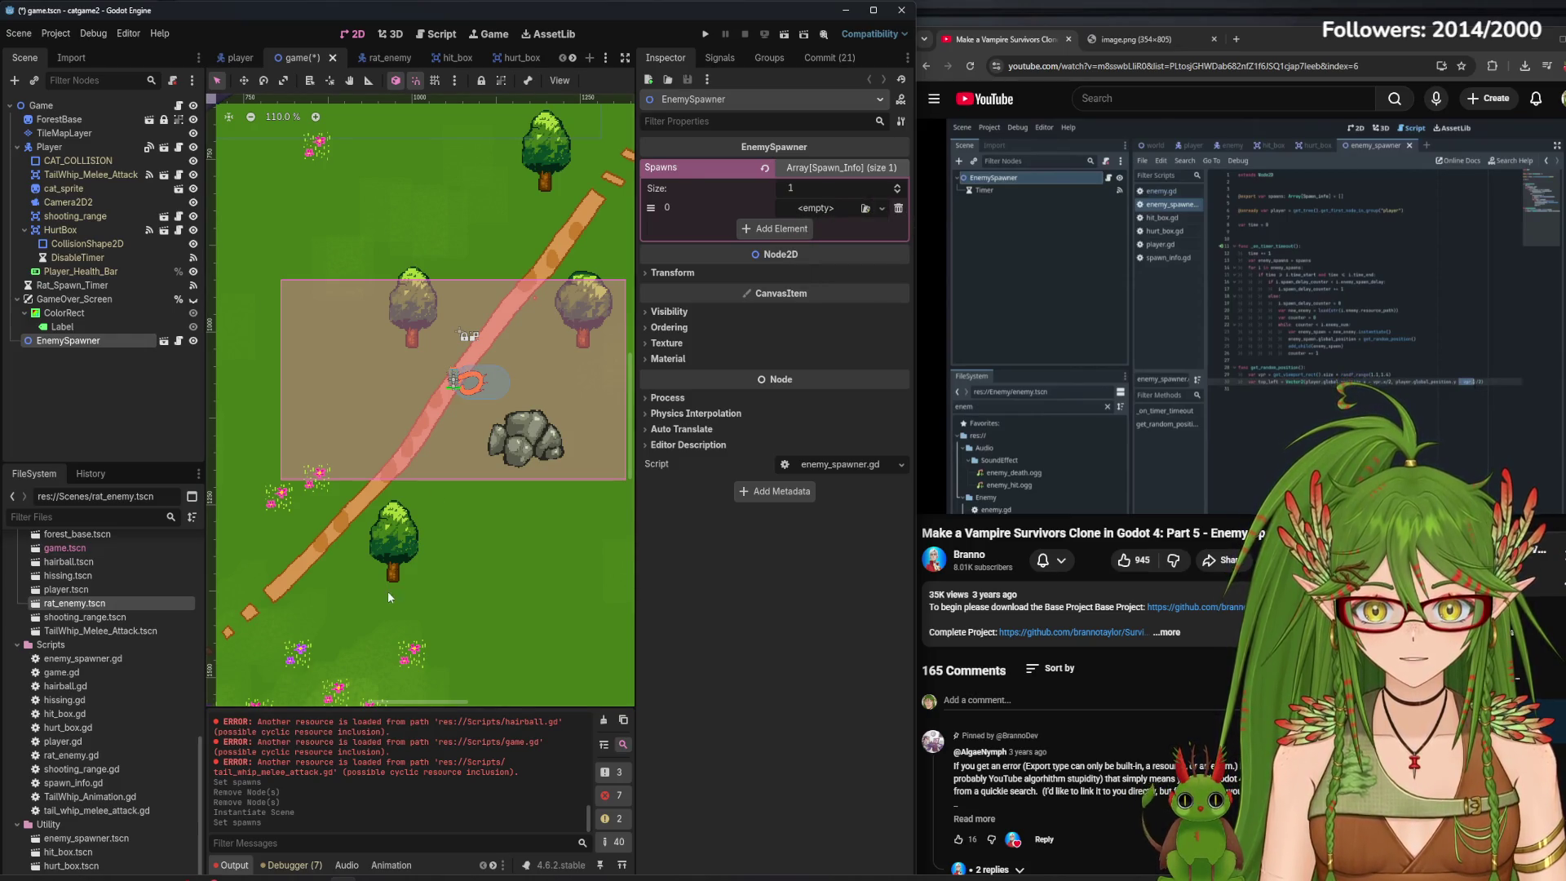
left_click_drag(77, 603, 205, 554)
left_click_drag(862, 208, 860, 214)
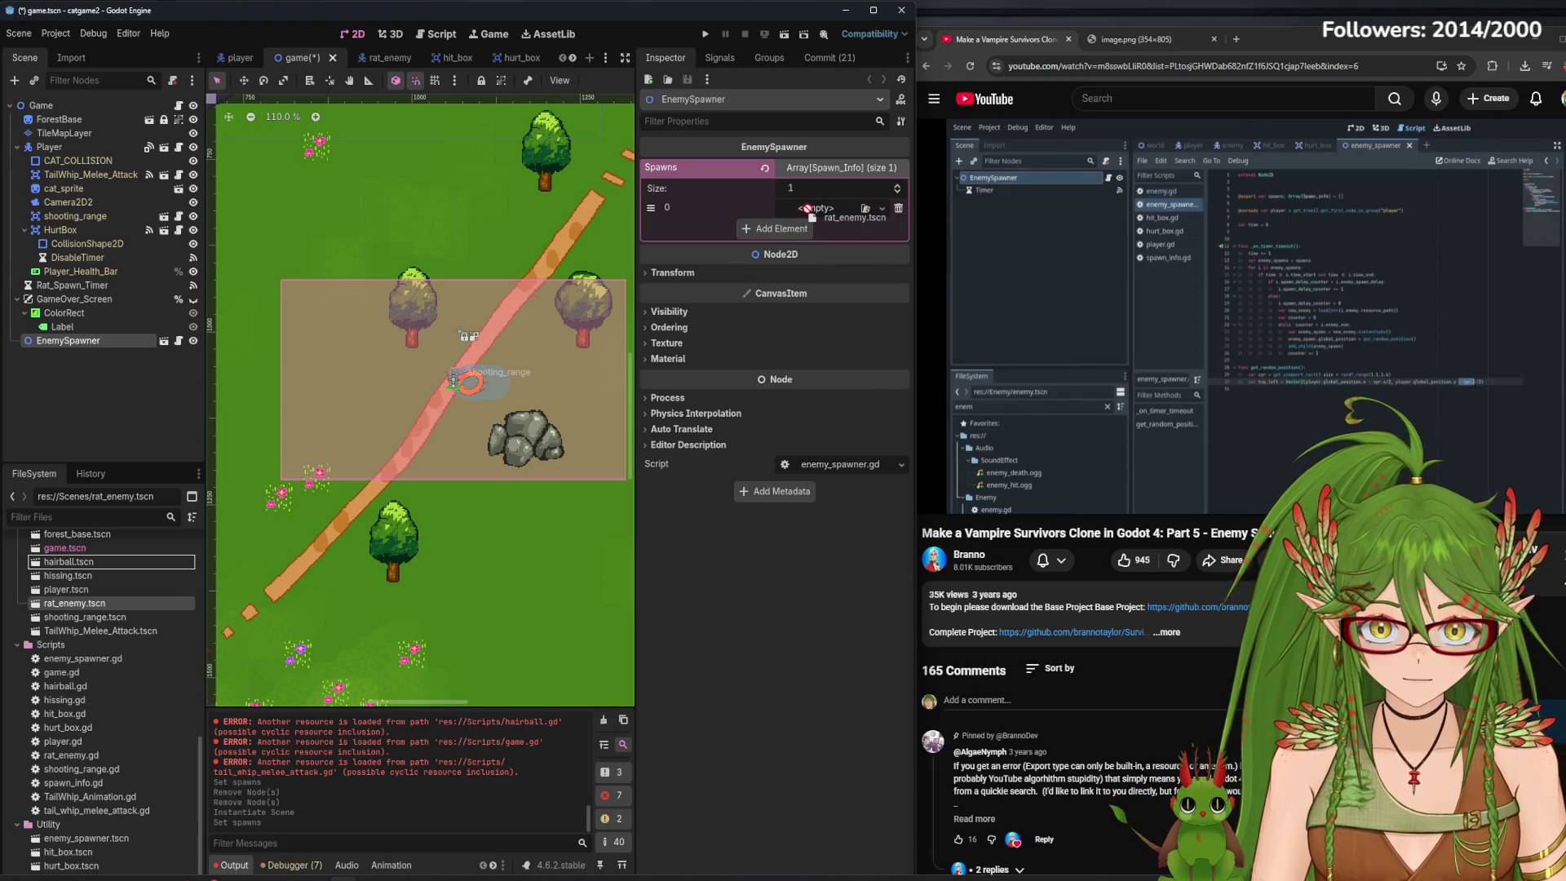
left_click(800, 230)
left_click(897, 228)
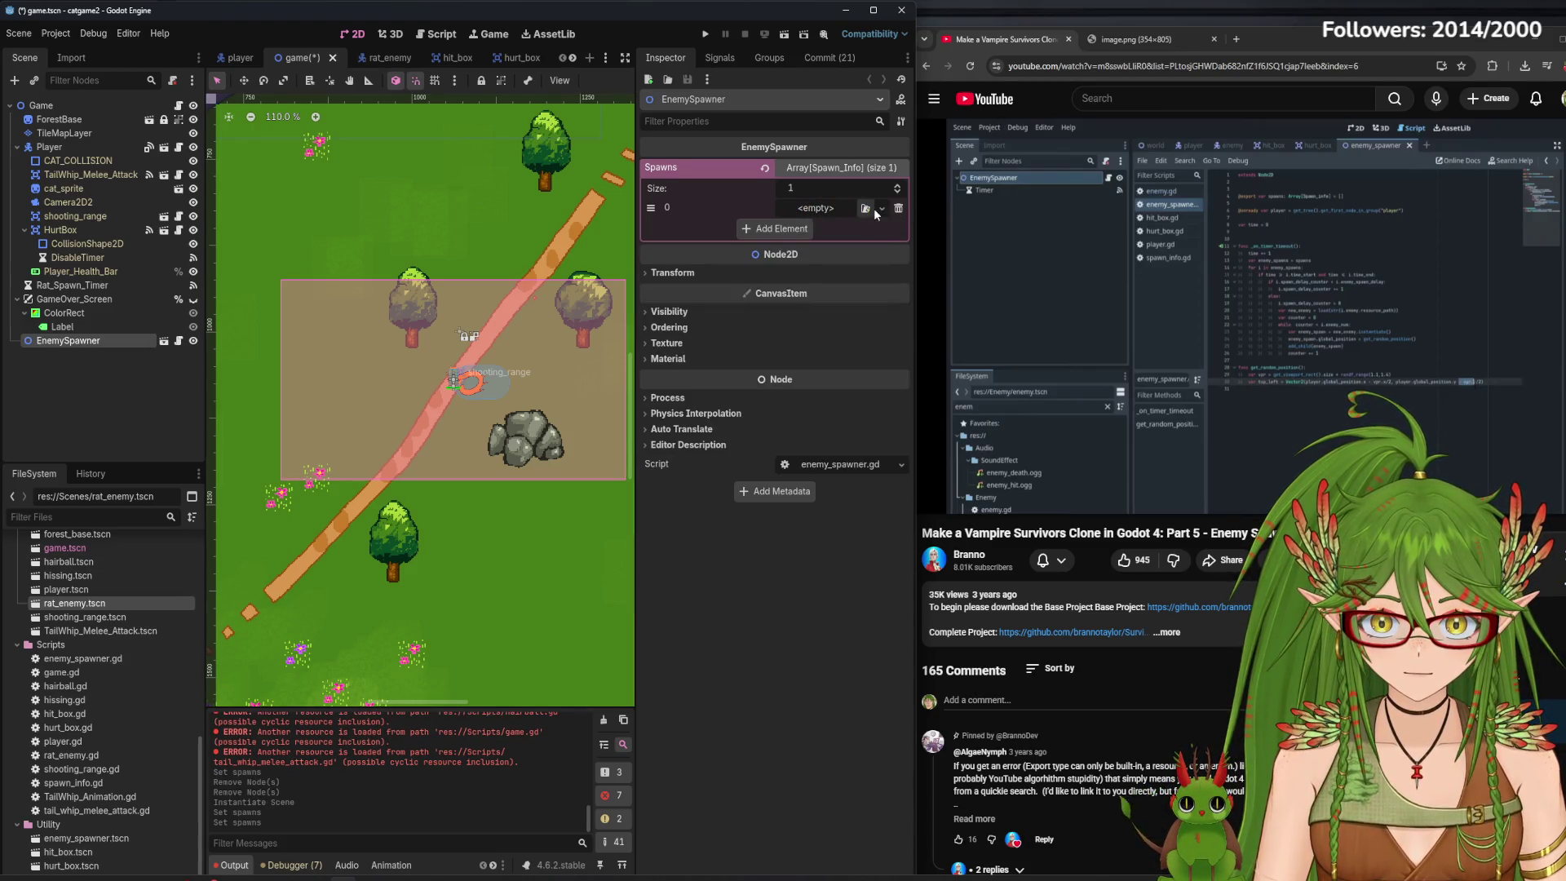
Create a new Spawn_Info in element 0 and set its Enemy to rat_enemy.tscn.
left_click(881, 208)
left_click(853, 246)
left_click(838, 208)
mouse_move(74, 603)
left_mouse_down()
mouse_move(122, 674)
mouse_move(823, 269)
mouse_move(822, 283)
left_mouse_up()
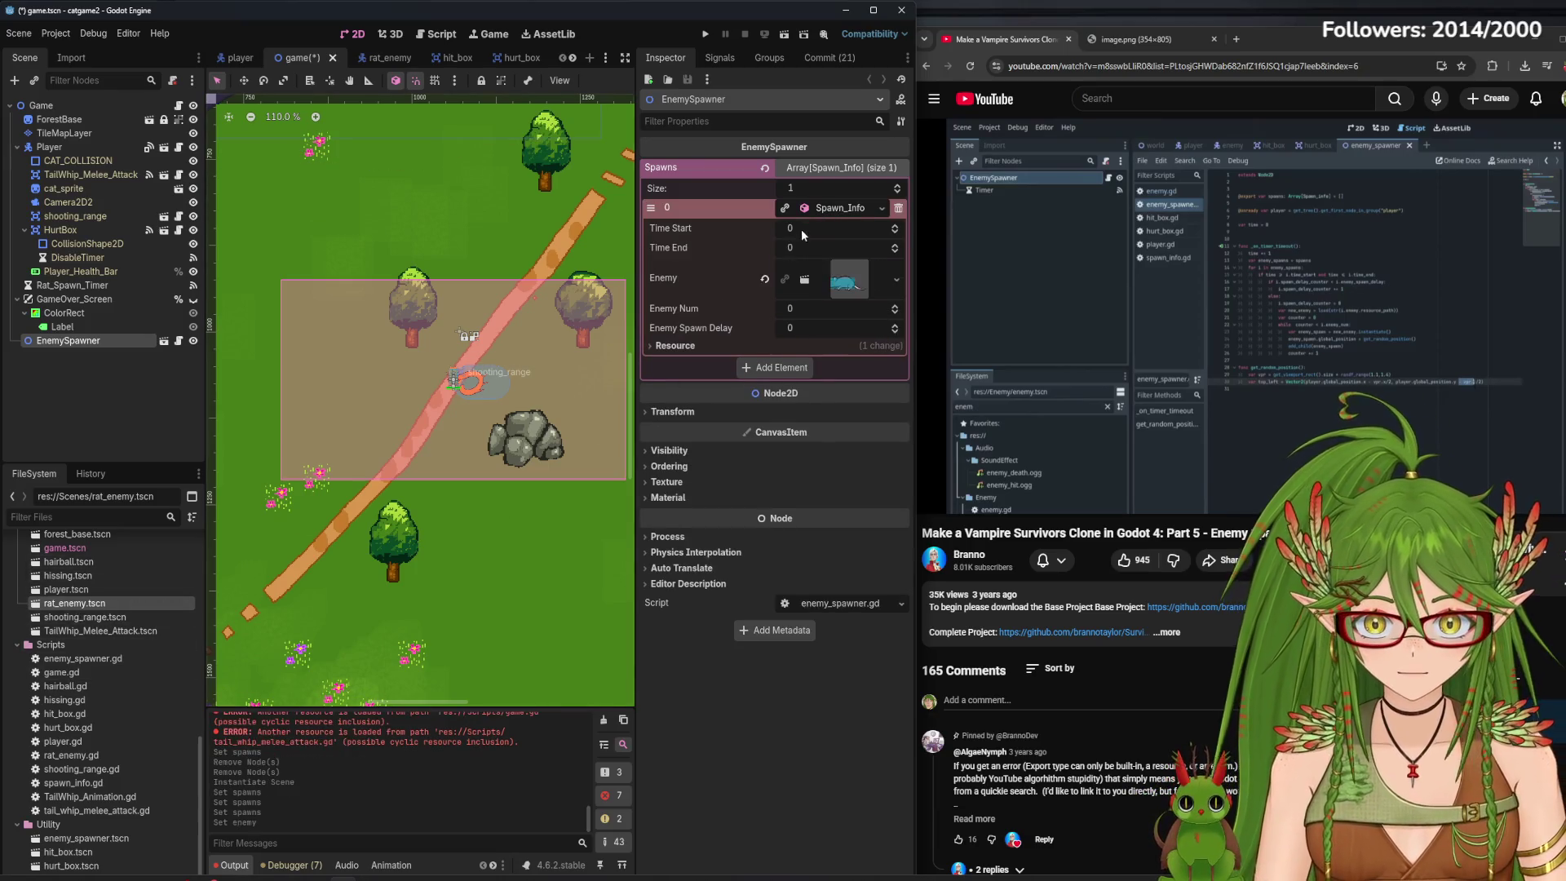
Set the spawn entry's Time End 60, Enemy Num 2 and Enemy Spawn Delay 1.
left_click(805, 248)
type("60")
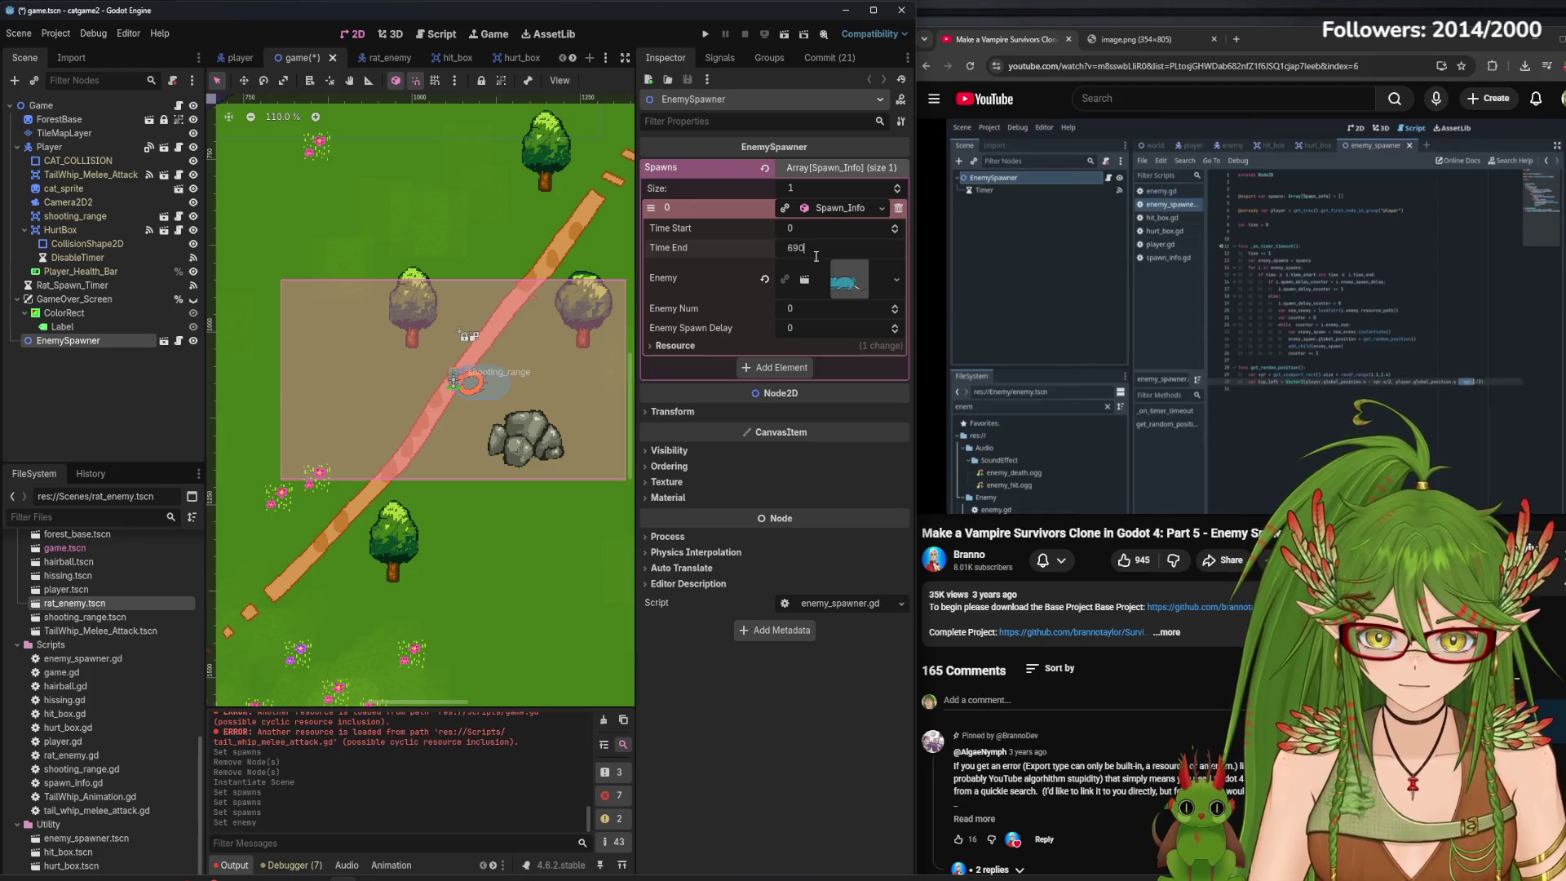
left_click(815, 308)
type("1")
left_click(816, 328)
type("1")
key("Return")
left_click(816, 308)
type("2")
key("Return")
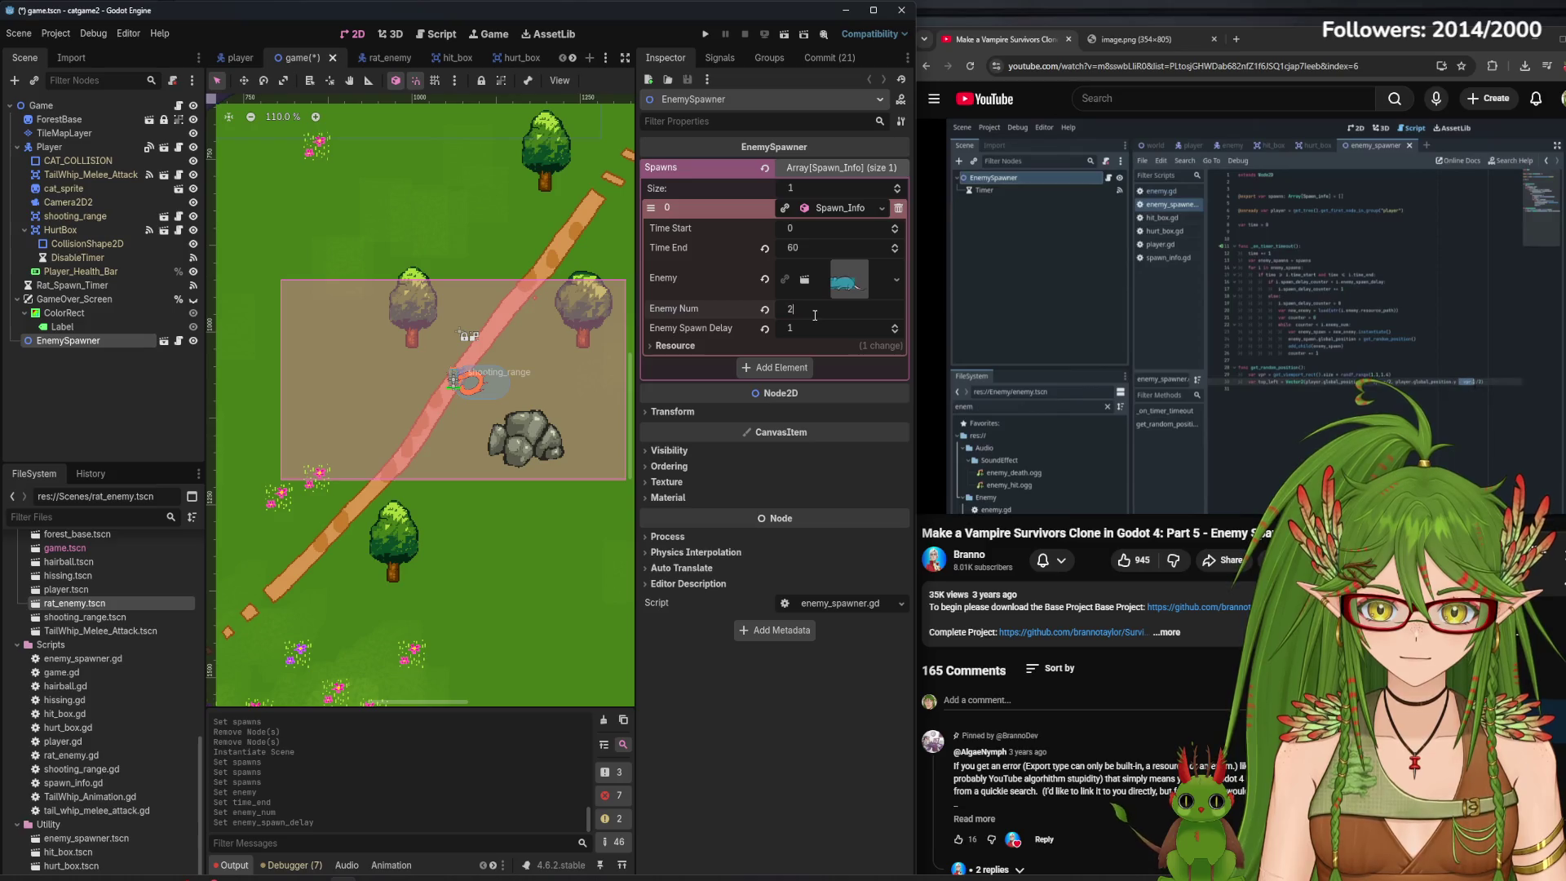
mouse_move(1156, 443)
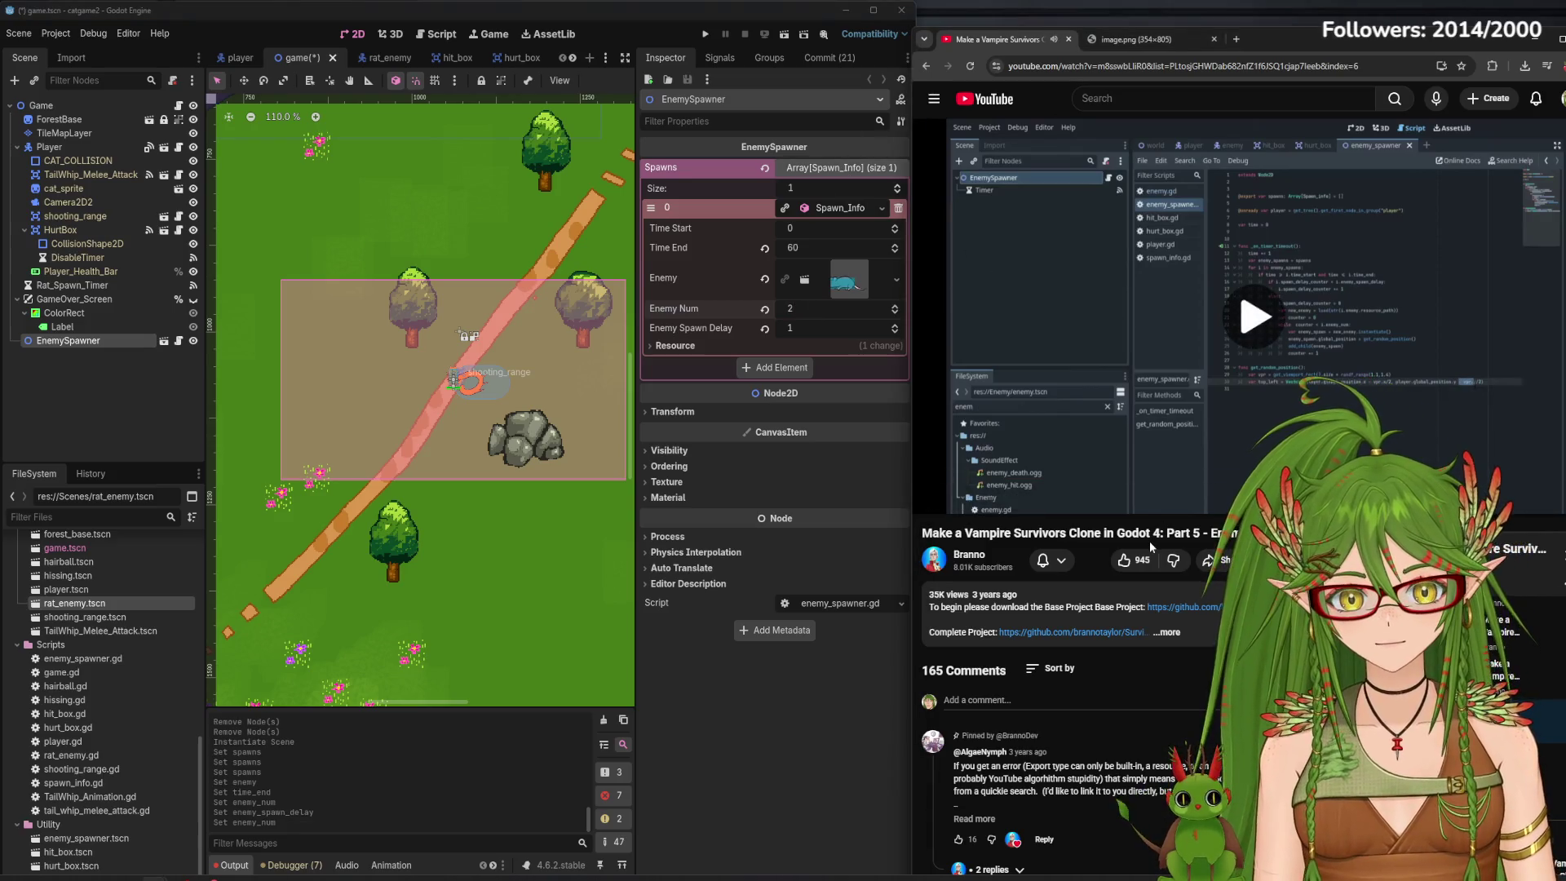
left_click_drag(1297, 479, 1380, 480)
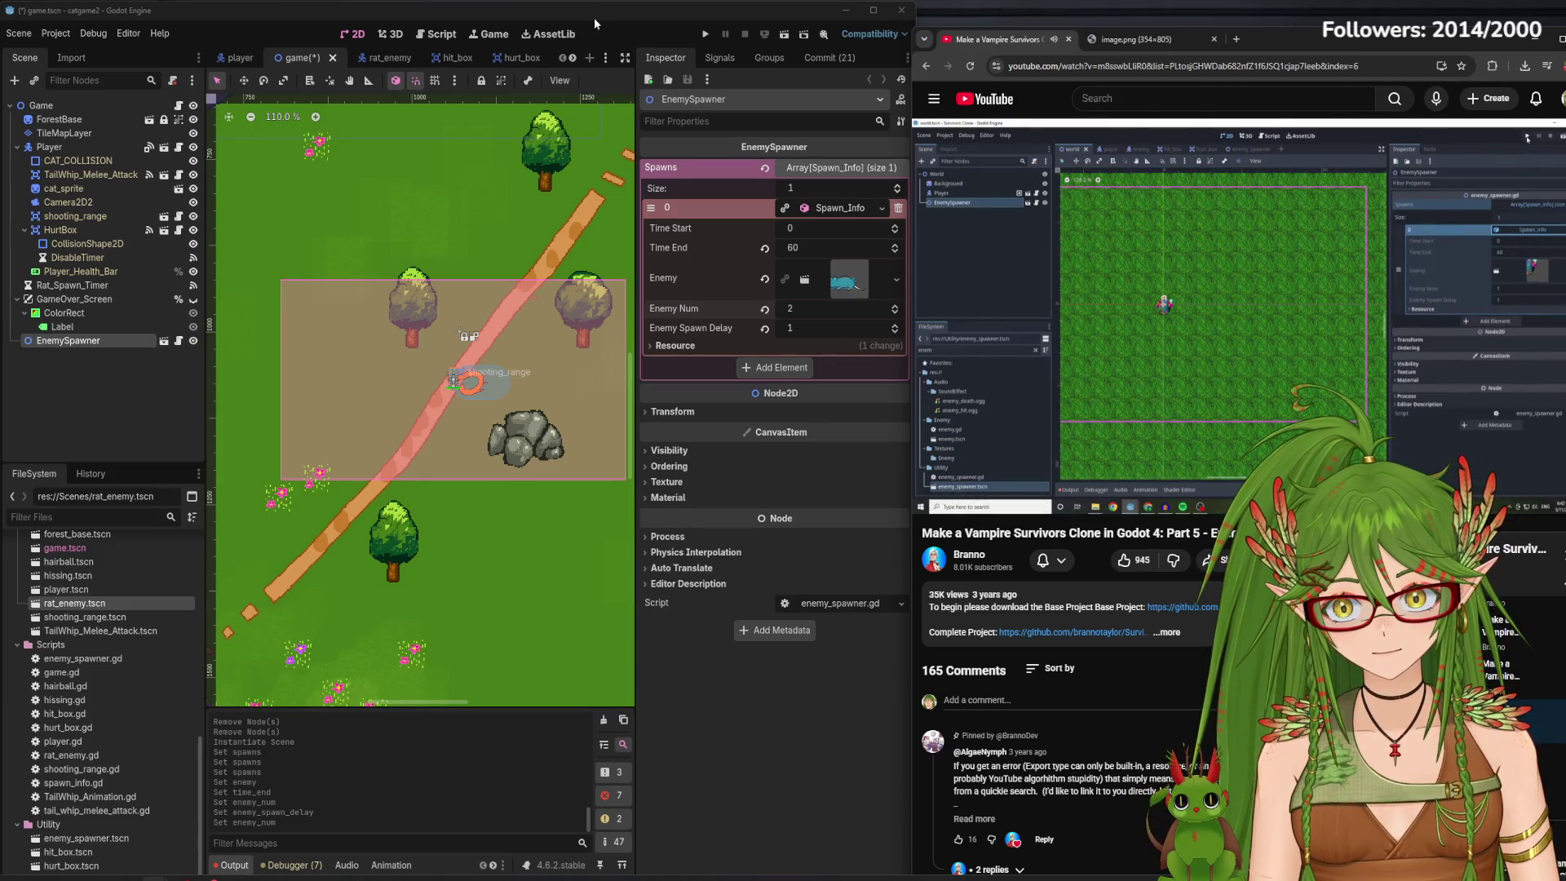
Save the game scene with the rat spawn settings, then run and stop a test.
left_click(1055, 262)
left_click(489, 34)
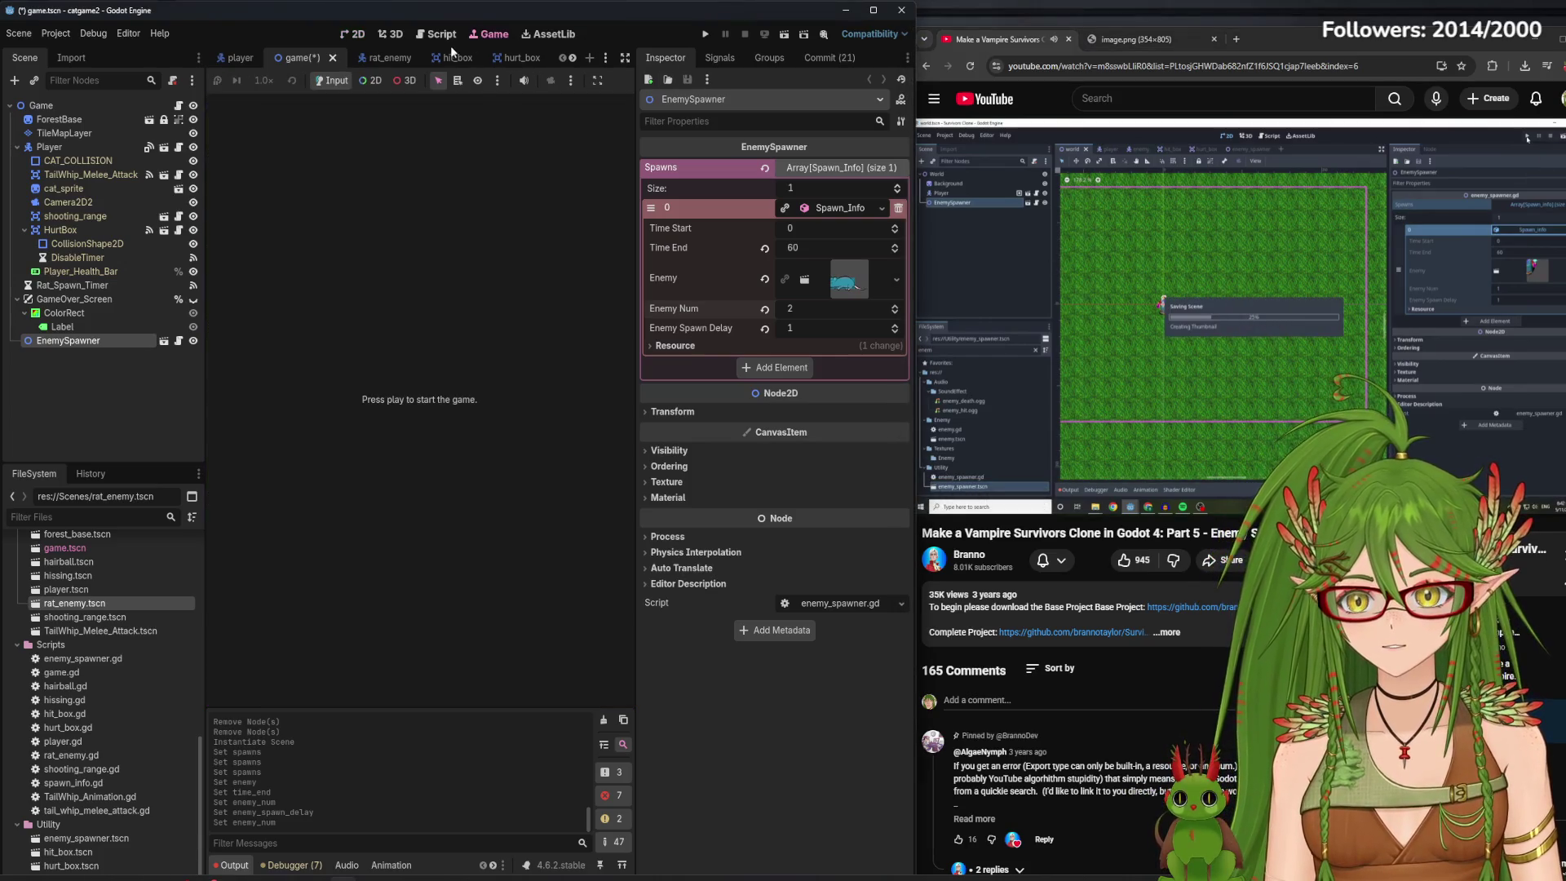
left_click(359, 34)
key("ctrl+s")
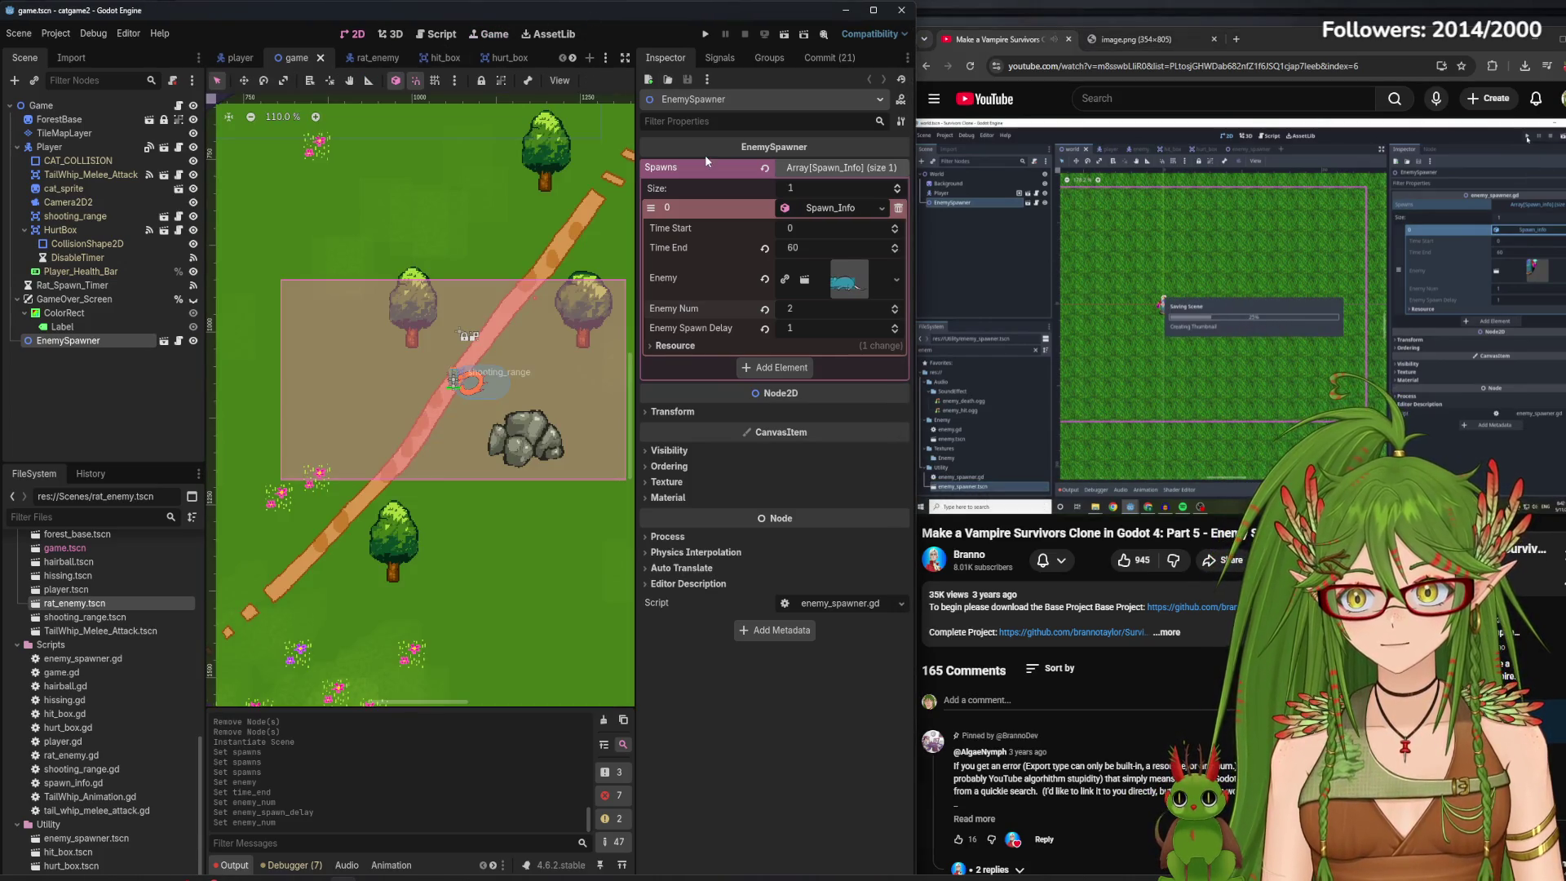
left_click(707, 34)
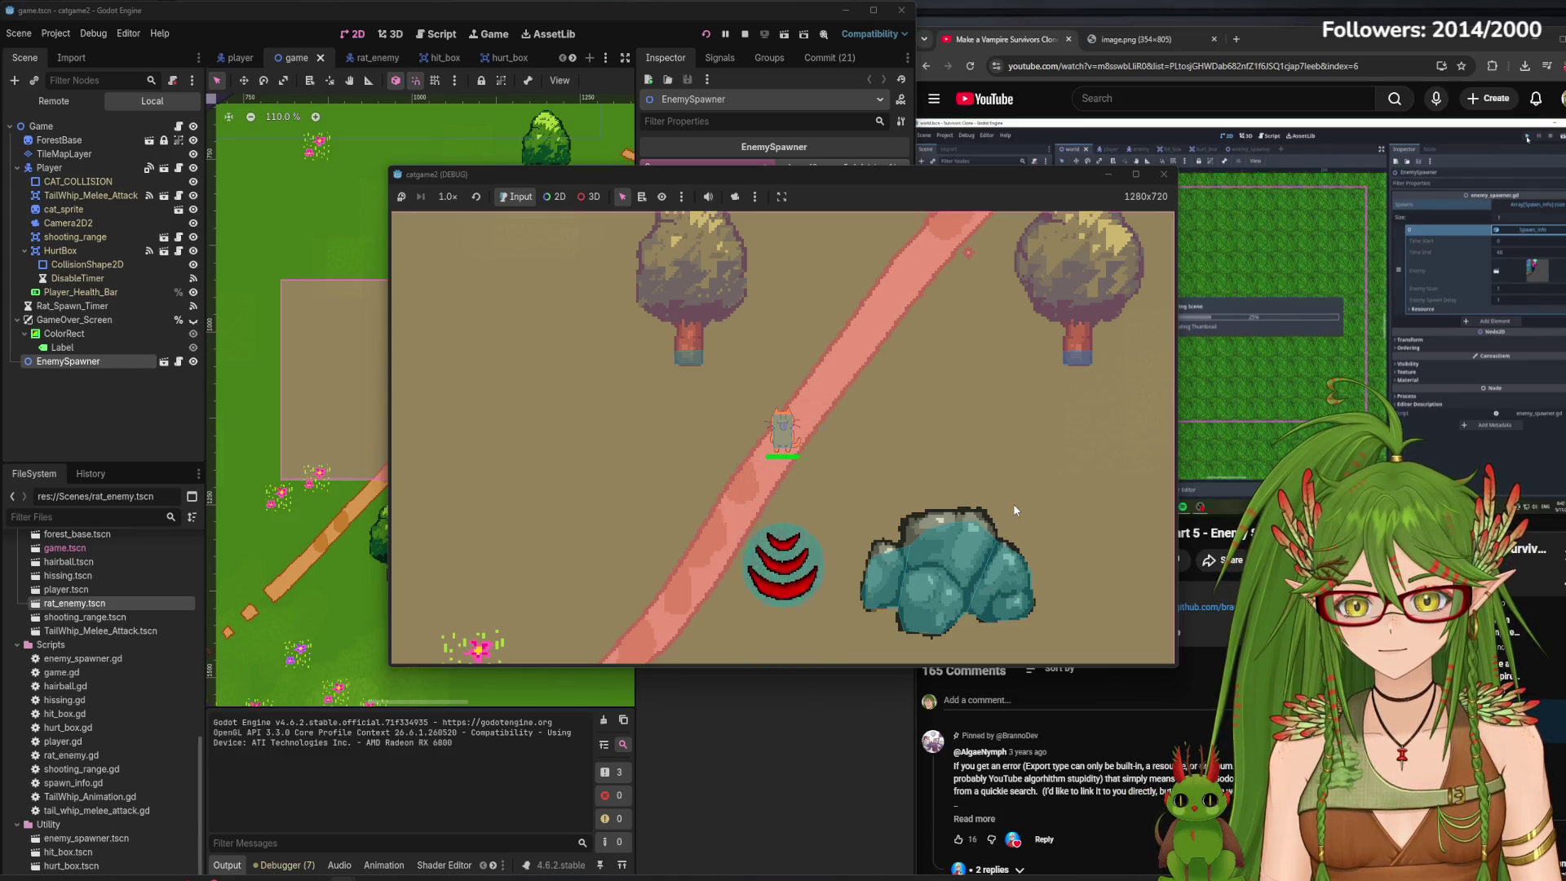
left_click(1163, 174)
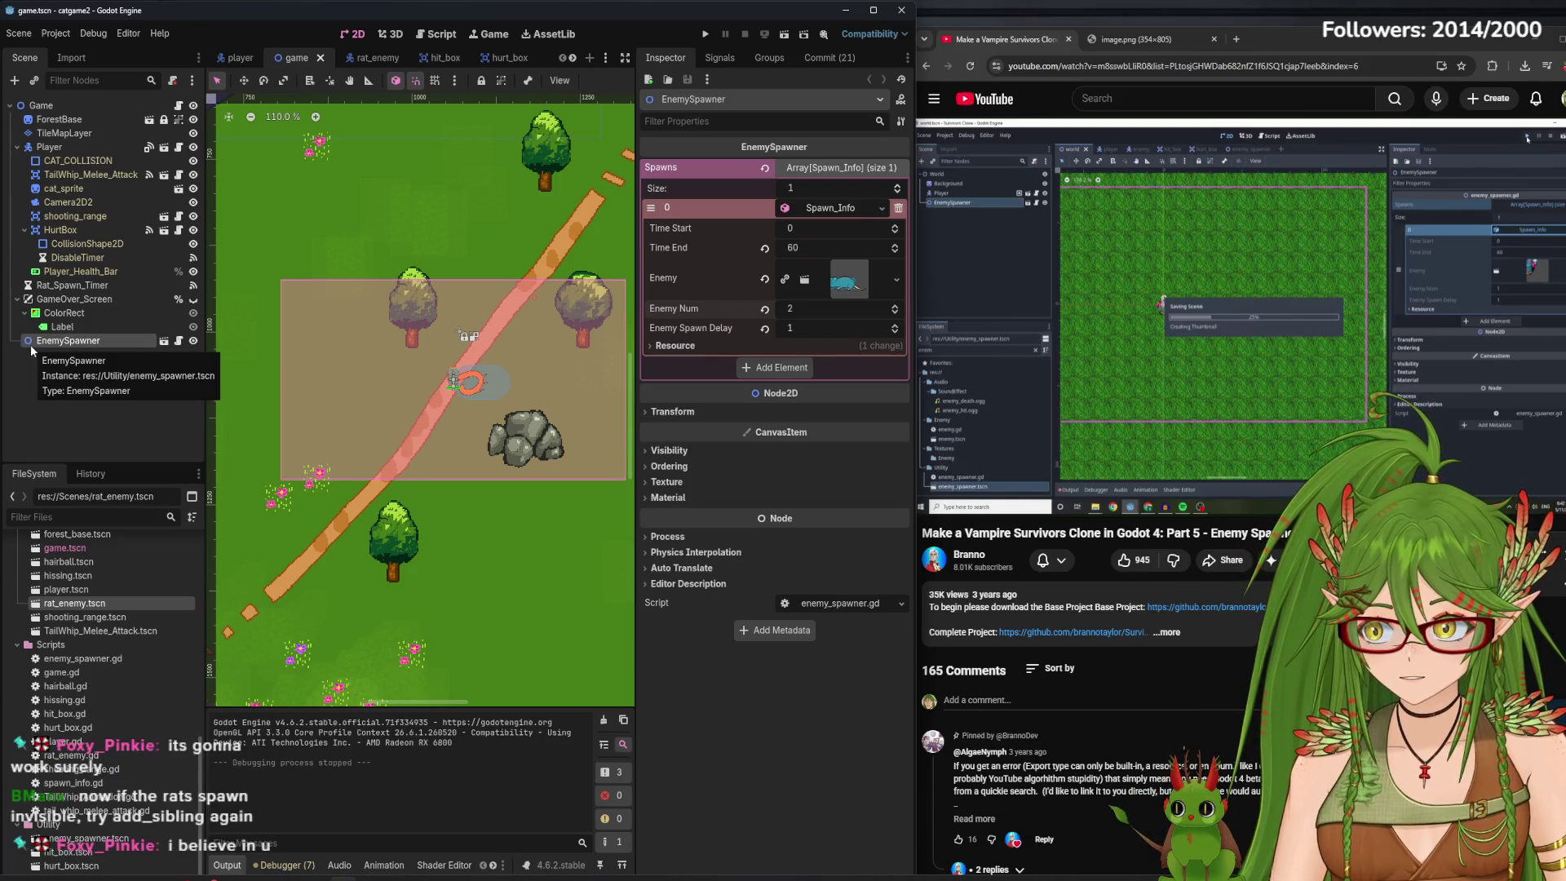
Replace add_child with add_sibling on line 23 of enemy_spawner.gd.
key("ctrl+F3")
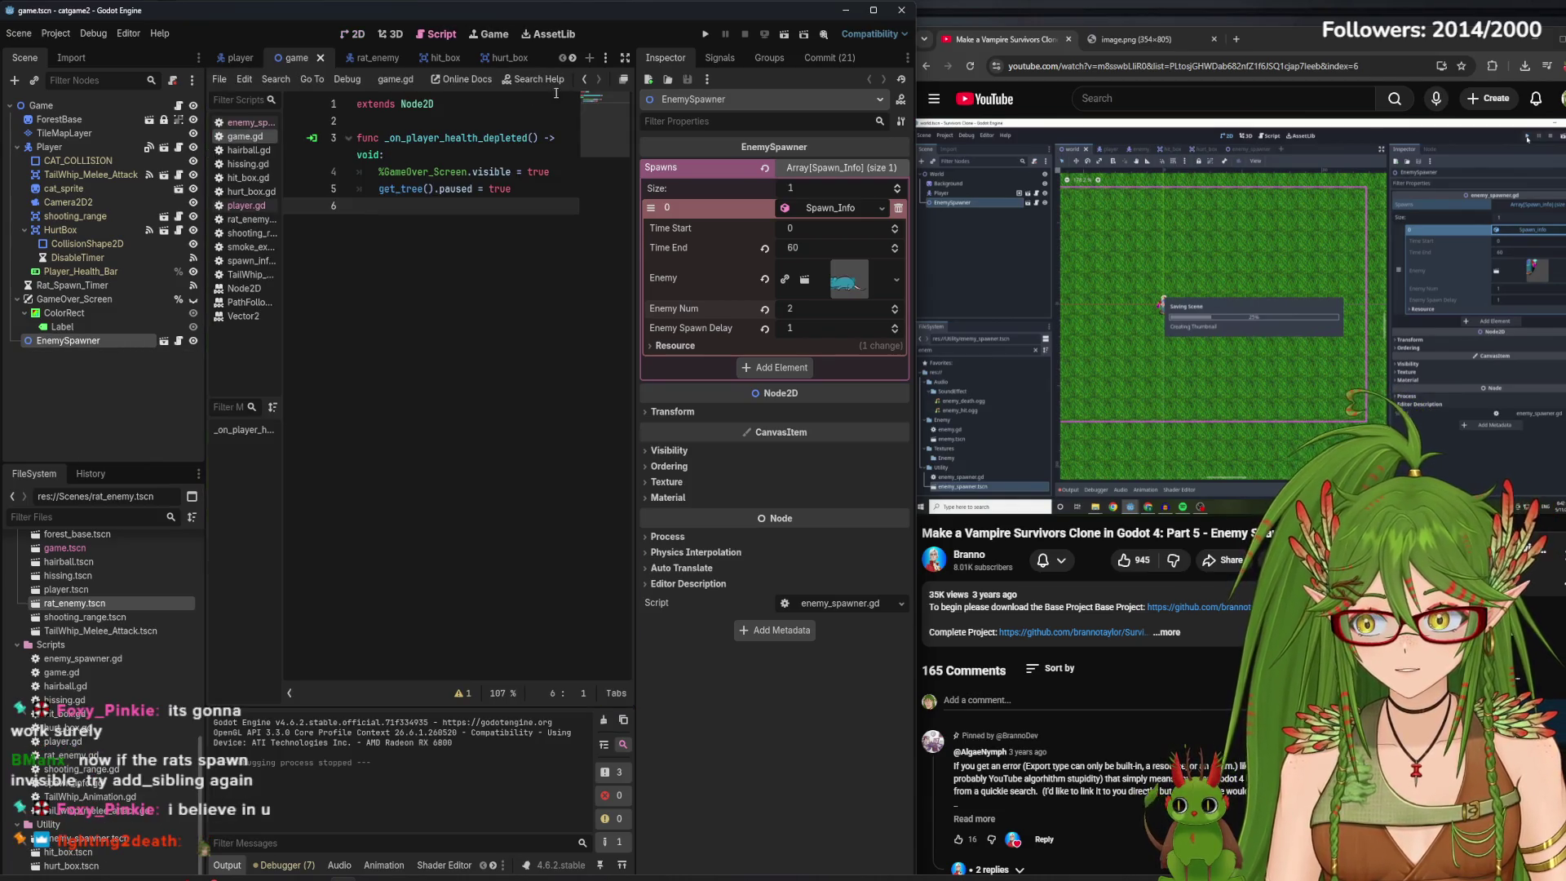
scroll(462, 58, "down", 1)
scroll(461, 57, "down", 1)
left_click(462, 57)
scroll(489, 367, "down", 5)
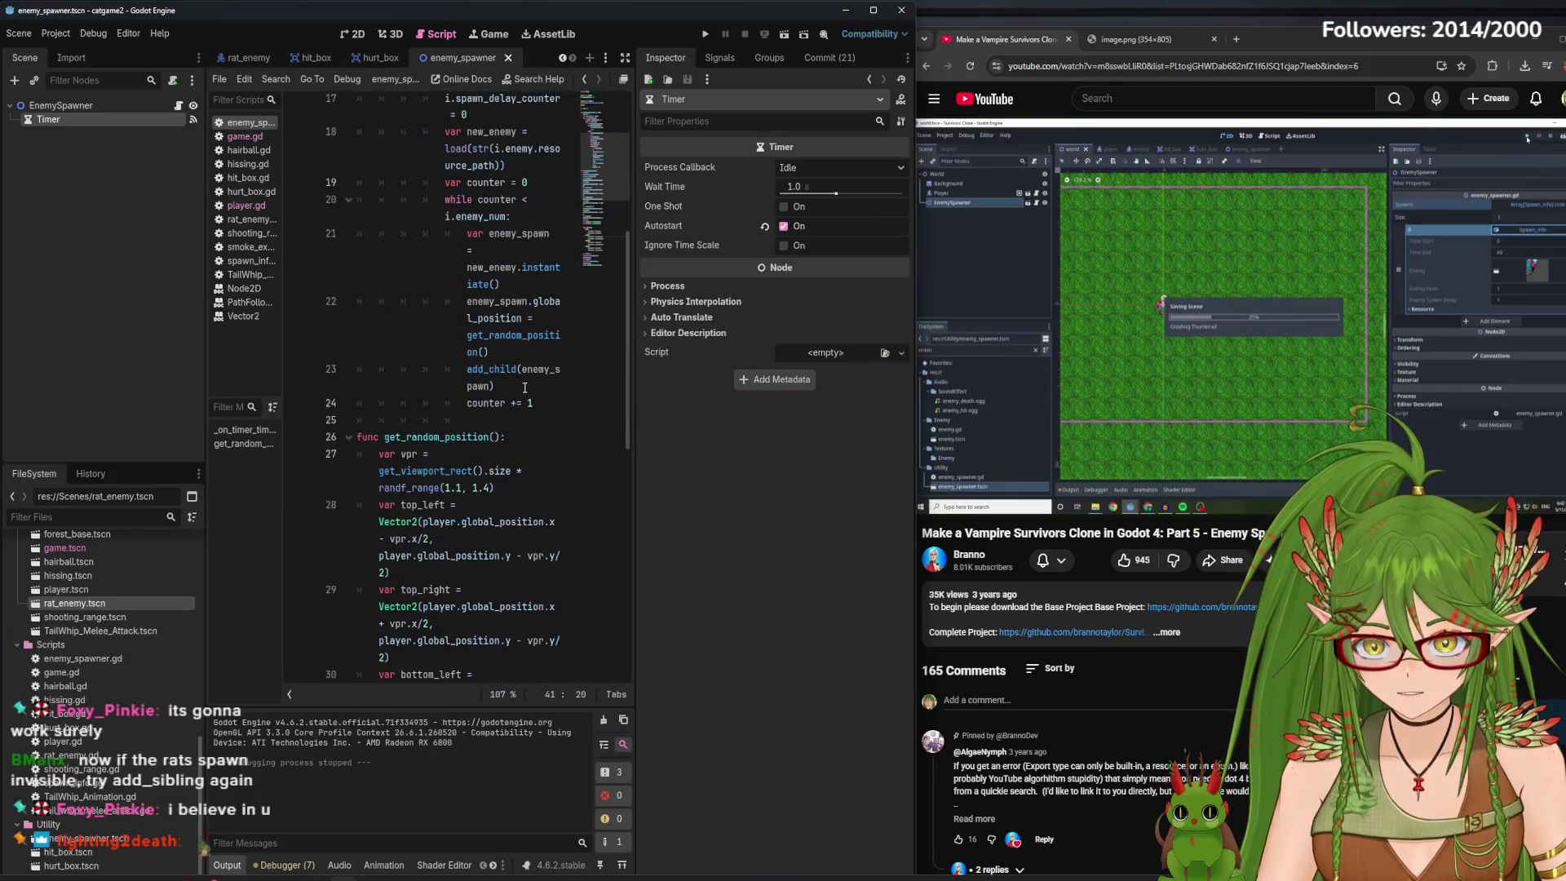
left_click(517, 370)
key("BackSpace")
key("BackSpace")
key("BackSpace")
type("sibling")
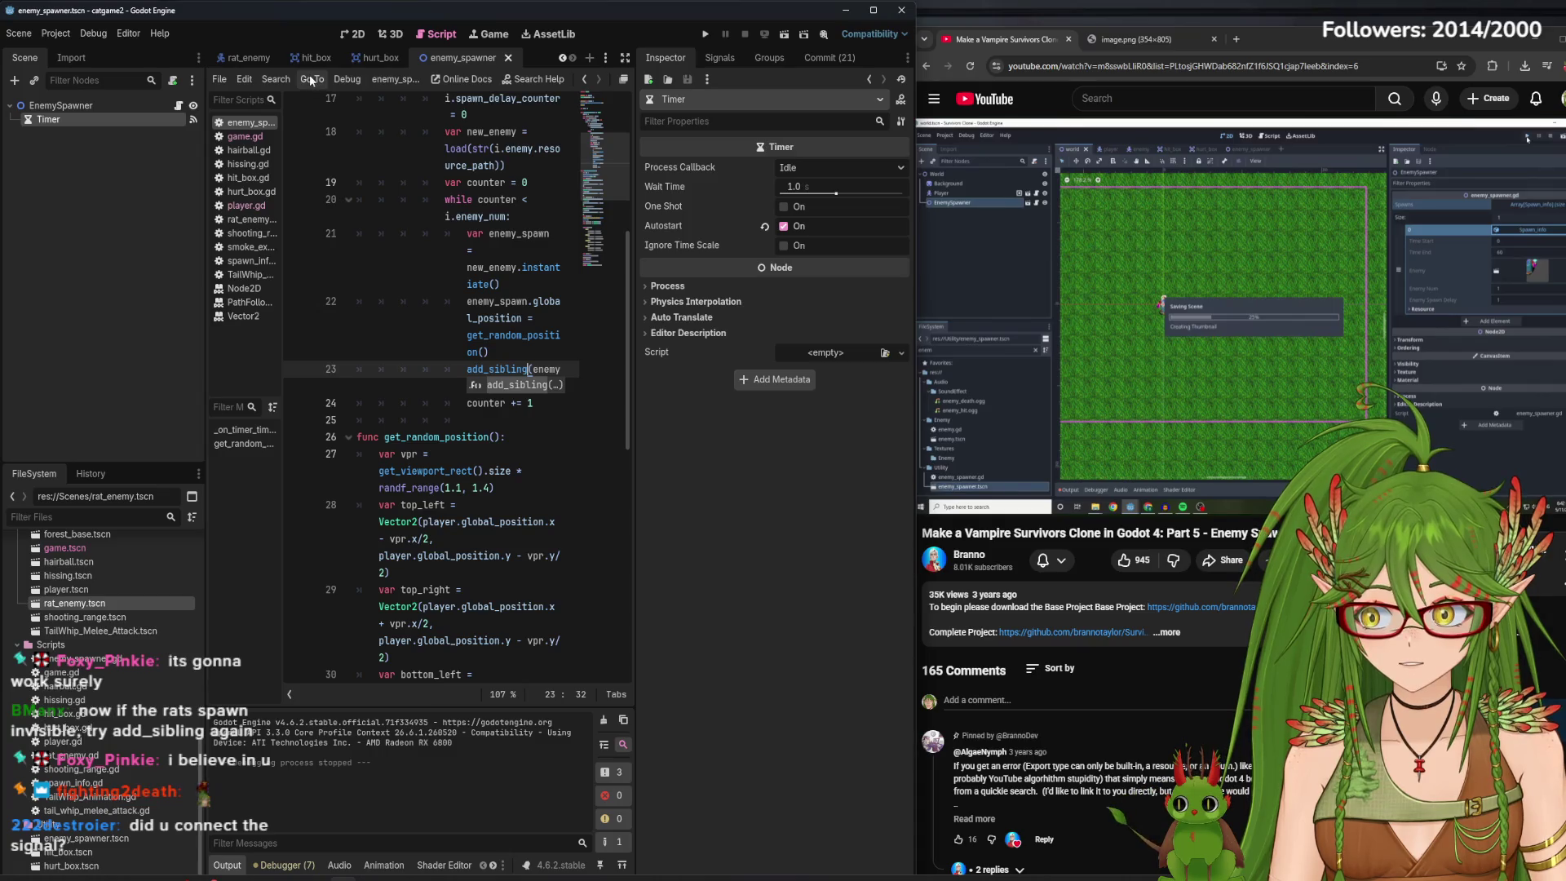
Check the Timer's timeout signal and the rat scene's groups, then return to the enemy_spawner scene.
scroll(389, 324, "up", 6)
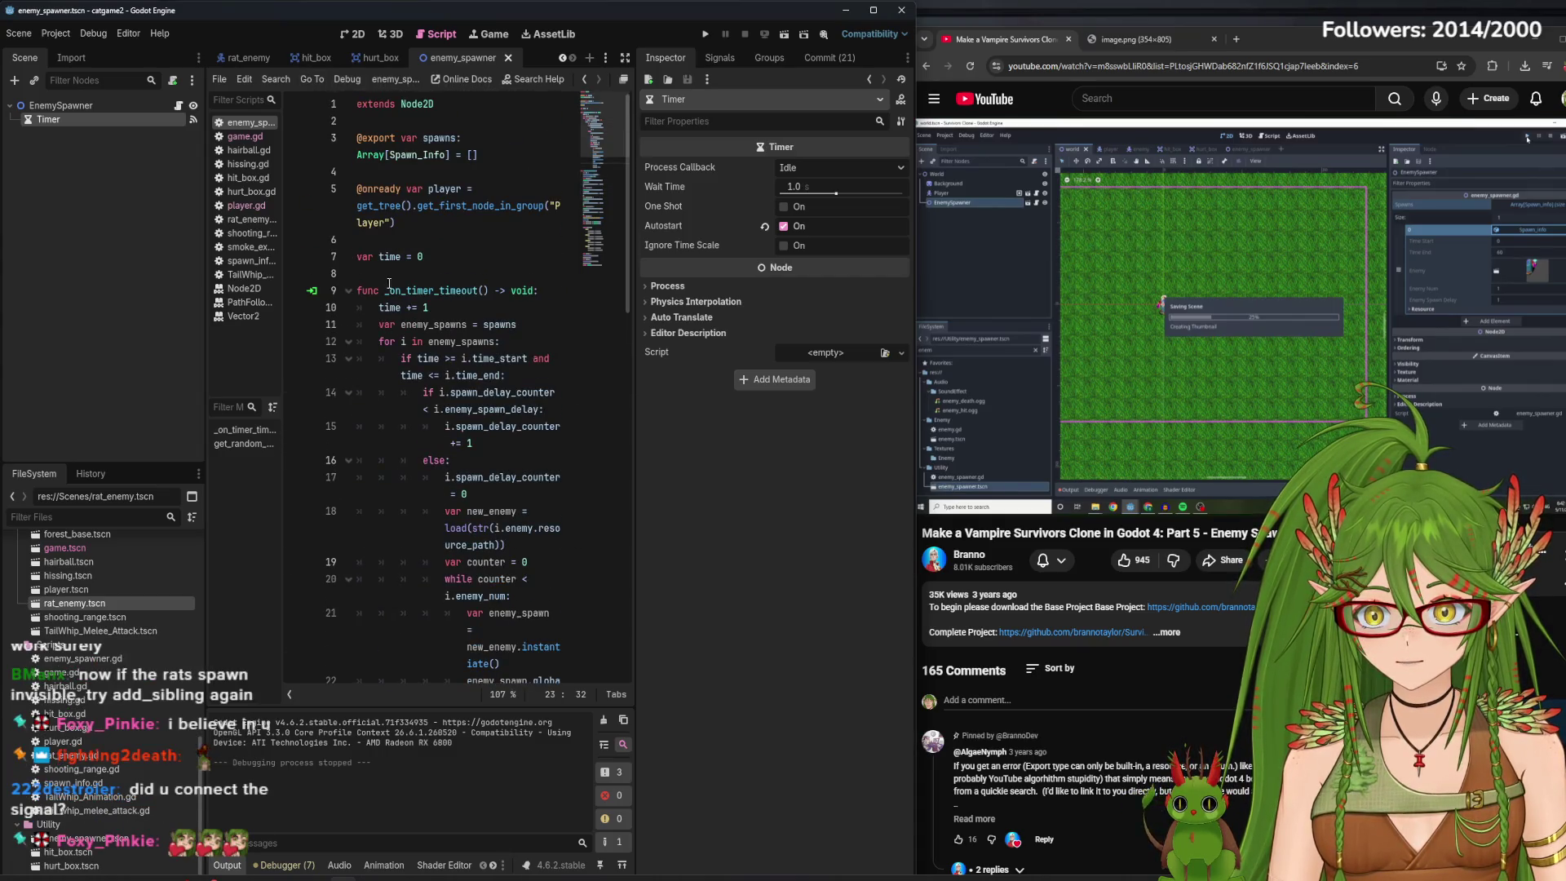
left_click(194, 119)
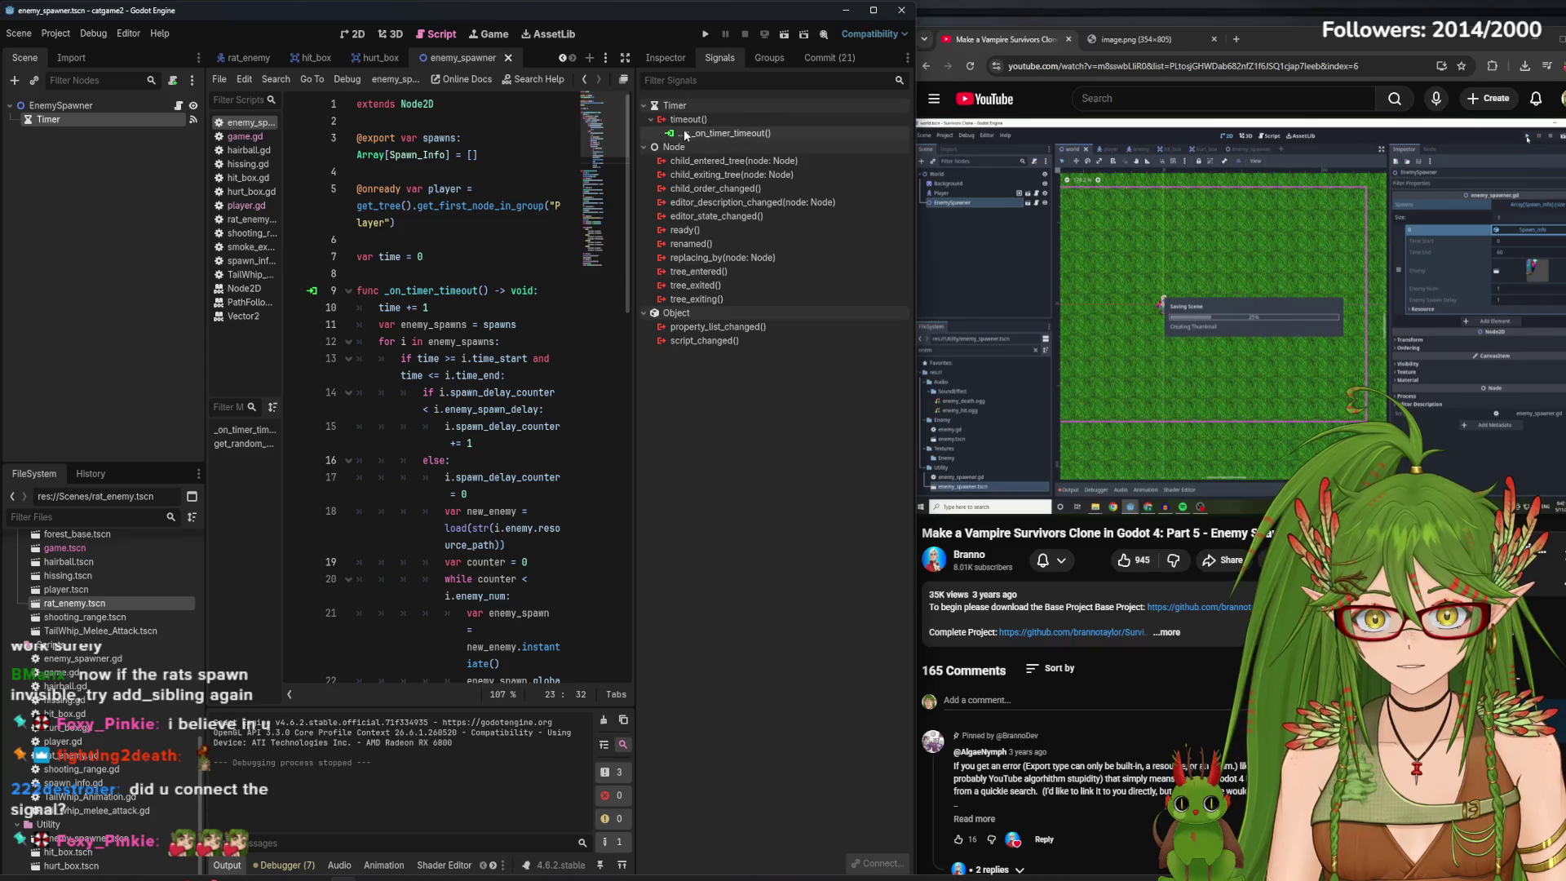
left_click(252, 57)
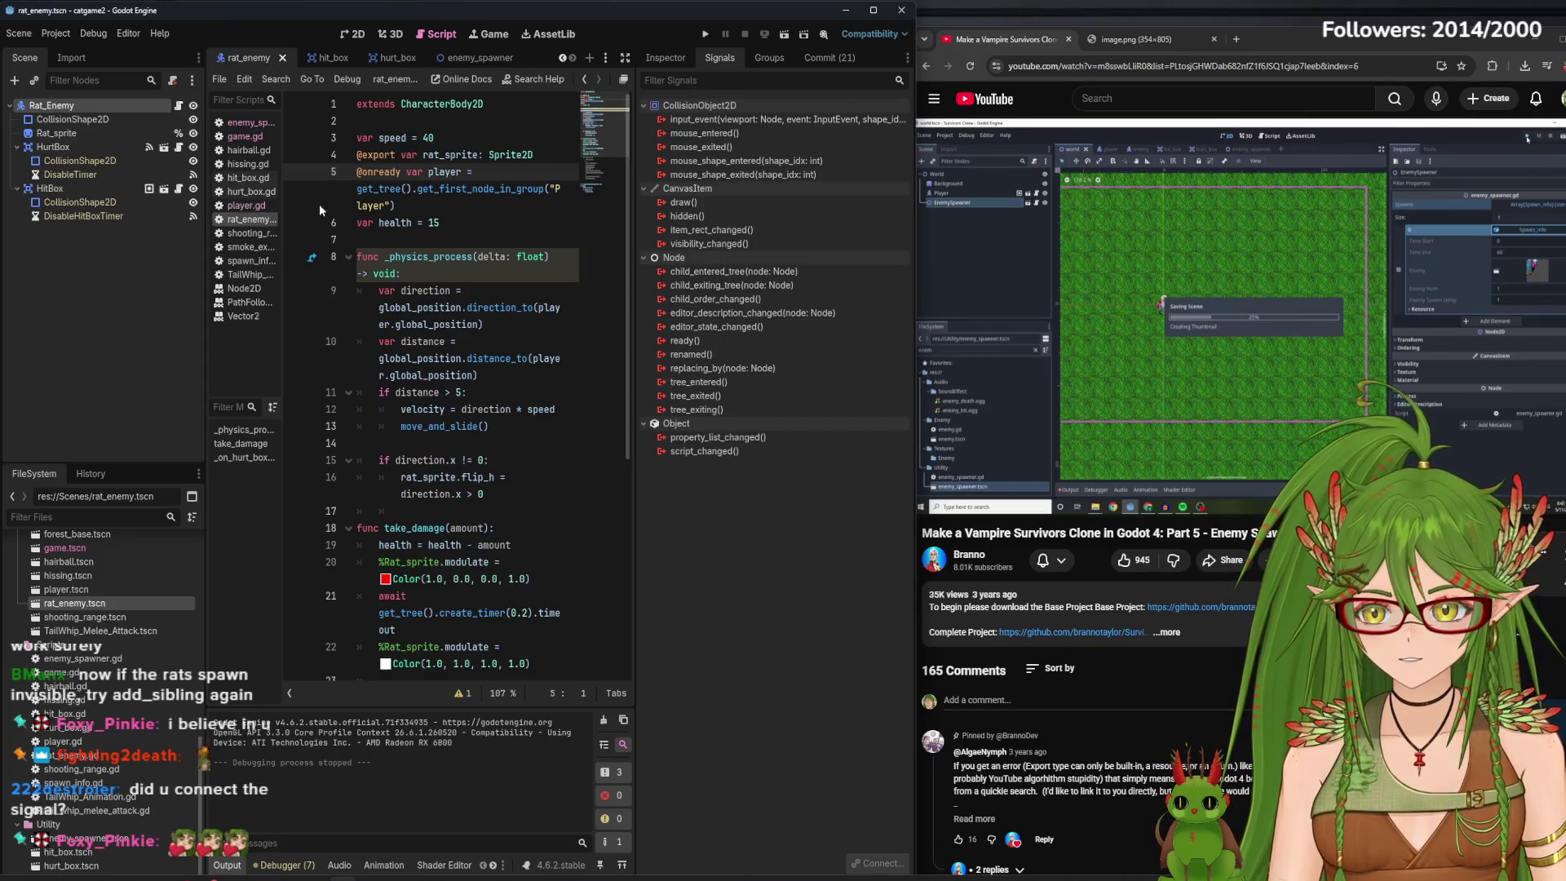
left_click(760, 57)
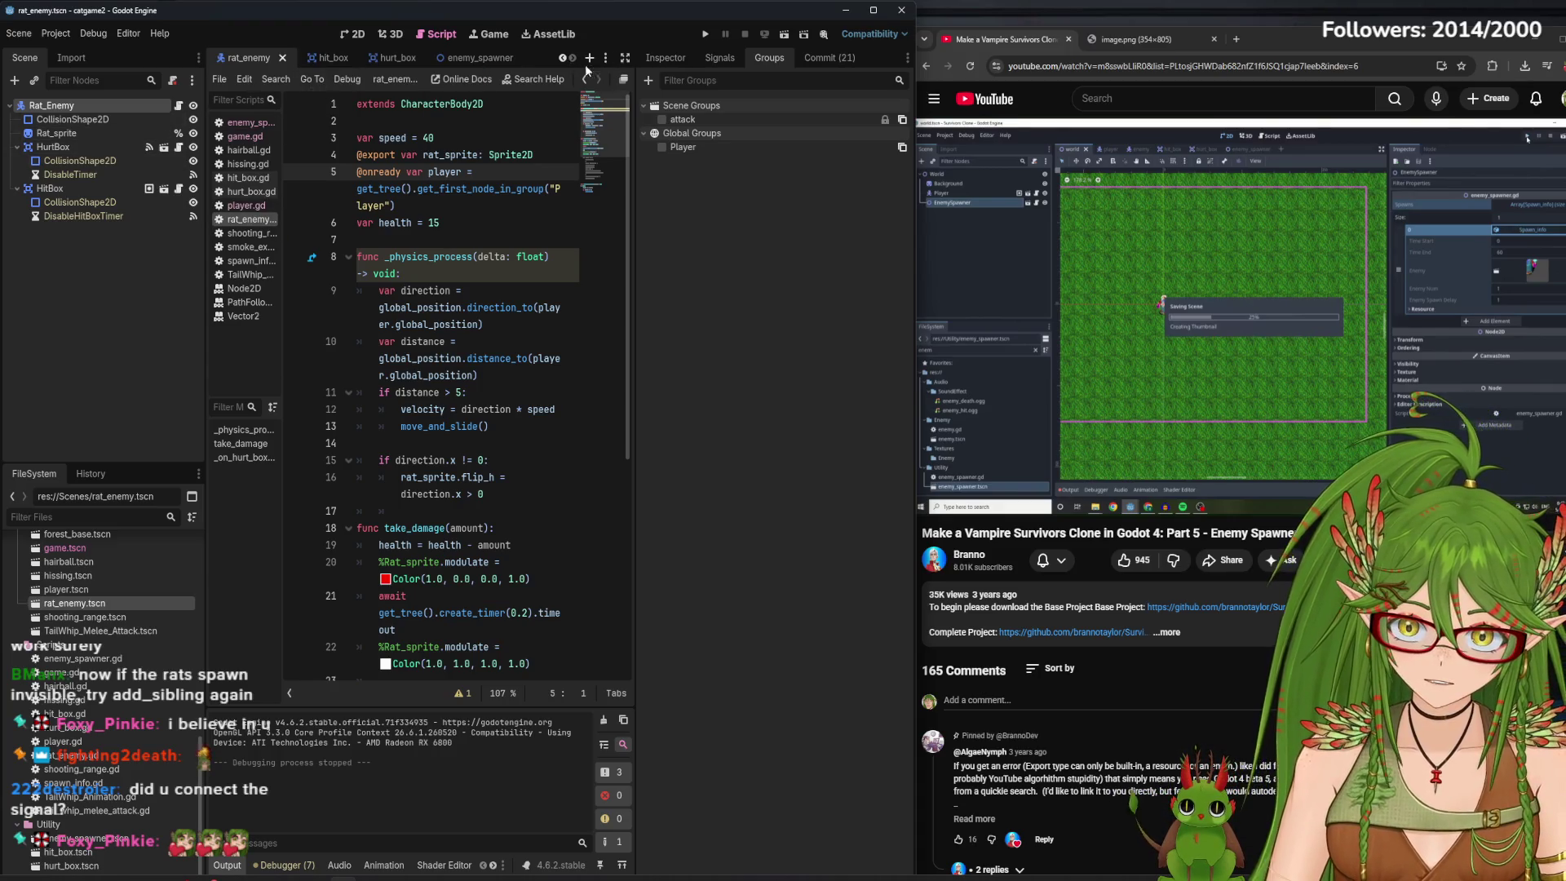
left_click(561, 59)
left_click(561, 59)
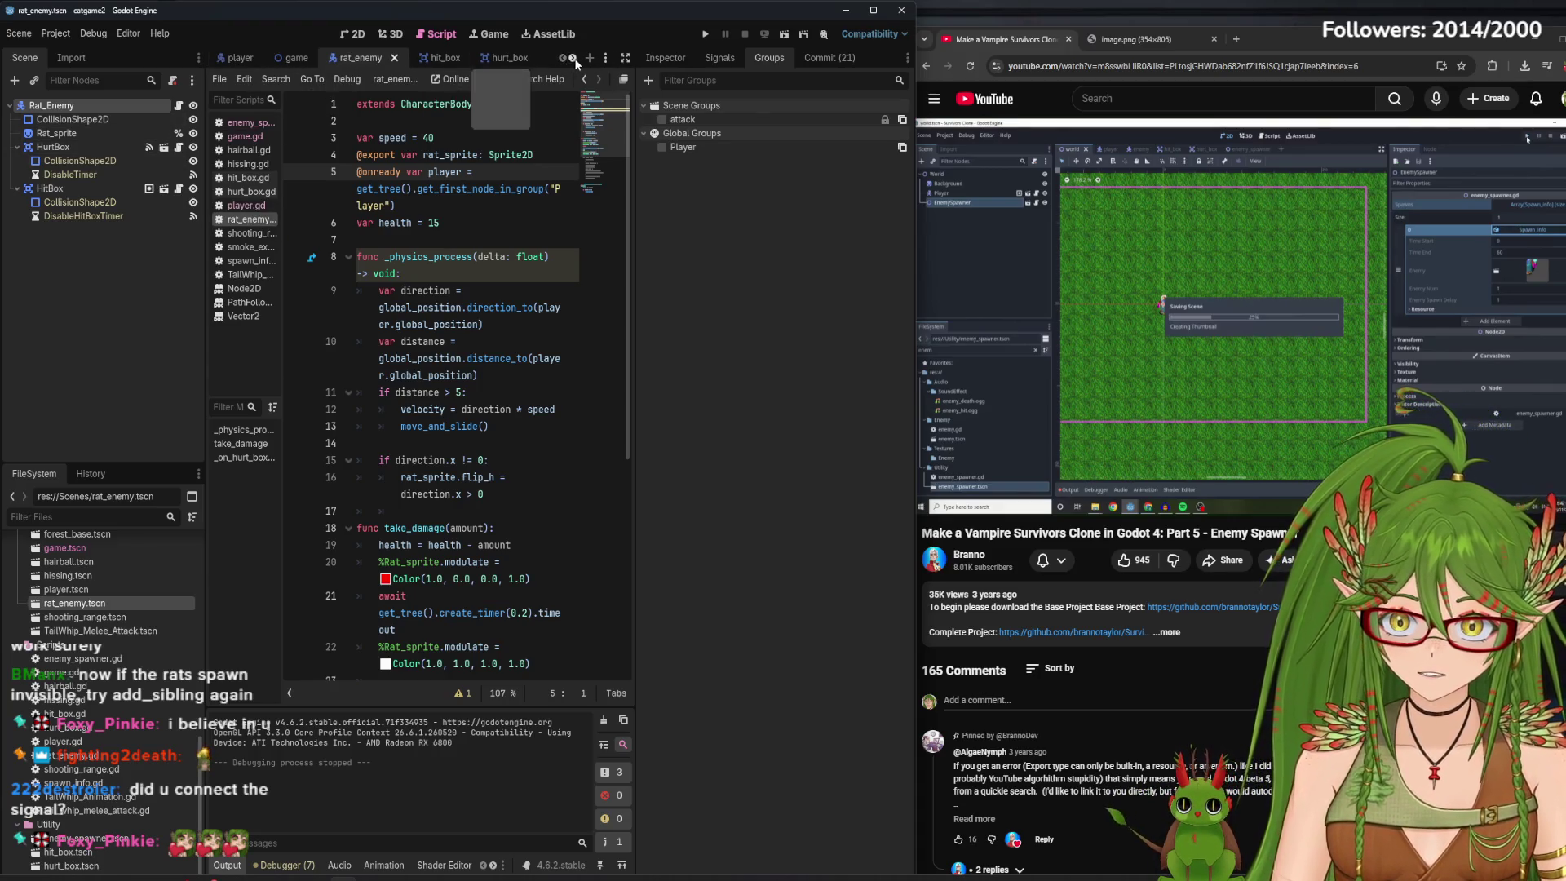
left_click(574, 58)
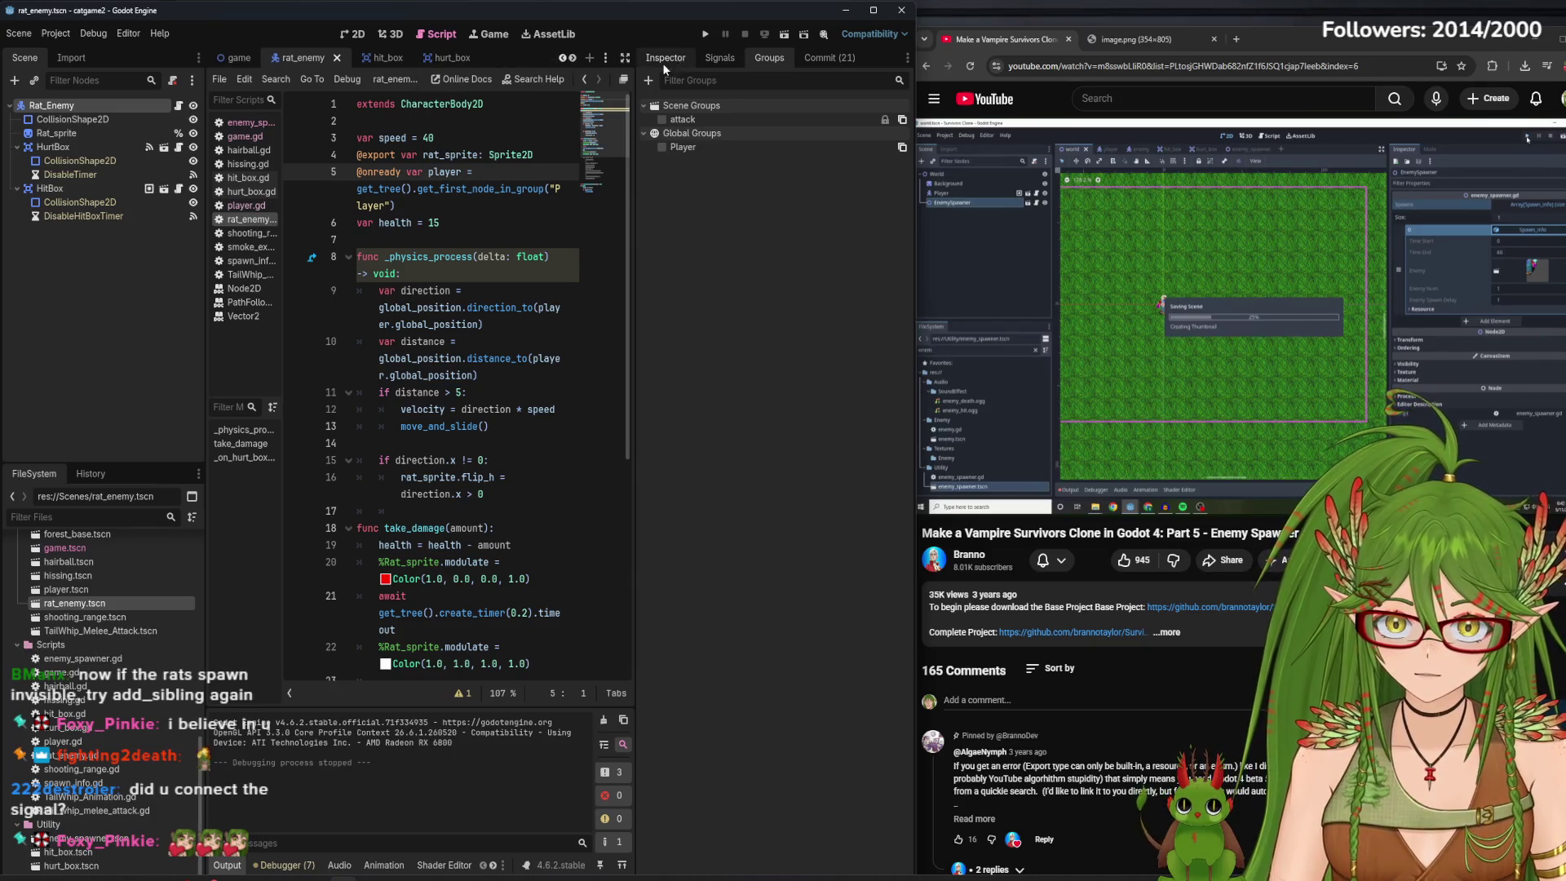
left_click(663, 62)
left_click(572, 59)
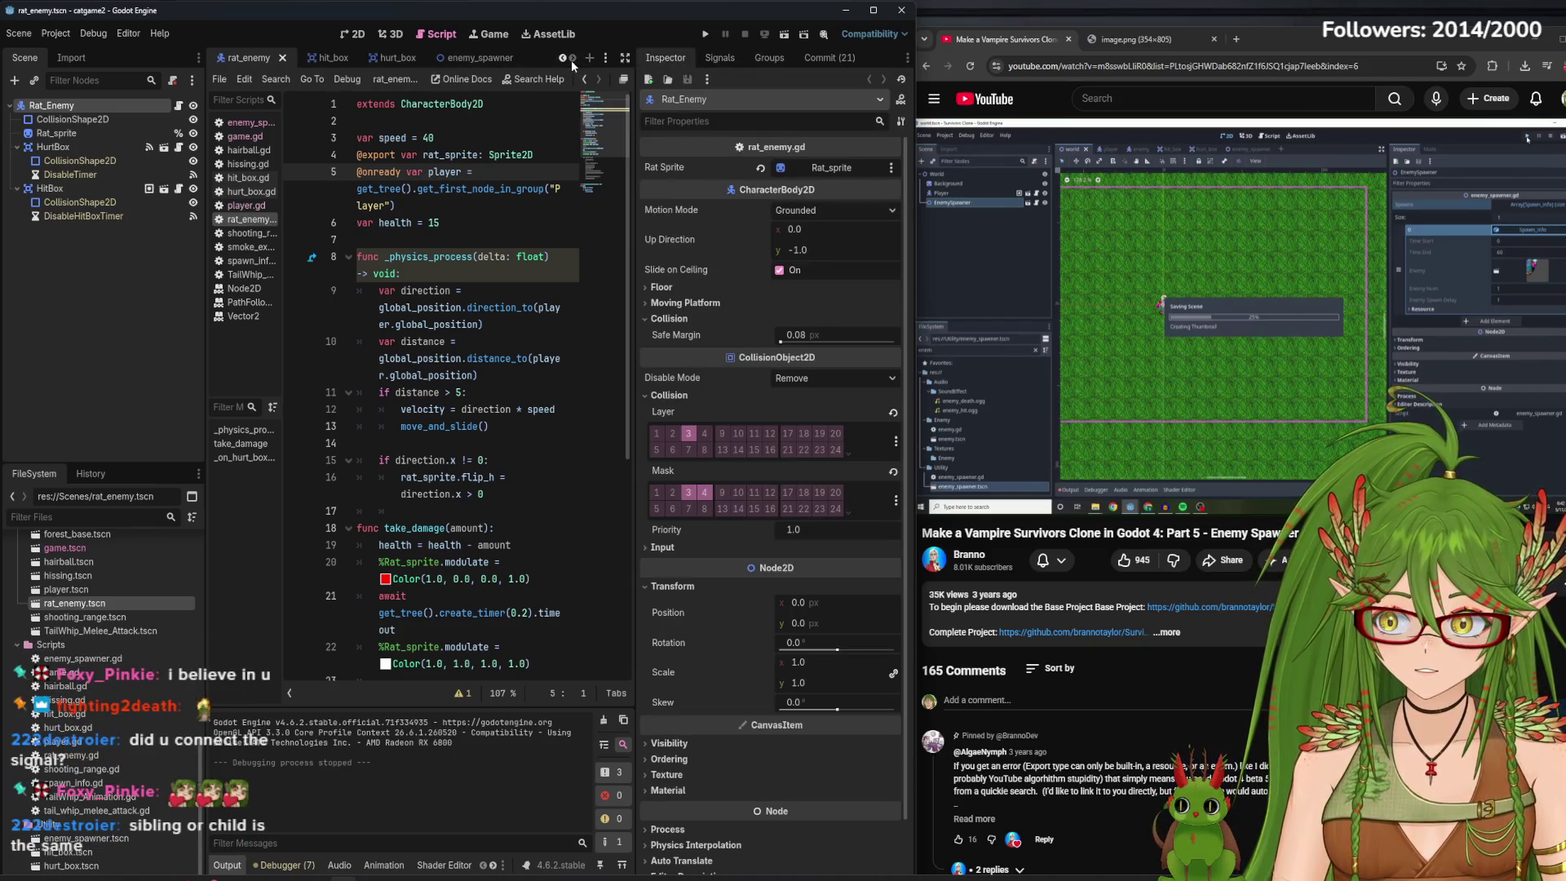
left_click(473, 58)
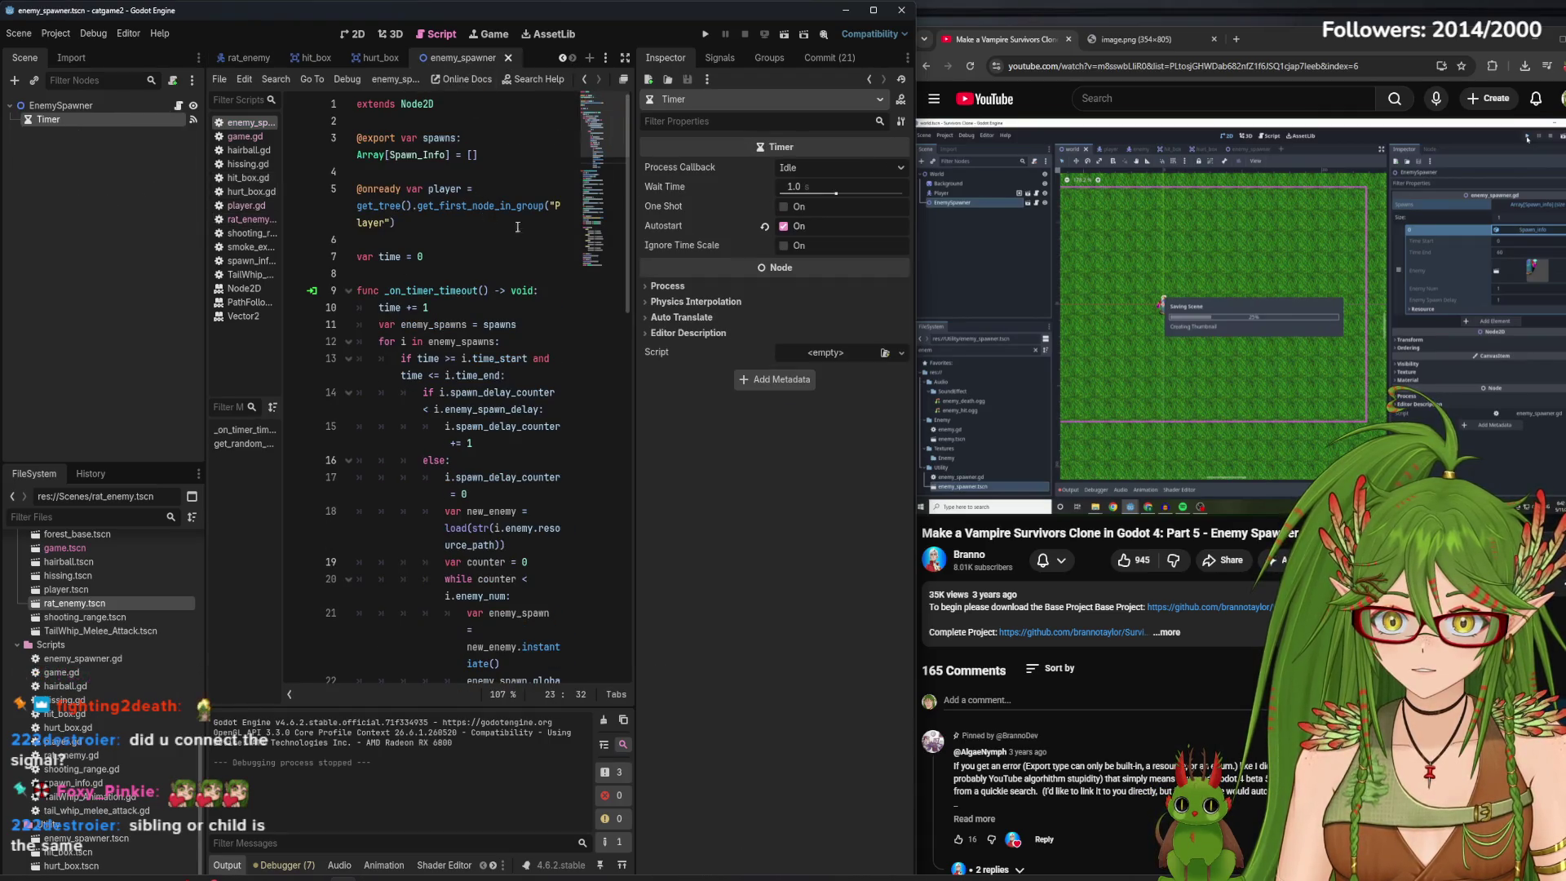
left_click_drag(633, 230, 760, 232)
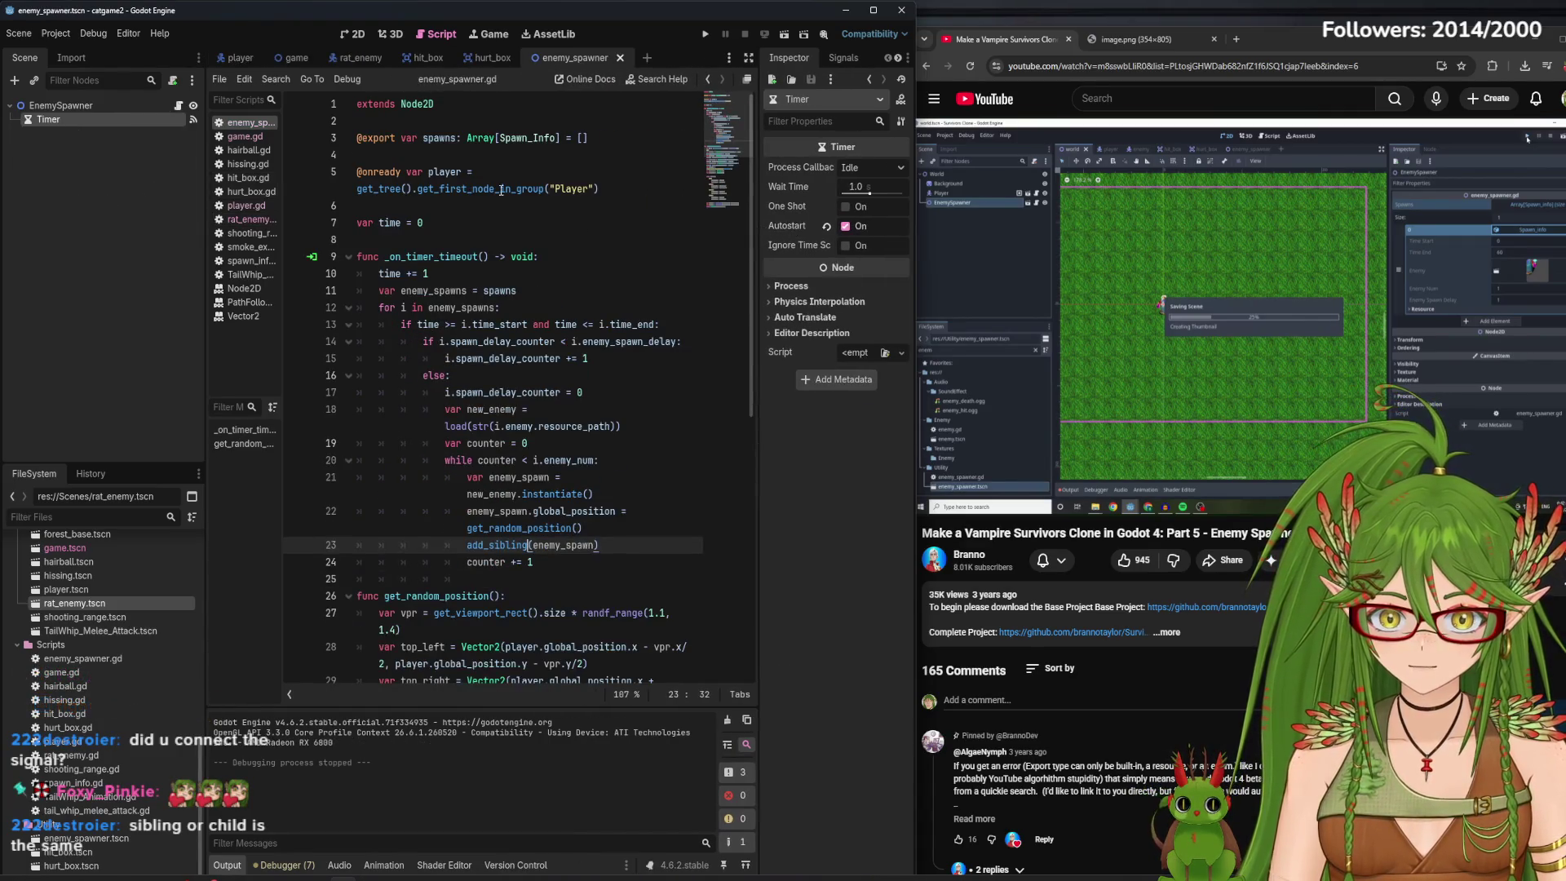
left_click(357, 36)
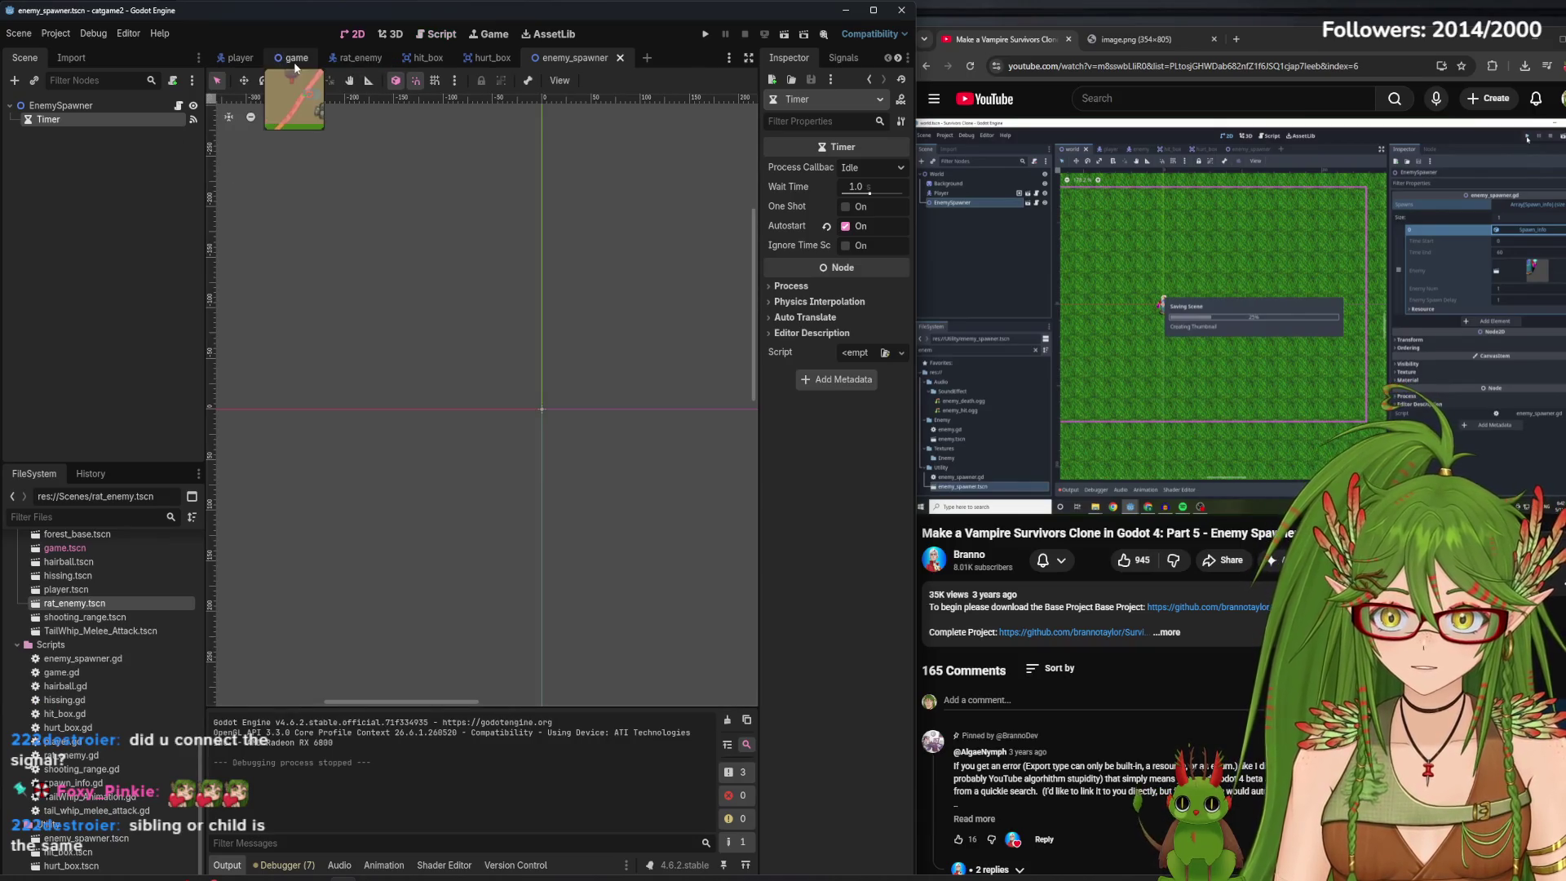
left_click(293, 58)
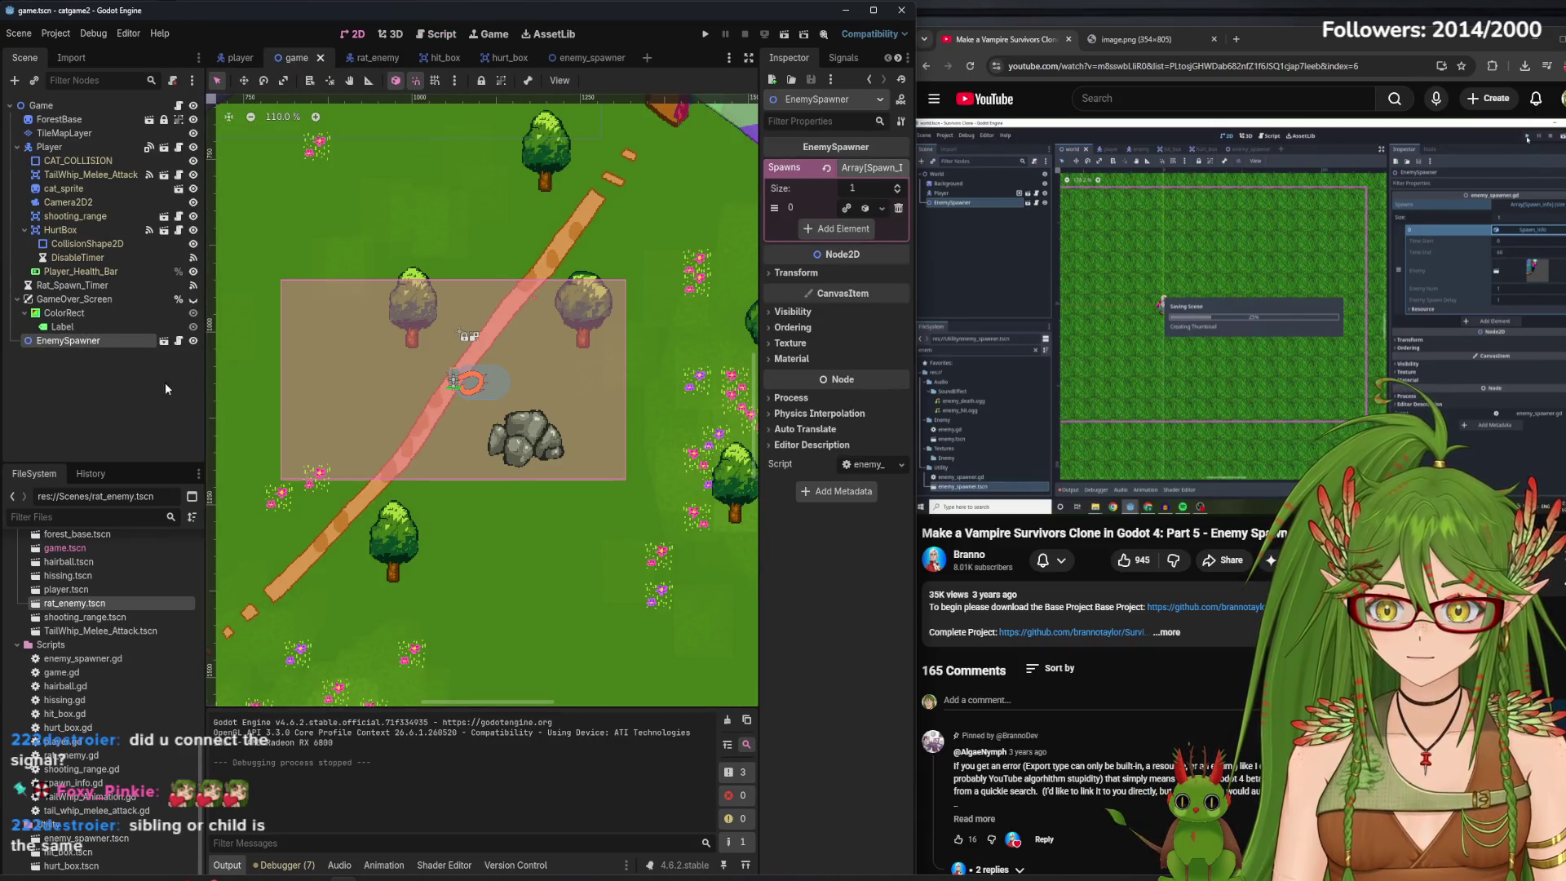
left_click(708, 36)
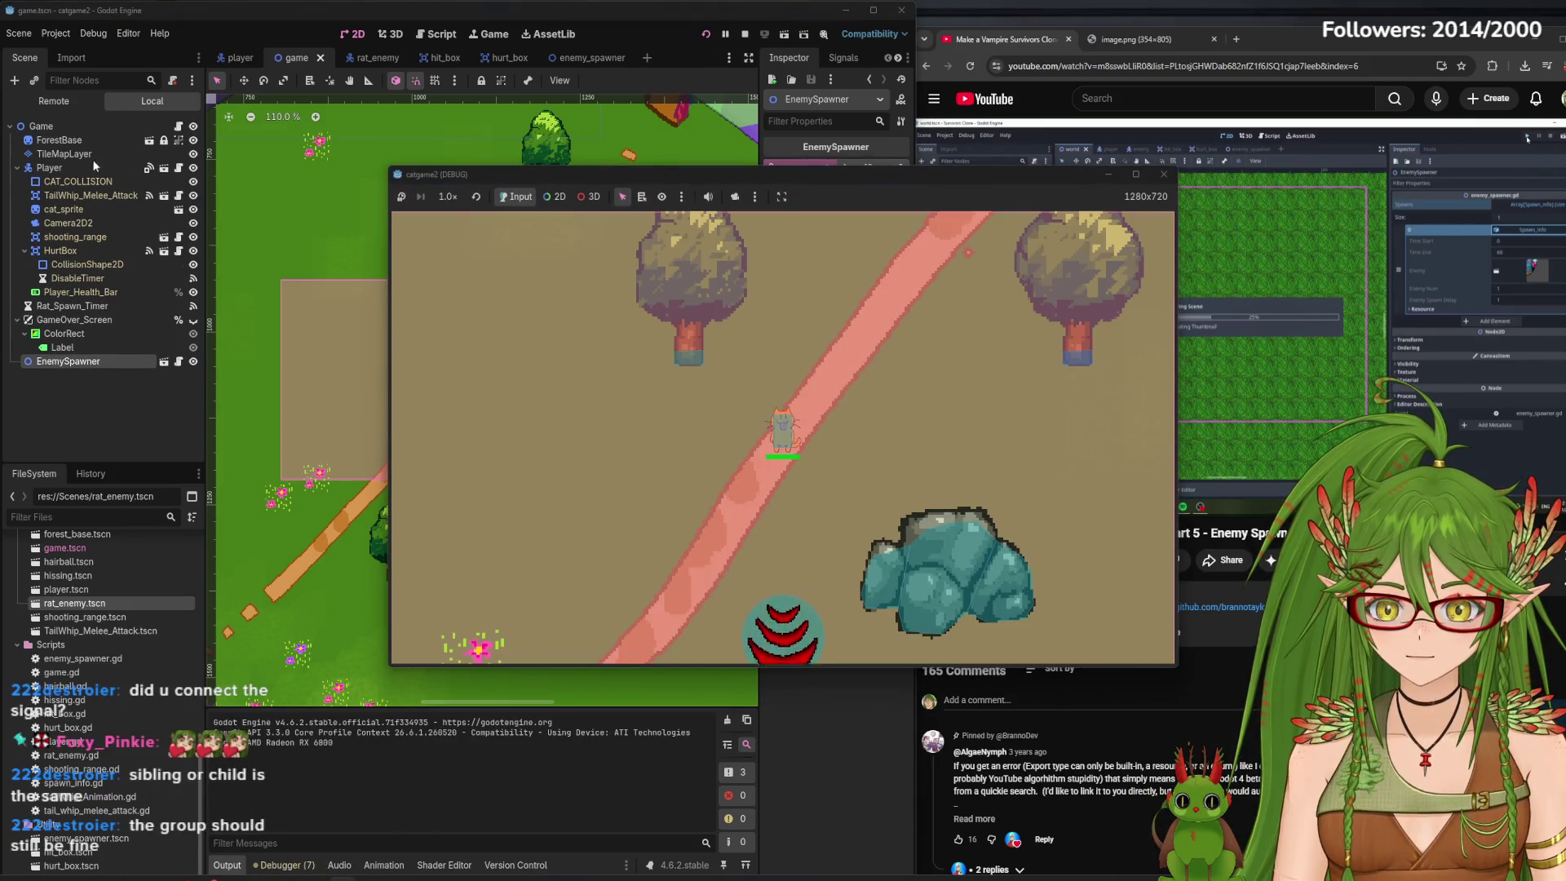
left_click(98, 102)
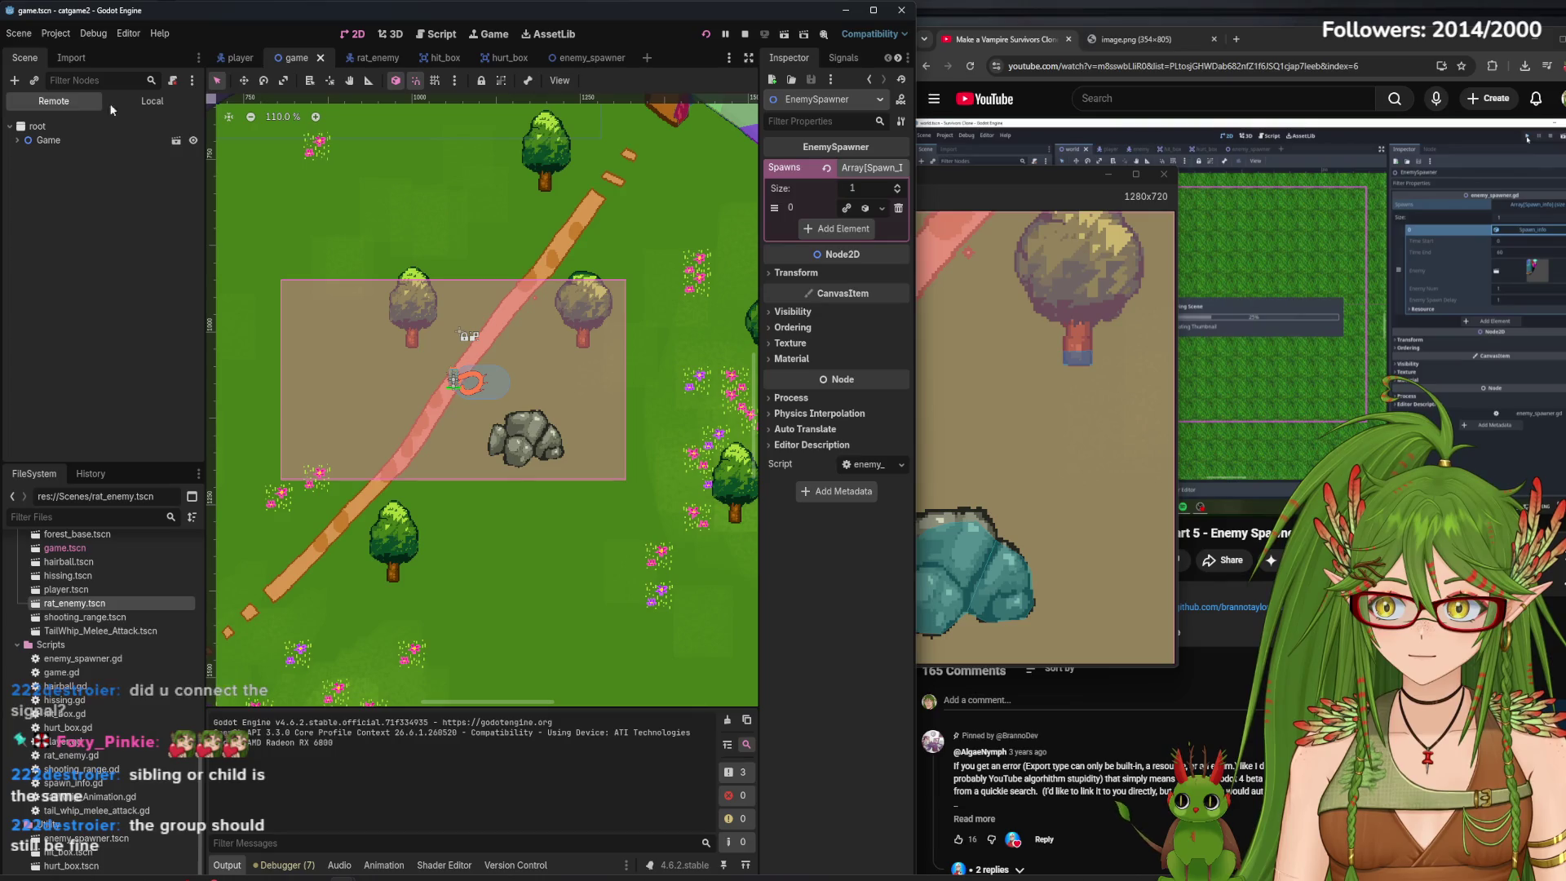
left_click(18, 141)
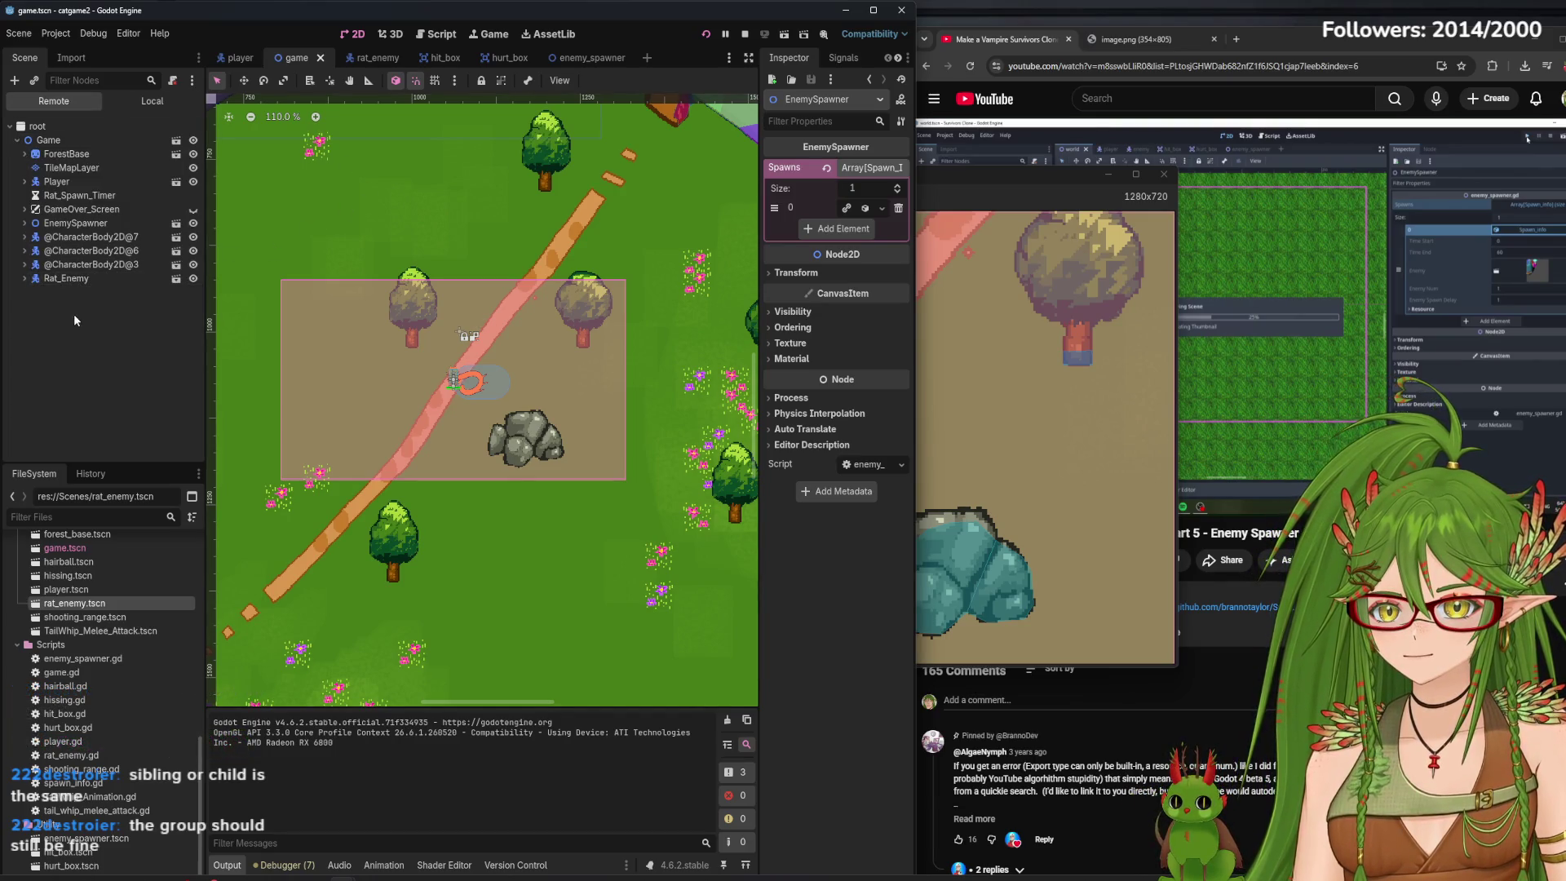
left_click(1054, 265)
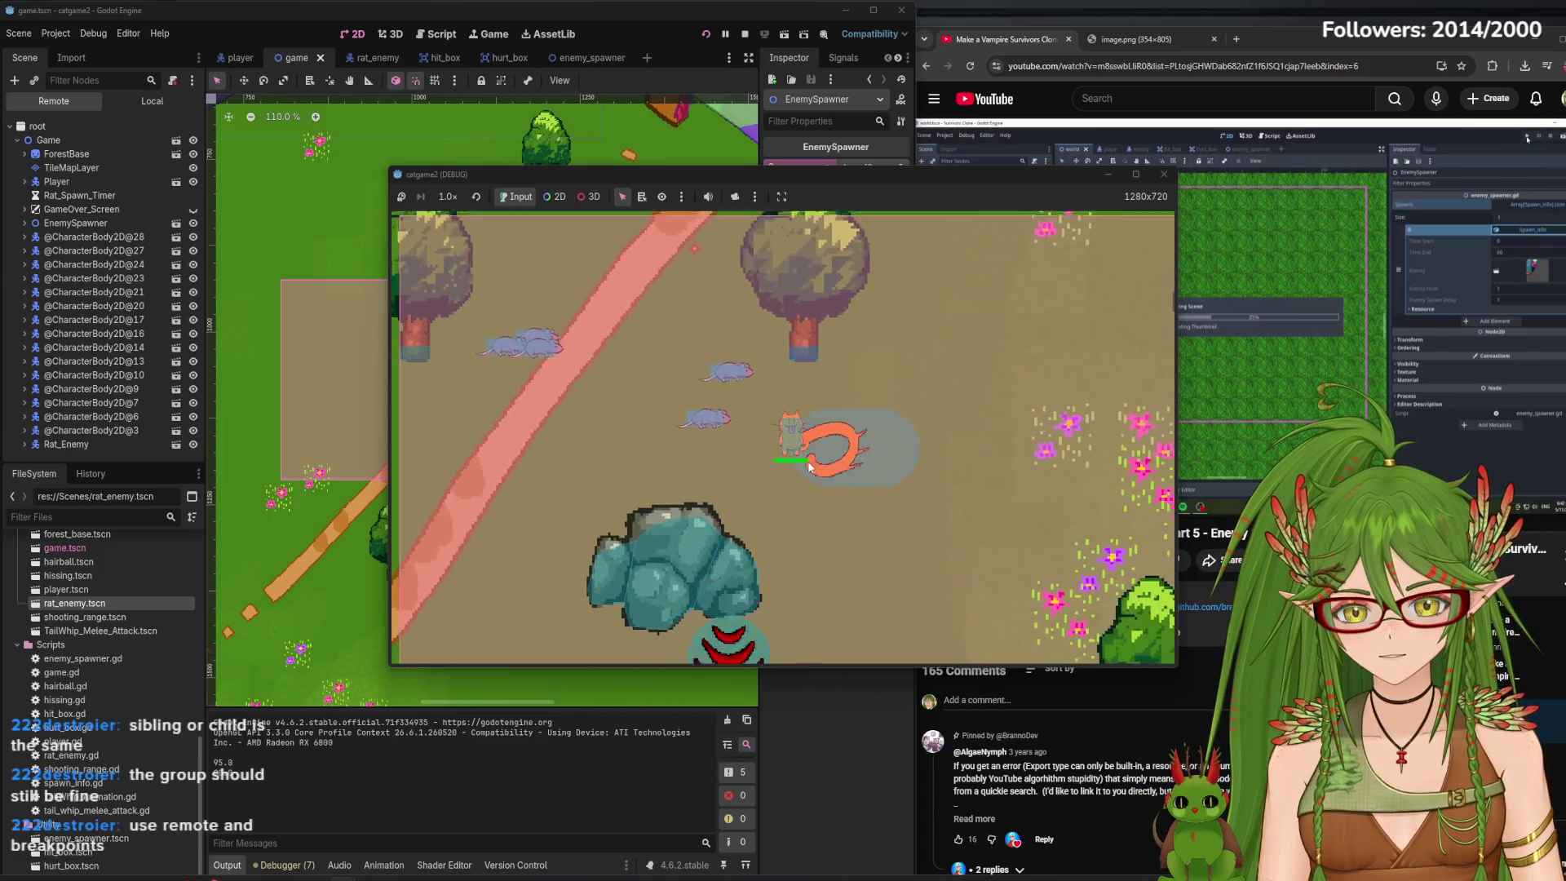
left_click(1162, 174)
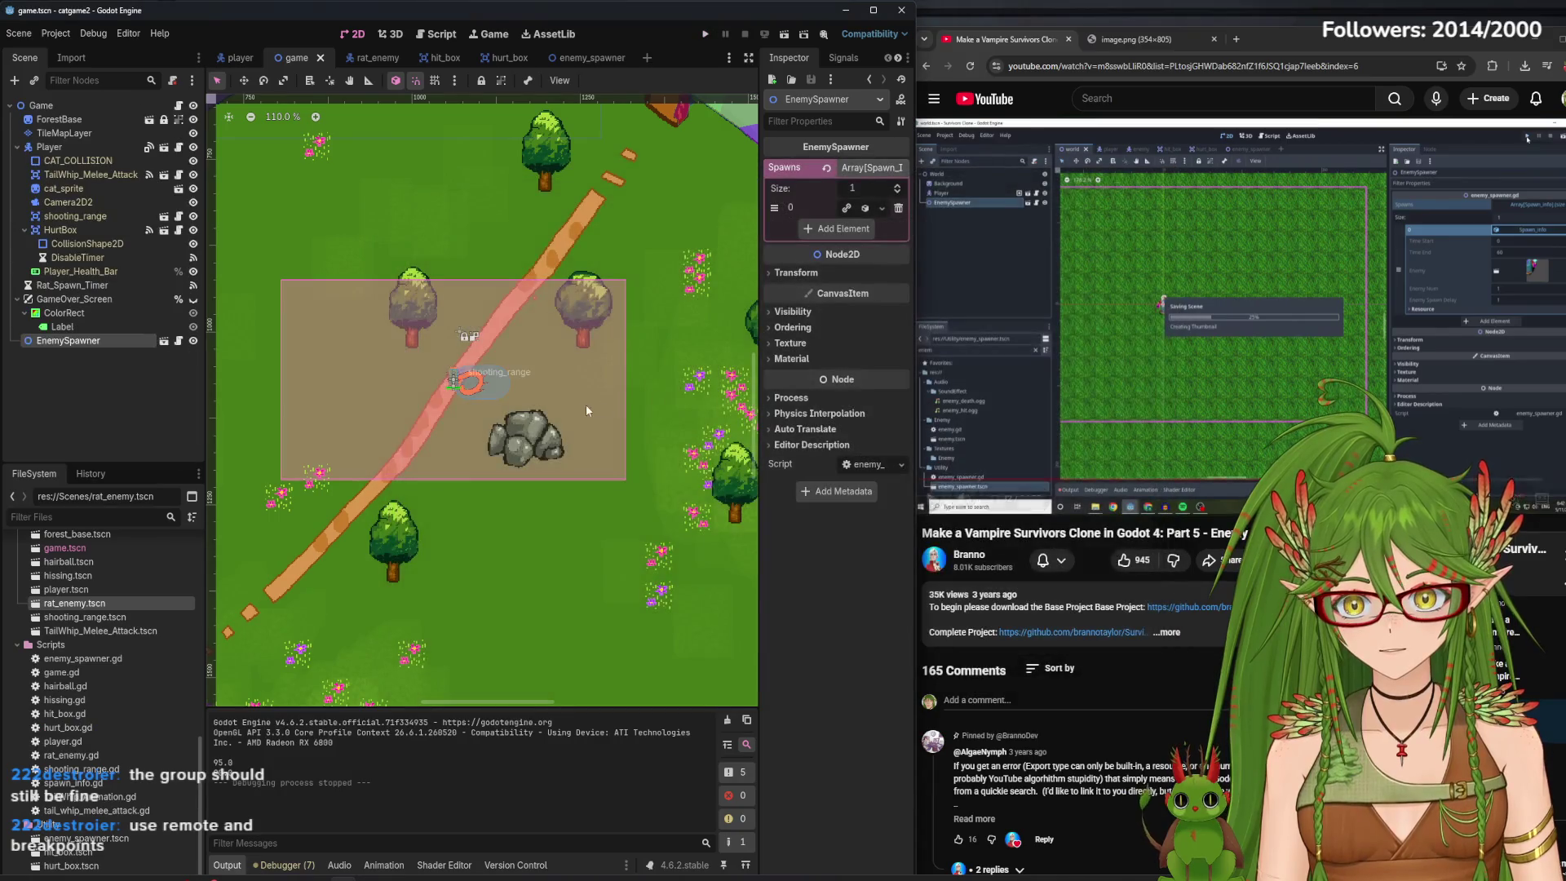
Assign a new Spawn_Info resource to Spawns slot 0.
scroll(447, 434, "down", 2)
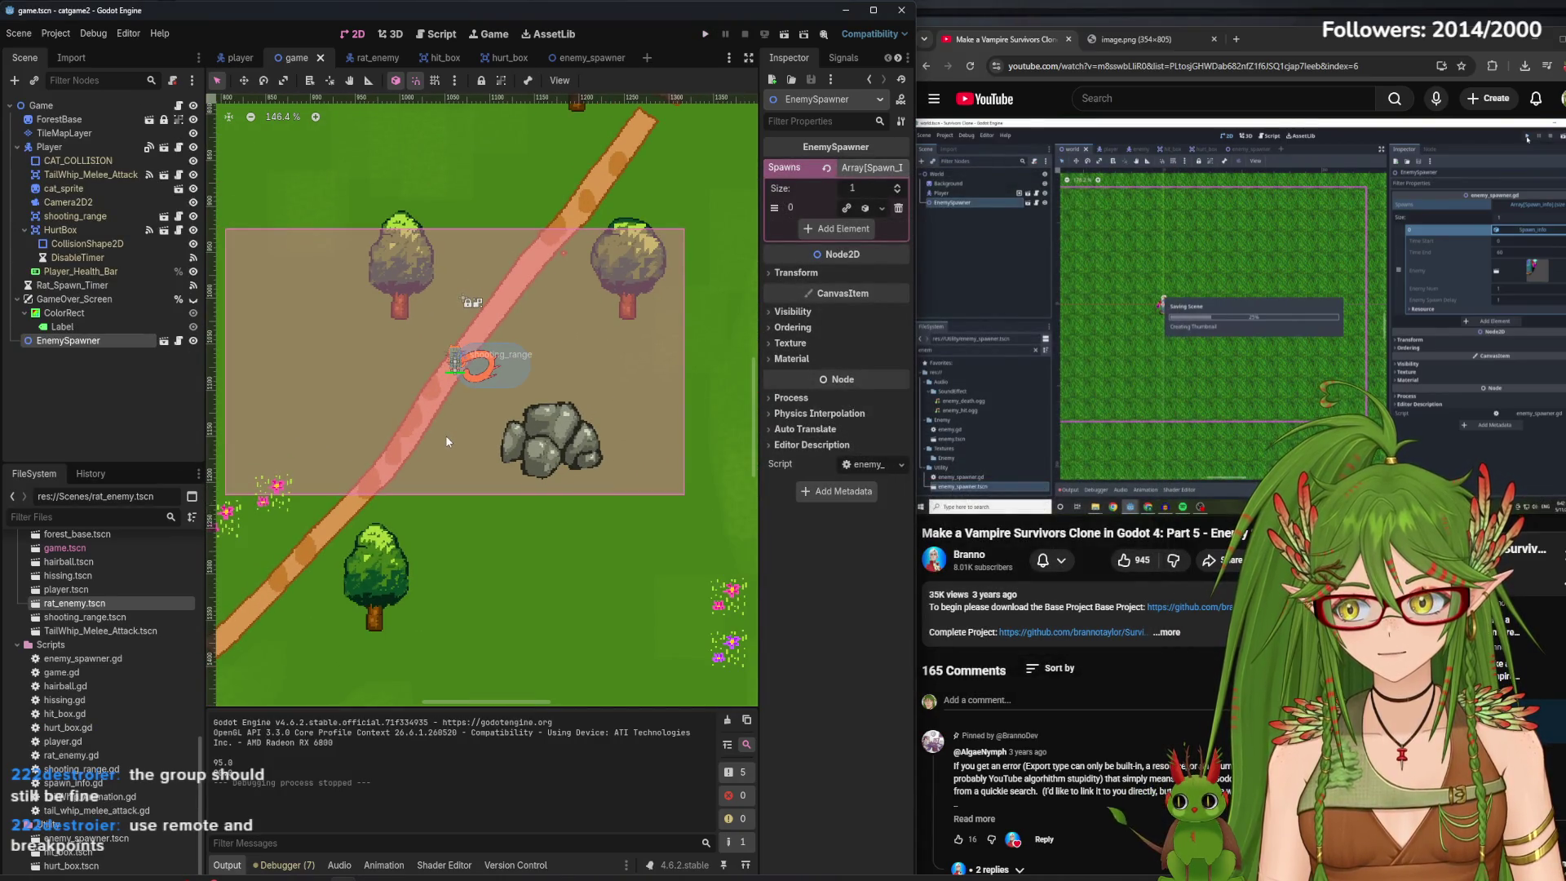
mouse_move(988, 423)
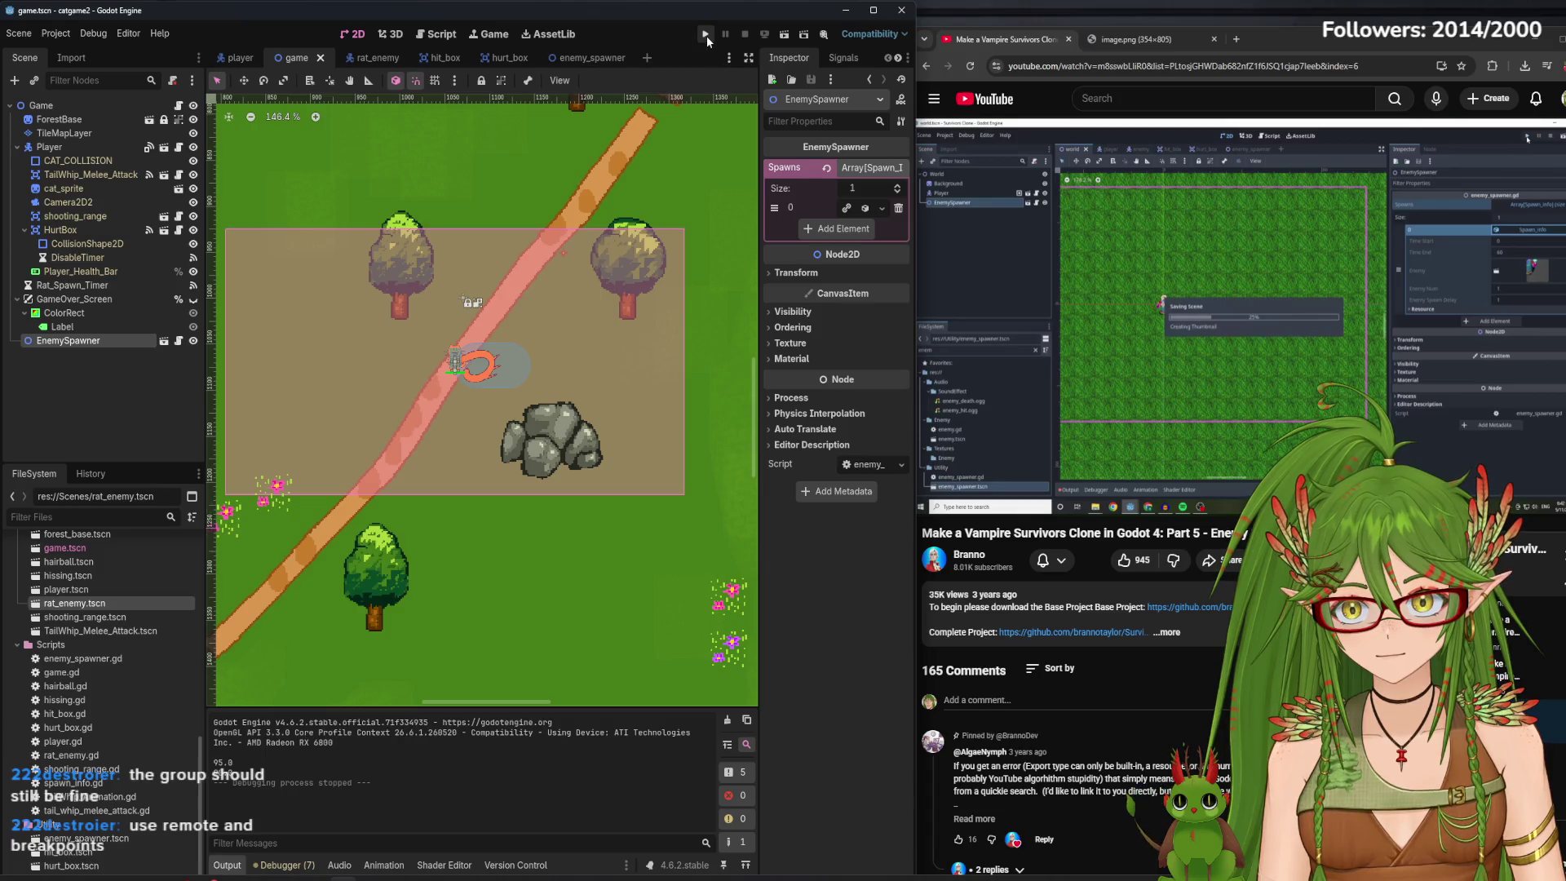
left_click(845, 209)
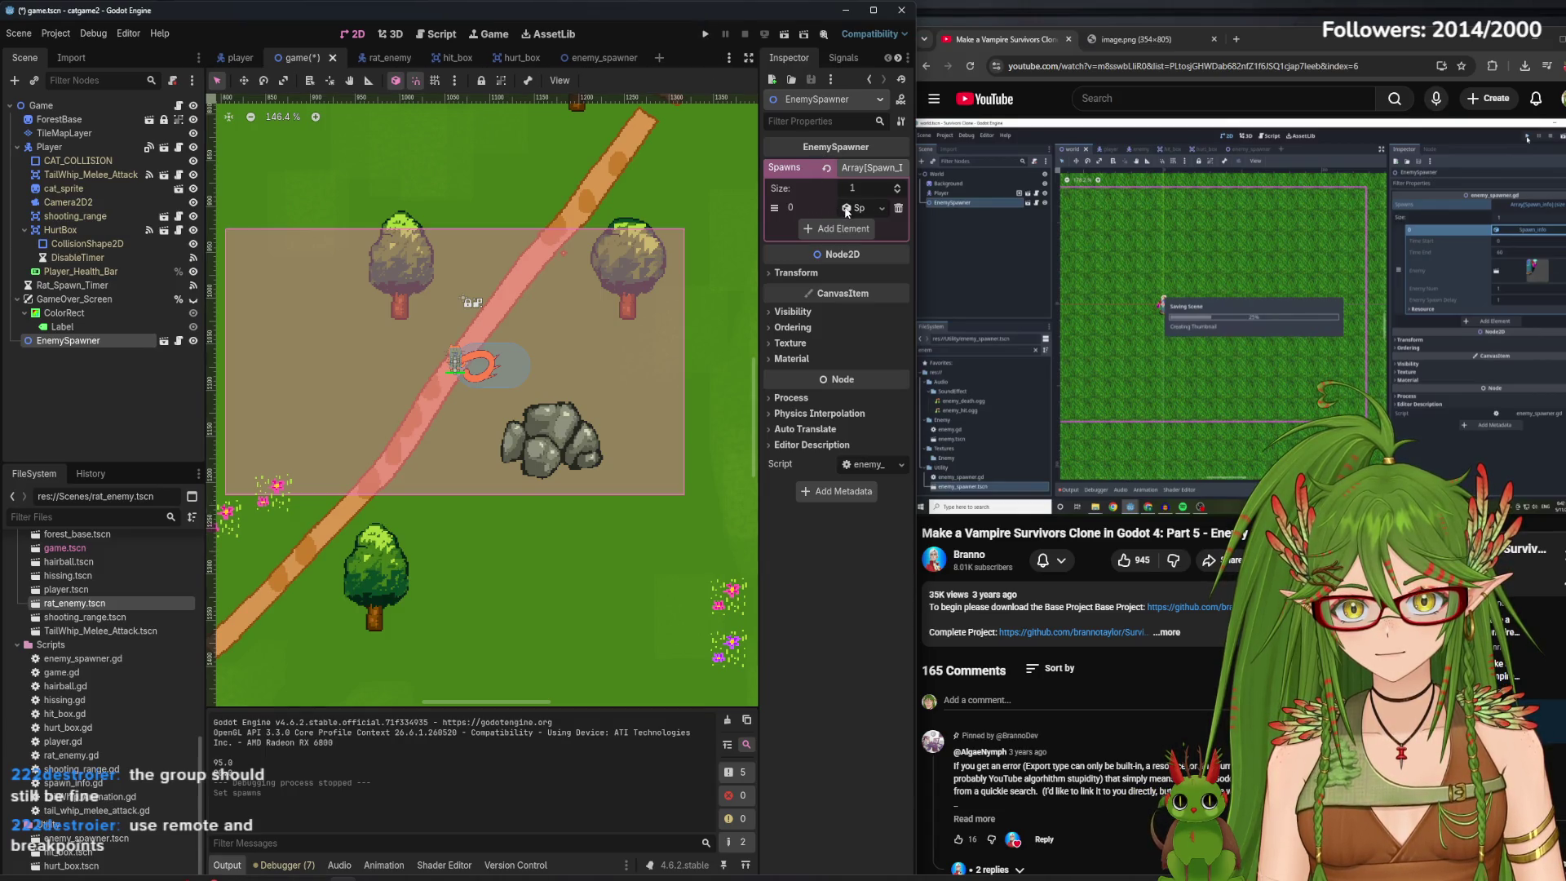
key("ctrl+z")
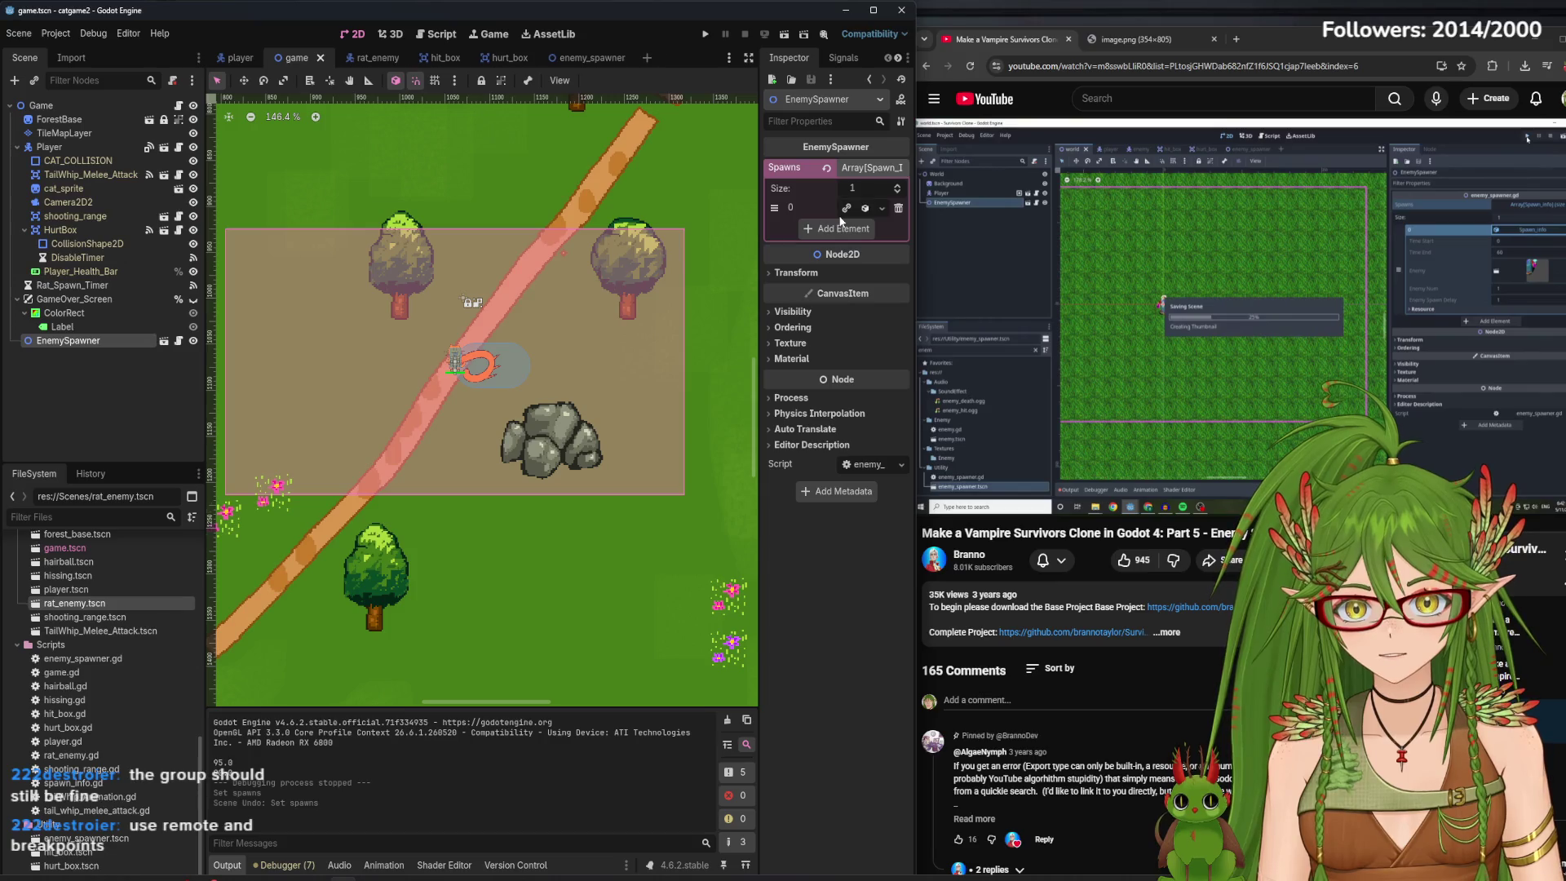
left_click_drag(767, 238, 718, 238)
left_click(874, 209)
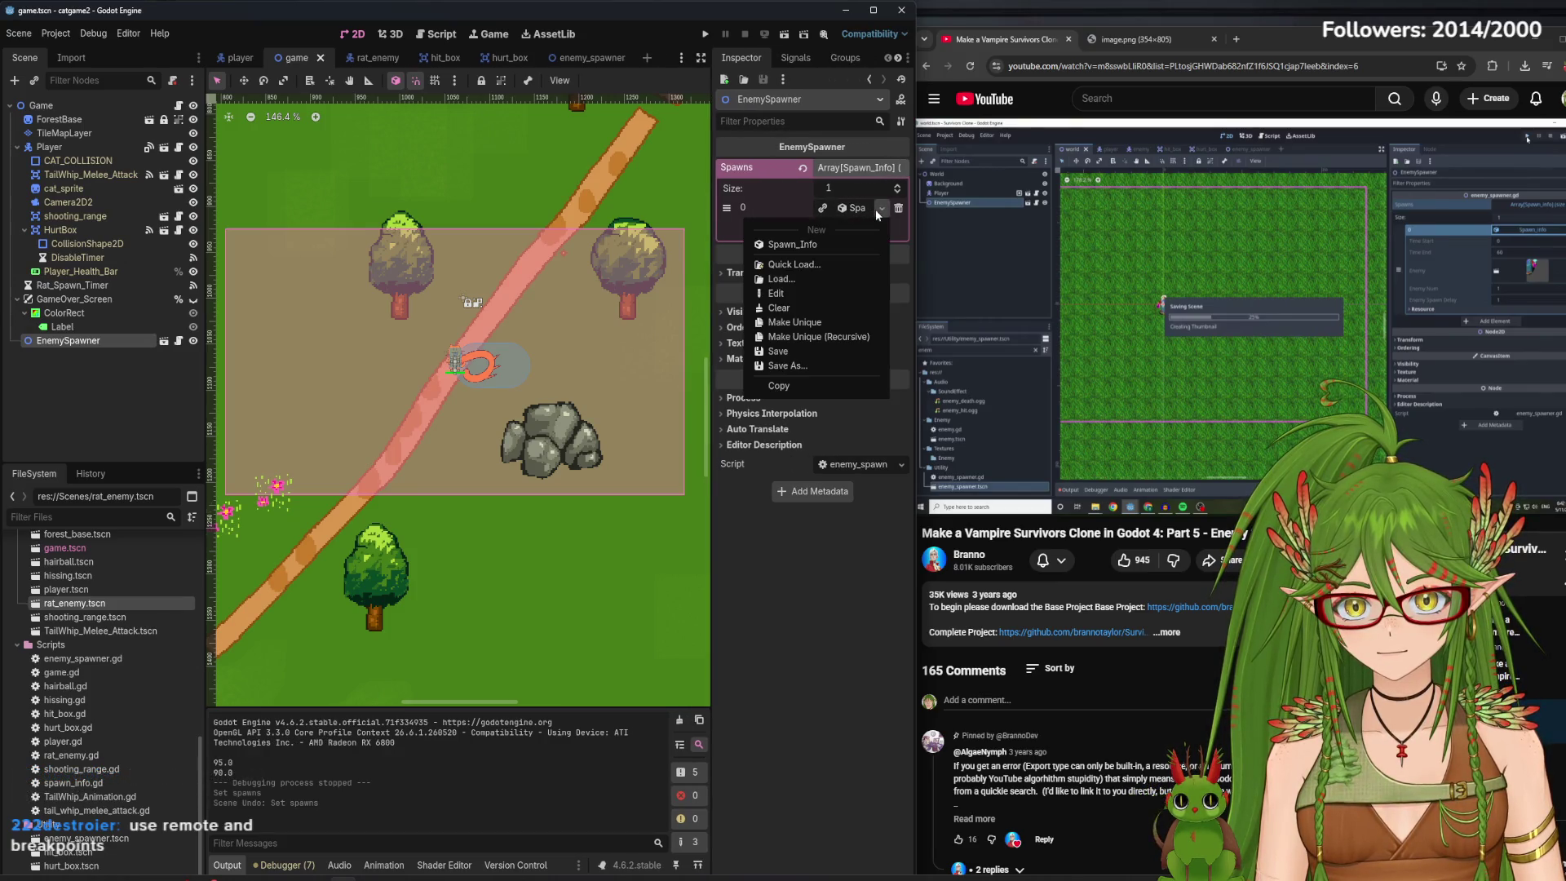
left_click(864, 228)
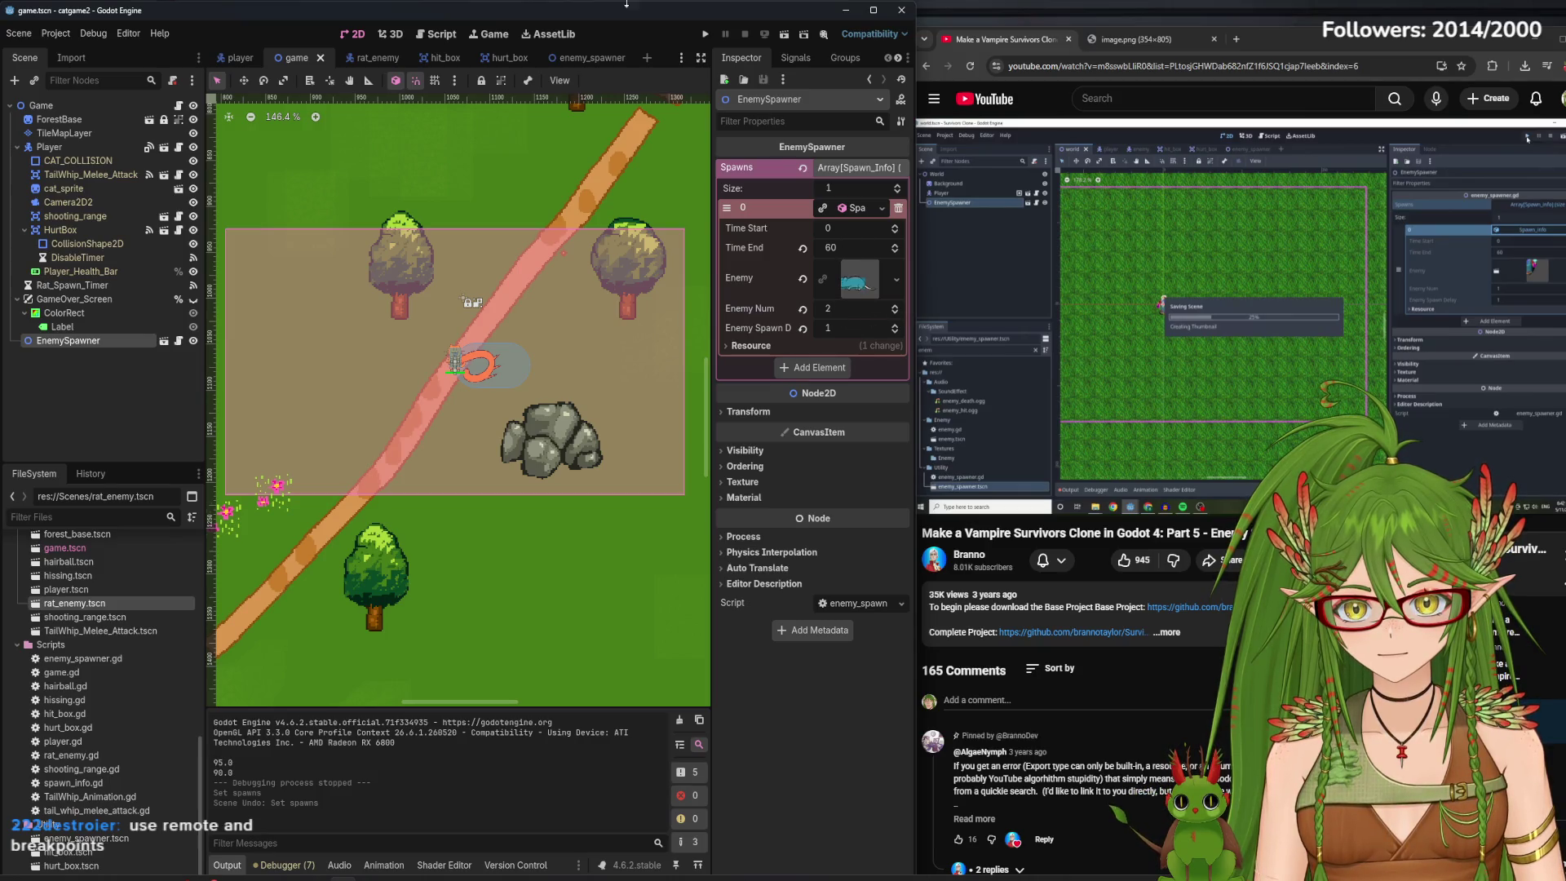
Run the project to watch rats spawn, then close the game window.
left_click(706, 35)
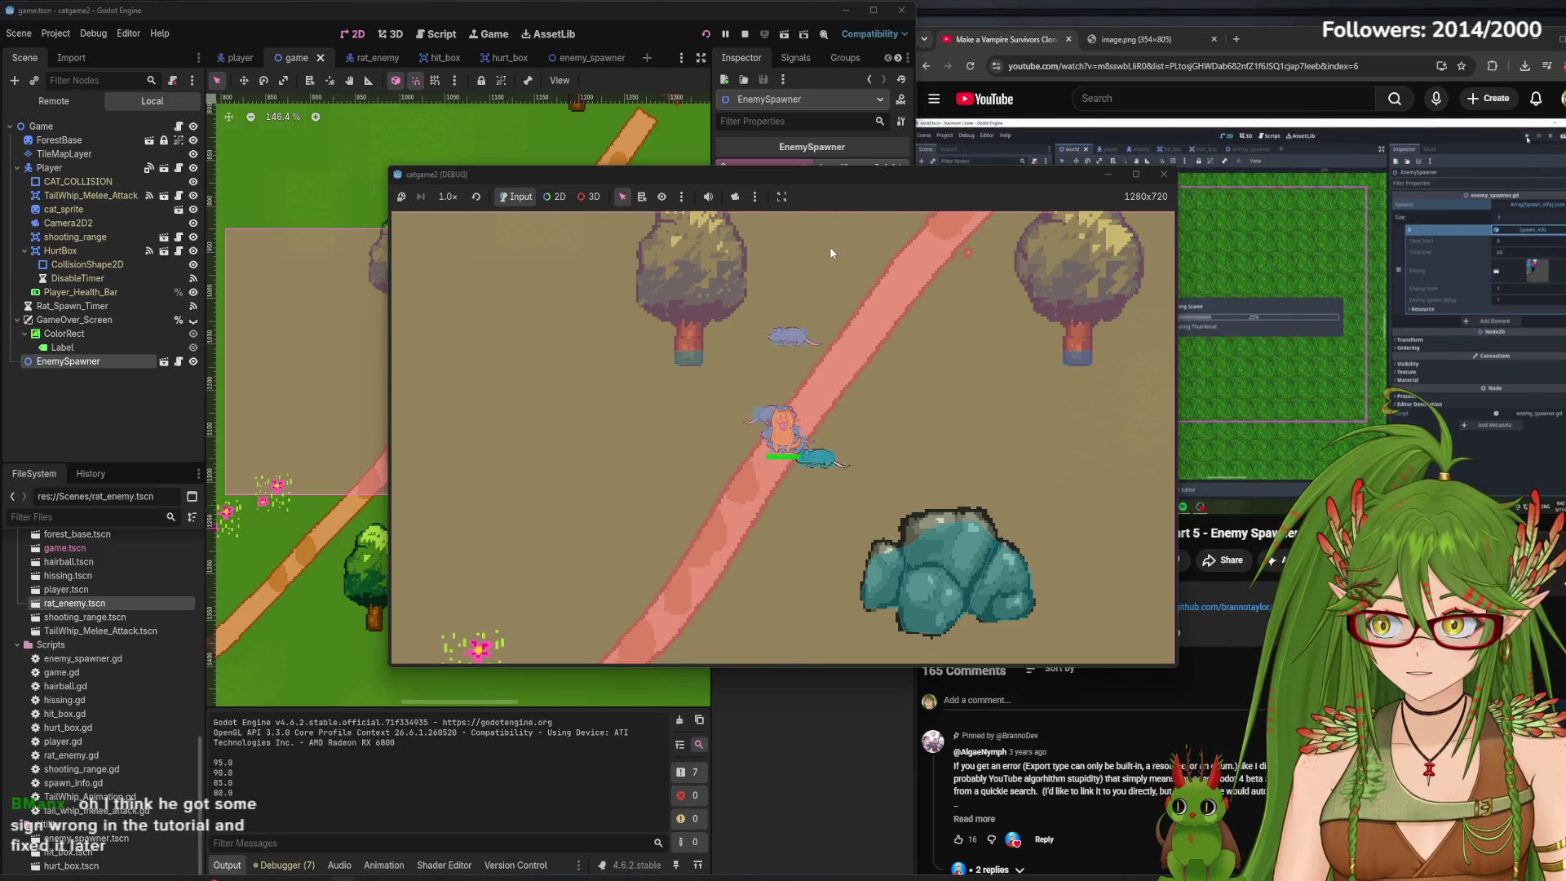
left_click(1164, 174)
left_click(1207, 276)
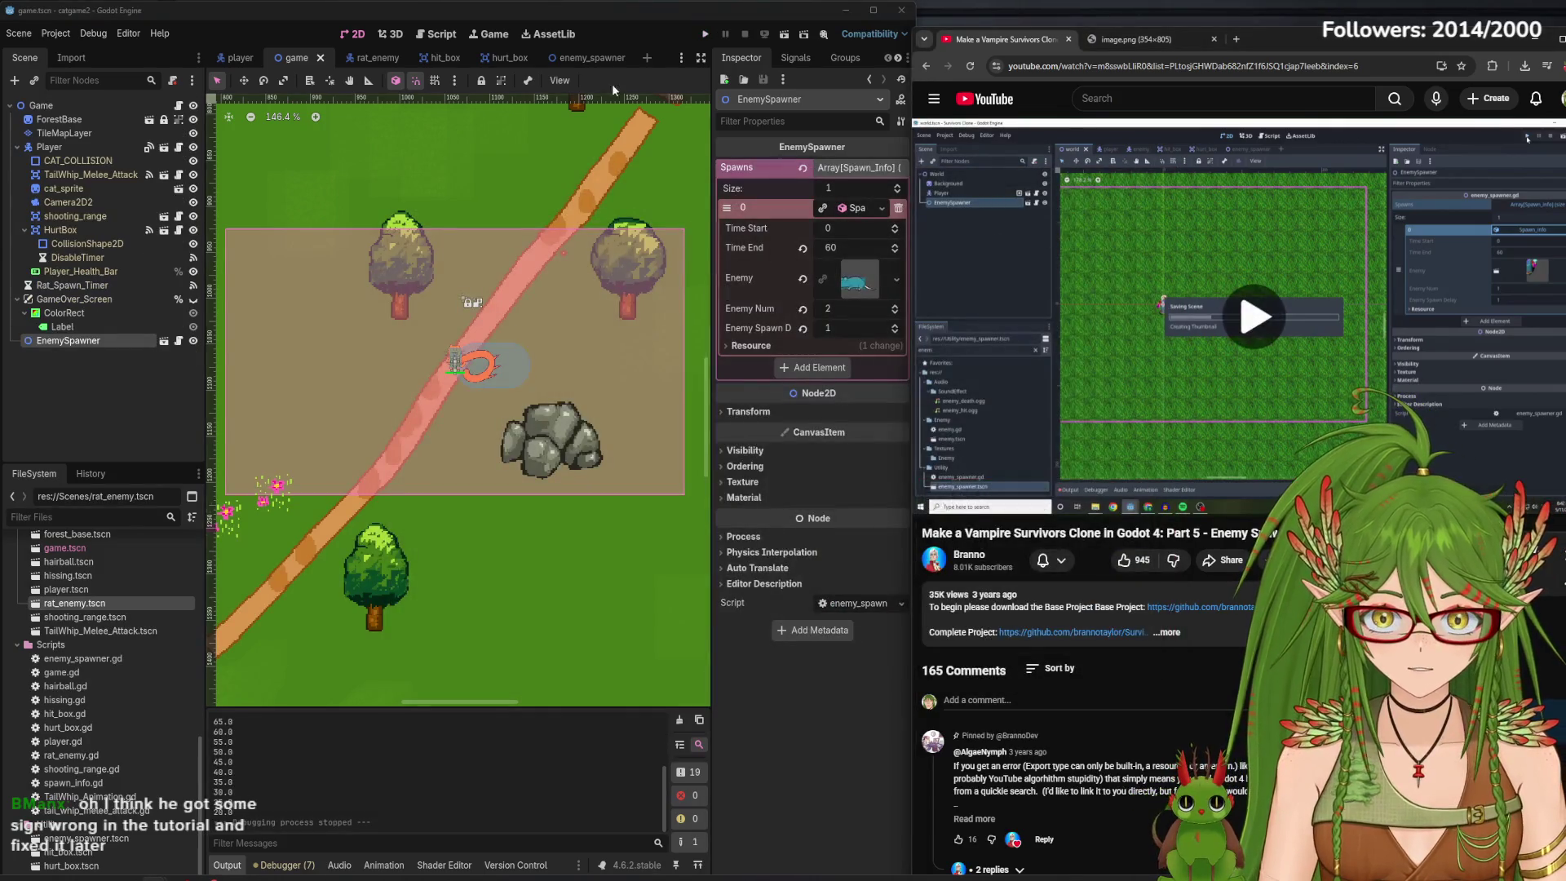
Open enemy_spawner.gd at line 31 and compare it with the tutorial's code.
left_click(589, 58)
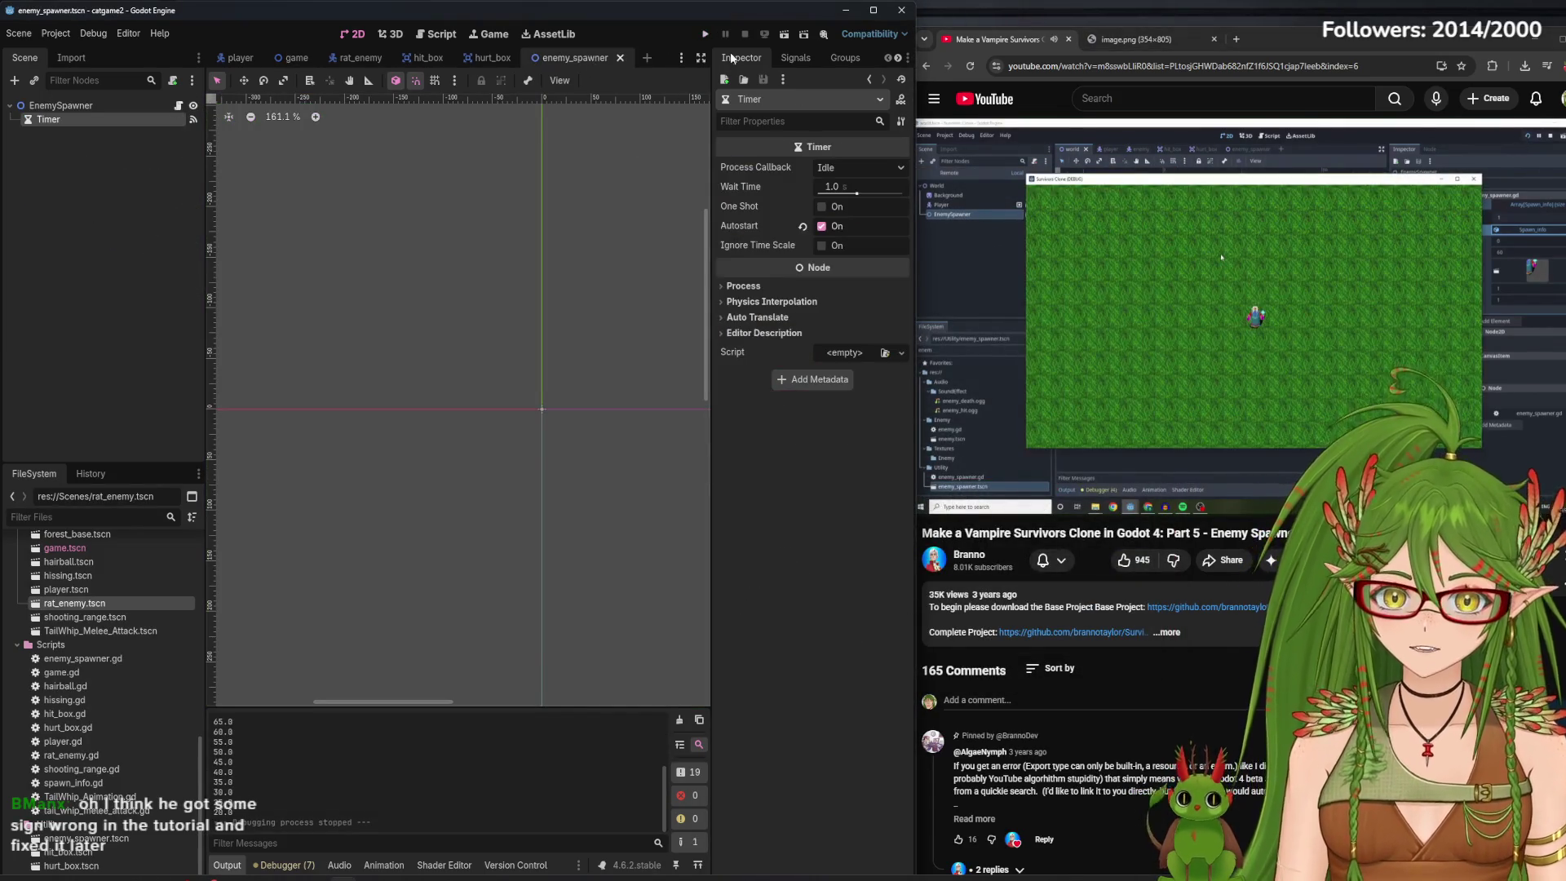
left_click(436, 33)
scroll(639, 518, "down", 10)
scroll(563, 404, "up", 2)
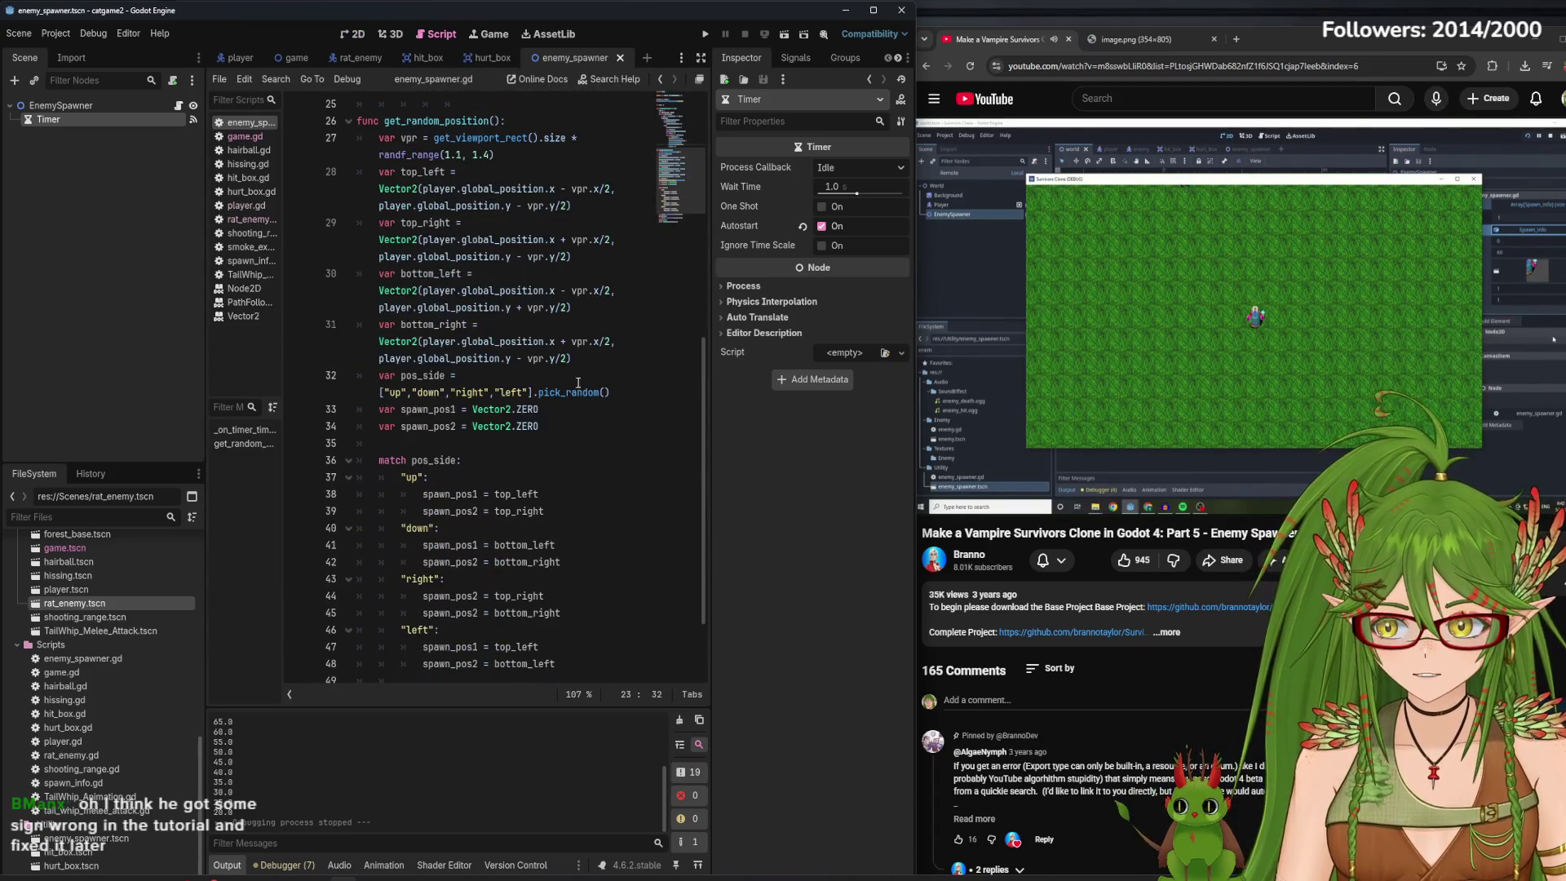
left_click(523, 359)
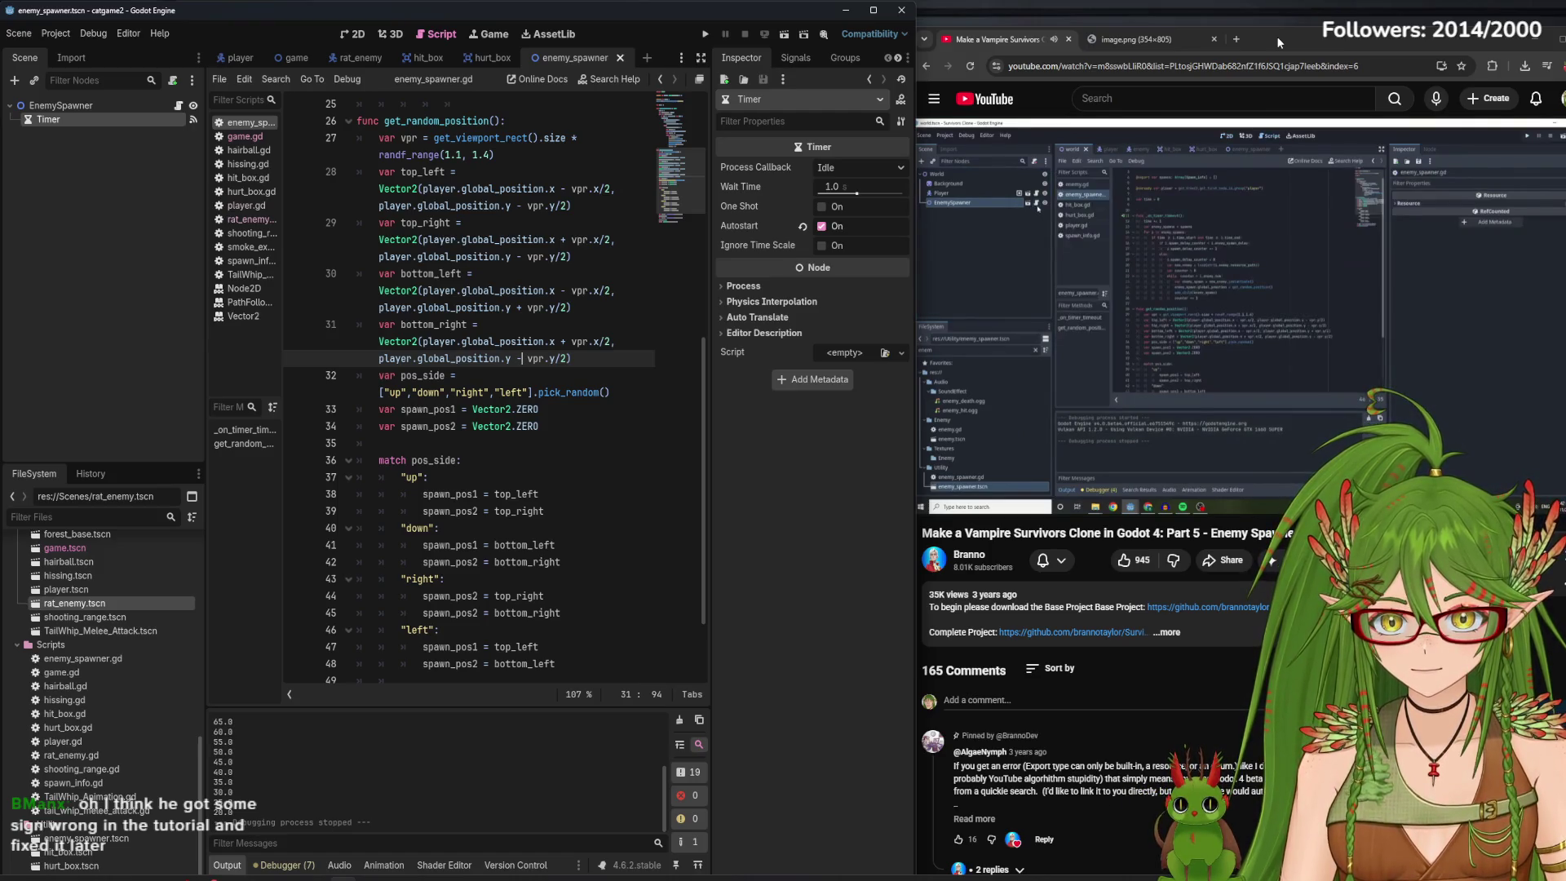
left_click_drag(914, 366, 325, 368)
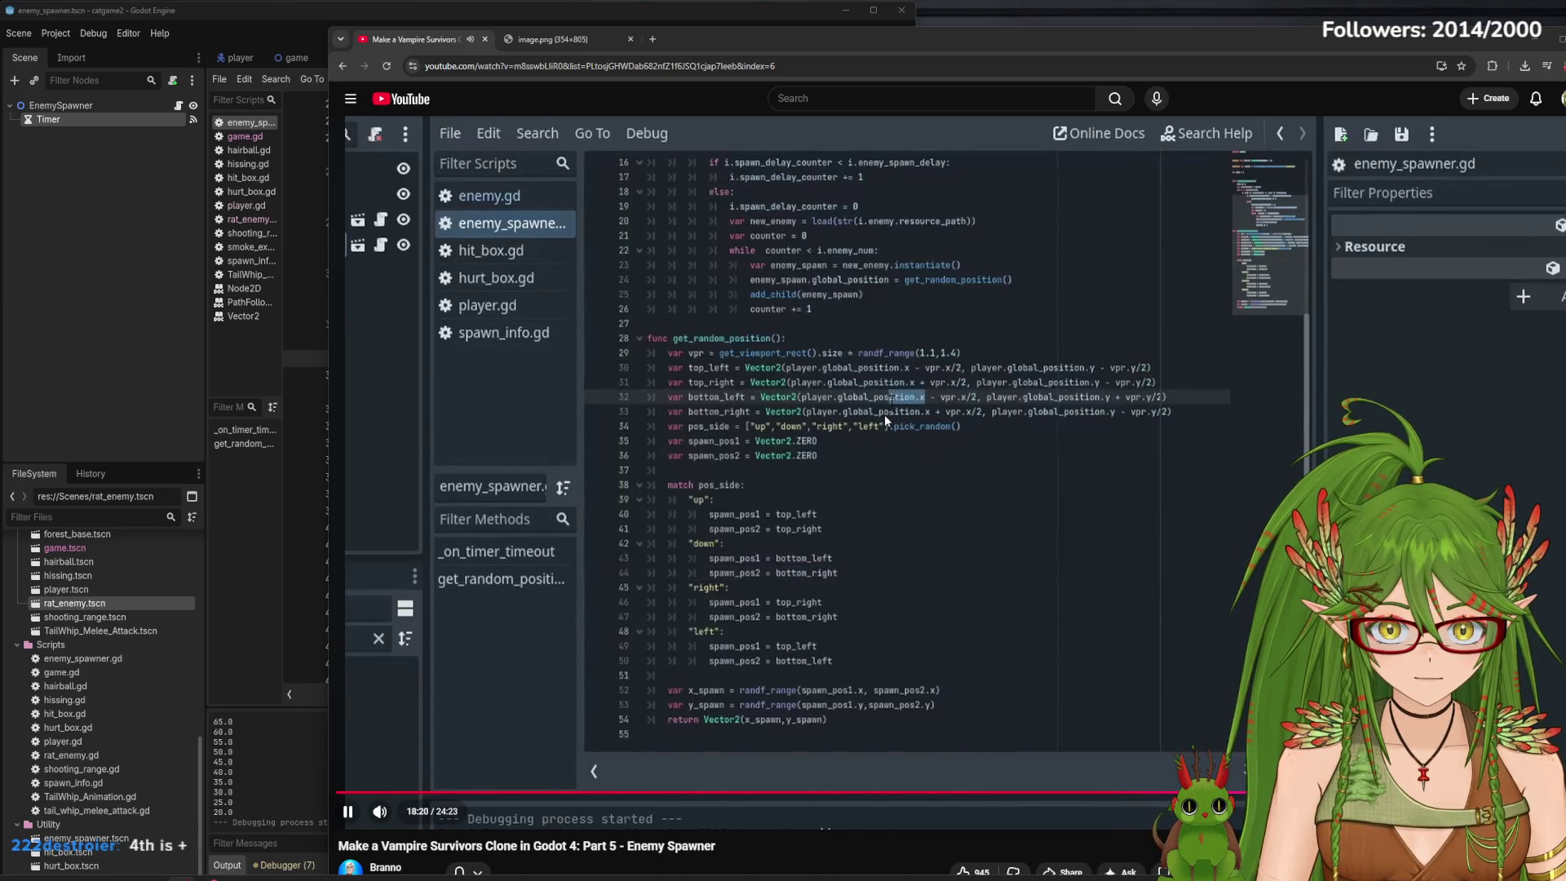
mouse_move(330, 433)
left_mouse_down()
mouse_move(689, 453)
mouse_move(435, 434)
left_mouse_up()
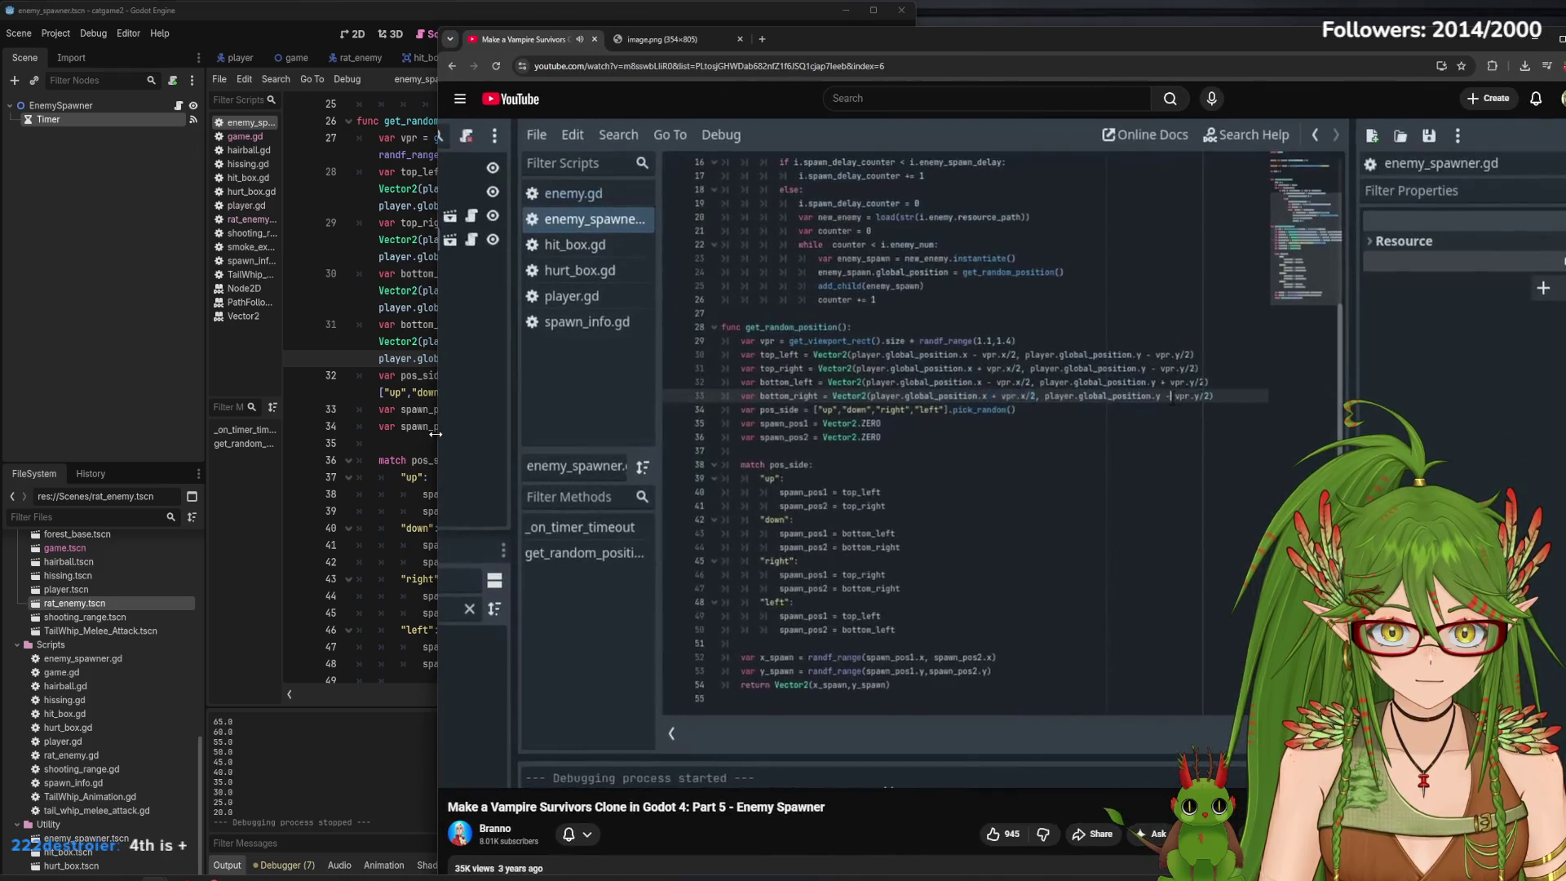
left_click(1399, 391)
left_click_drag(437, 476, 958, 476)
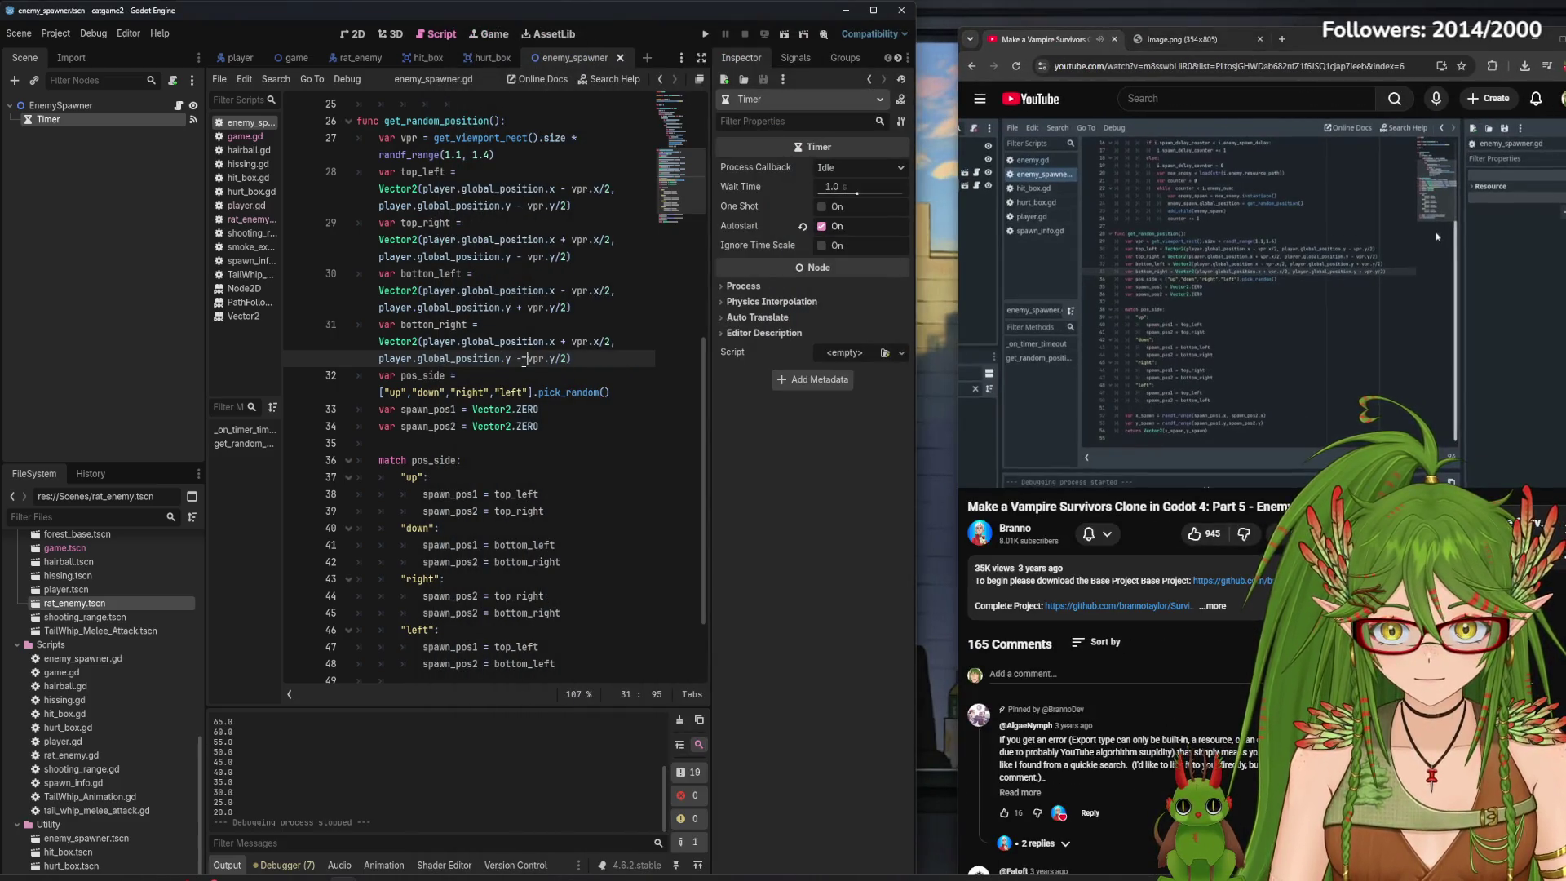
Change '- vpr.y/2' to '+ vpr.y/2' for bottom_right on line 31 and run the project.
key("BackSpace")
type("+")
left_click(580, 362)
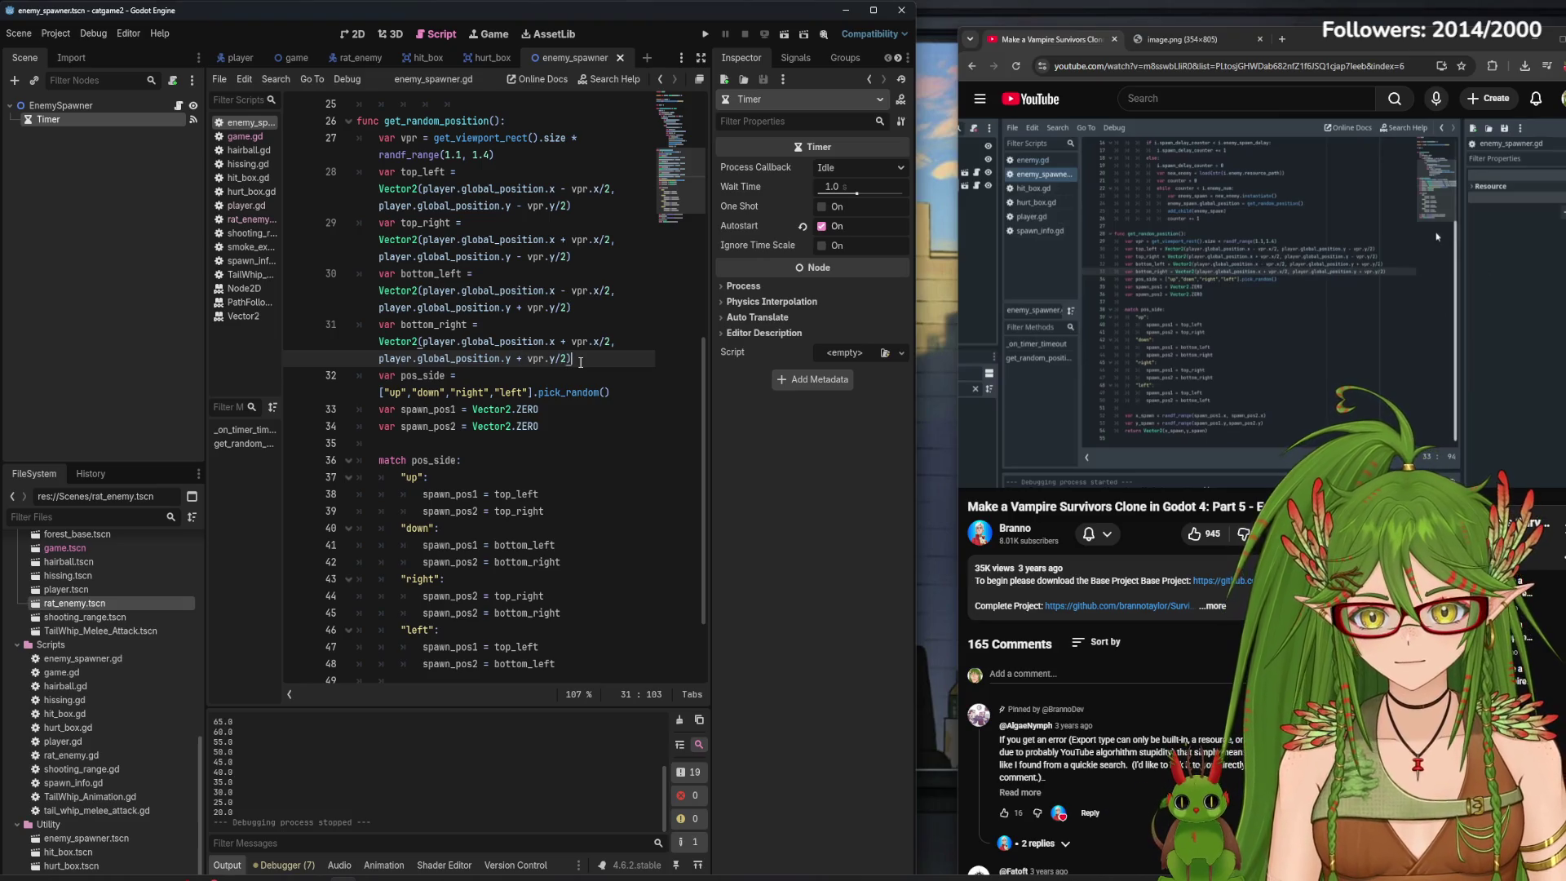
left_click(707, 34)
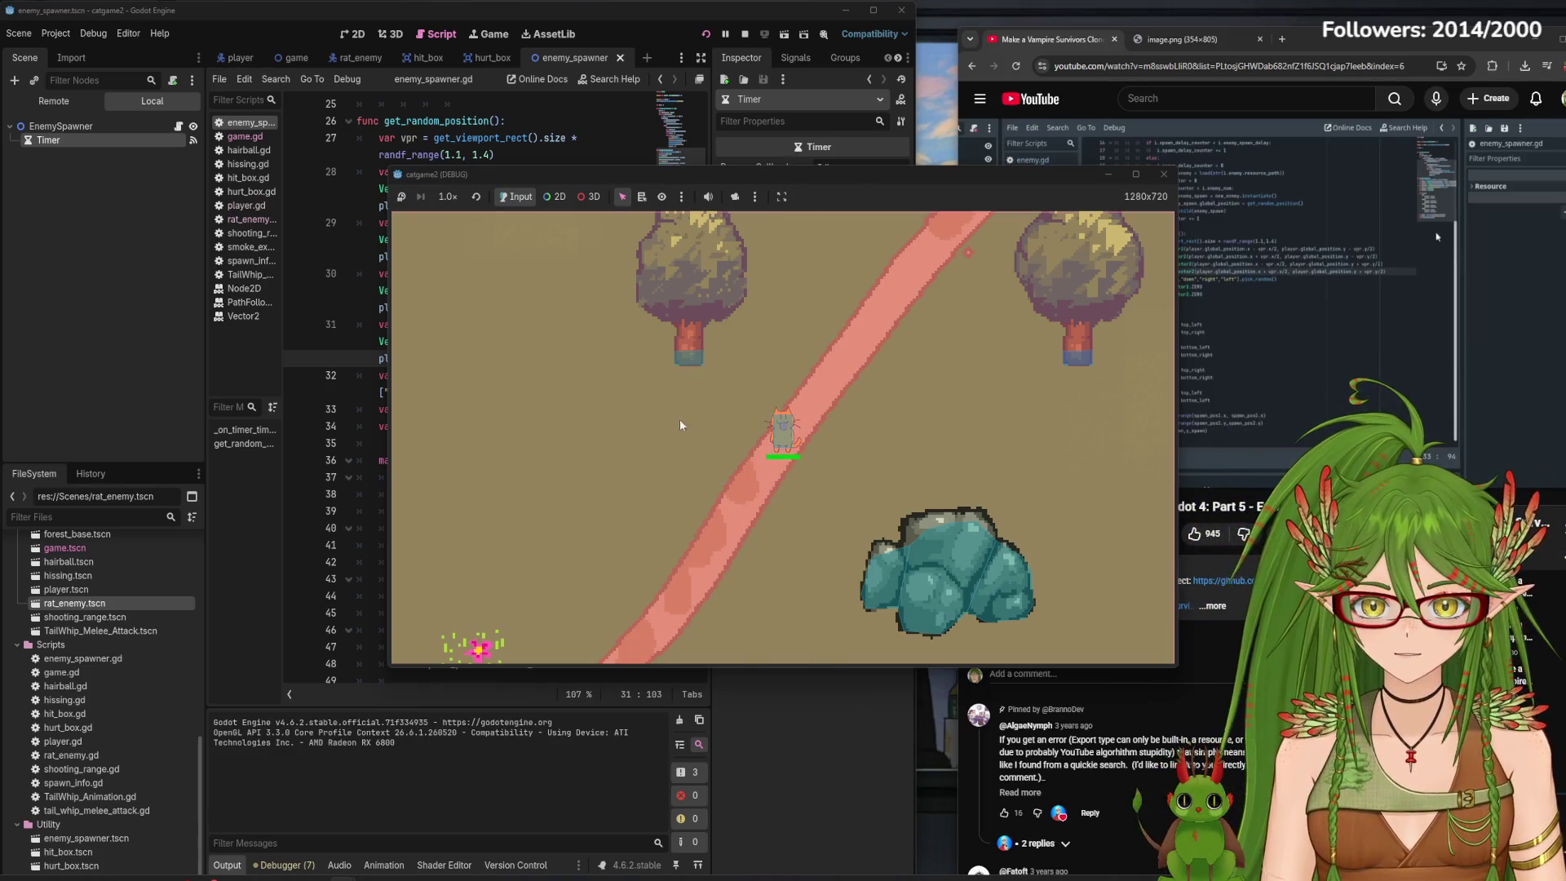
Watch rats spawn around the player, then close the catgame2 (DEBUG) window.
mouse_move(1266, 403)
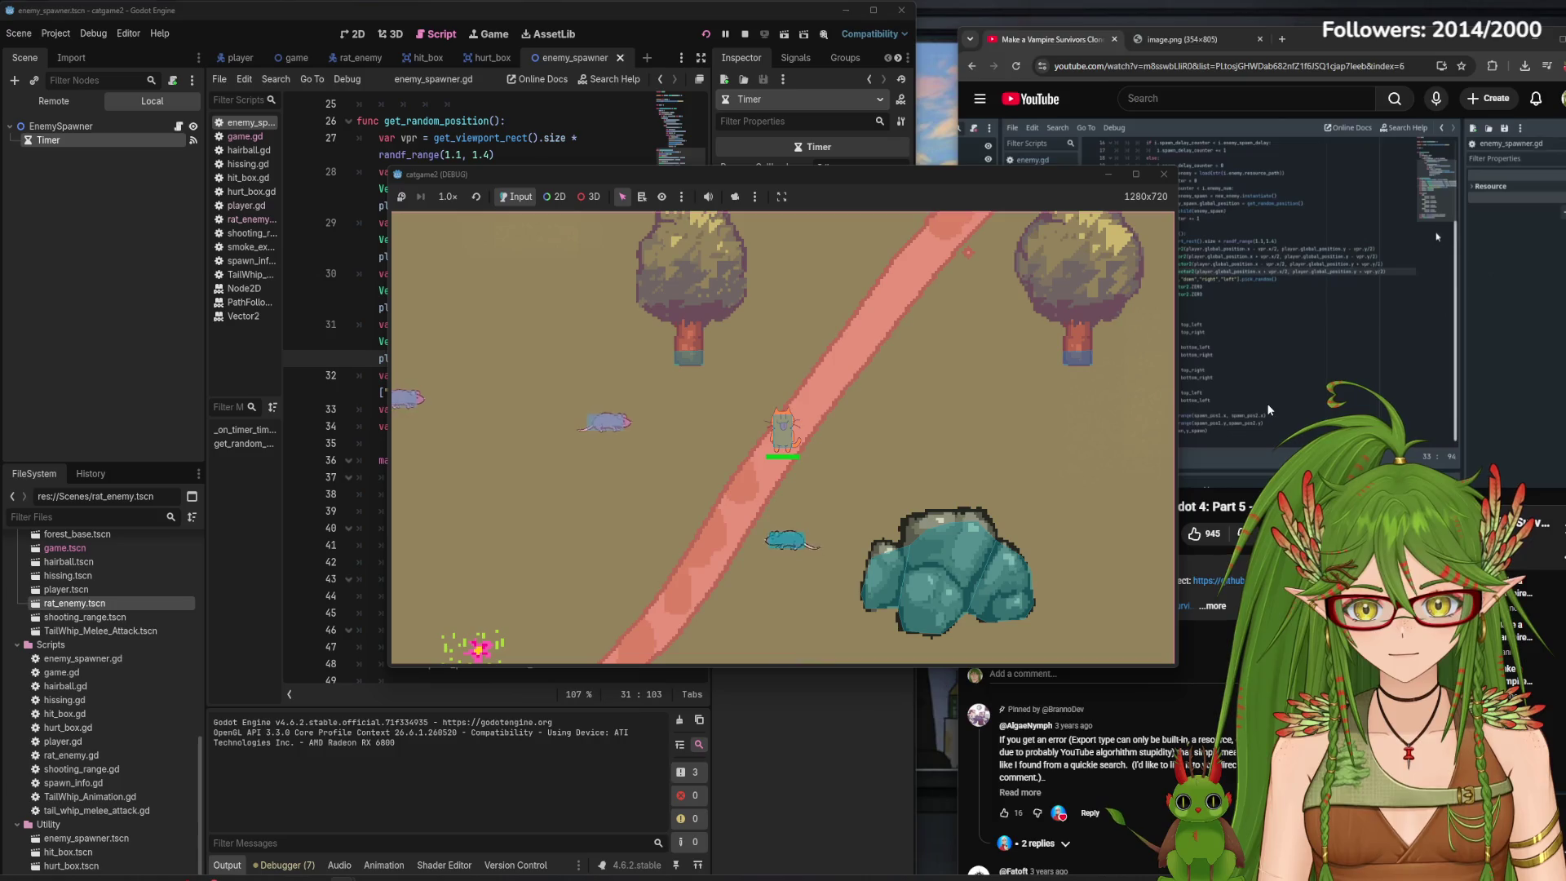
left_click(1166, 176)
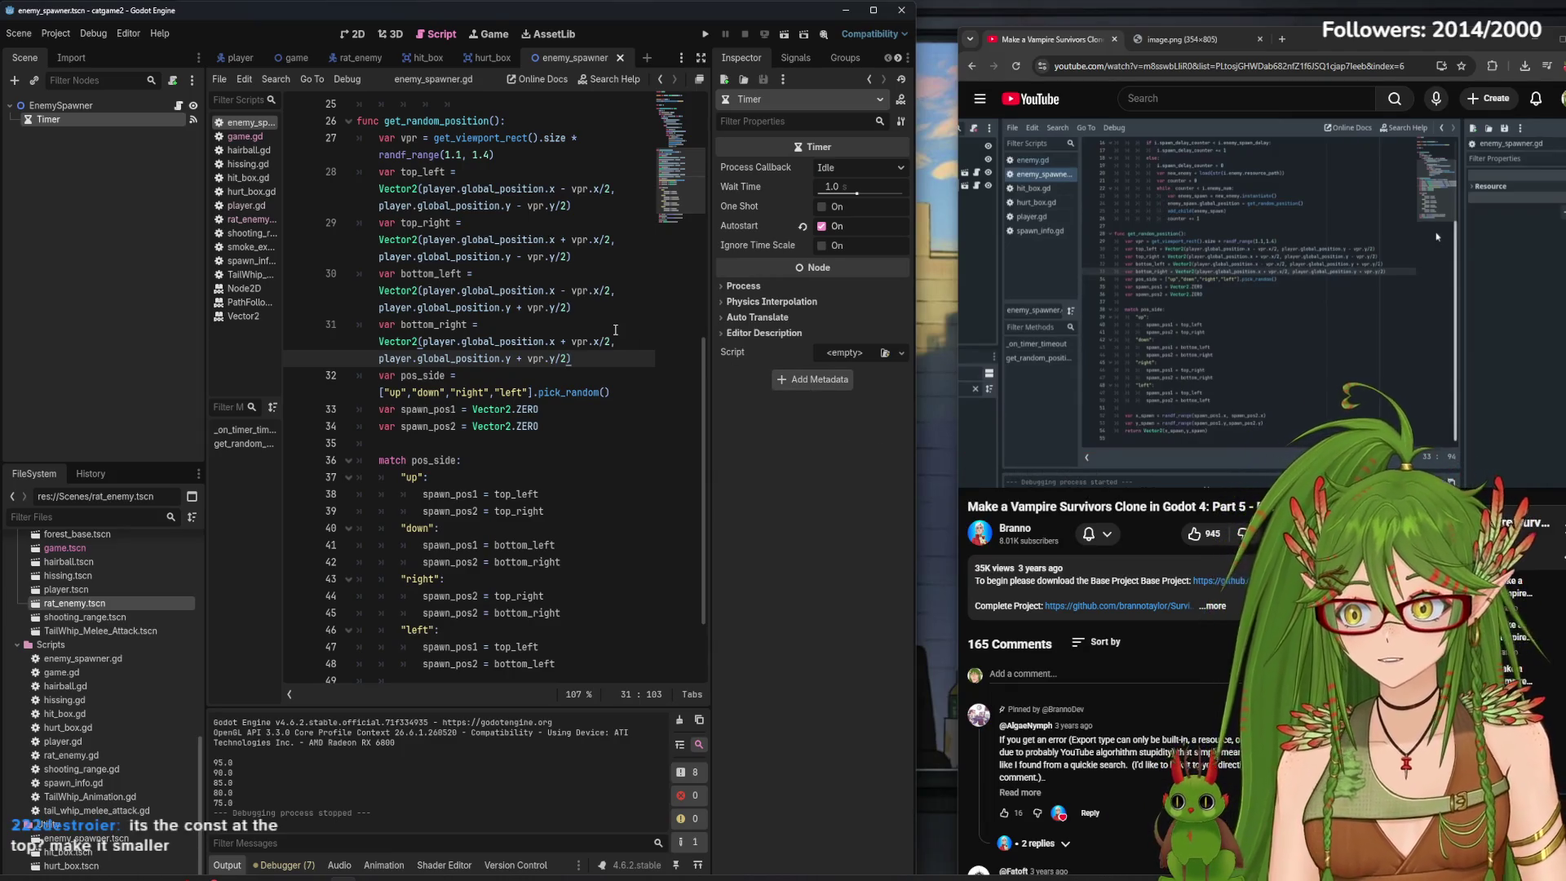
Widen the editor window and scroll through enemy_spawner.gd to review the code.
scroll(616, 330, "up", 10)
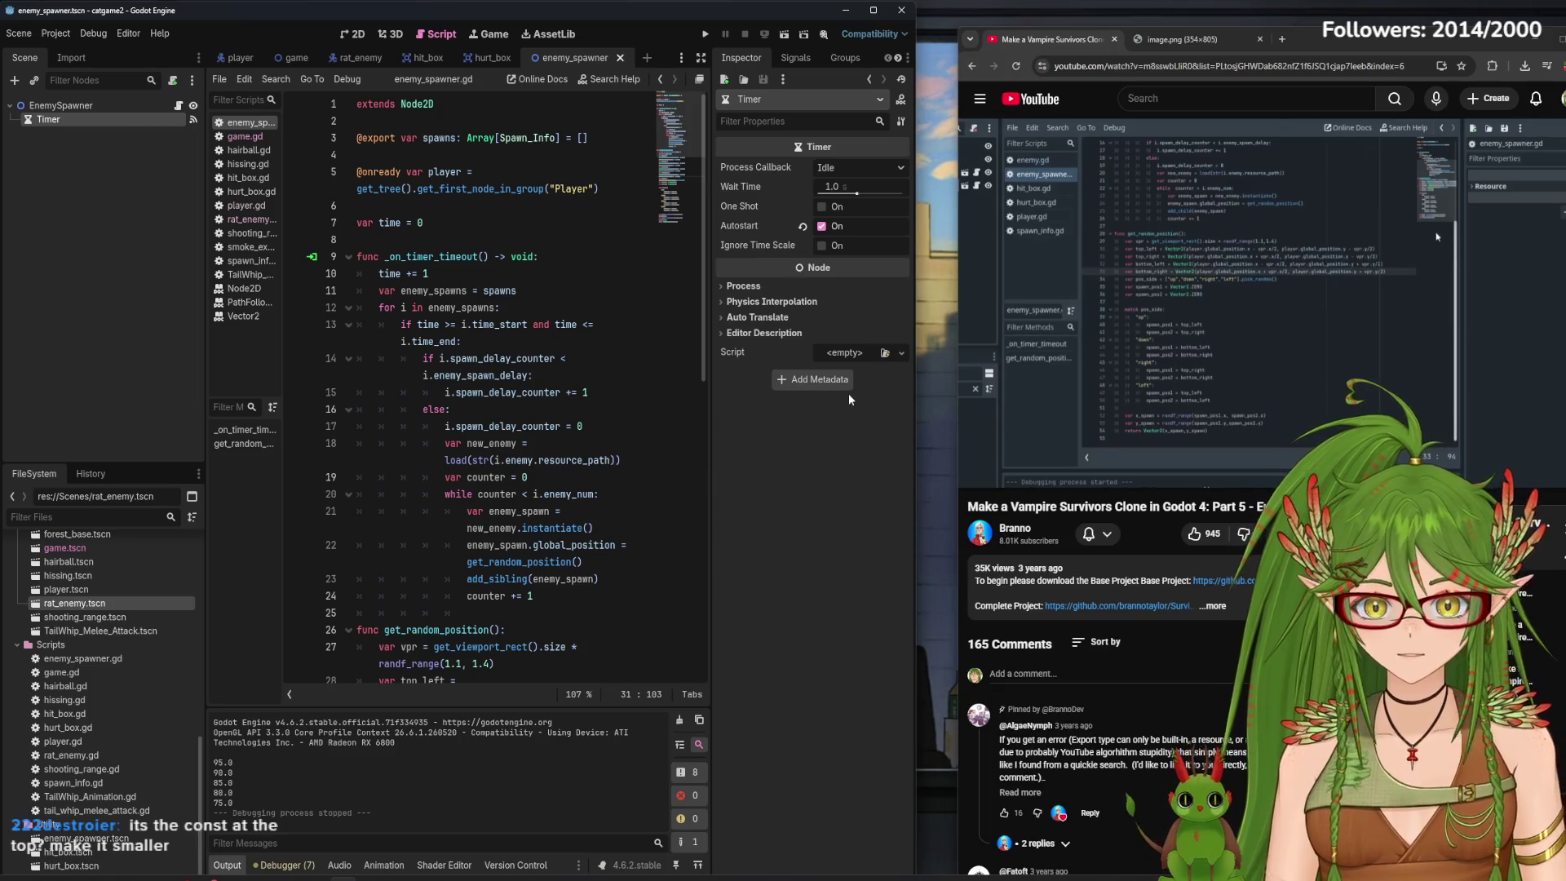
scroll(597, 429, "down", 6)
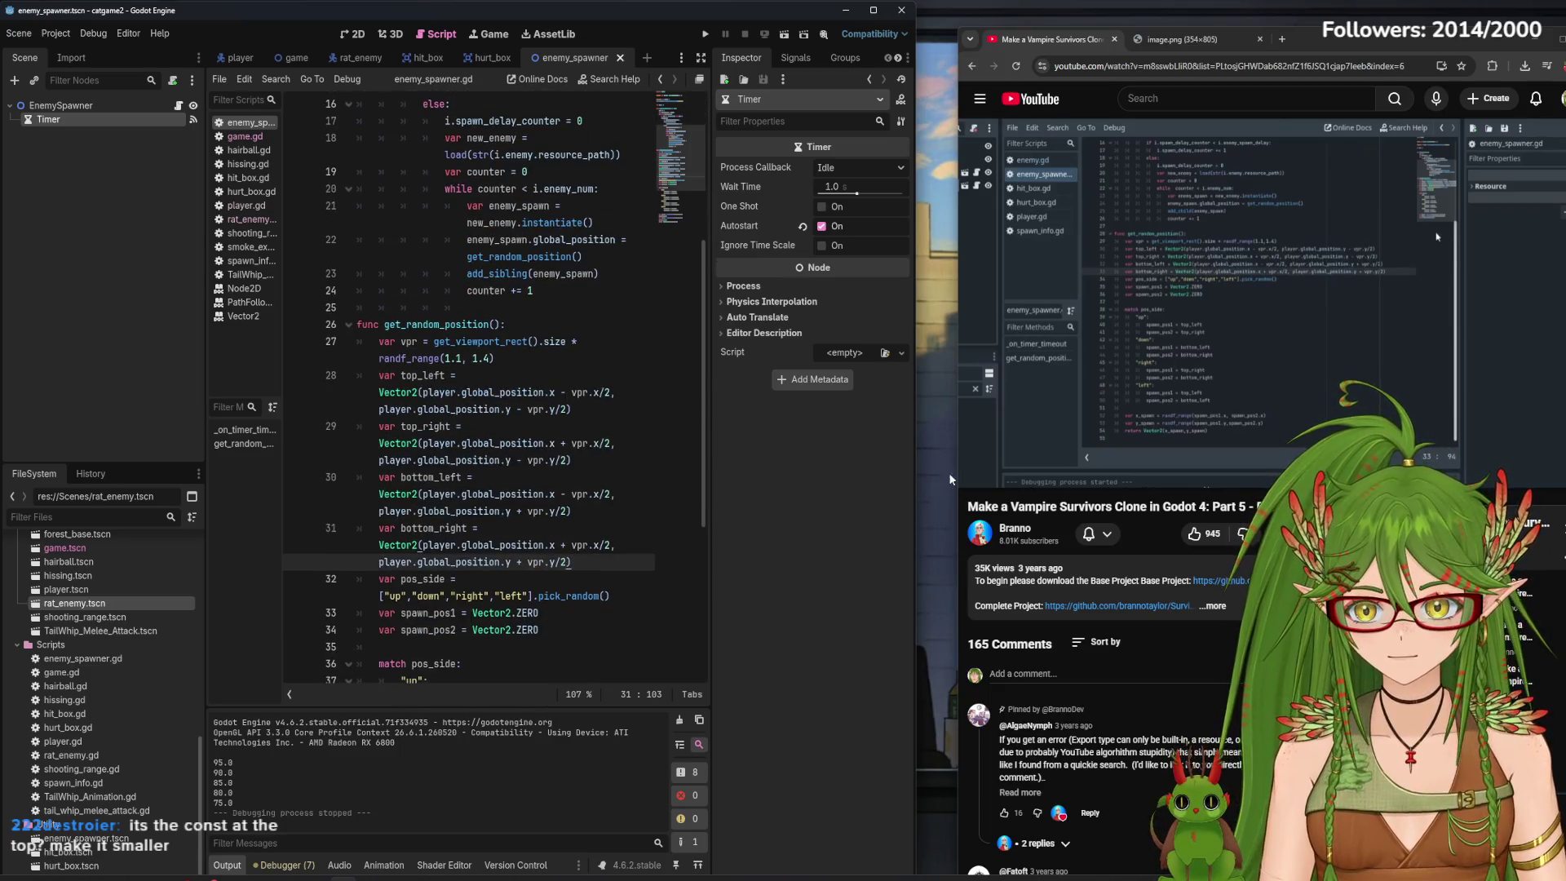
left_click_drag(916, 471, 1269, 471)
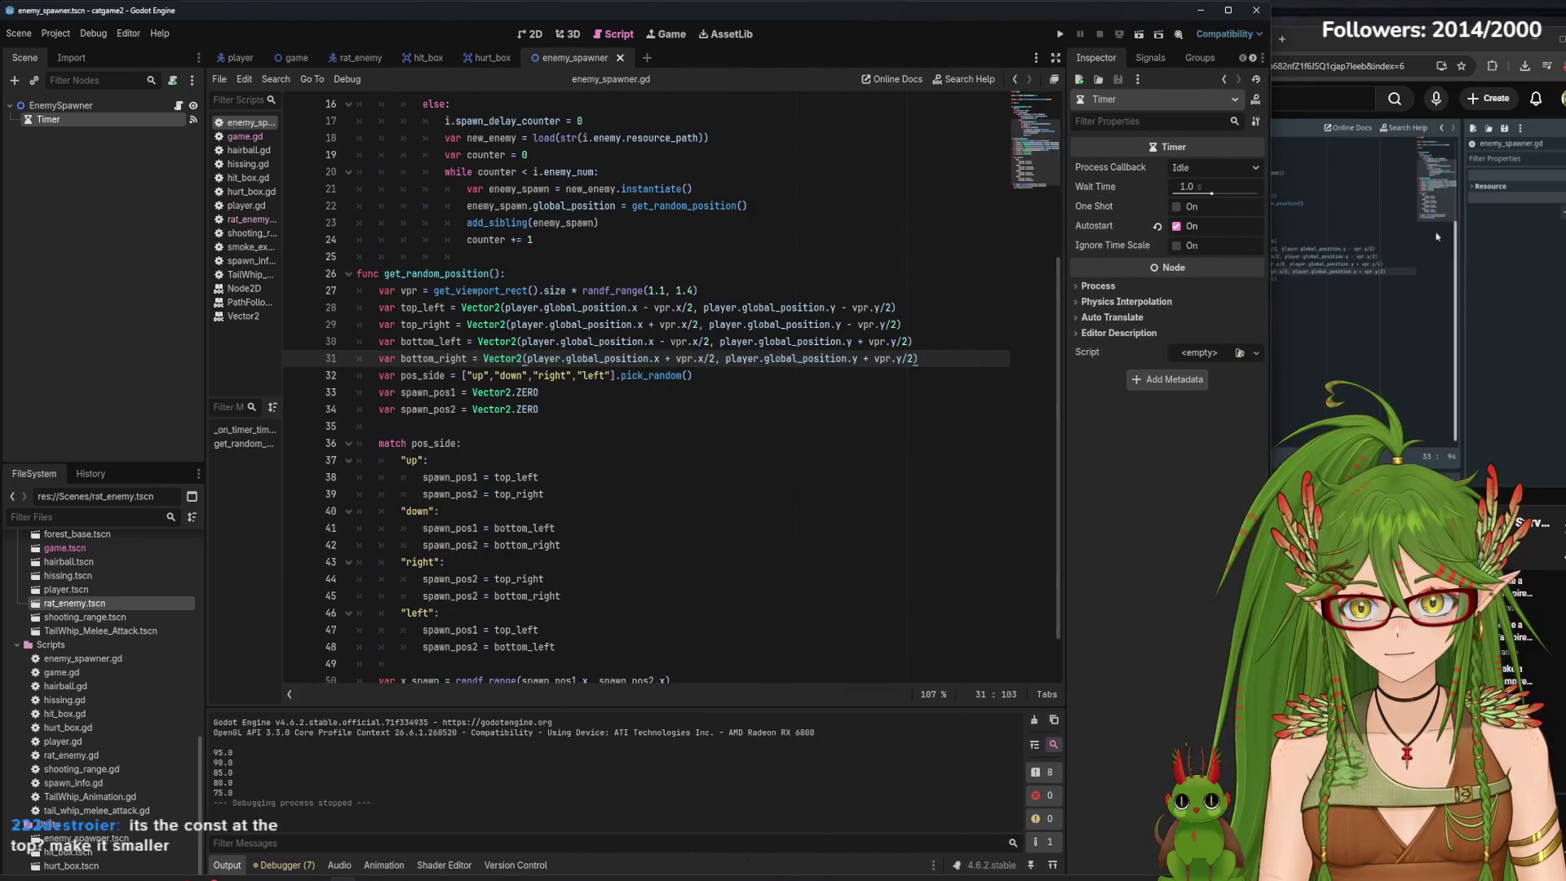
scroll(562, 476, "down", 2)
scroll(562, 475, "up", 5)
scroll(562, 475, "up", 2)
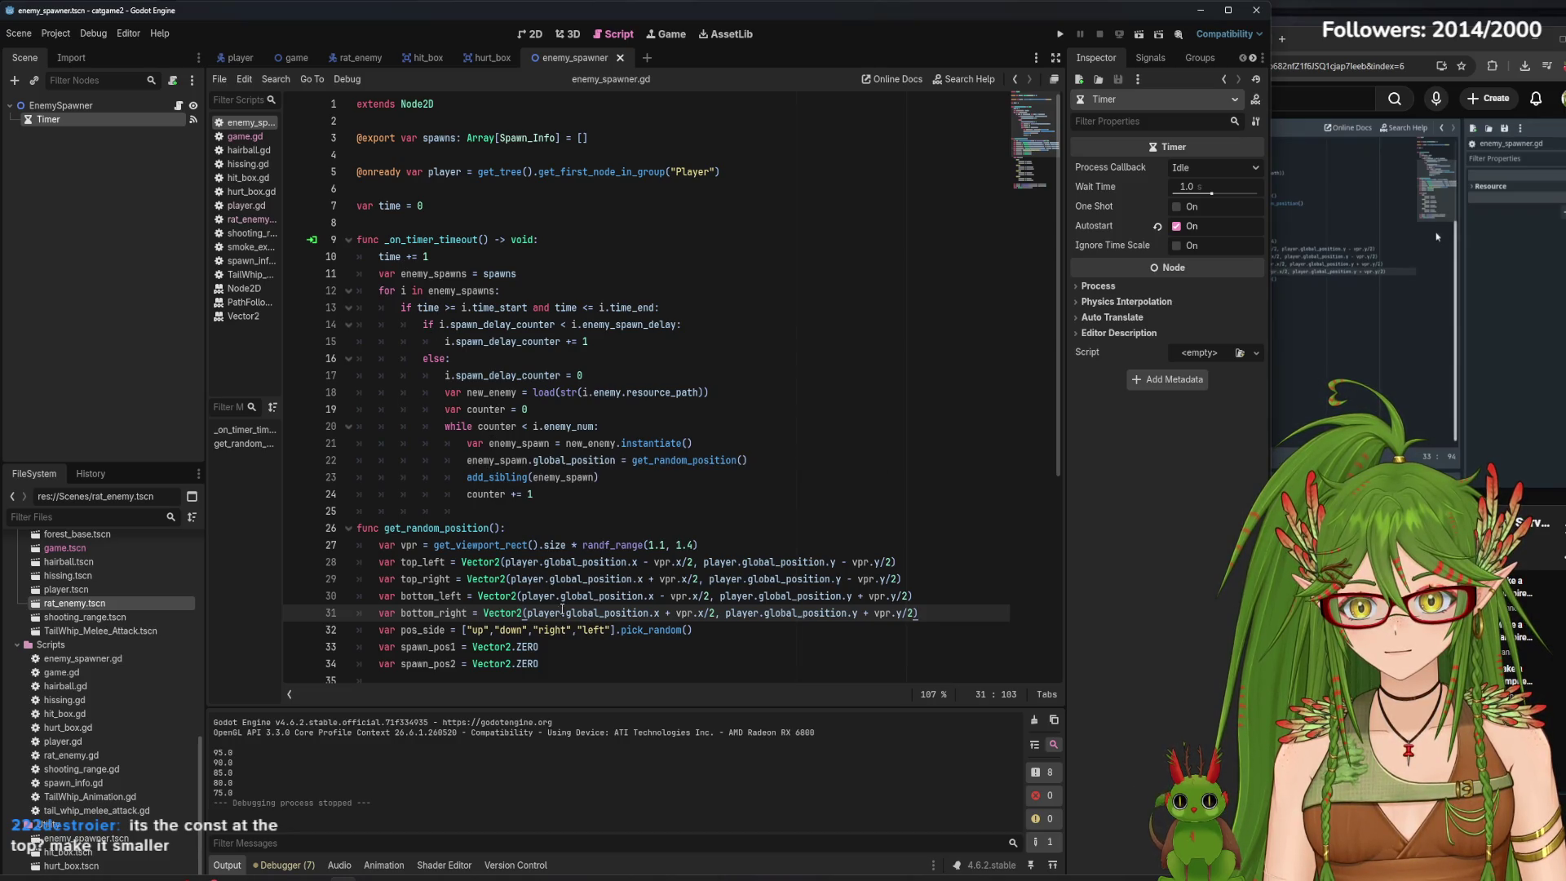
scroll(579, 617, "down", 6)
scroll(473, 606, "up", 4)
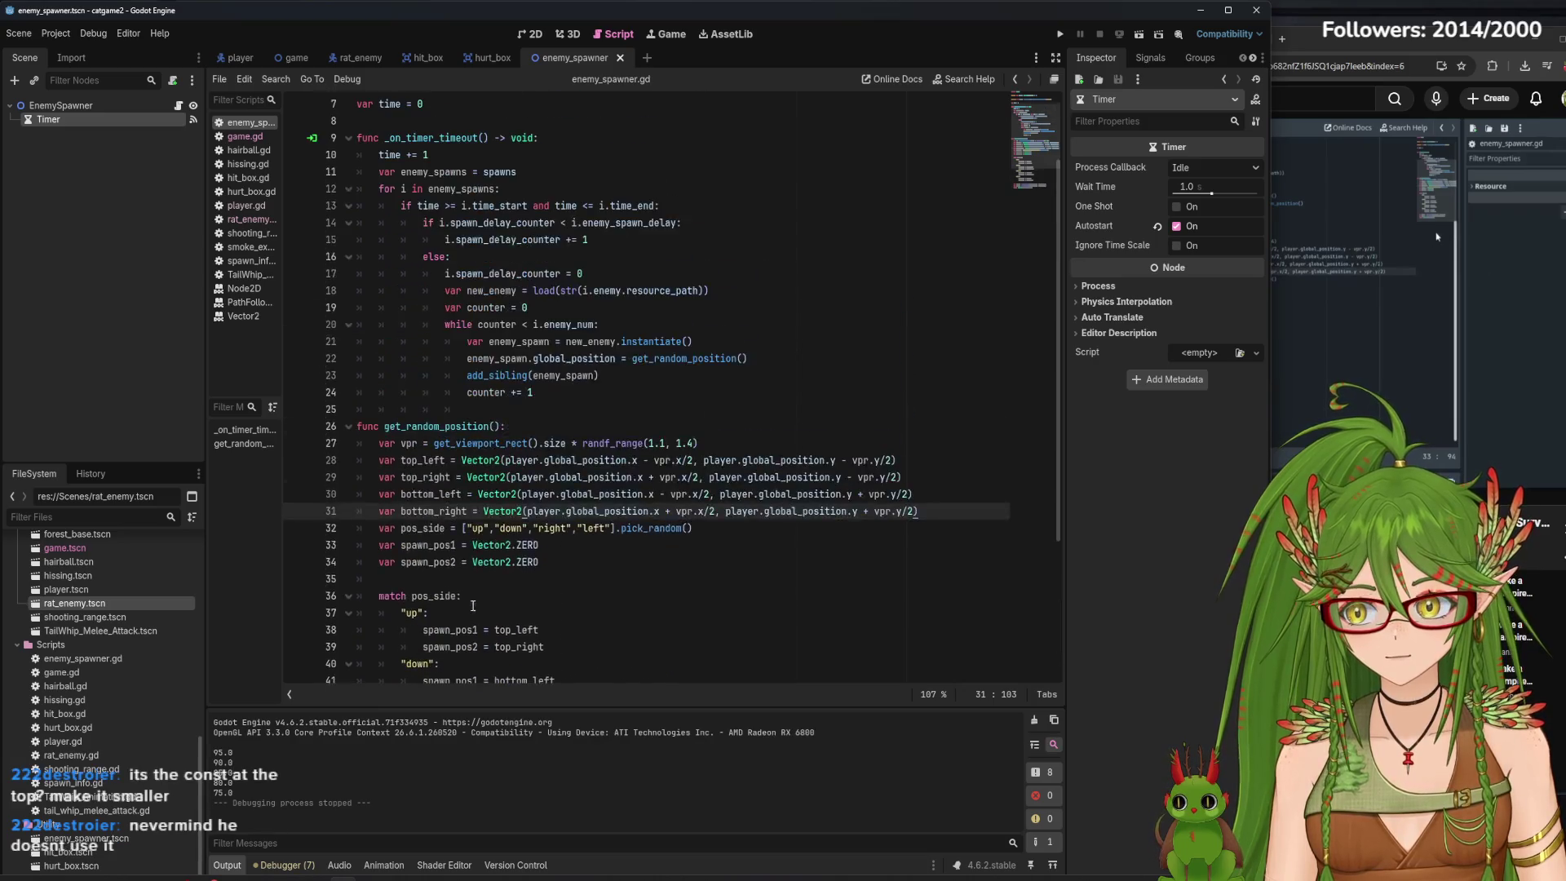
scroll(473, 606, "up", 3)
Compare line 27's randf_range with the tutorial in fullscreen, then place the editor beside the browser.
key("alt+Tab")
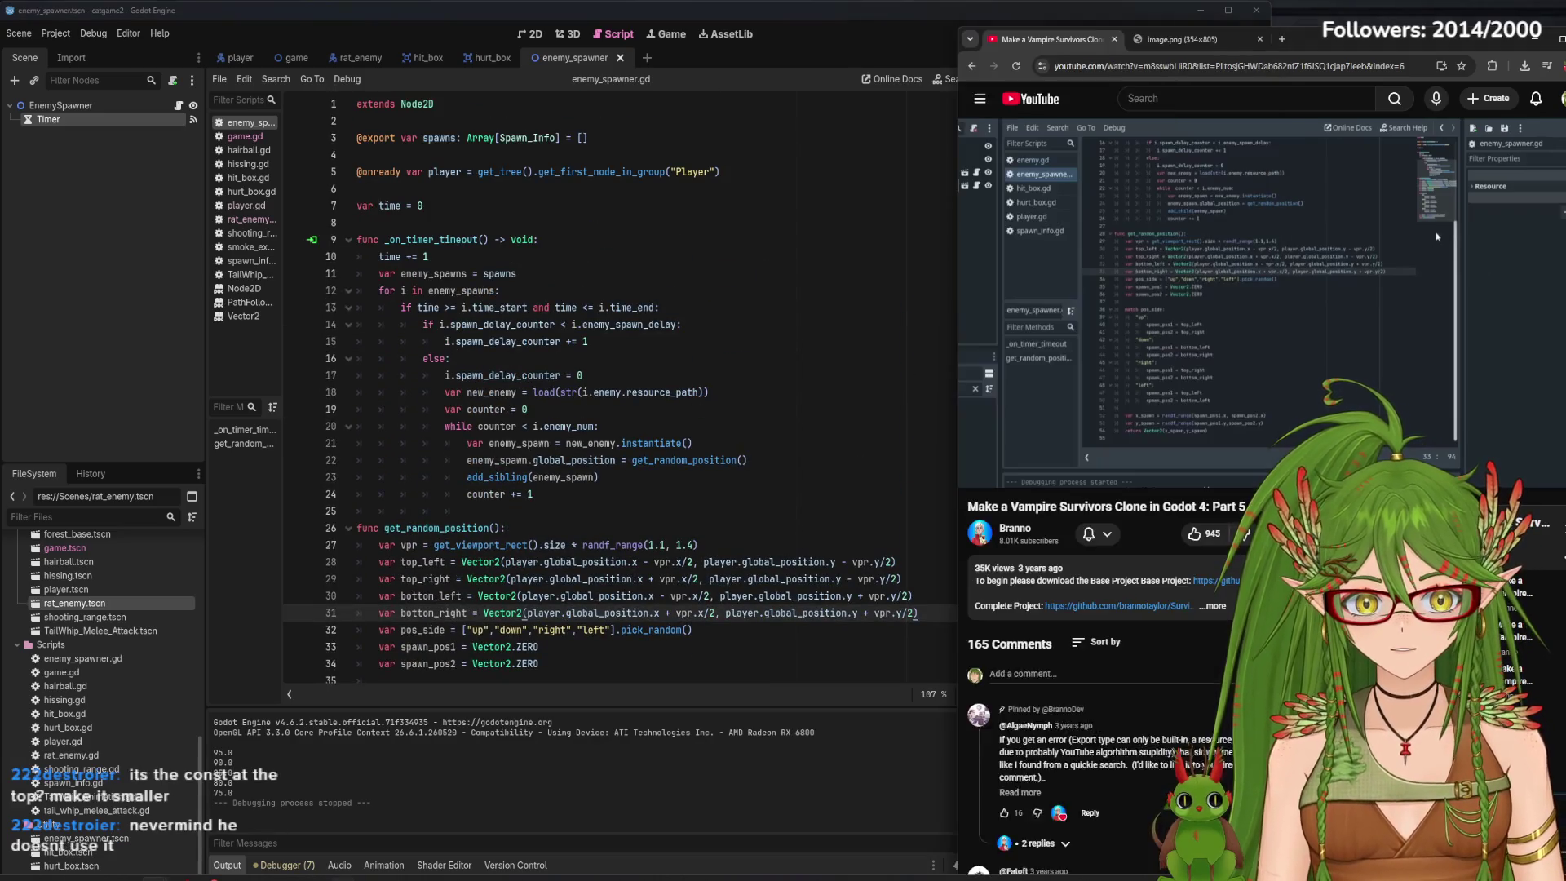
left_click(1152, 316)
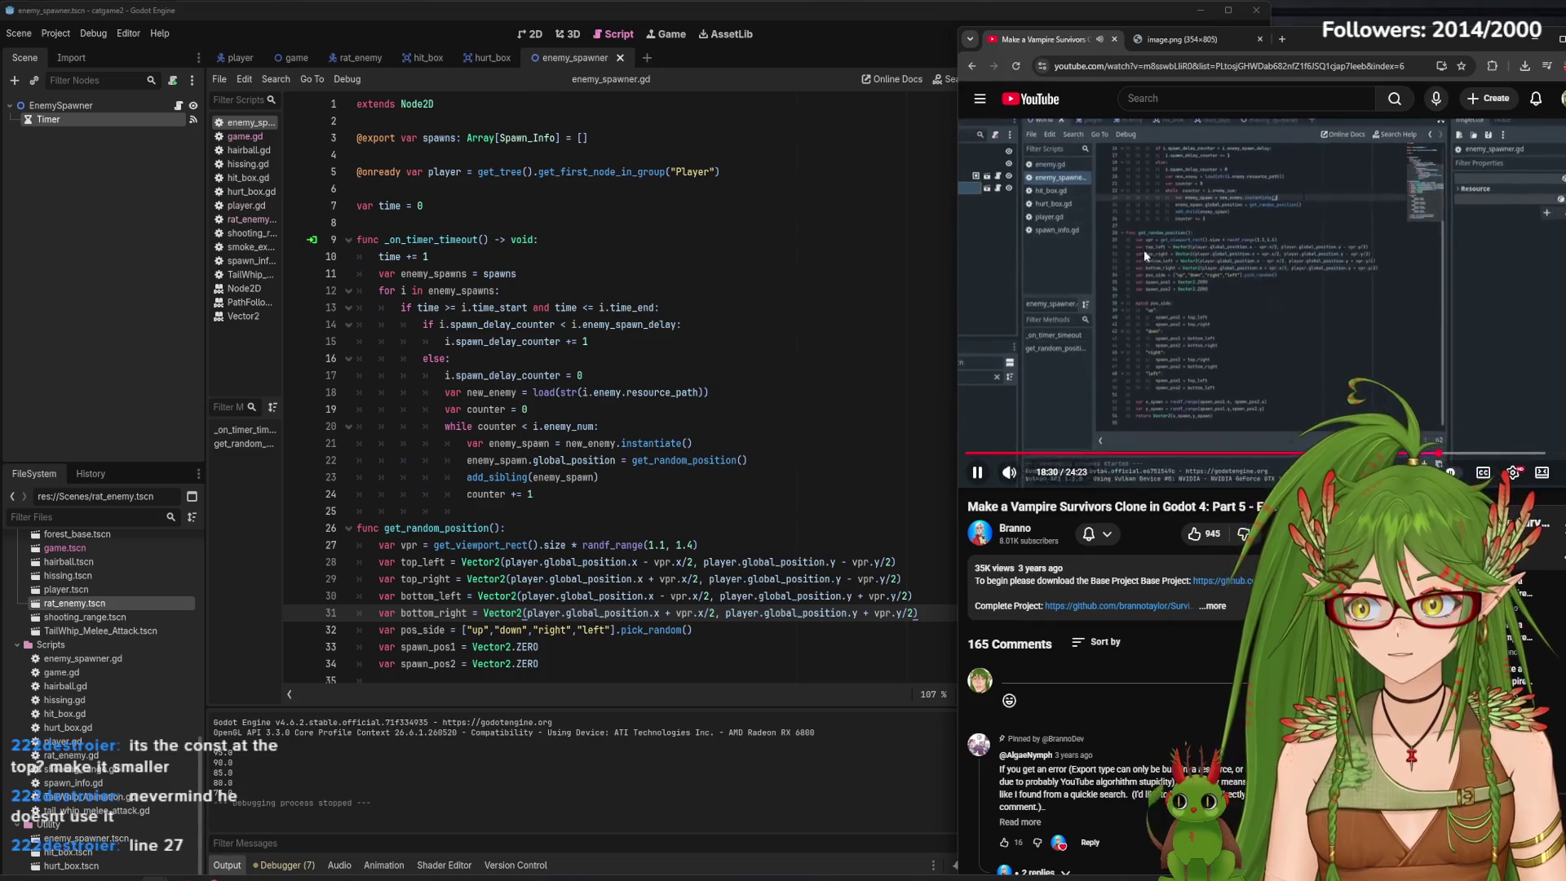
left_click(691, 544)
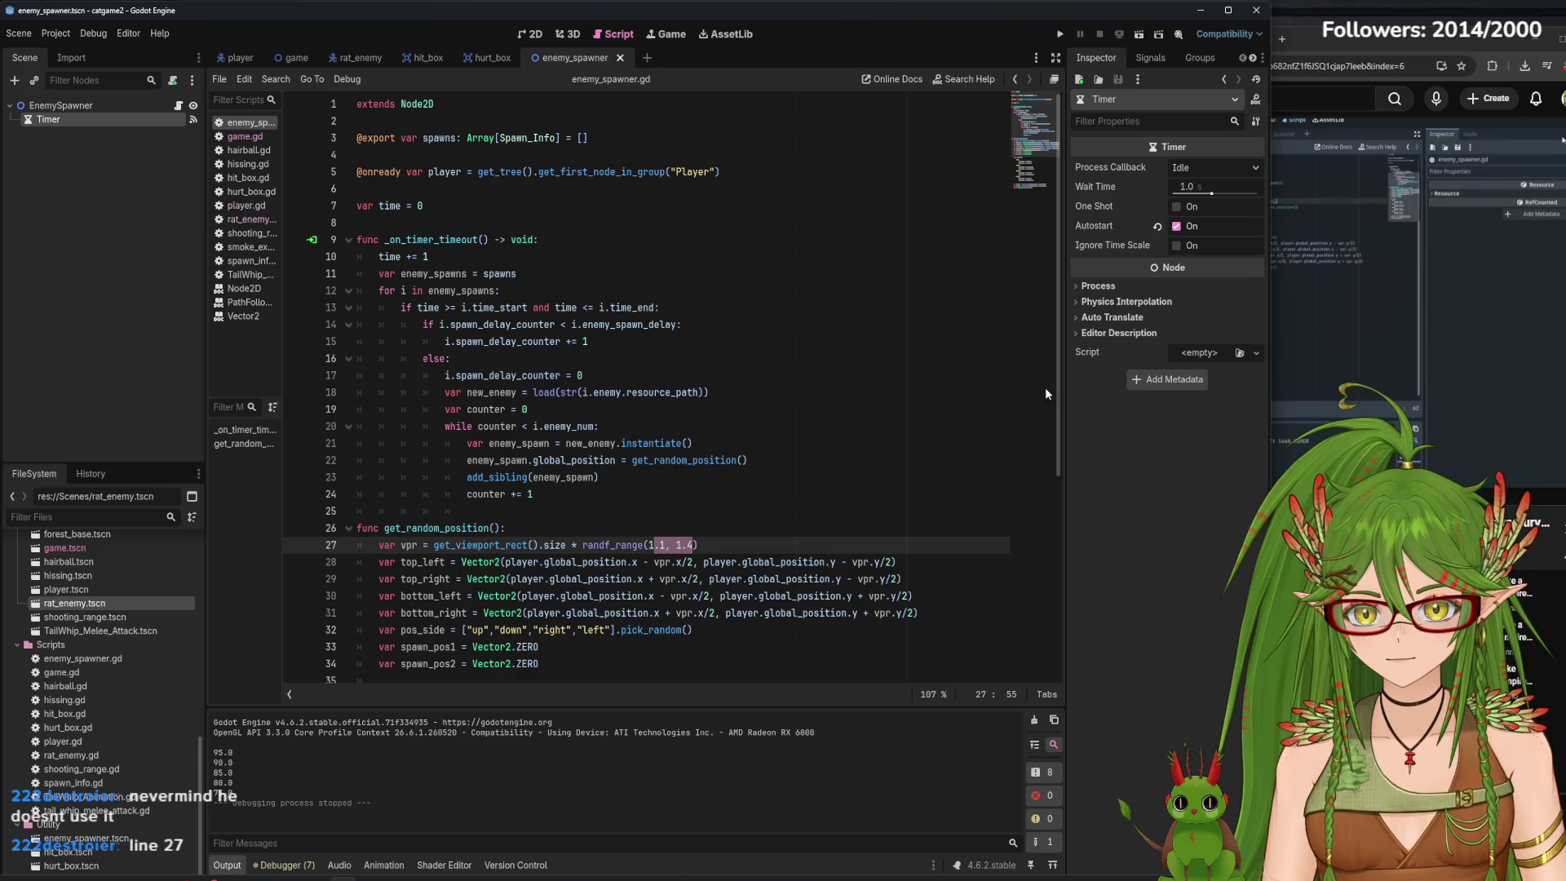
left_click(1328, 370)
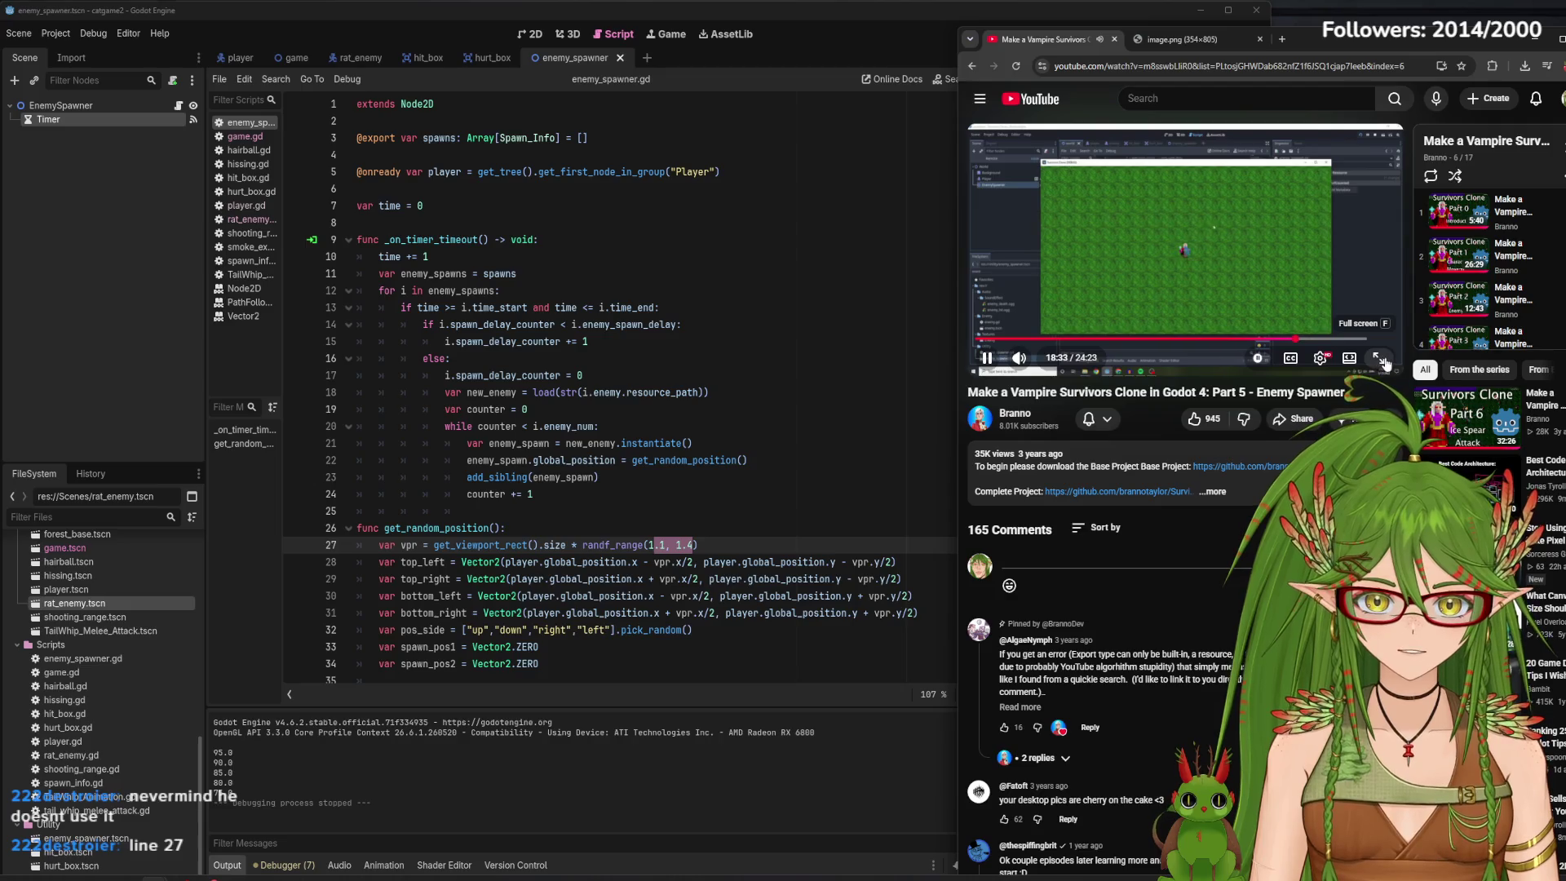
key("f")
left_click(880, 364)
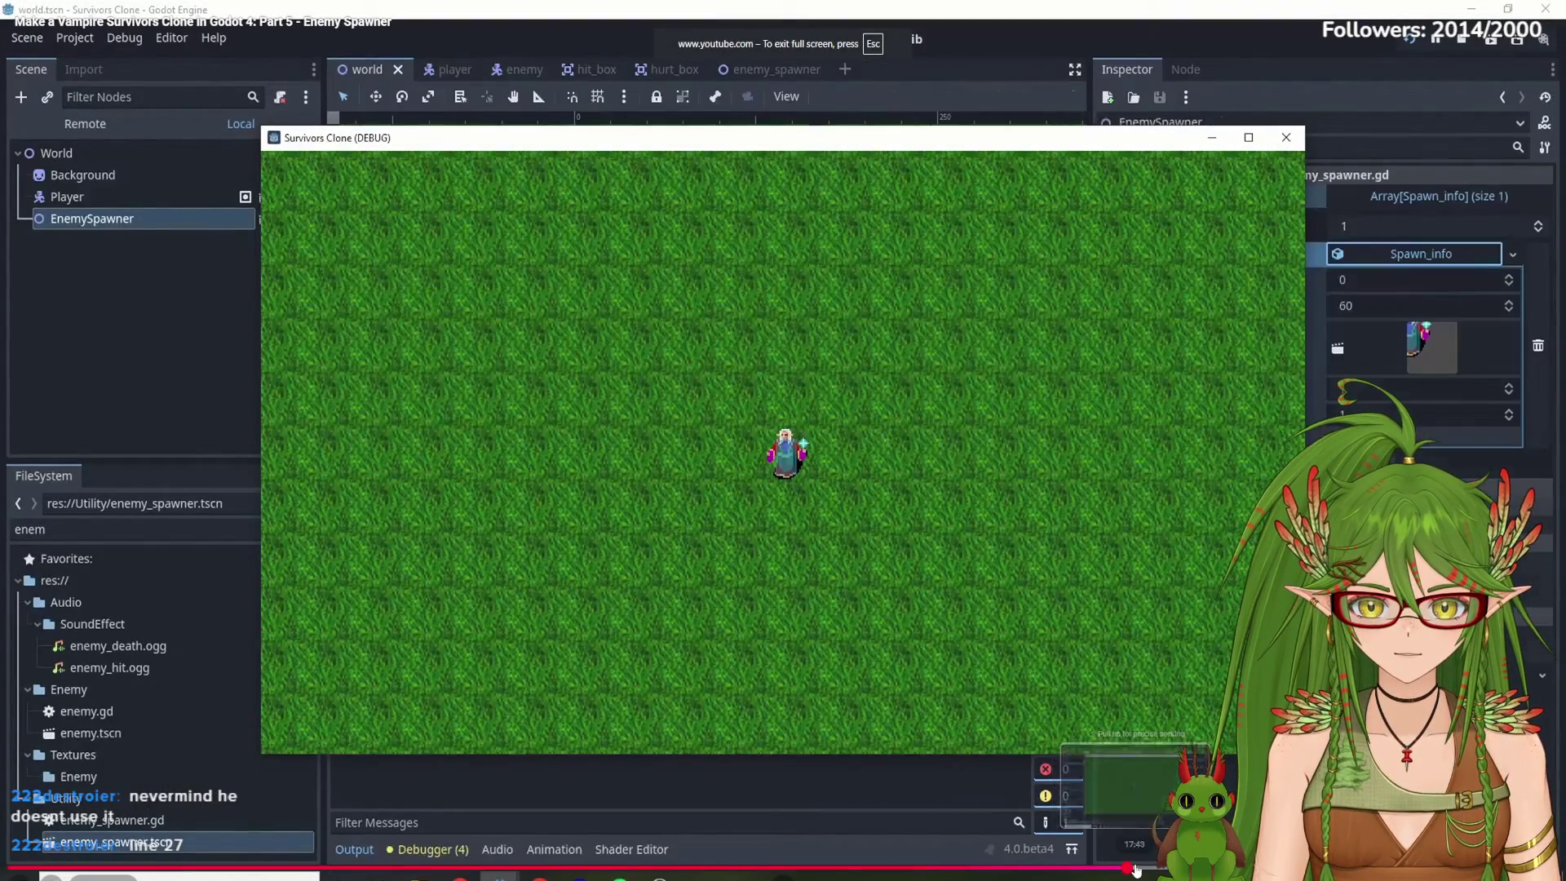
left_click(1093, 869)
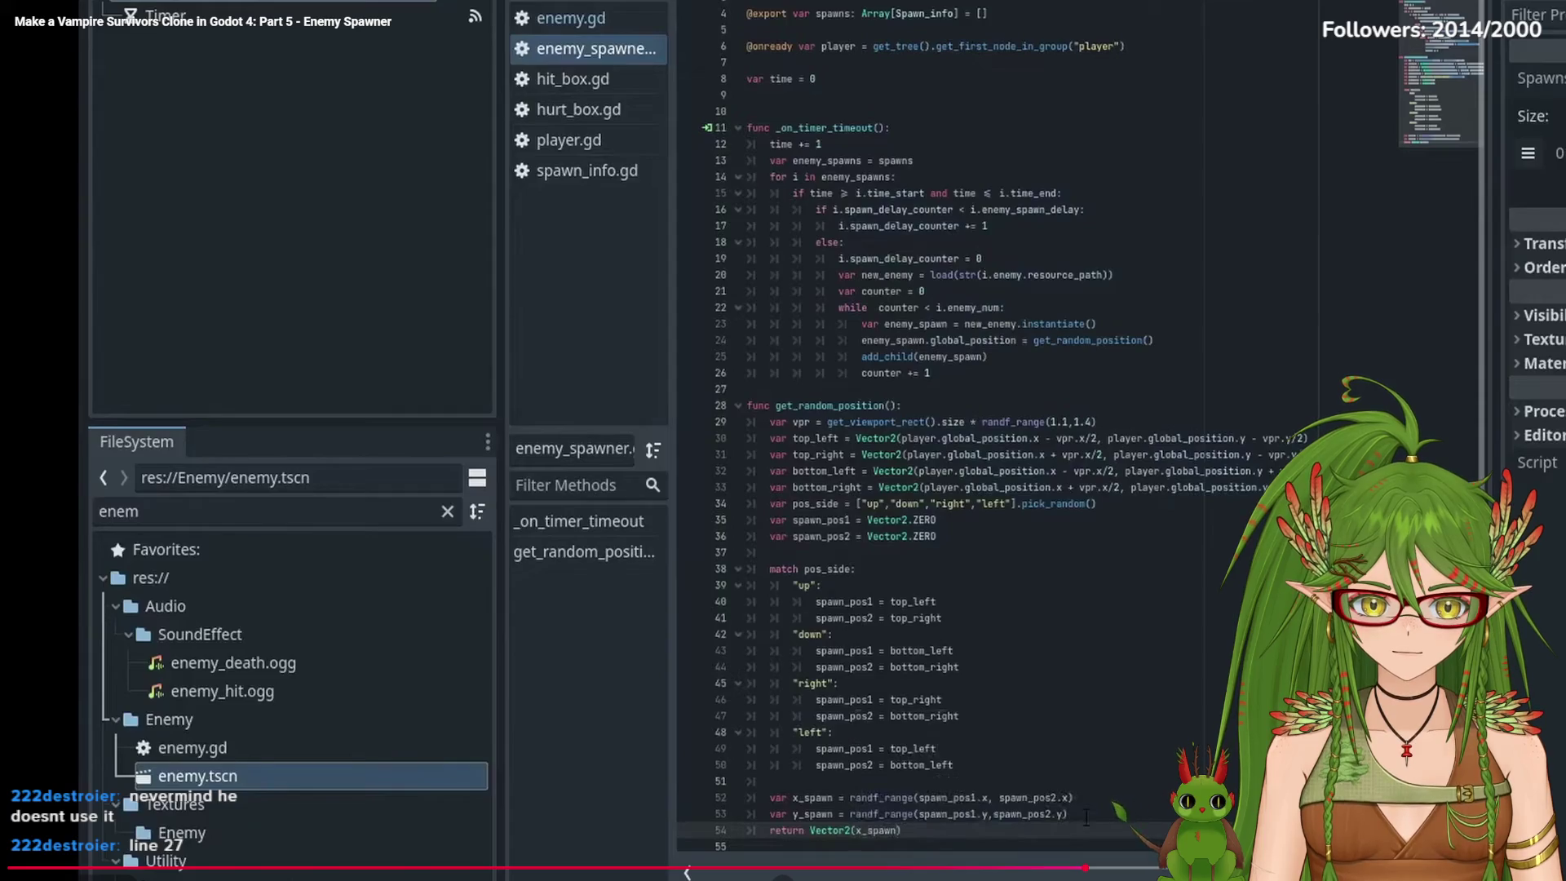
key("Escape")
left_click_drag(1268, 16, 1051, 165)
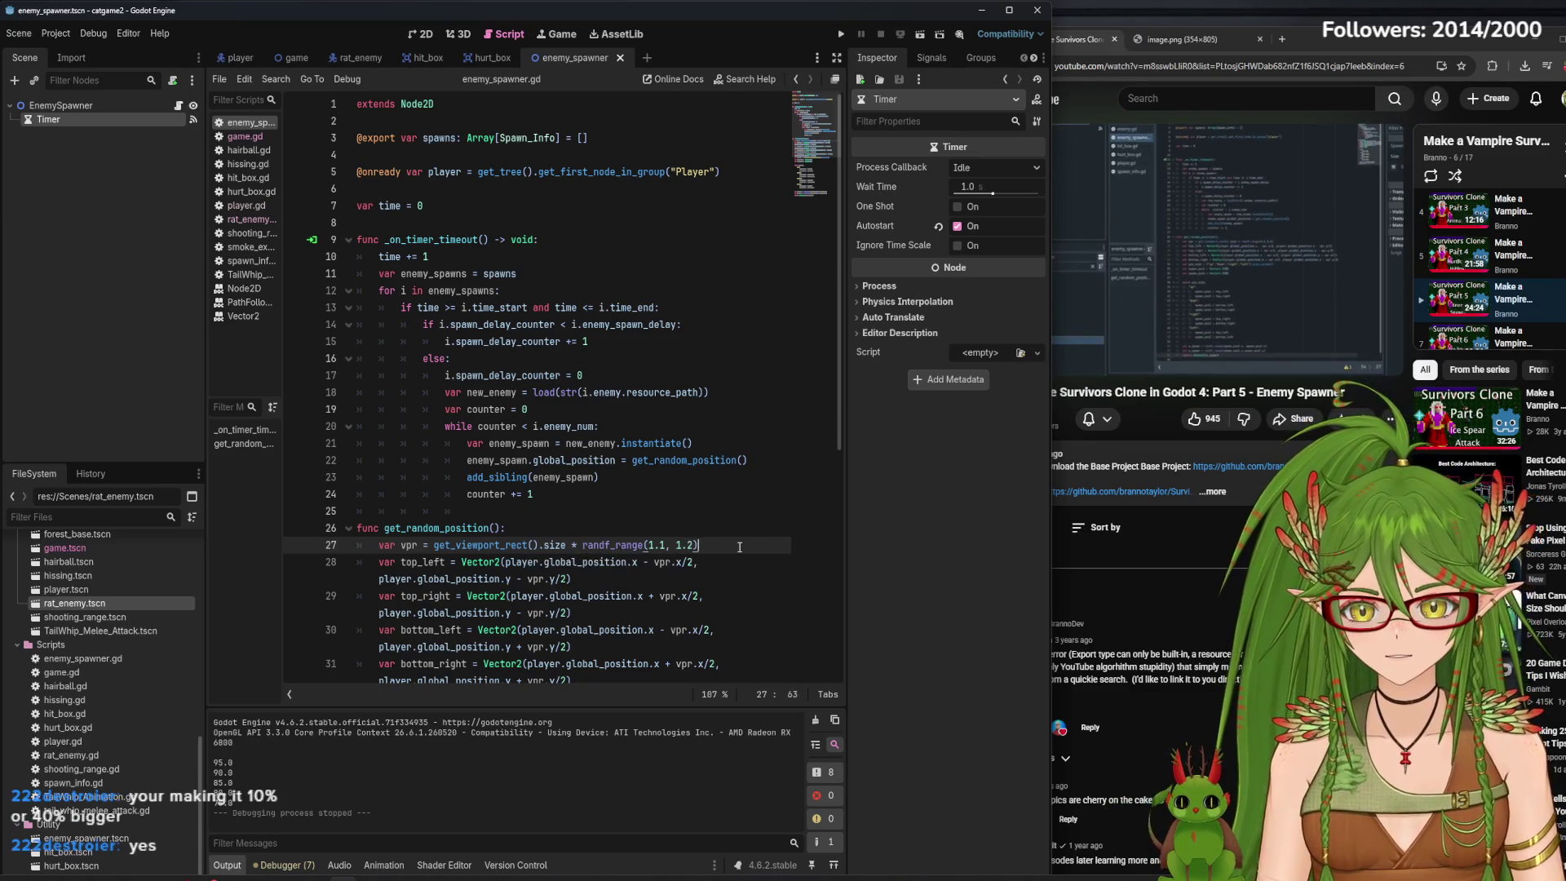
Test-run the game, then change line 27 to randf_range(1.0, 1.1).
key("F5")
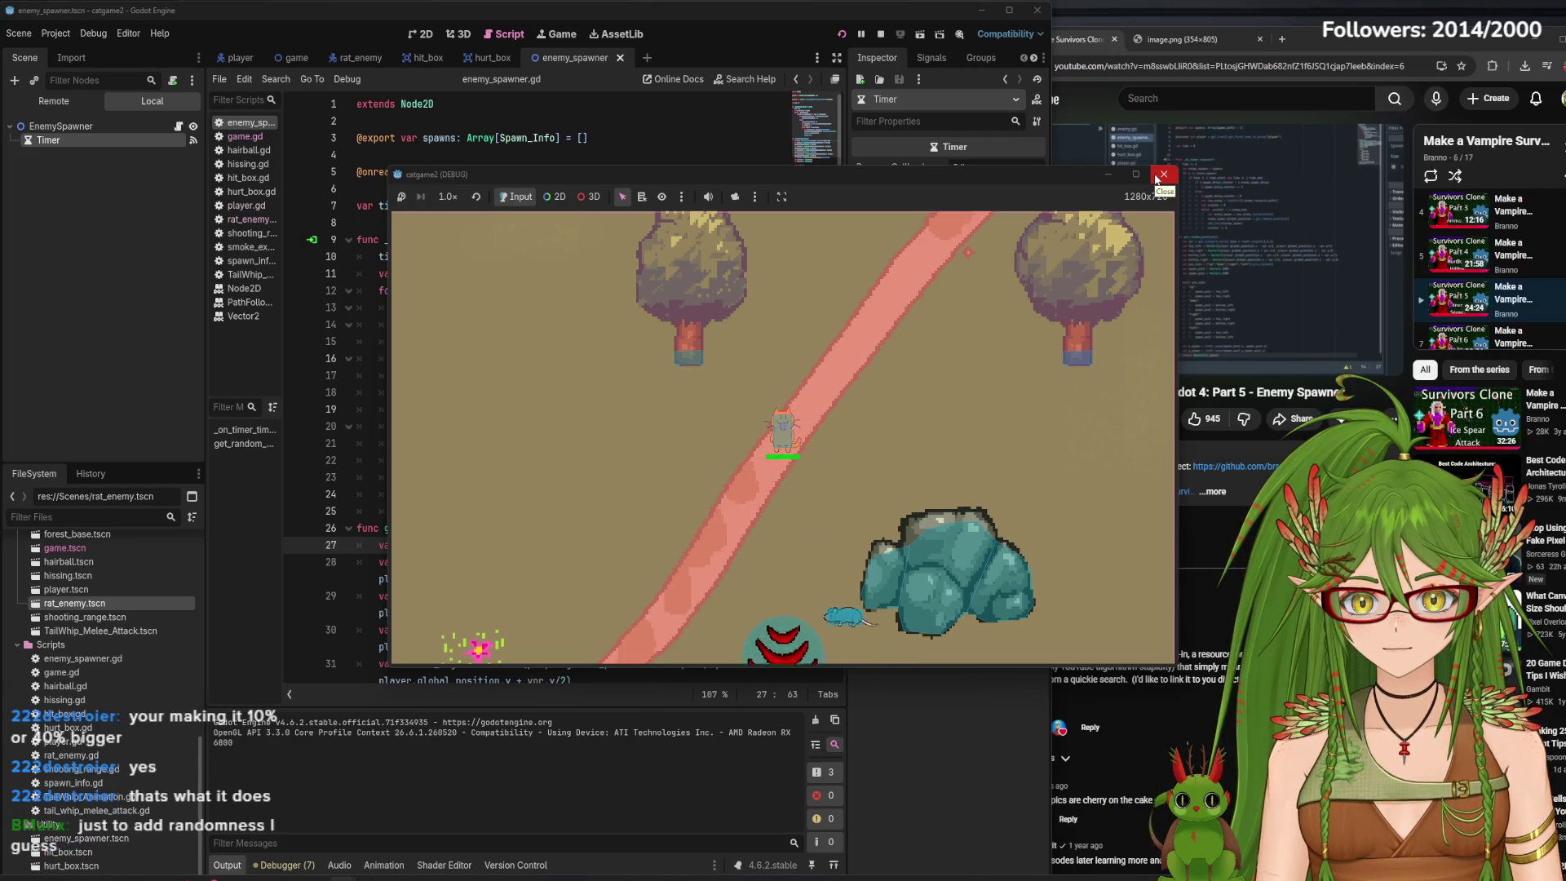
left_click(1156, 176)
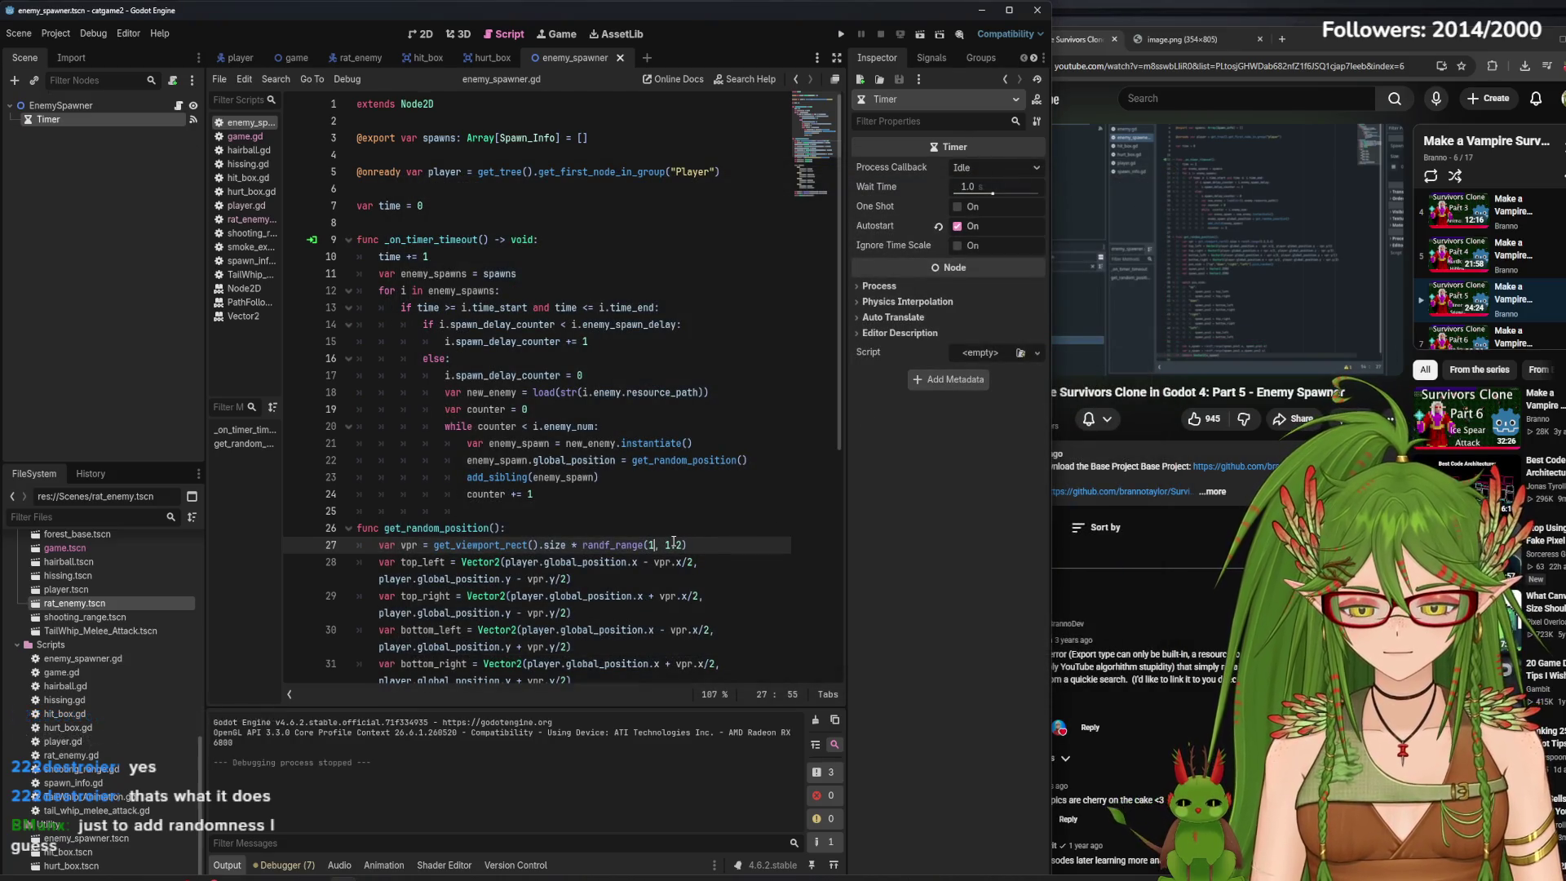
type(".0")
left_click(693, 543)
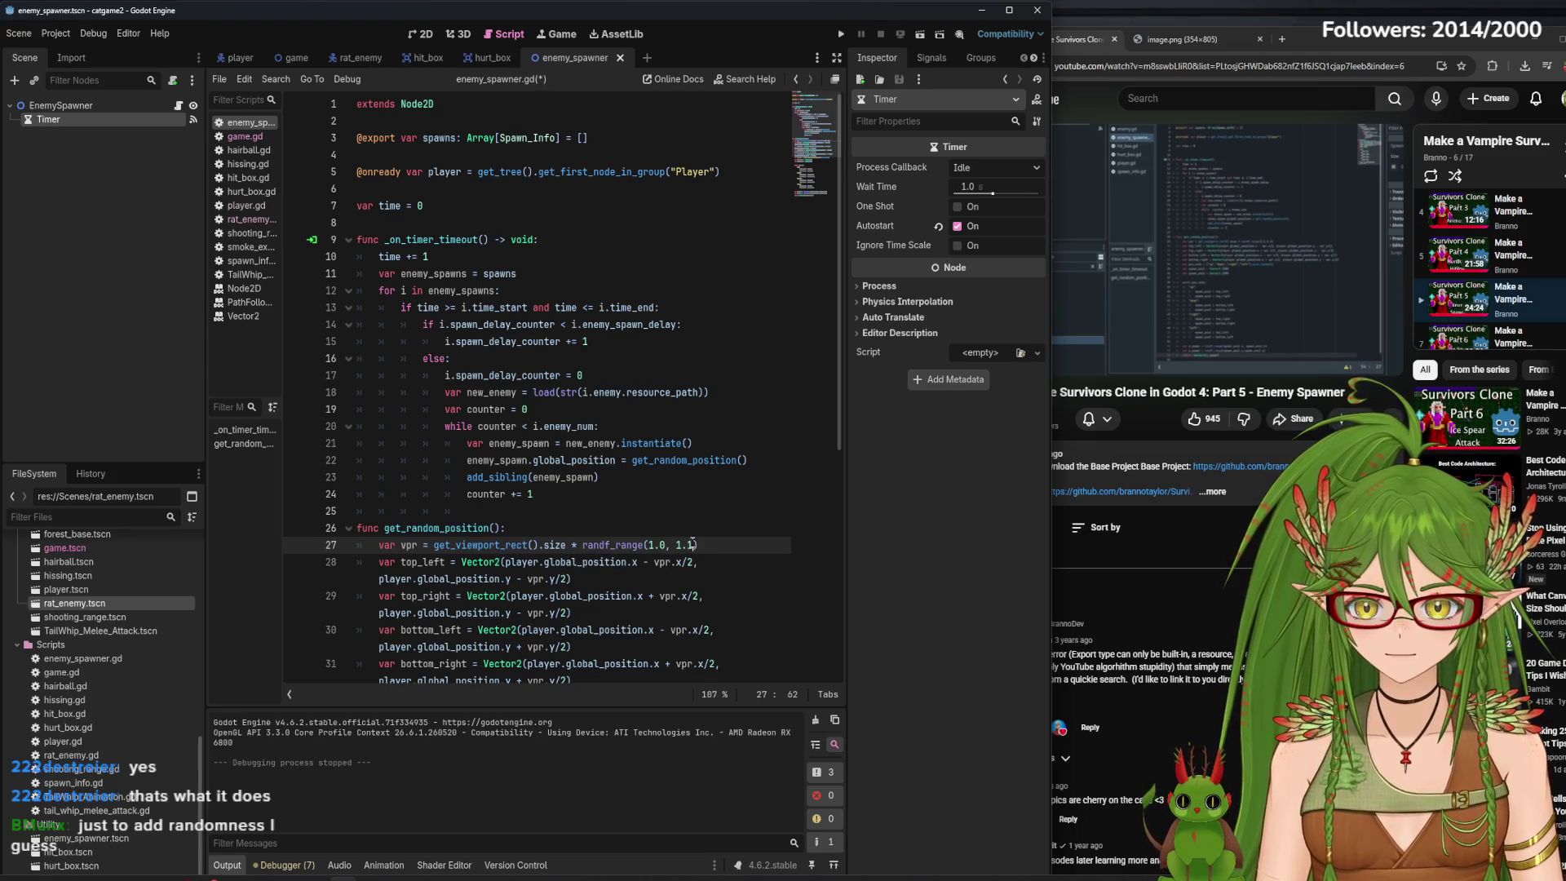
Save enemy_spawner.gd and run the game again to watch rats spawn.
key("ctrl+s")
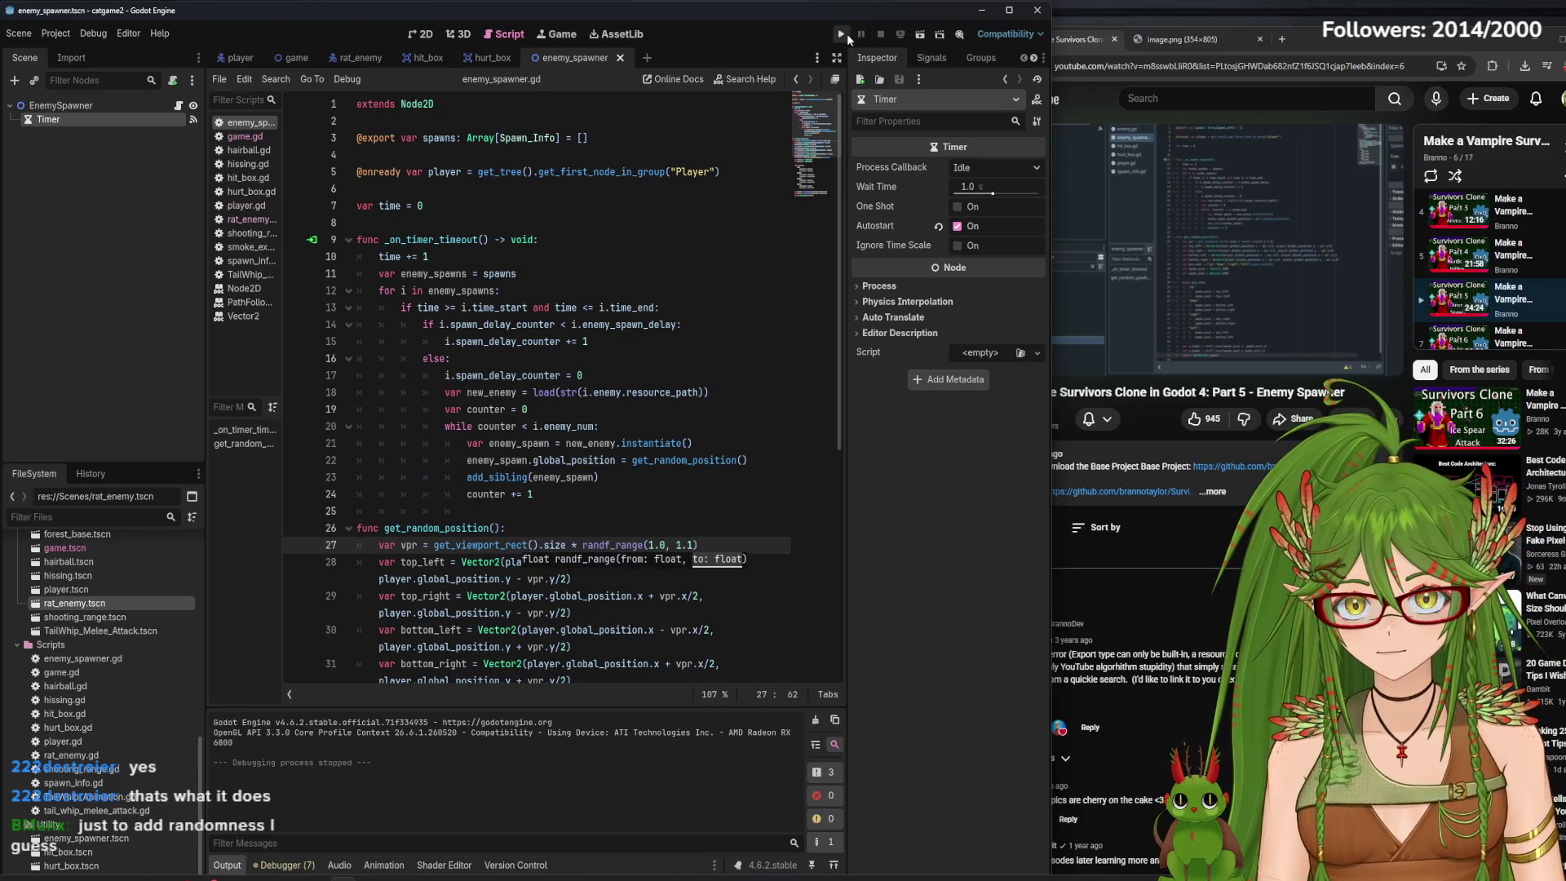
left_click(843, 34)
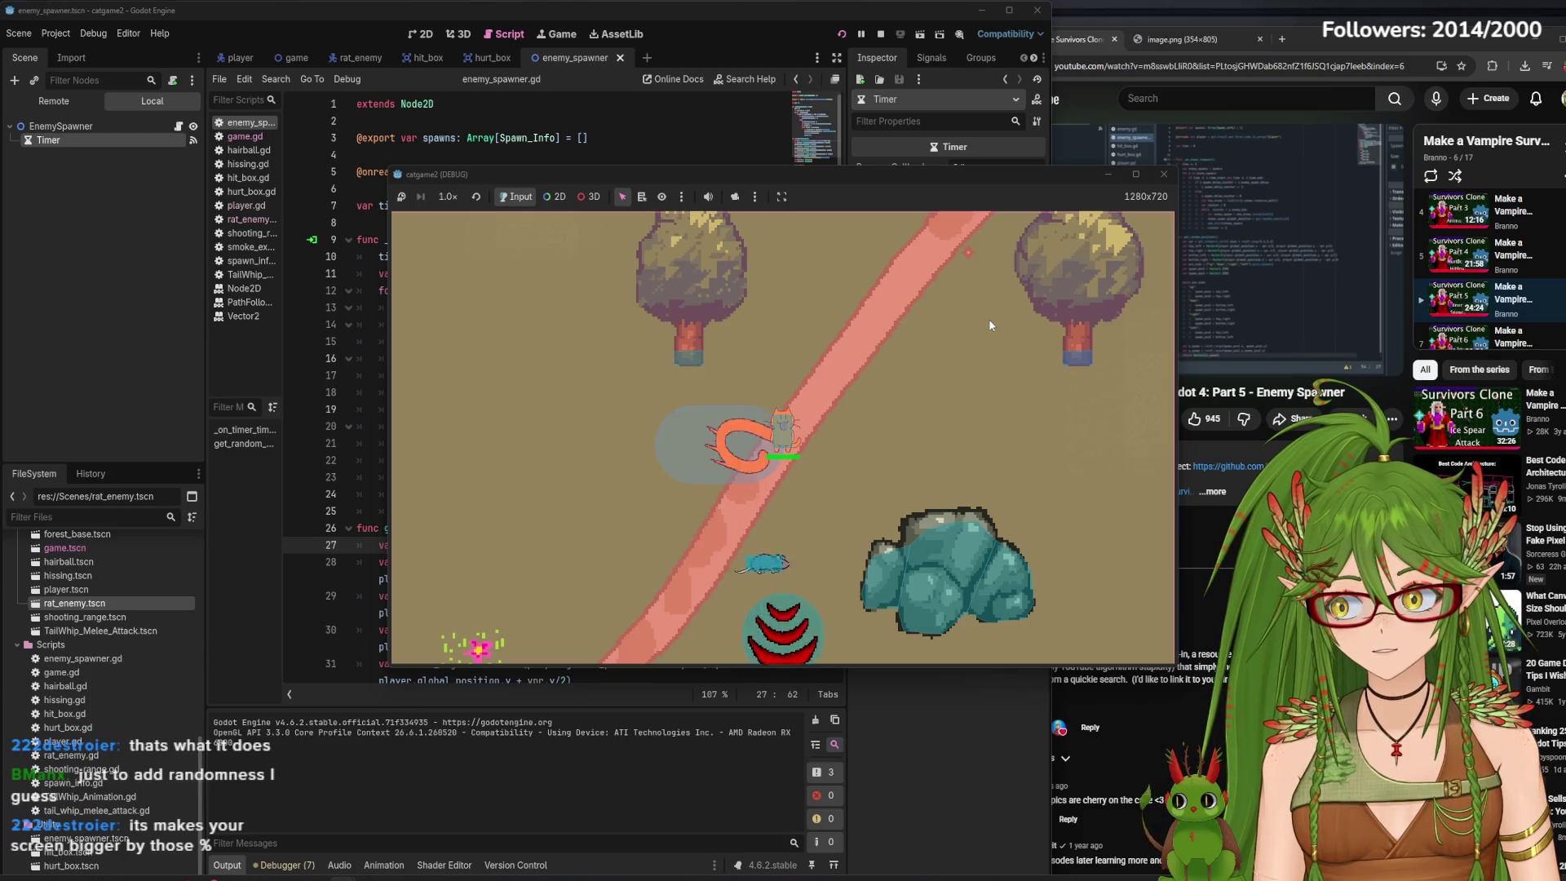
left_click(1165, 175)
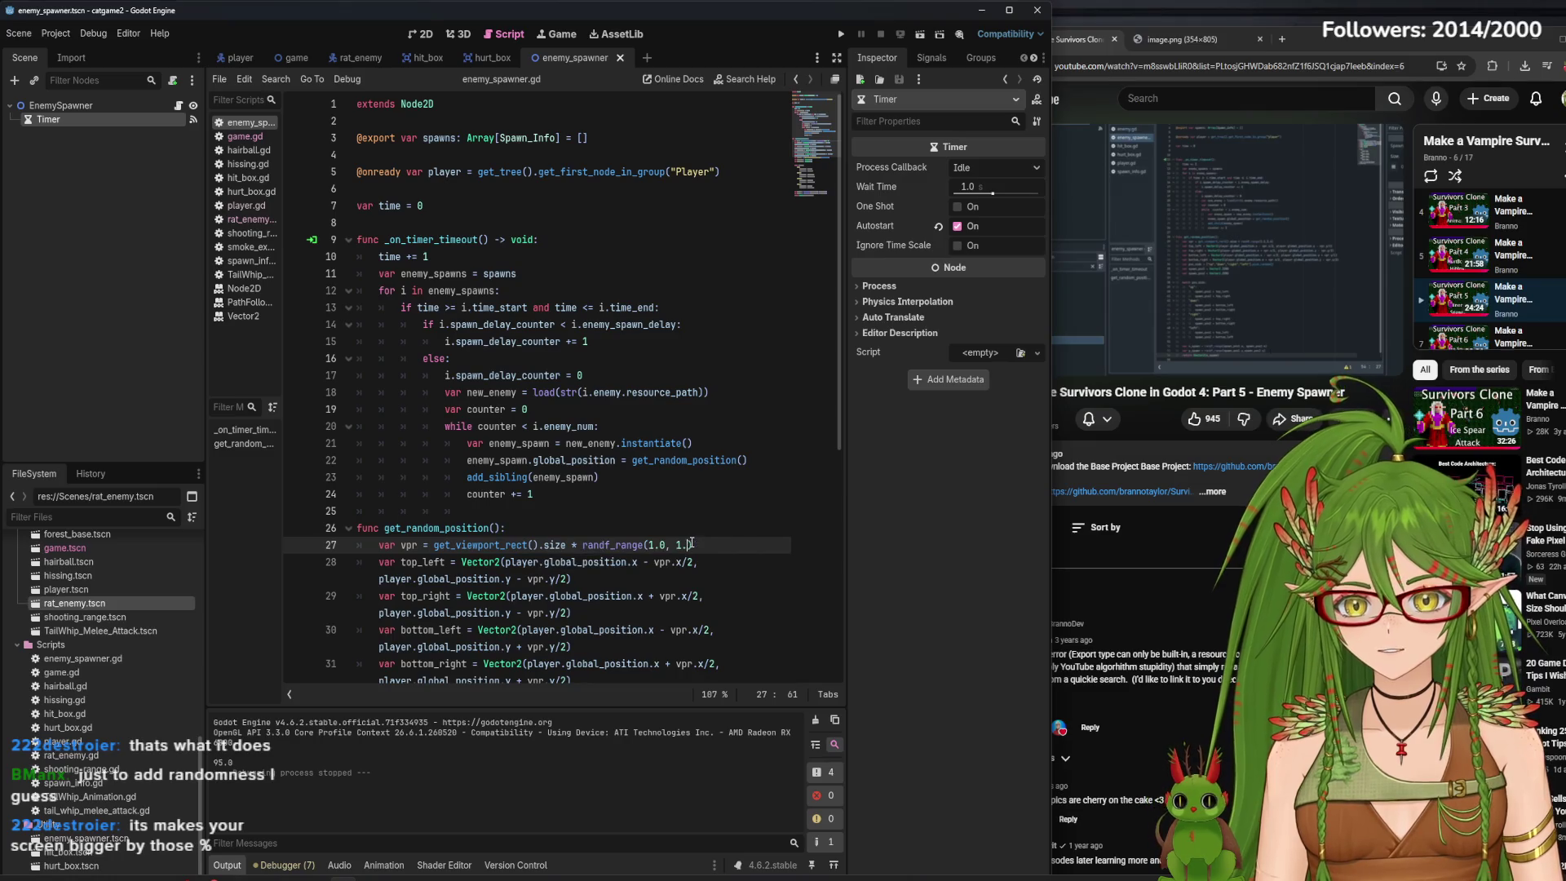
Trim the randf_range arguments on line 27, then test-run the game and close it.
key("BackSpace")
key("BackSpace")
key("BackSpace")
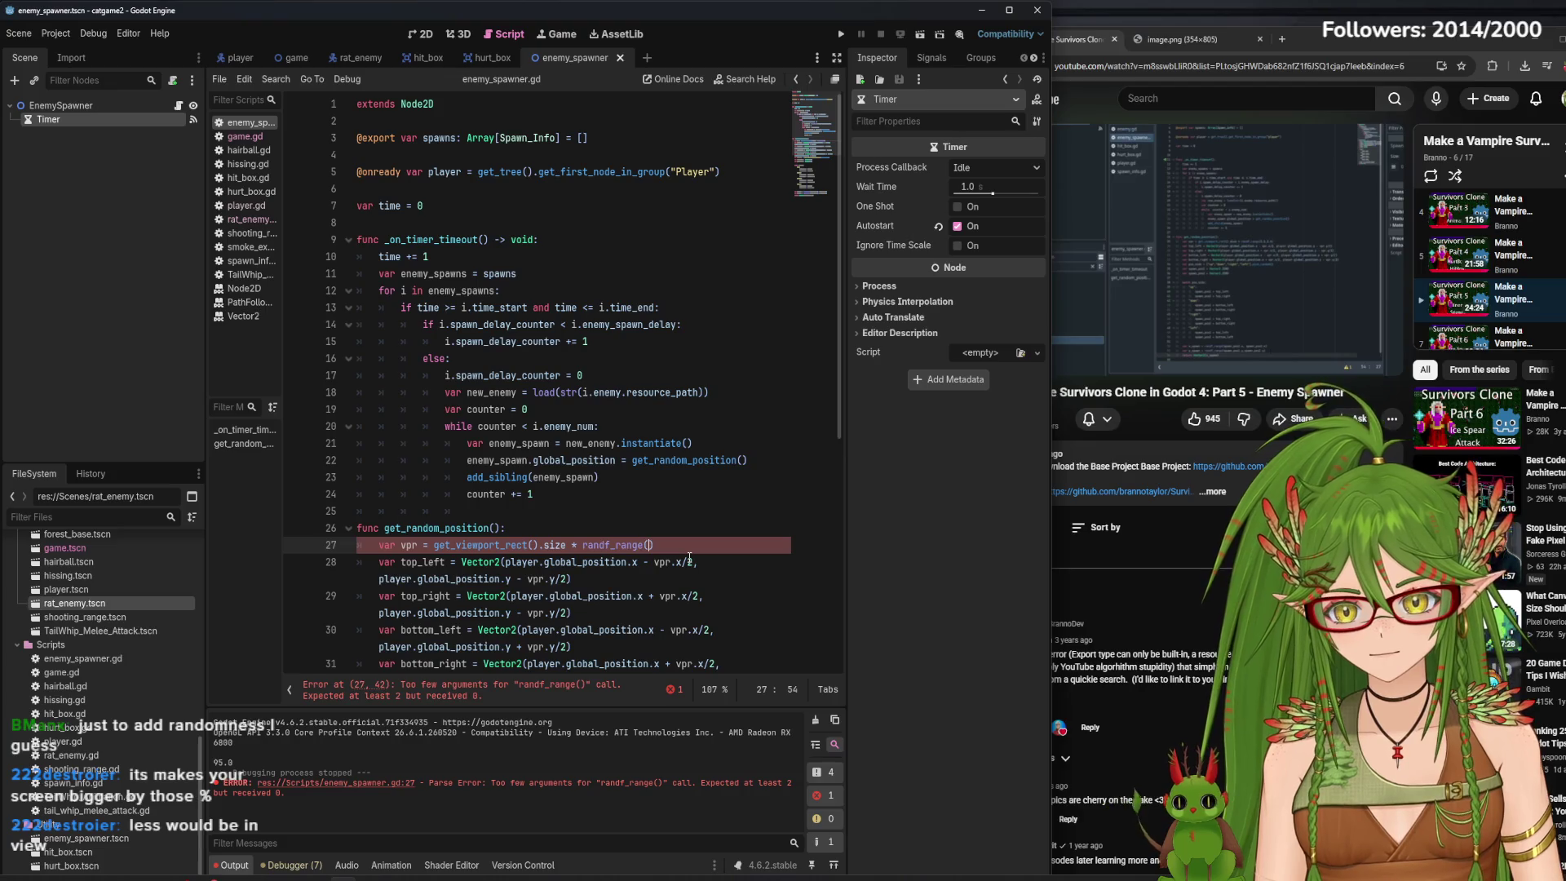
type("1")
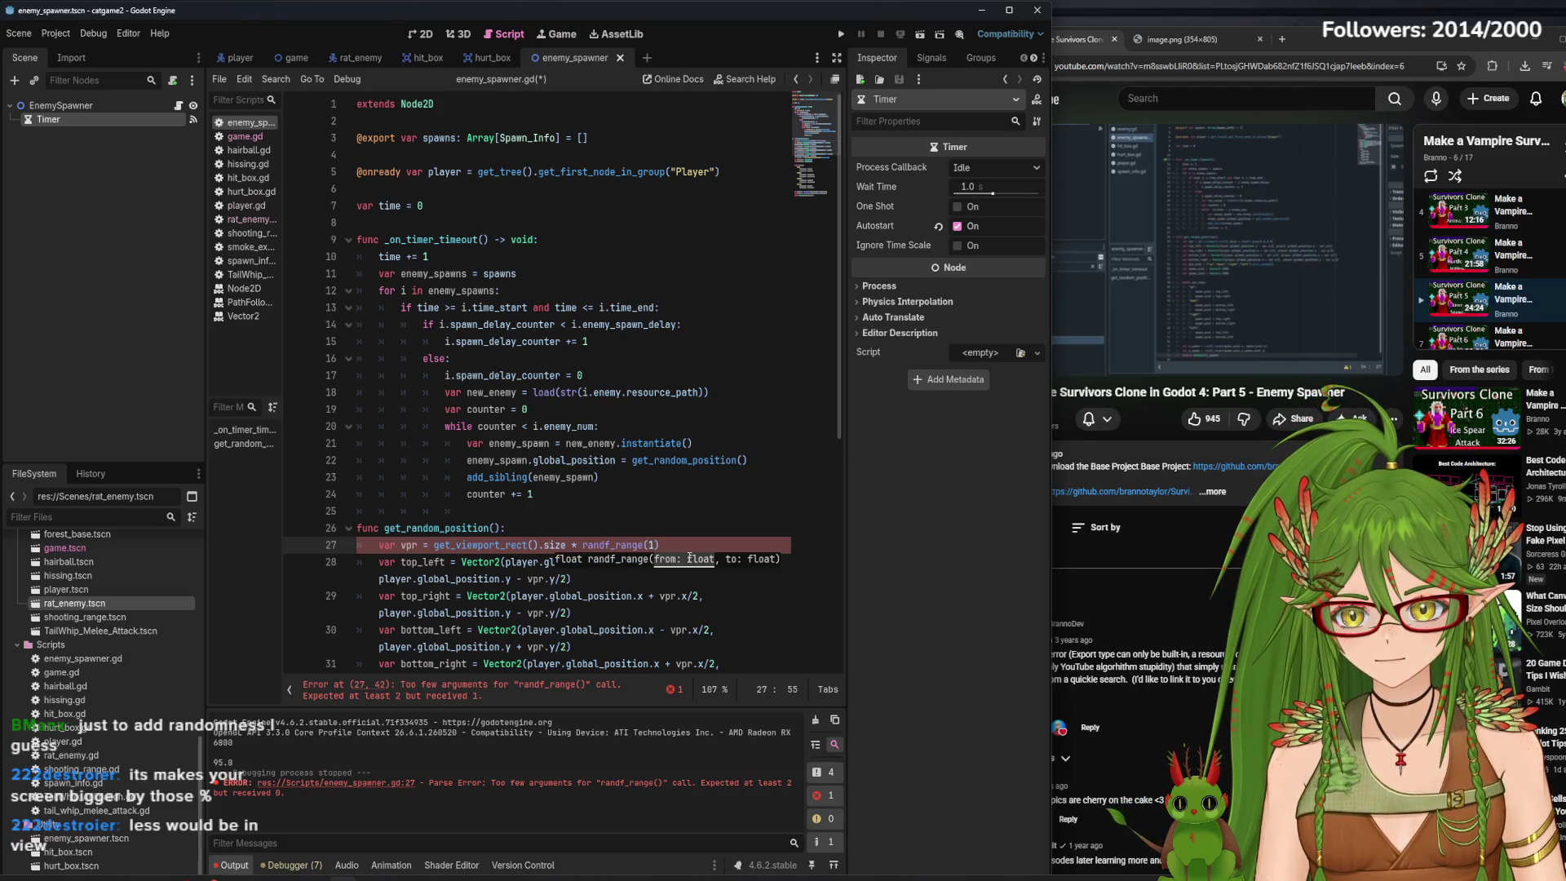
key("BackSpace")
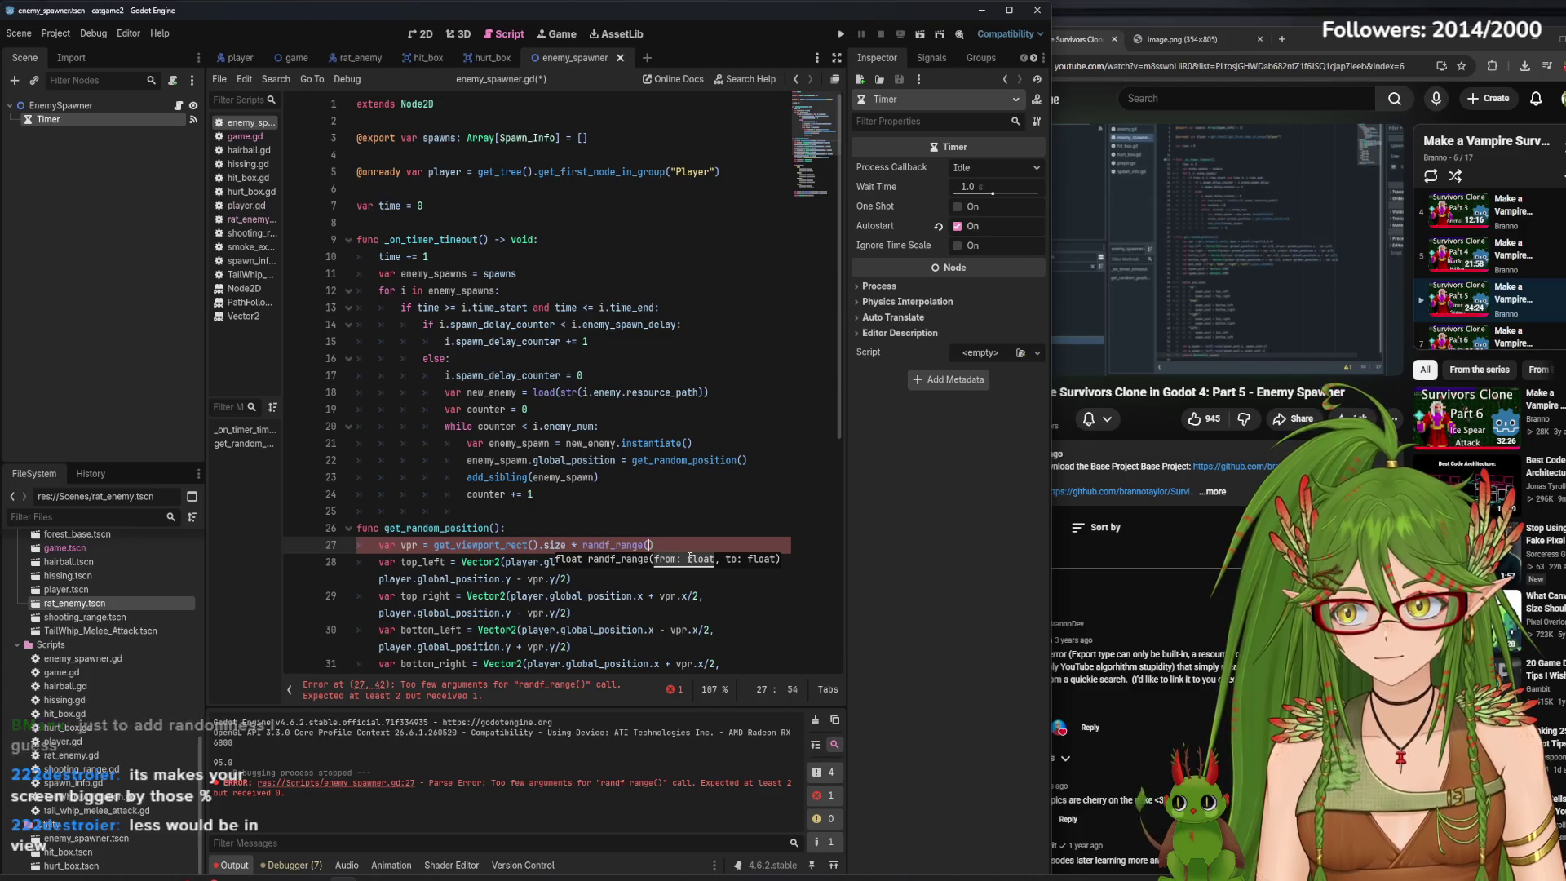
left_click(738, 506)
left_click(841, 33)
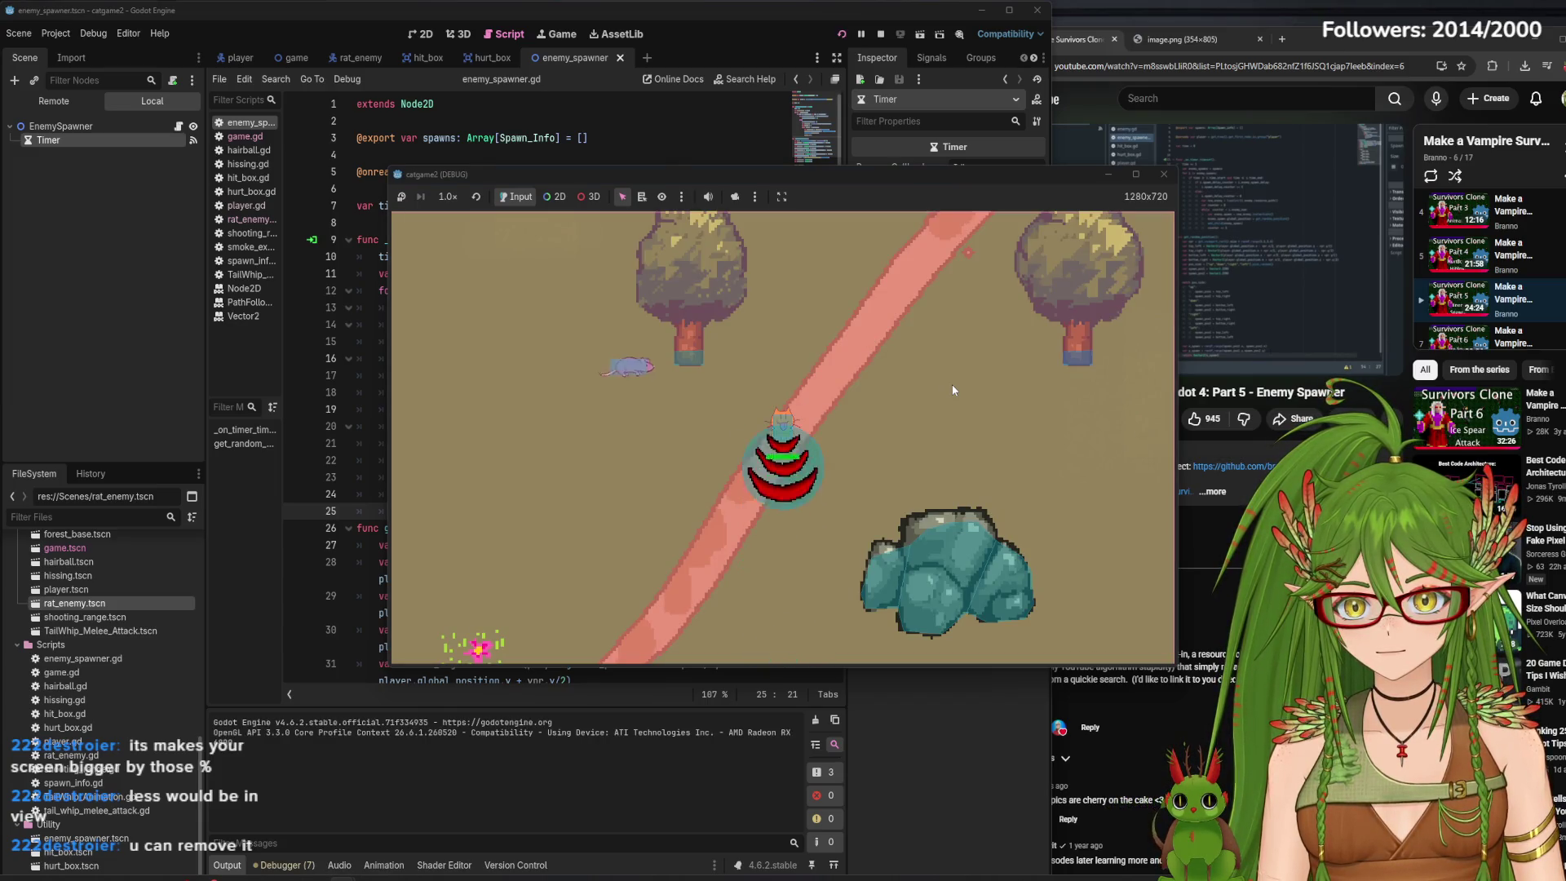
left_click(1165, 175)
Switch line 27 to plain randf(), save the script, and test-run the game again.
left_click(693, 547)
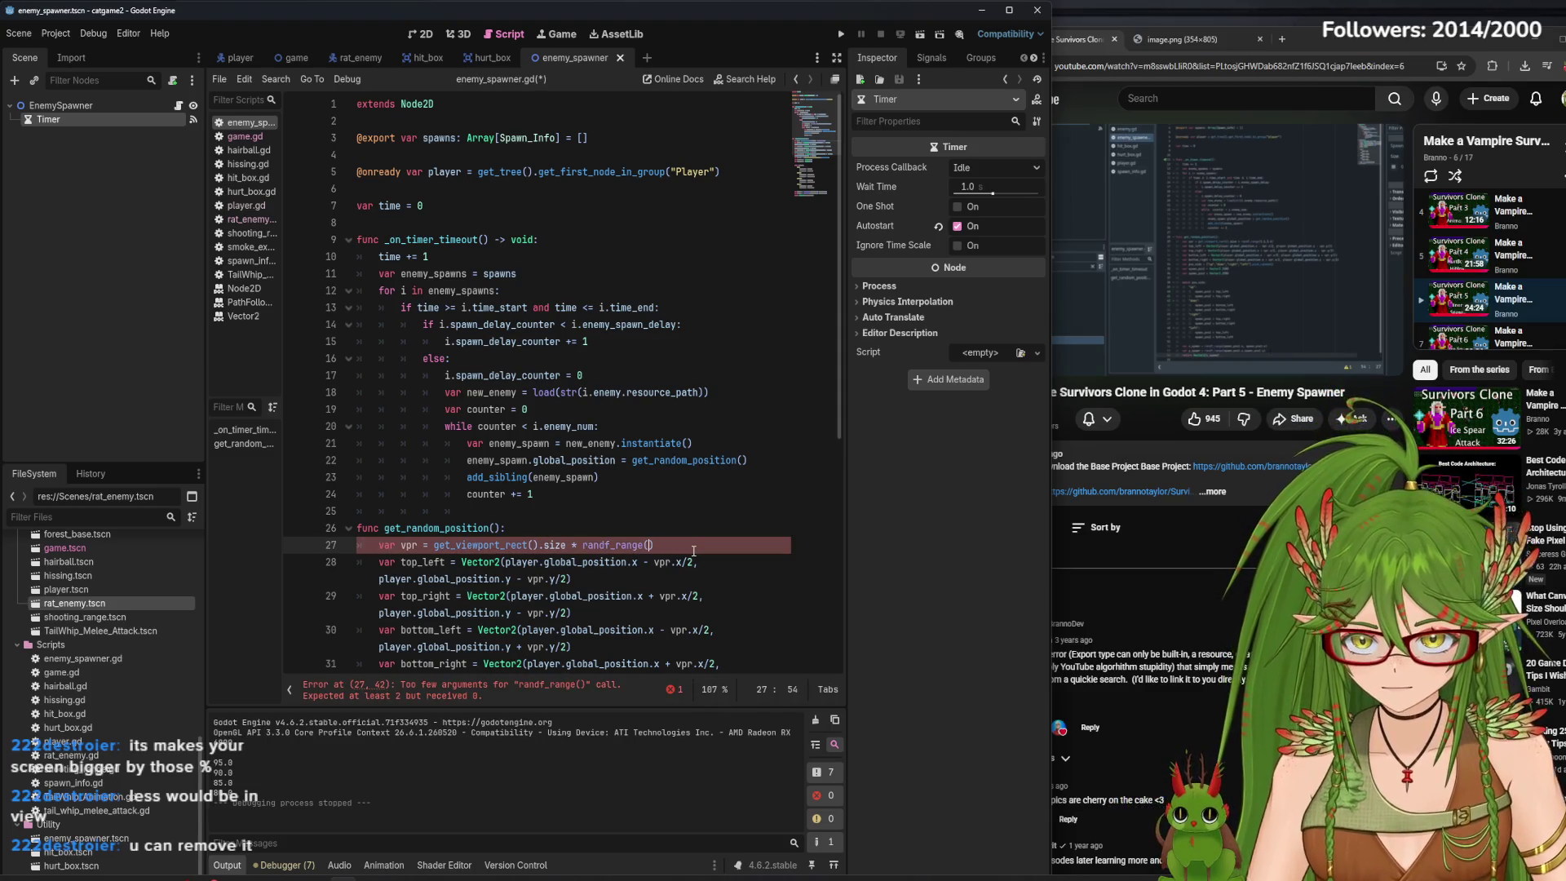
left_click(643, 547)
key("ctrl+s")
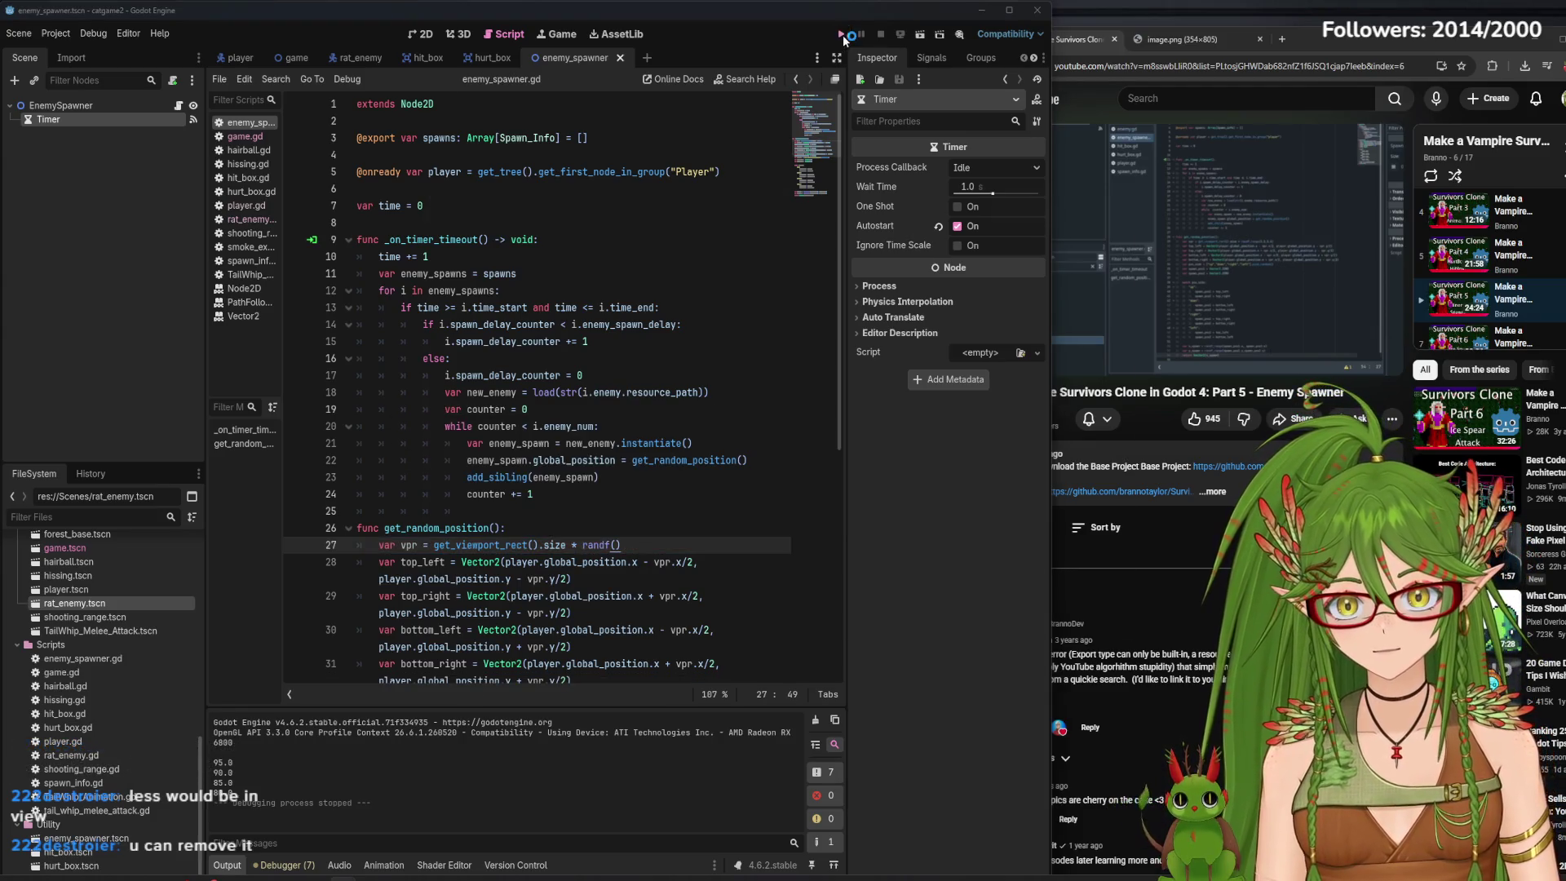
left_click(841, 35)
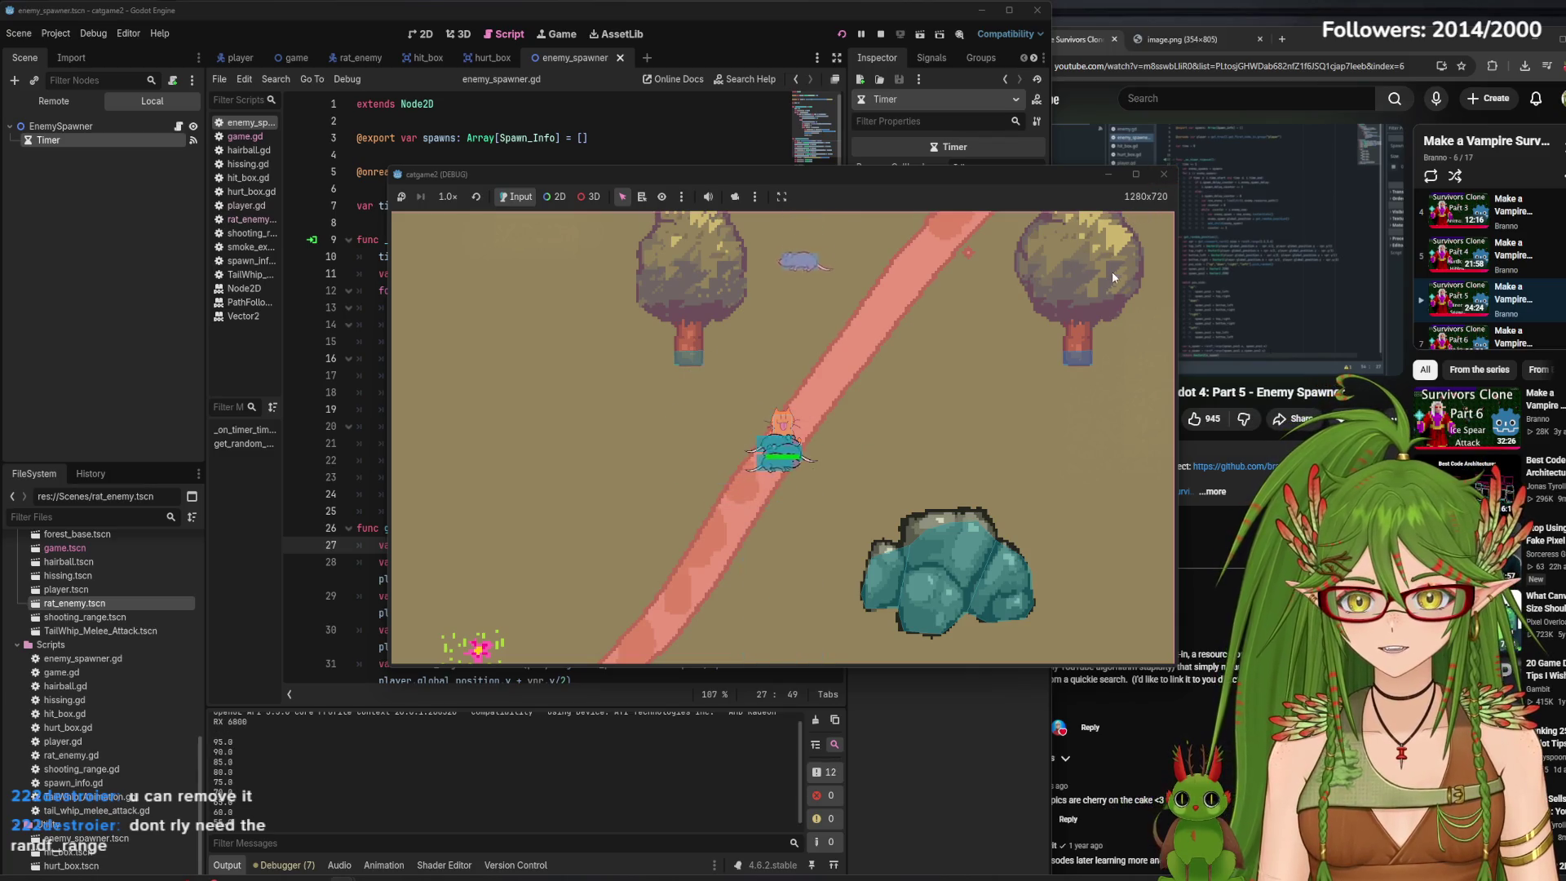
left_click(1164, 174)
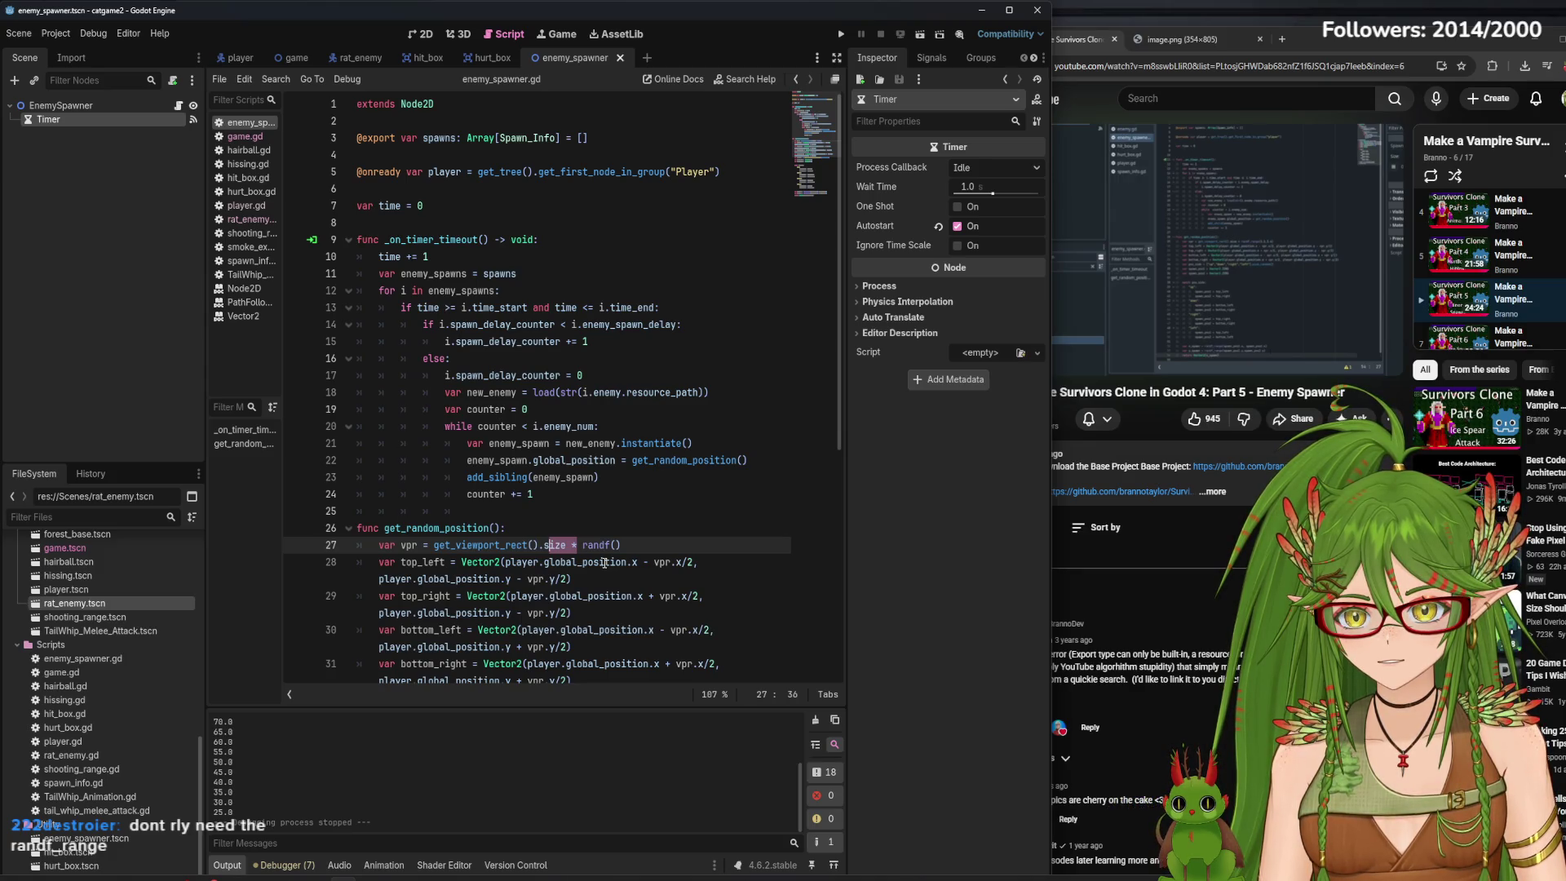
Delete the ' * randf()' multiplier after .size on line 27.
left_click_drag(617, 546, 384, 550)
scroll(440, 530, "down", 2)
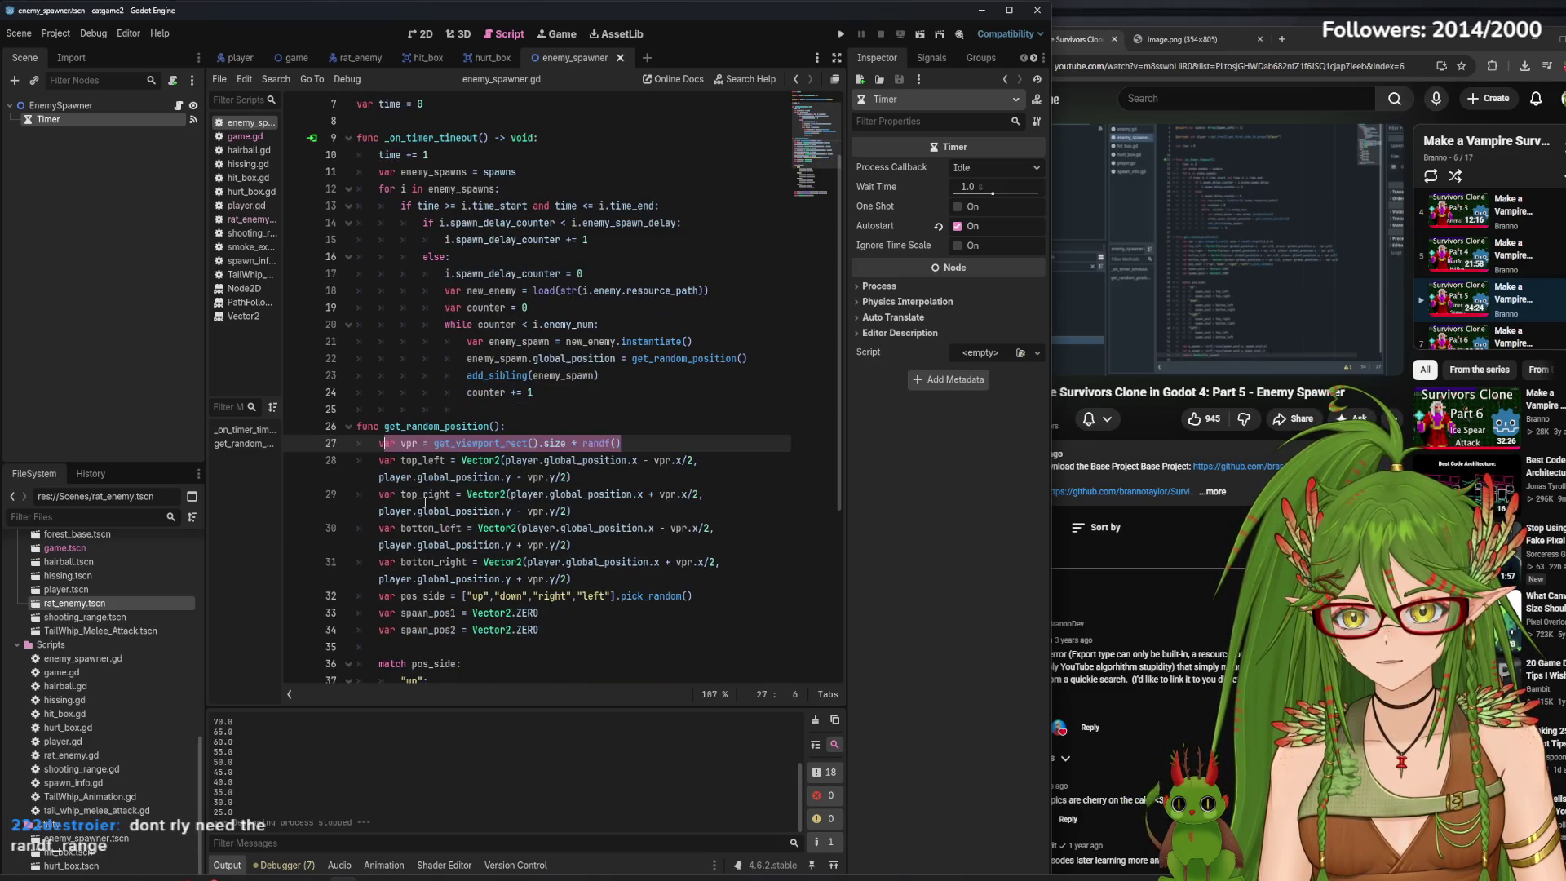
left_click(405, 448)
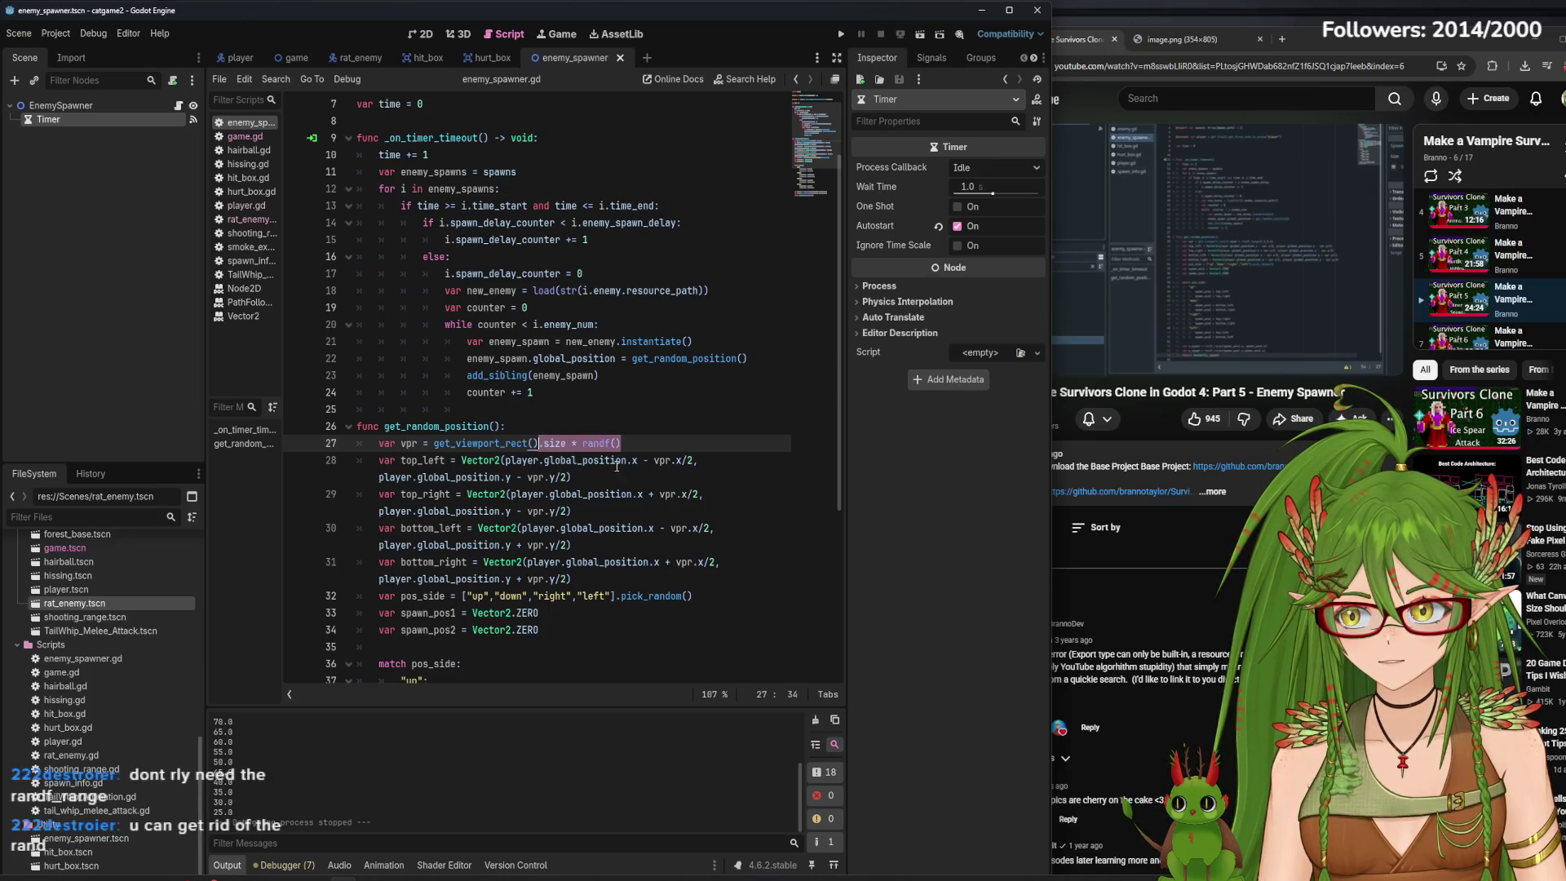
left_click(621, 447)
left_click_drag(560, 447, 568, 447)
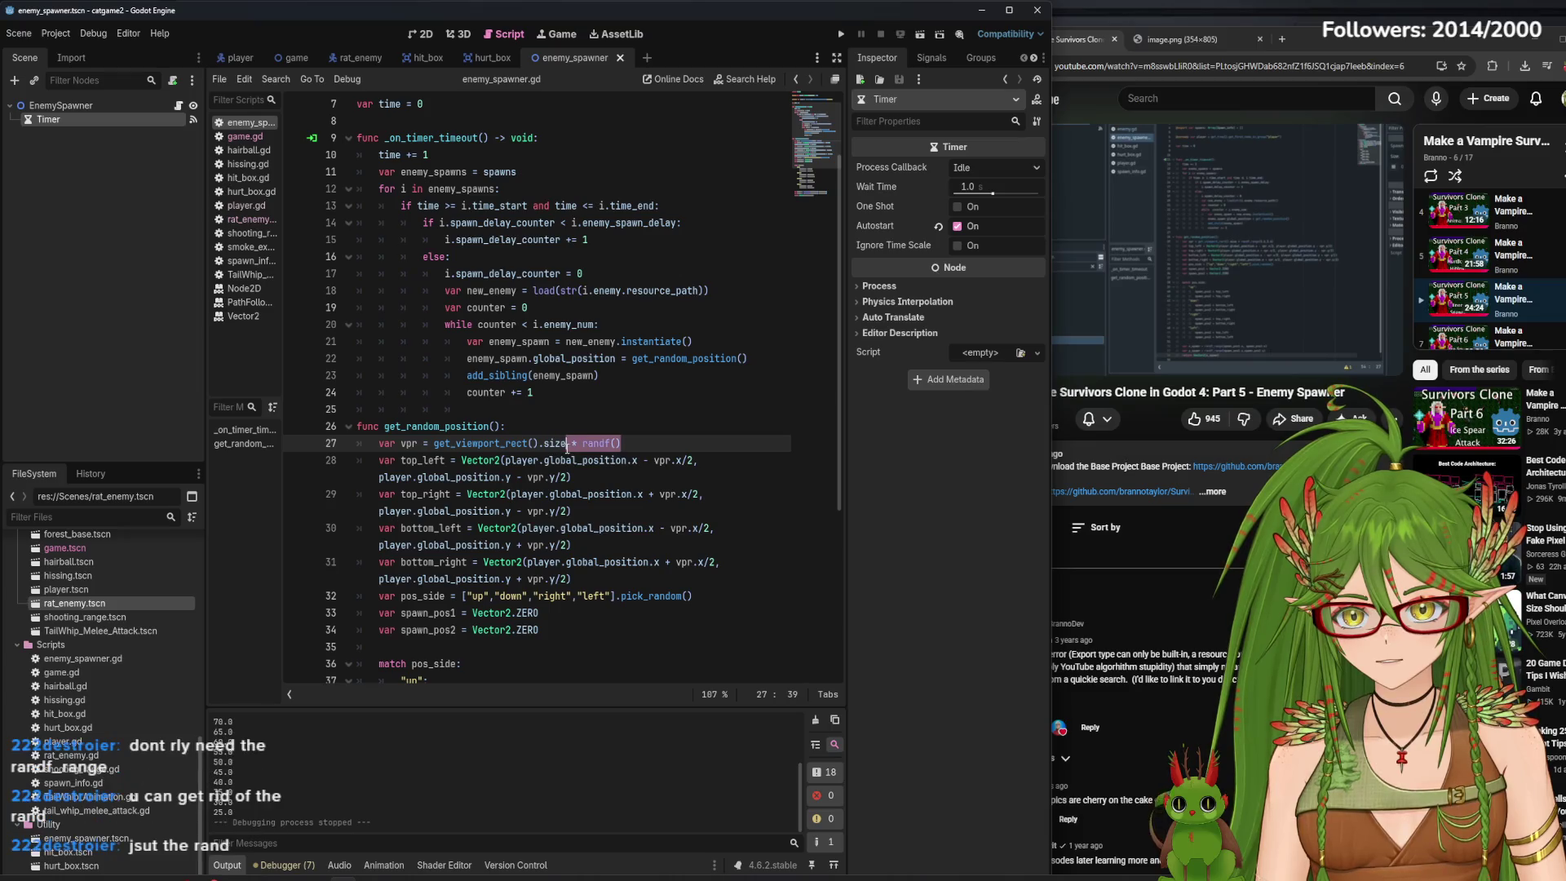
mouse_move(568, 448)
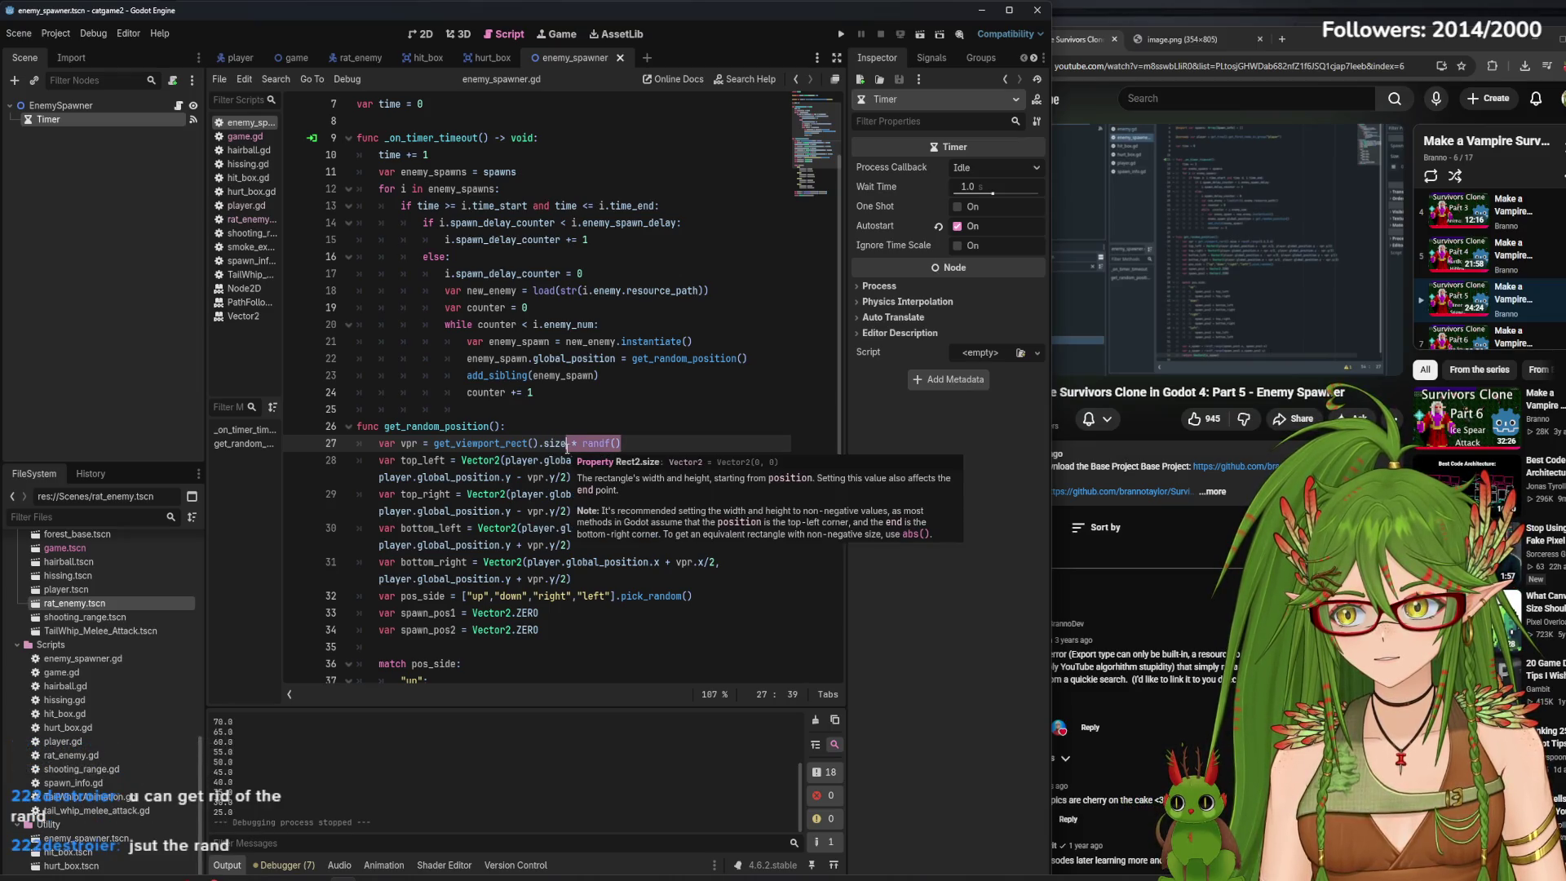
key("Delete")
Test-run the game without the random multiplier, then close it.
left_click(840, 34)
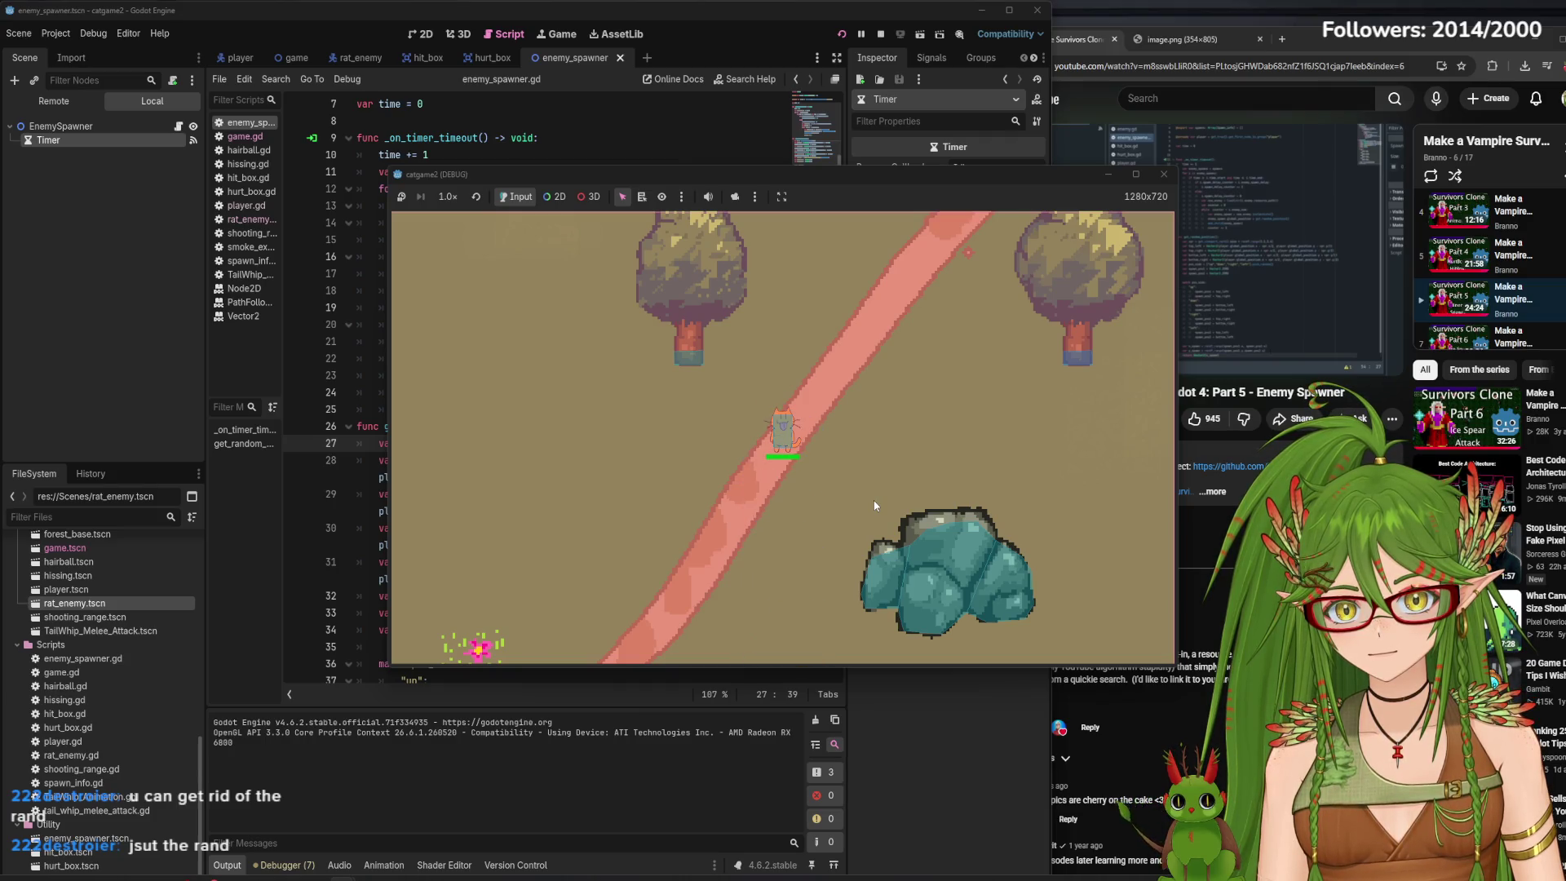
mouse_move(1195, 181)
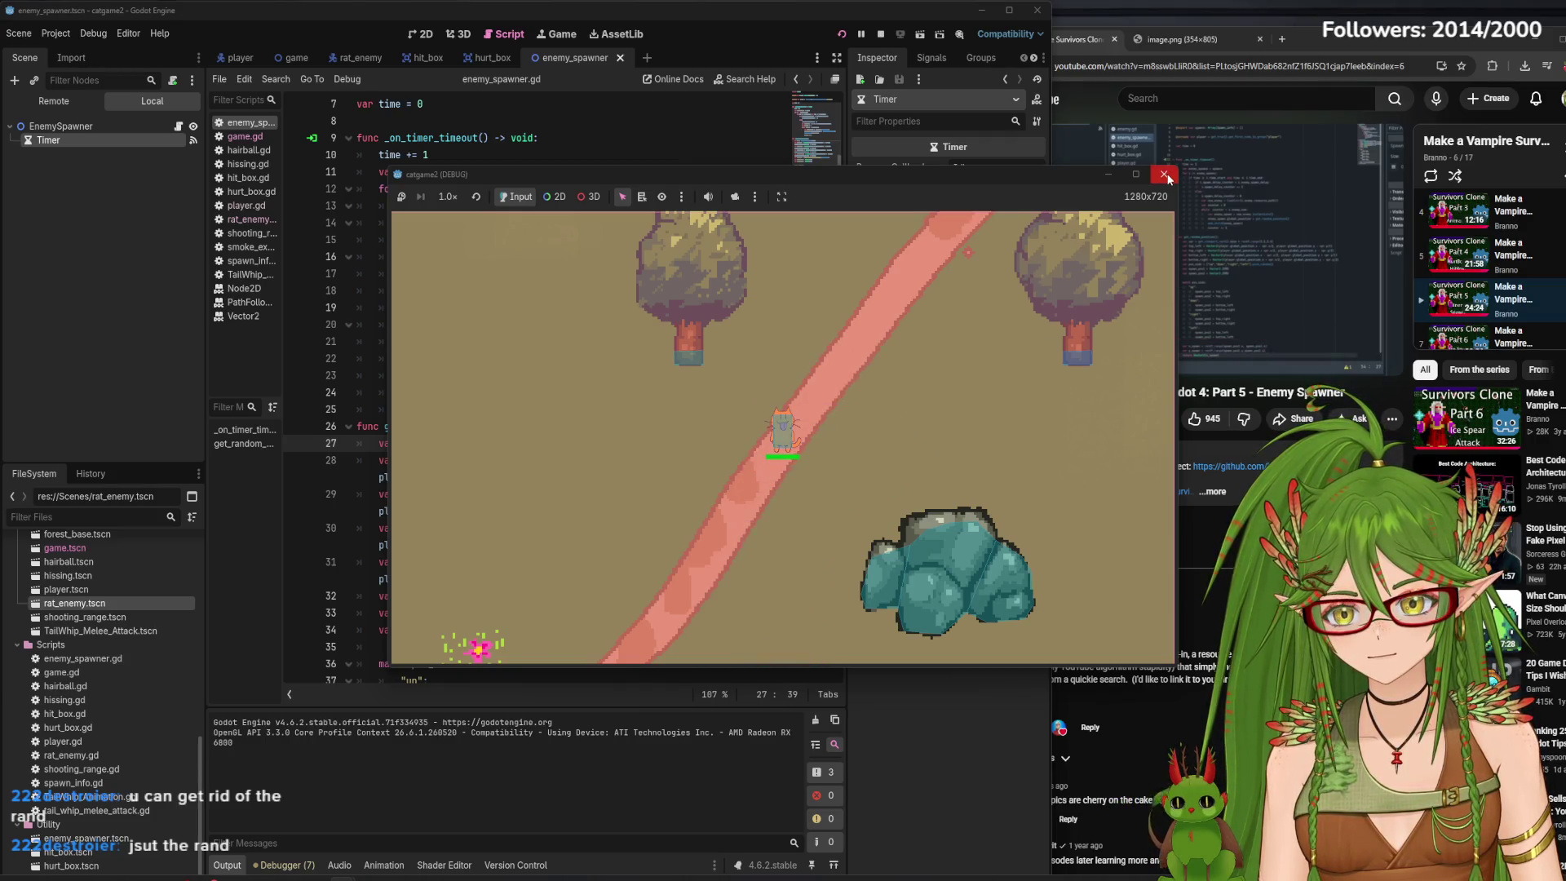
left_click(1164, 174)
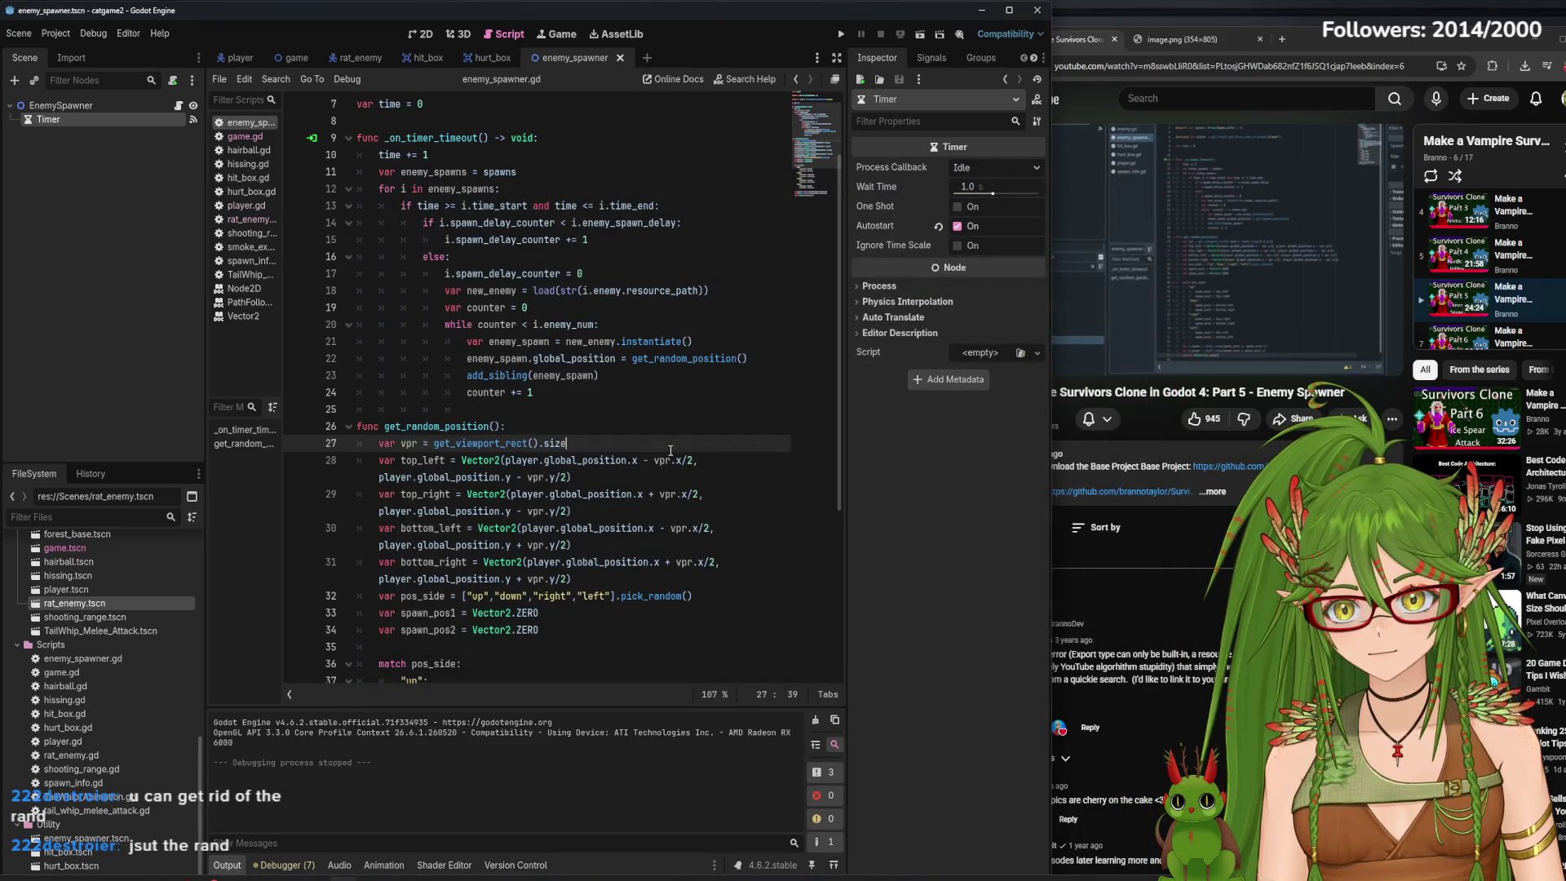
key("ctrl+z")
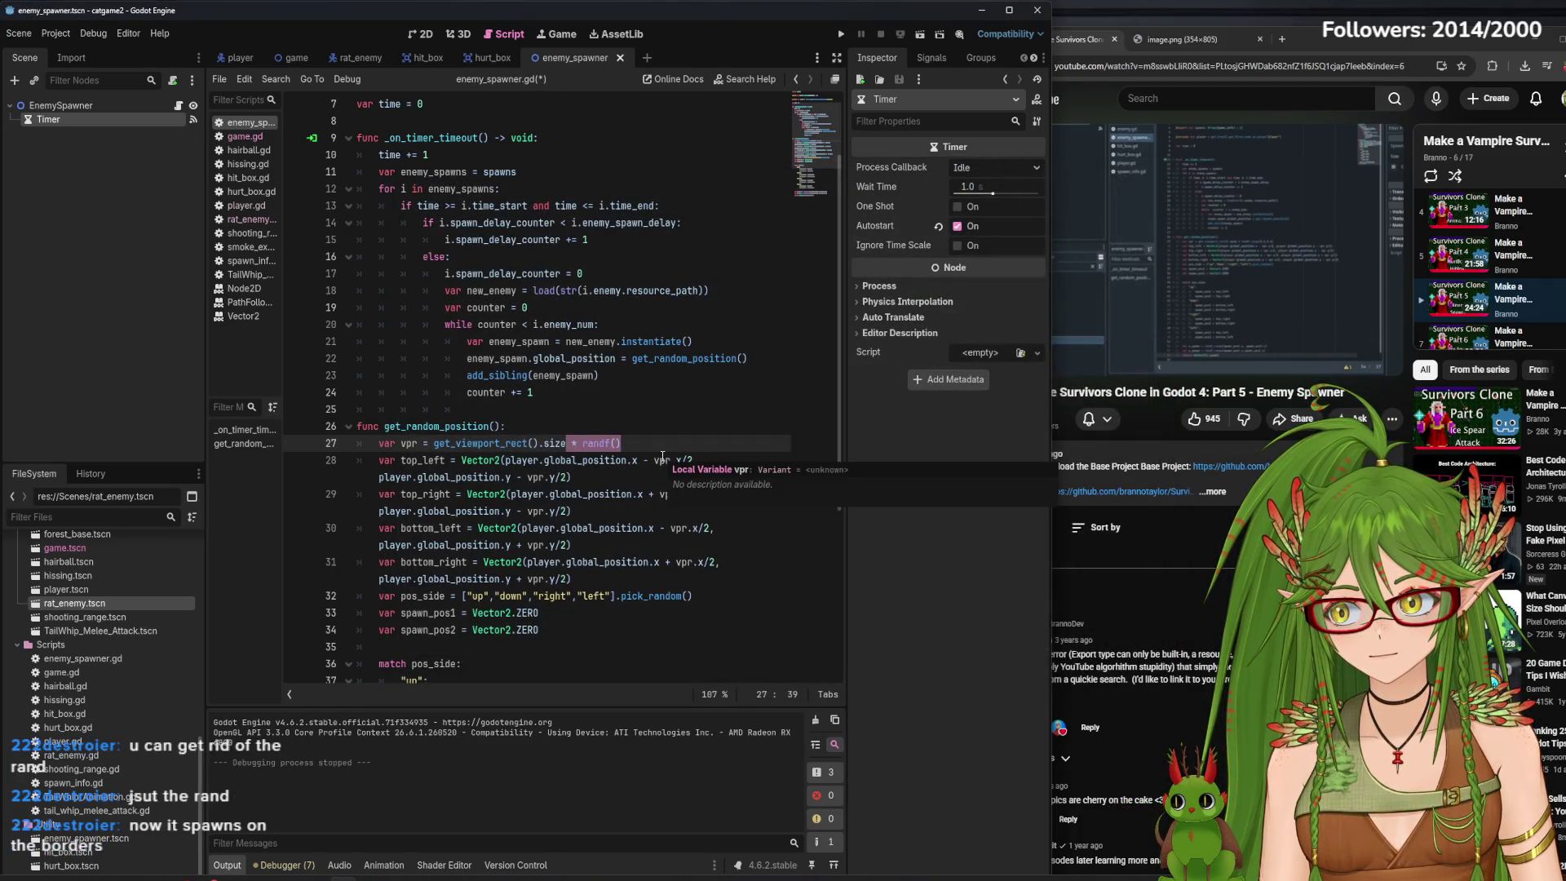
left_click(664, 447)
key("F5")
left_click(1166, 182)
left_click_drag(632, 447, 558, 447)
key("BackSpace")
key("F5")
key("w")
key("w")
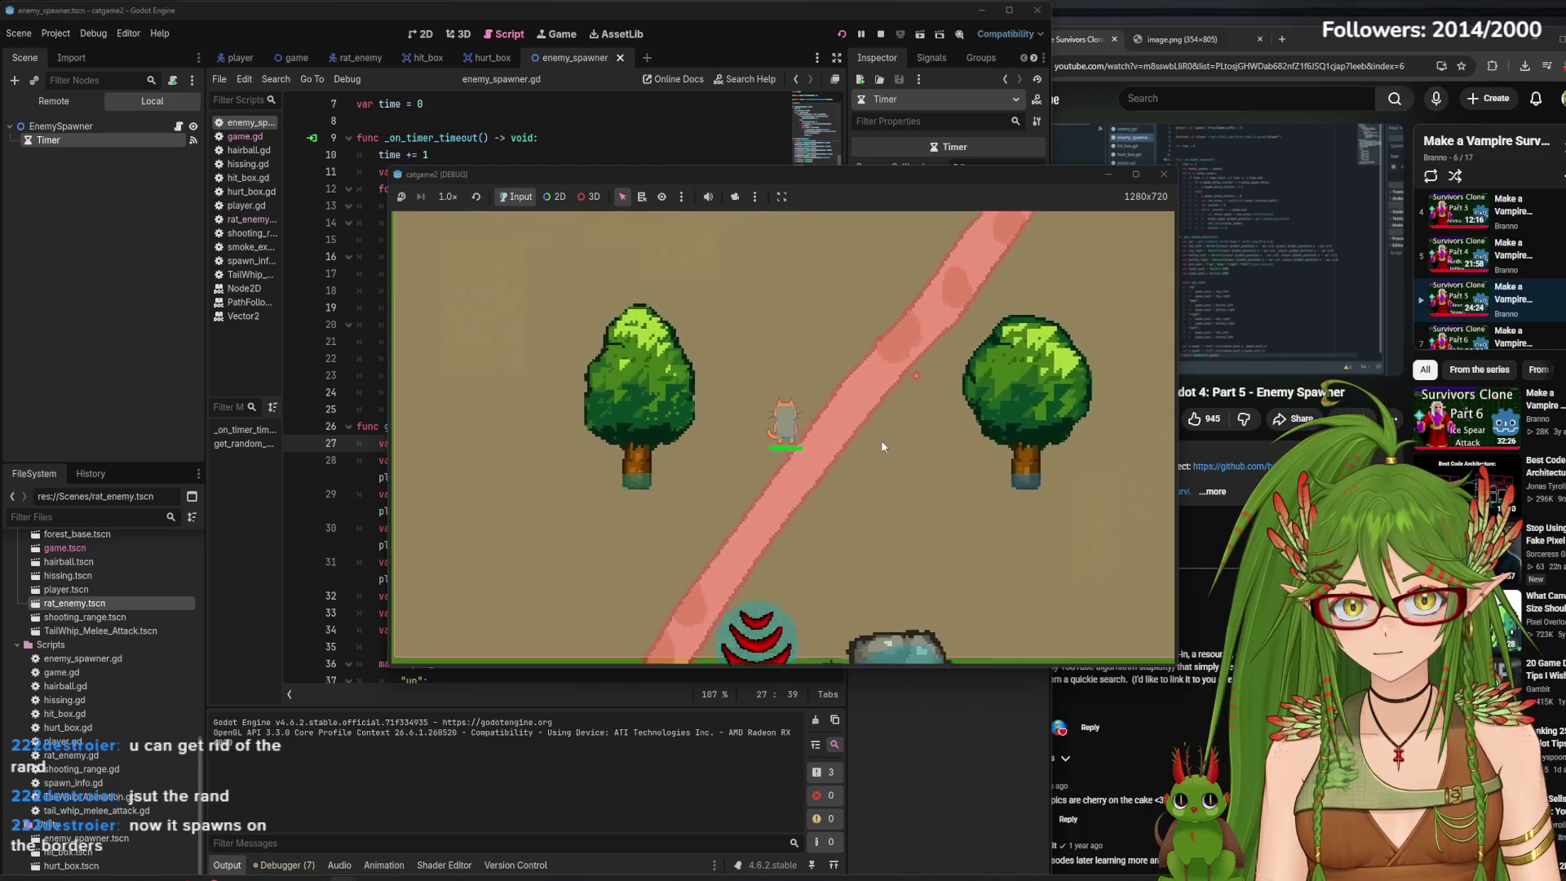
key("s")
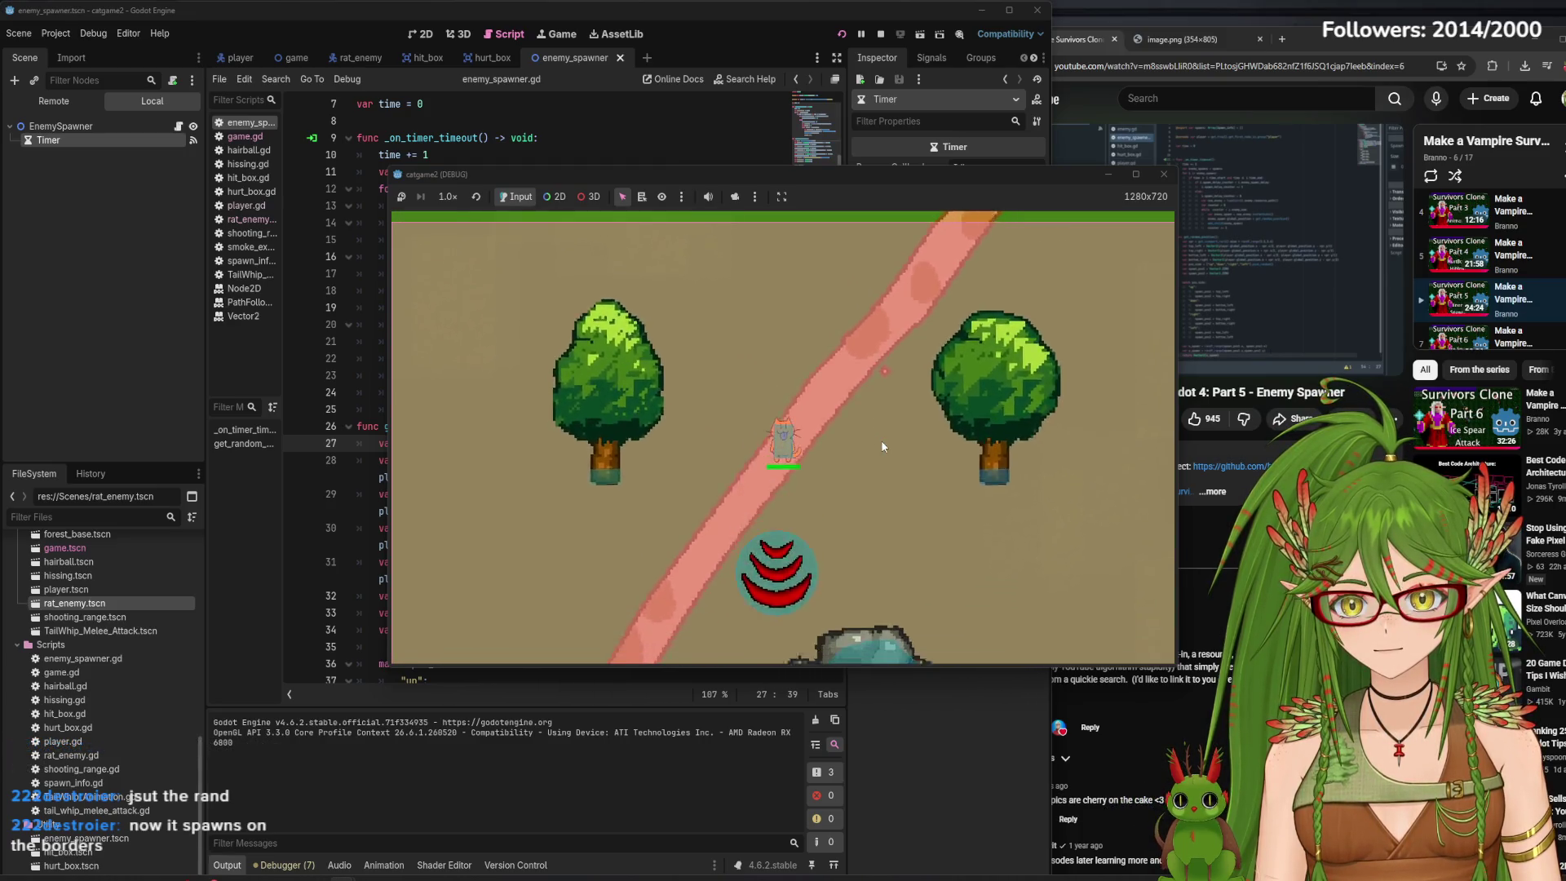
key("a")
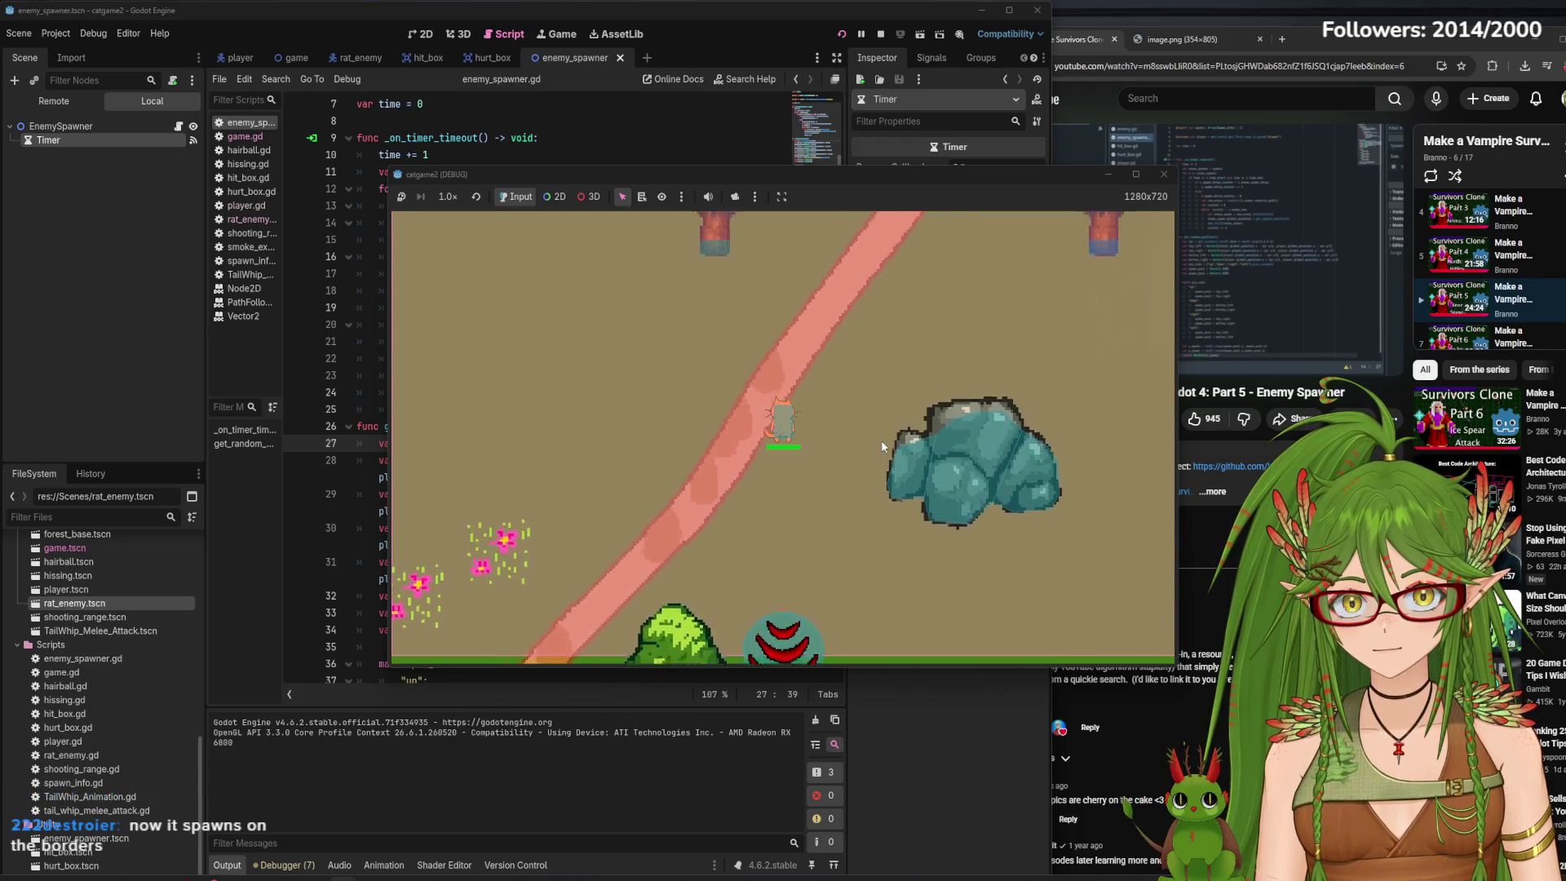
left_click(1163, 173)
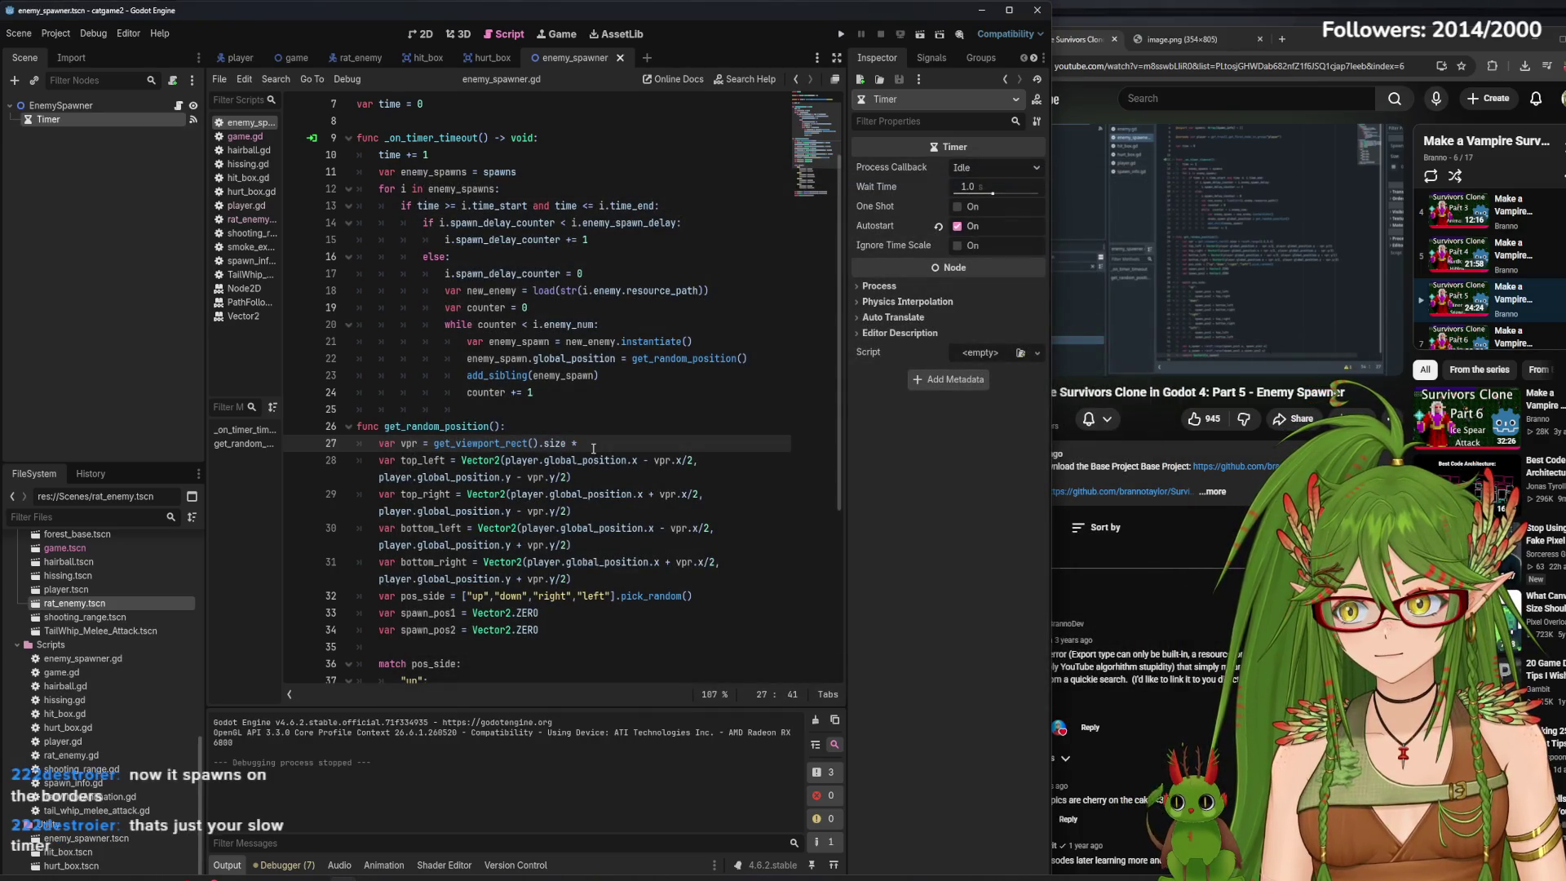
Change the Timer's Wait Time from 1.0 to 0.2 seconds, save the scene, and run the game.
left_click(973, 189)
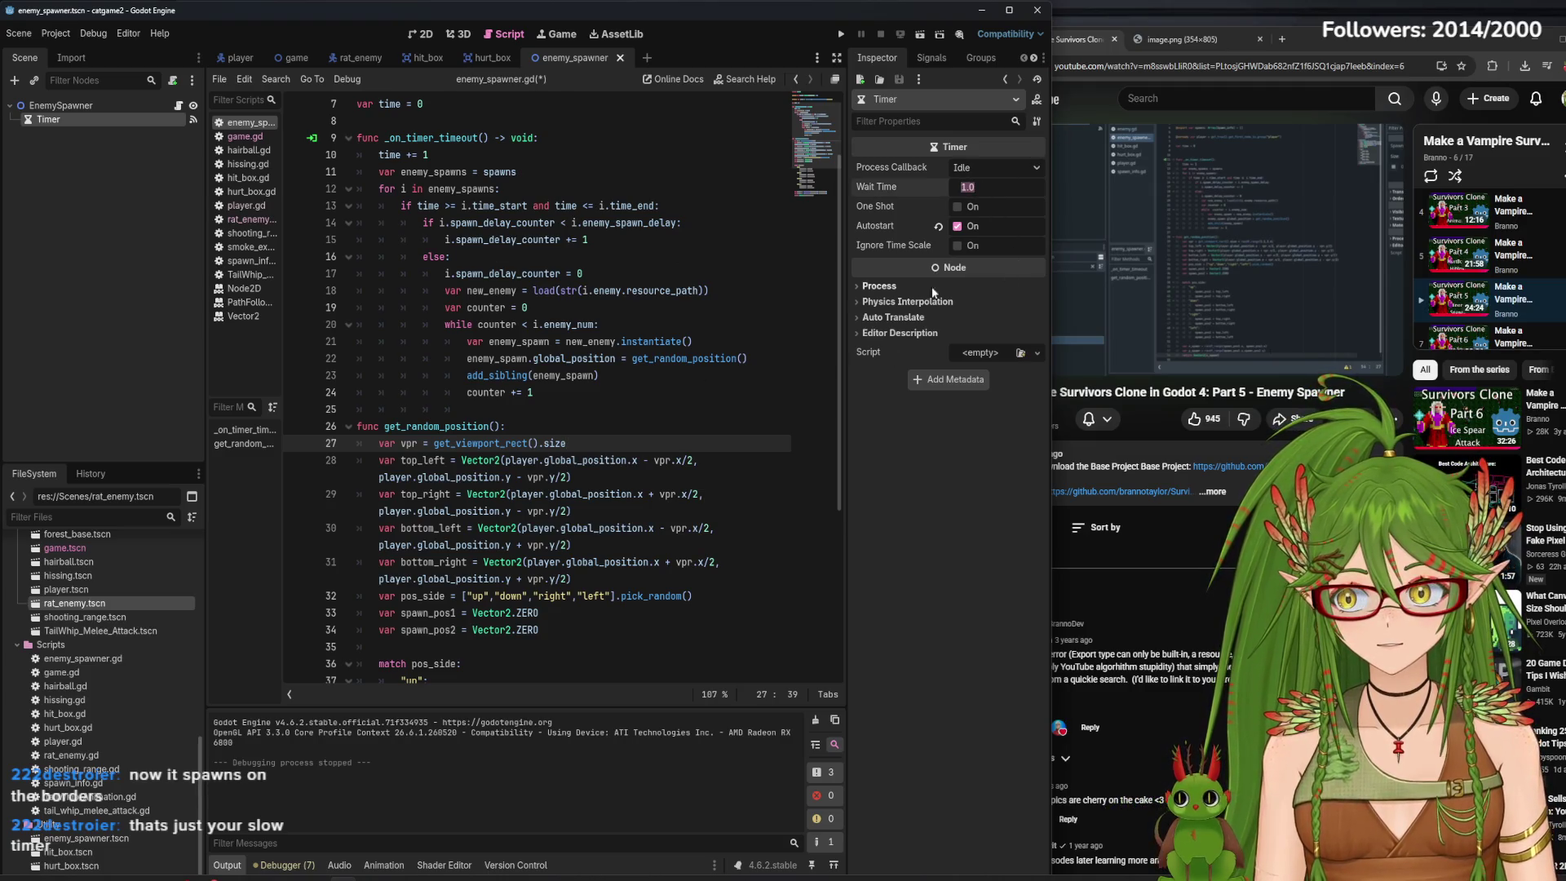
type("0.2")
key("Return")
key("ctrl+s")
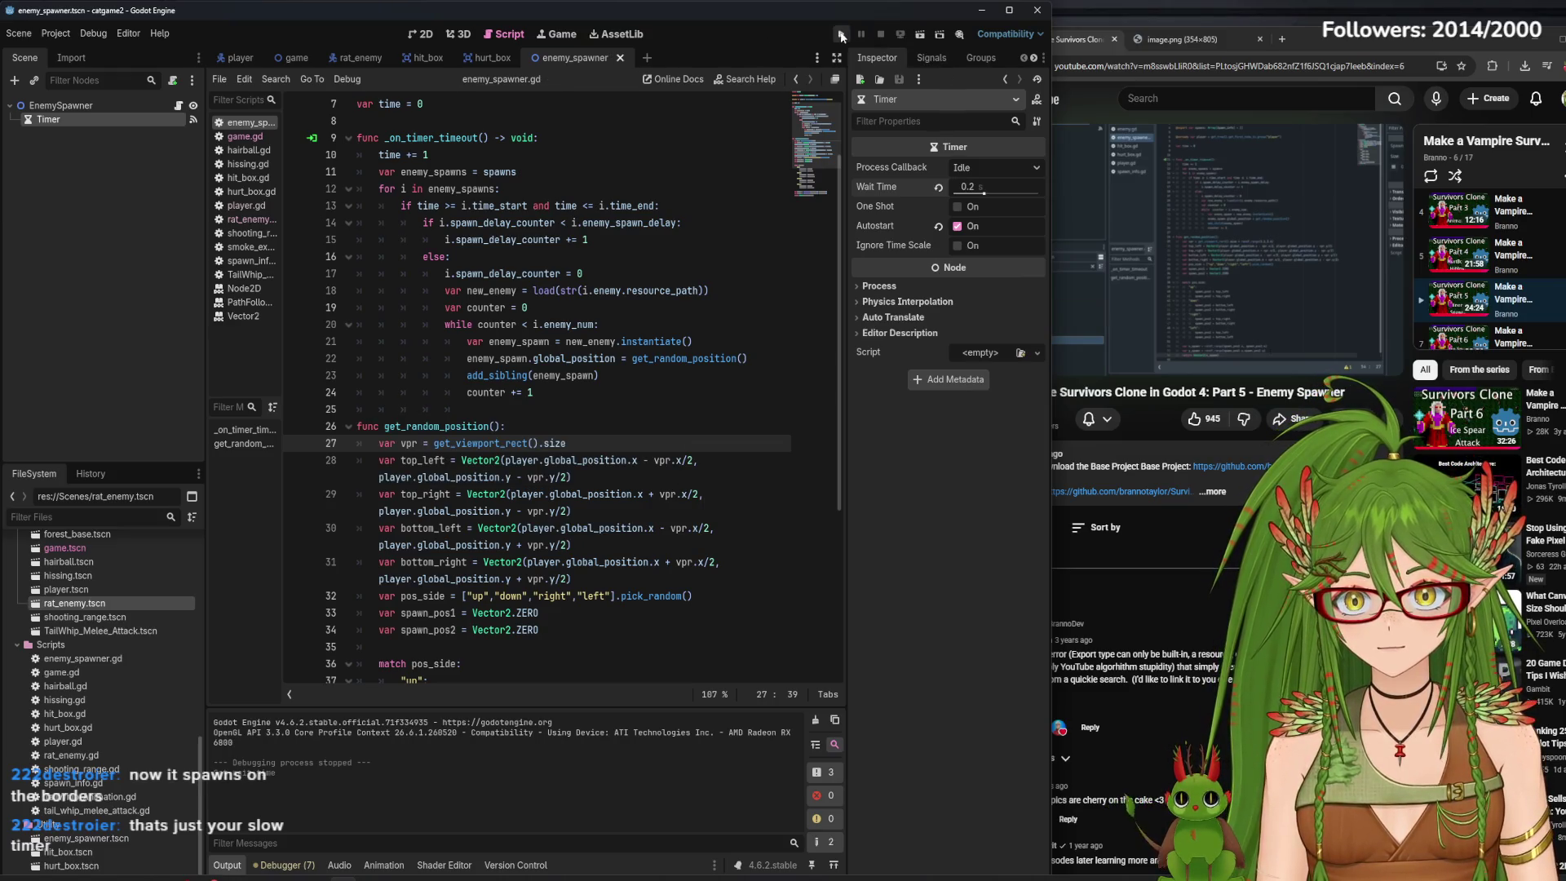
left_click(843, 36)
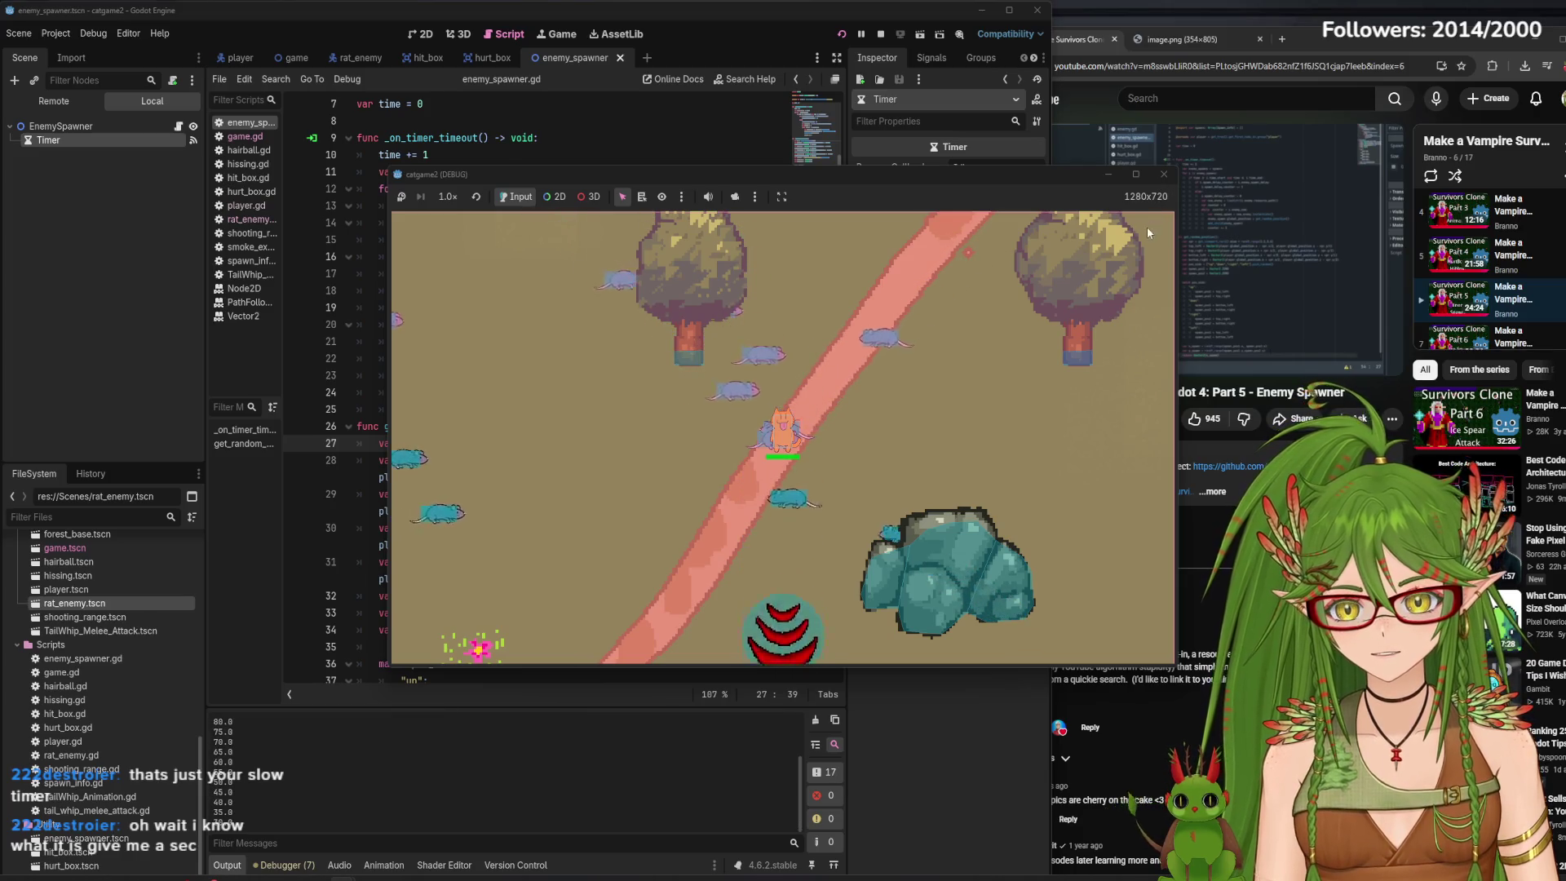
Close the game, commit a 0.5 Wait Time, and select EnemySpawner in the game scene.
left_click(1162, 176)
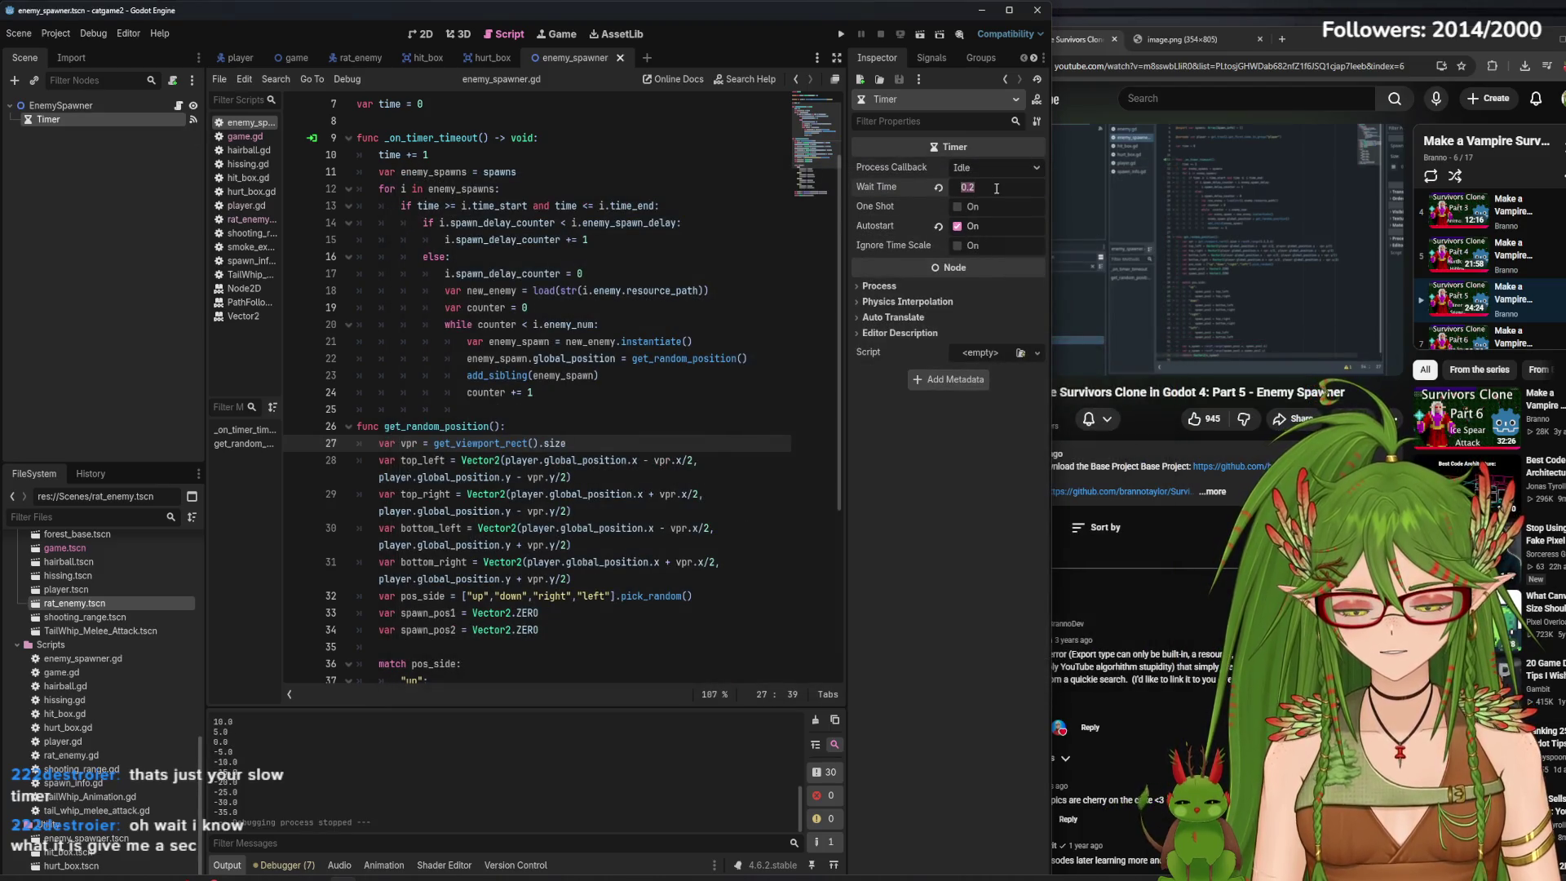
key("Return")
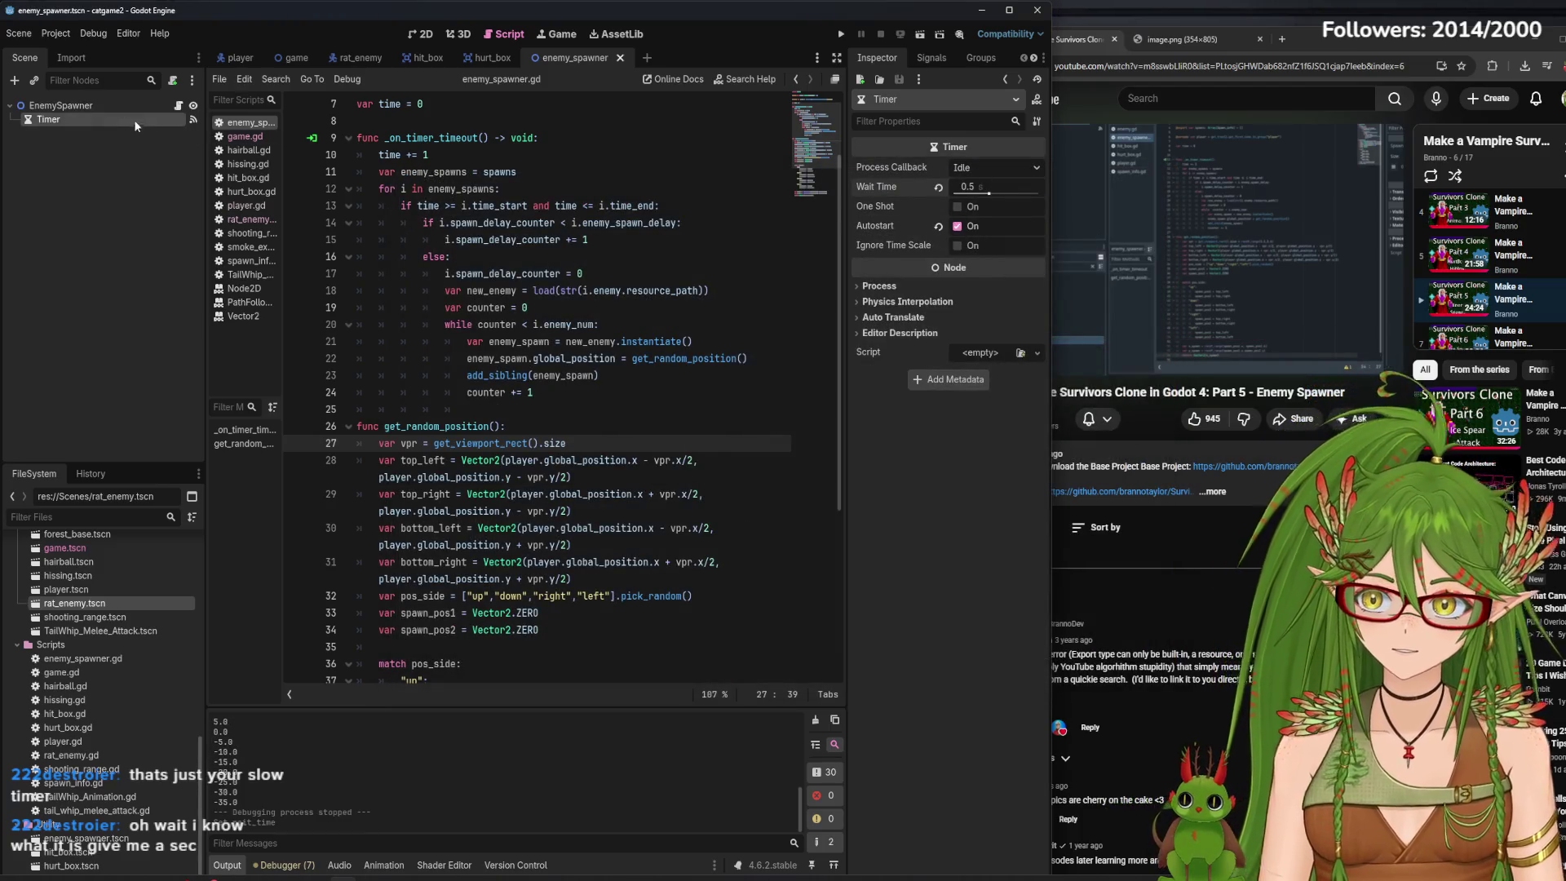
left_click(105, 107)
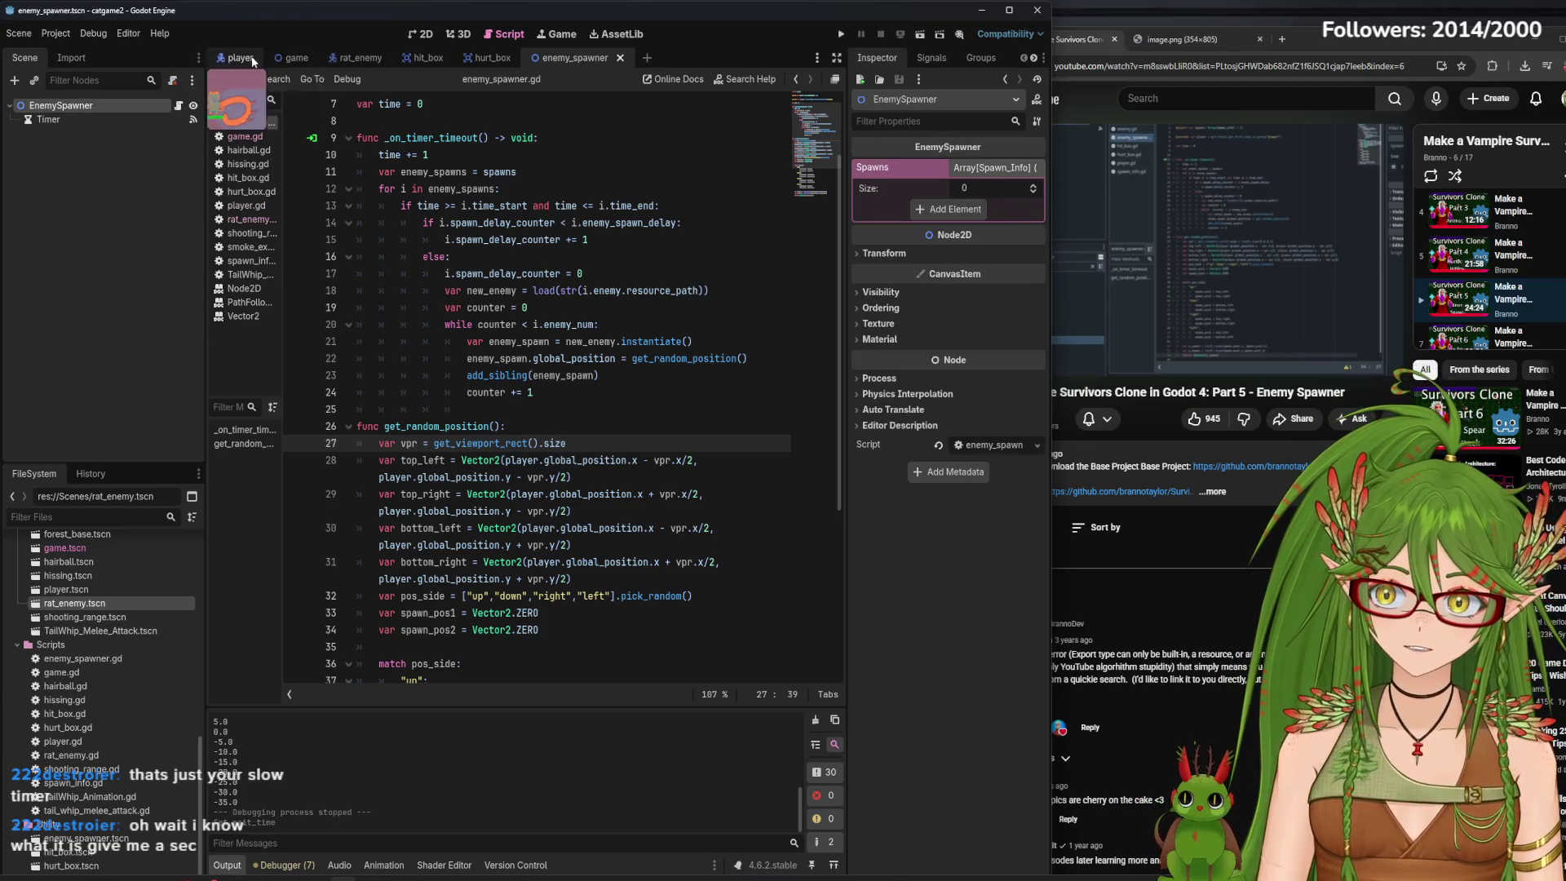
left_click(306, 60)
Expand spawn entry 0's properties, widen the Inspector, and open the spawn_info script.
left_click(992, 209)
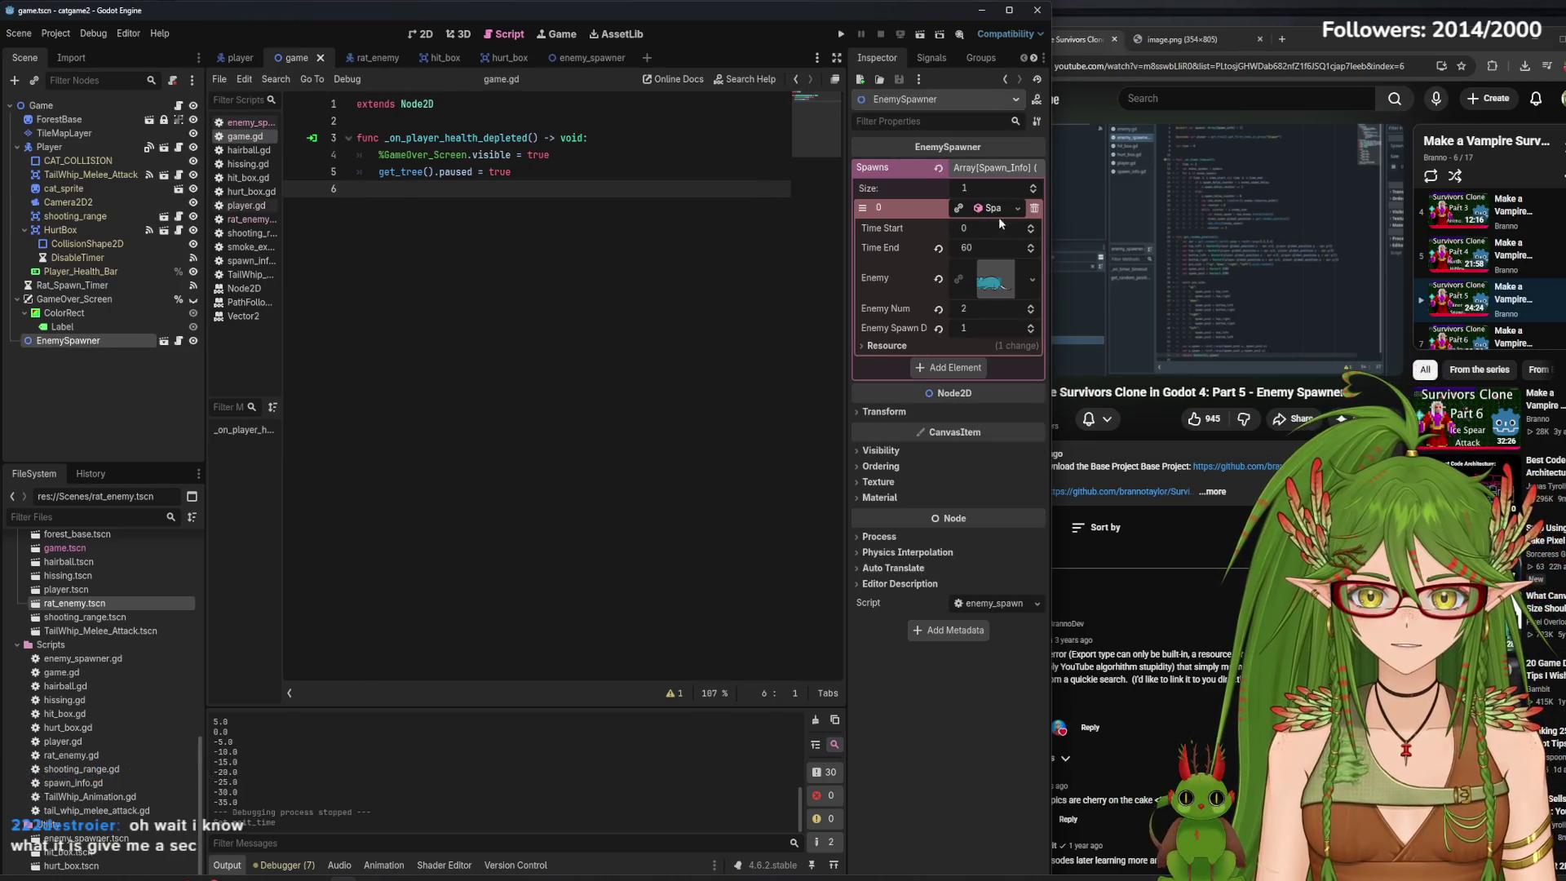
left_click(563, 57)
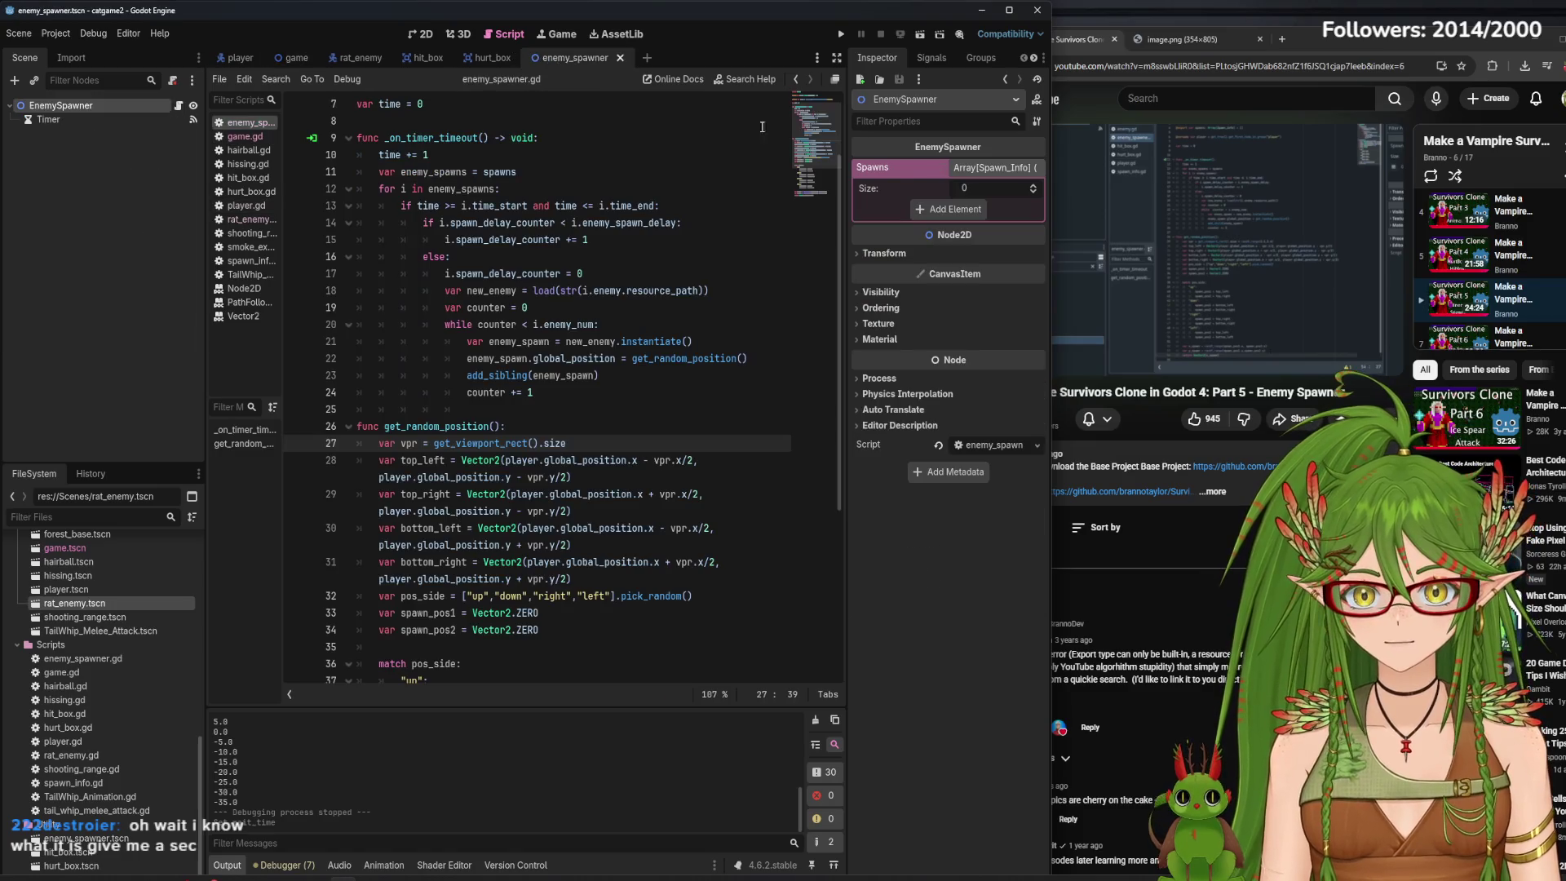
left_click(287, 57)
left_click(1007, 208)
key("Escape")
left_click(989, 209)
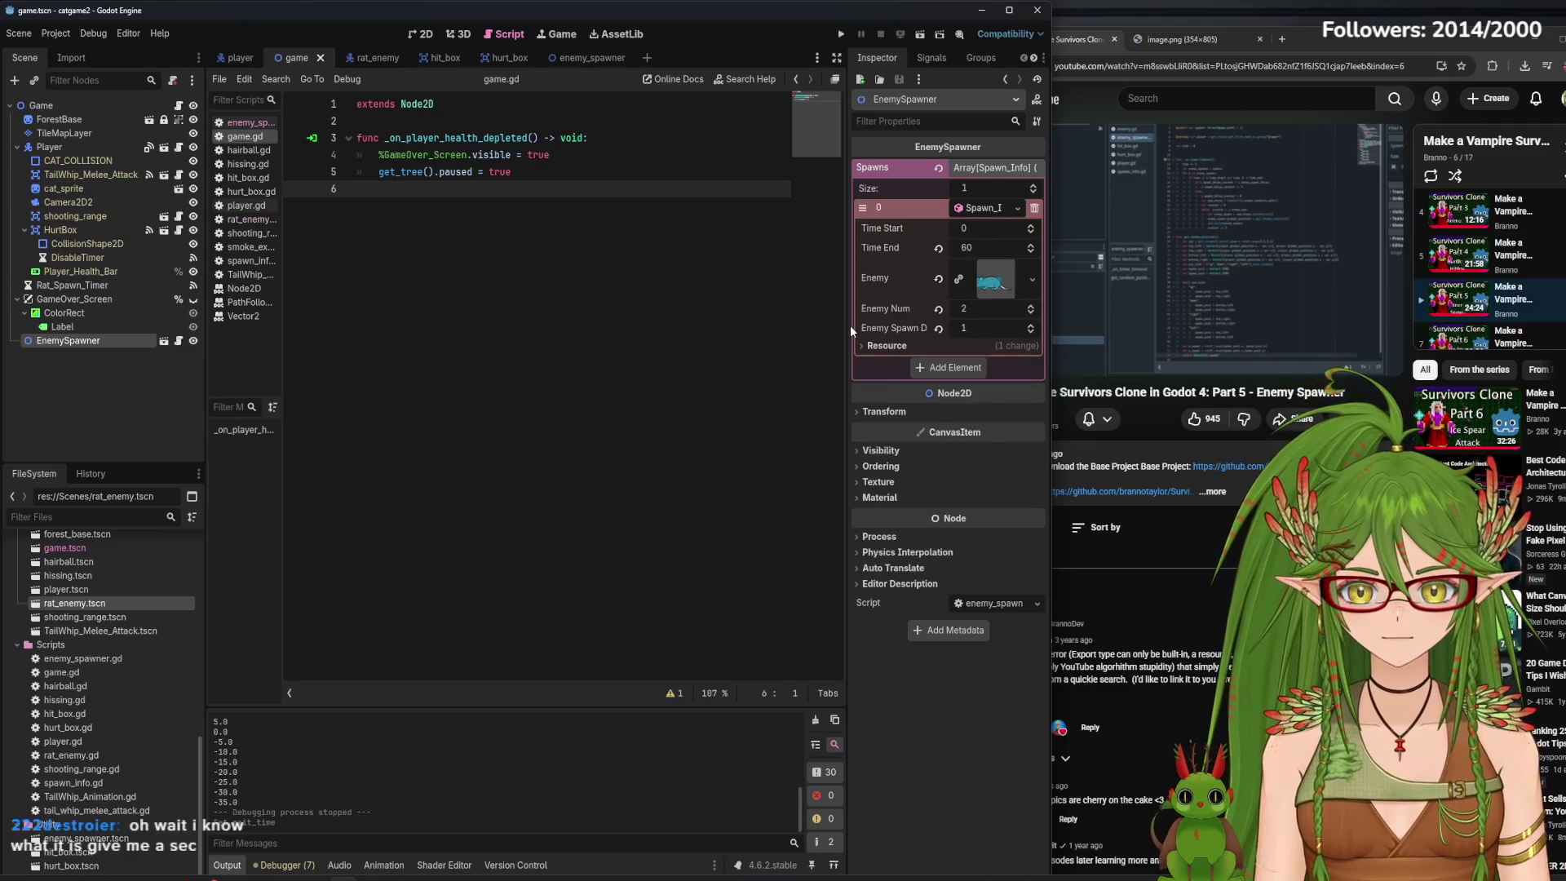
left_click_drag(850, 325, 710, 325)
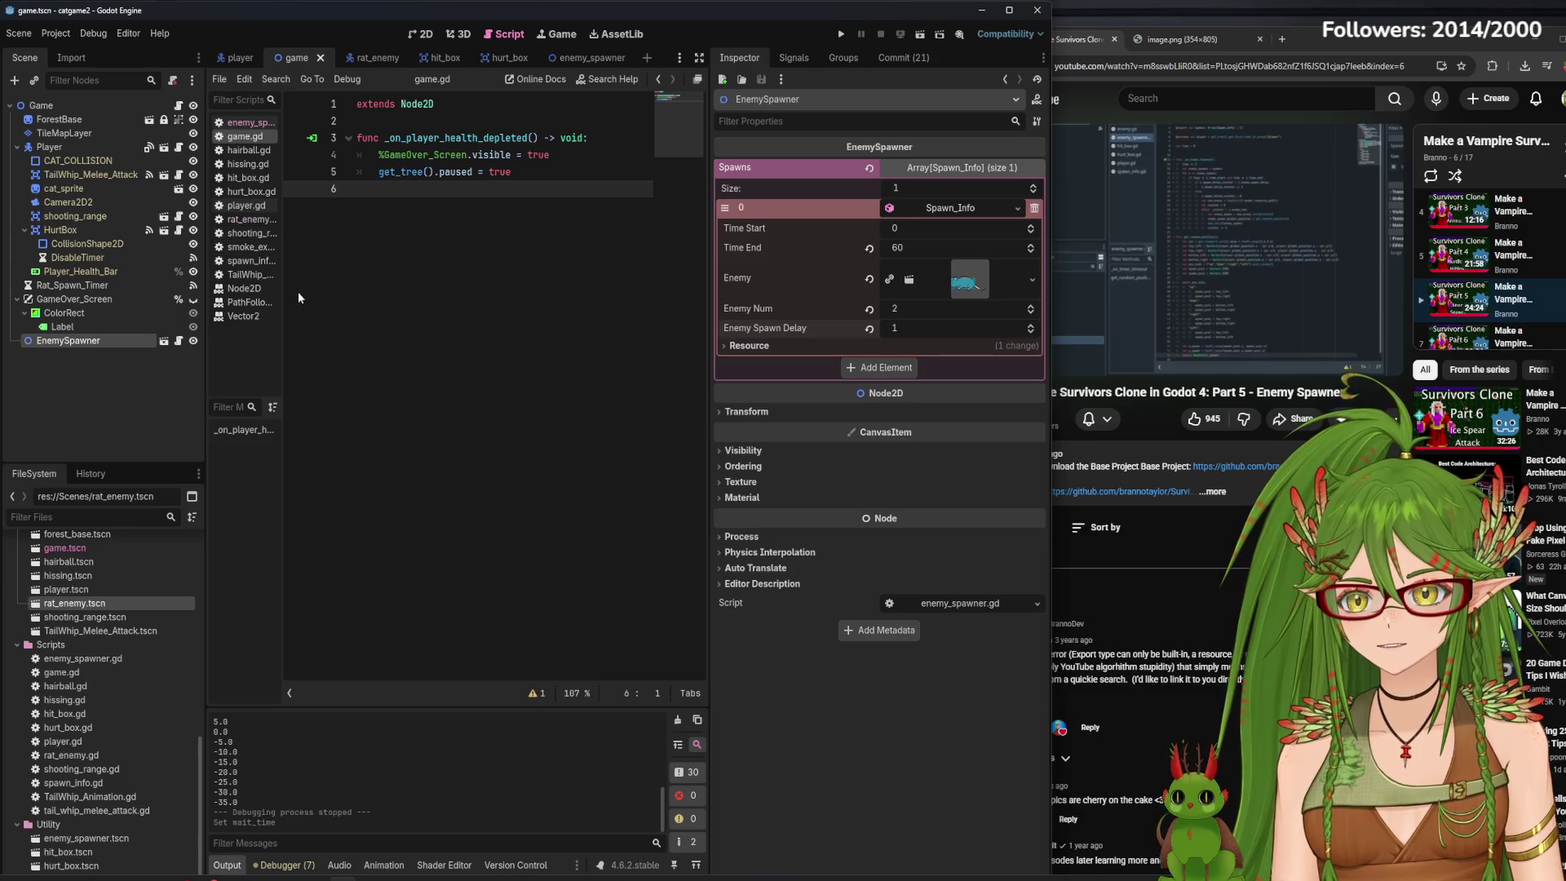
left_click(242, 262)
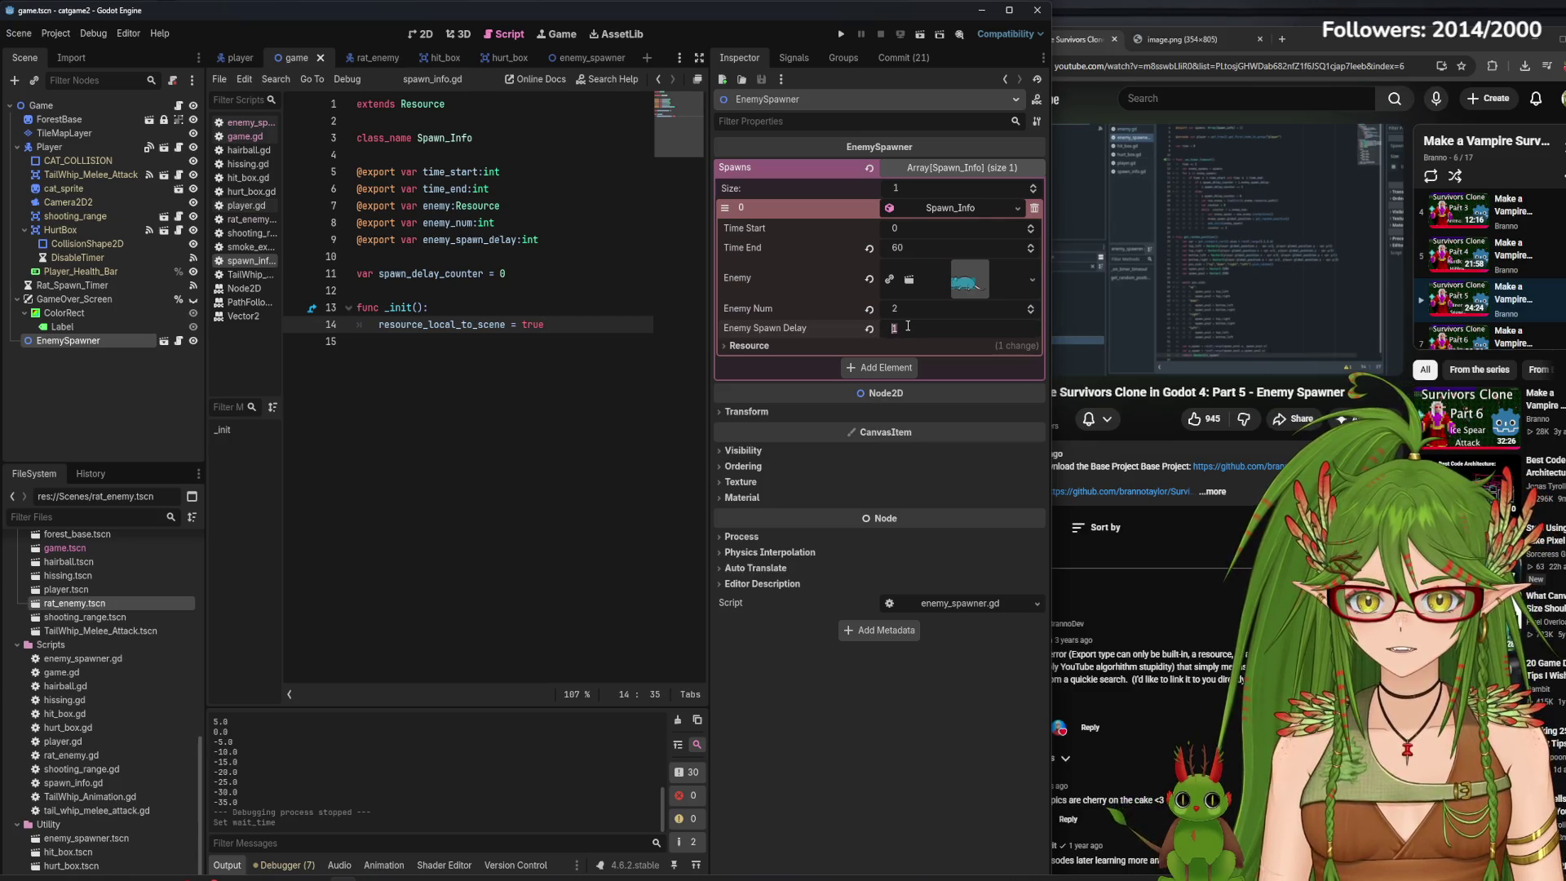
Set Enemy Spawn Delay to 0 and run the game.
key("Return")
left_click(329, 448)
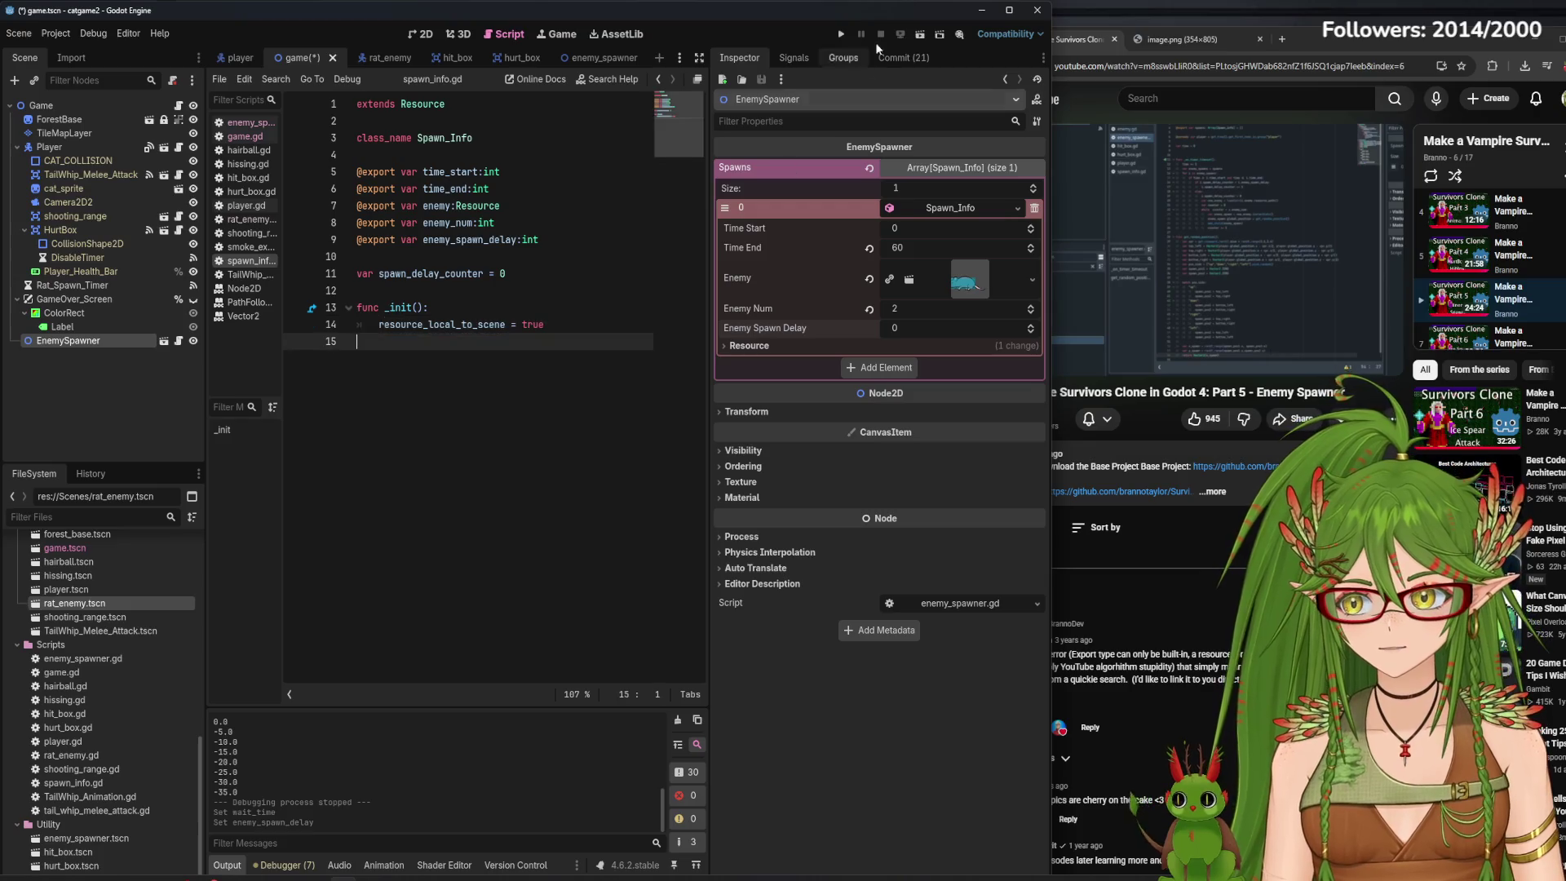
left_click(842, 35)
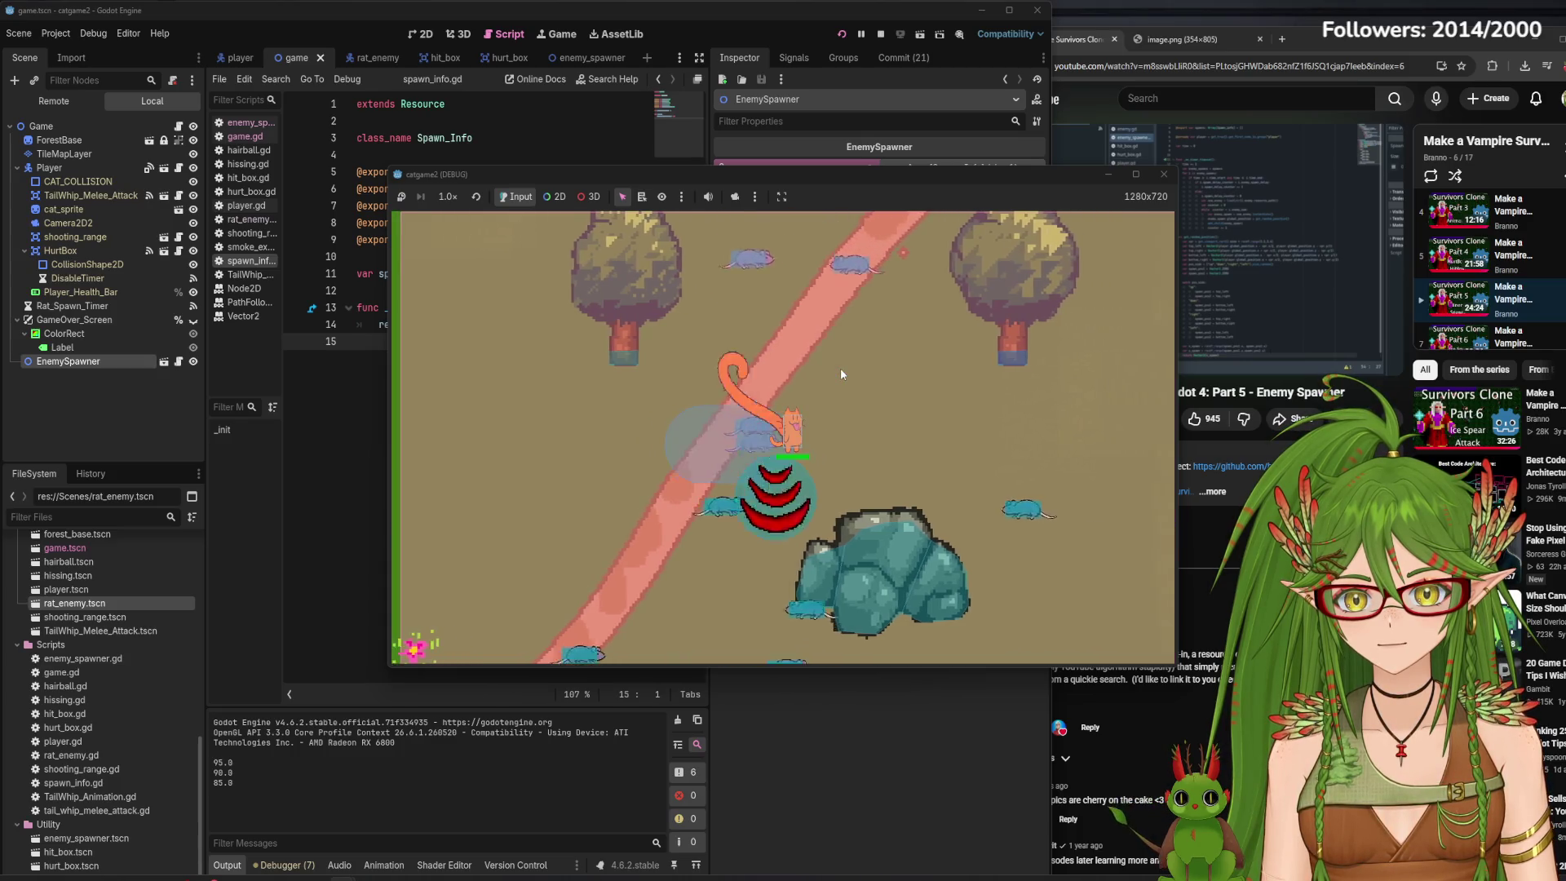
Walk the cat around as rats swarm, stop the game, and begin setting Enemy Num to 1.
key("s")
key("a")
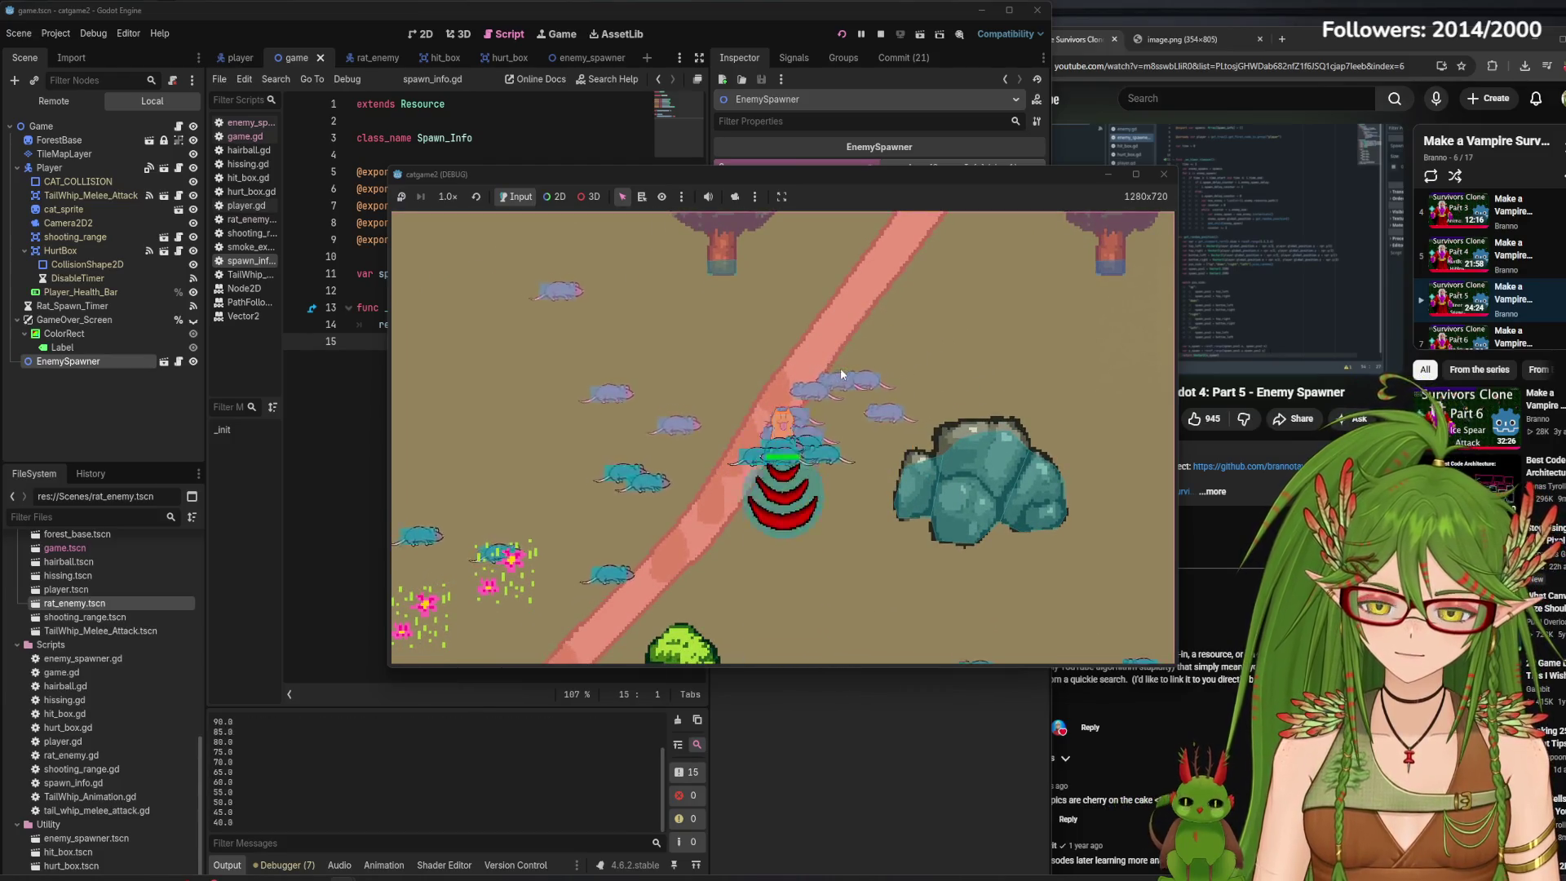
key("s")
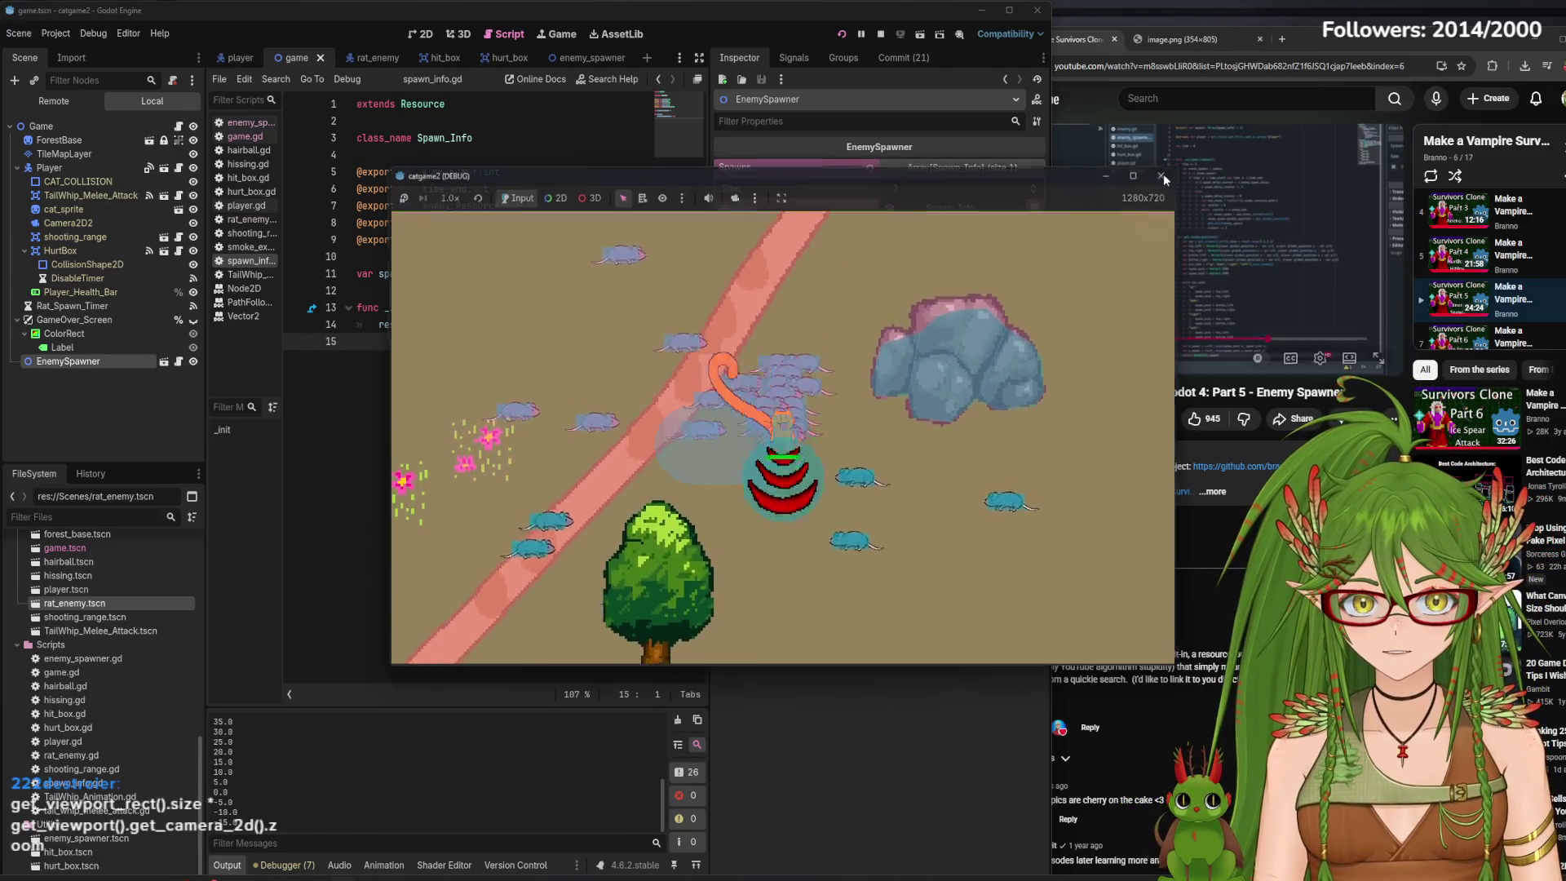
left_click(1163, 173)
left_click(938, 308)
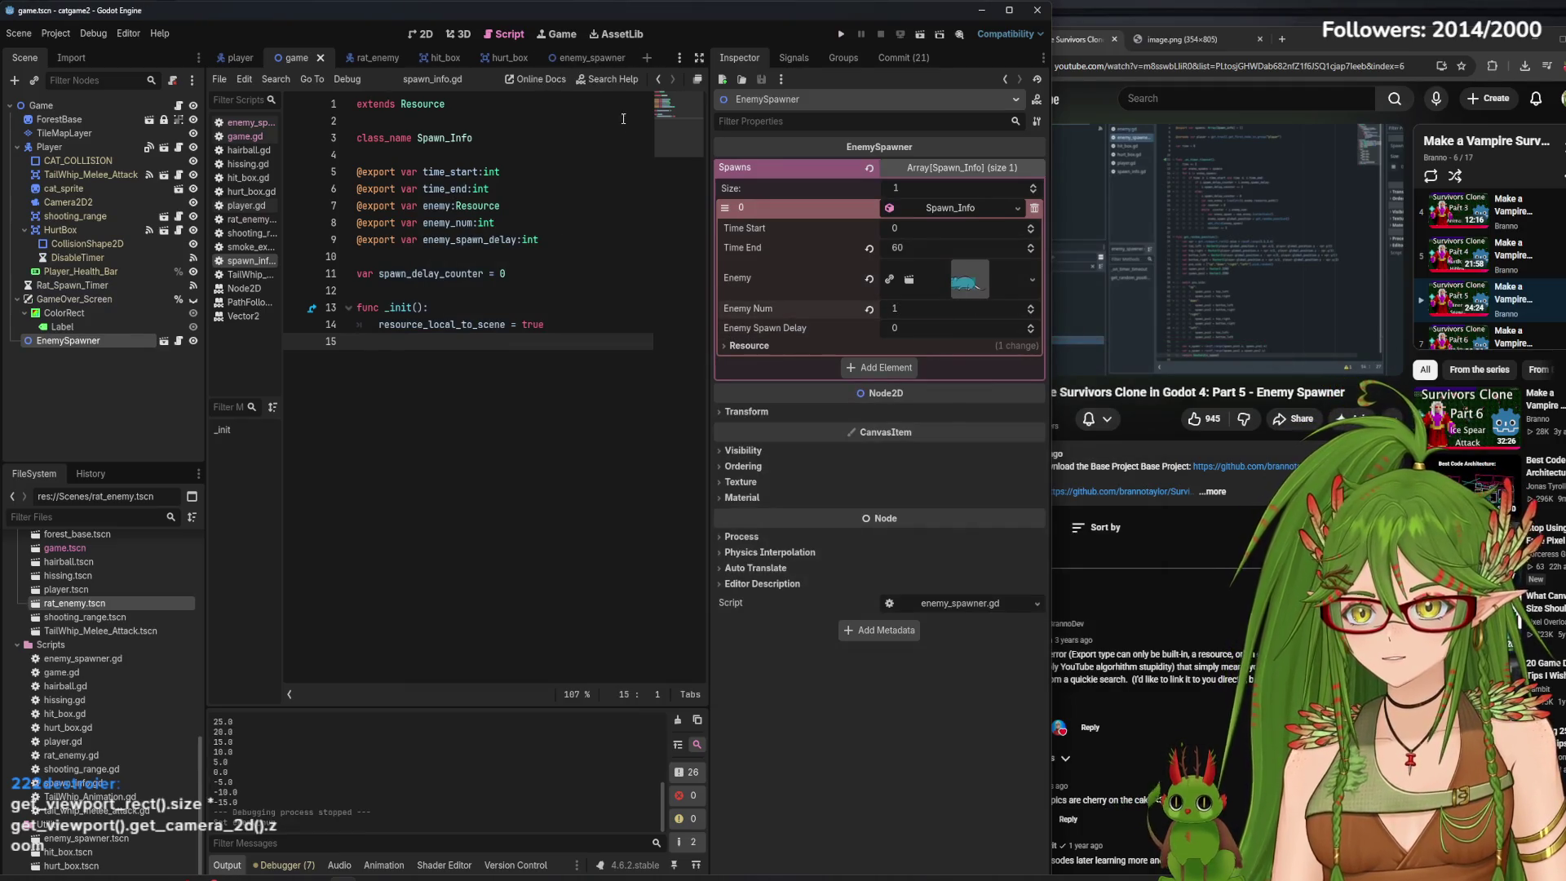
Append '* get_viewport().get_camera_2d().zoom' to the viewport size on line 27.
left_click(575, 57)
left_click(1053, 721)
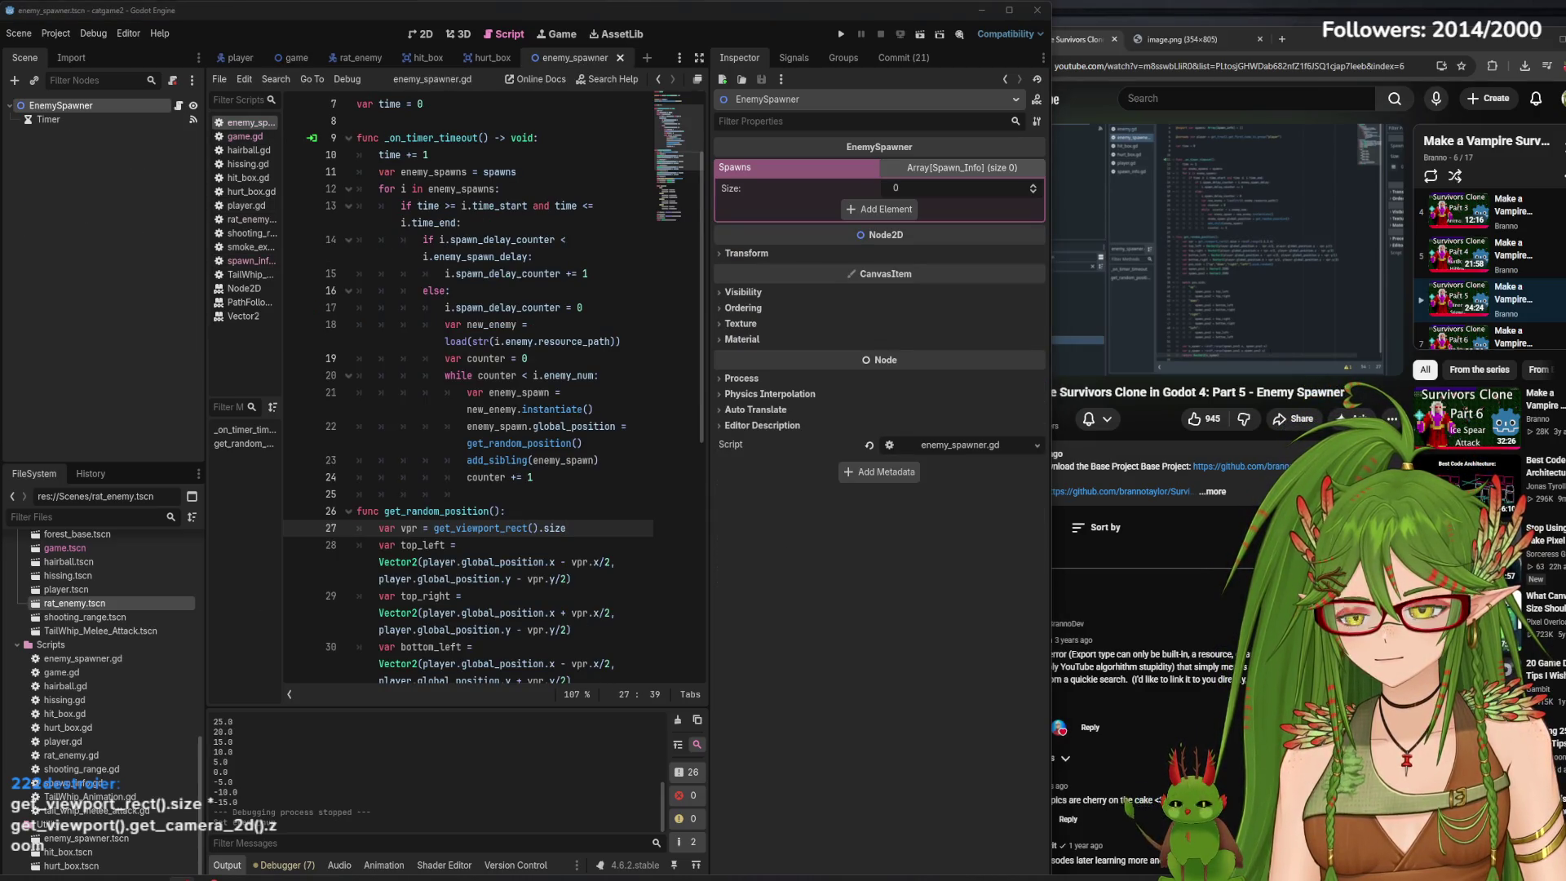
left_click(600, 525)
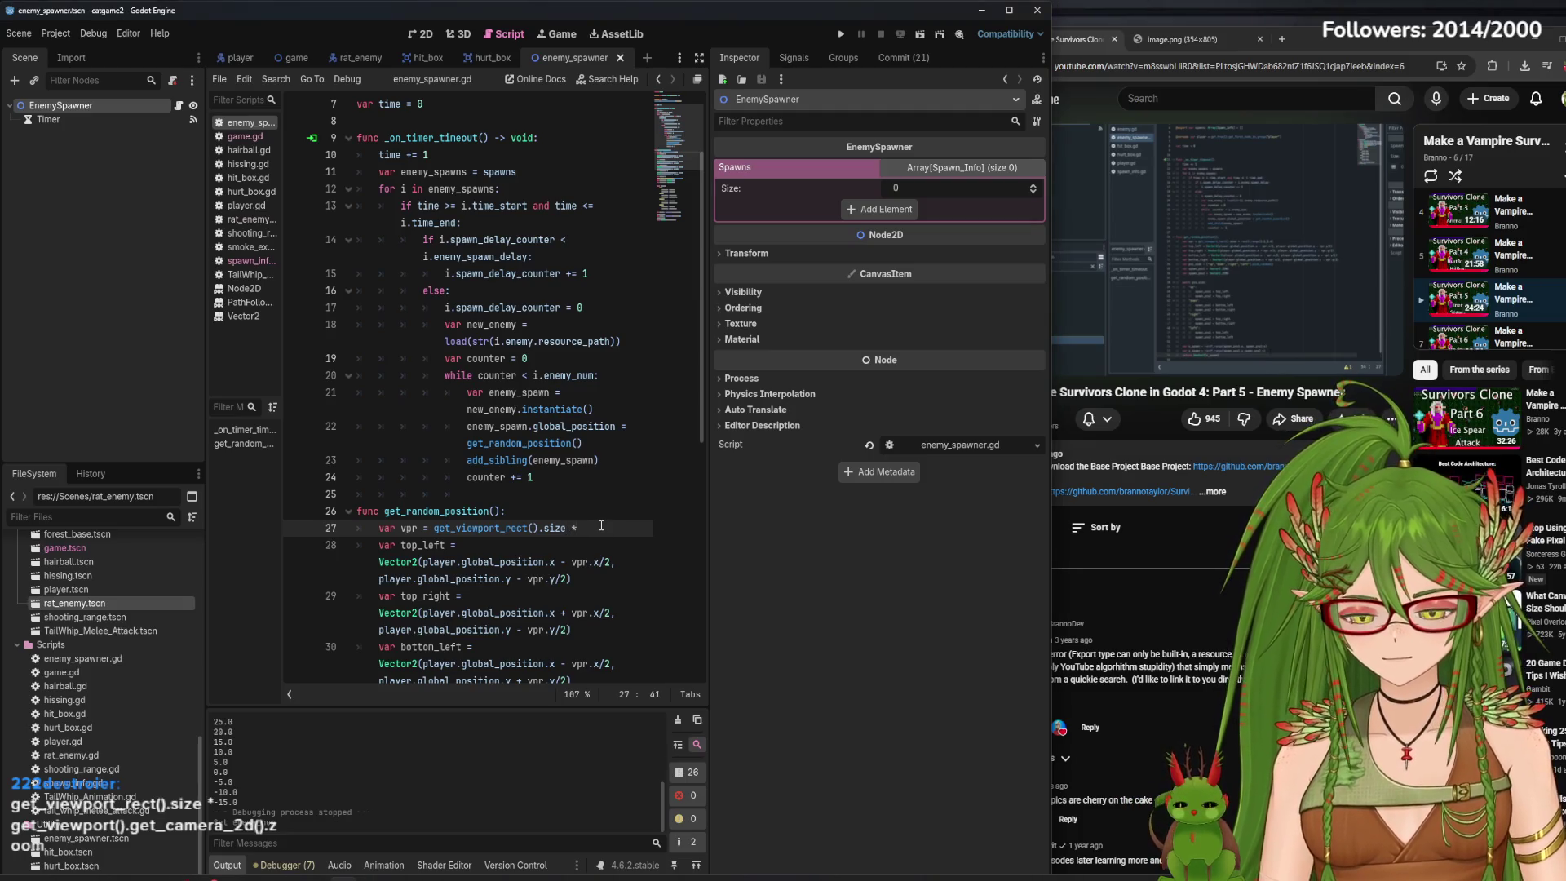
type("get_viewport().get_camera_2d().zoom")
left_click(1054, 722)
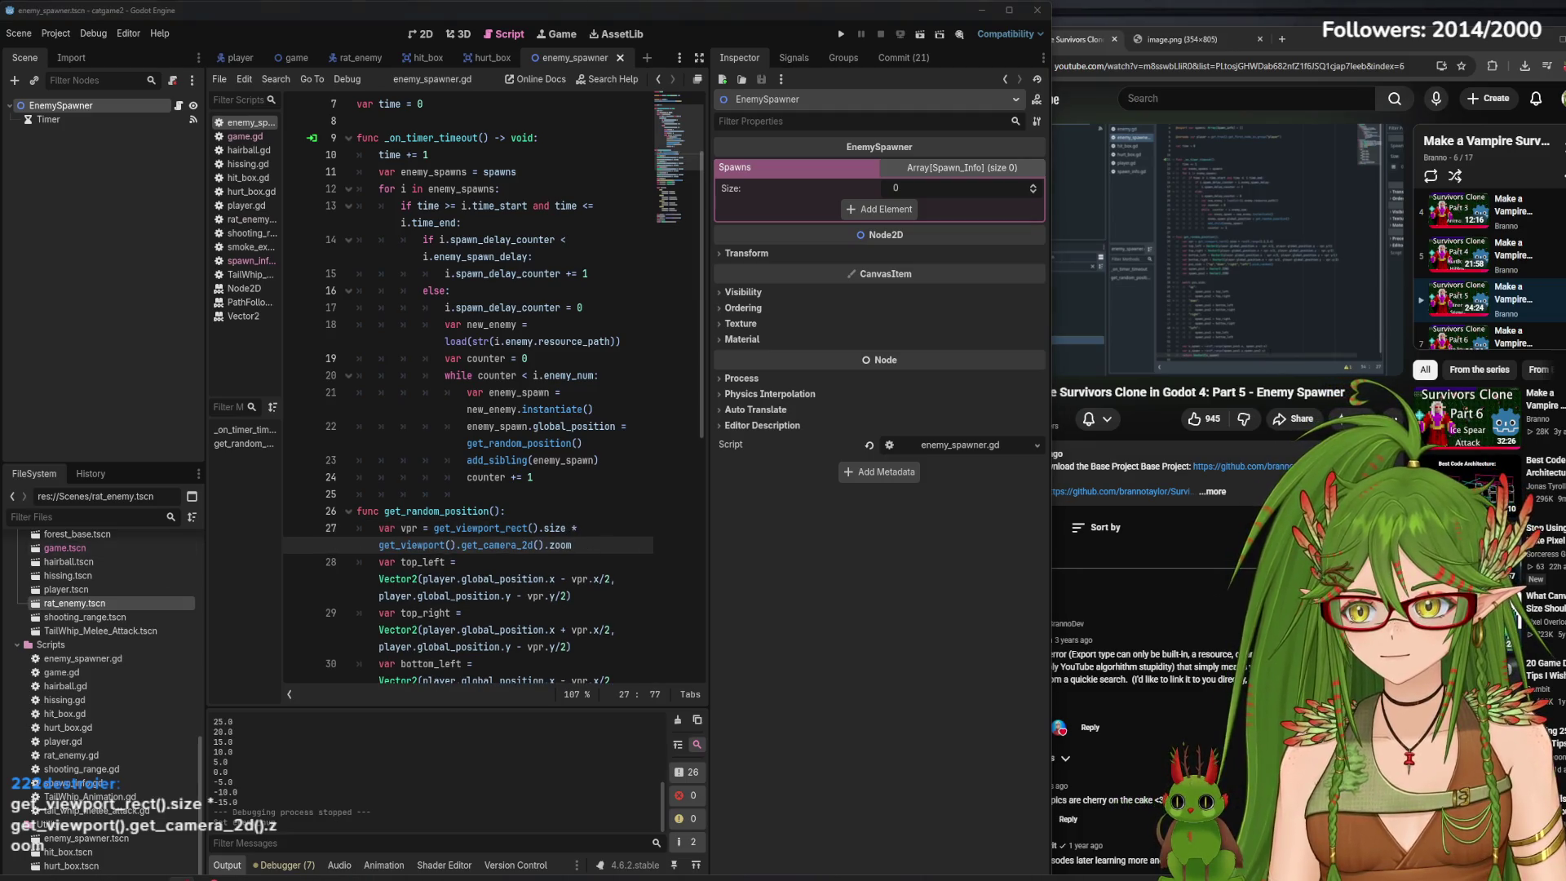
left_click(603, 531)
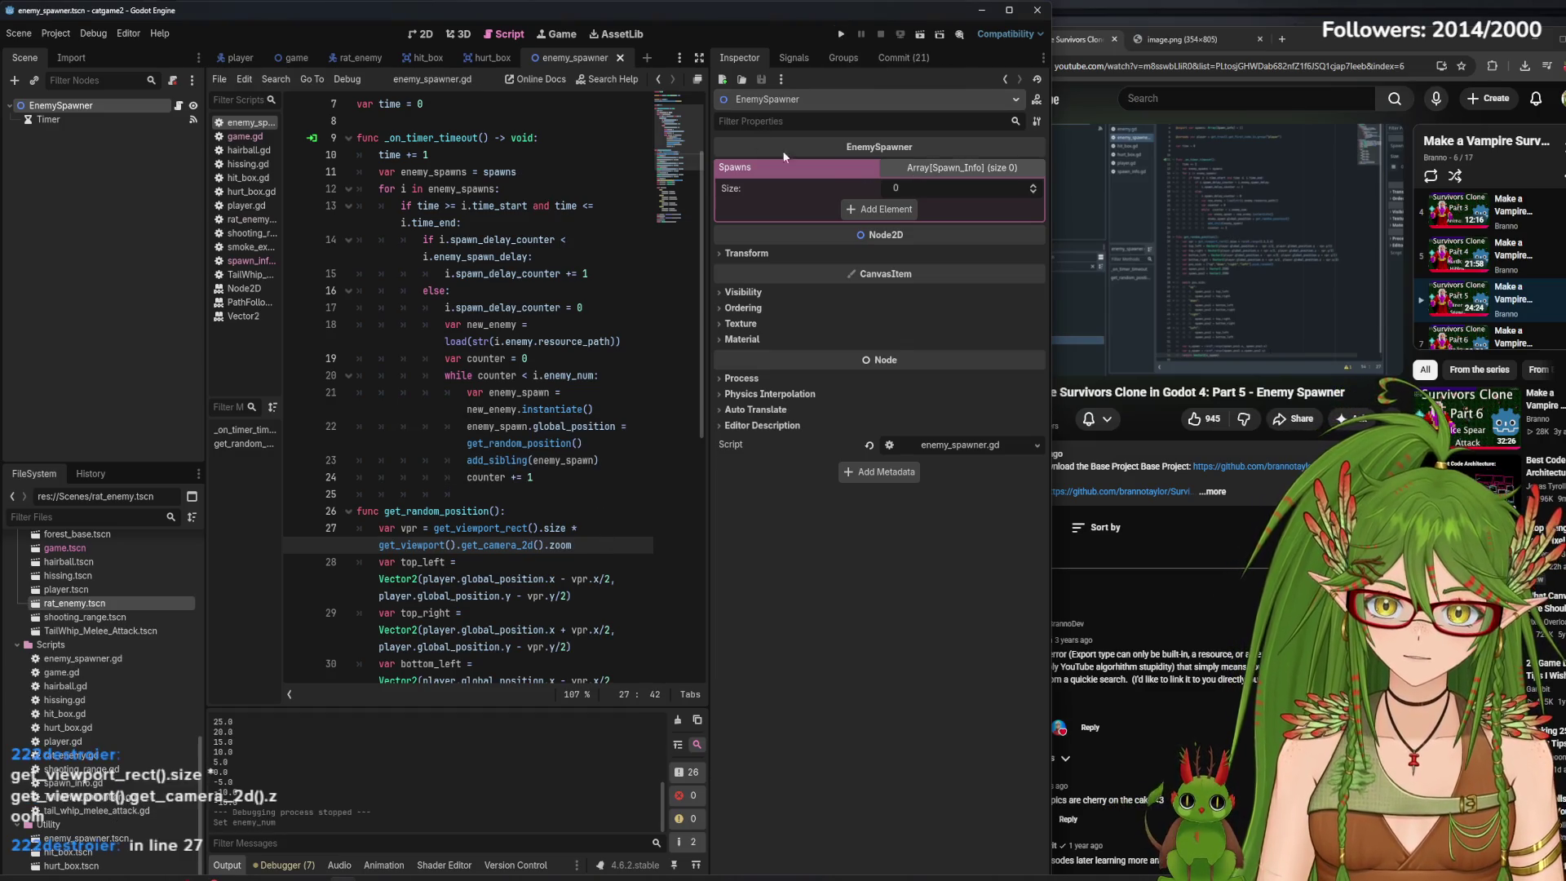
Set Enemy Spawn Delay to 1 in the game scene.
left_click(296, 58)
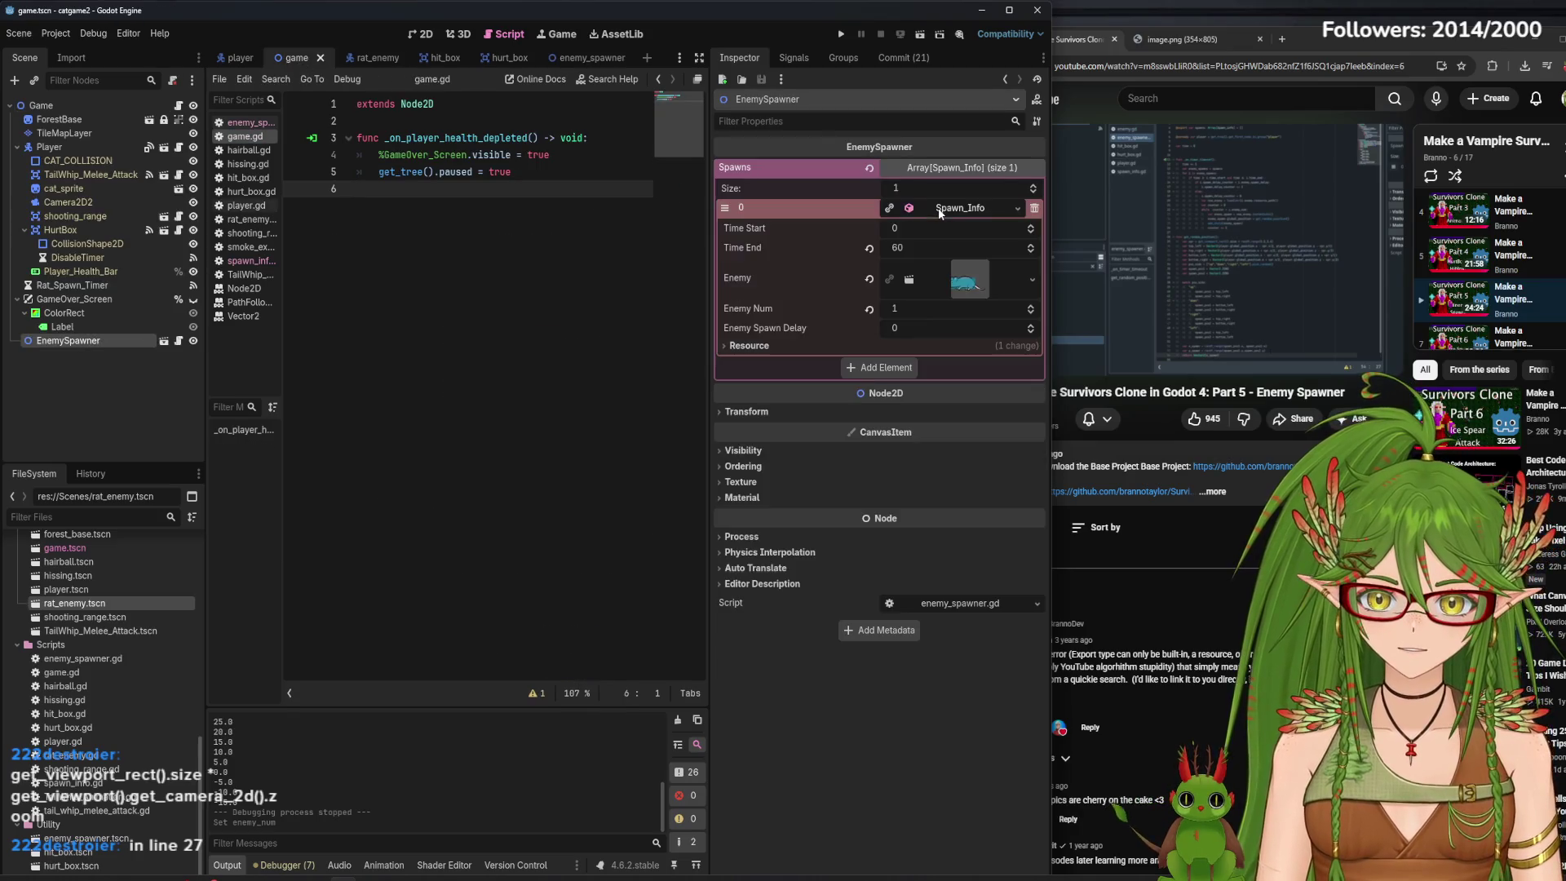
type("1")
key("Return")
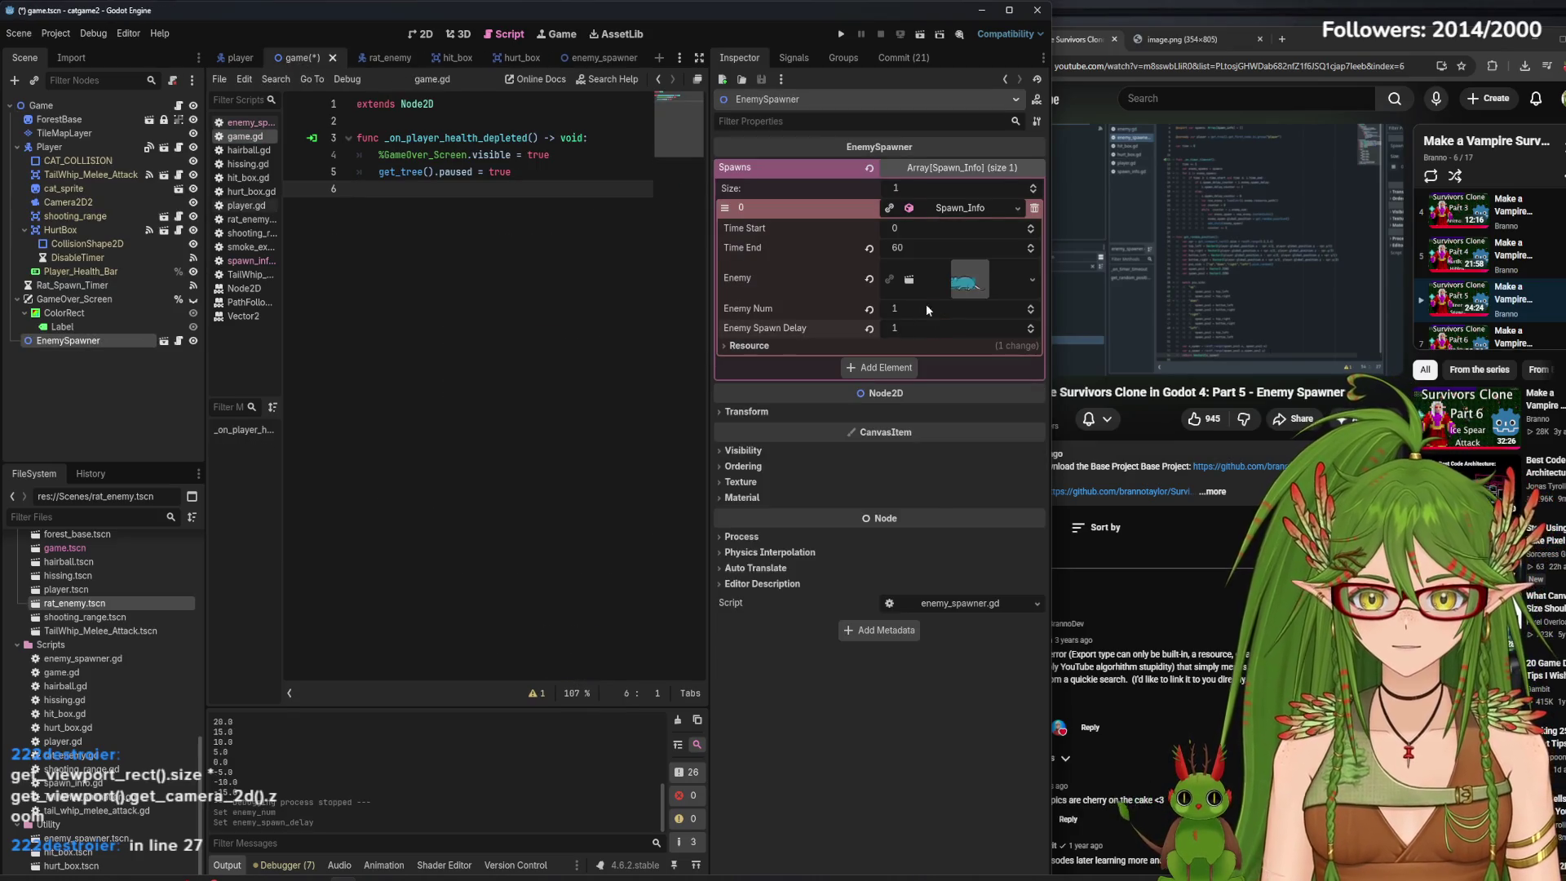
Set the enemy_spawner Timer's Wait Time to 0.8 seconds.
left_click(571, 57)
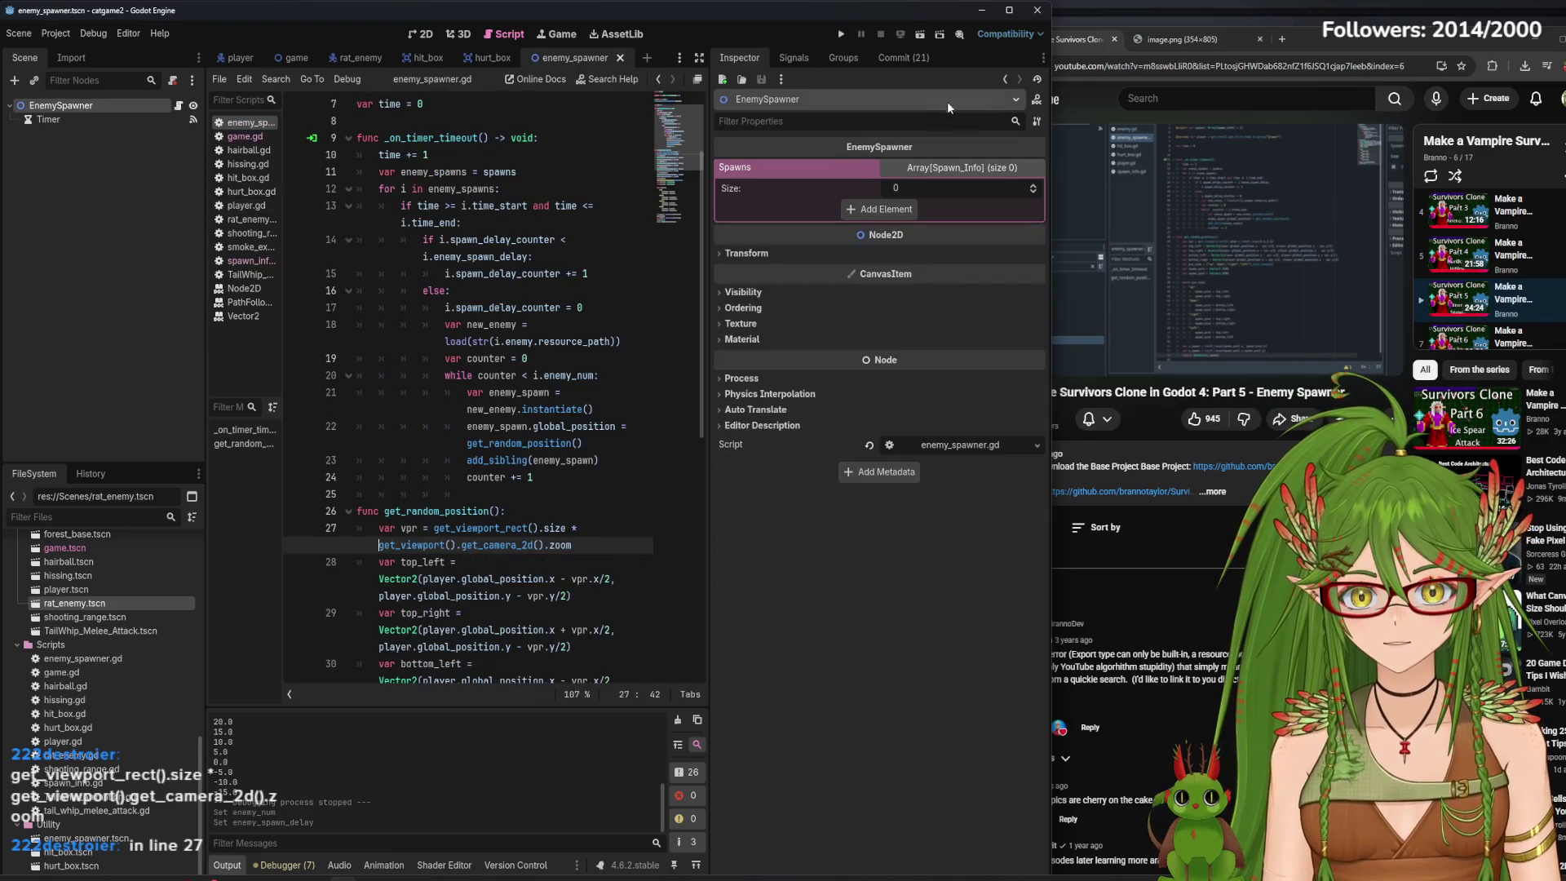
left_click(48, 119)
left_click(922, 185)
key("Return")
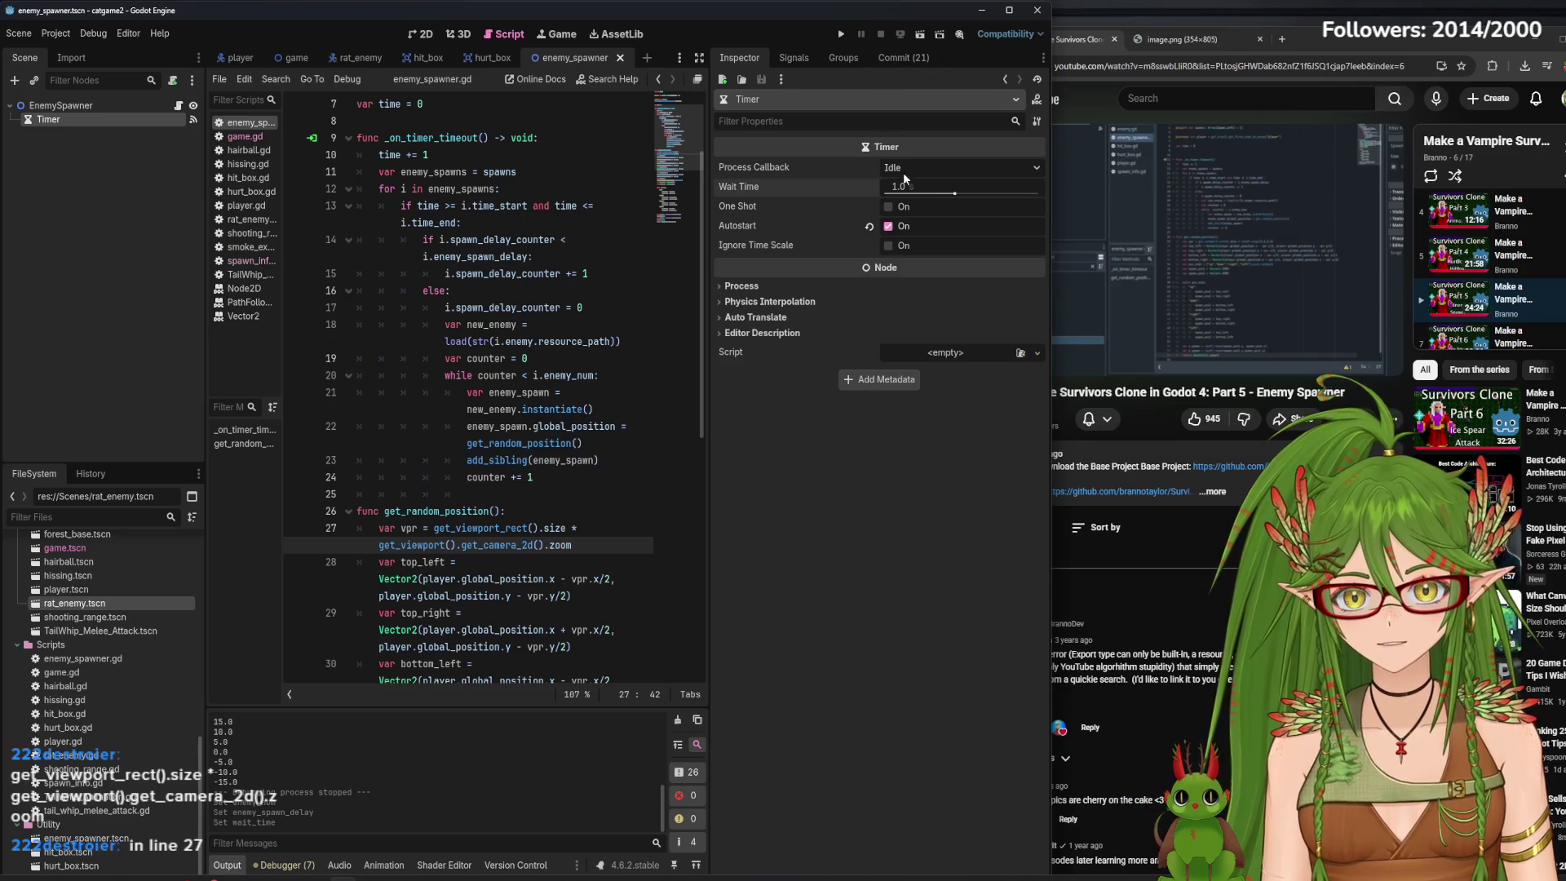
type("0.8")
key("Return")
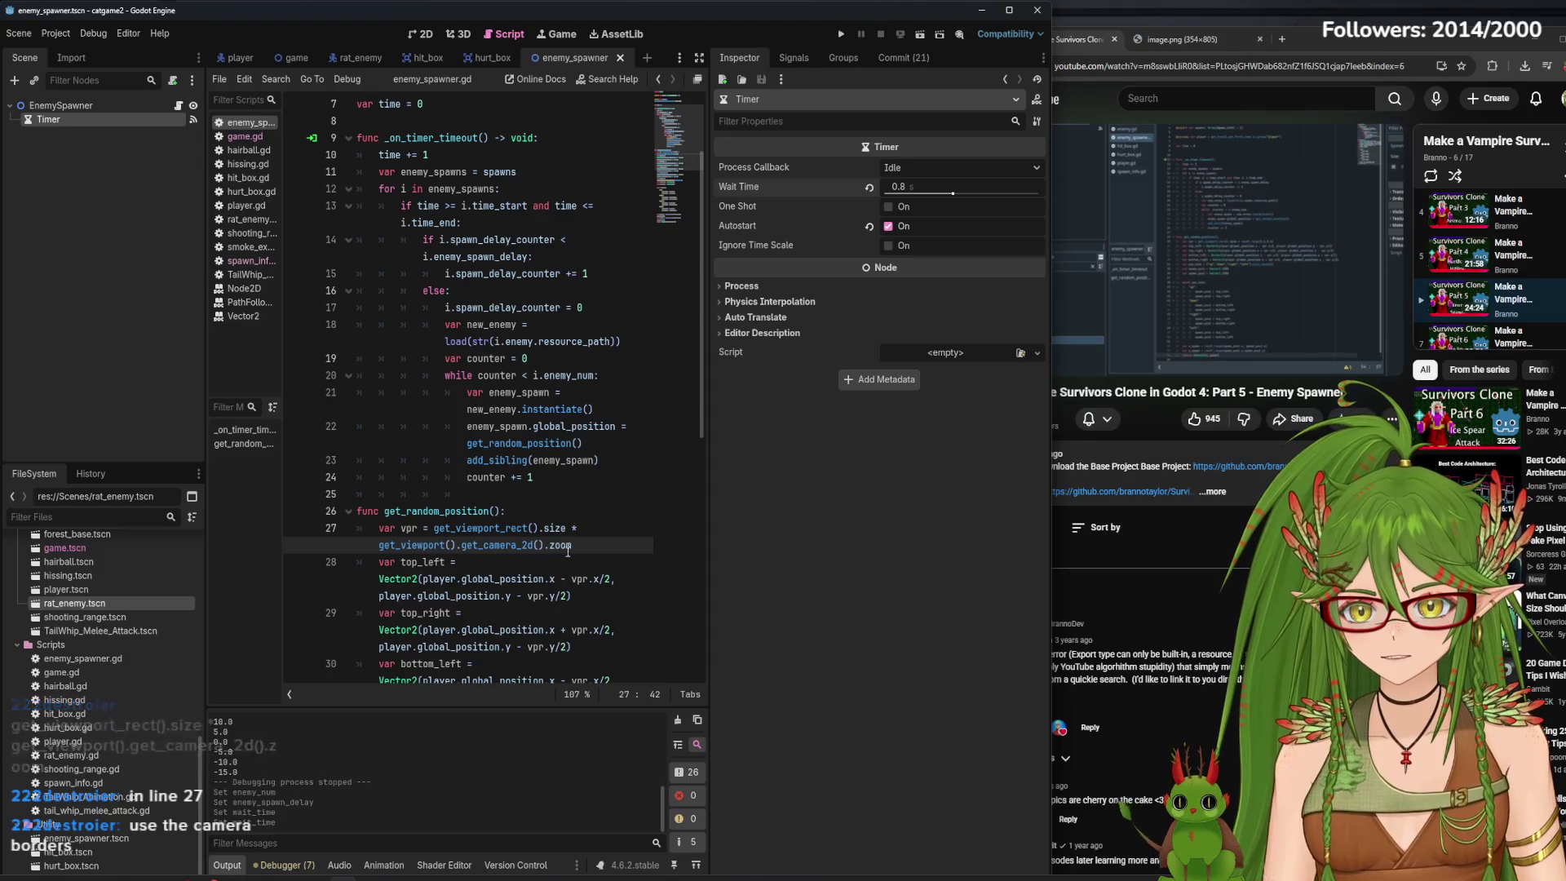
Review the viewport call on line 27 and run the game to test the zoom fix.
left_click(456, 528)
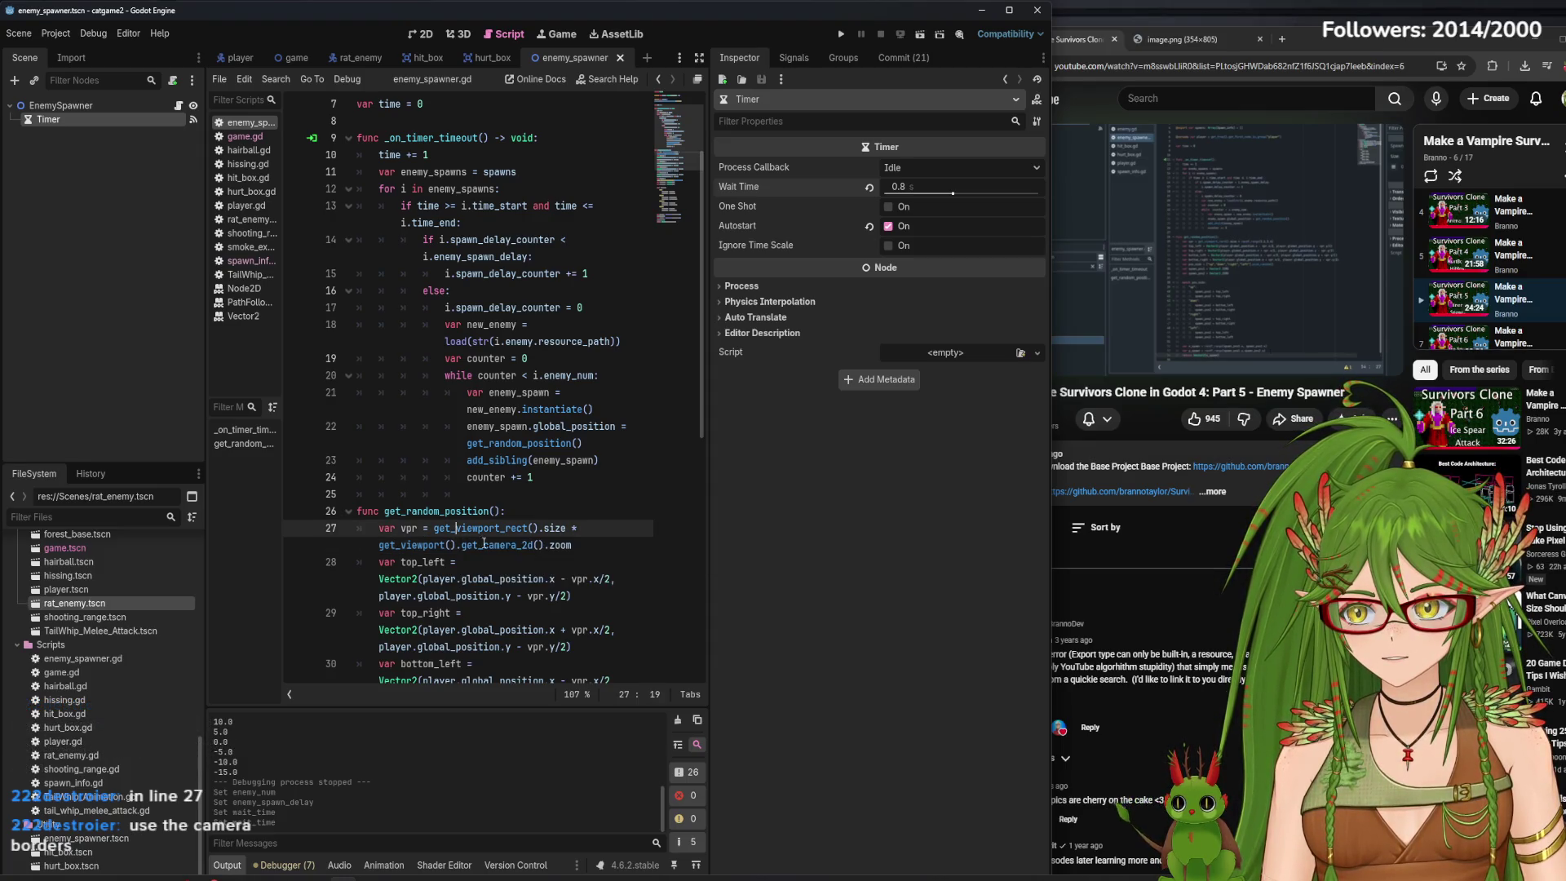
left_click(574, 545)
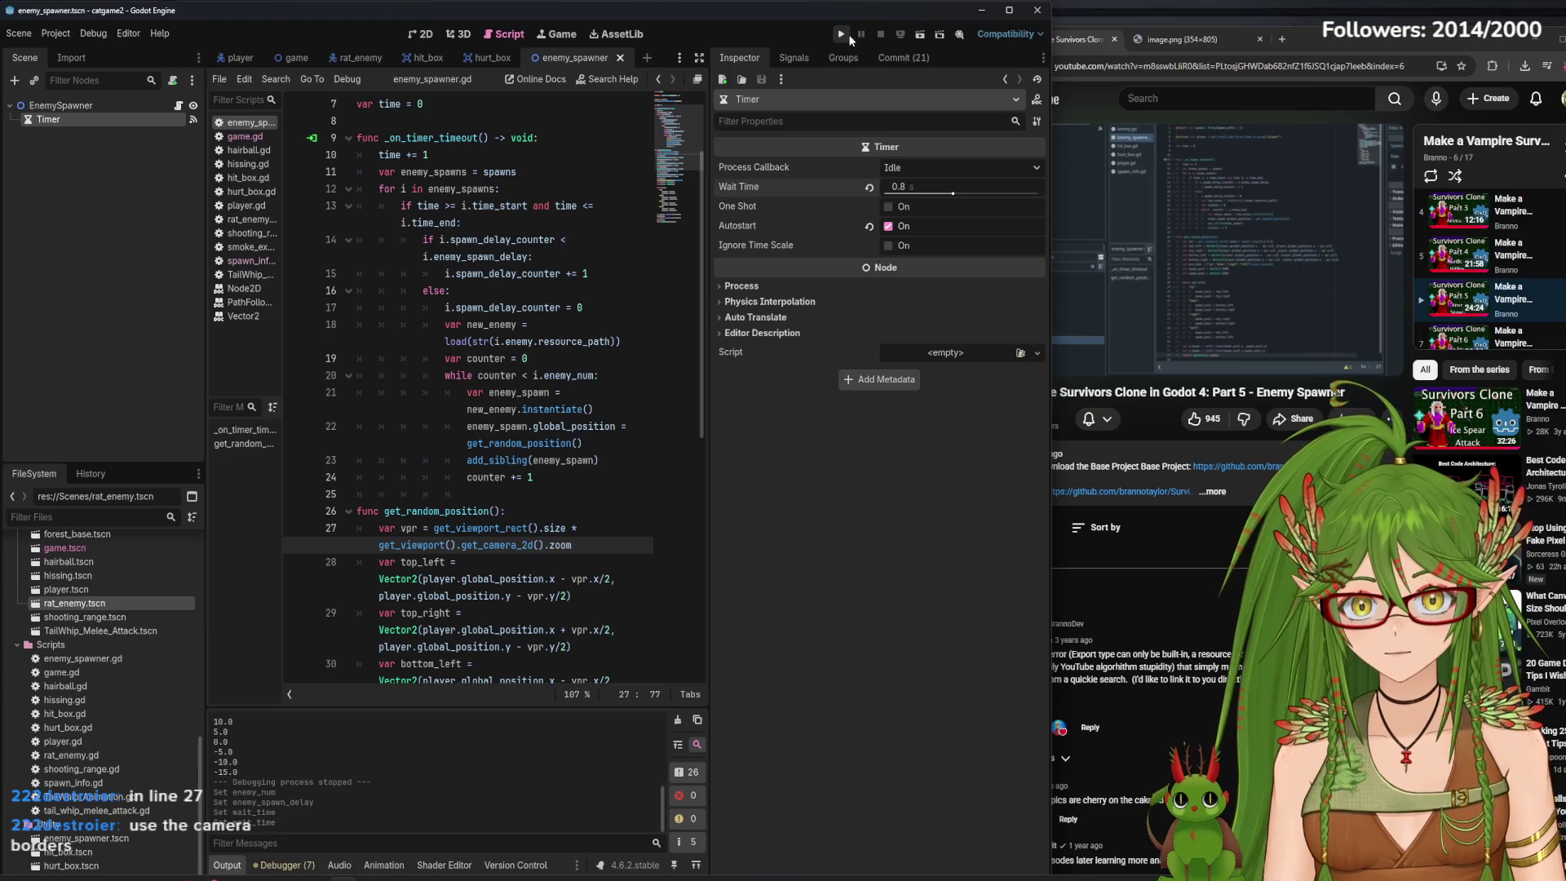
left_click(848, 38)
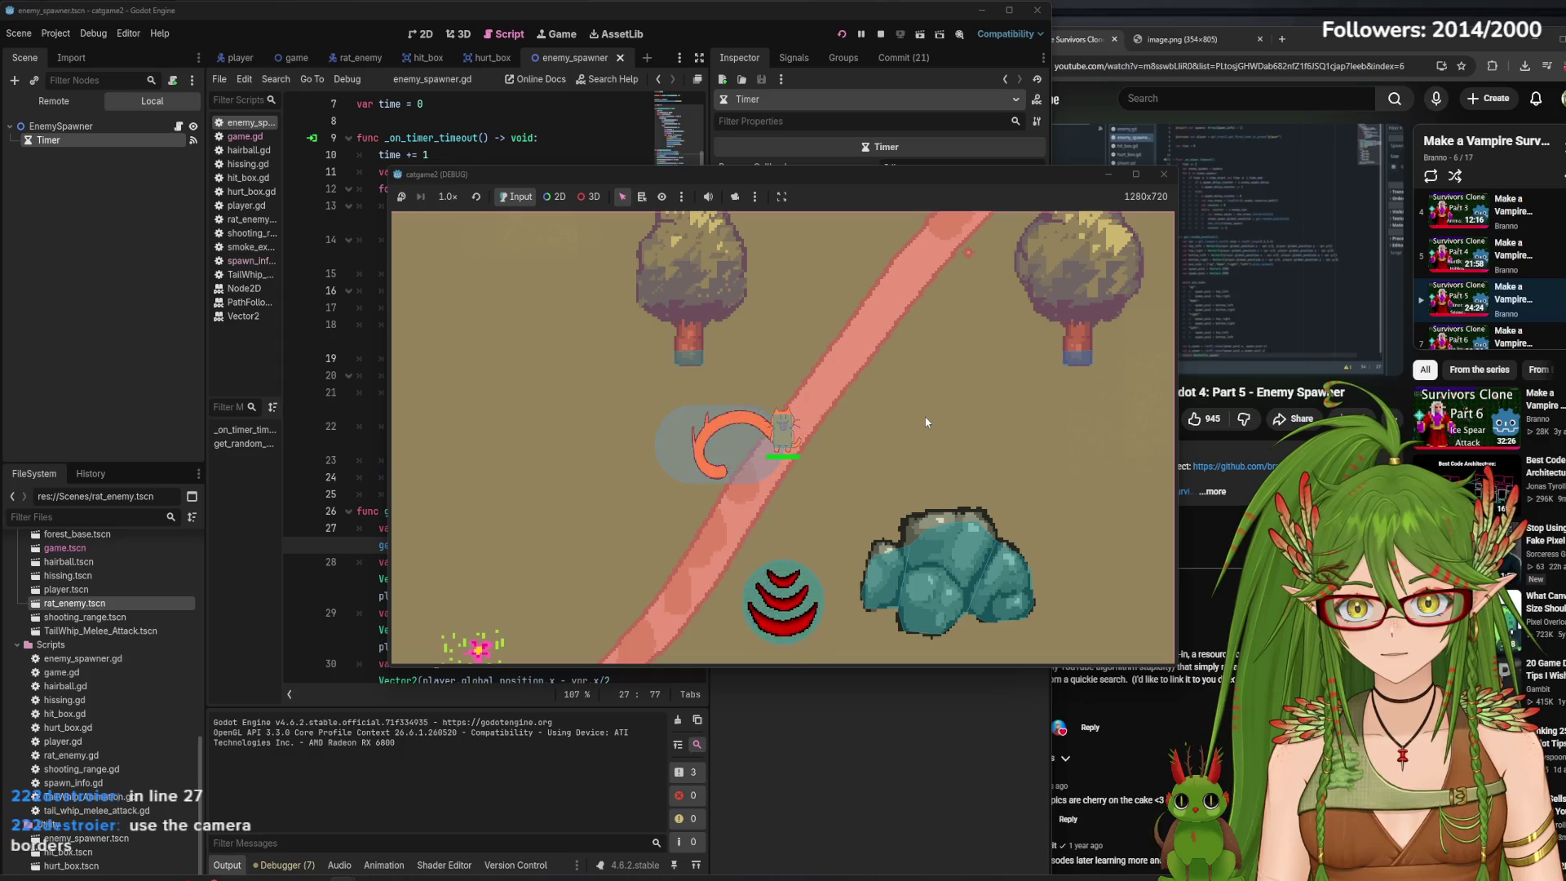
Walk the cat up, left, south and east to watch rats arrive from offscreen, then stop the game.
mouse_move(822, 186)
left_mouse_down()
mouse_move(1044, 171)
mouse_move(832, 134)
left_mouse_up()
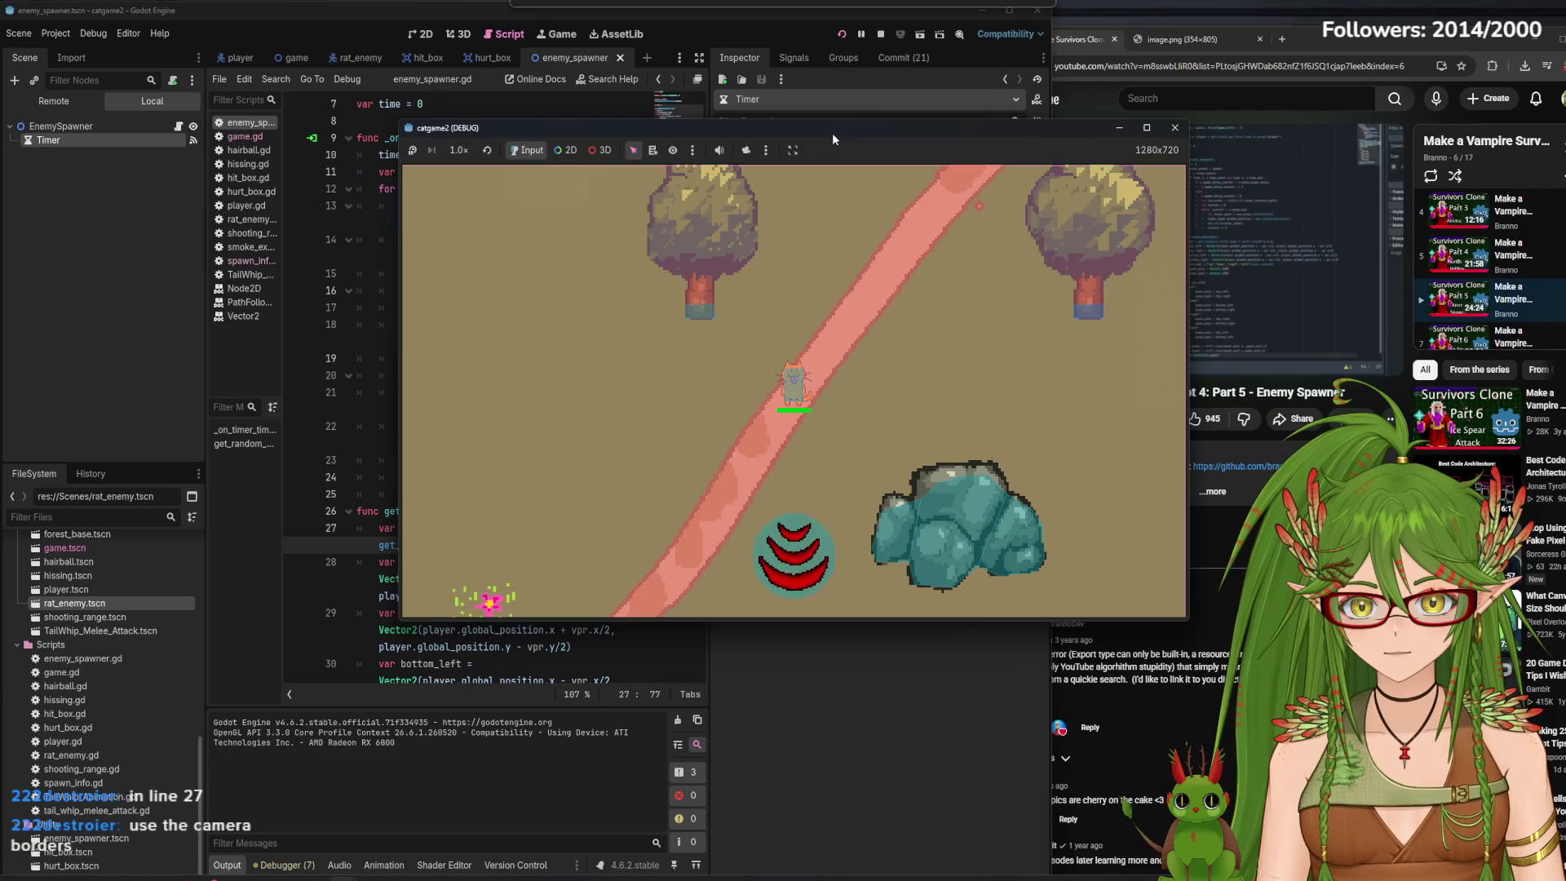
key("w")
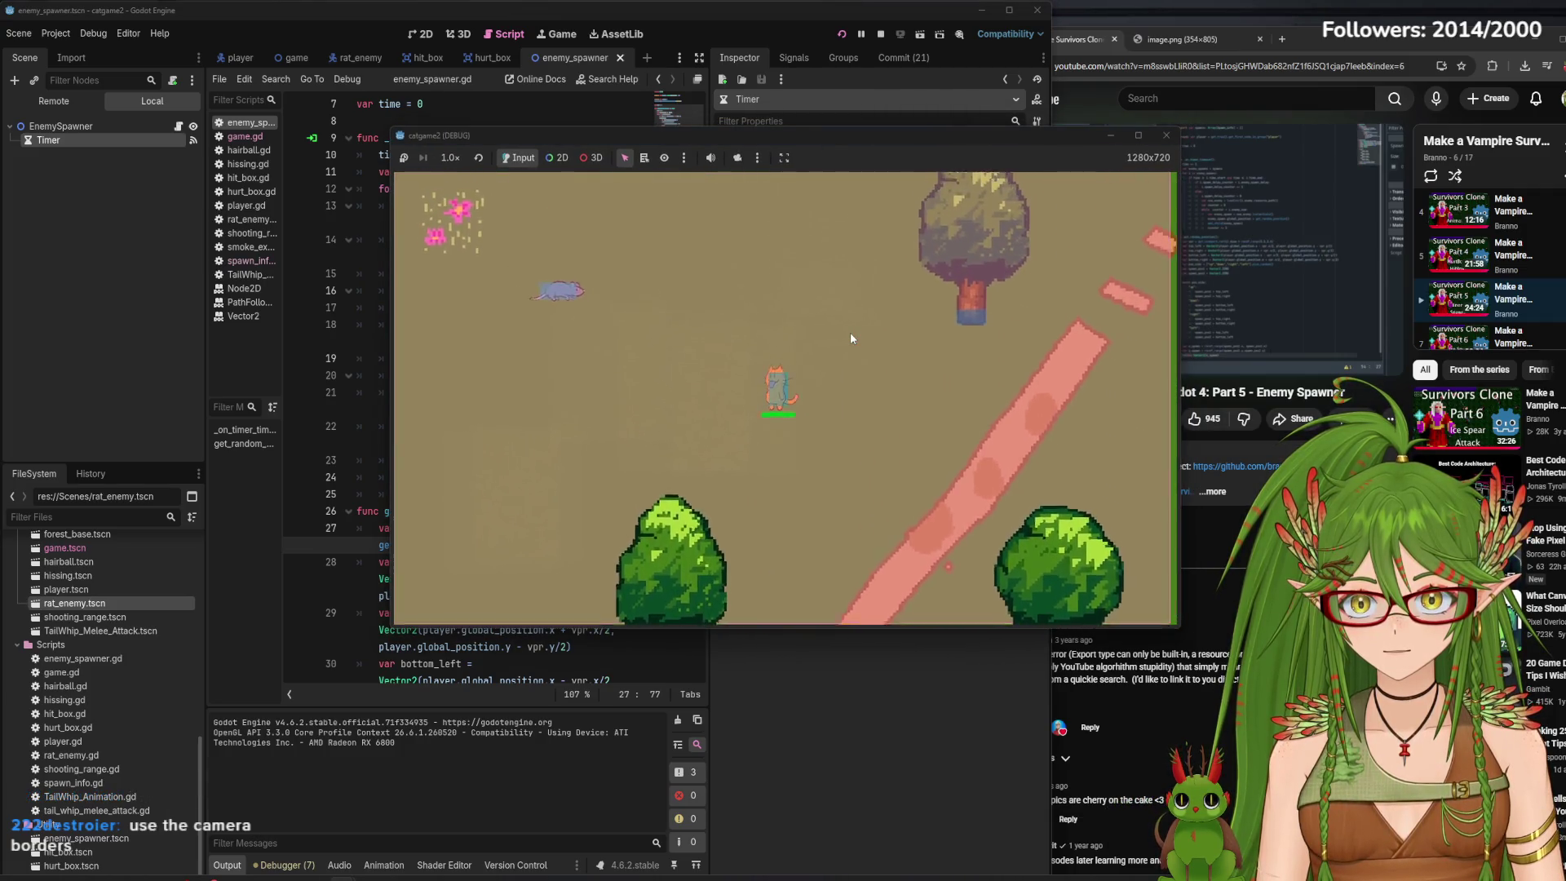
key("a")
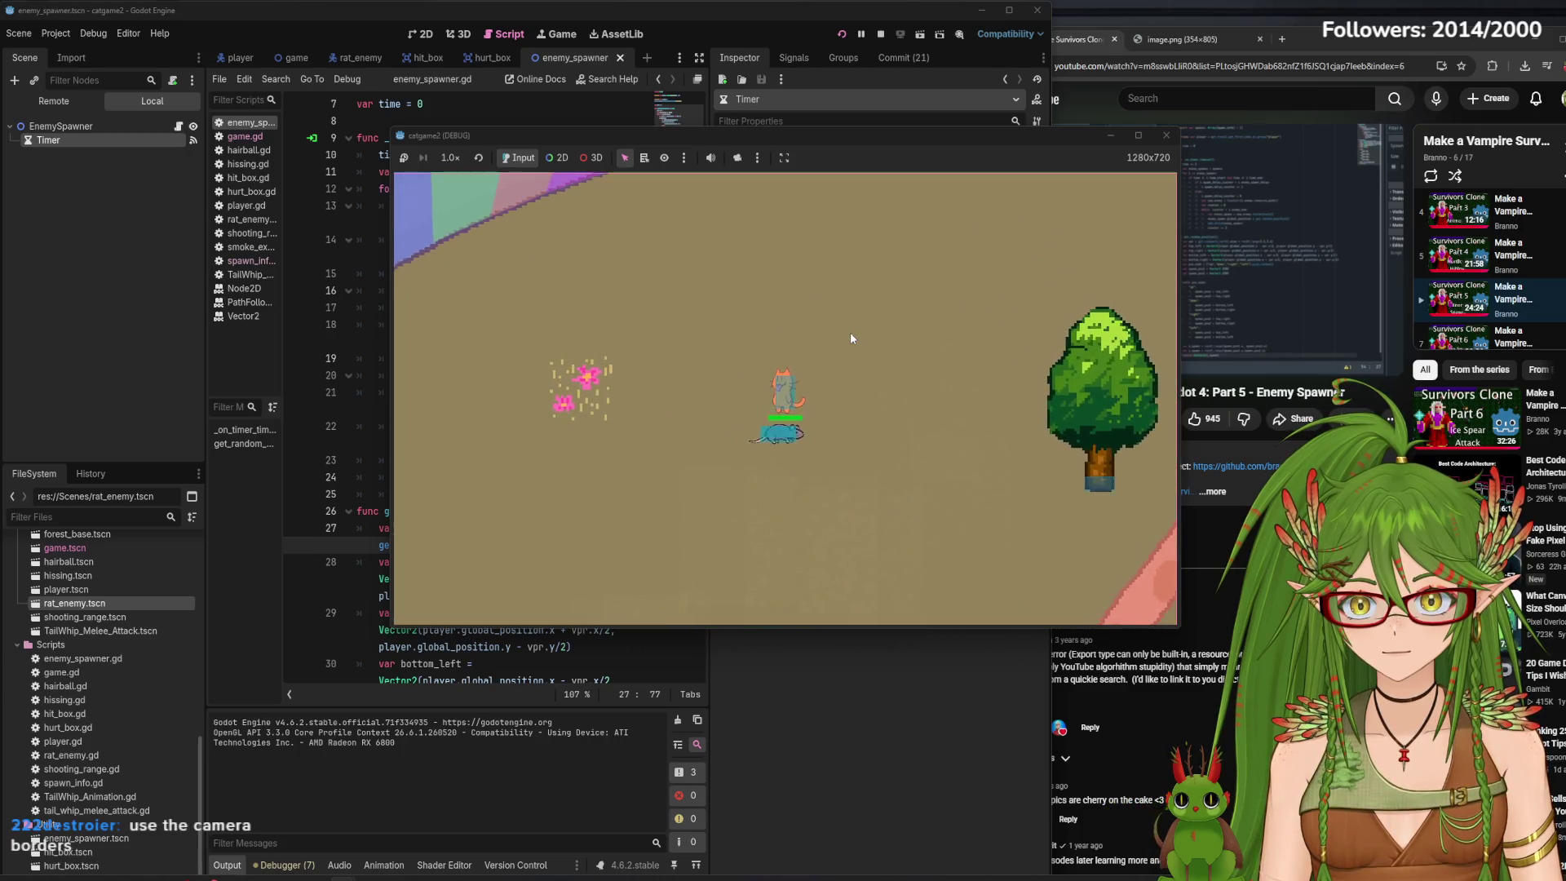
key("s")
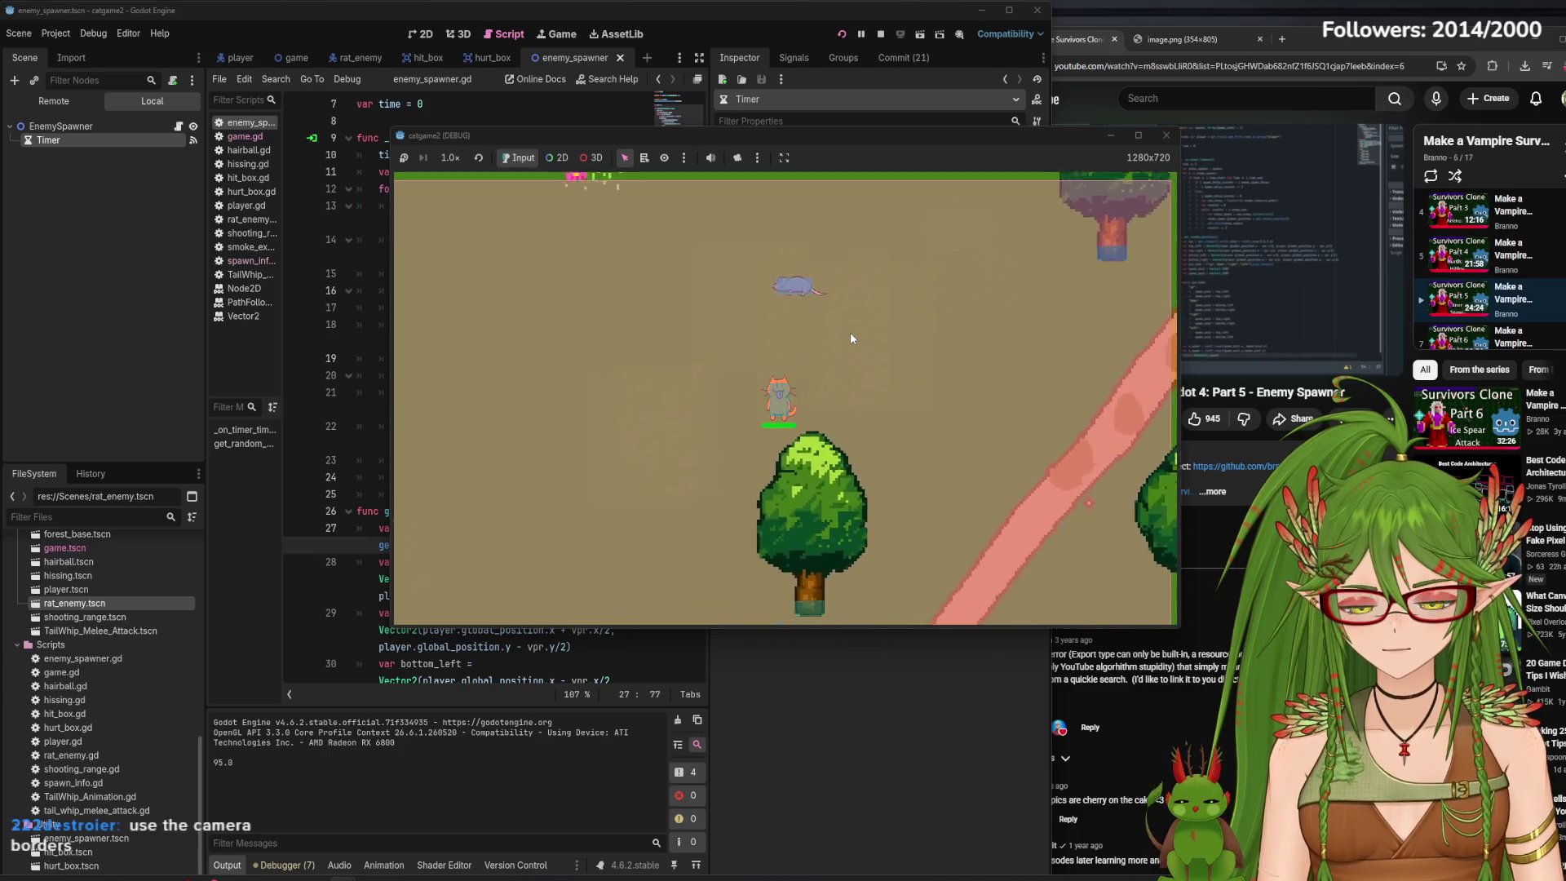
key("s")
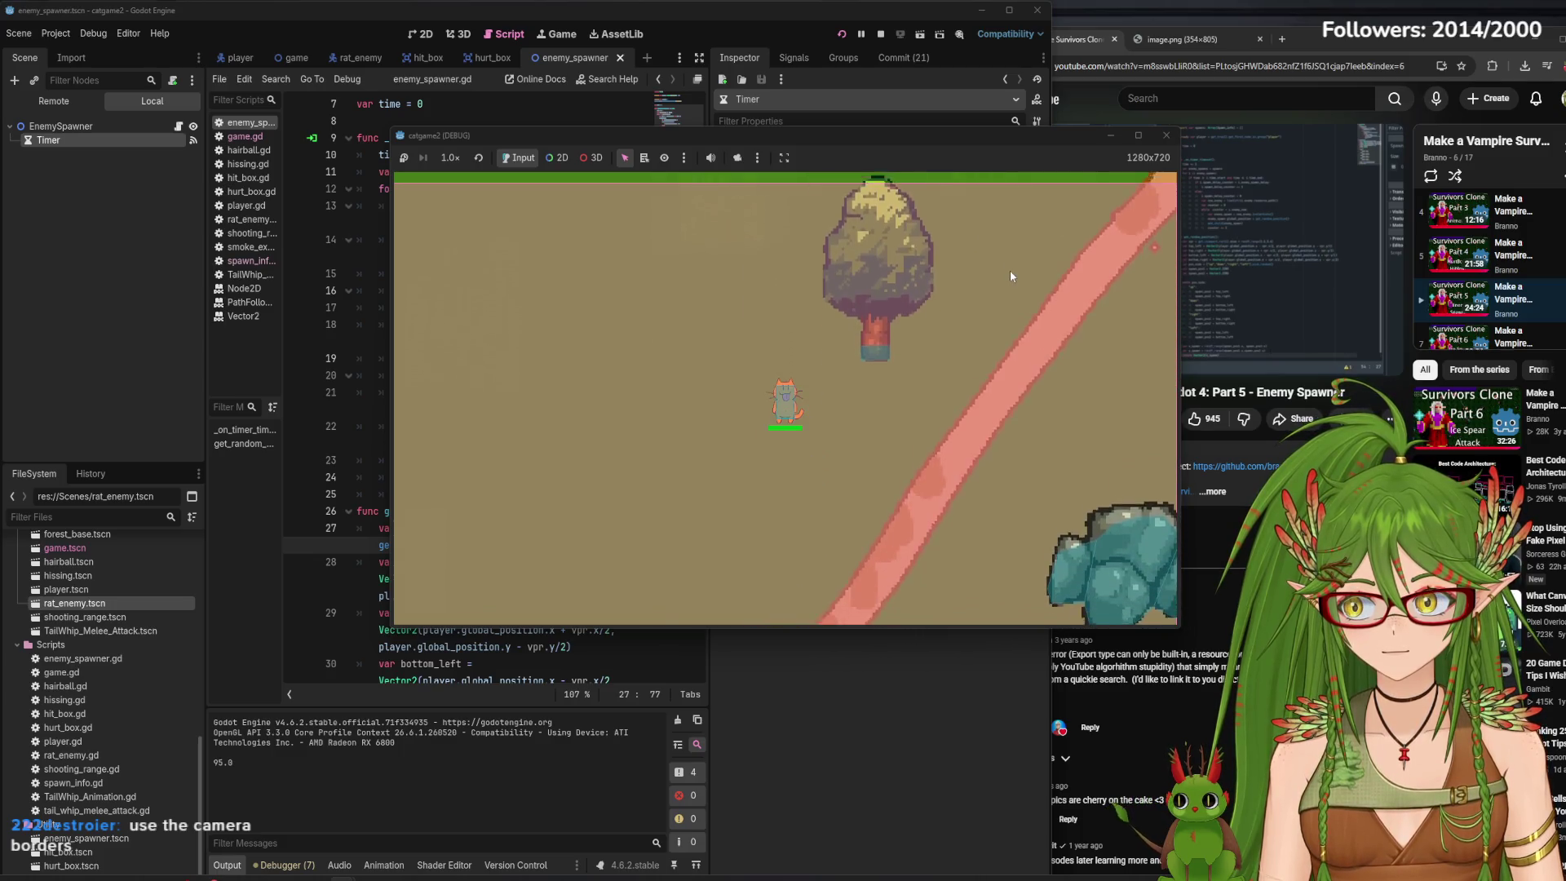
key("s")
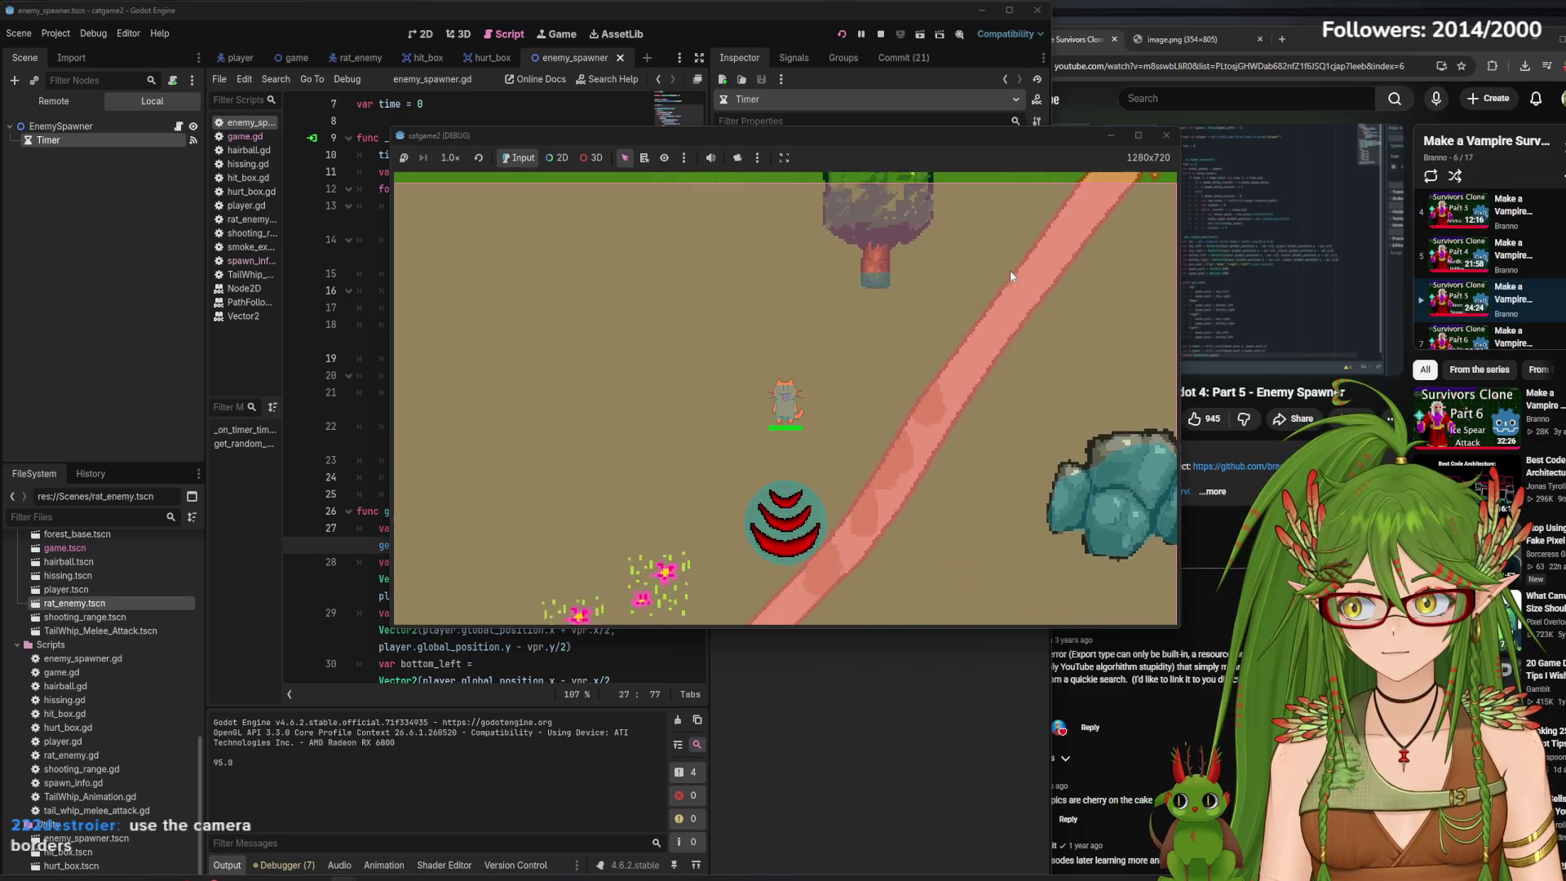
key("d")
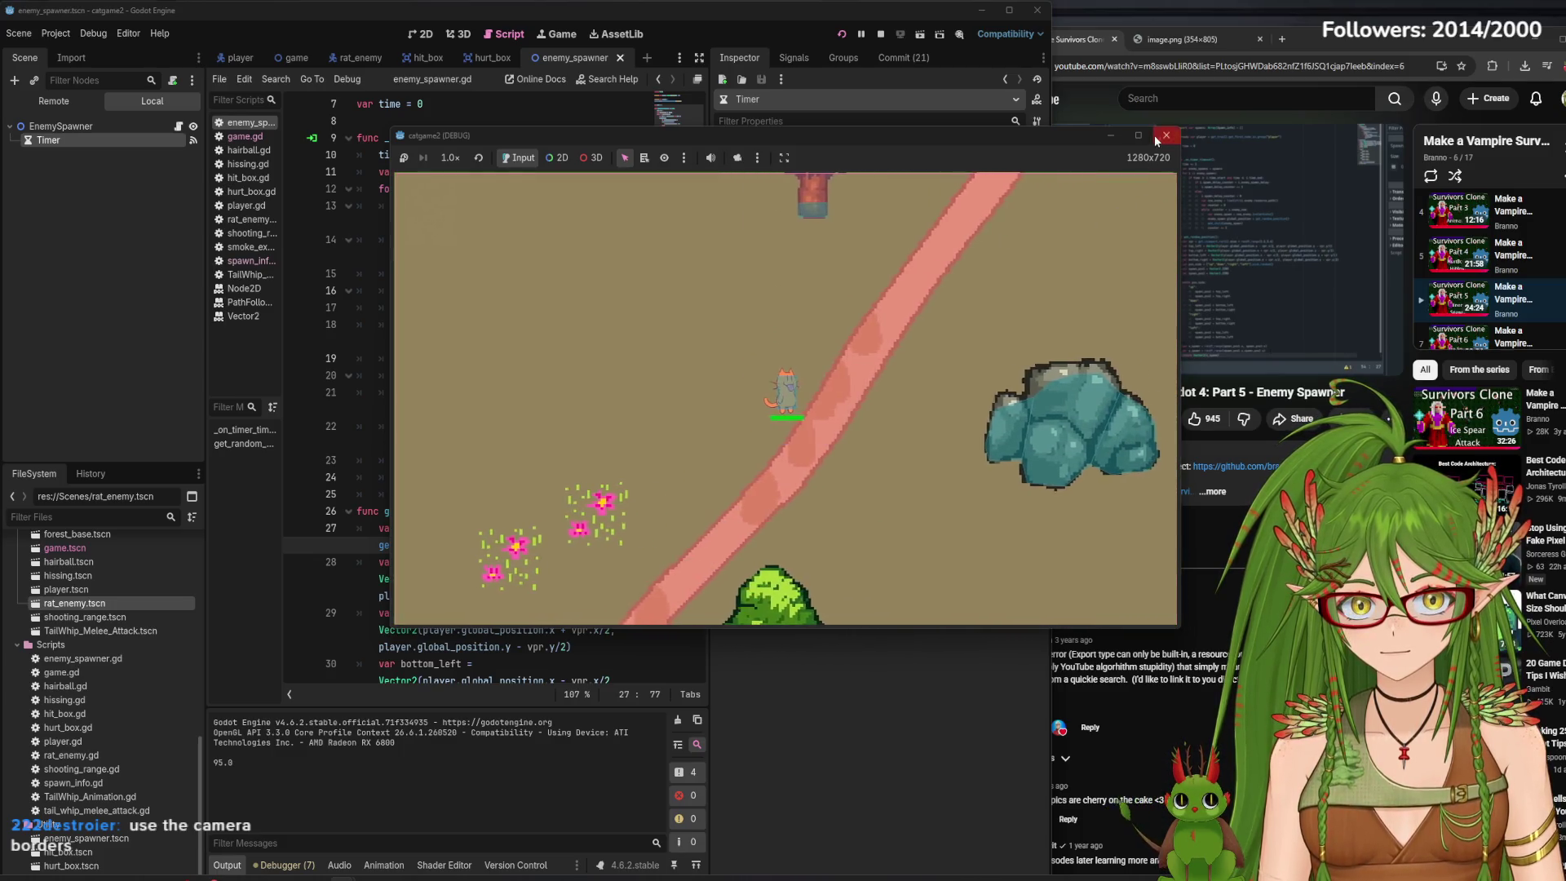
left_click(1164, 135)
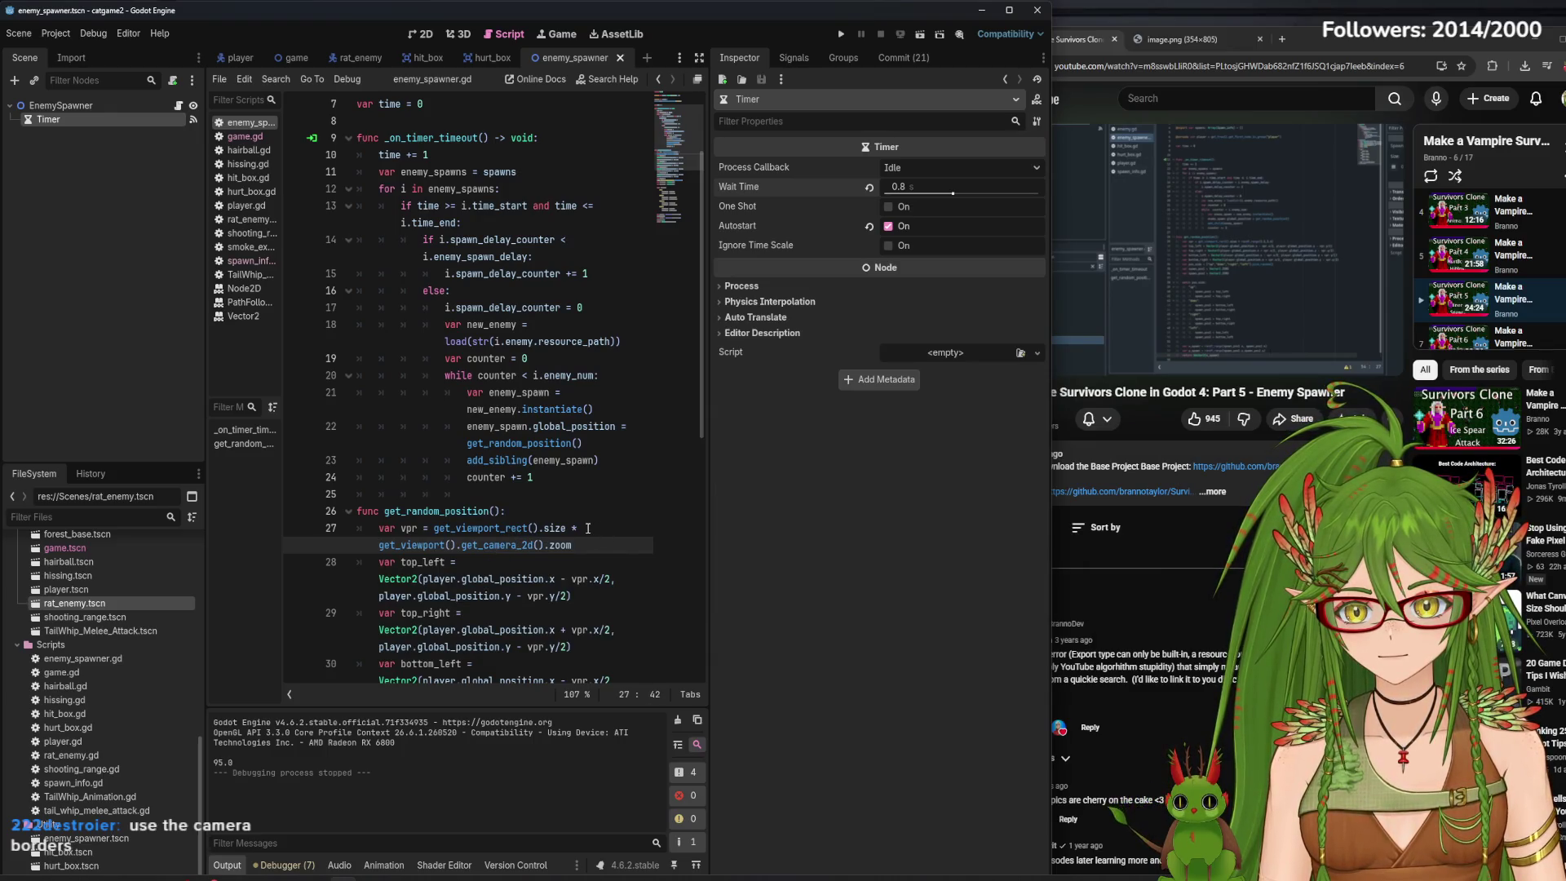
Review the viewport size expression on line 27, then run the game once more and stop it.
left_click_drag(583, 531, 481, 528)
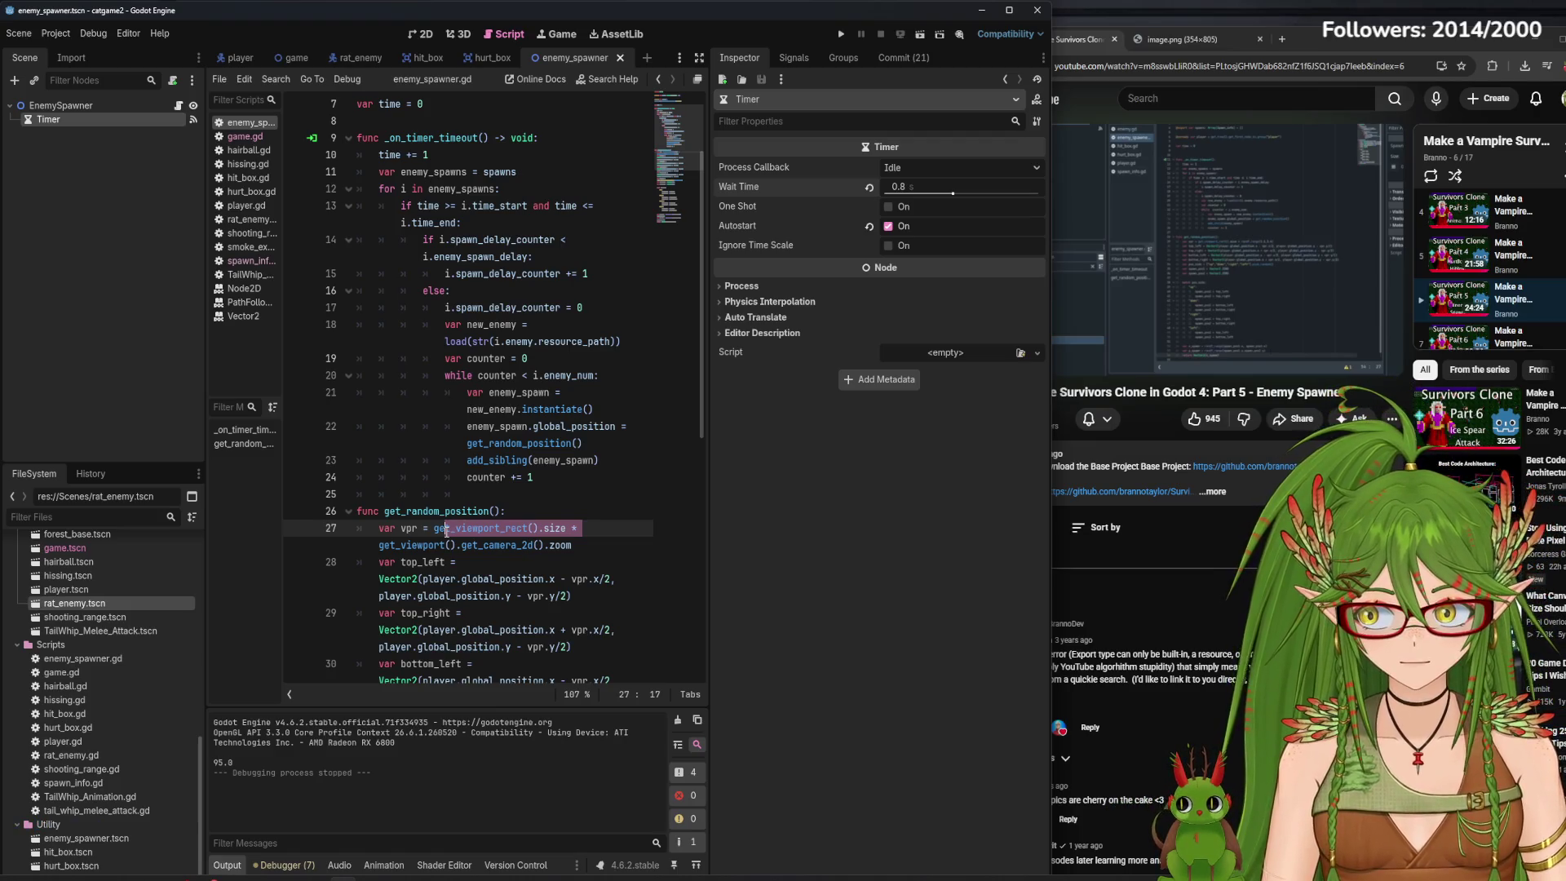
left_click(619, 539)
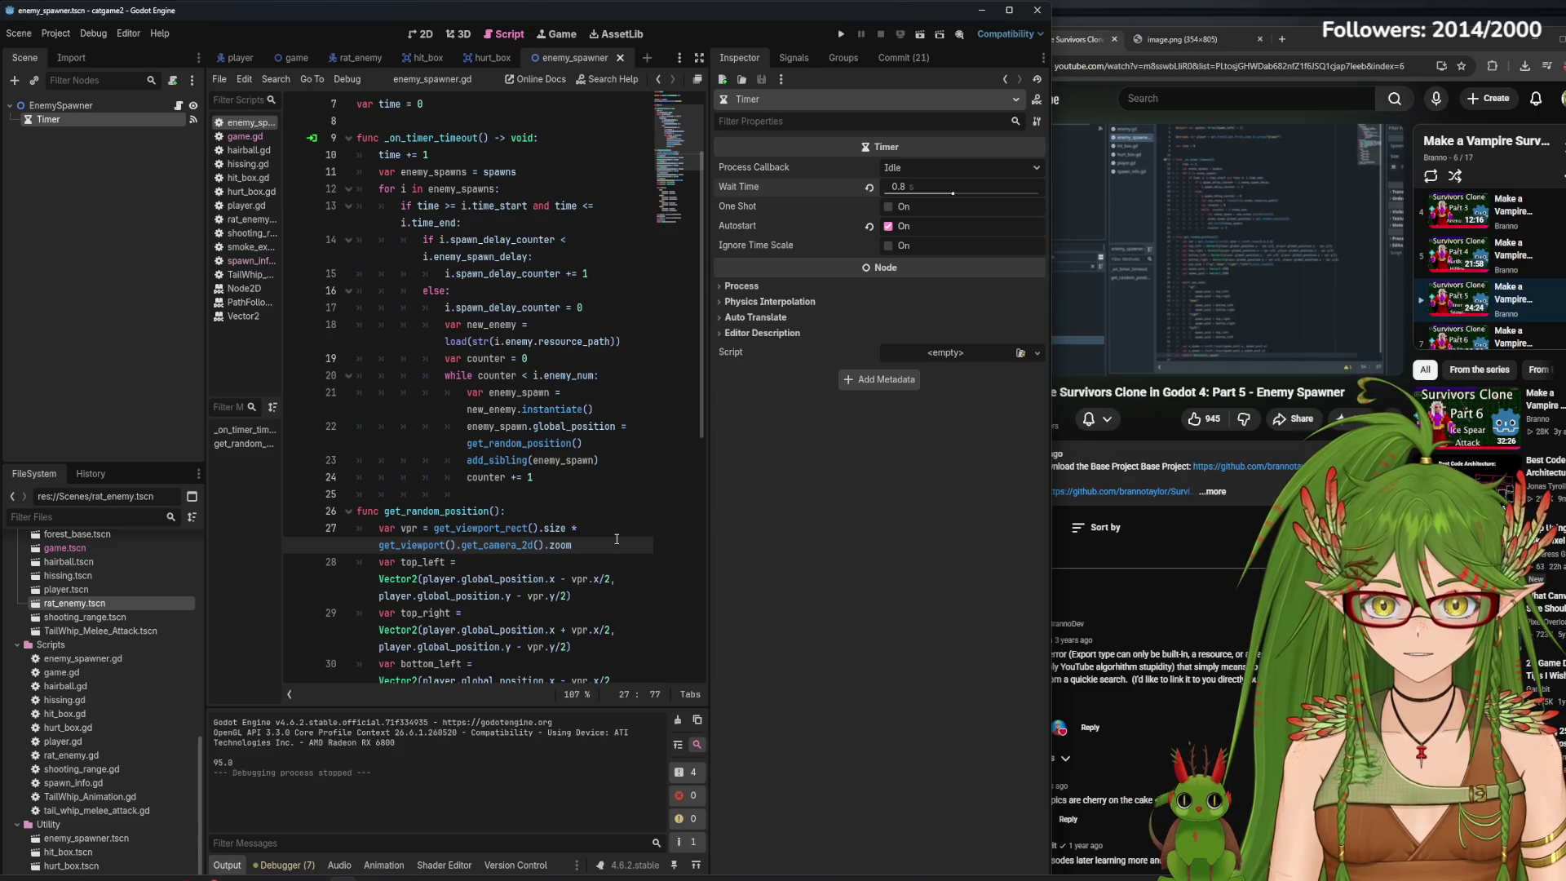
left_click(841, 33)
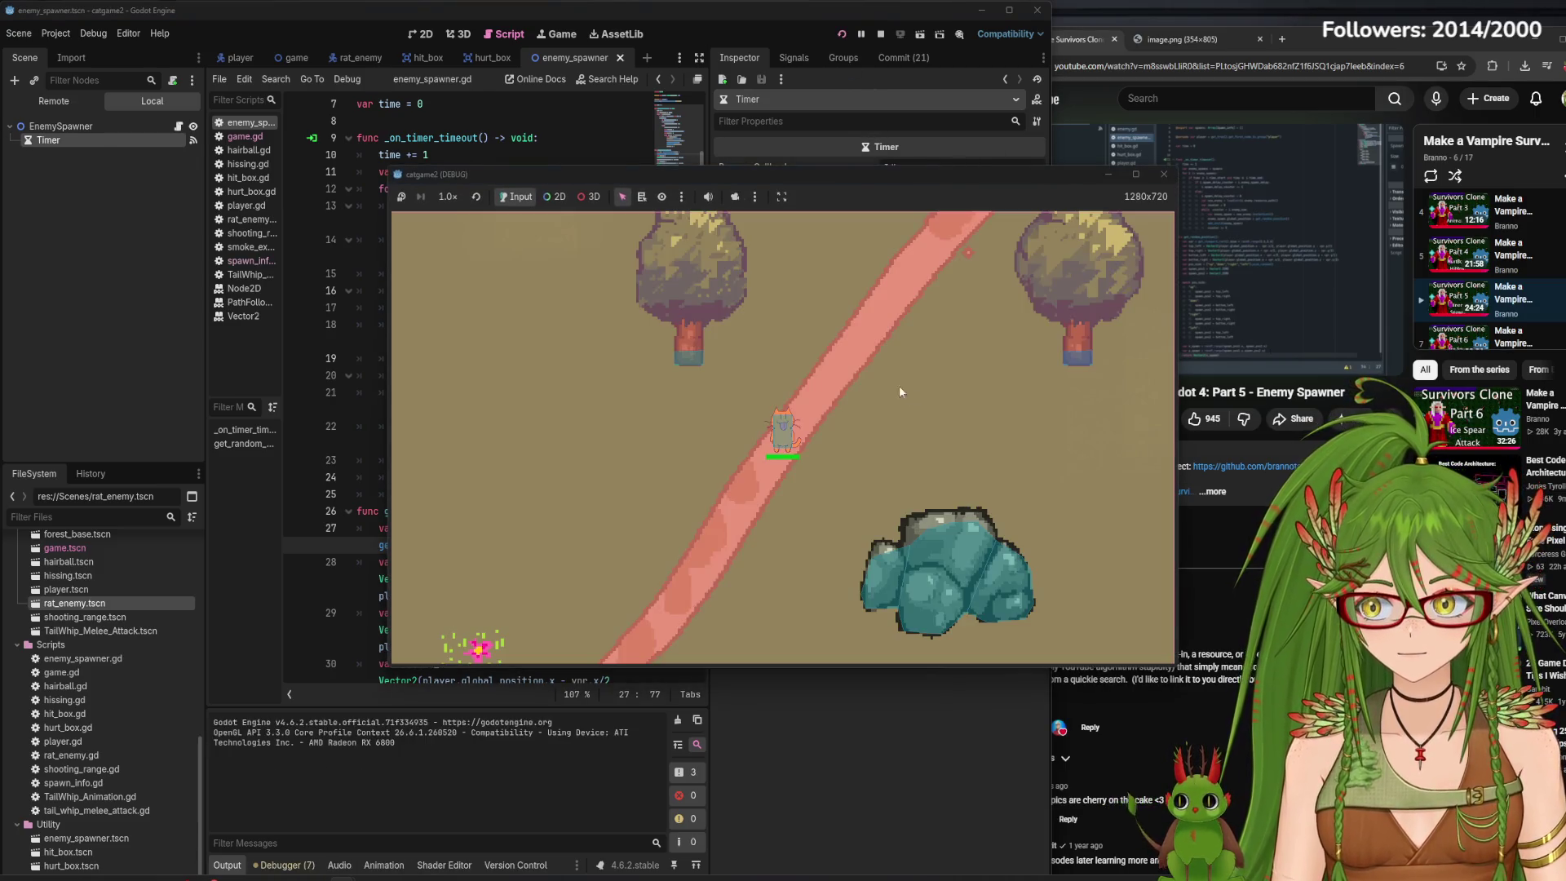
left_click_drag(907, 183, 882, 160)
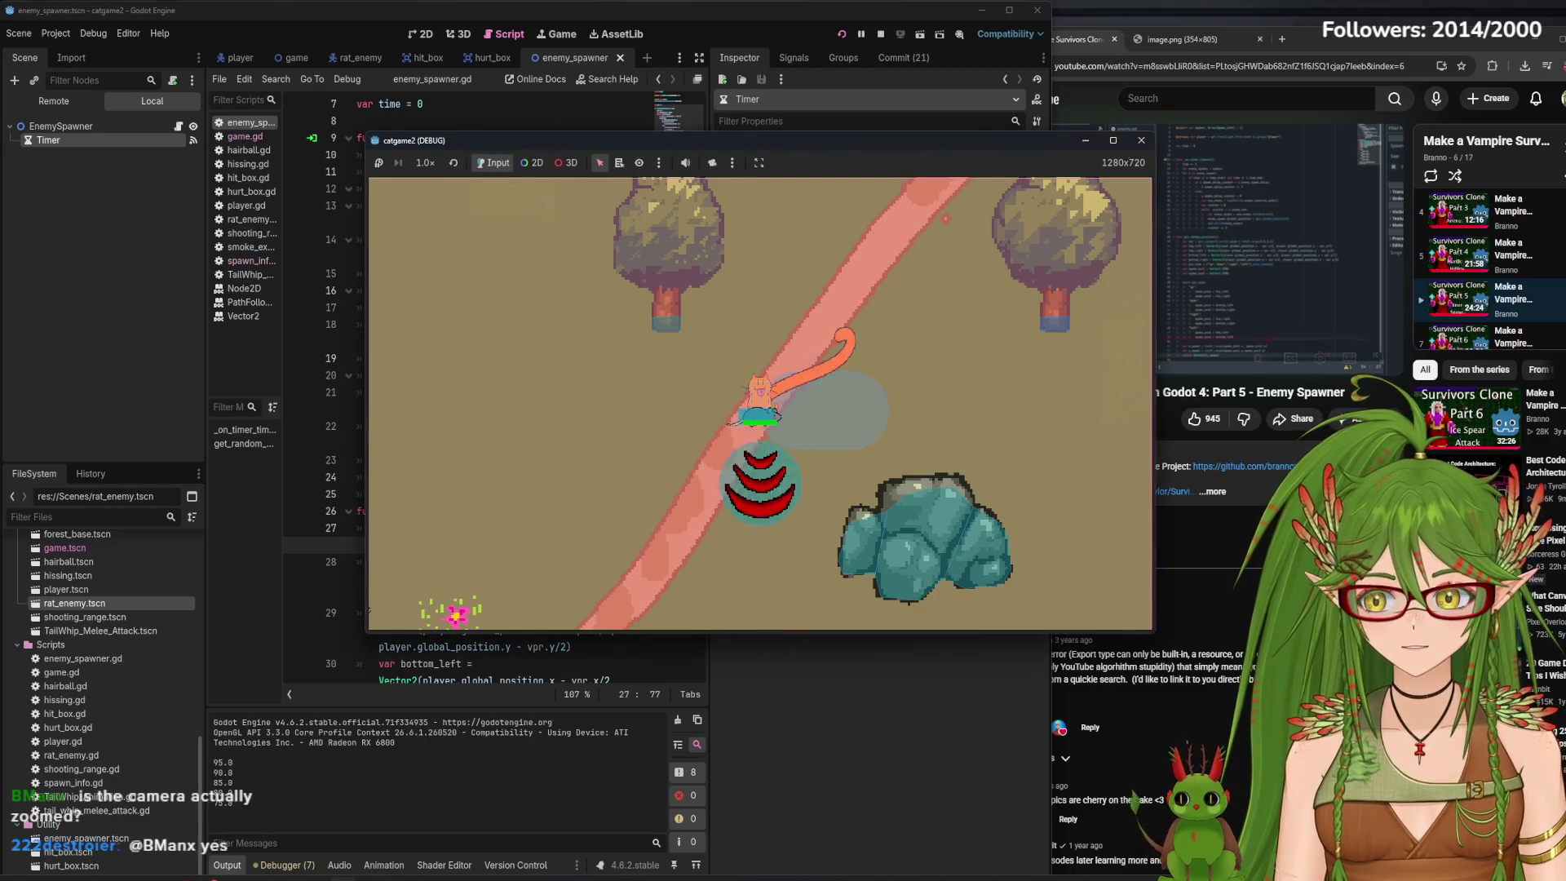
left_click(1133, 145)
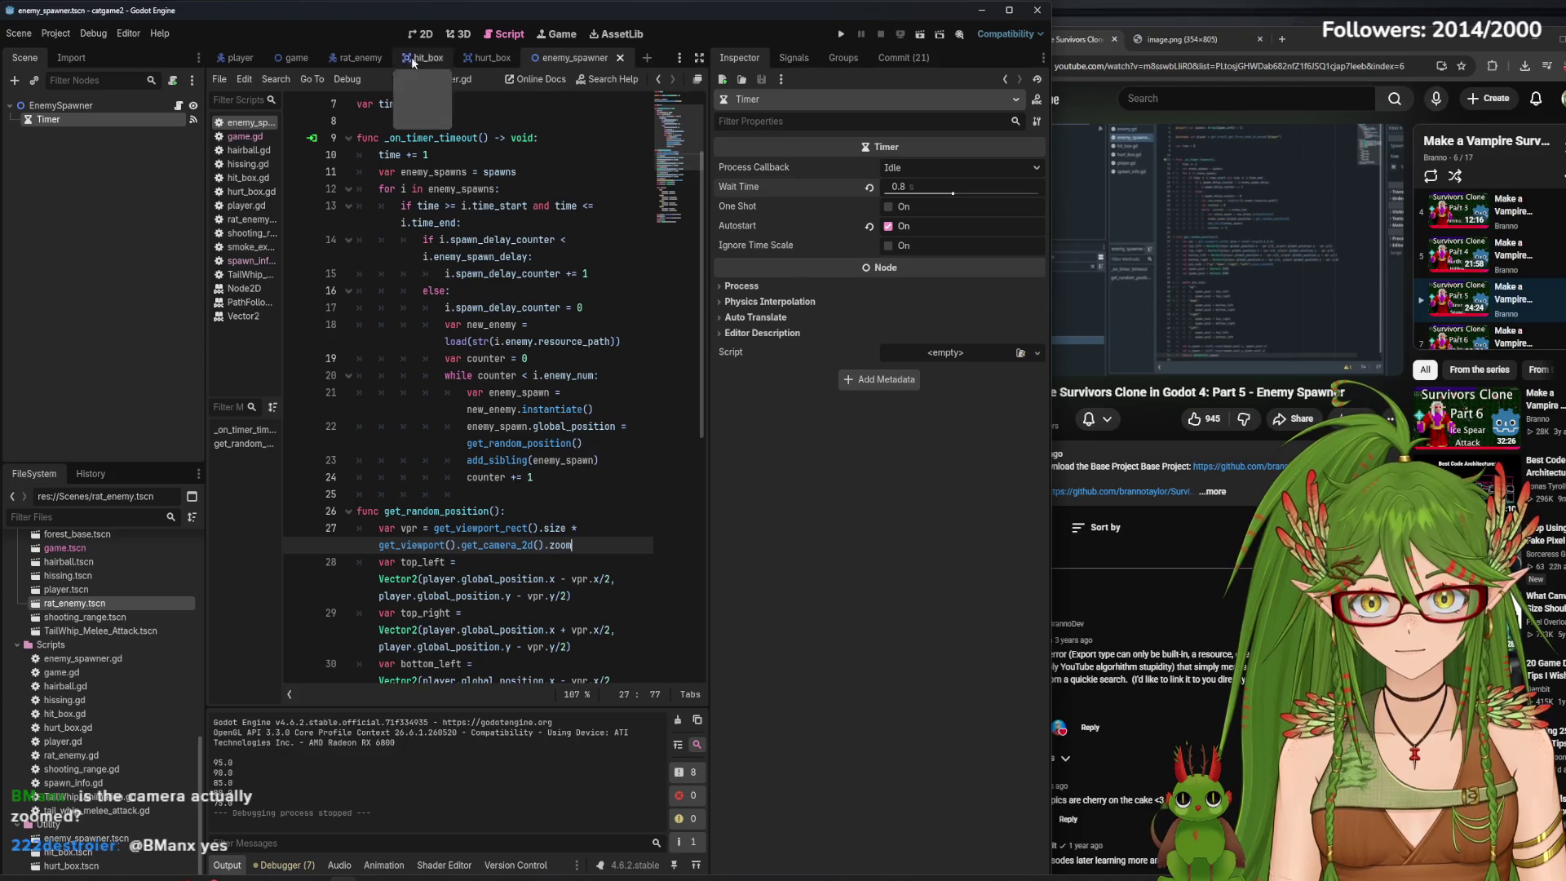
left_click(297, 58)
left_click(954, 210)
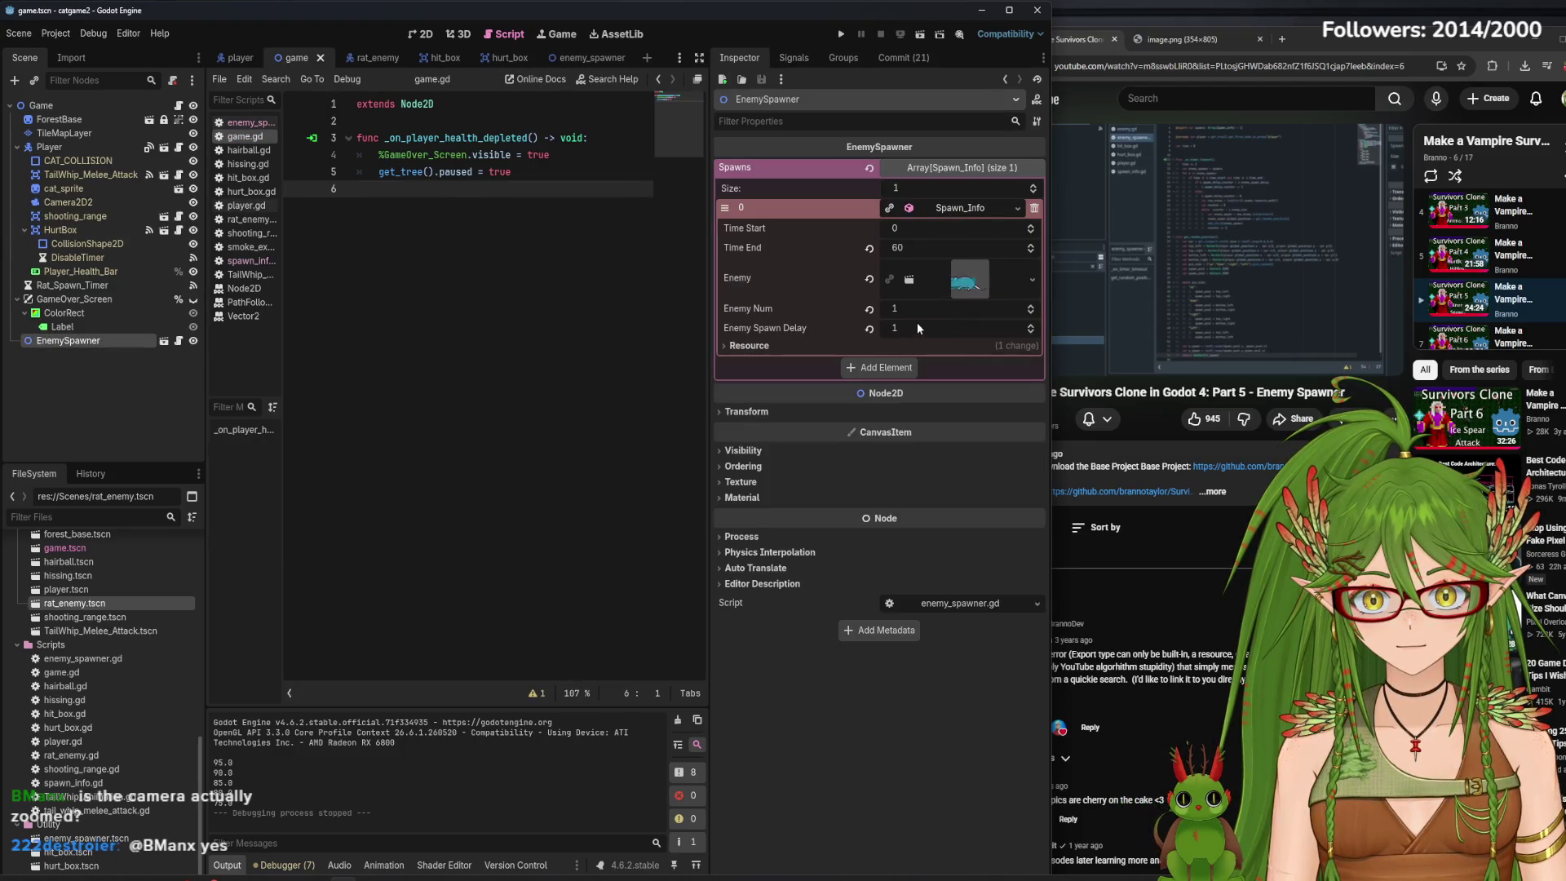
left_click(565, 57)
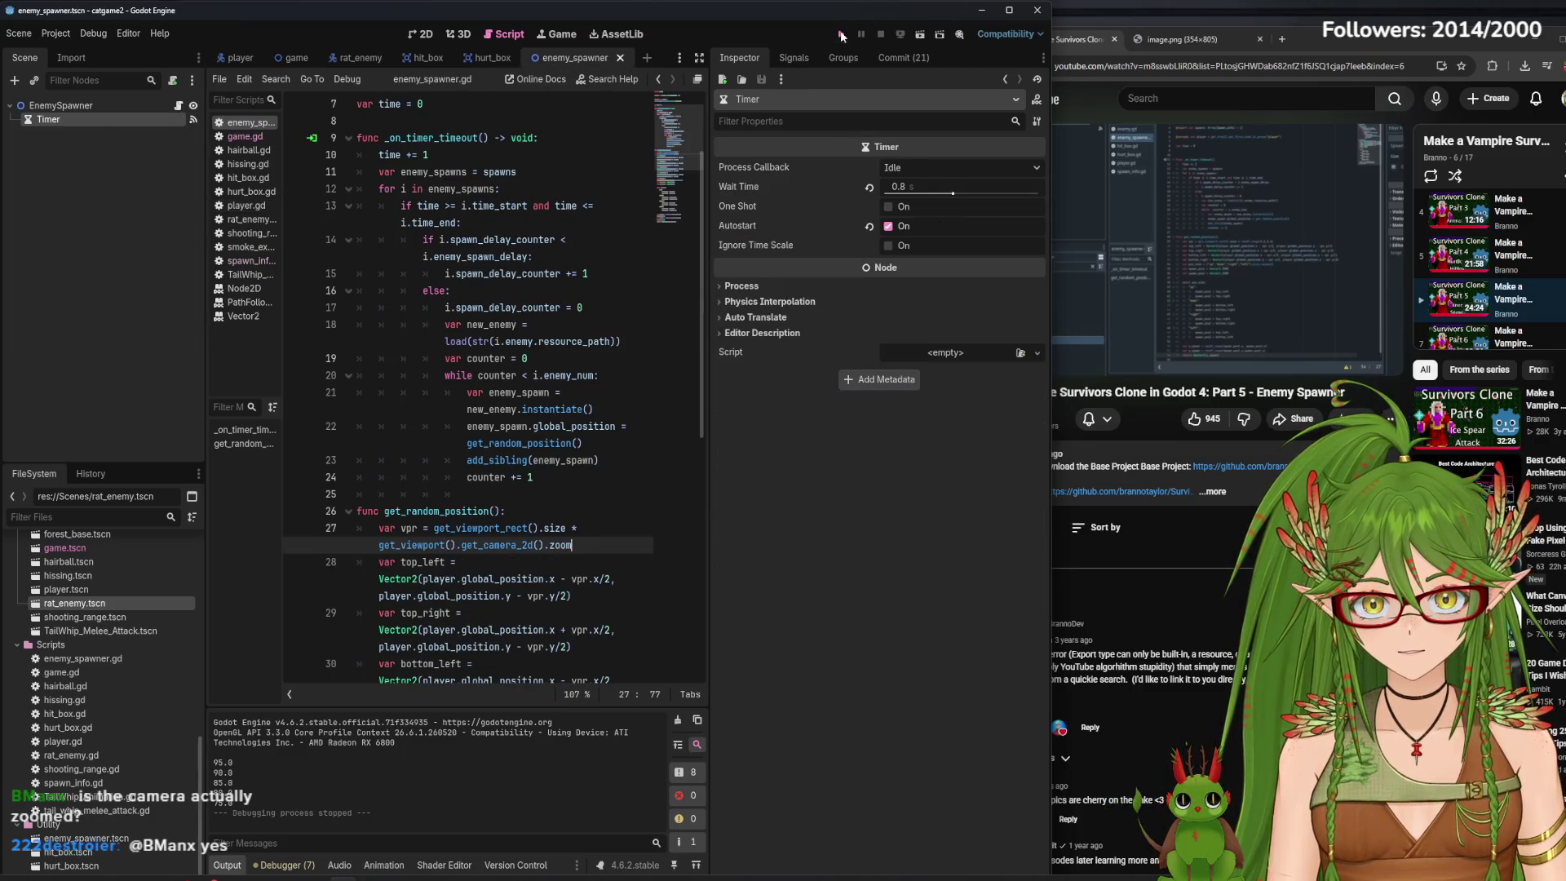
left_click(843, 36)
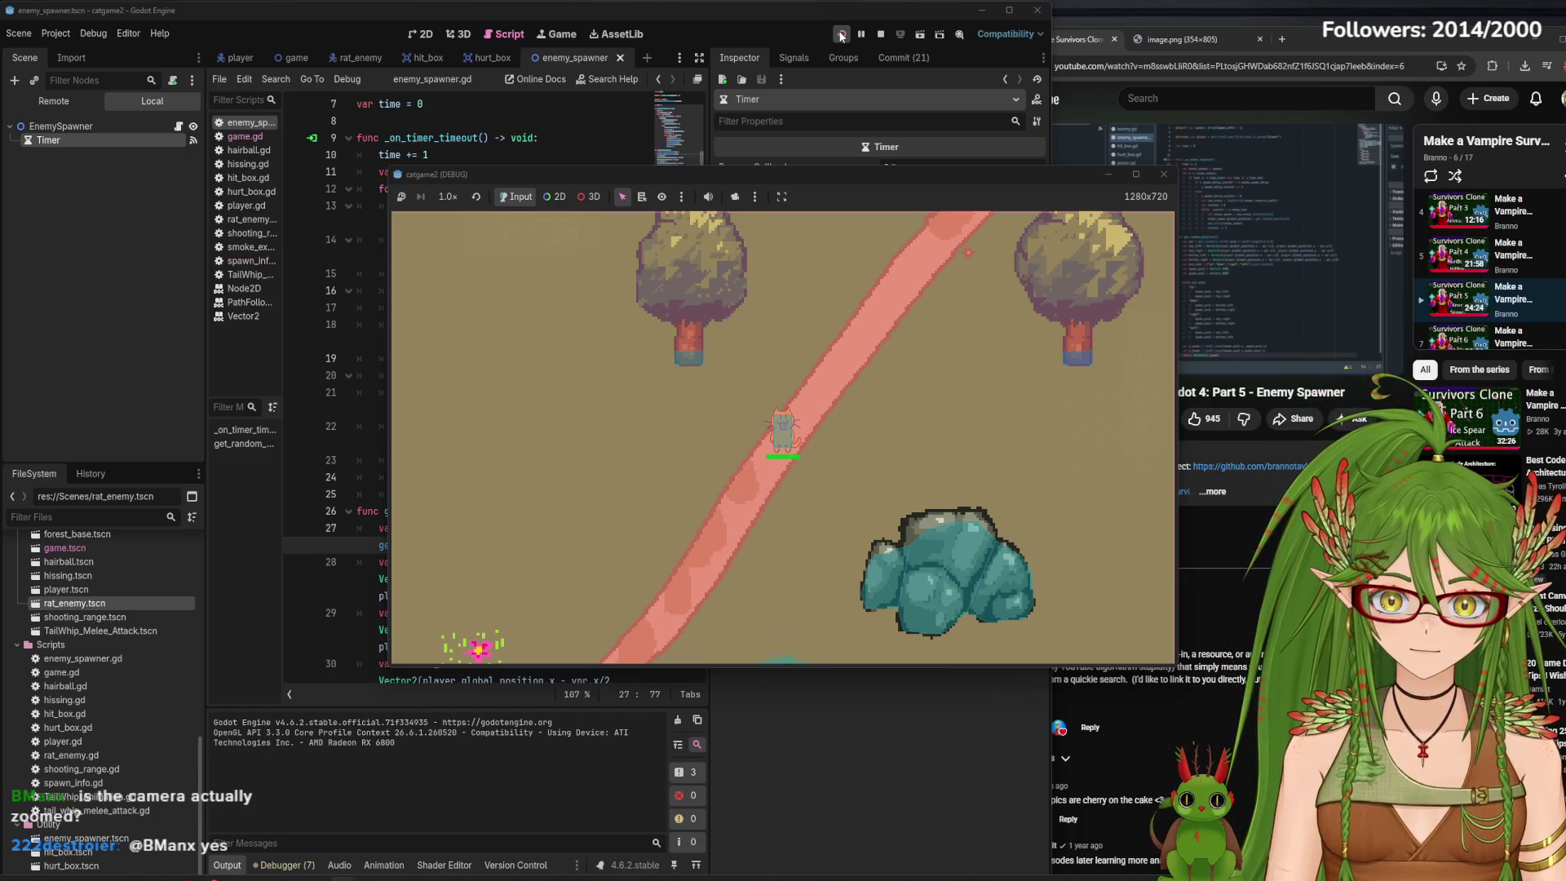
key("s")
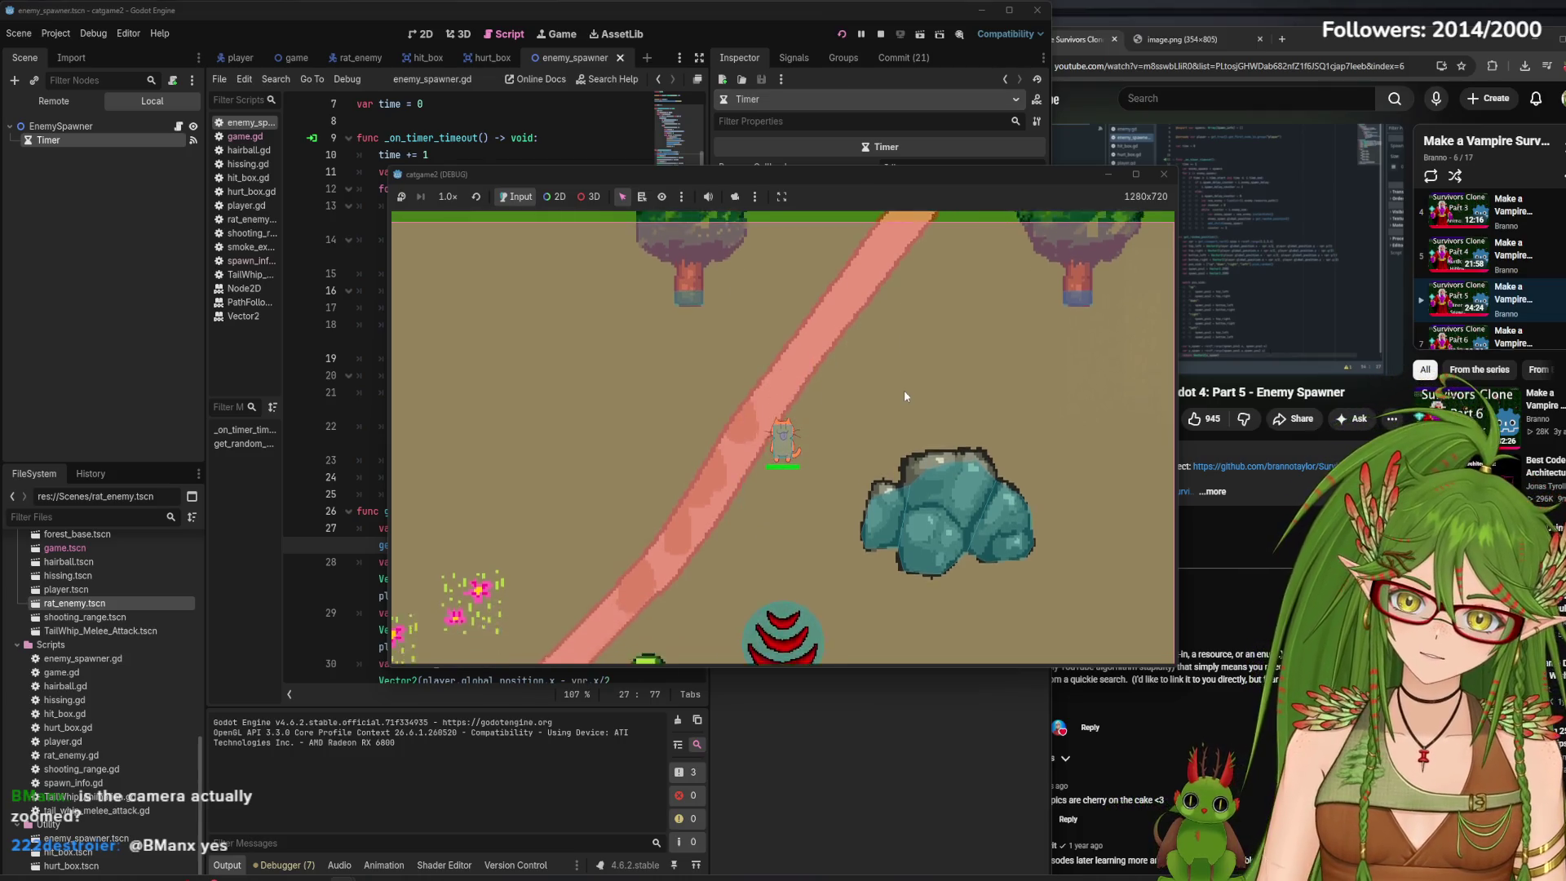
key("s")
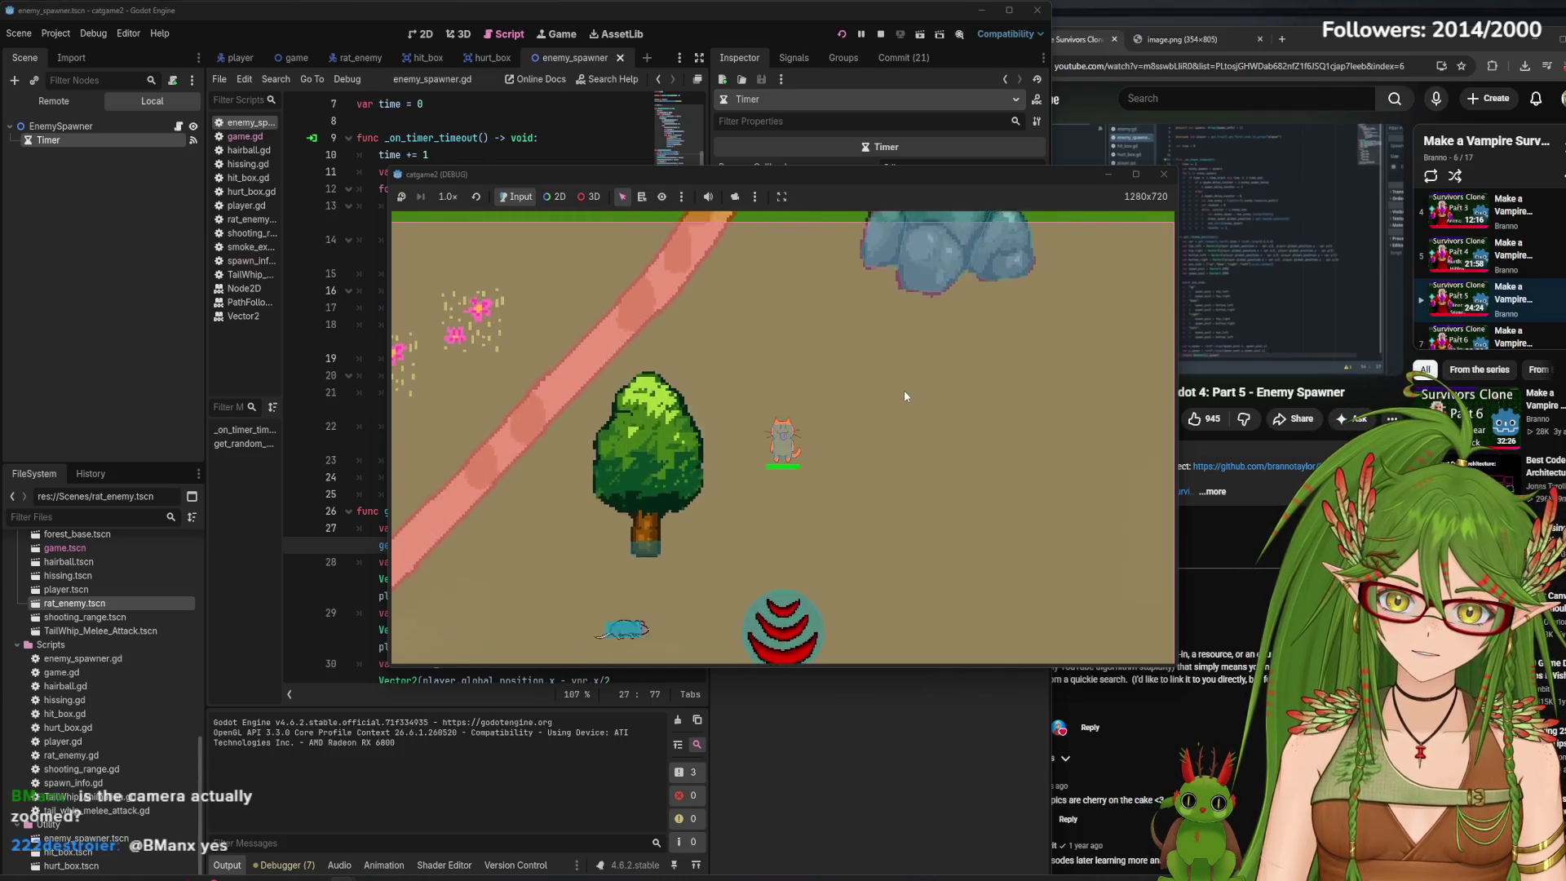
left_click(1163, 174)
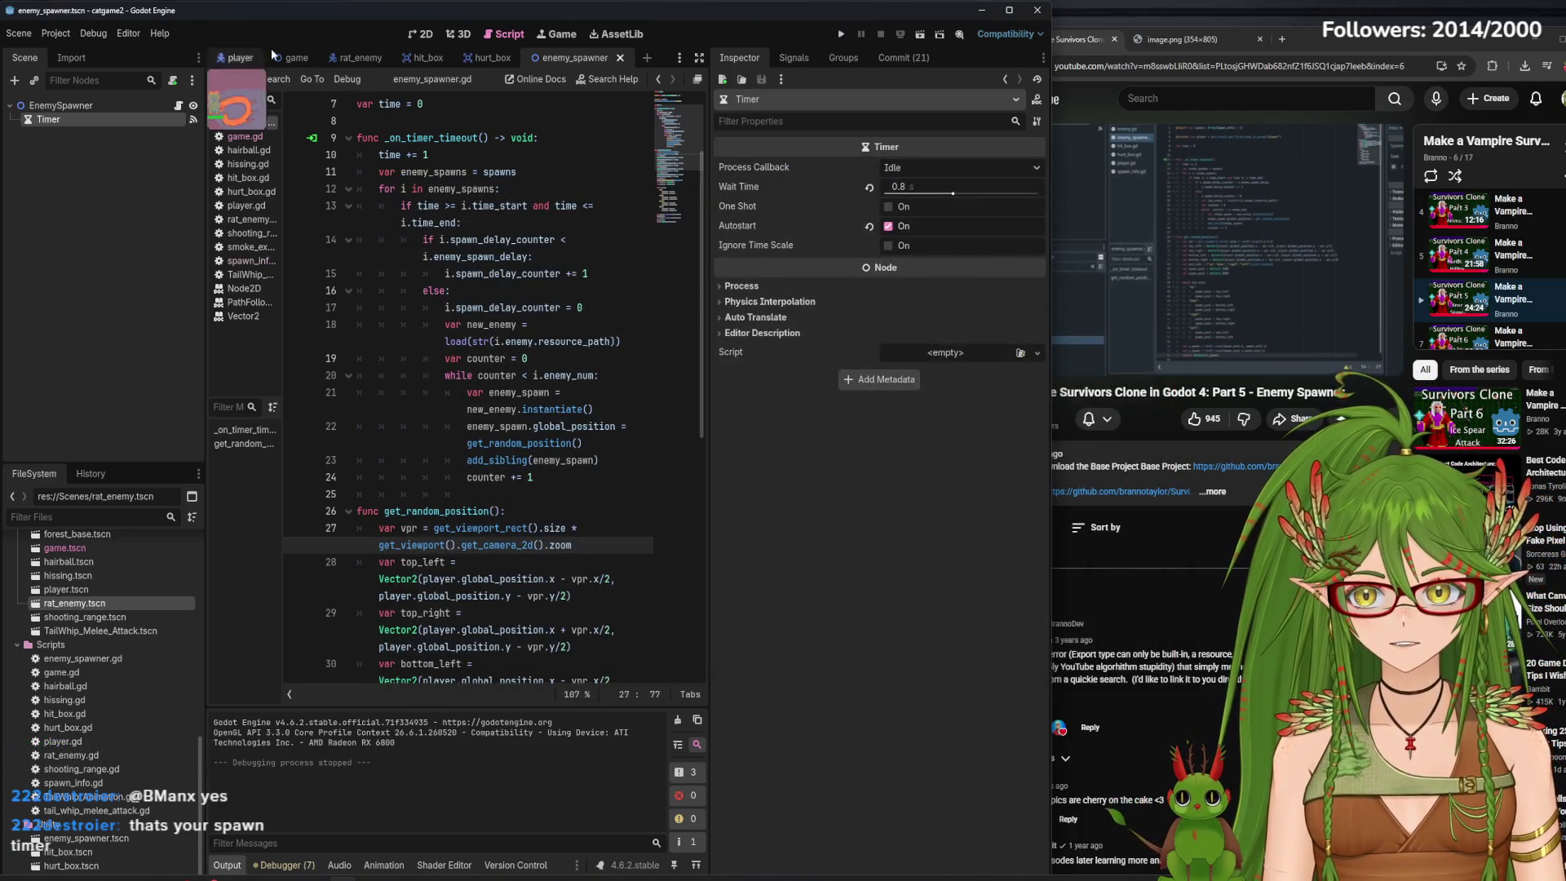
left_click(296, 57)
left_click(958, 207)
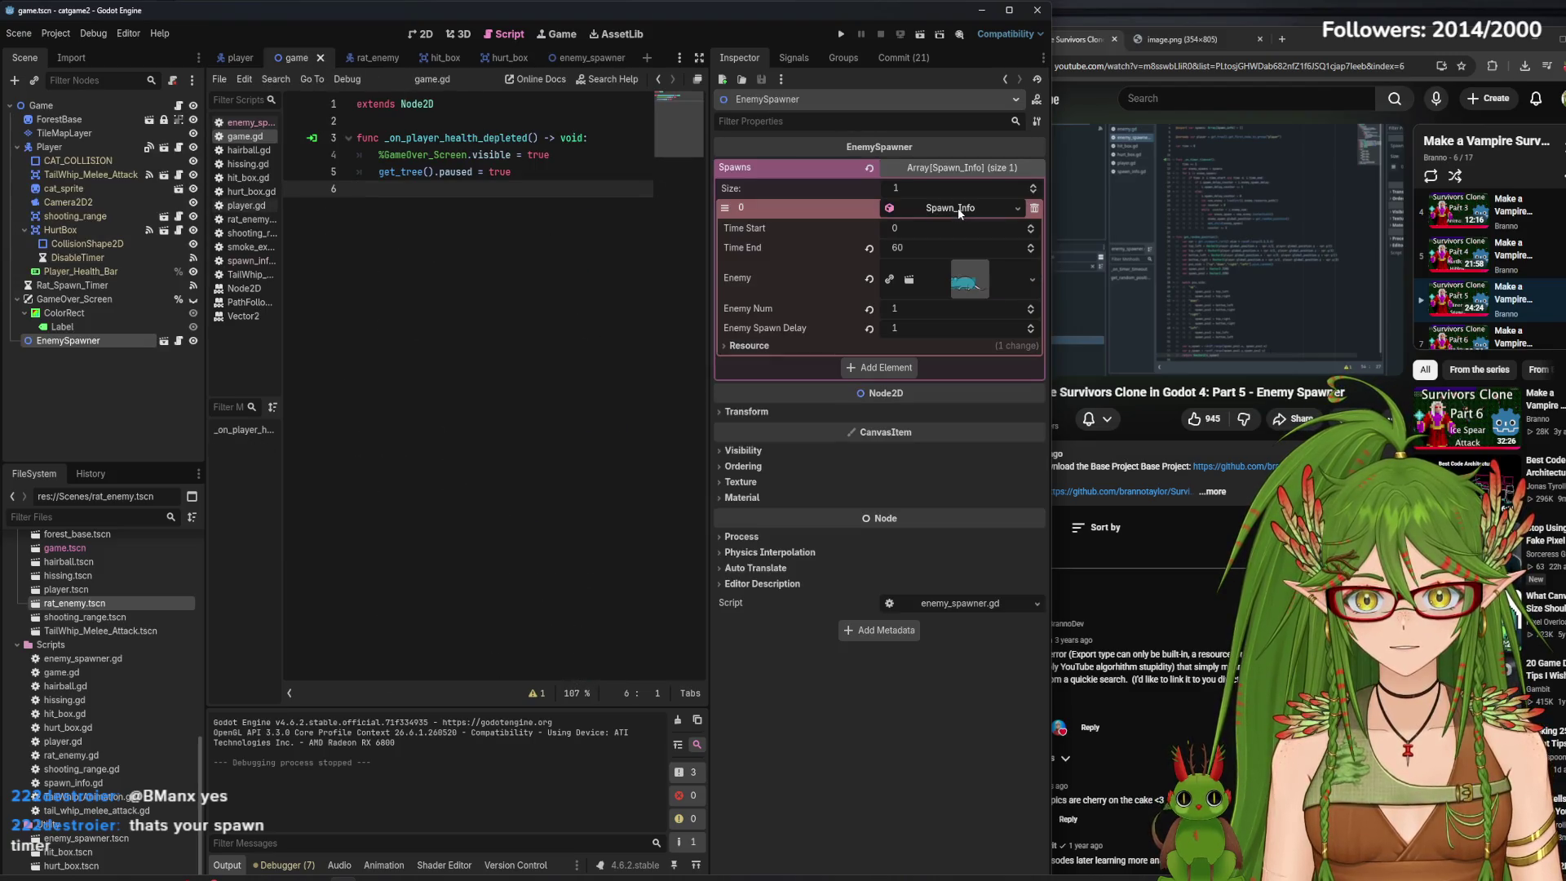
left_click(914, 185)
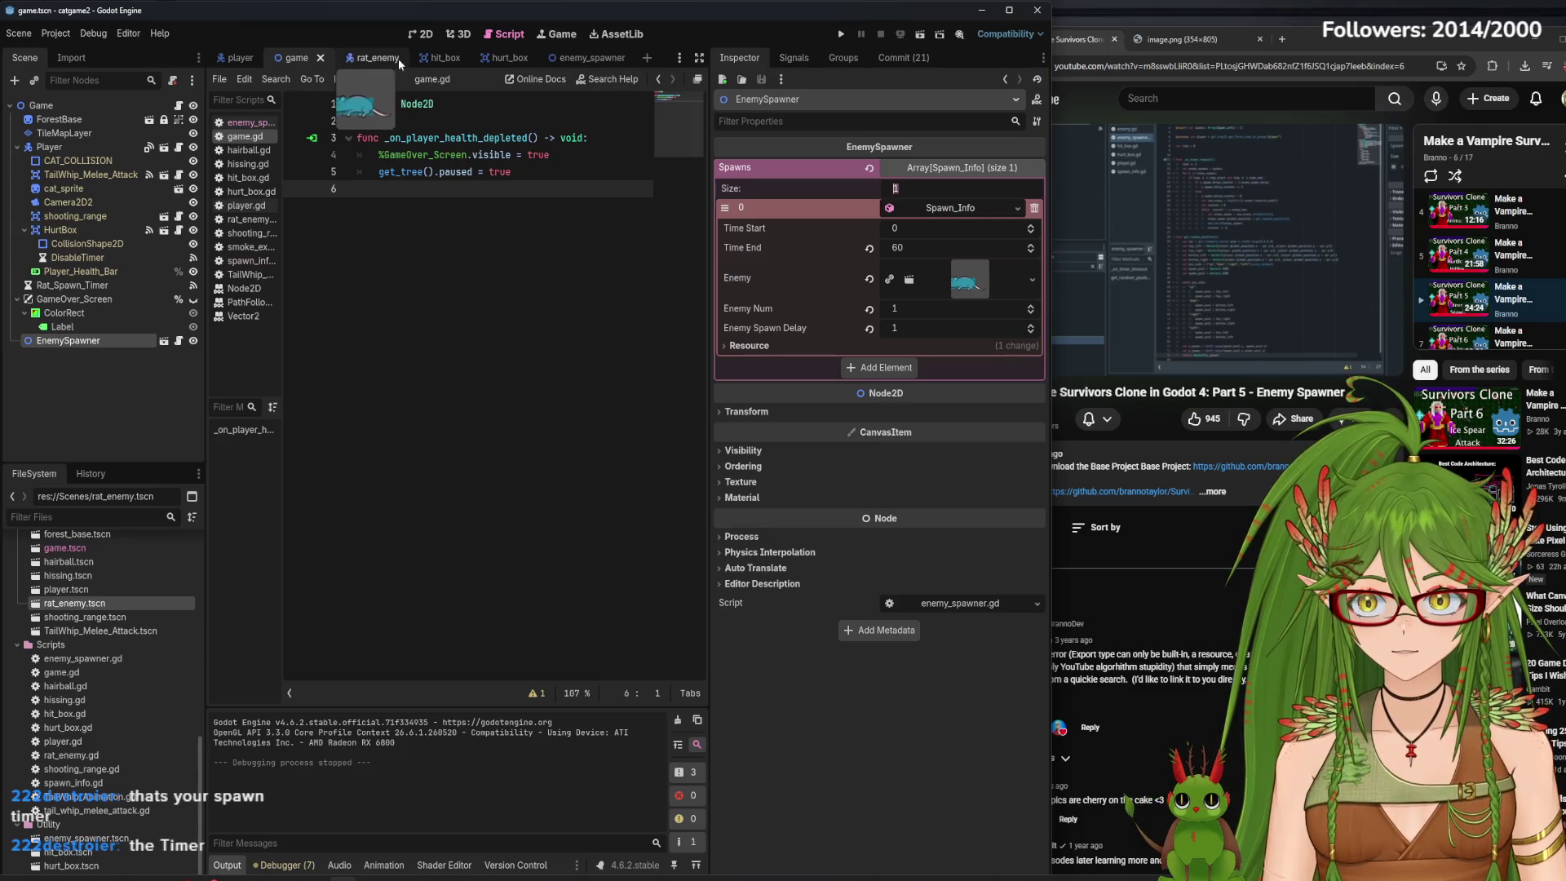
left_click(574, 57)
left_click(909, 186)
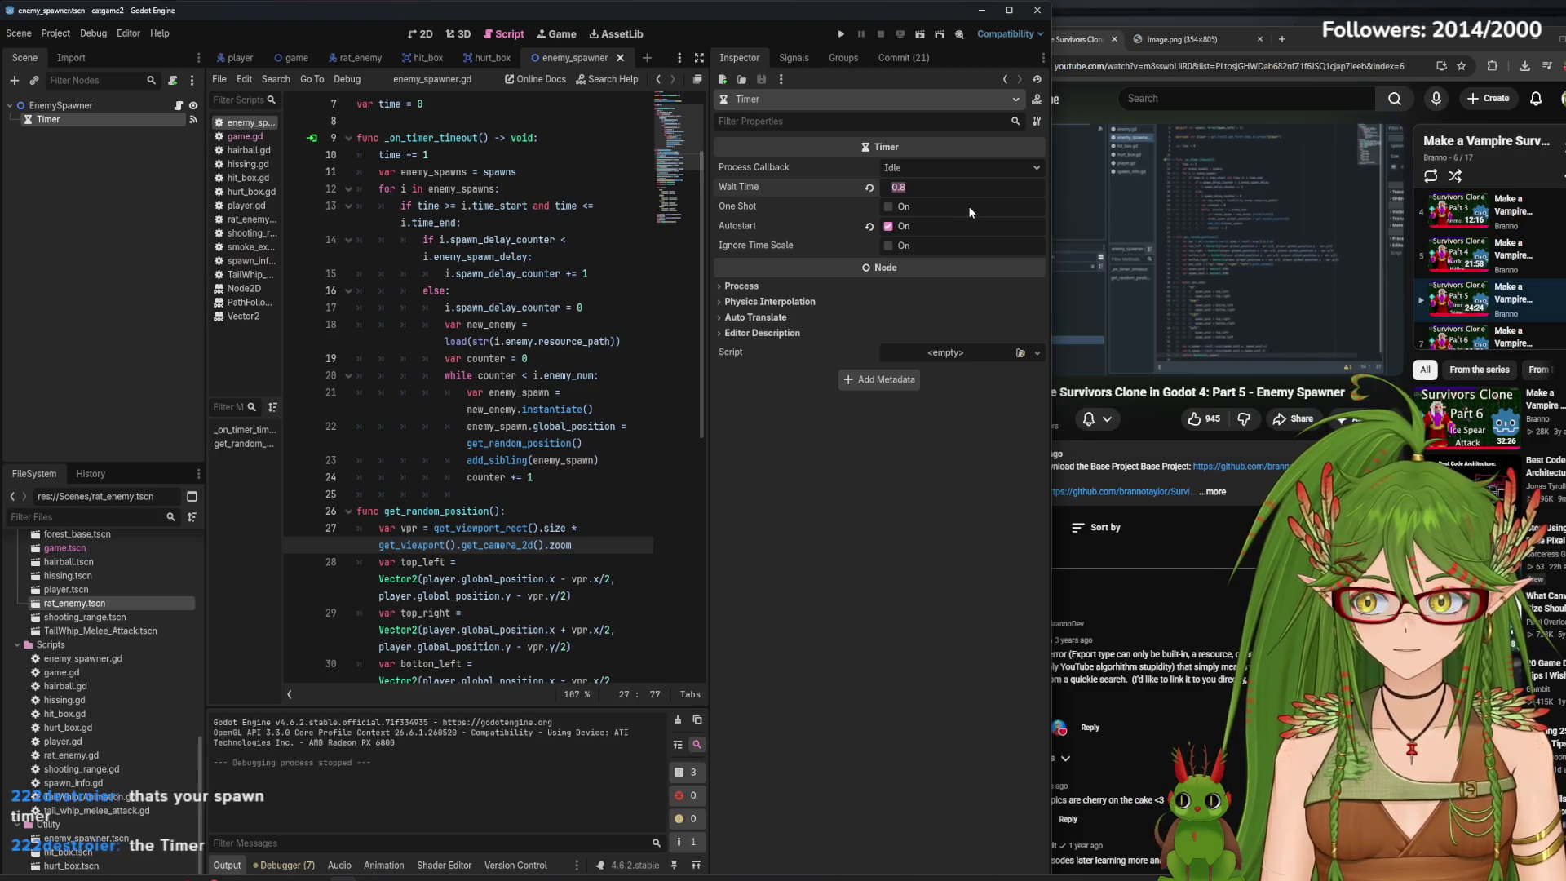
Set the Timer's Wait Time to 0.5 seconds and save the enemy spawner scene.
mouse_move(1215, 291)
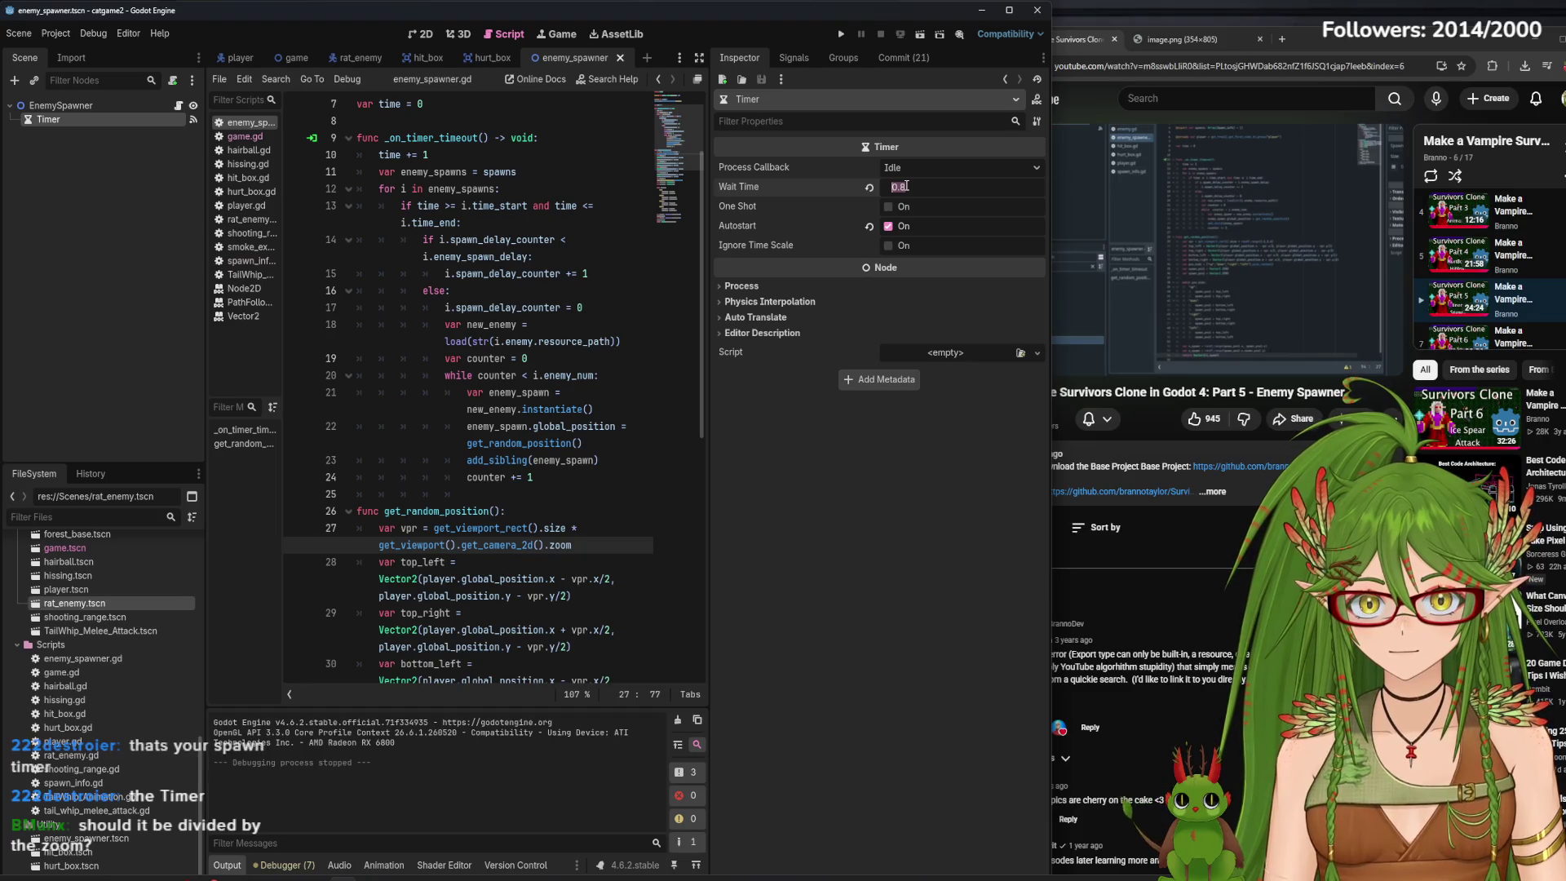
type("0.5")
key("Return")
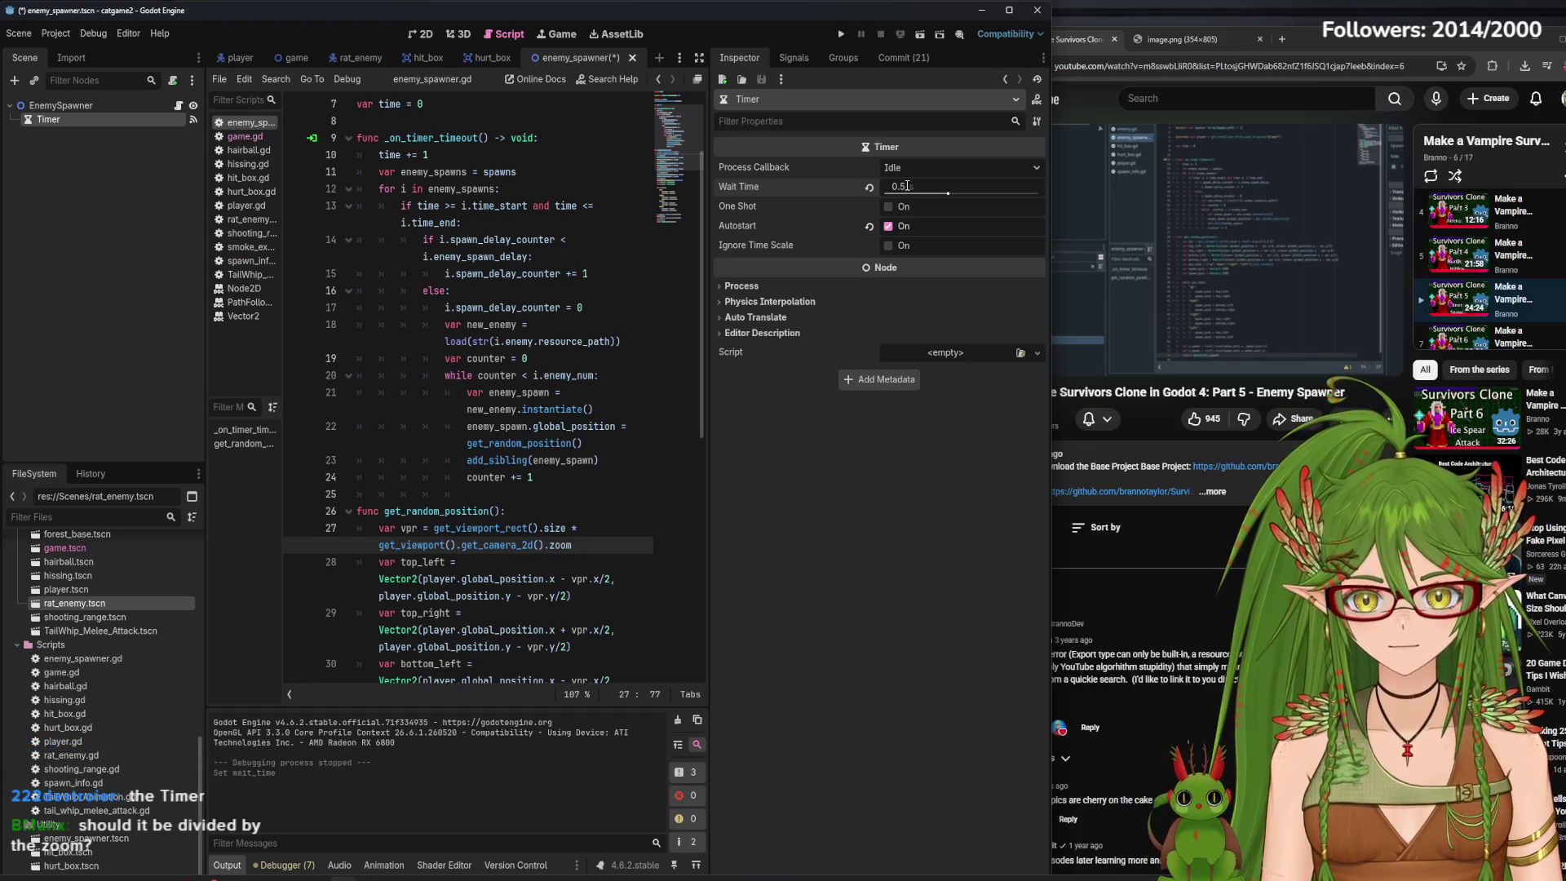
key("ctrl+s")
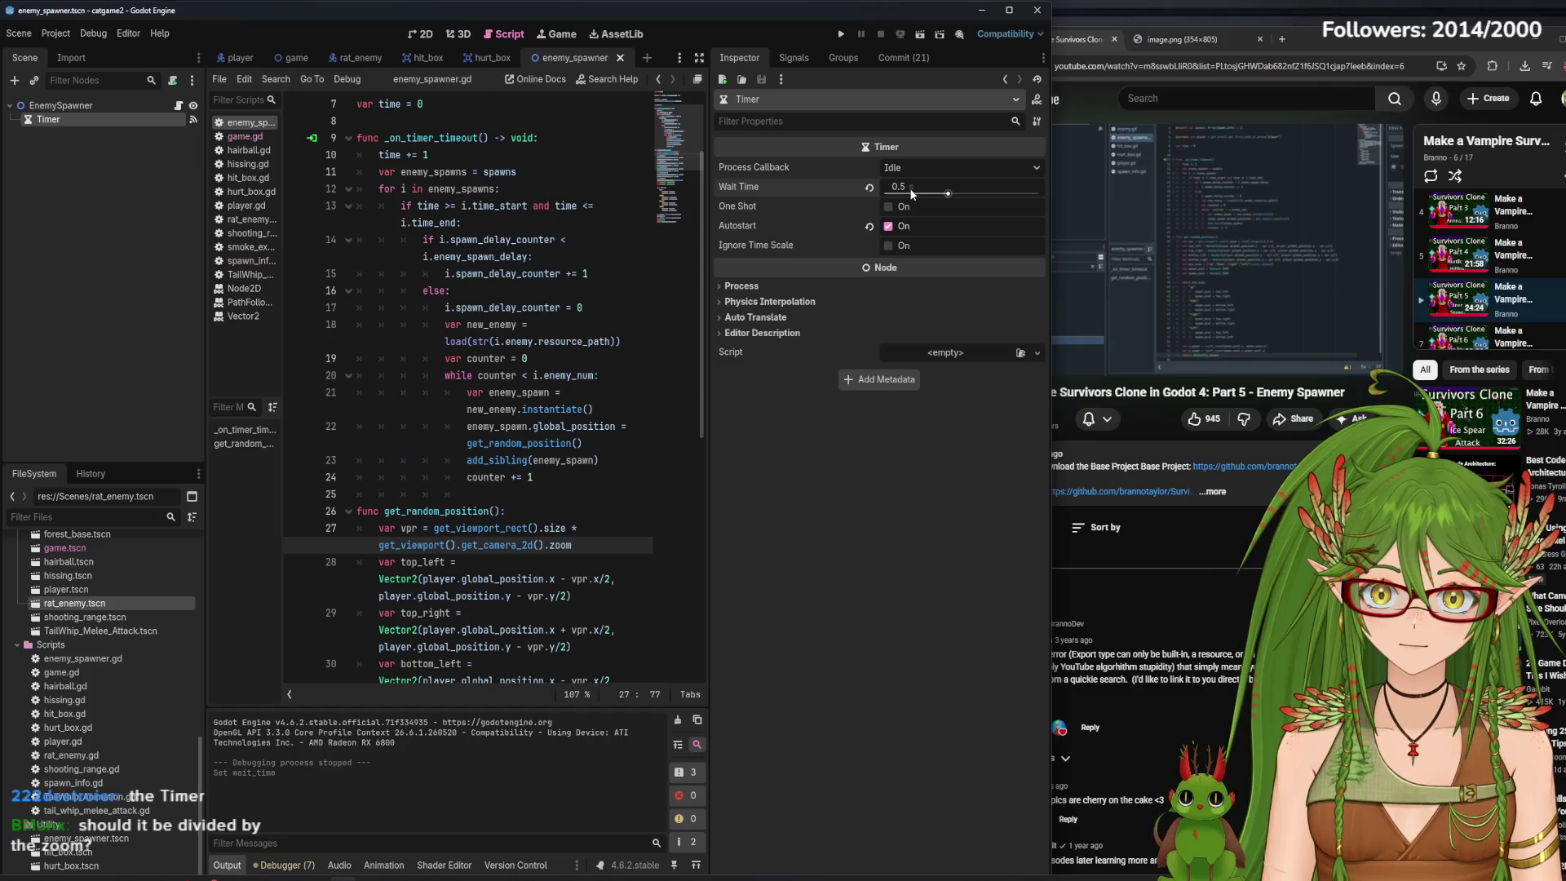
Try the minimum Wait Time of 0 and test-run the game, then stop it.
left_click(911, 190)
key("Return")
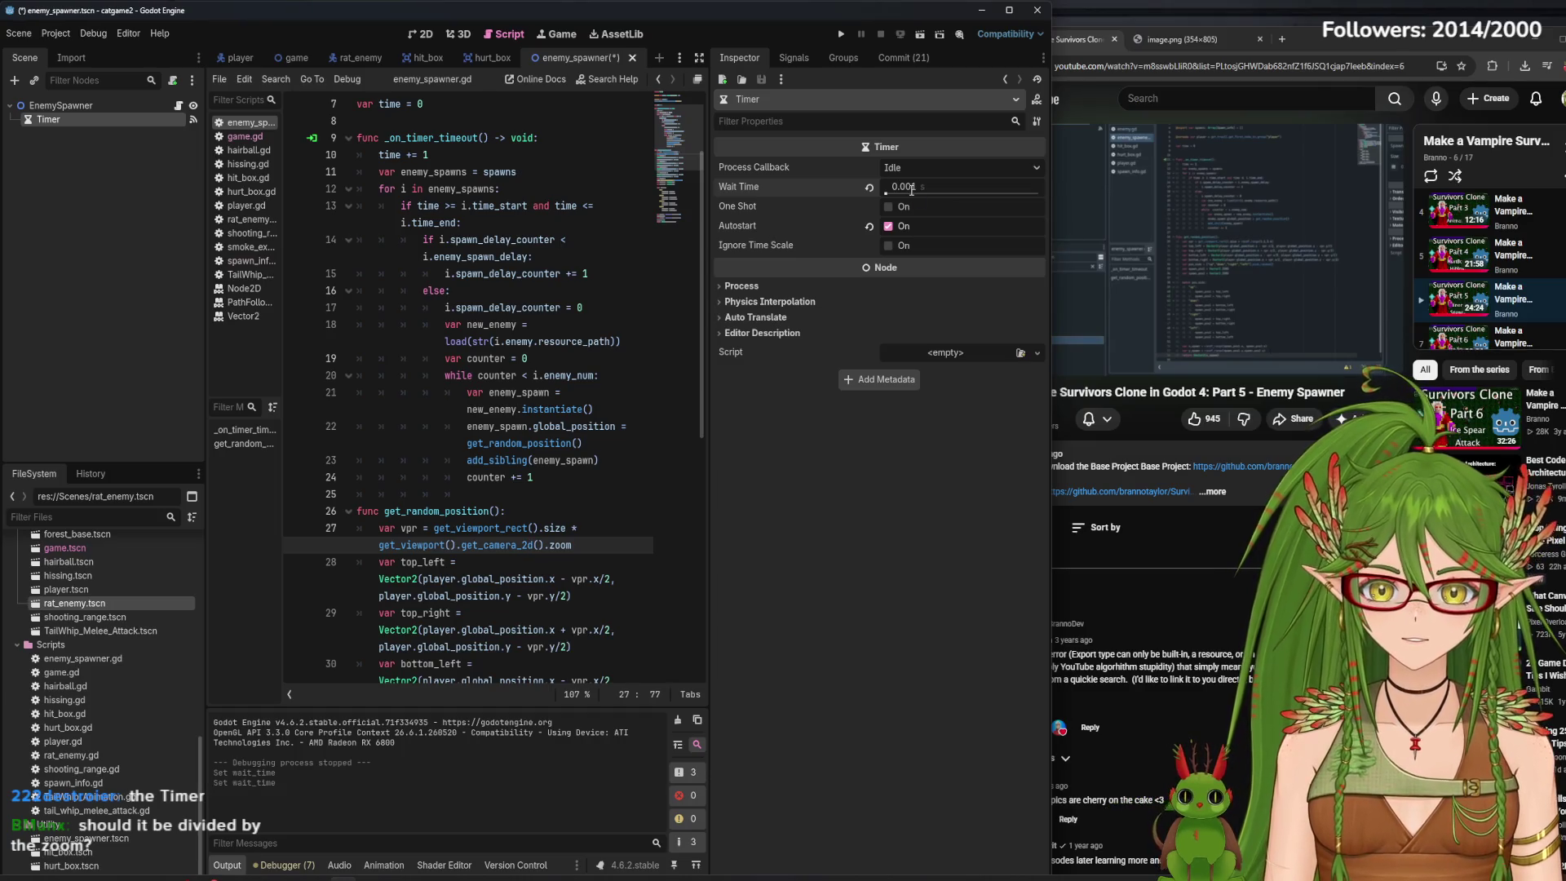
left_click(841, 35)
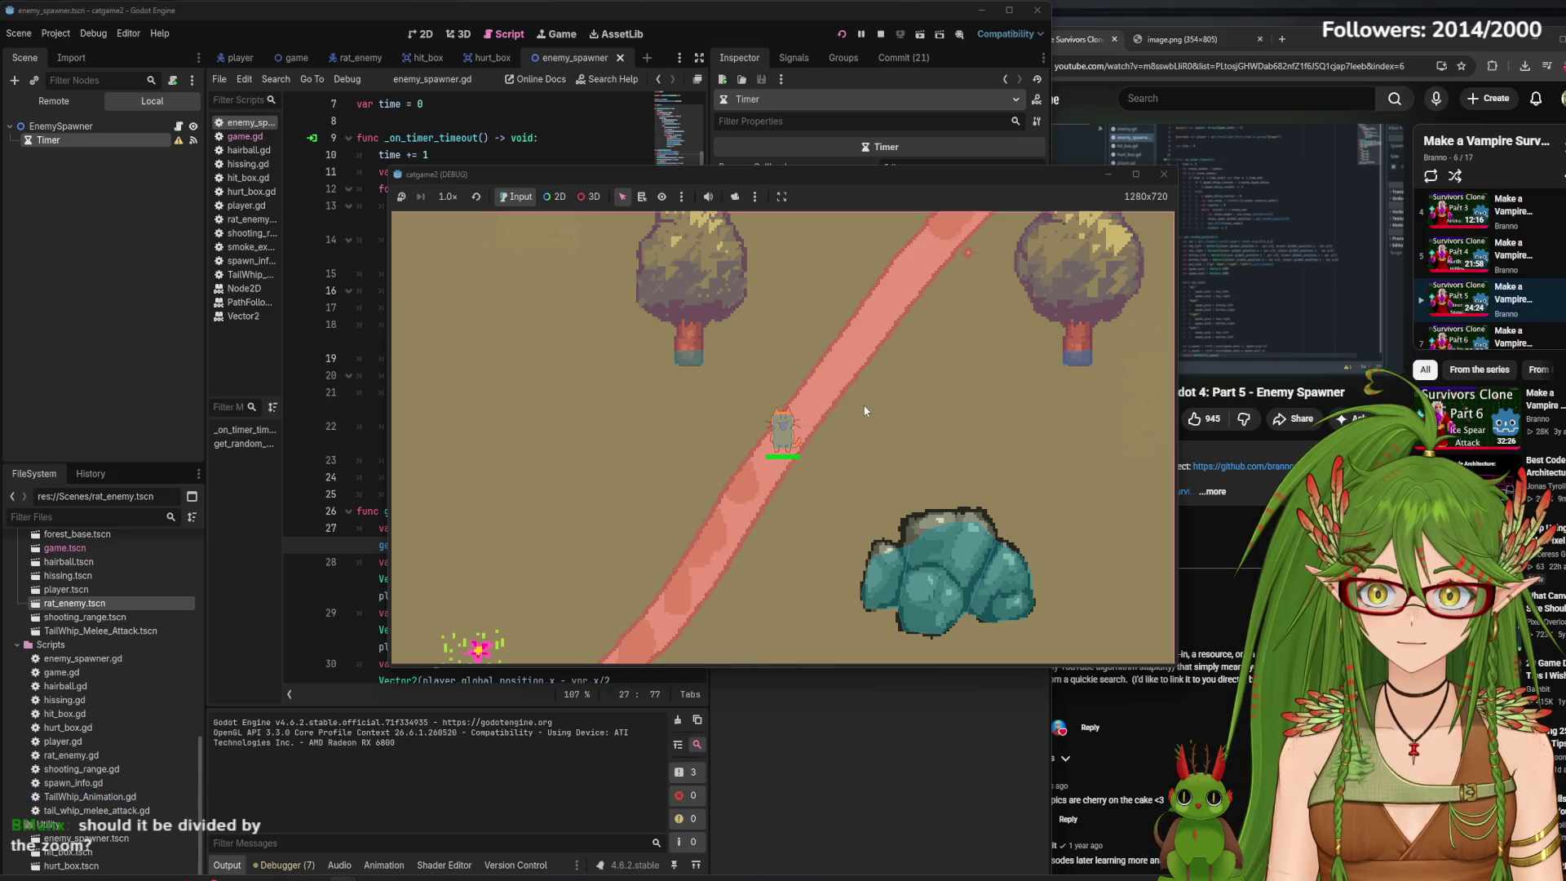
left_click(1162, 174)
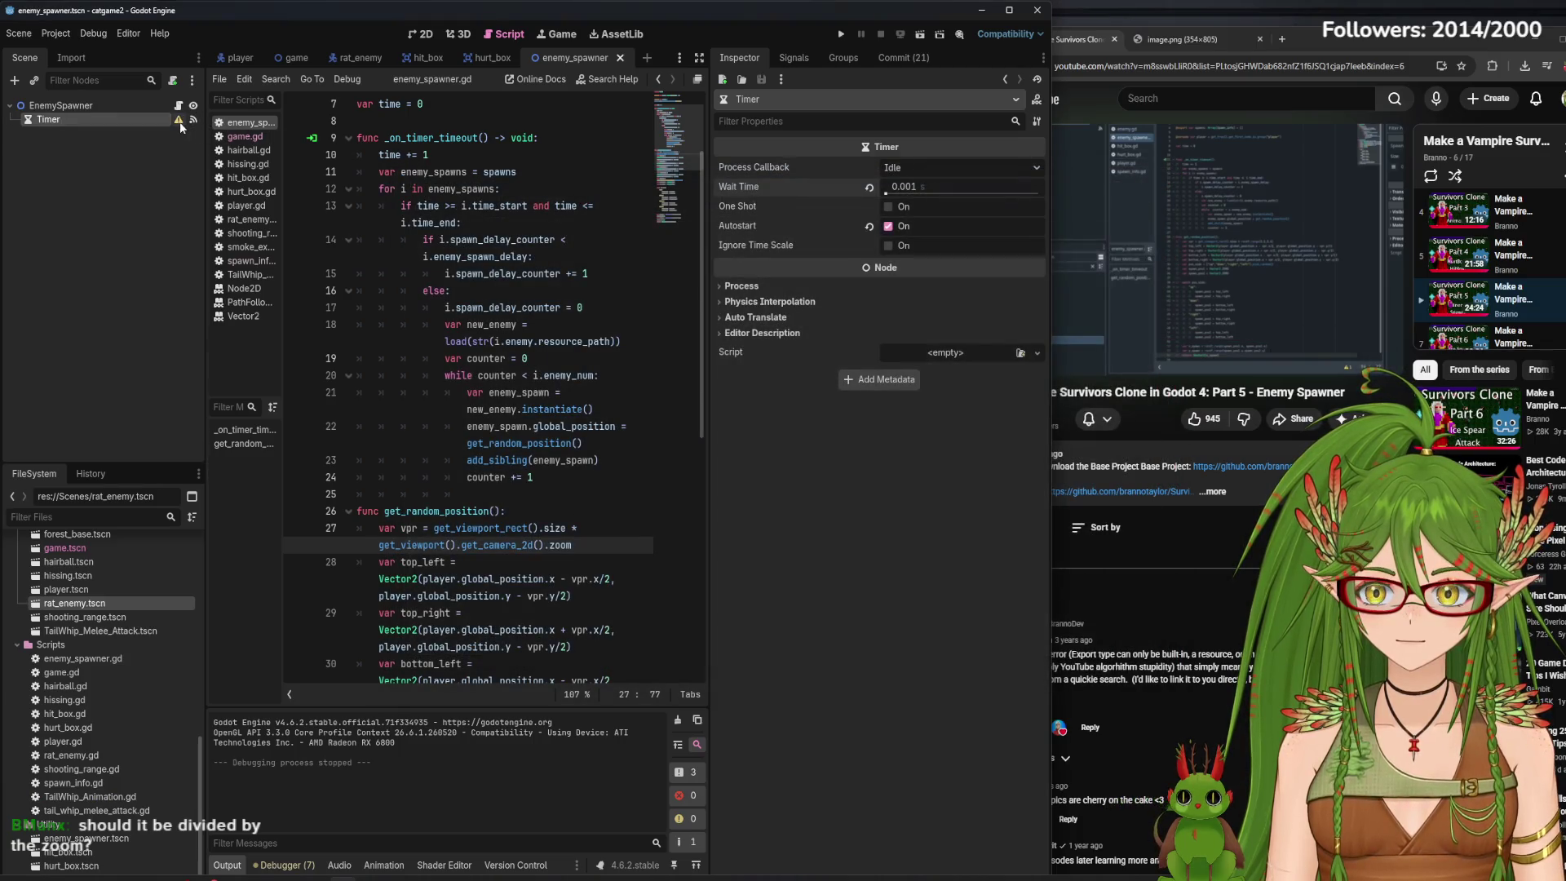
Set the Wait Time to 0.2 seconds and launch the game.
mouse_move(179, 121)
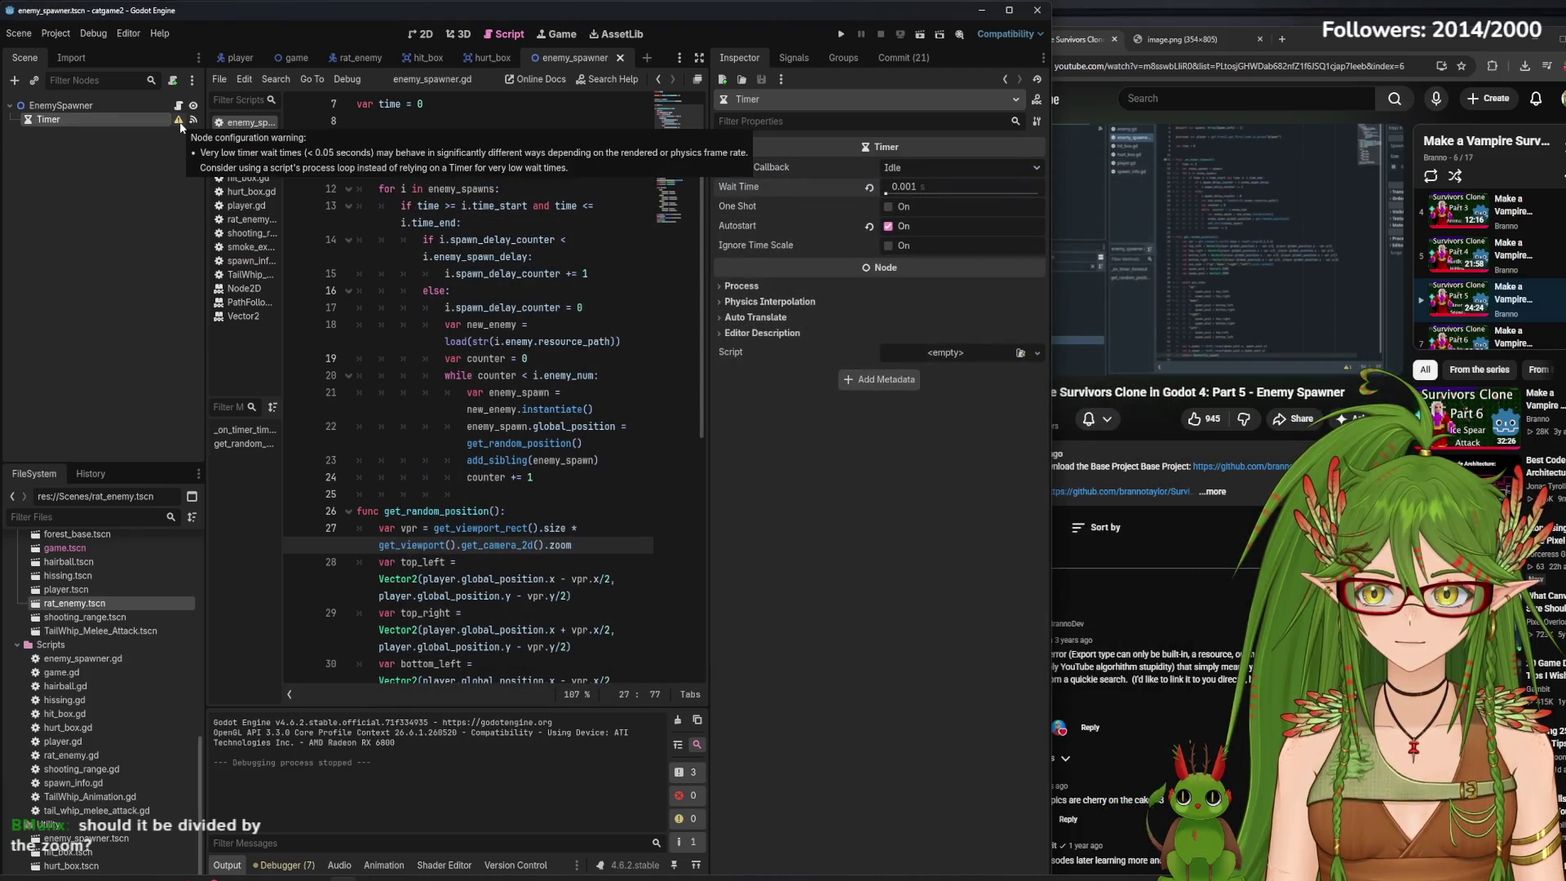
left_click(912, 186)
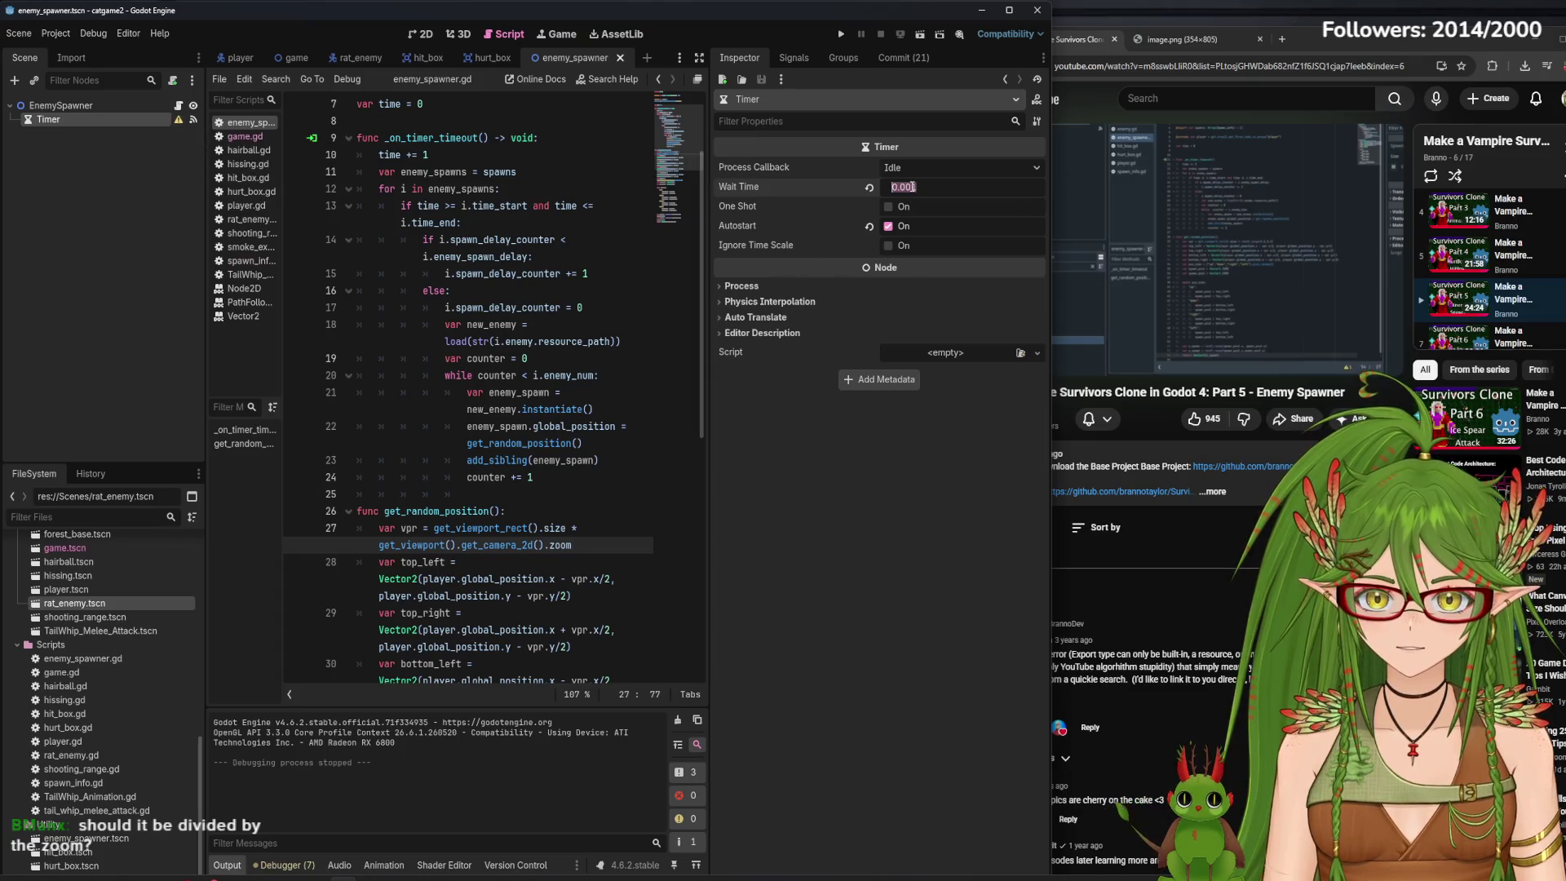
type("1")
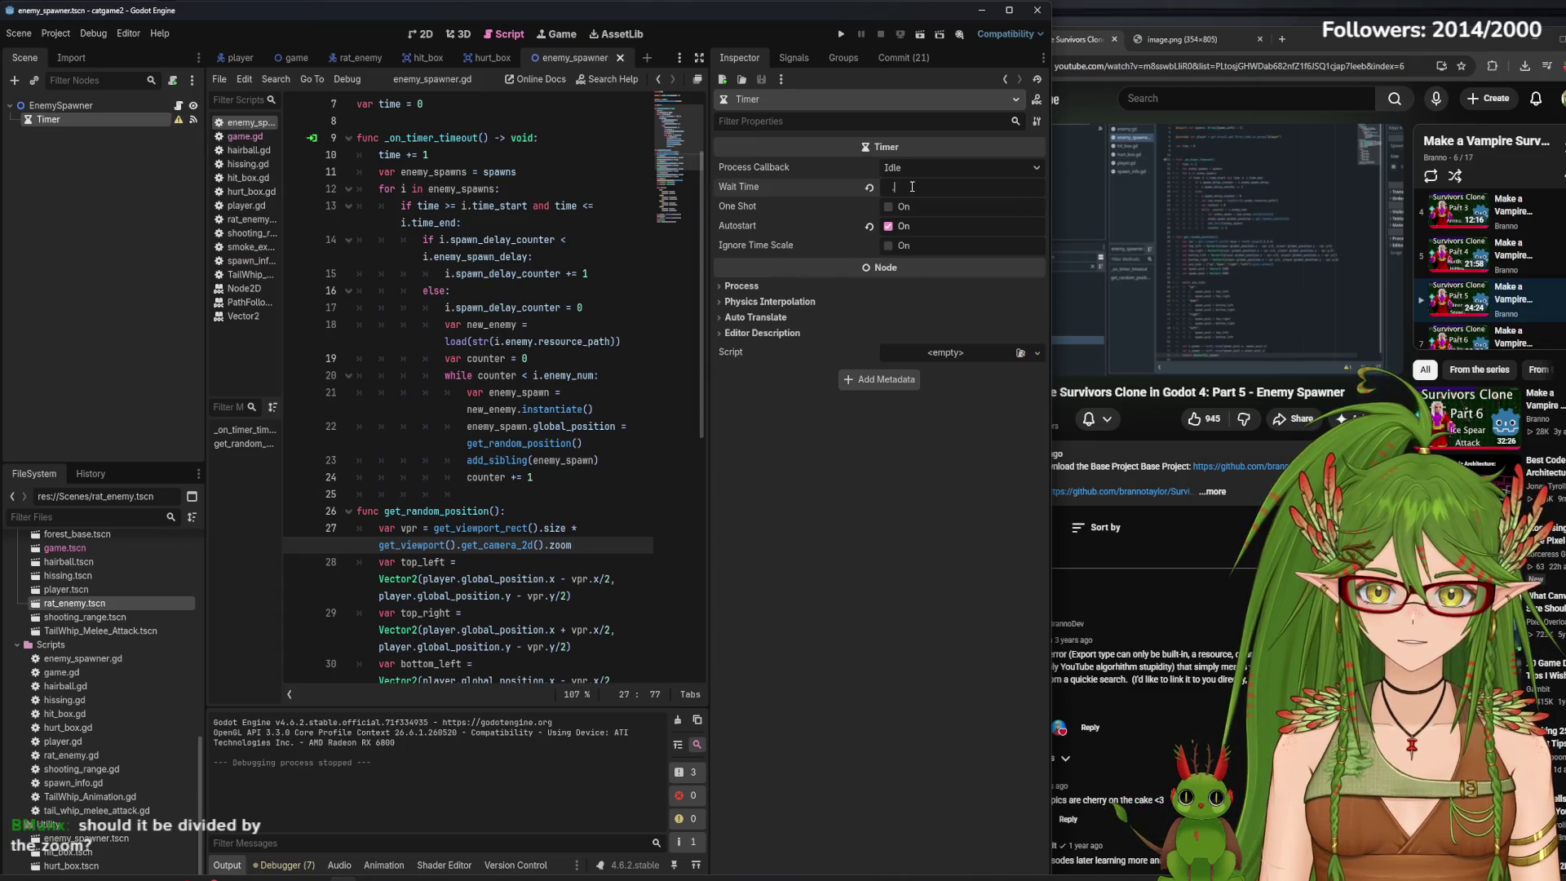
type("0.2")
key("Return")
left_click(843, 33)
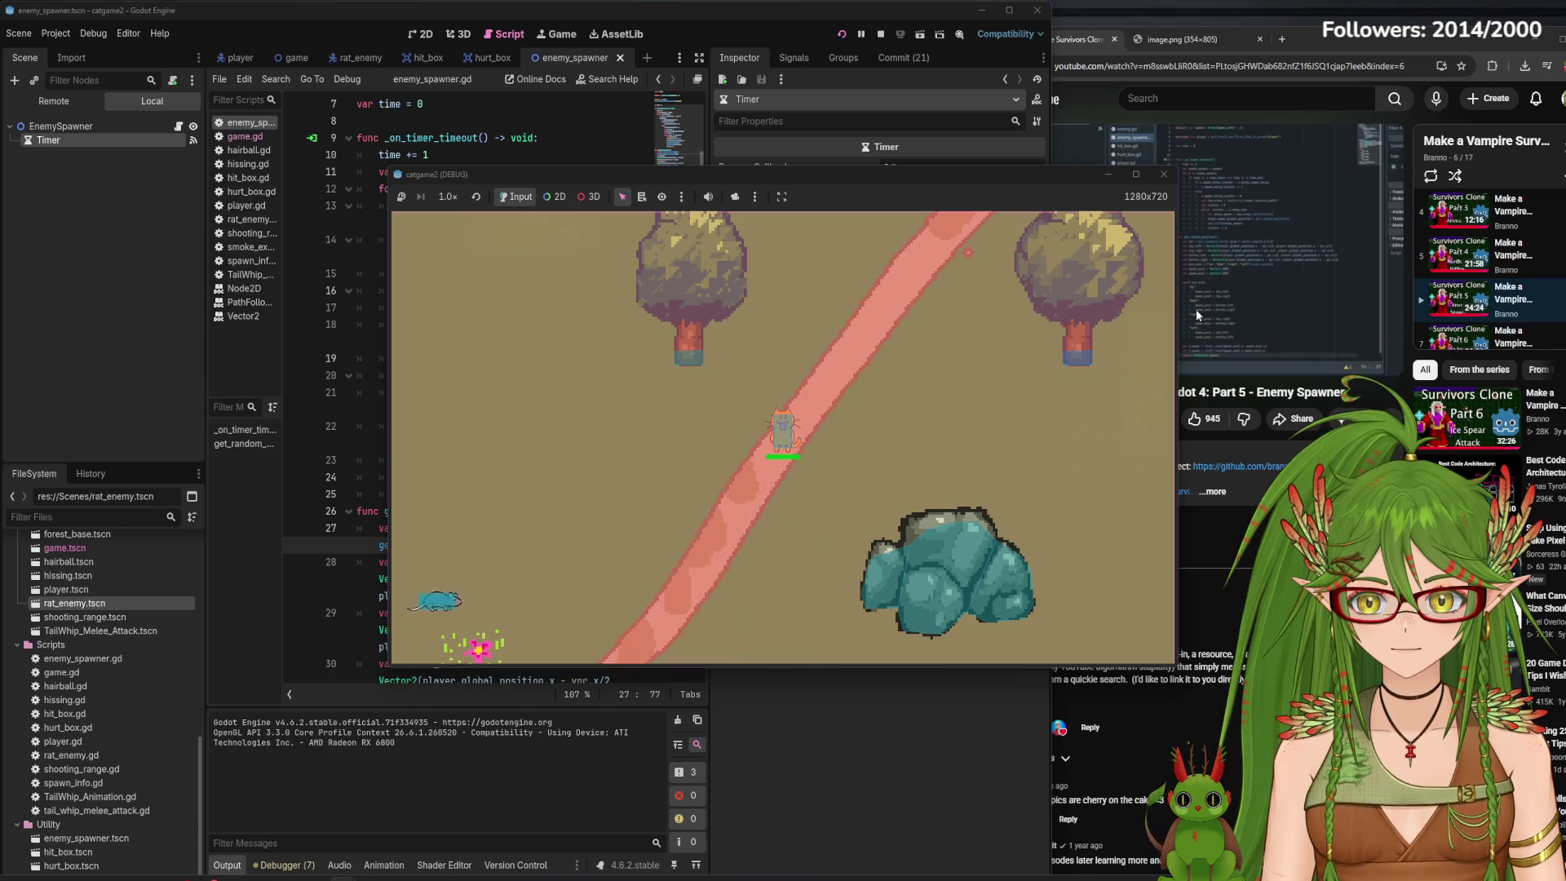
Change line 27 to divide the viewport size by the camera zoom, save, and test-run.
left_click(1163, 173)
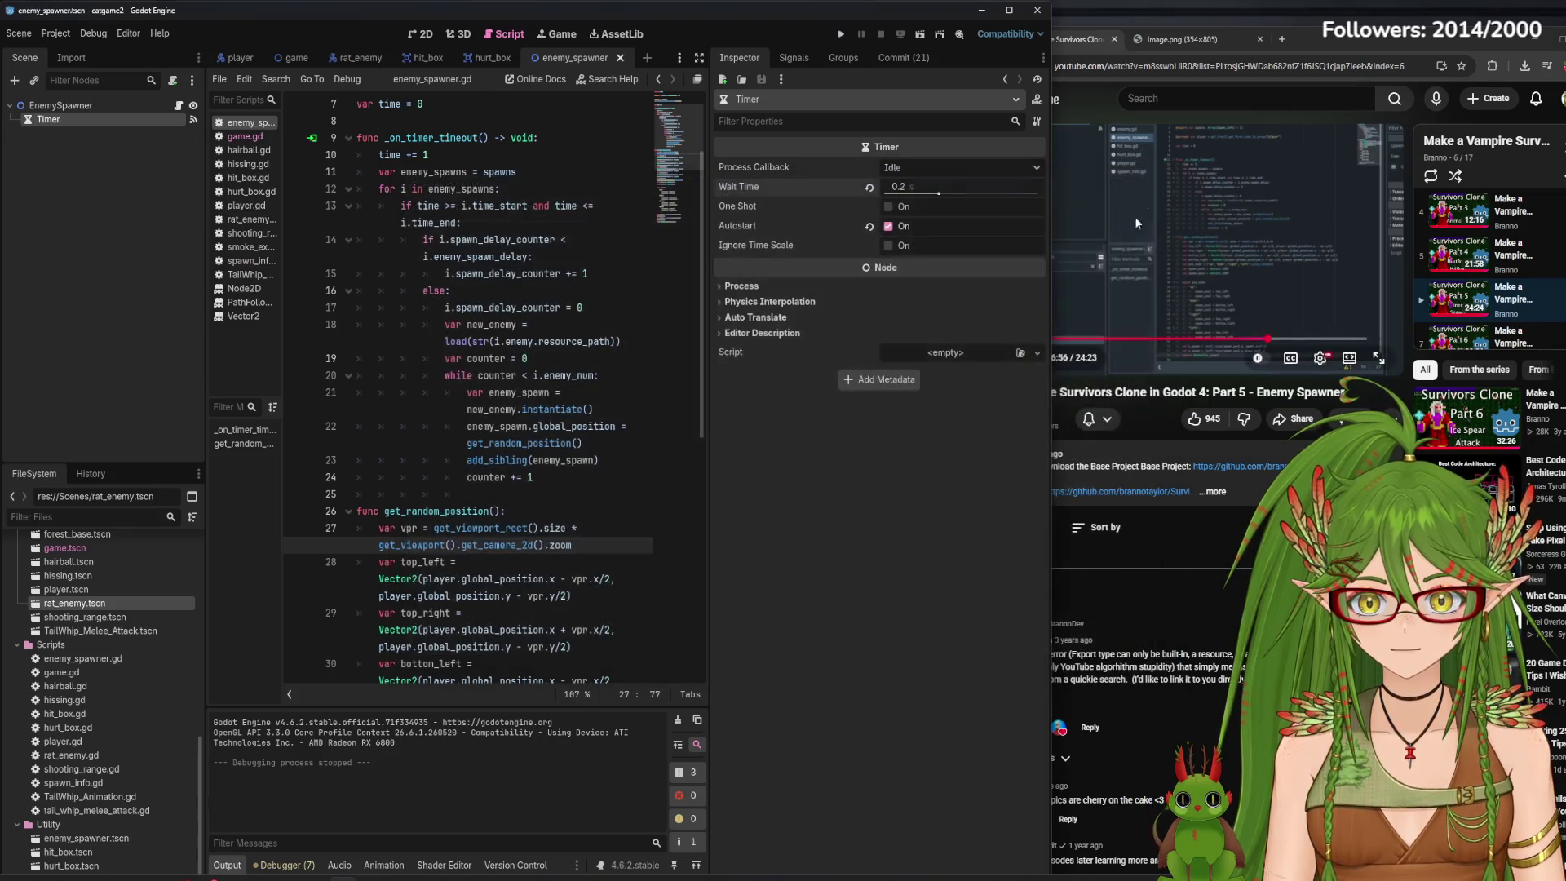
left_click(573, 528)
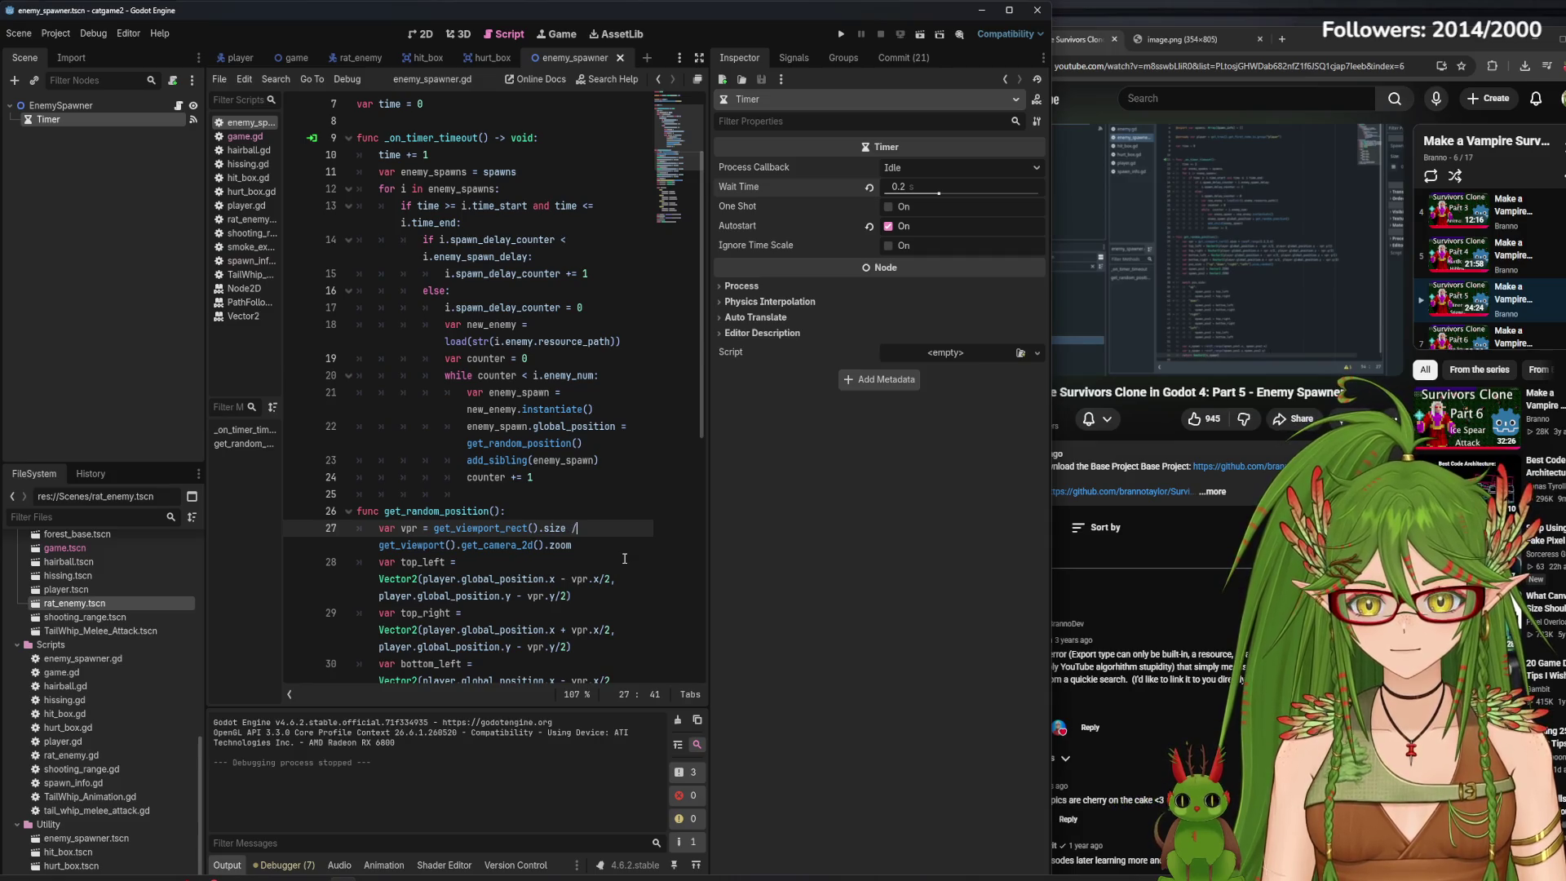
key("BackSpace")
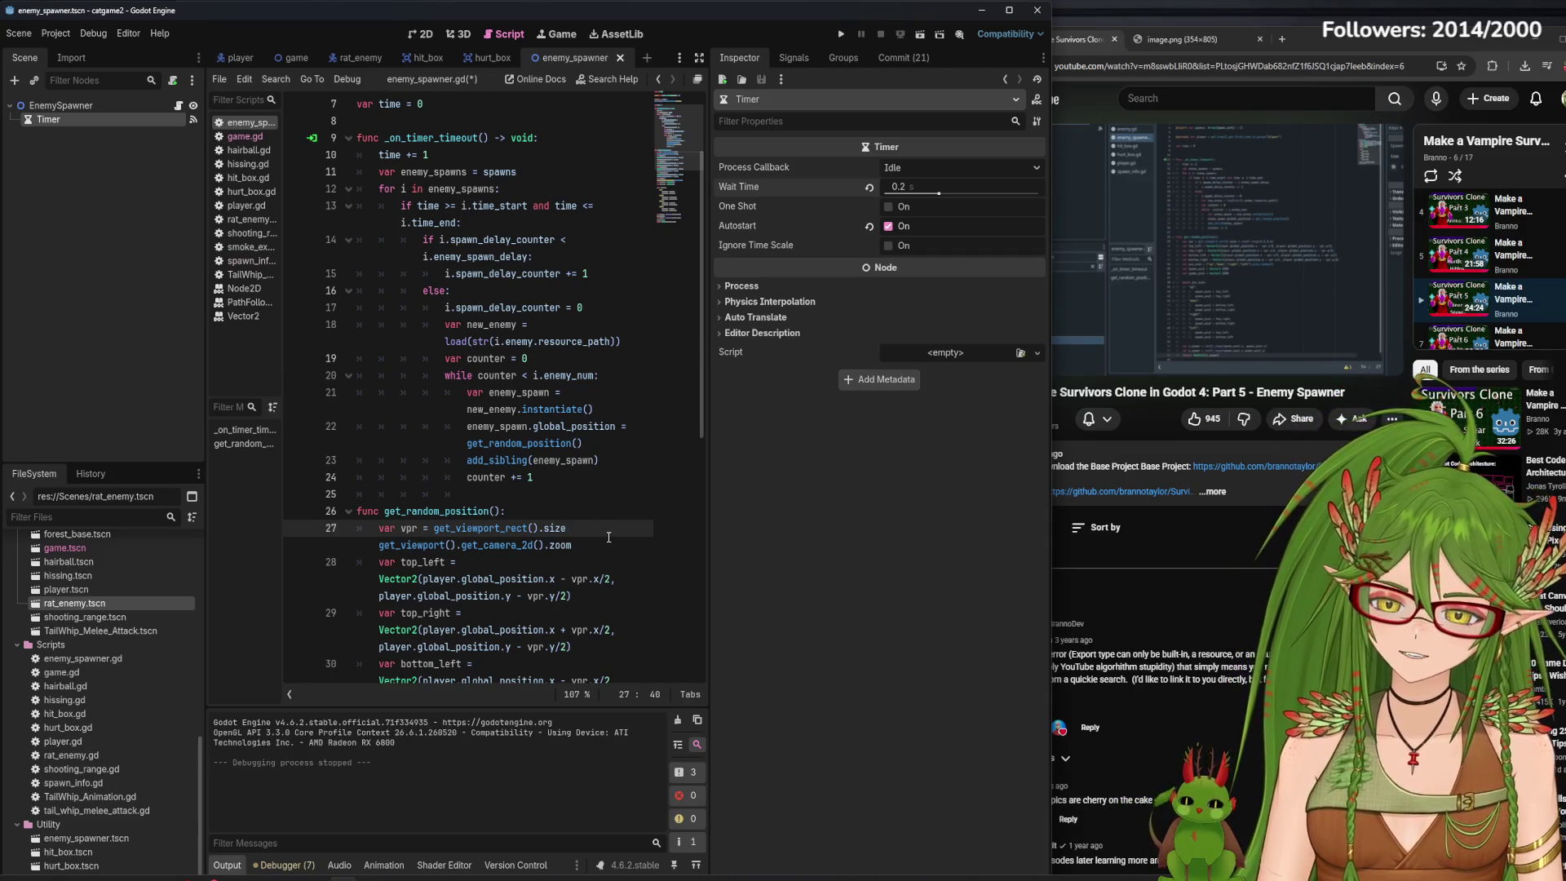
key("ctrl+s")
key("Up")
key("Up")
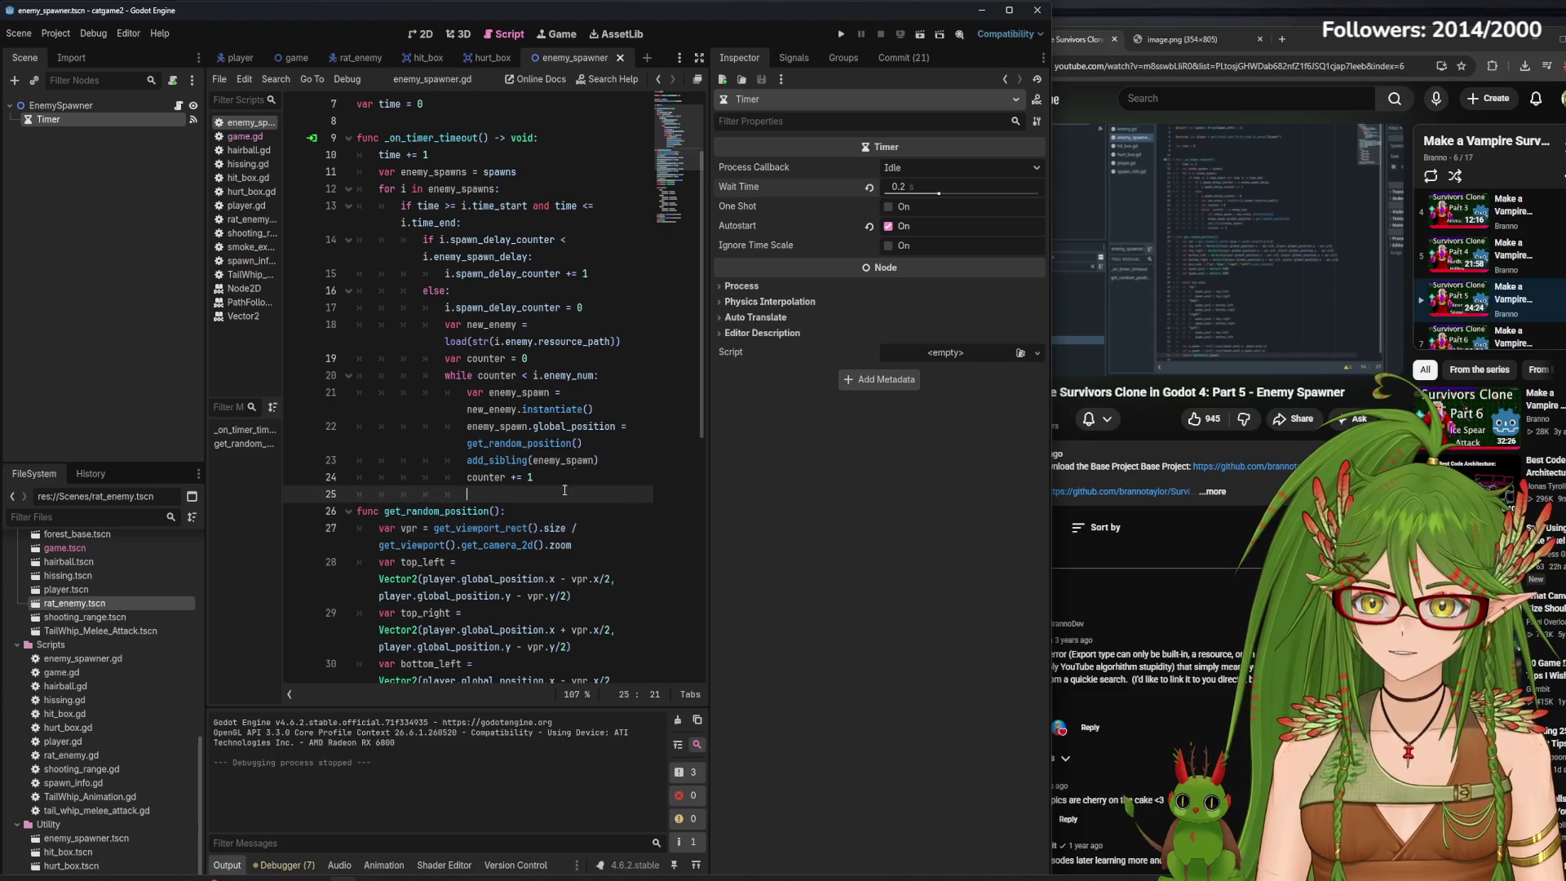
left_click(839, 34)
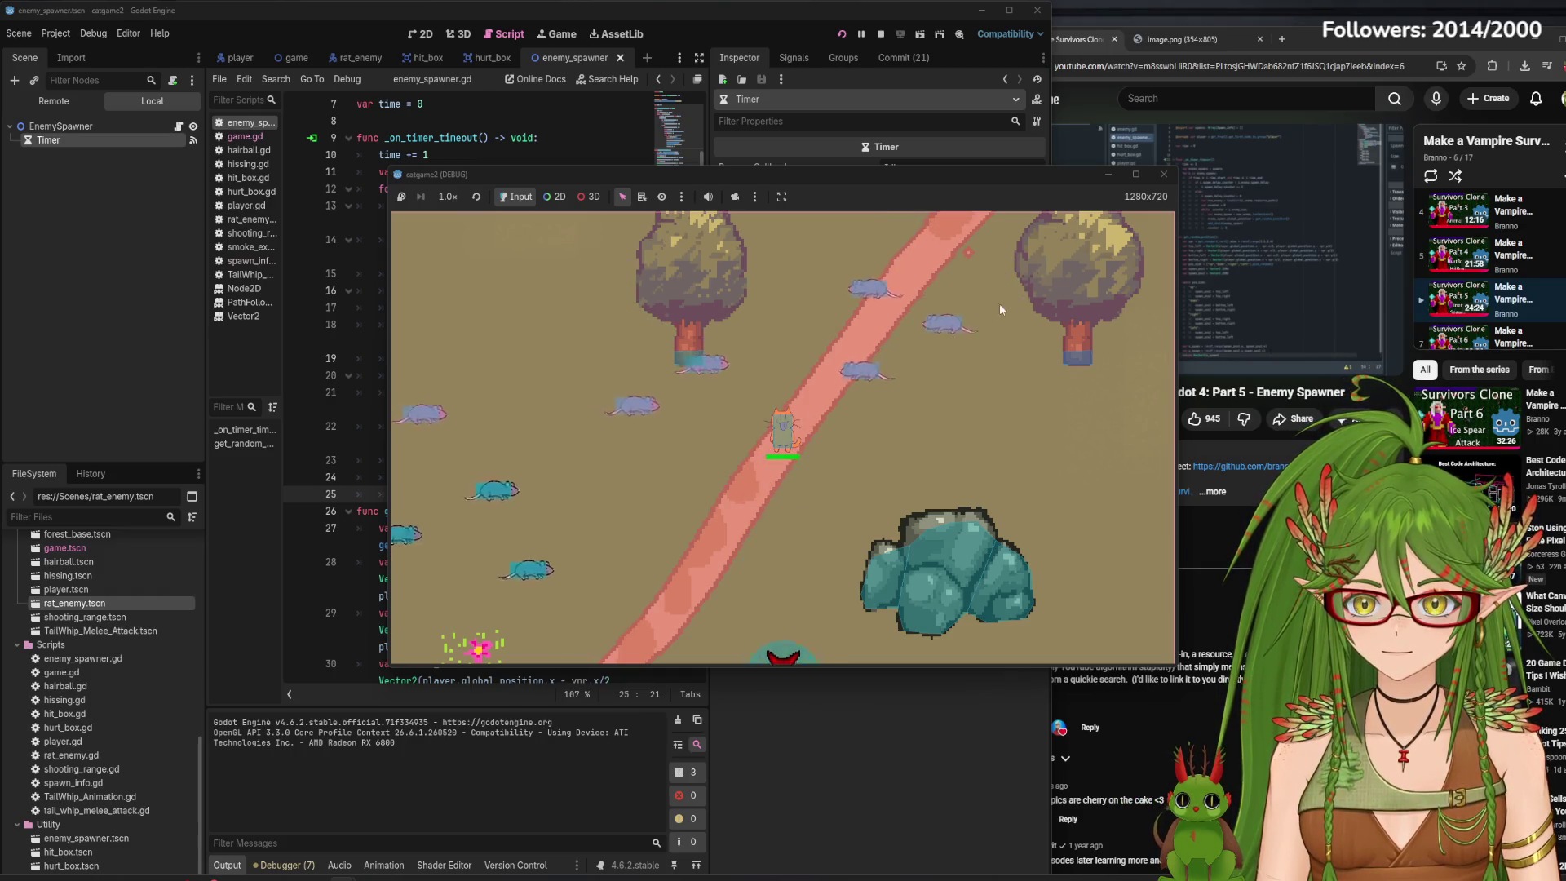
left_click(1156, 176)
Test-run the game with a 1-second Timer Wait Time, then close it.
left_click(913, 185)
key("Return")
key("F5")
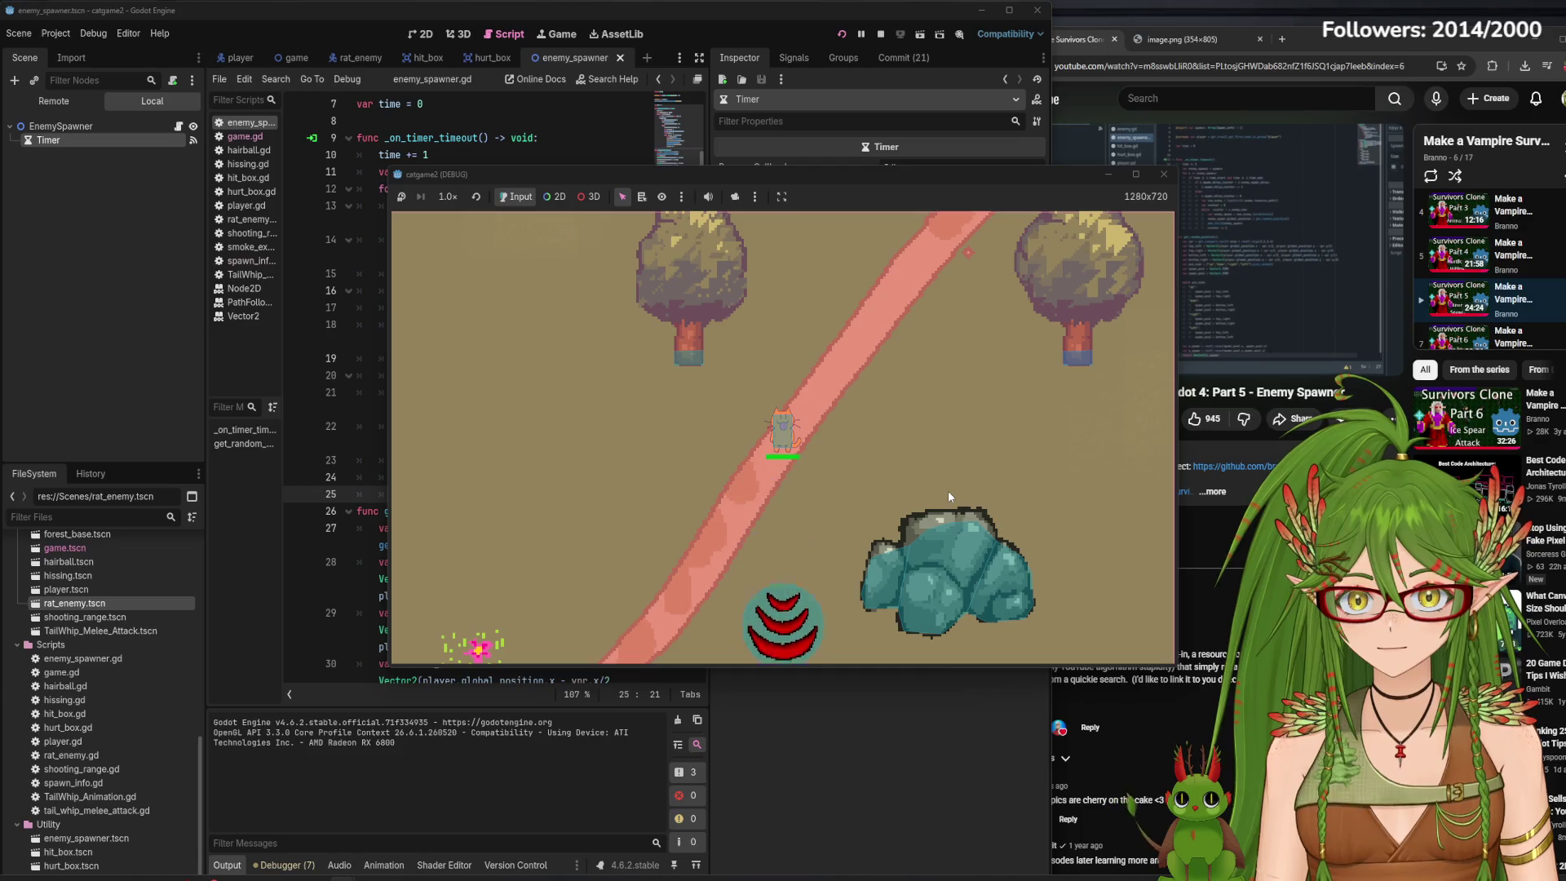
left_click(1163, 175)
Set the Timer Wait Time to 0.8 seconds and run the game, moving the player left.
left_click(900, 187)
type("0.8")
key("Return")
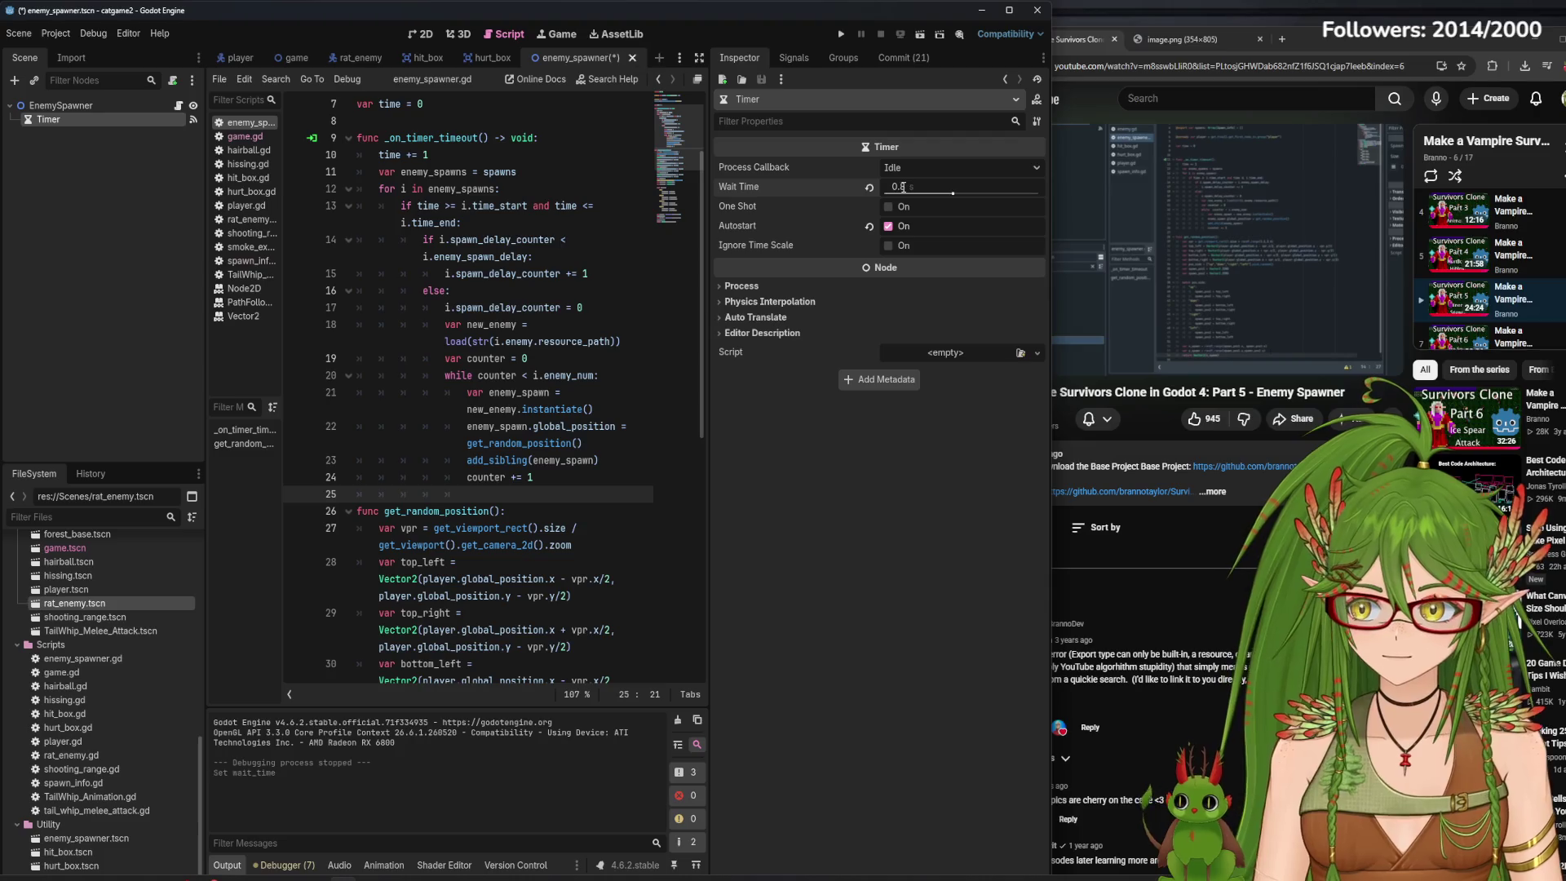
key("F5")
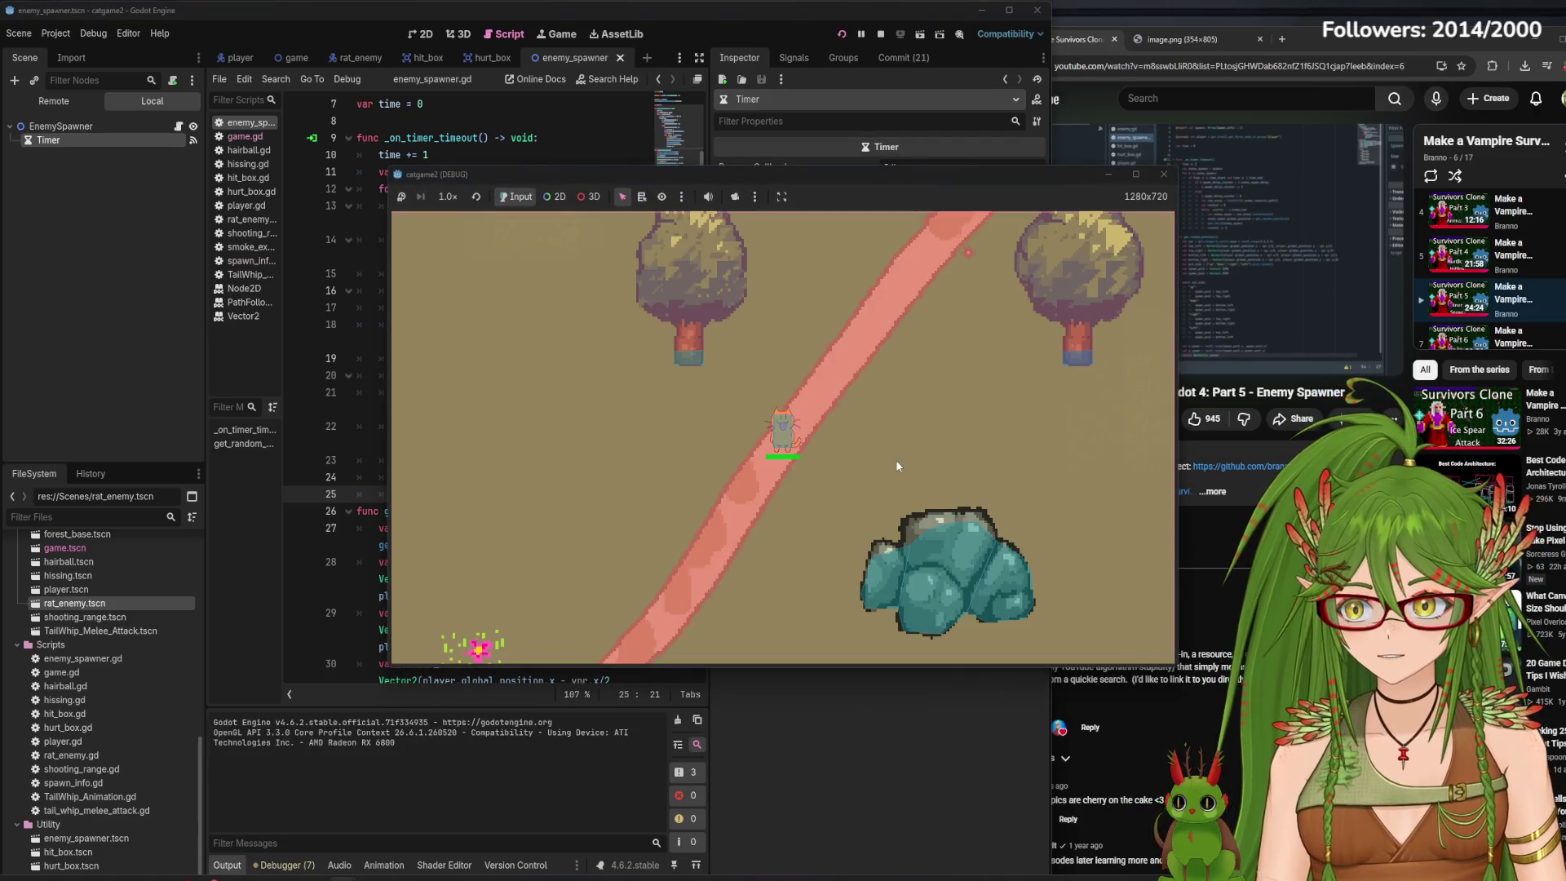
key("a")
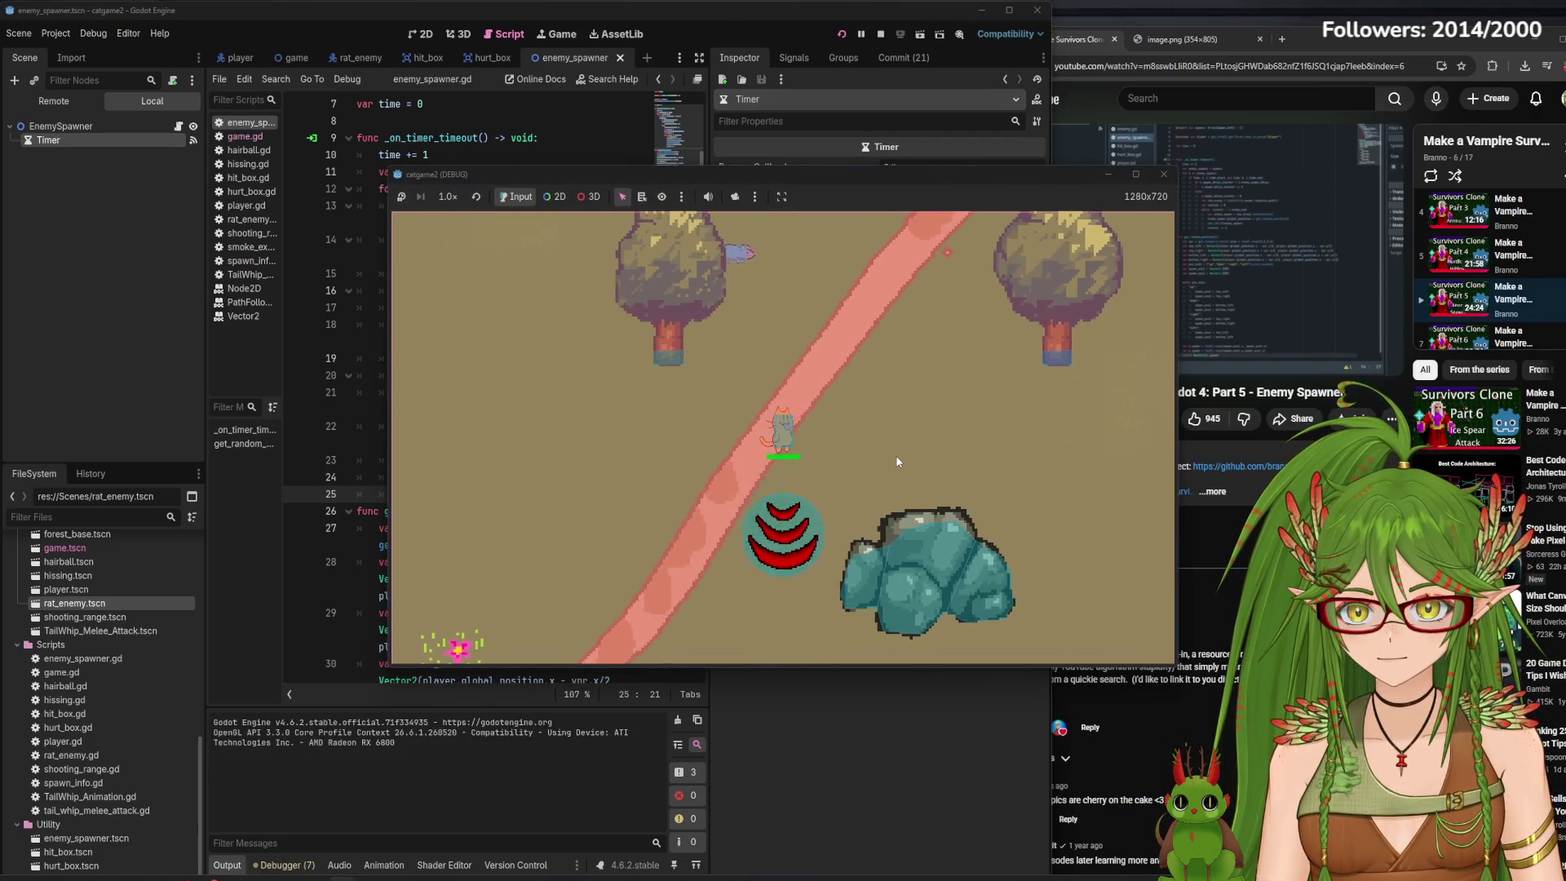
key("a")
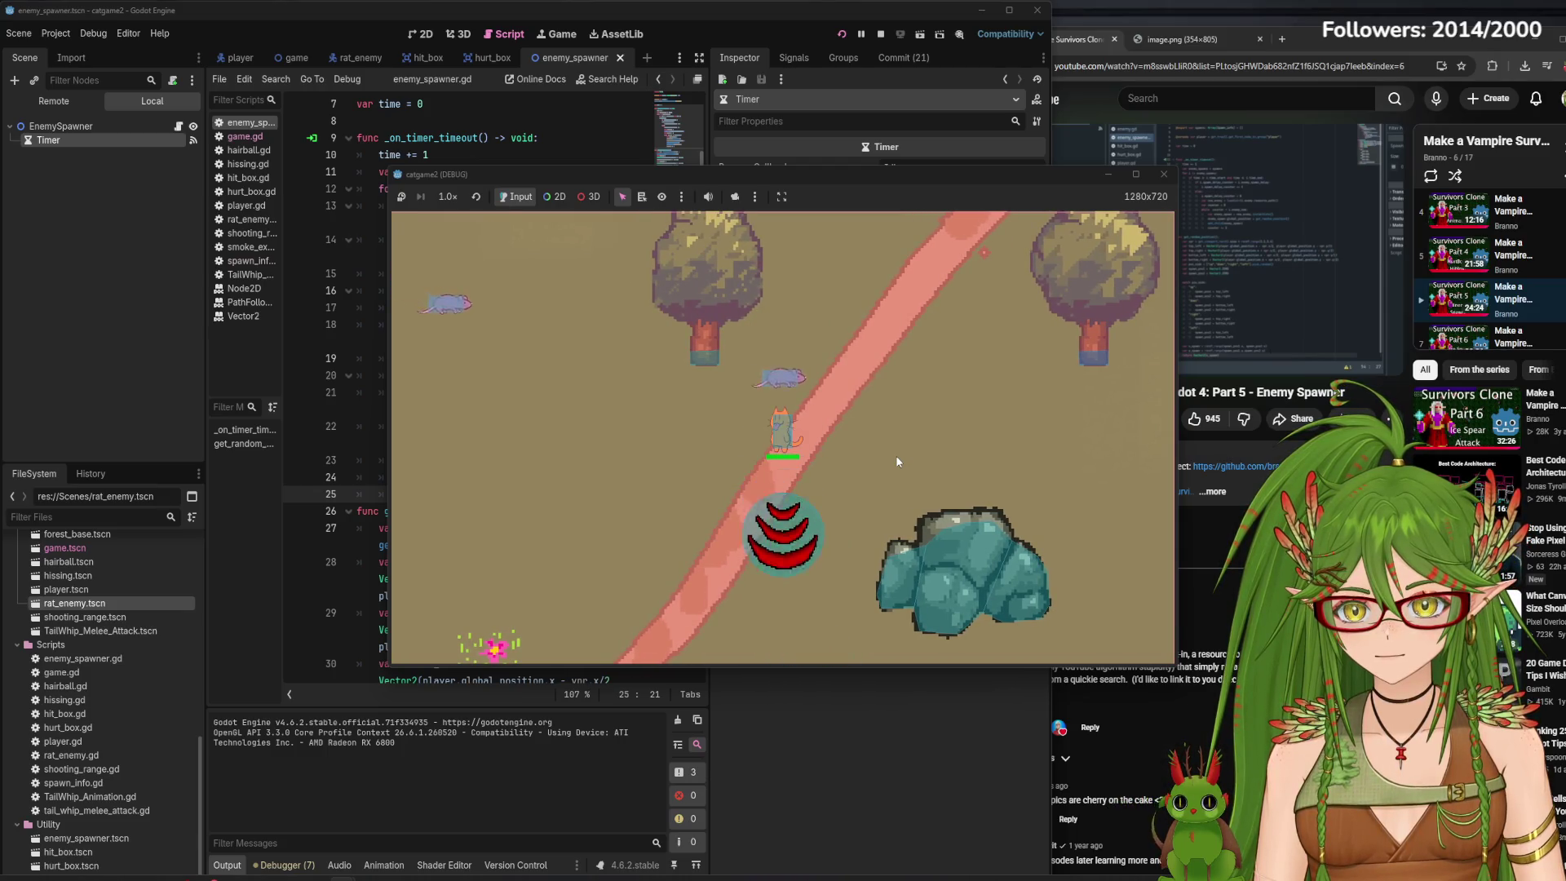
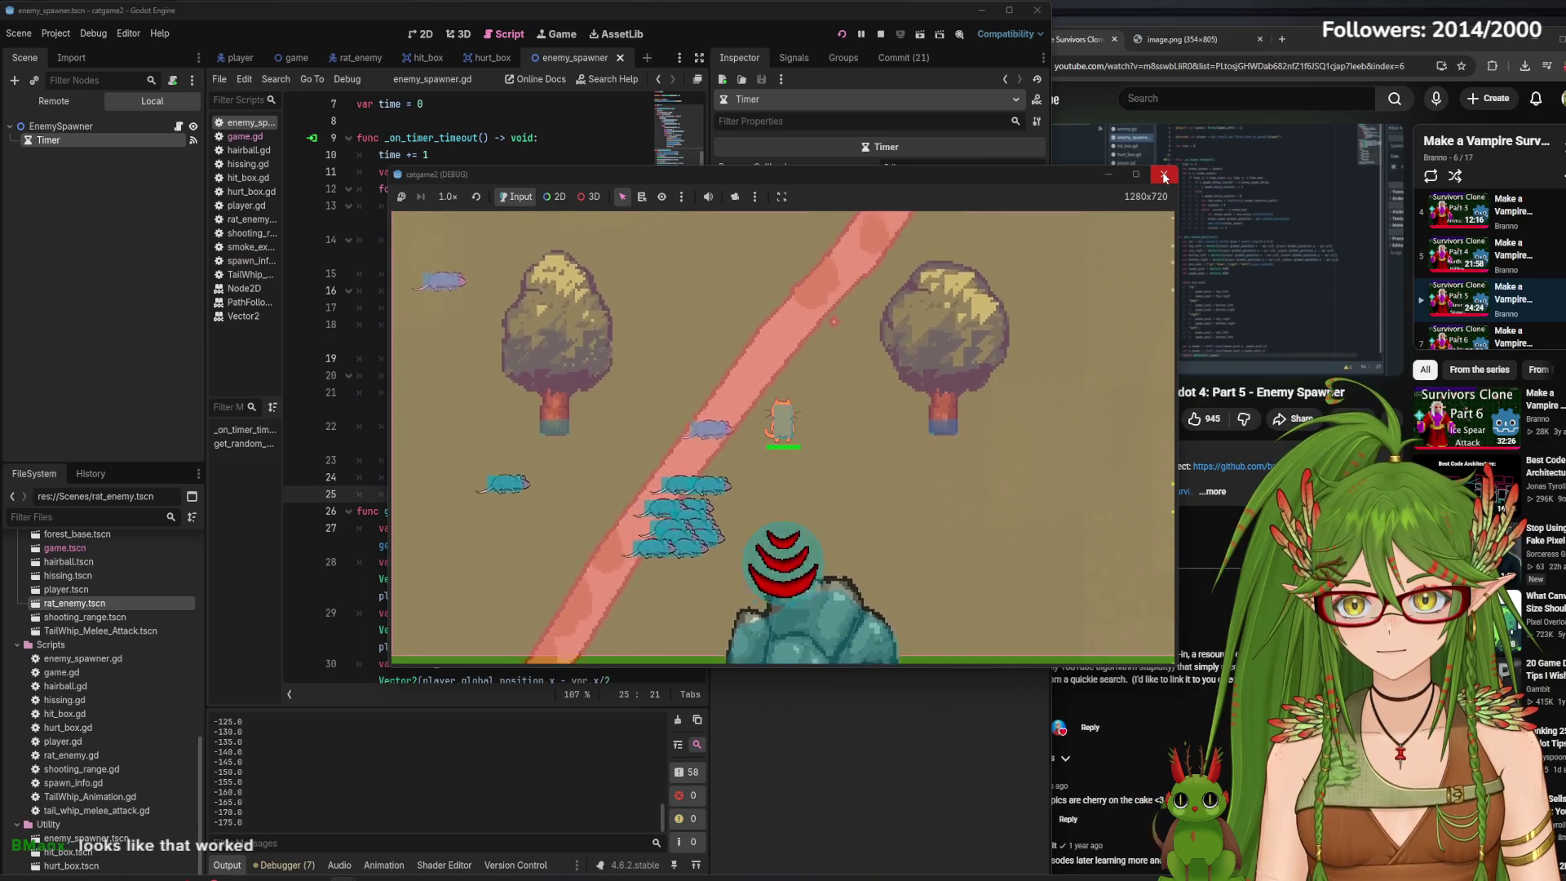
Stop the test game and widen the script editor by moving the Inspector divider right.
left_click(1164, 175)
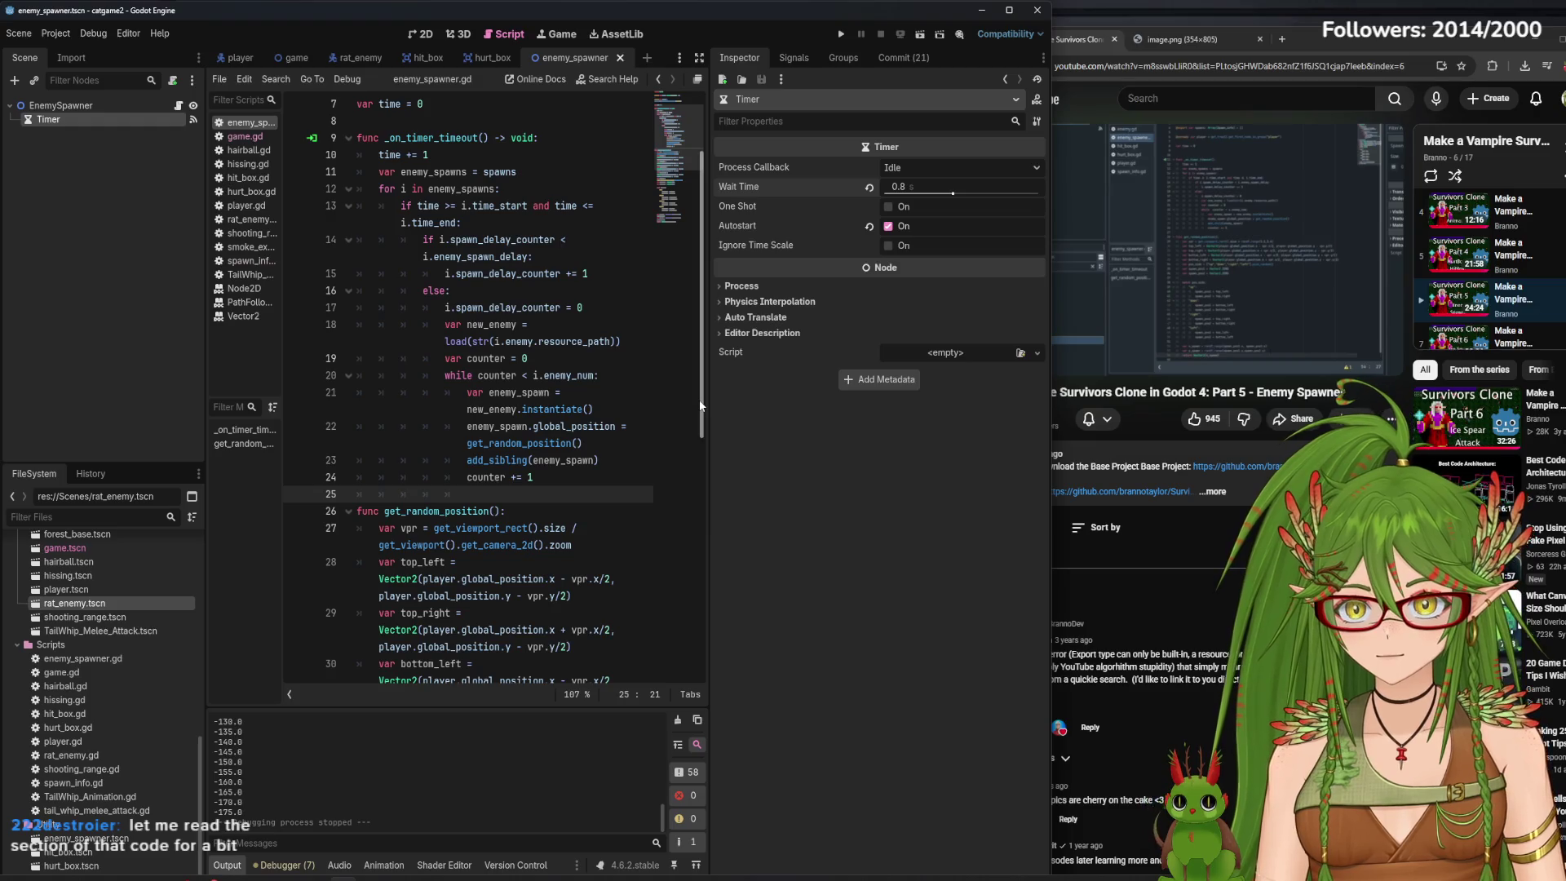
left_click_drag(699, 405, 698, 419)
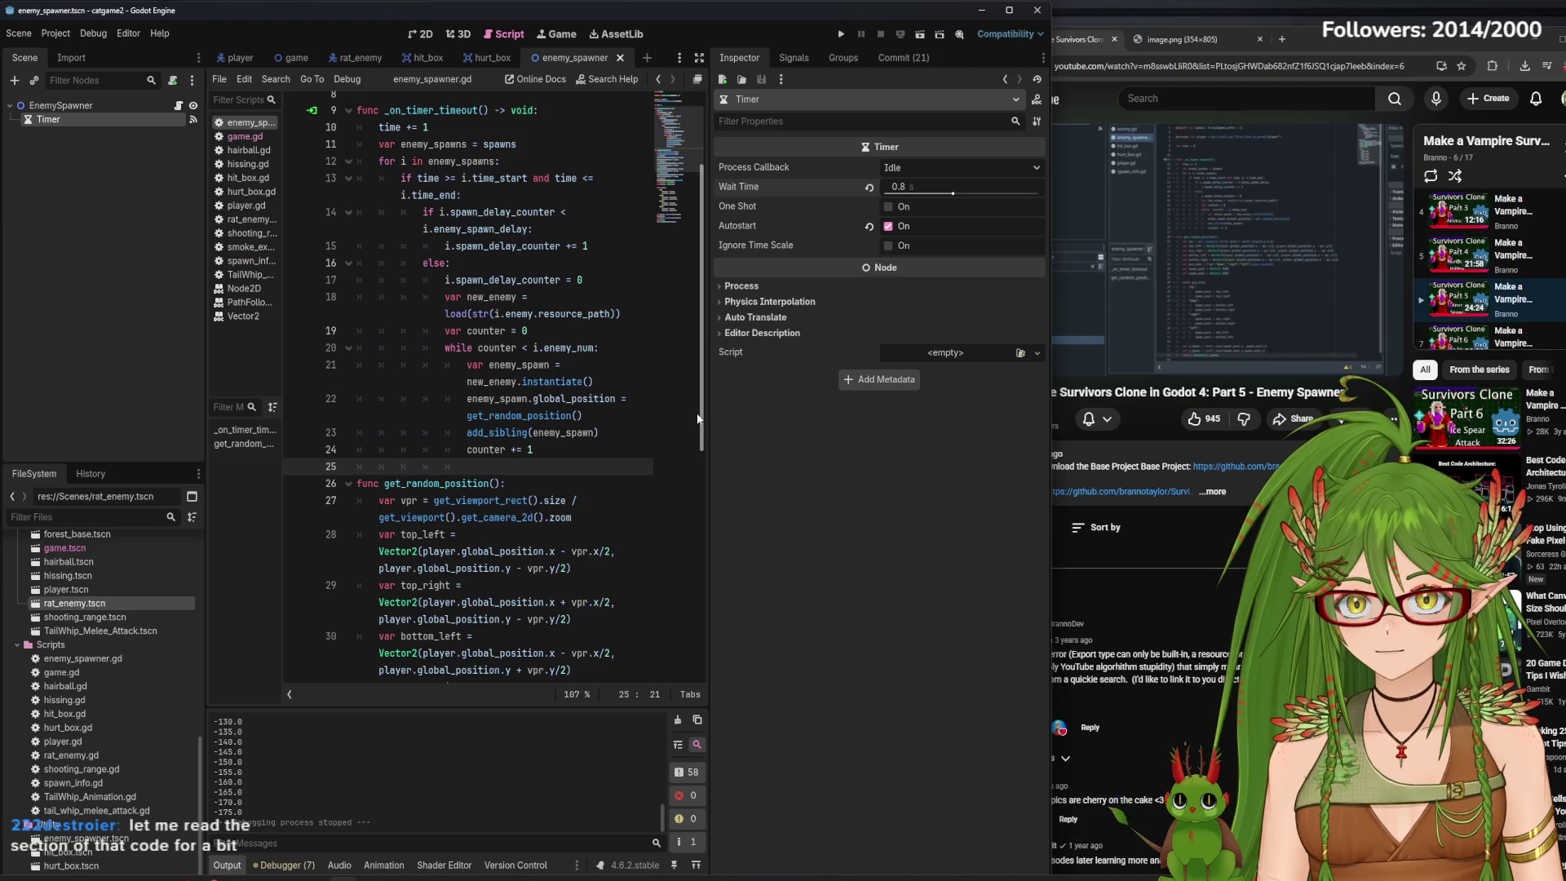
mouse_move(822, 269)
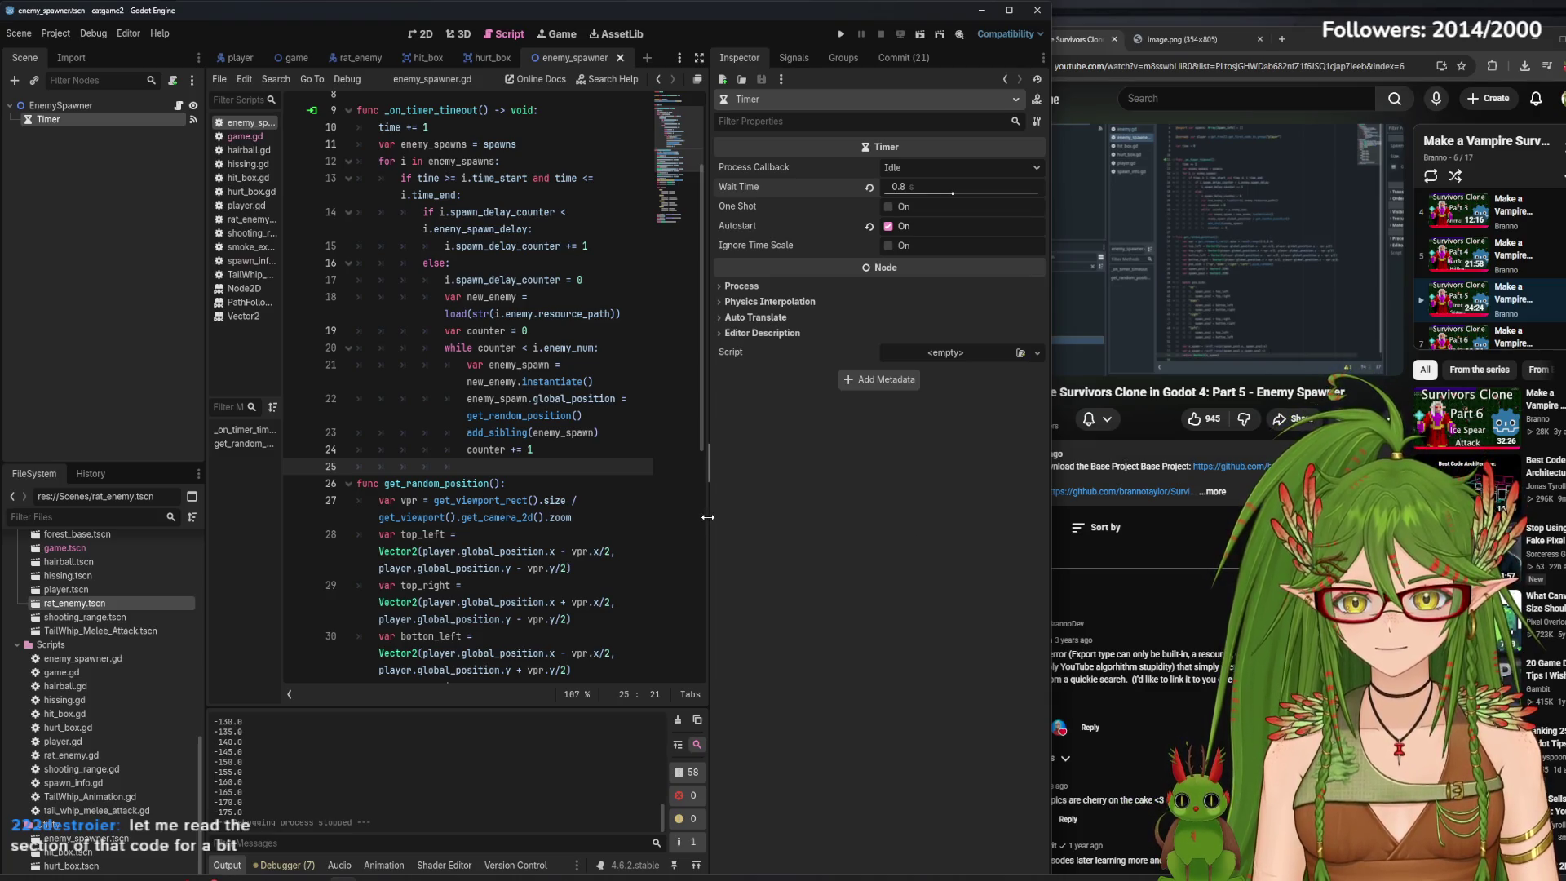
left_click_drag(710, 516, 1034, 515)
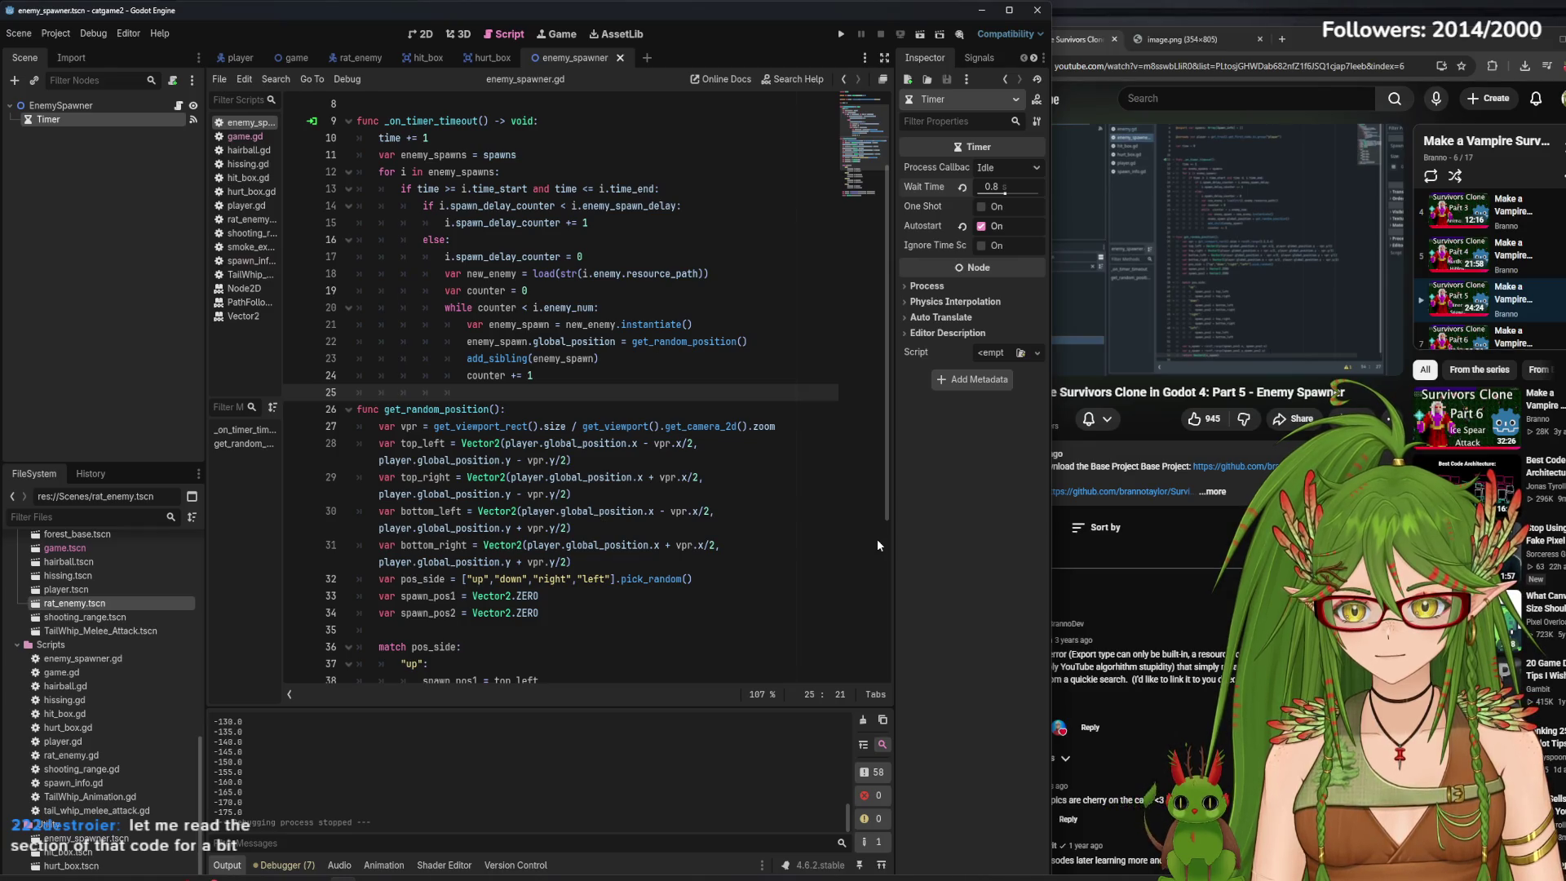
mouse_move(881, 465)
left_mouse_down()
mouse_move(882, 618)
mouse_move(912, 484)
mouse_move(896, 433)
left_mouse_up()
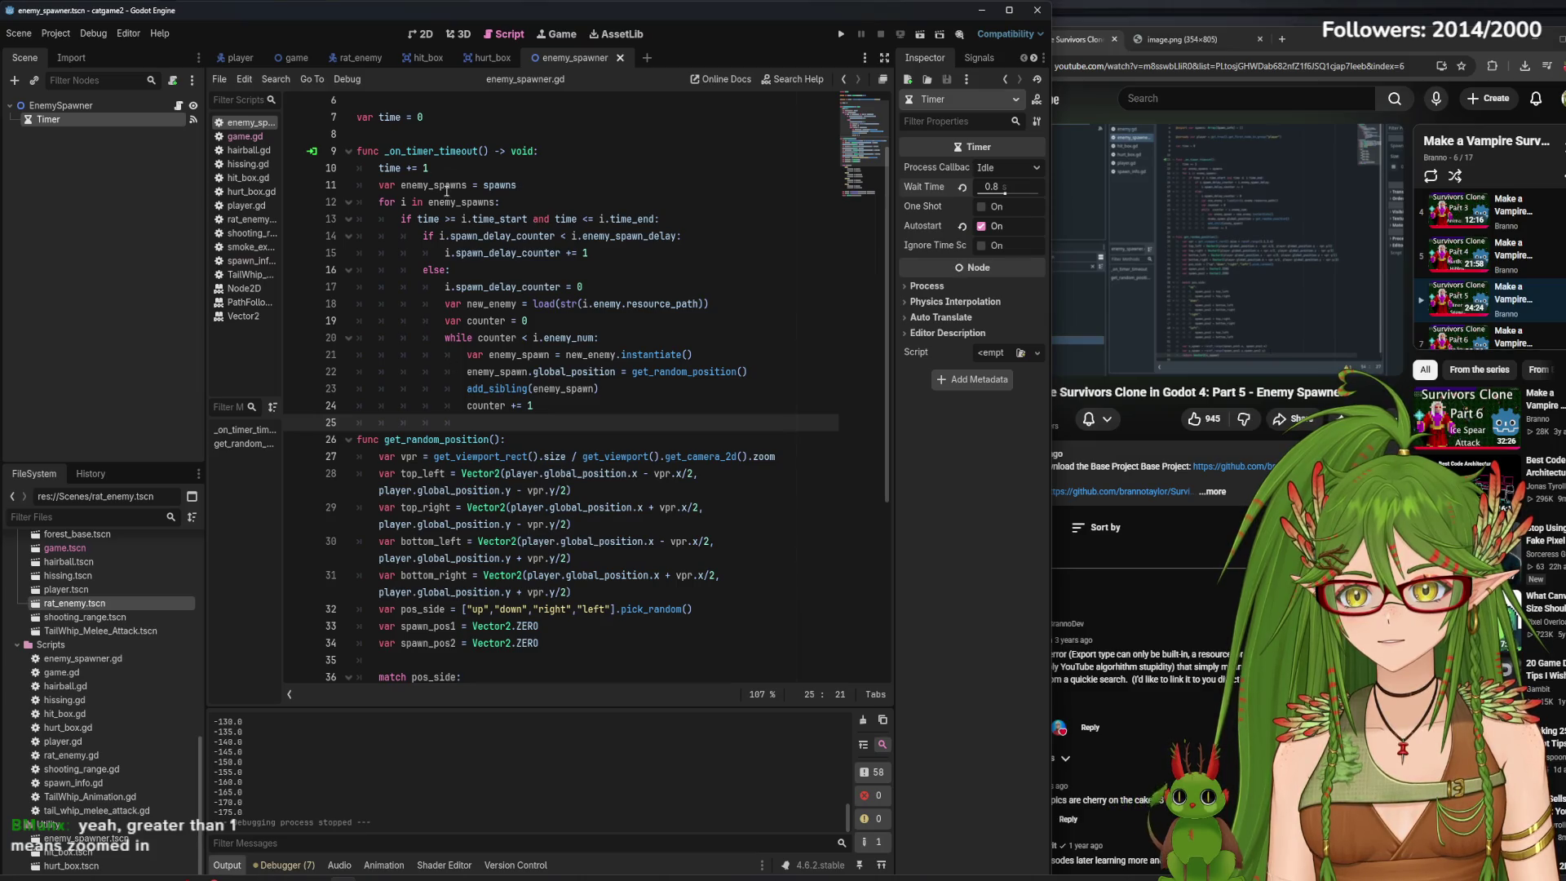
scroll(462, 193, "up", 1)
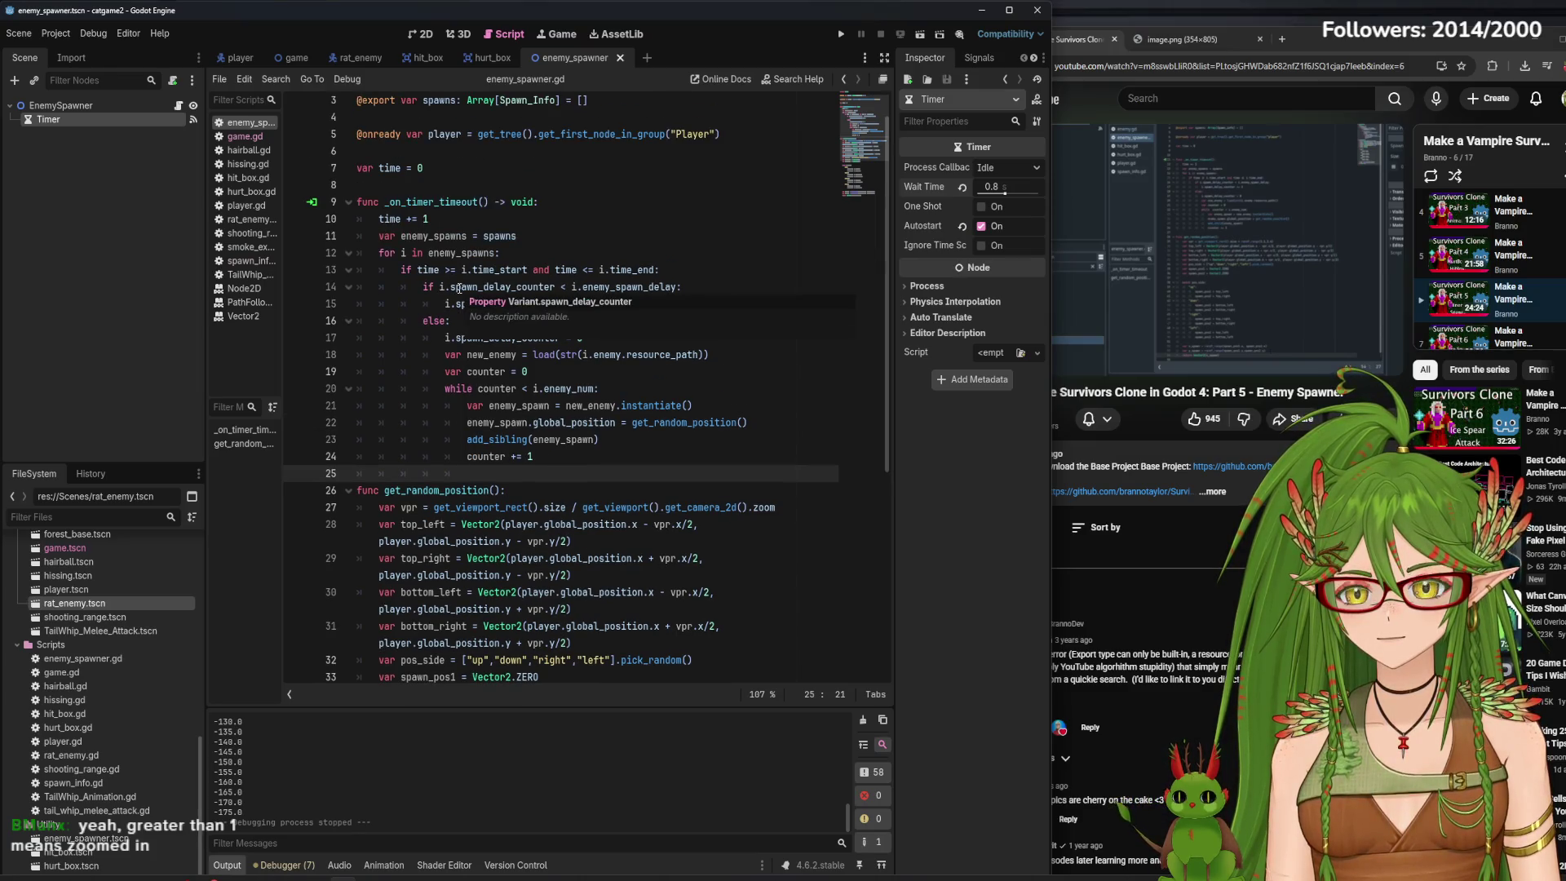
scroll(461, 245, "up", 1)
scroll(459, 287, "down", 3)
scroll(459, 288, "down", 1)
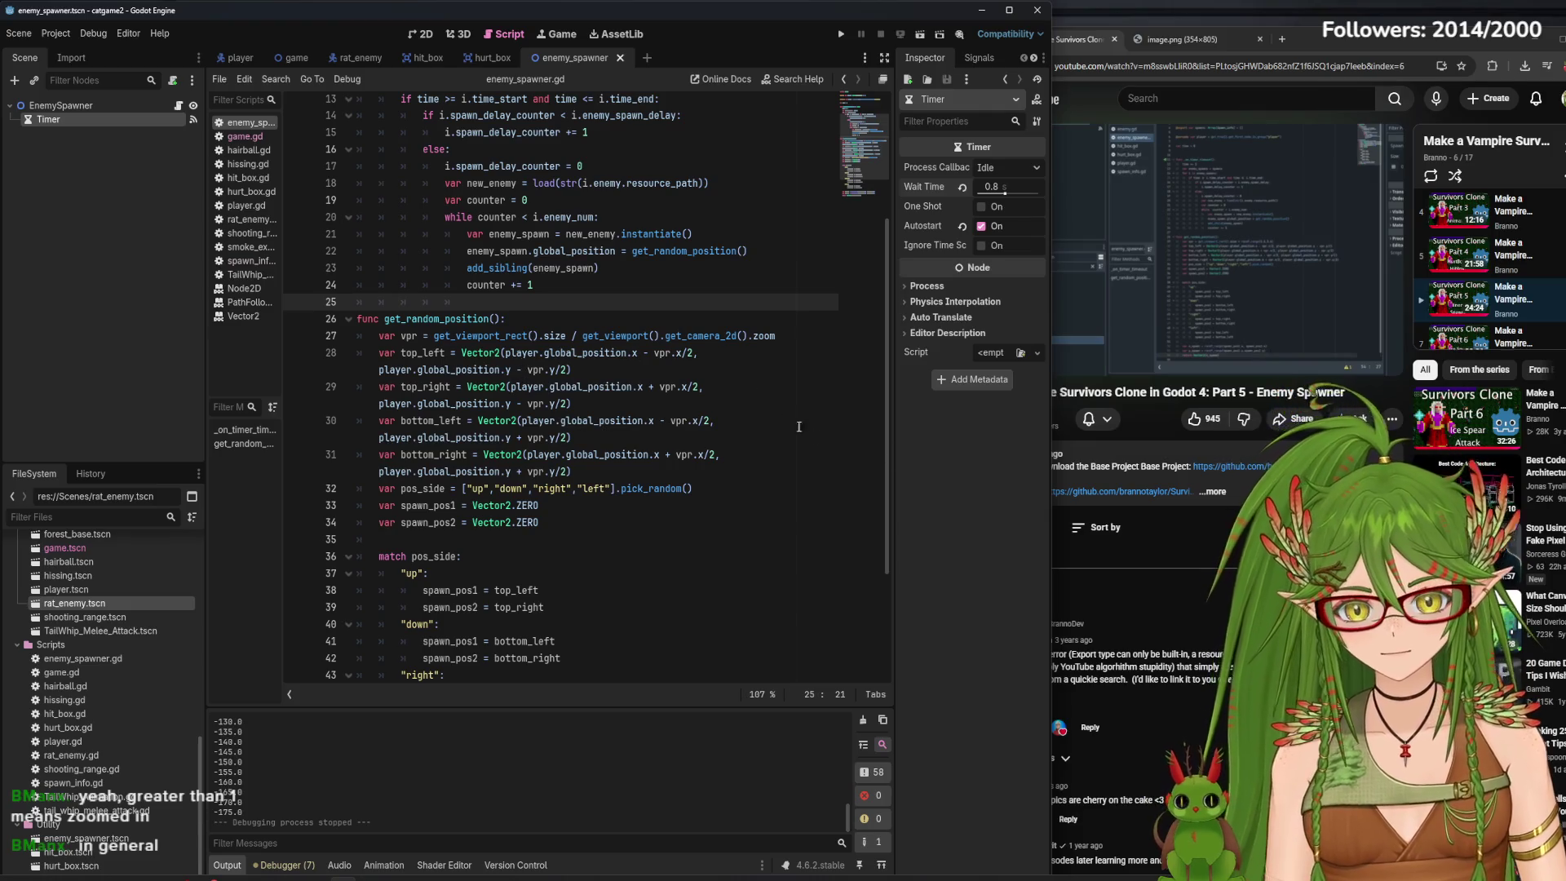
left_click(1144, 422)
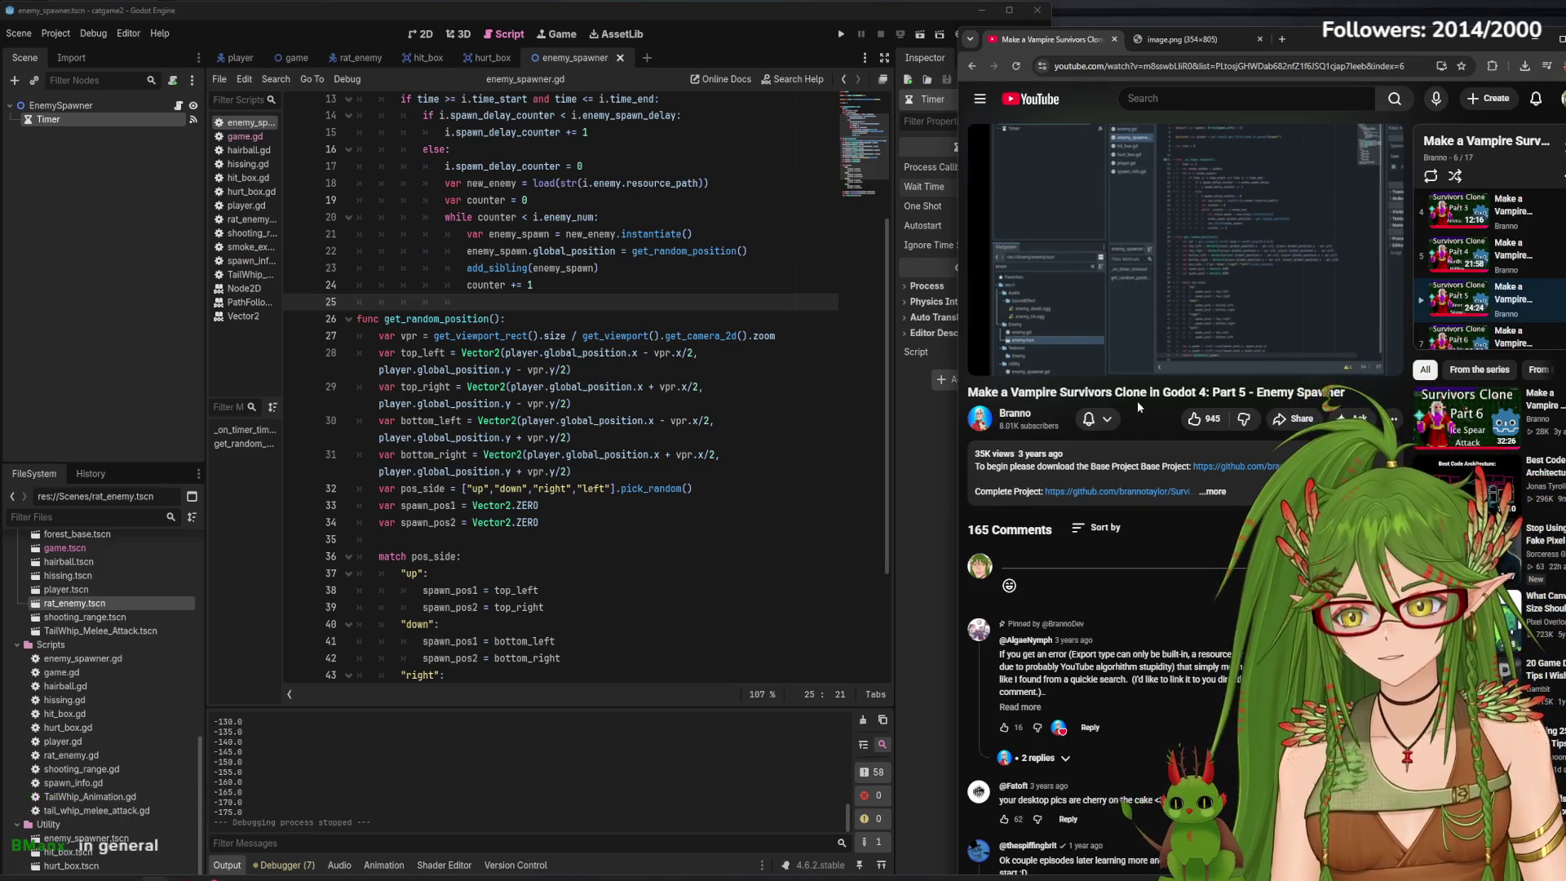
left_click(634, 541)
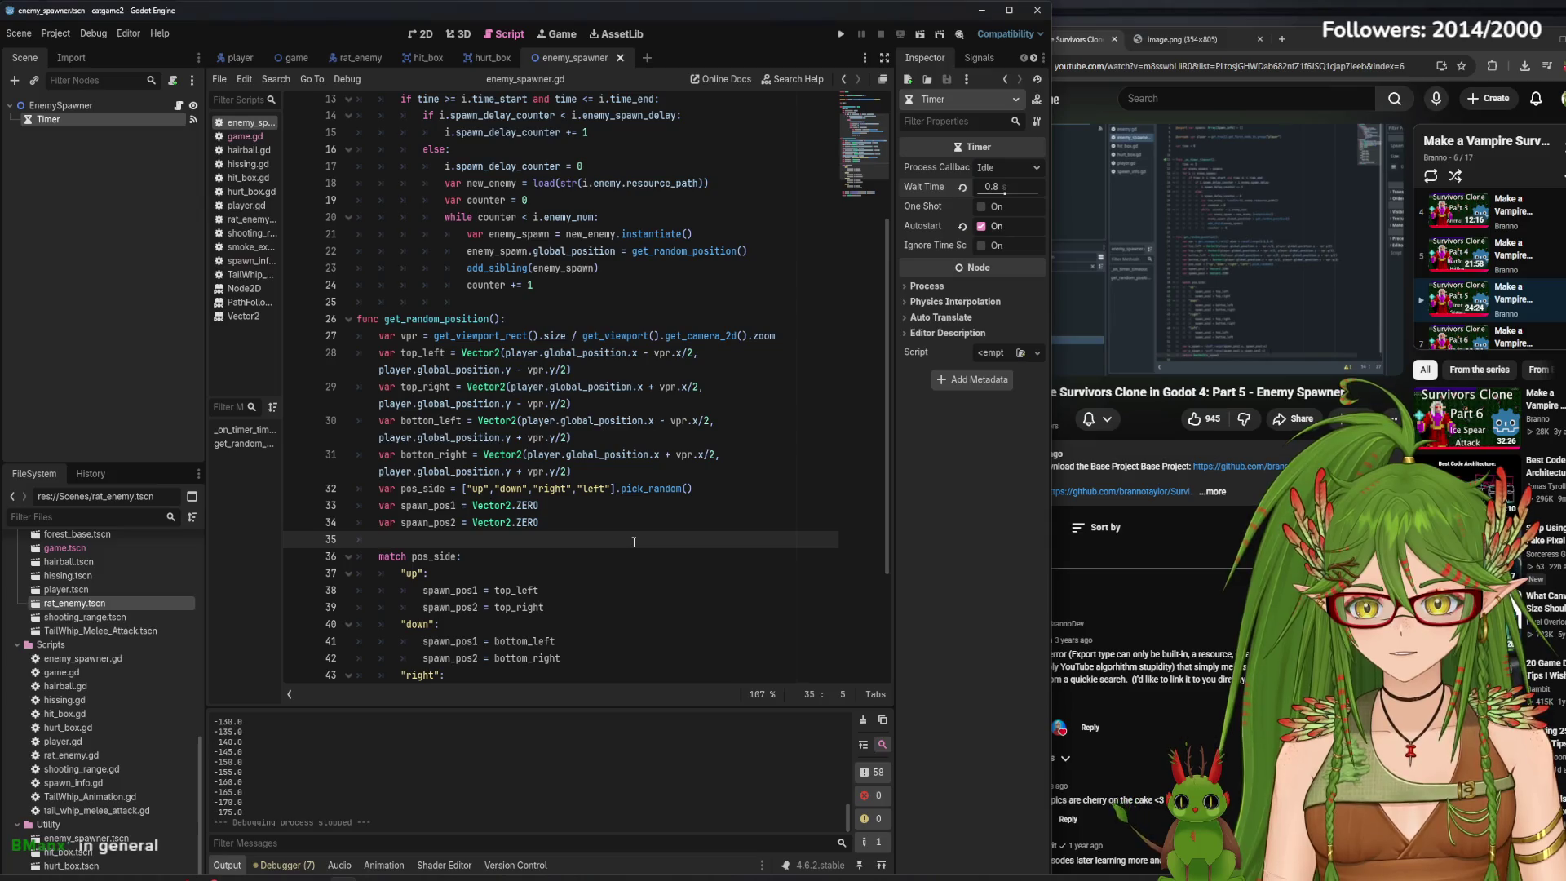
scroll(634, 541, "down", 2)
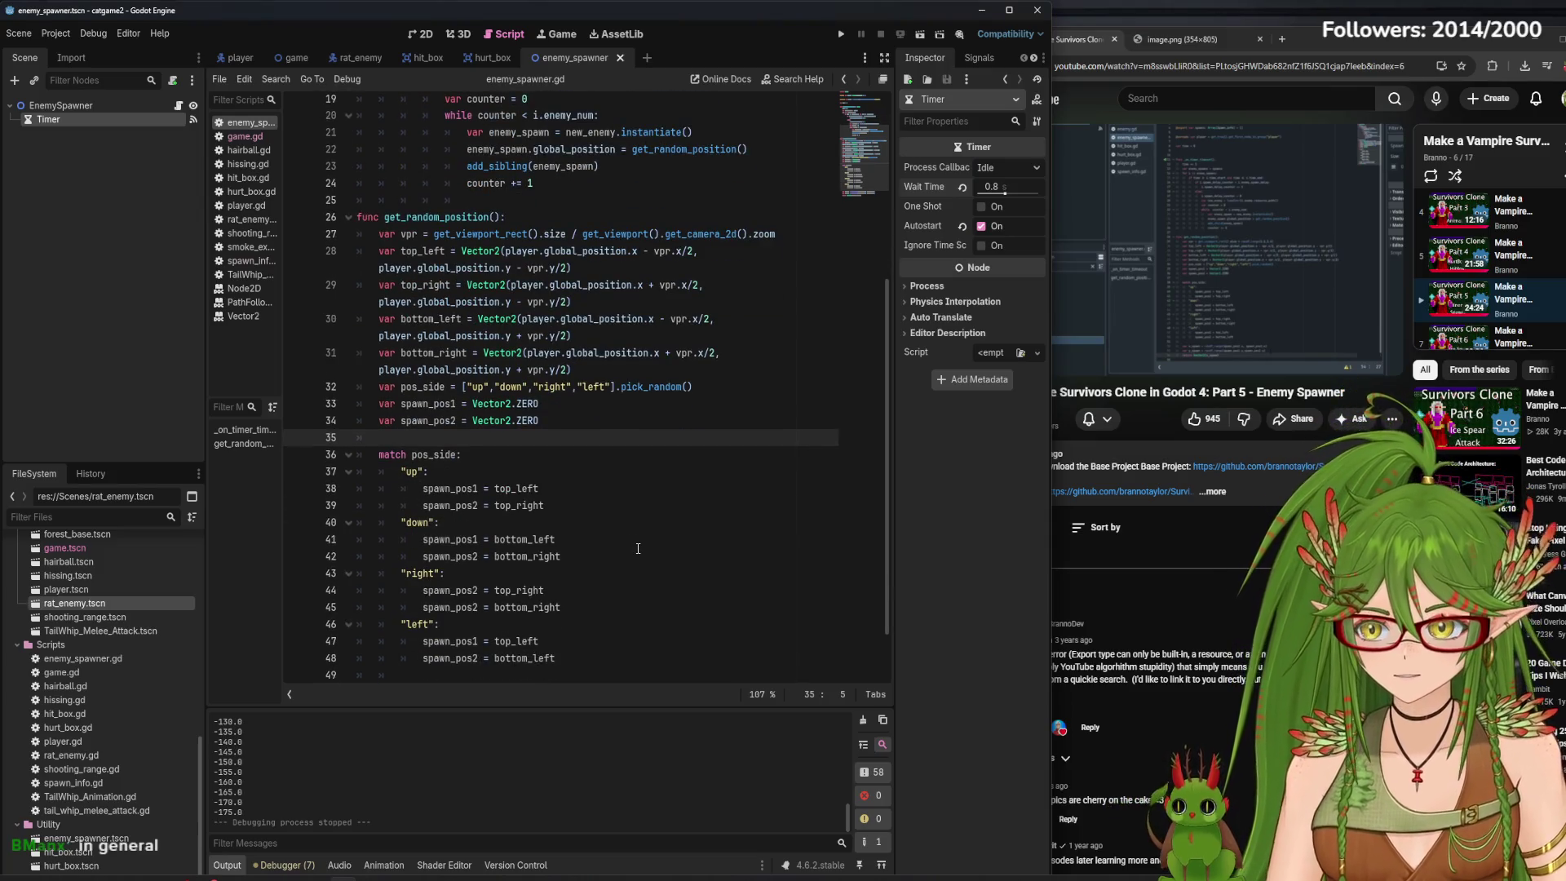
scroll(548, 558, "down", 2)
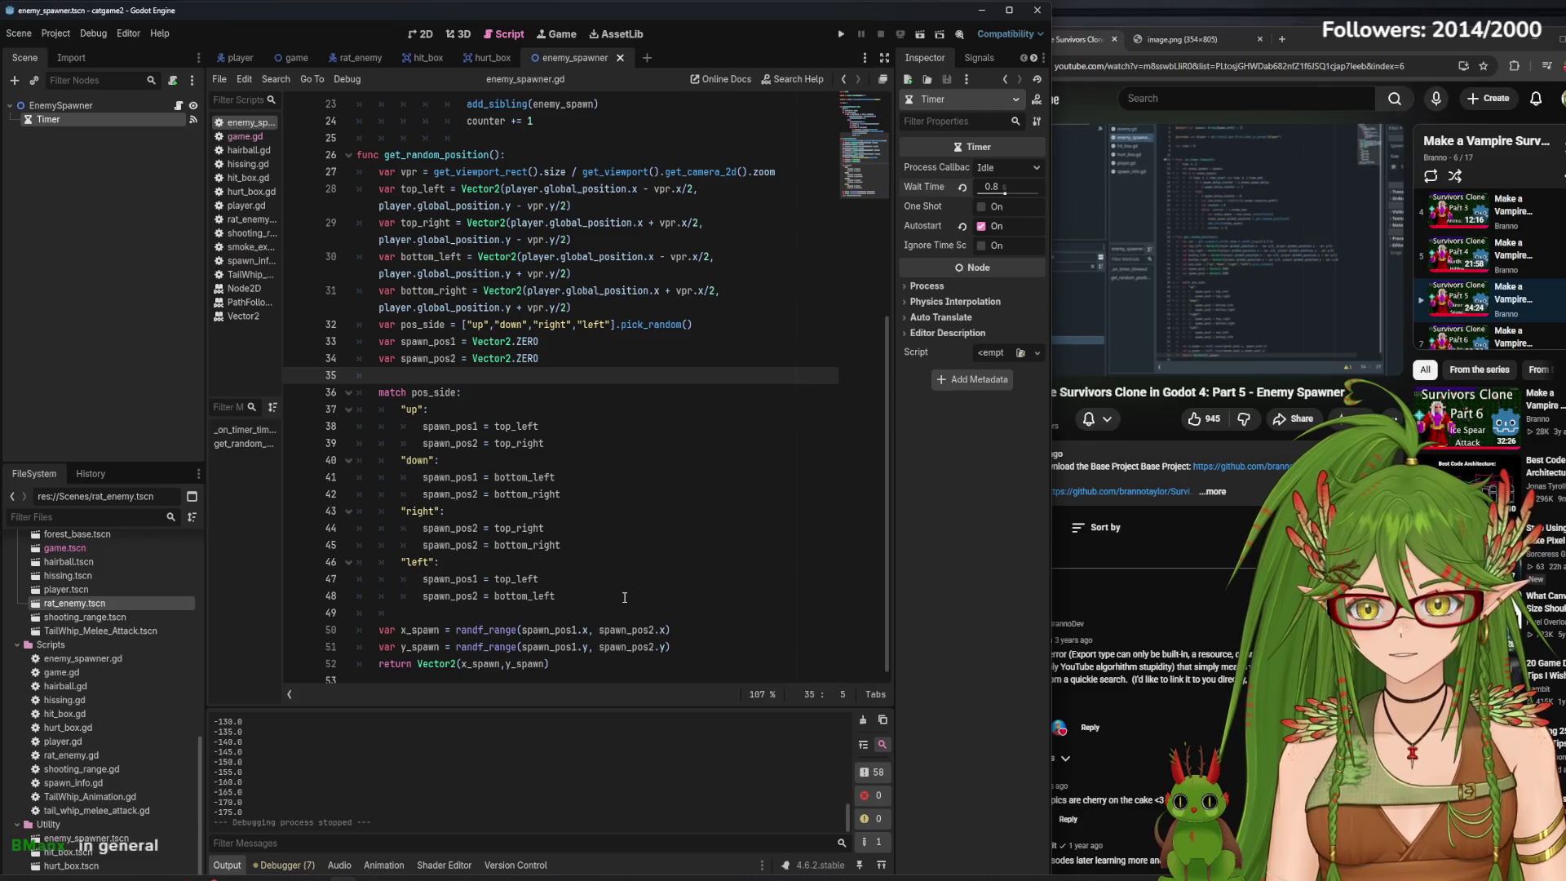
left_click(567, 667)
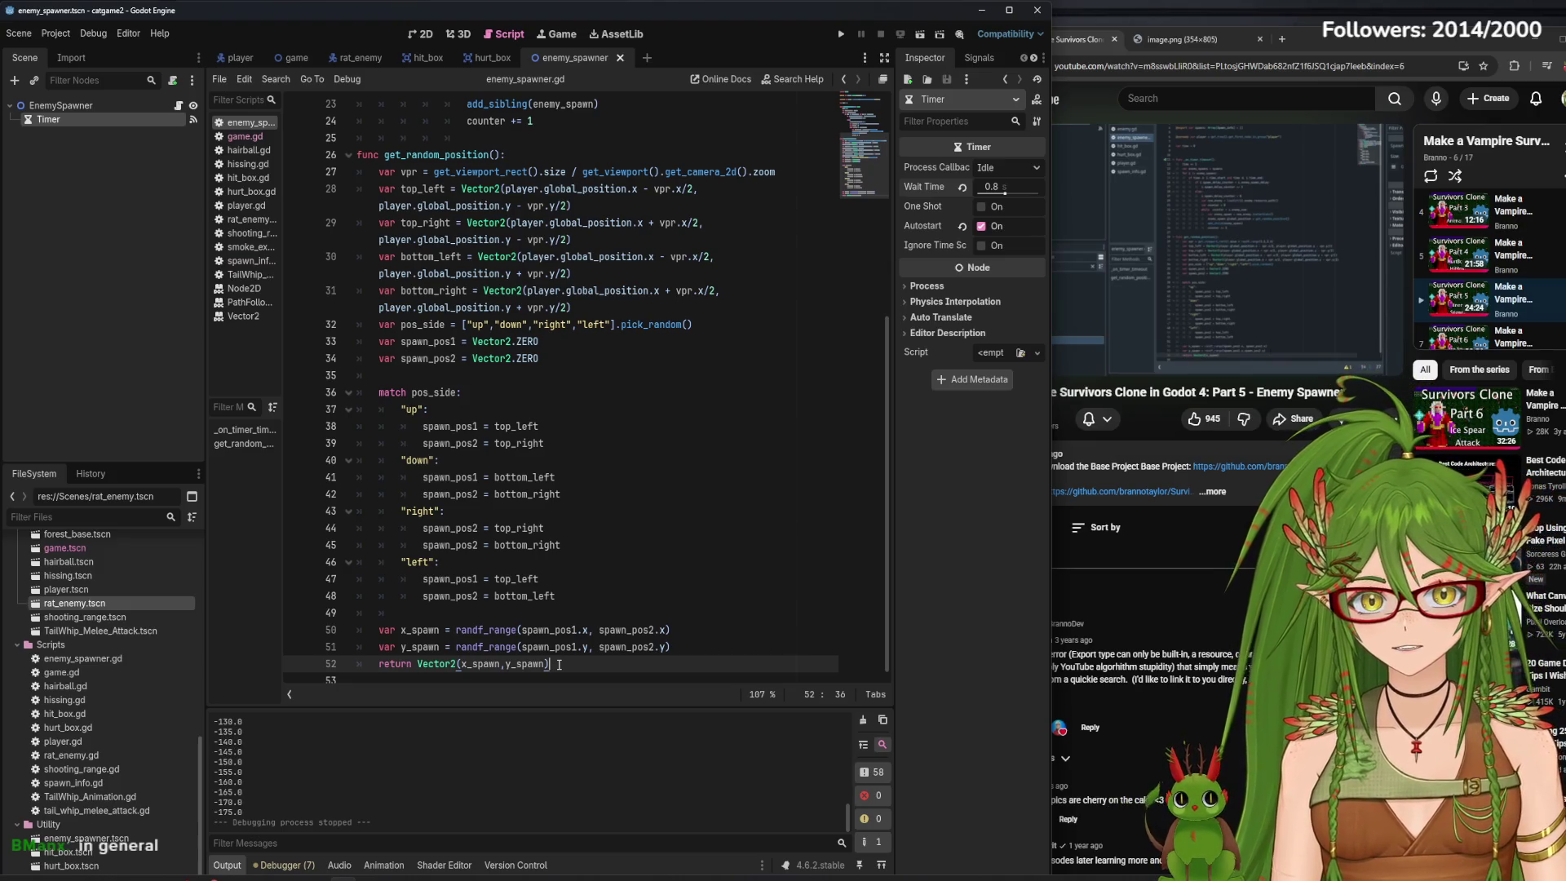
left_click(840, 36)
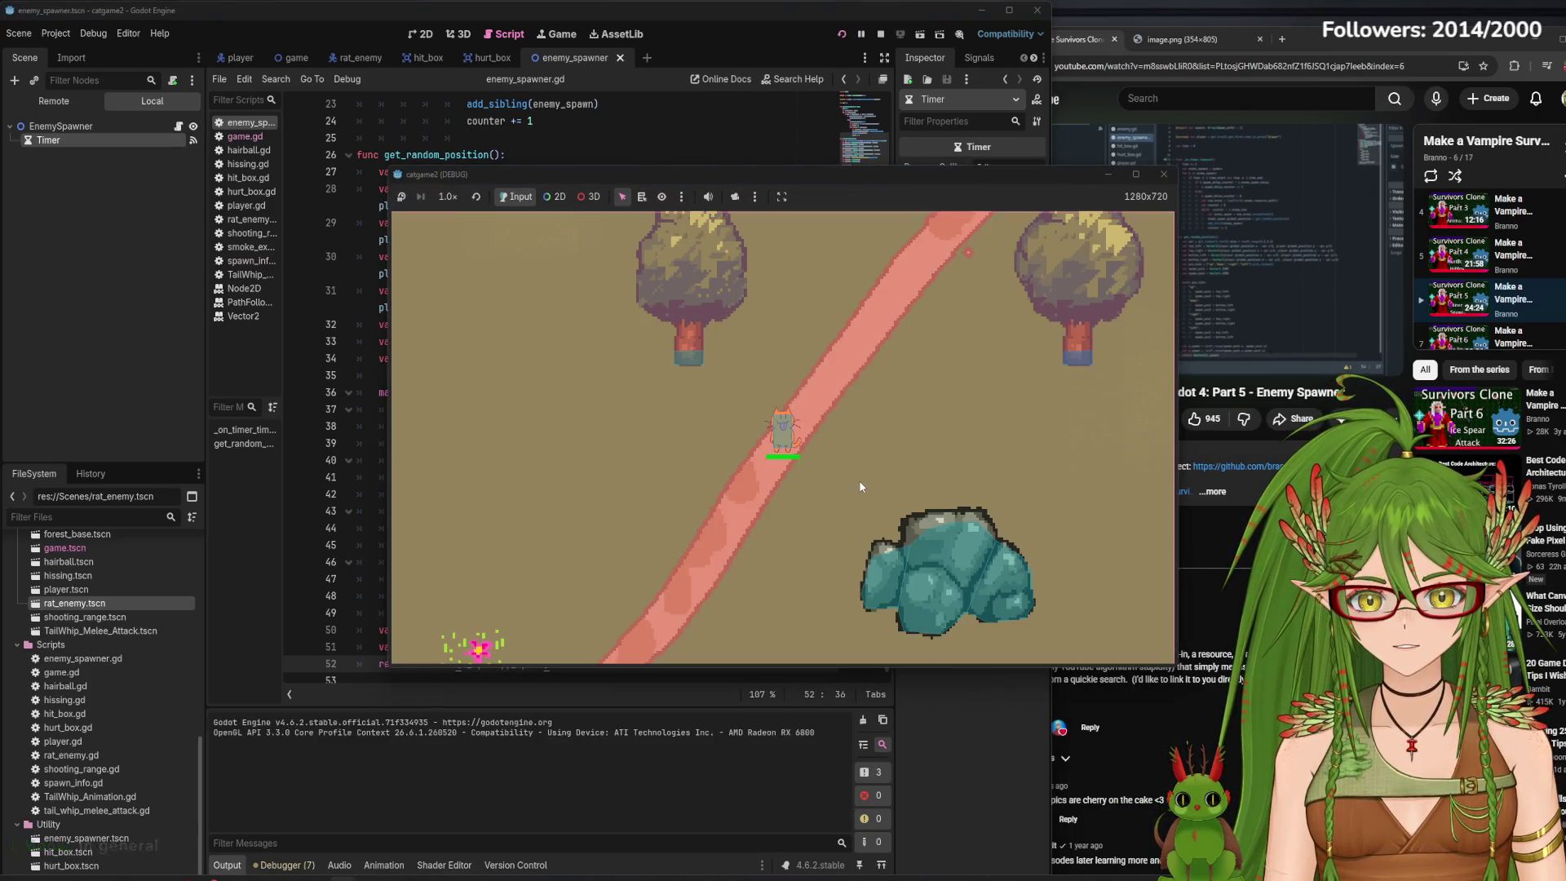
Stop the game and inspect the first Spawns entry in the game scene (Time End 60, delay 1).
left_click(1165, 181)
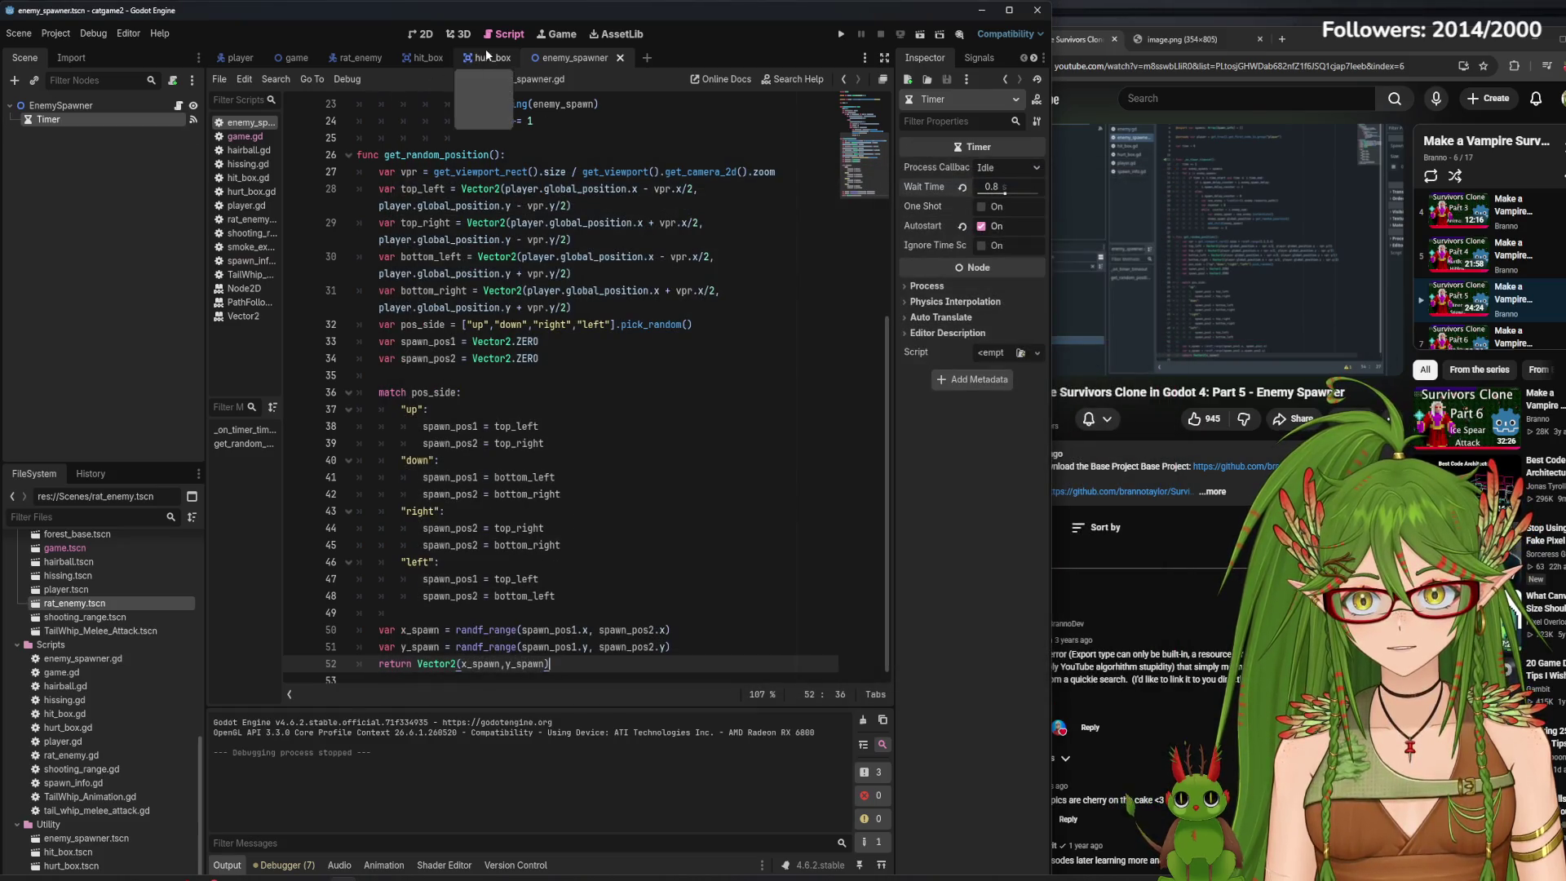
left_click(292, 58)
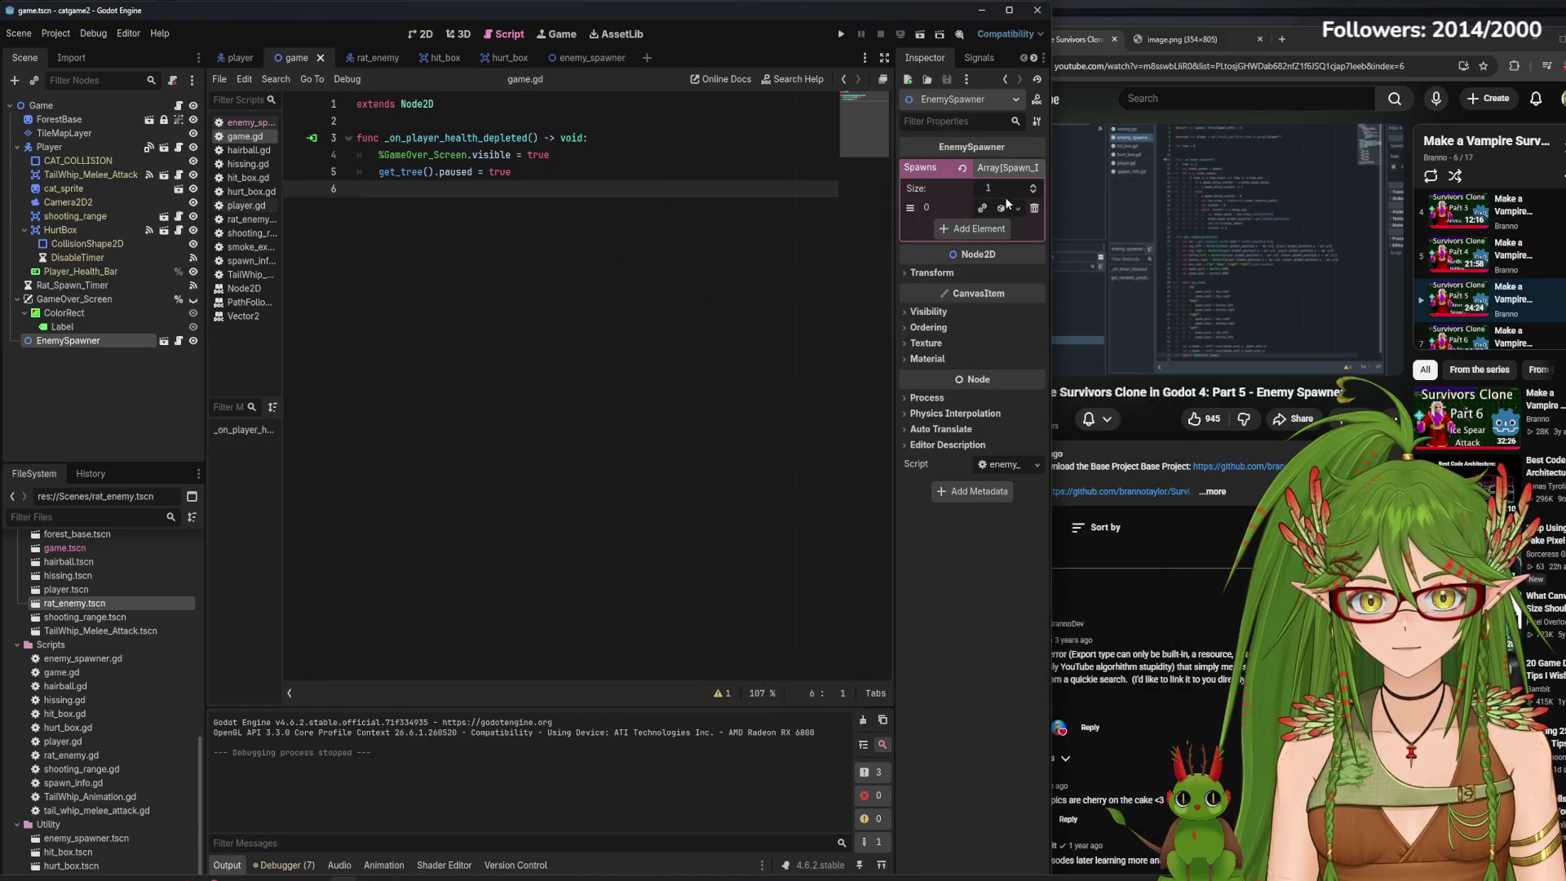
left_click(423, 36)
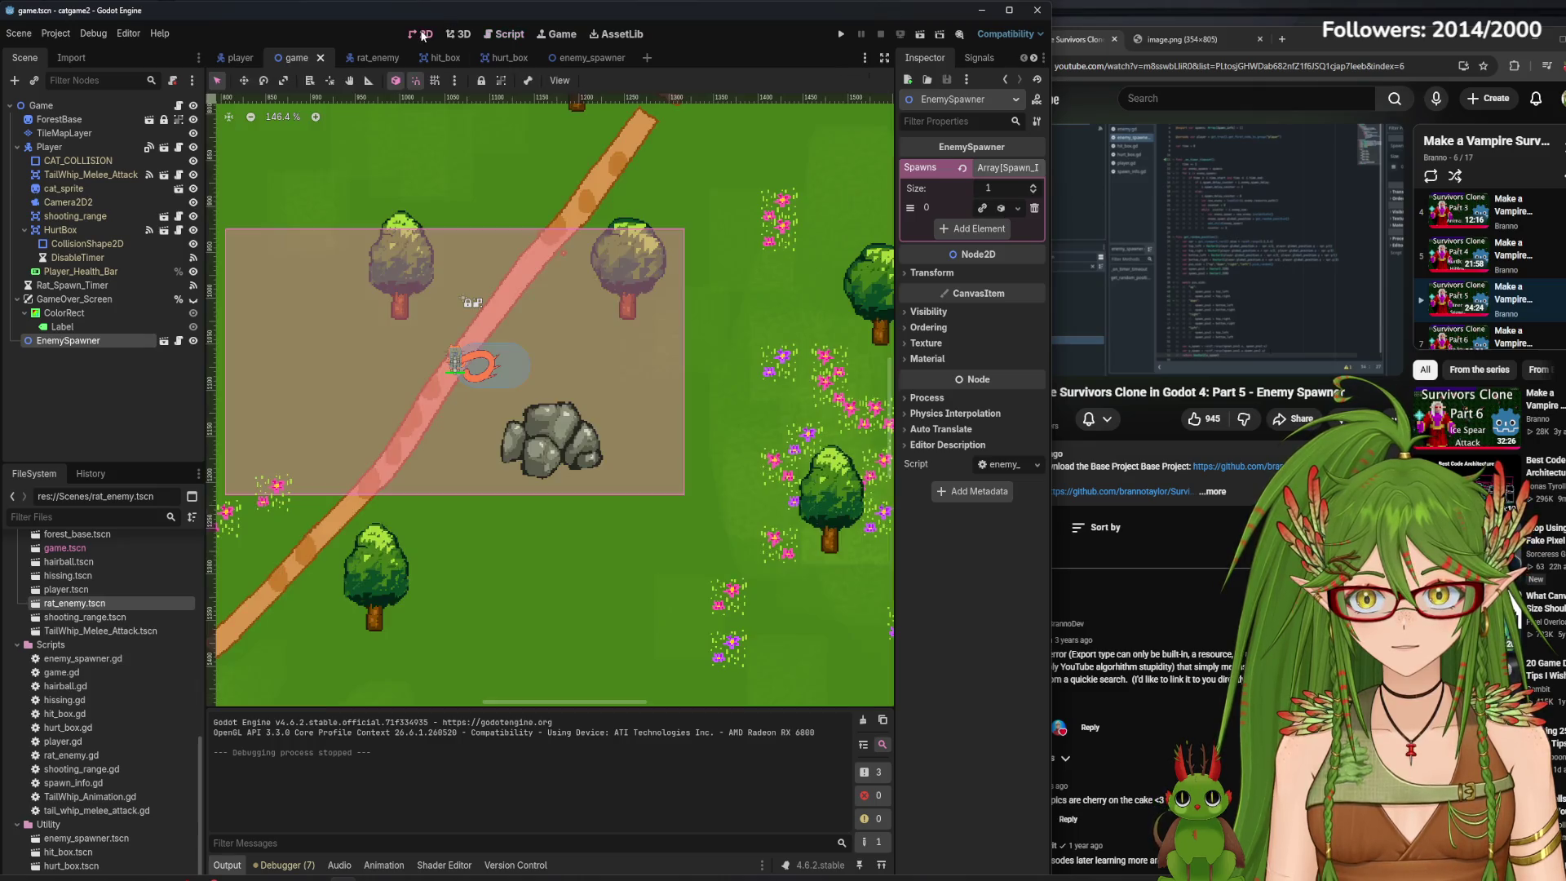
left_click(1000, 209)
left_click_drag(898, 345, 804, 336)
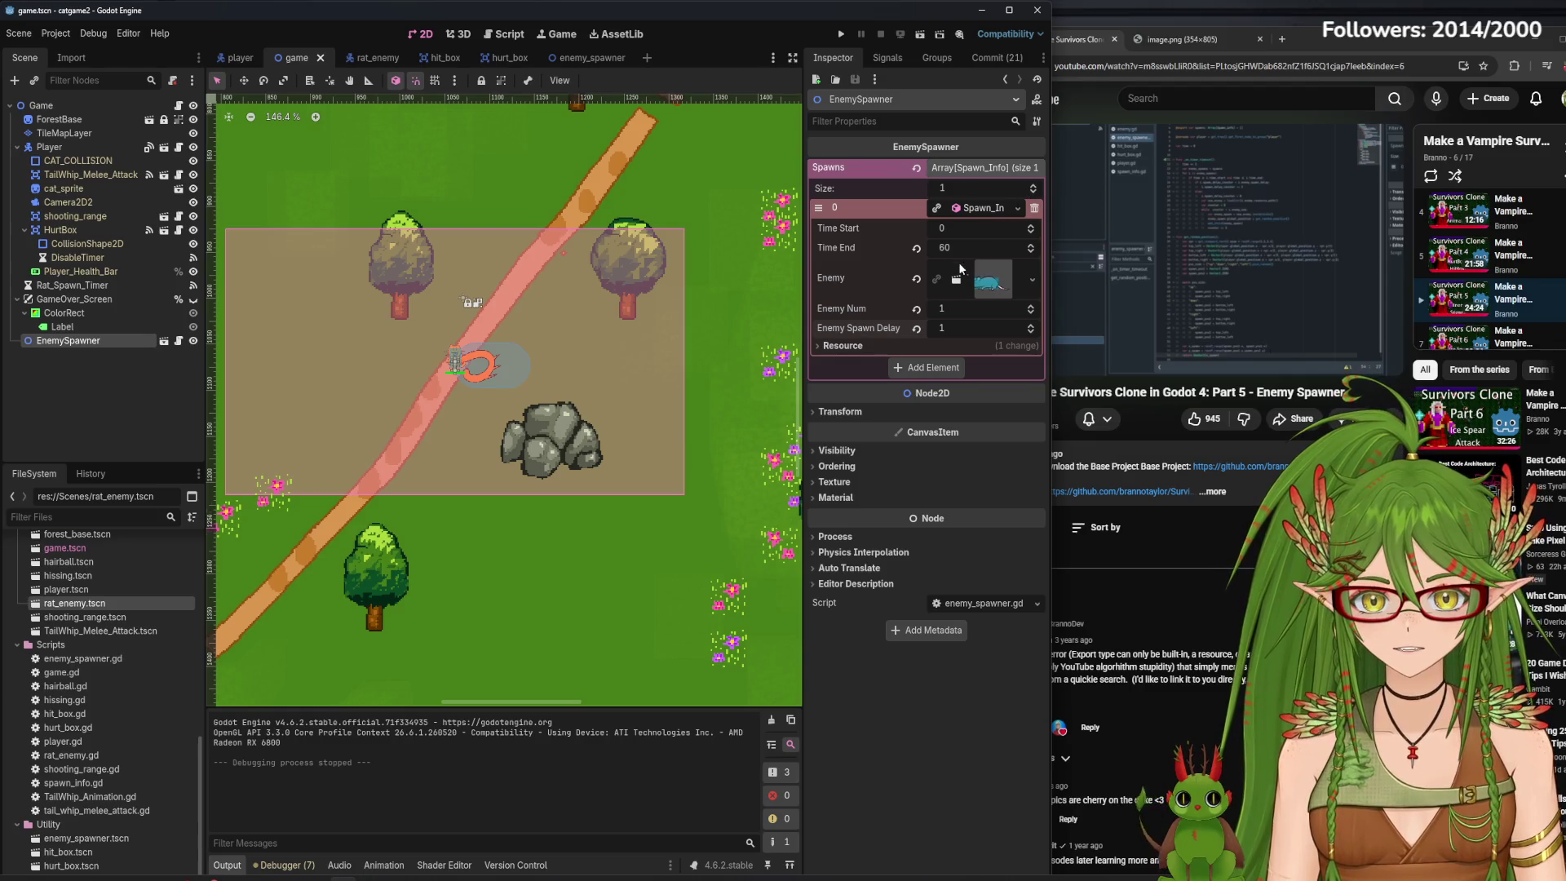
left_click(509, 36)
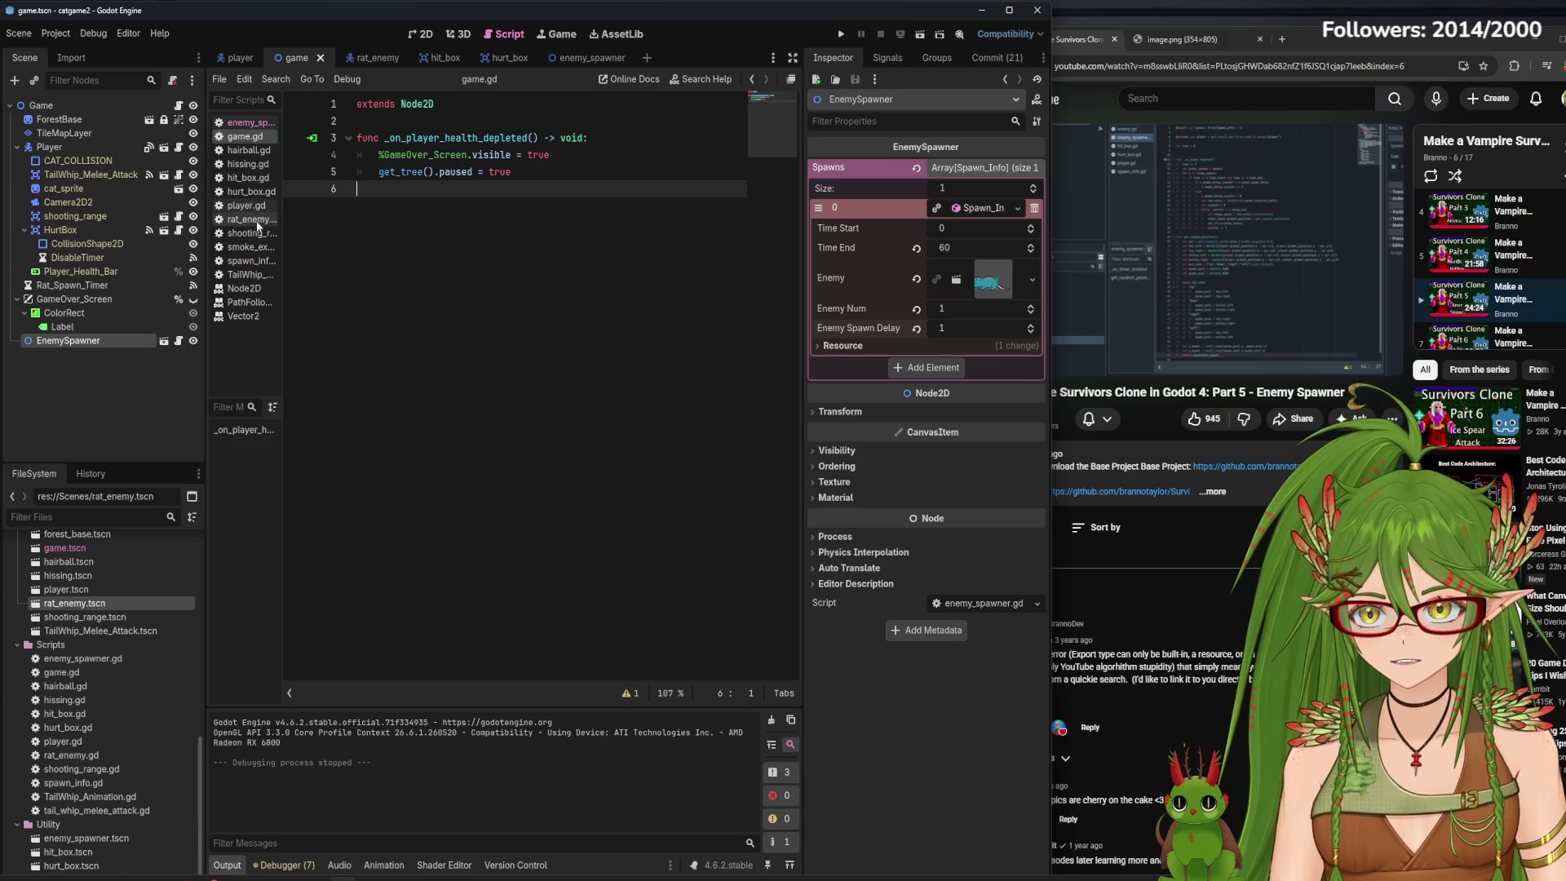
Change enemy_spawn_delay in spawn_info.gd from int to float and save the script.
left_click(251, 261)
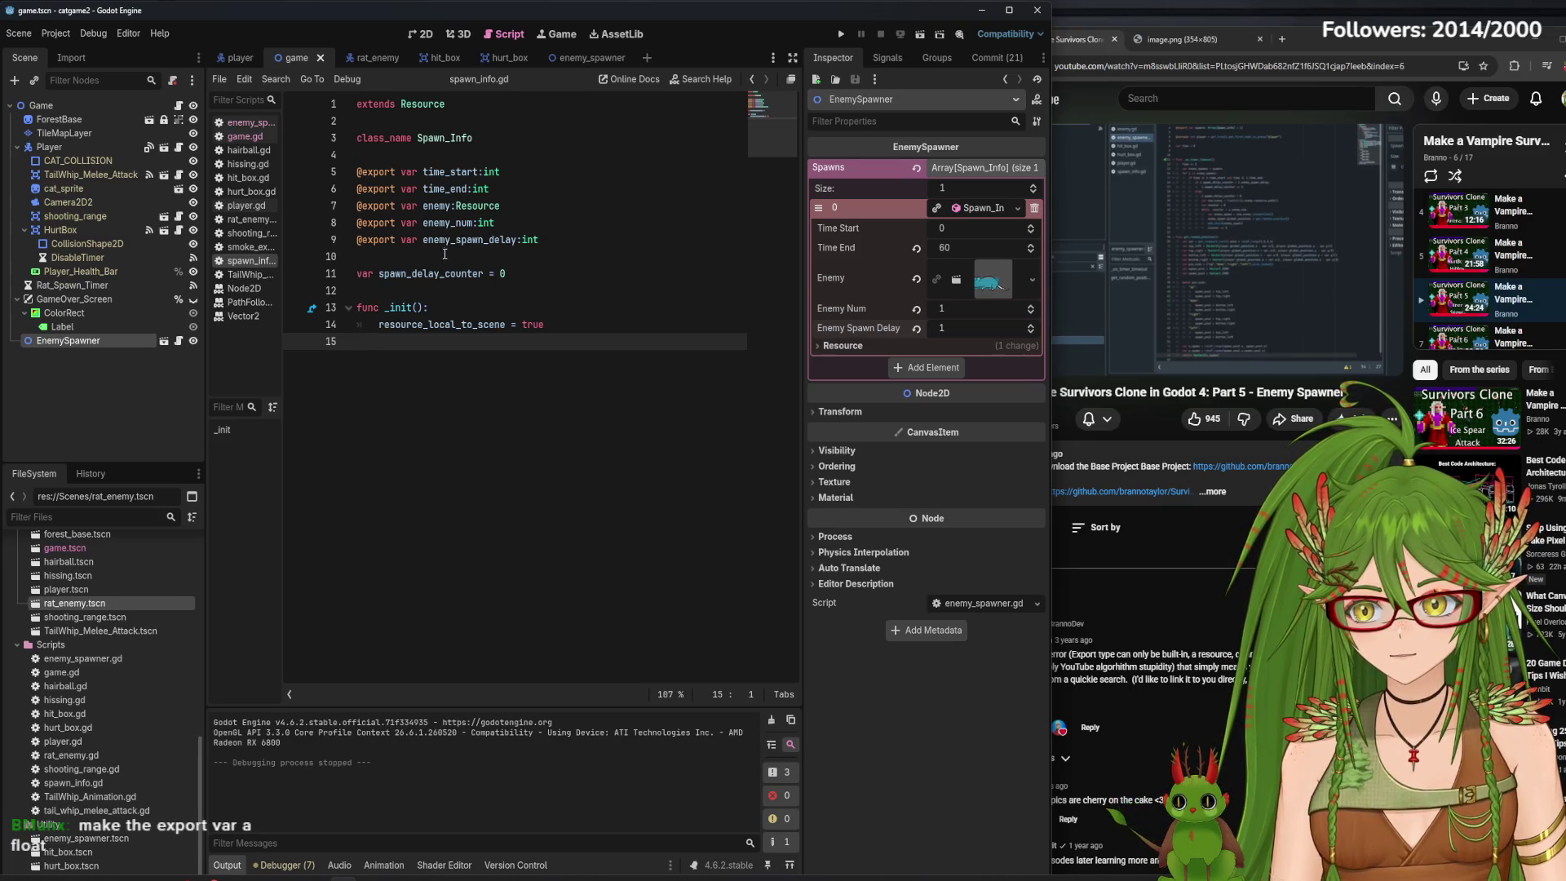
left_click(557, 241)
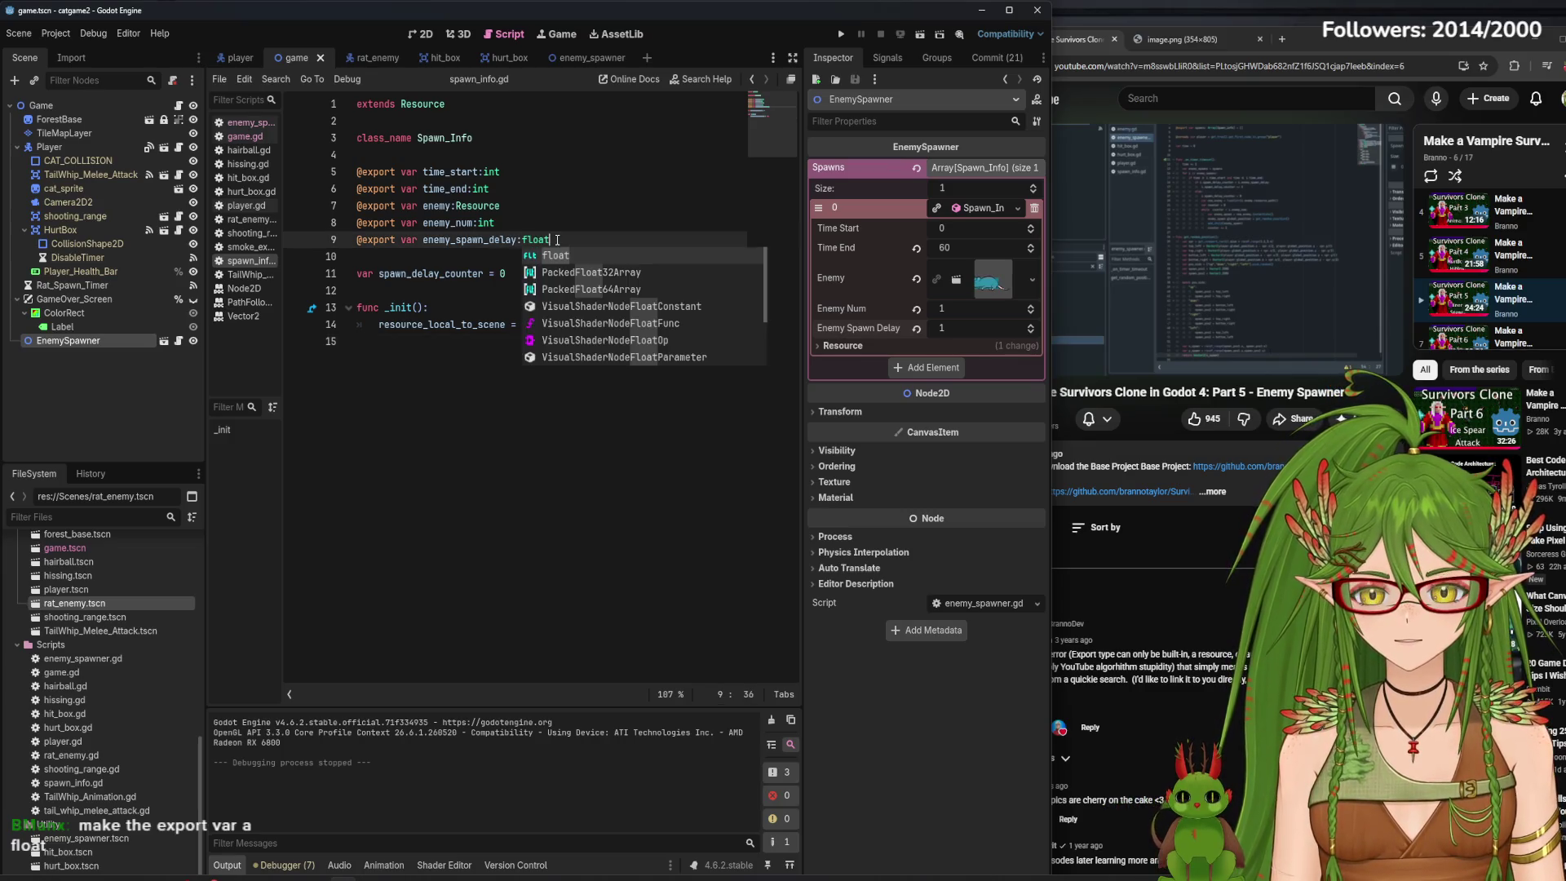
key("Escape")
left_click(530, 207)
key("ctrl+s")
Set the first spawn entry's Enemy Spawn Delay to 0.5 and return to enemy_spawner.gd.
left_click(974, 324)
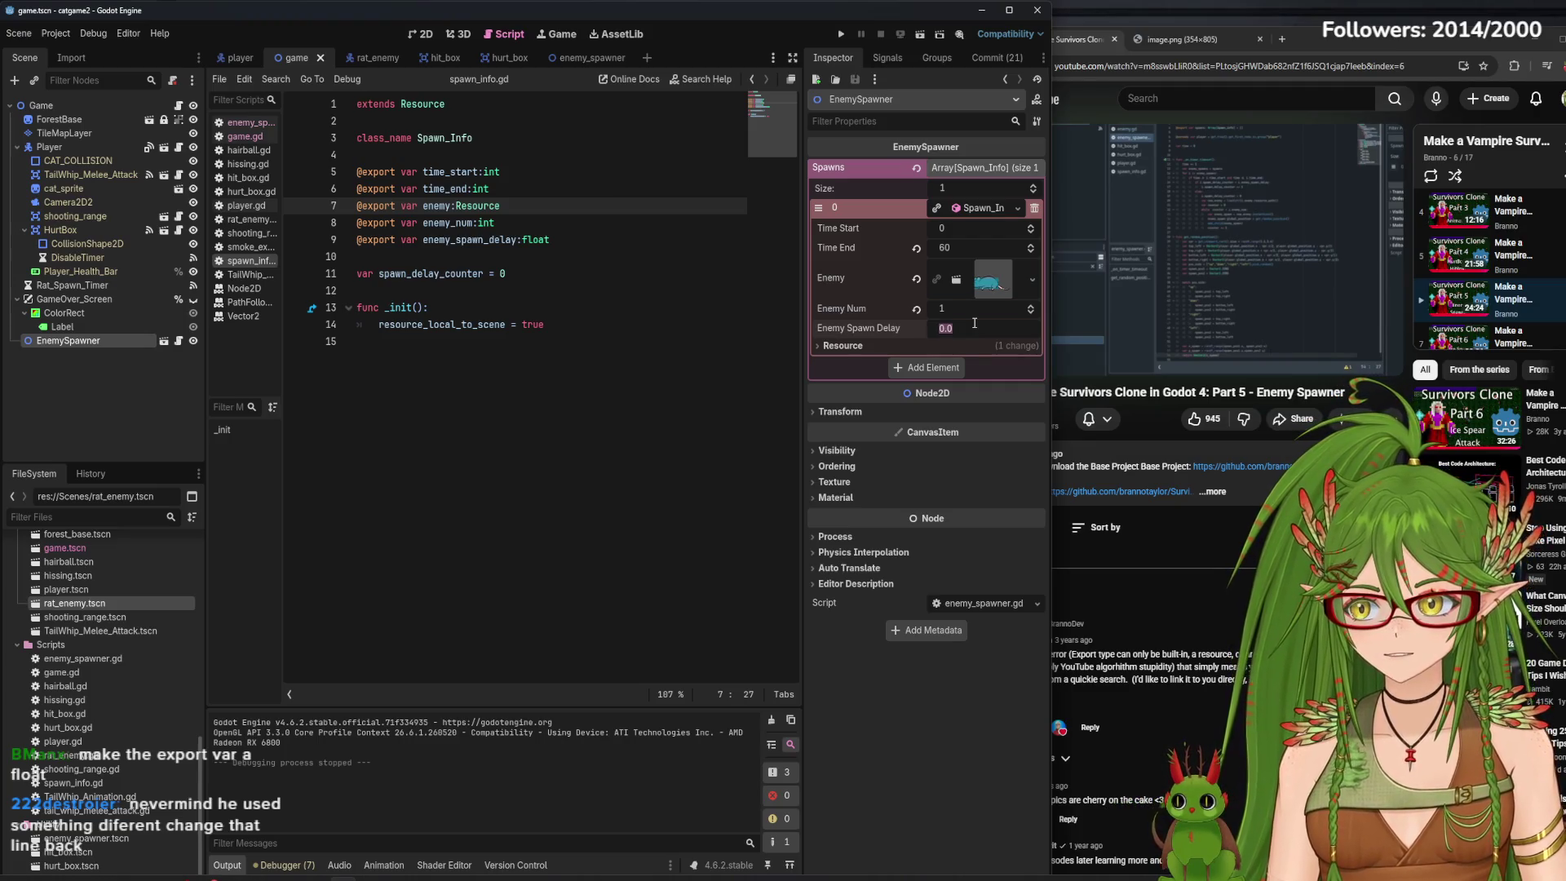
key("Return")
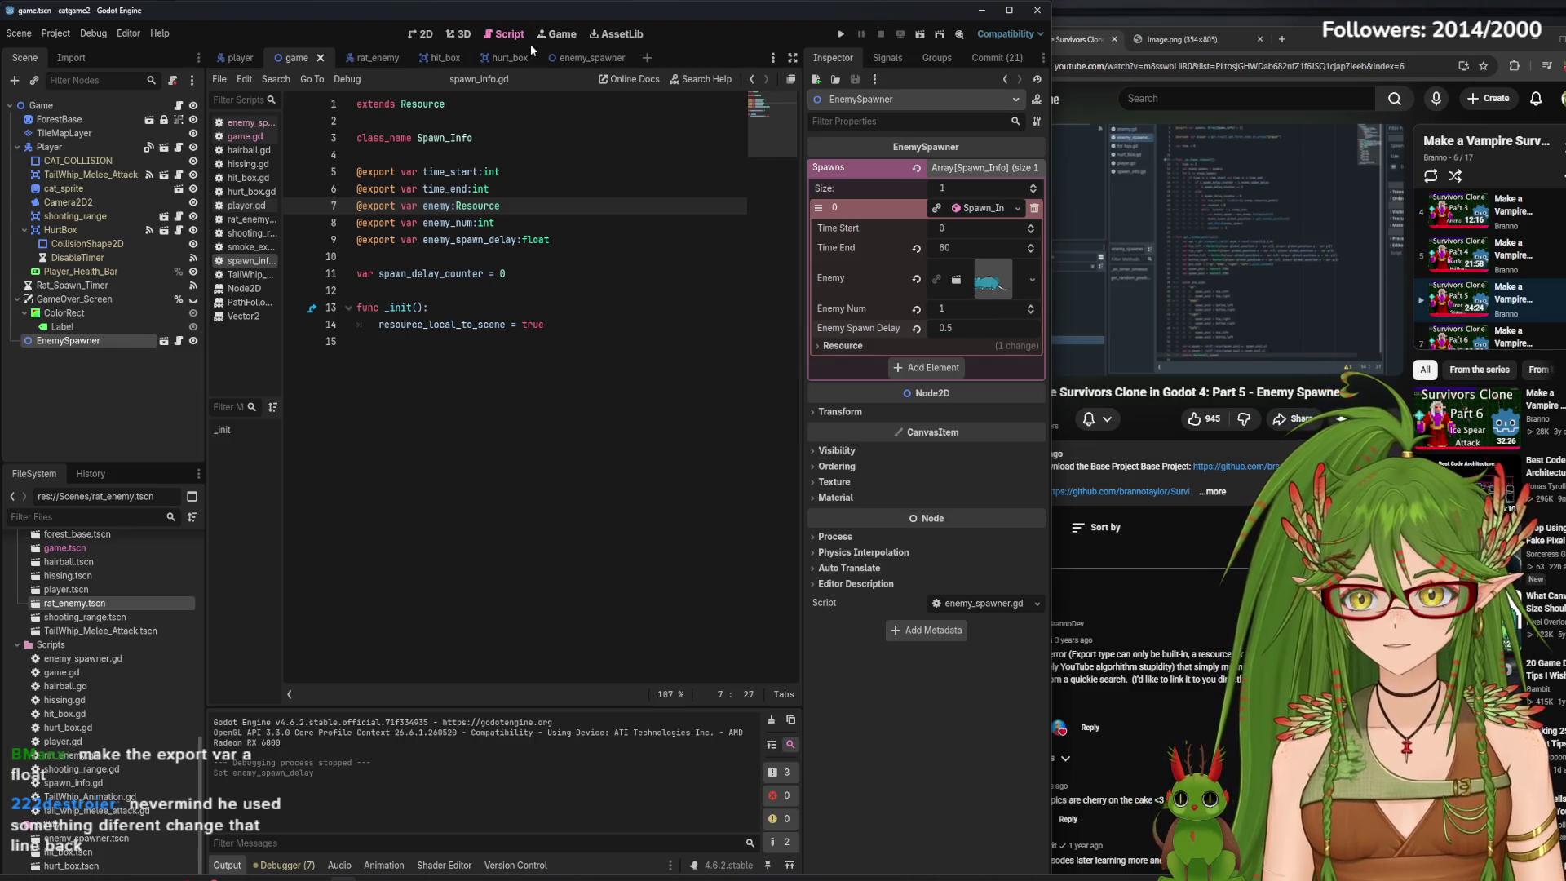
left_click(572, 57)
scroll(611, 288, "up", 2)
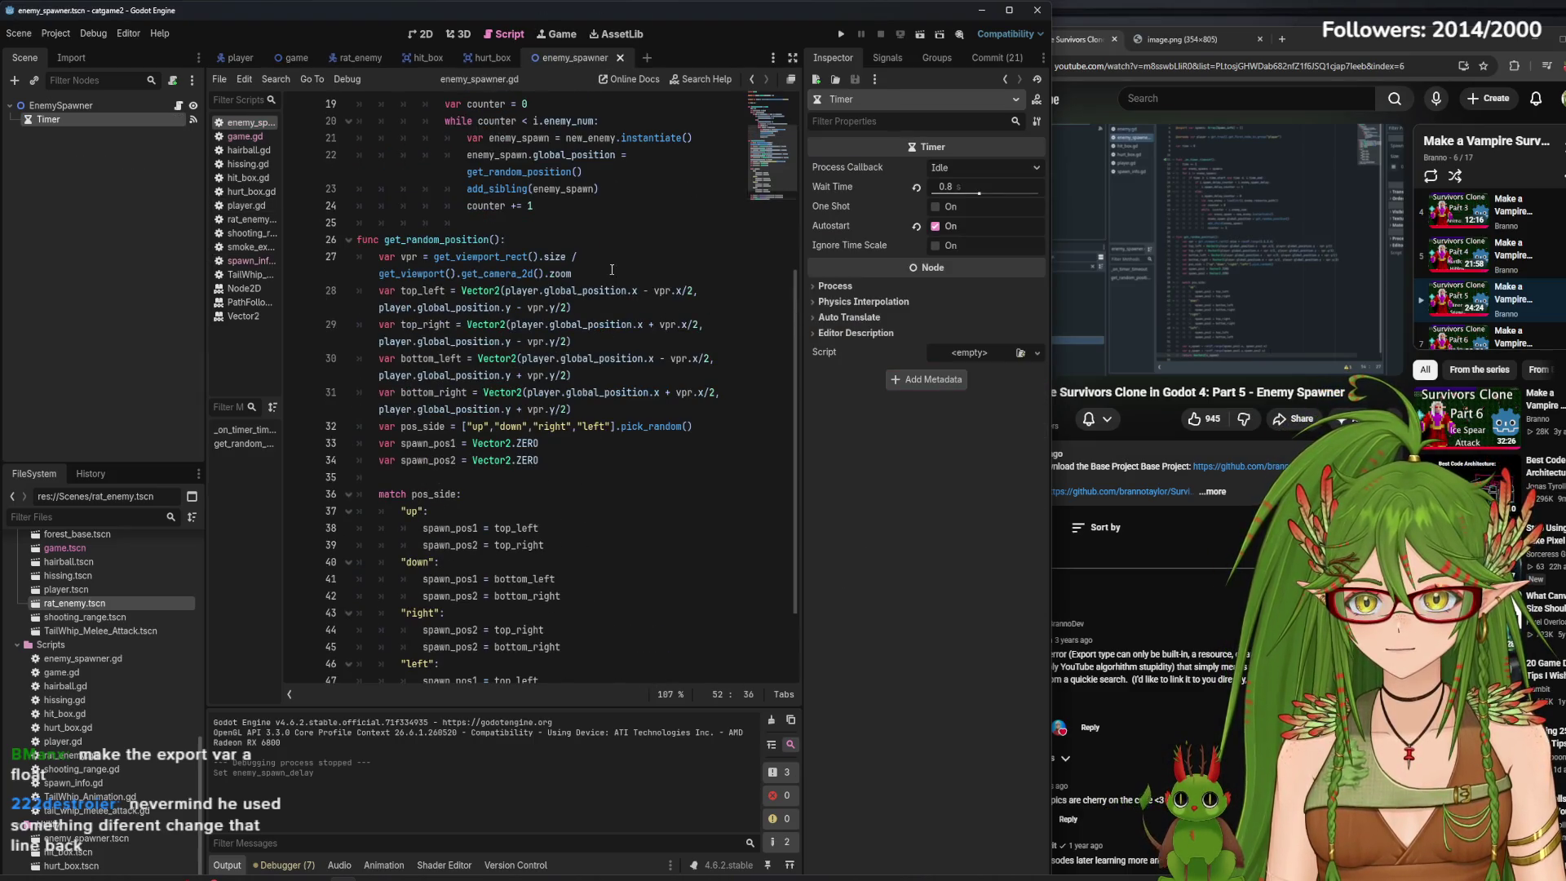
Test-run the 0.5-second spawn delay, then select line 27's camera-zoom division.
left_click(841, 34)
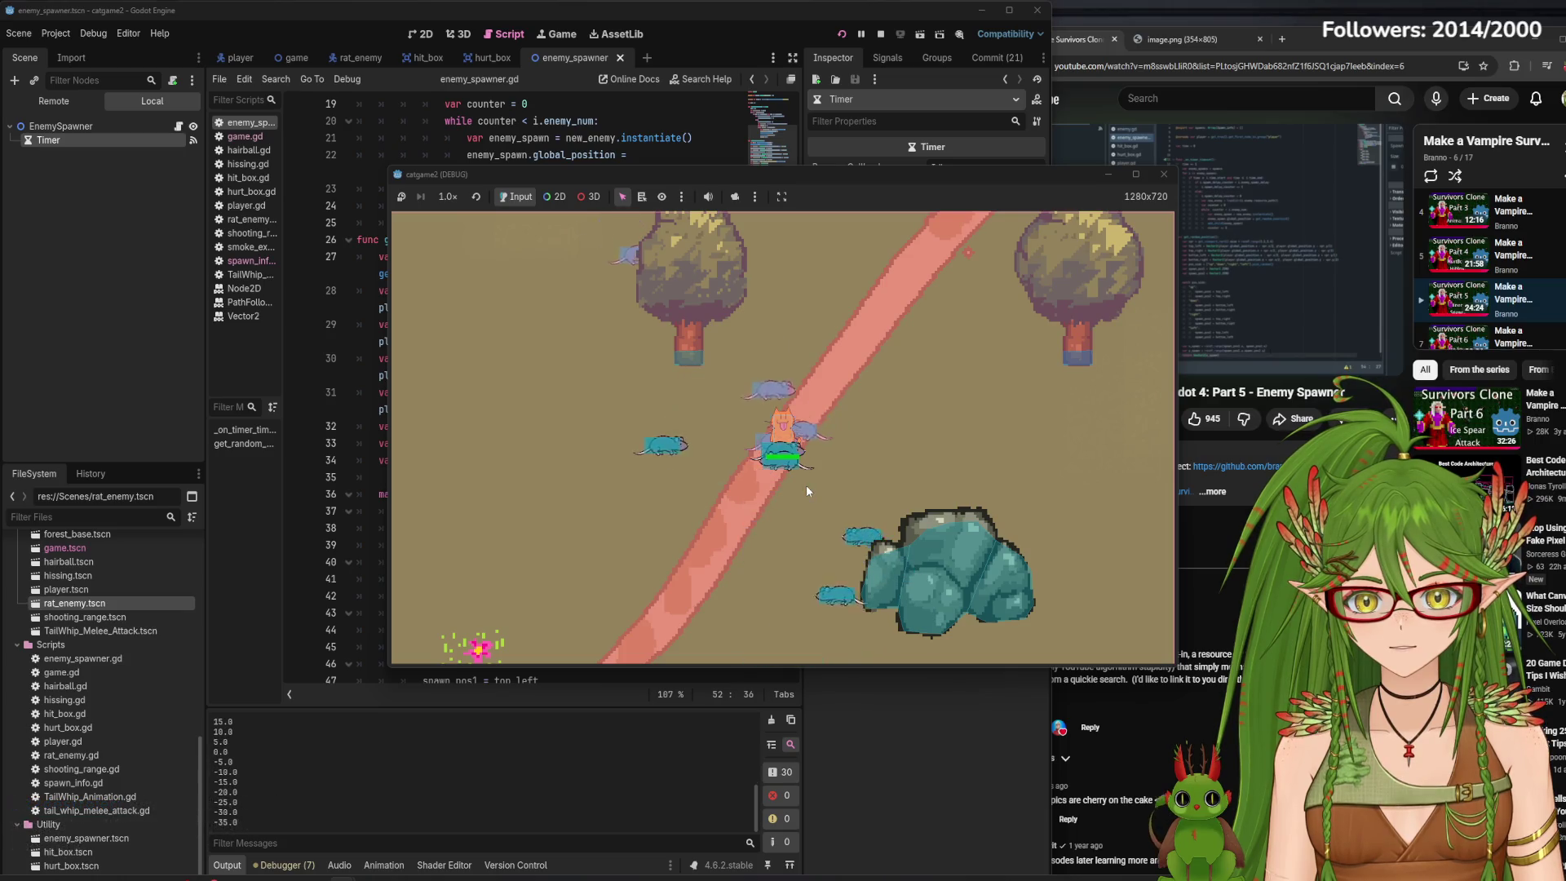
left_click(1165, 176)
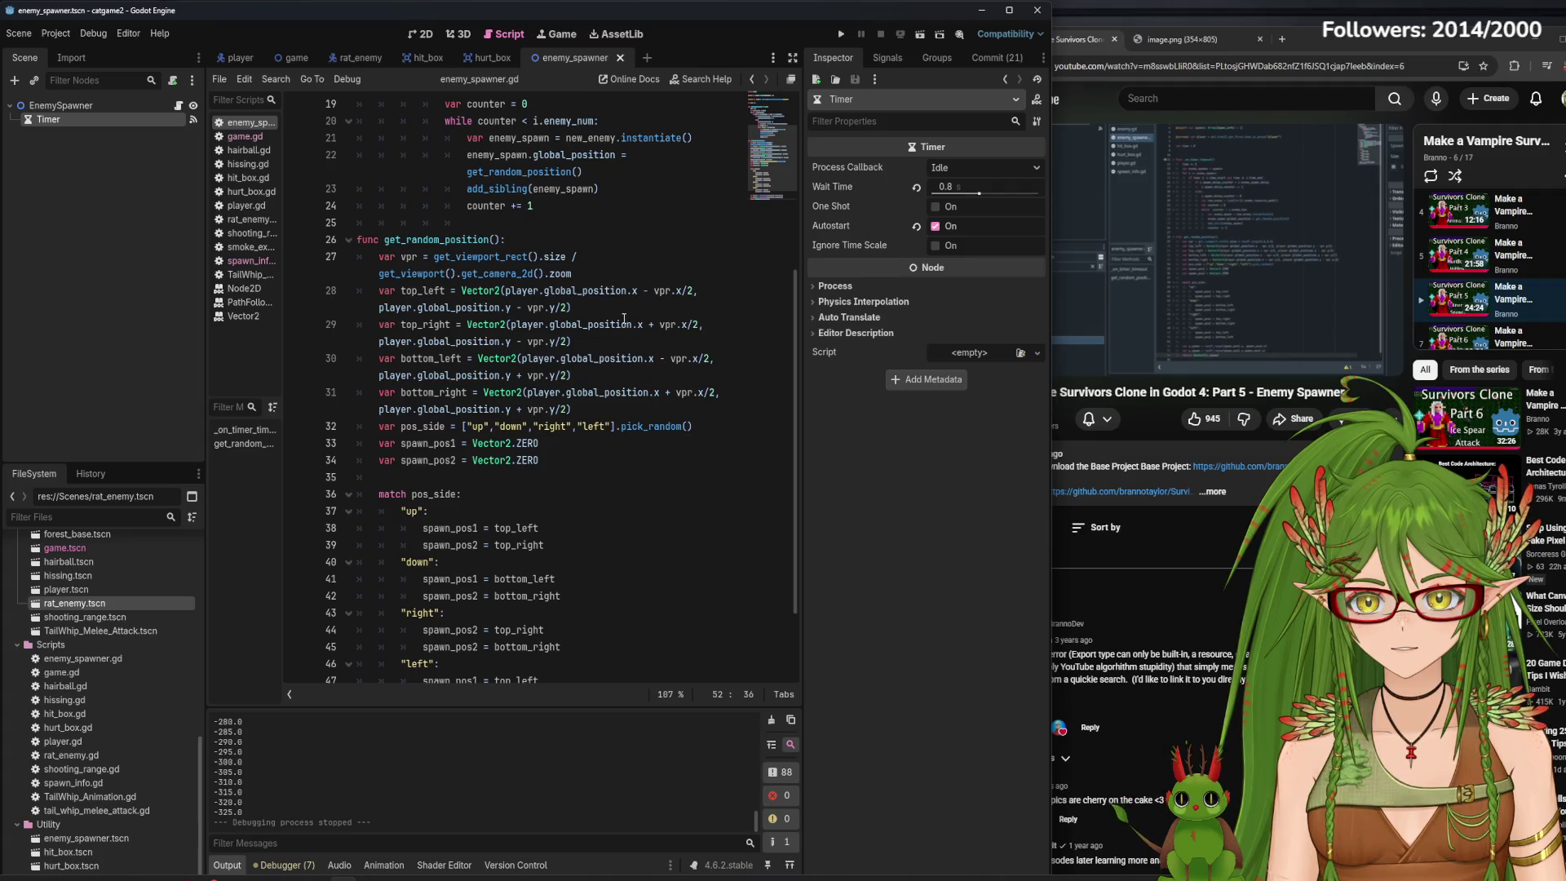
left_click_drag(598, 272, 573, 257)
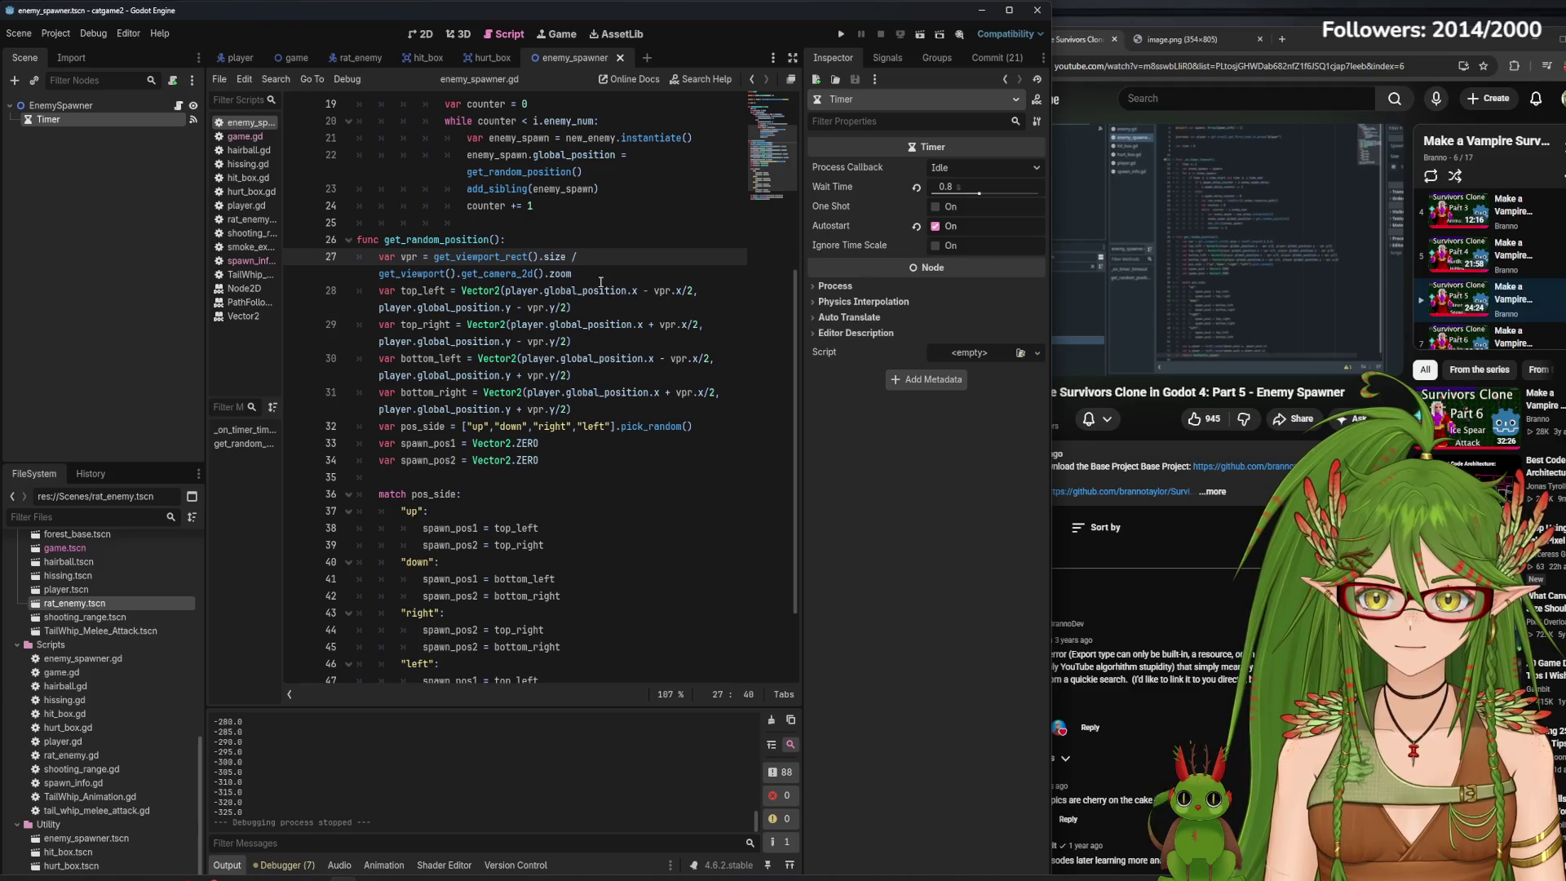
Move the camera-zoom division onto its own line and comment it out.
left_click(573, 257)
key("Return")
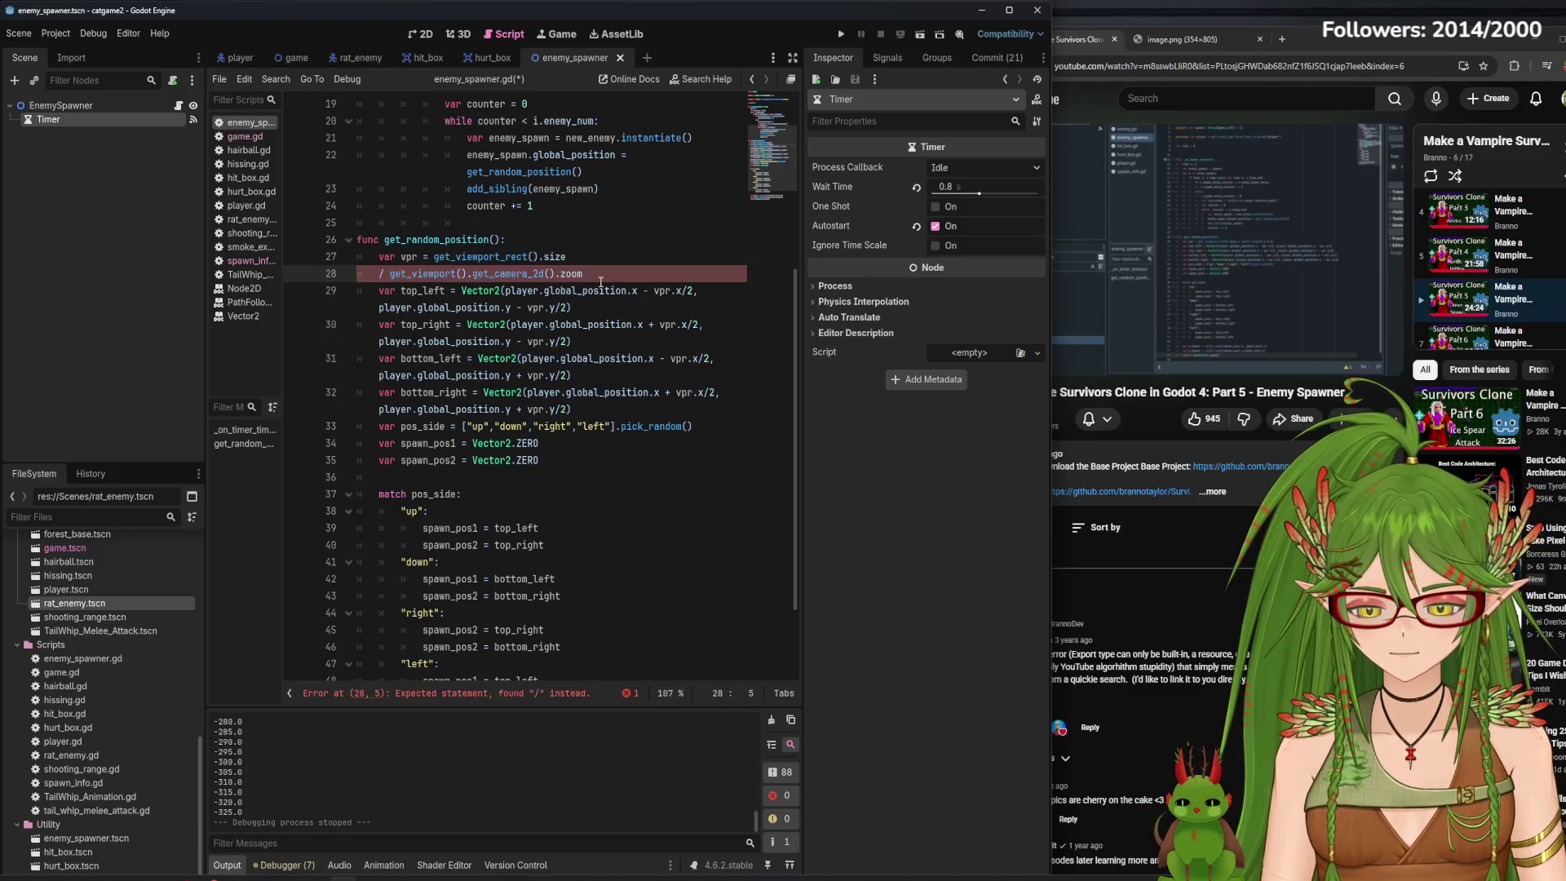
key("ctrl+k")
left_click(622, 256)
type("*")
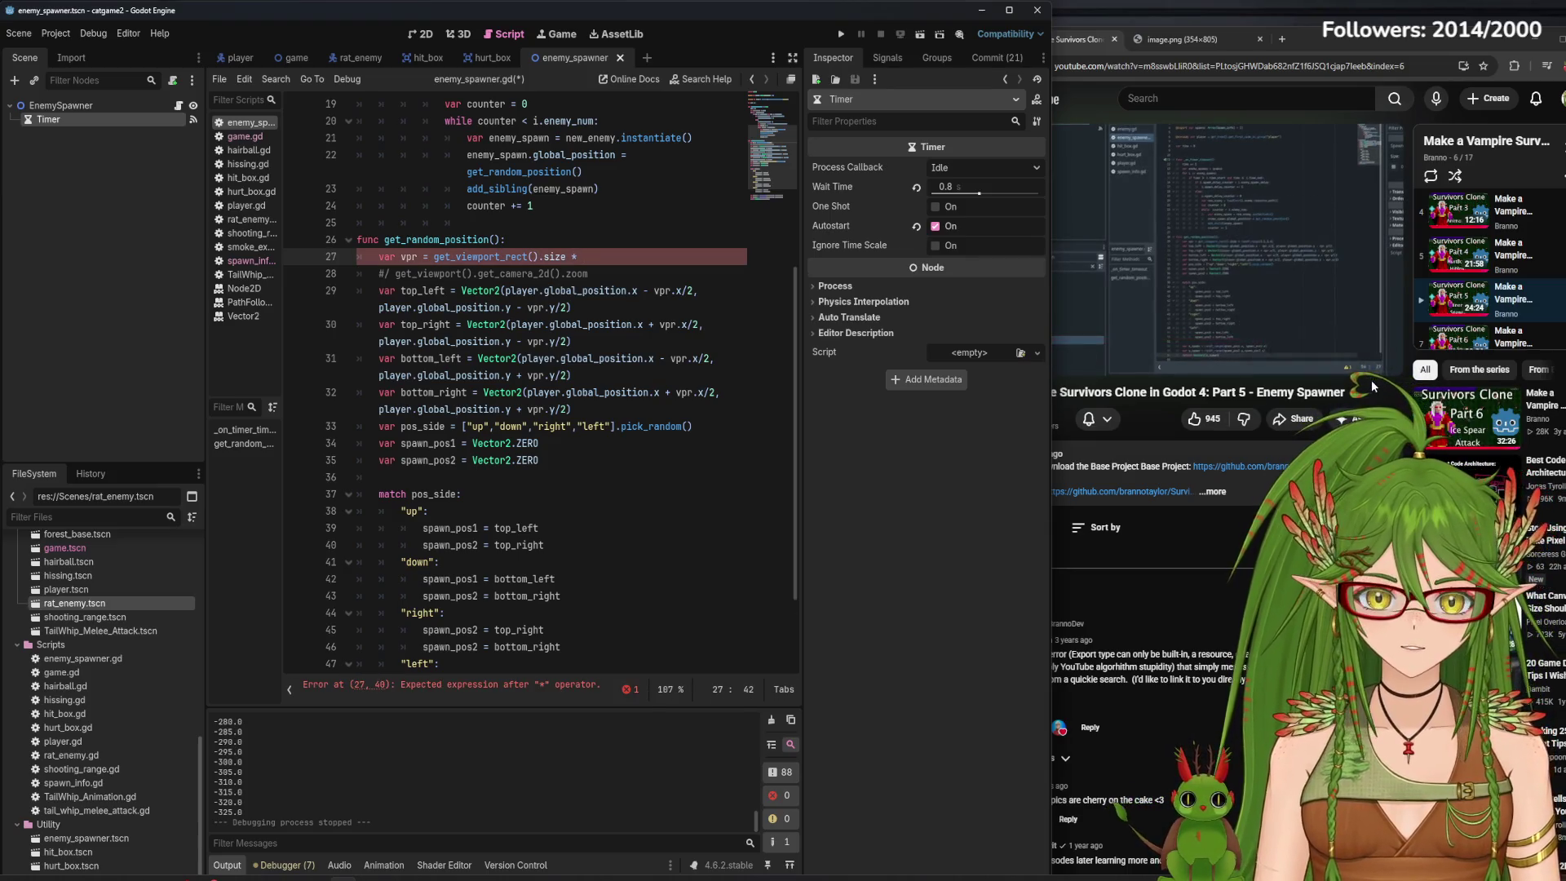
Multiply vpr by randf_range(1.1, 1.4), save, and test-run the game.
left_click(1378, 359)
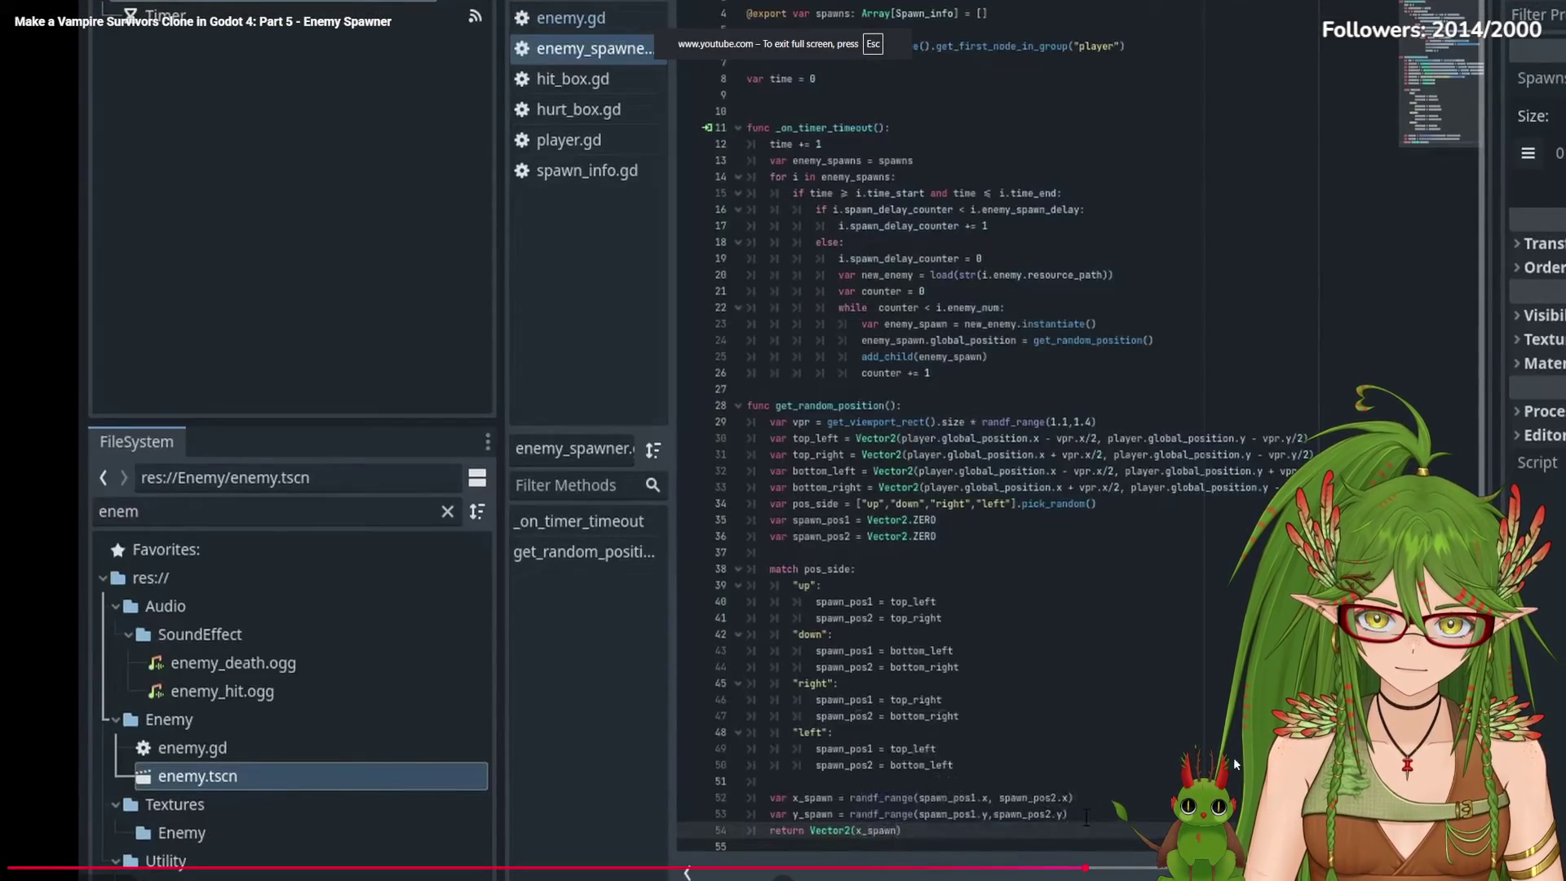
key("Escape")
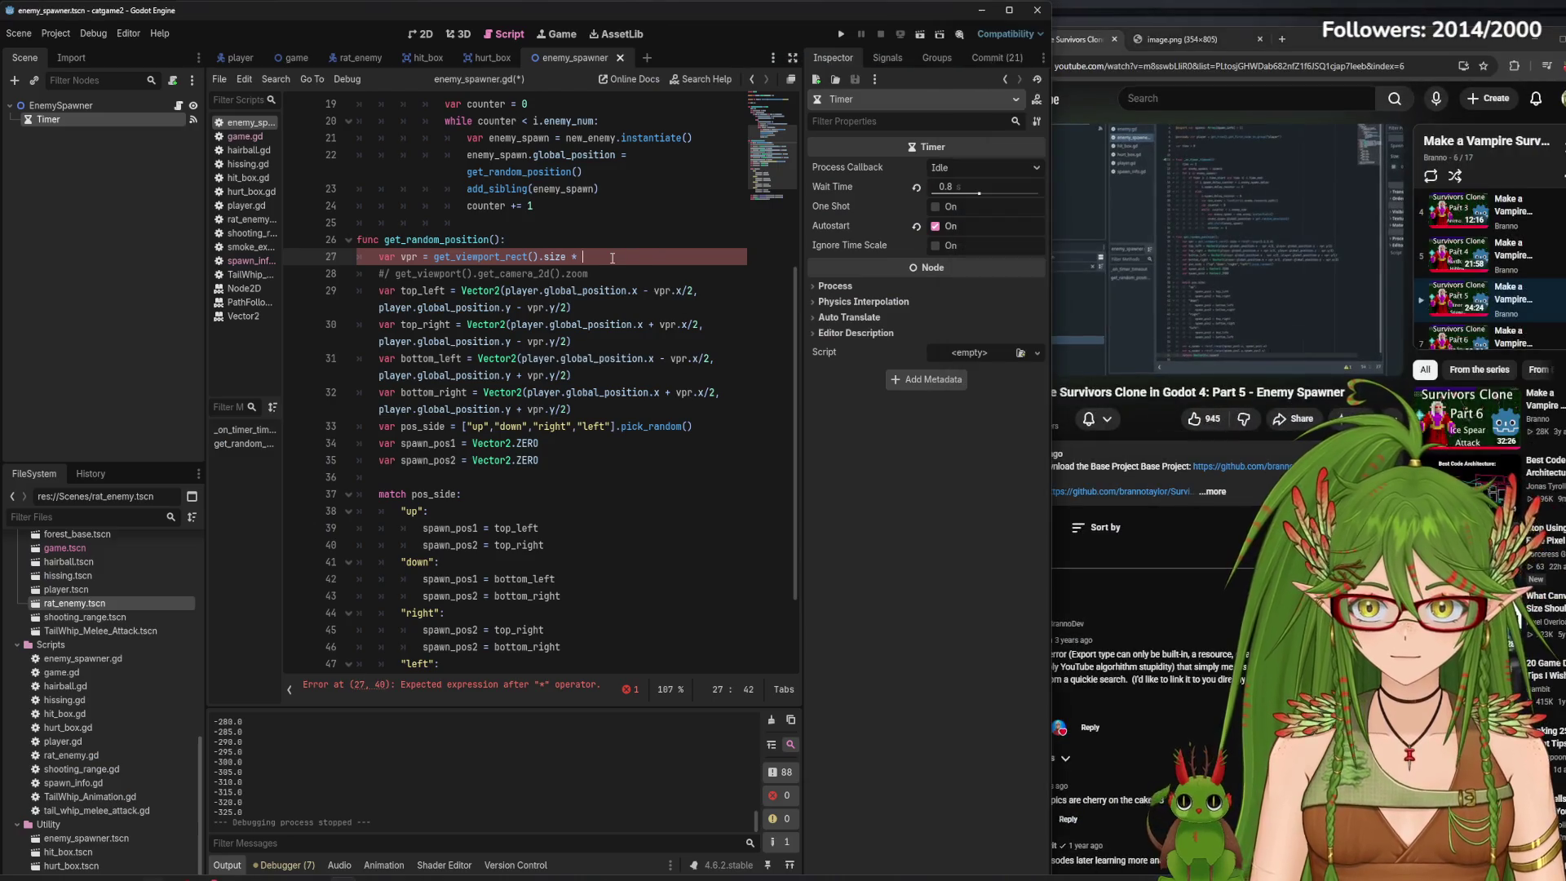
type("andf_range(")
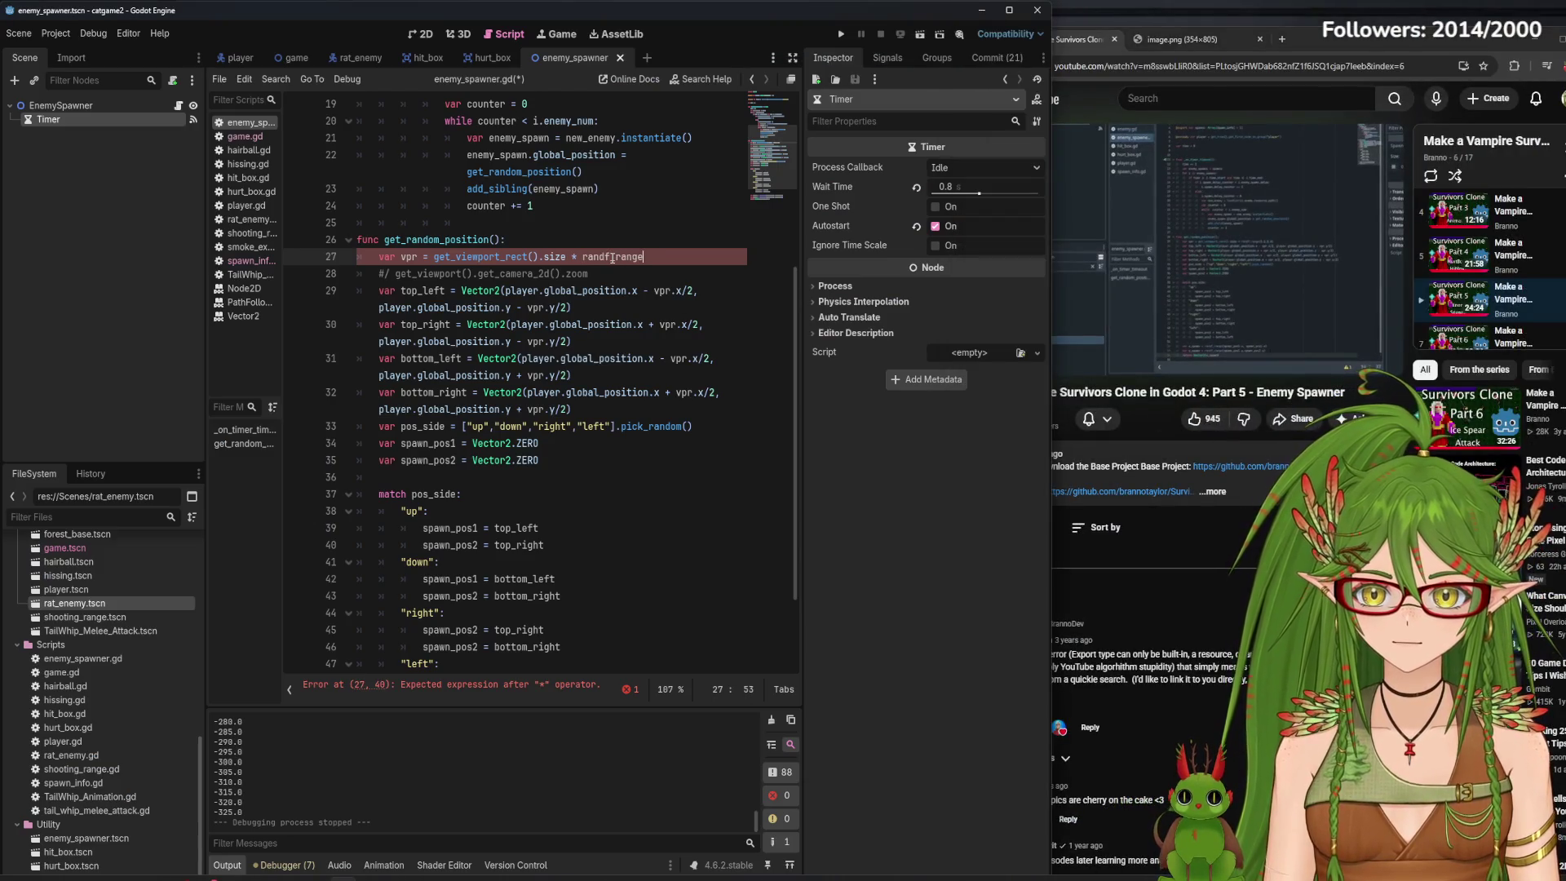
type("1.1,")
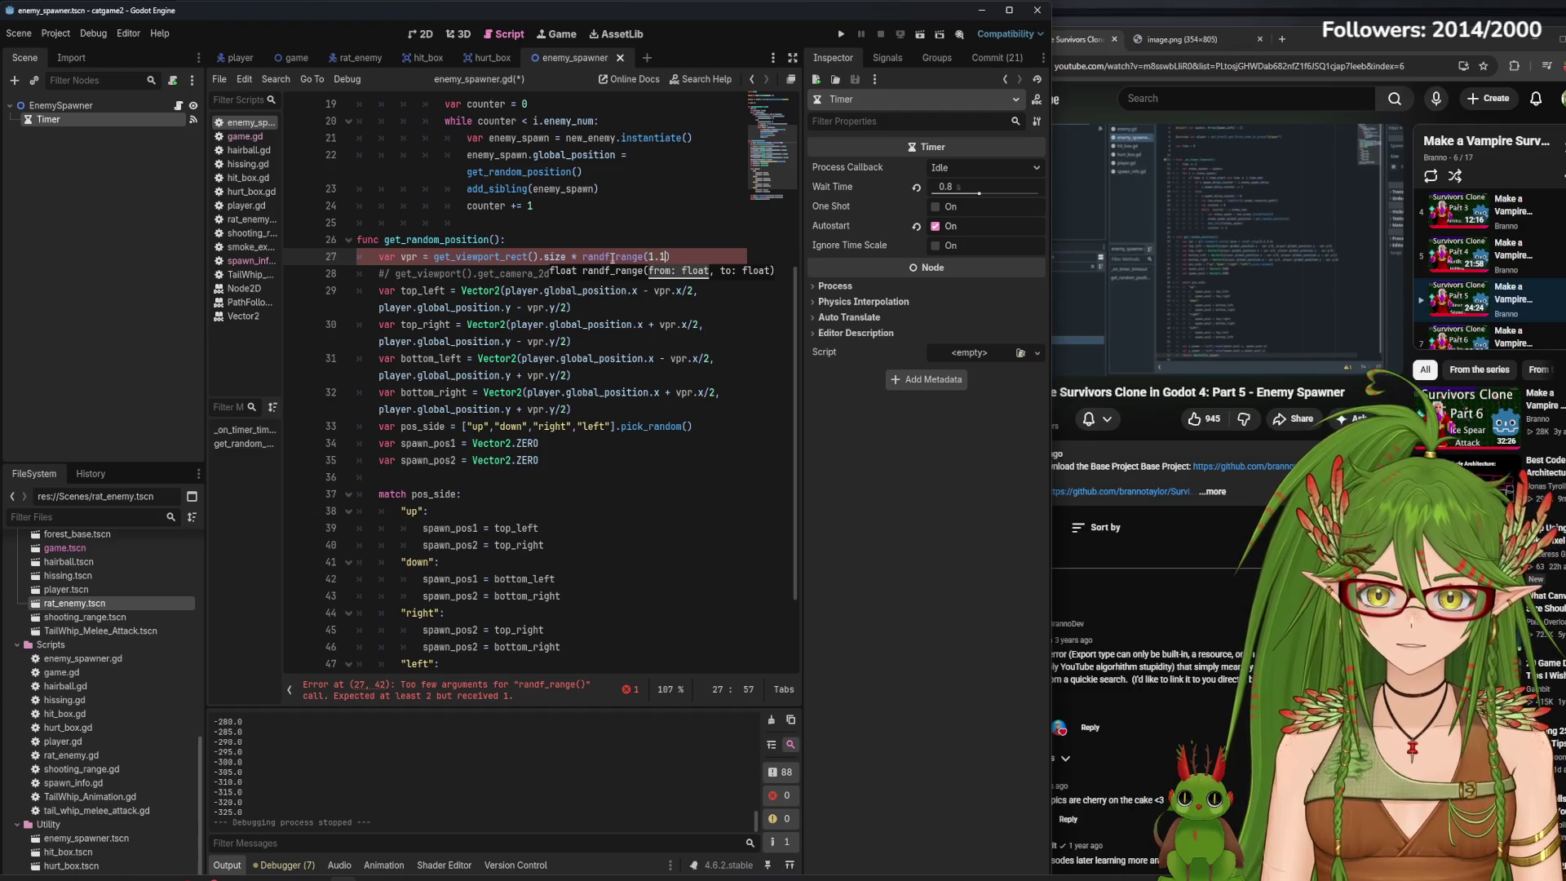
type(" 1.4")
key("ctrl+s")
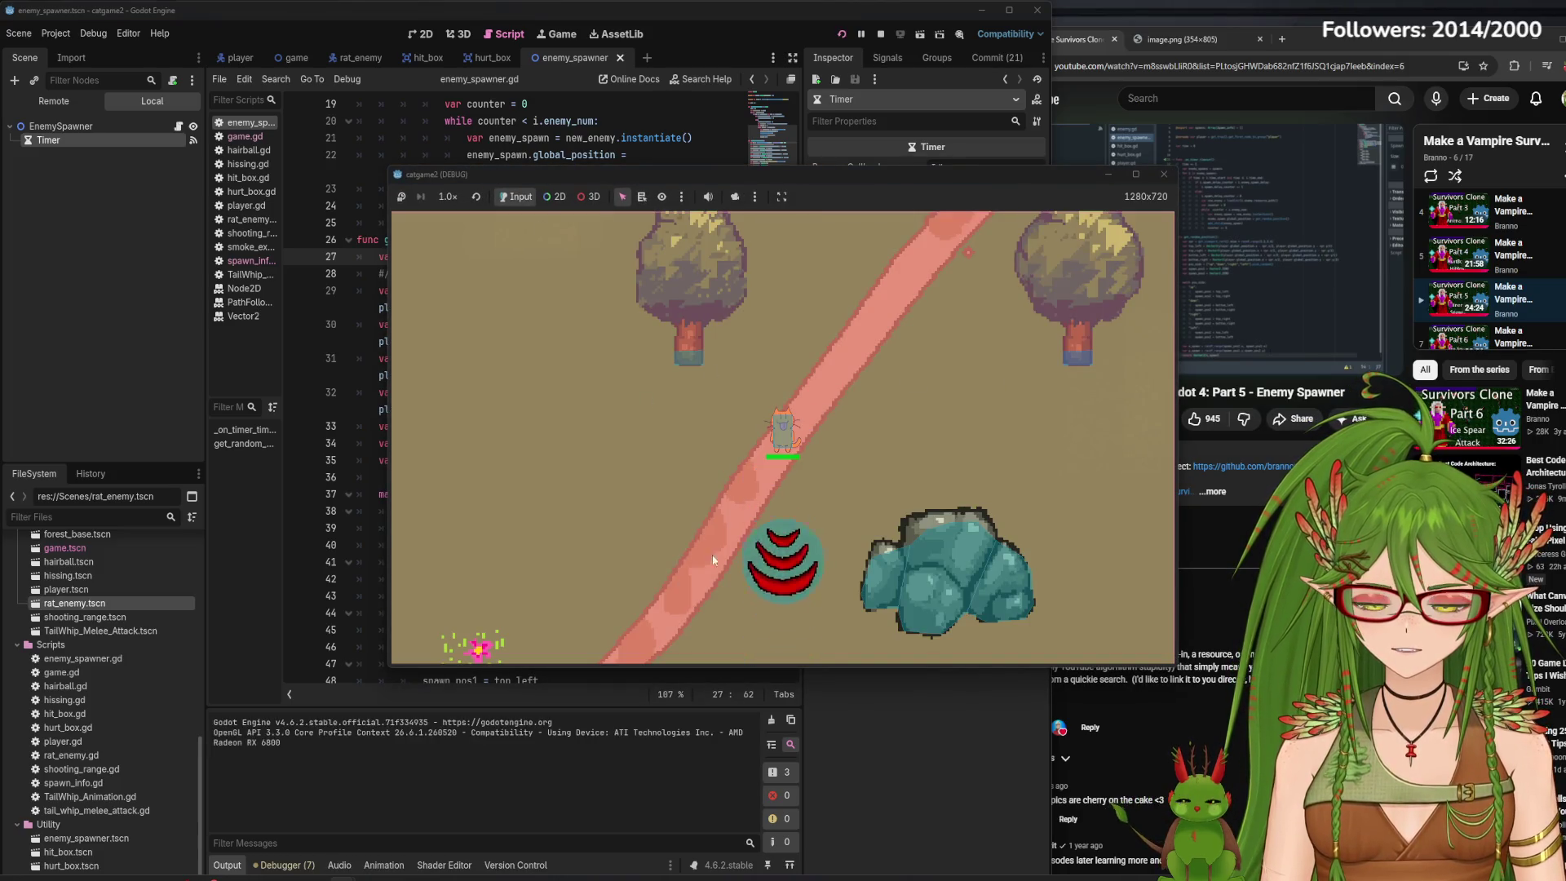
left_click(1164, 174)
Lower the random range's lower bound and test where the rats spawn.
key("Left")
key("Left")
key("Left")
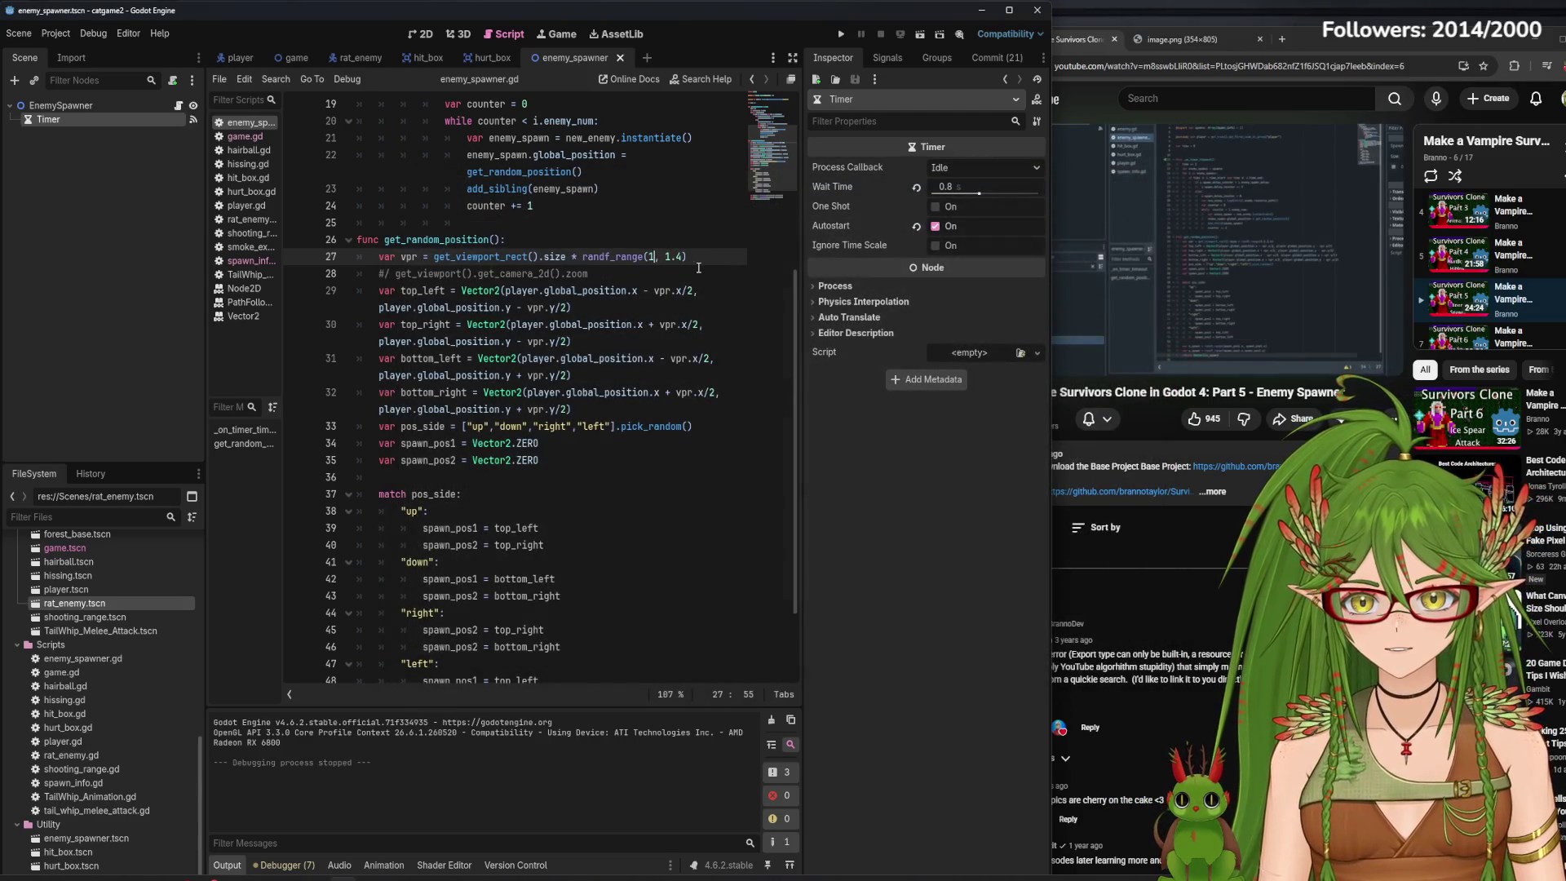
key("BackSpace")
type("0")
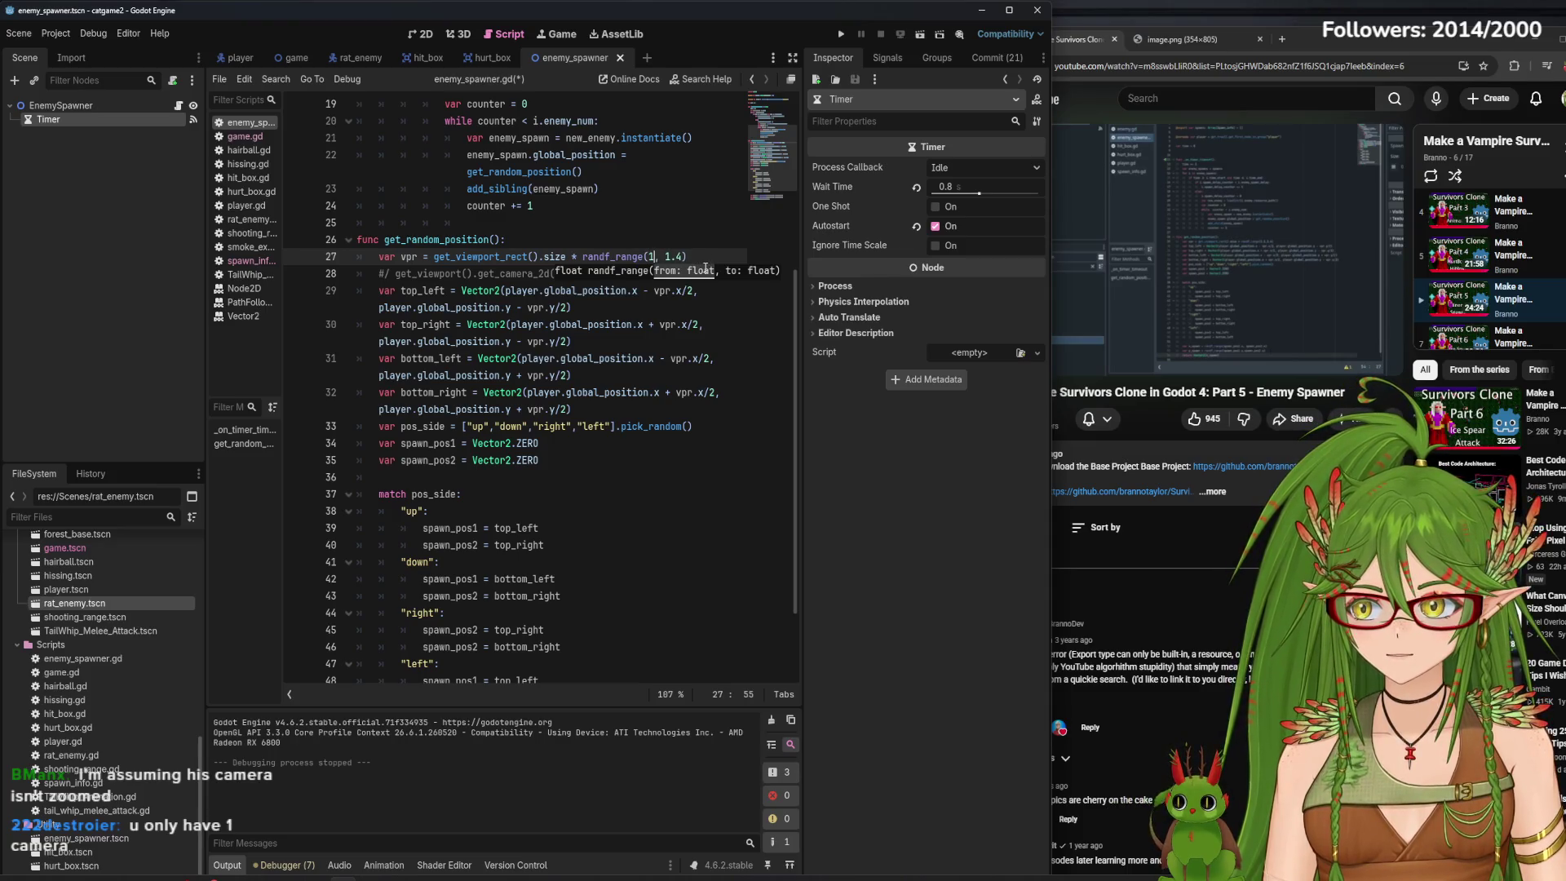
left_click(682, 256)
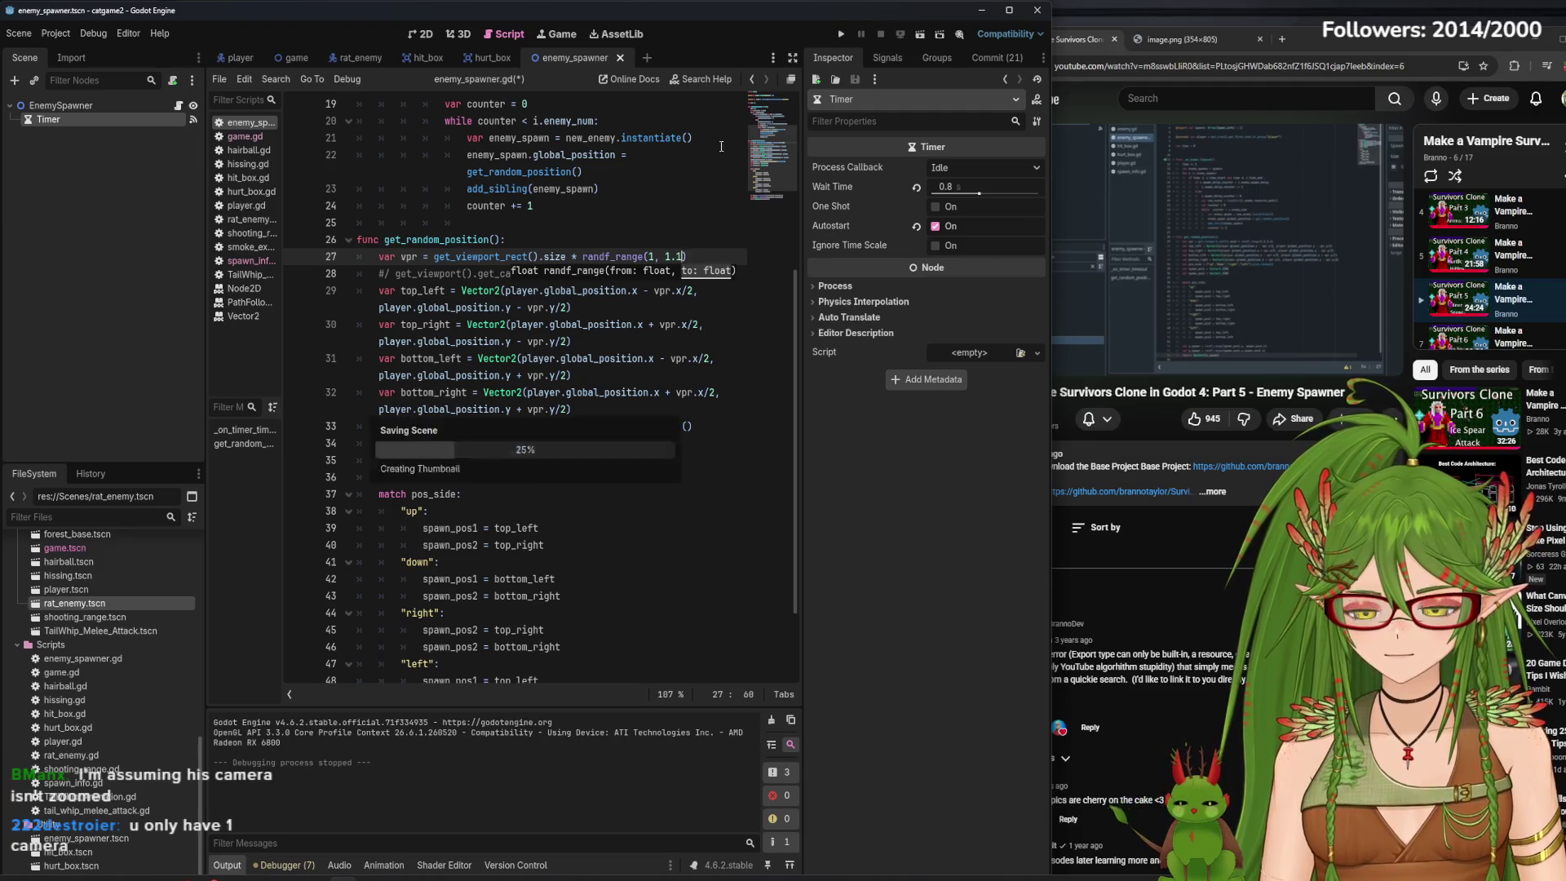
left_click(840, 35)
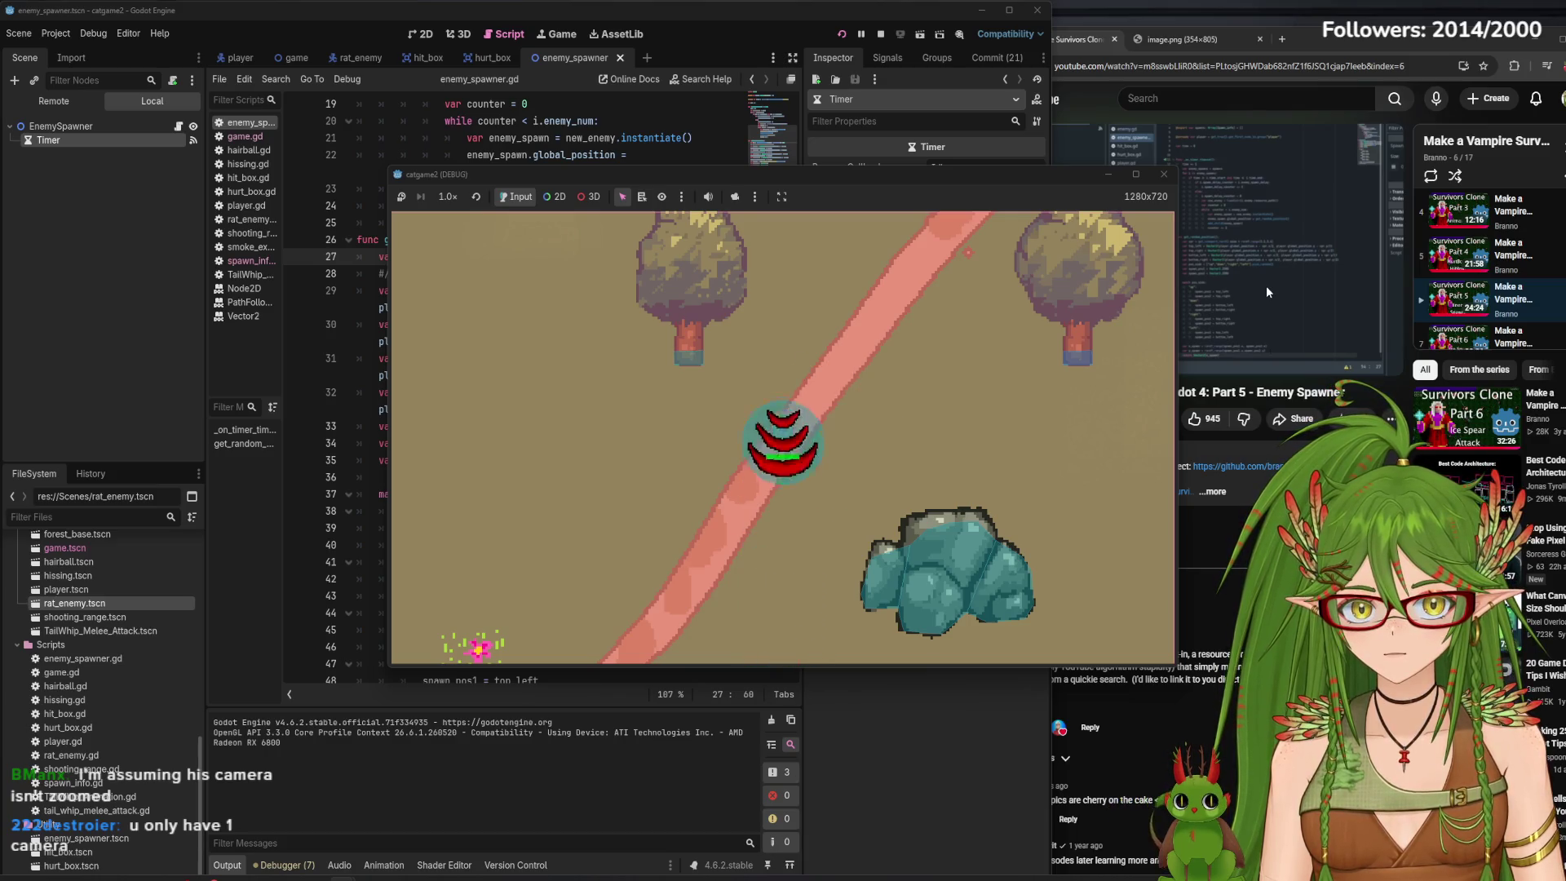
mouse_move(1059, 178)
left_mouse_down()
mouse_move(926, 587)
mouse_move(1024, 160)
left_mouse_up()
left_click(1127, 154)
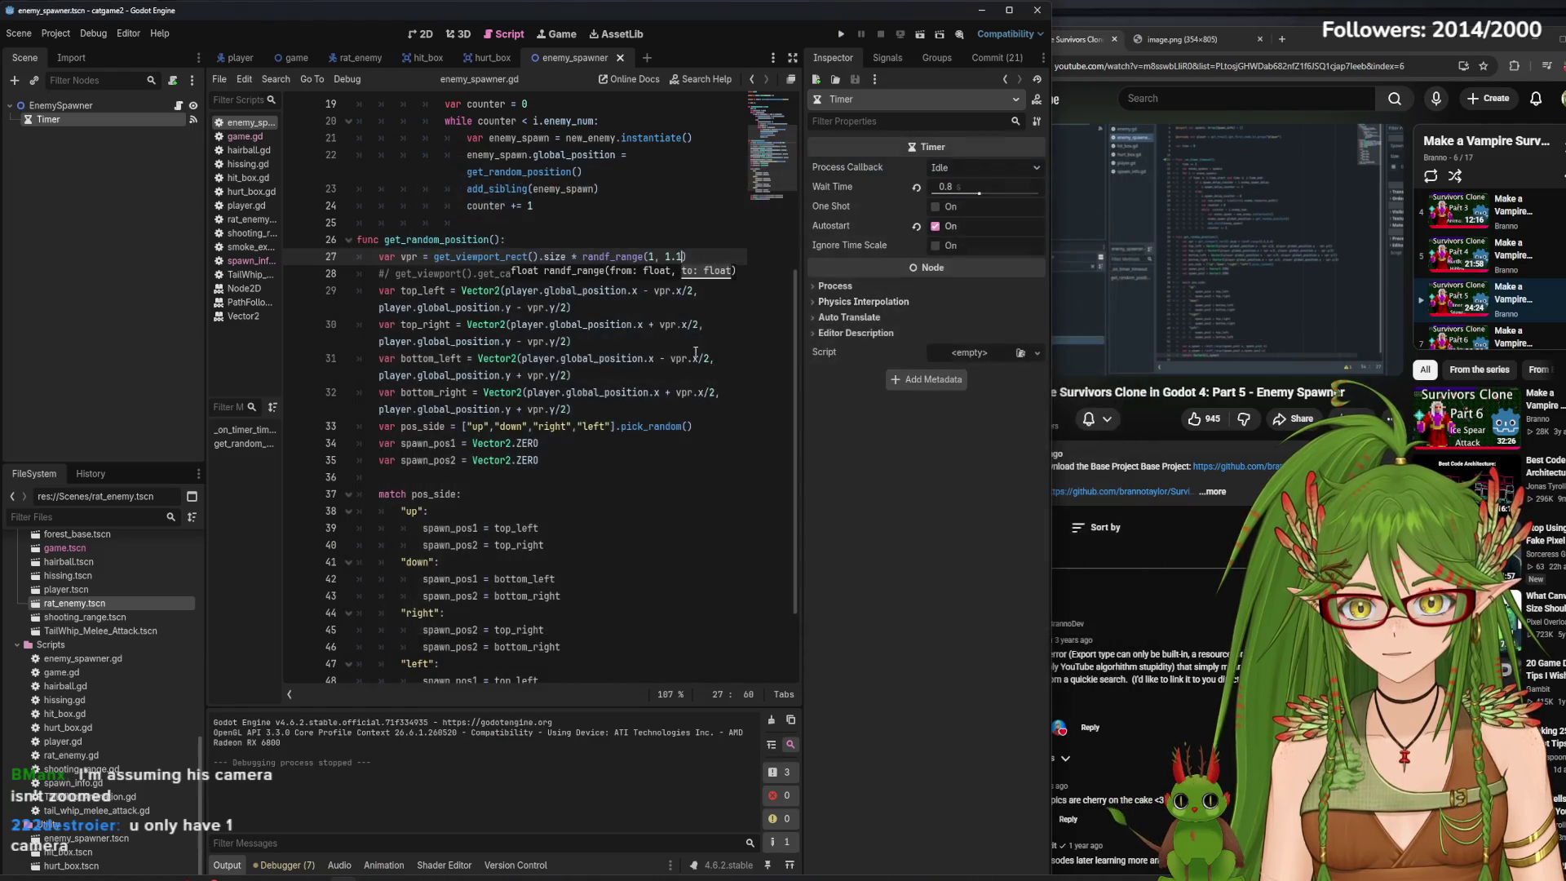
Revise both random range bounds again and test-run the game.
left_click(655, 259)
type(".9")
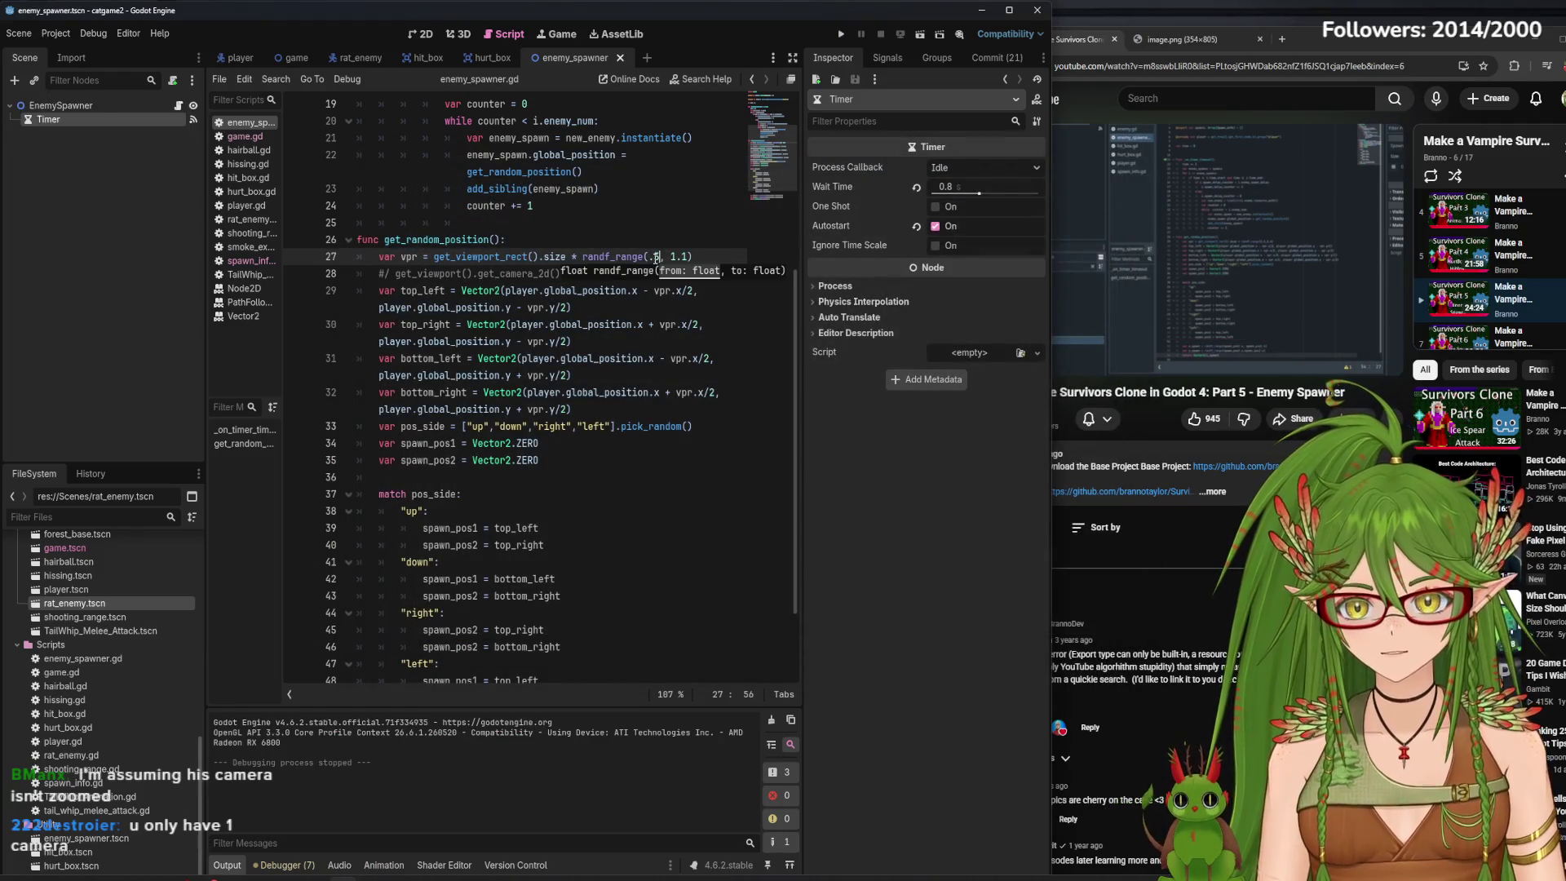
left_click(690, 256)
key("BackSpace")
key("BackSpace")
key("BackSpace")
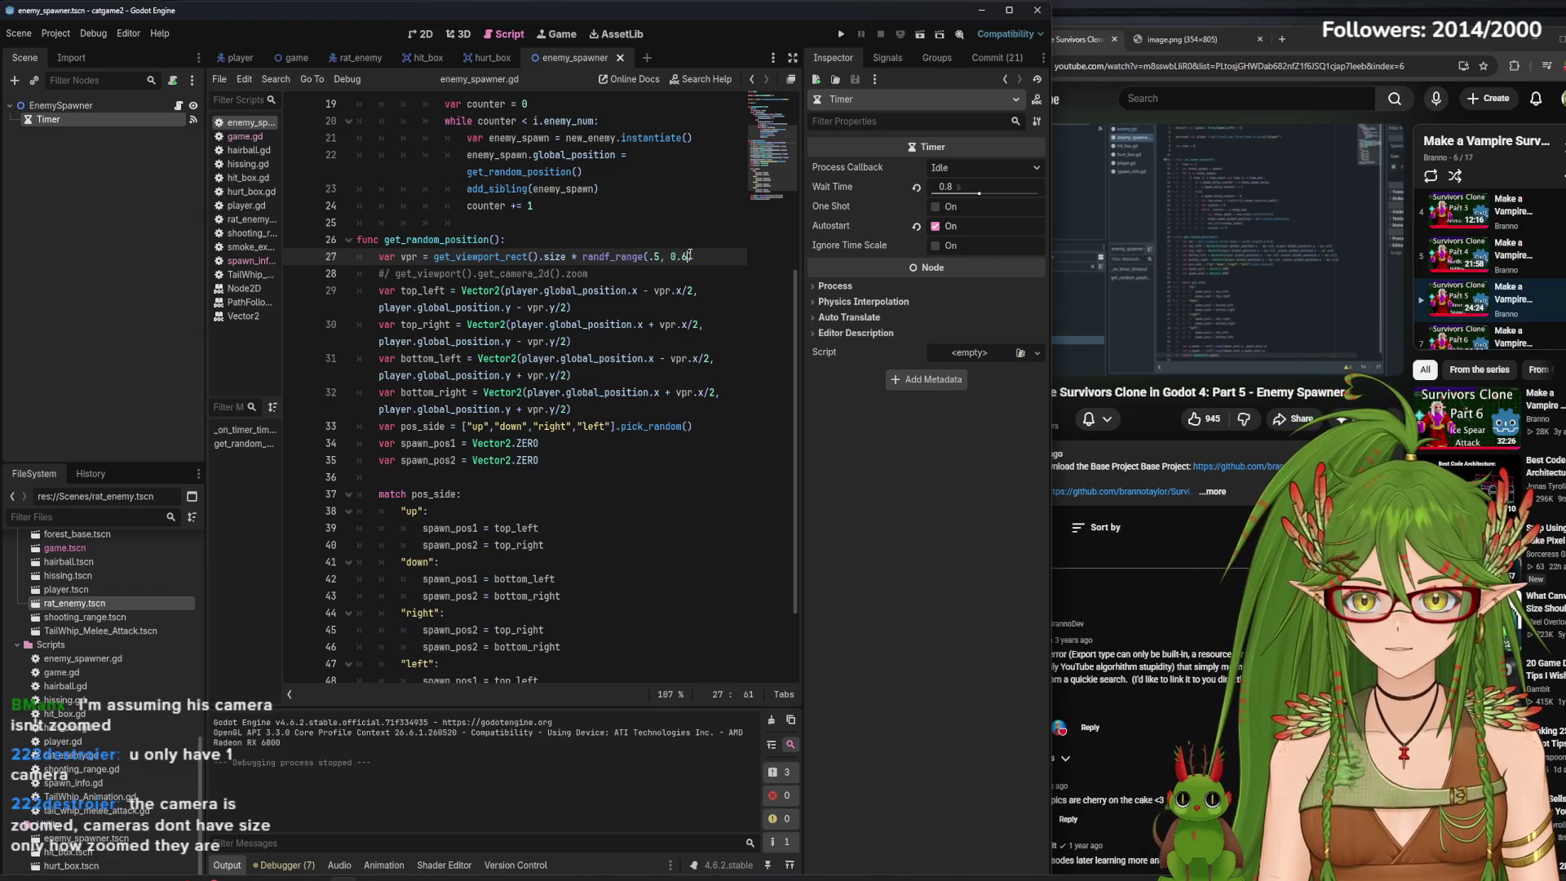
key("Return")
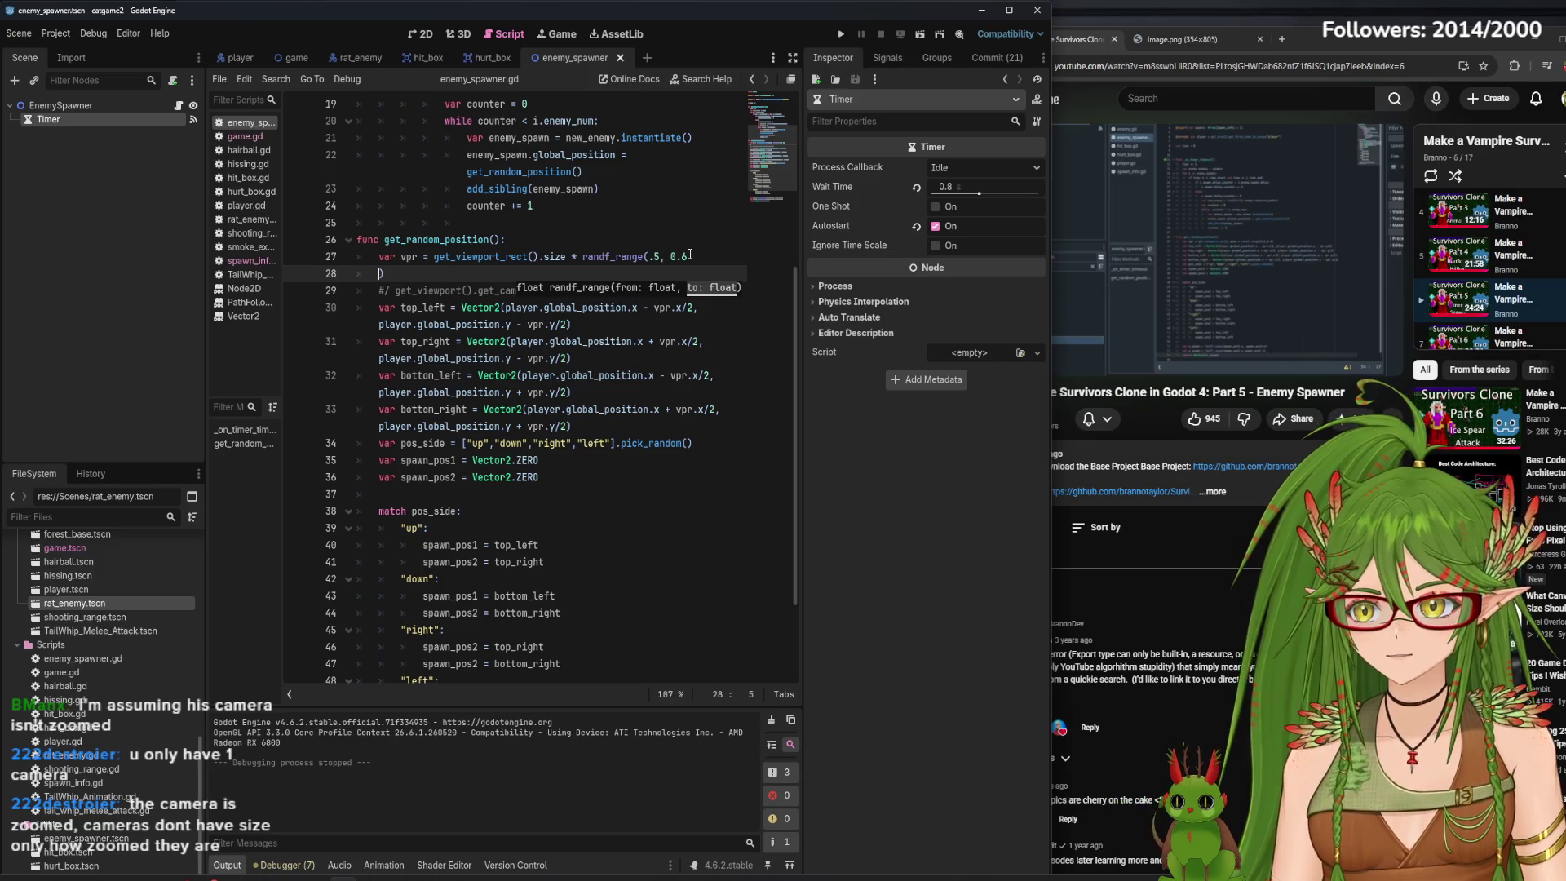
key("F5")
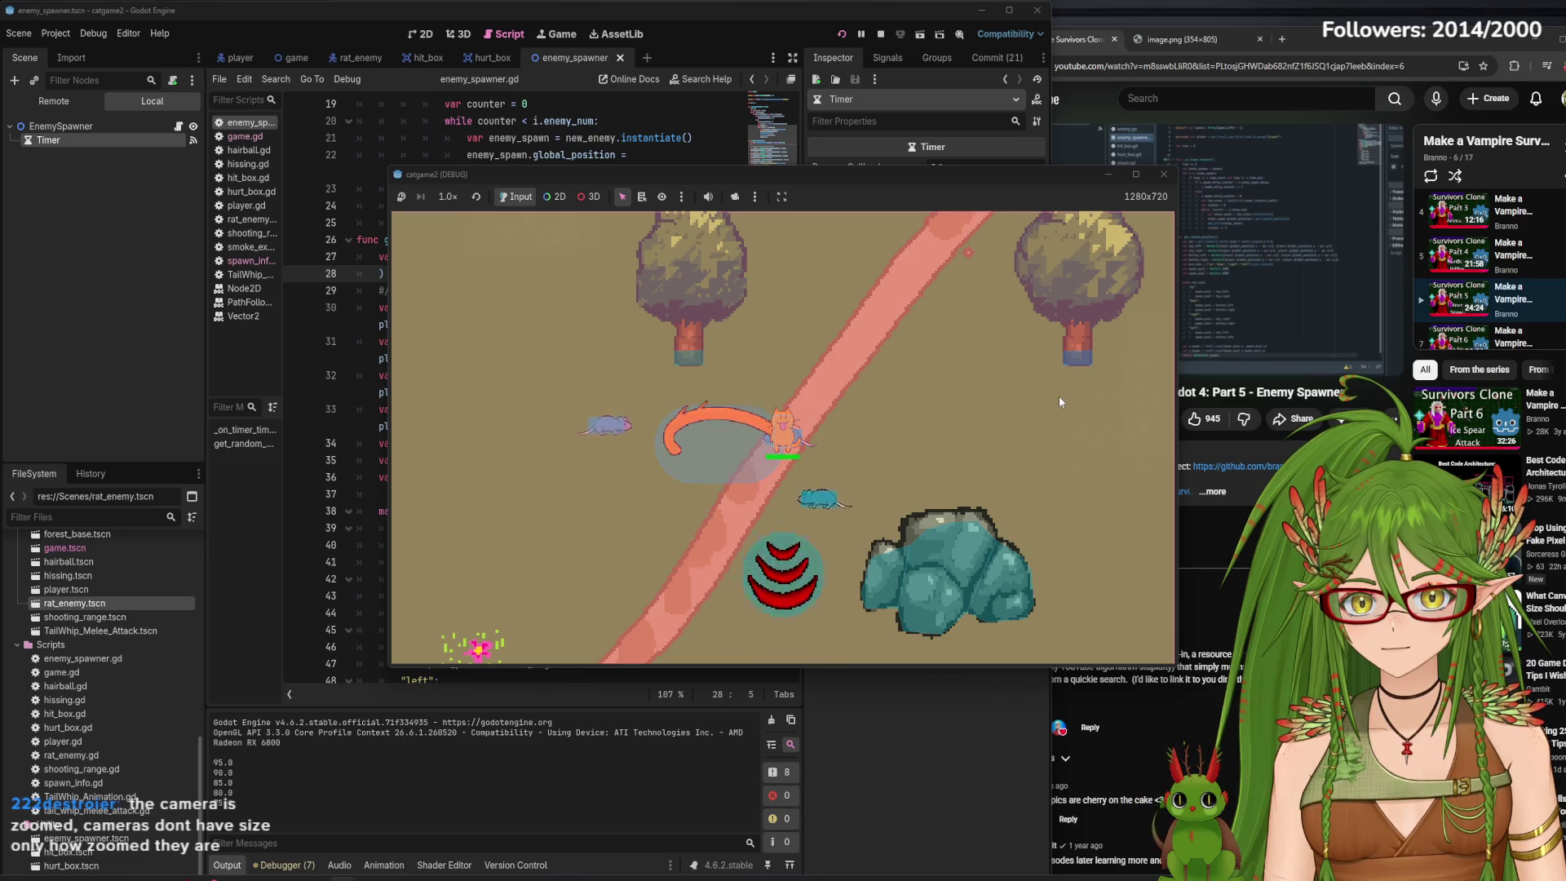
left_click(1163, 176)
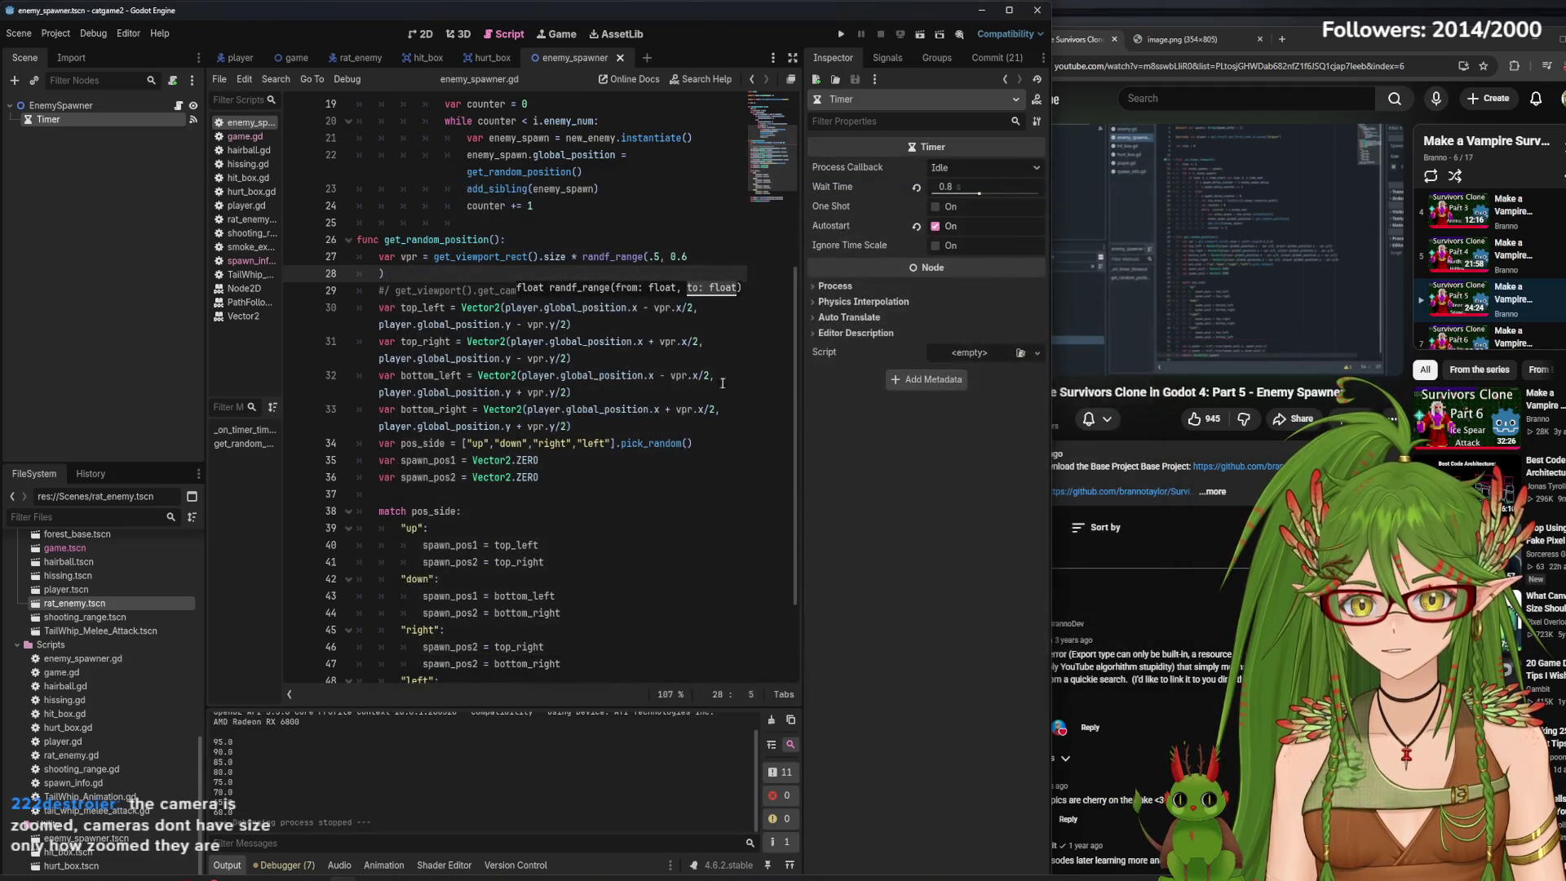
Finish the range as randf_range(0.2, 0.3) and rejoin the closing parenthesis onto line 27.
left_click(668, 259)
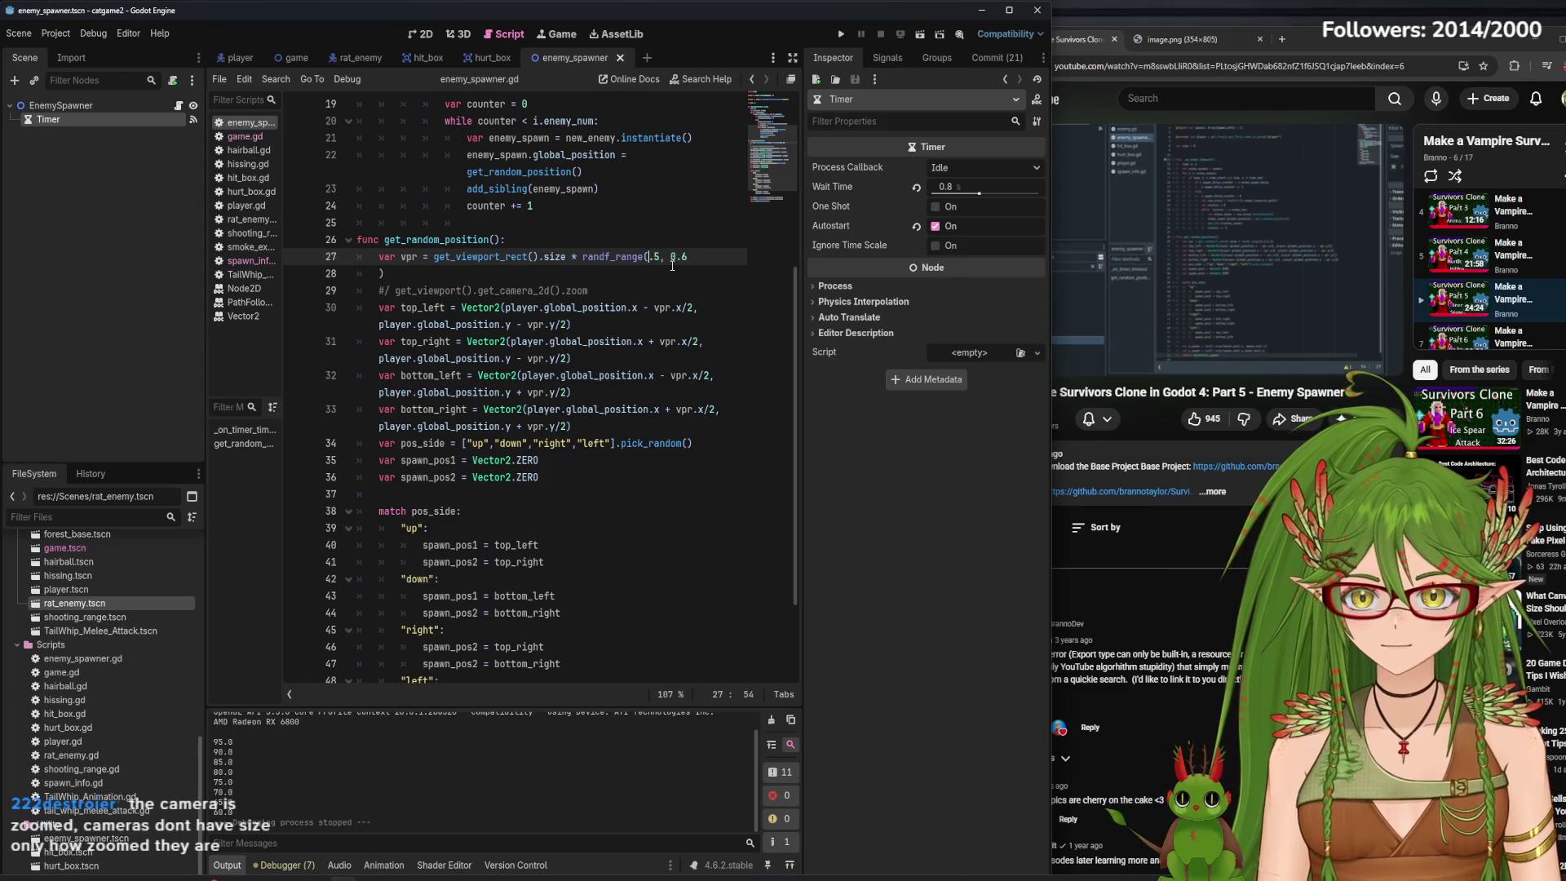
type("0")
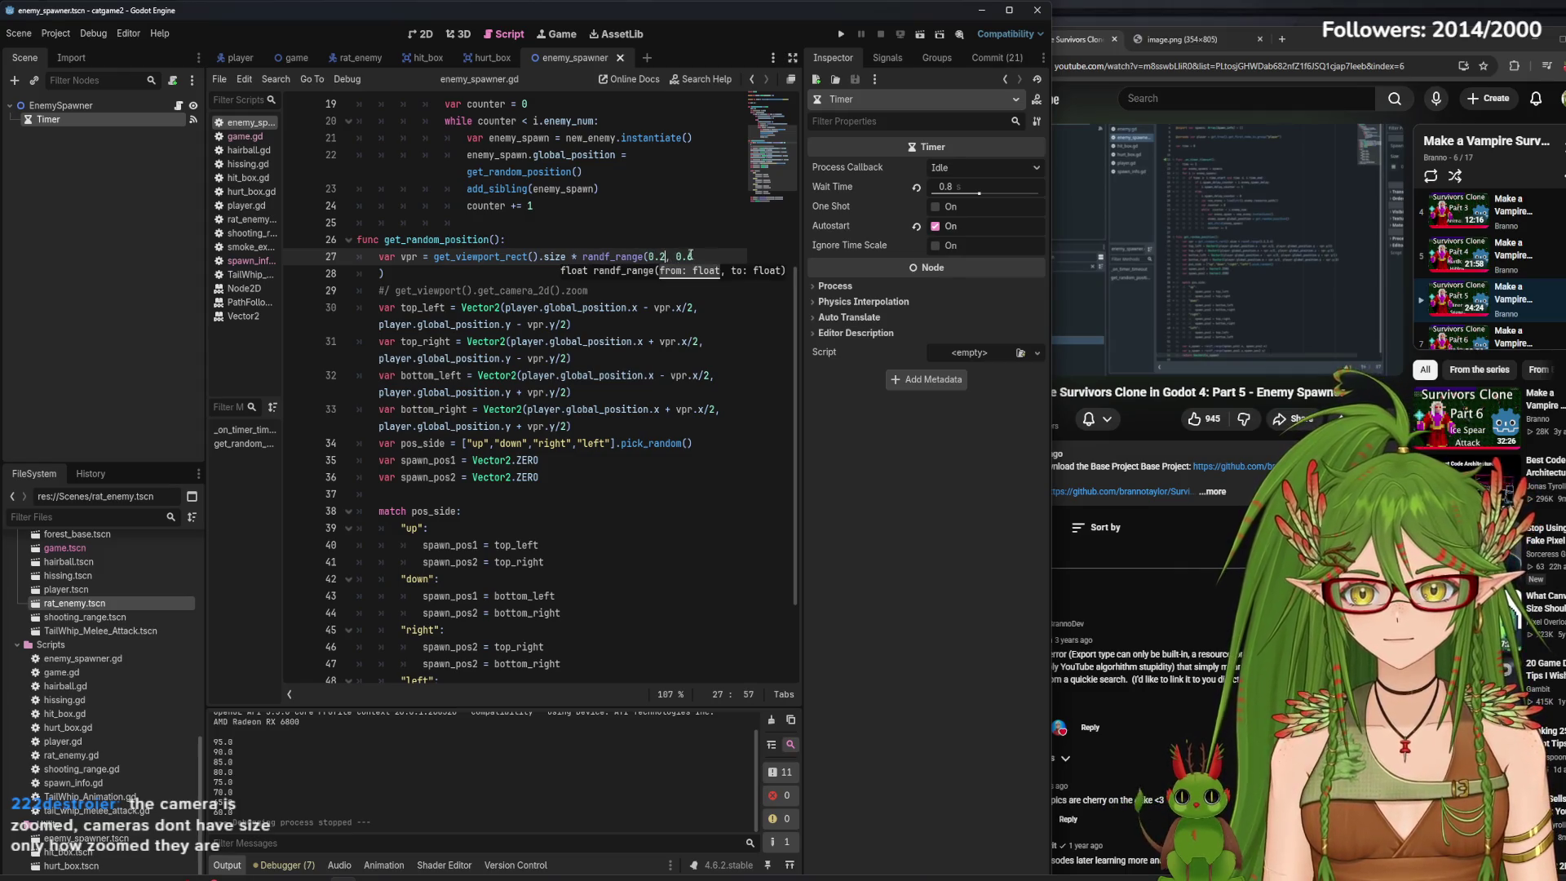
left_click(689, 256)
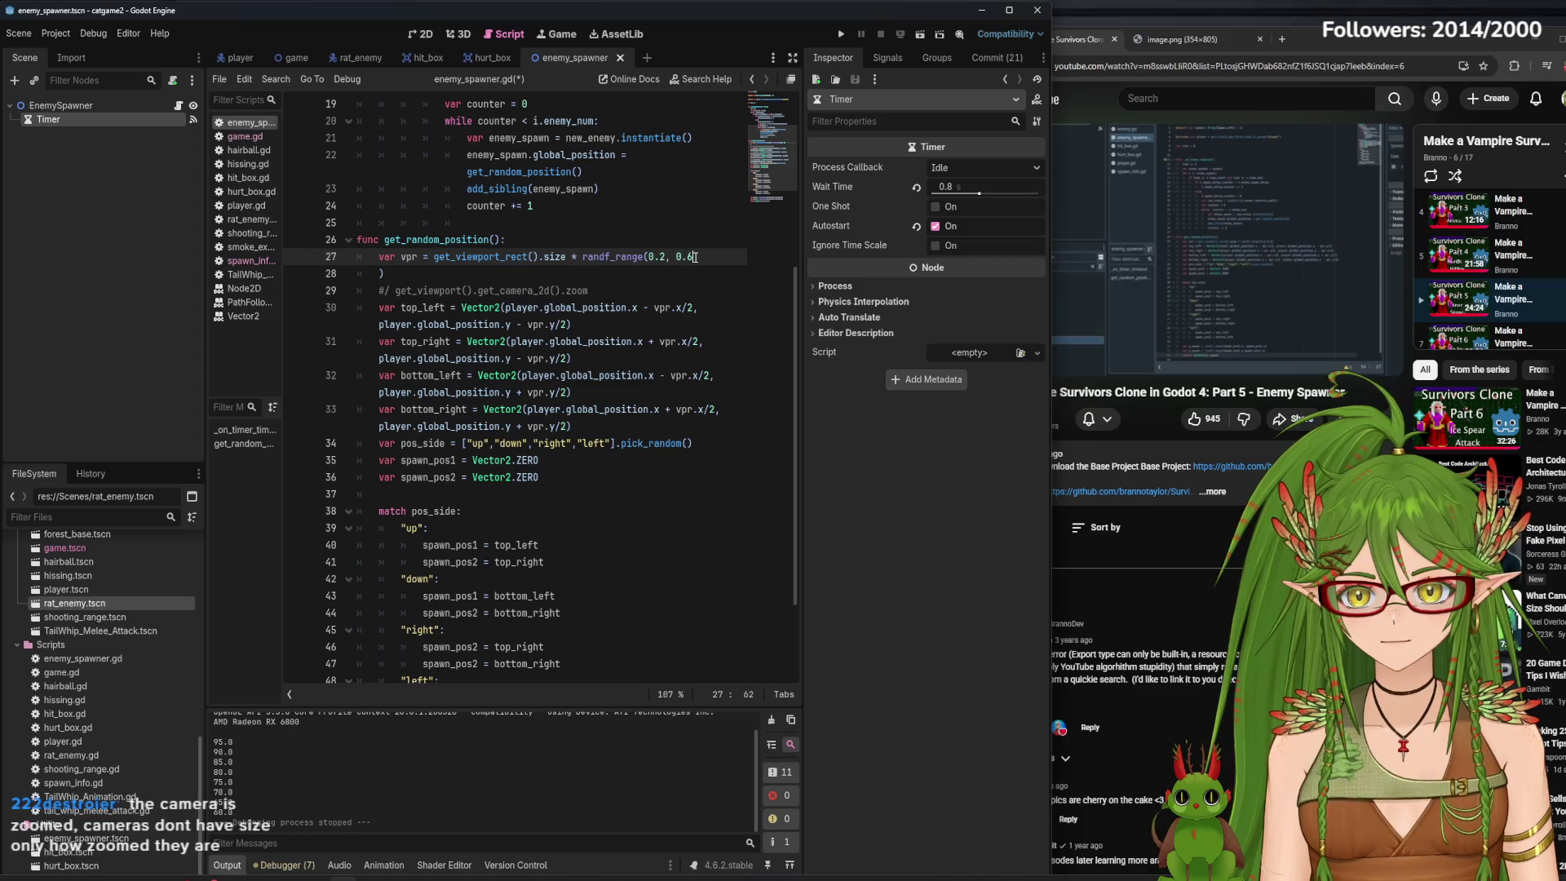
key("BackSpace")
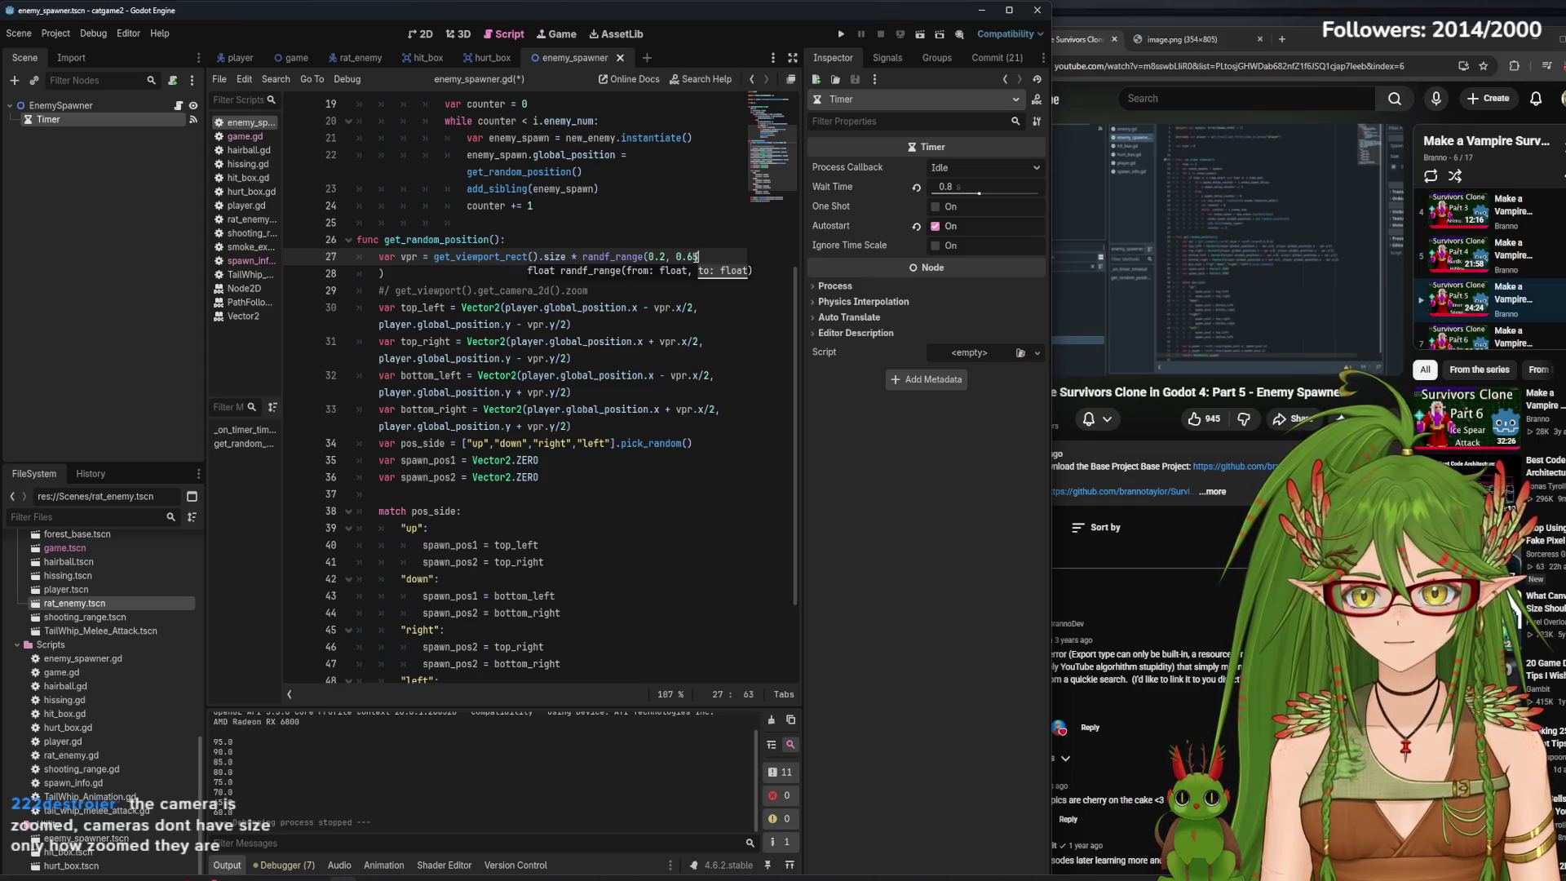
left_click(378, 274)
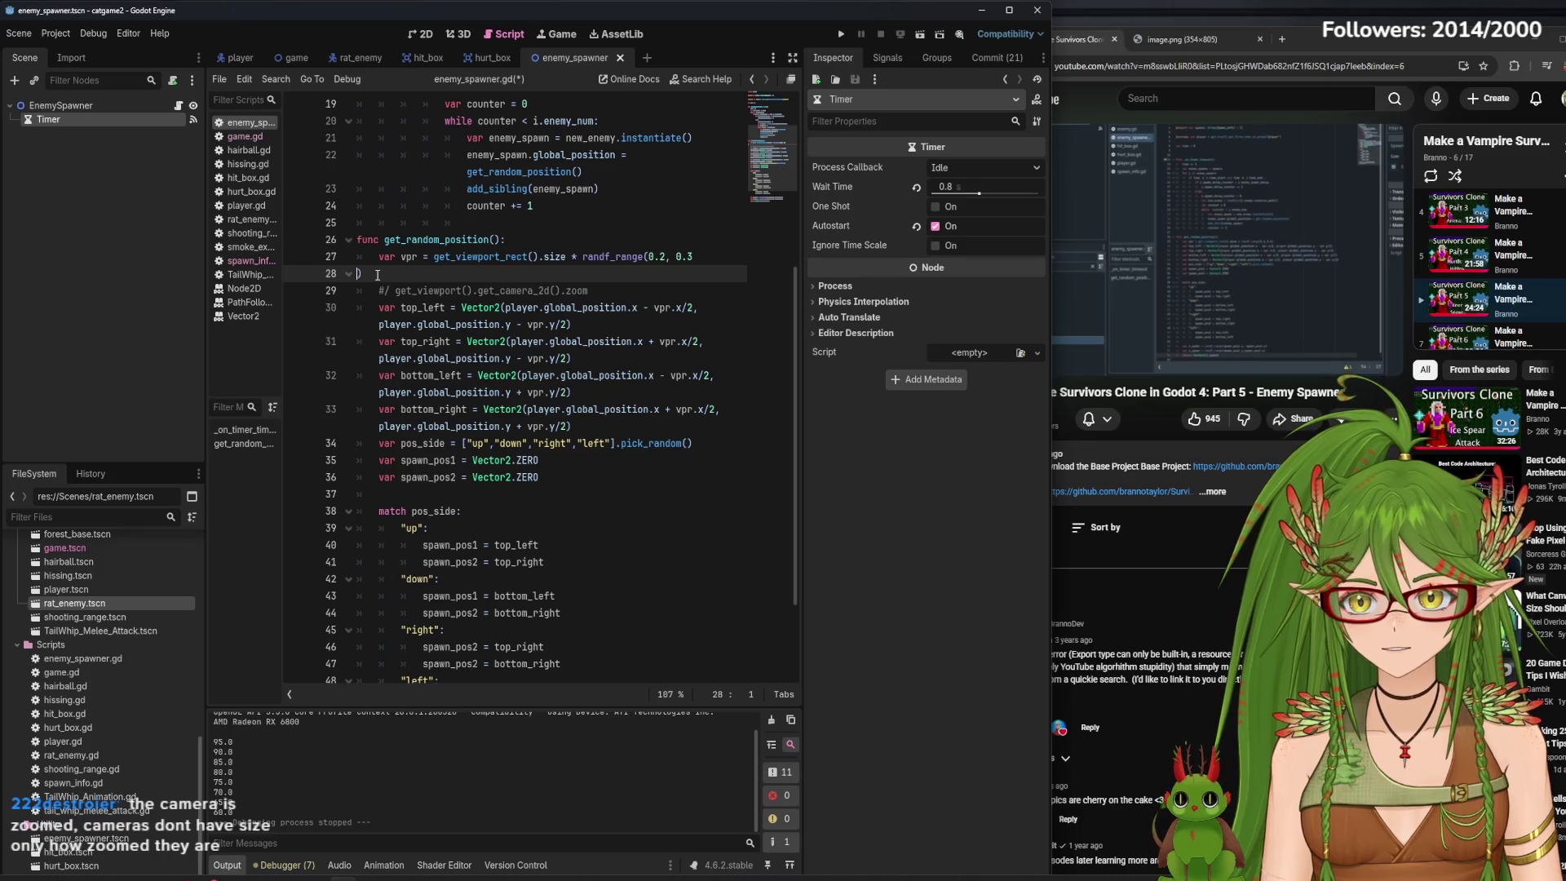
key("BackSpace")
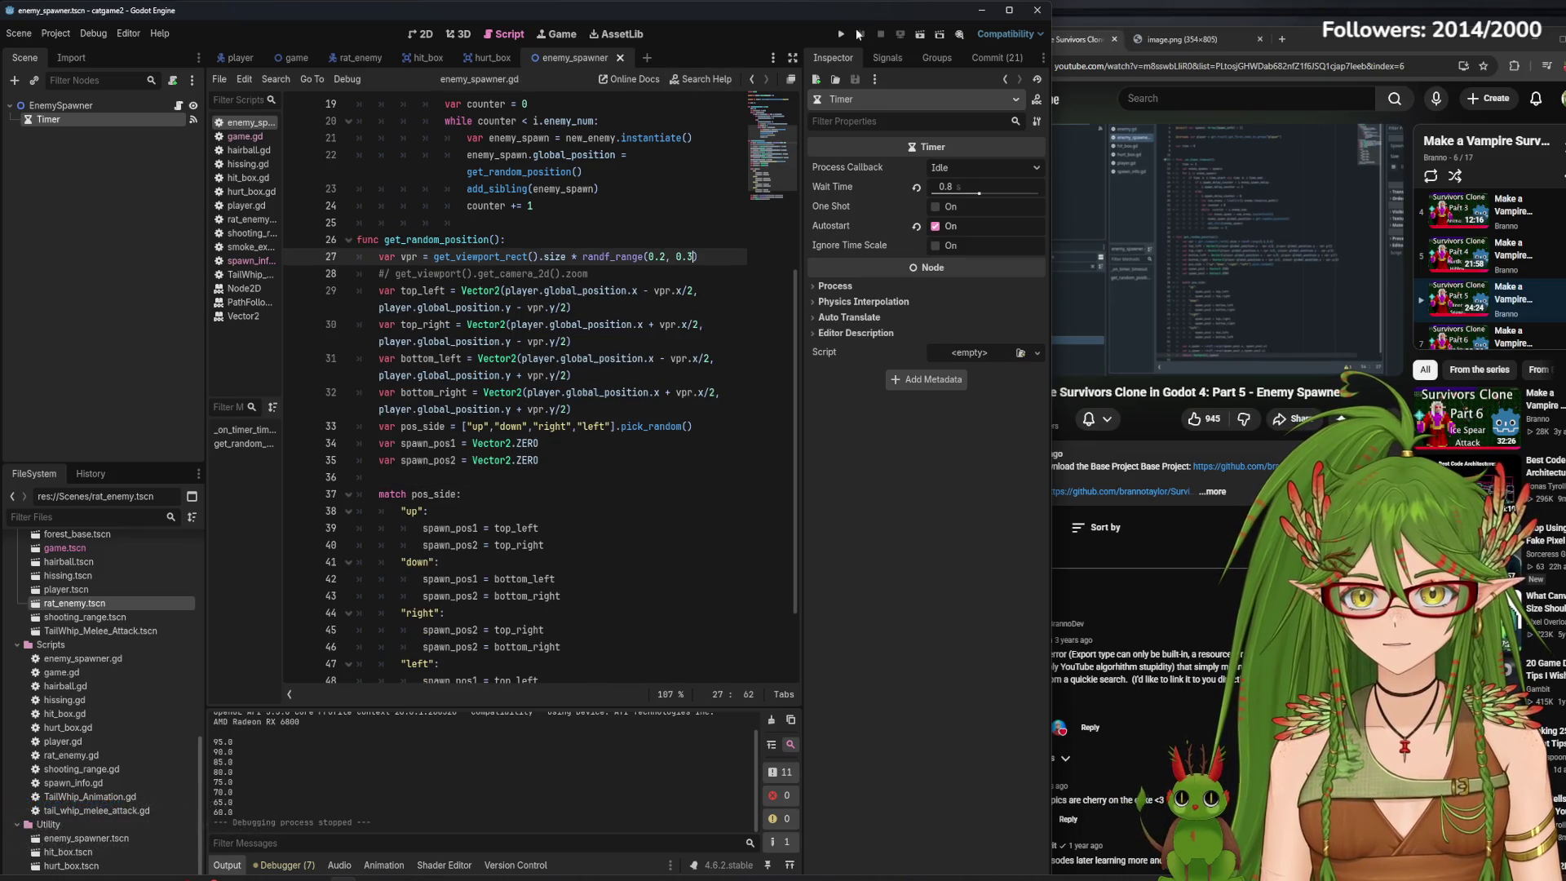
Test-run the game with the 0.2–0.3 viewport scale range.
left_click(841, 34)
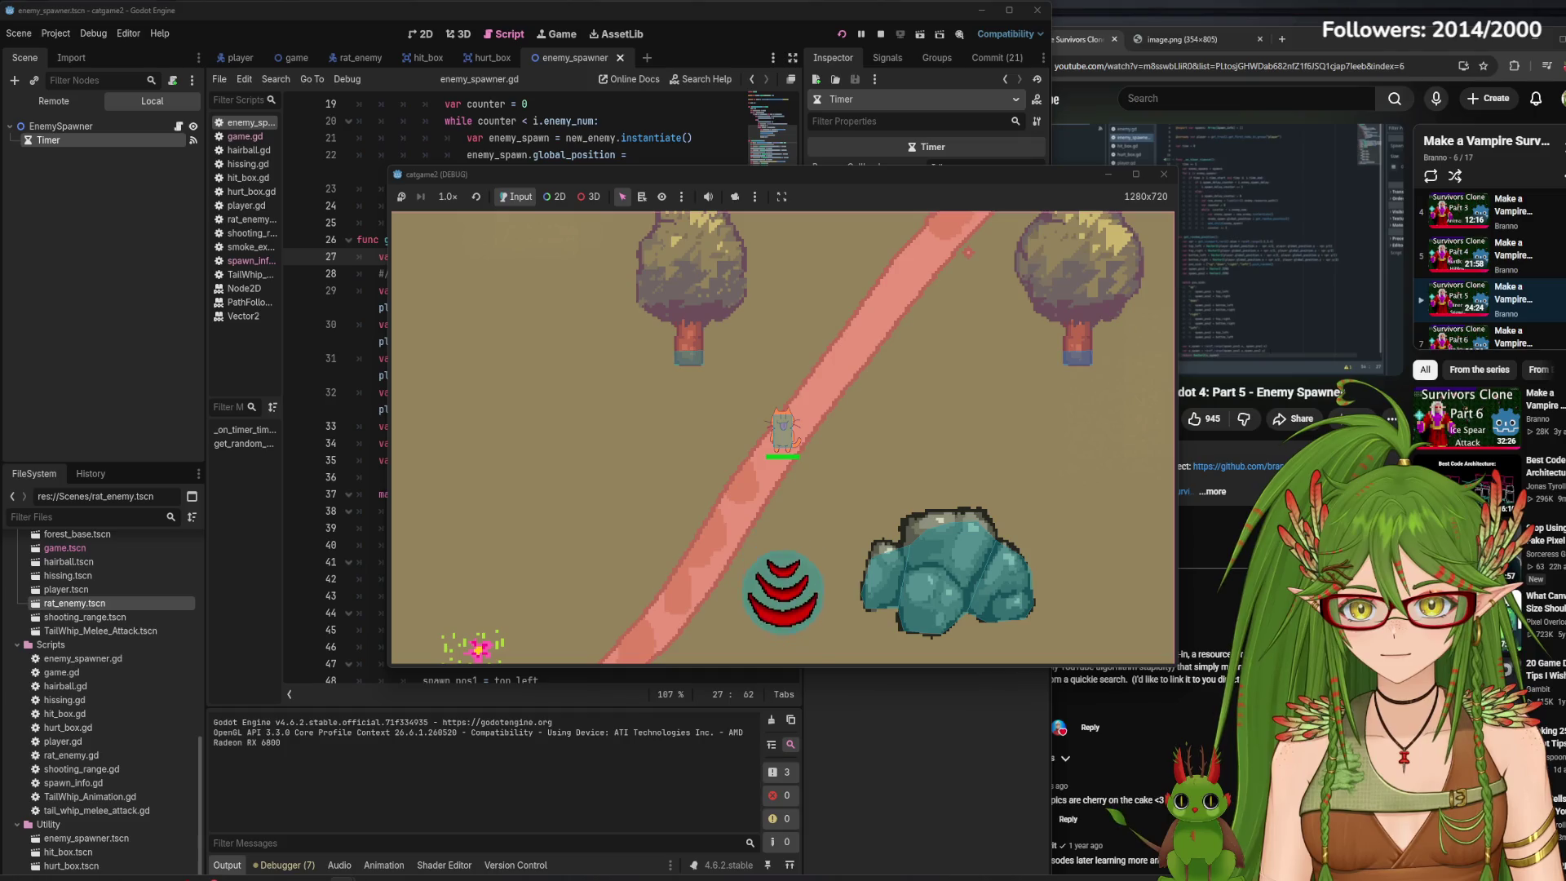
left_click(1156, 178)
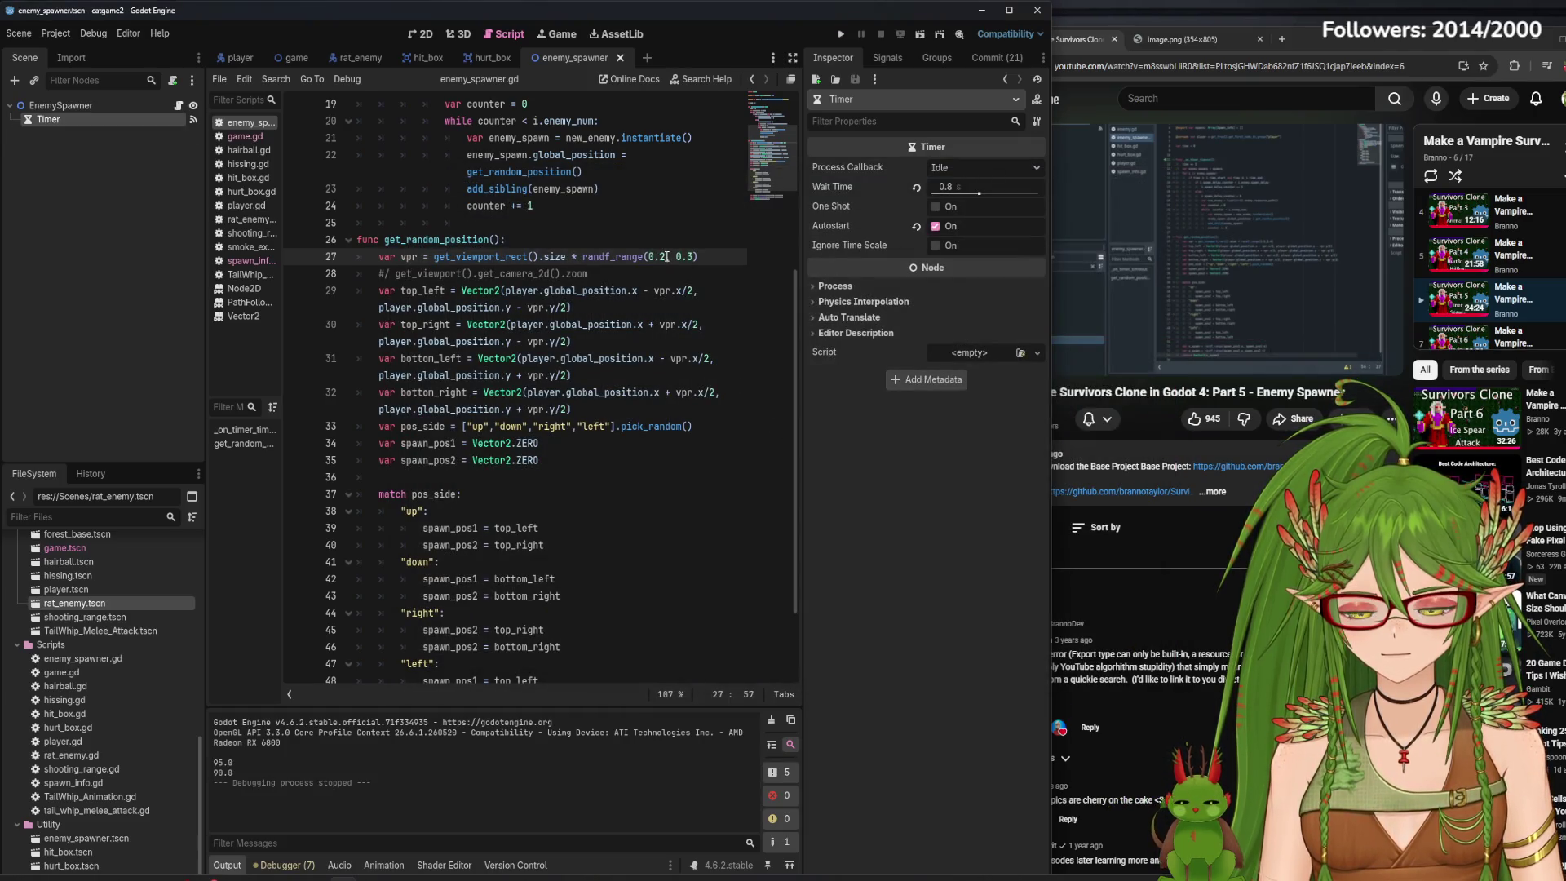
left_click(692, 256)
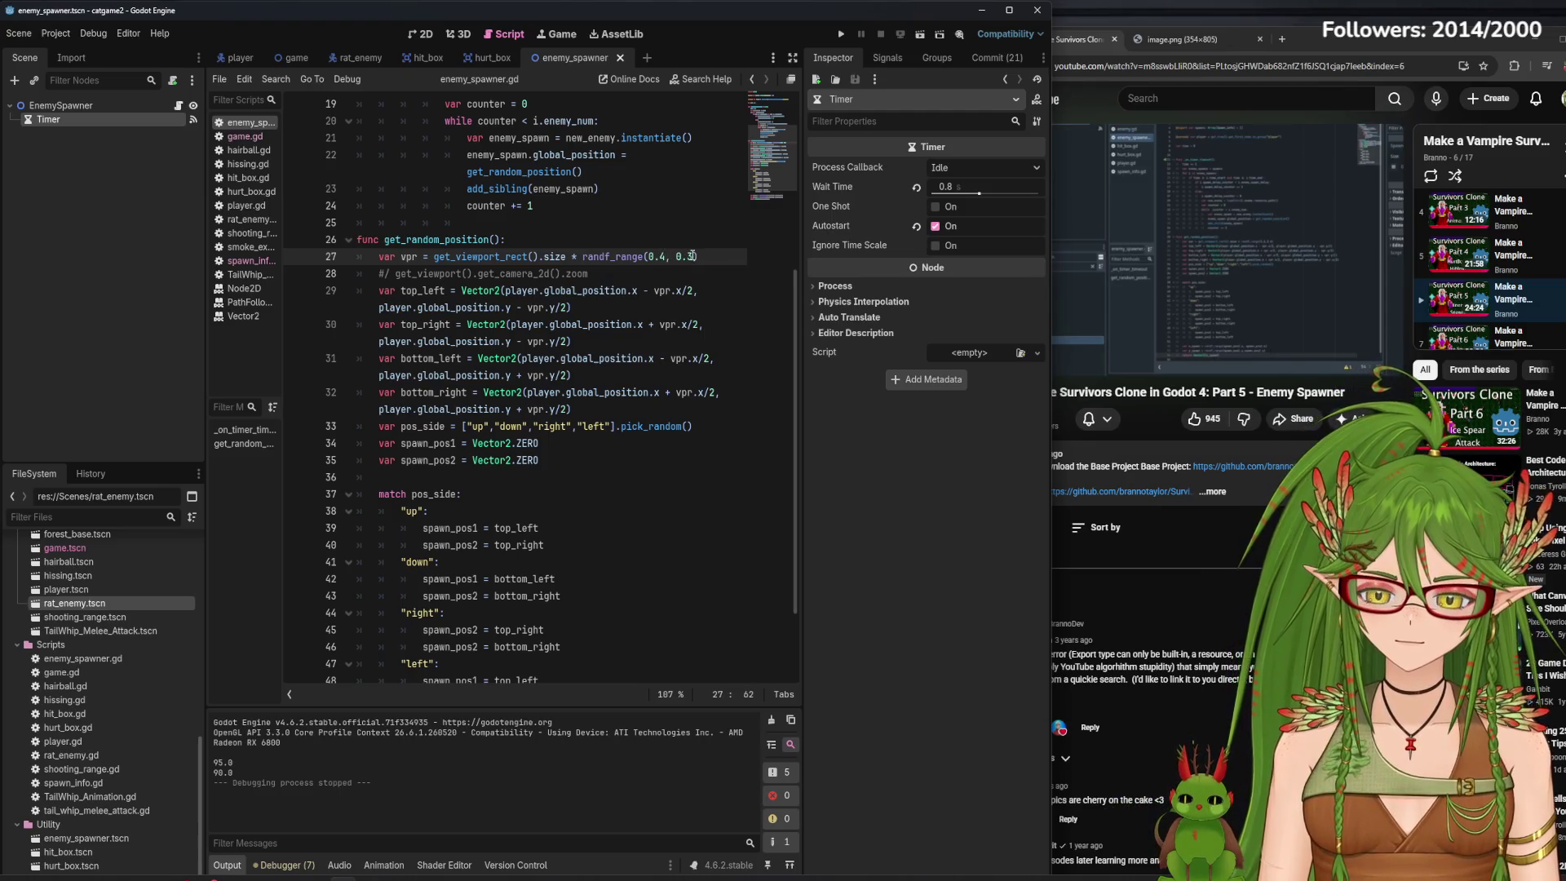
left_click(840, 35)
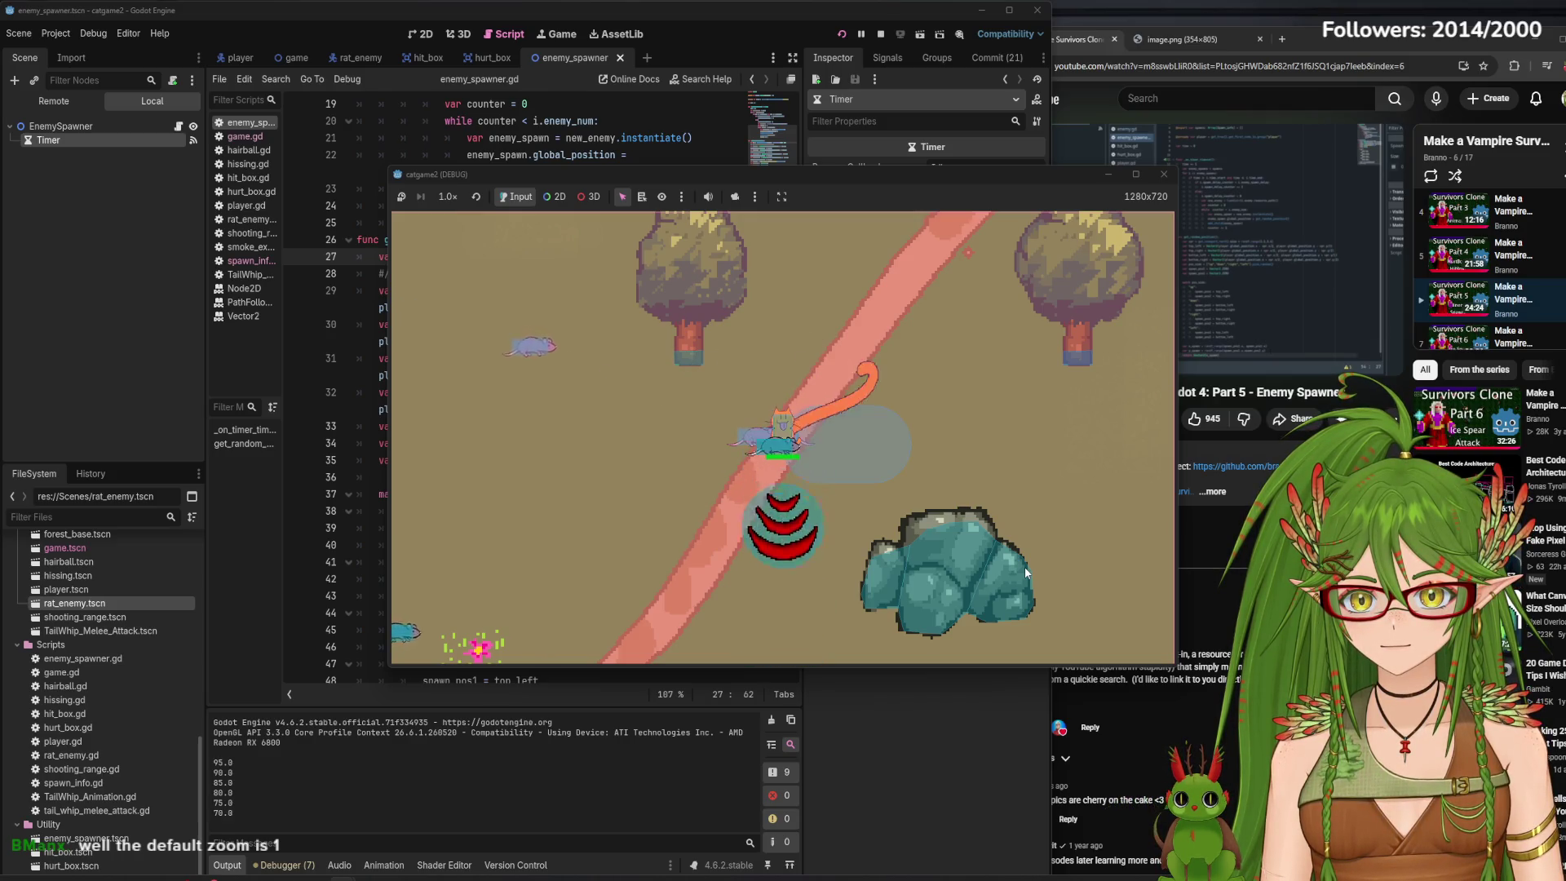
key("F8")
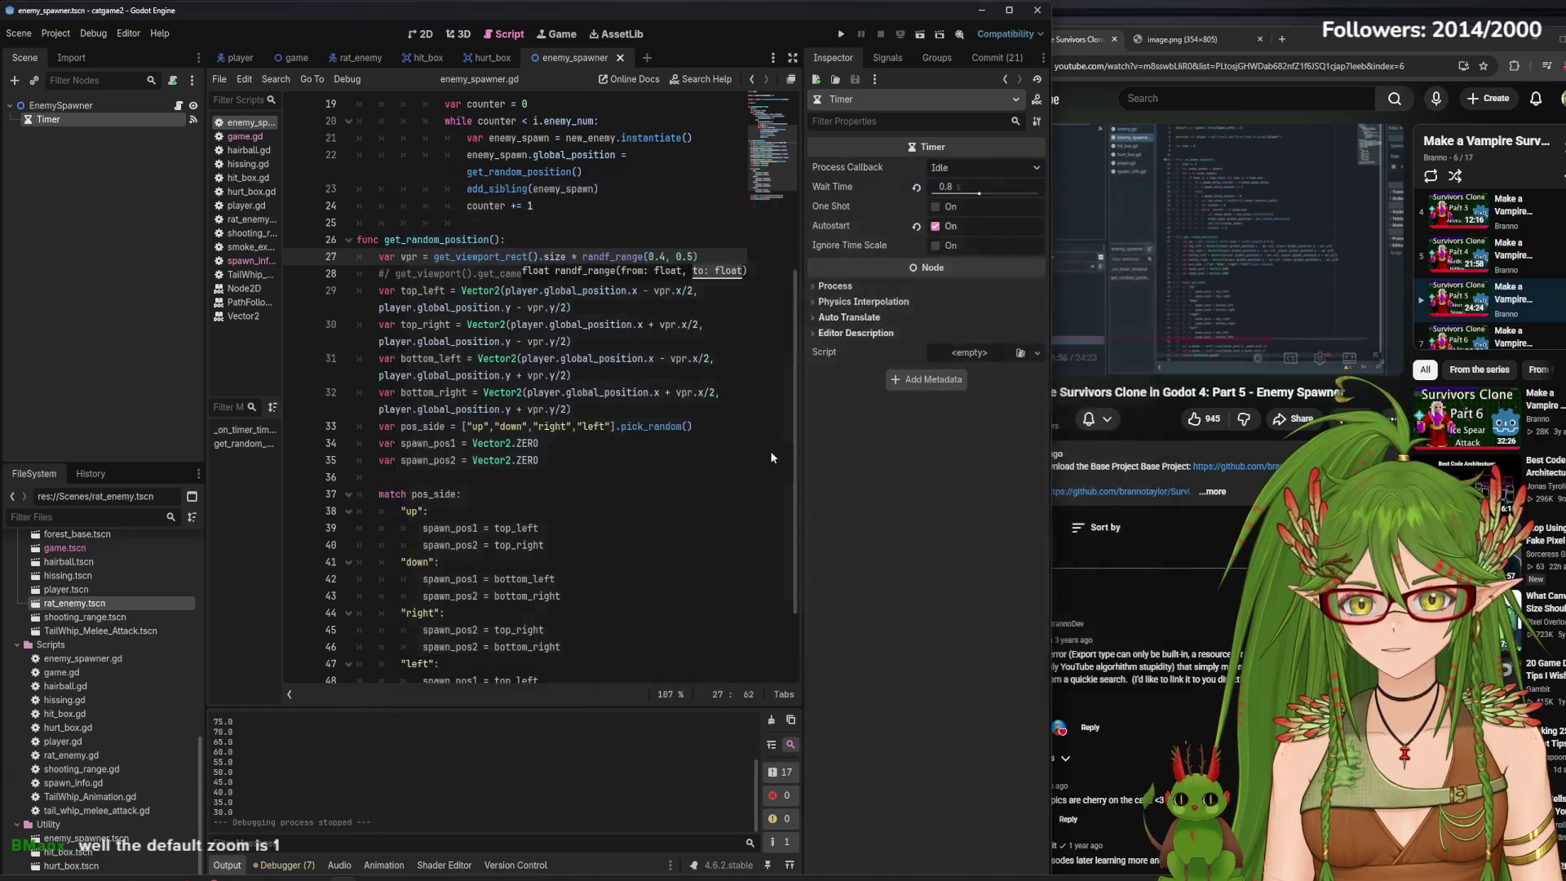
Change the range to randf_range(0.3, 0.4) and test-run the game.
left_click(666, 256)
type("3")
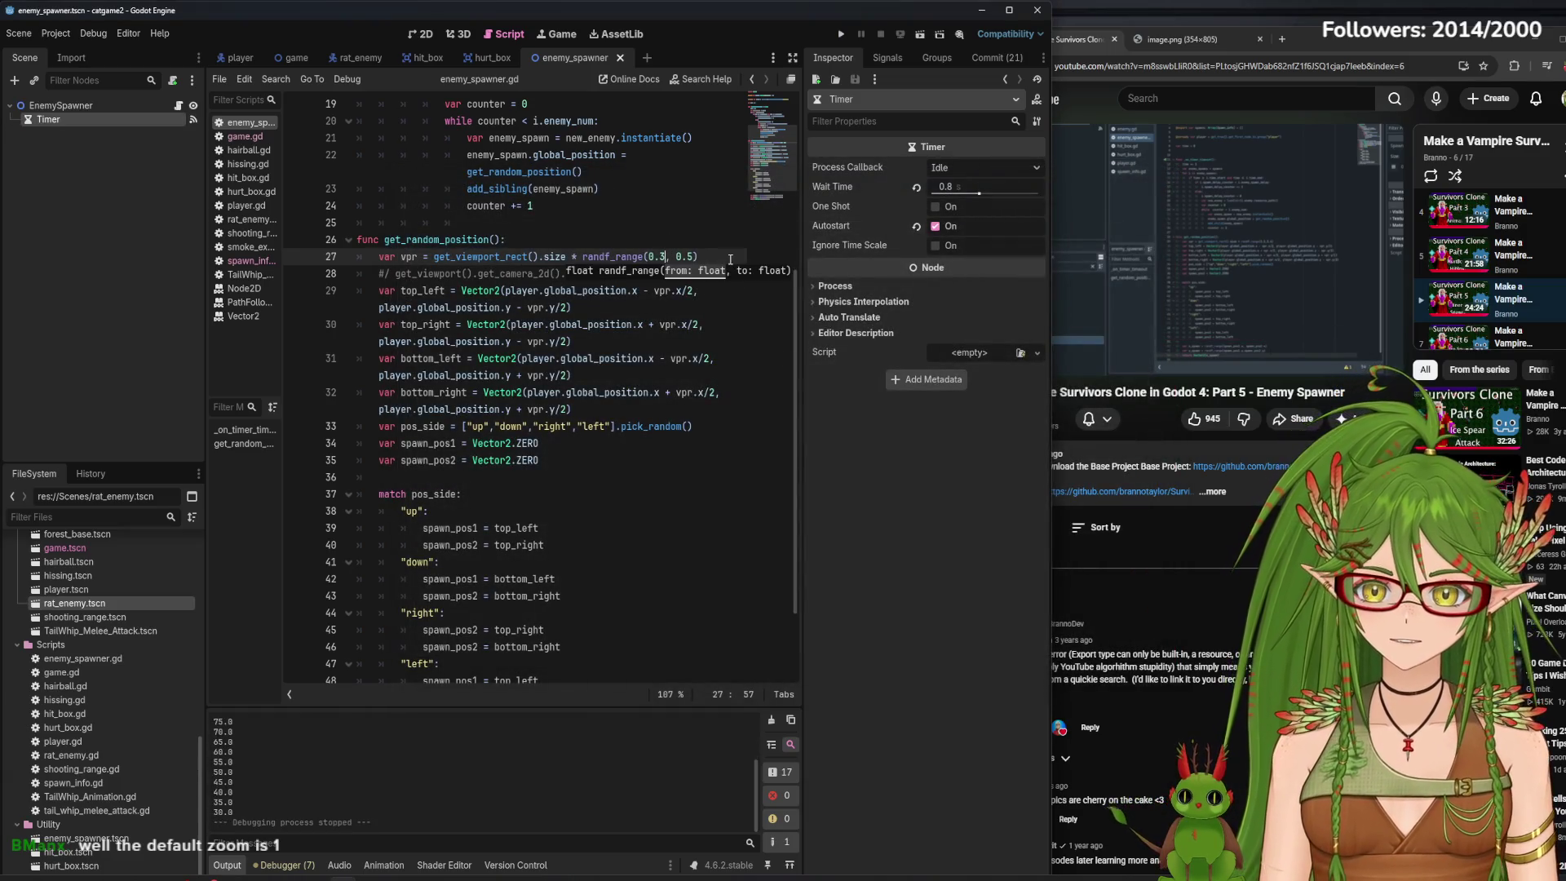
left_click(691, 256)
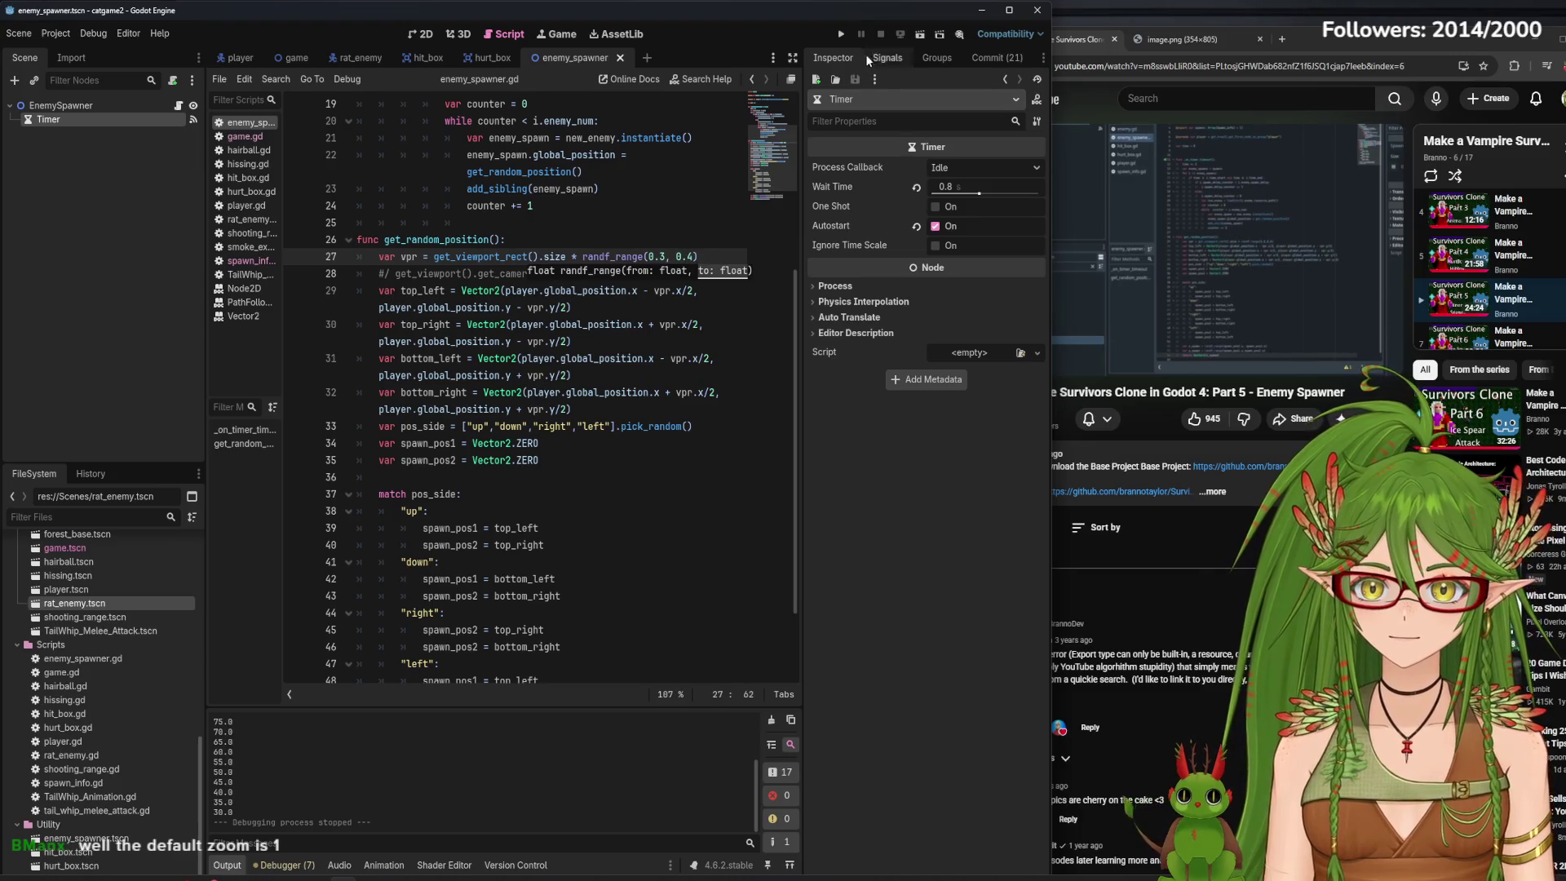
left_click(841, 33)
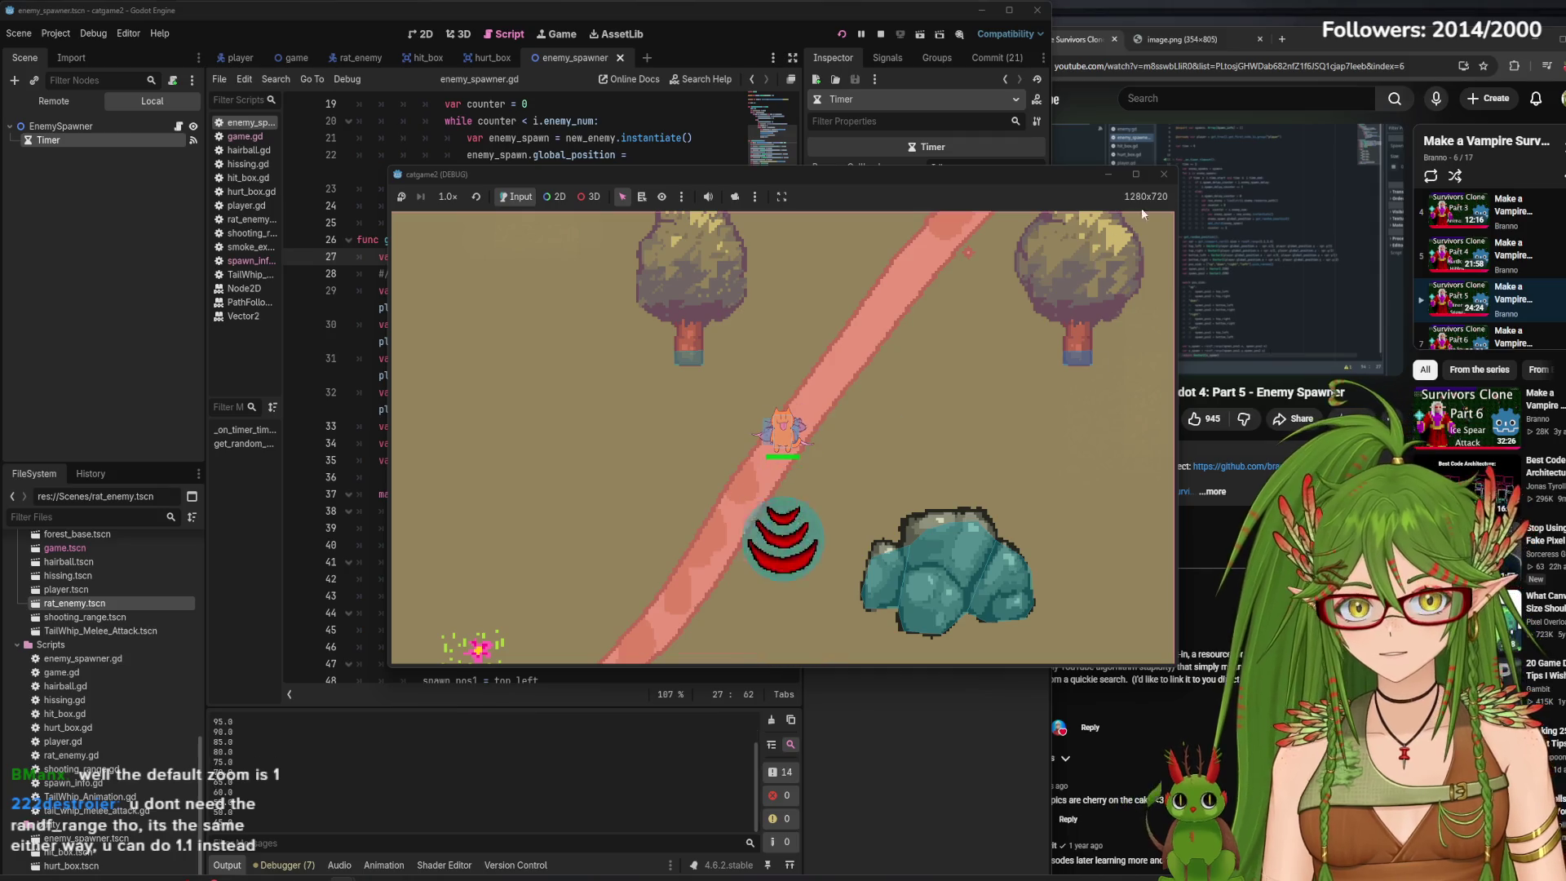
left_click(1162, 174)
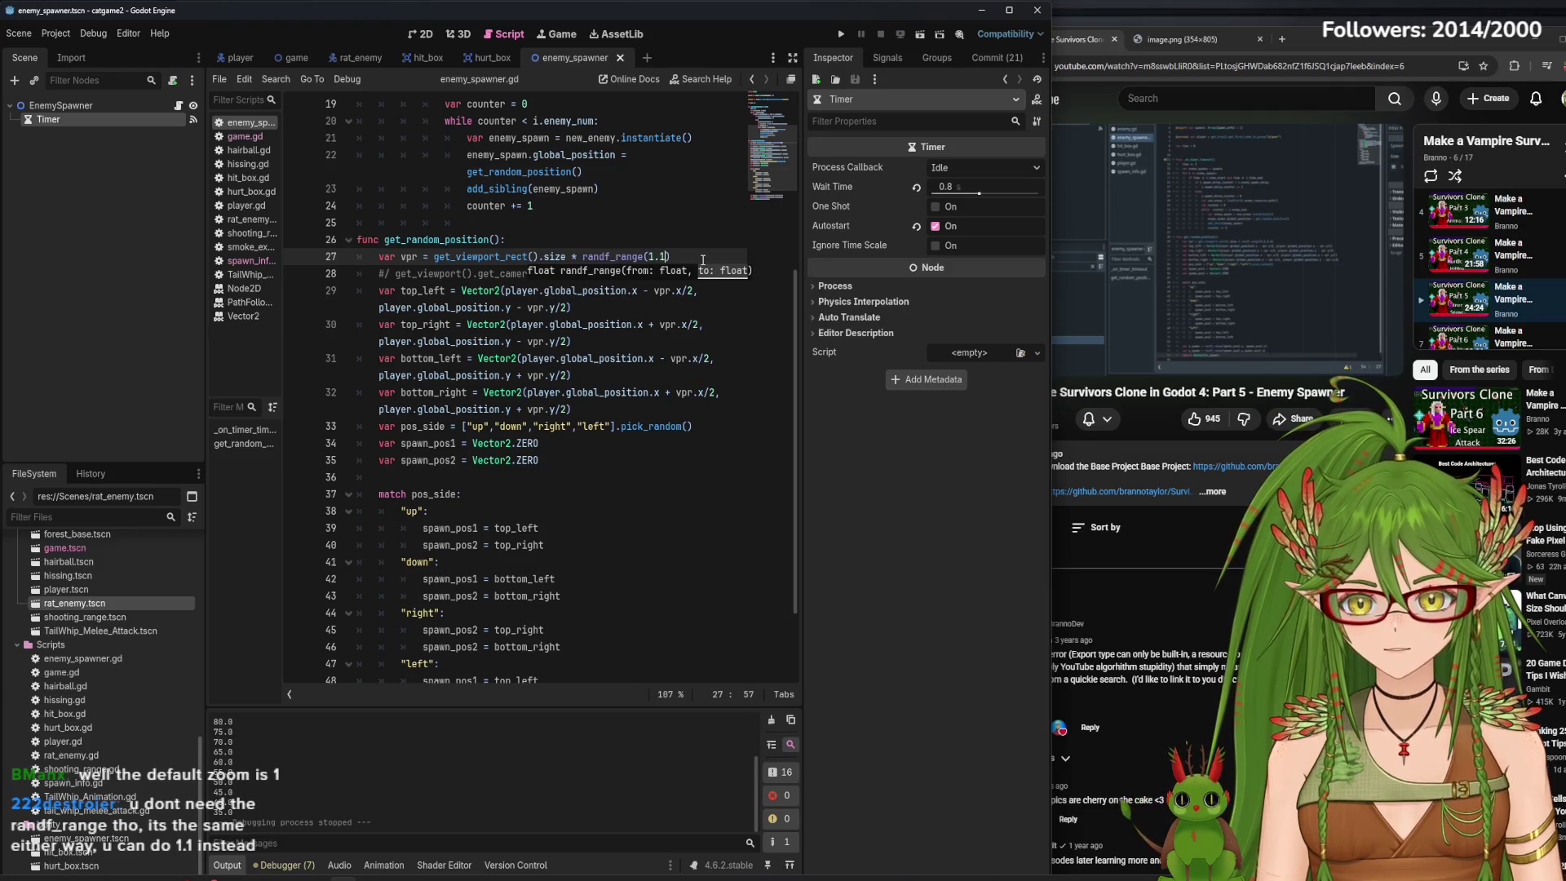
Edit the random call on line 27, save the spawner script, and test-run the game.
left_click(645, 258)
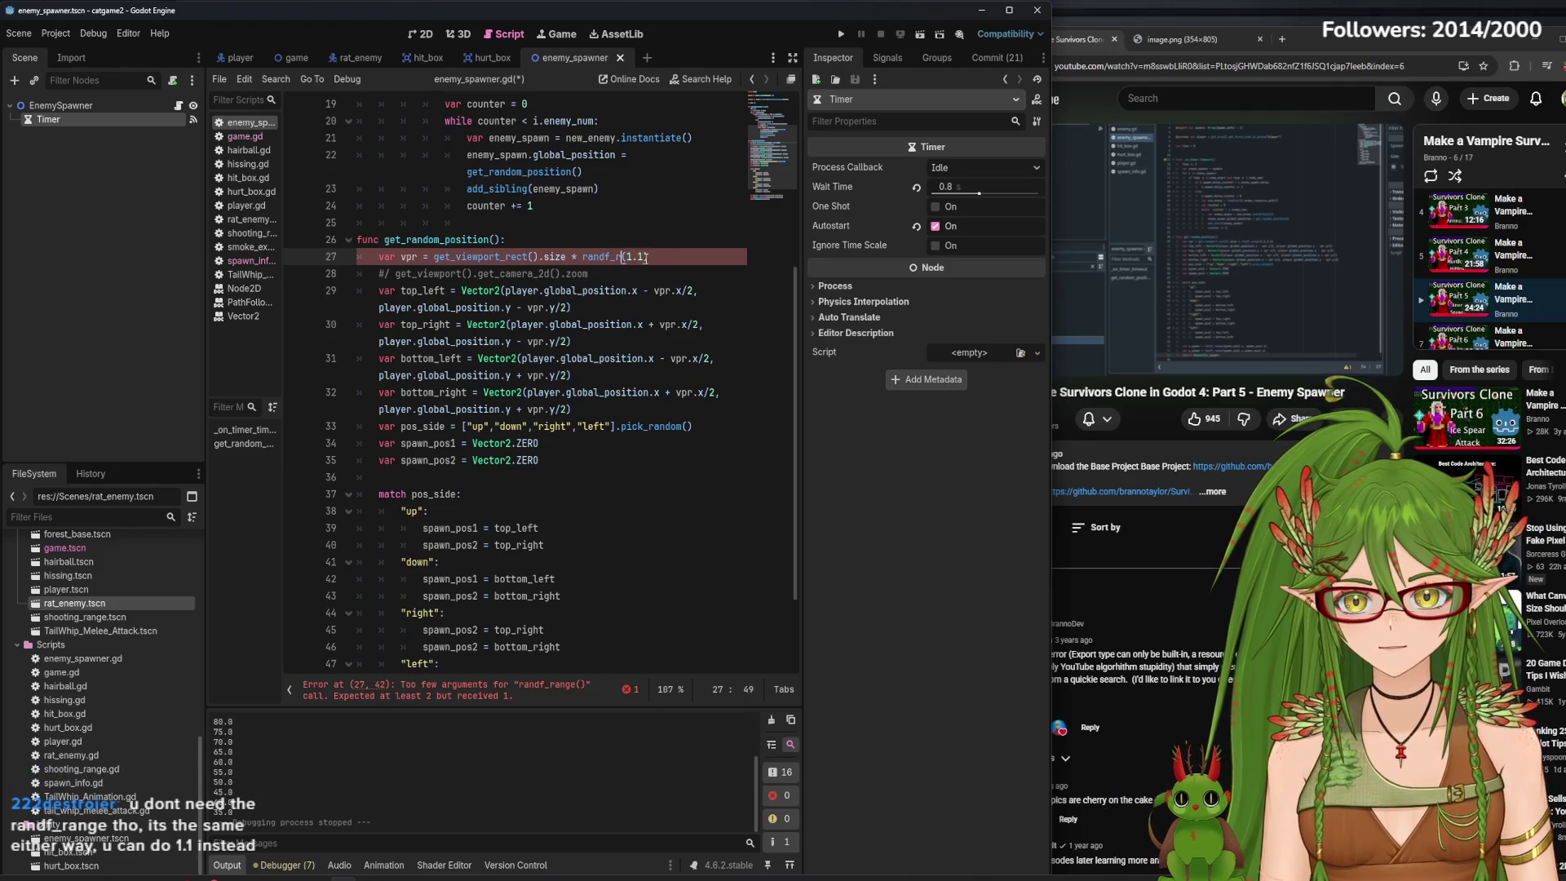
left_click(646, 258)
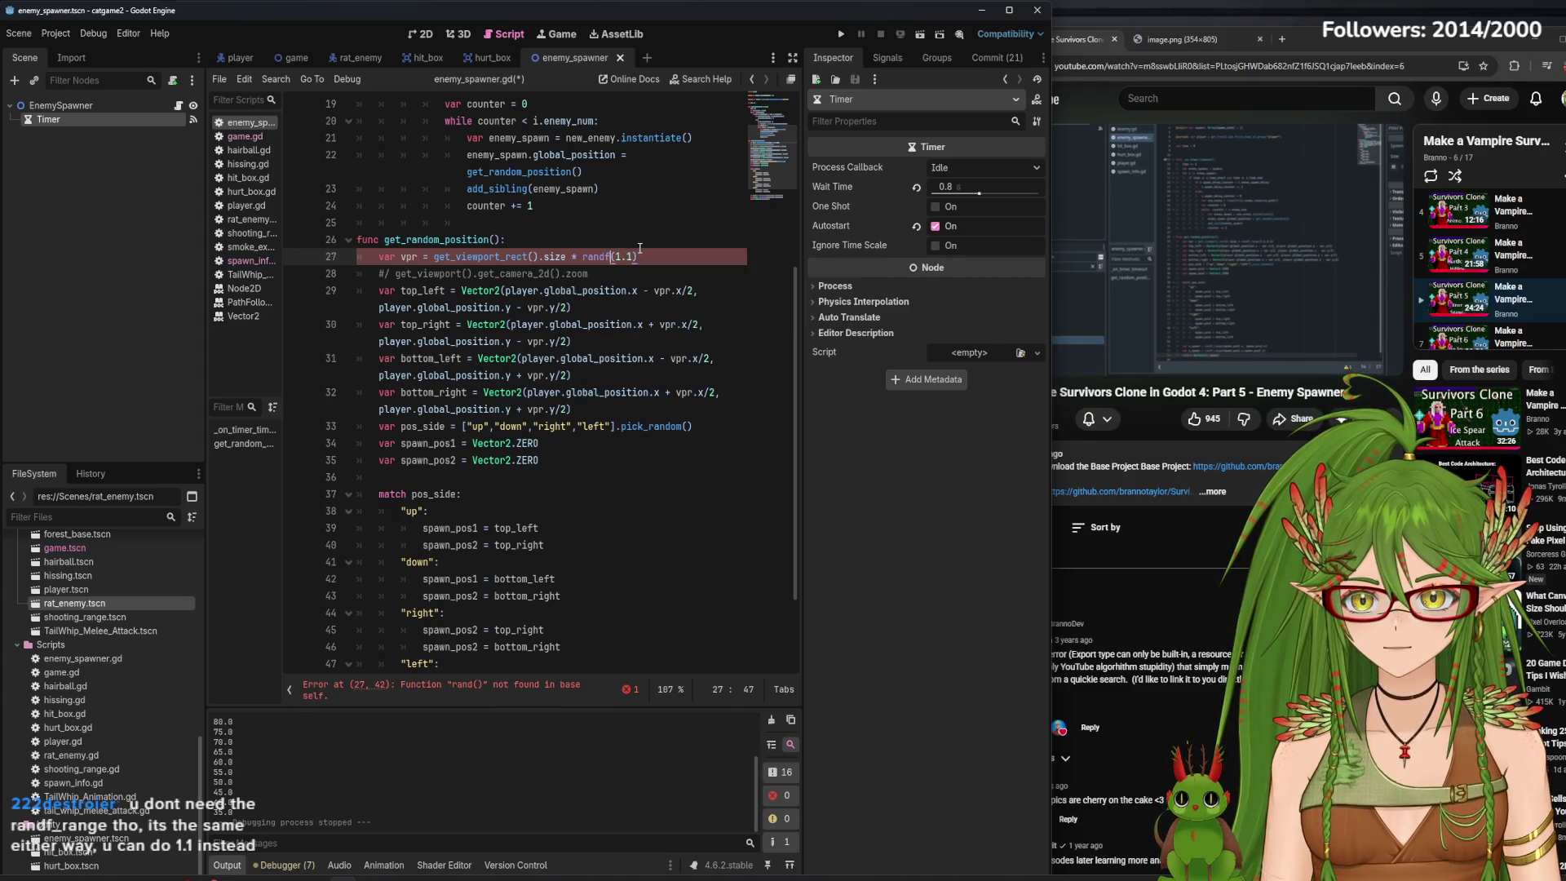
key("ctrl+space")
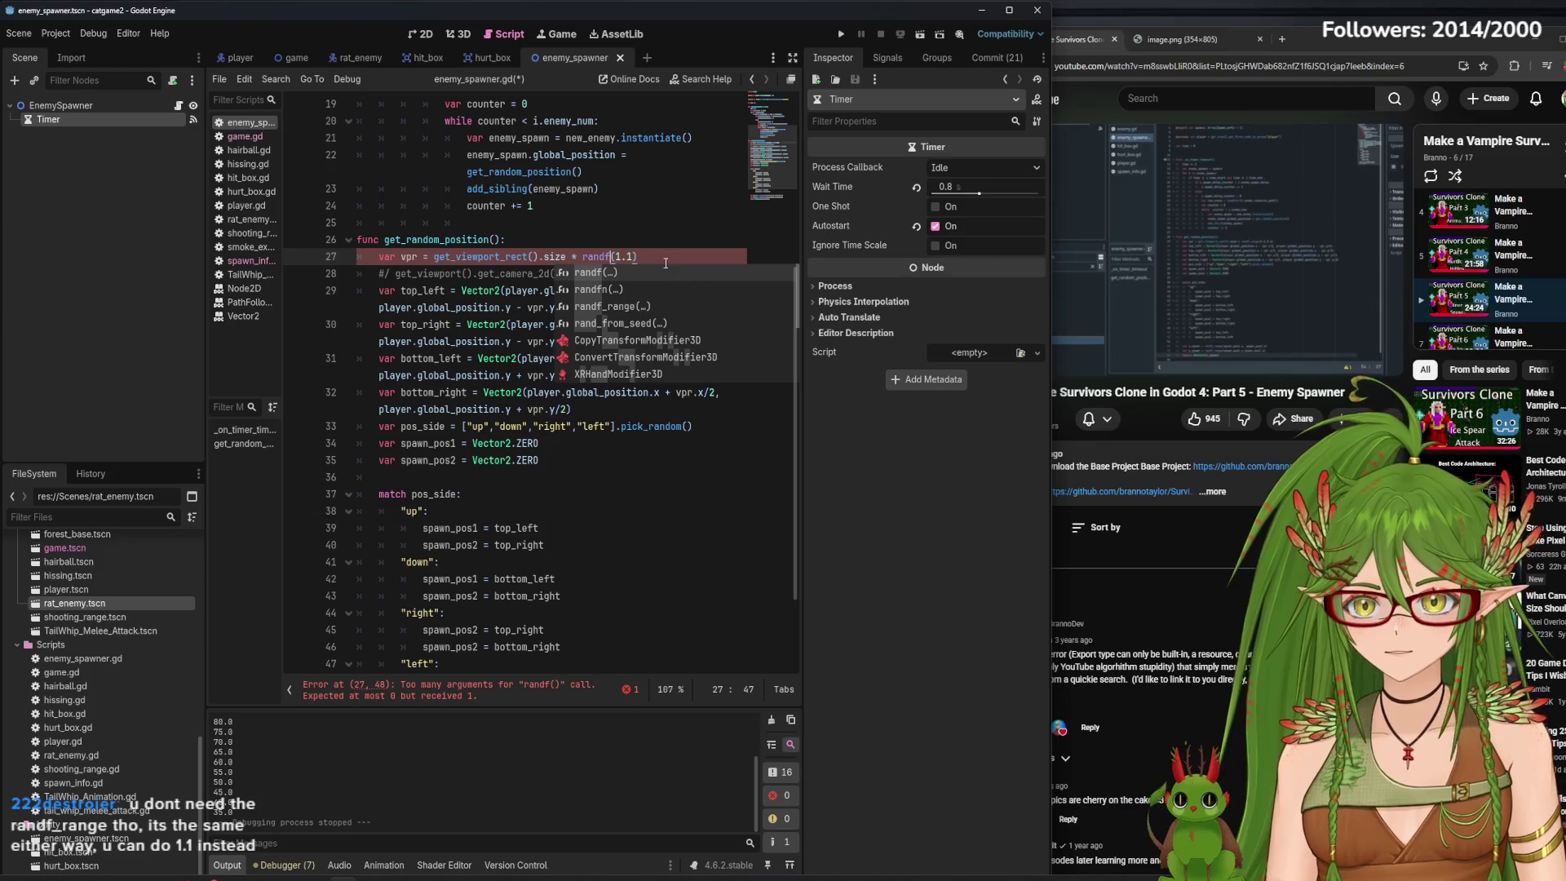
left_click(660, 256)
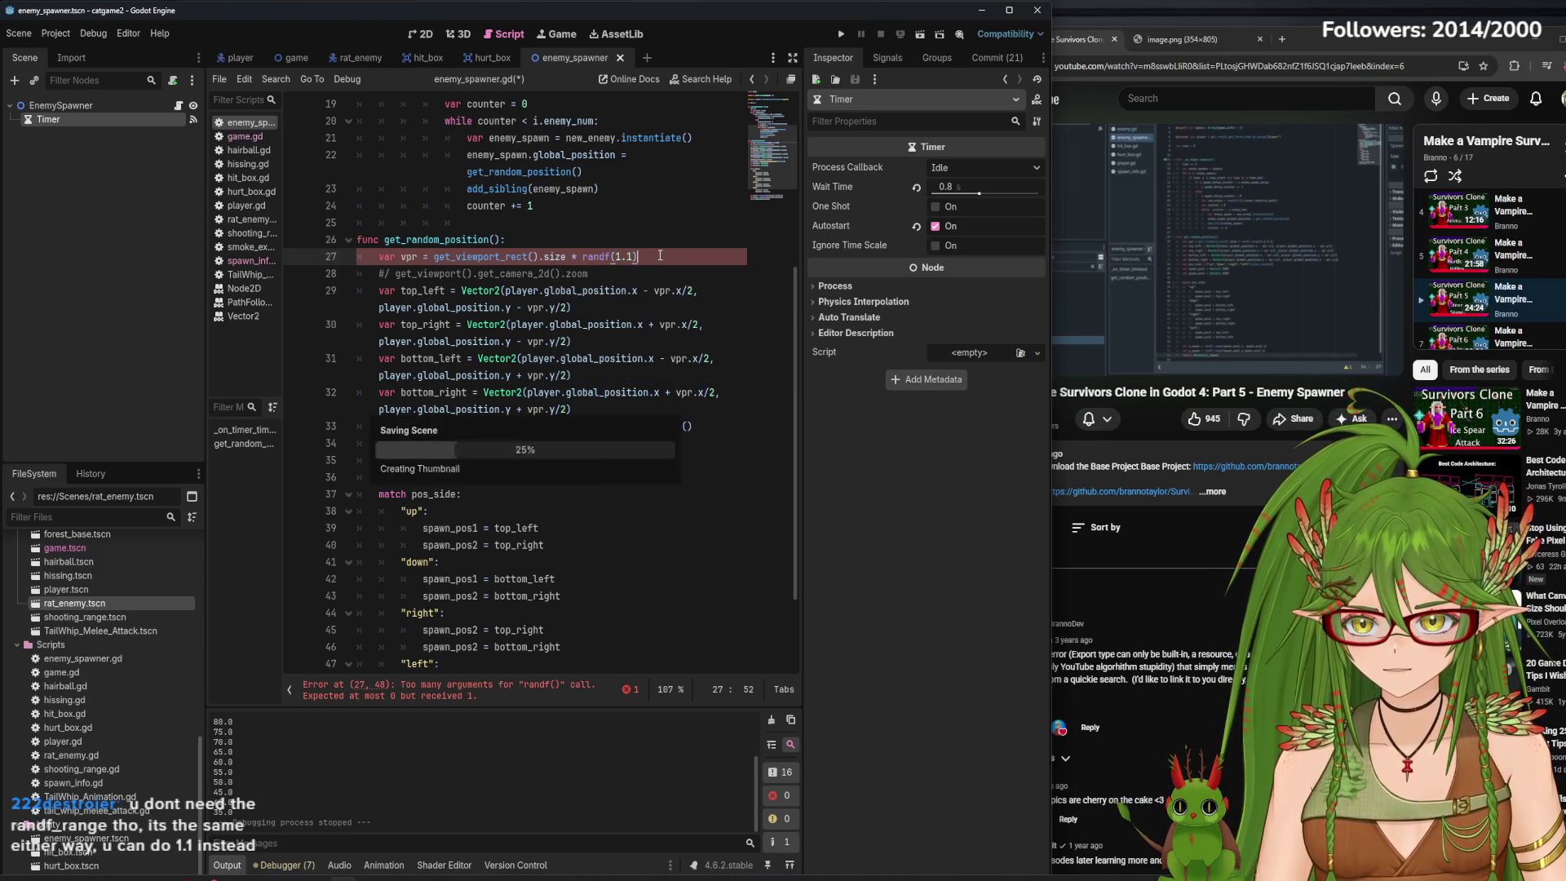
key("ctrl+s")
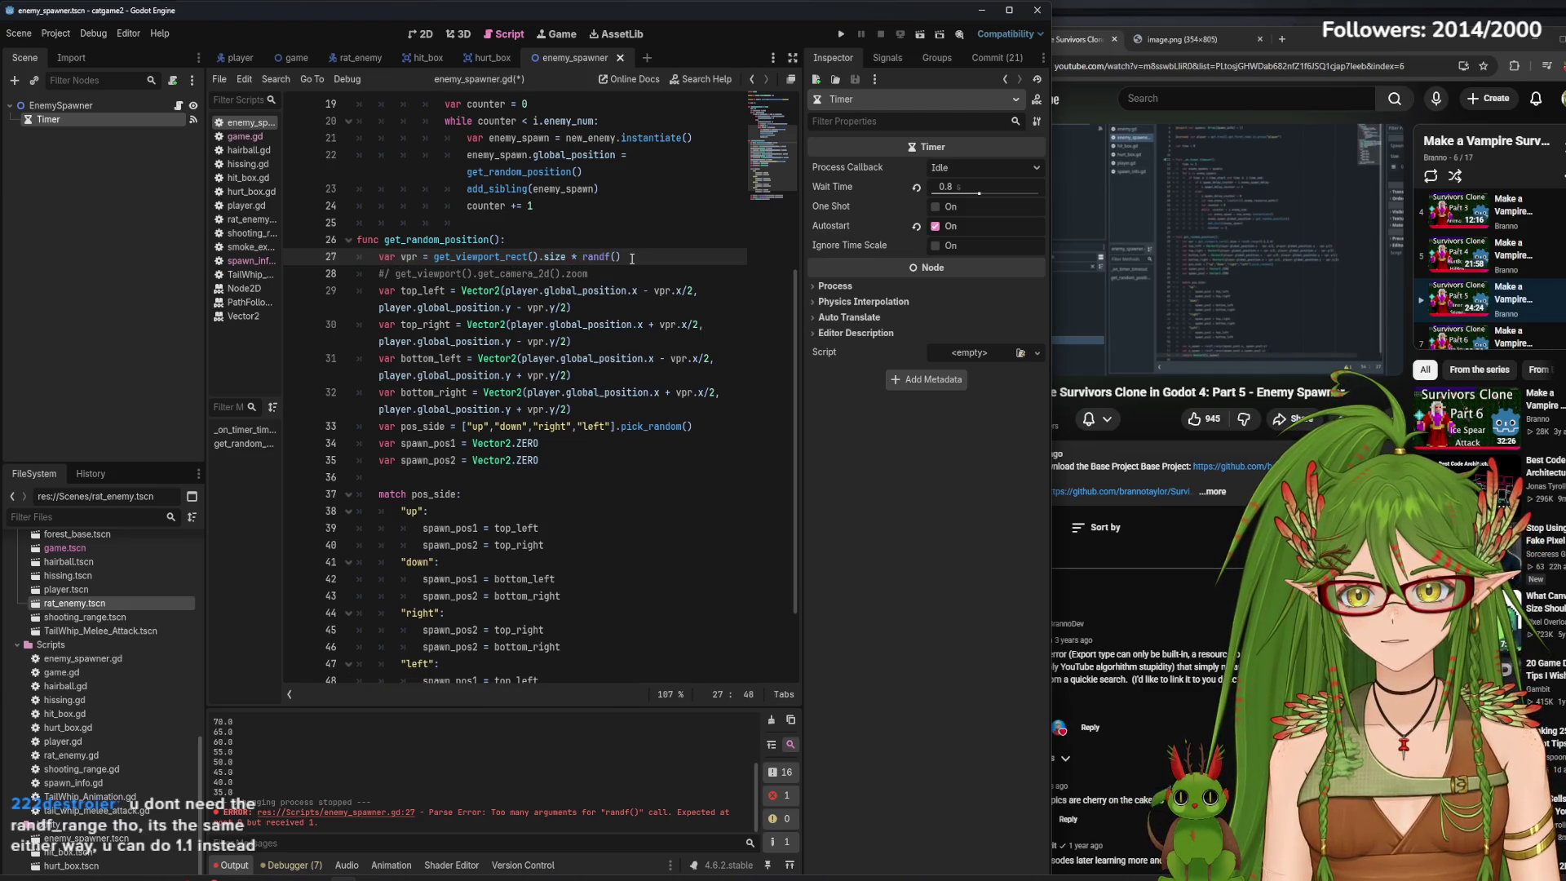
key("F5")
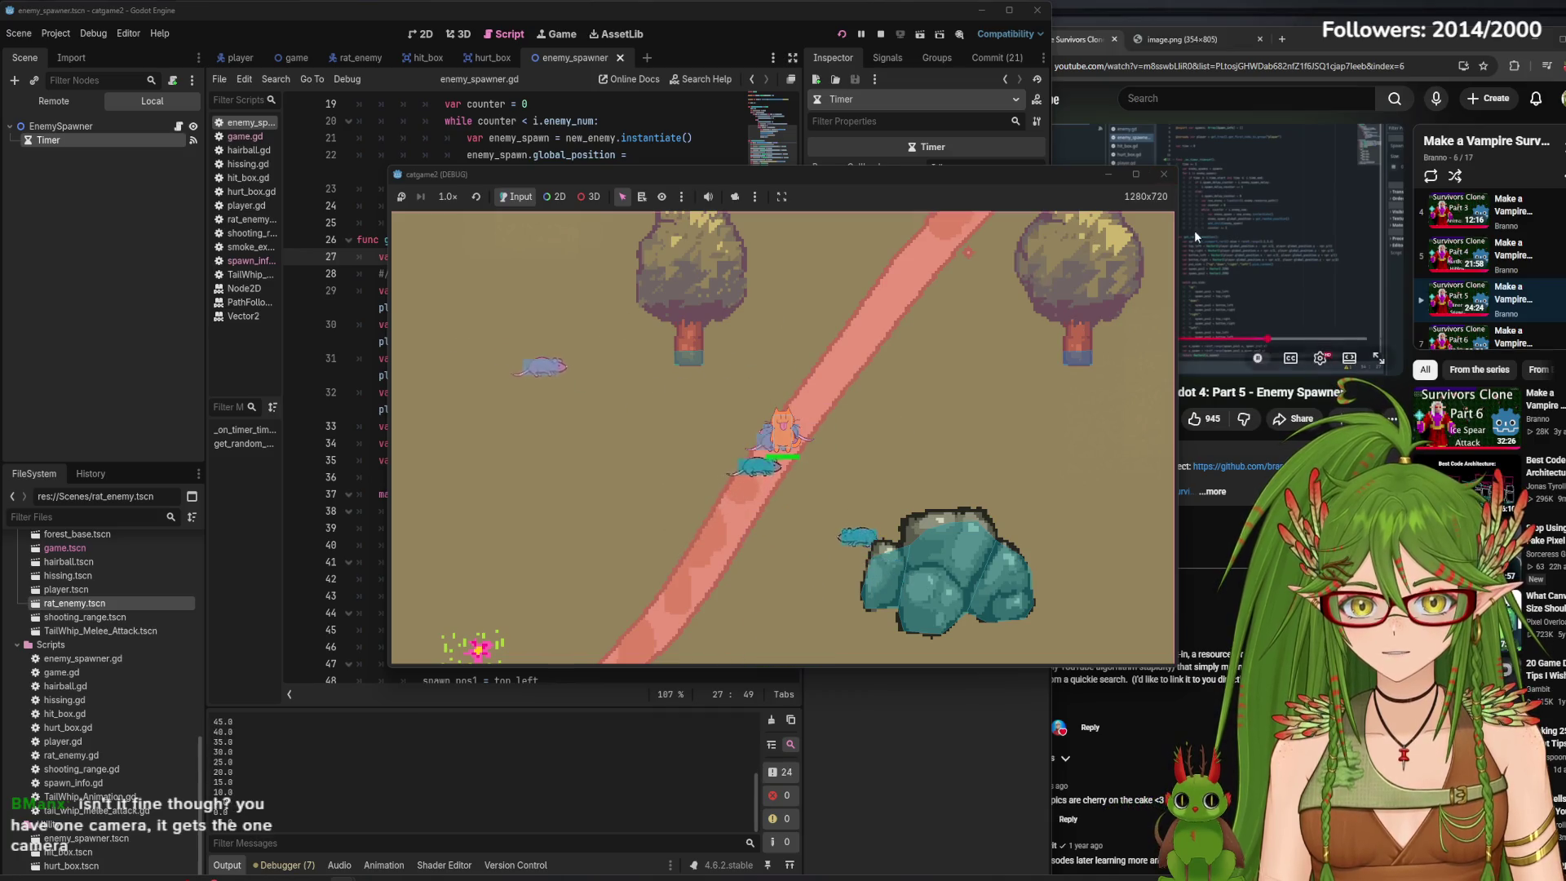
left_click(1164, 174)
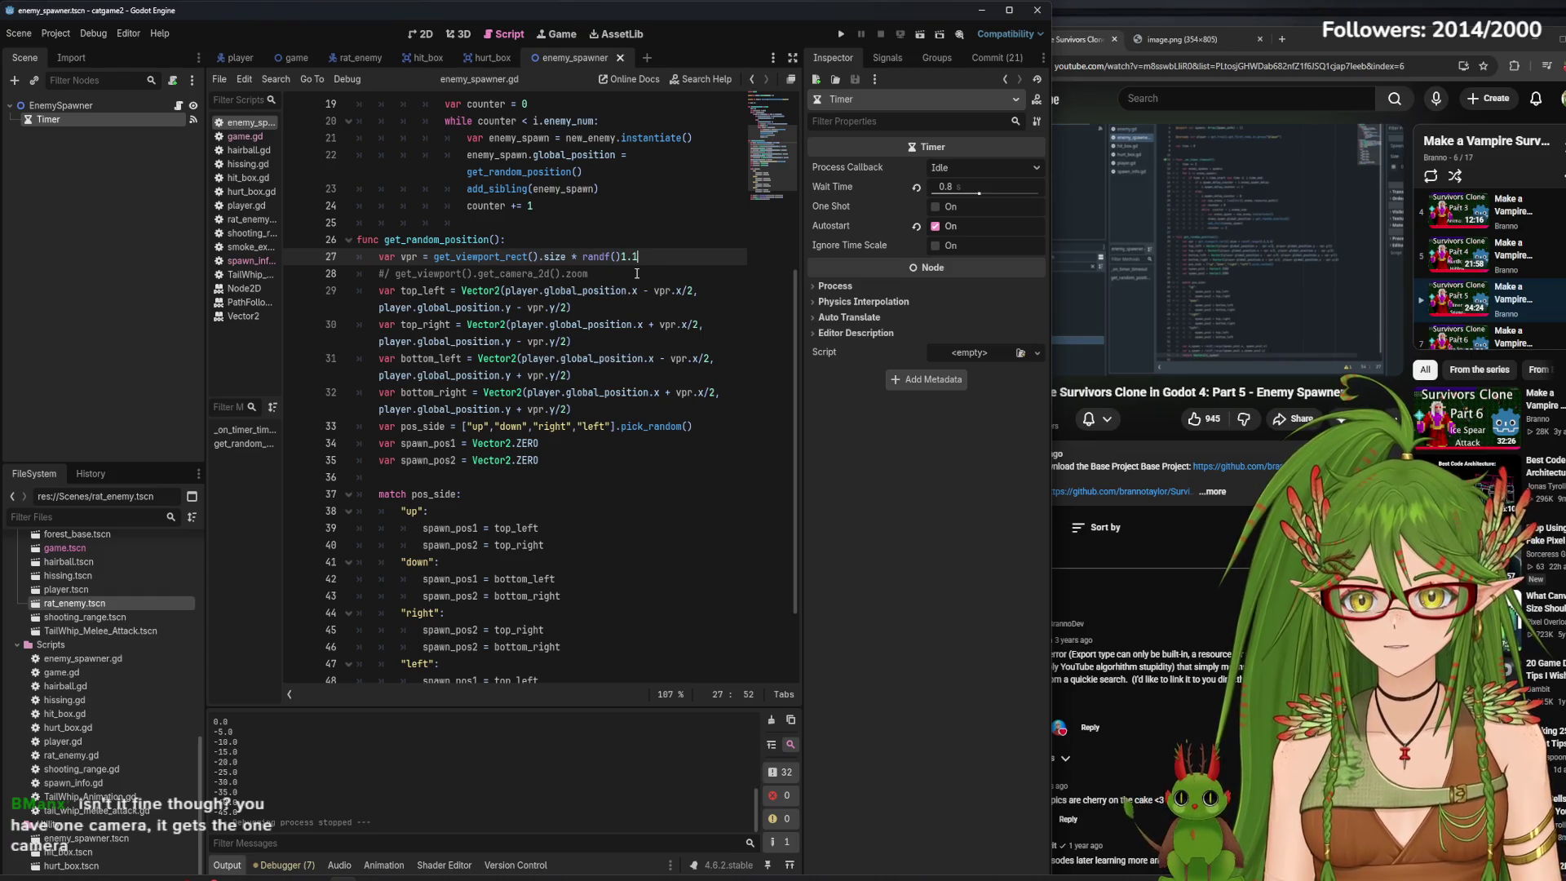
Replace the randf_range call with a fixed 1.1 viewport-size multiplier.
type(".1")
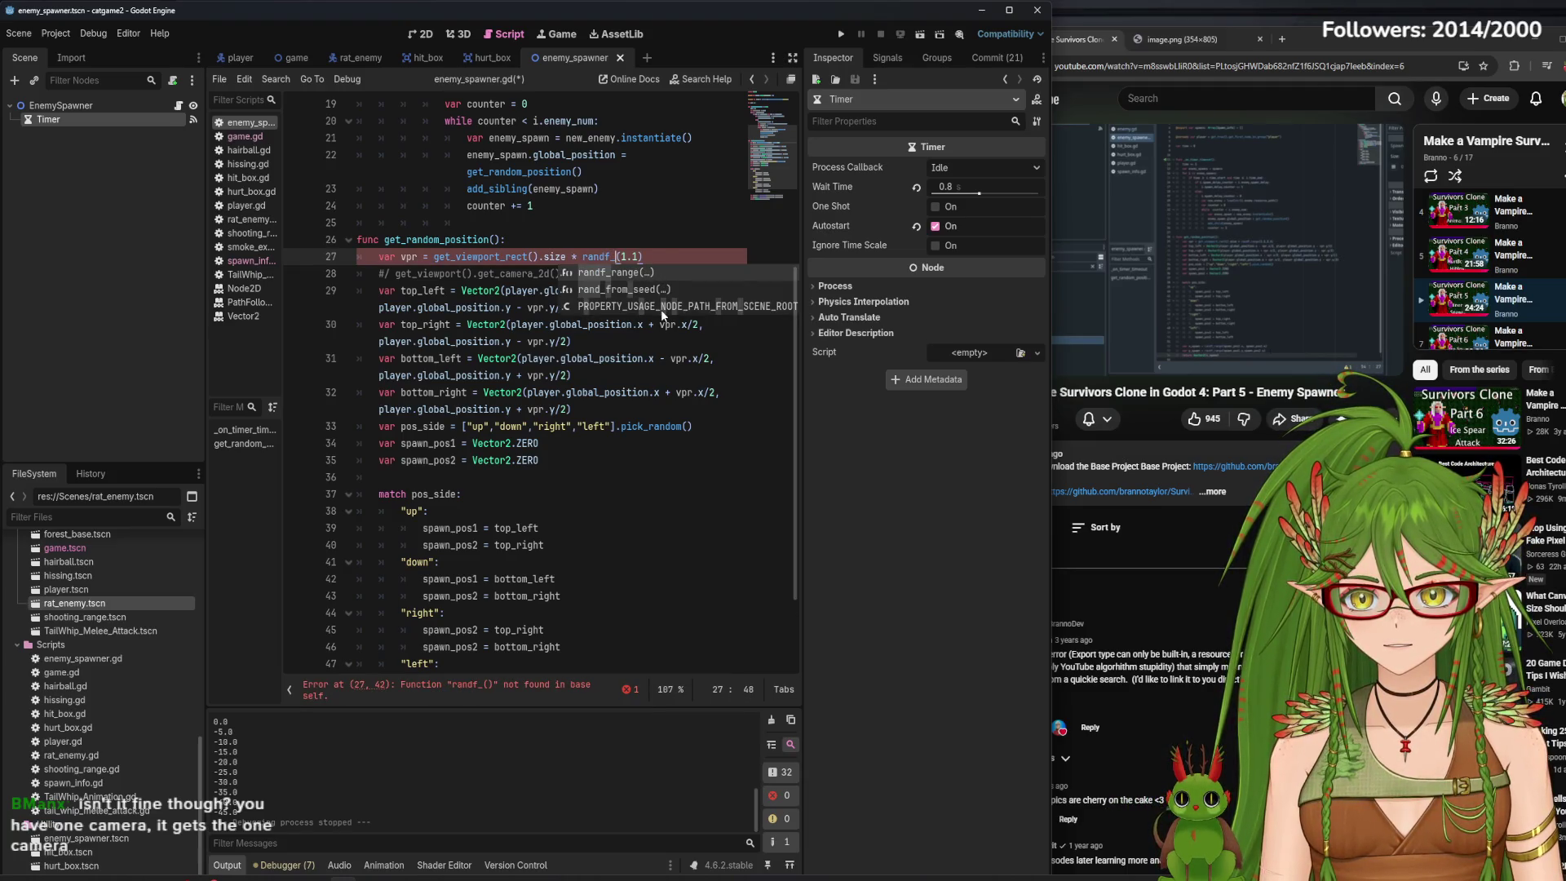
key("Return")
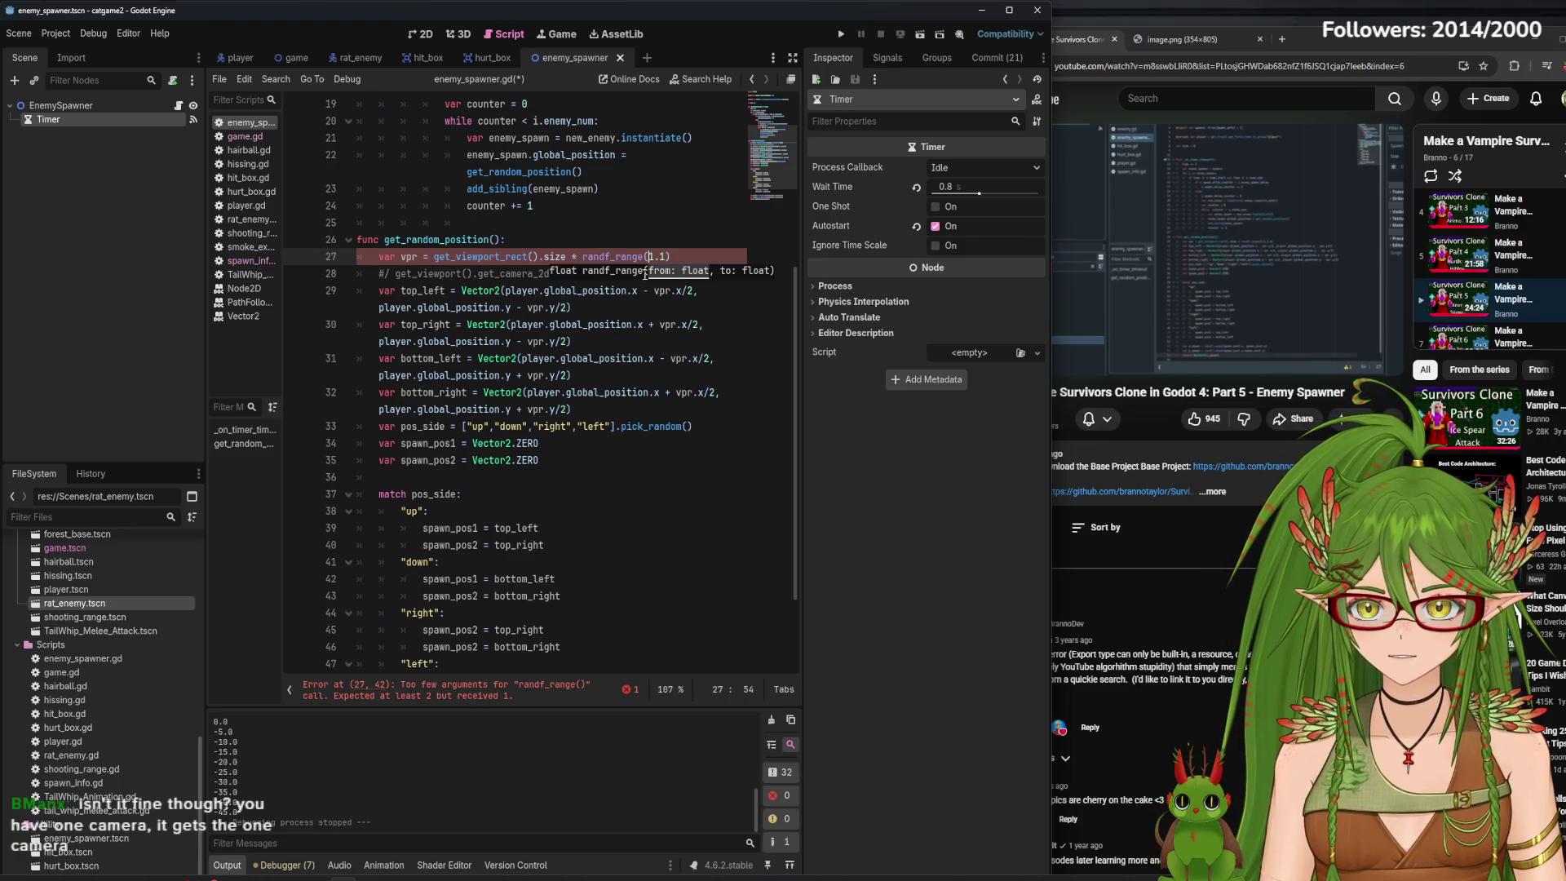
type(", 1")
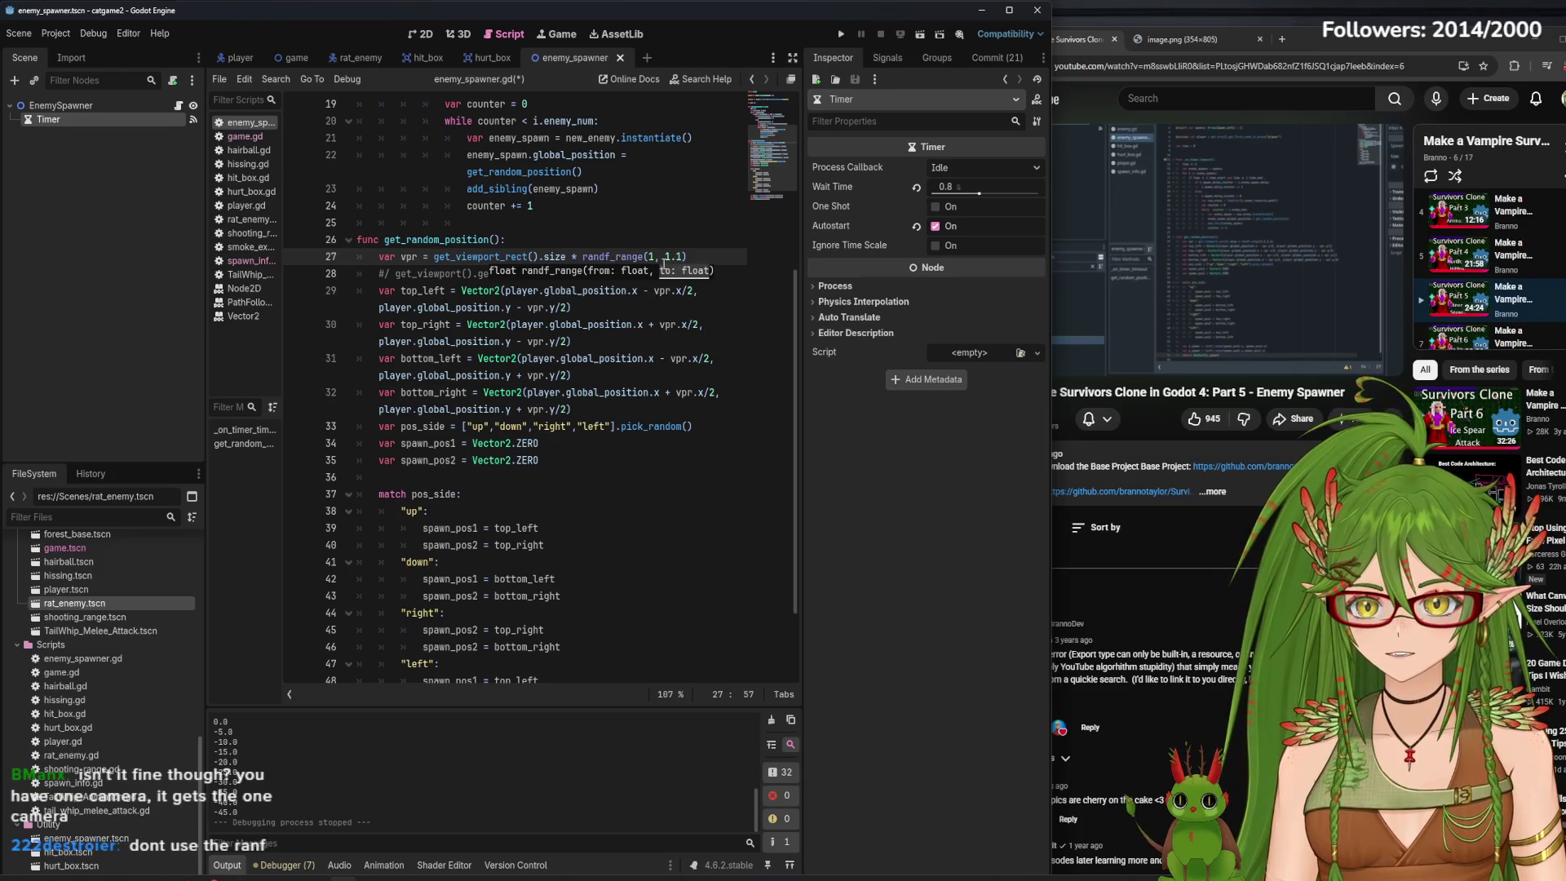
left_click(652, 256)
key("Delete")
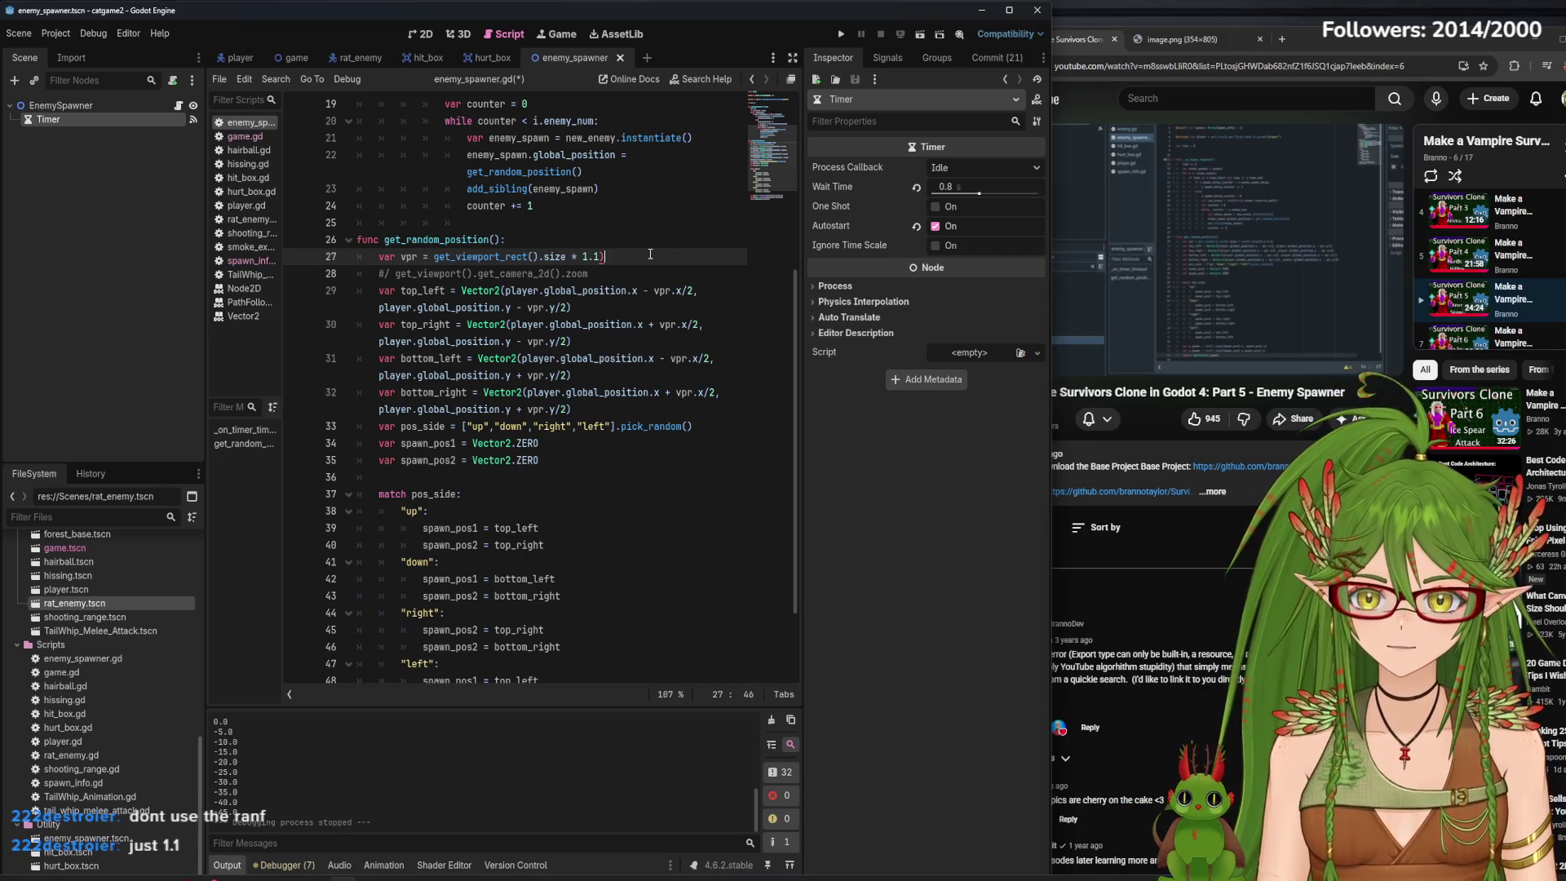
left_click(657, 245)
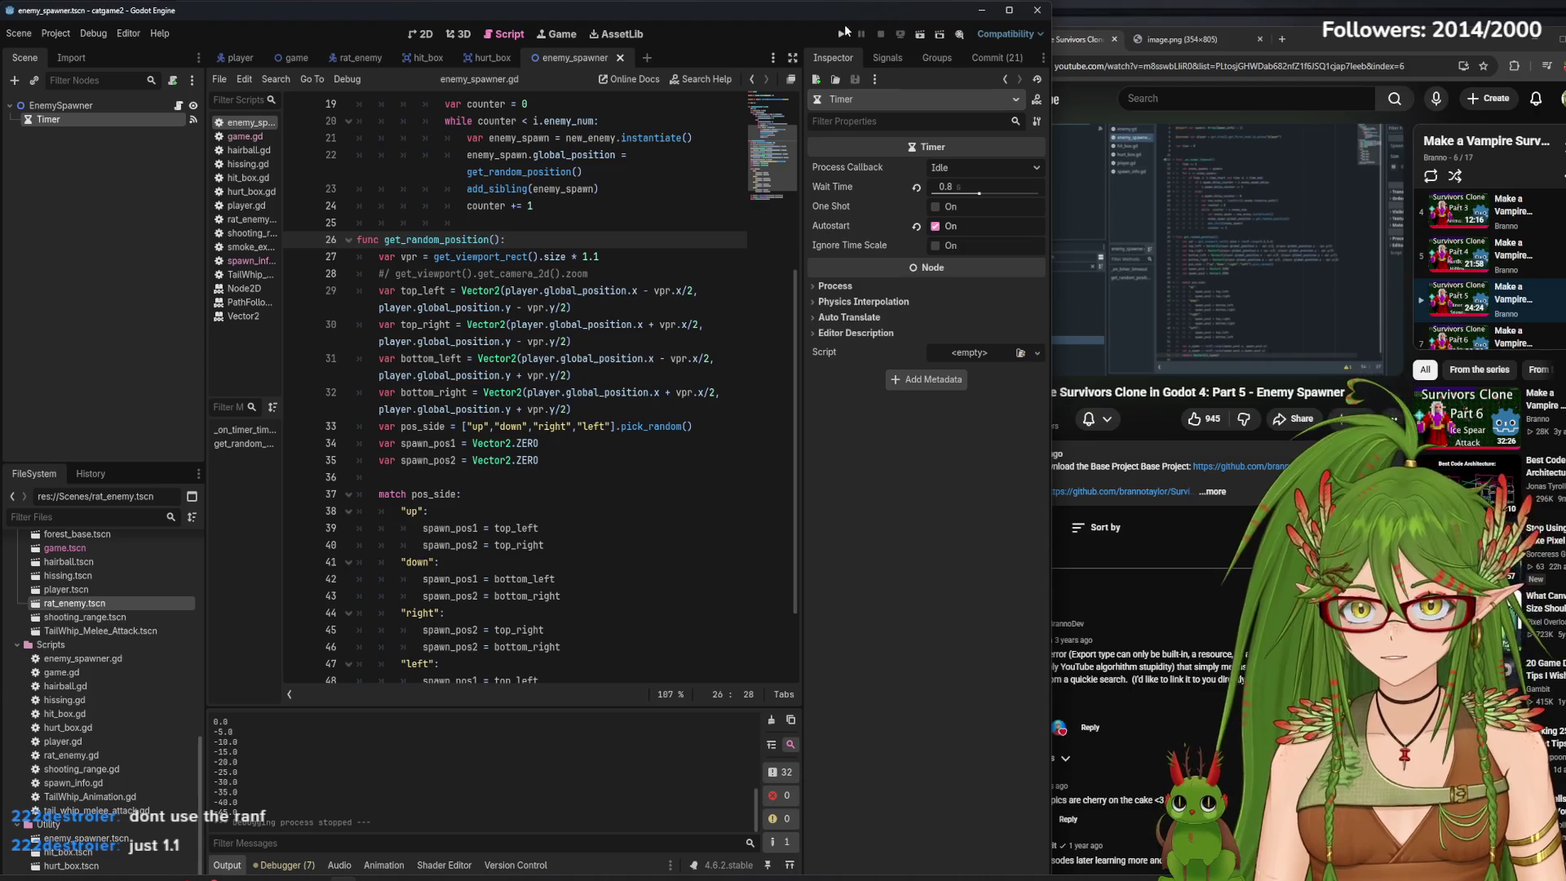
Test the 1.1 scale, remove line 27's multiplier, save, and run the game again.
left_click(841, 33)
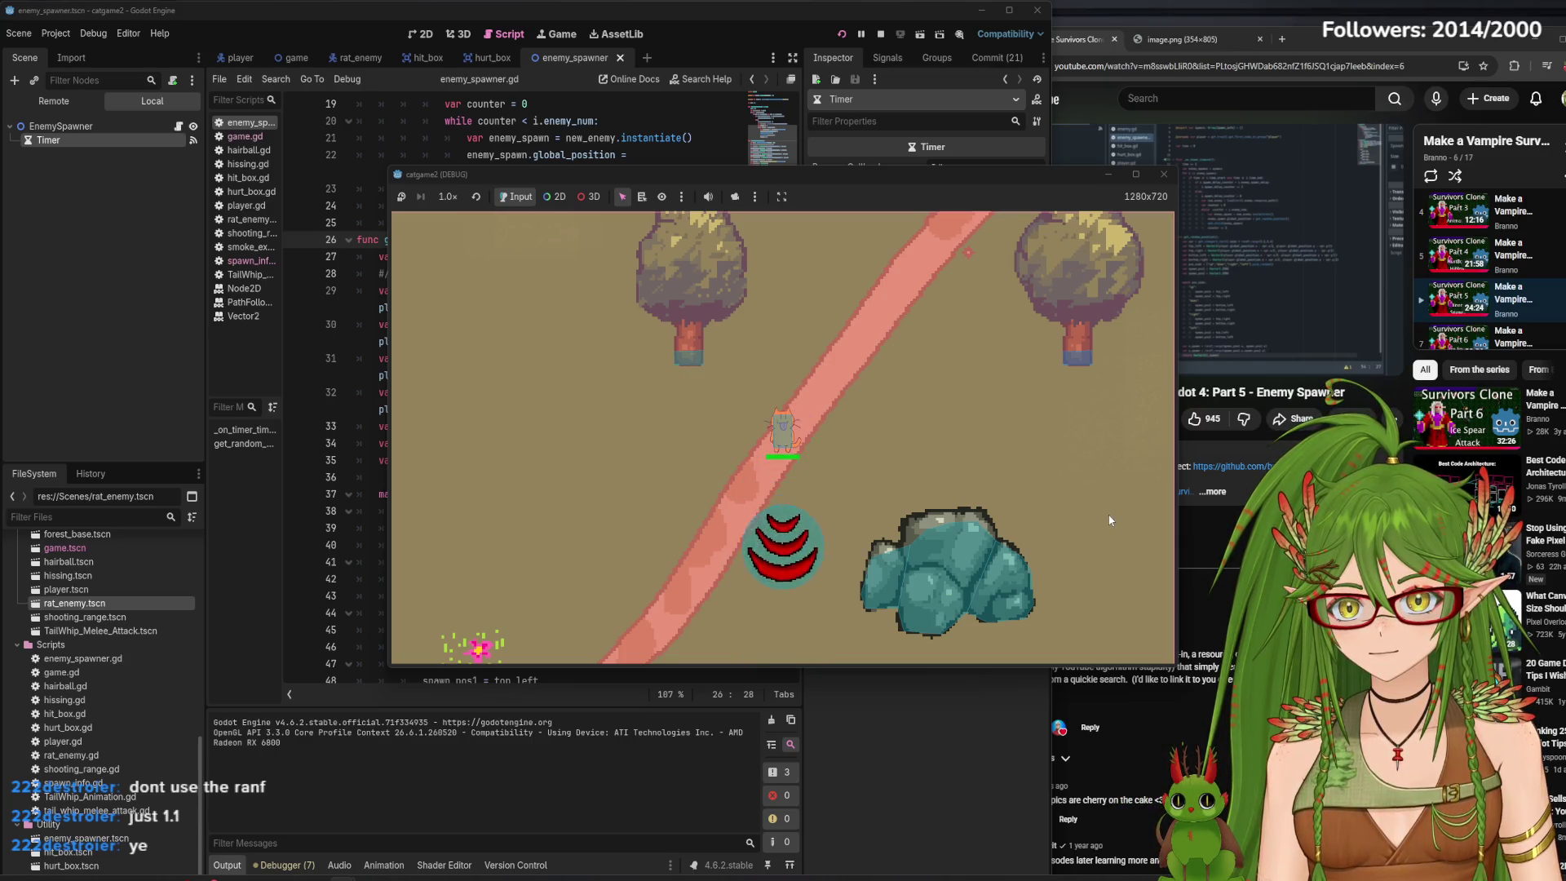
left_click(1163, 174)
left_click(619, 258)
key("BackSpace")
key("F5")
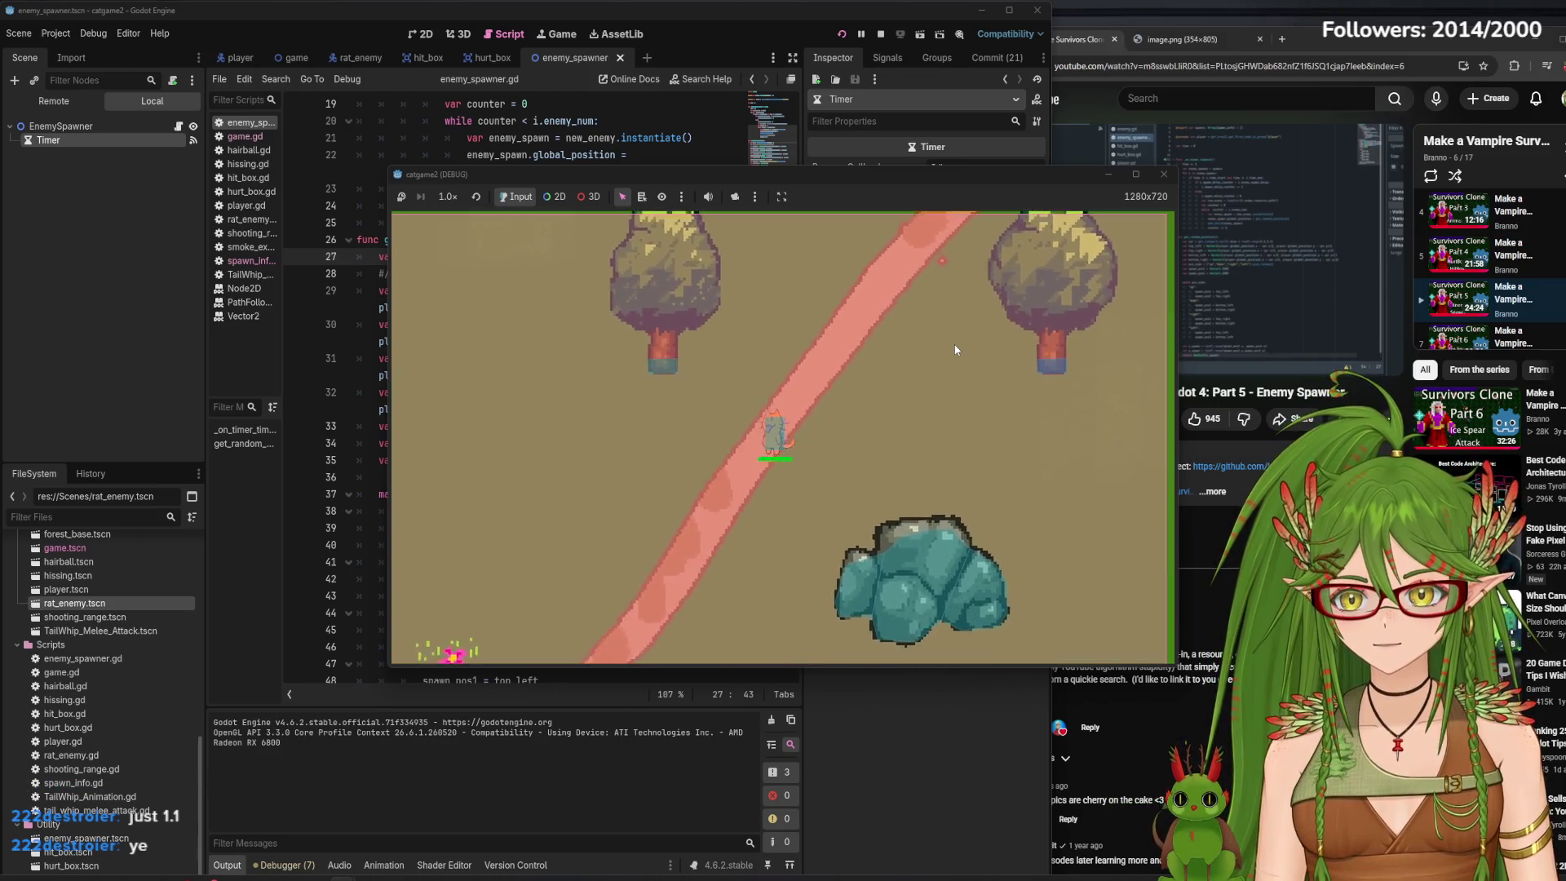
left_click(1158, 176)
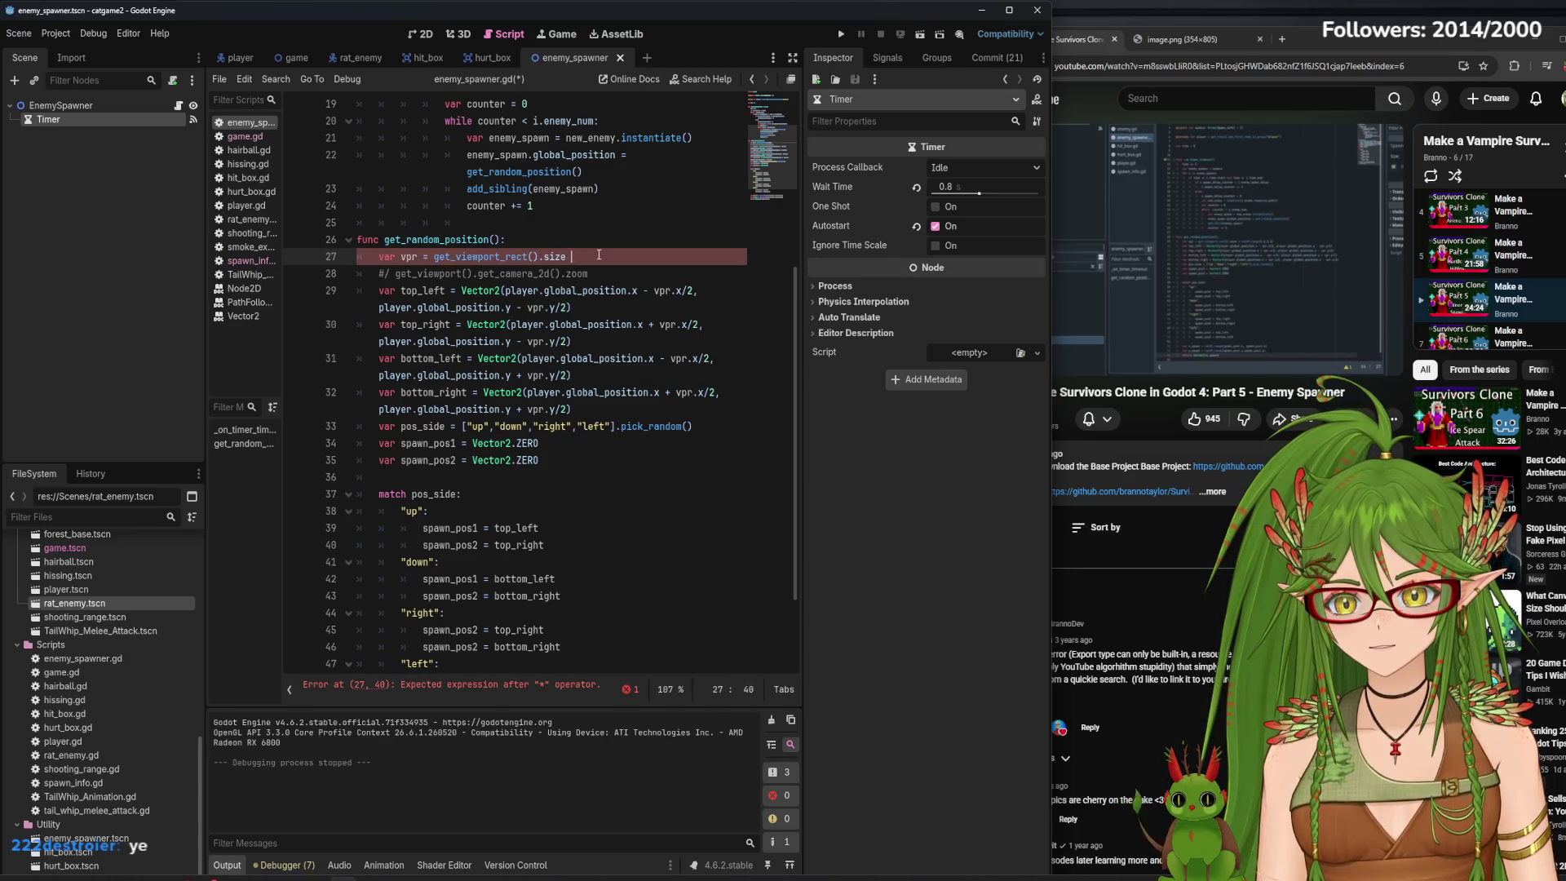
key("ctrl+s")
key("F5")
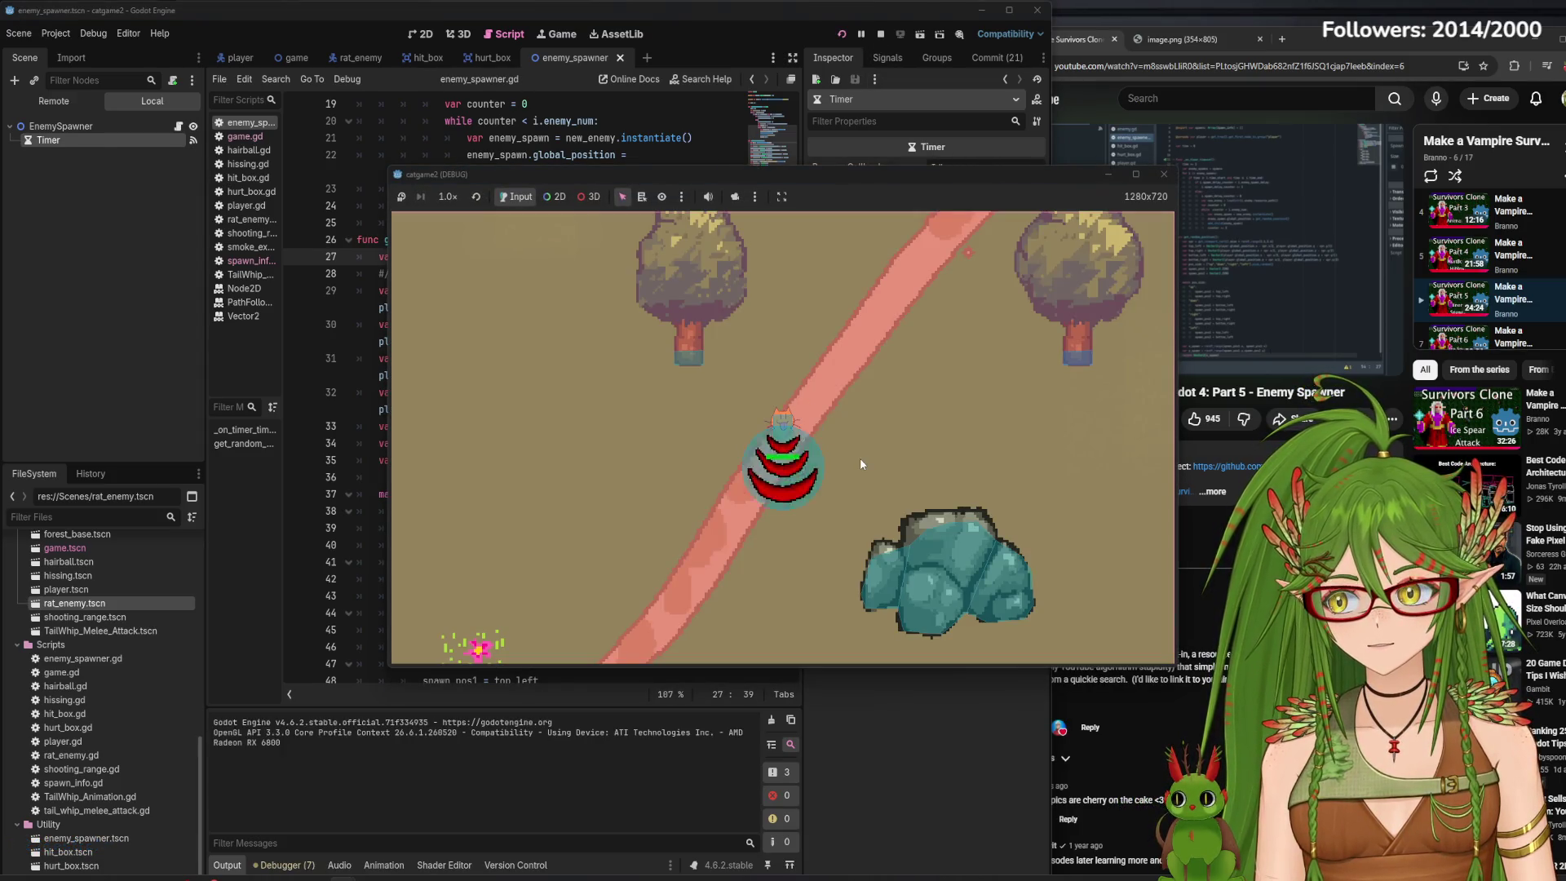